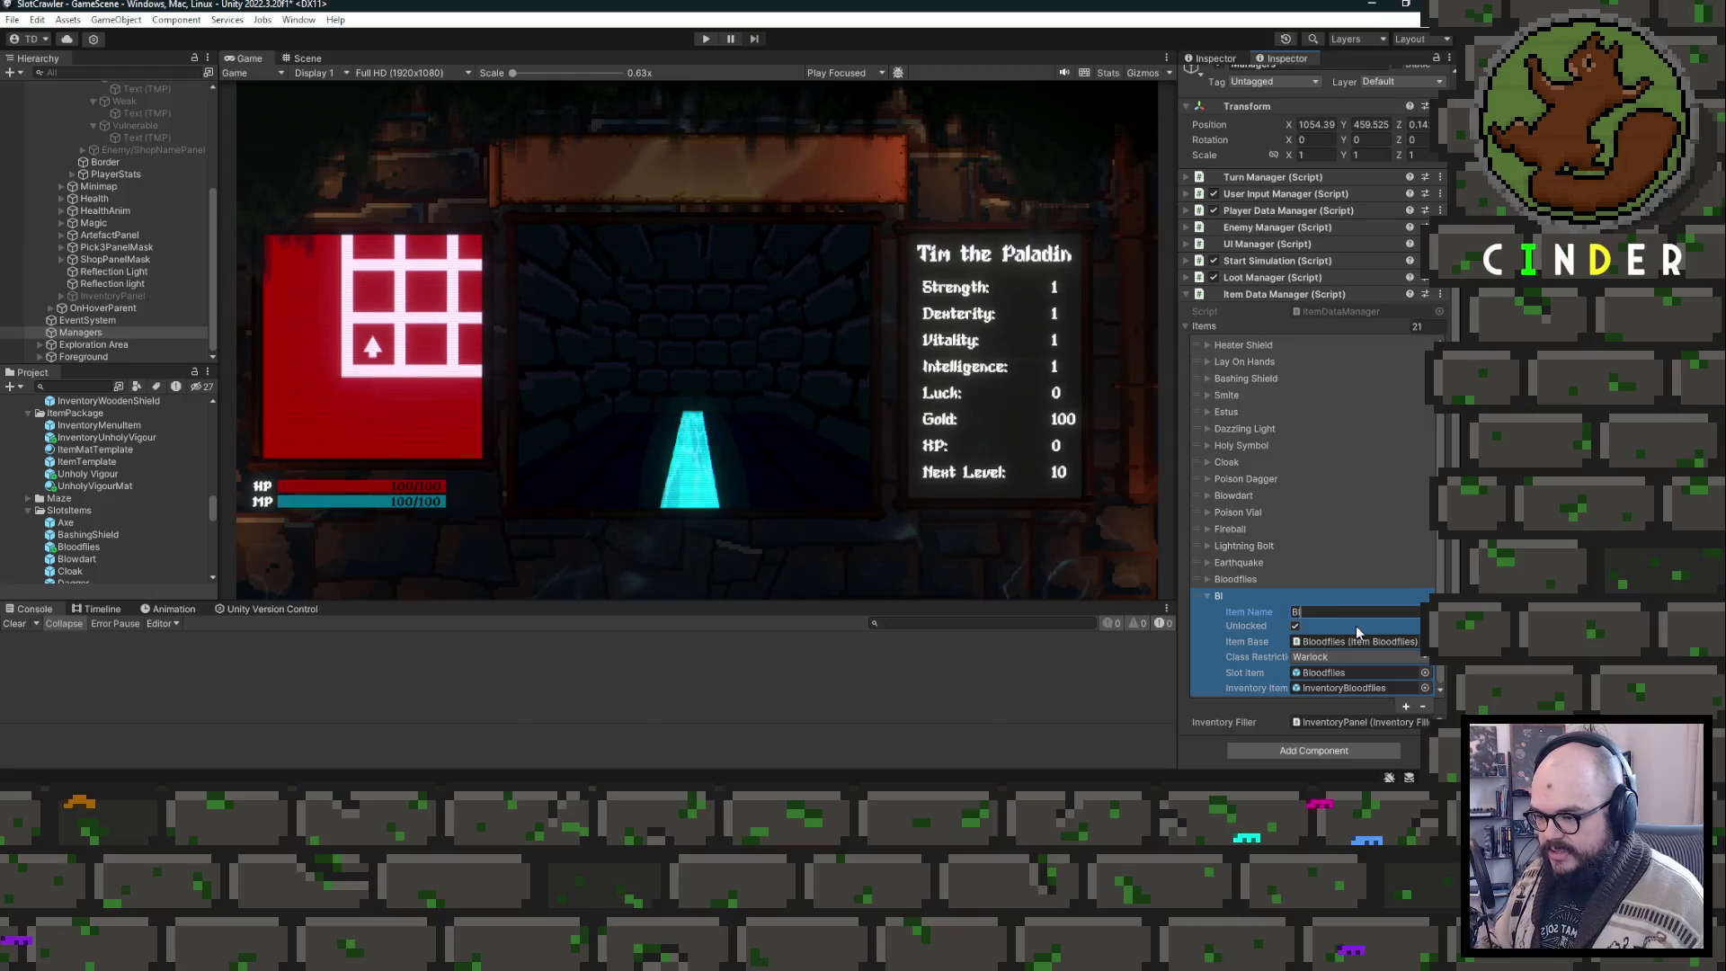
Step: Name the entry 'Unholy Vigour', assign its Unholy Vigour item base, slot item and InventoryUnholyVigour, then save
{"action": "type", "text": "Unholy"}
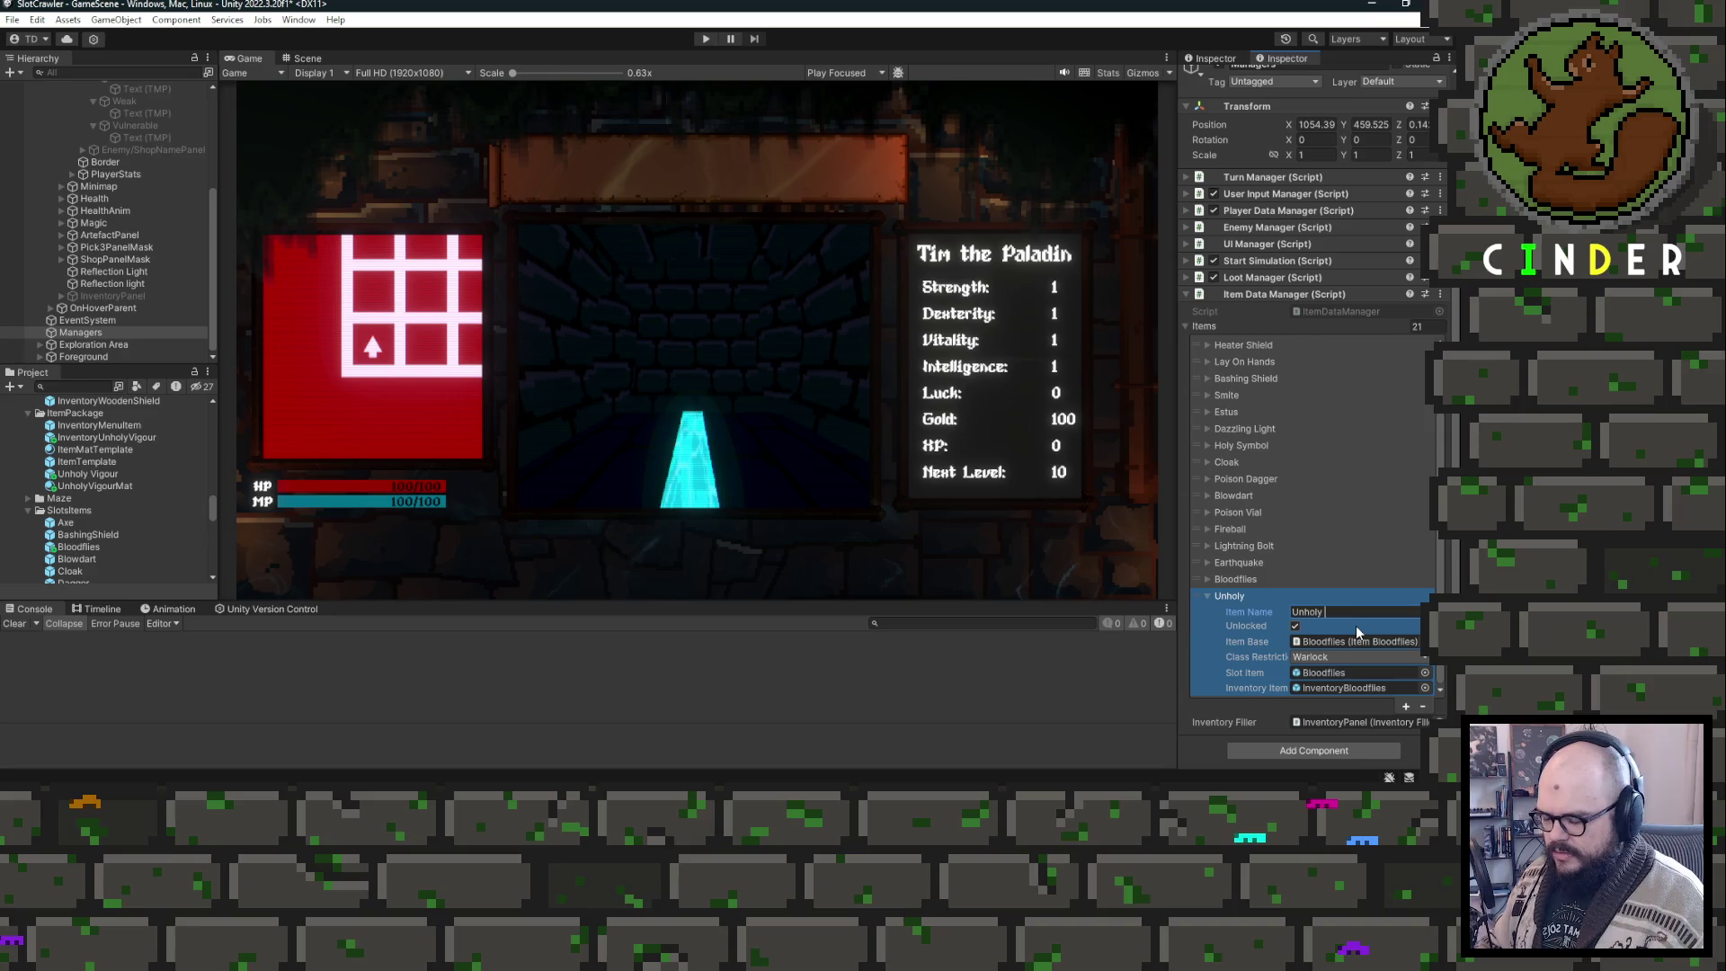
{"action": "type", "text": " Vigour"}
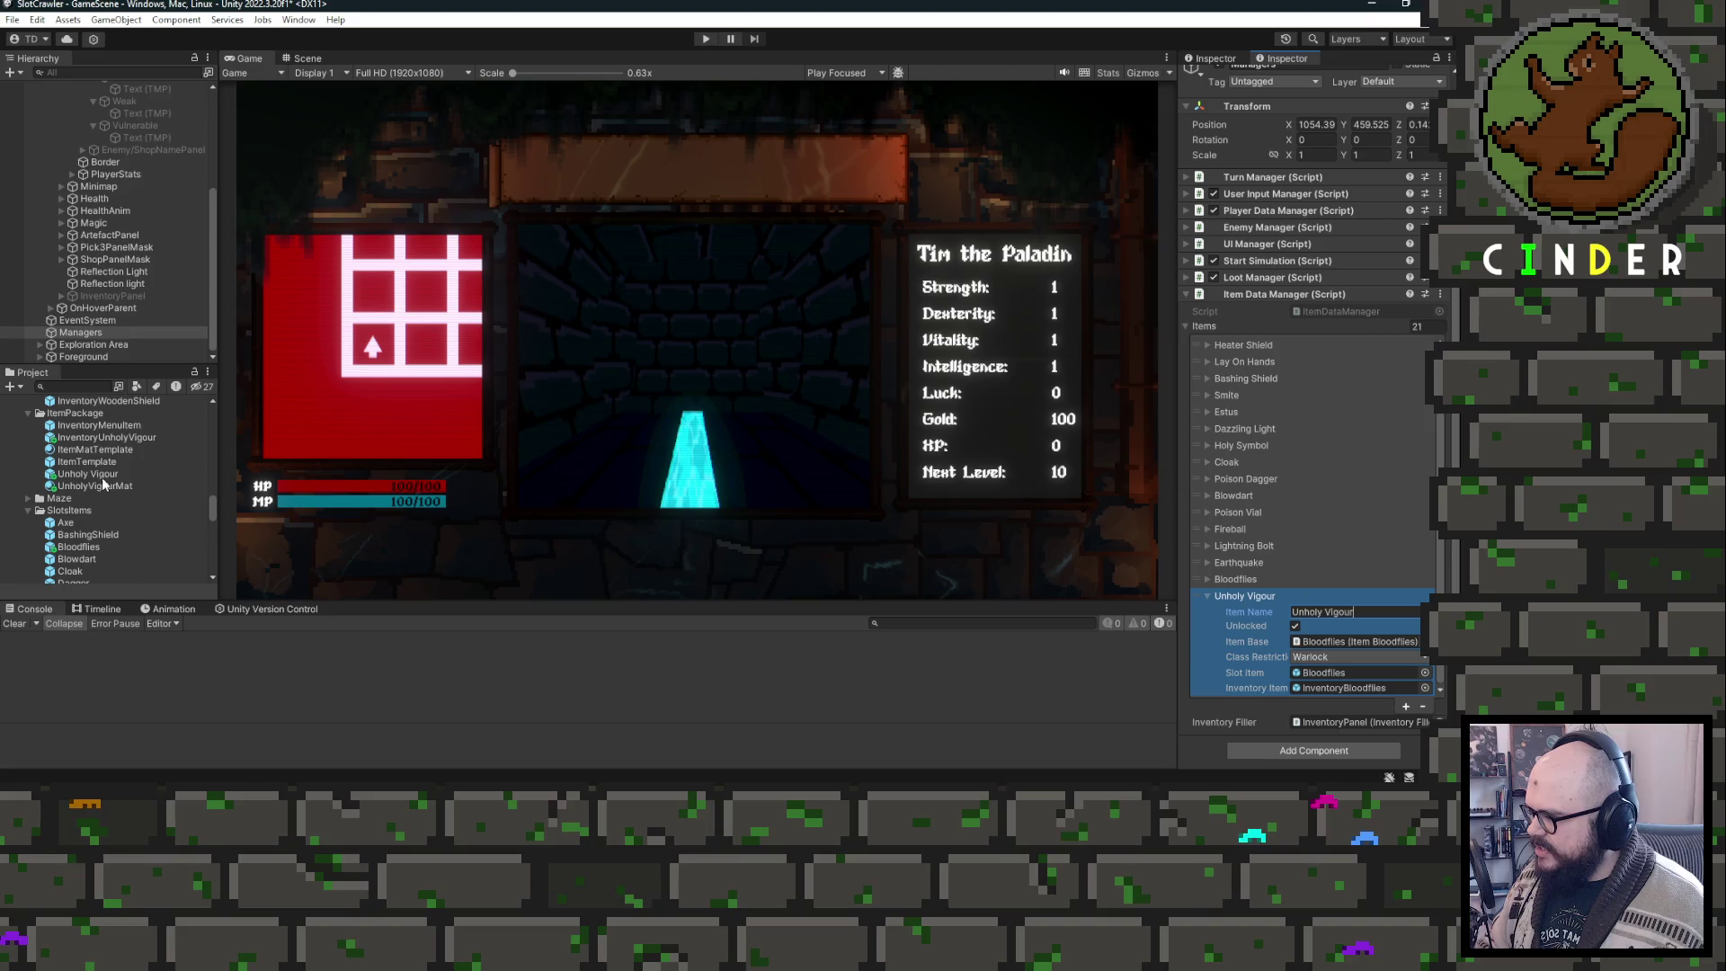
{"action": "mouse_move", "coordinate": [97, 477]}
{"action": "left_mouse_down"}
{"action": "mouse_move", "coordinate": [878, 721]}
{"action": "mouse_move", "coordinate": [1330, 644]}
{"action": "left_mouse_up"}
{"action": "mouse_move", "coordinate": [90, 476]}
{"action": "left_mouse_down"}
{"action": "mouse_move", "coordinate": [702, 535]}
{"action": "mouse_move", "coordinate": [1361, 671]}
{"action": "left_mouse_up"}
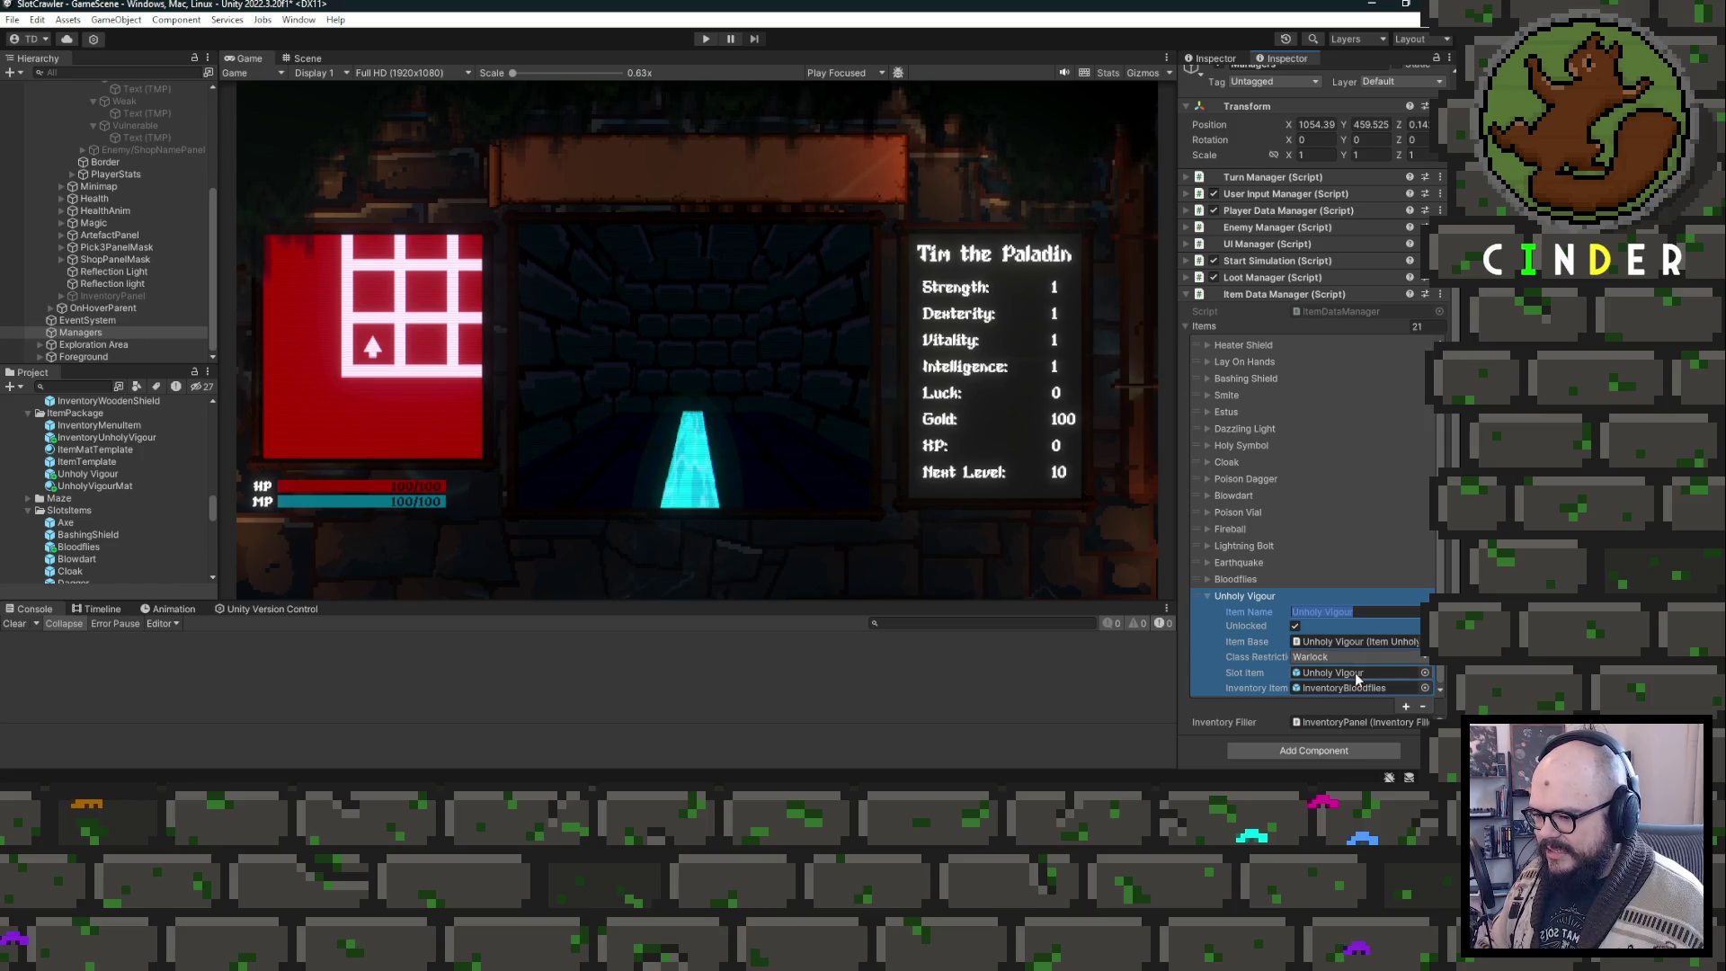
{"action": "mouse_move", "coordinate": [87, 439]}
{"action": "left_mouse_down"}
{"action": "mouse_move", "coordinate": [1249, 657]}
{"action": "mouse_move", "coordinate": [1269, 689]}
{"action": "left_mouse_up"}
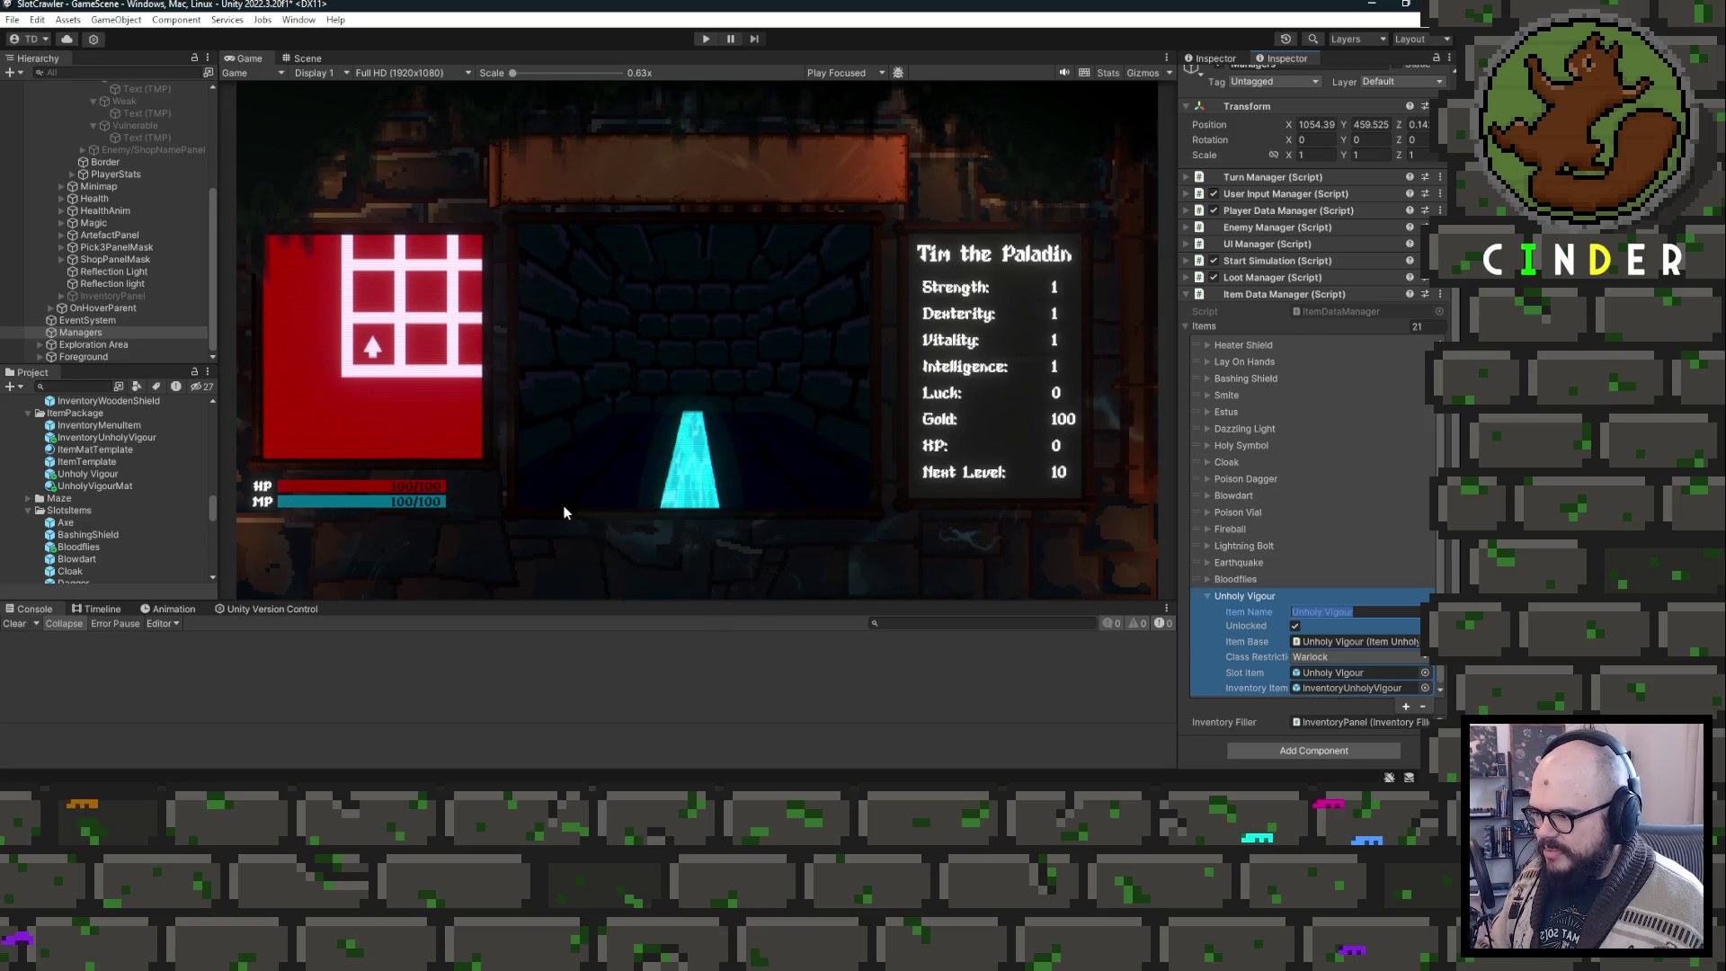
{"action": "scroll", "coordinate": [102, 157], "scroll_direction": "up", "scroll_amount": 5}
{"action": "key", "text": "ctrl+s"}
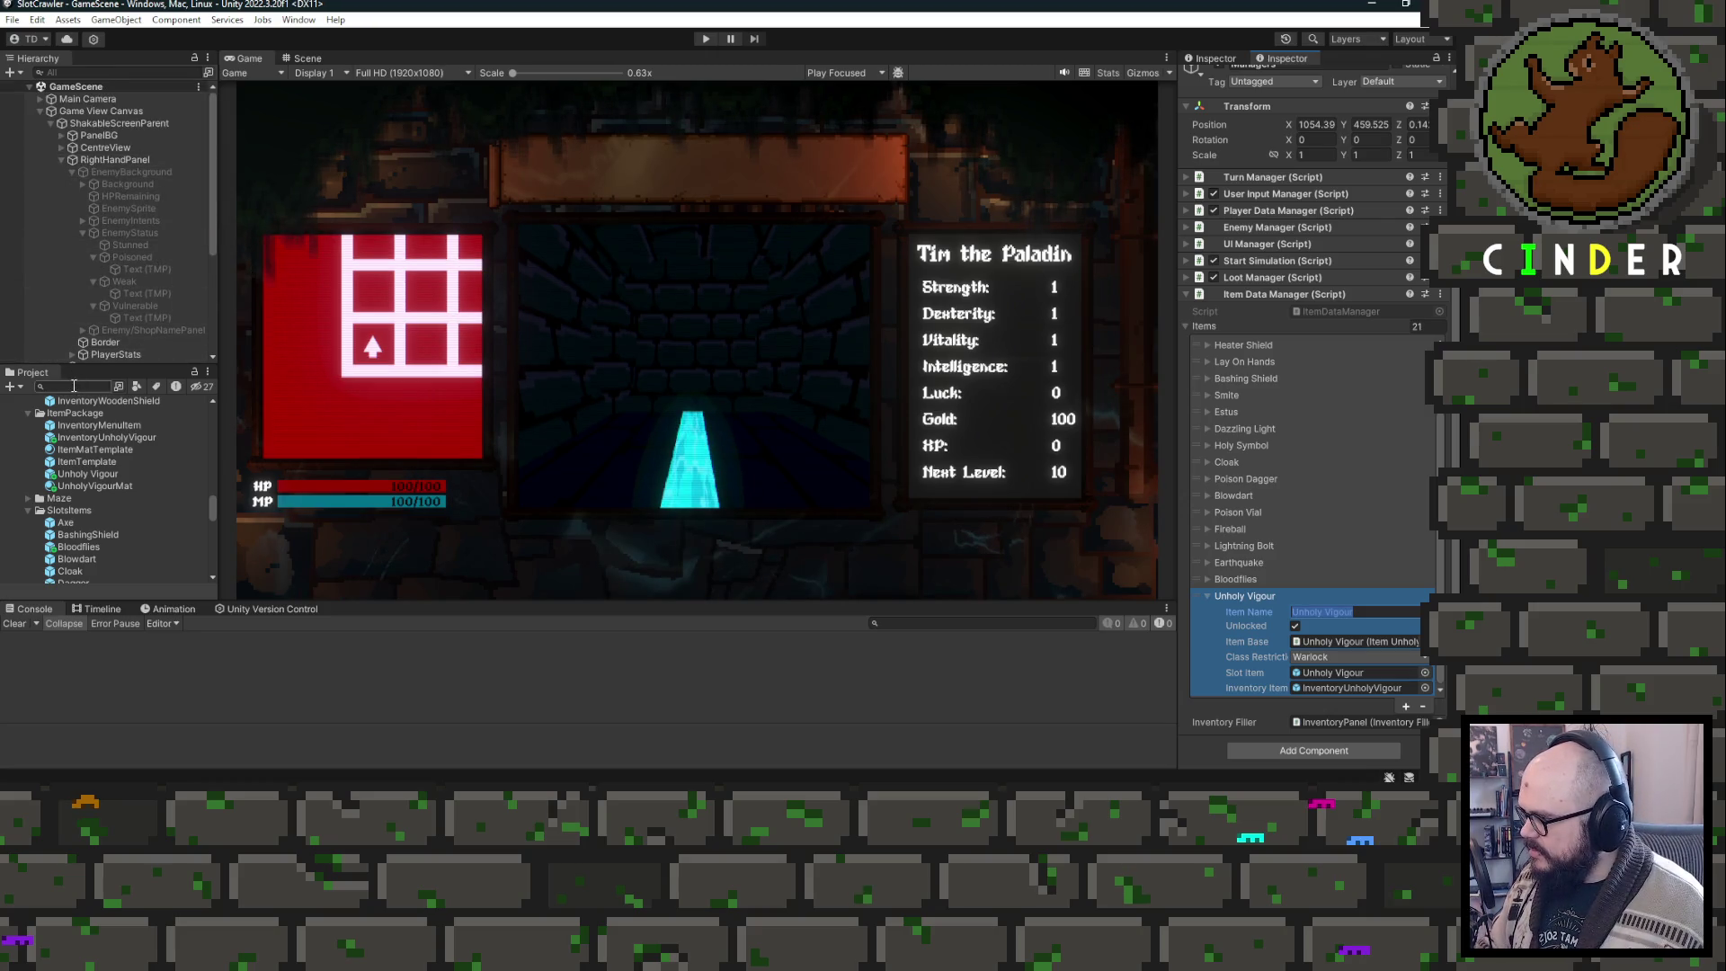
Step: Replace Bloodflies with Unholy Vigour as Element 0 of the Paladin's Starting Inventory A
{"action": "left_click", "coordinate": [74, 385]}
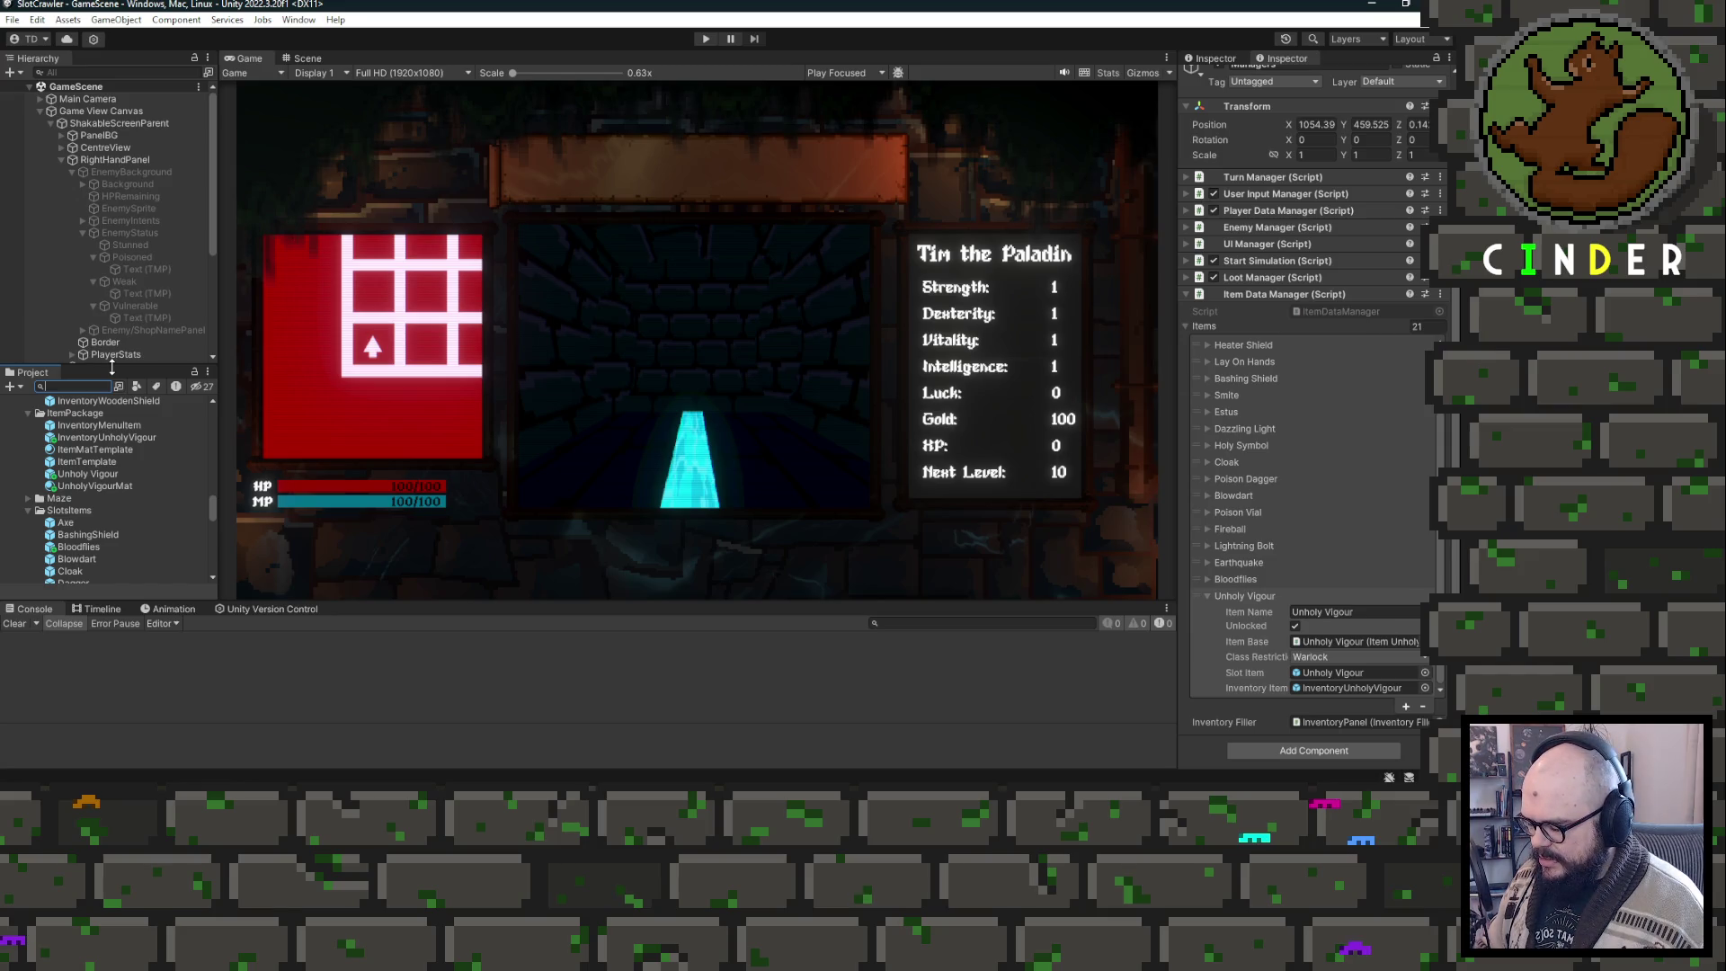
{"action": "type", "text": "paladin"}
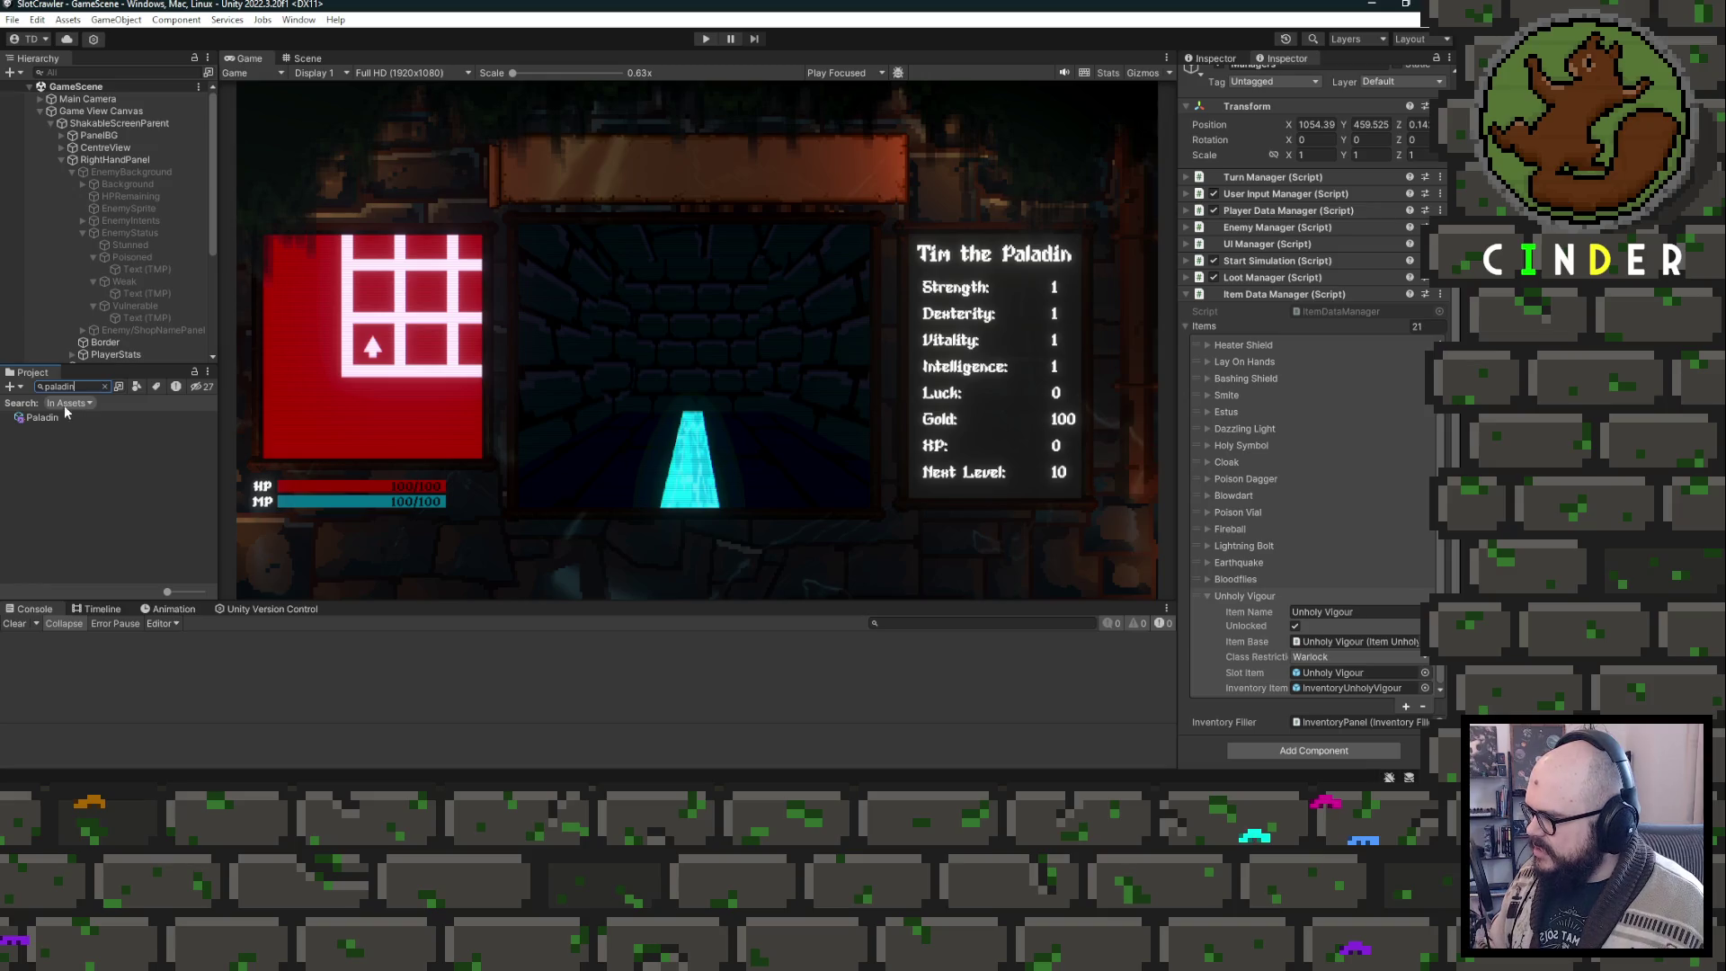
{"action": "left_click", "coordinate": [42, 417]}
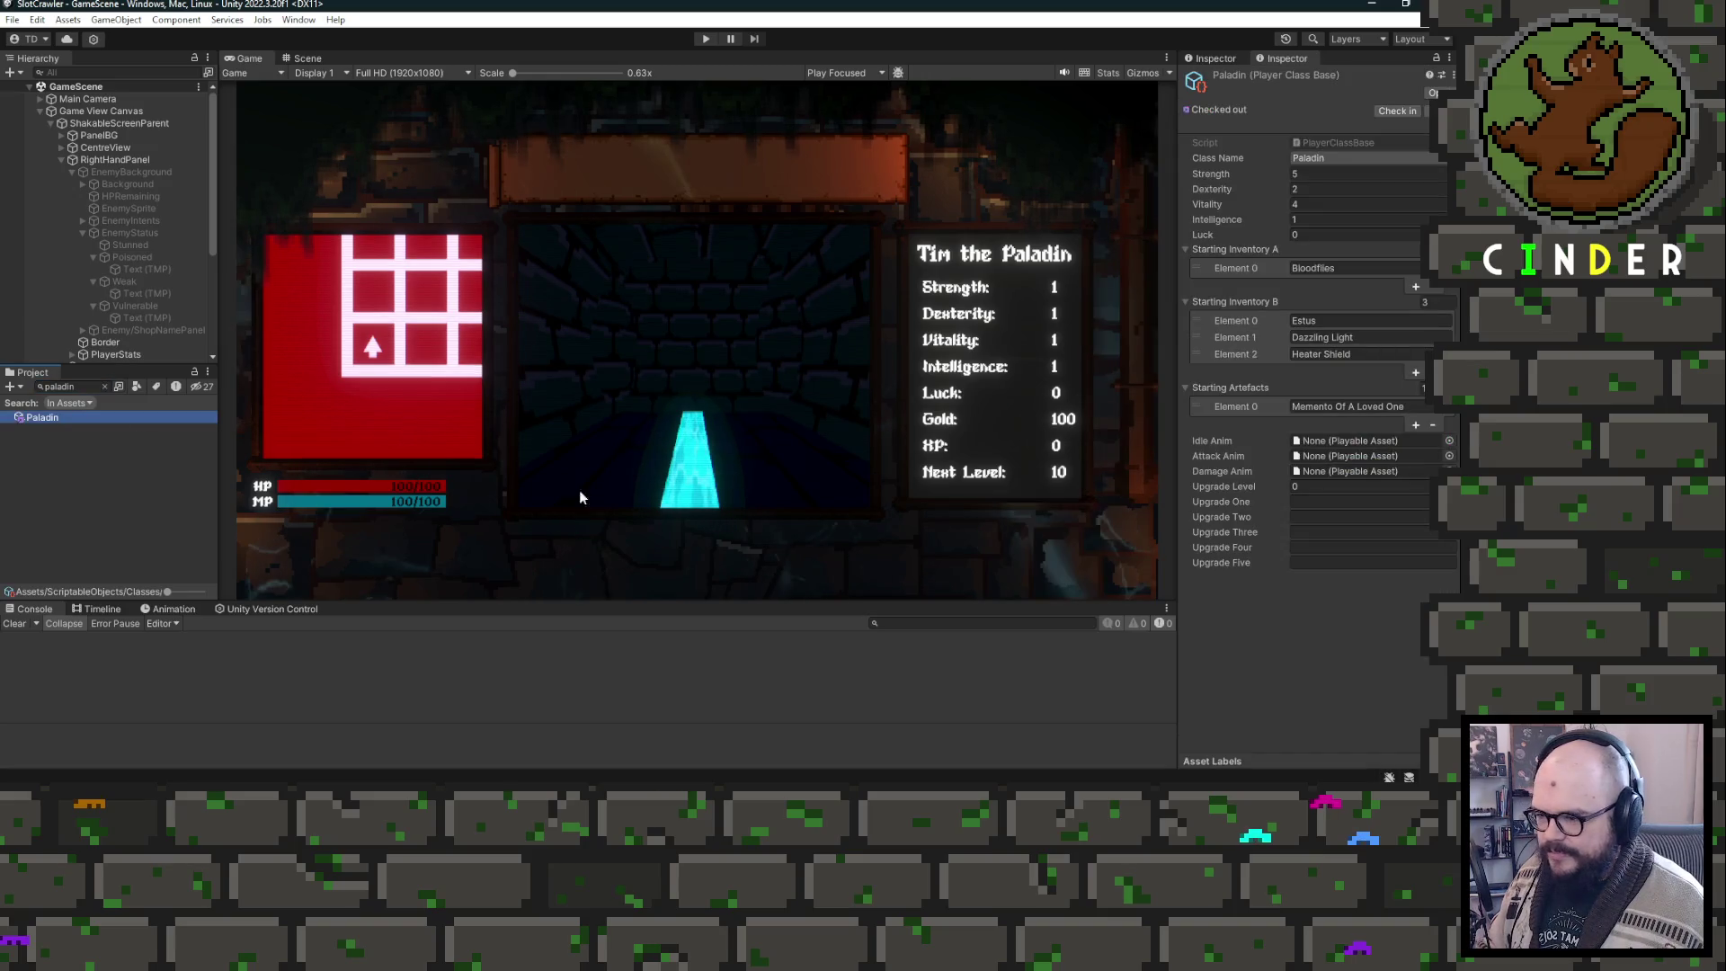
{"action": "left_click", "coordinate": [1366, 268]}
{"action": "type", "text": "Unholy Vi"}
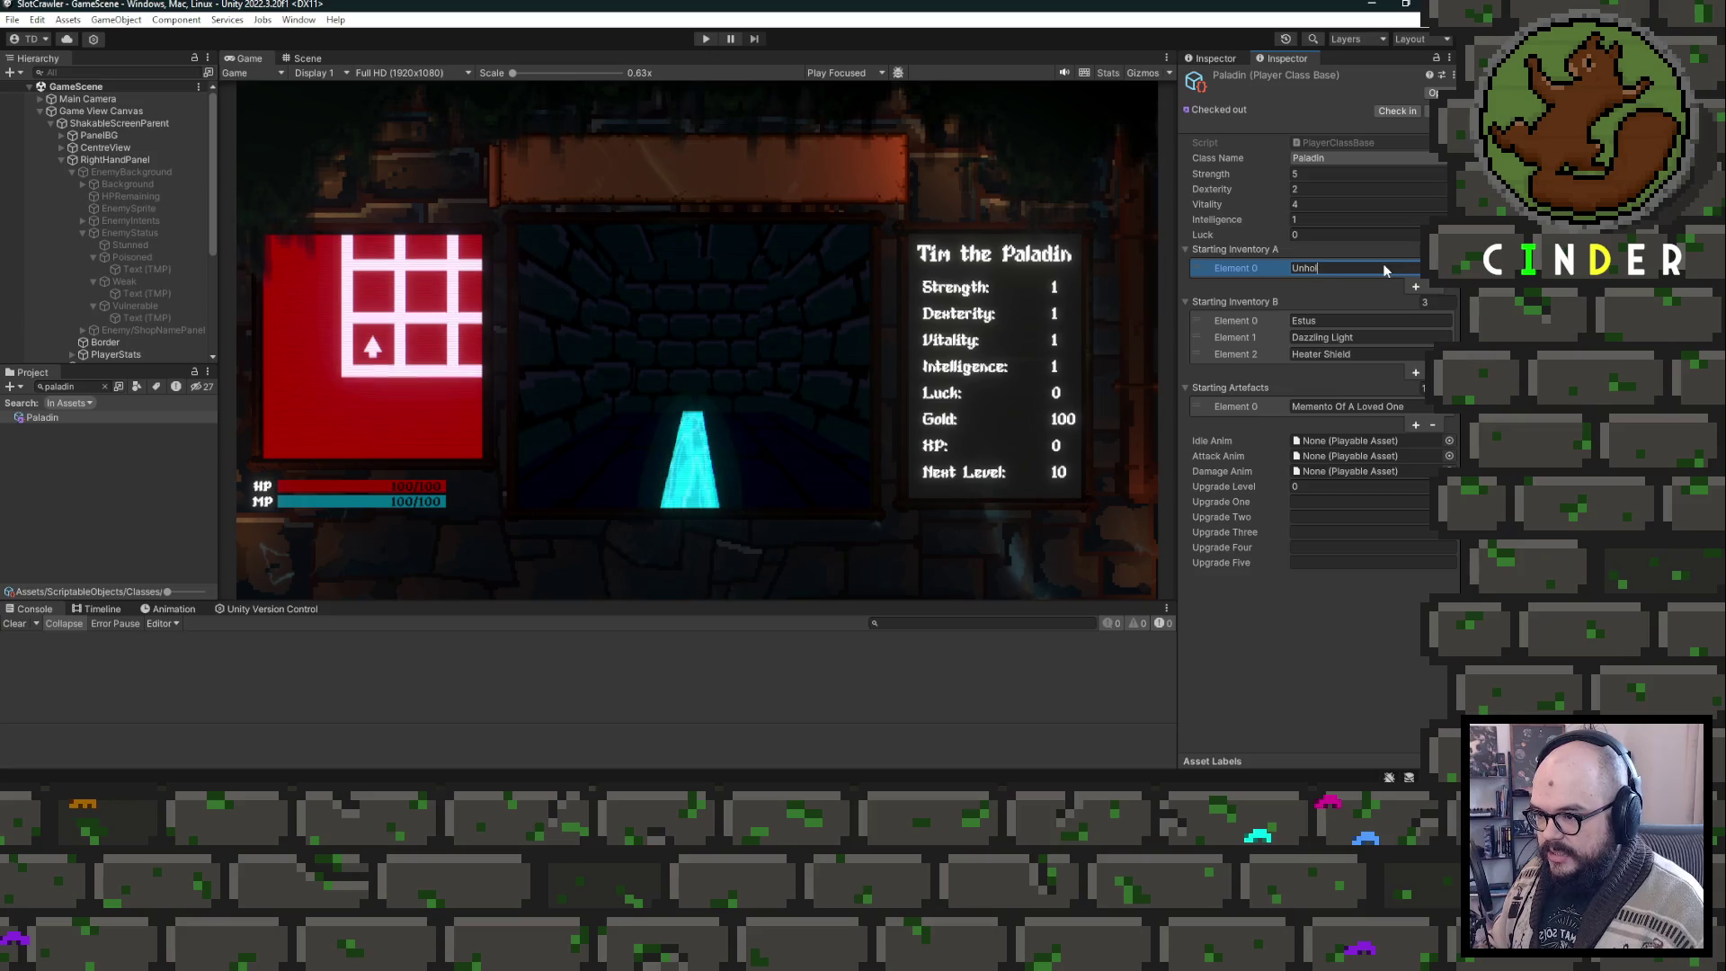
{"action": "type", "text": "gour"}
{"action": "key", "text": "ctrl+k"}
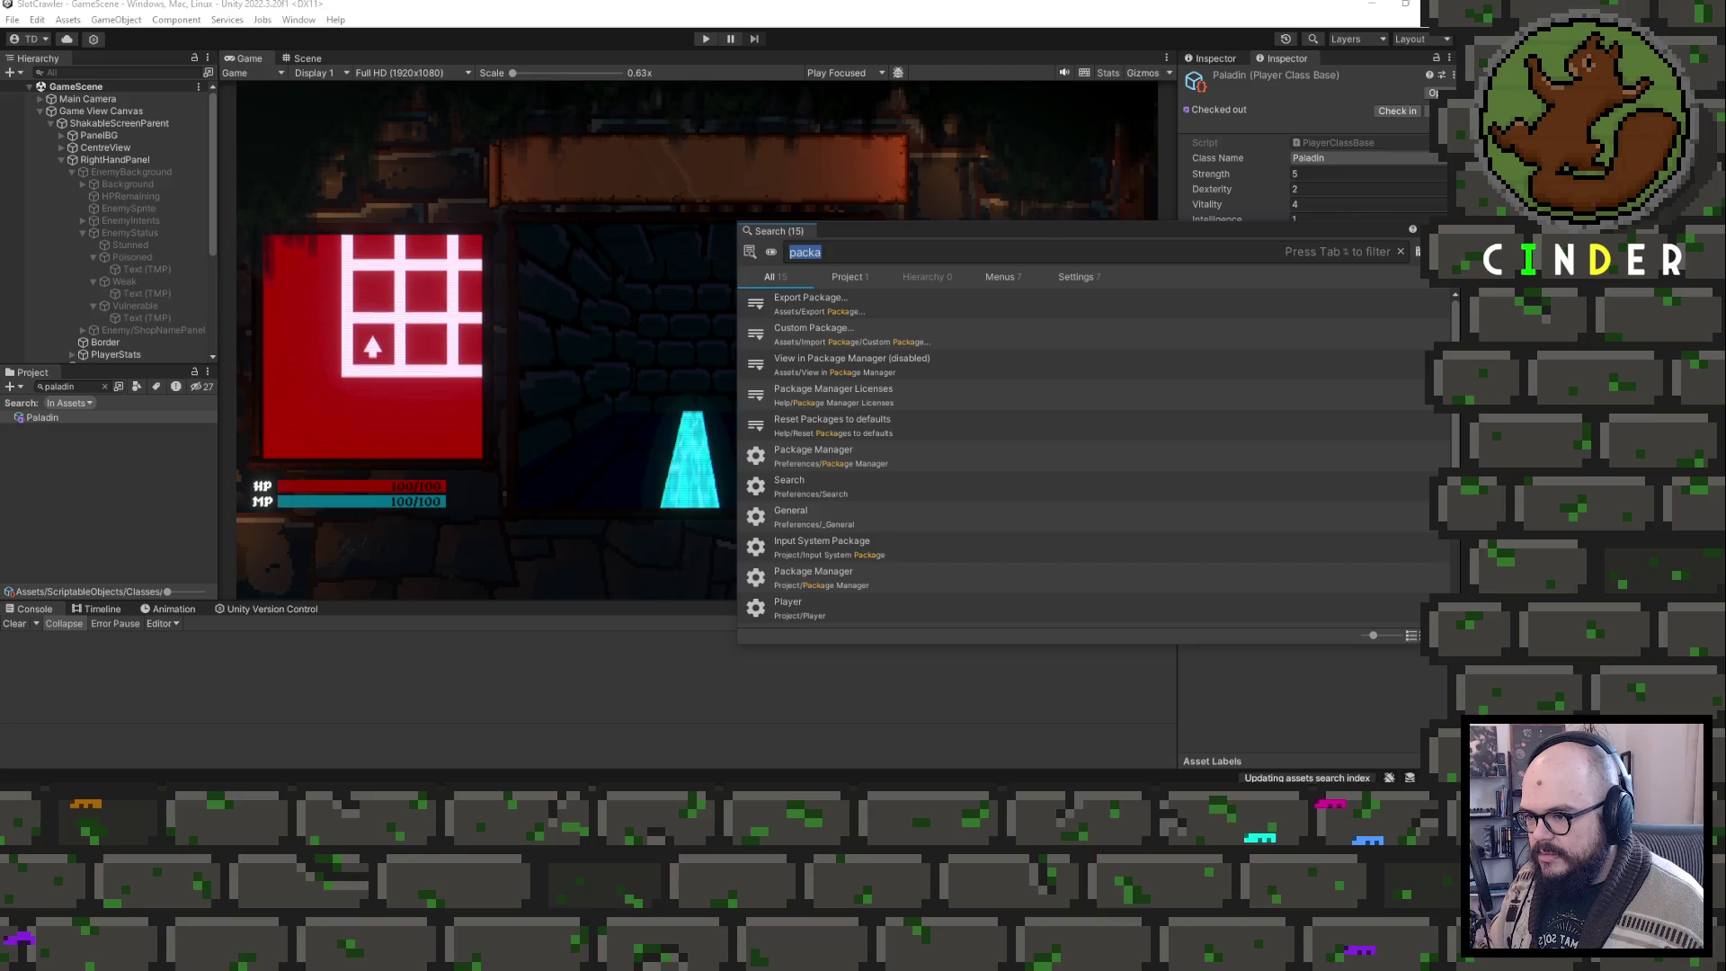
Step: Dismiss the search window, then play-test one Roll One spin as the Paladin and stop
{"action": "key", "text": "Escape"}
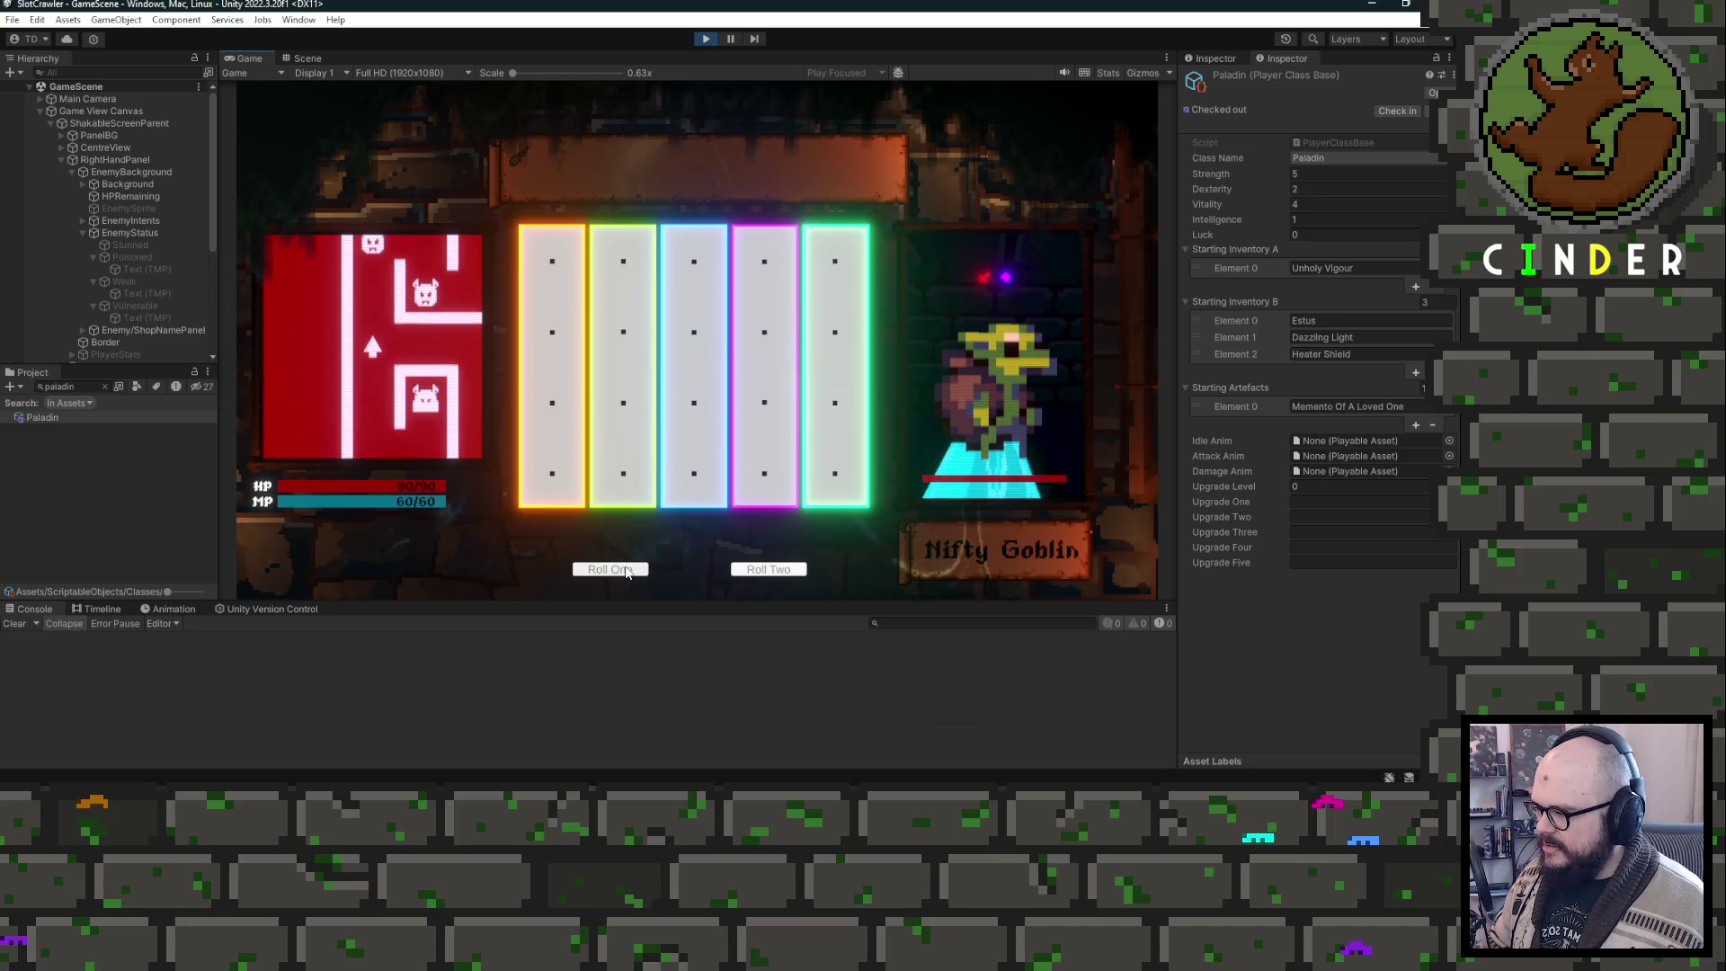
{"action": "left_click", "coordinate": [625, 570]}
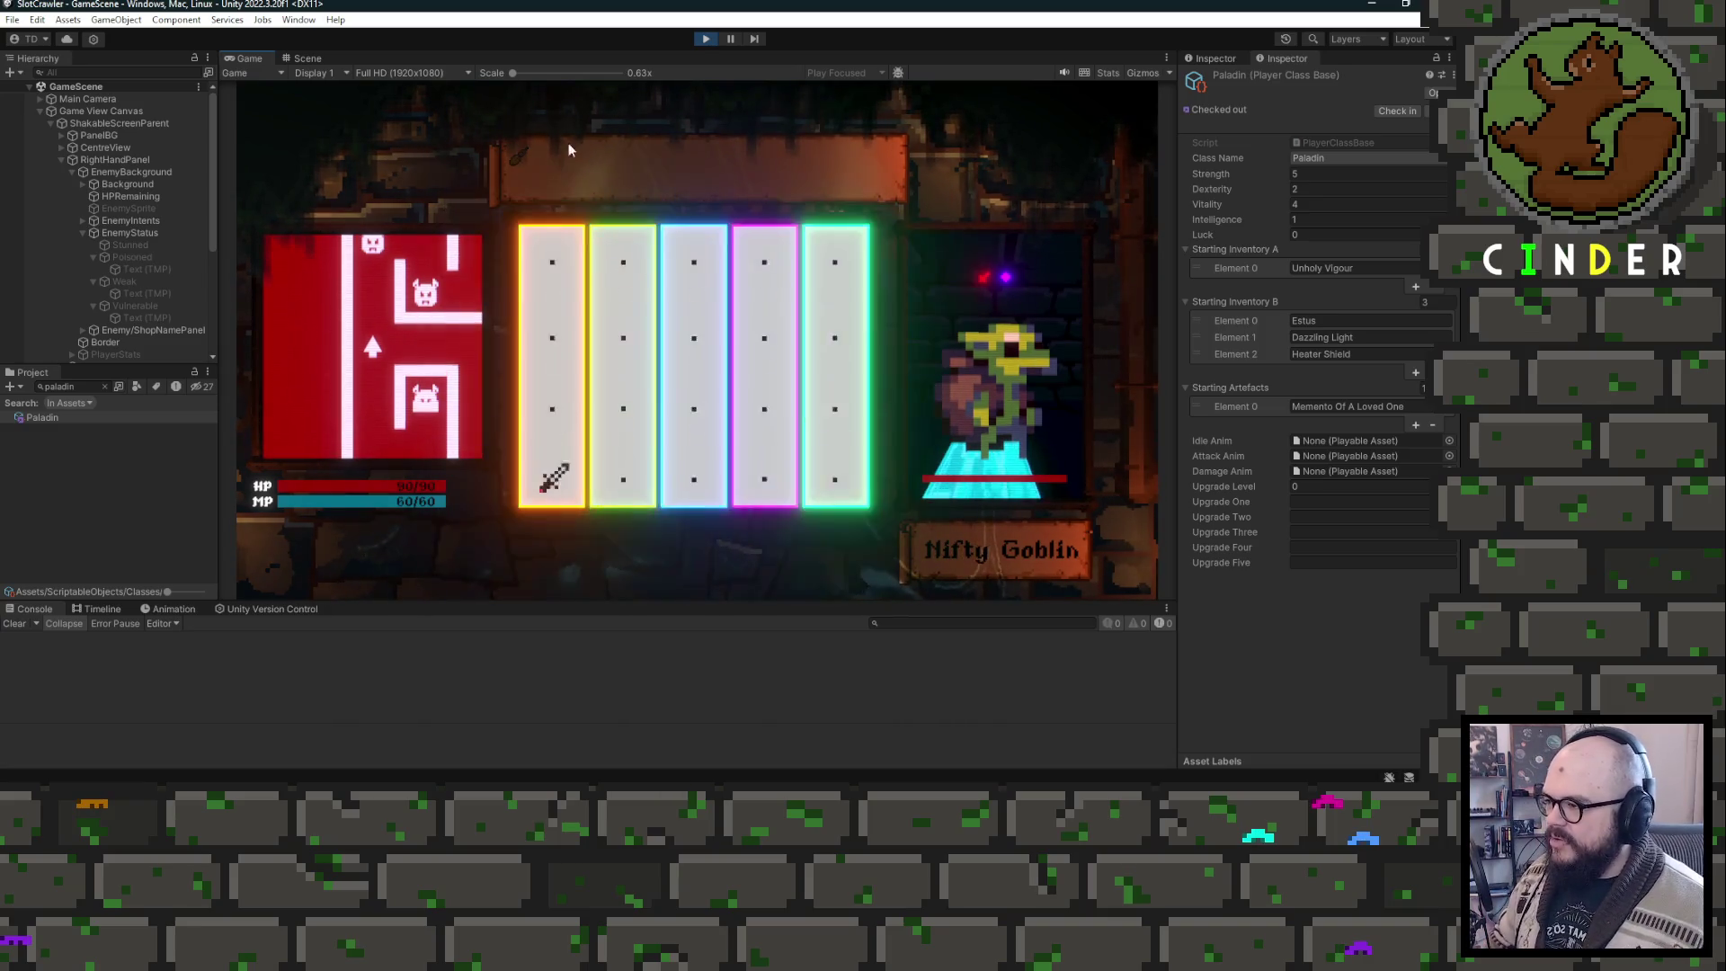
{"action": "left_click", "coordinate": [706, 39]}
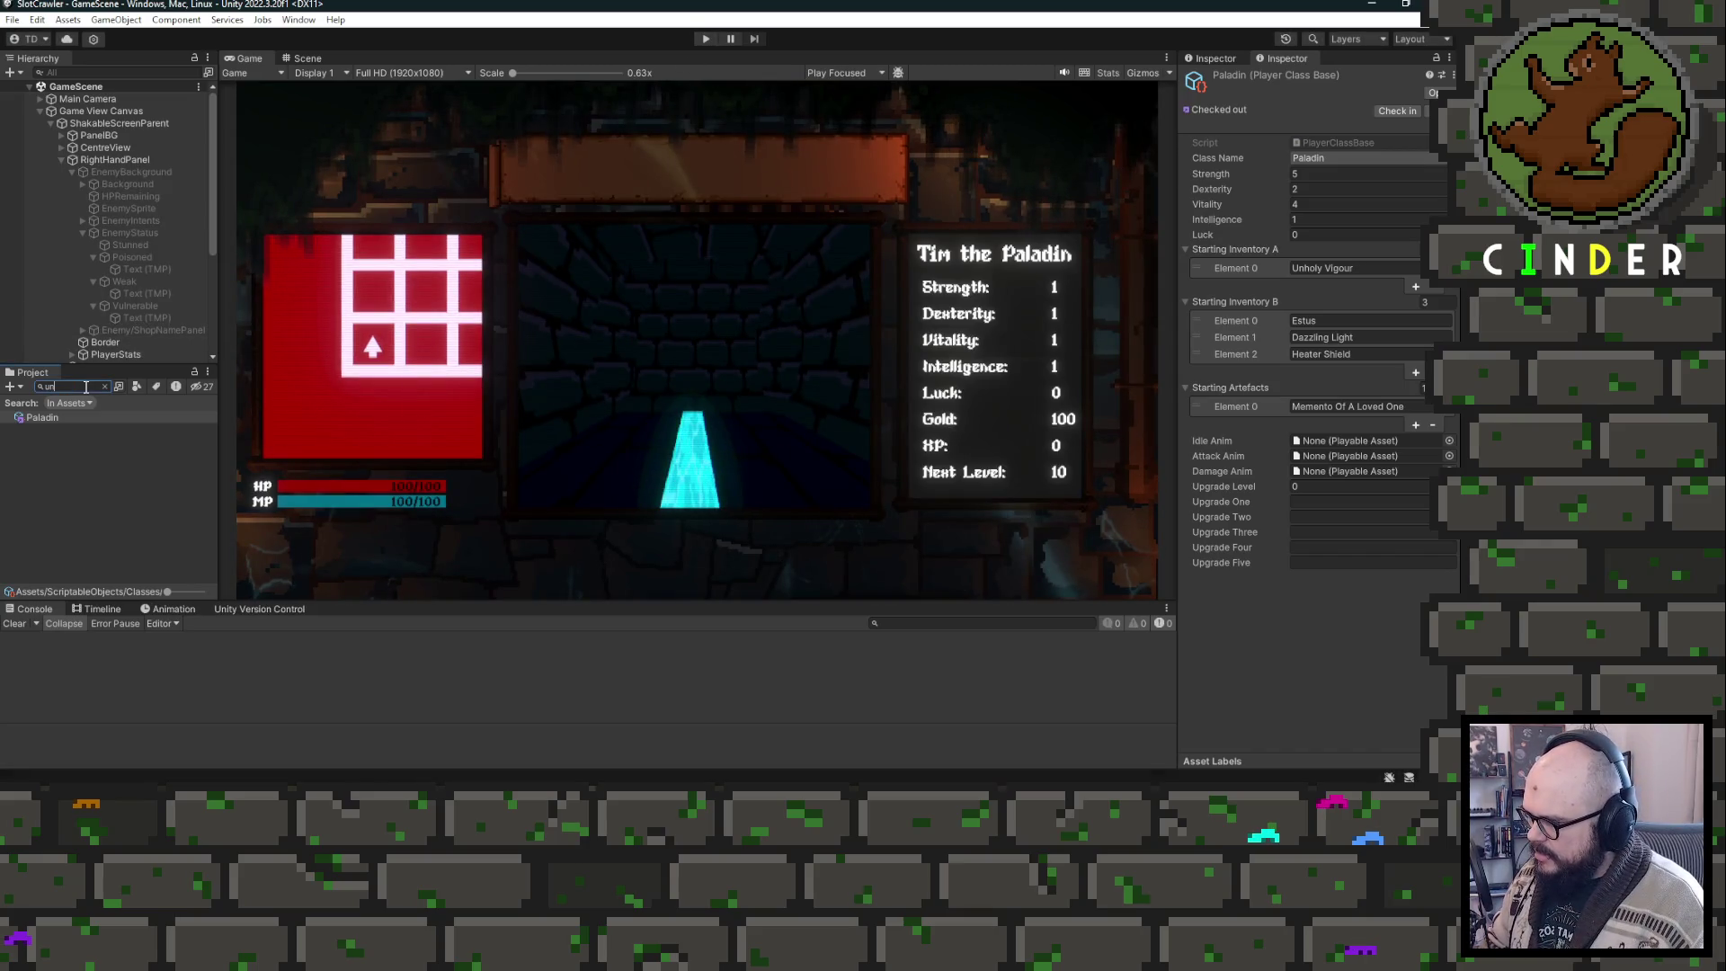
Step: Give UnholyVigourMat the UnholyVigour texture as its base map and start play mode
{"action": "type", "text": "unh"}
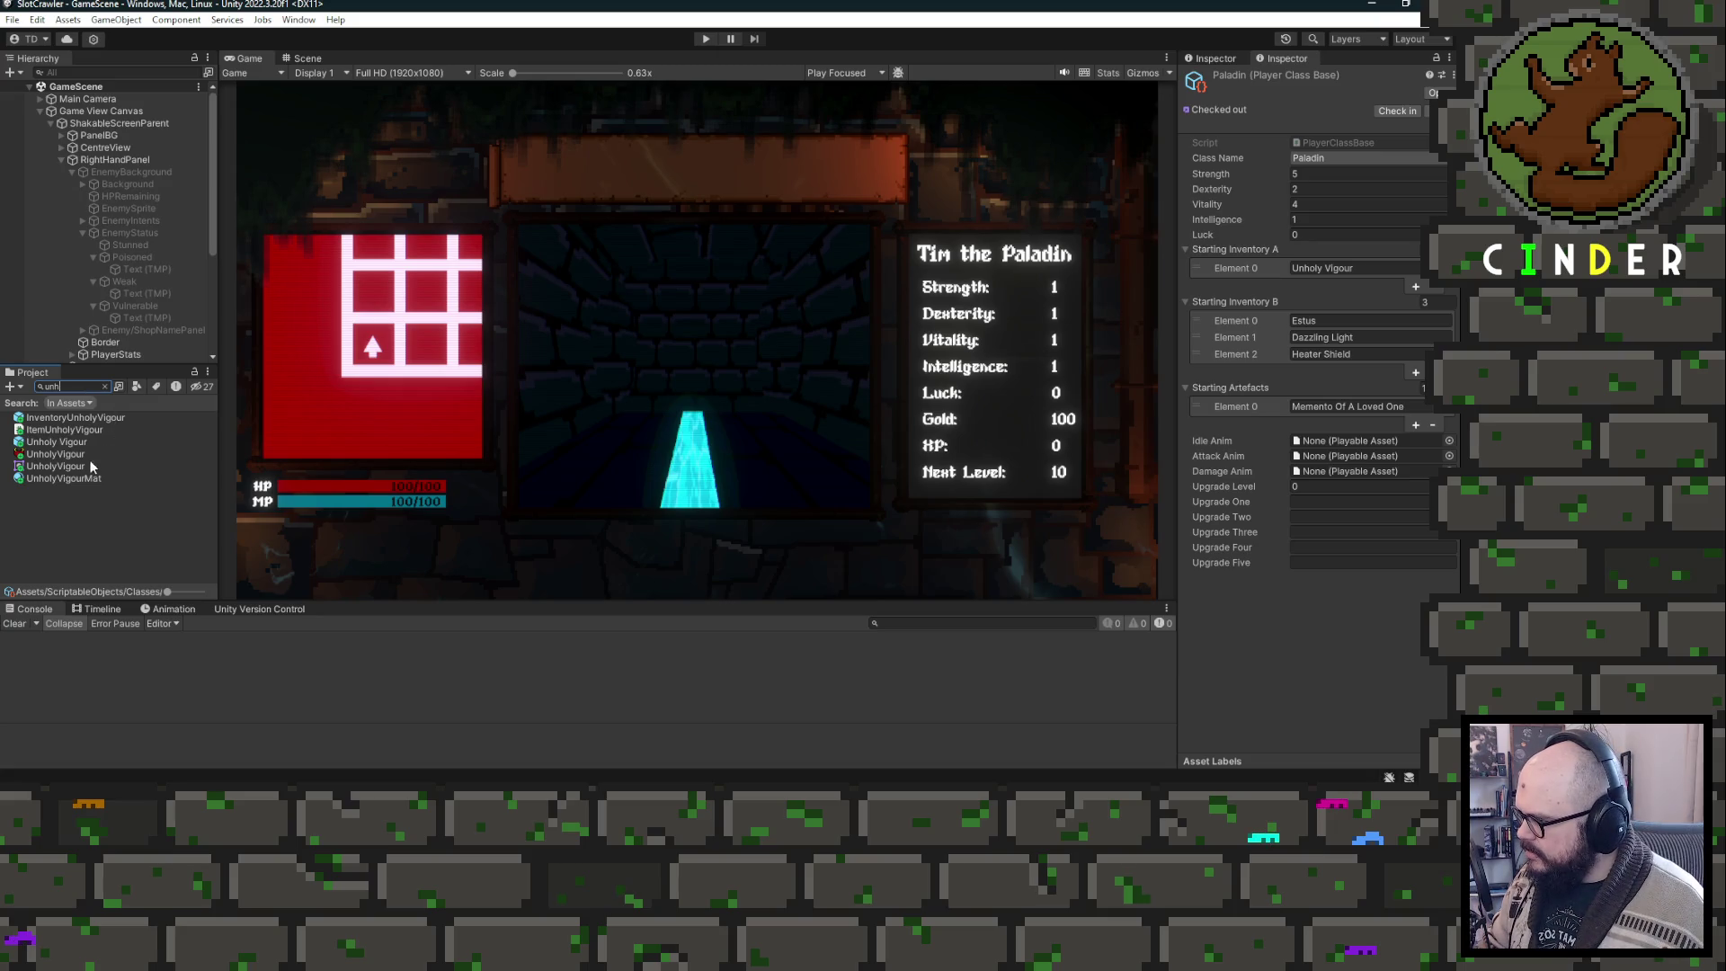
{"action": "left_click", "coordinate": [81, 478]}
{"action": "left_click", "coordinate": [1210, 298]}
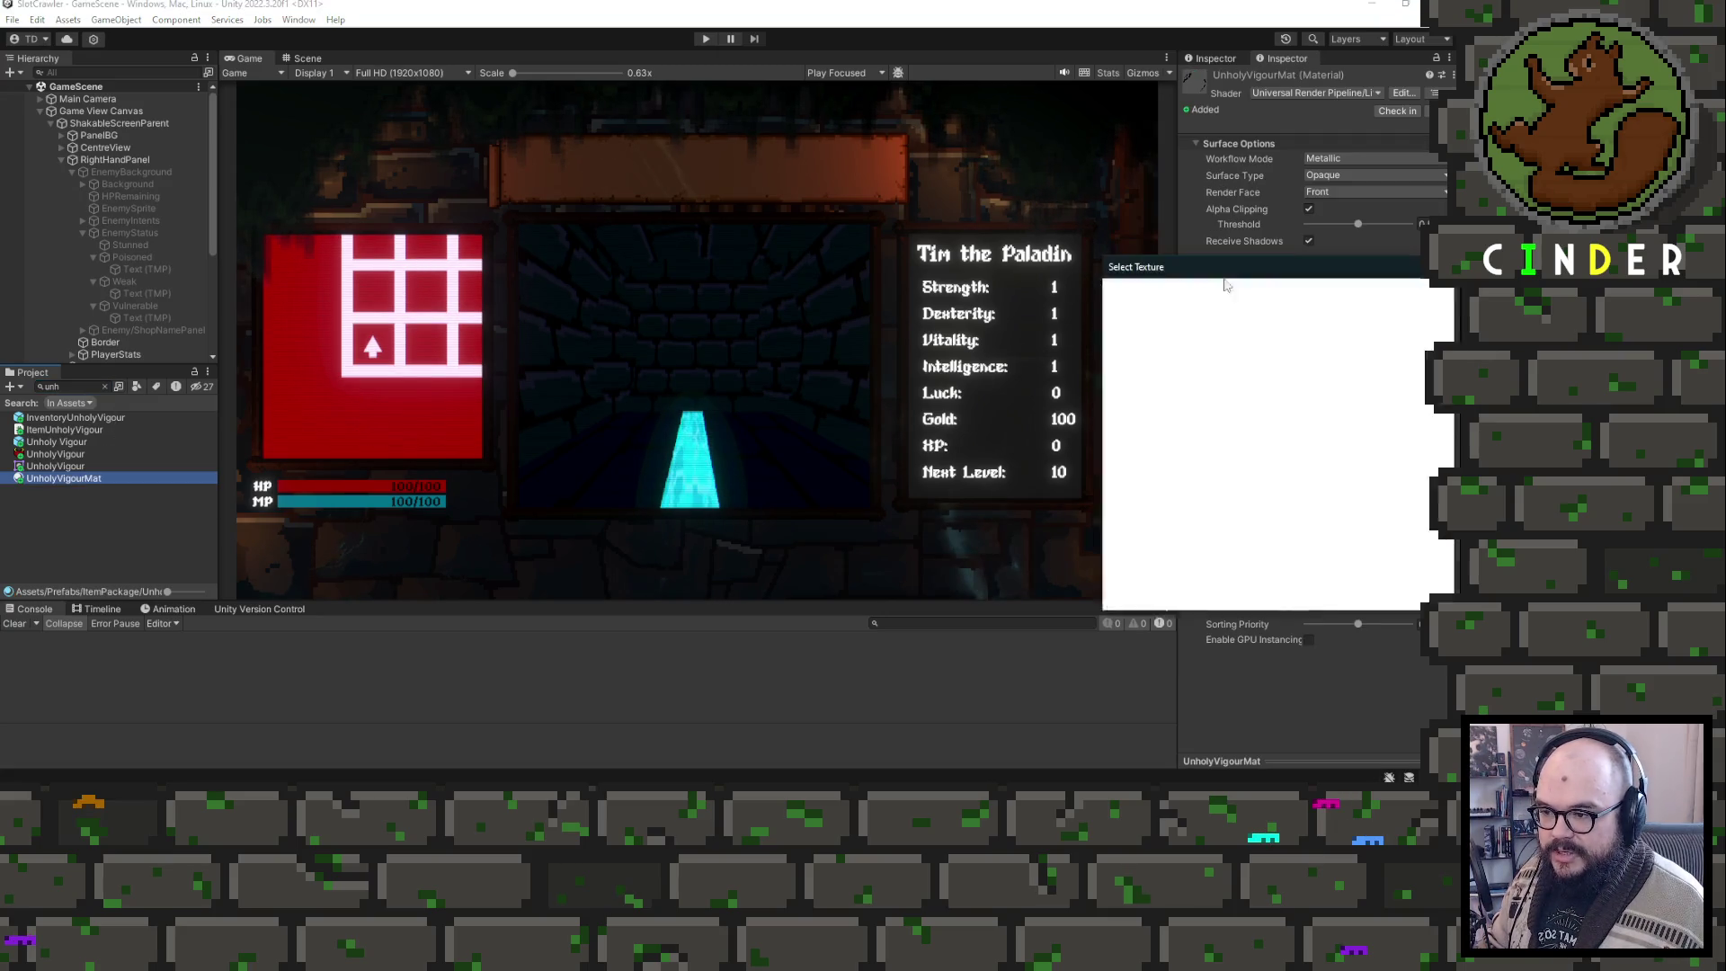
{"action": "type", "text": "ol"}
{"action": "double_click", "coordinate": [1159, 329]}
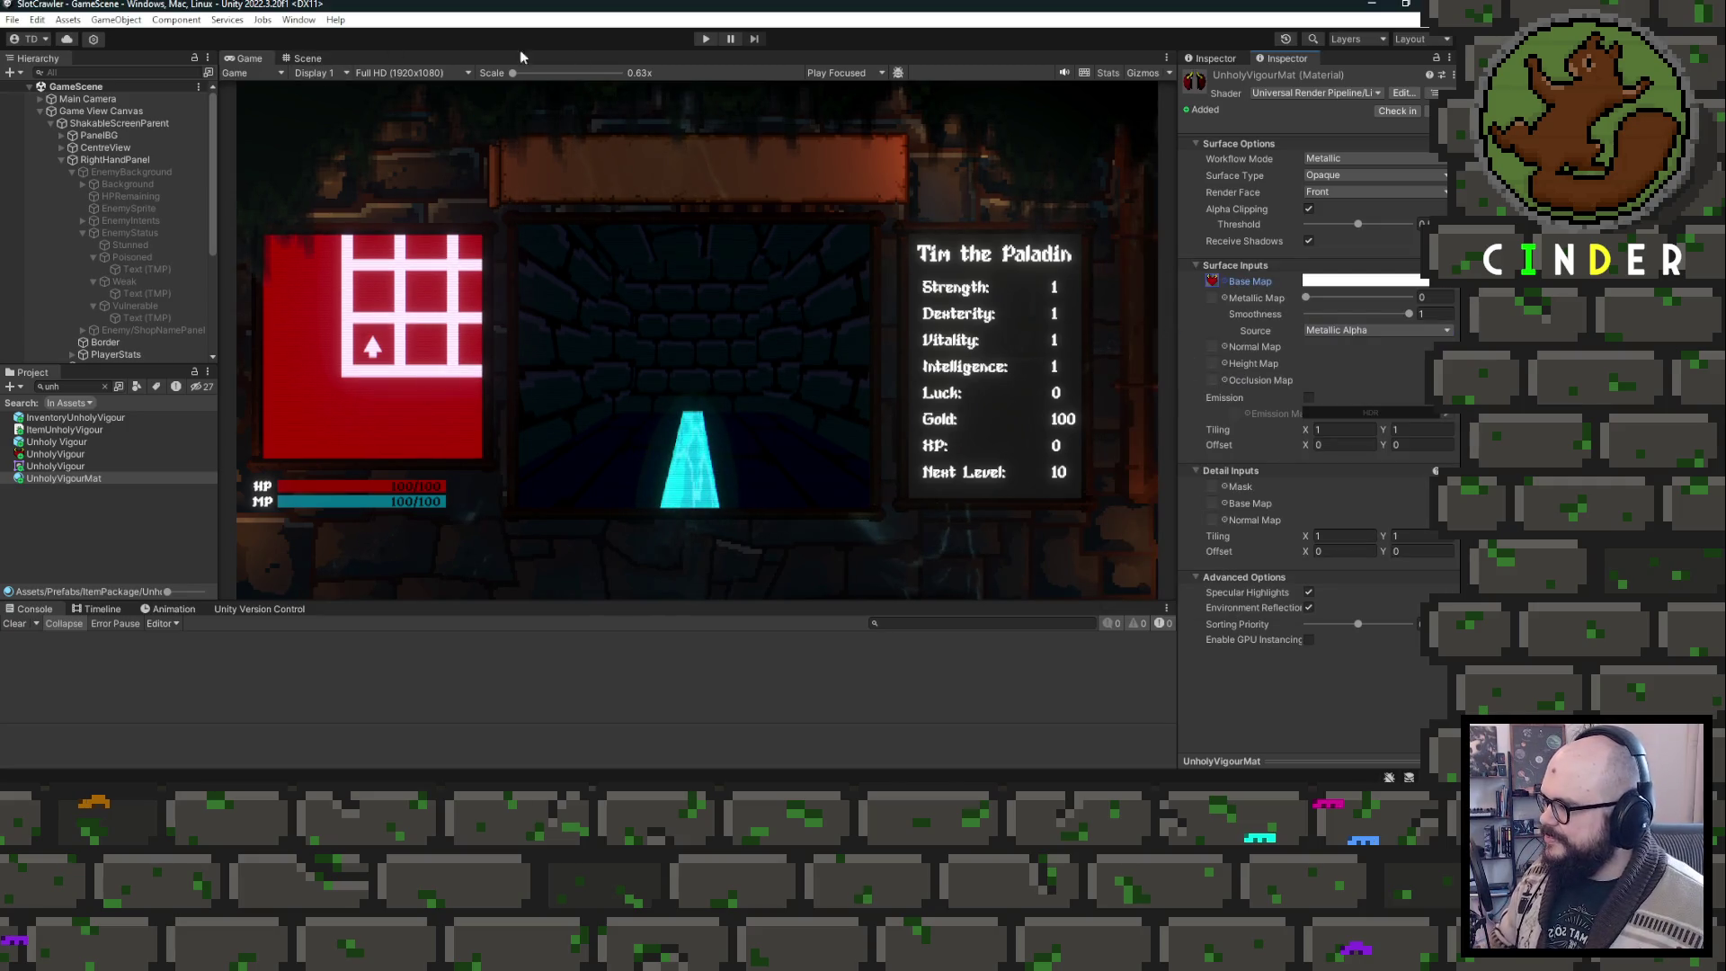
{"action": "left_click", "coordinate": [705, 39]}
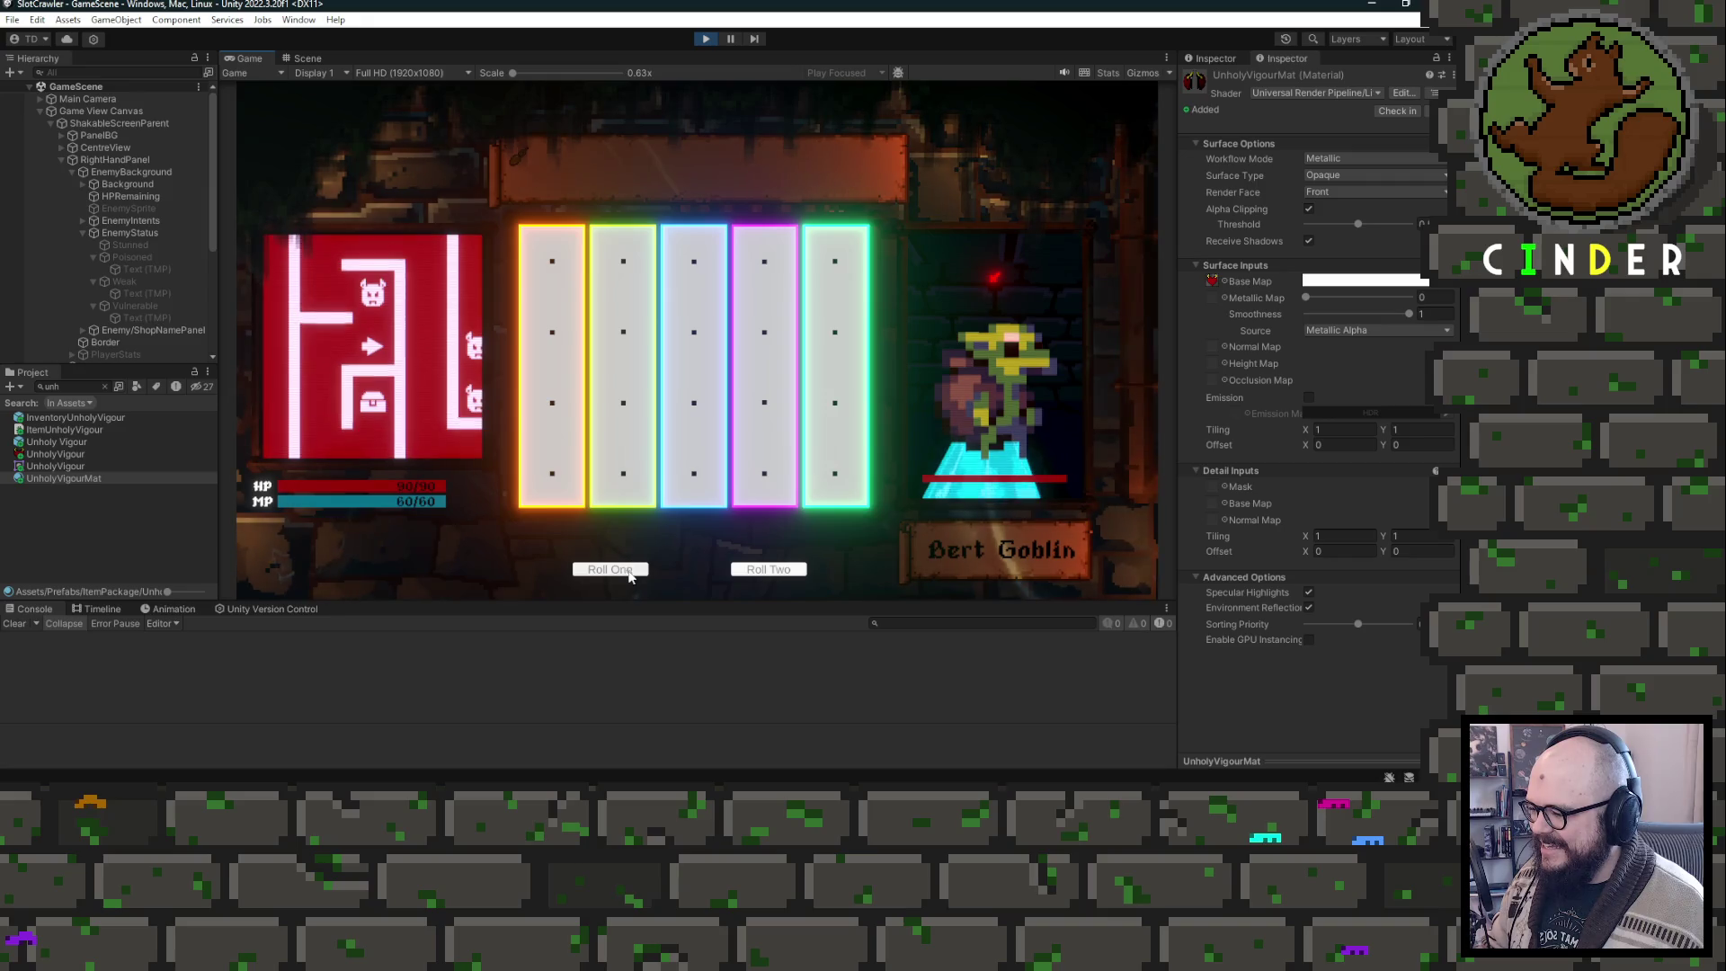
Step: Spin the reels twice to test Unholy Vigour, stop play, and bring up ItemUnholyVigour.cs
{"action": "left_click", "coordinate": [615, 569]}
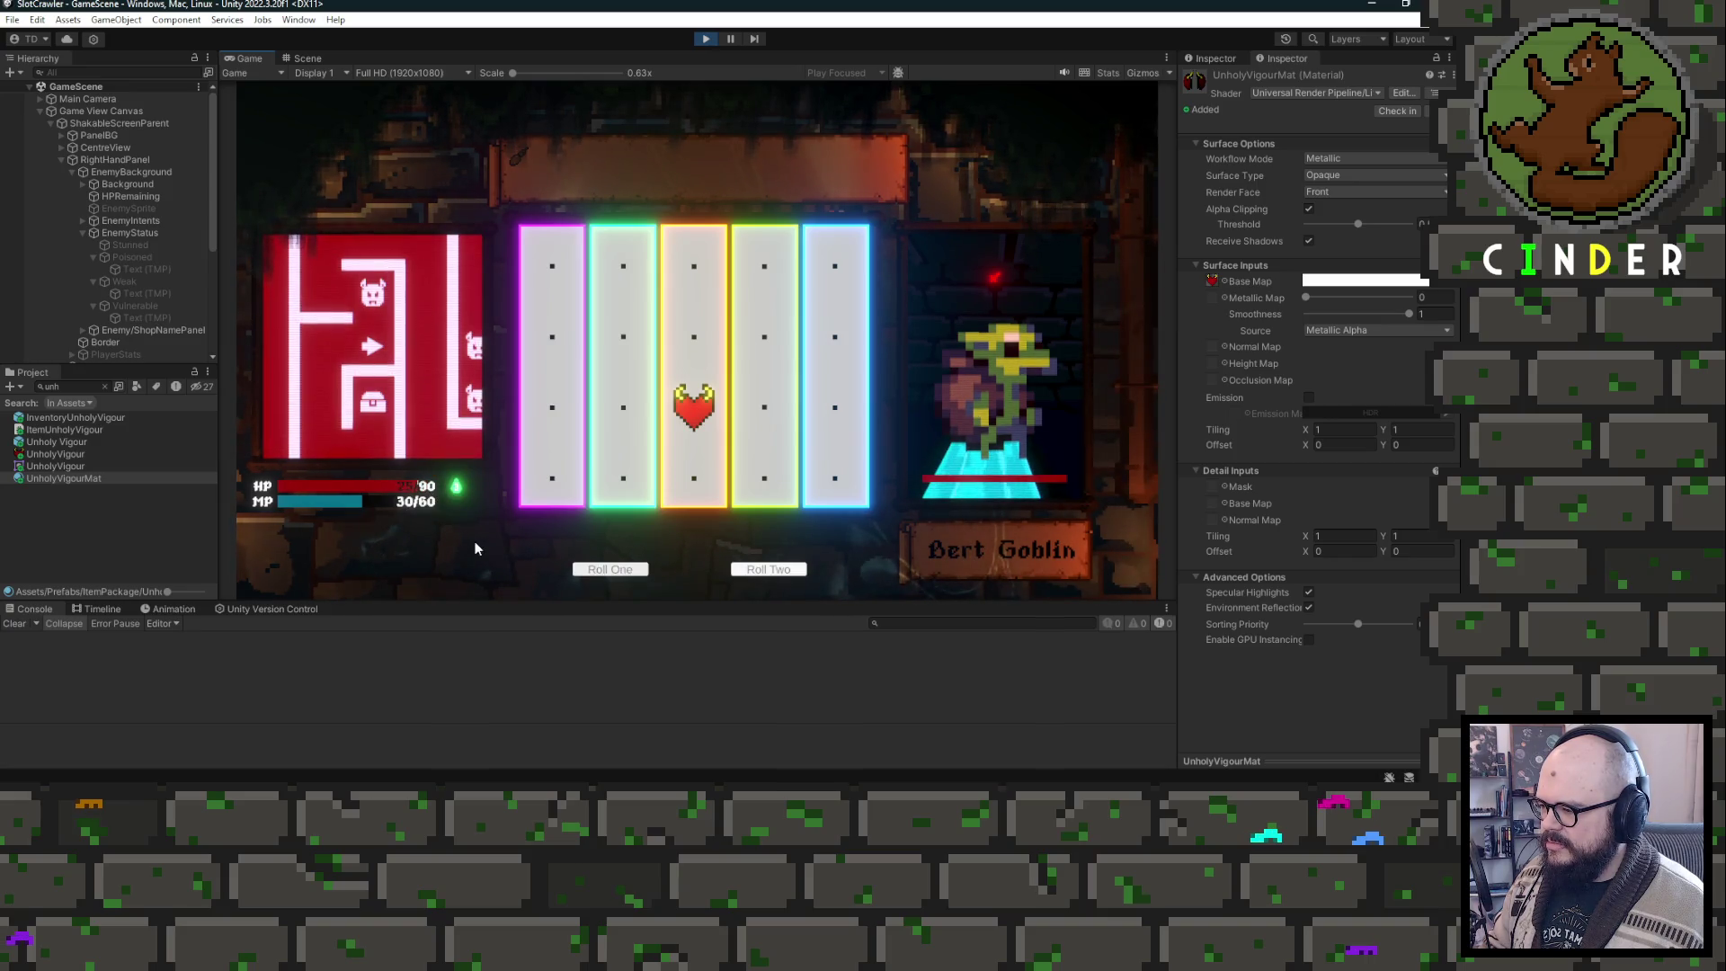
{"action": "left_click", "coordinate": [629, 568]}
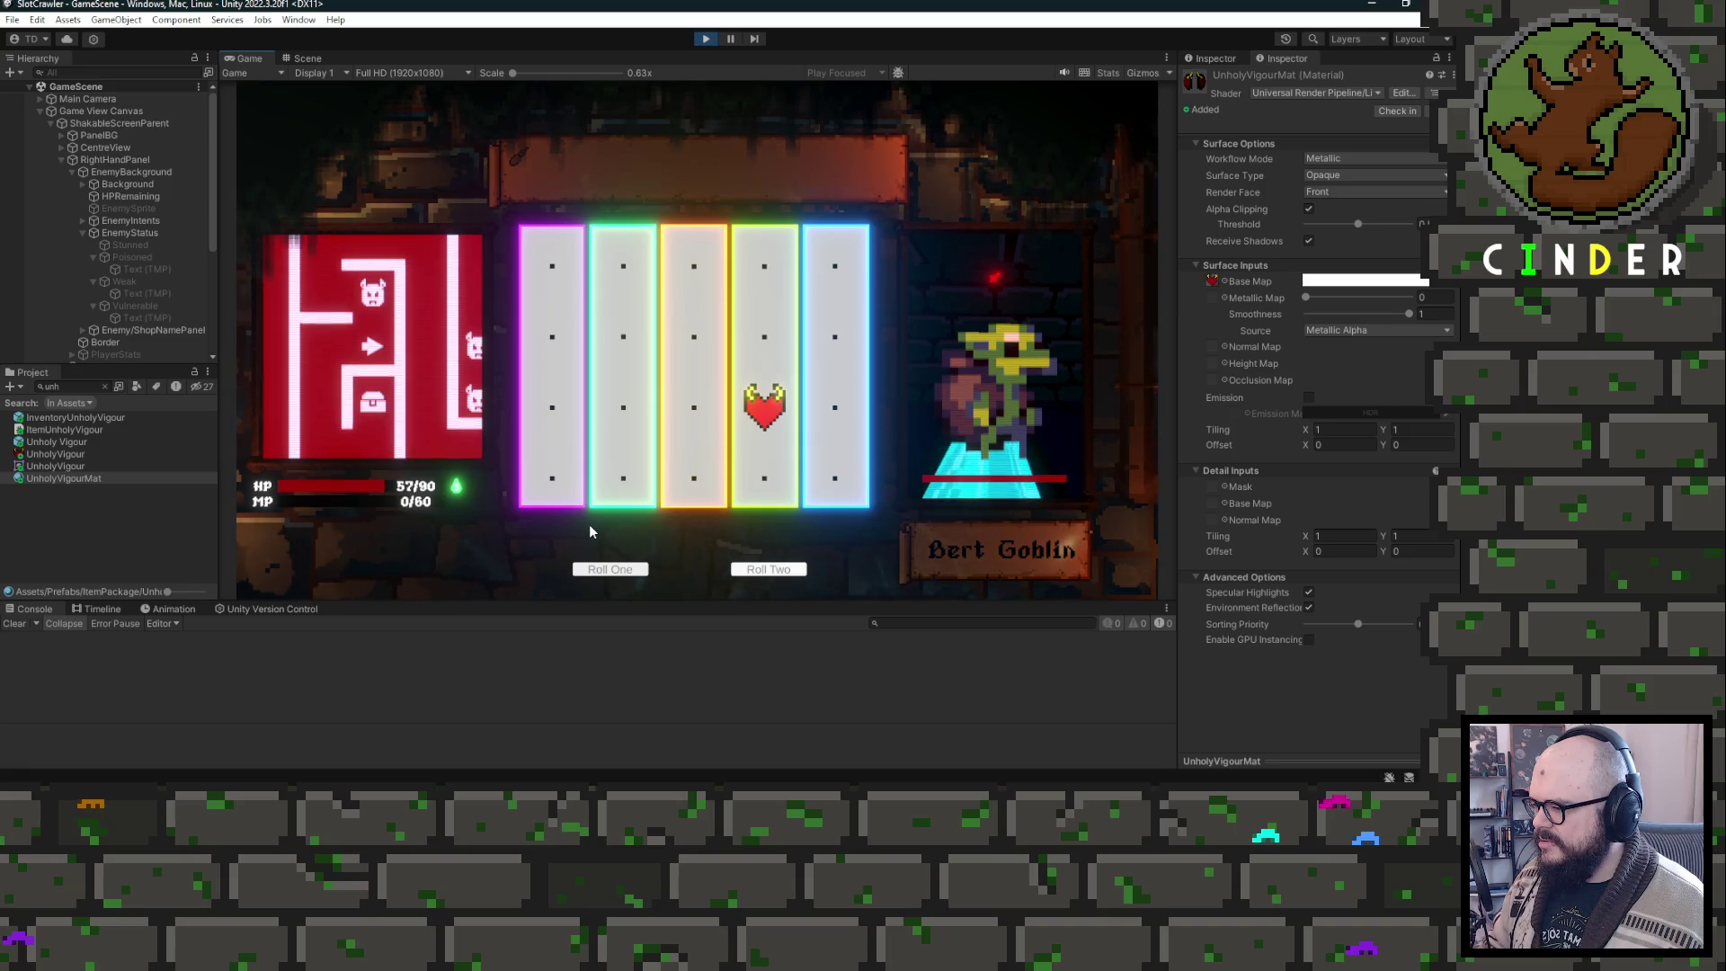
{"action": "left_click", "coordinate": [705, 39]}
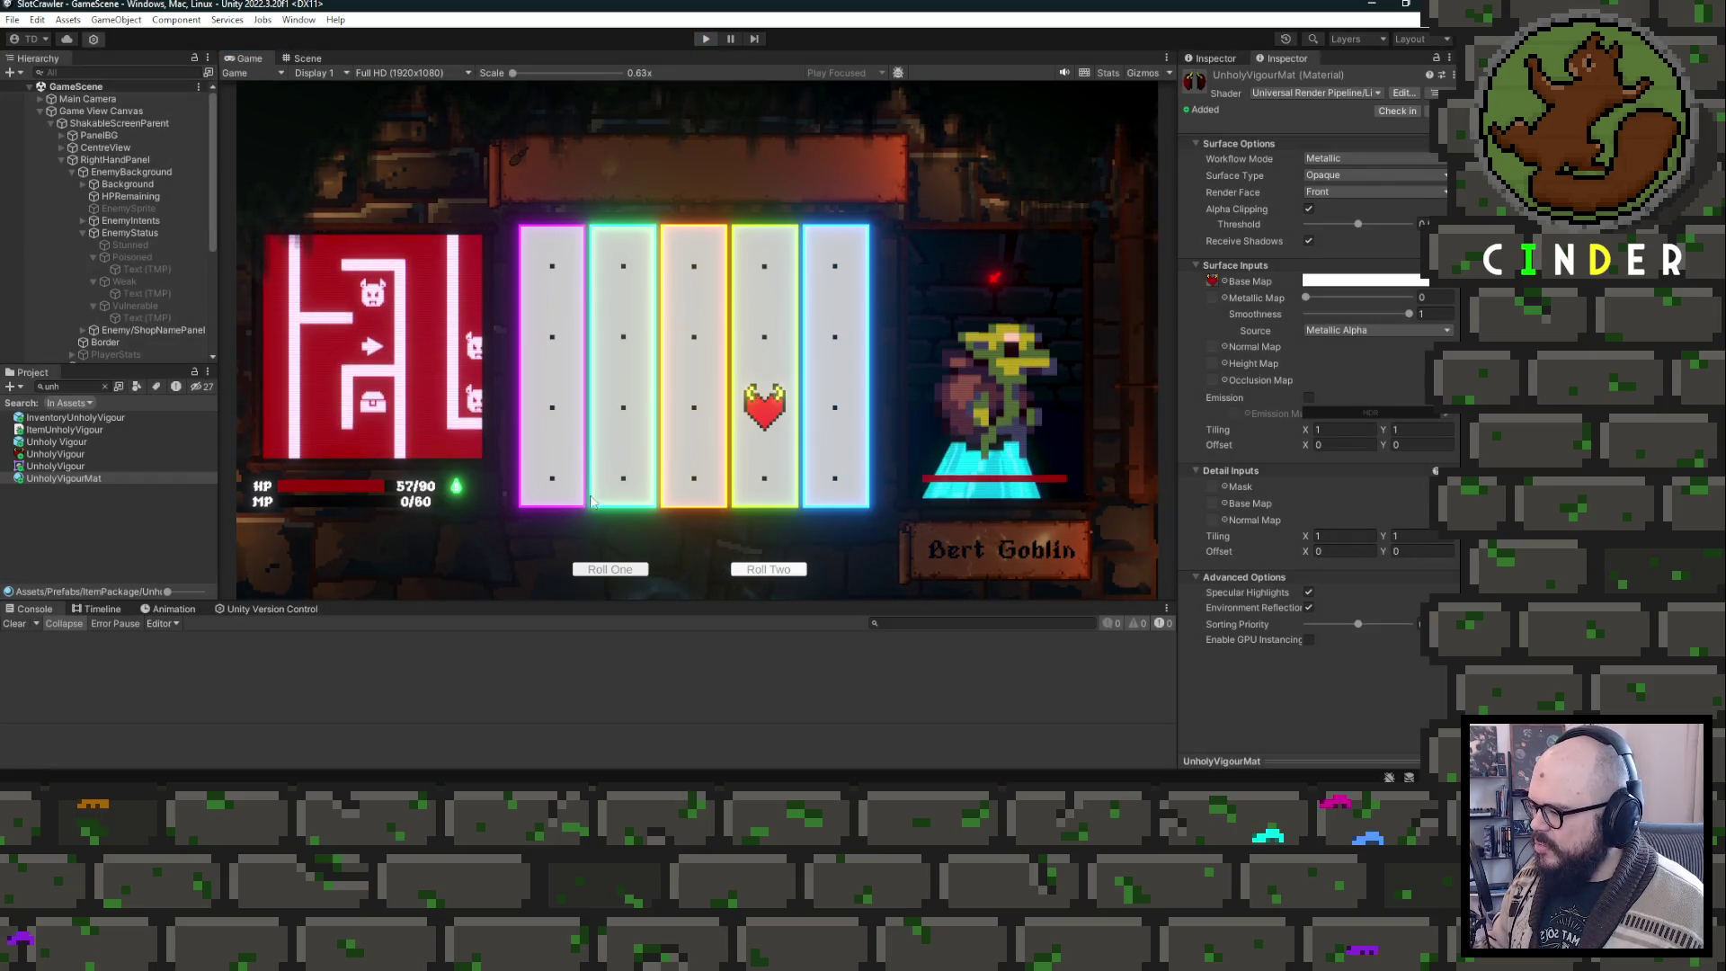
{"action": "key", "text": "alt+Tab"}
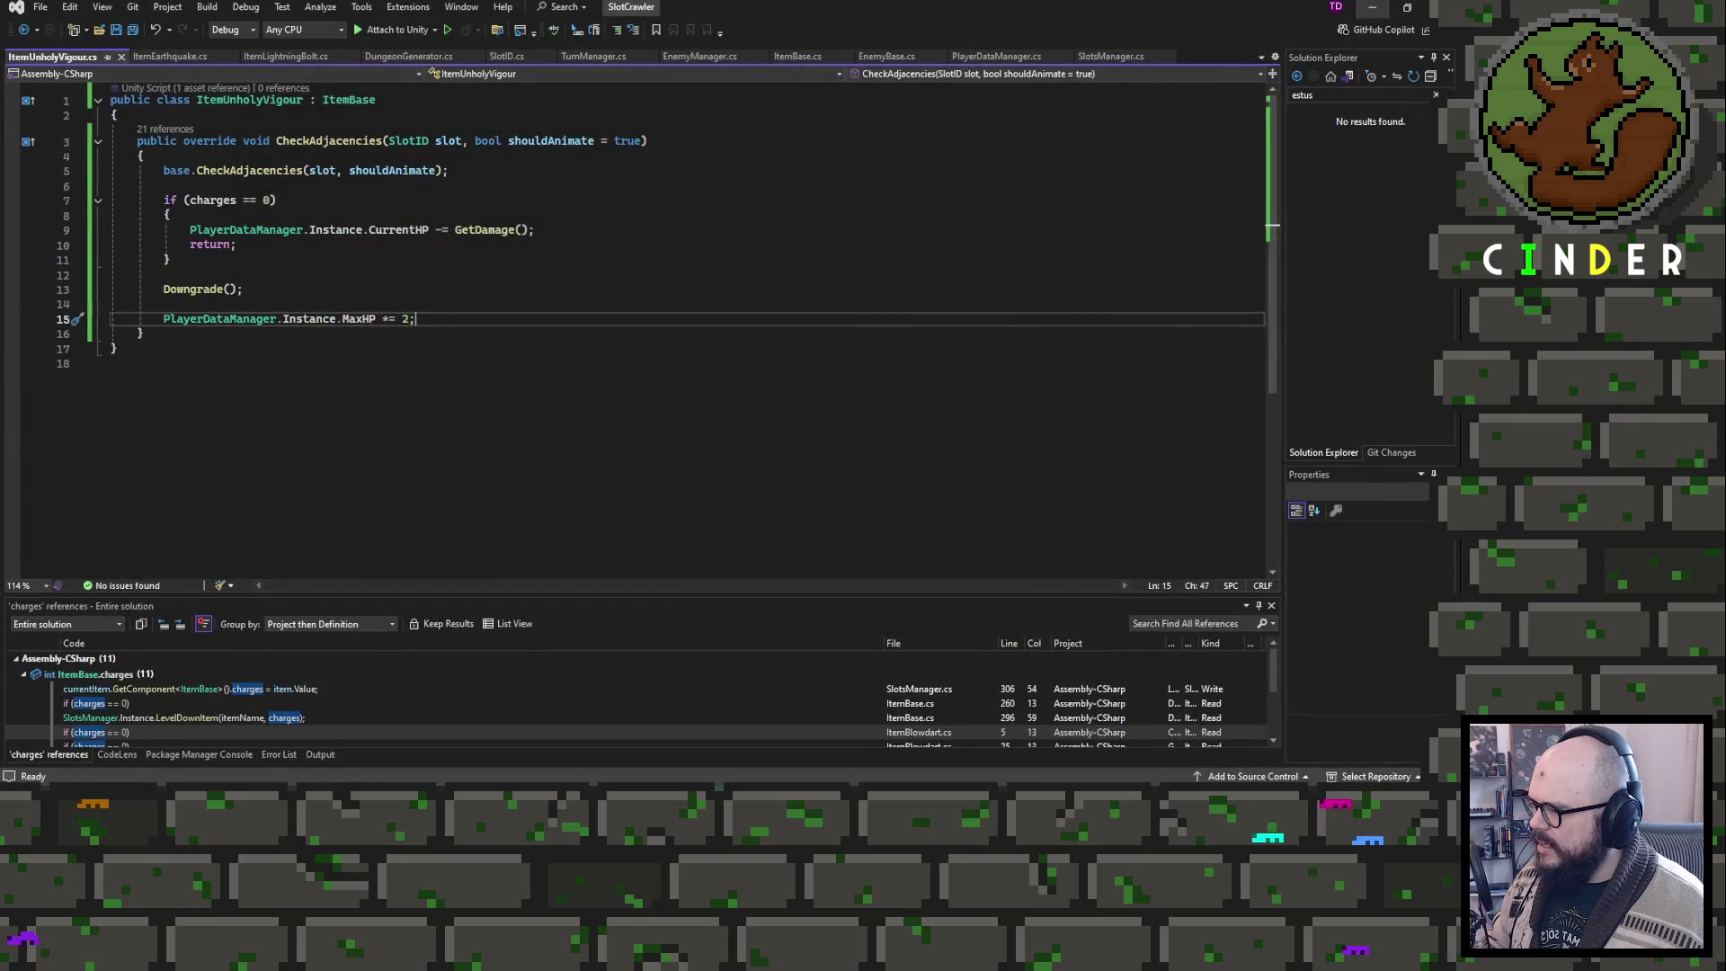
Step: Go back to Unity after reviewing ItemUnholyVigour's CheckAdjacencies code
{"action": "key", "text": "alt+Tab"}
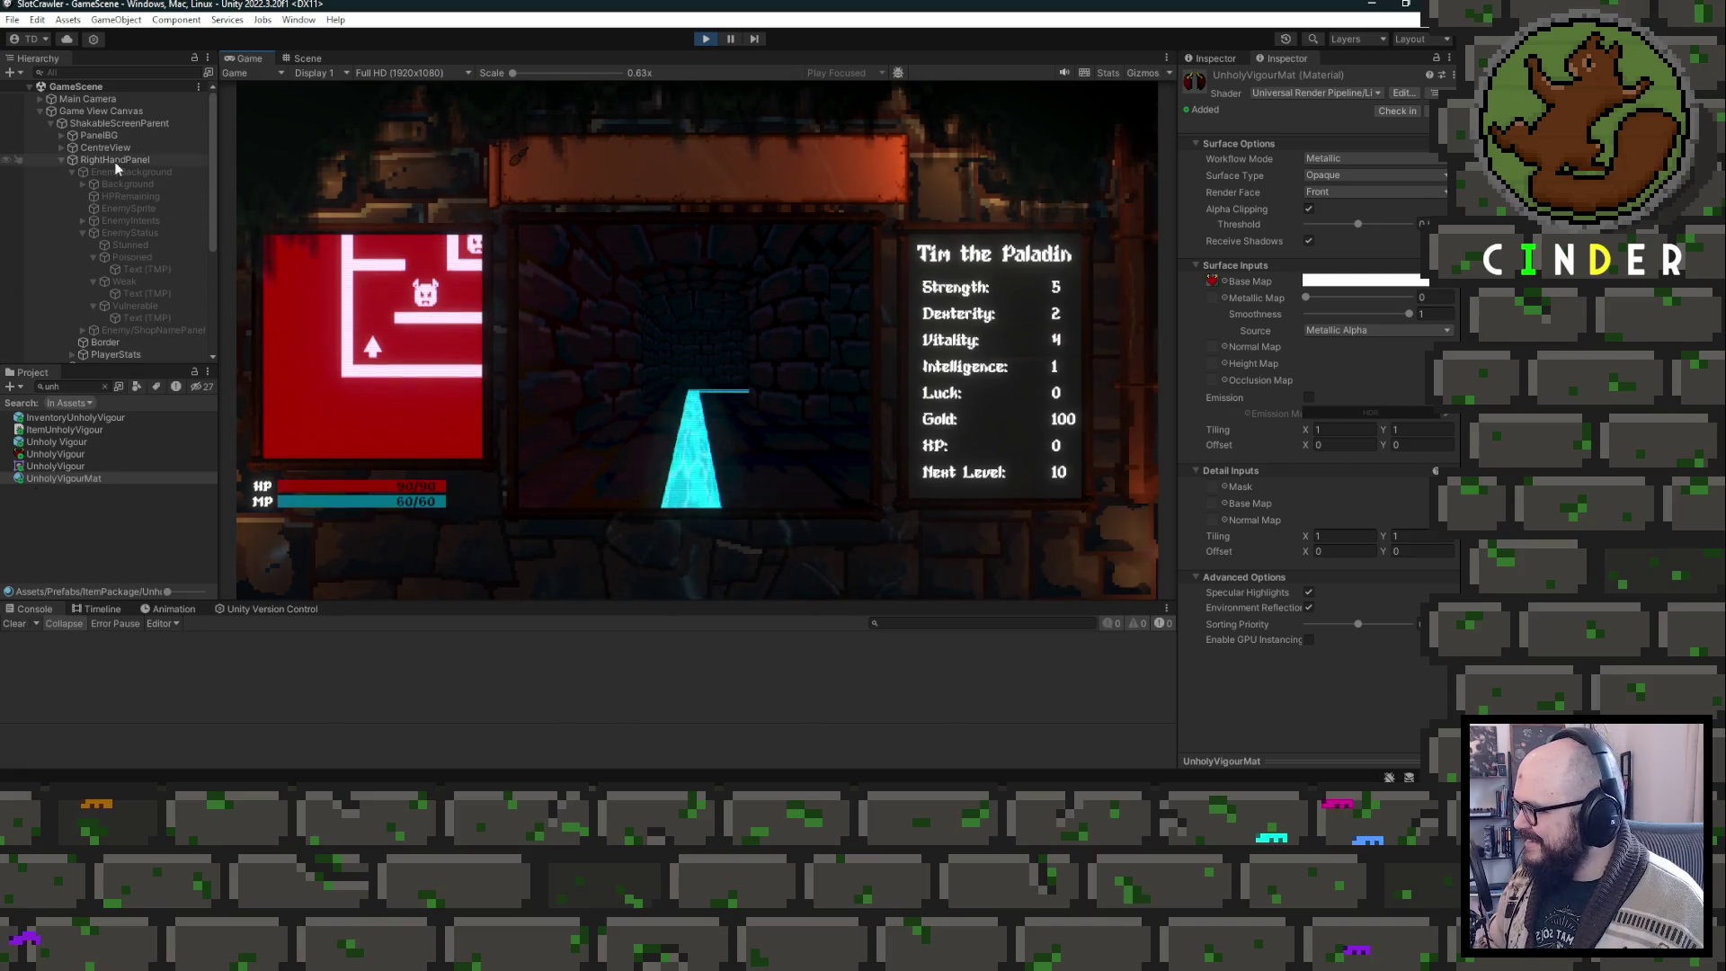
Step: Show the Managers object's Player Data Manager values, spin the reels once, and stop play
{"action": "scroll", "coordinate": [121, 154], "scroll_direction": "down", "scroll_amount": 4}
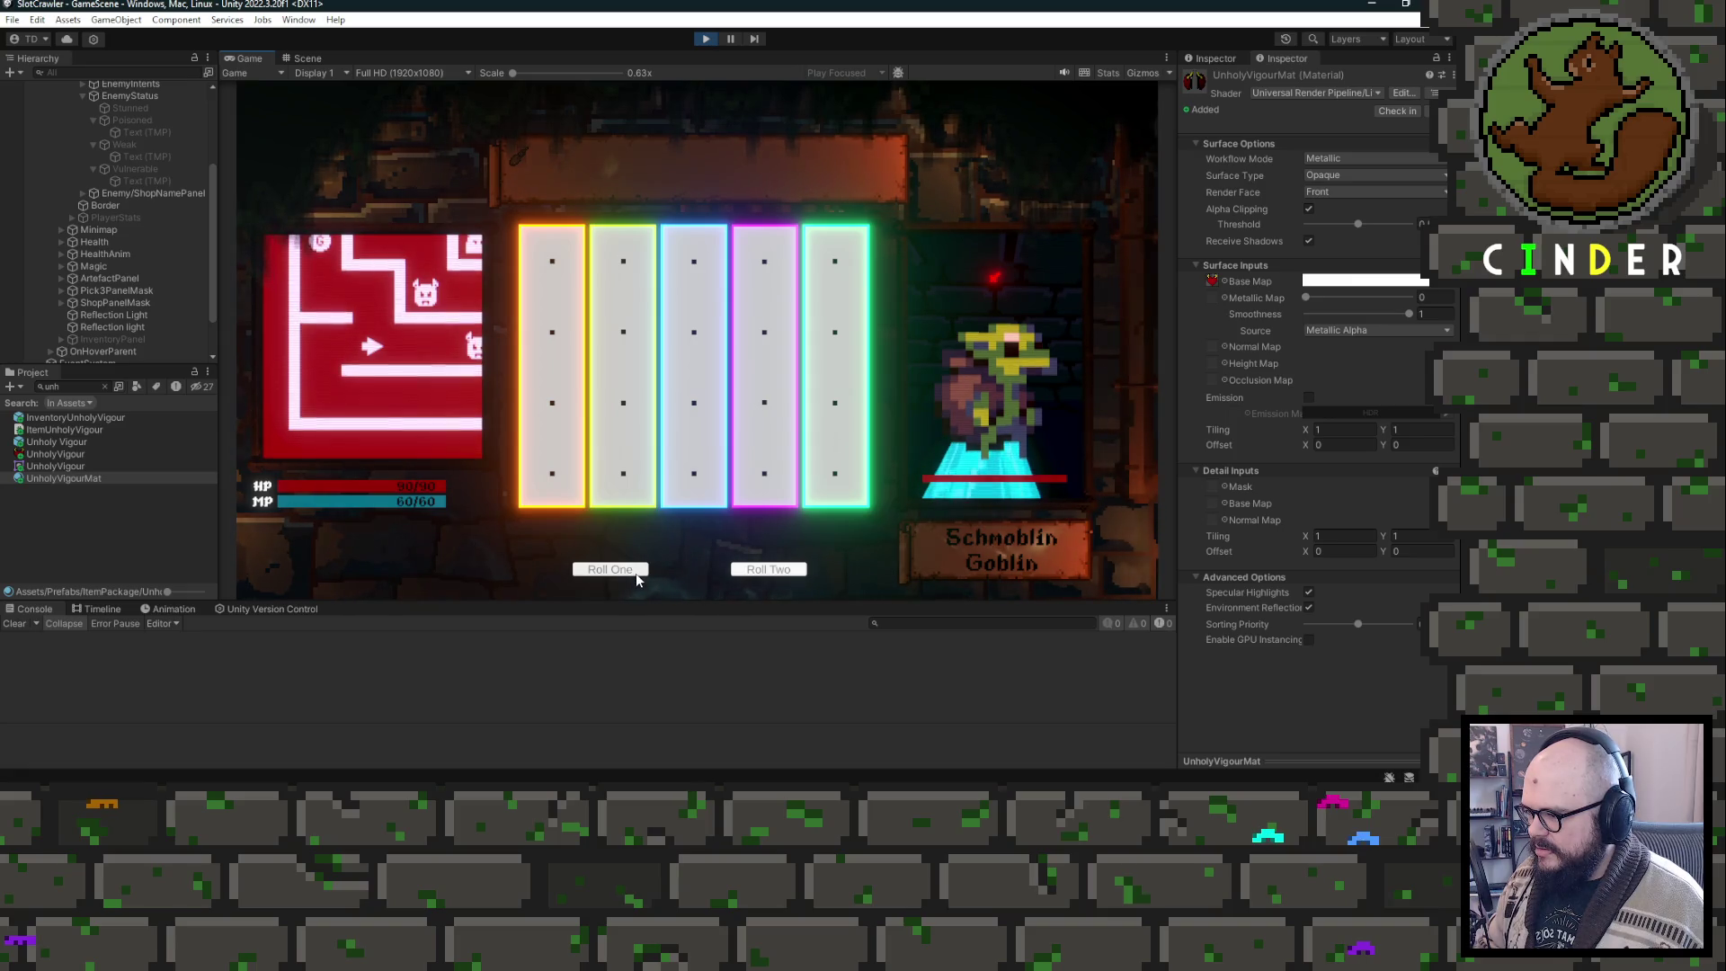
{"action": "scroll", "coordinate": [125, 220], "scroll_direction": "up", "scroll_amount": 5}
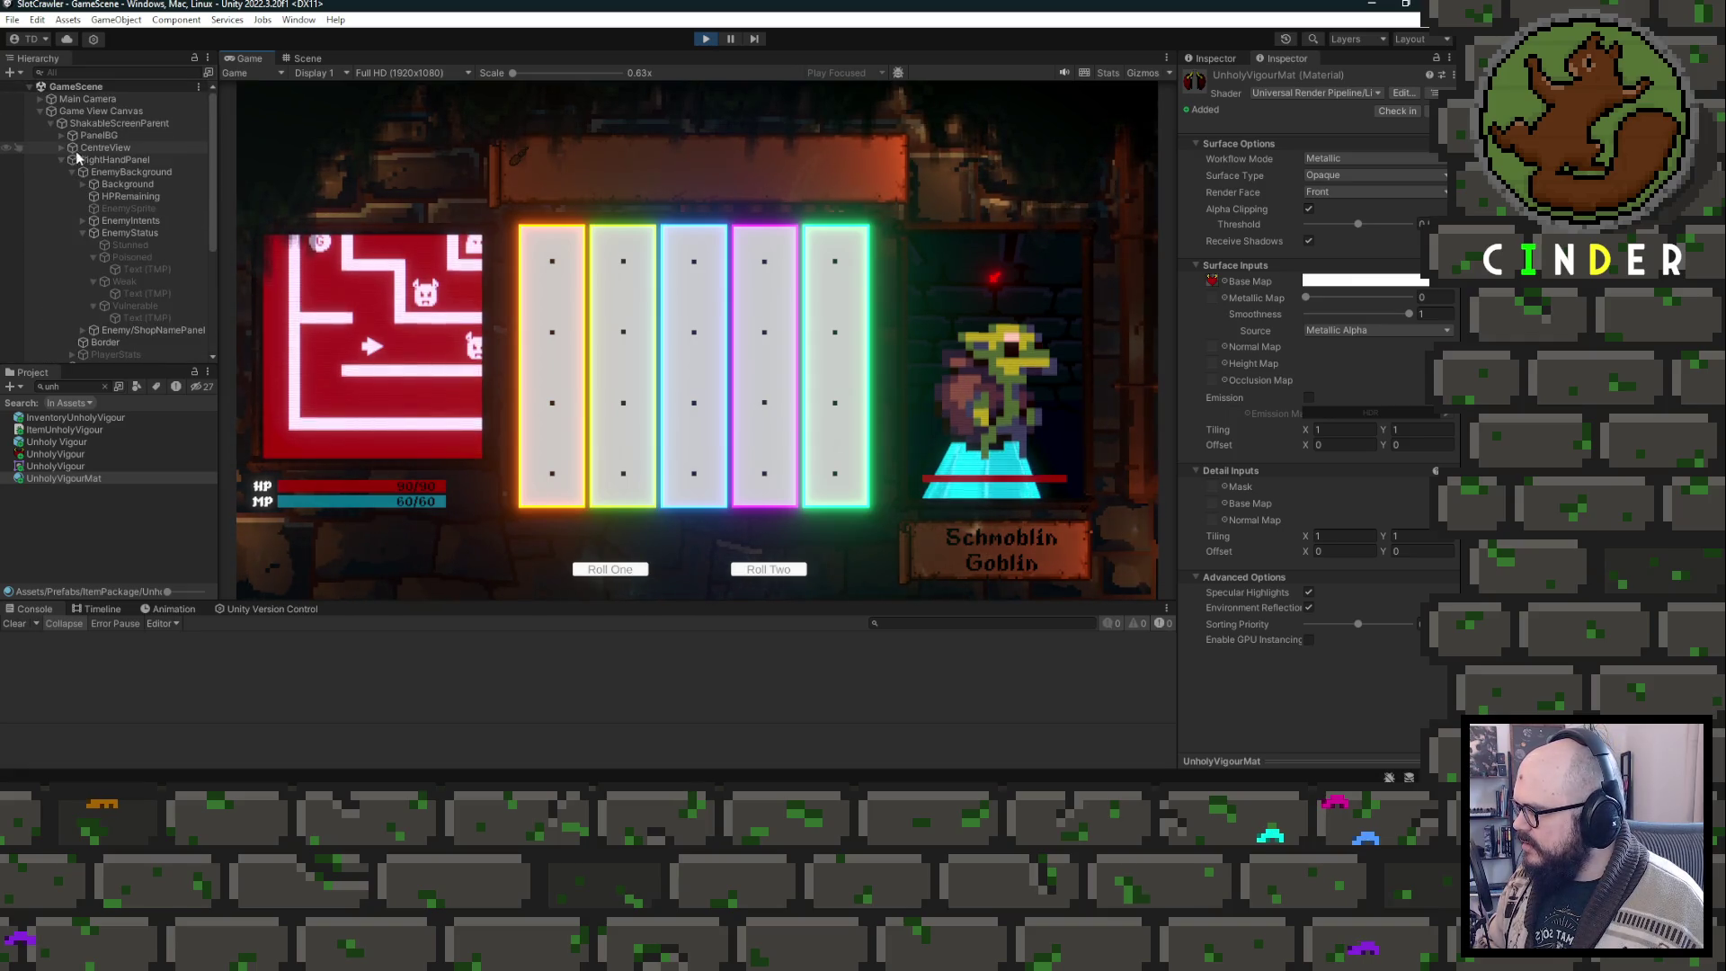
{"action": "left_click", "coordinate": [41, 111]}
{"action": "left_click", "coordinate": [90, 136]}
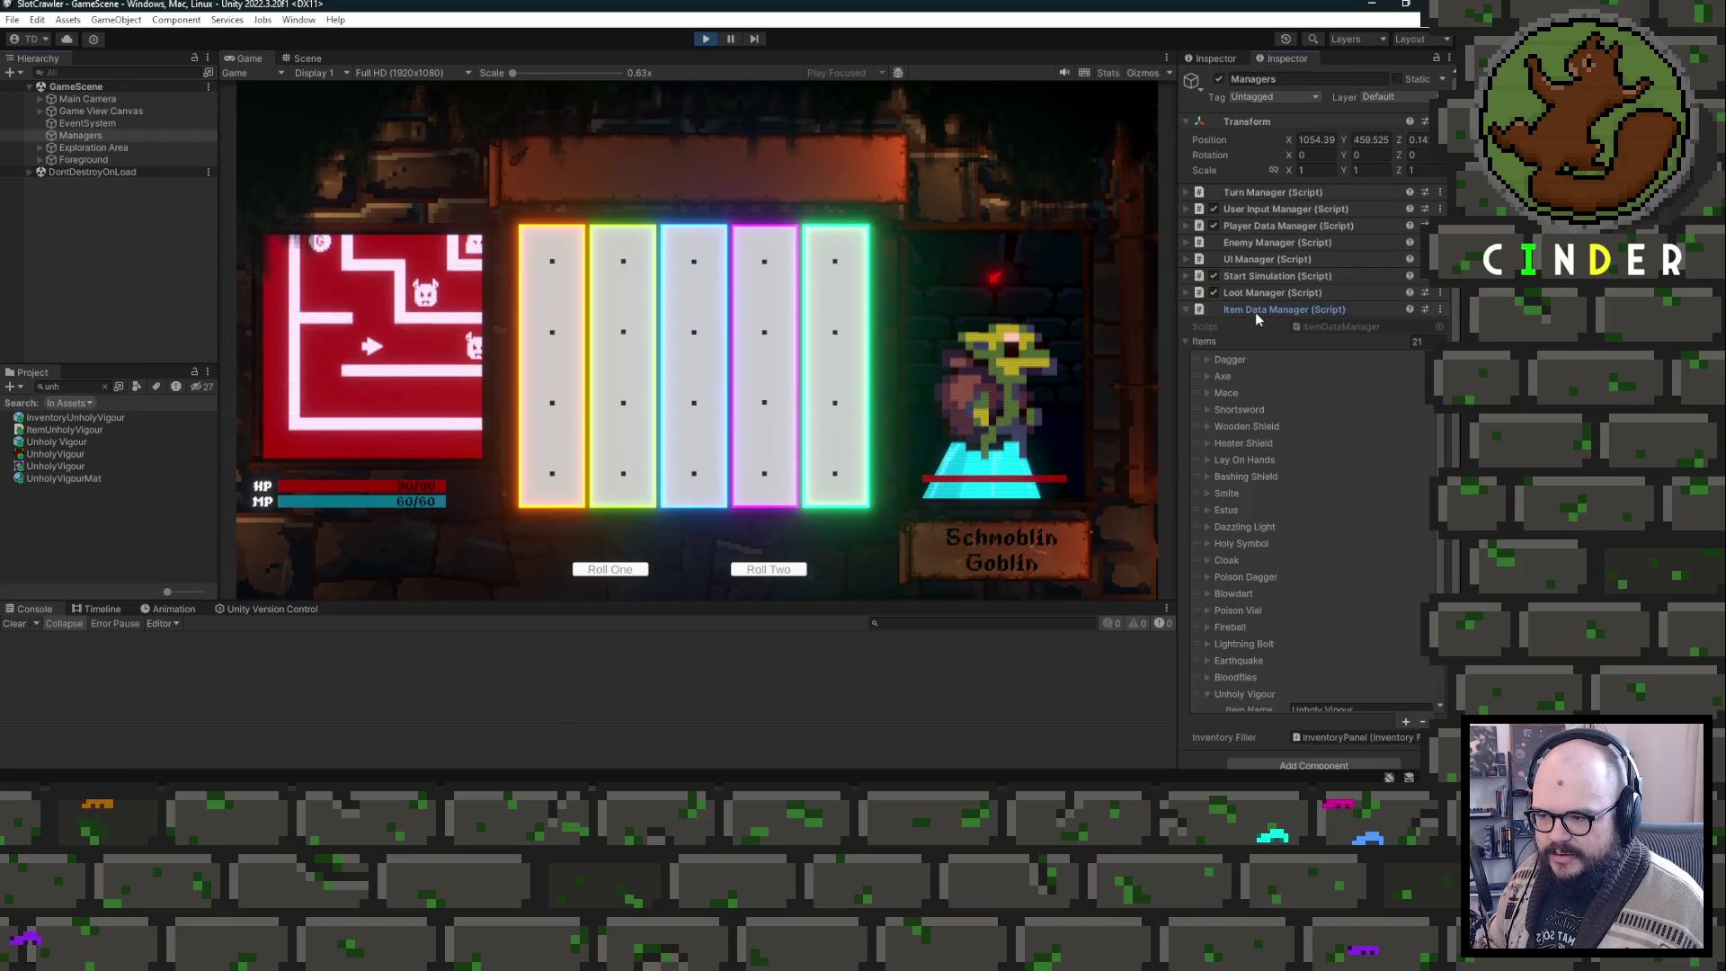
{"action": "left_click", "coordinate": [1255, 310]}
{"action": "left_click", "coordinate": [1260, 230]}
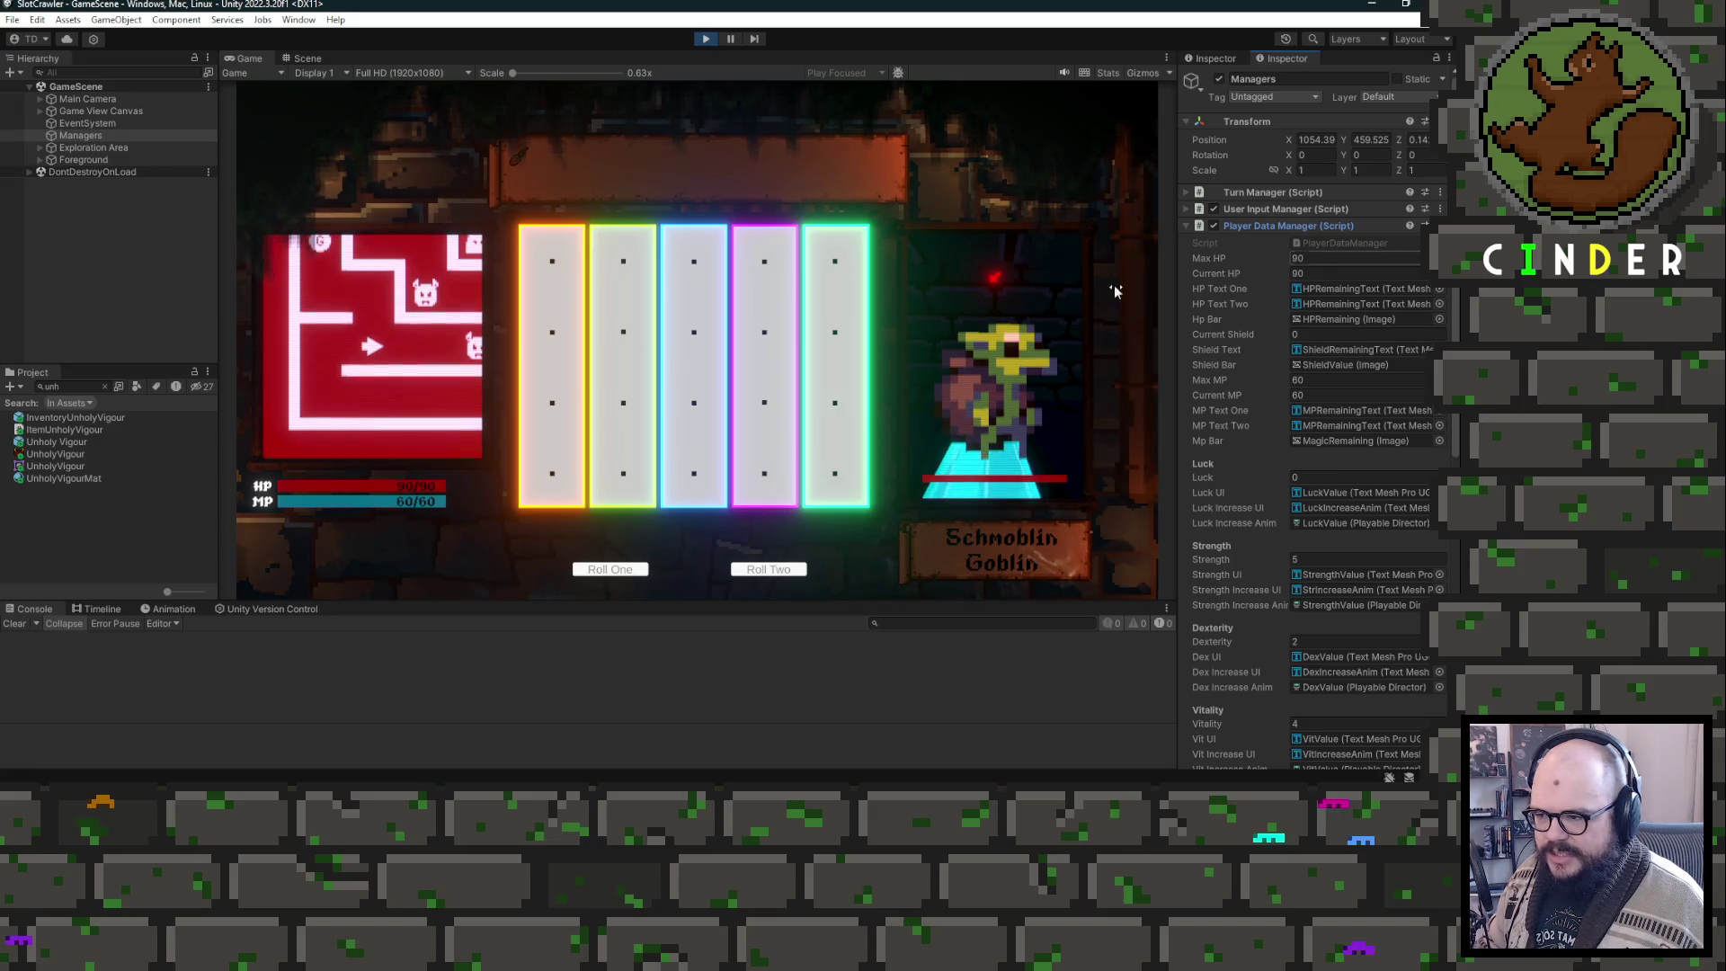
{"action": "left_click", "coordinate": [629, 569]}
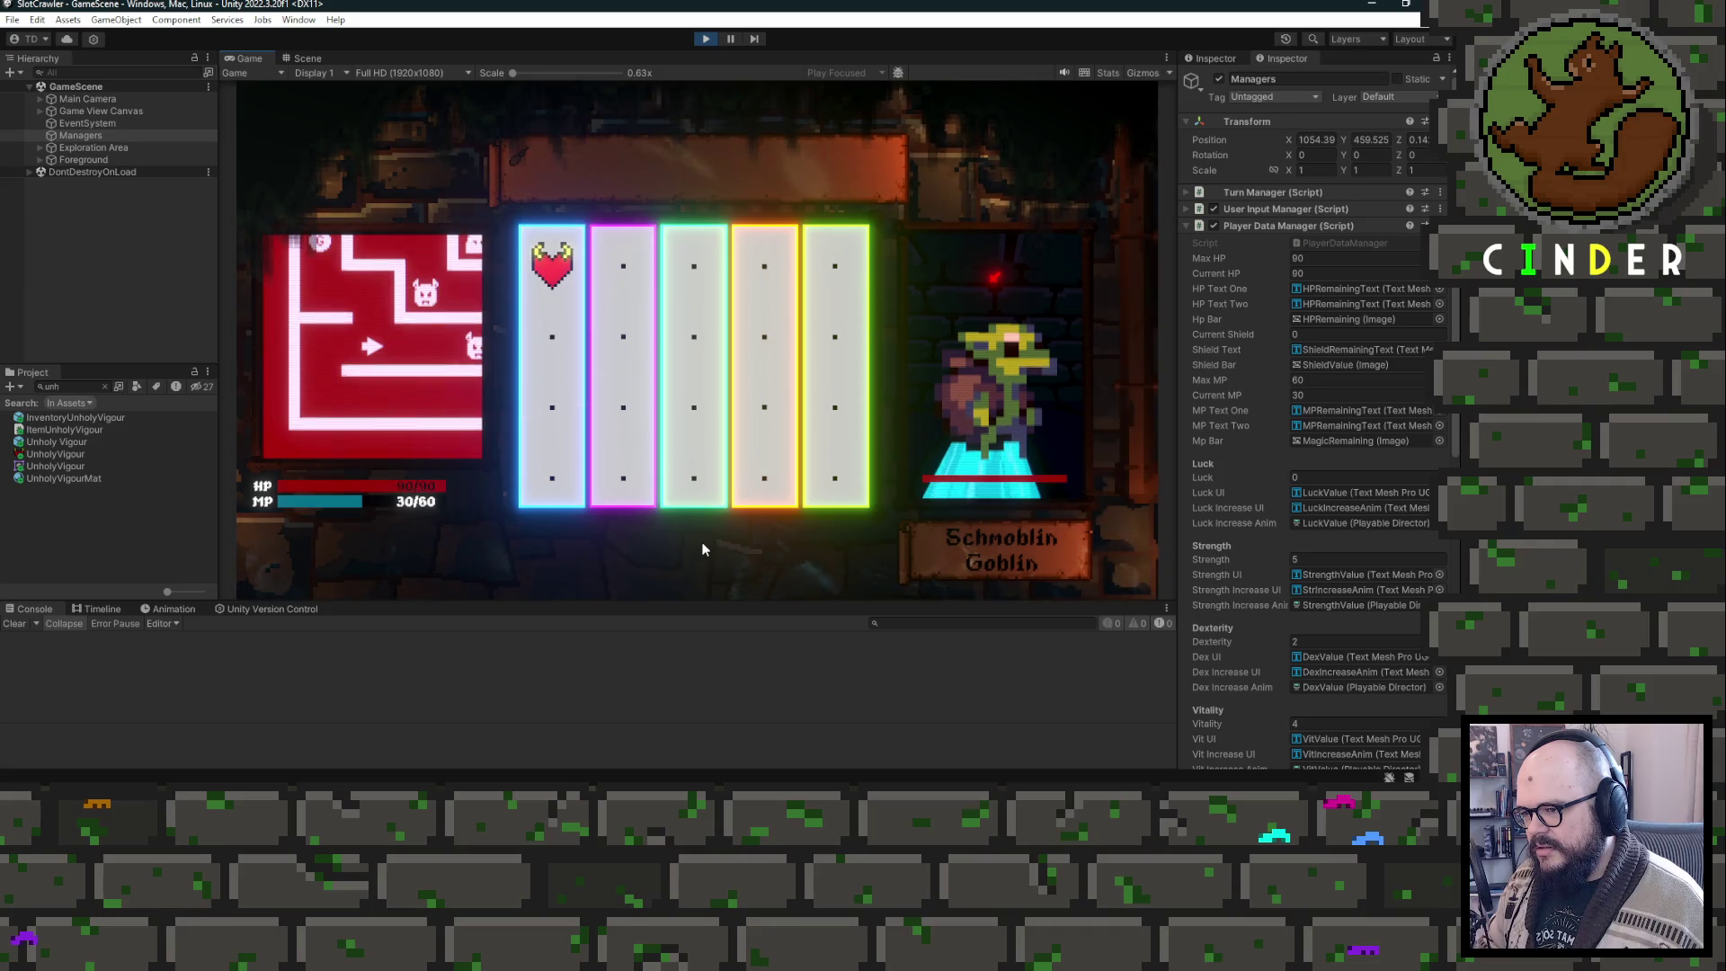
{"action": "left_click", "coordinate": [706, 40]}
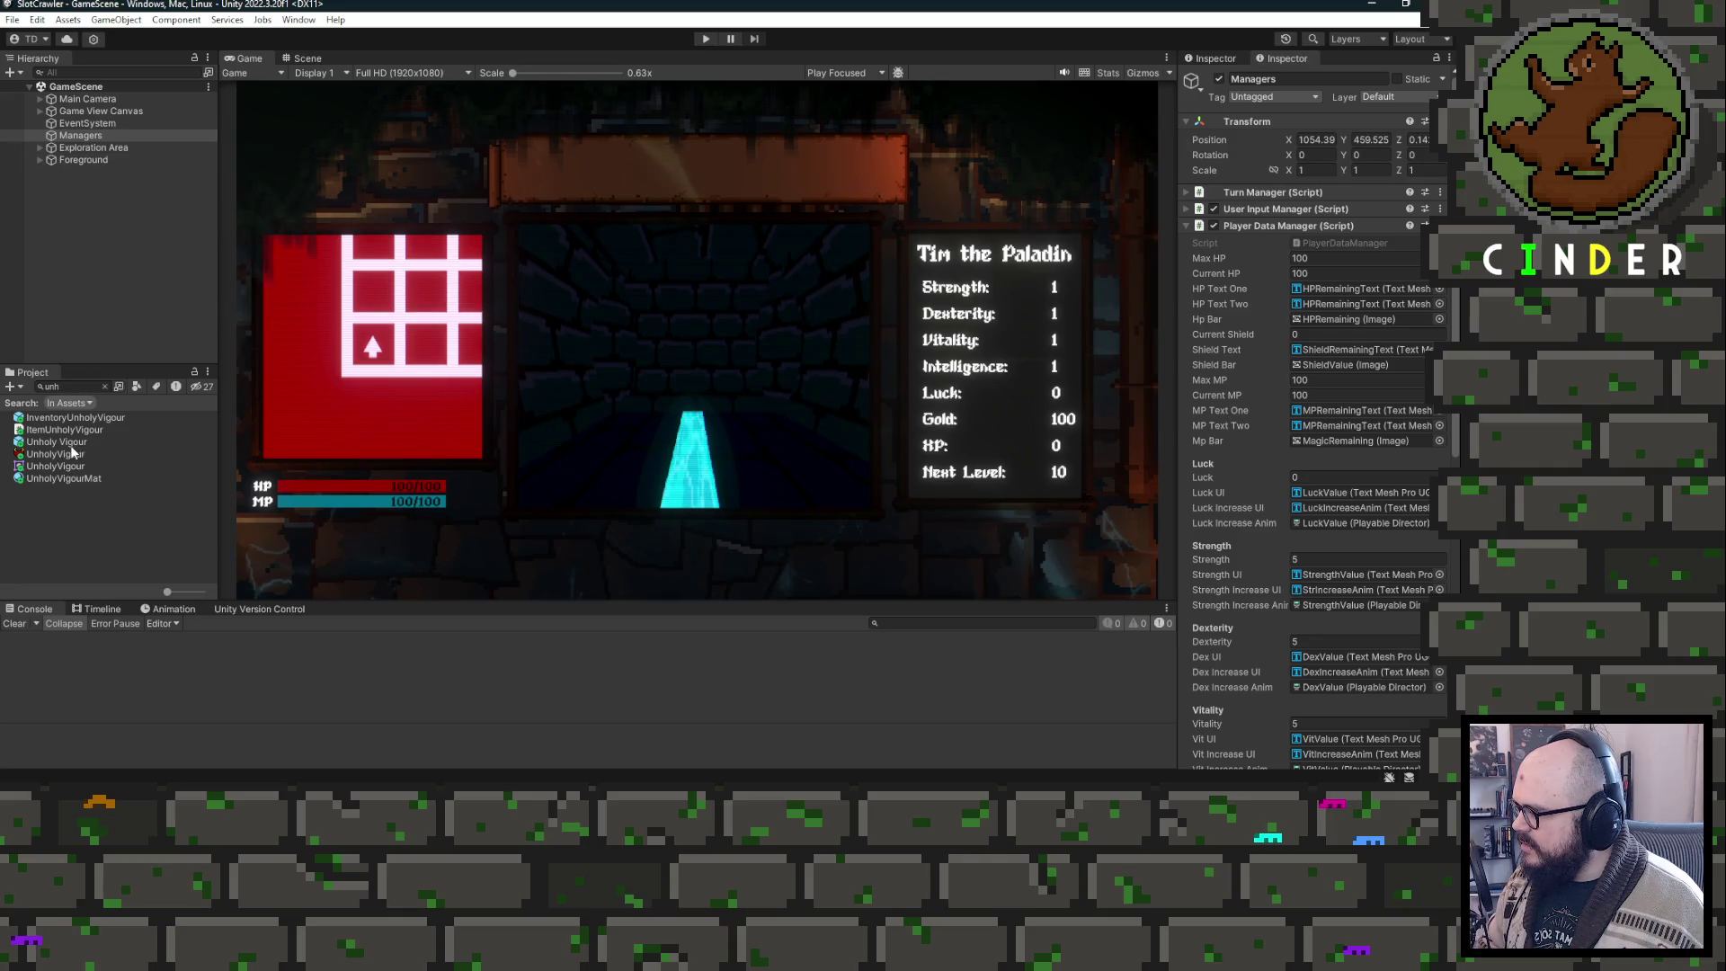
Step: Set the Unholy Vigour prefab's Charges and Starting Charges to 1
{"action": "left_click", "coordinate": [71, 445]}
{"action": "scroll", "coordinate": [1264, 397], "scroll_direction": "down", "scroll_amount": 5}
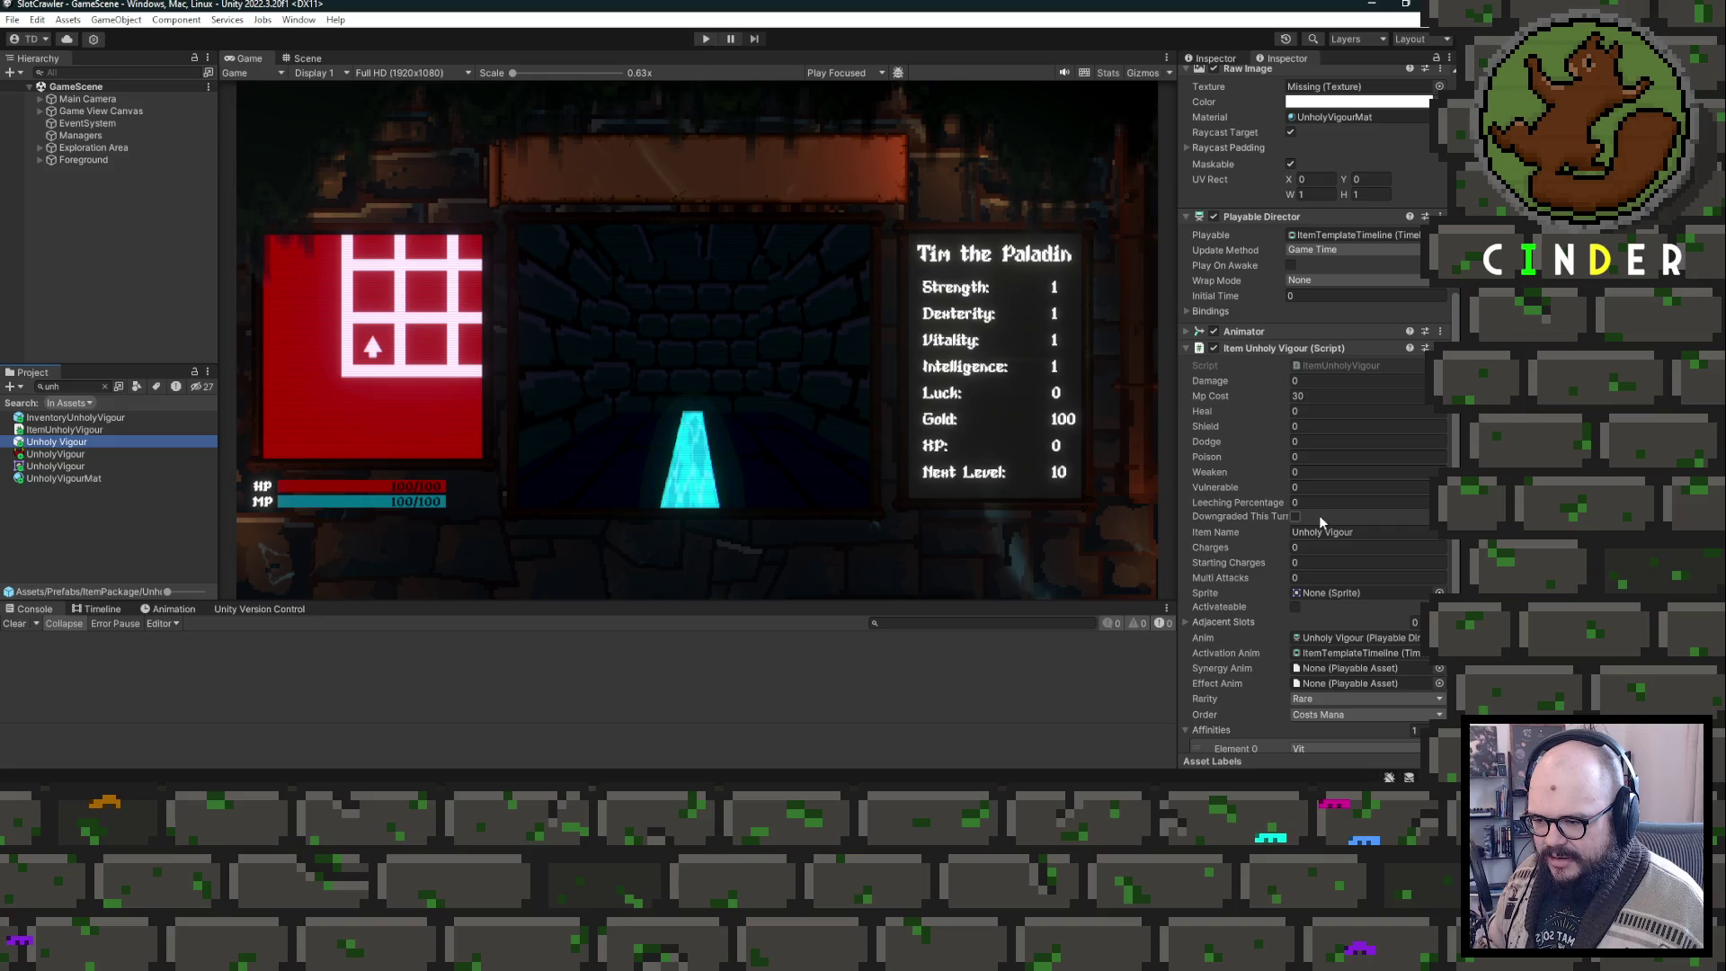
{"action": "left_click", "coordinate": [1302, 547]}
{"action": "type", "text": "1"}
{"action": "left_click", "coordinate": [1308, 561]}
{"action": "type", "text": "1"}
Step: Assign the UnholyVigour sprite to the item's Sprite field, then return to Visual Studio
{"action": "scroll", "coordinate": [1330, 487], "scroll_direction": "down", "scroll_amount": 2}
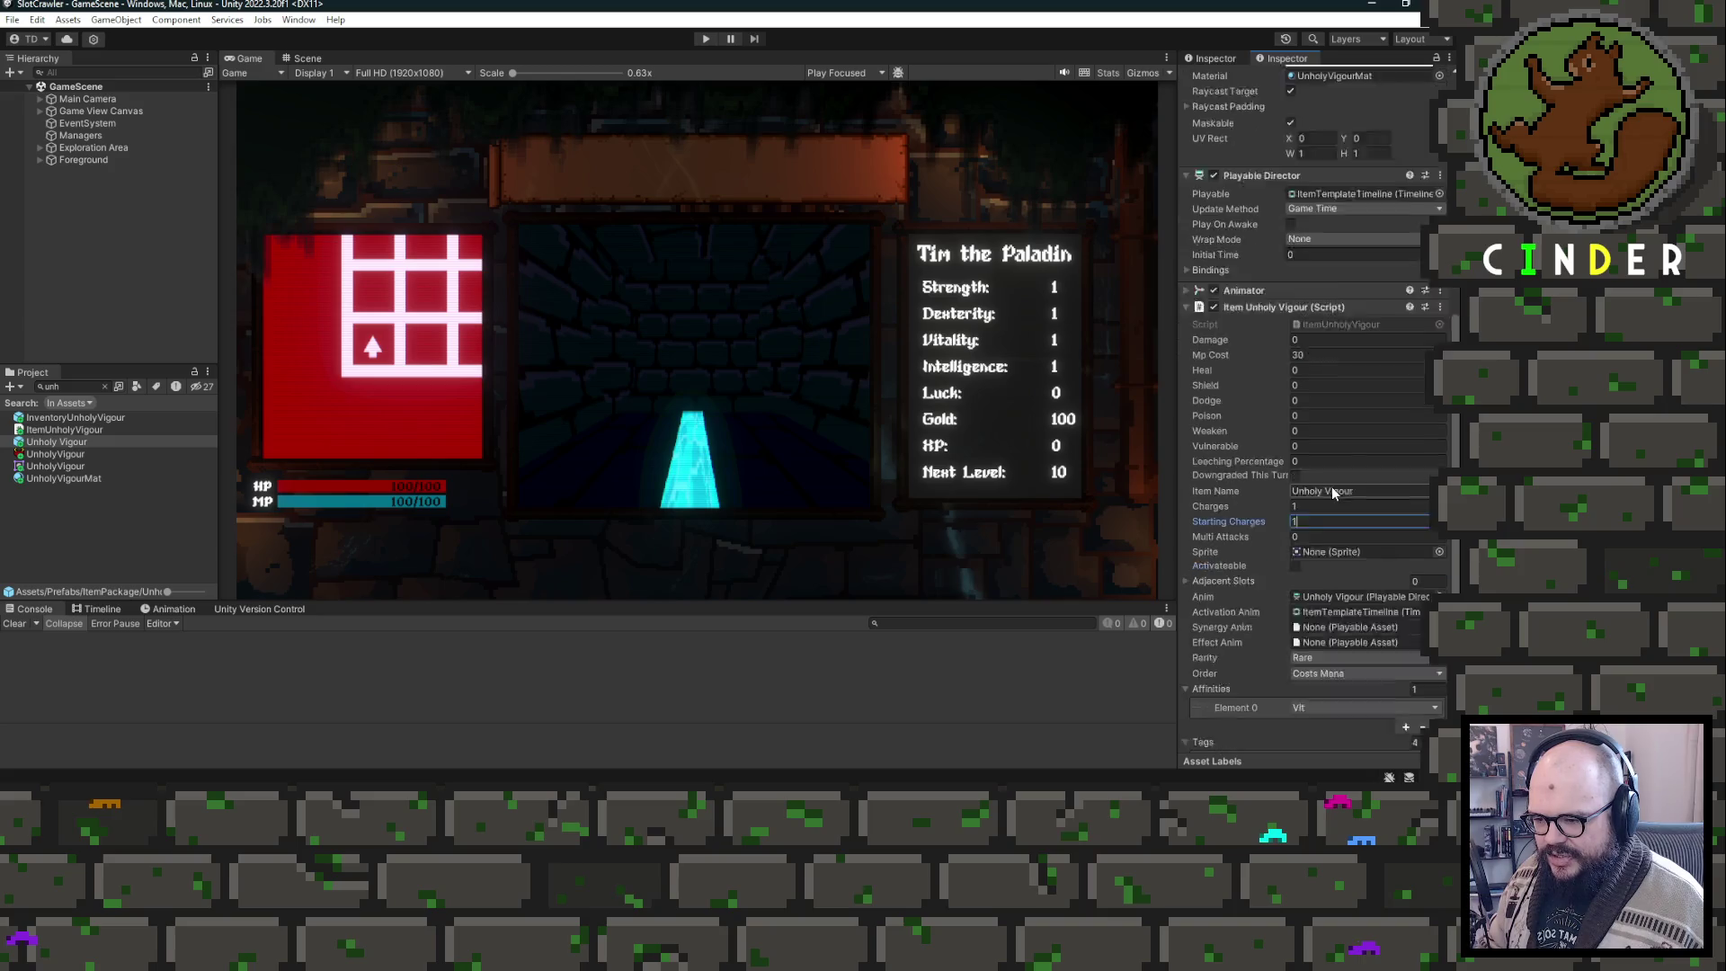
{"action": "left_click", "coordinate": [1425, 511]}
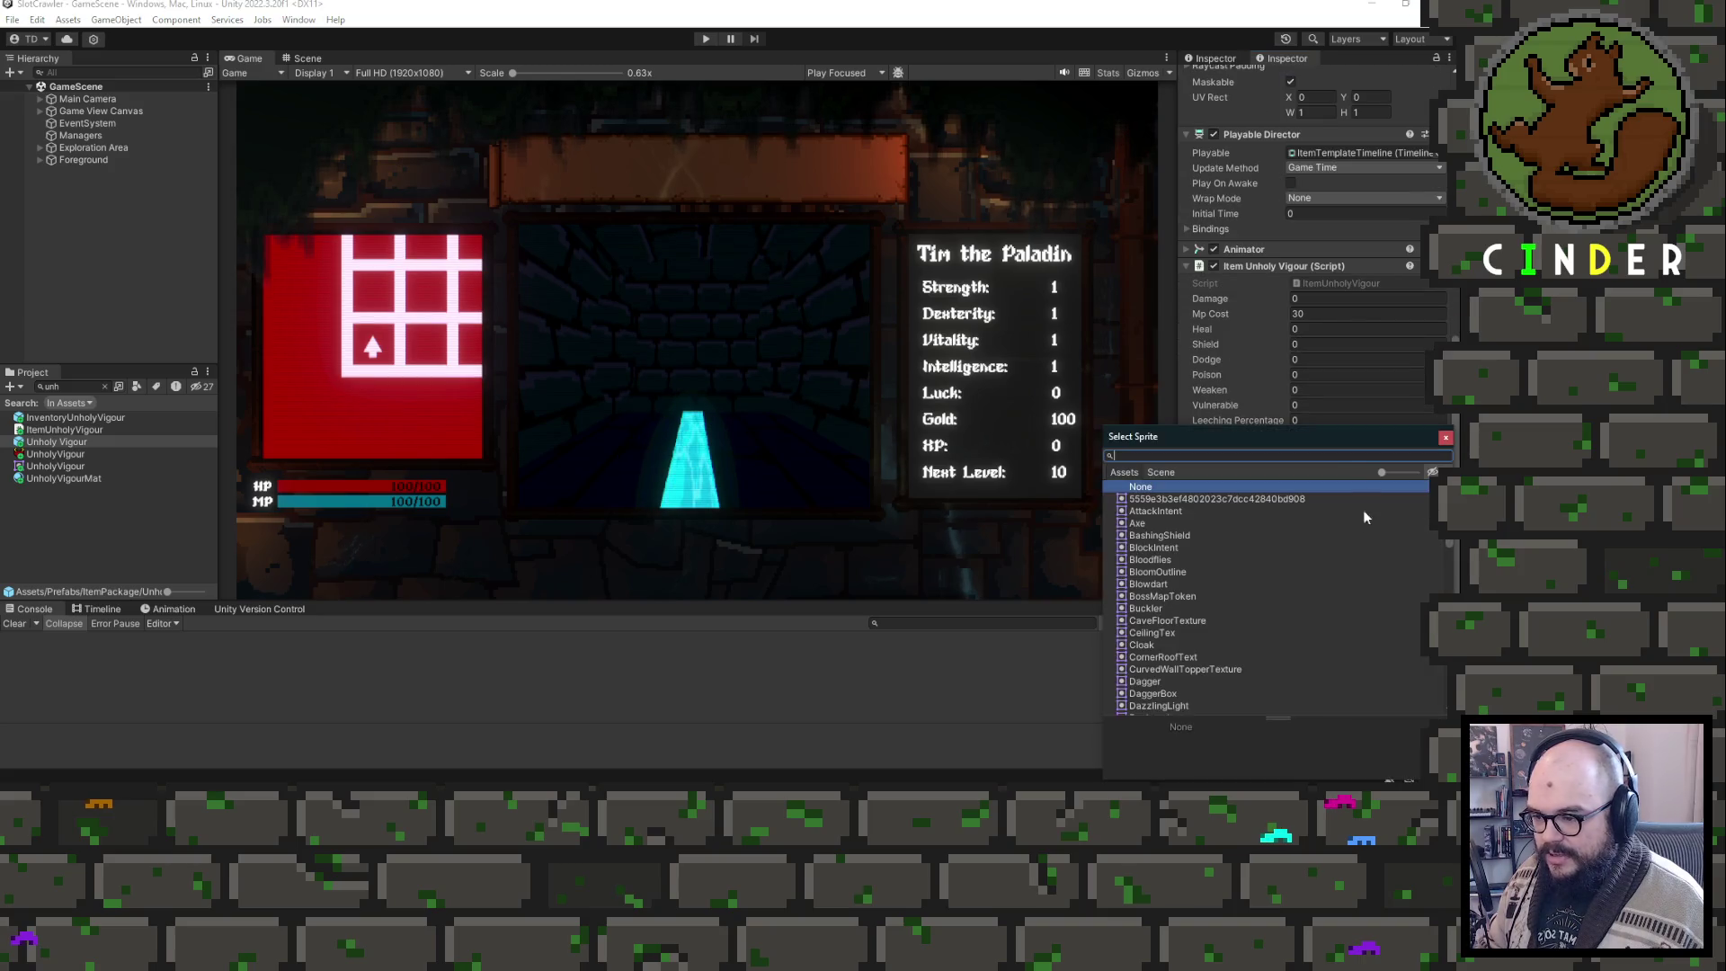
{"action": "type", "text": "unho"}
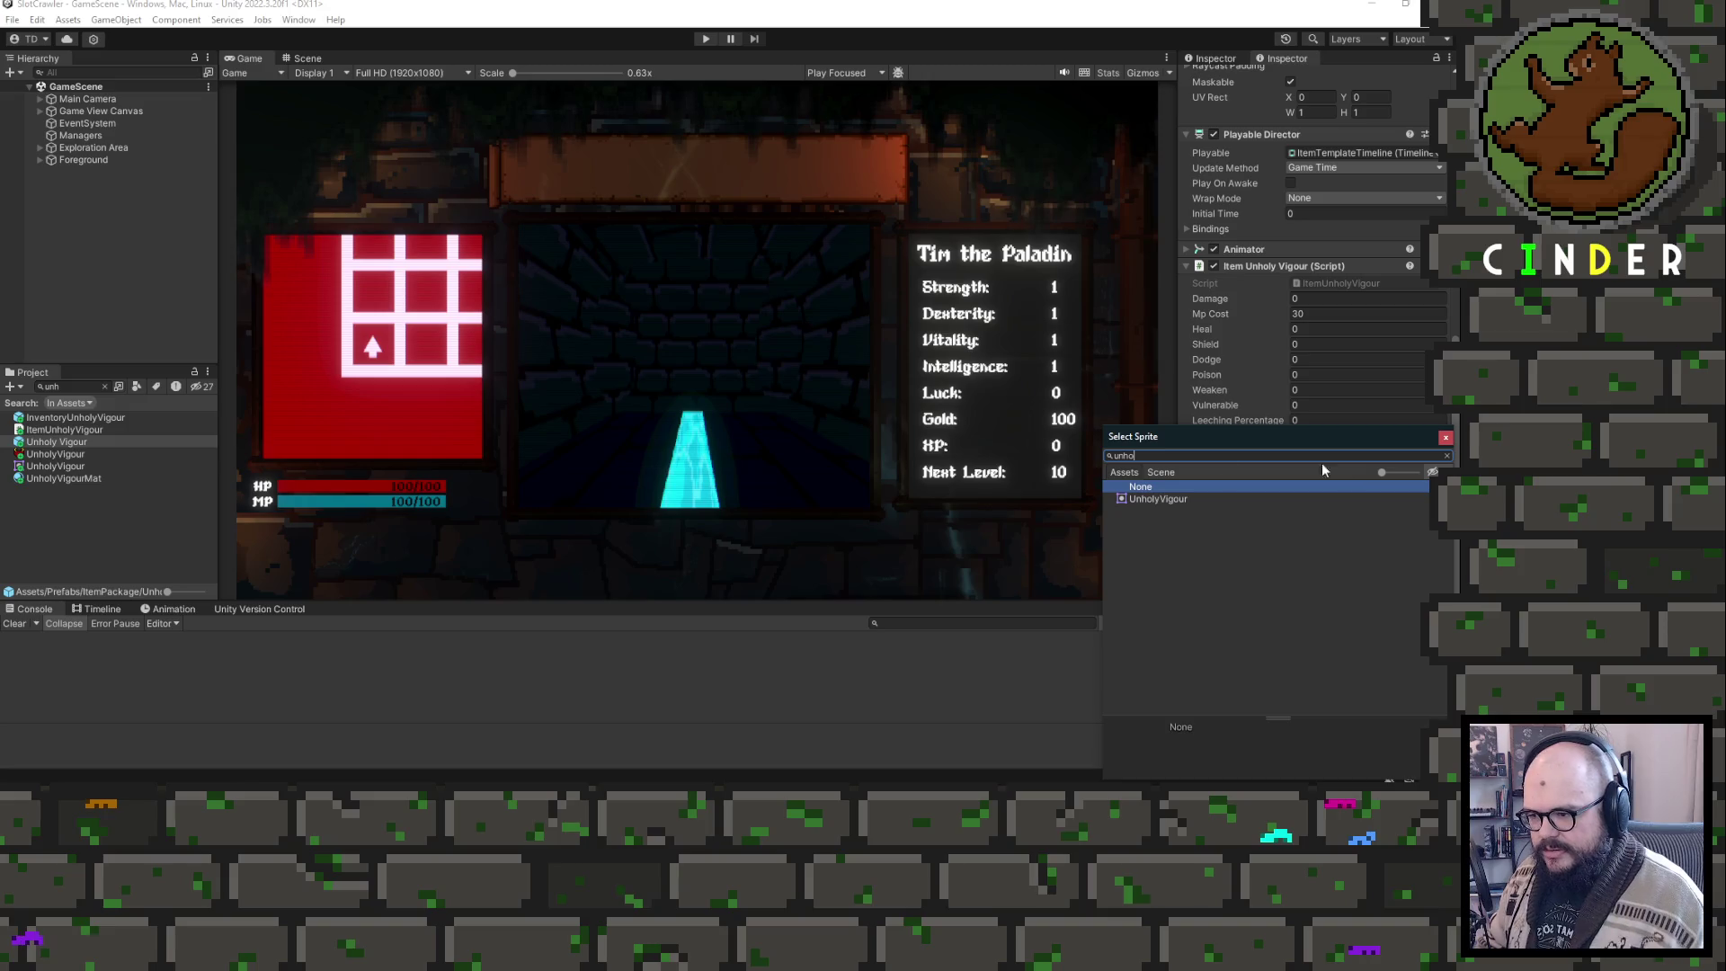
{"action": "double_click", "coordinate": [1186, 499]}
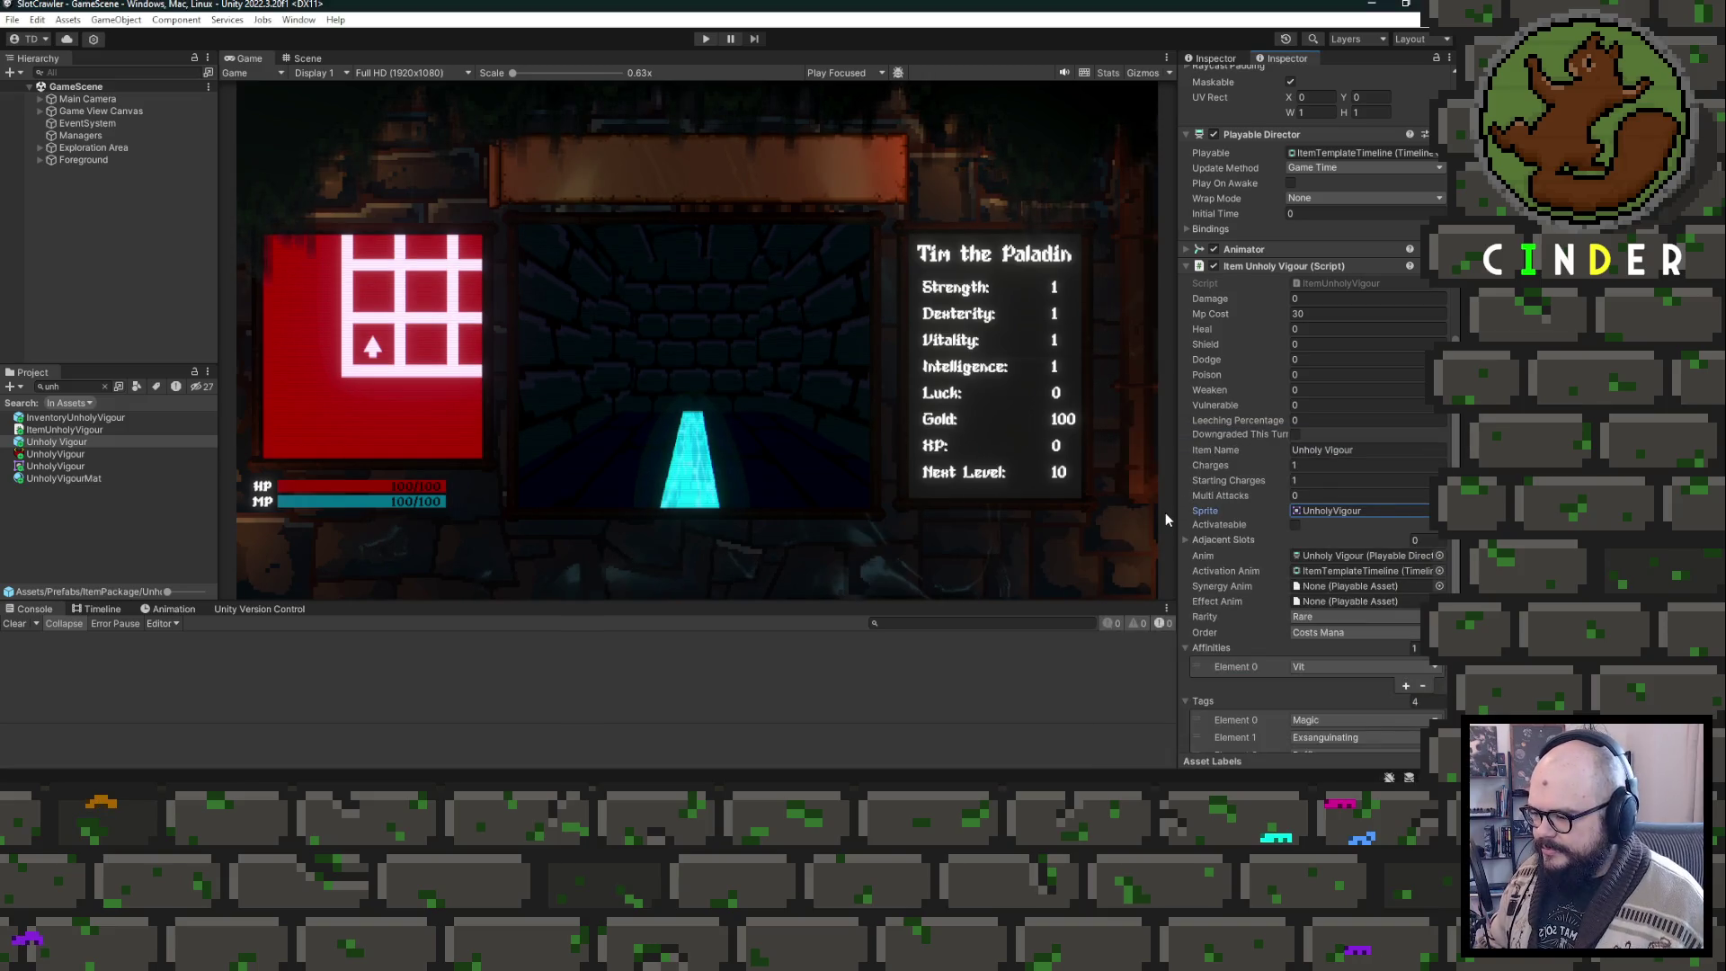
{"action": "key", "text": "alt+Tab"}
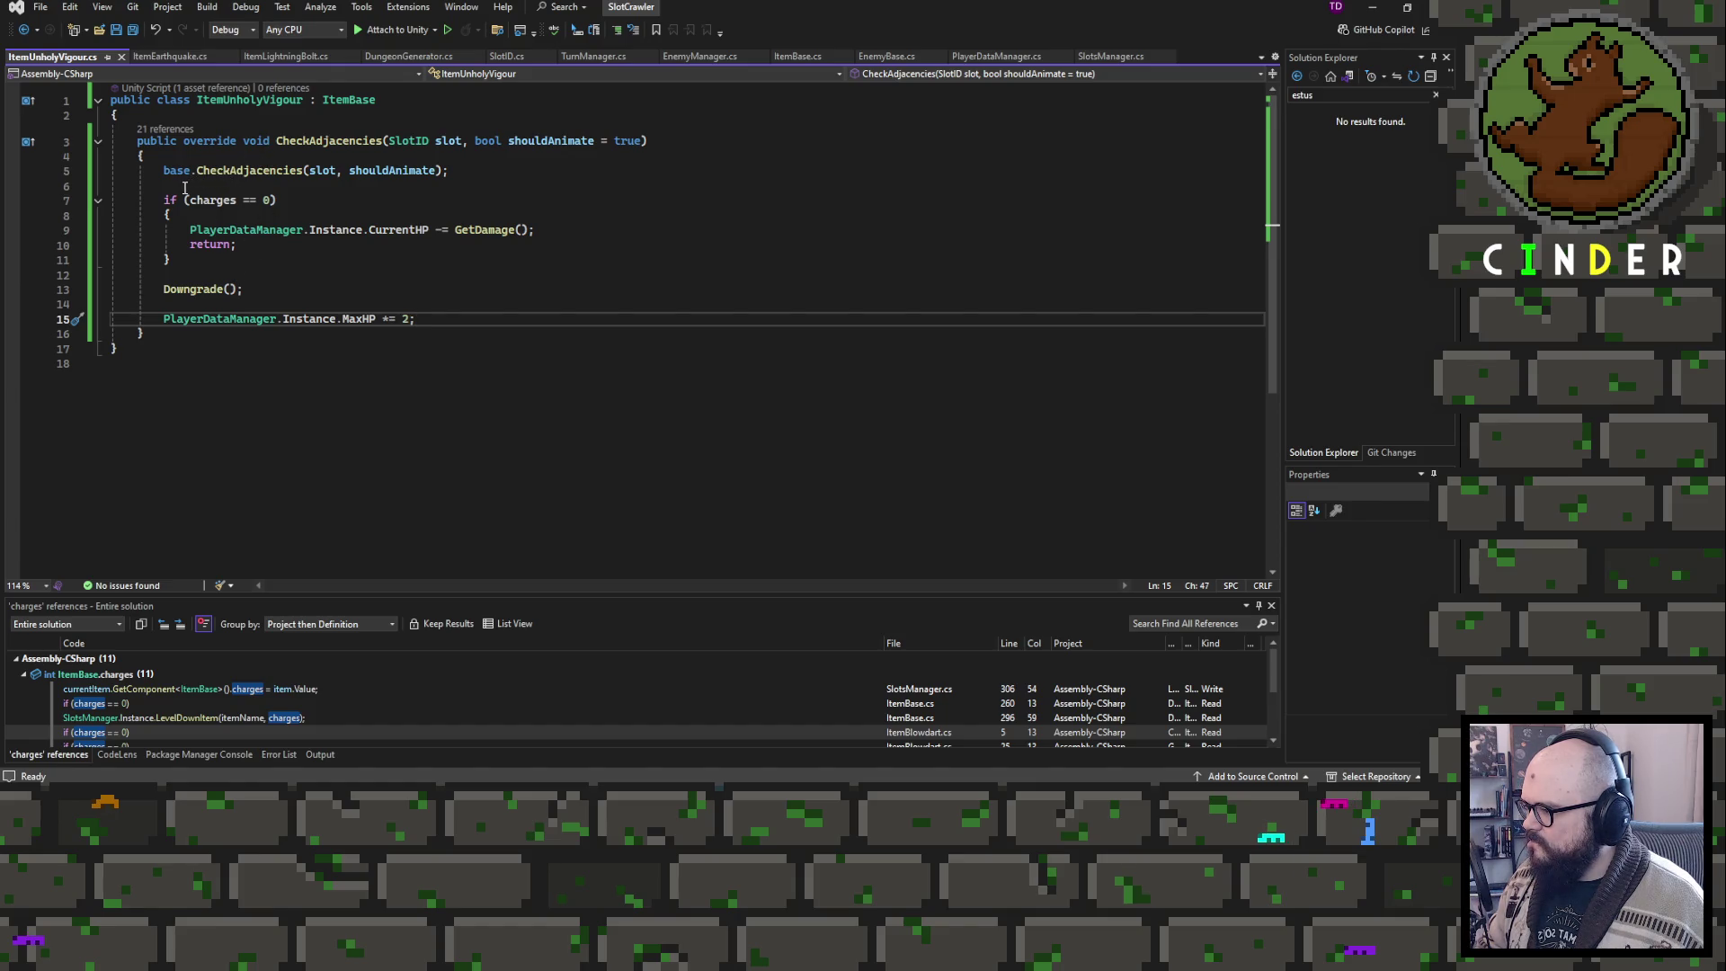
Step: Open EnemyManager.cs and review its DealDamage function and damage coroutine code
{"action": "left_click", "coordinate": [318, 198]}
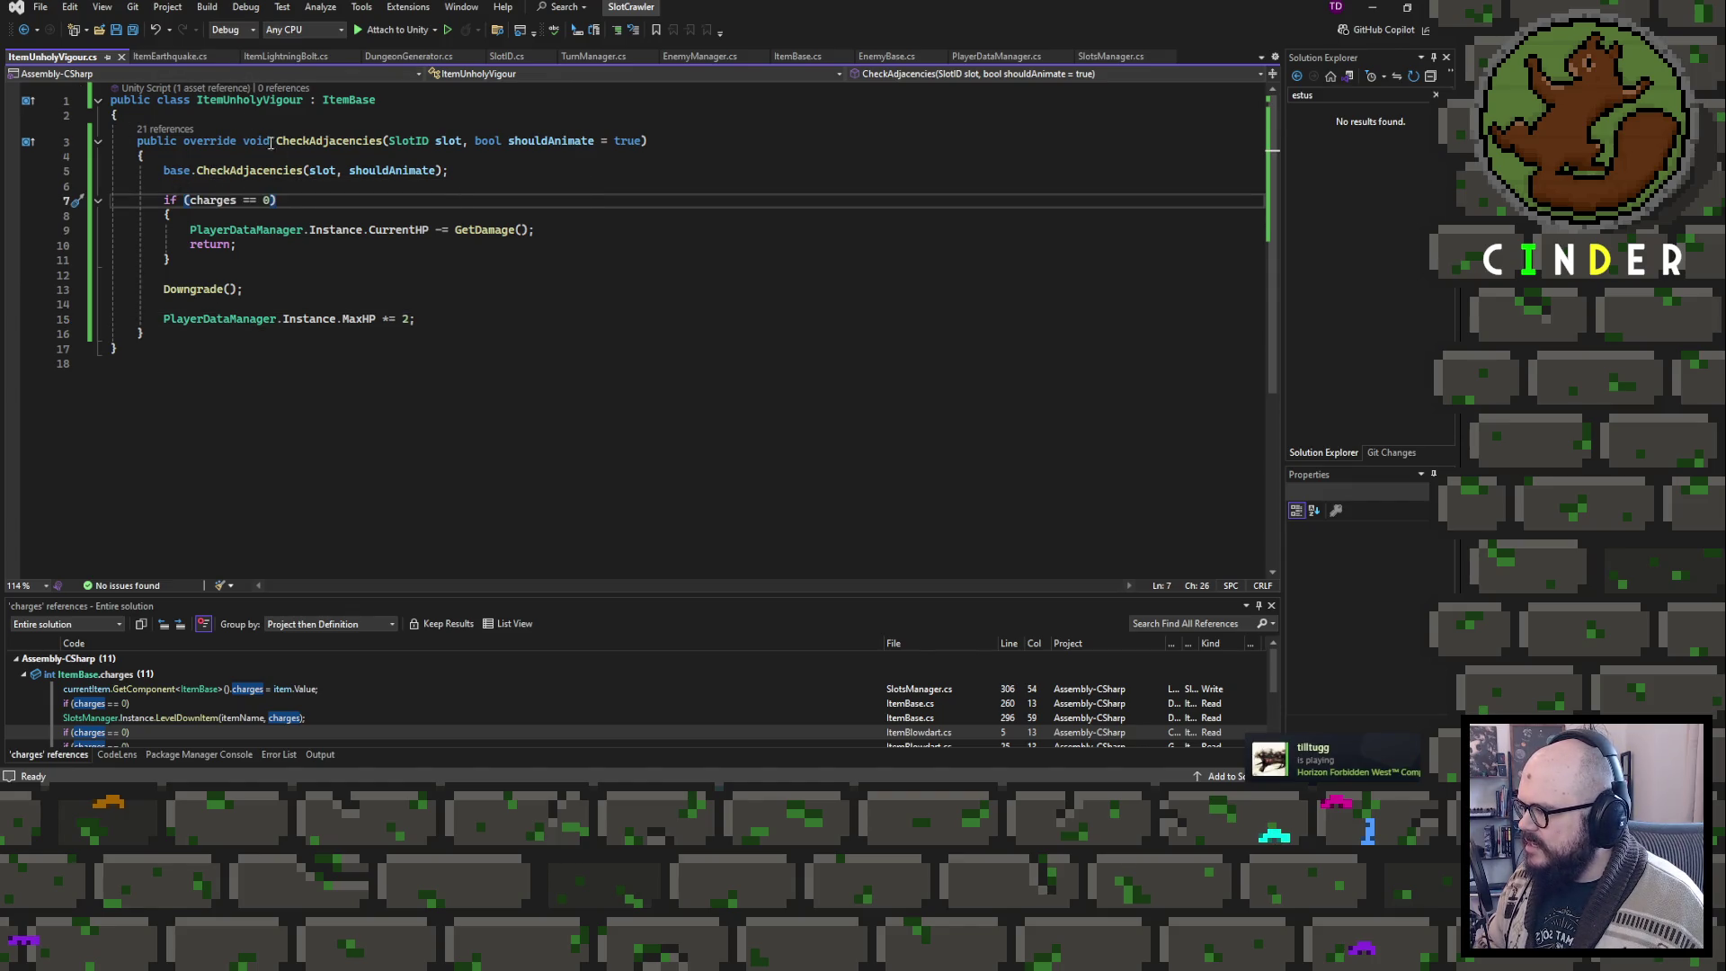
{"action": "left_click", "coordinate": [726, 57]}
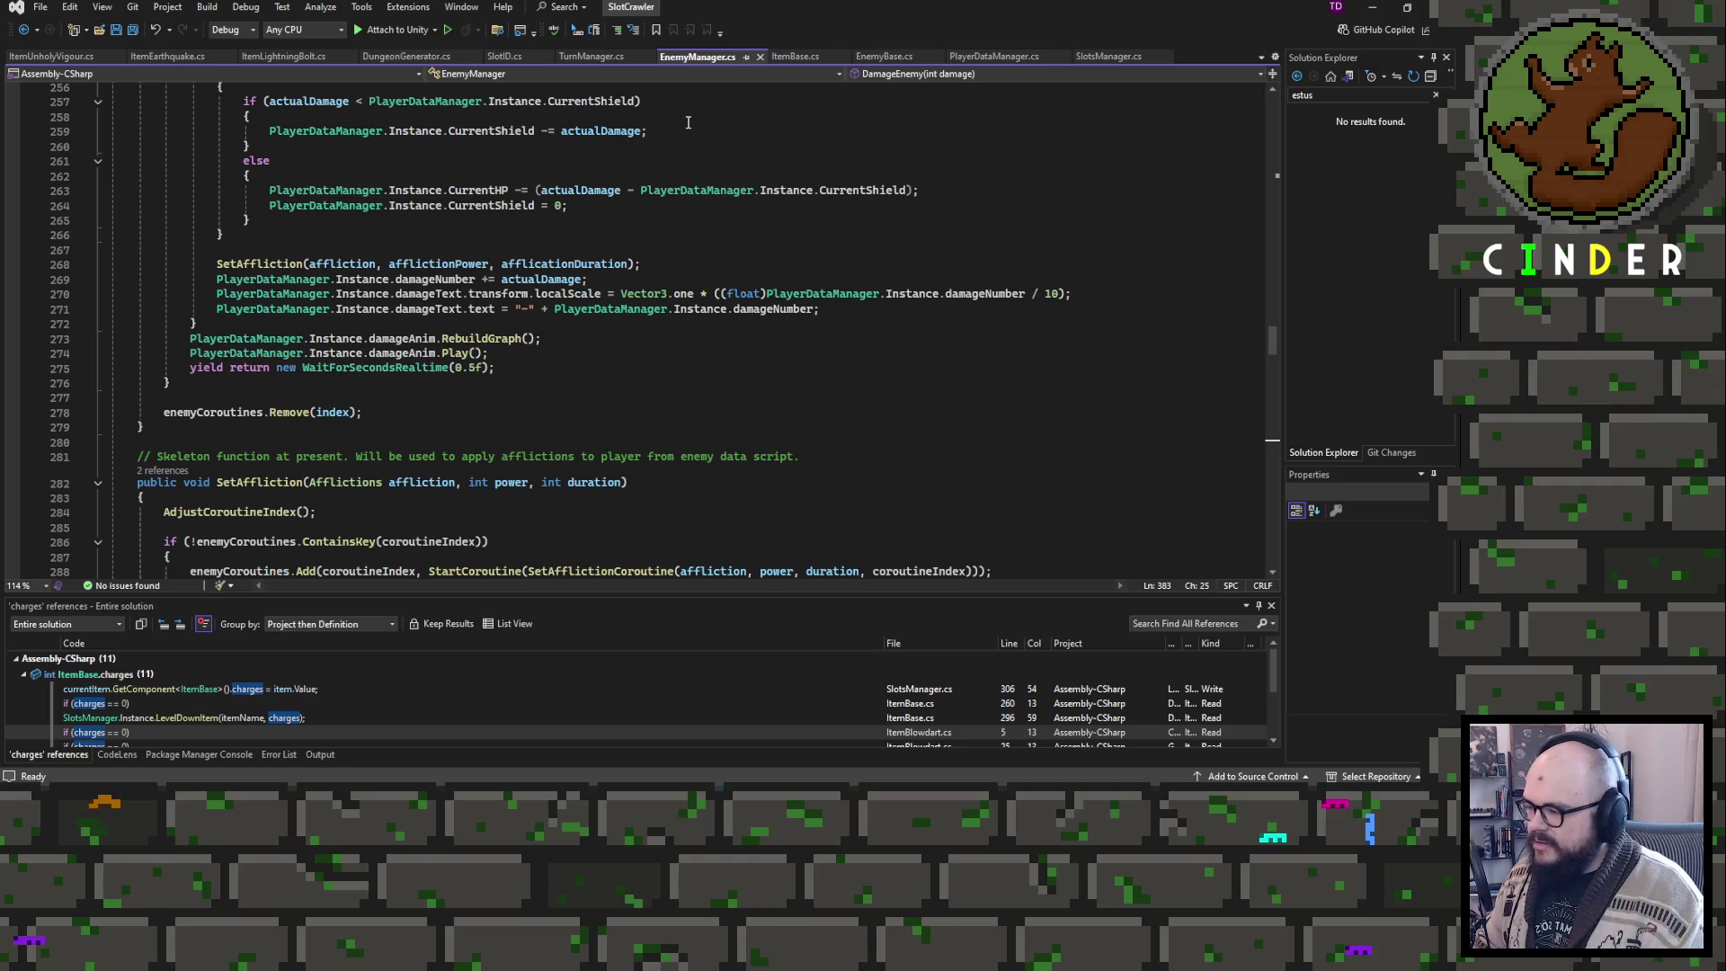
{"action": "left_click", "coordinate": [527, 247]}
{"action": "scroll", "coordinate": [652, 293], "scroll_direction": "up", "scroll_amount": 10}
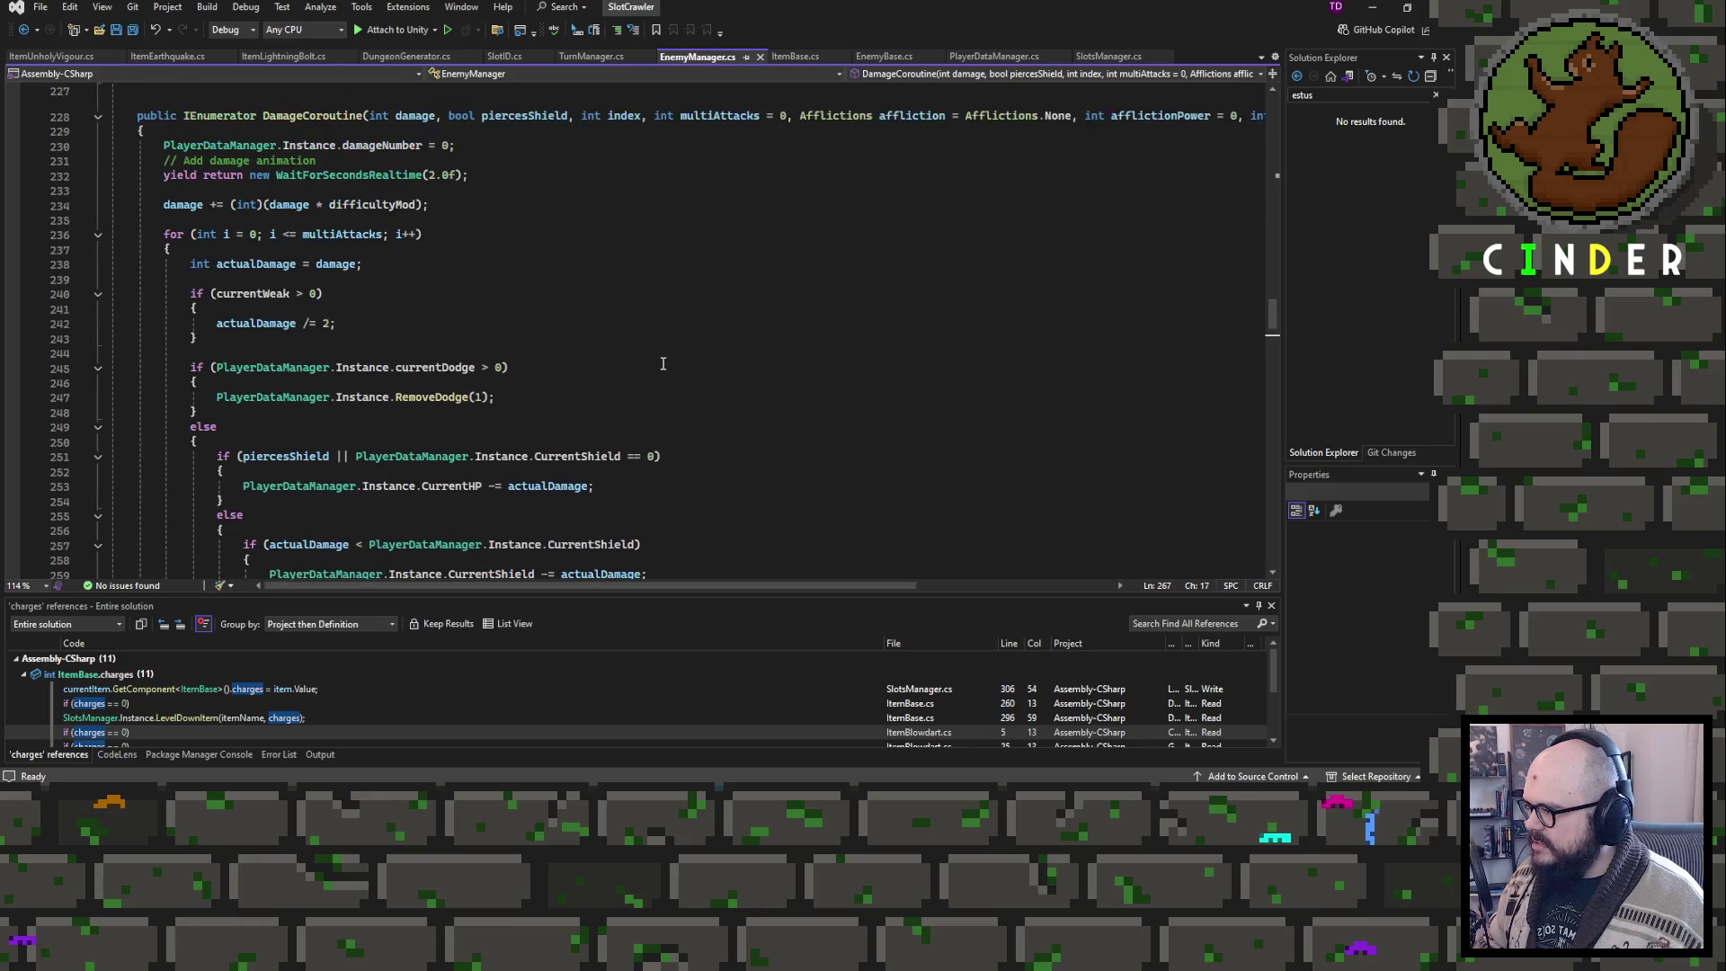
{"action": "scroll", "coordinate": [663, 363], "scroll_direction": "up", "scroll_amount": 4}
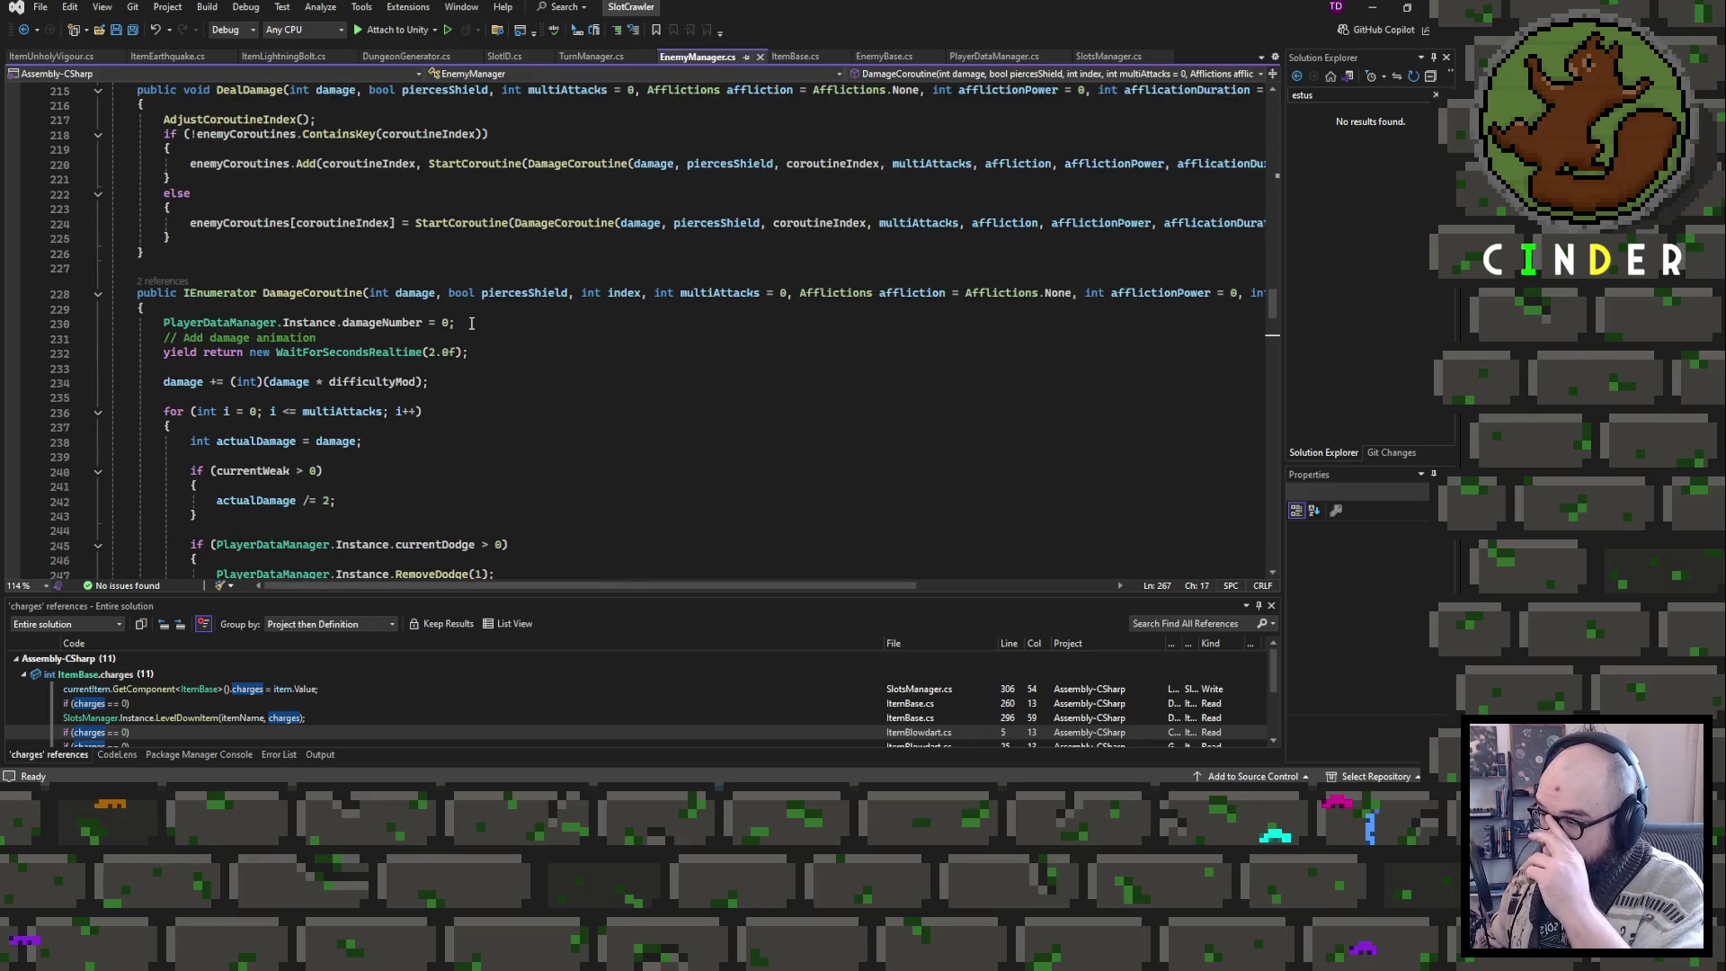
{"action": "scroll", "coordinate": [518, 403], "scroll_direction": "up", "scroll_amount": 10}
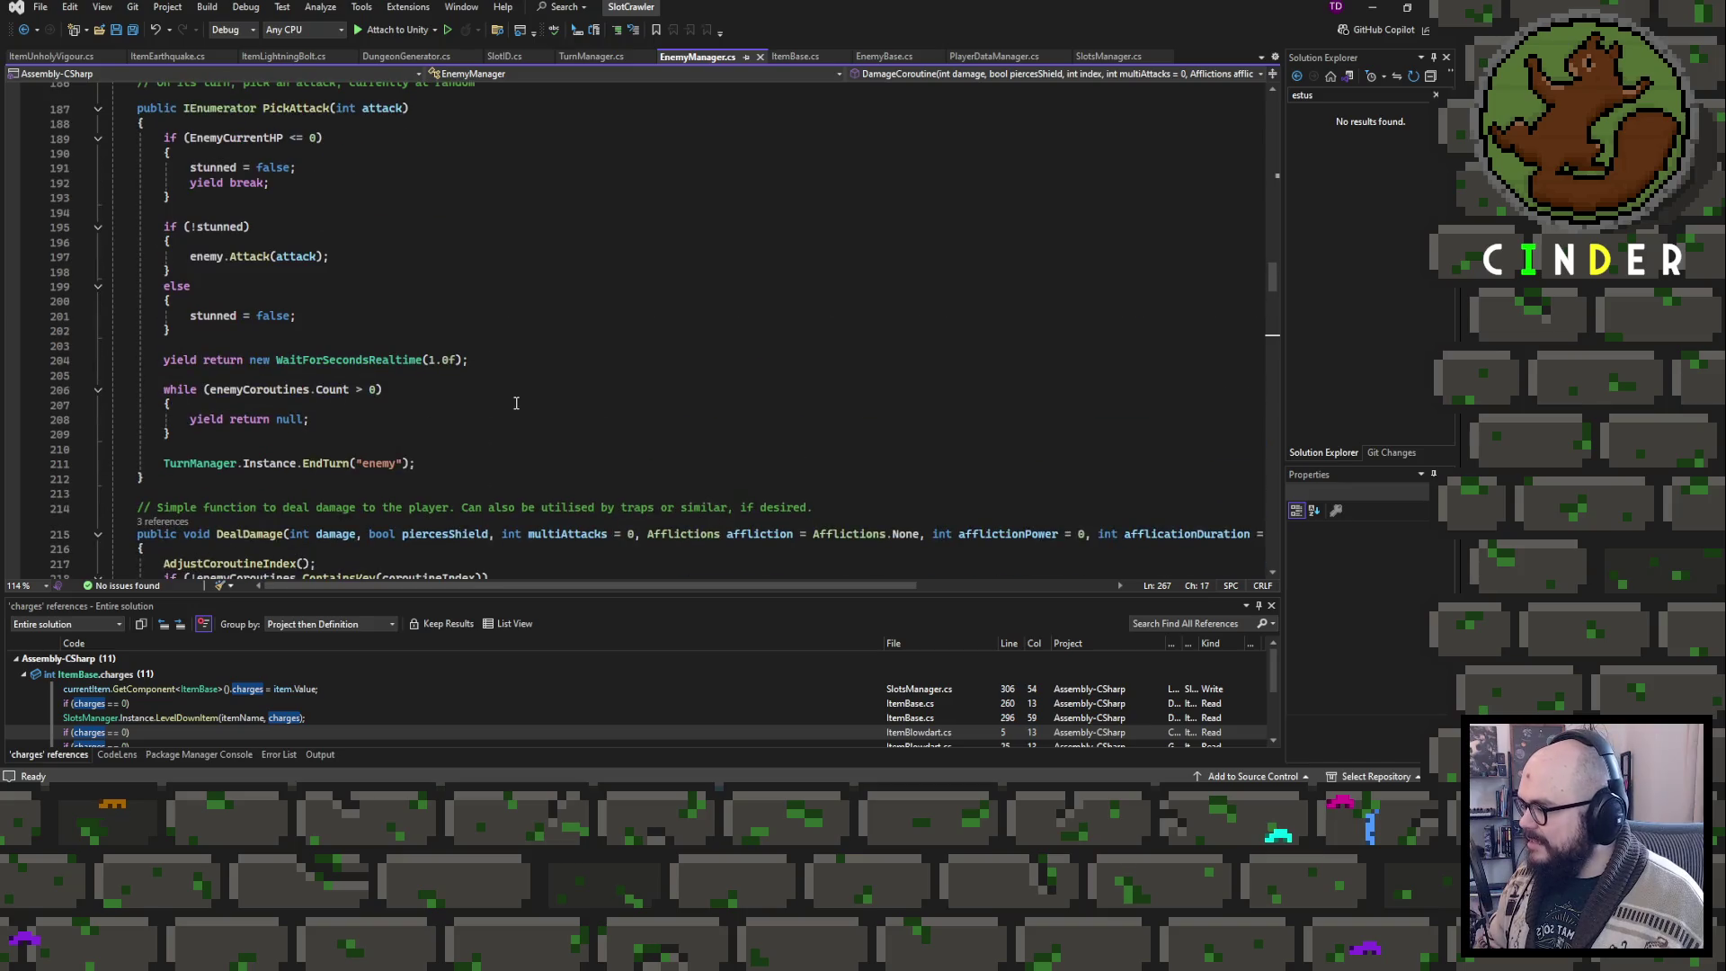
{"action": "scroll", "coordinate": [512, 404], "scroll_direction": "up", "scroll_amount": 3}
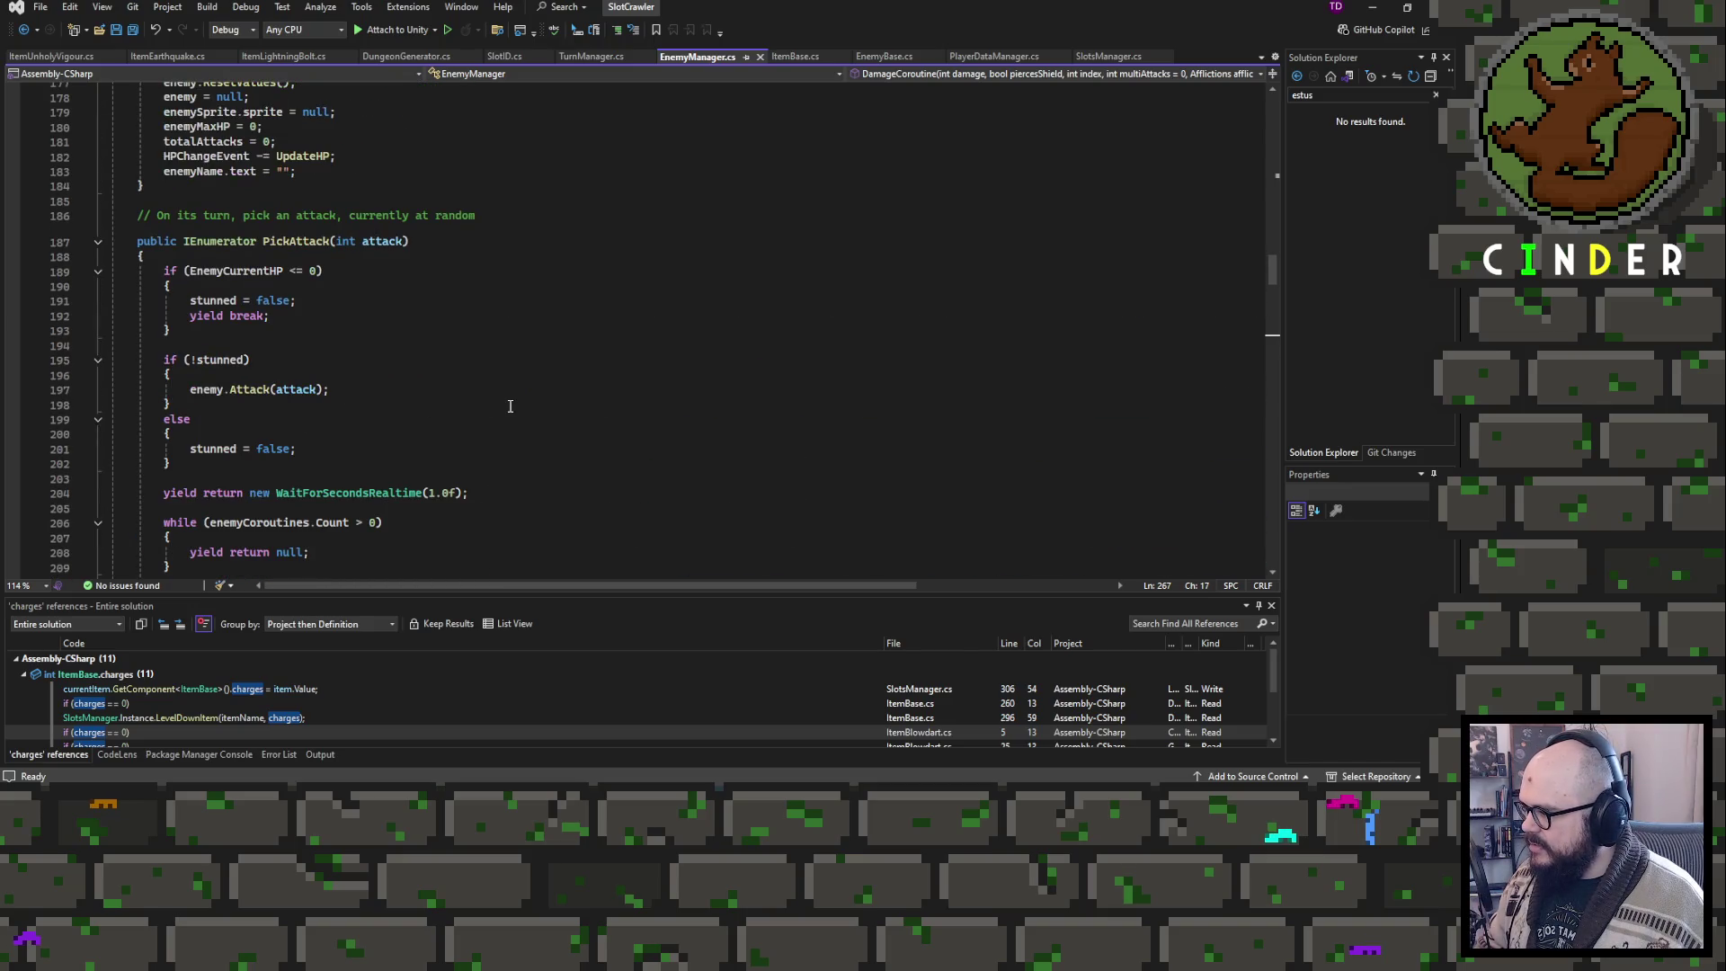
{"action": "scroll", "coordinate": [486, 386], "scroll_direction": "up", "scroll_amount": 5}
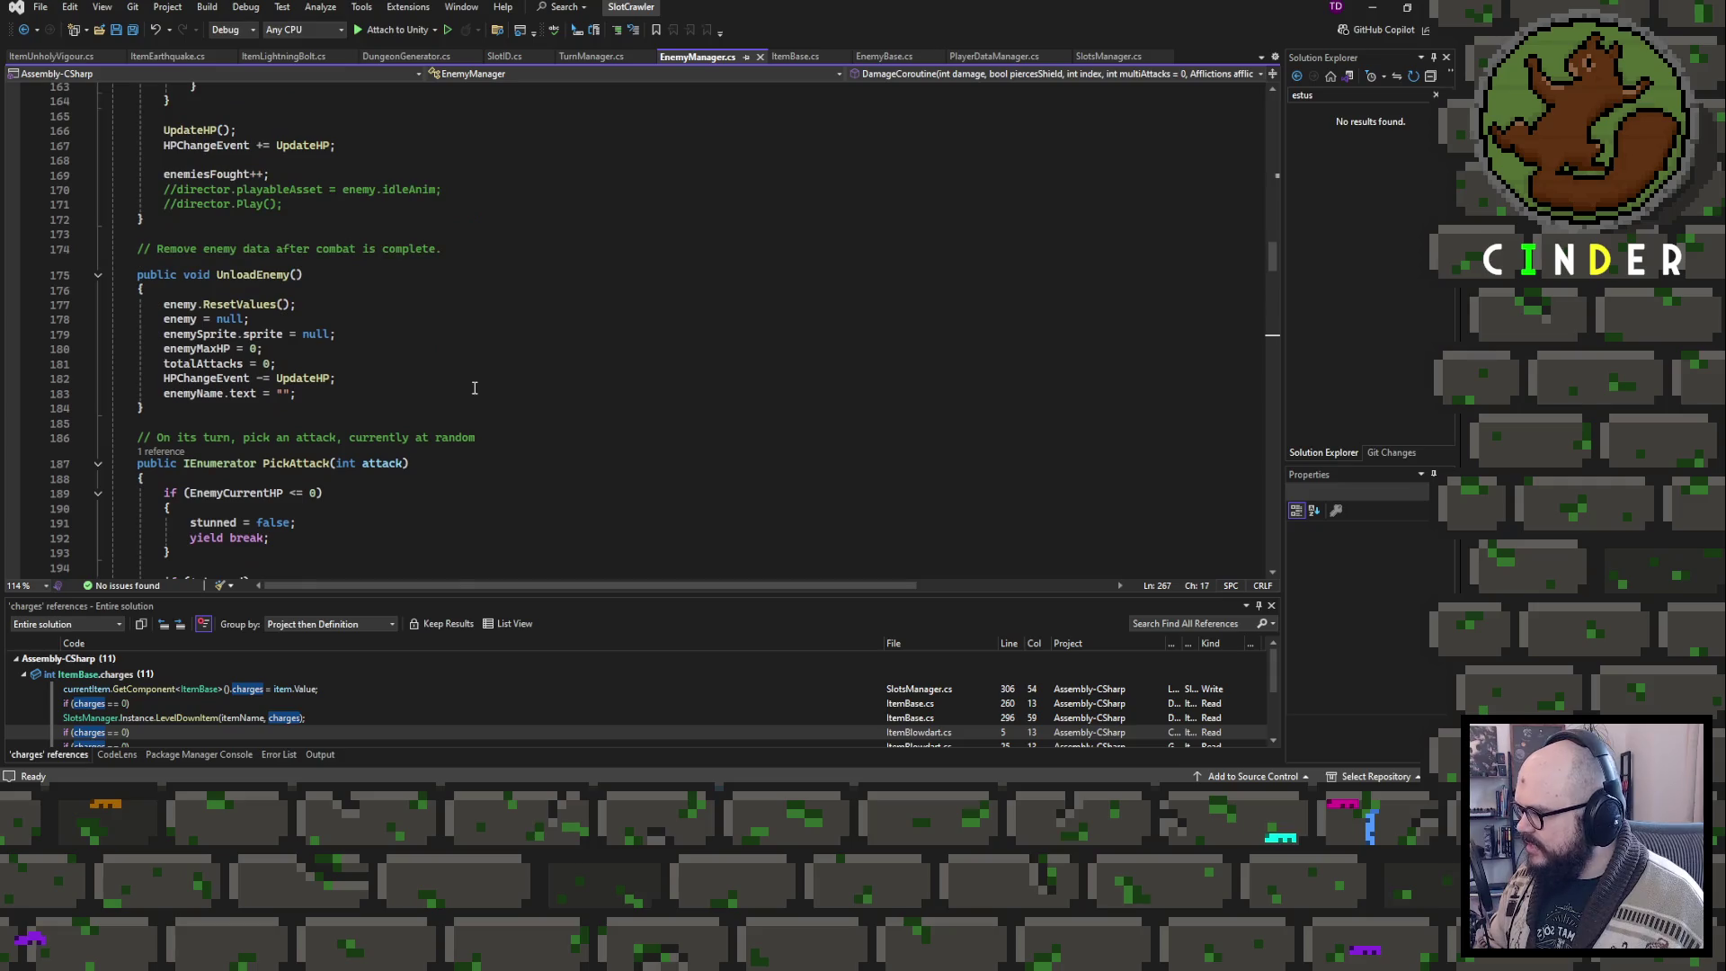
{"action": "scroll", "coordinate": [468, 387], "scroll_direction": "down", "scroll_amount": 13}
{"action": "left_click", "coordinate": [510, 346]}
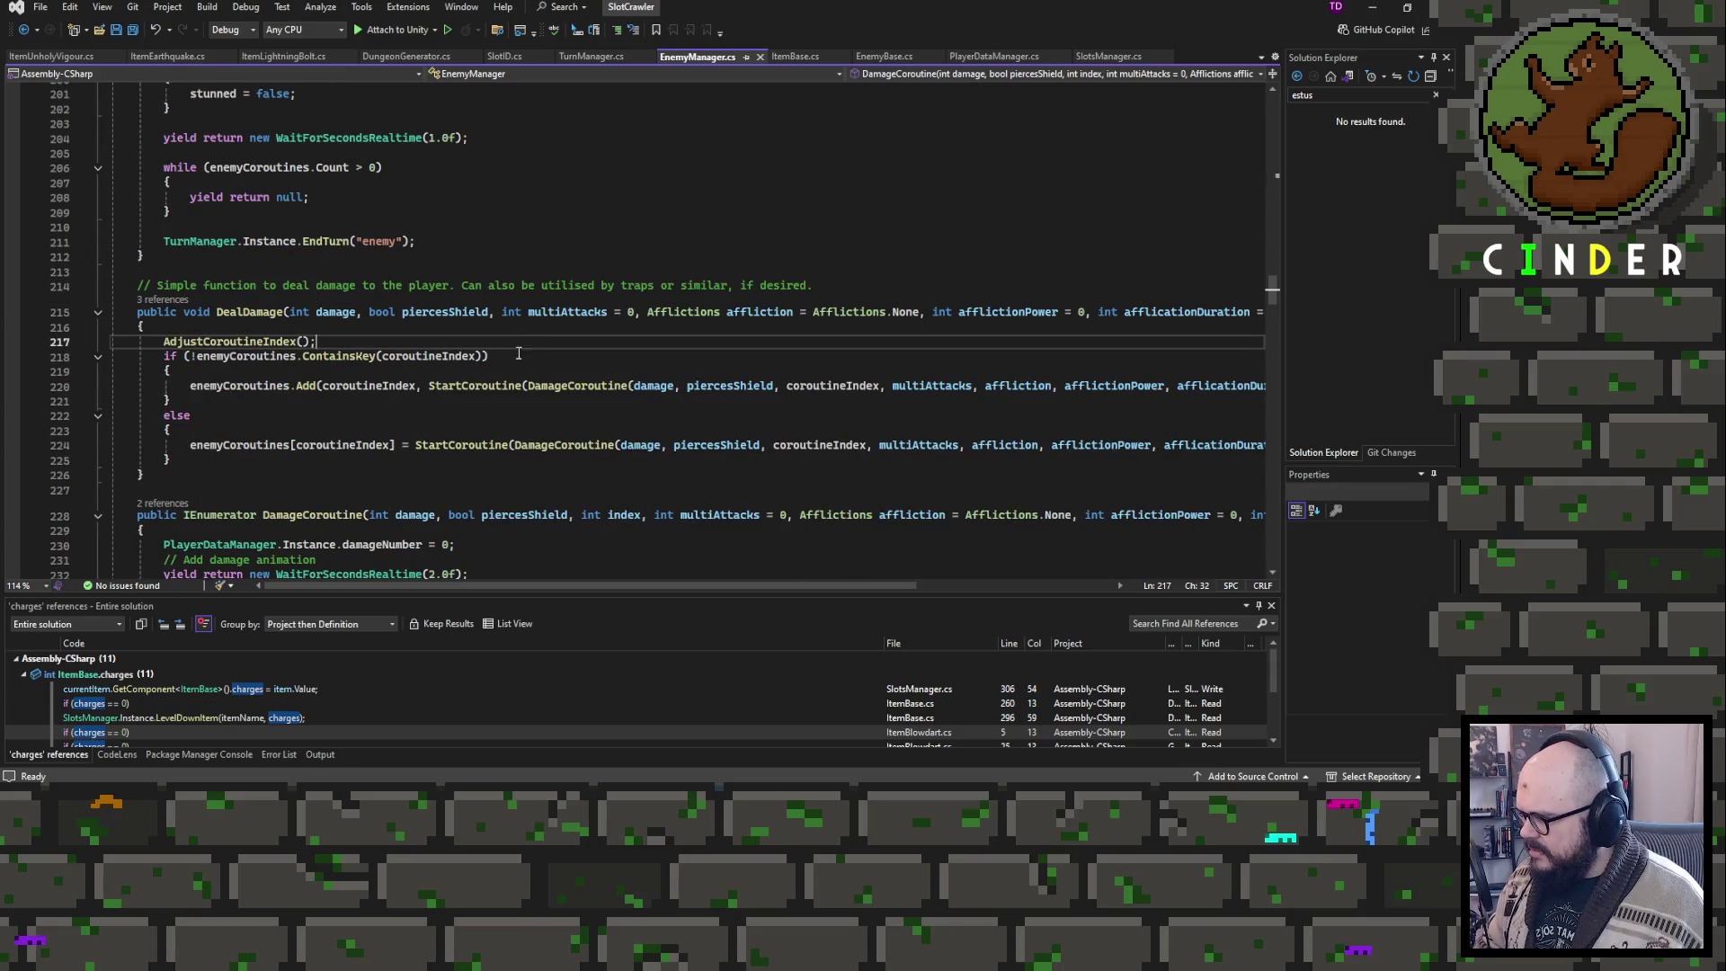
Step: Search EnemyManager.cs for 'mana', then 'mp', stepping through the matches
{"action": "key", "text": "ctrl+f"}
{"action": "type", "text": "mana"}
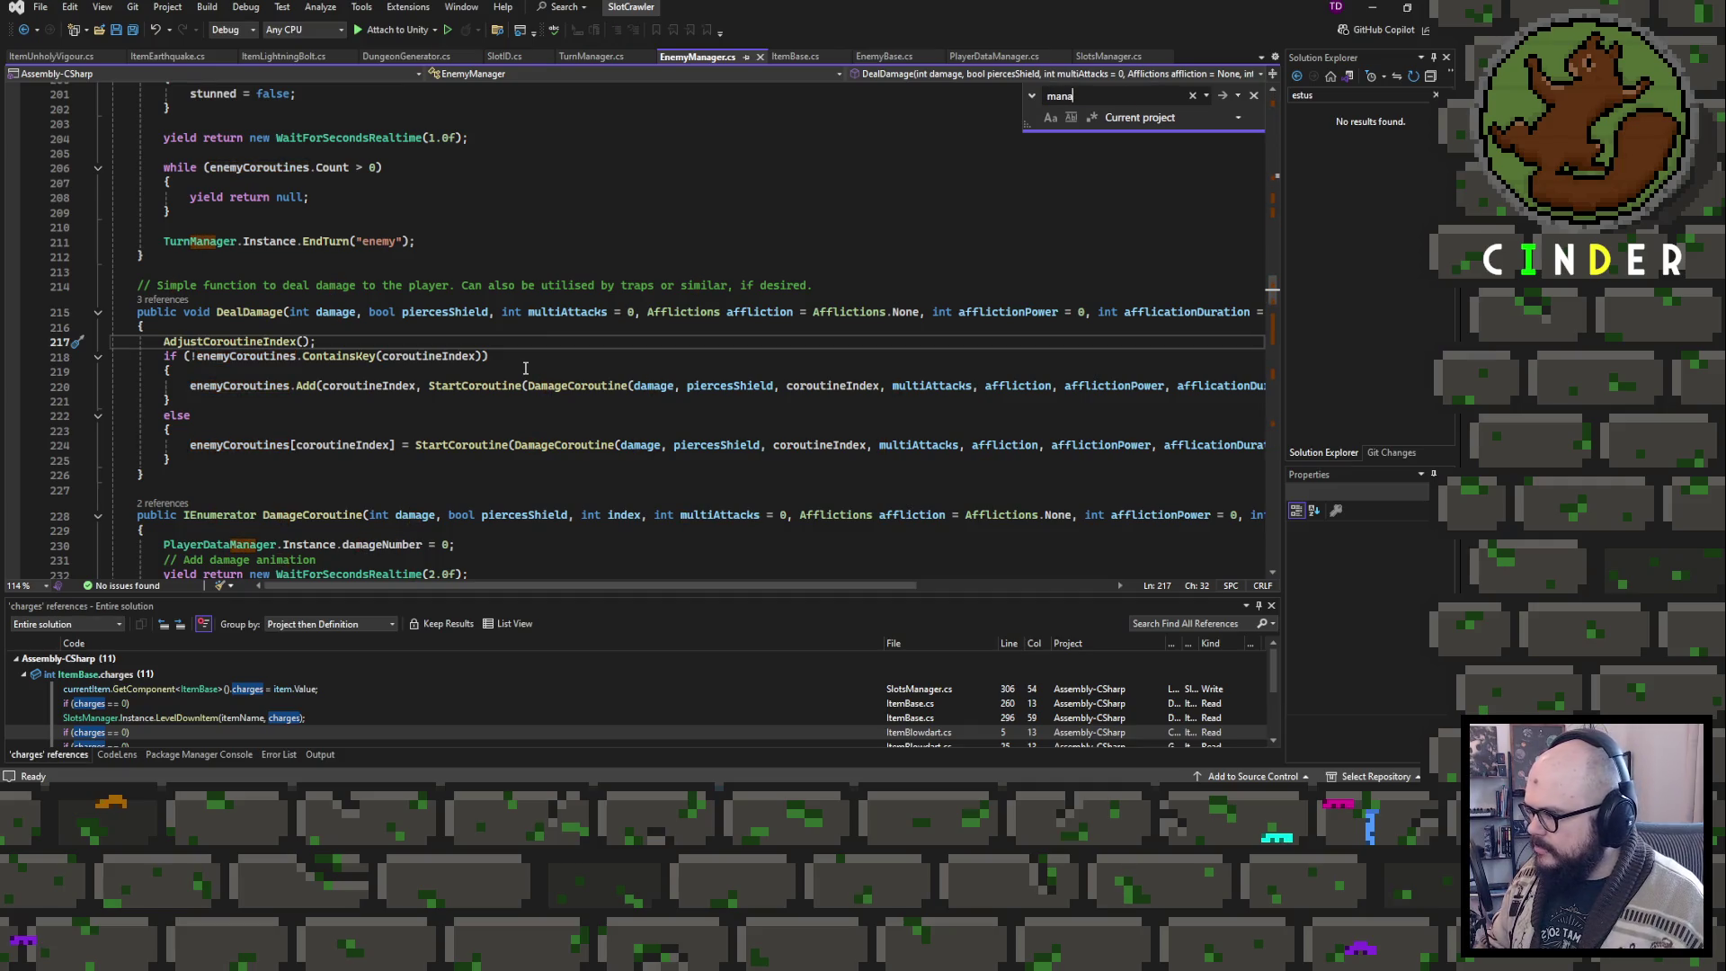
{"action": "key", "text": "BackSpace"}
{"action": "key", "text": "BackSpace"}
{"action": "key", "text": "BackSpace"}
{"action": "type", "text": "mp"}
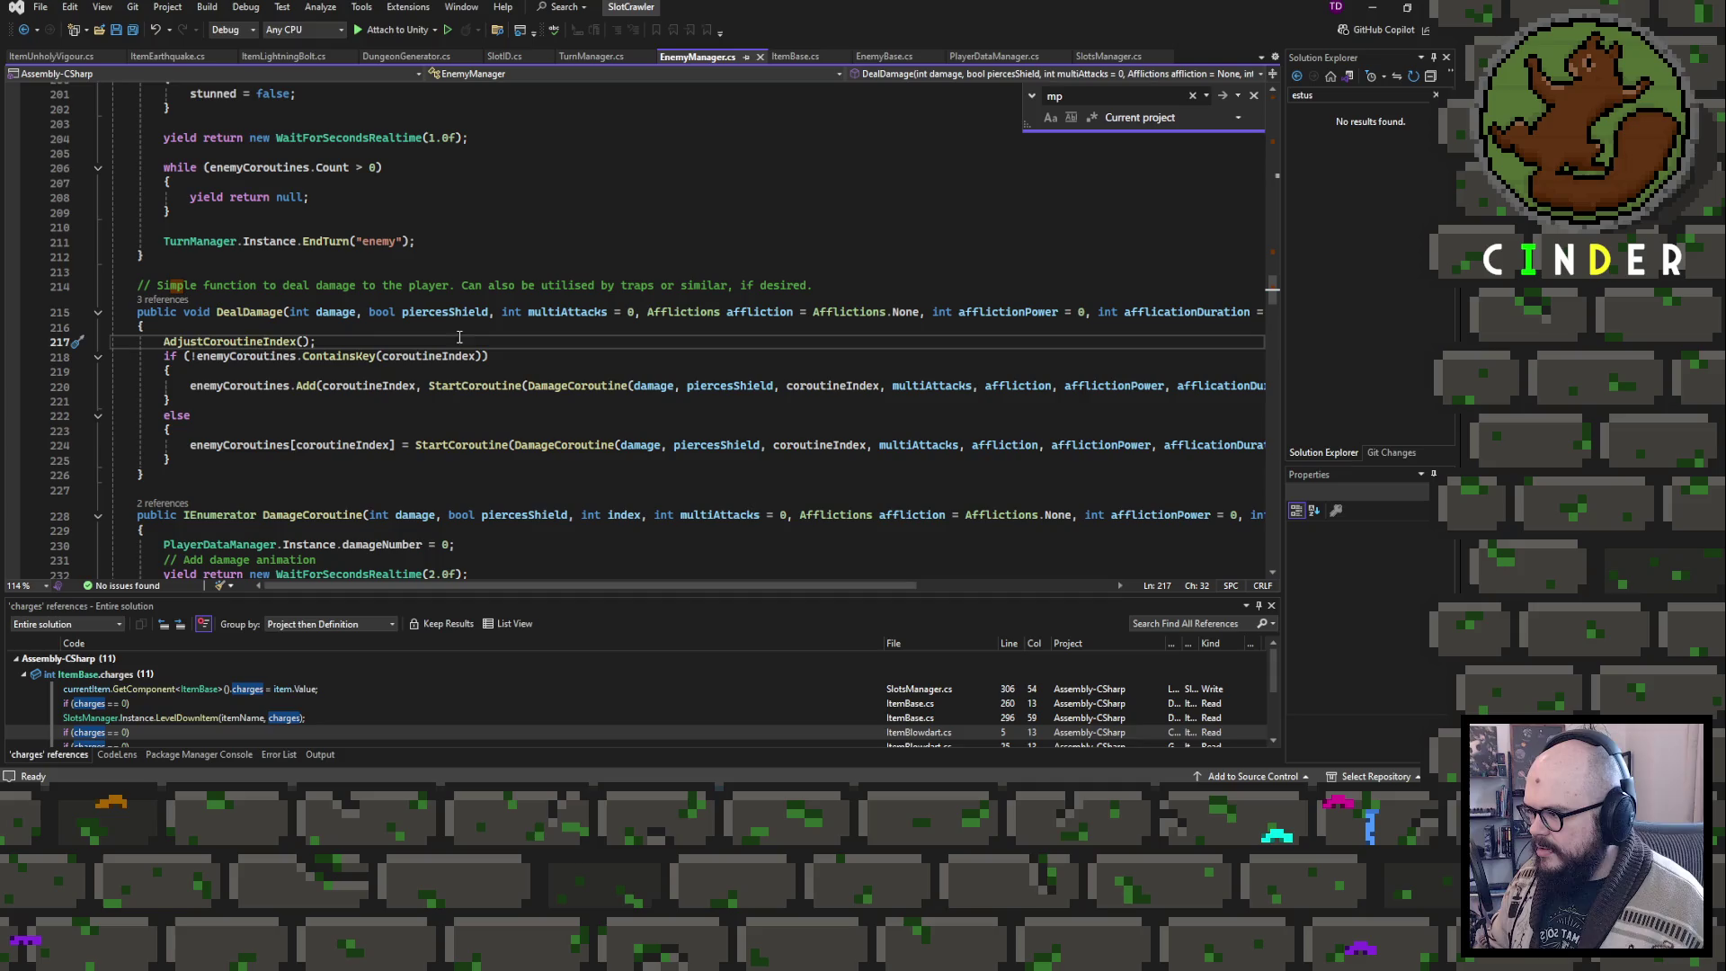
{"action": "left_click", "coordinate": [1225, 96]}
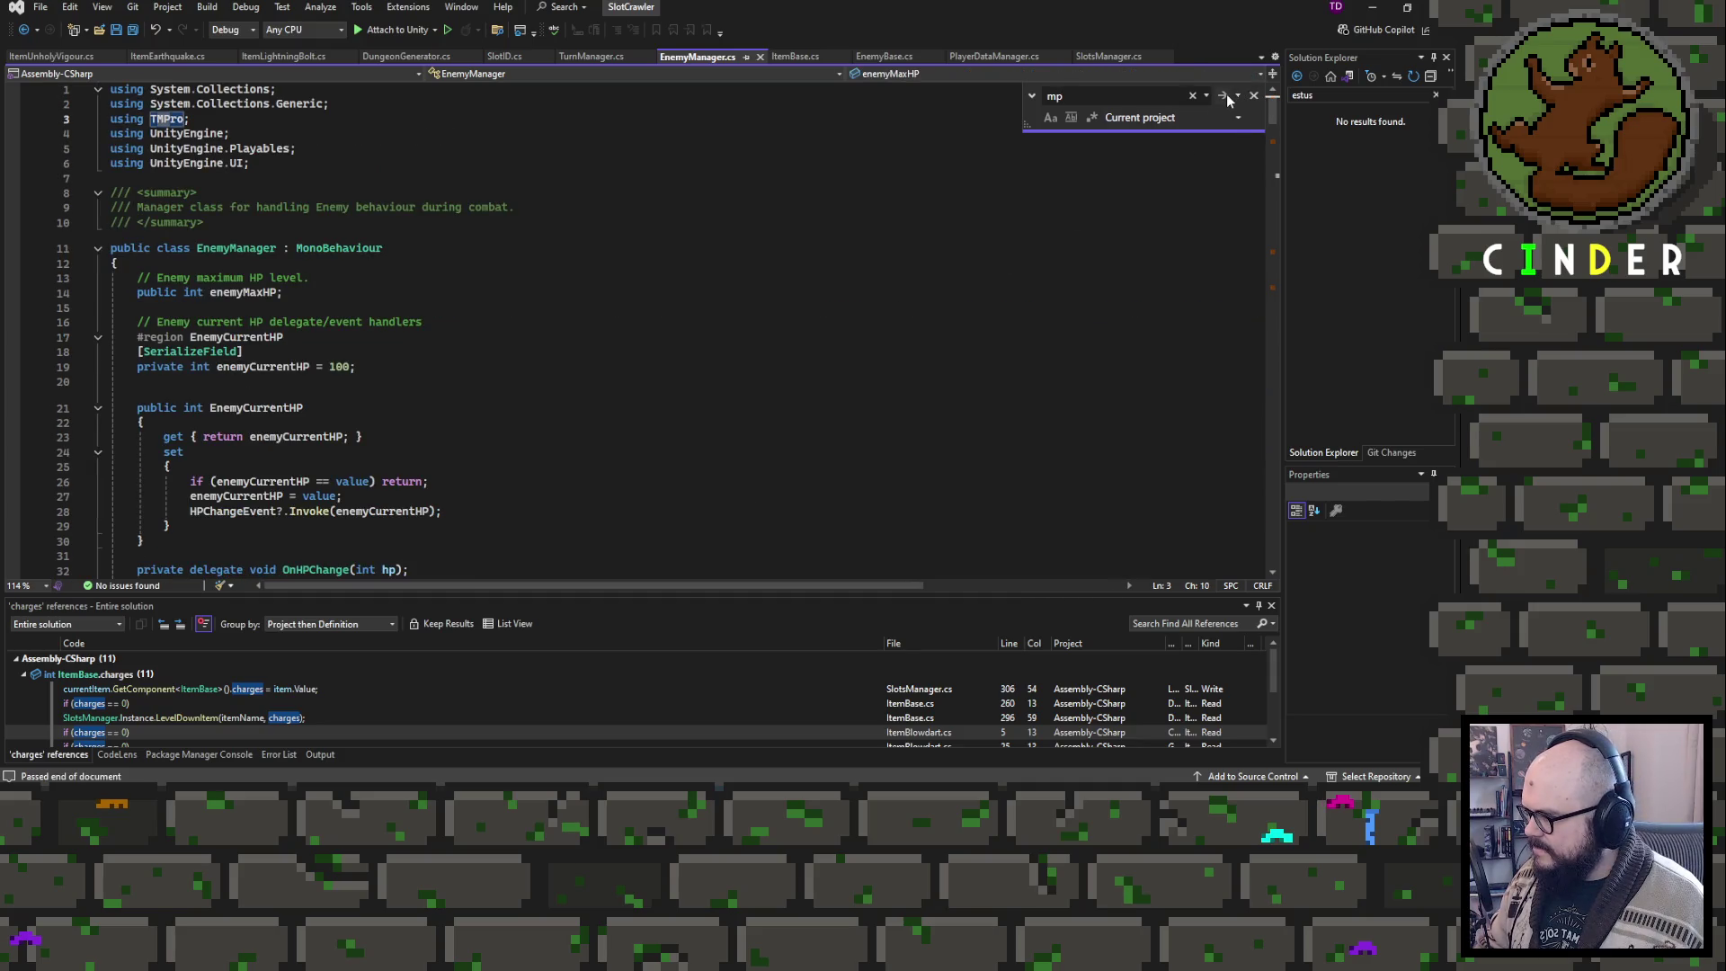
{"action": "scroll", "coordinate": [787, 273], "scroll_direction": "down", "scroll_amount": 3}
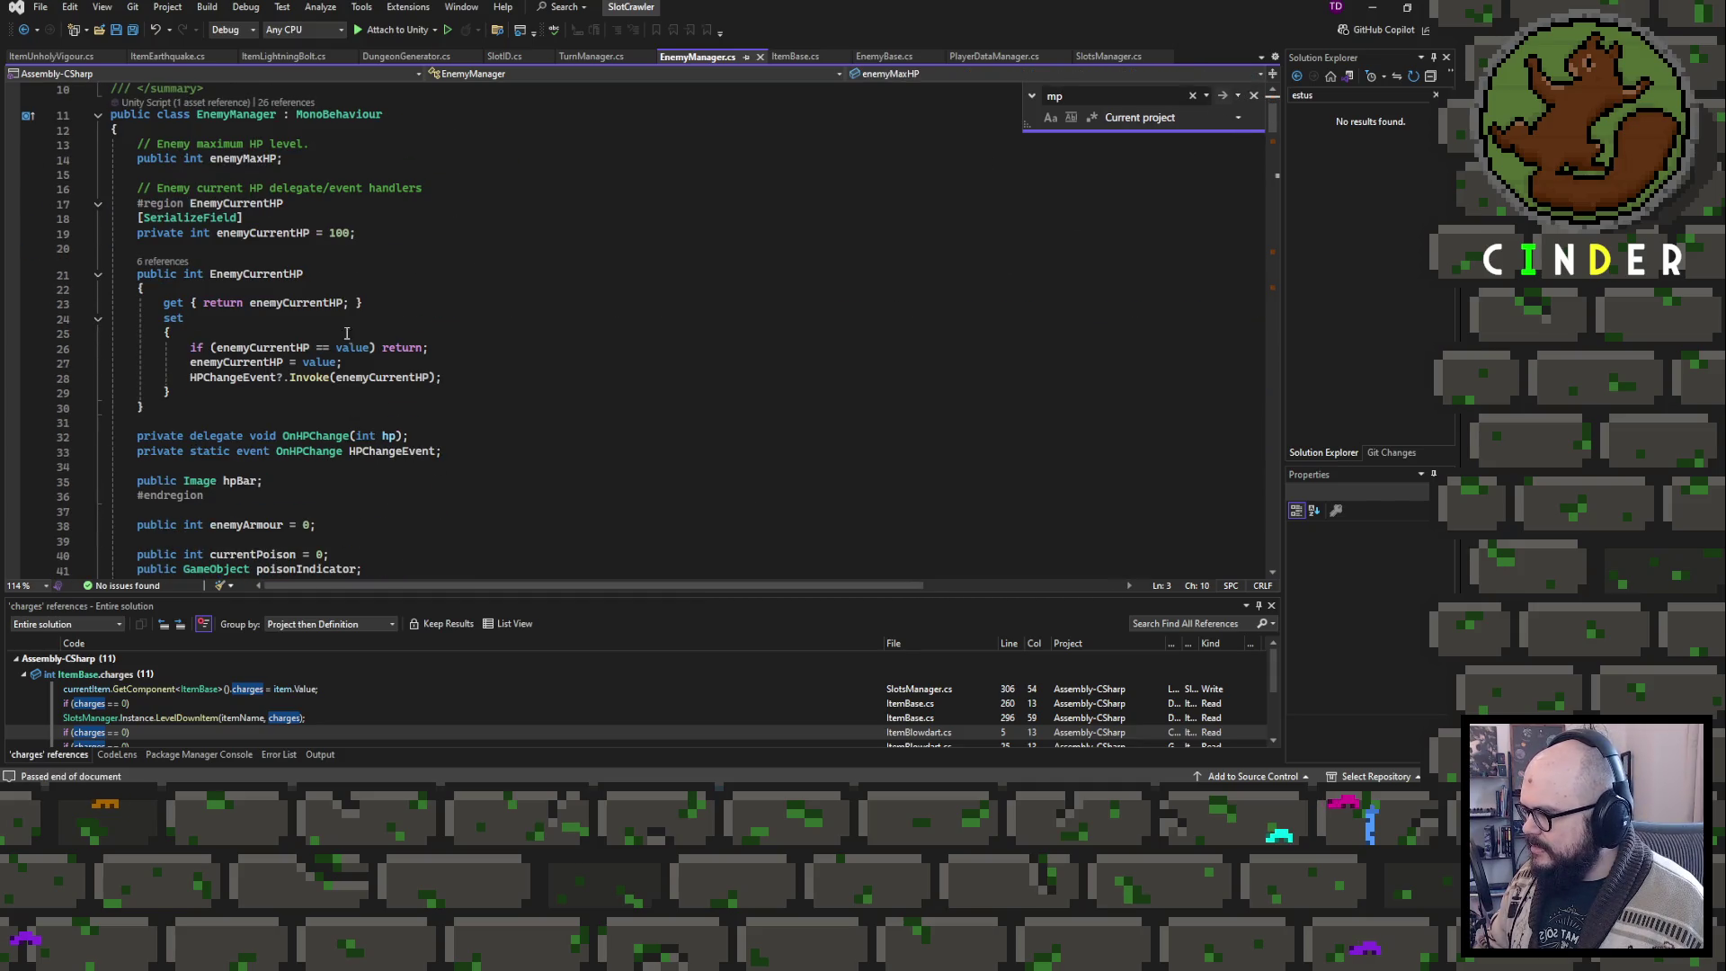
{"action": "scroll", "coordinate": [510, 311], "scroll_direction": "down", "scroll_amount": 12}
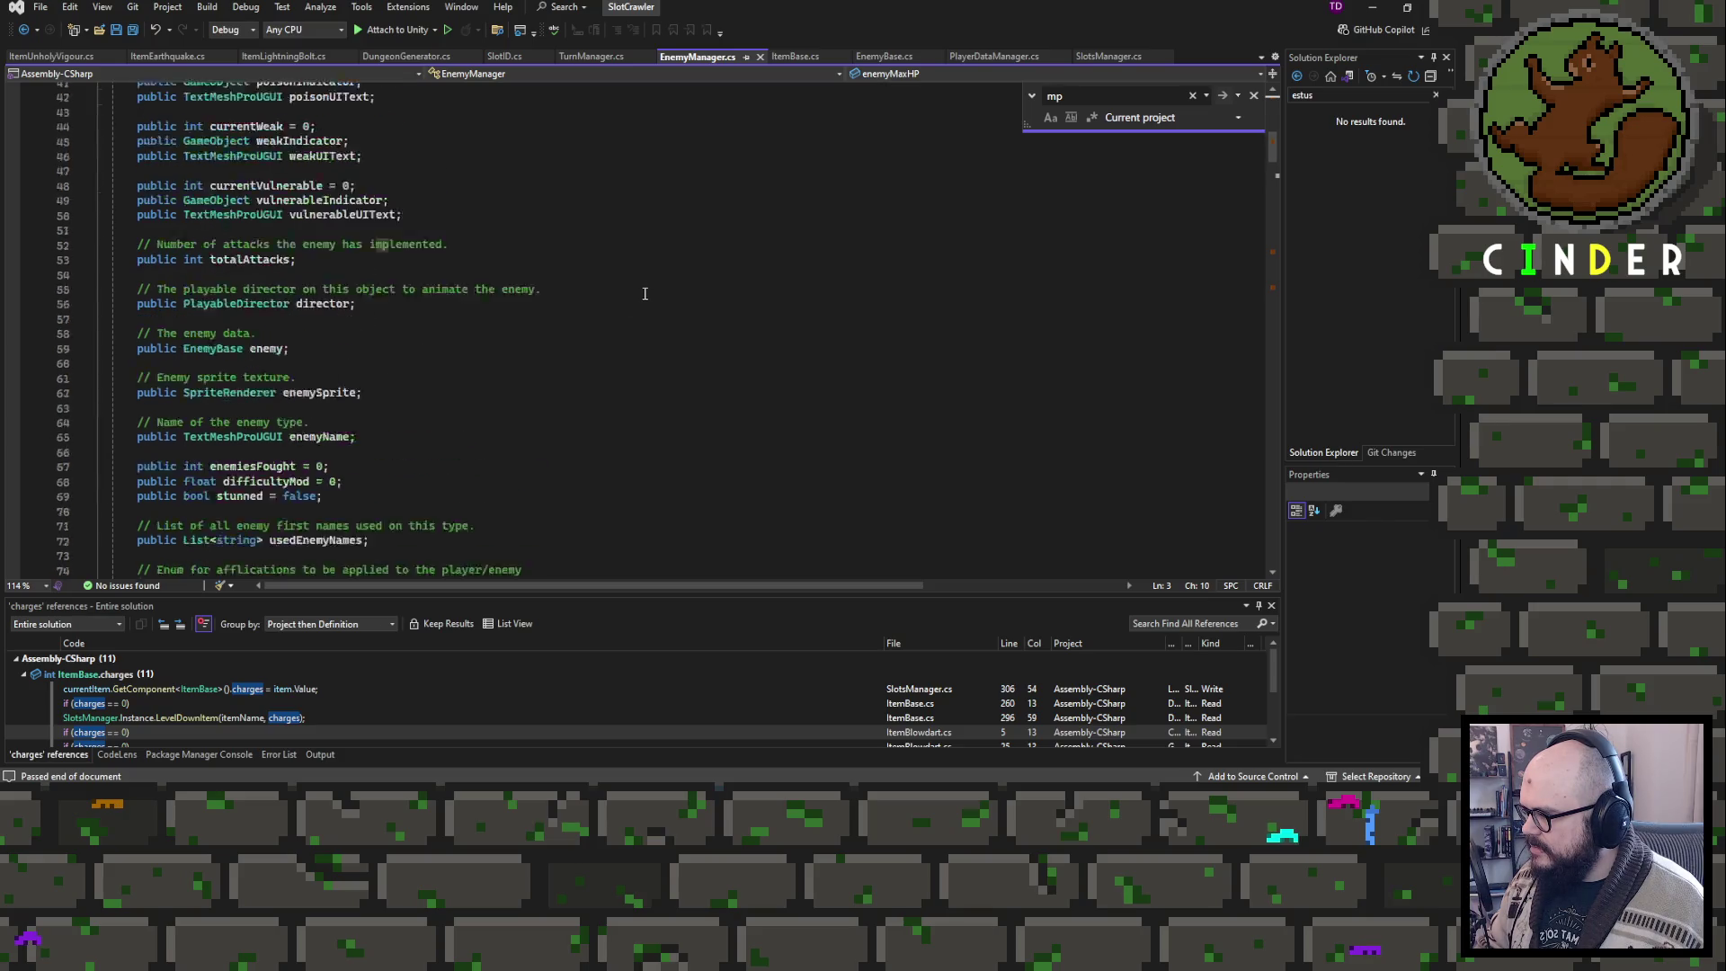
{"action": "key", "text": "Escape"}
{"action": "scroll", "coordinate": [669, 344], "scroll_direction": "down", "scroll_amount": 19}
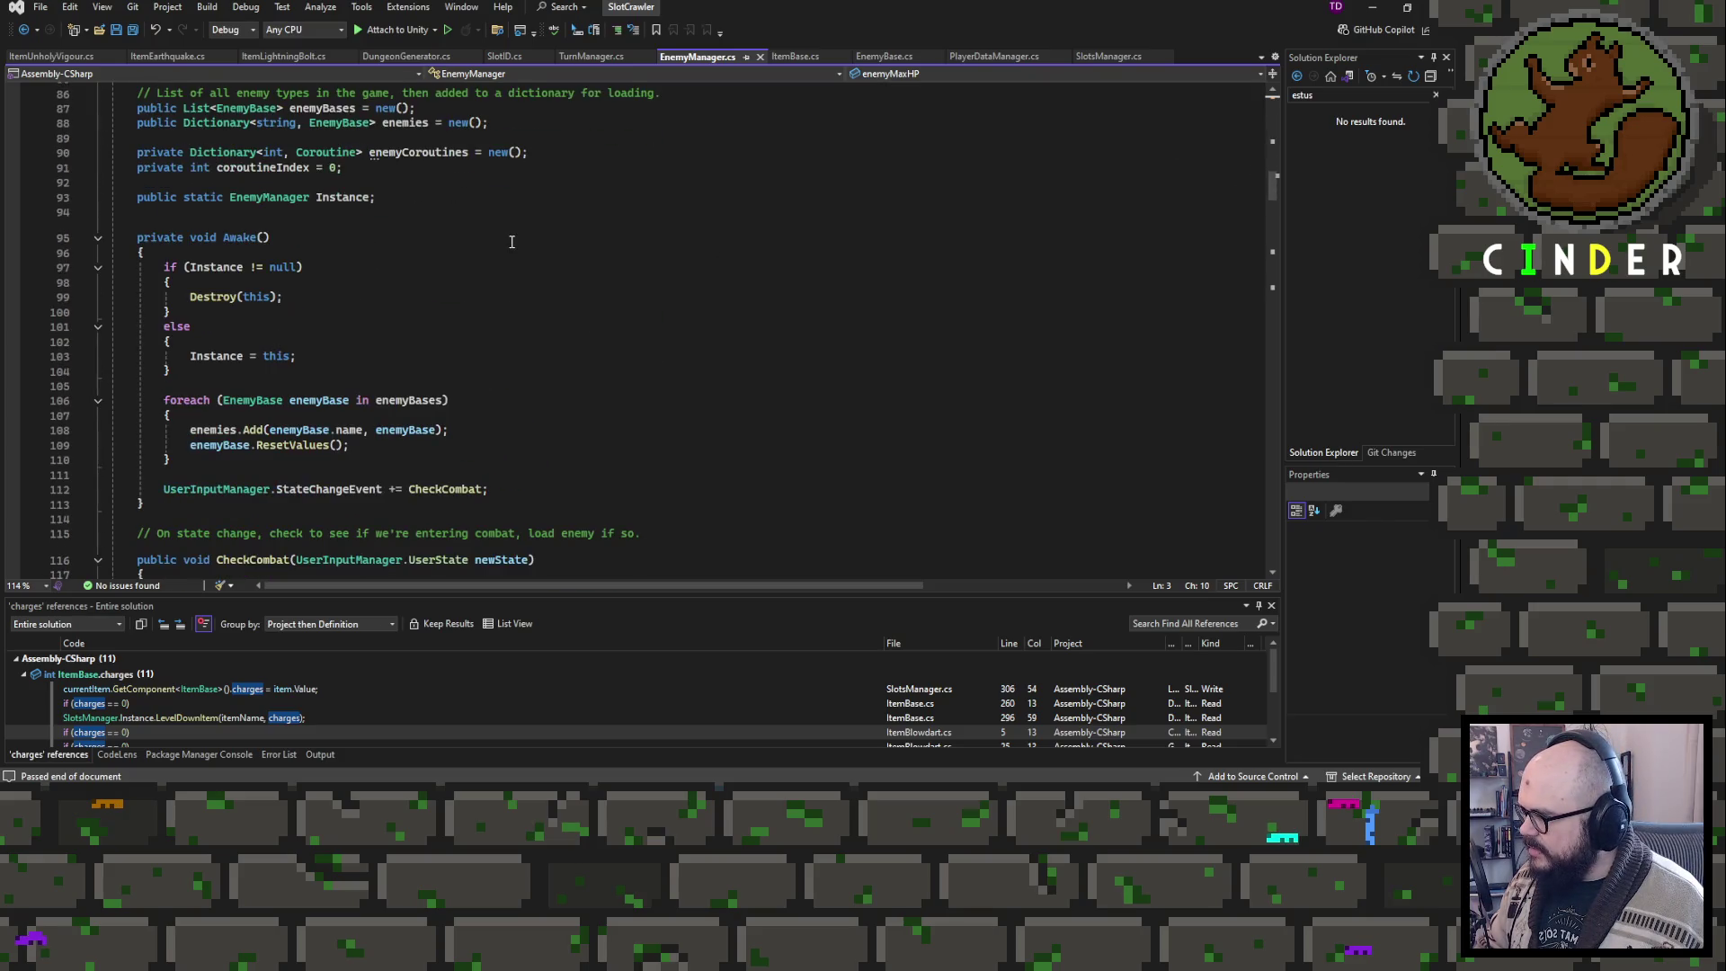
Step: Delete the empty line 420 inside CheckMana in SlotsManager.cs and save the file
{"action": "left_click", "coordinate": [1109, 55]}
{"action": "scroll", "coordinate": [643, 337], "scroll_direction": "up", "scroll_amount": 20}
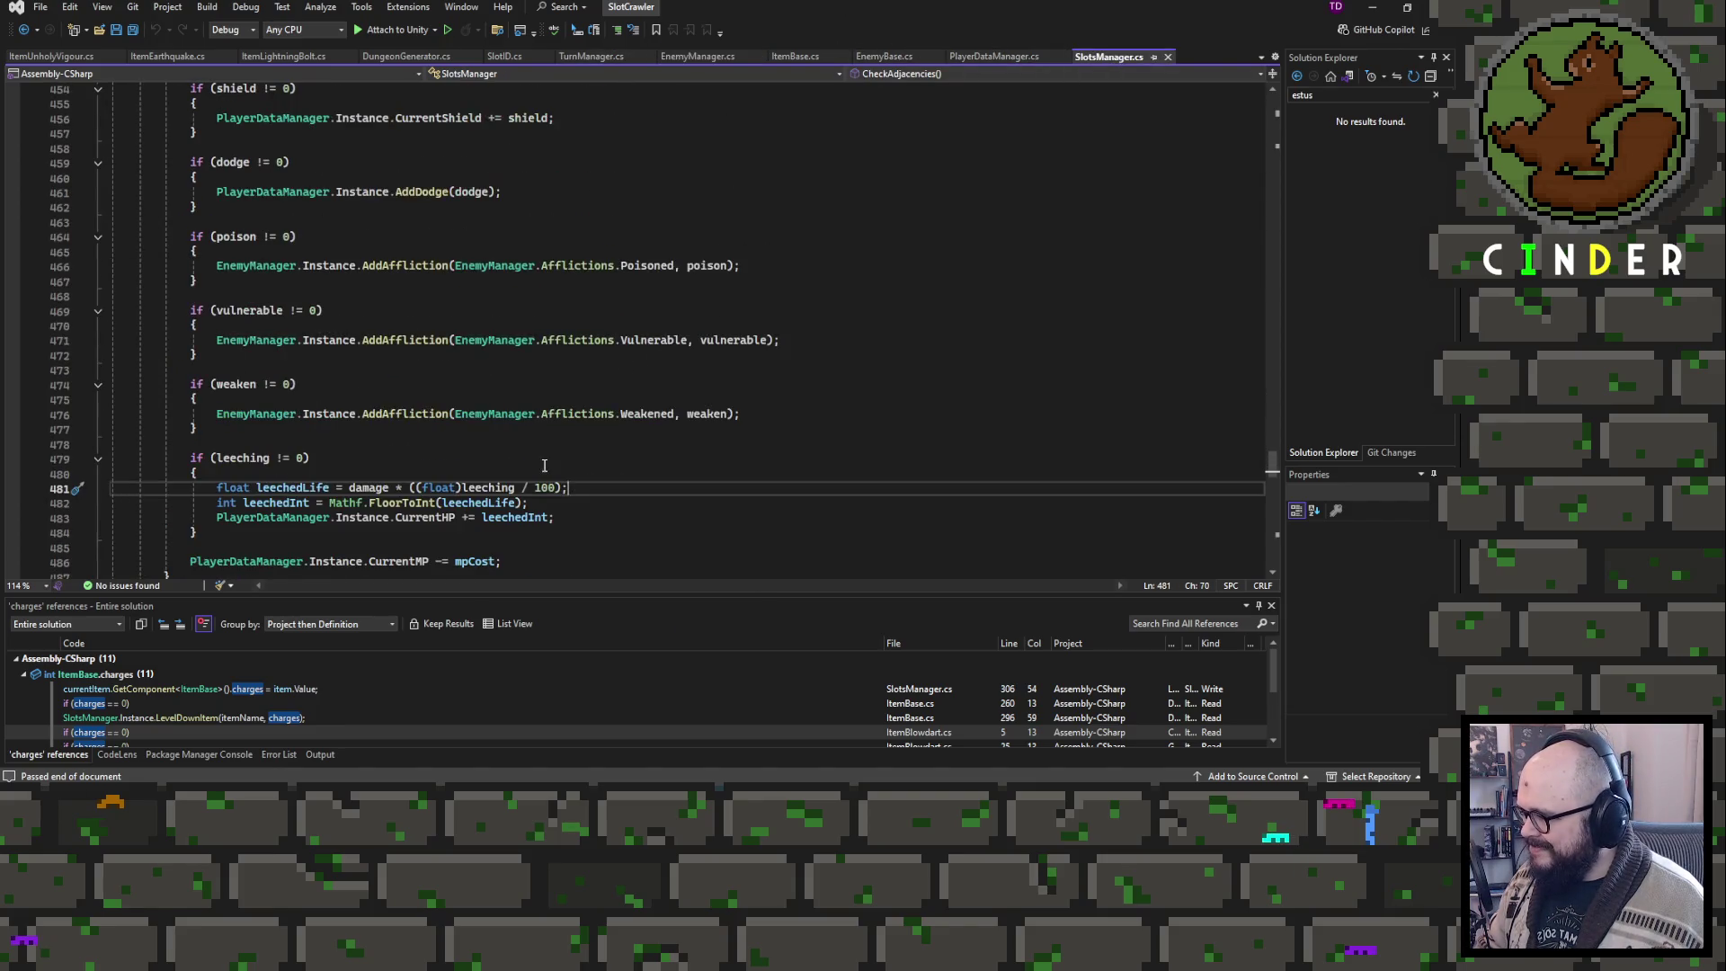
{"action": "scroll", "coordinate": [530, 406], "scroll_direction": "up", "scroll_amount": 5}
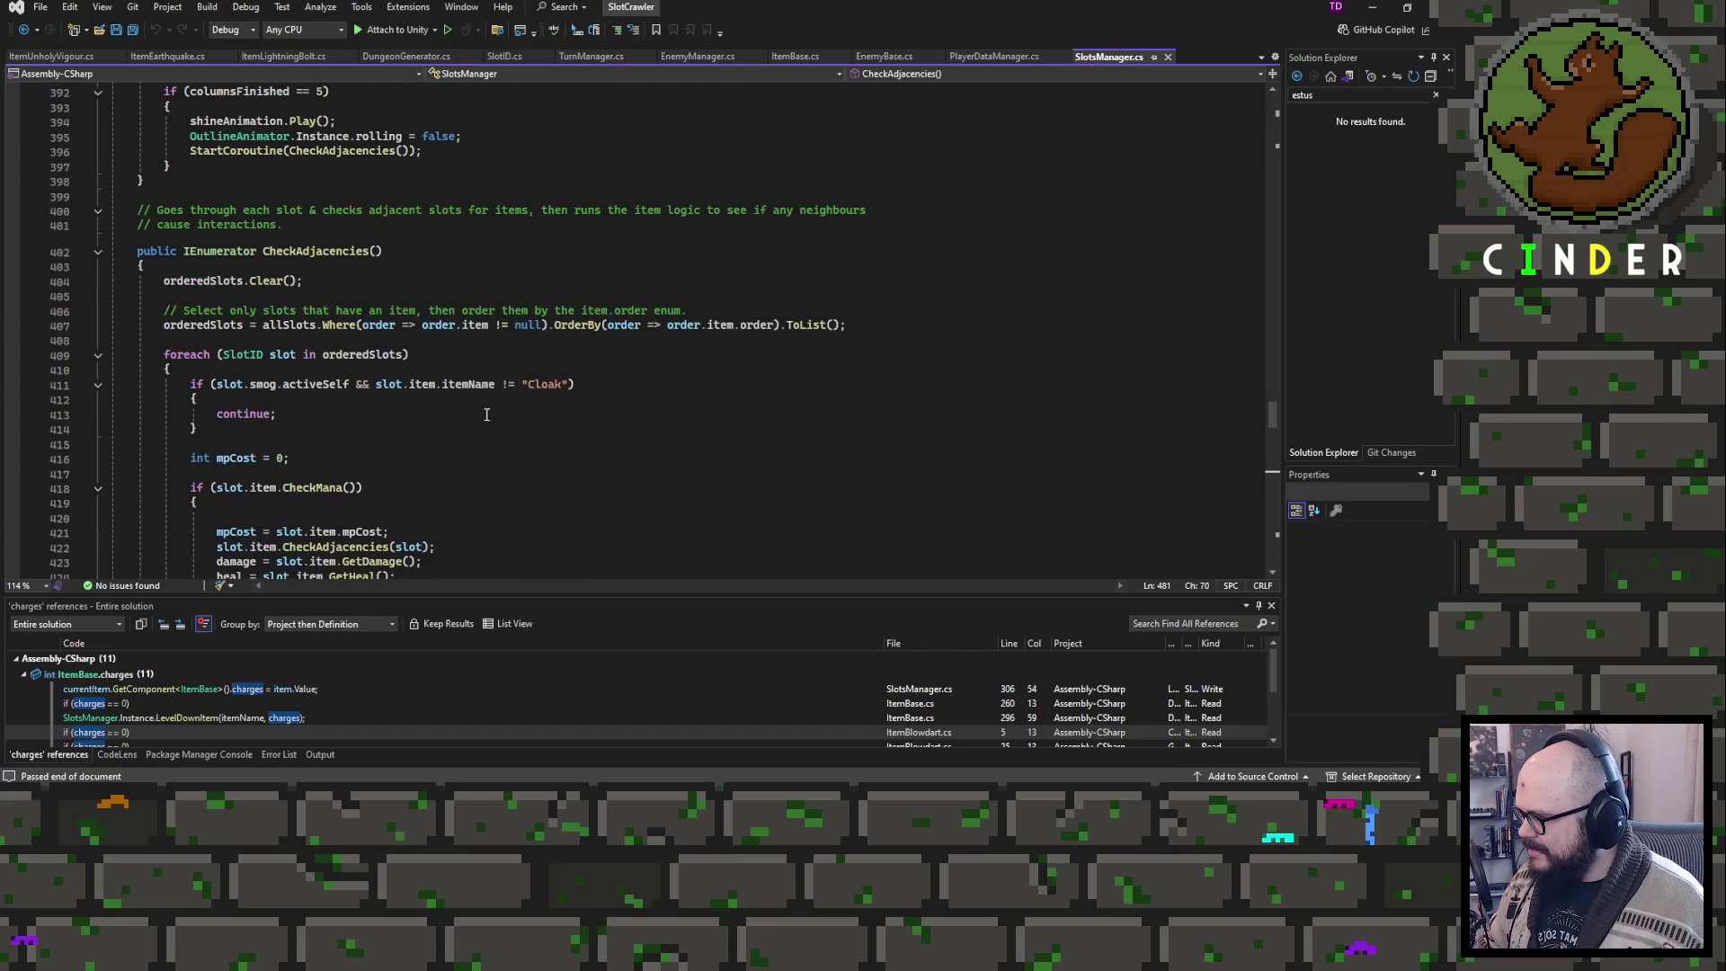
{"action": "scroll", "coordinate": [314, 283], "scroll_direction": "down", "scroll_amount": 5}
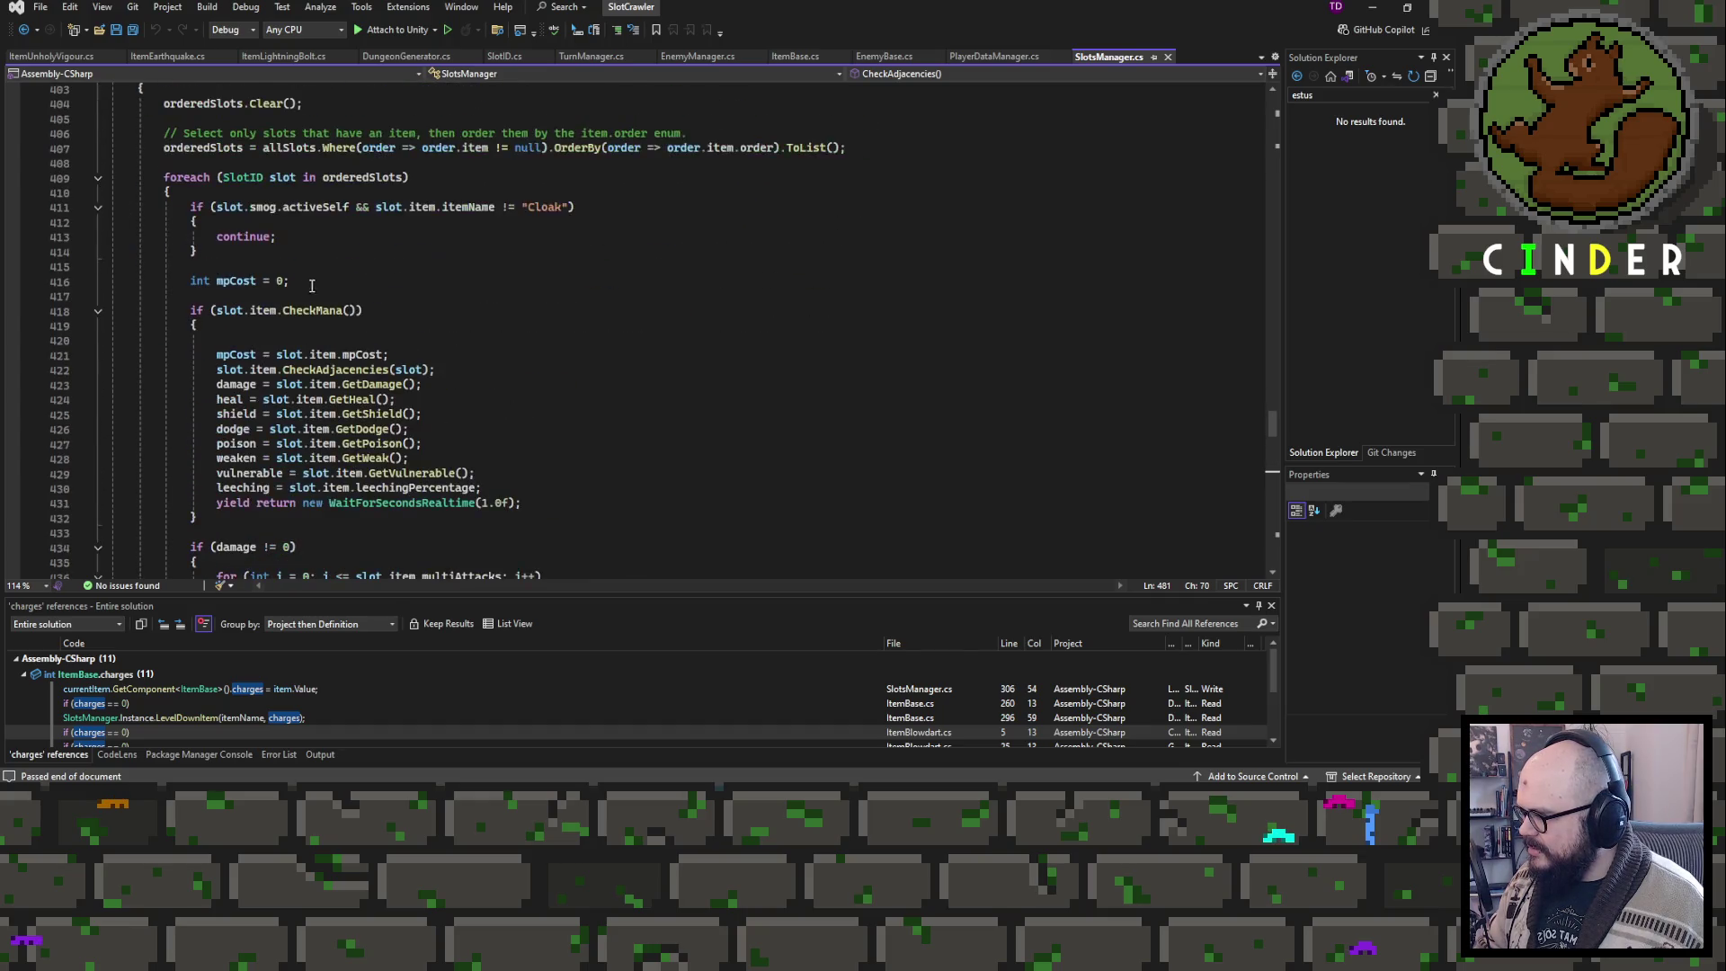
{"action": "left_click", "coordinate": [599, 295]}
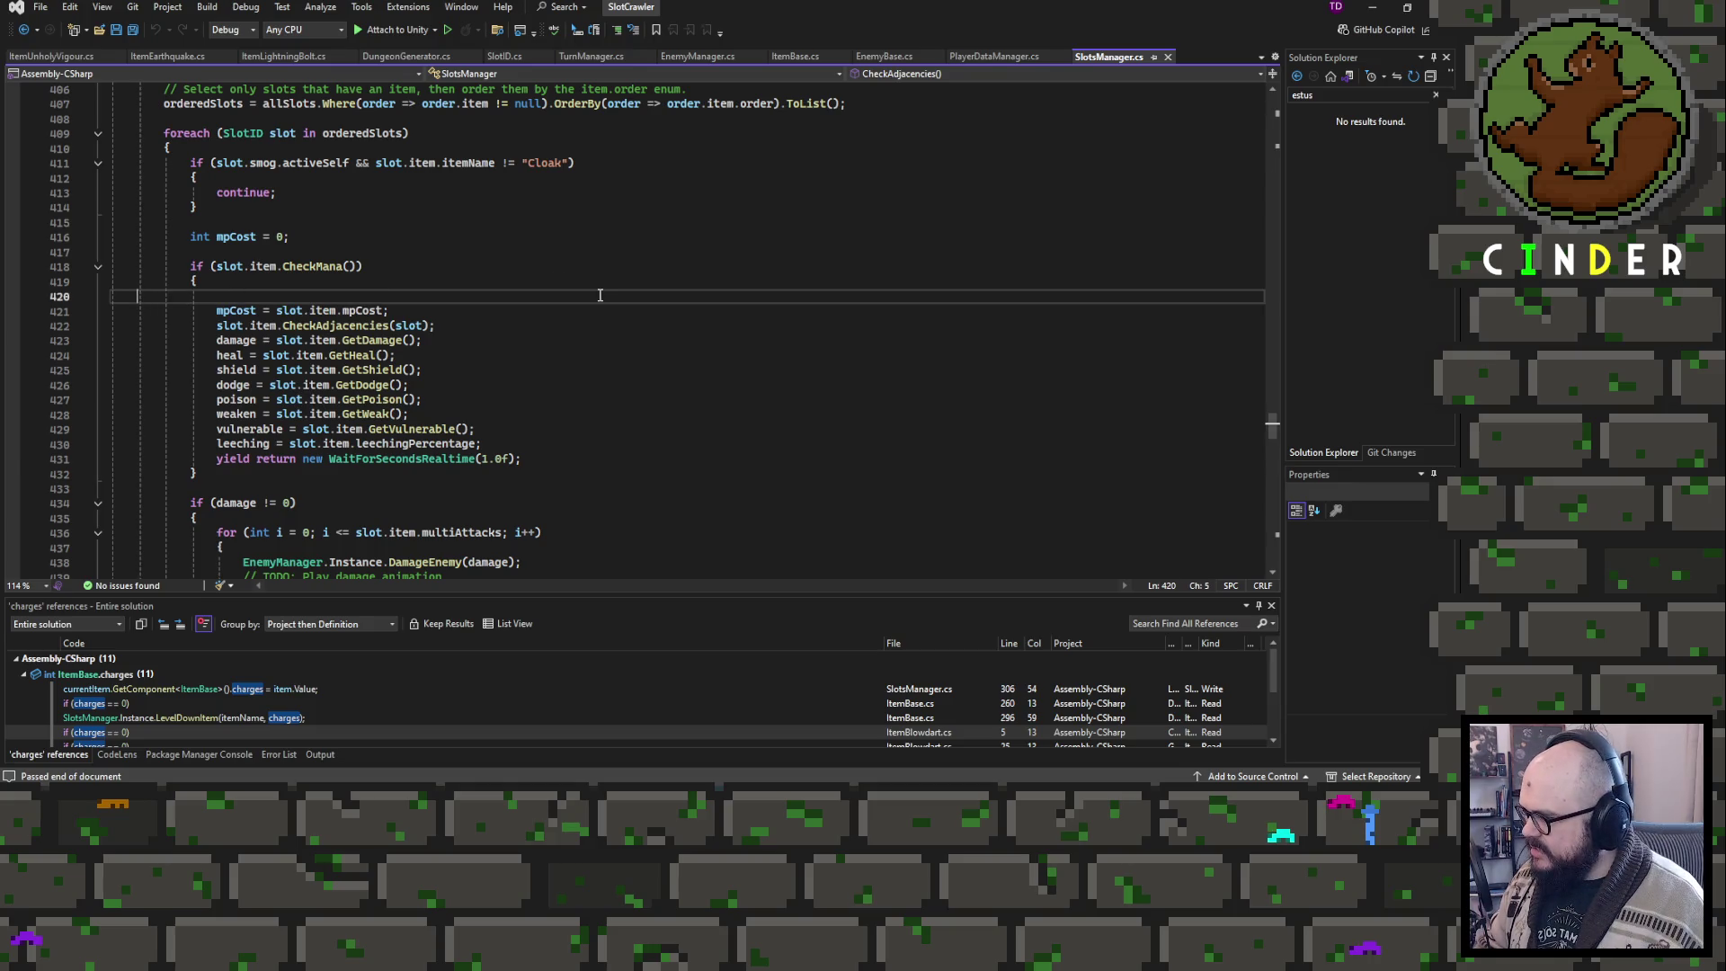
{"action": "key", "text": "BackSpace"}
{"action": "key", "text": "ctrl+s"}
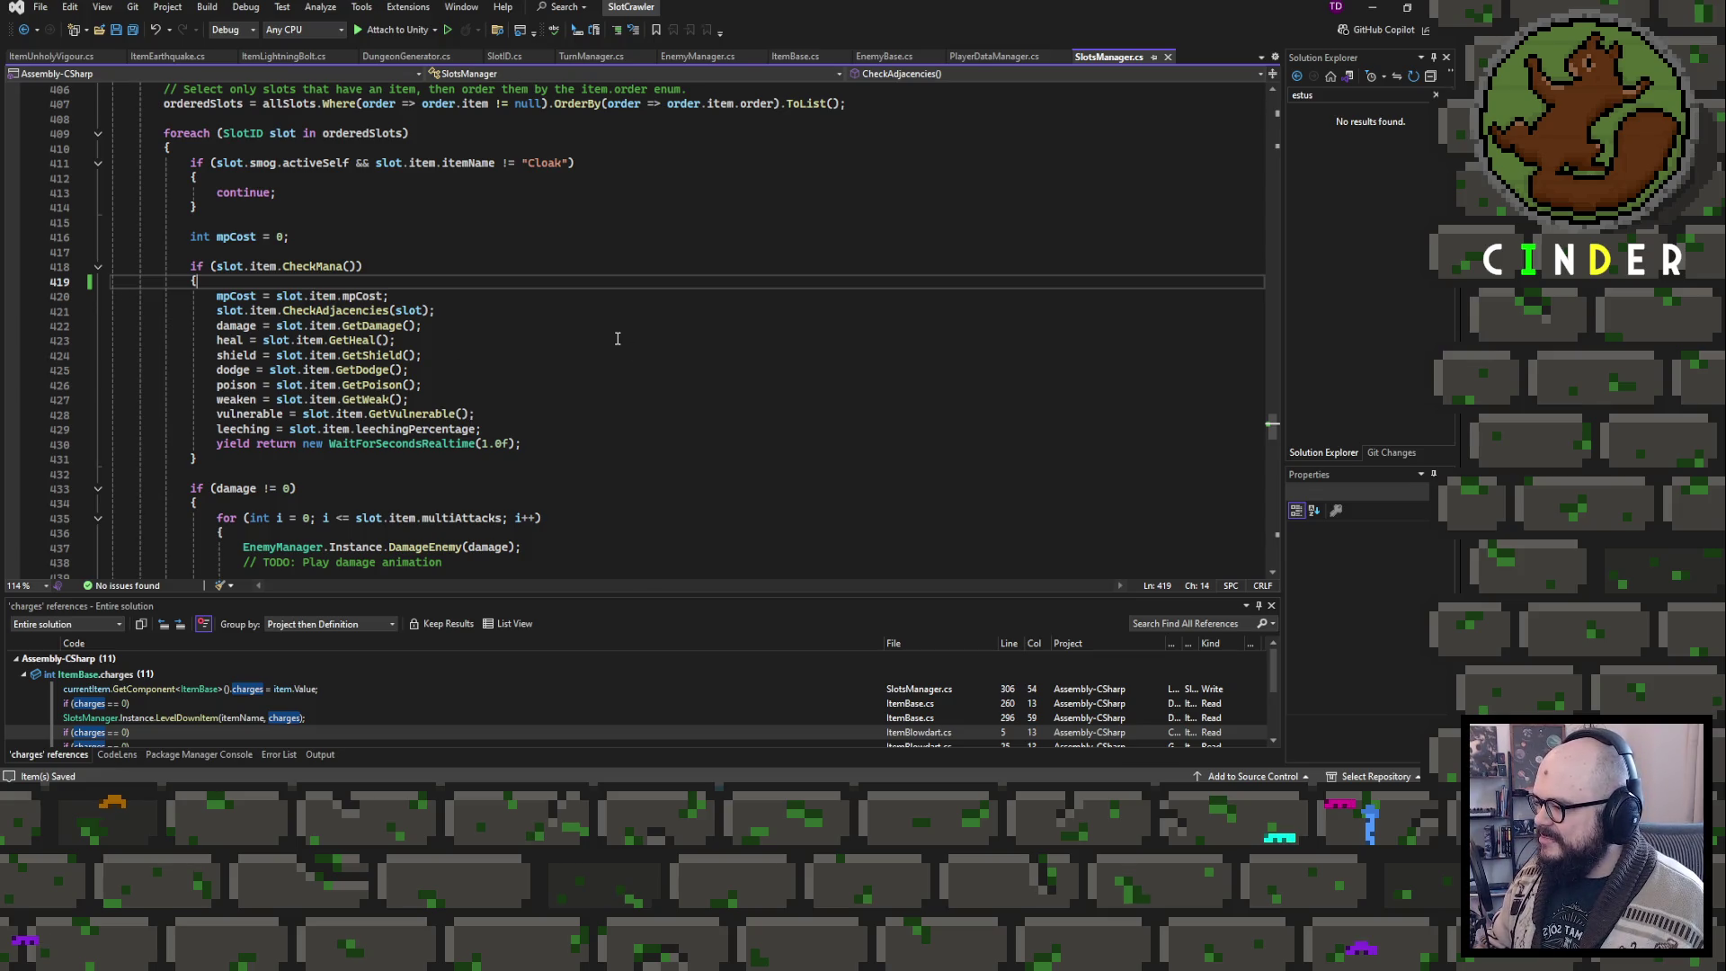
Step: Review the CheckAdjacencies code around the GetDodge line 425
{"action": "scroll", "coordinate": [535, 347], "scroll_direction": "up", "scroll_amount": 2}
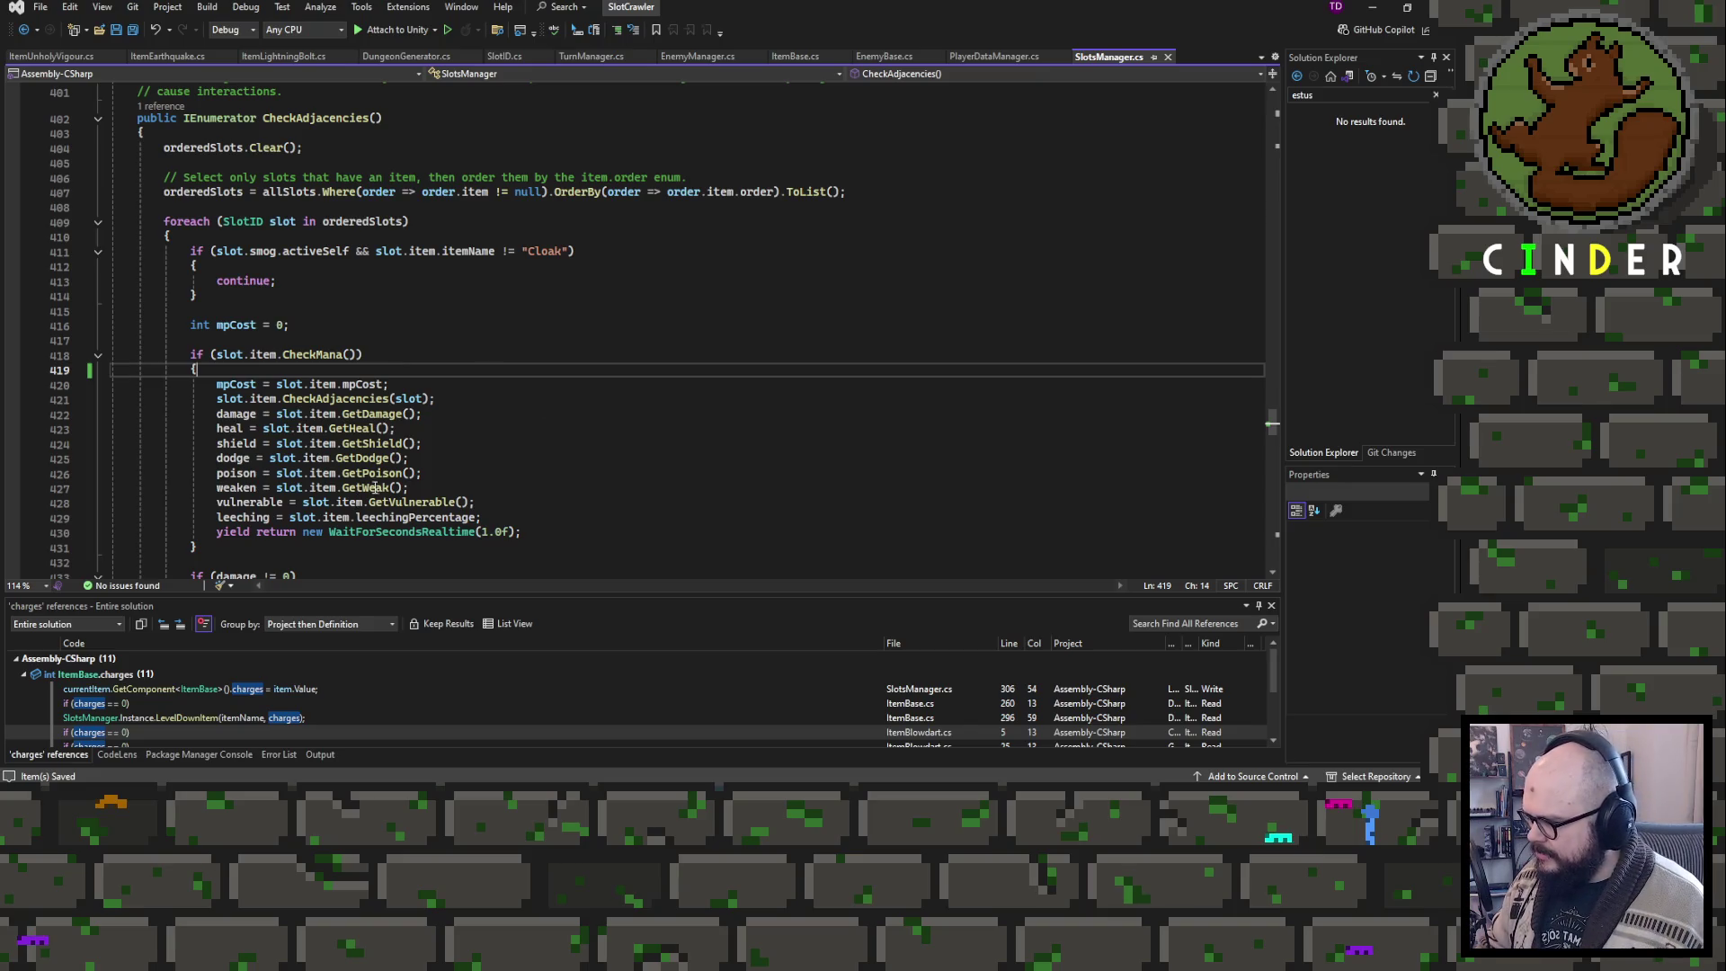
{"action": "scroll", "coordinate": [531, 355], "scroll_direction": "down", "scroll_amount": 2}
{"action": "left_click", "coordinate": [578, 367]}
{"action": "scroll", "coordinate": [396, 333], "scroll_direction": "down", "scroll_amount": 2}
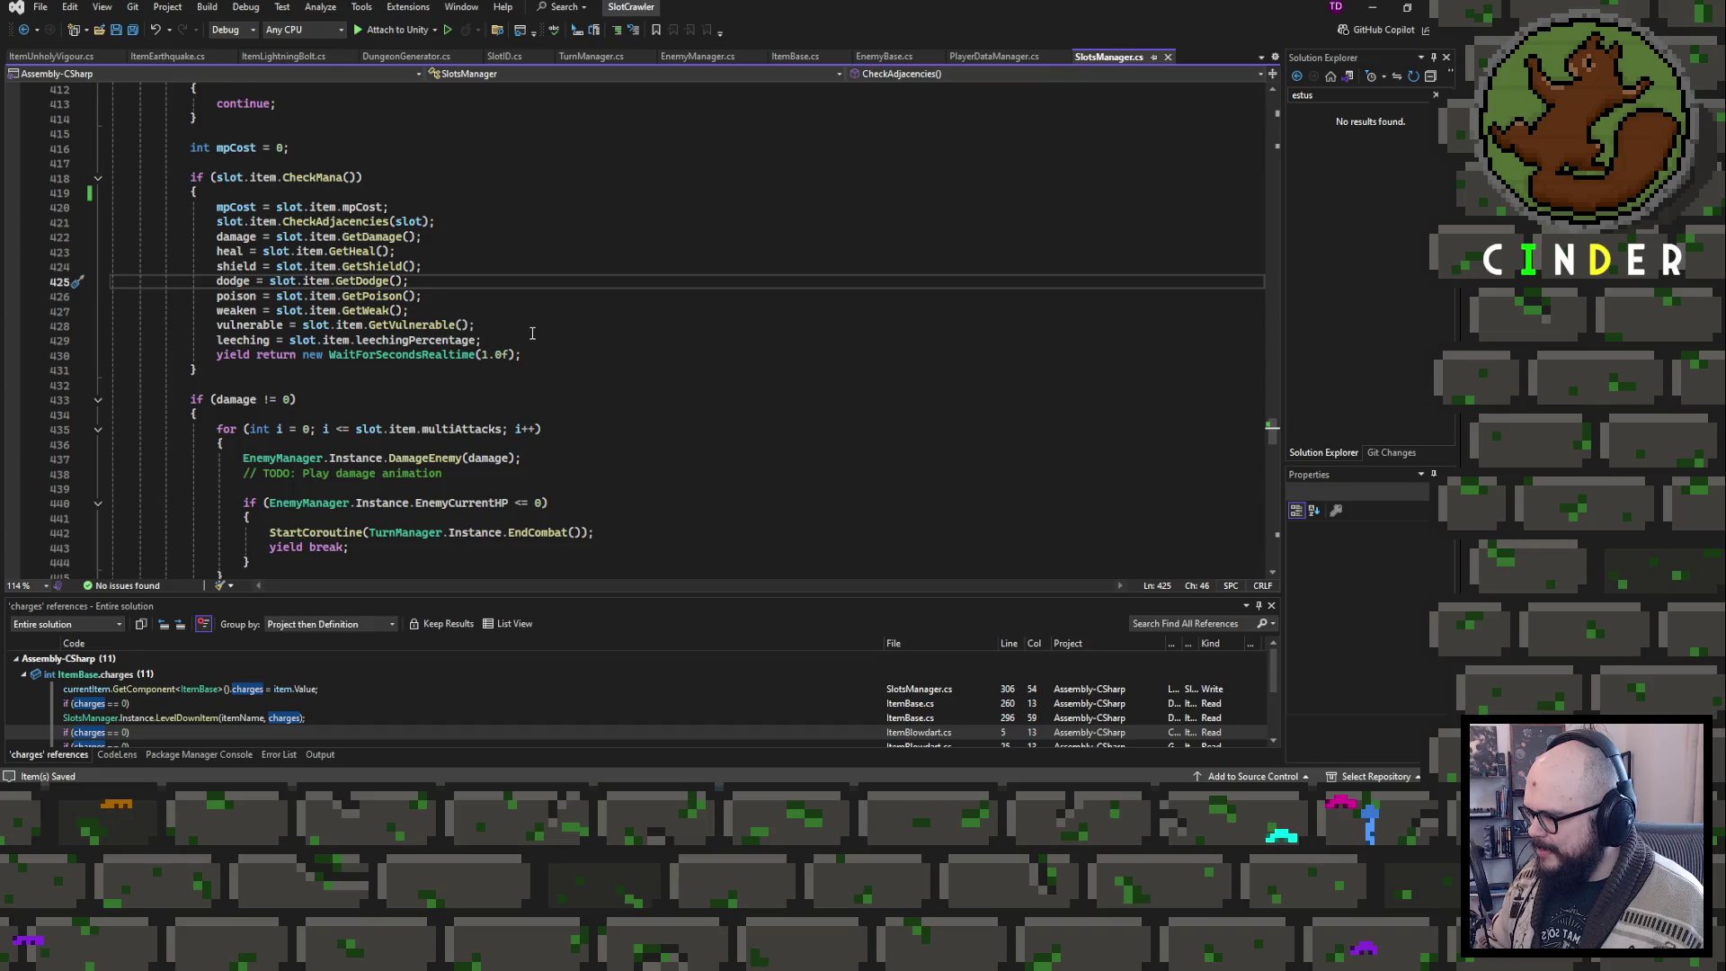
{"action": "scroll", "coordinate": [558, 328], "scroll_direction": "down", "scroll_amount": 2}
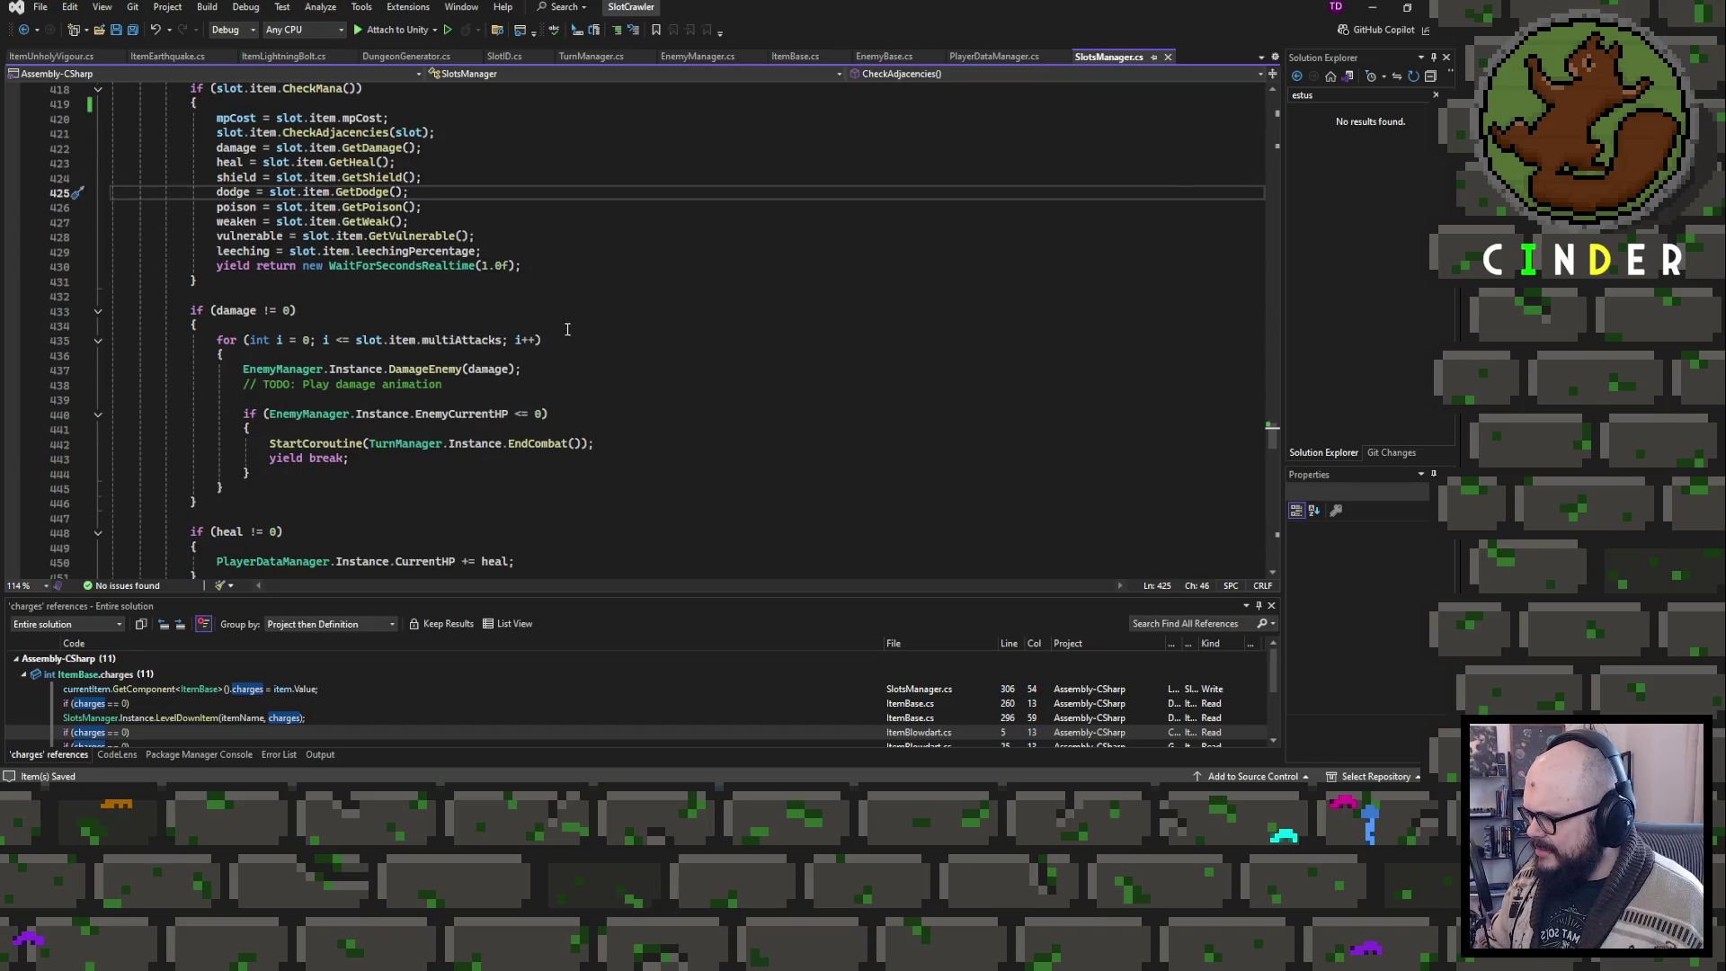
{"action": "scroll", "coordinate": [524, 308], "scroll_direction": "up", "scroll_amount": 5}
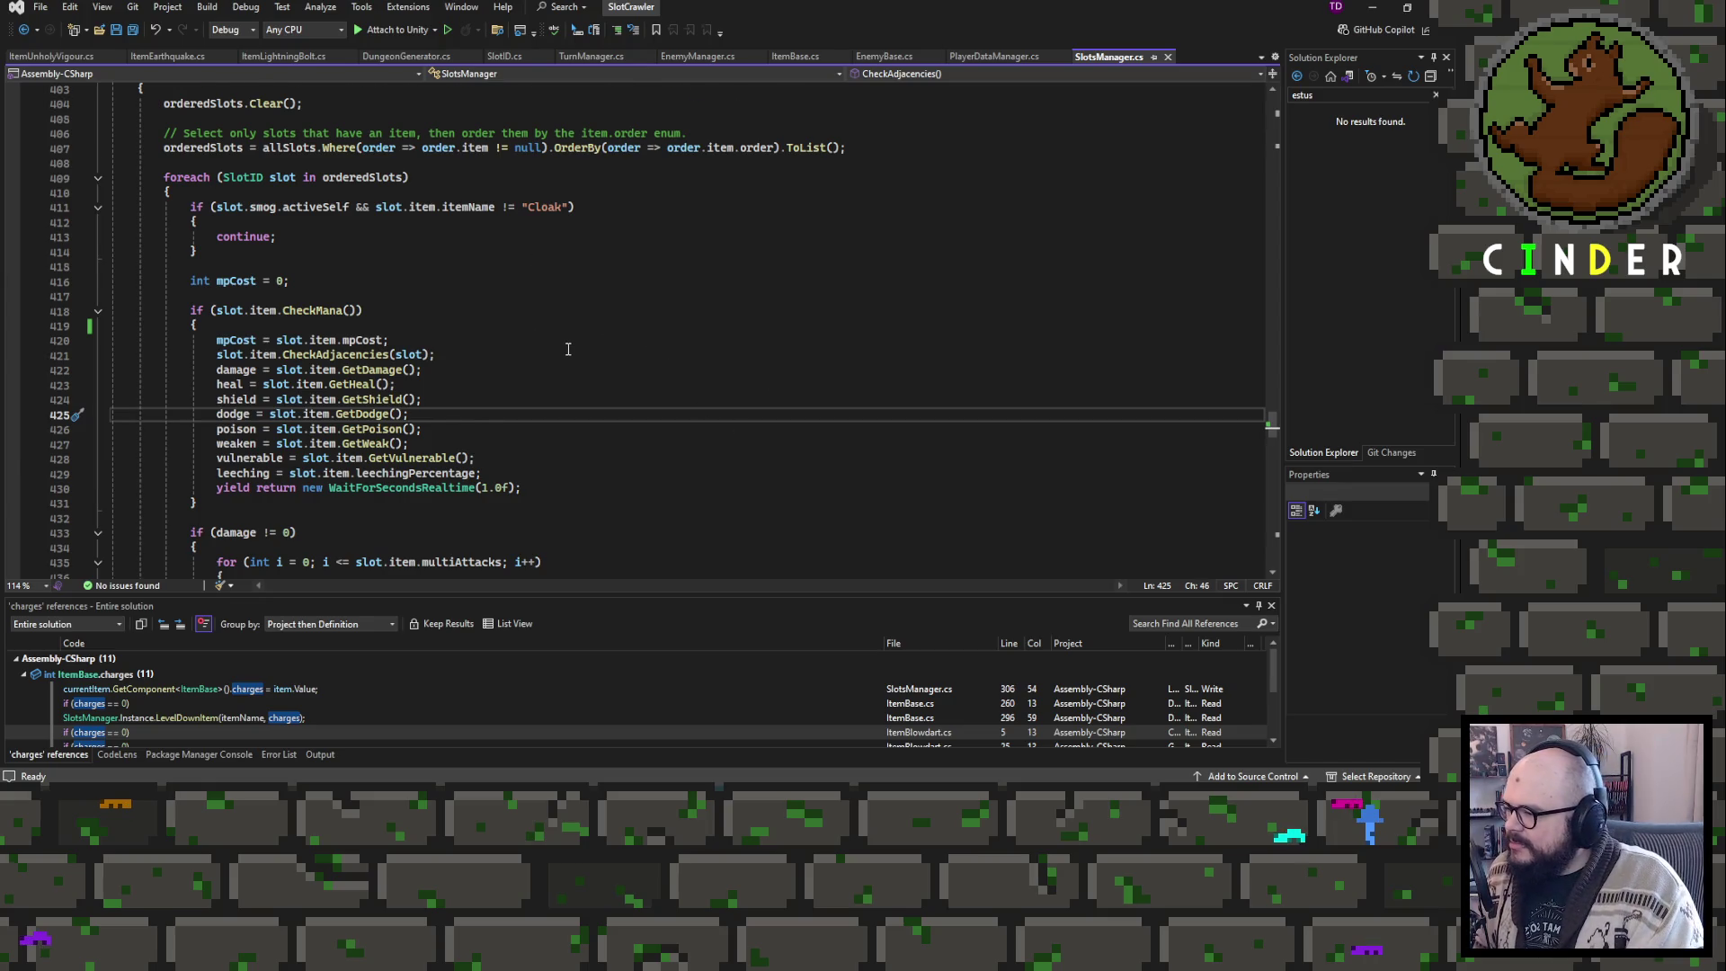
Step: Cut the CheckAdjacencies(slot) call line out of SlotsManager.cs
{"action": "scroll", "coordinate": [568, 349], "scroll_direction": "down", "scroll_amount": 1}
{"action": "scroll", "coordinate": [560, 283], "scroll_direction": "down", "scroll_amount": 1}
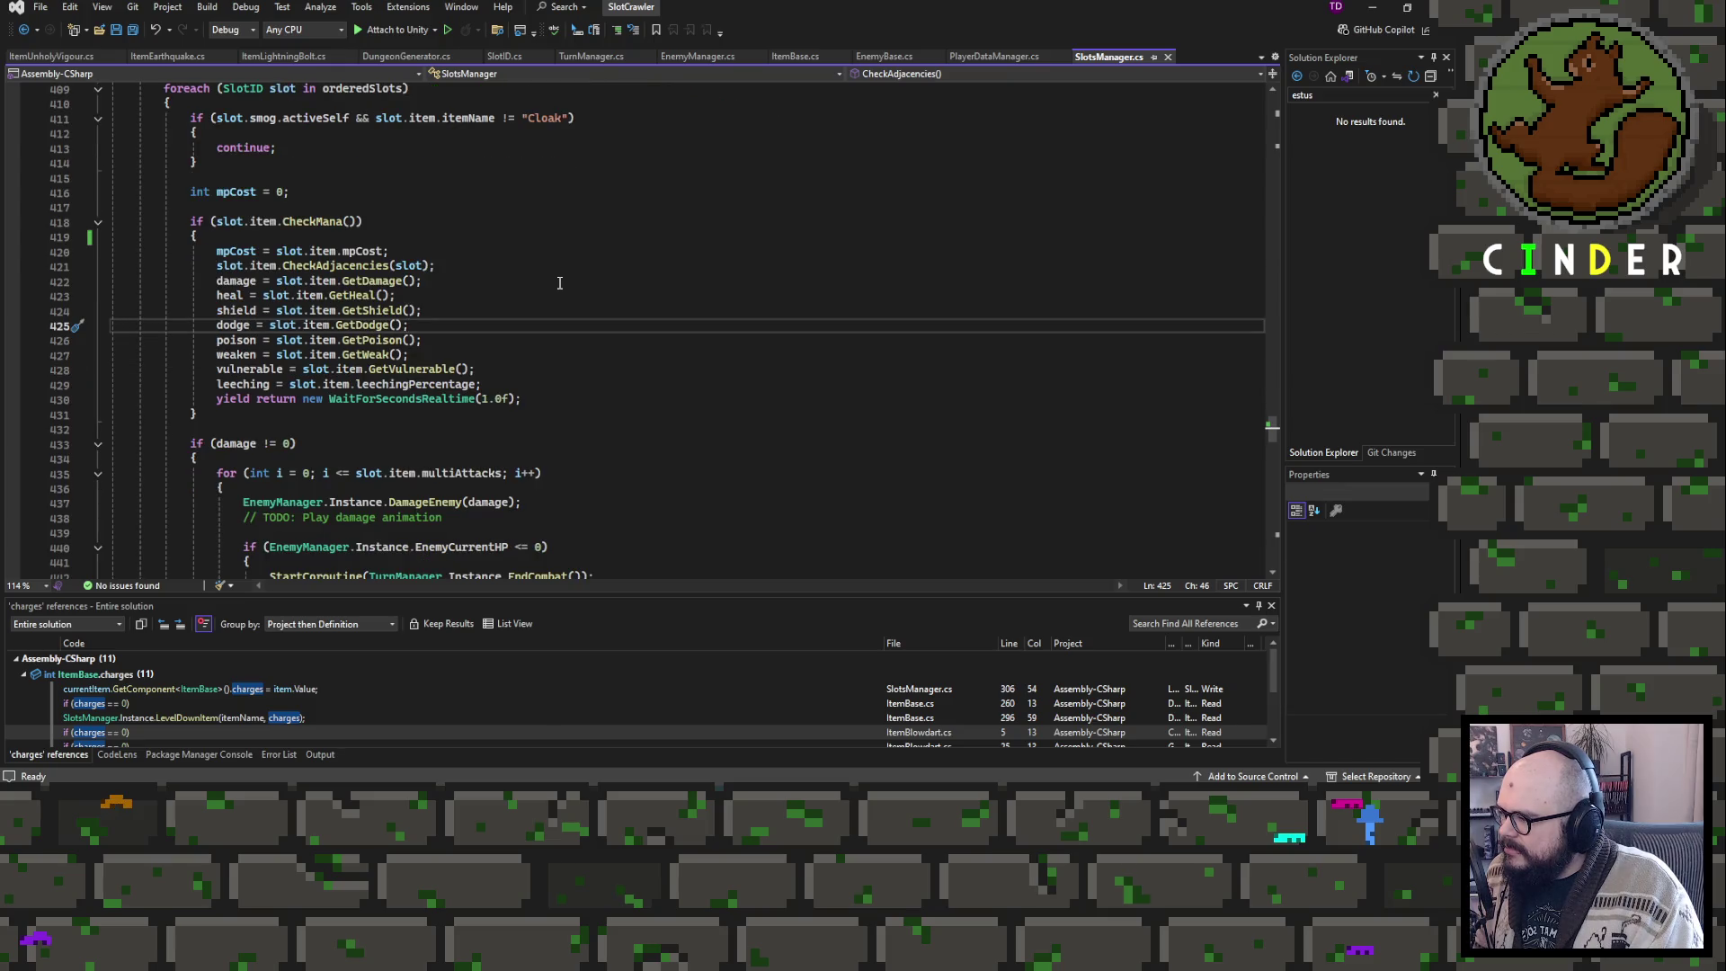
{"action": "scroll", "coordinate": [558, 282], "scroll_direction": "down", "scroll_amount": 1}
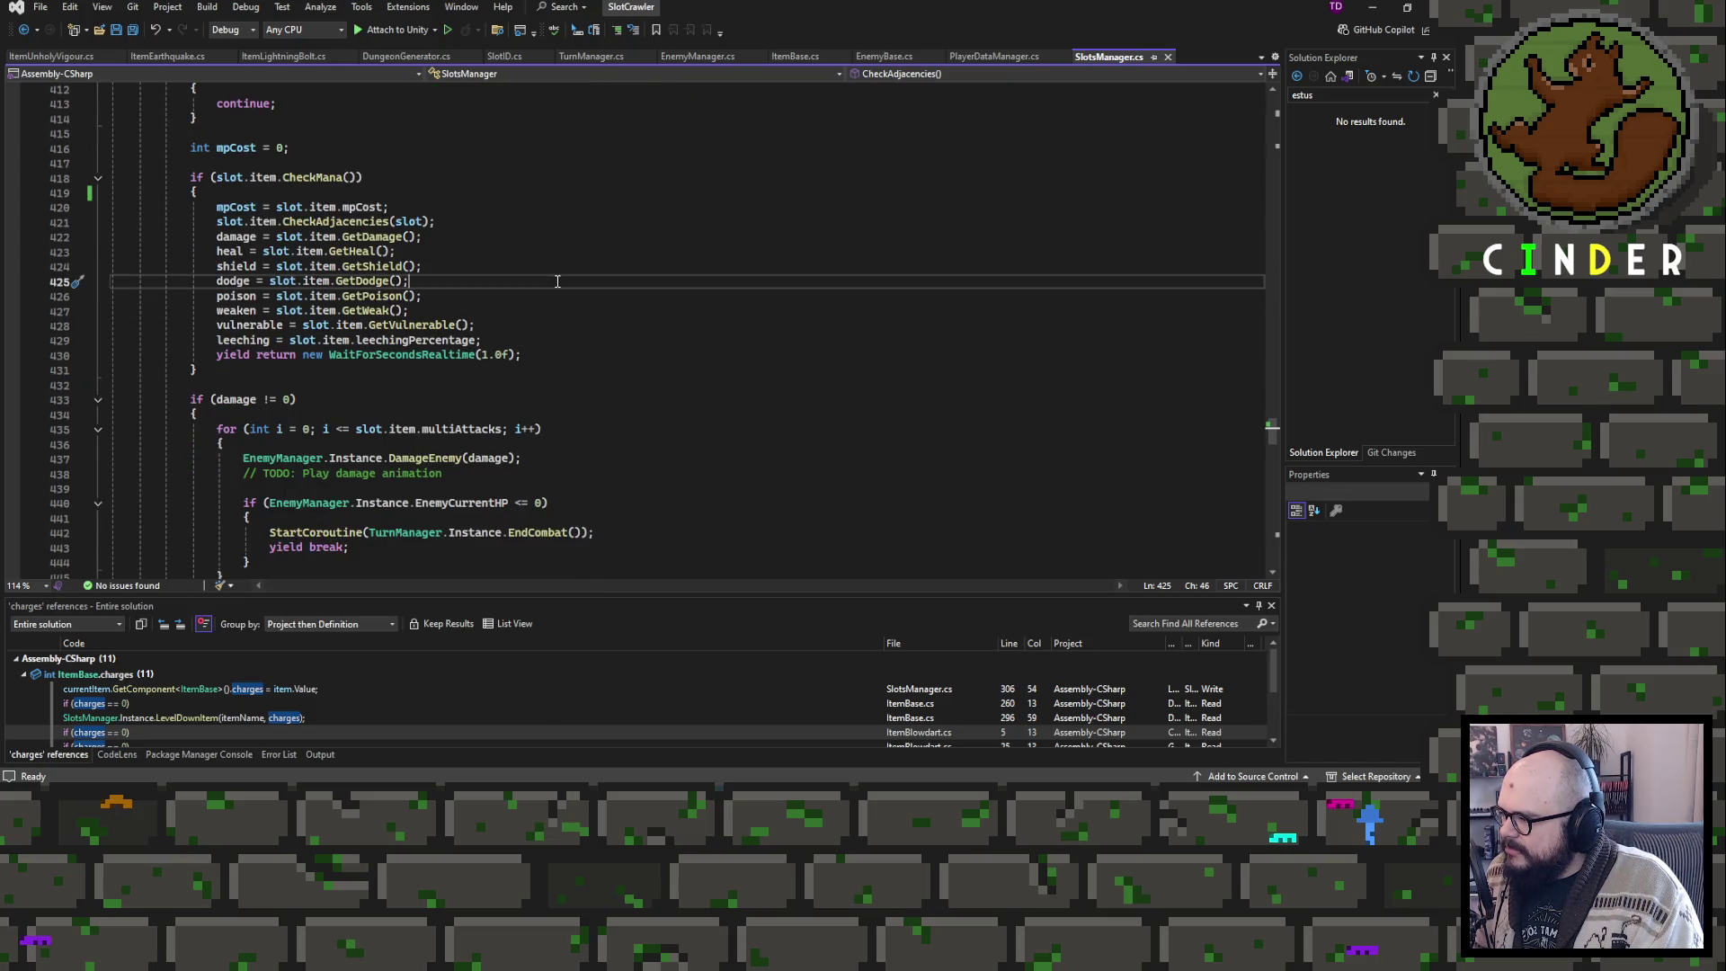
{"action": "scroll", "coordinate": [557, 282], "scroll_direction": "up", "scroll_amount": 1}
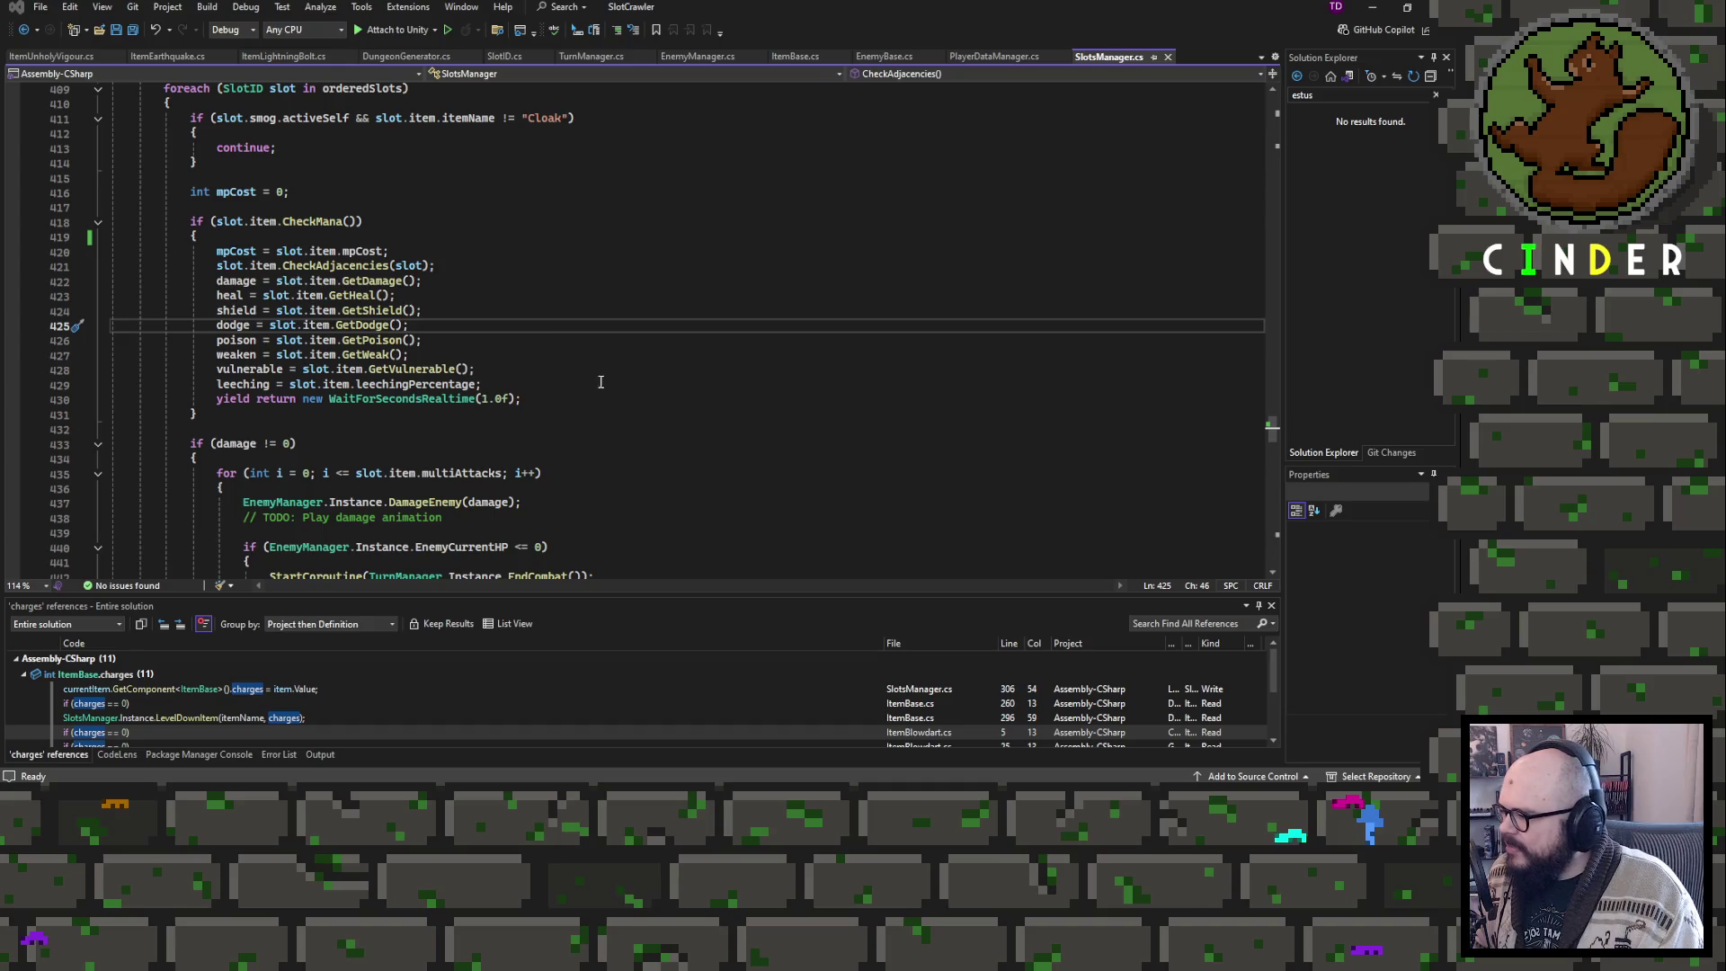
{"action": "left_click", "coordinate": [559, 340]}
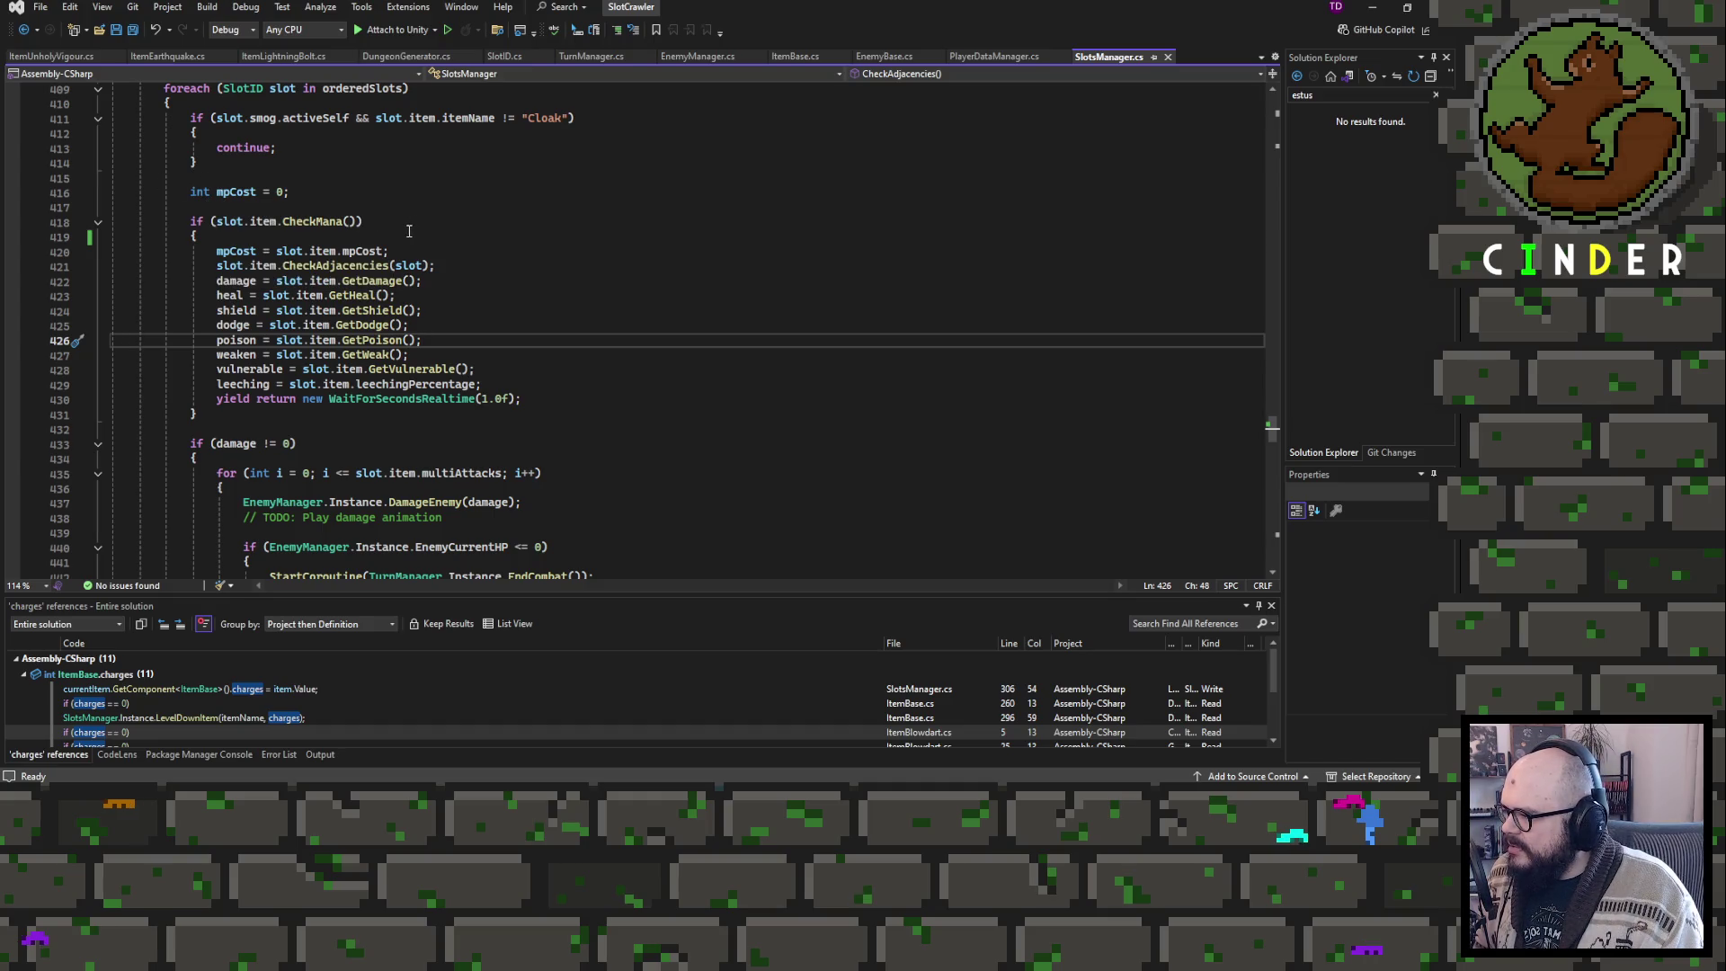
{"action": "left_click_drag", "start_coordinate": [440, 265], "coordinate": [216, 265]}
{"action": "key", "text": "ctrl+c"}
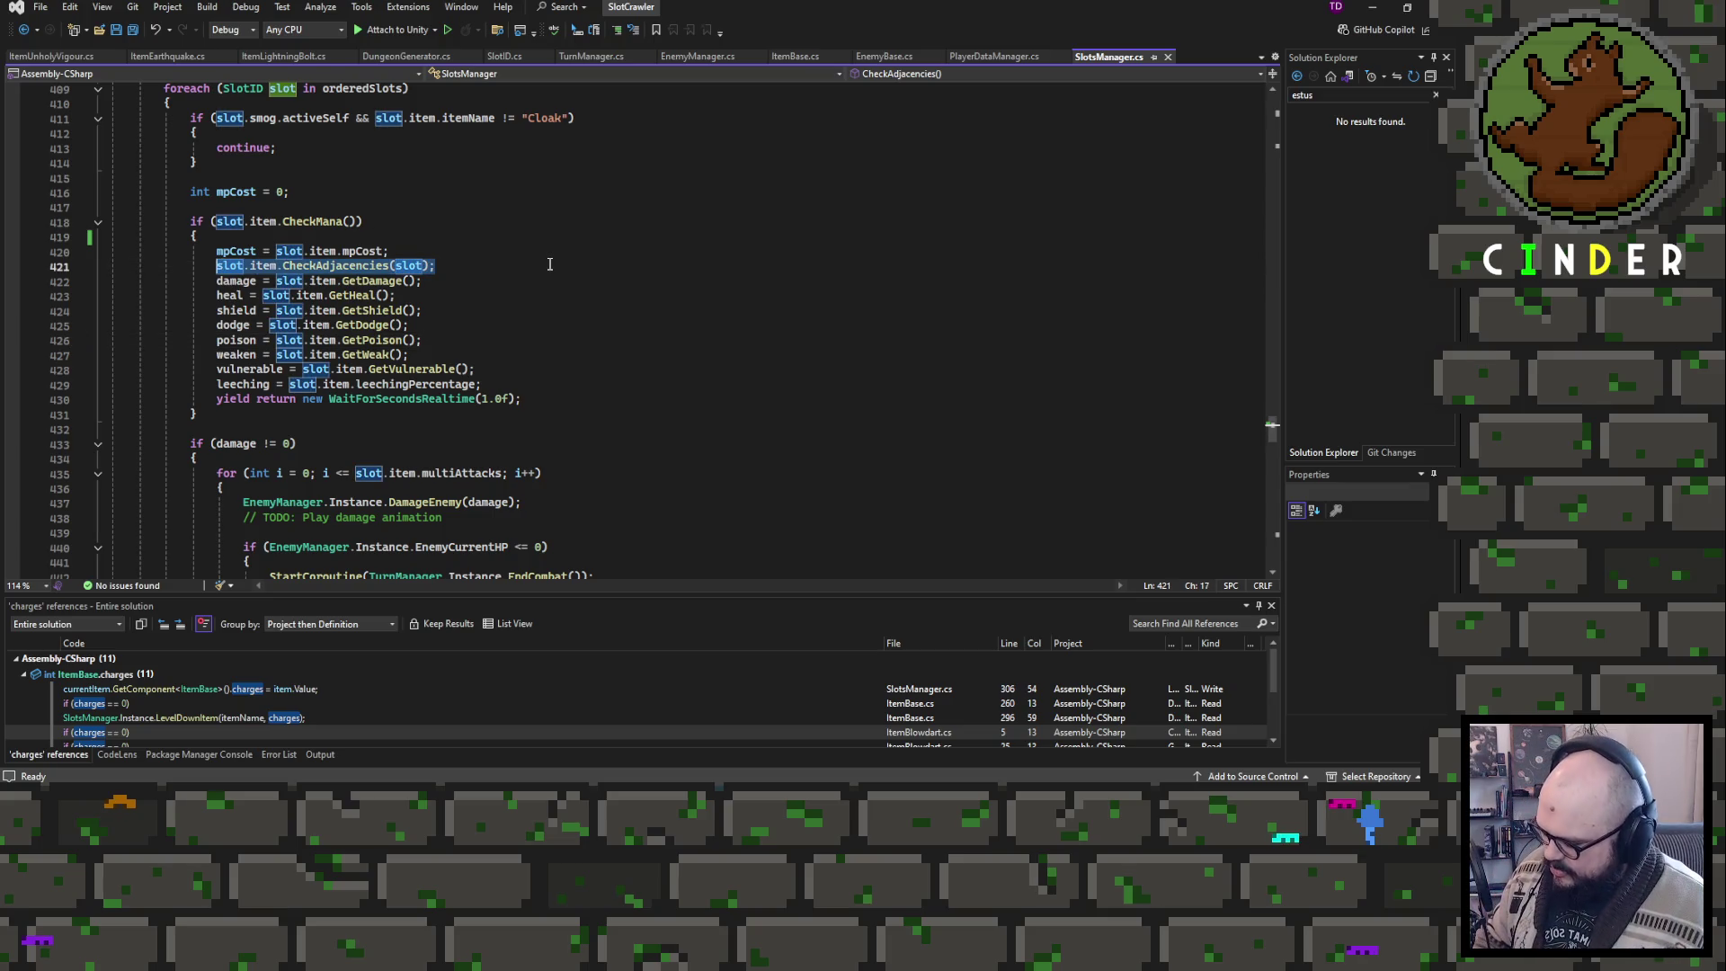
{"action": "key", "text": "BackSpace"}
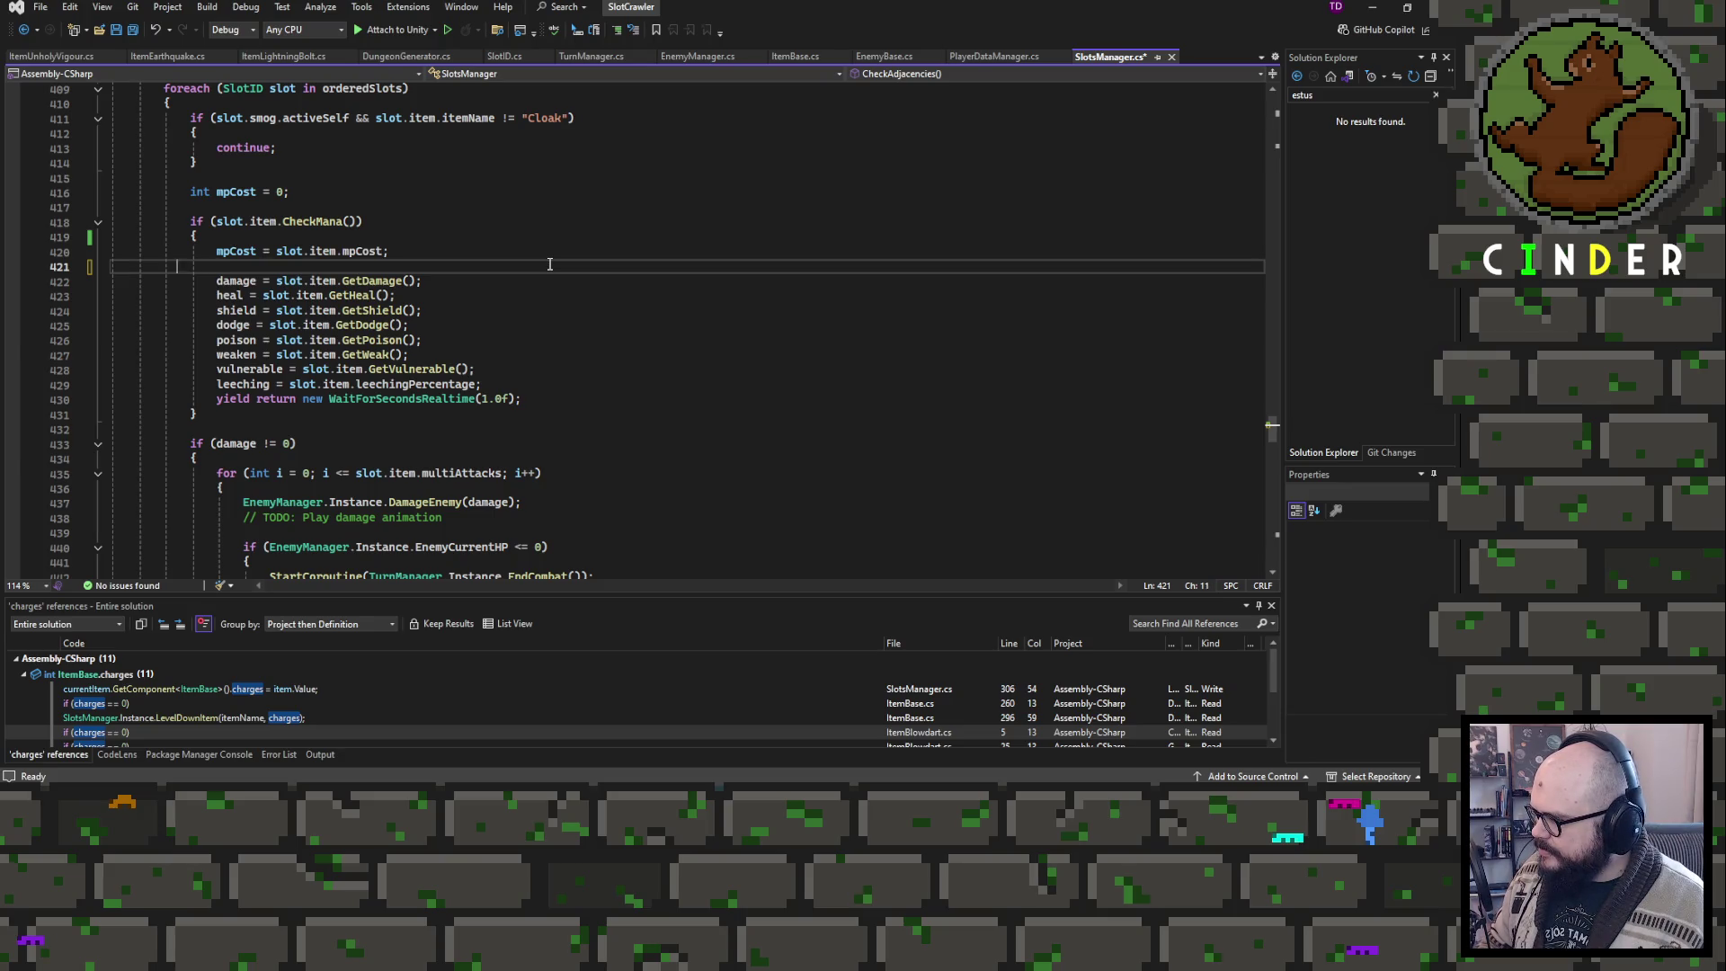
{"action": "key", "text": "BackSpace"}
Step: Paste the CheckAdjacencies(slot) call above the mpCost line, save, and go to ItemUnholyVigour.cs
{"action": "key", "text": "Up"}
{"action": "key", "text": "Return"}
{"action": "key", "text": "ctrl+v"}
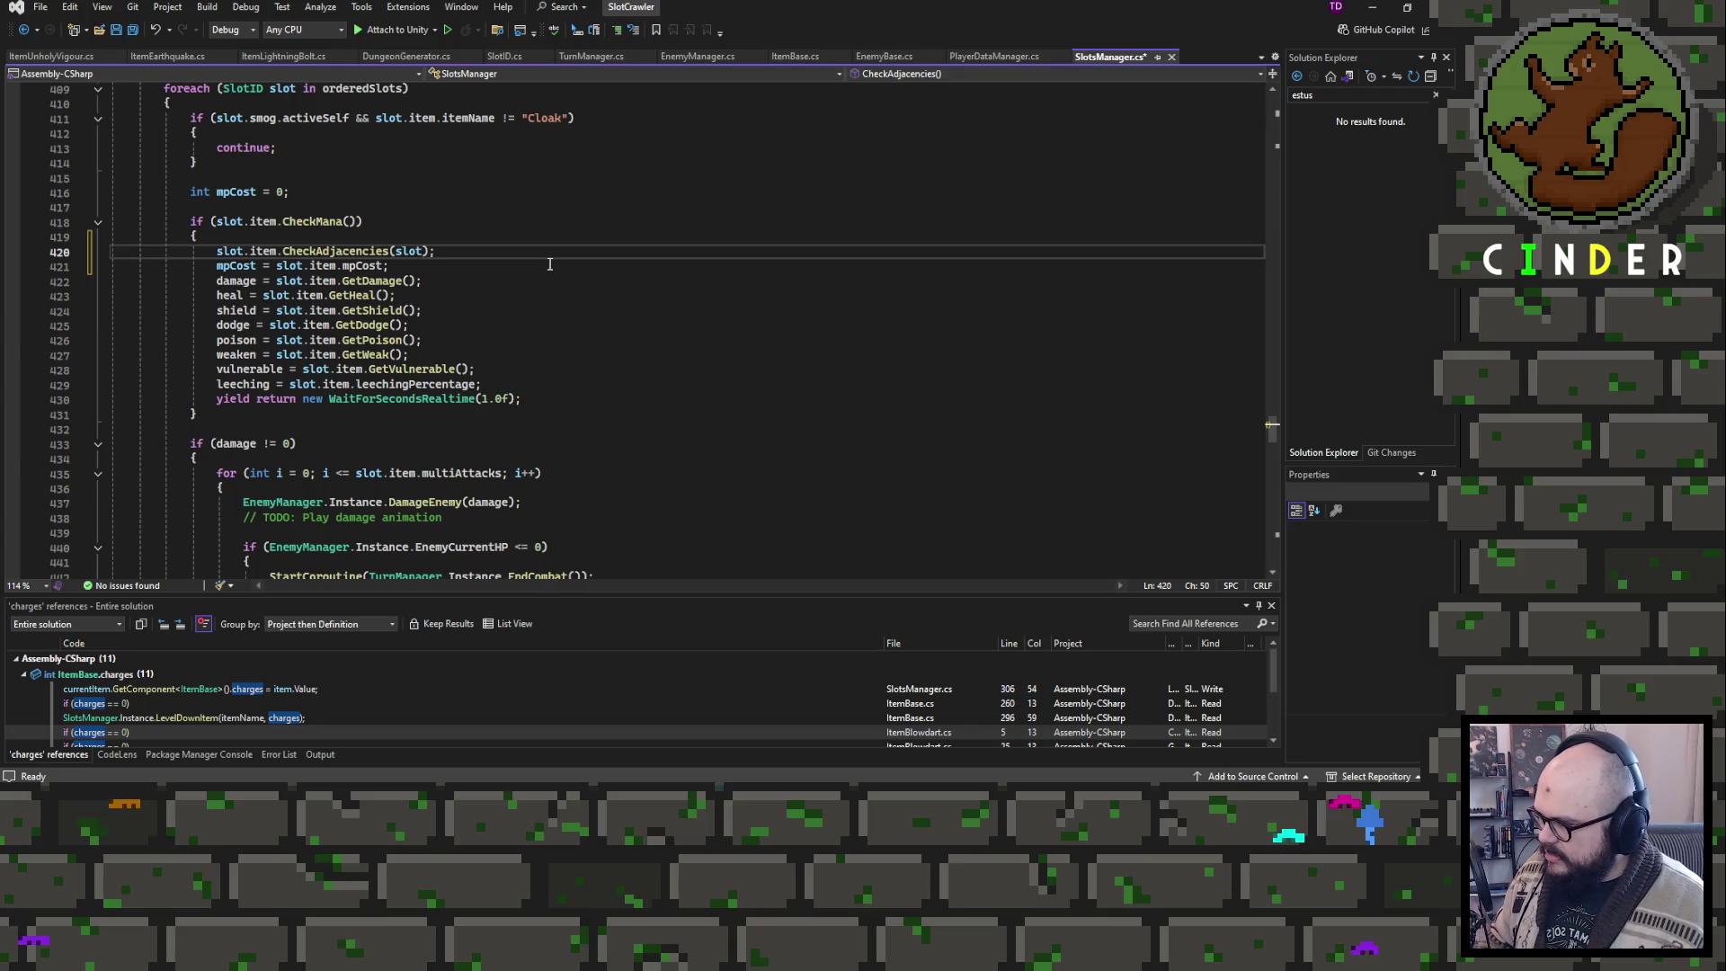
{"action": "key", "text": "ctrl+s"}
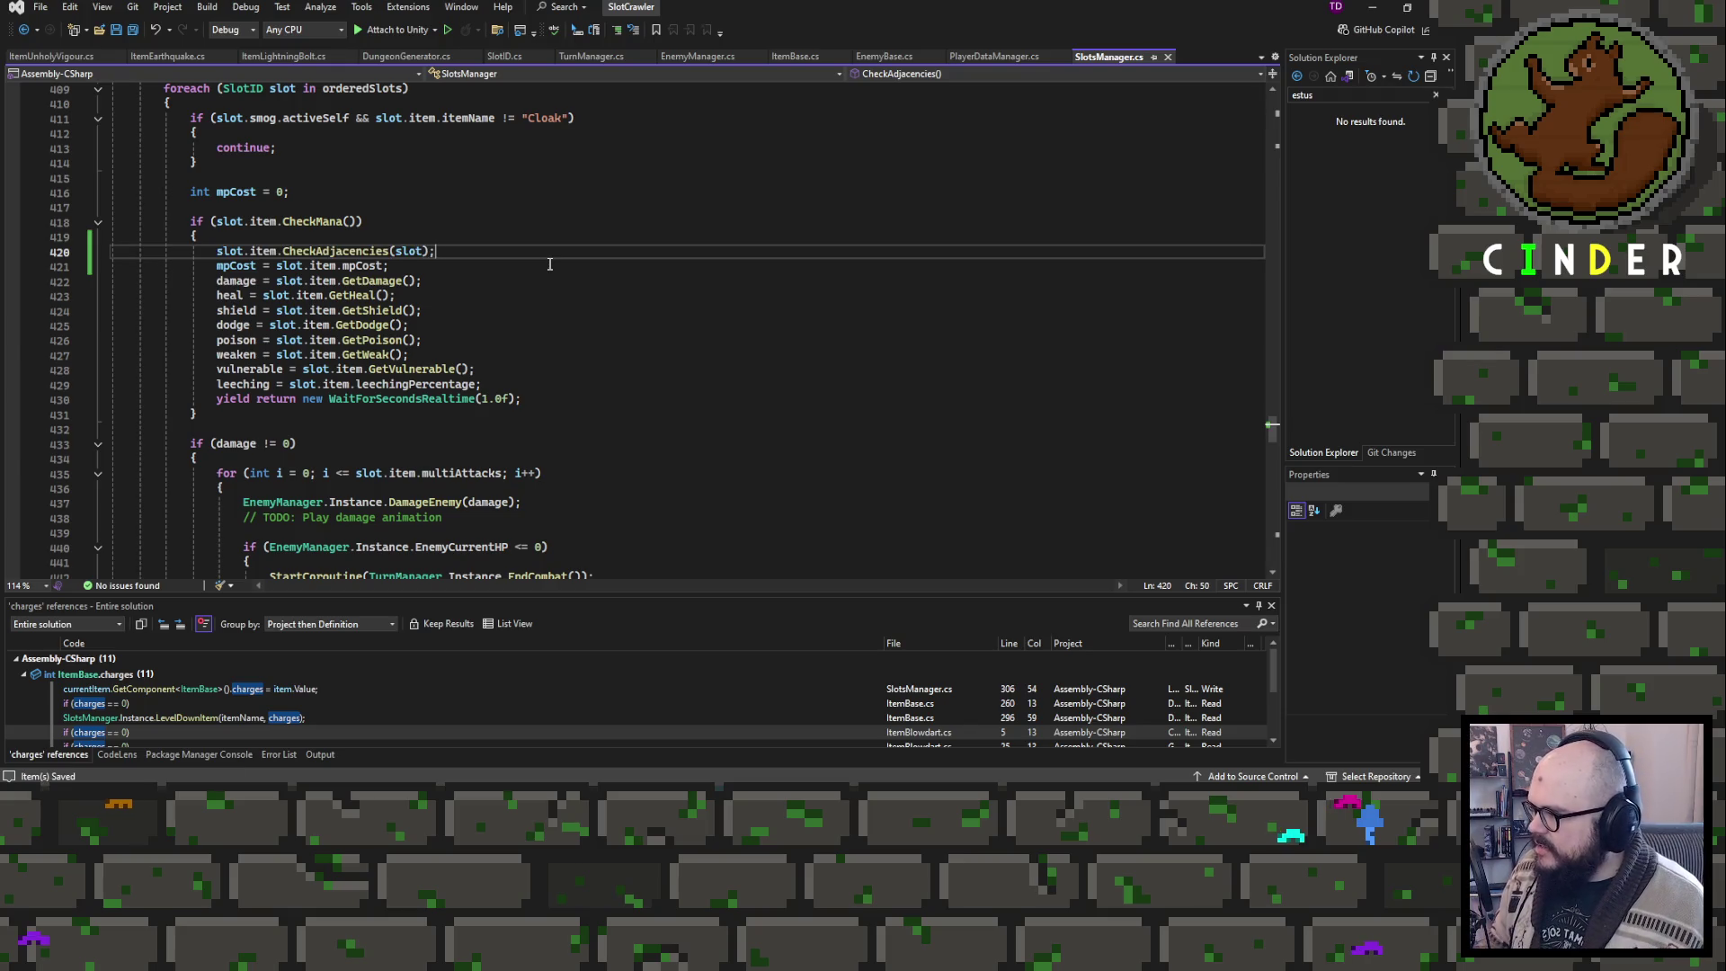
{"action": "key", "text": "ctrl+Tab"}
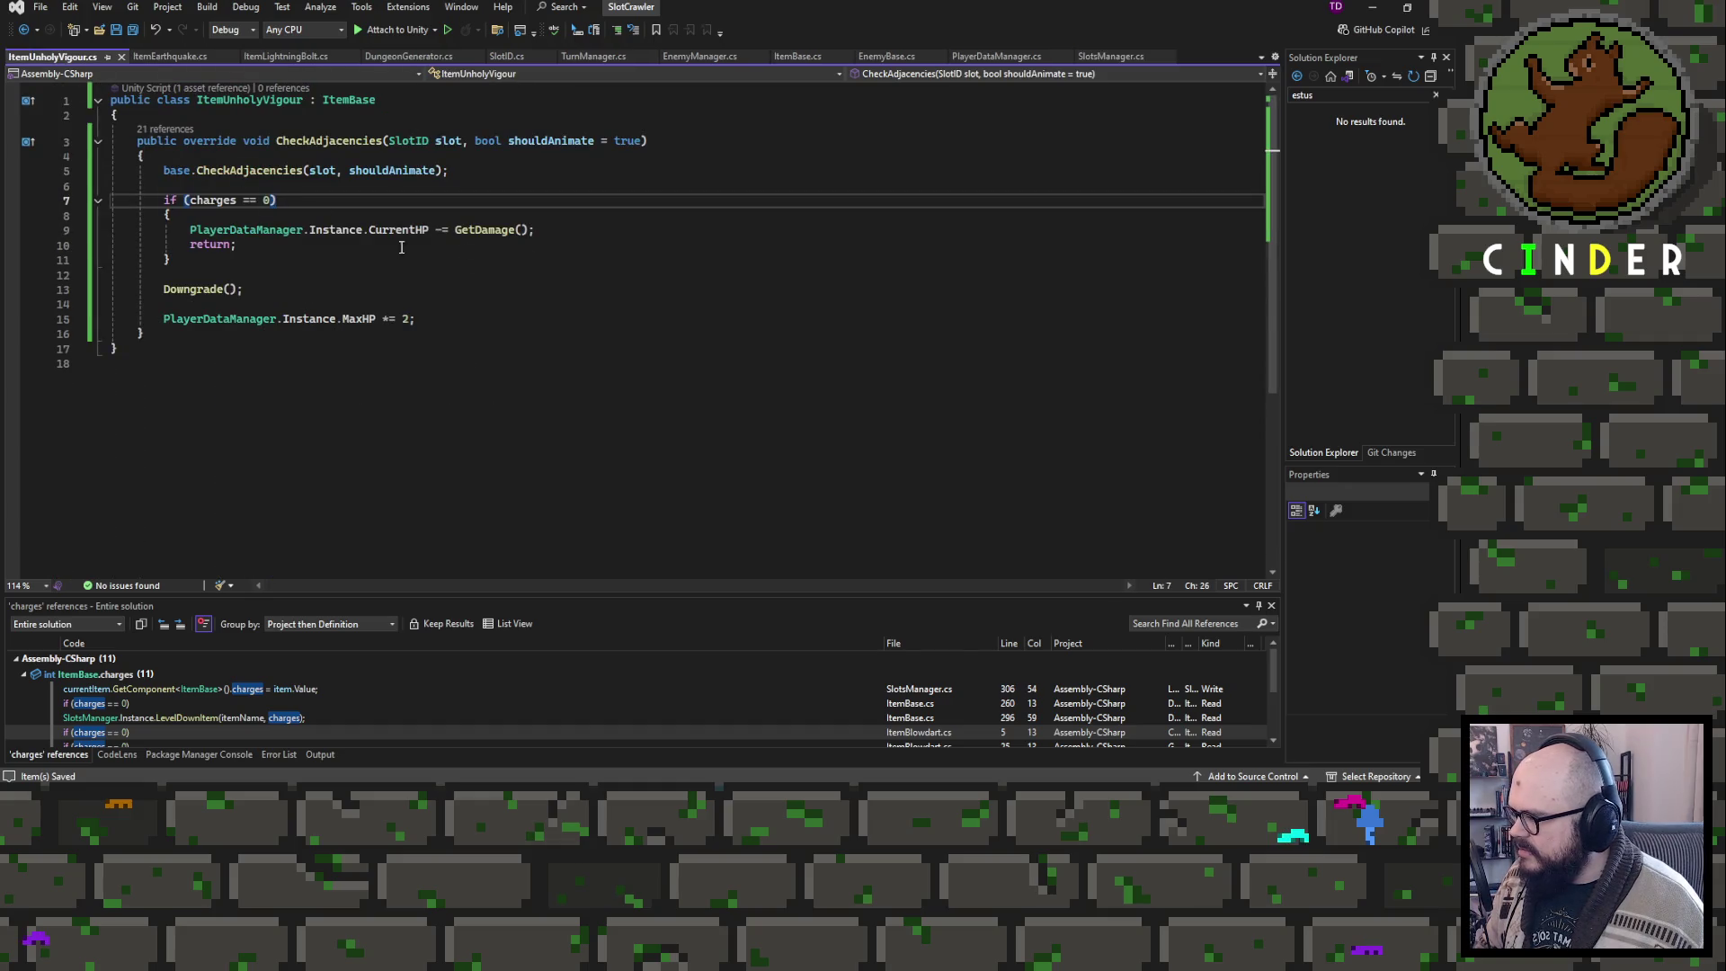
Step: Add 'mpCost = 0;' inside the charges == 0 block and save ItemUnholyVigour.cs
{"action": "left_click", "coordinate": [287, 218]}
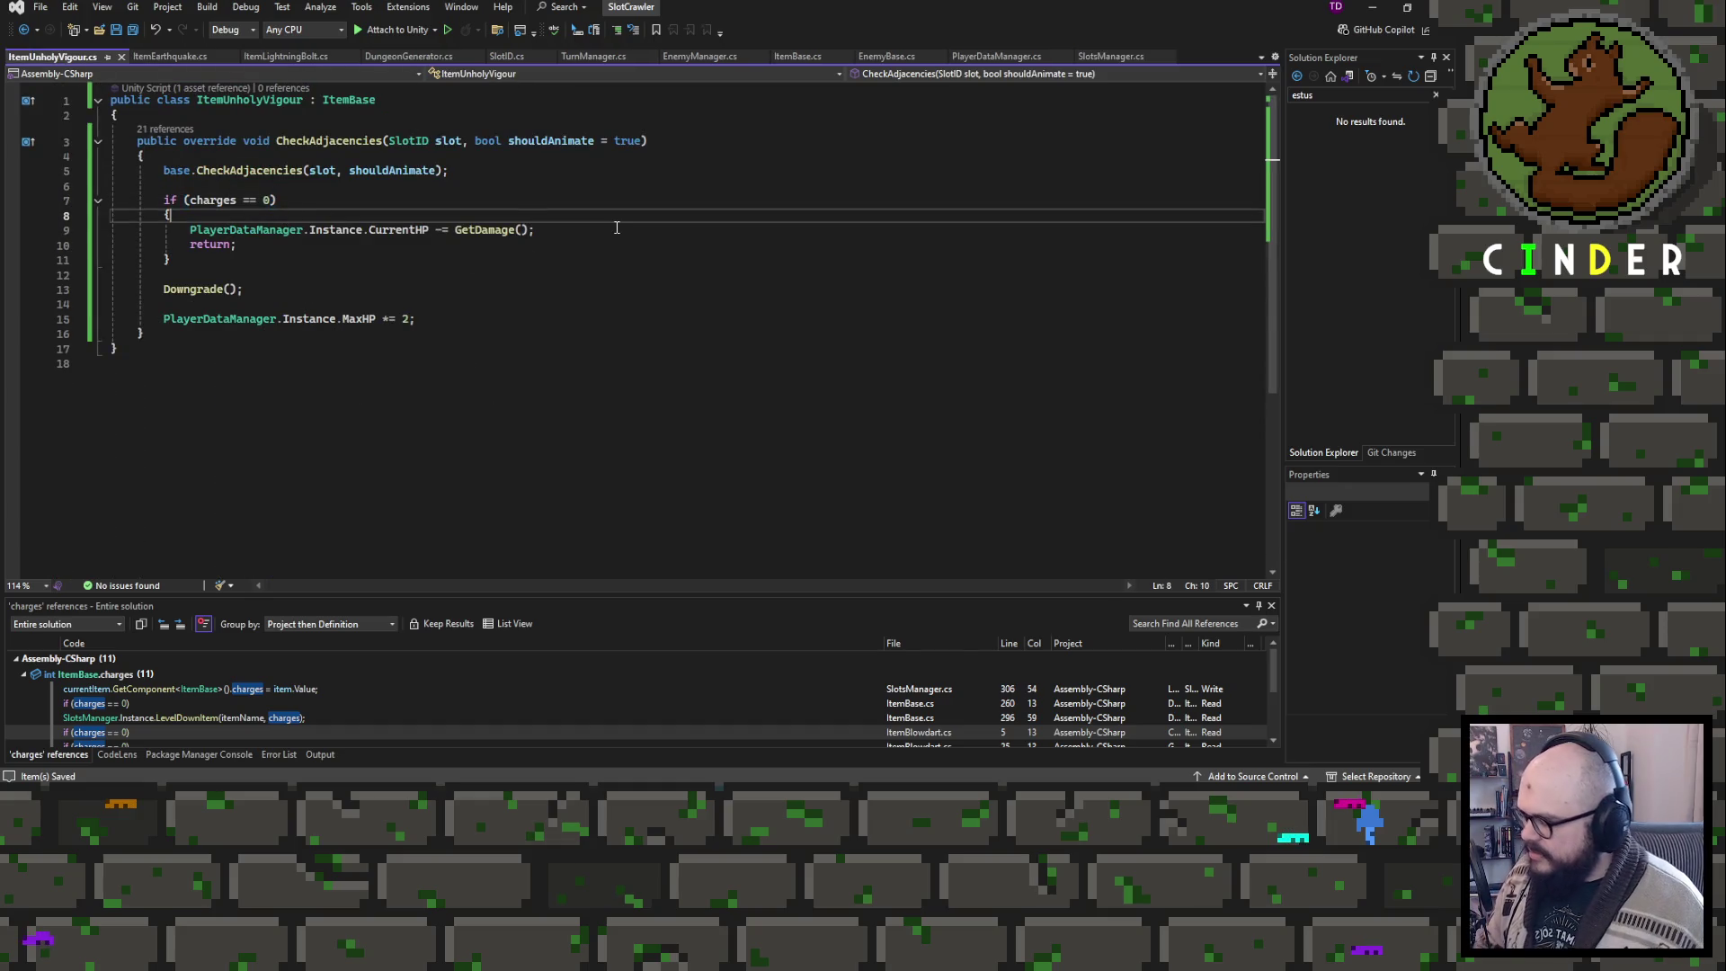
{"action": "key", "text": "Return"}
{"action": "type", "text": "mpCost"}
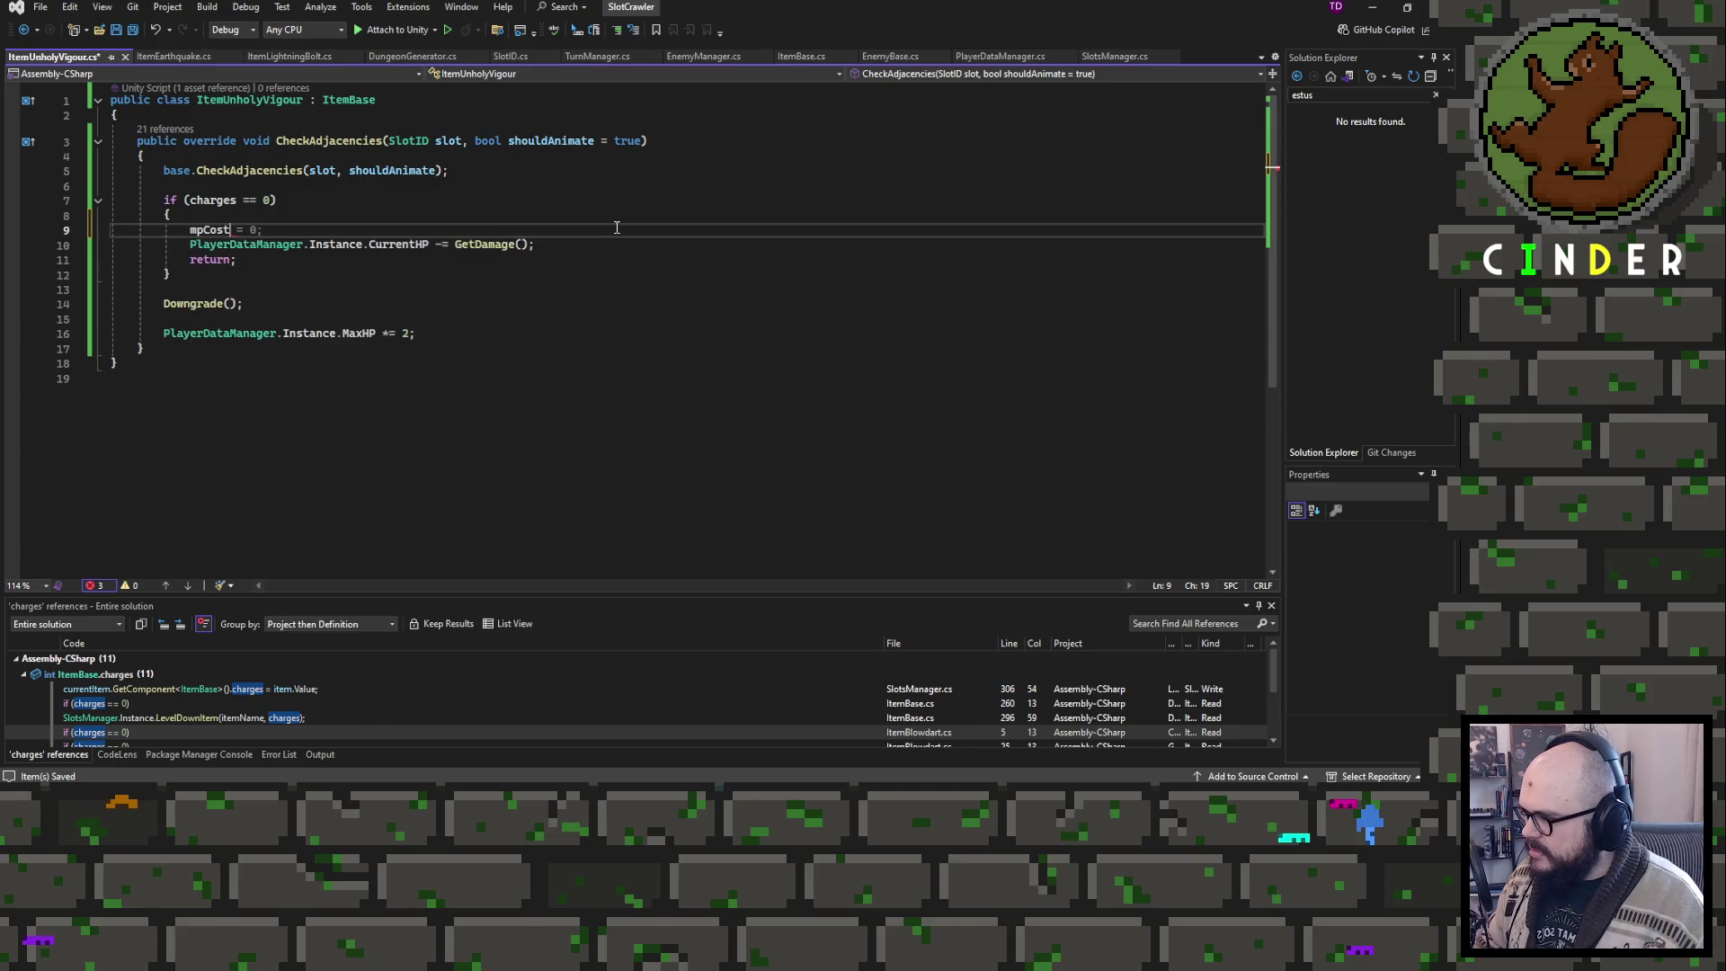
{"action": "type", "text": " = 0;"}
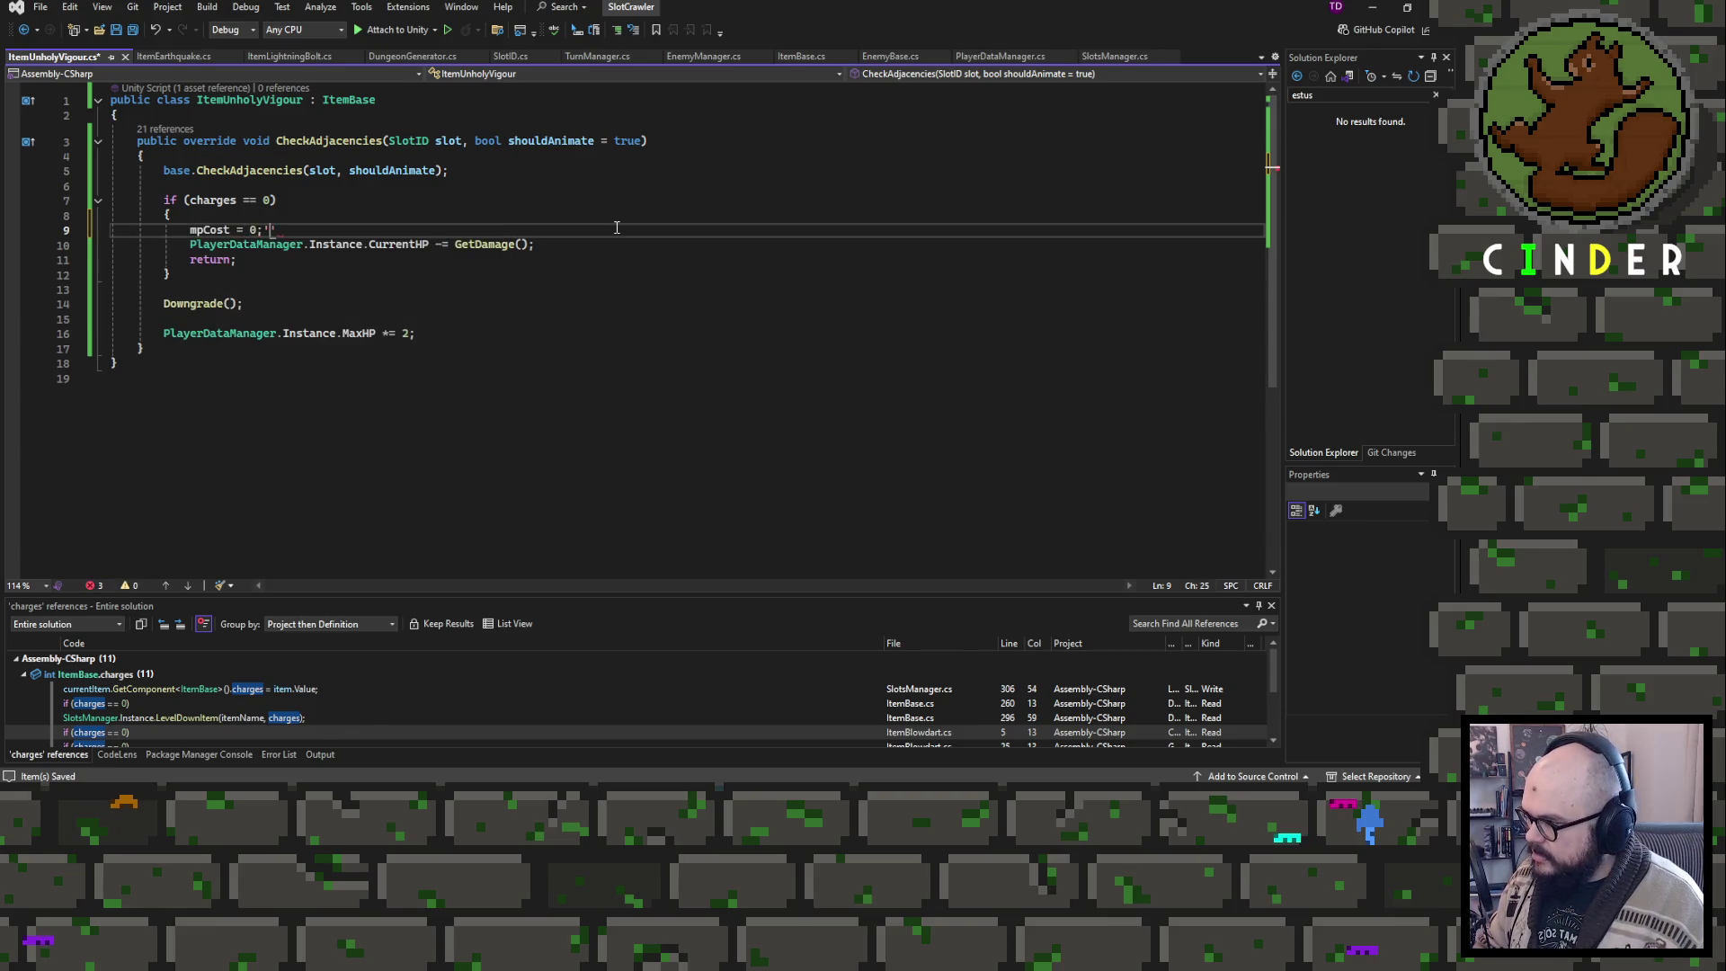
{"action": "key", "text": "ctrl+s"}
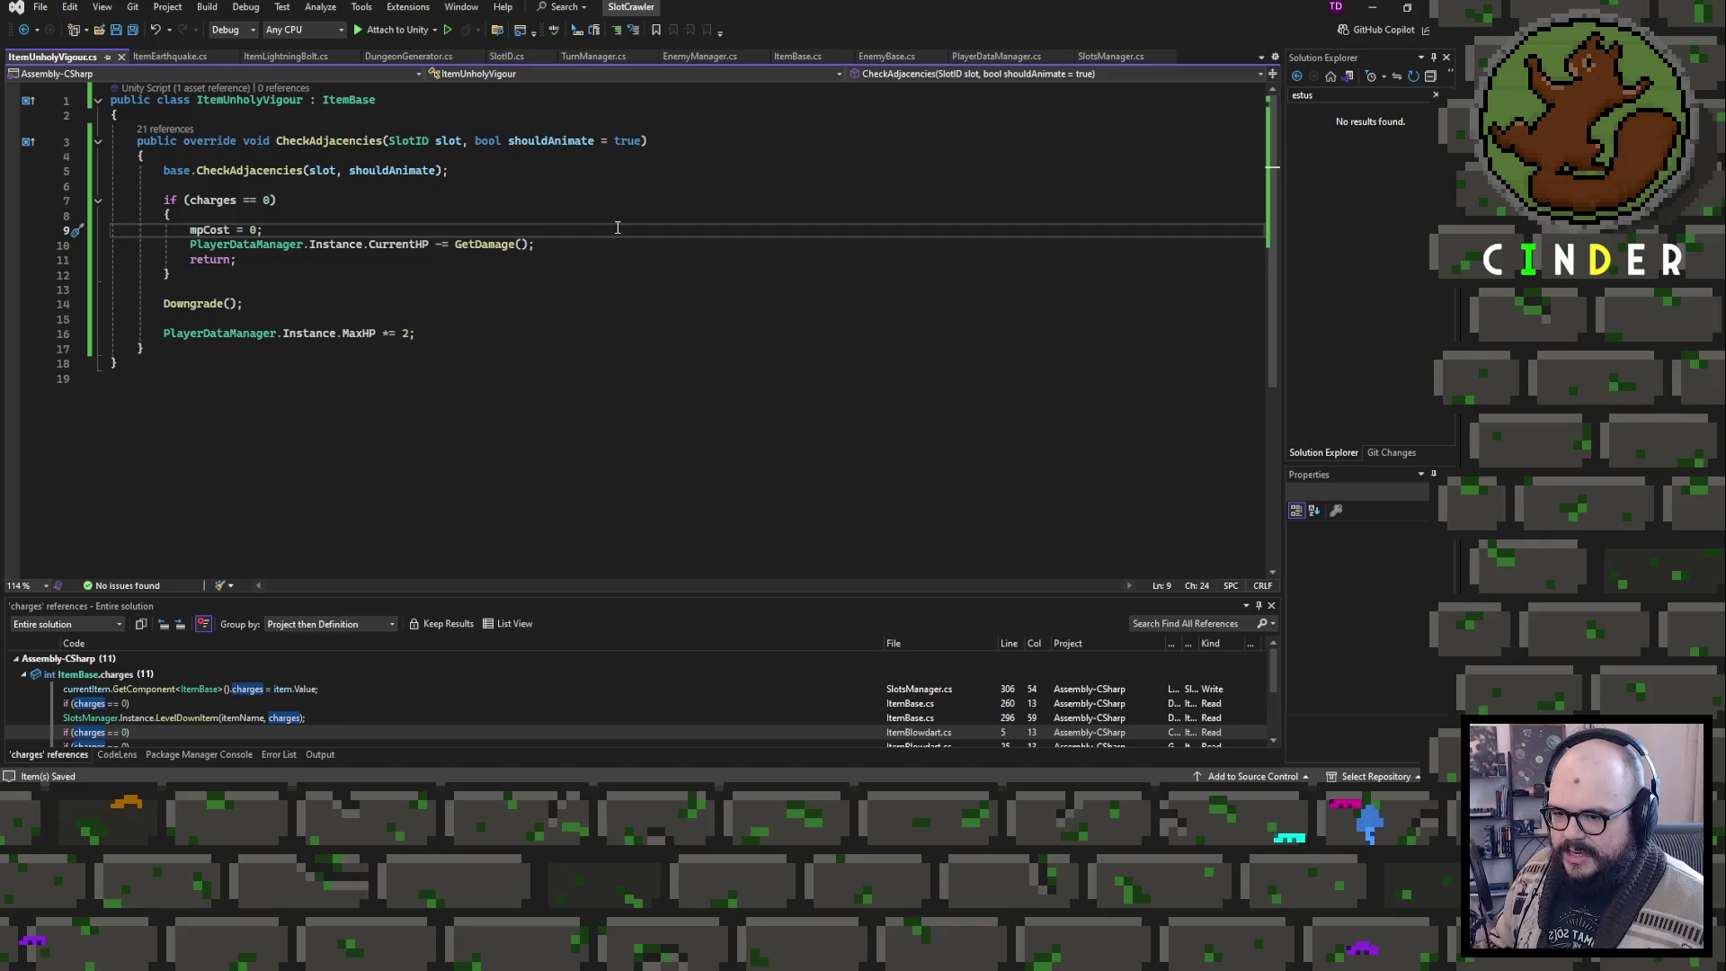
Step: Review the edited charges block, then return to Unity so the scripts compile
{"action": "left_click", "coordinate": [364, 202]}
{"action": "scroll", "coordinate": [351, 267], "scroll_direction": "down", "scroll_amount": 1}
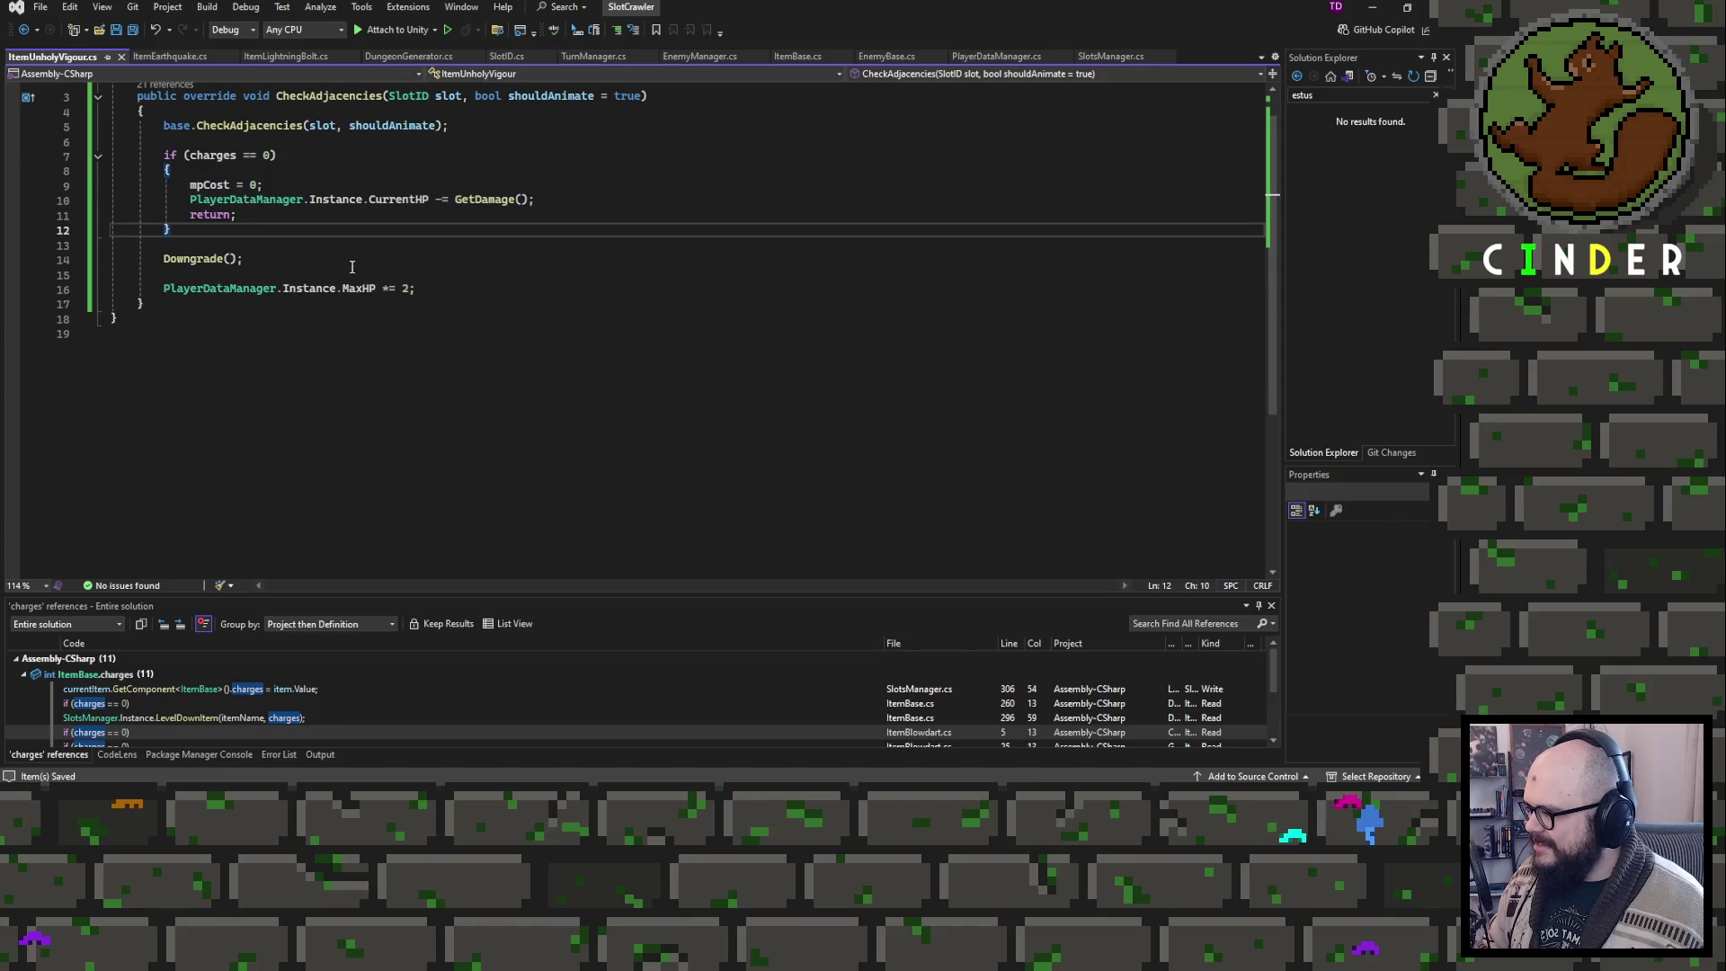
{"action": "left_click", "coordinate": [297, 243]}
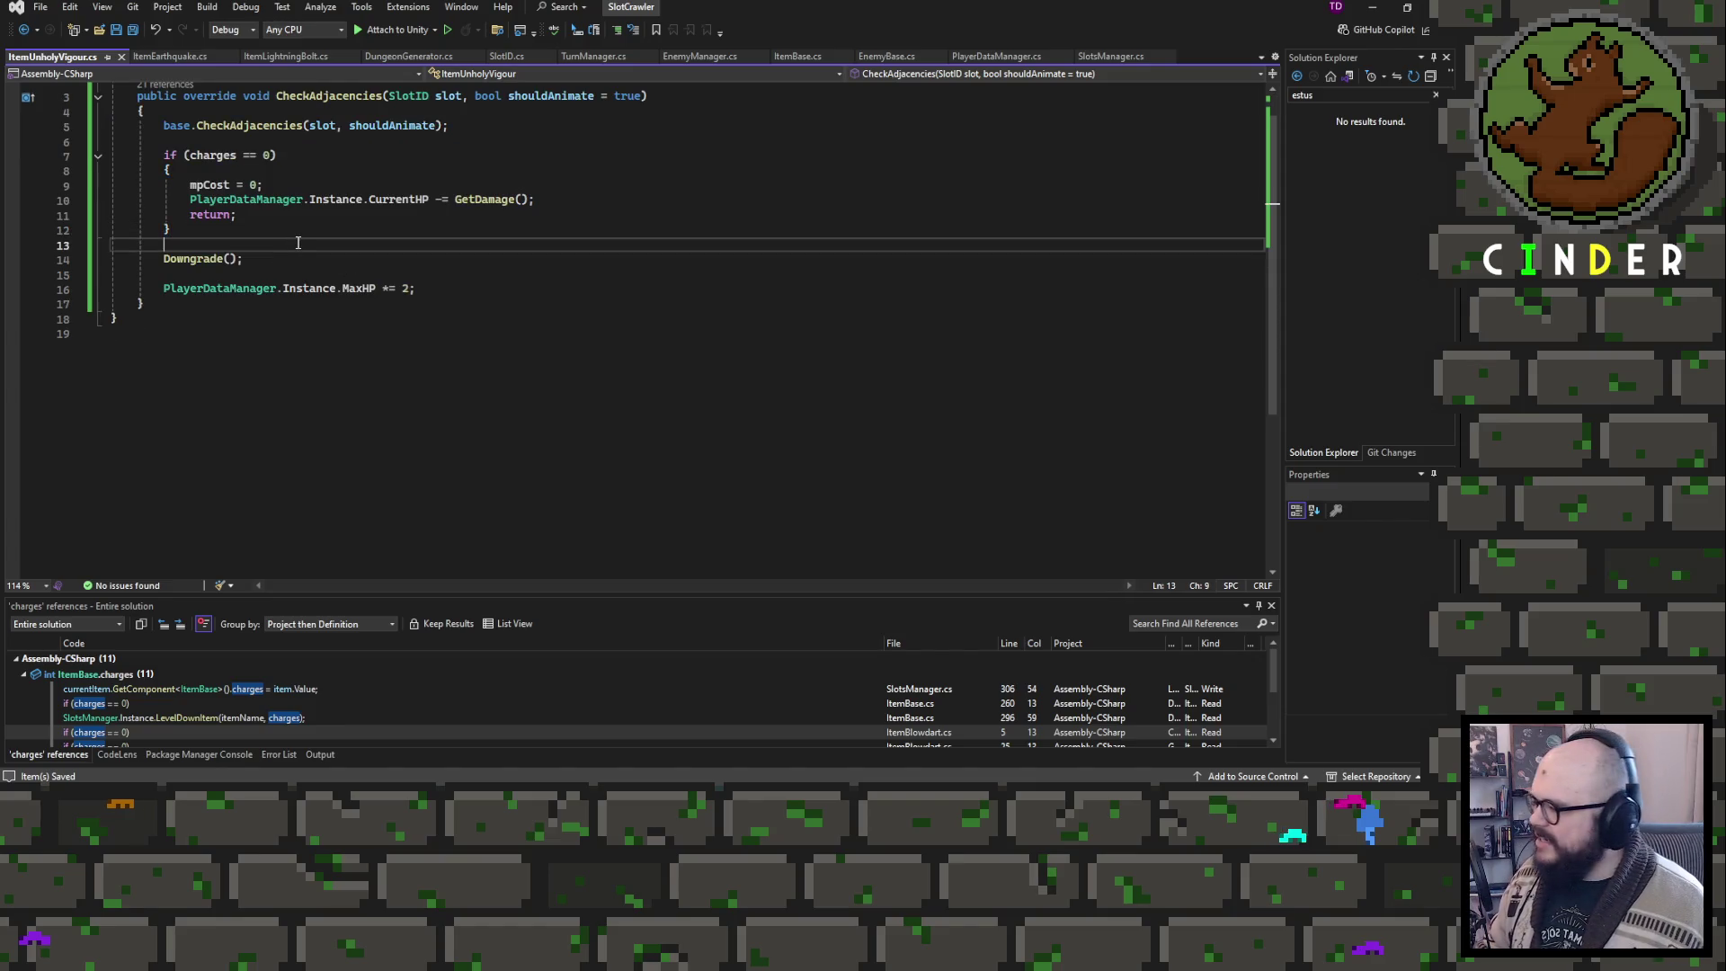
{"action": "scroll", "coordinate": [382, 263], "scroll_direction": "up", "scroll_amount": 1}
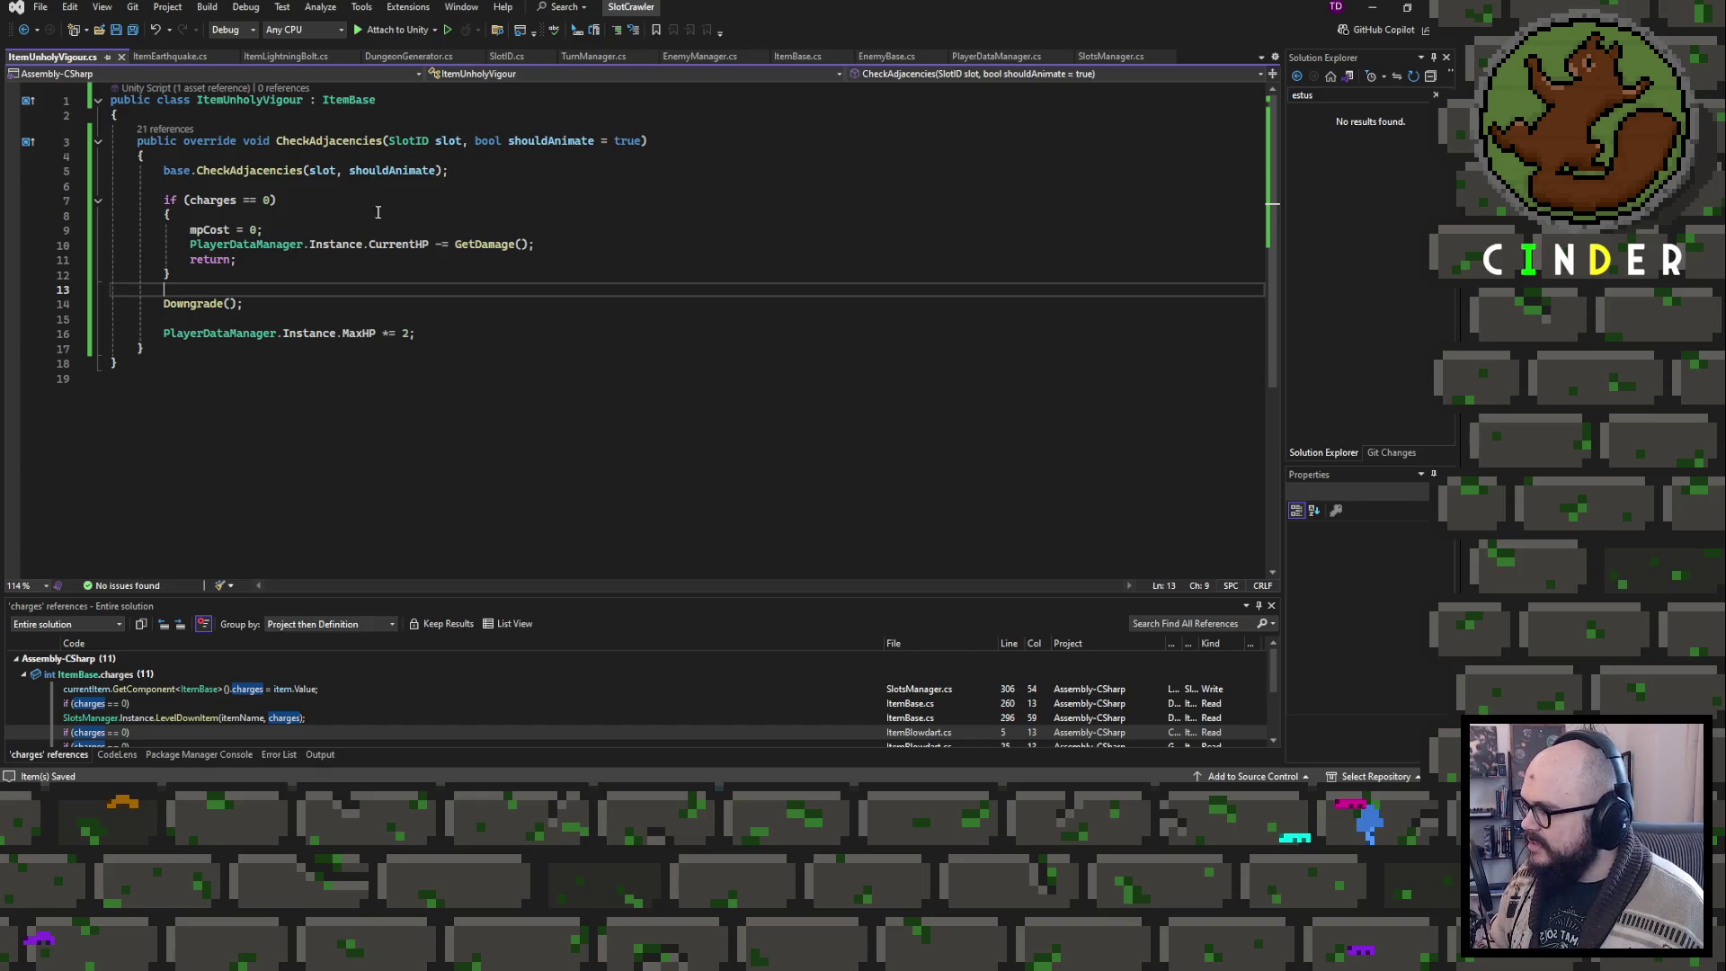
{"action": "left_click", "coordinate": [425, 236]}
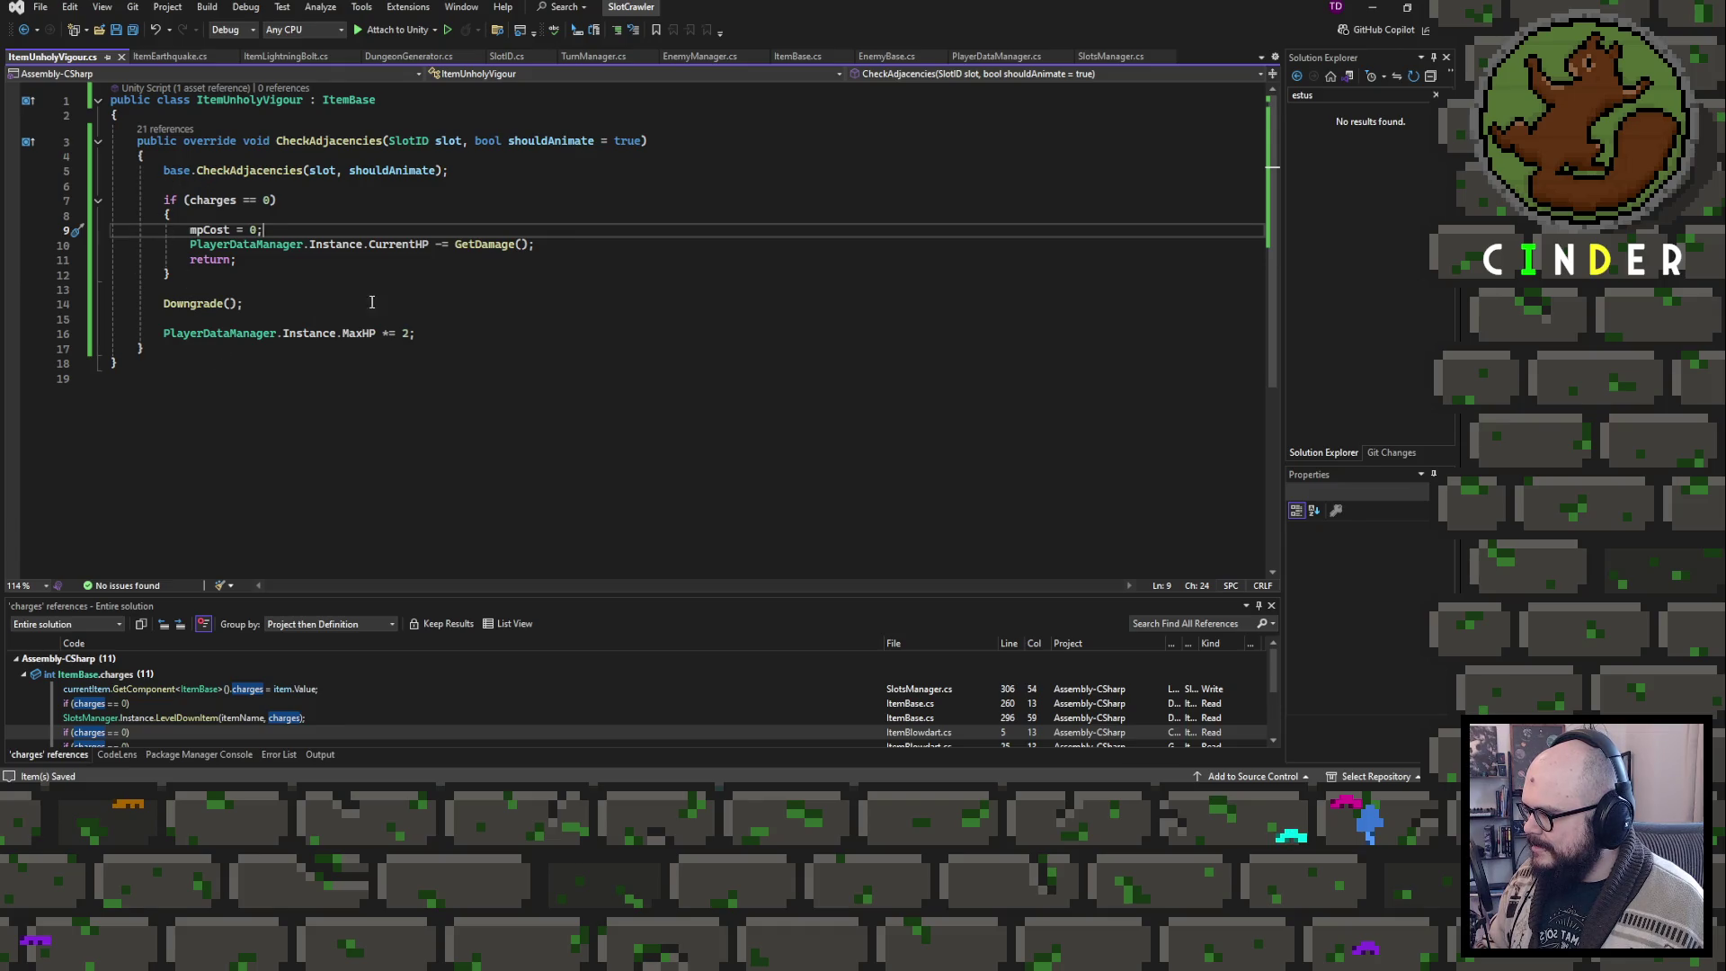
{"action": "left_click", "coordinate": [1372, 7]}
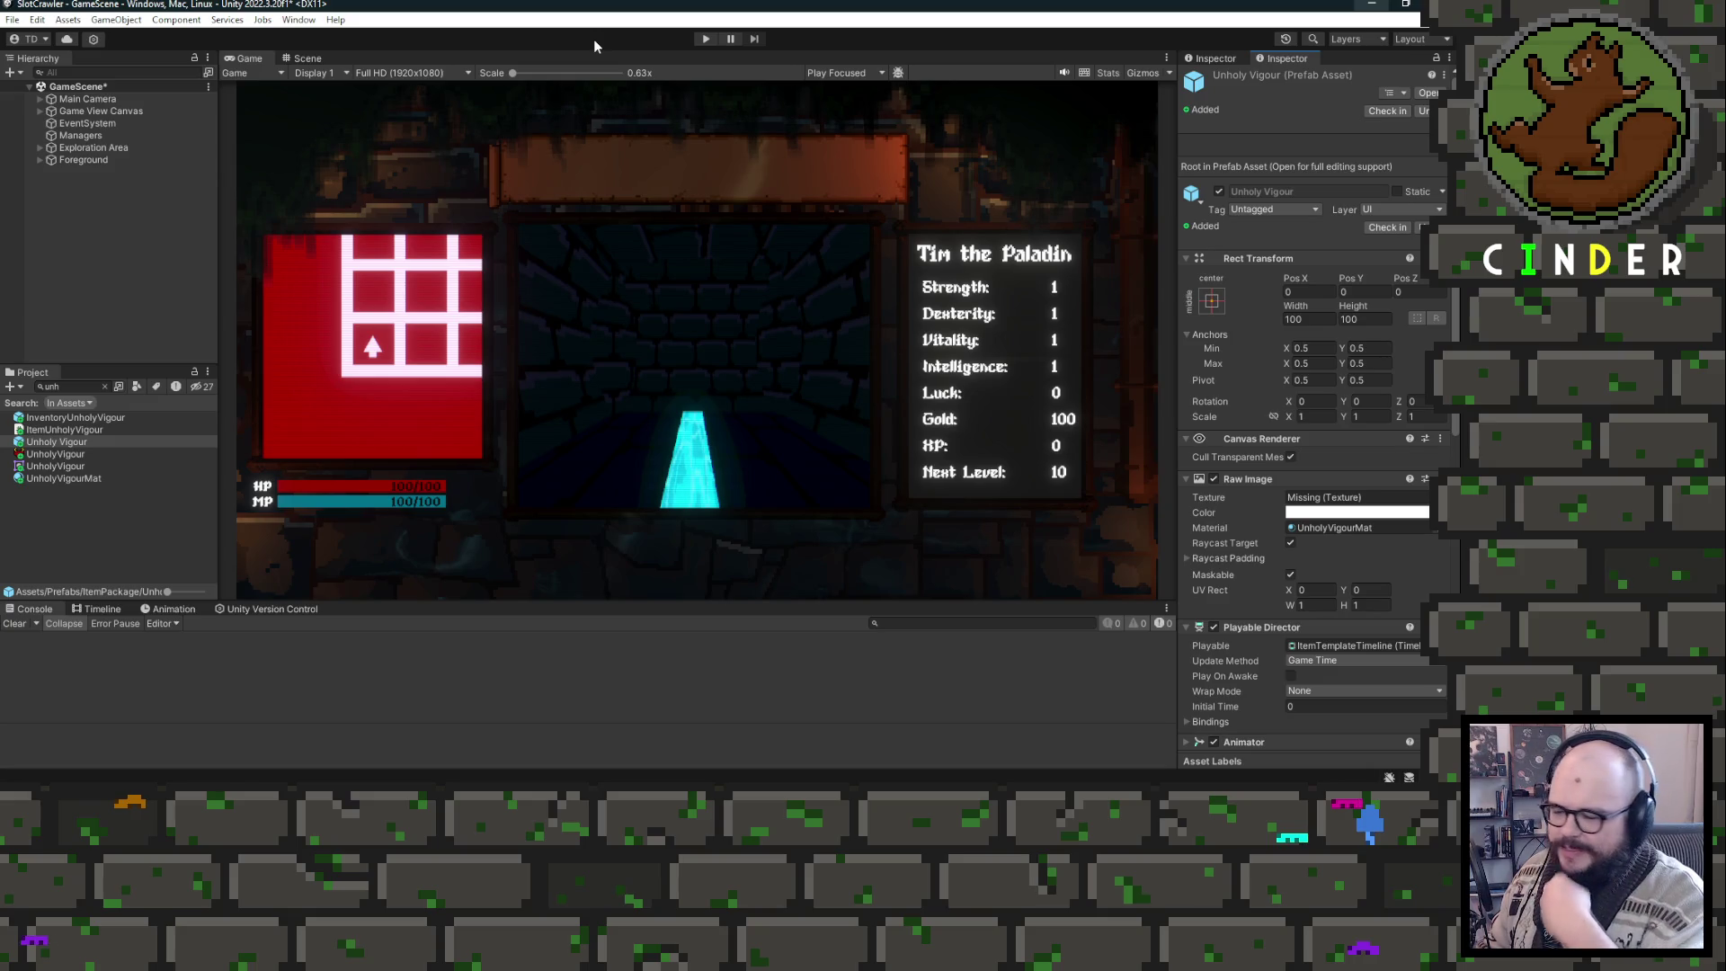
Step: Play-test a reel roll with EventSystem inspected and Stats shown, then stop and return to Visual Studio
{"action": "left_click", "coordinate": [705, 39]}
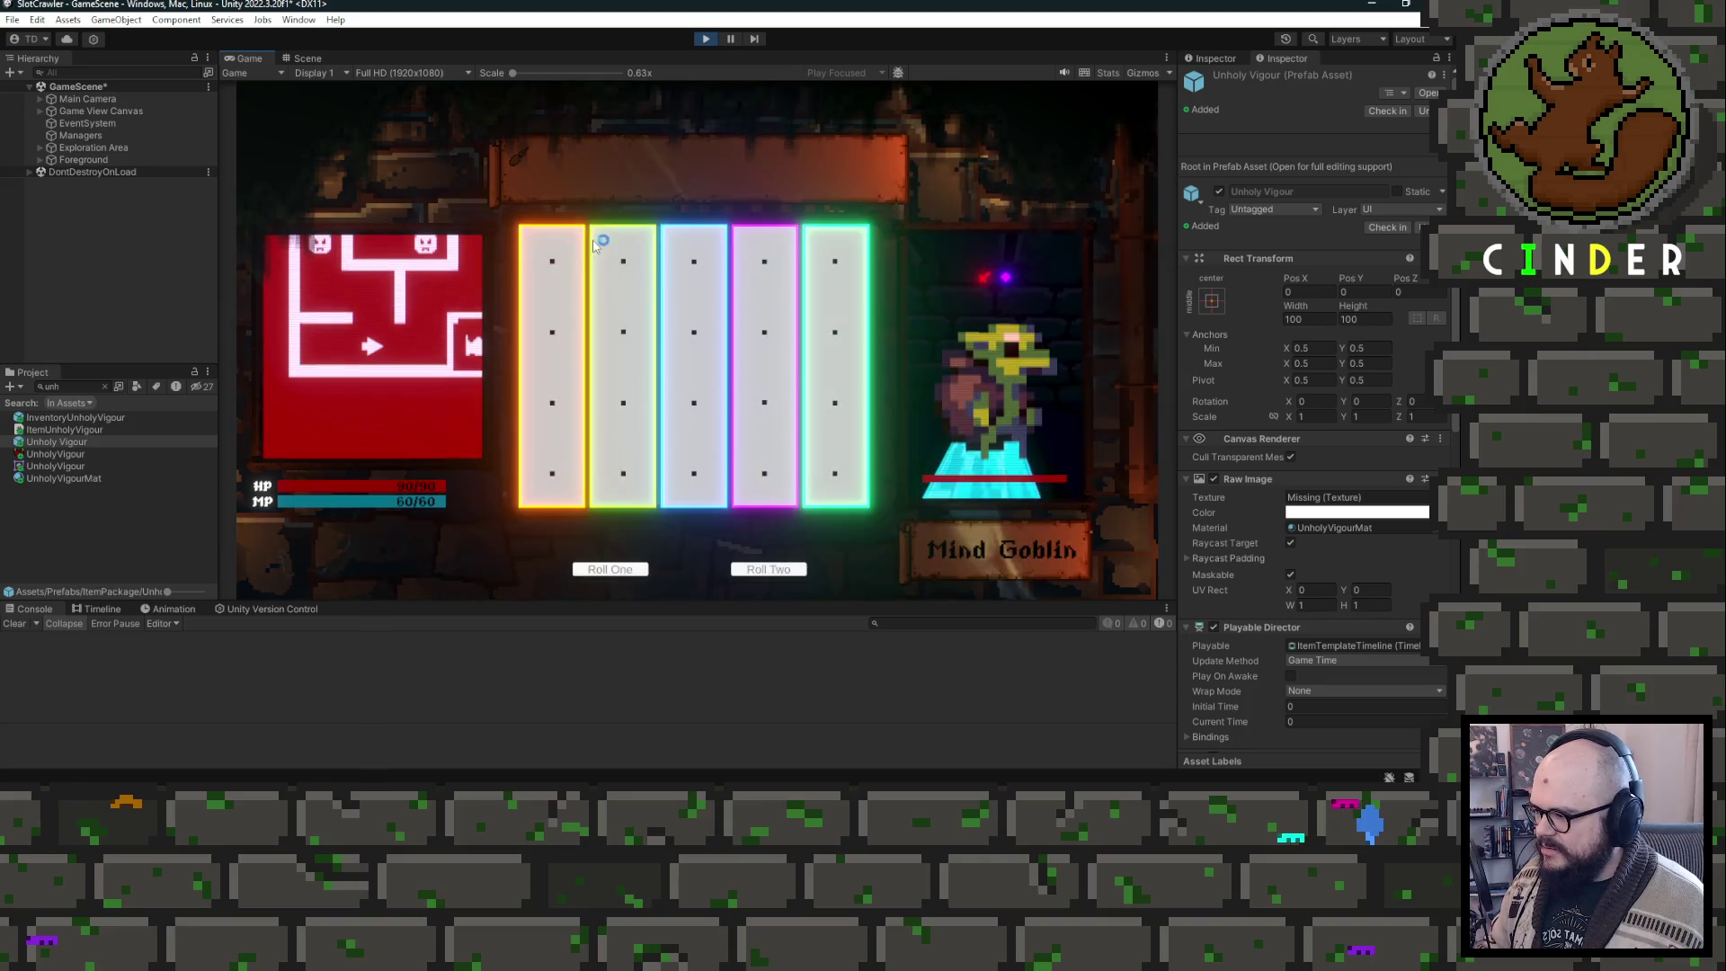
{"action": "left_click", "coordinate": [600, 569]}
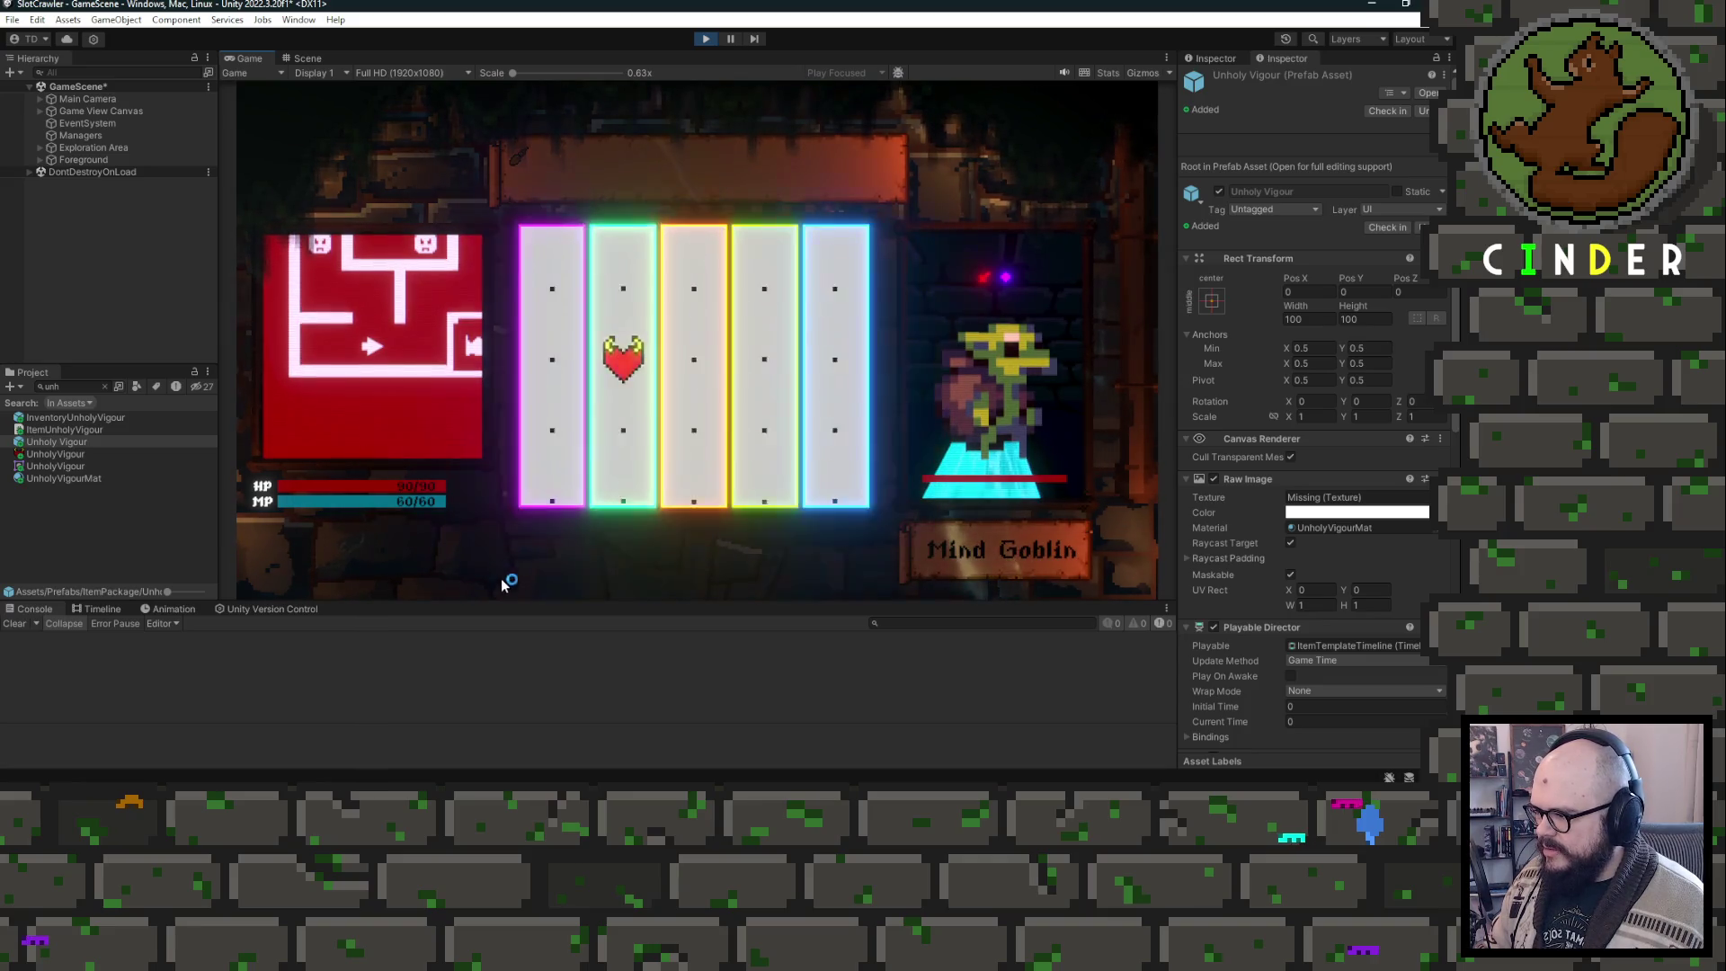
{"action": "left_click", "coordinate": [65, 125]}
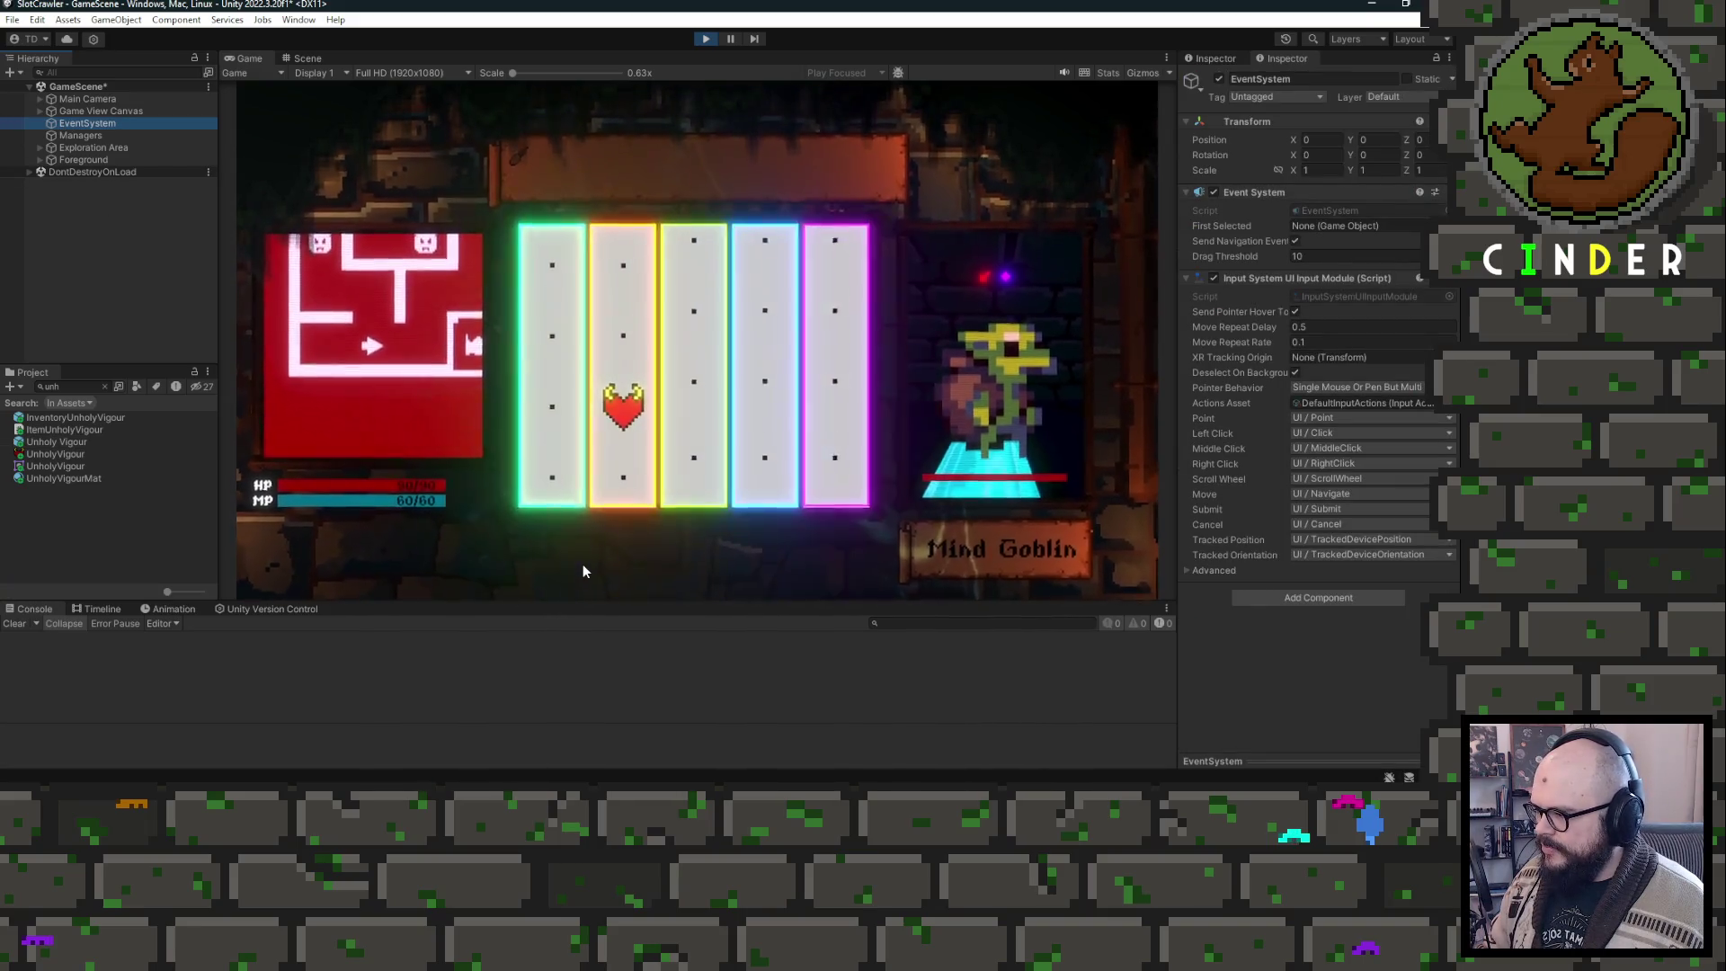
{"action": "left_click", "coordinate": [1107, 73]}
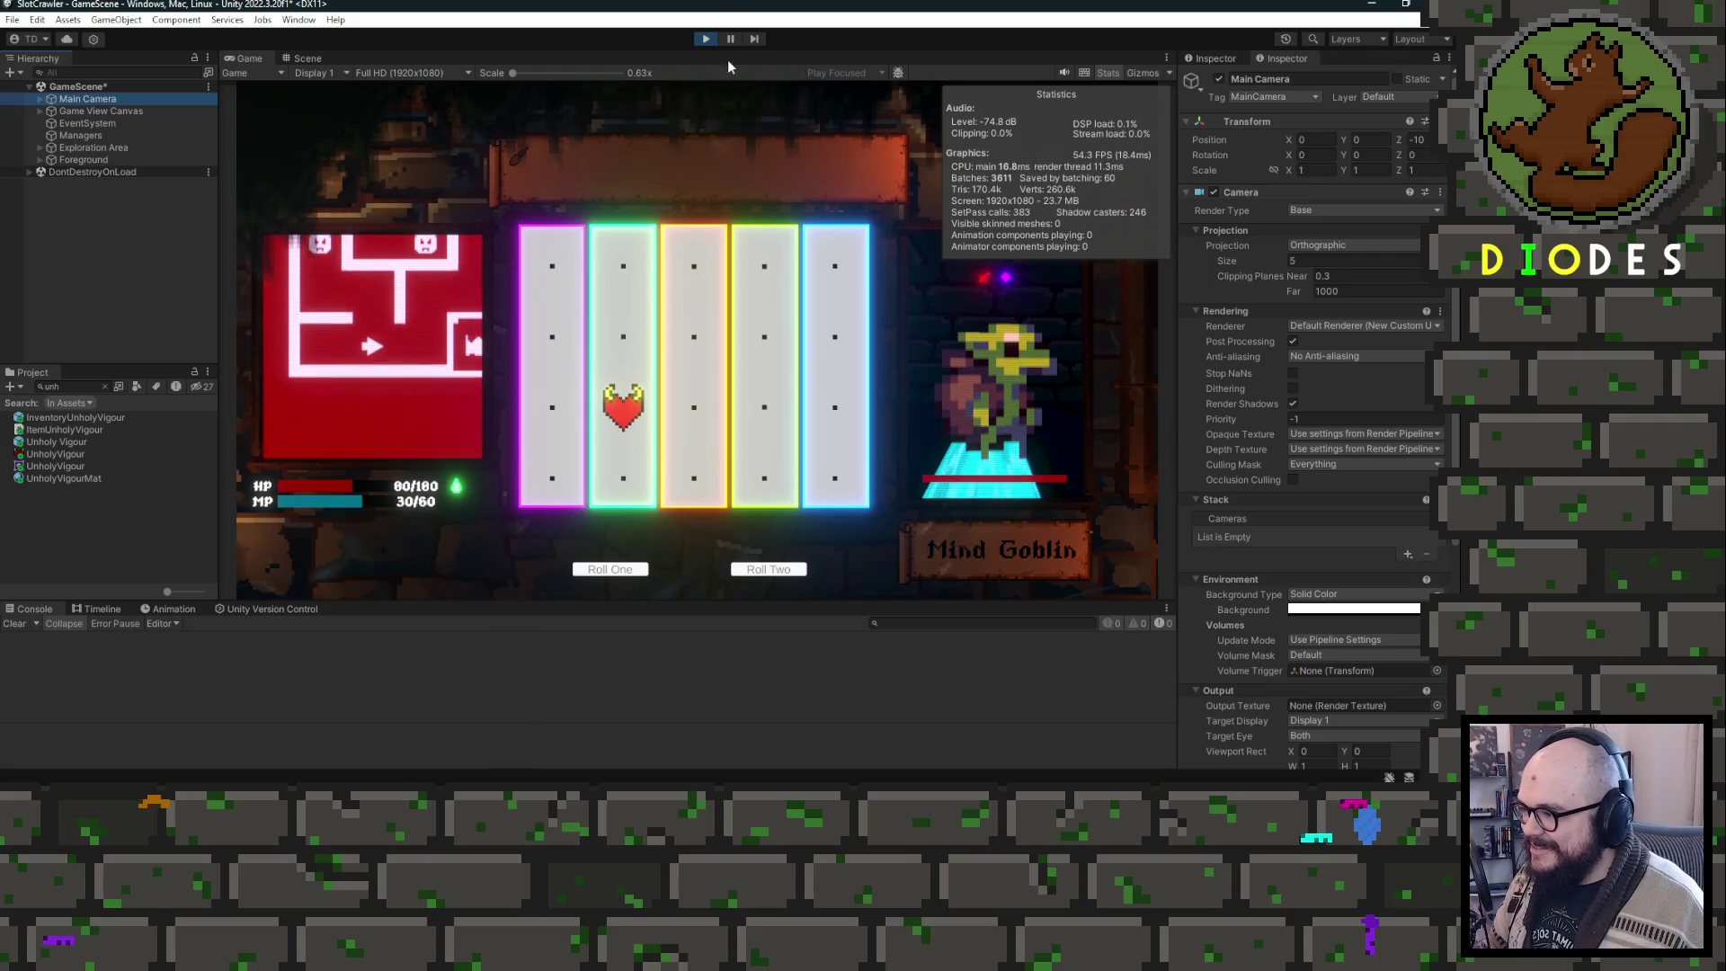
{"action": "key", "text": "ctrl+p"}
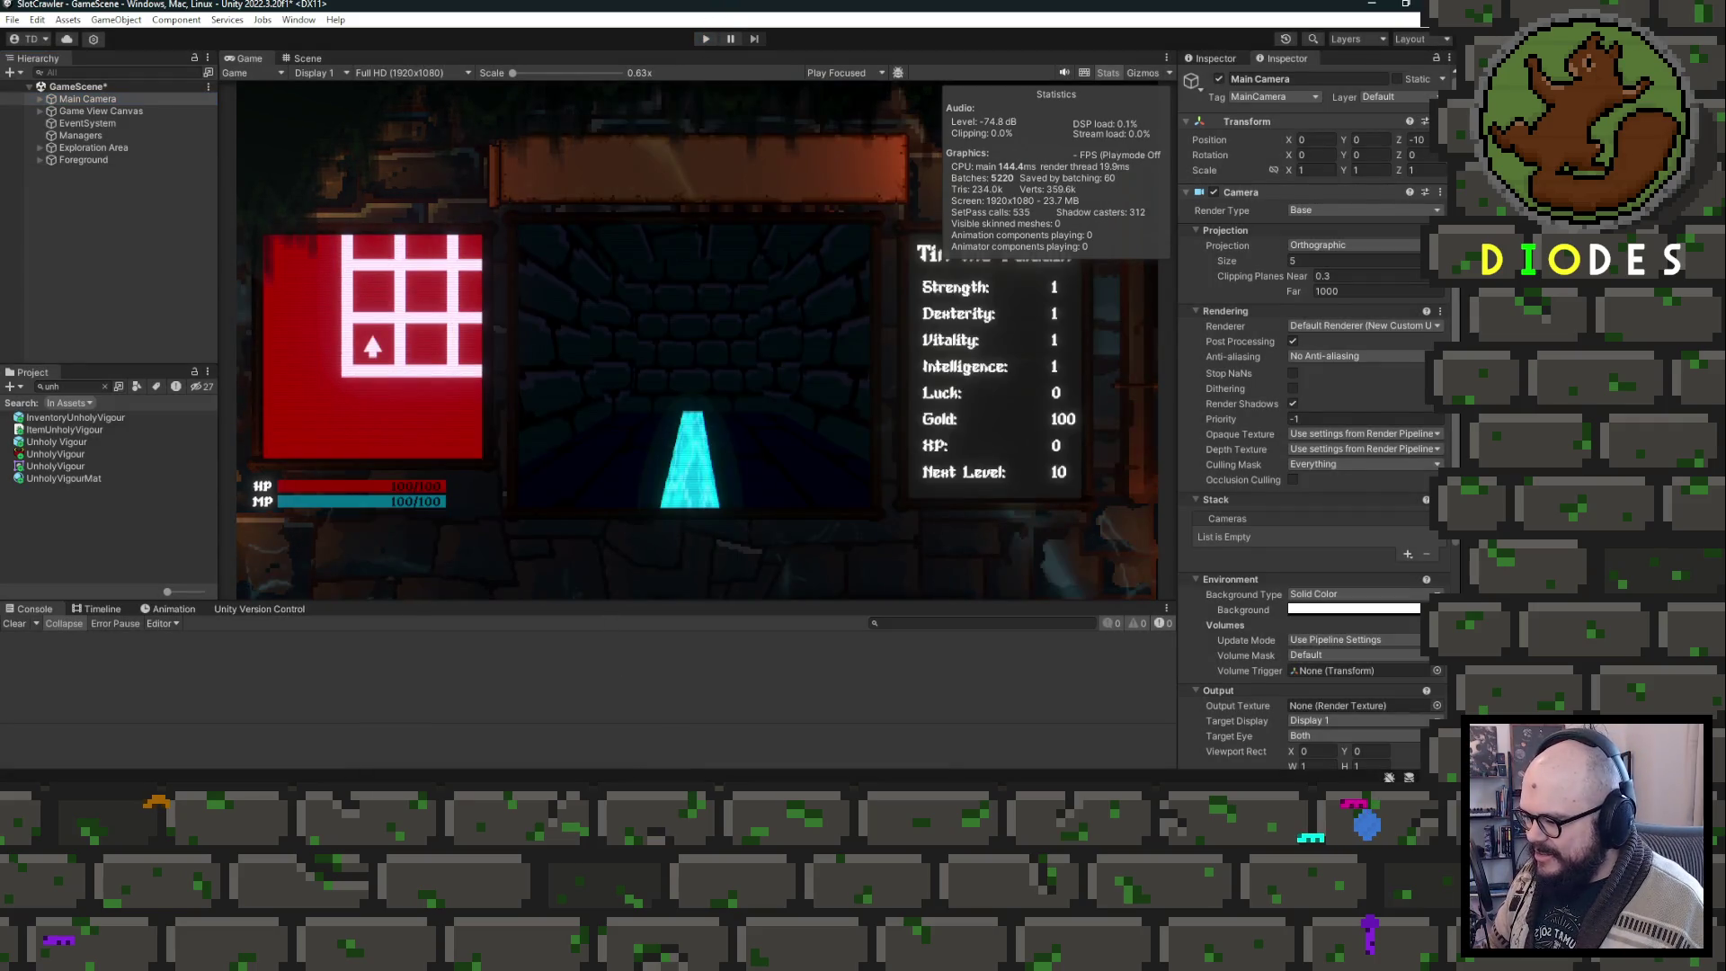
{"action": "key", "text": "alt+Tab"}
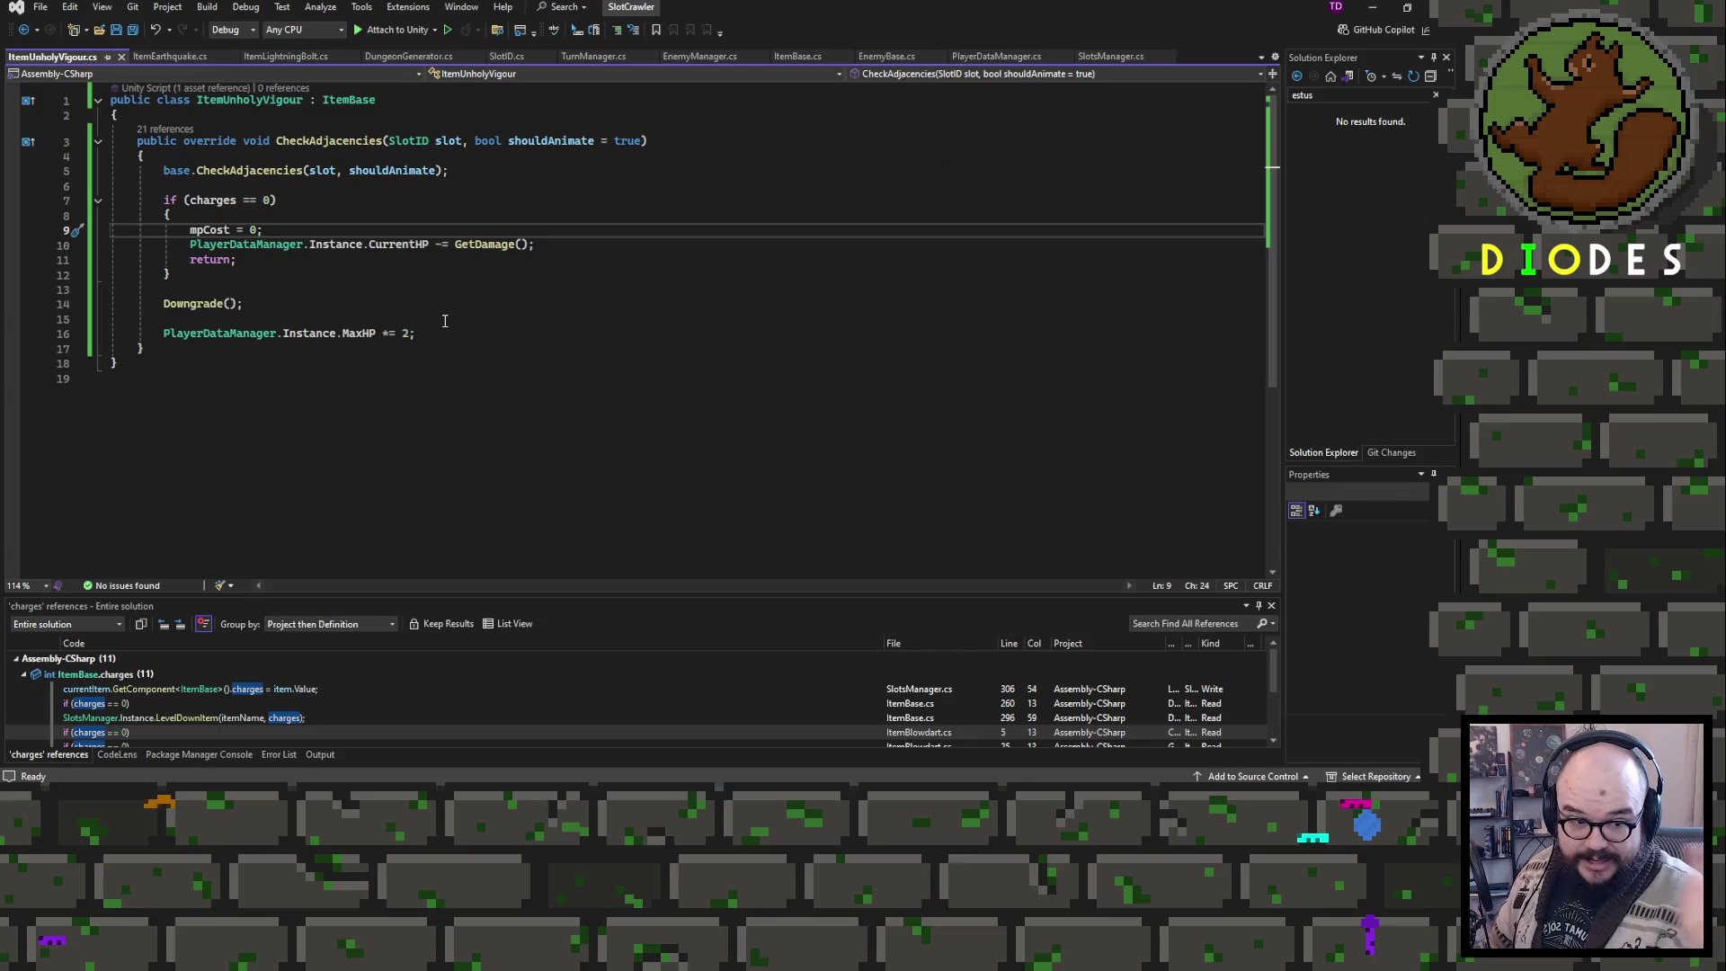
Step: Start a new PlayerDataManager.Instance.CurrentHP line below the MaxHP increase
{"action": "left_click", "coordinate": [469, 339]}
{"action": "key", "text": "Return"}
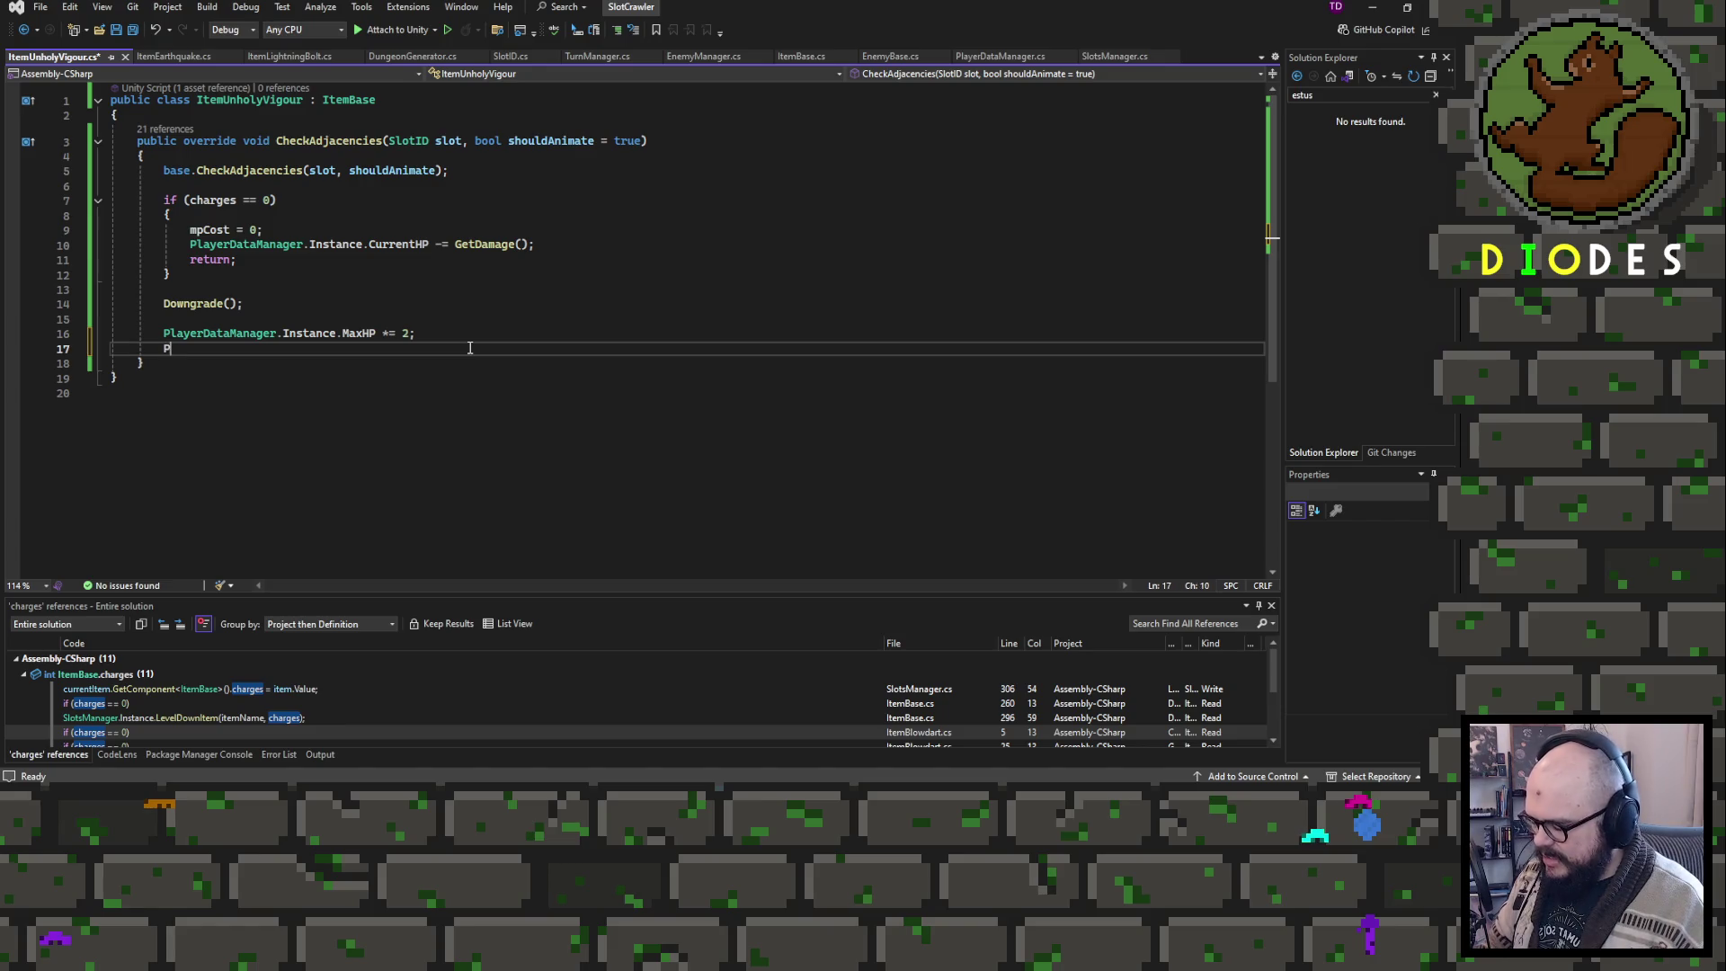
{"action": "type", "text": "layerDataManager/"}
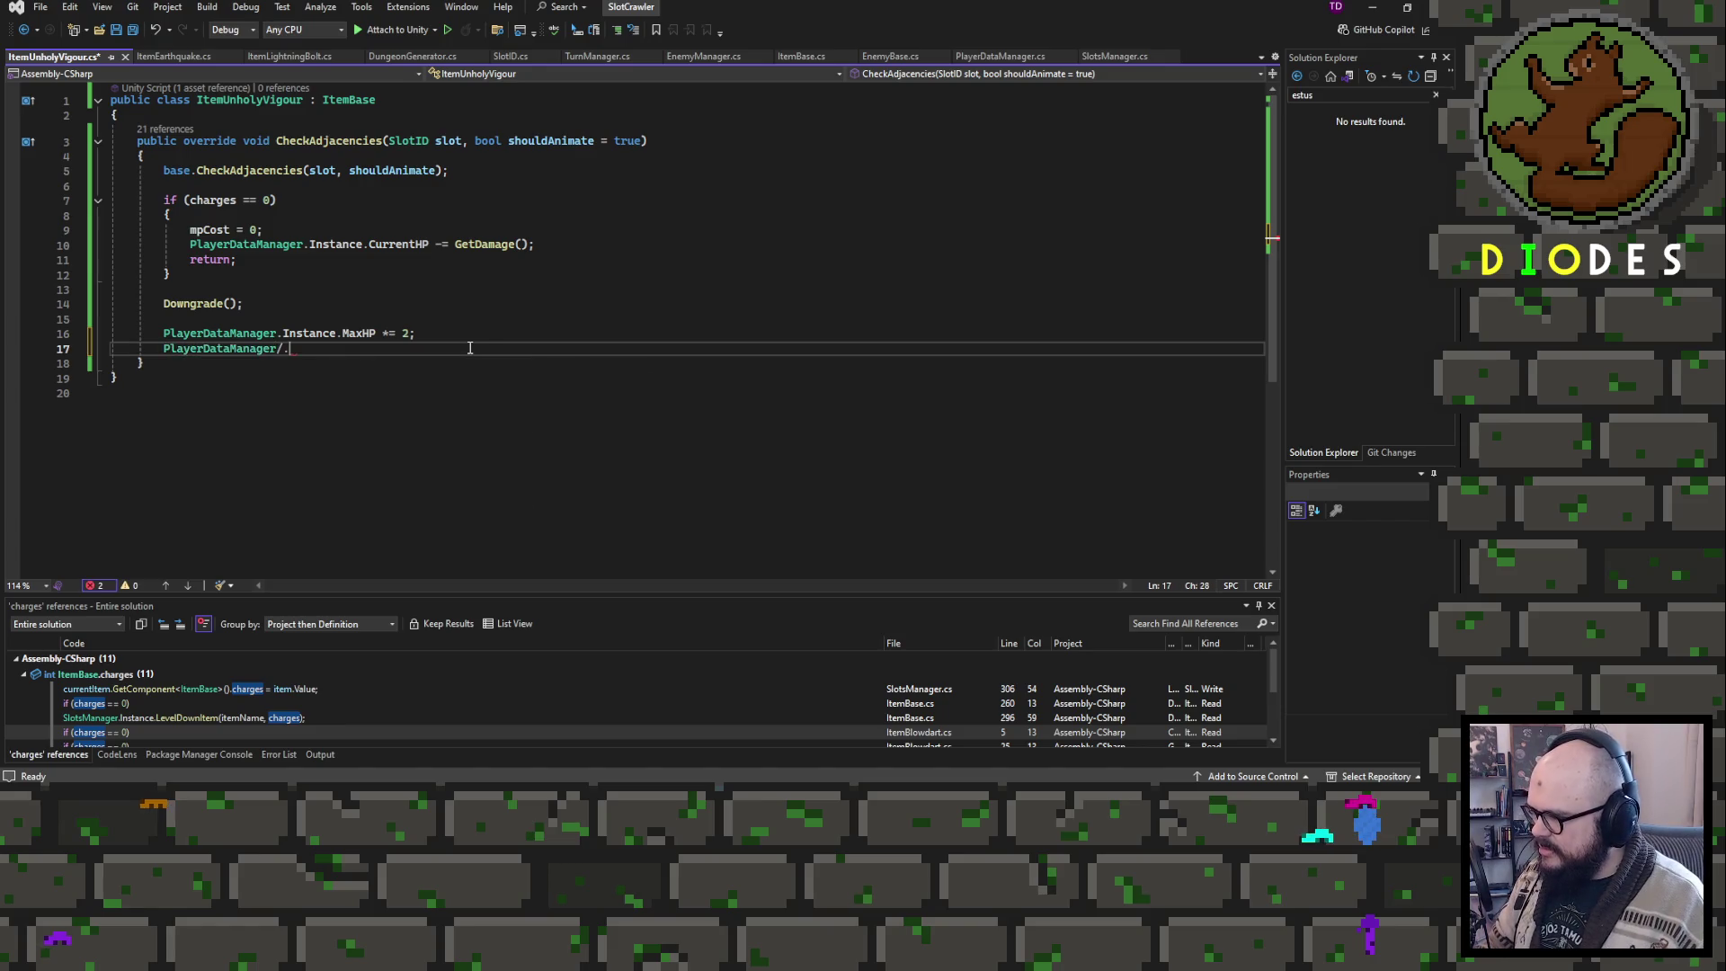
{"action": "type", "text": ".in"}
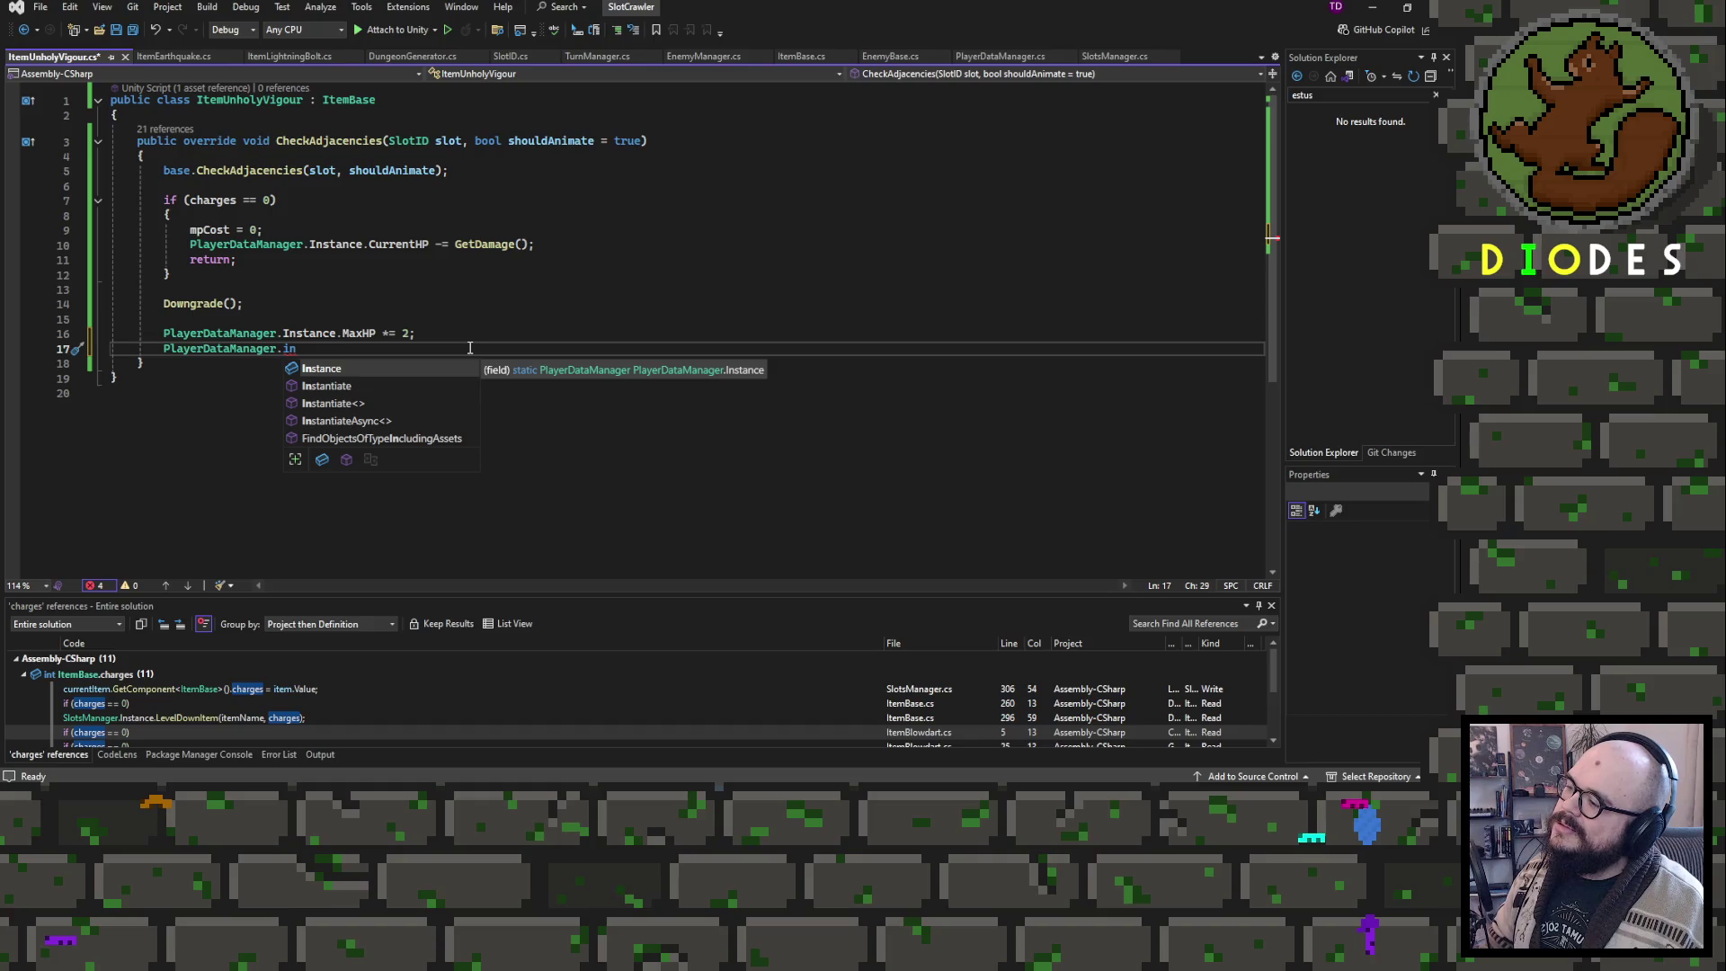
{"action": "key", "text": "BackSpace"}
{"action": "key", "text": "BackSpace"}
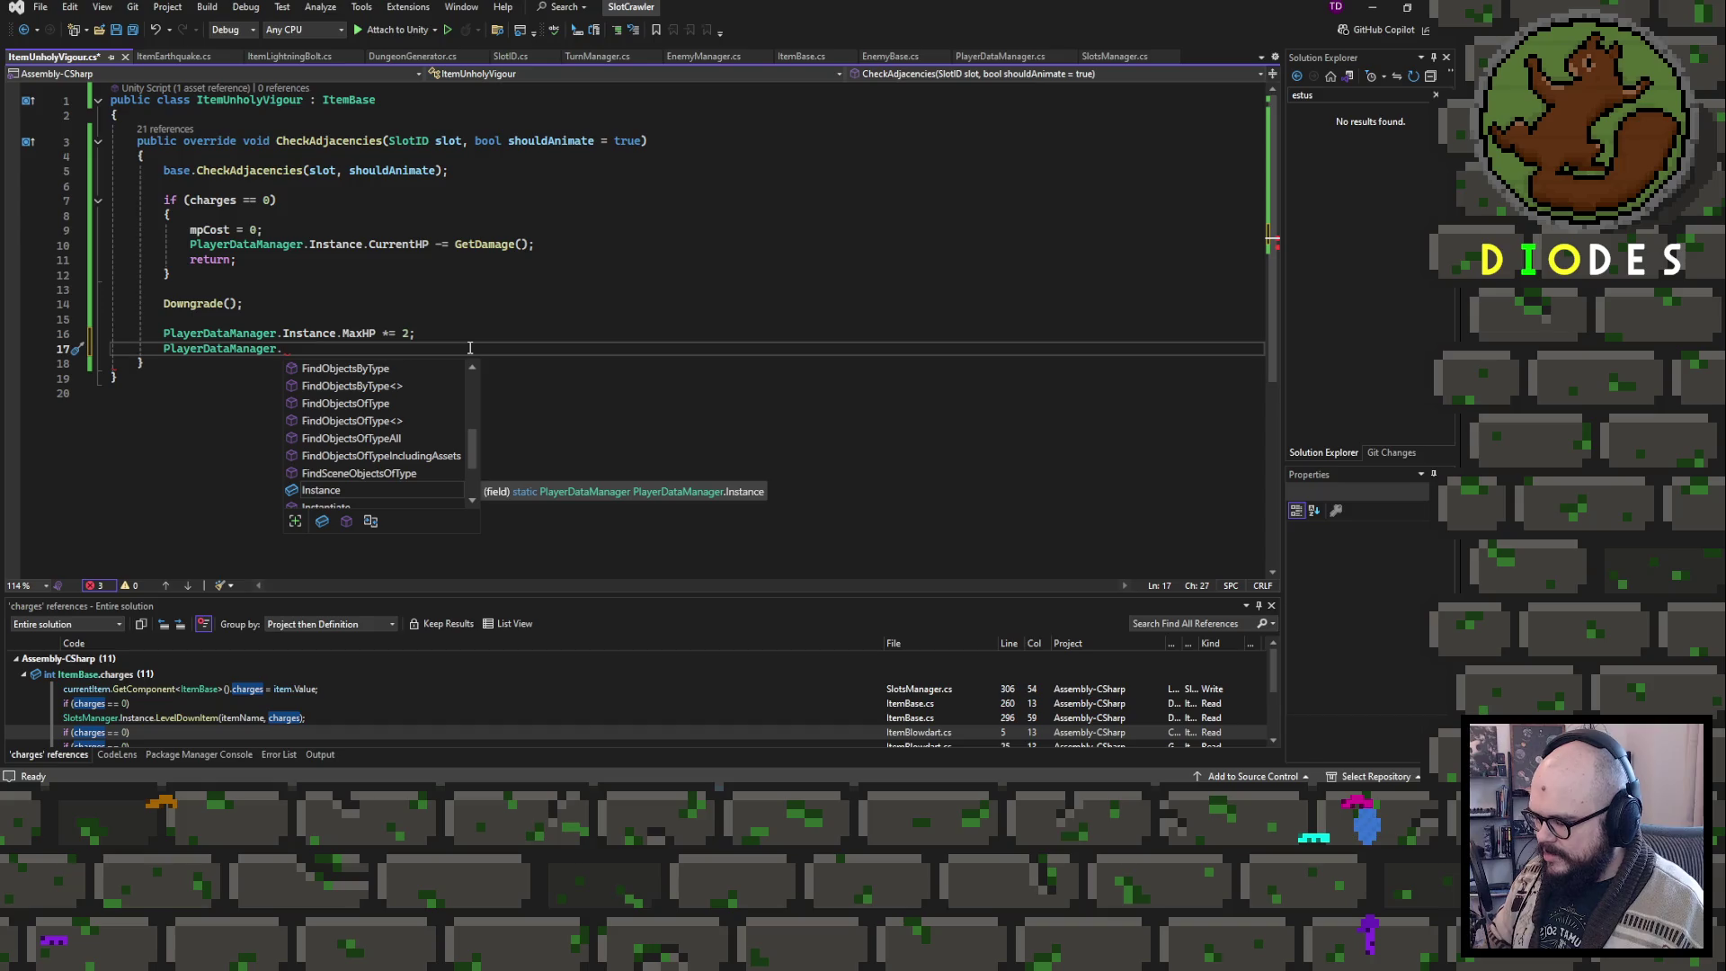
{"action": "type", "text": "in"}
{"action": "key", "text": "Tab"}
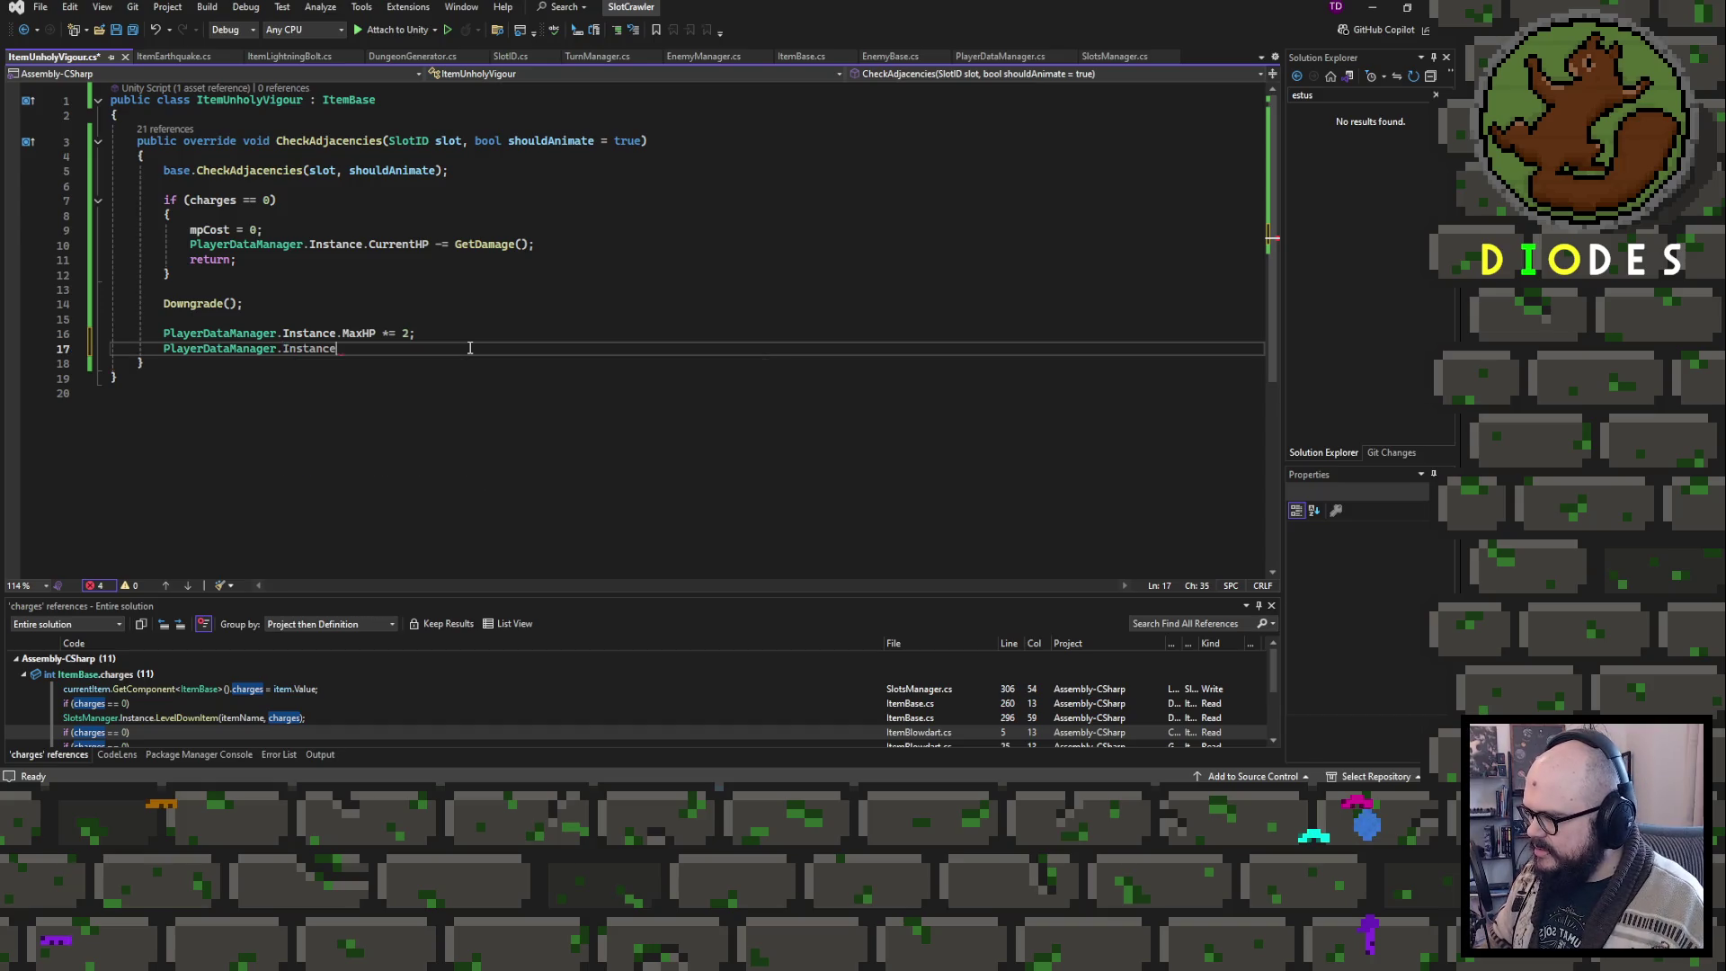
{"action": "type", "text": ".curr"}
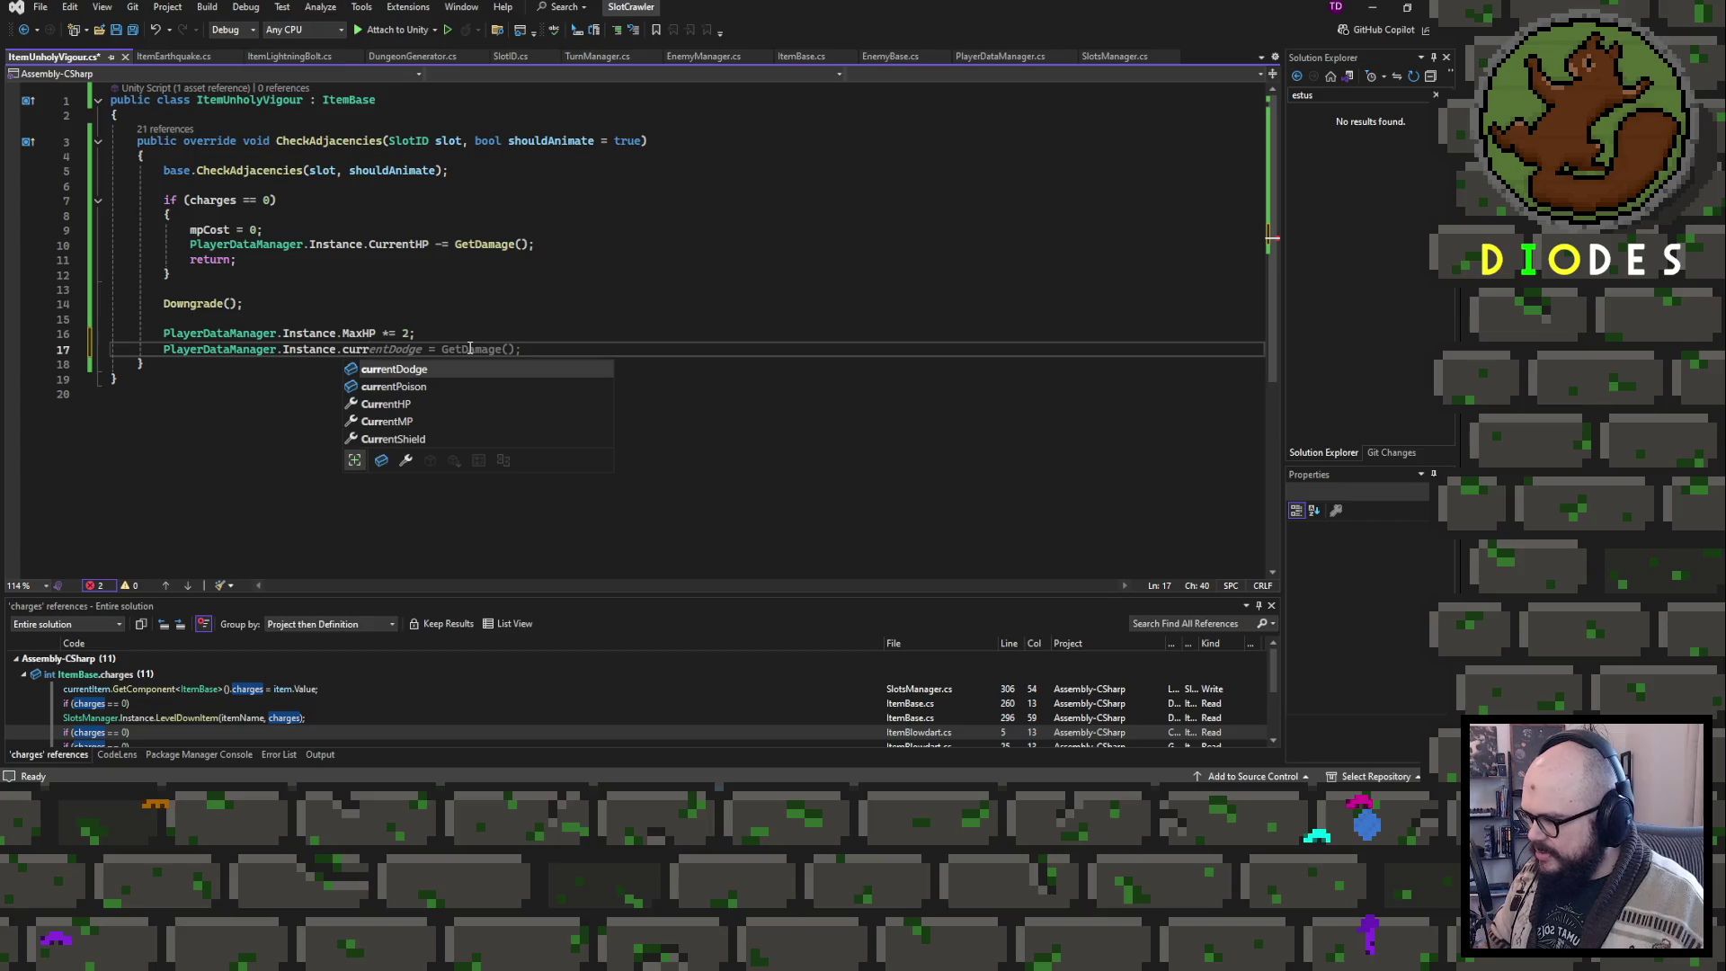
{"action": "type", "text": "enth"}
{"action": "key", "text": "Tab"}
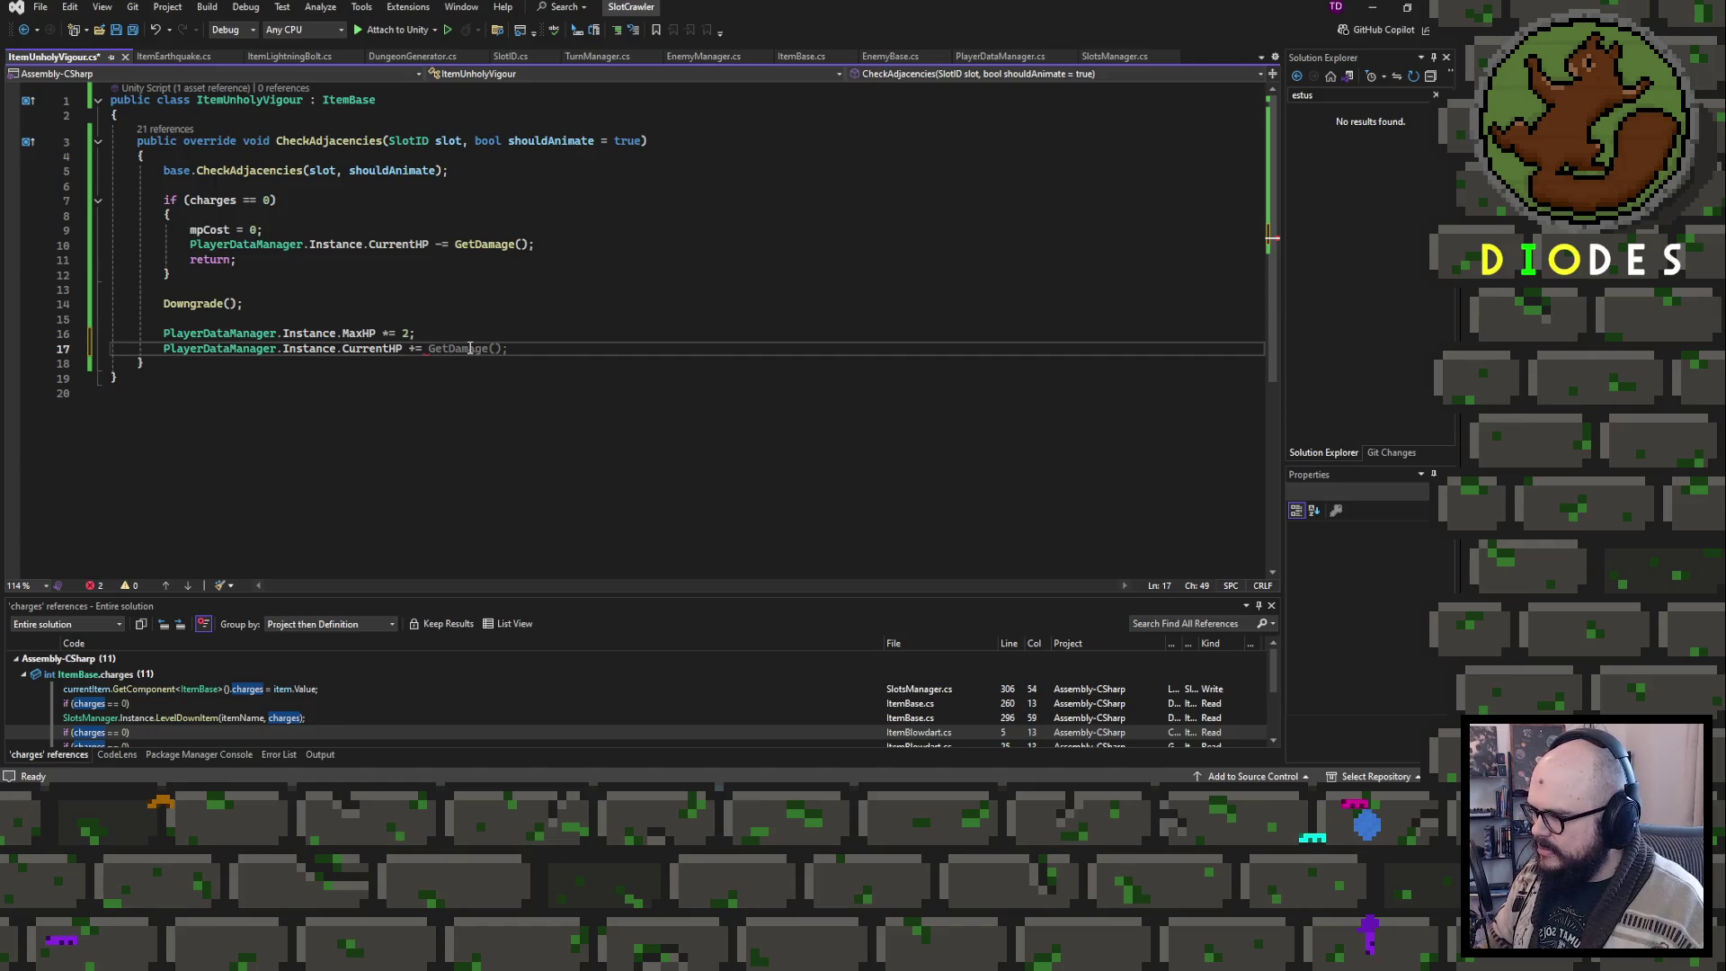
Step: Complete it with PlayerDataManager.Instance.MaxHP / 2, save the script, and return to Unity
{"action": "type", "text": "Pla"}
{"action": "key", "text": "Tab"}
{"action": "type", "text": "In"}
{"action": "key", "text": "Tab"}
{"action": "type", "text": "."}
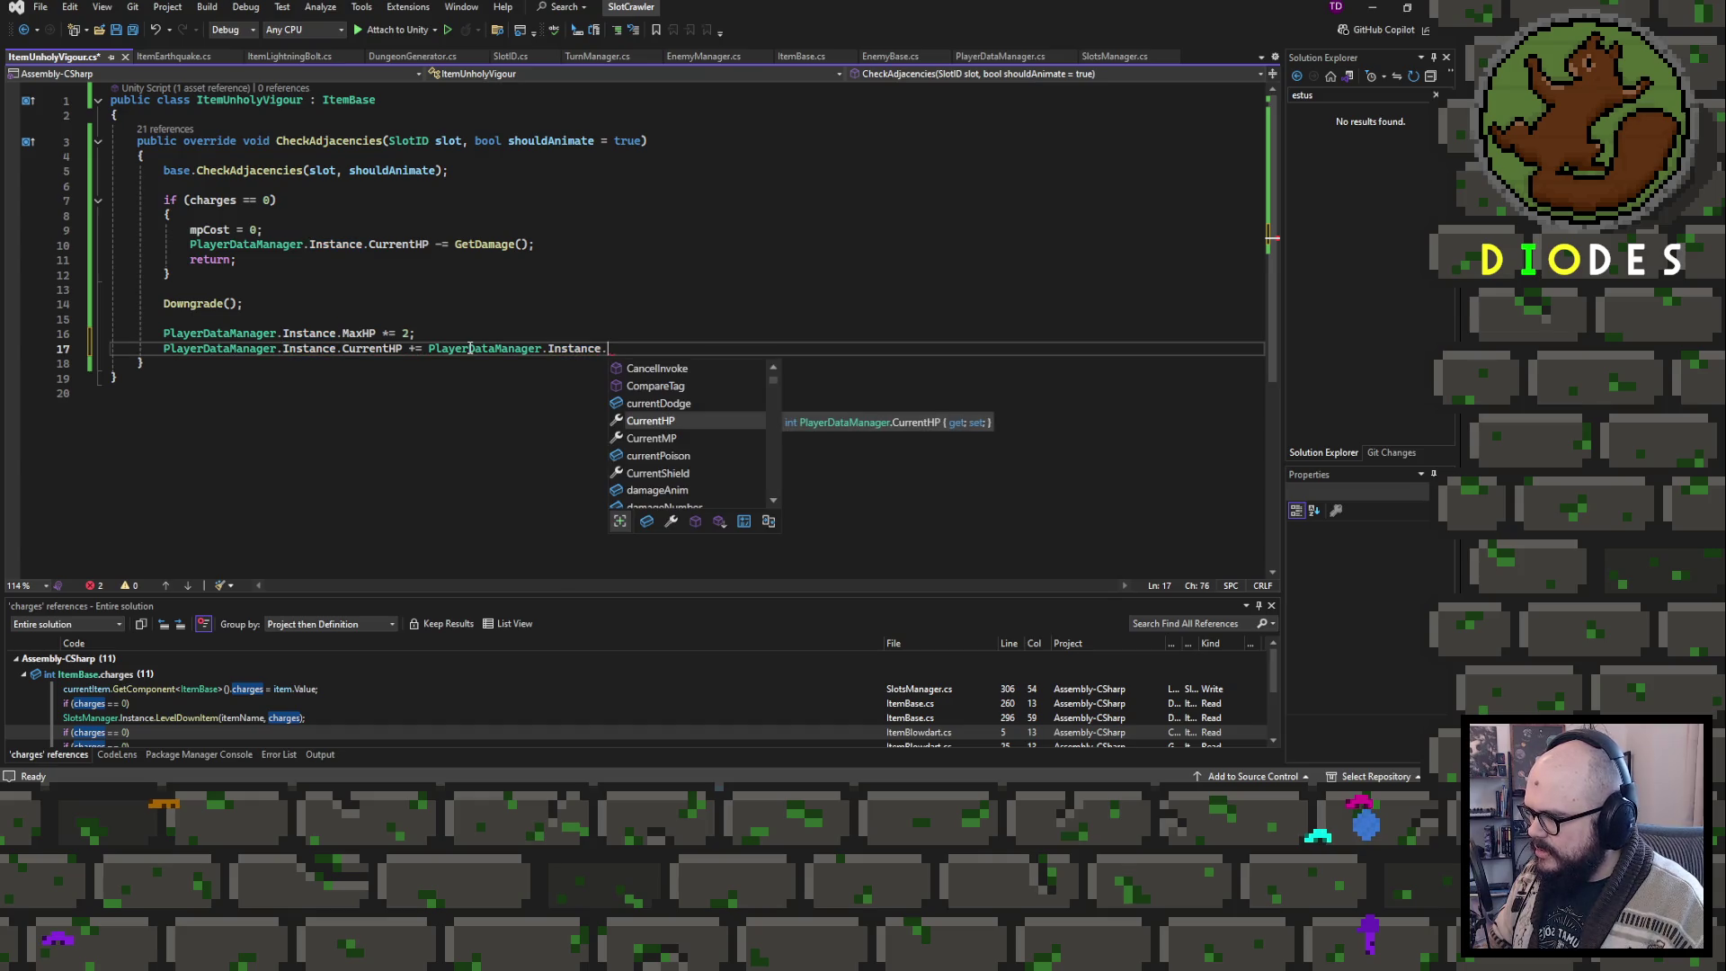
{"action": "type", "text": "ma"}
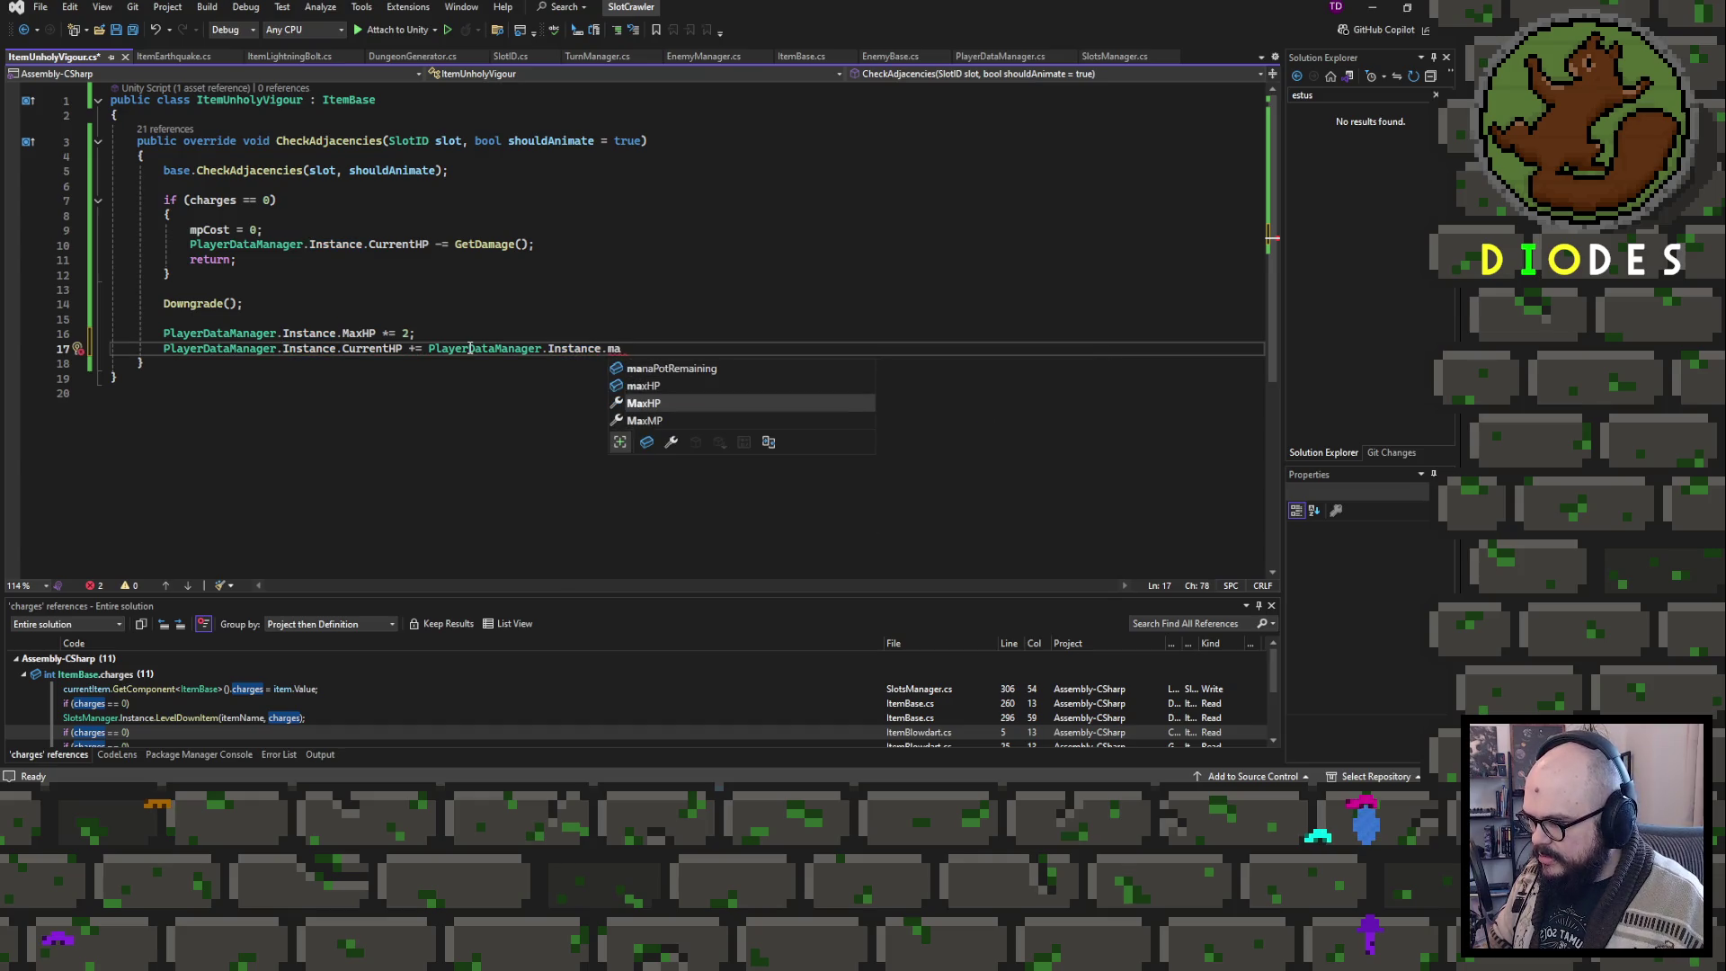
{"action": "key", "text": "Up"}
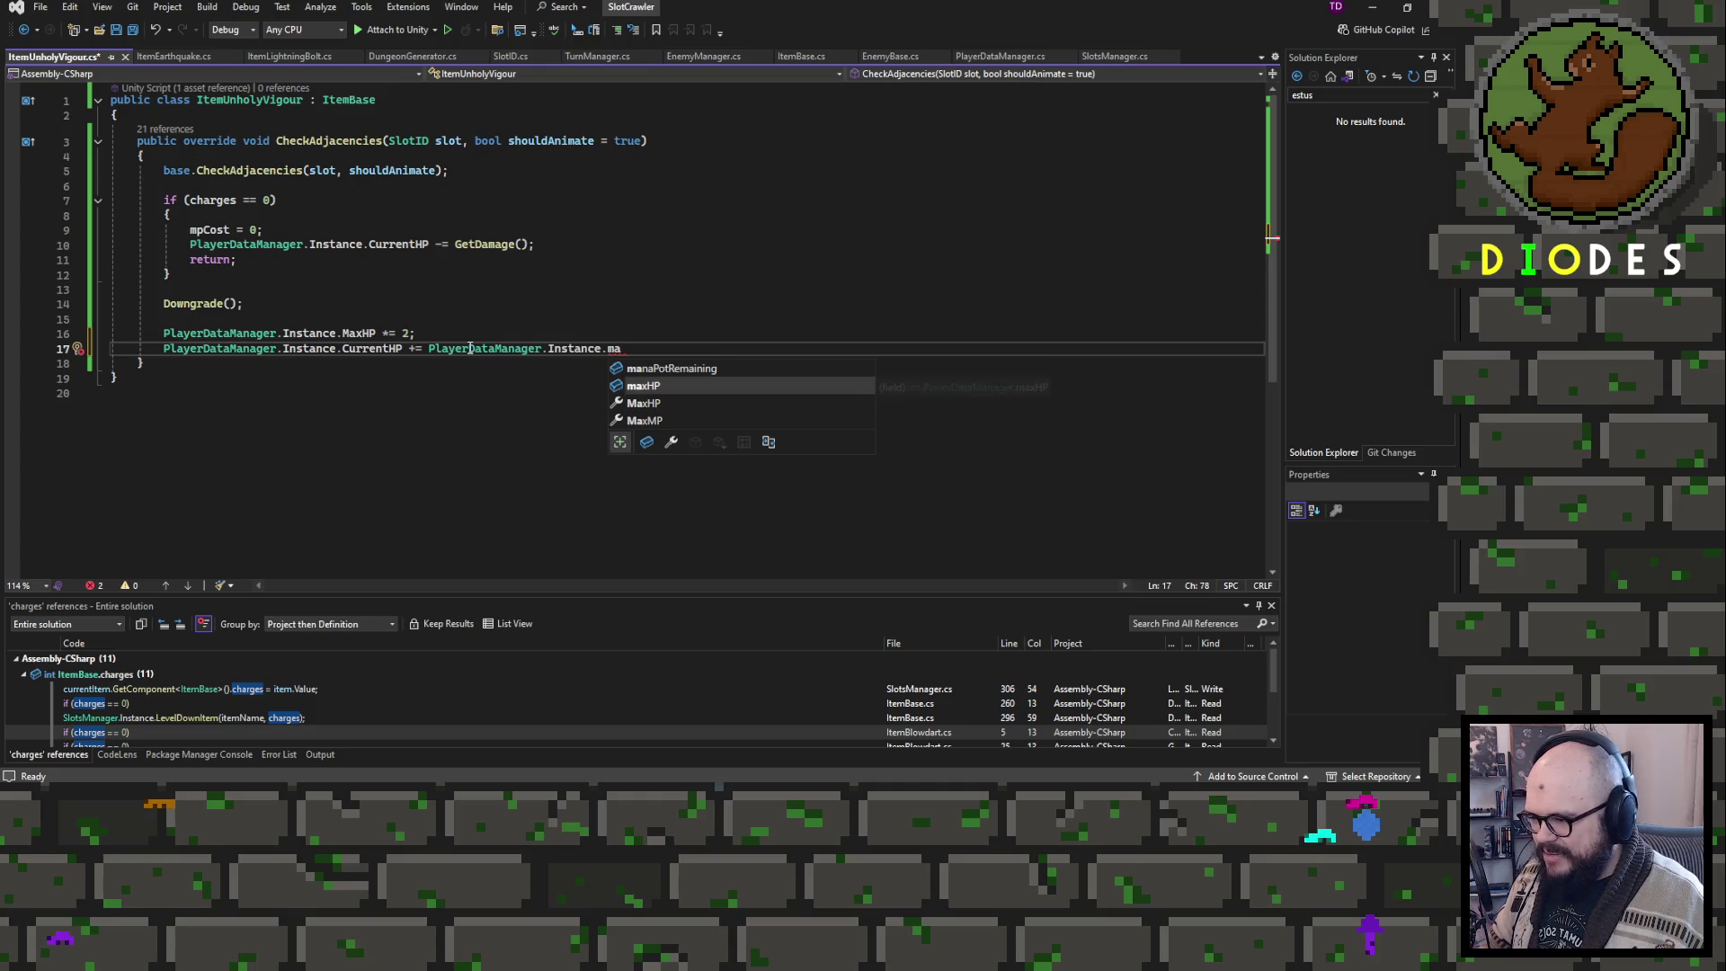
{"action": "key", "text": "Down"}
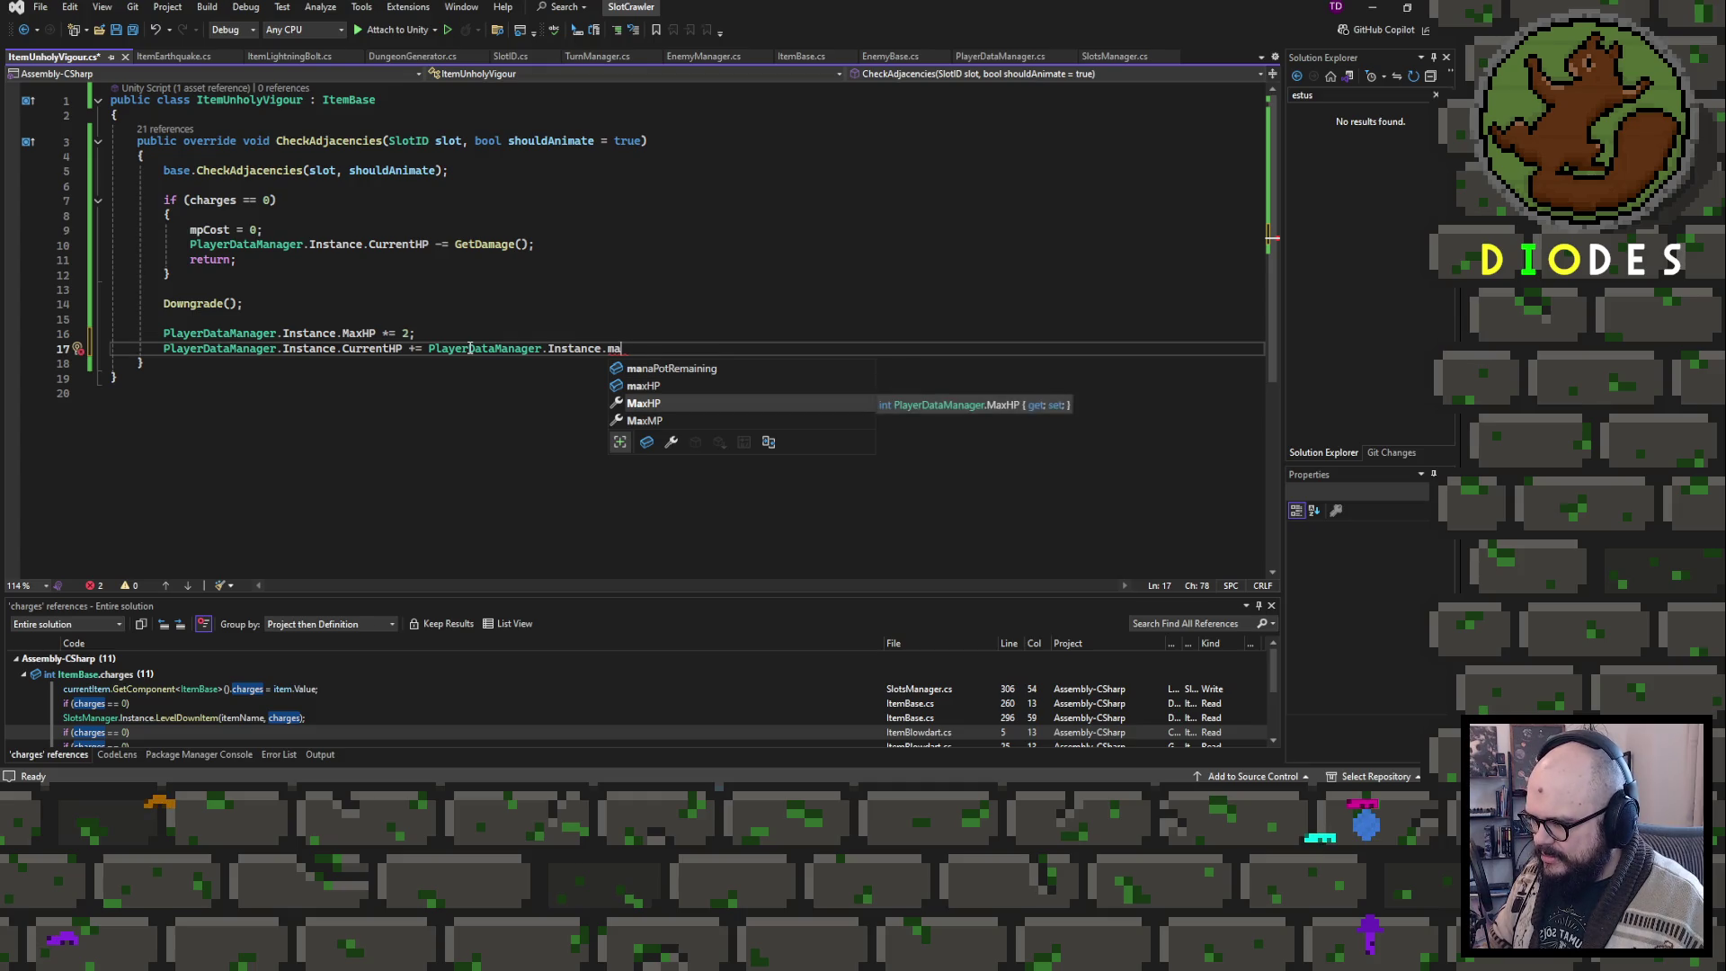
{"action": "key", "text": "Tab"}
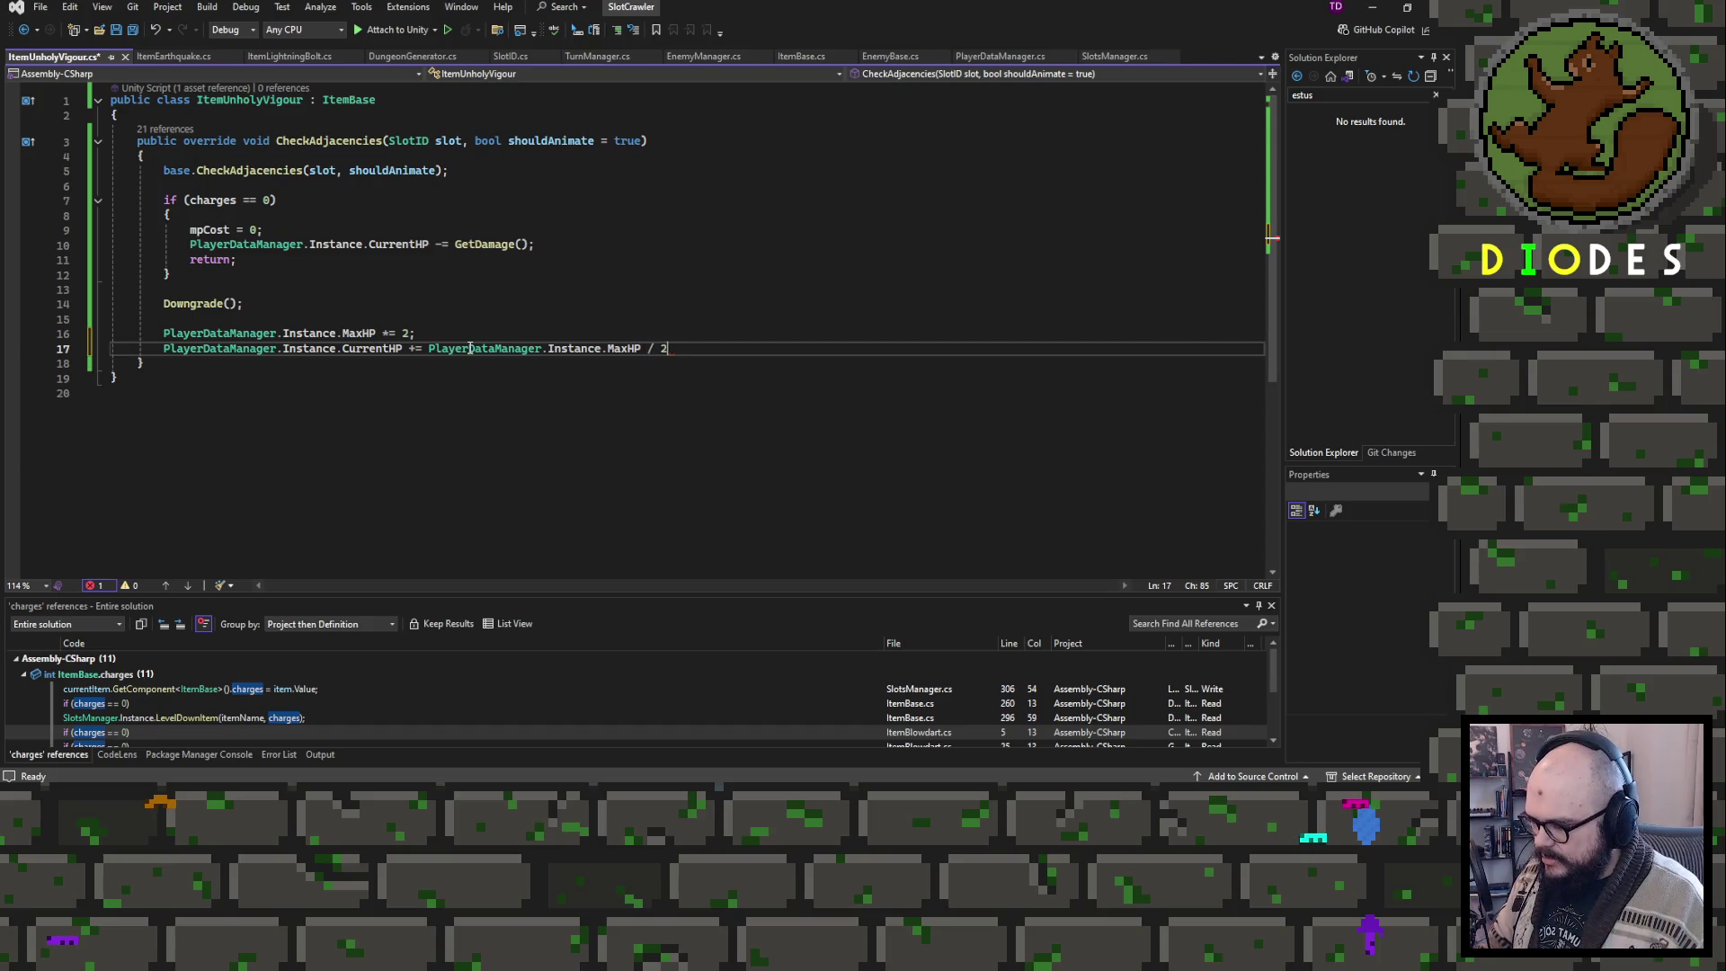
{"action": "type", "text": ";"}
{"action": "key", "text": "ctrl+s"}
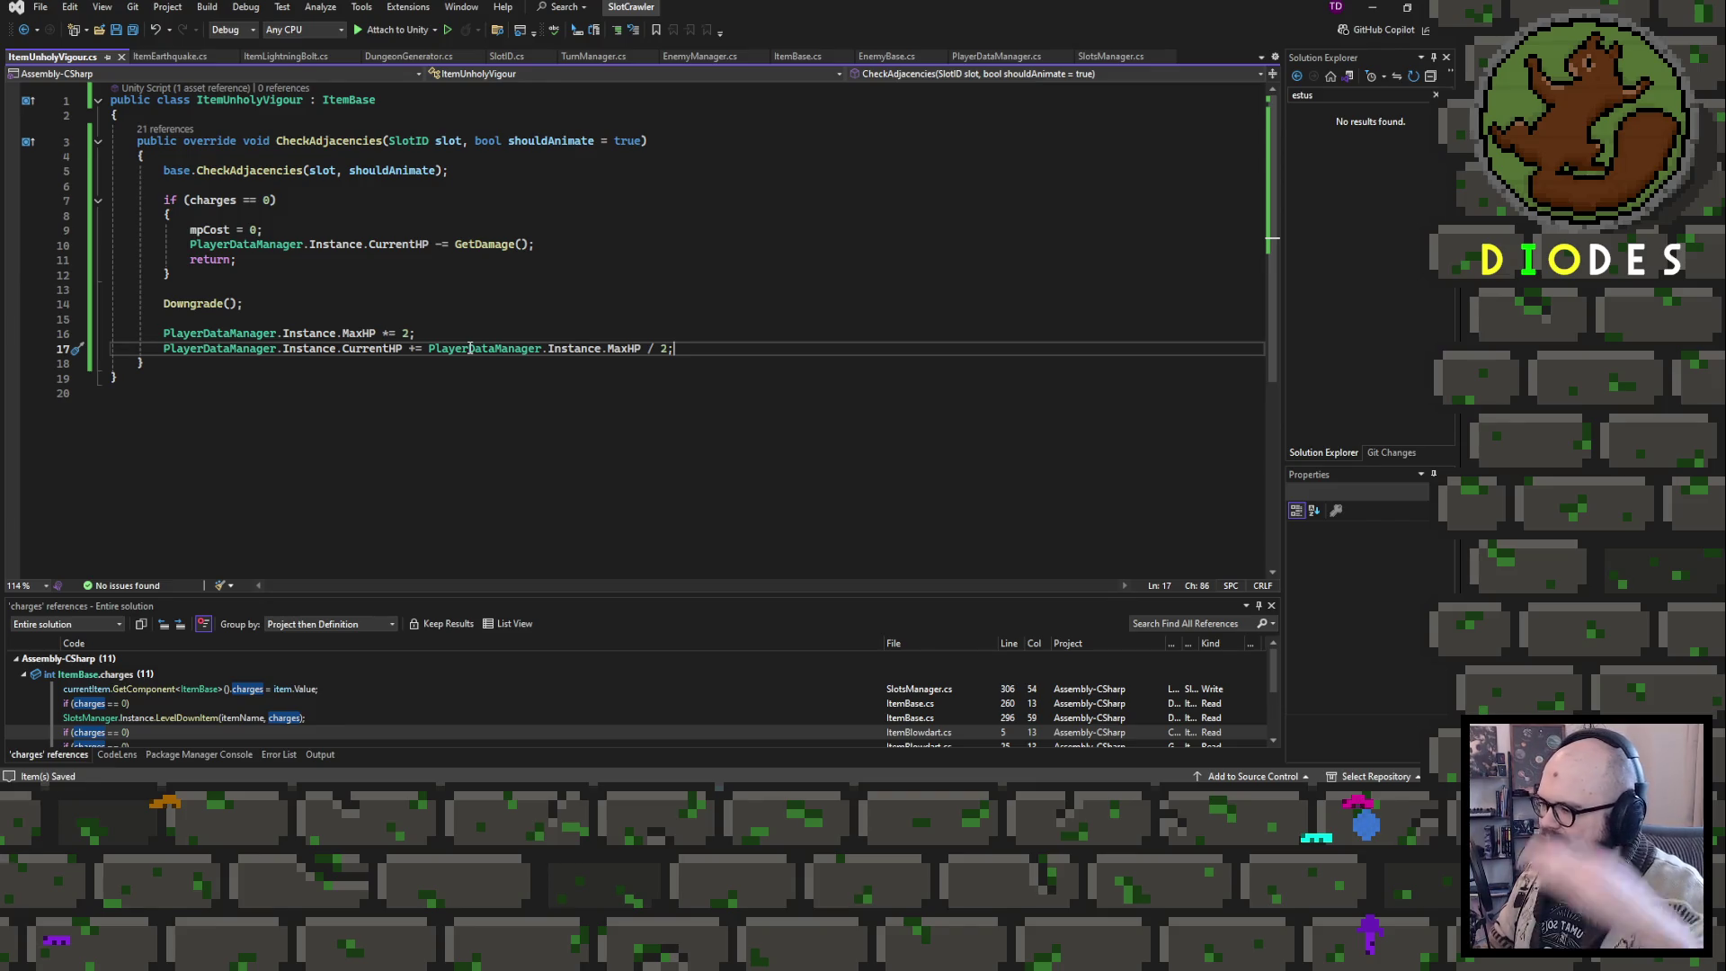
{"action": "left_click", "coordinate": [1373, 7]}
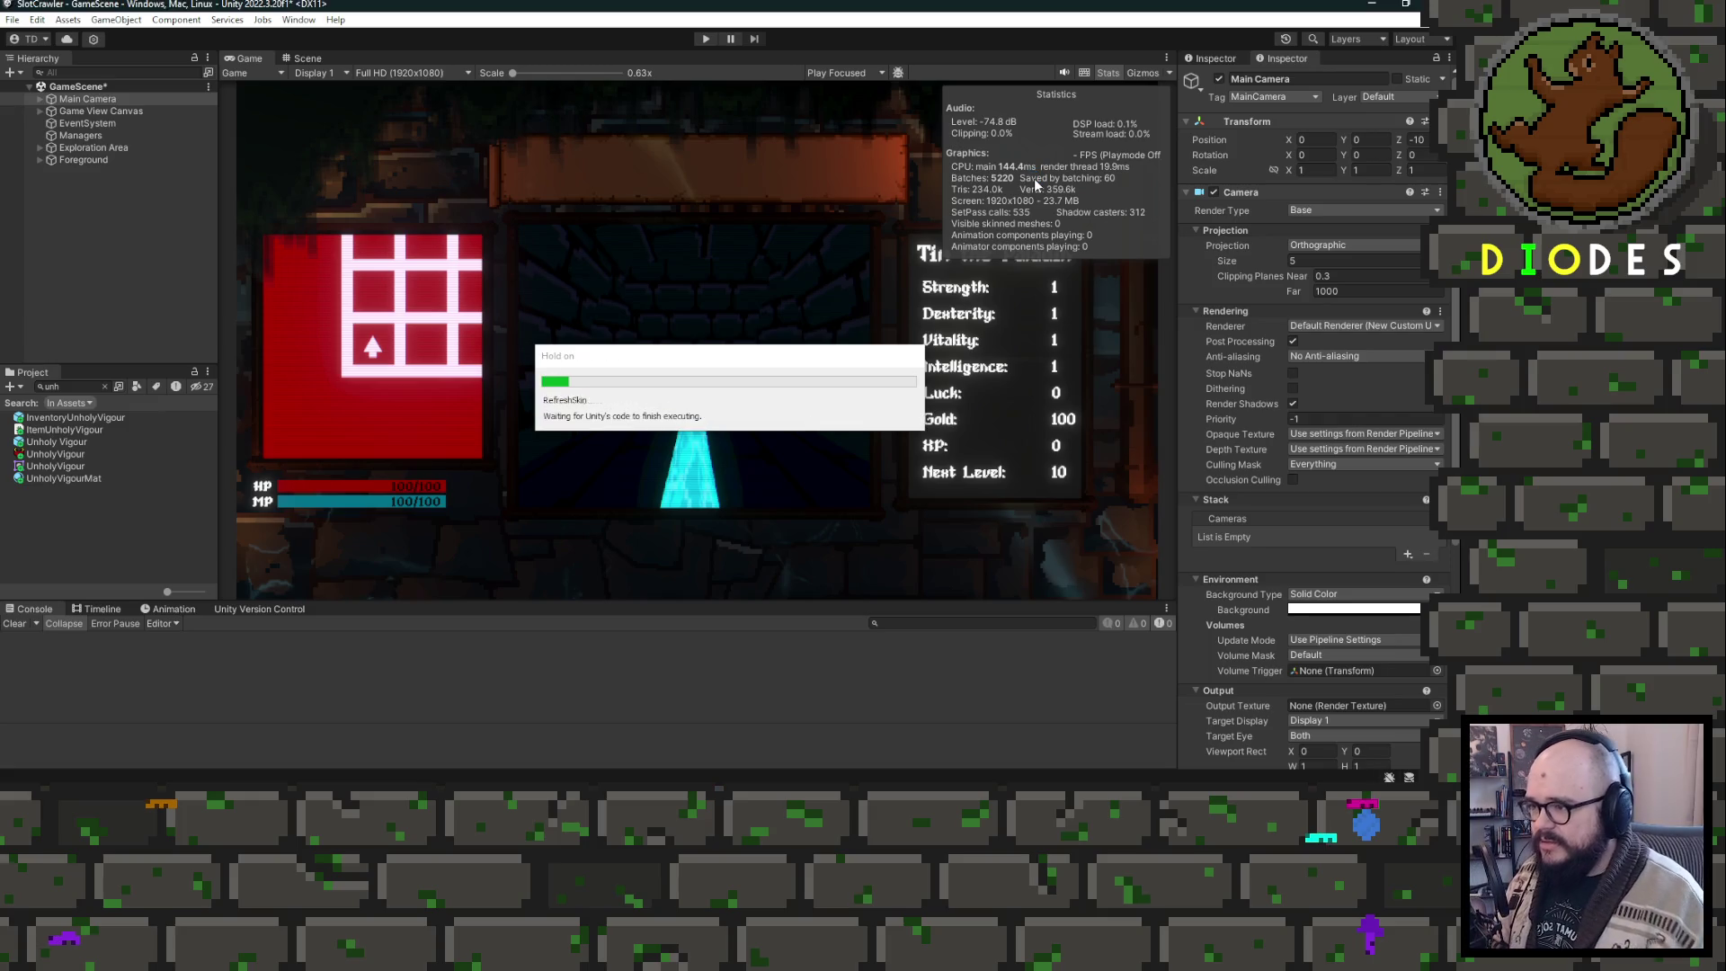
Step: Enter Play mode, walk into a goblin encounter, and inspect the Unholy Vigour prefab
{"action": "left_click", "coordinate": [706, 39]}
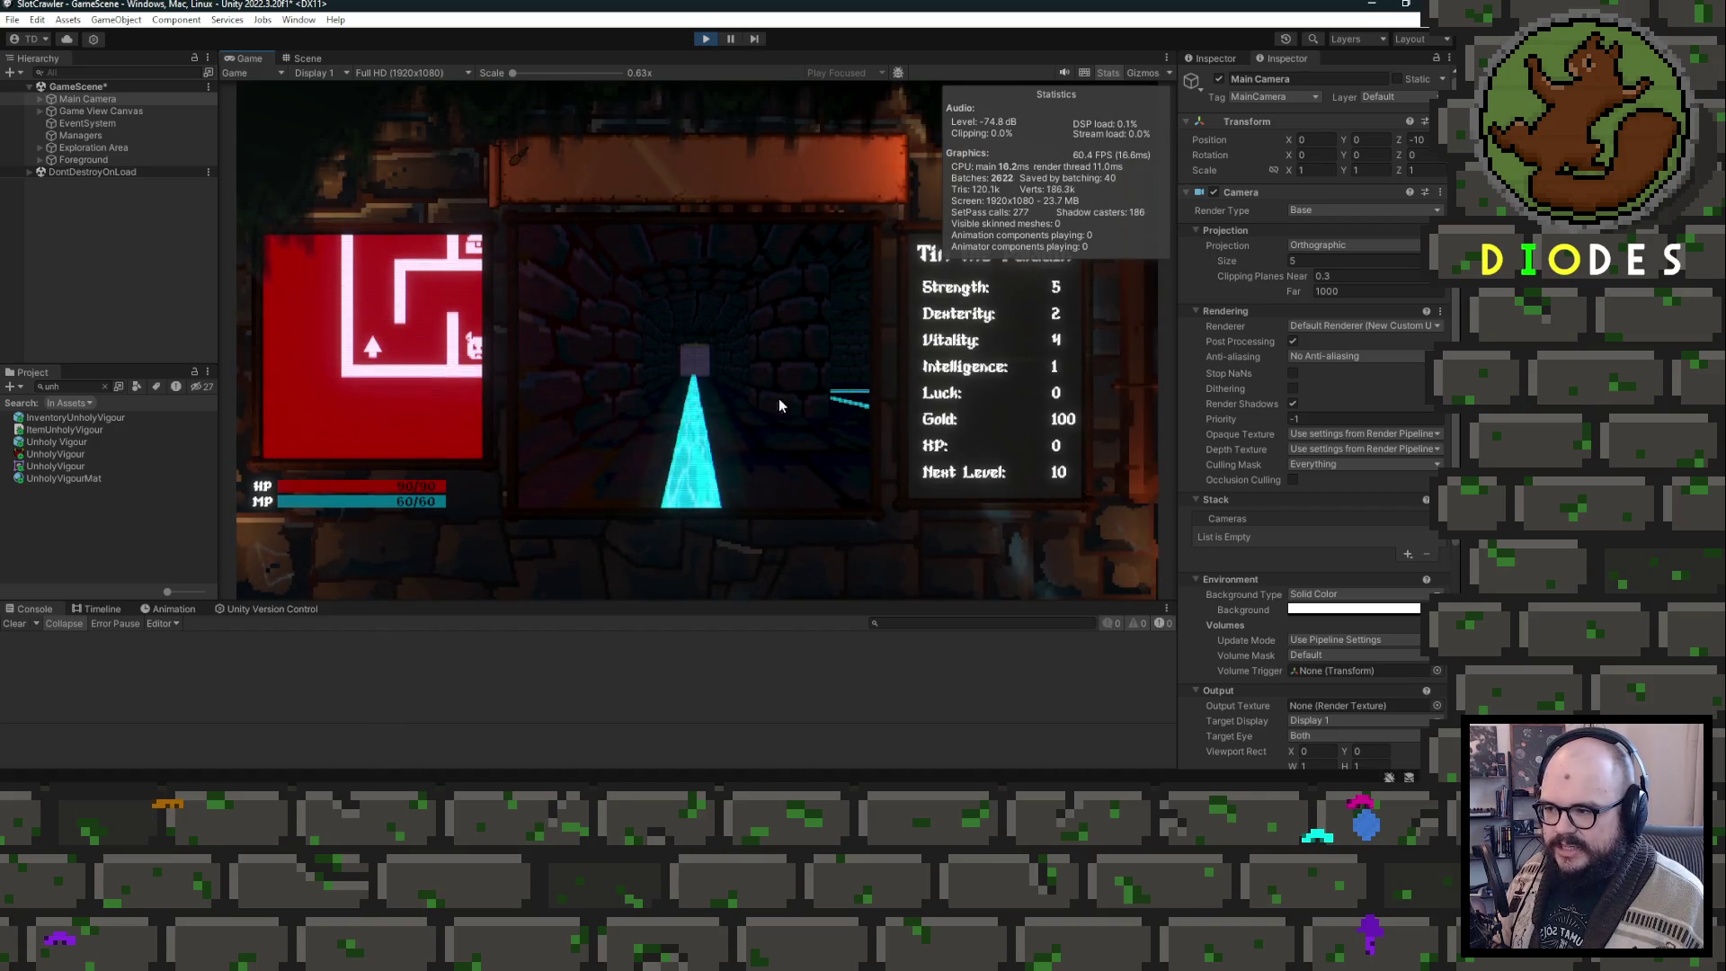
{"action": "key", "text": "w"}
{"action": "key", "text": "s"}
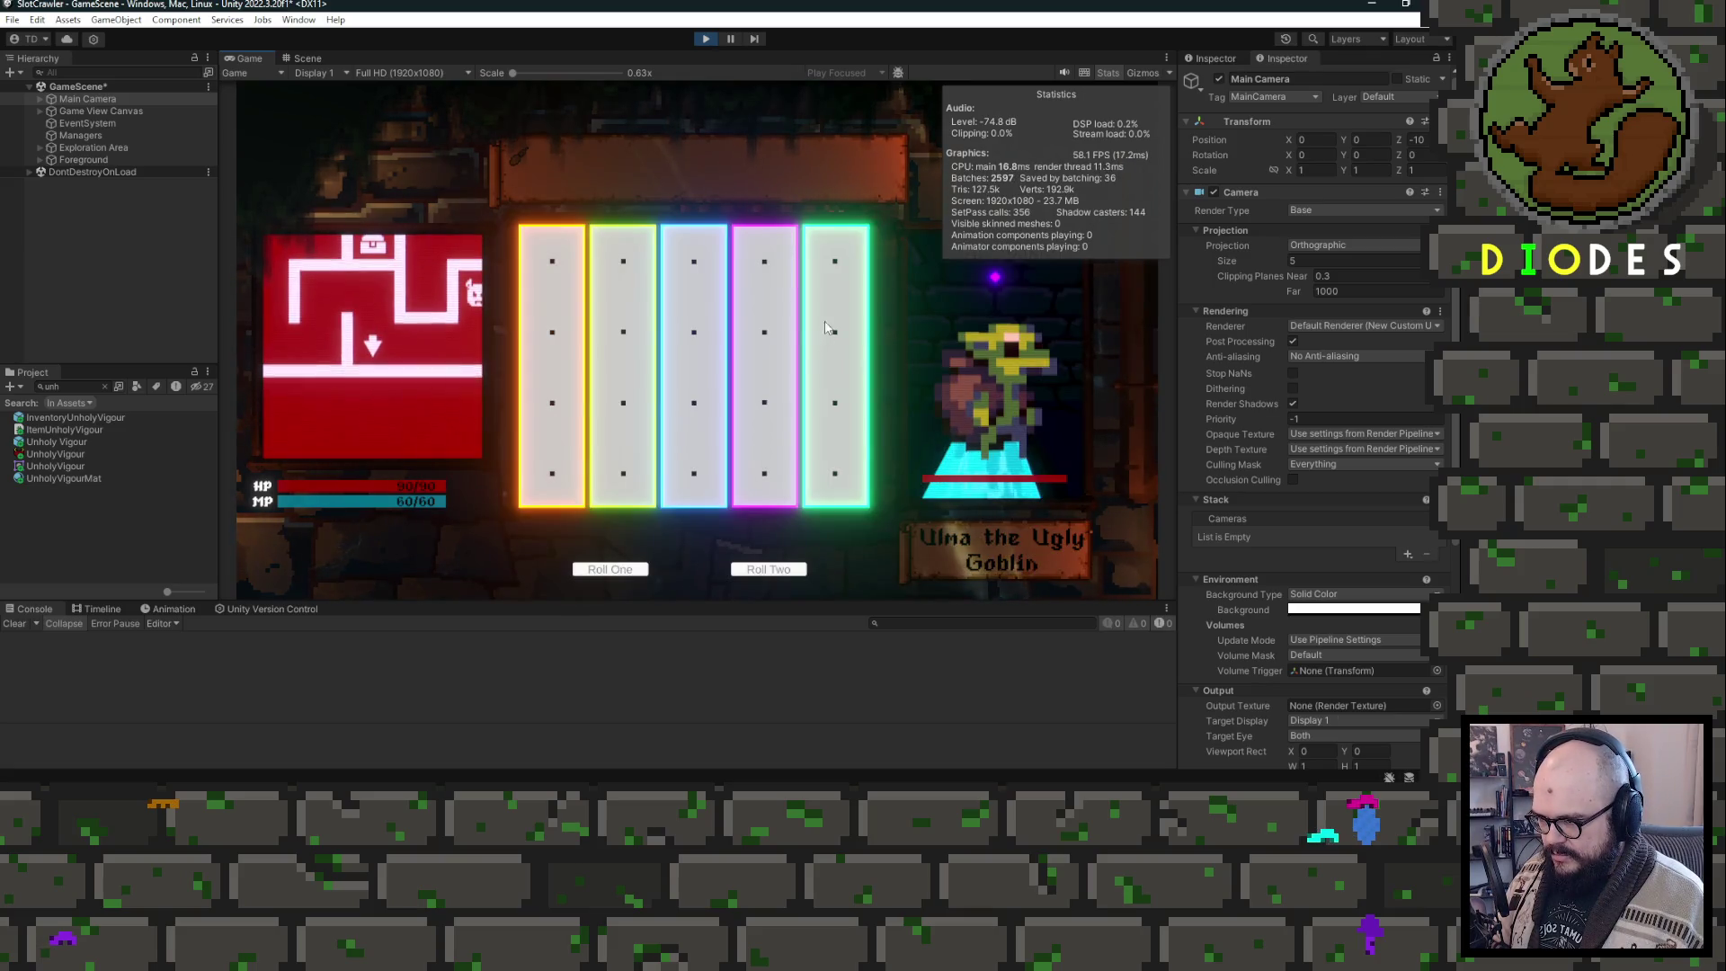
{"action": "left_click", "coordinate": [71, 443]}
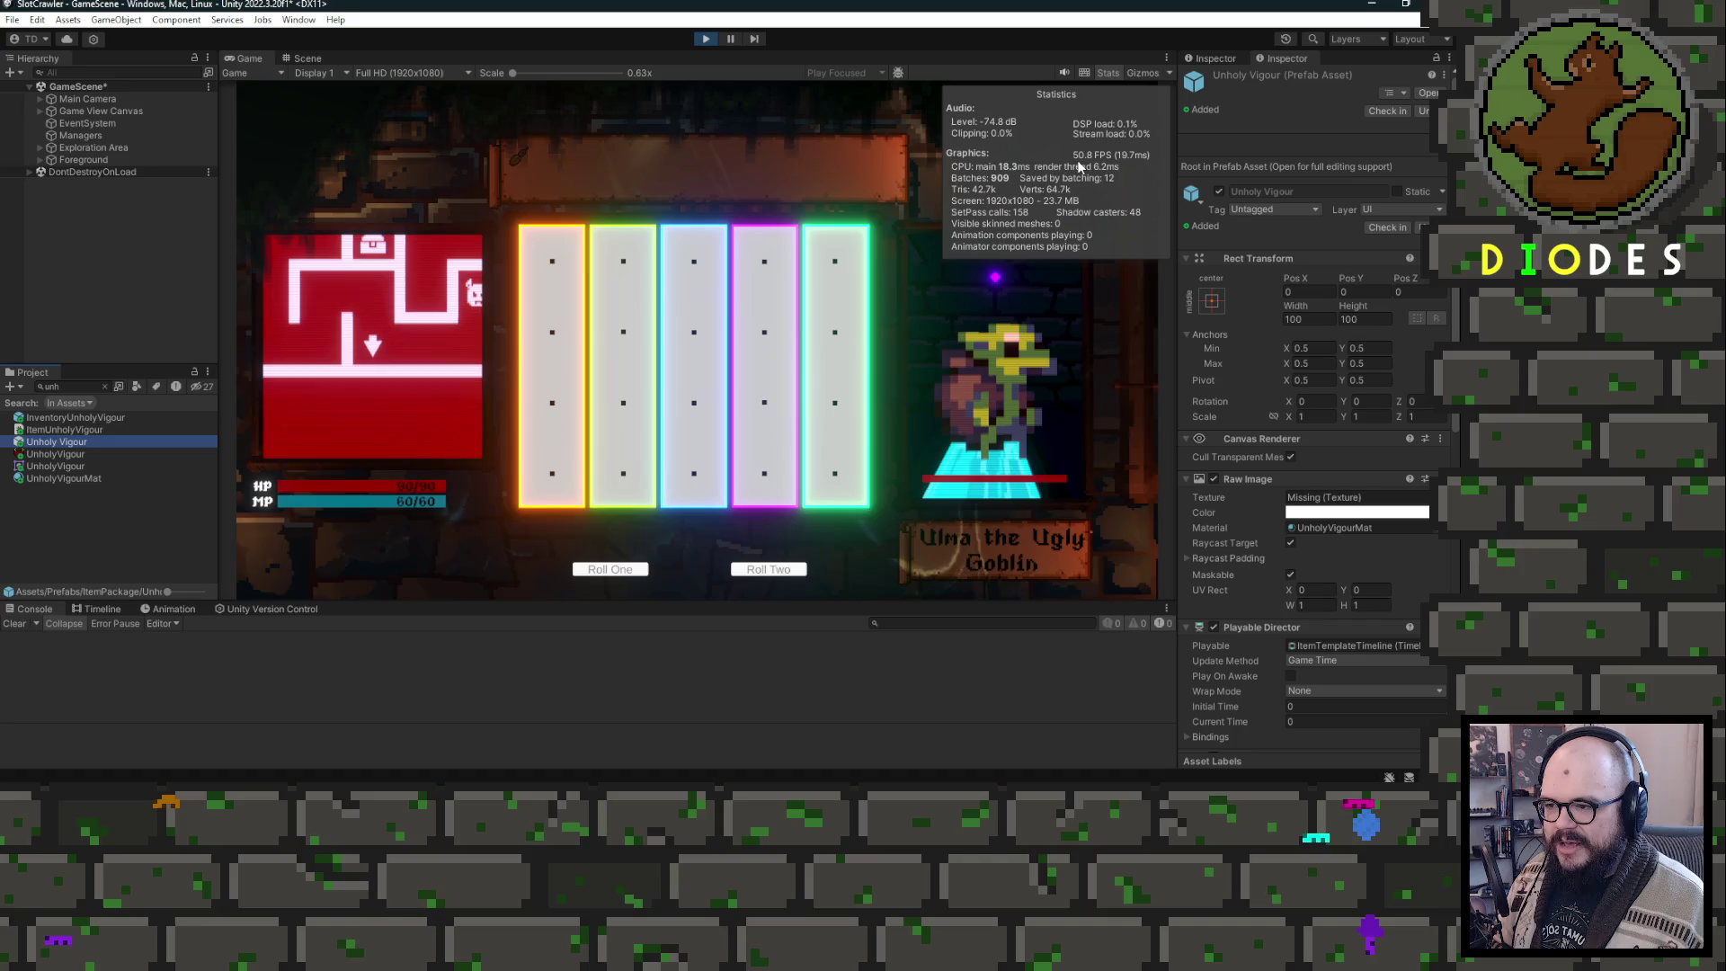
{"action": "scroll", "coordinate": [1353, 449], "scroll_direction": "down", "scroll_amount": 4}
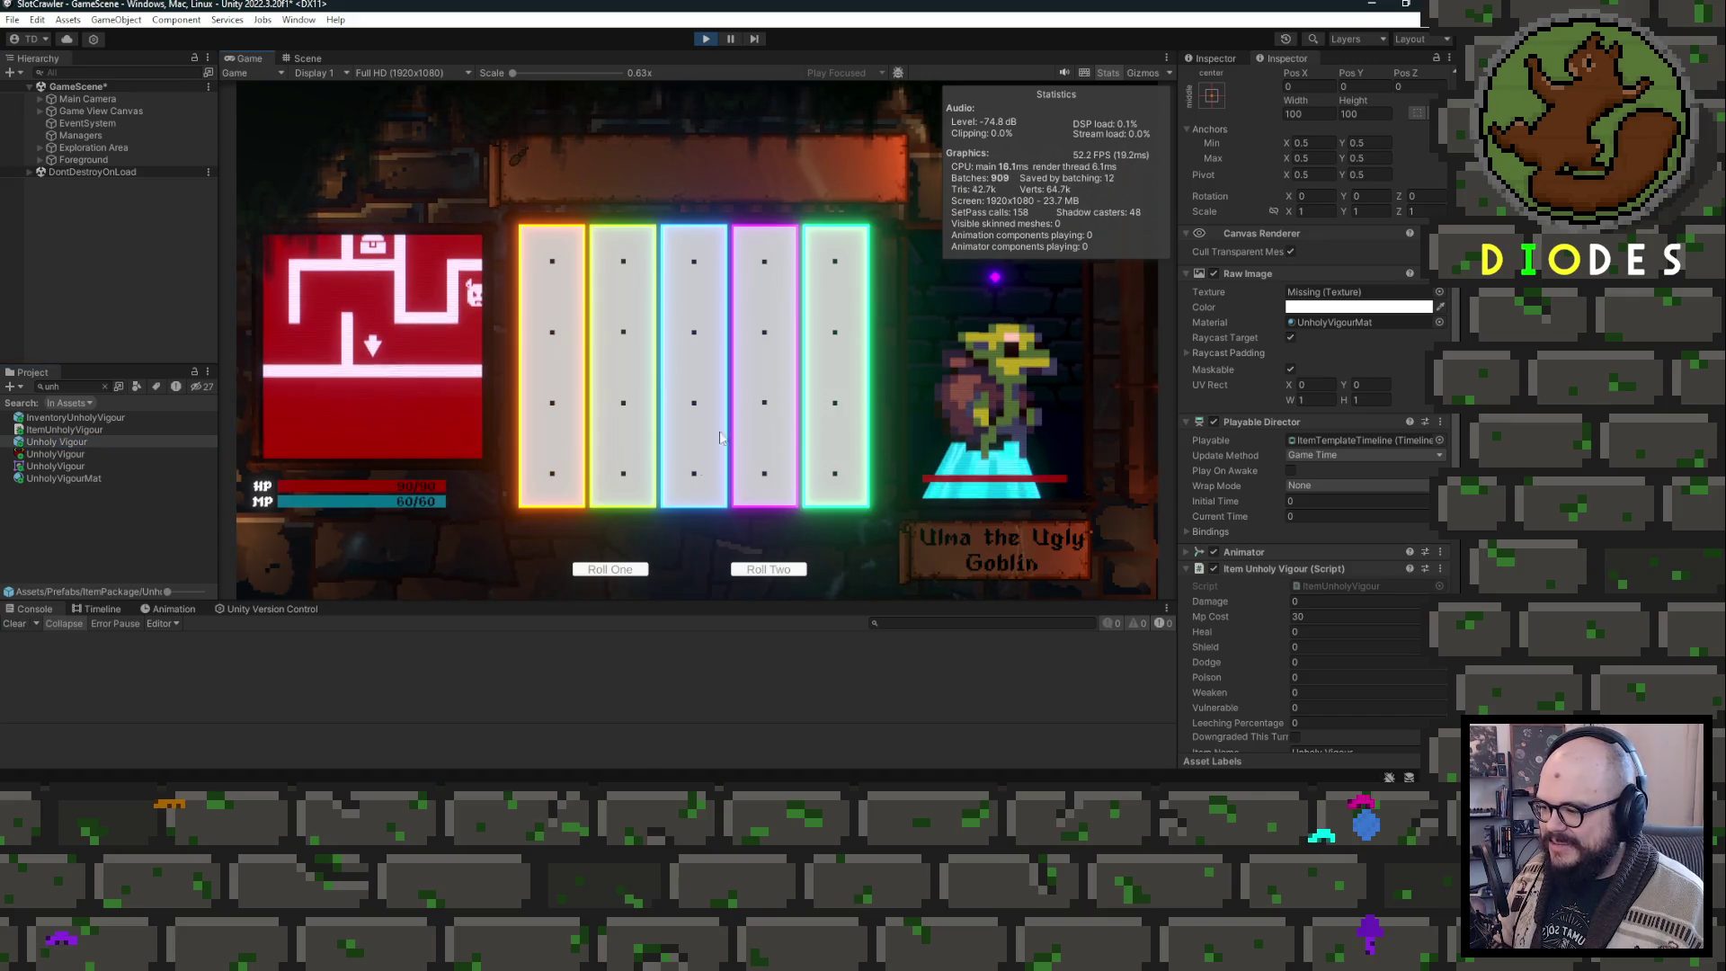
Step: Roll the slot reels twice against Ulma the Ugly Goblin, hiding the Stats overlay
{"action": "left_click", "coordinate": [610, 569]}
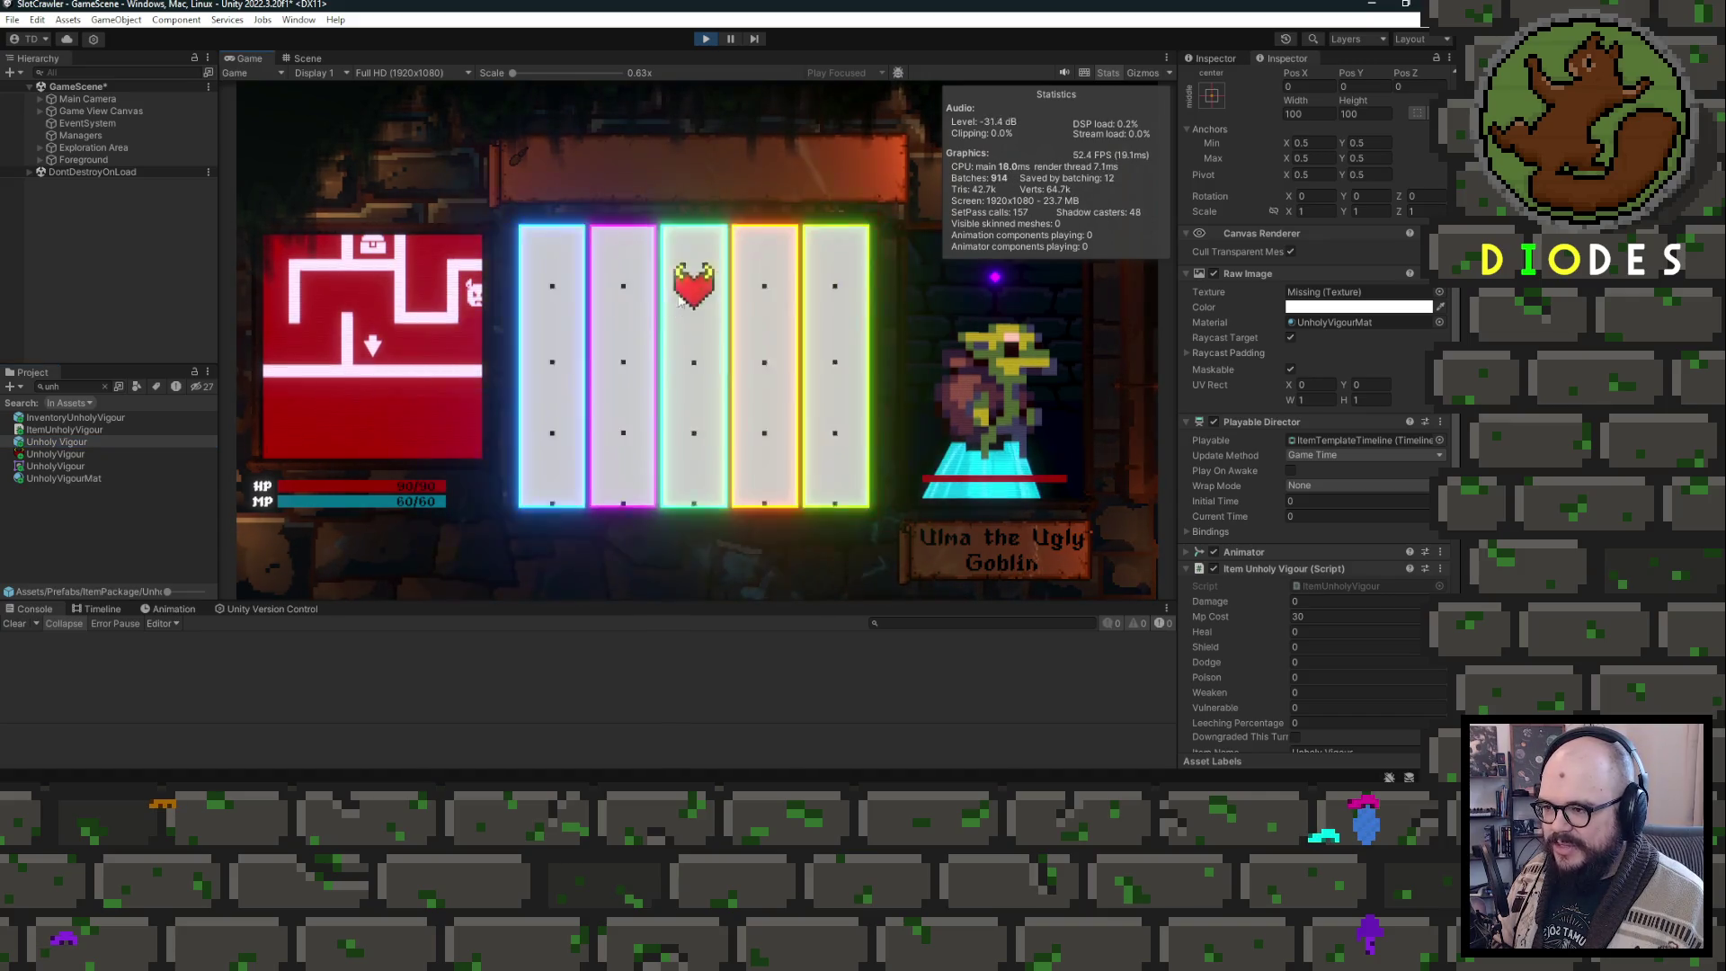
{"action": "left_click", "coordinate": [87, 123]}
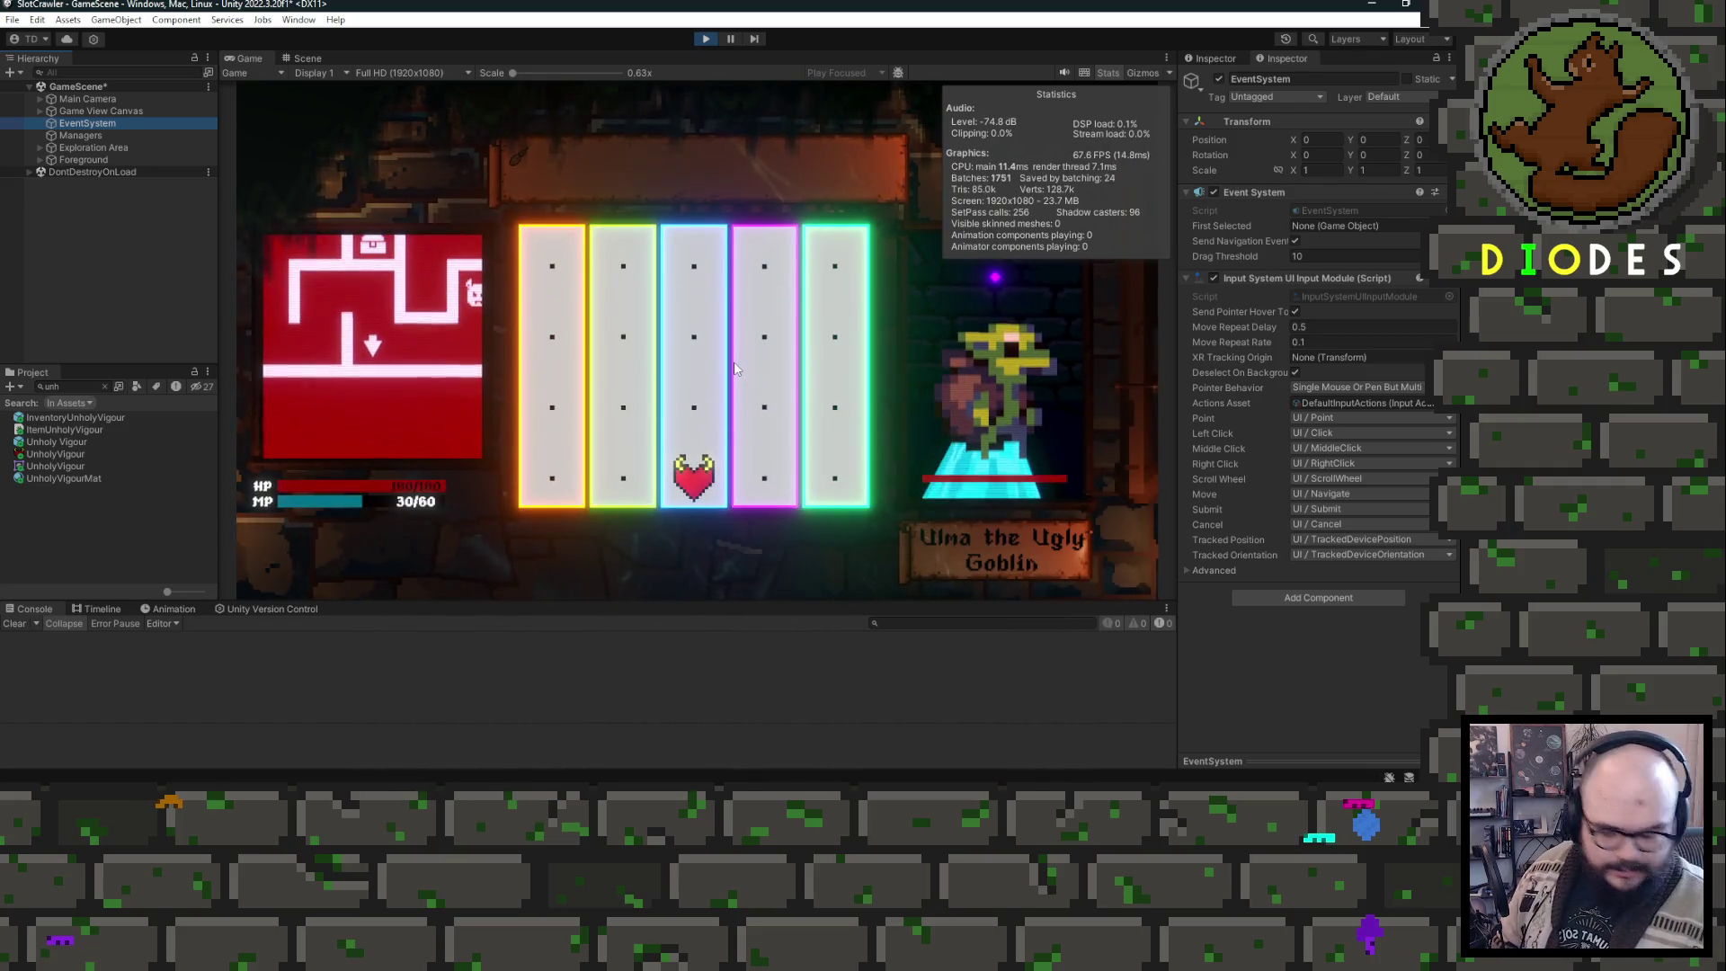
{"action": "left_click", "coordinate": [488, 510]}
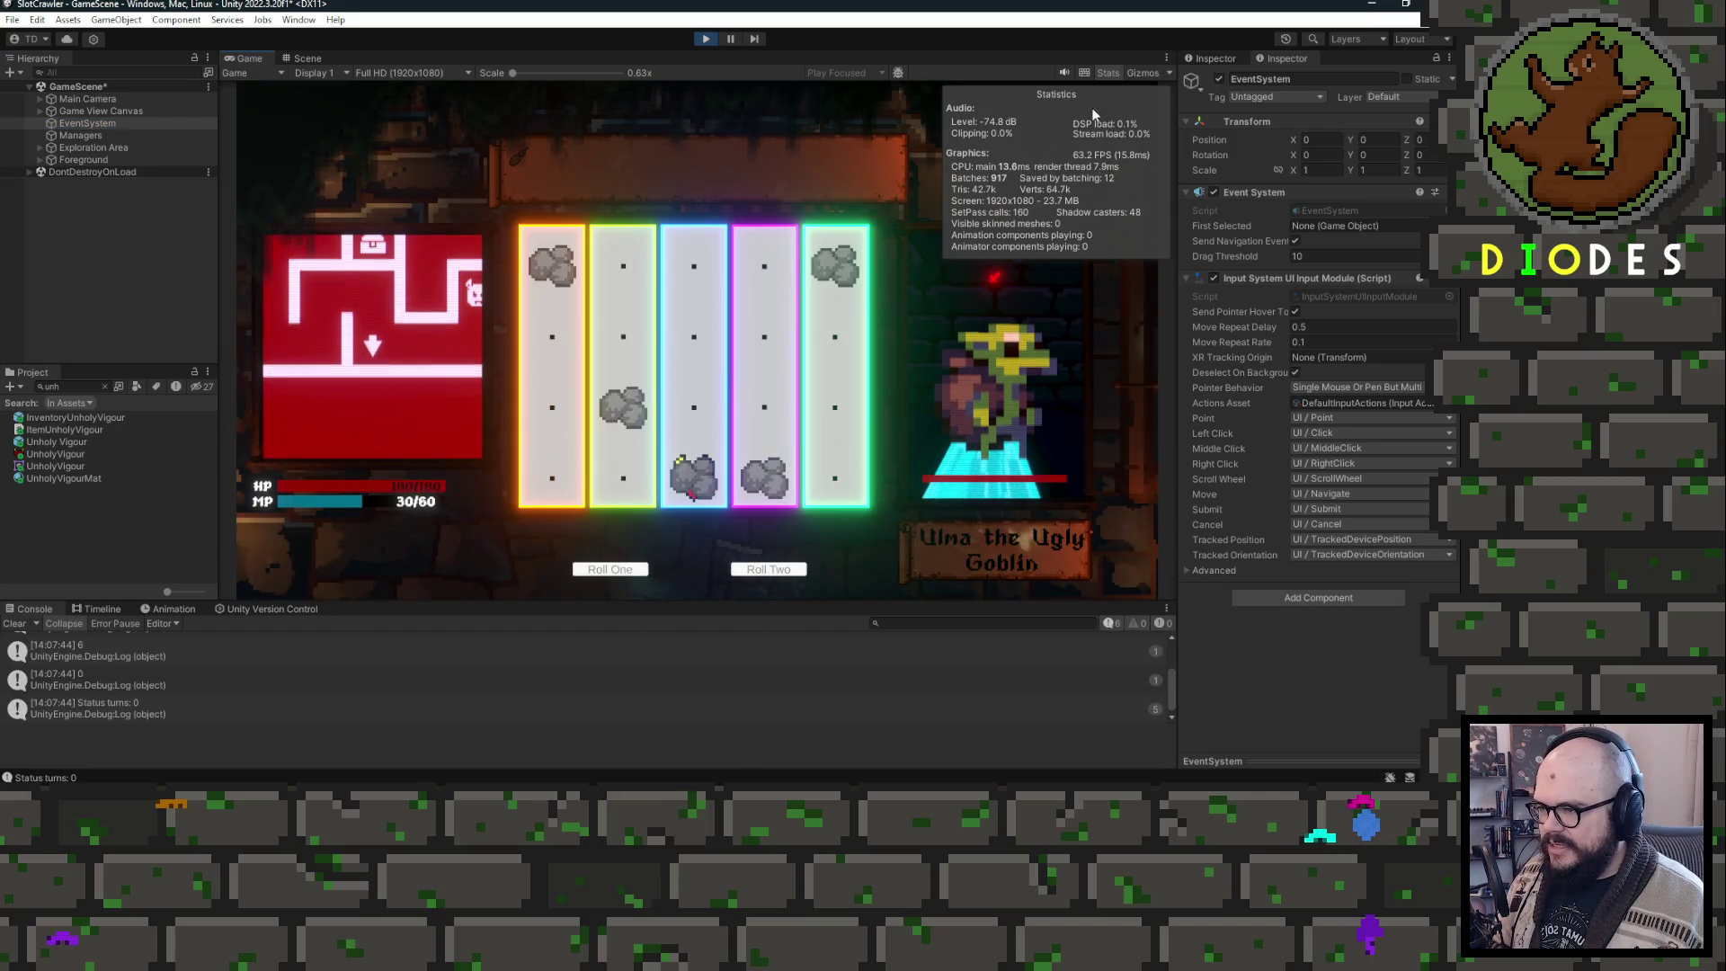
{"action": "left_click", "coordinate": [1108, 73]}
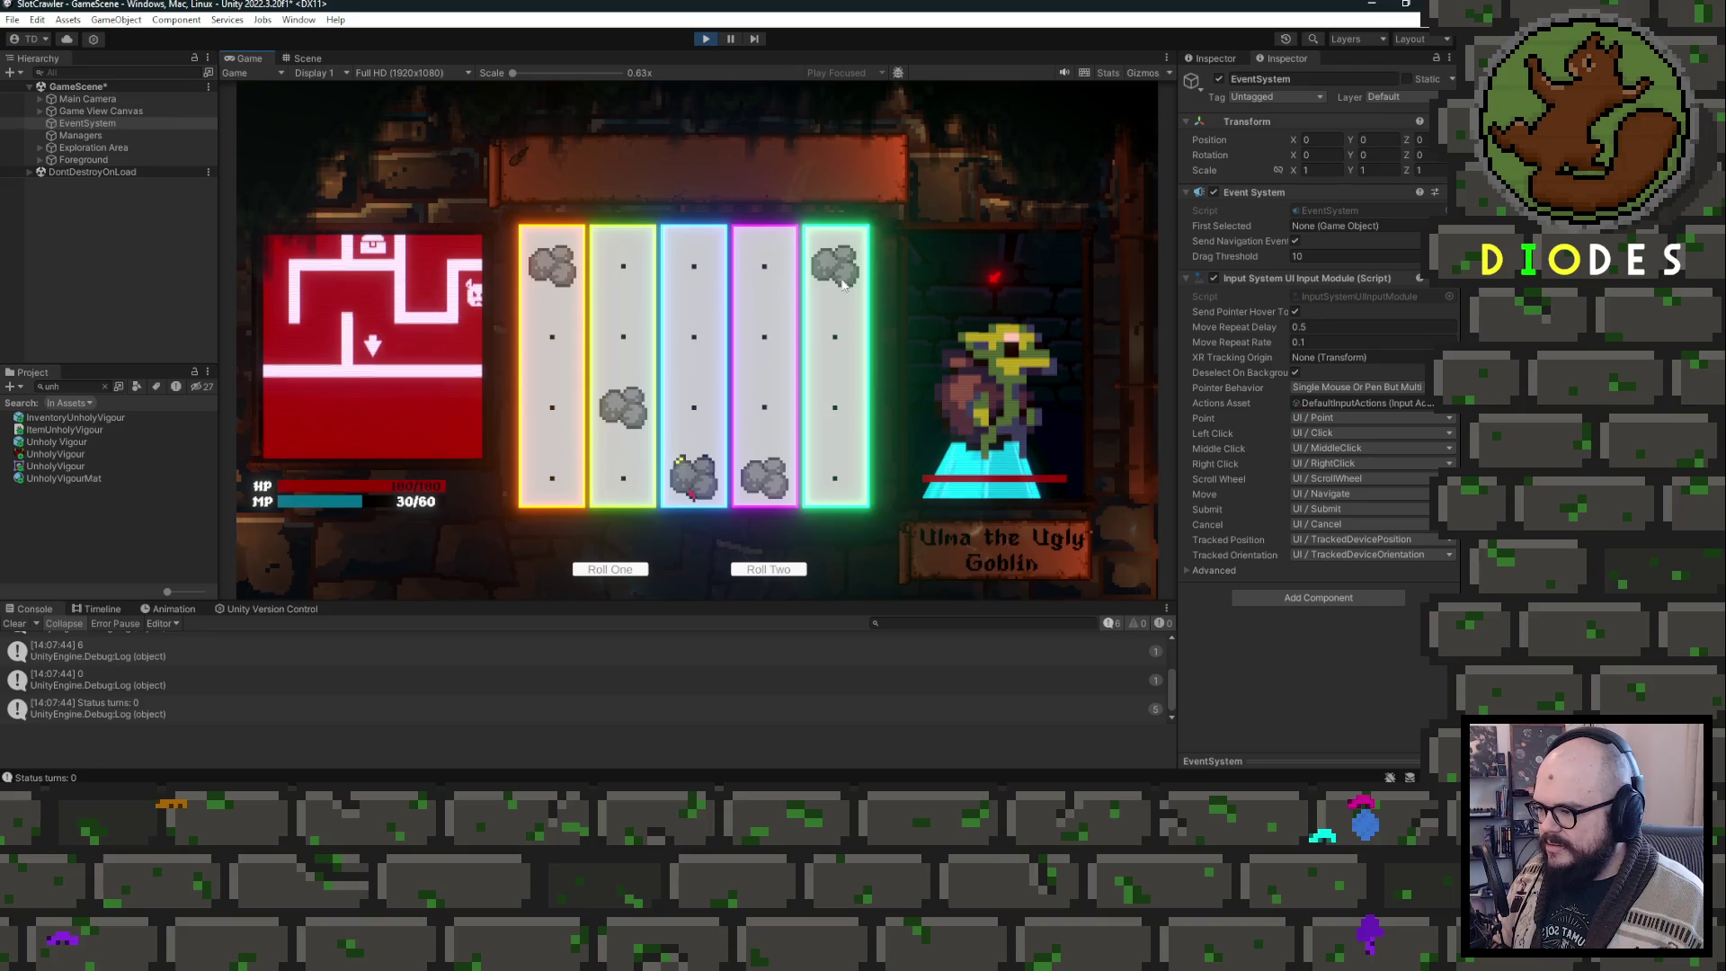
{"action": "left_click", "coordinate": [616, 570]}
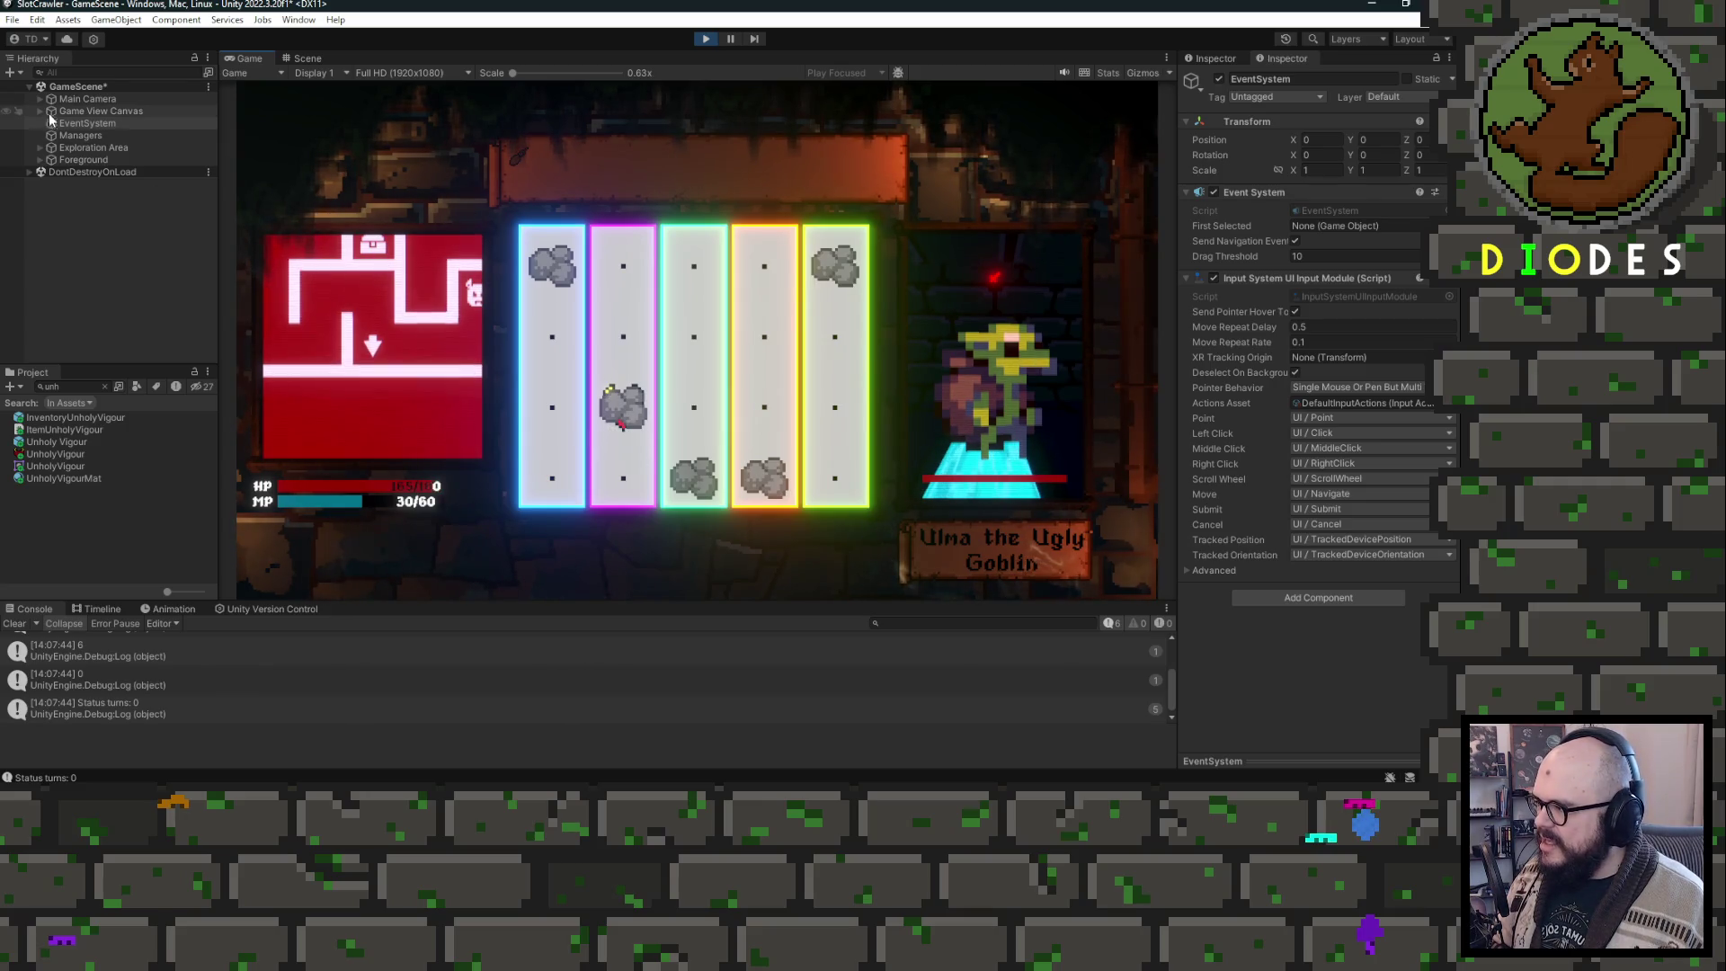
{"action": "left_click", "coordinate": [64, 442]}
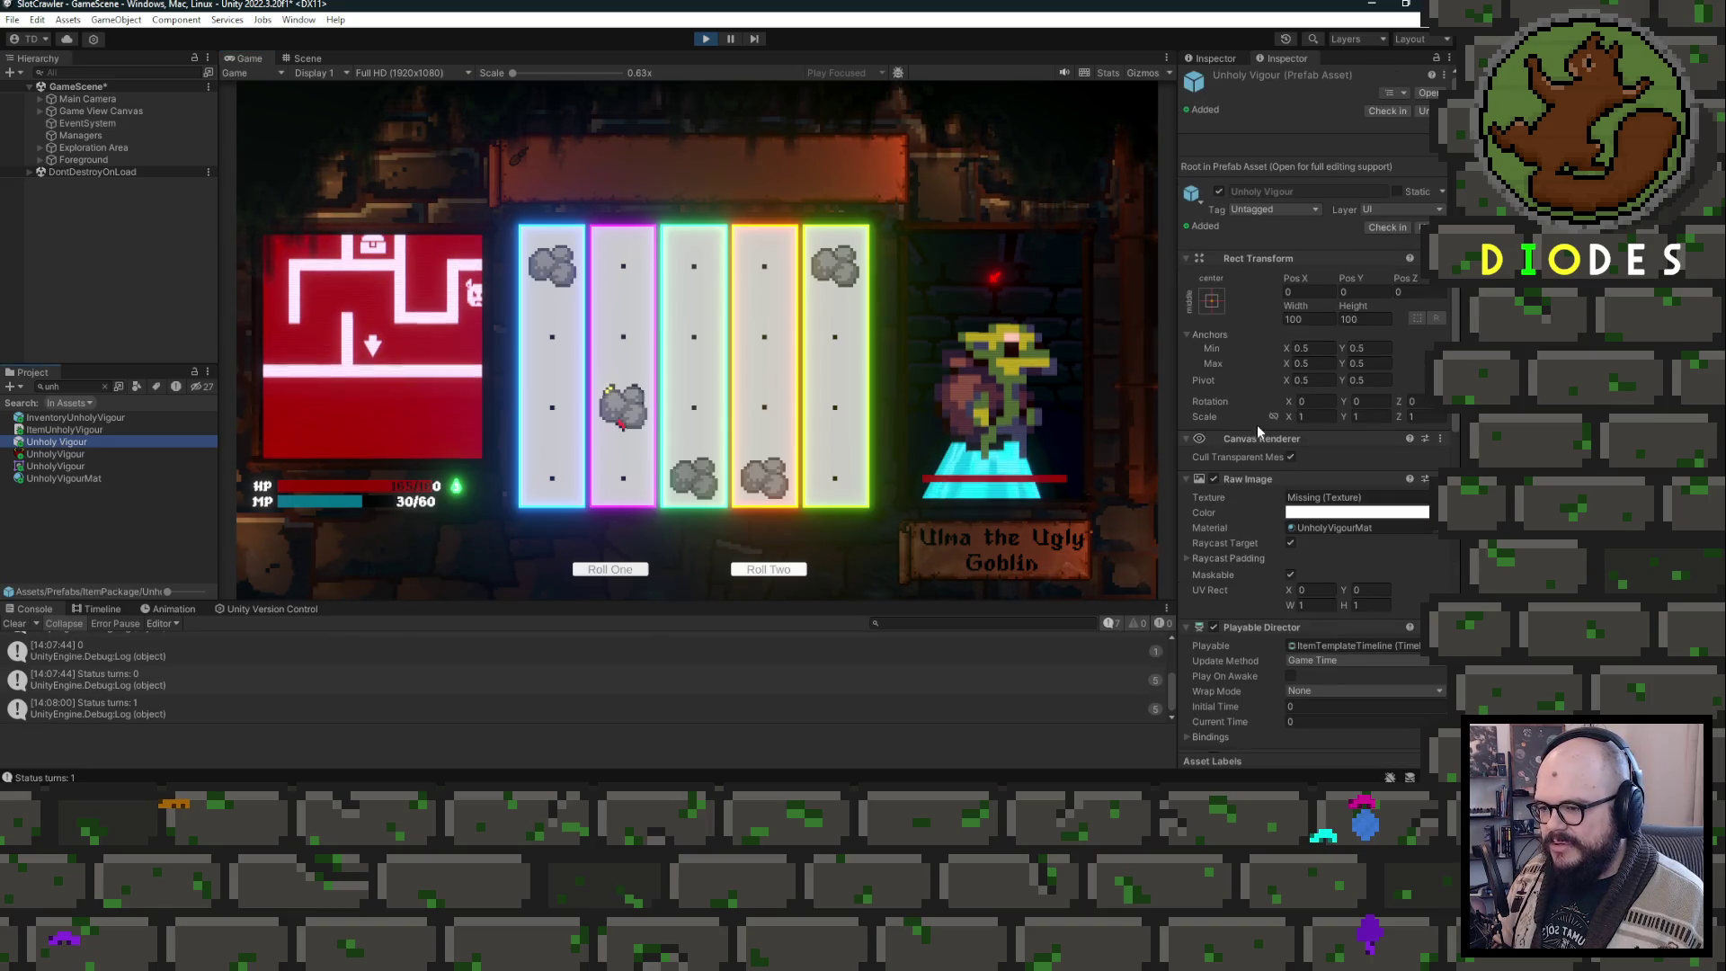
{"action": "scroll", "coordinate": [1256, 445], "scroll_direction": "down", "scroll_amount": 6}
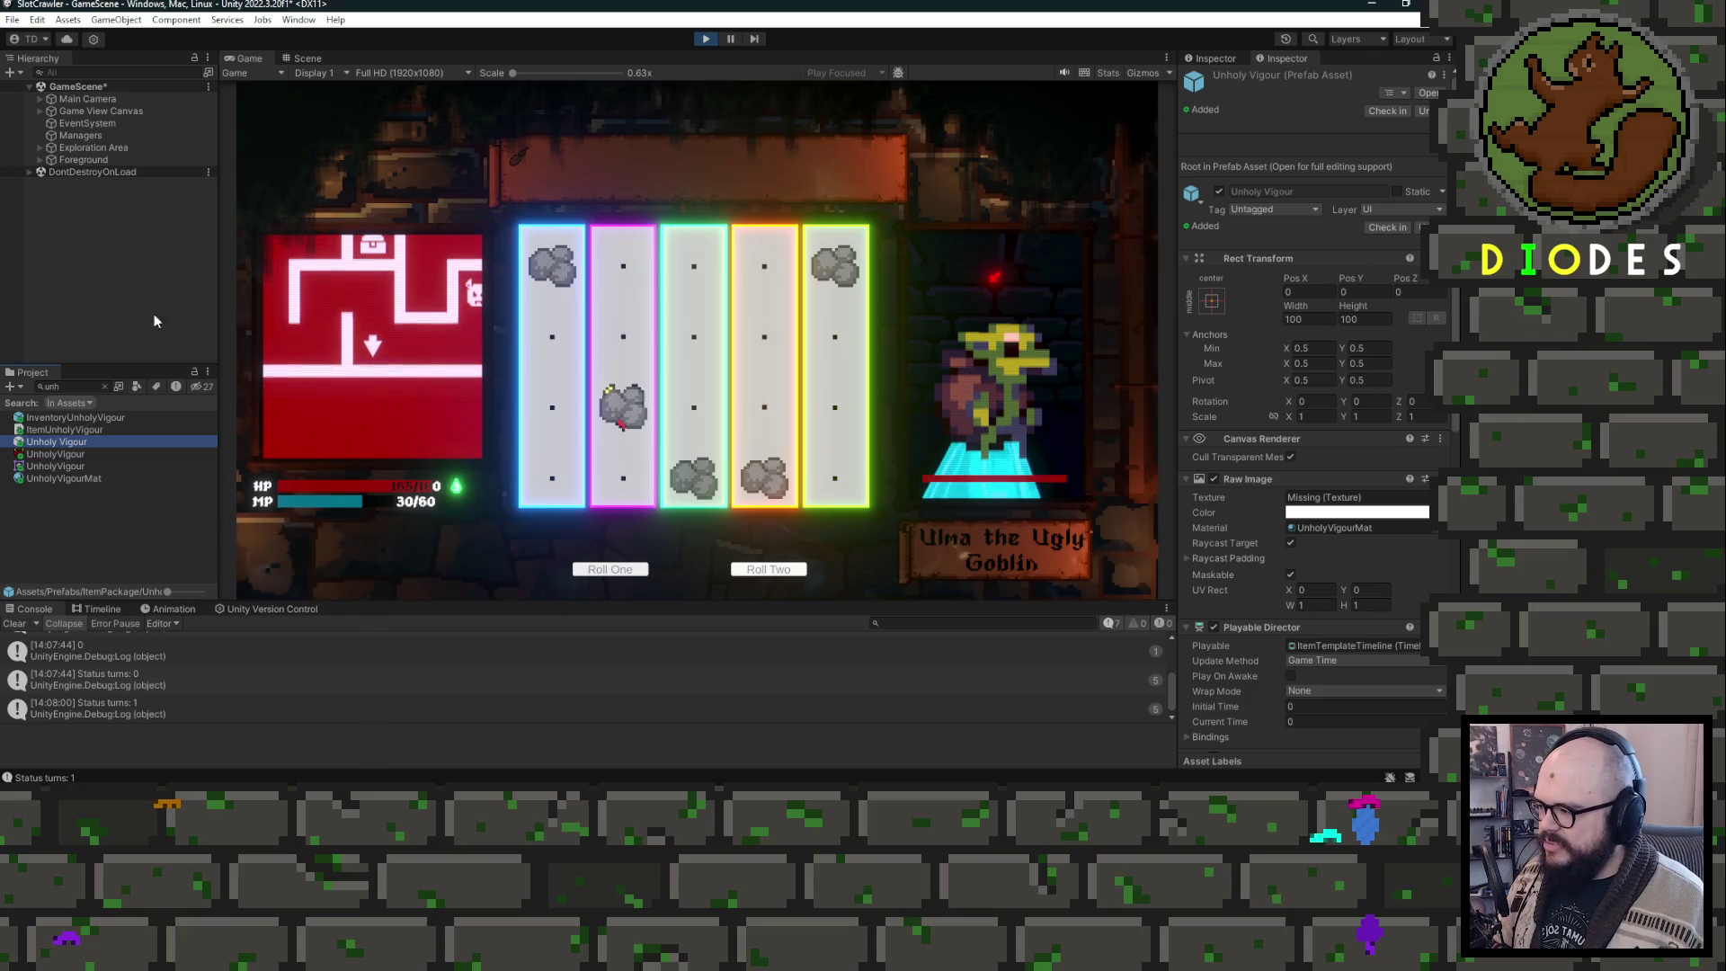
{"action": "left_click", "coordinate": [57, 454]}
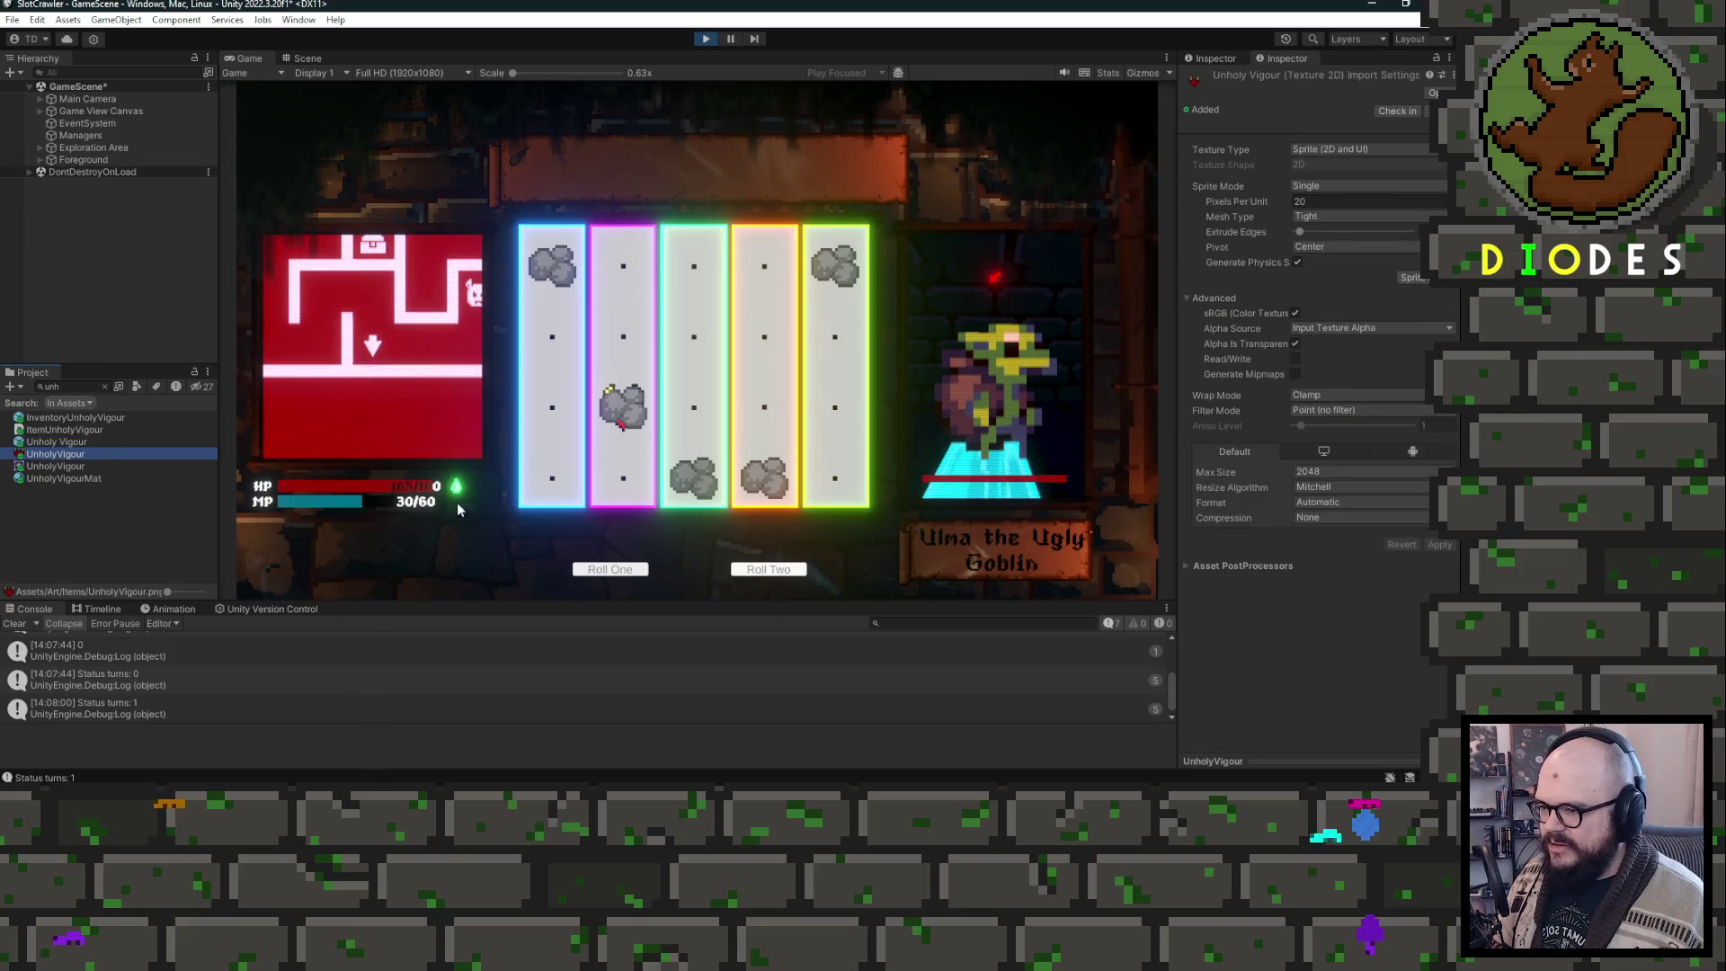
{"action": "left_click", "coordinate": [1109, 72]}
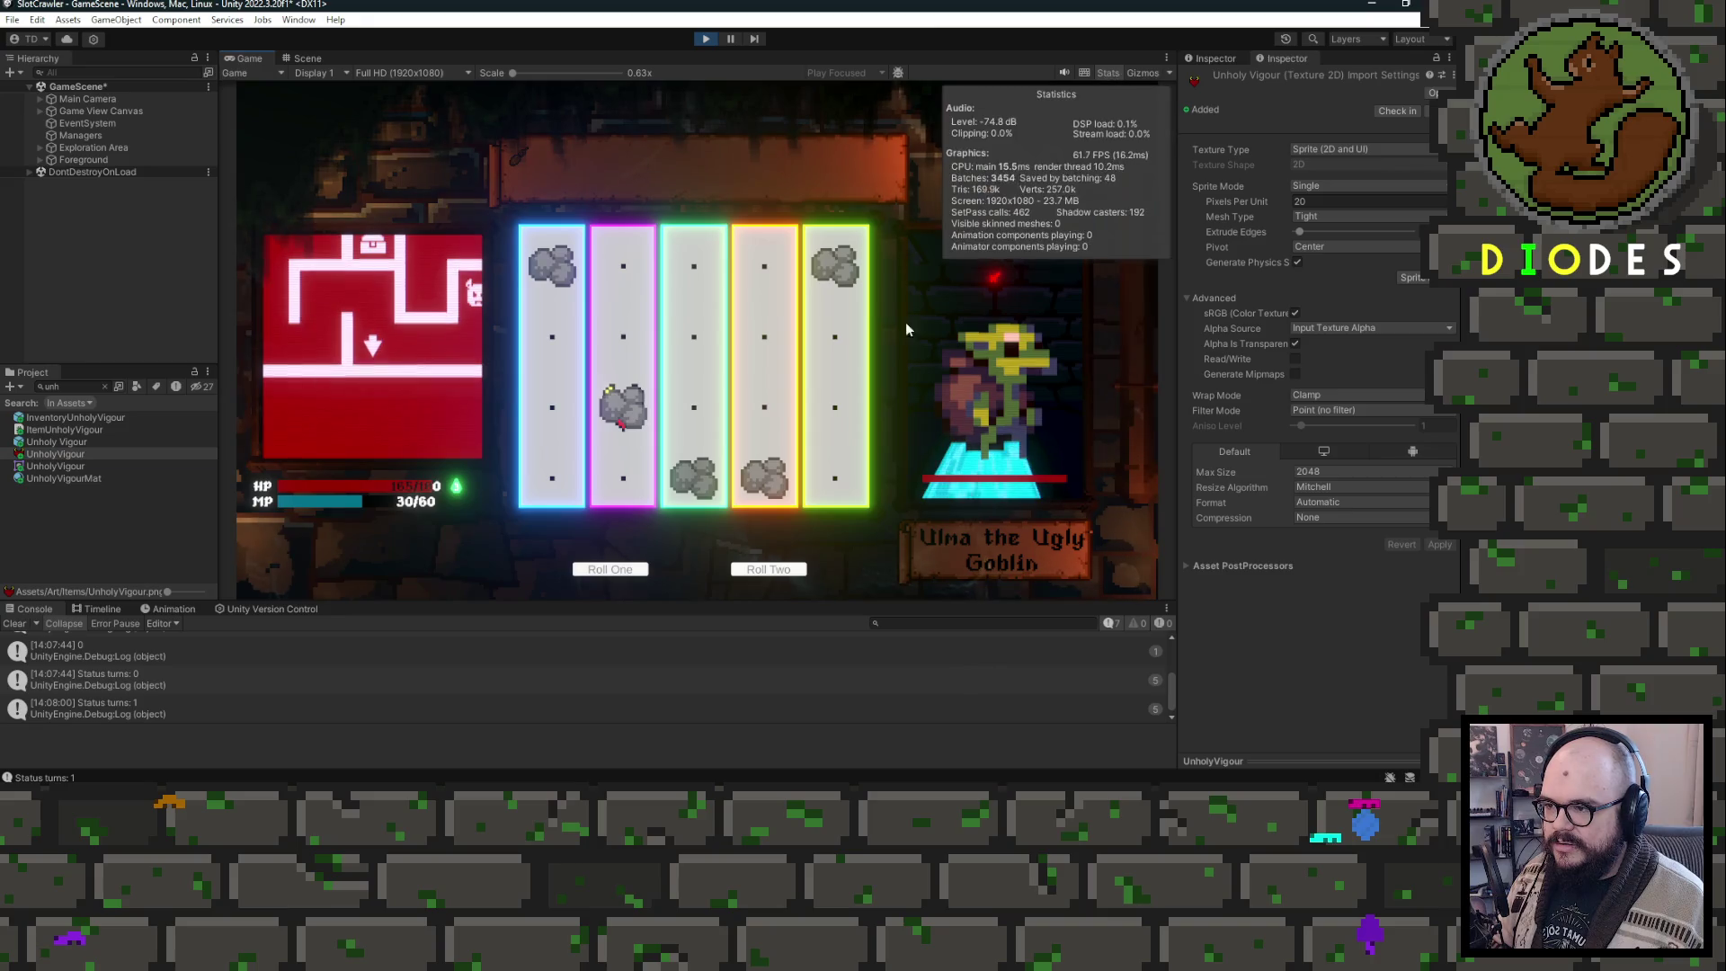
{"action": "left_click", "coordinate": [54, 467]}
{"action": "left_click", "coordinate": [59, 479]}
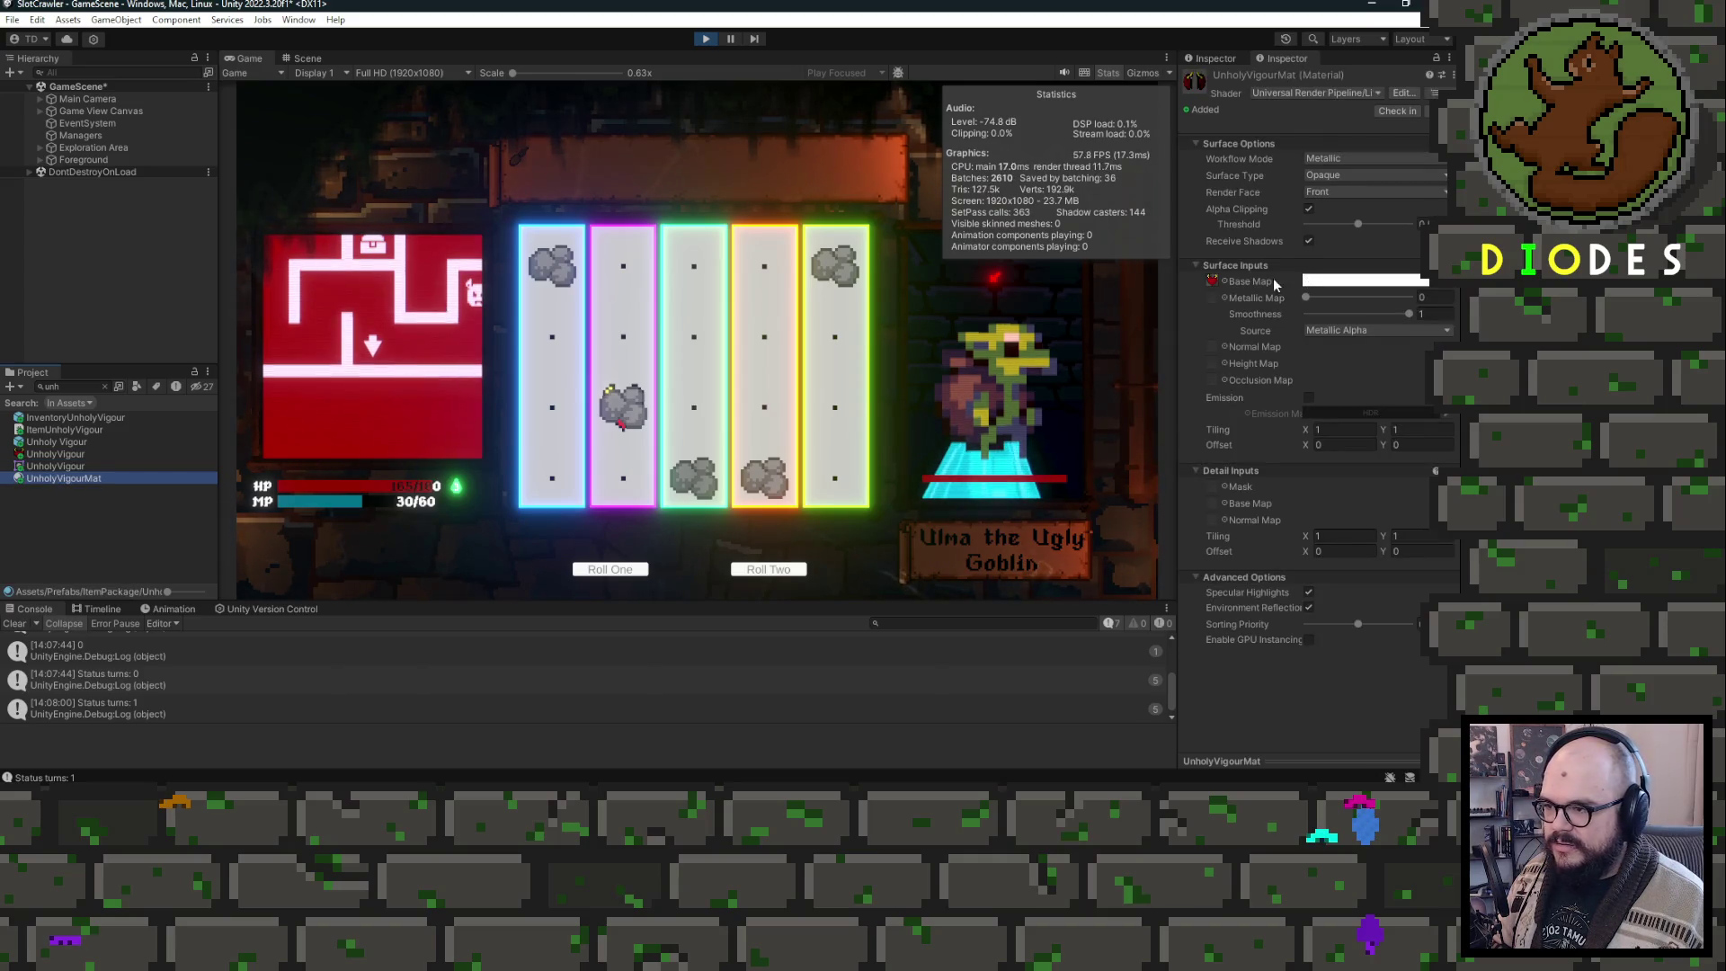
{"action": "left_click", "coordinate": [96, 417]}
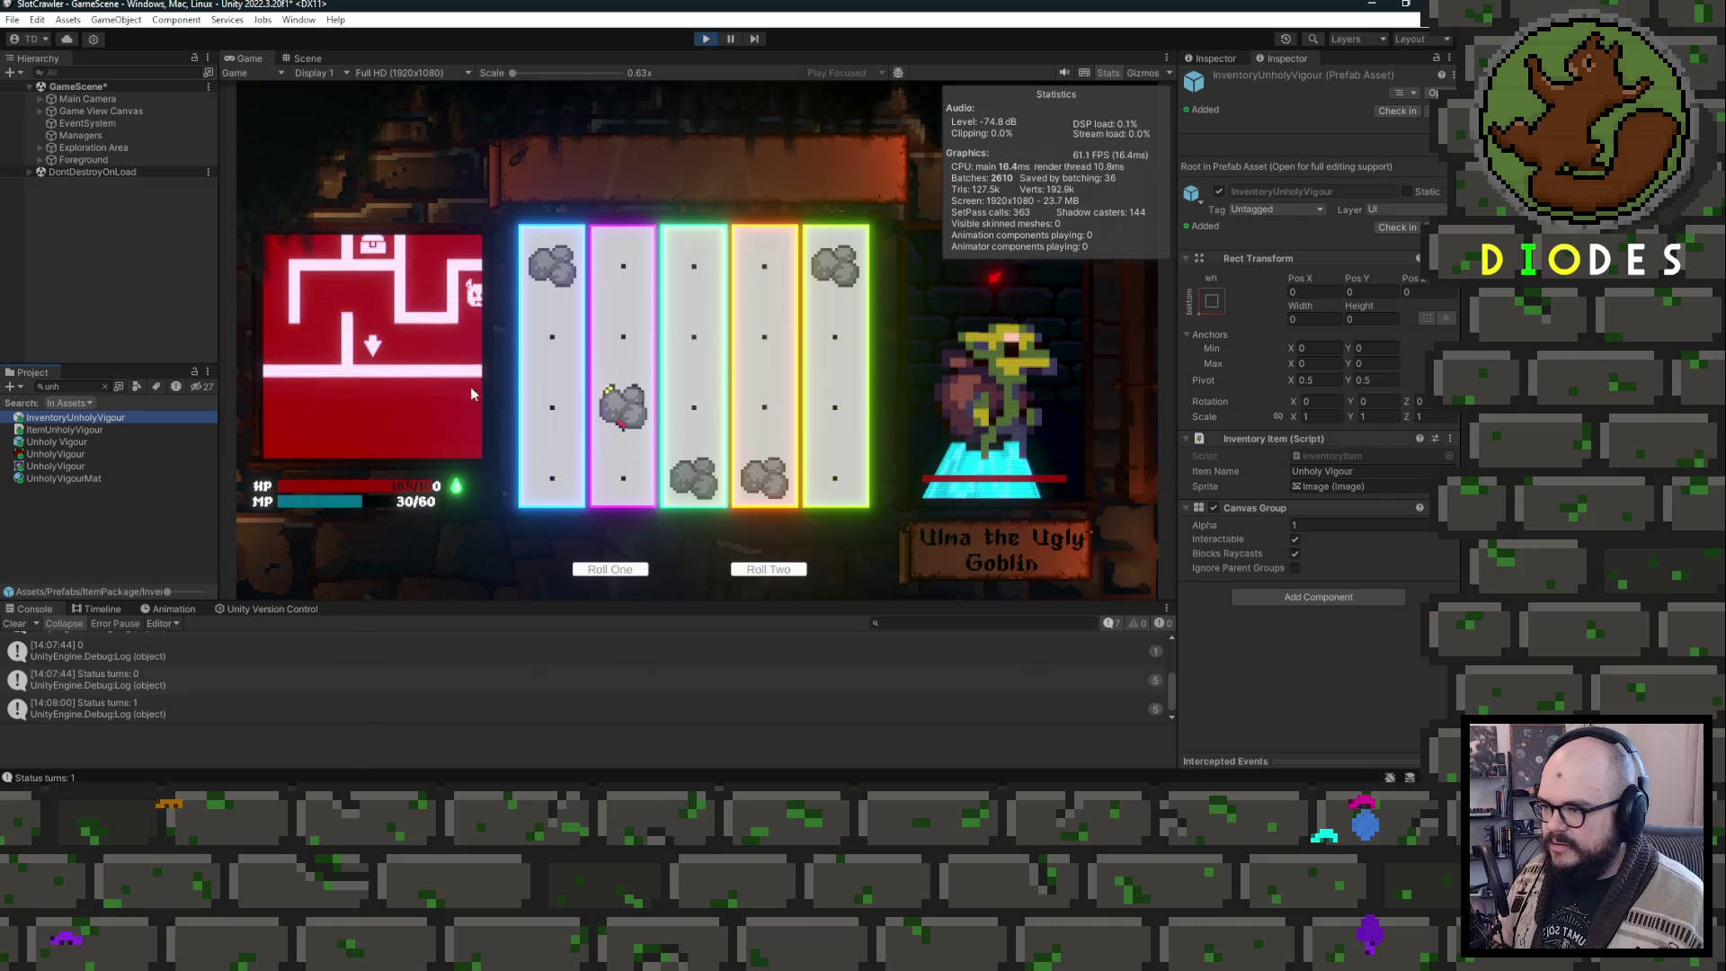
{"action": "left_click", "coordinate": [57, 441]}
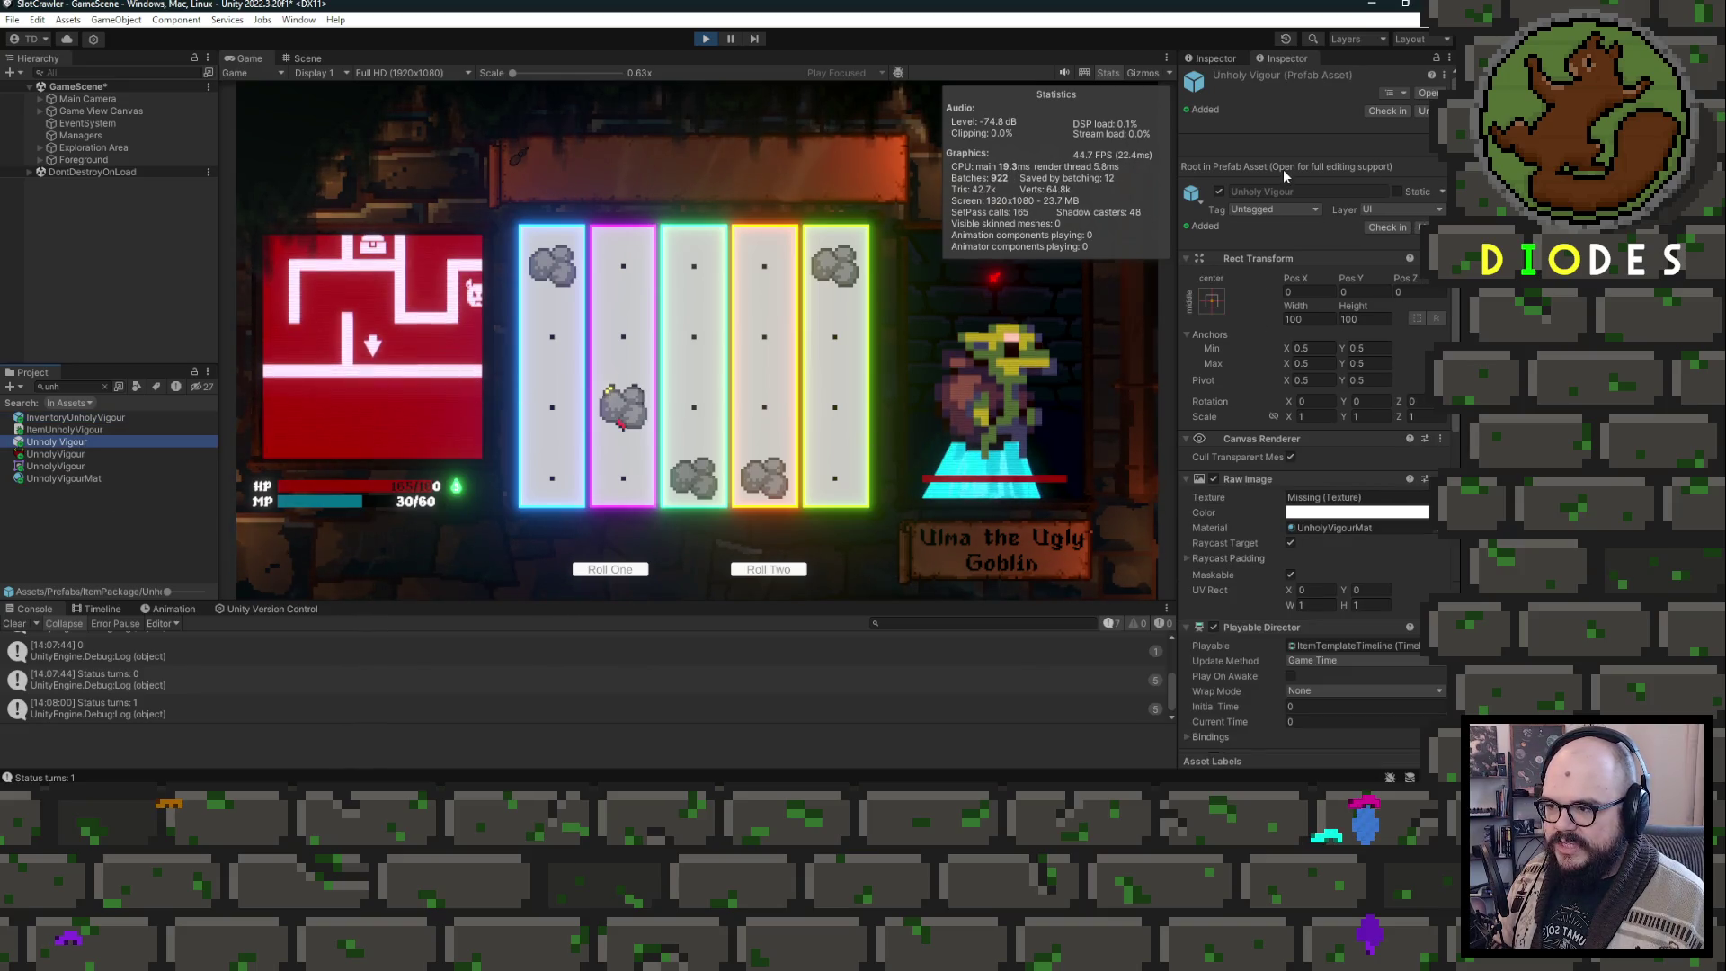
{"action": "left_click", "coordinate": [1111, 72]}
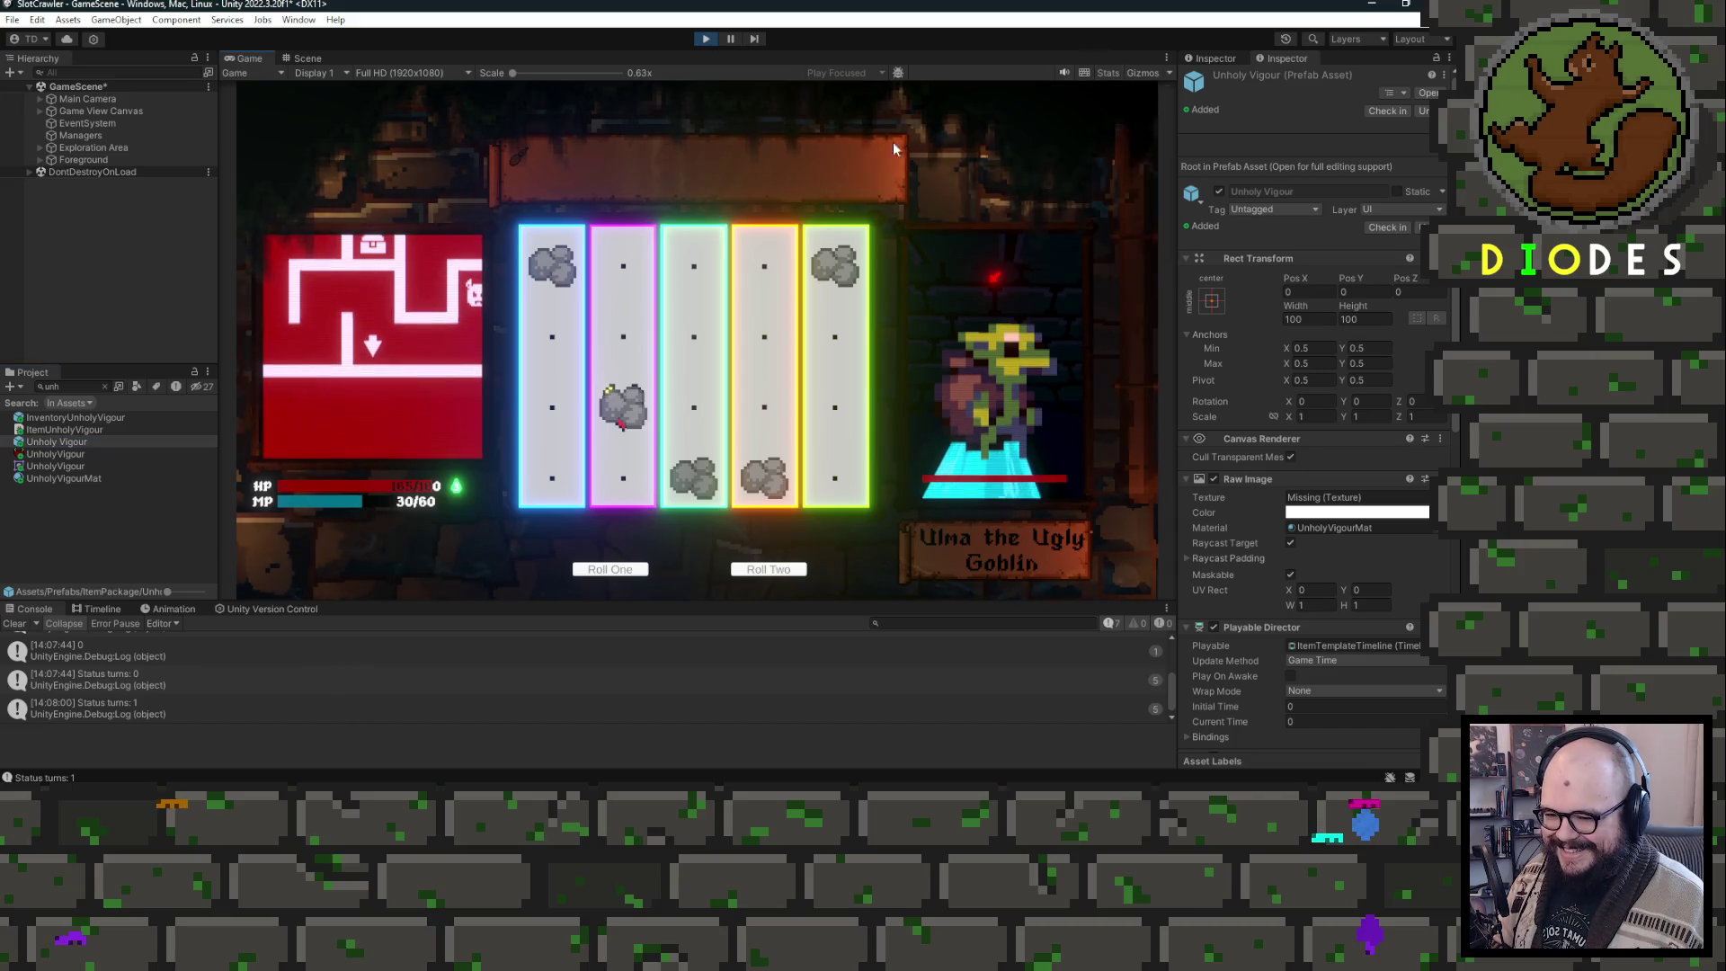
{"action": "left_click", "coordinate": [100, 124]}
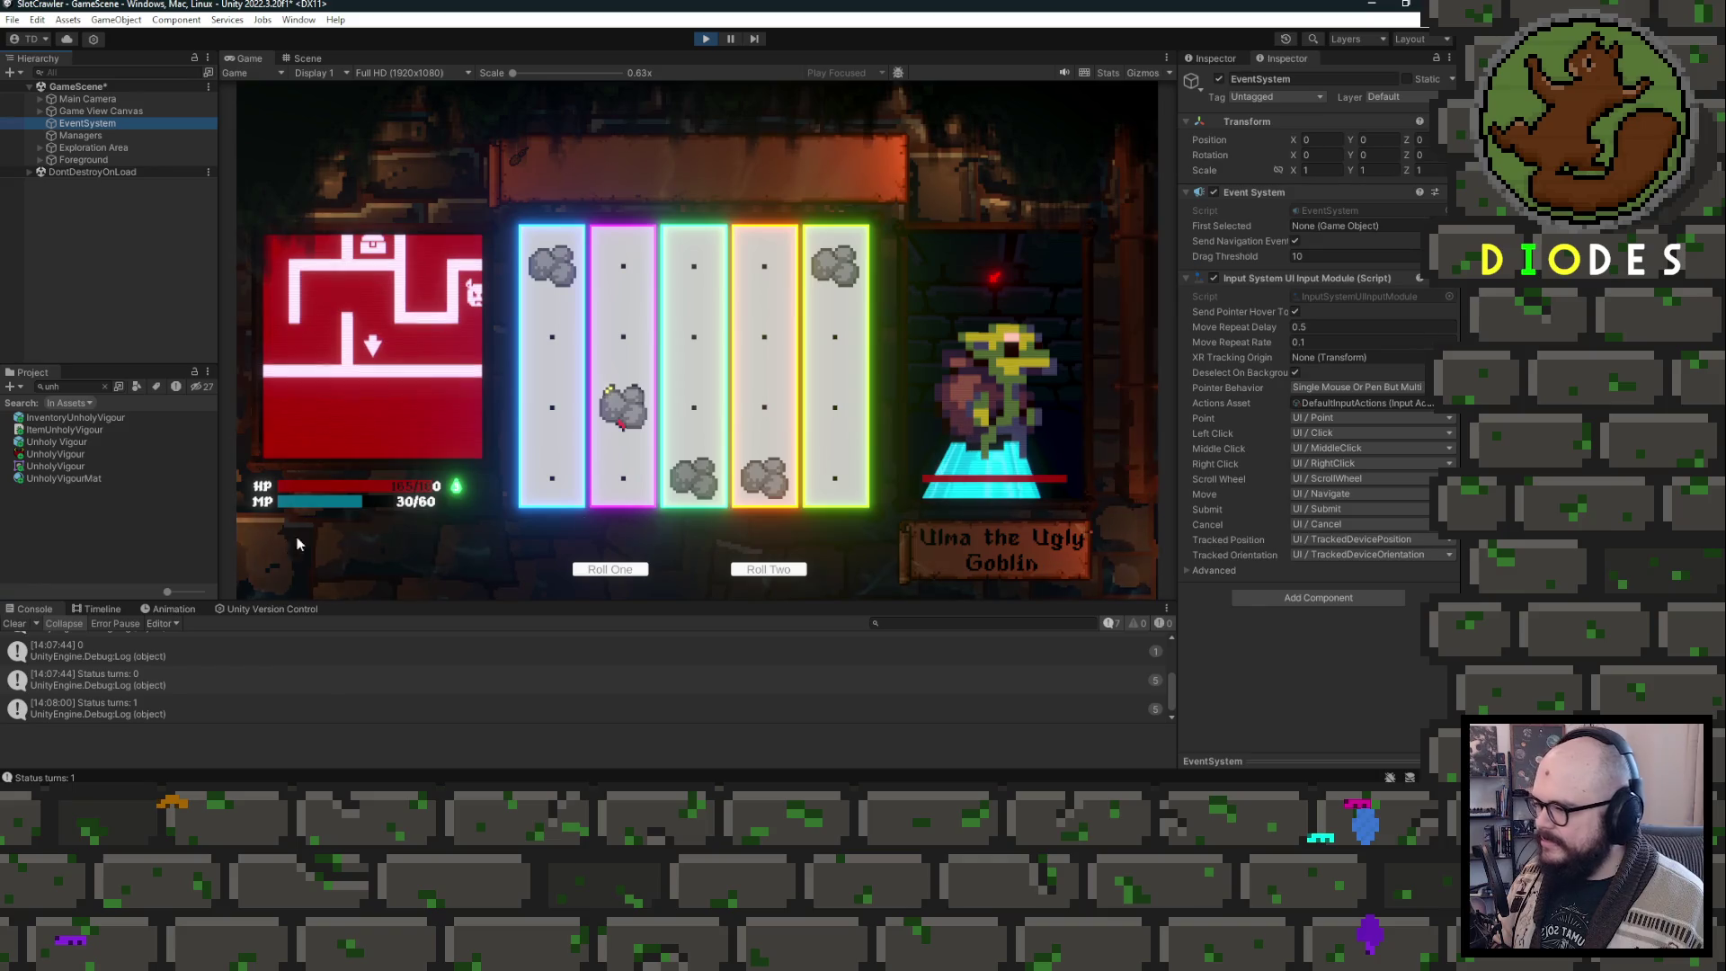
Step: Roll the reels twice more against the goblin, then stop Play mode
{"action": "left_click", "coordinate": [612, 572]}
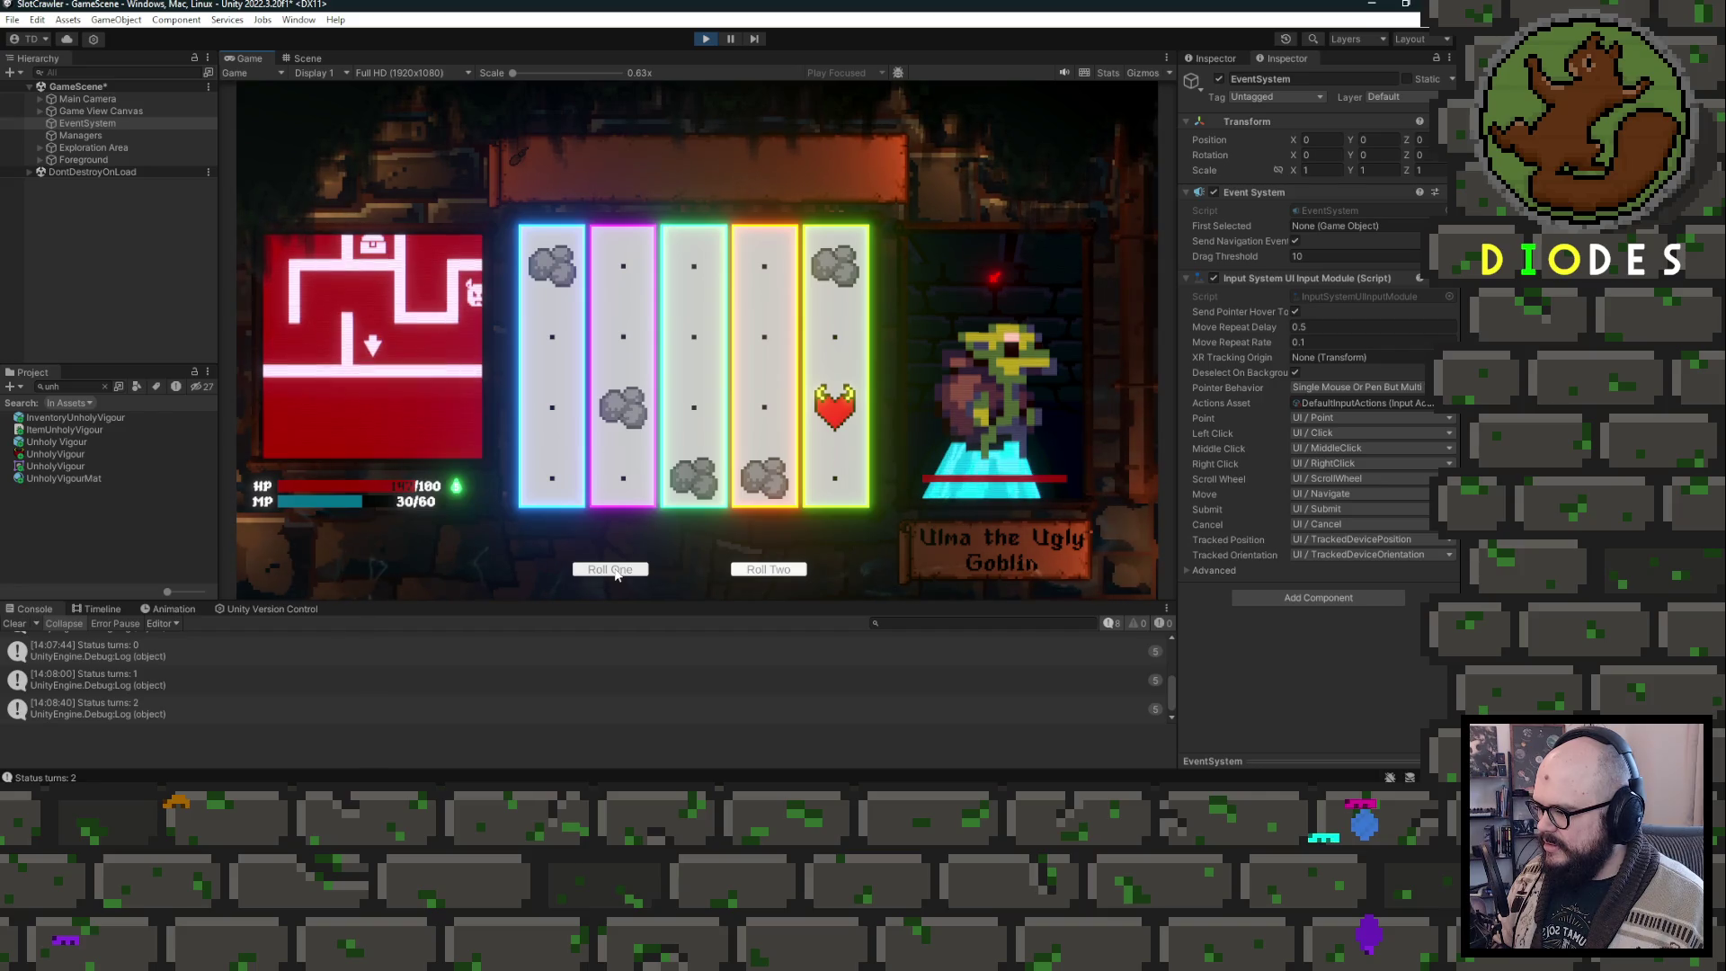
{"action": "left_click", "coordinate": [606, 573]}
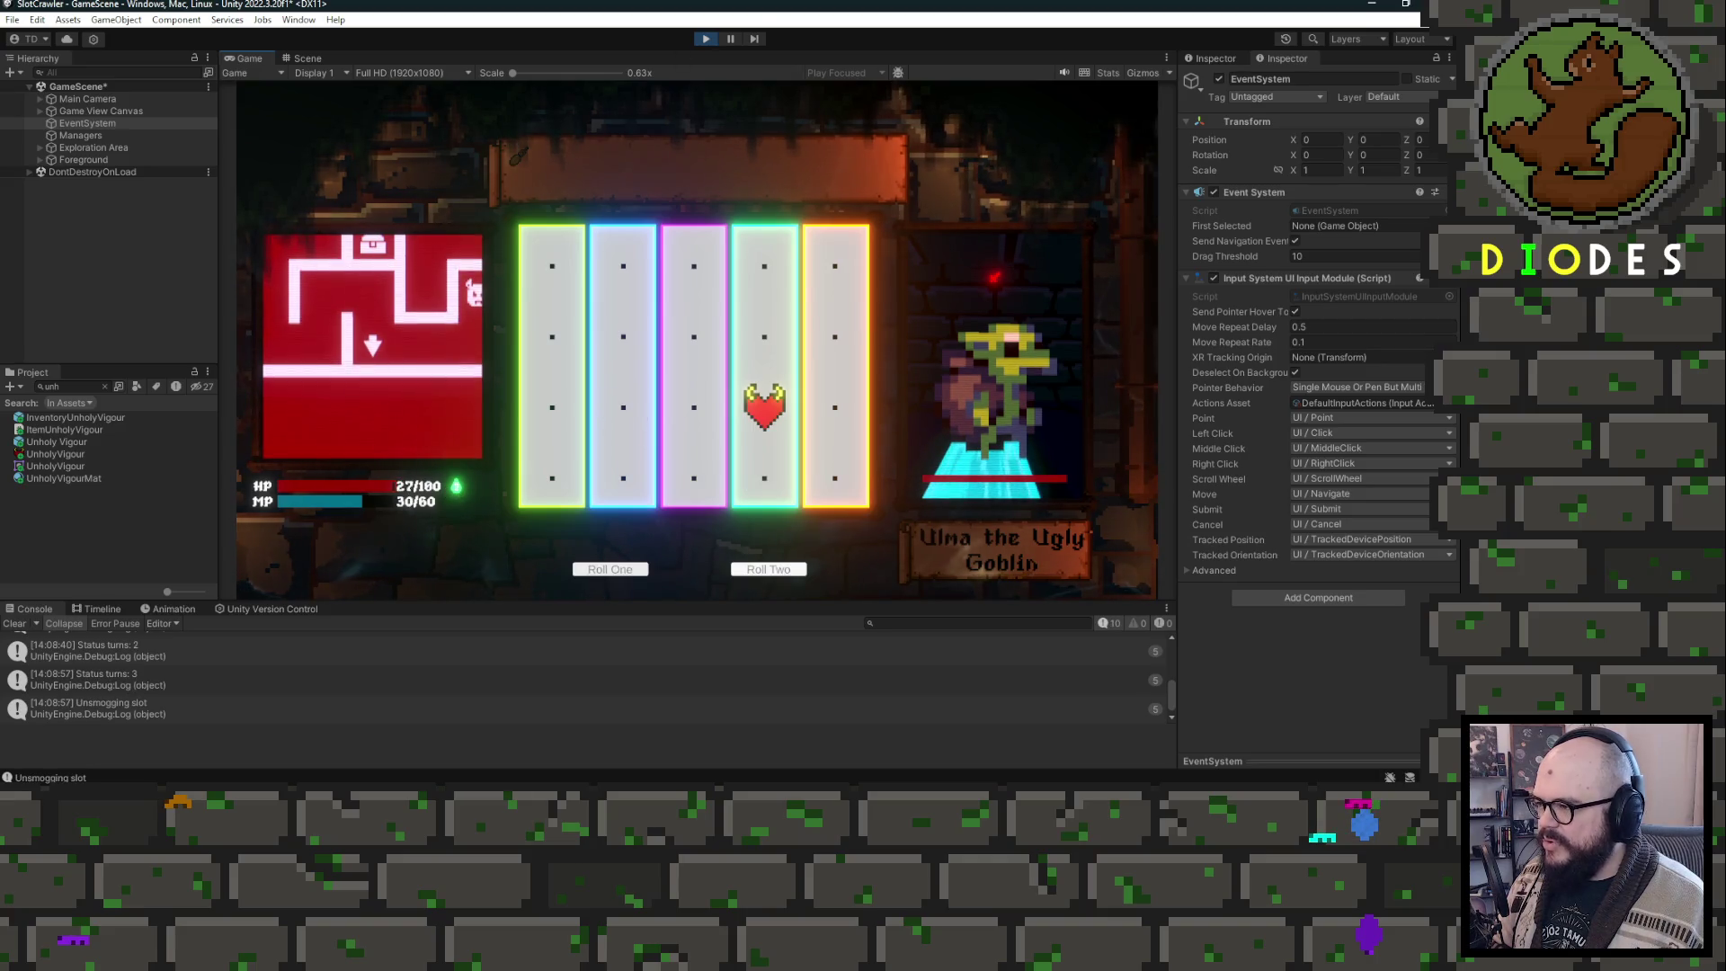
{"action": "left_click", "coordinate": [699, 42]}
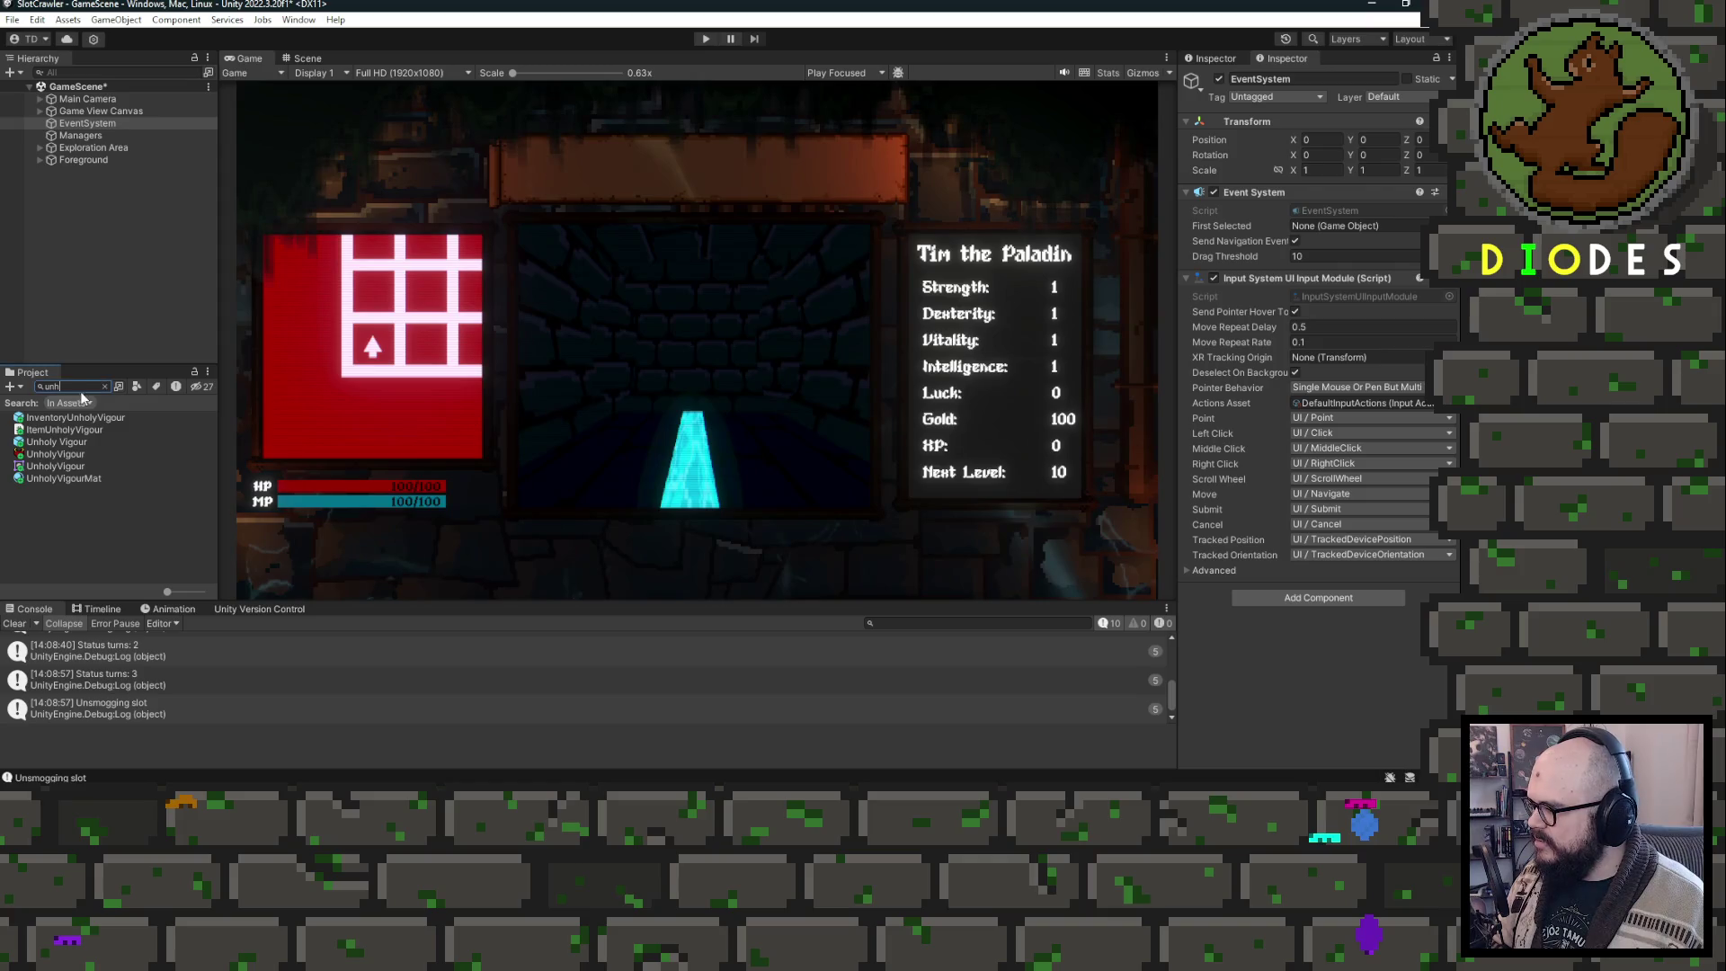
Step: Set both Goblin attack elements' affliction to None with affliction power 0
{"action": "type", "text": "goblin"}
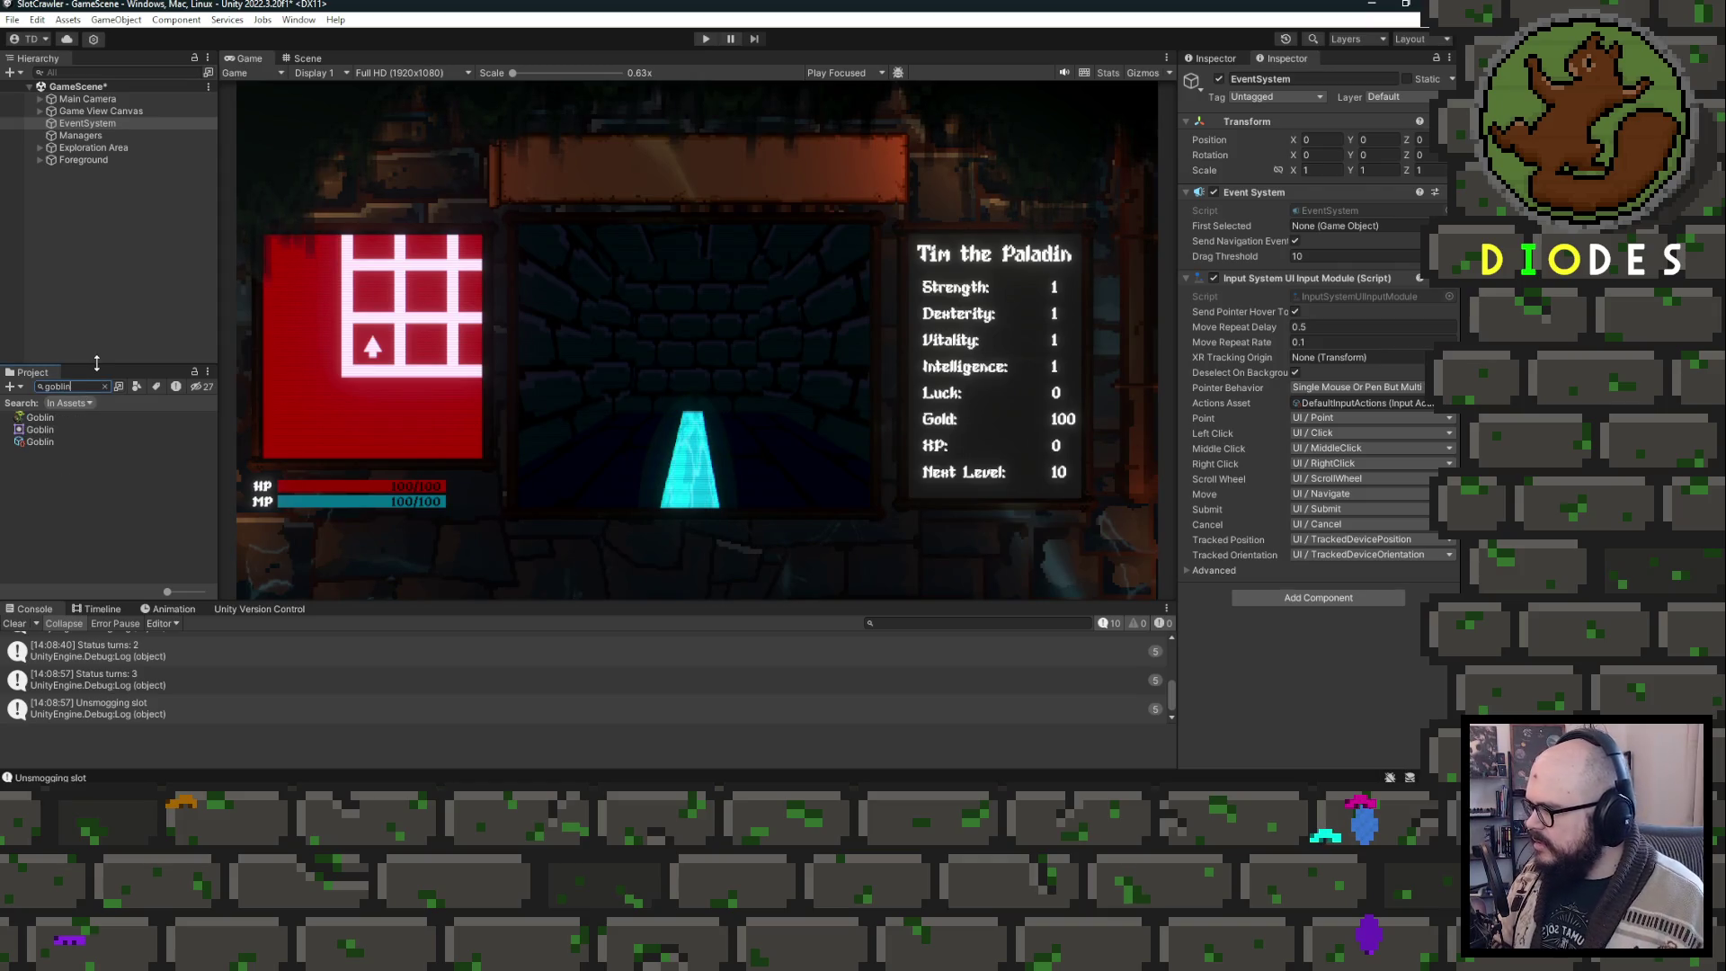
{"action": "left_click", "coordinate": [52, 441]}
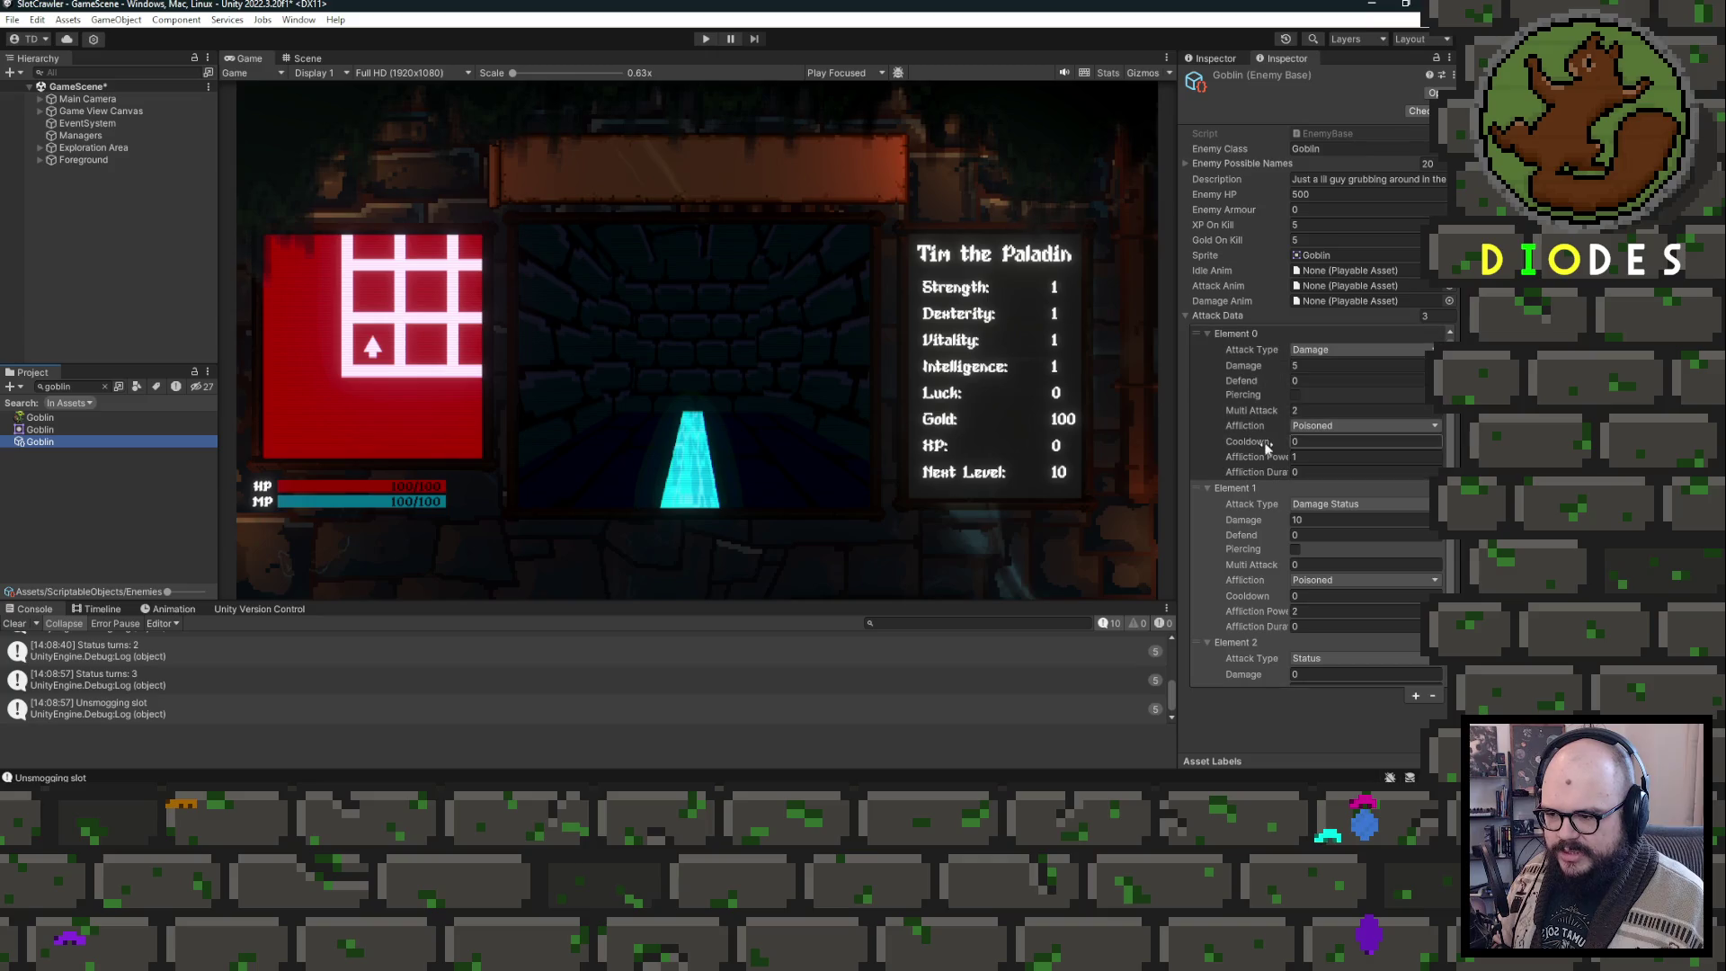
{"action": "left_click", "coordinate": [1331, 431]}
{"action": "left_click", "coordinate": [1328, 527]}
{"action": "left_click", "coordinate": [1318, 582]}
{"action": "left_click", "coordinate": [1328, 681]}
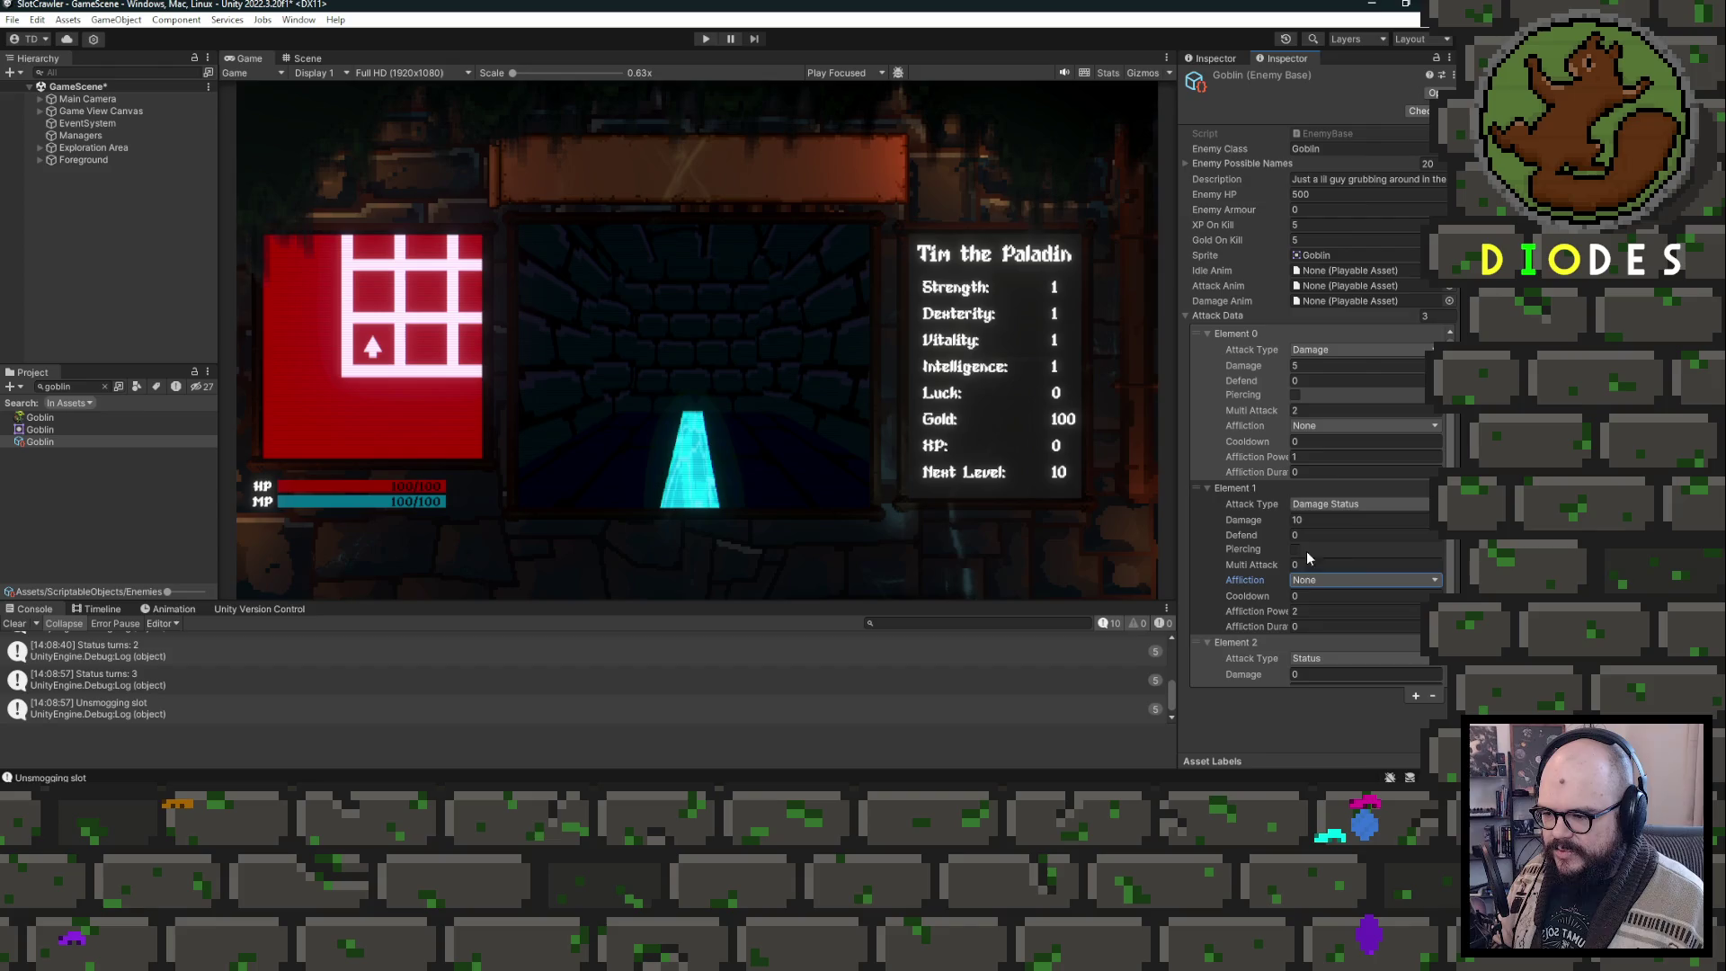
{"action": "double_click", "coordinate": [1321, 456]}
{"action": "type", "text": "0"}
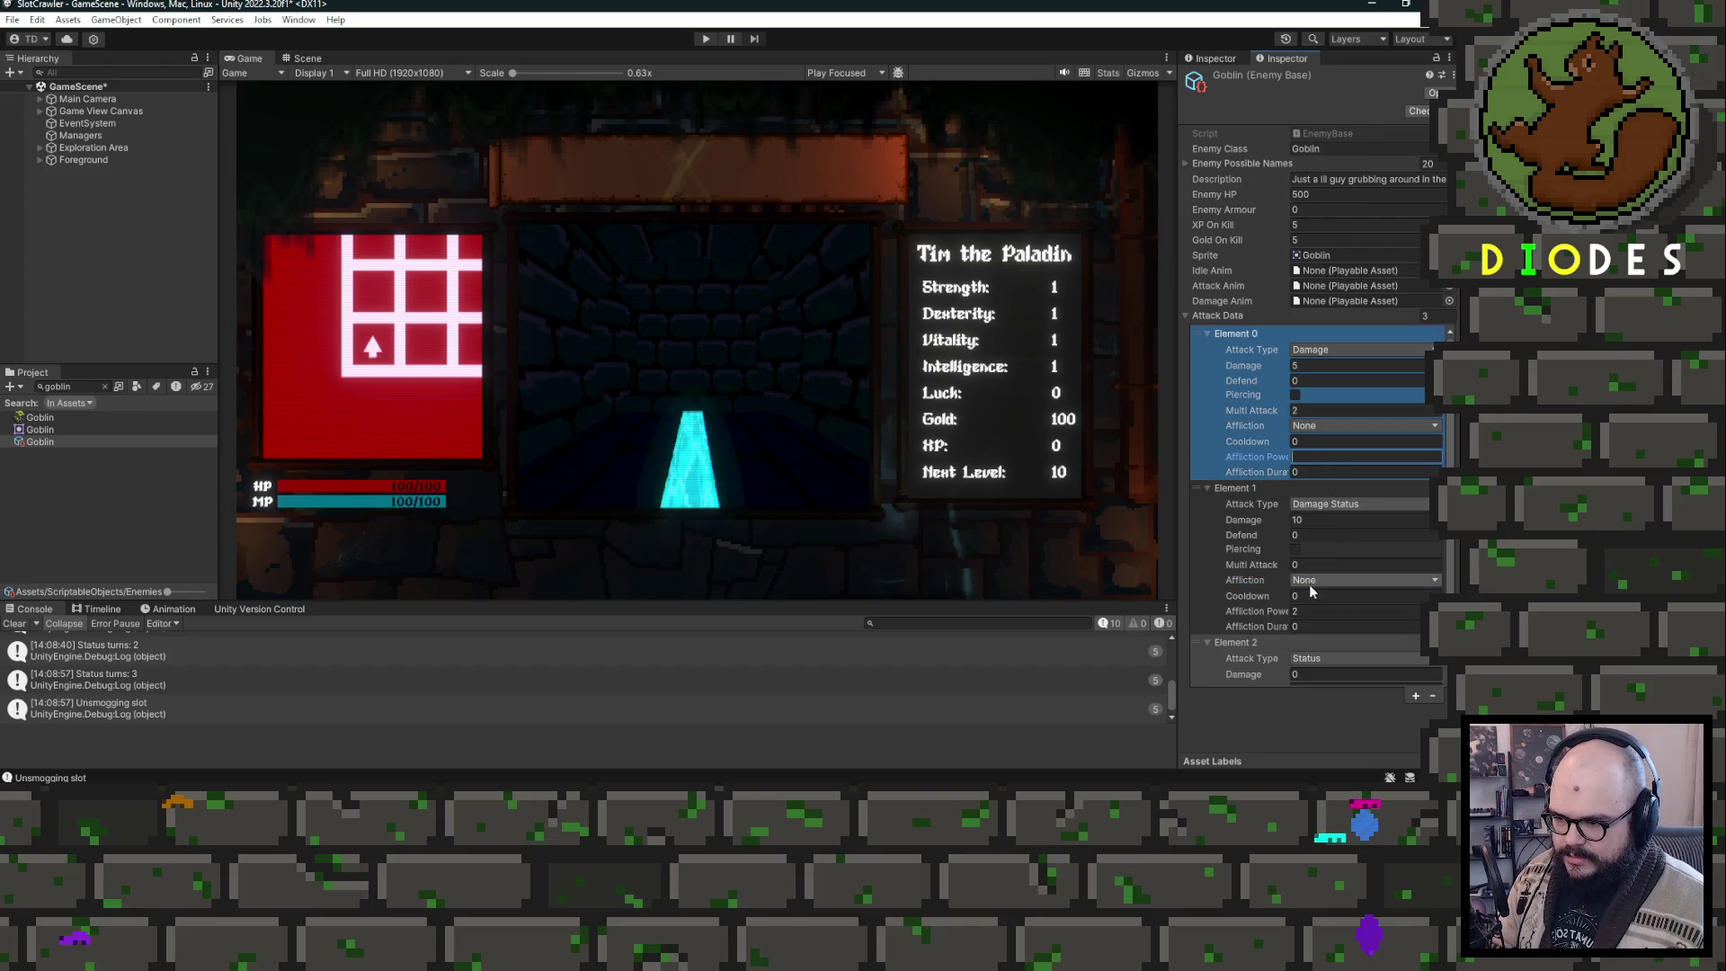
{"action": "left_click", "coordinate": [1306, 611]}
{"action": "key", "text": "BackSpace"}
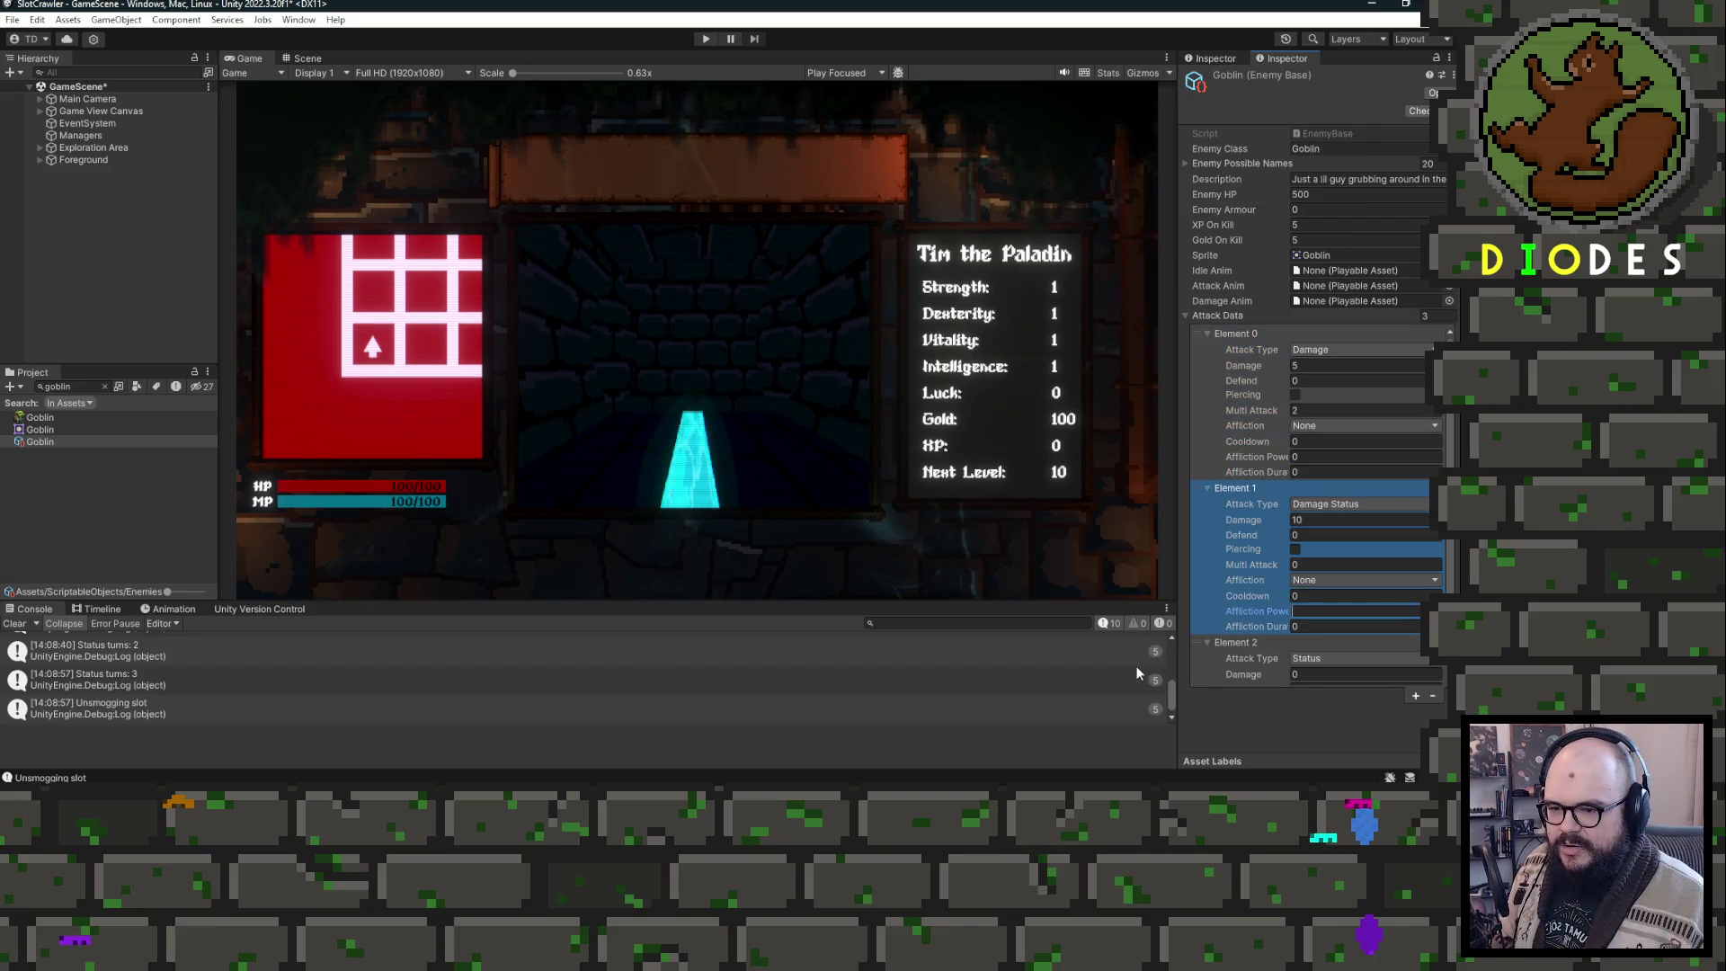
Step: View the Unsmogging slot log trace, clear the asset search, and open the Classes folder
{"action": "left_click", "coordinate": [960, 698]}
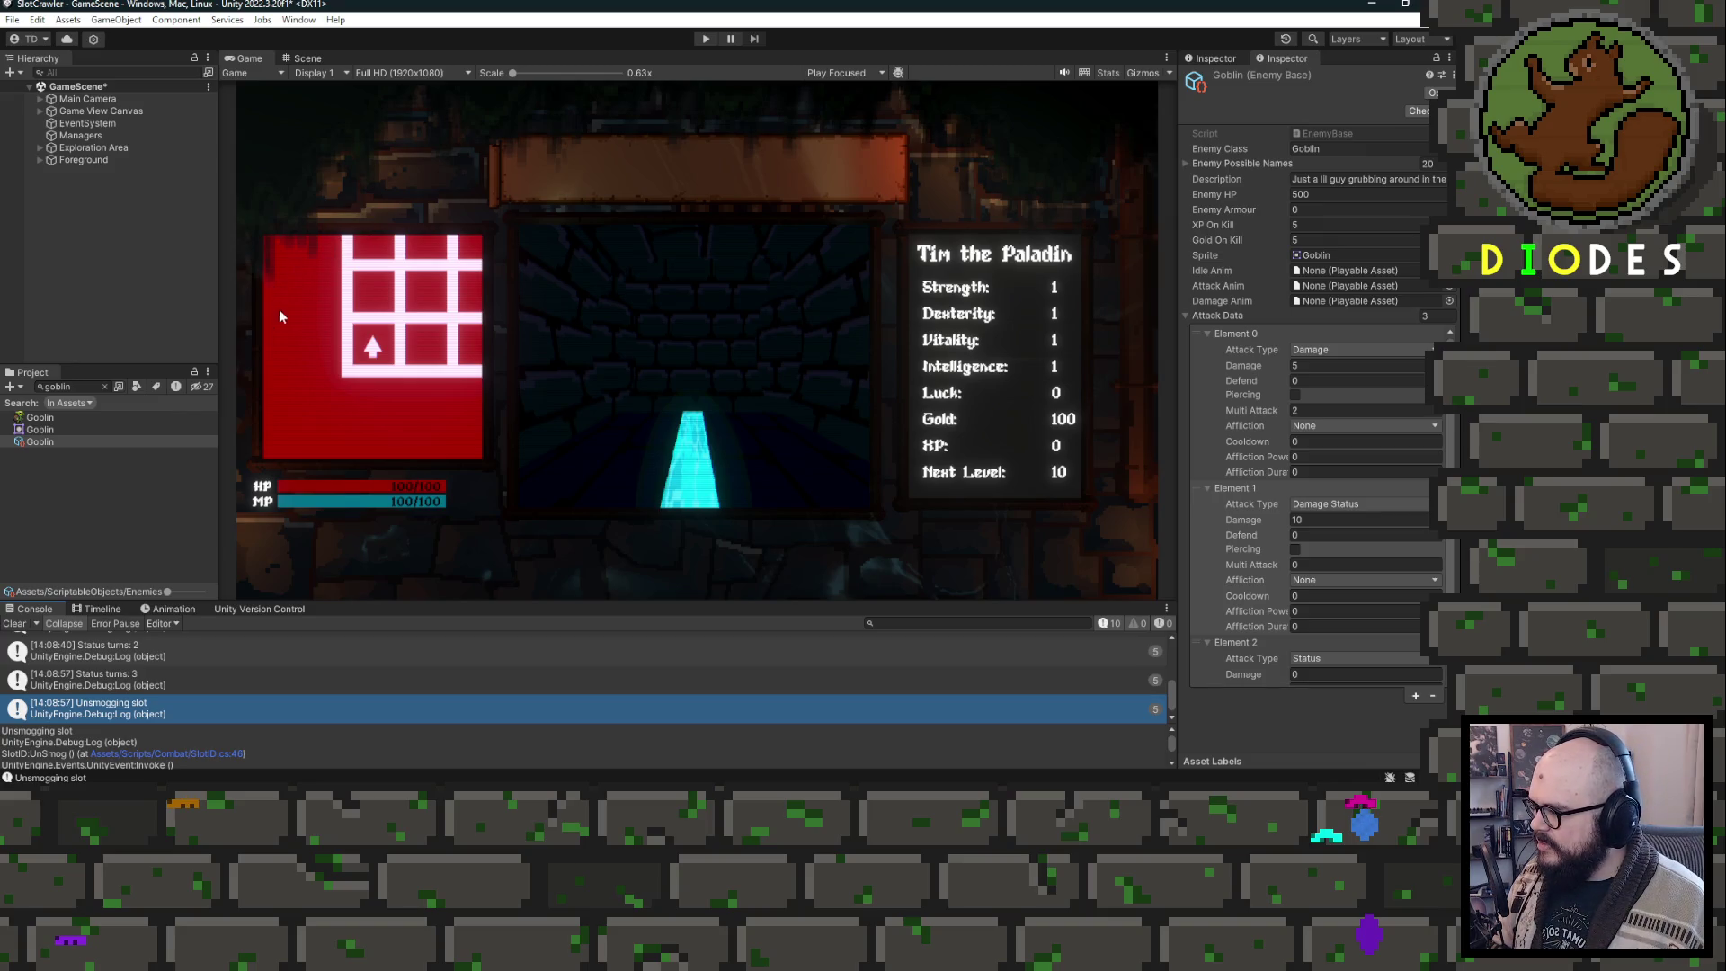
{"action": "left_click", "coordinate": [105, 386]}
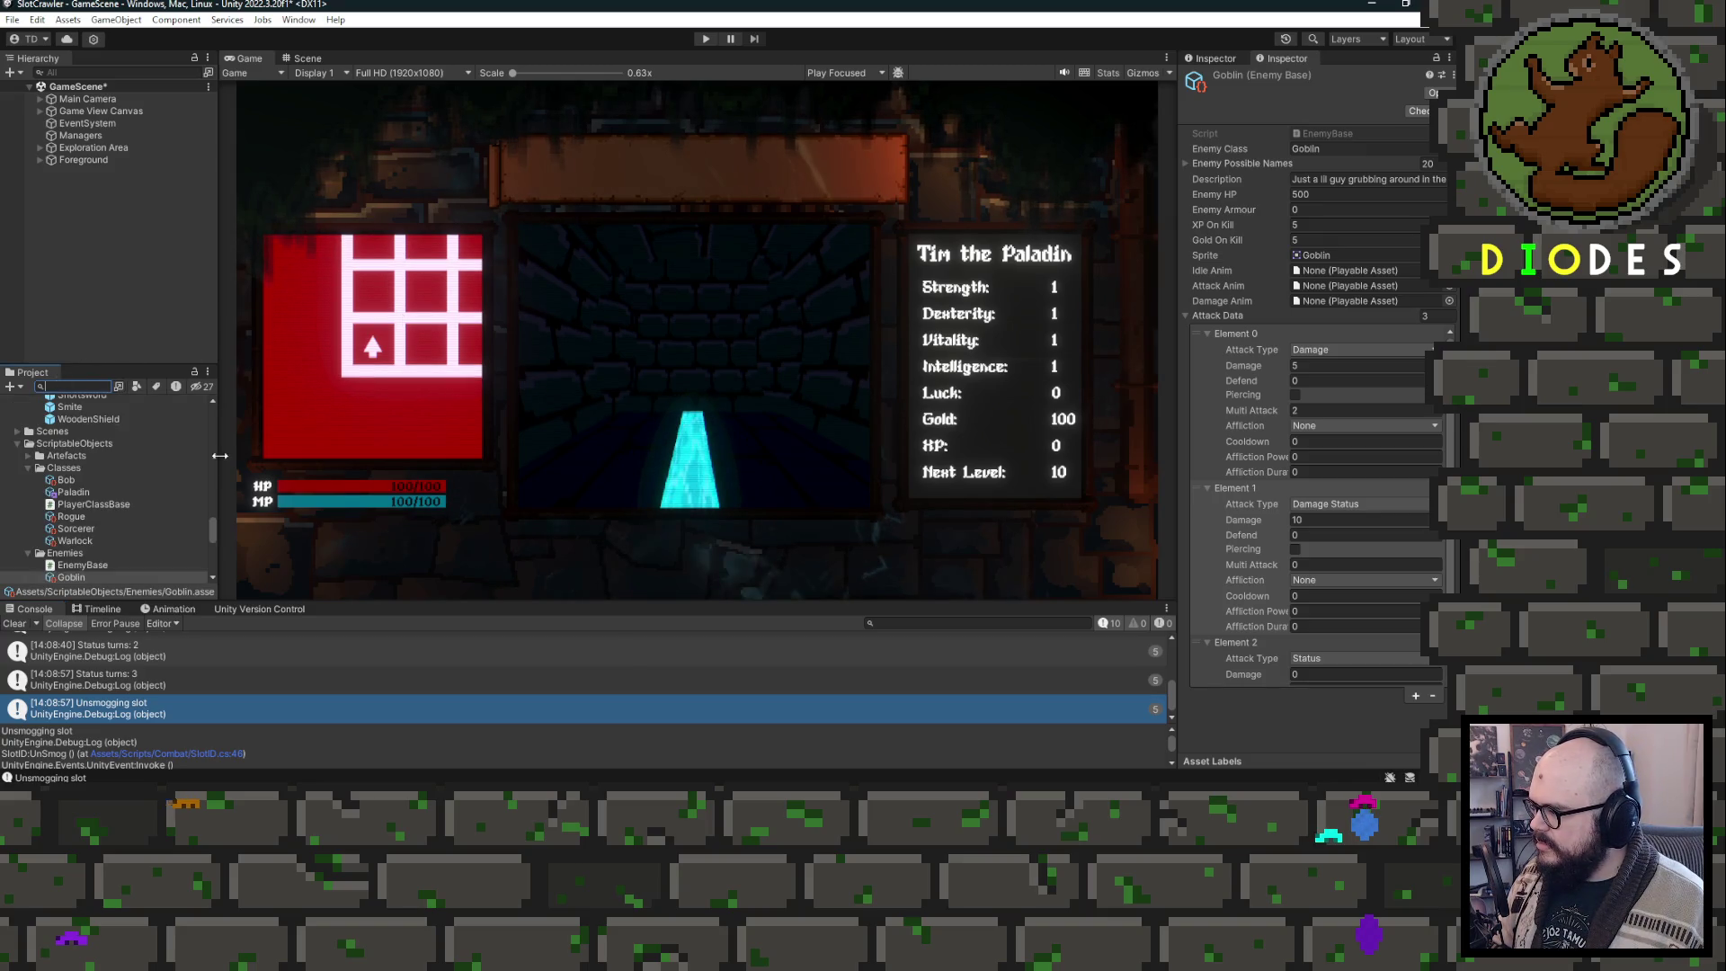
{"action": "left_click", "coordinate": [160, 469]}
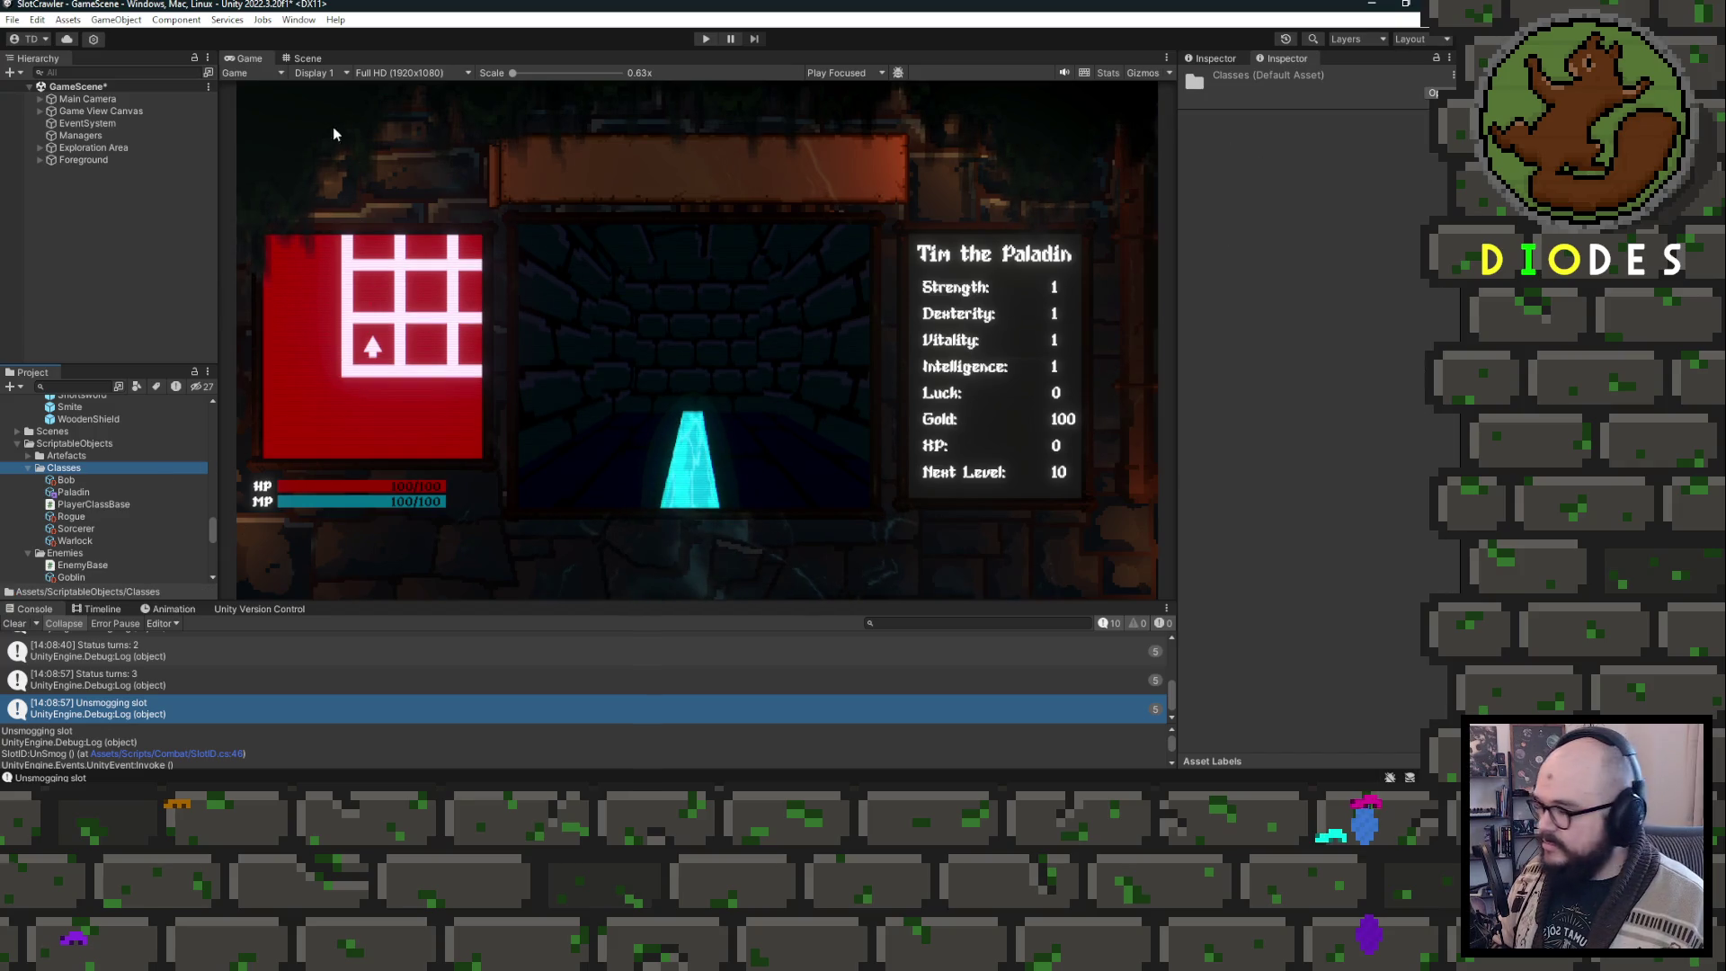
Step: Save GameScene, play-test two reel spins against Stinky Goblin, stop, and return to Visual Studio
{"action": "key", "text": "ctrl+s"}
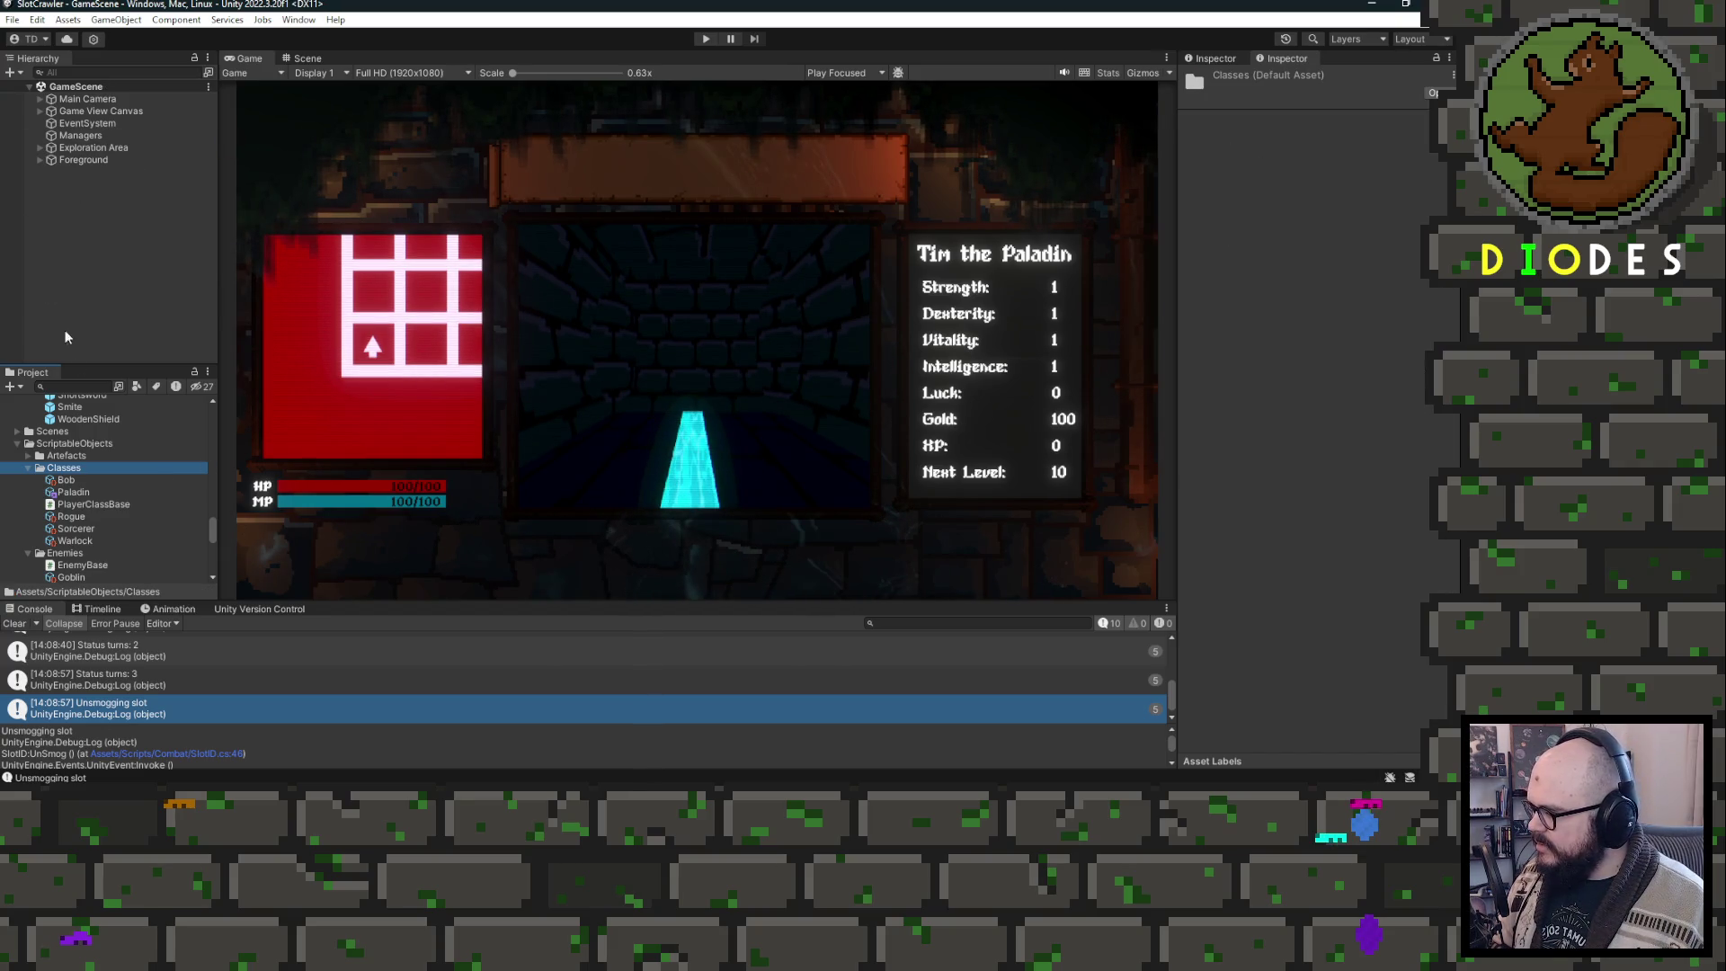
{"action": "left_click", "coordinate": [706, 39]}
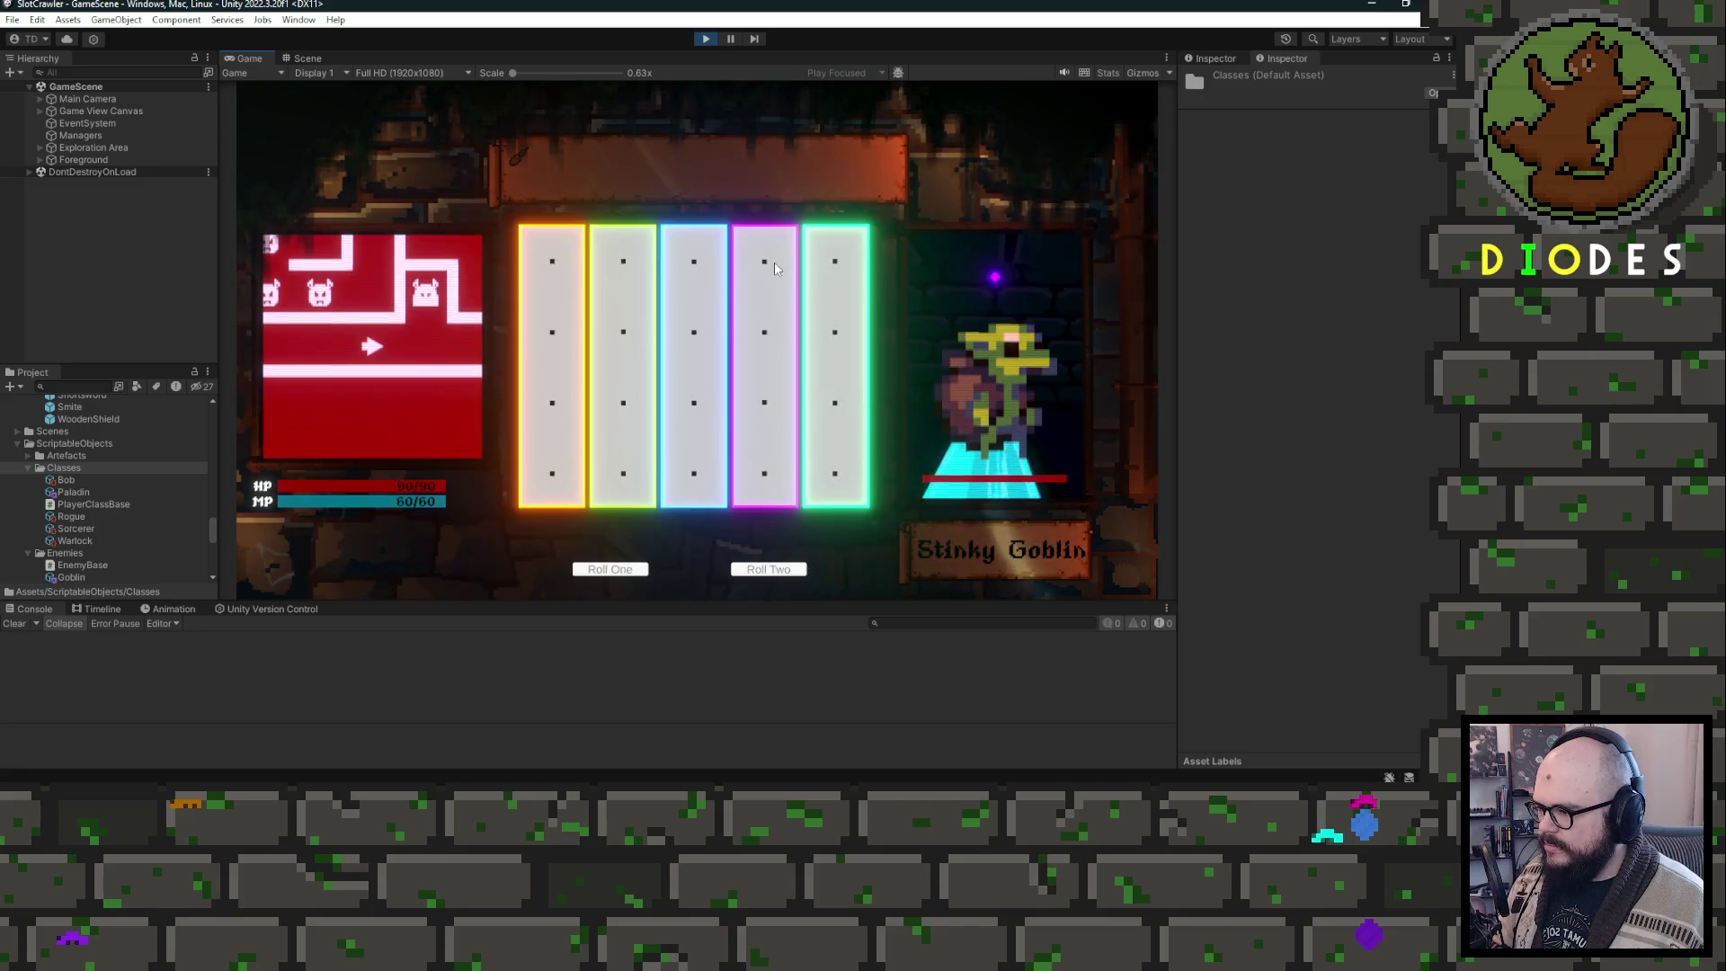
{"action": "left_click", "coordinate": [629, 570]}
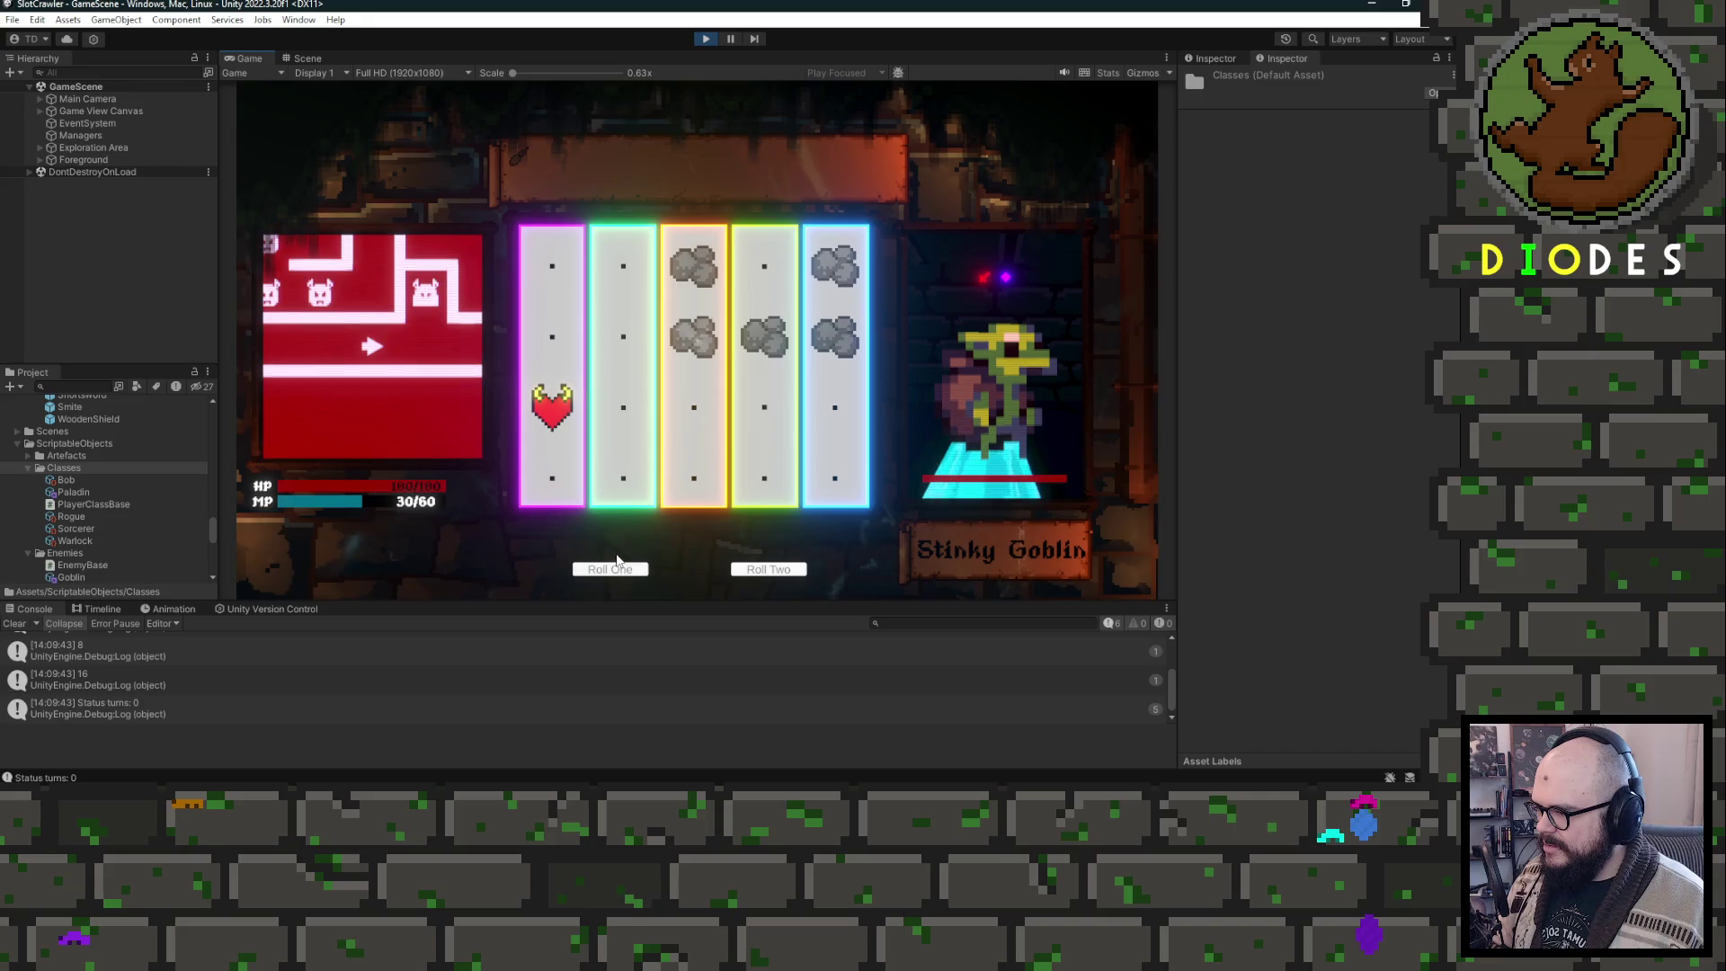
{"action": "left_click", "coordinate": [617, 563]}
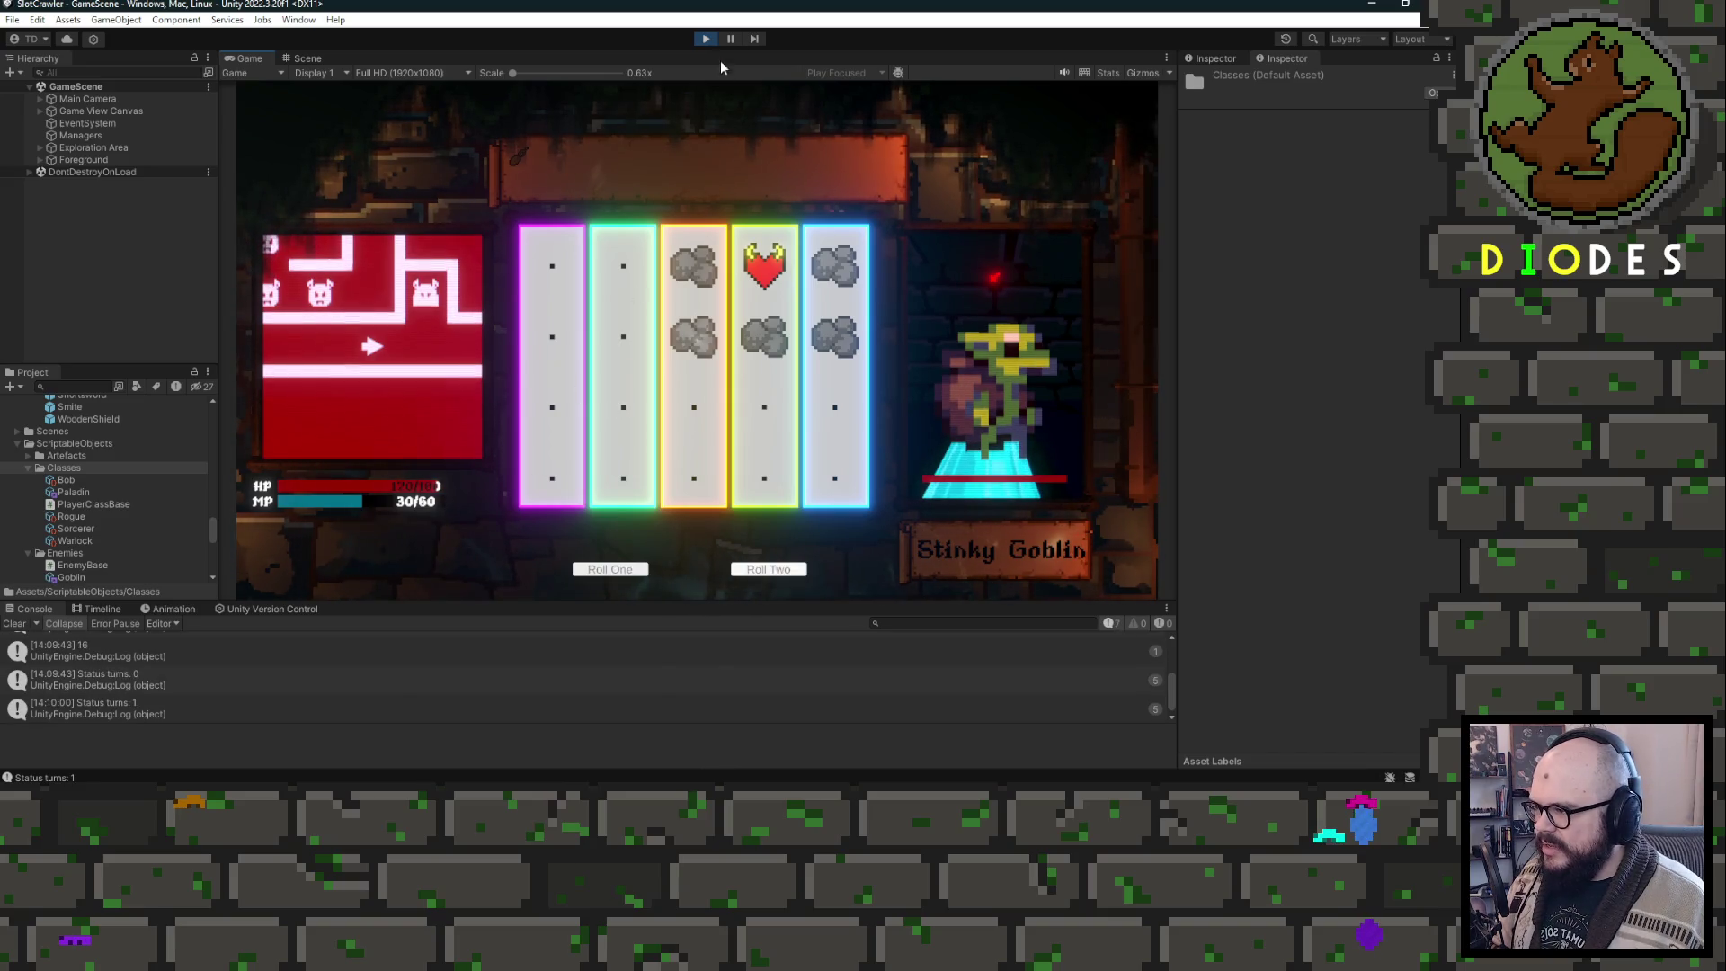
{"action": "left_click", "coordinate": [707, 40]}
{"action": "key", "text": "alt+Tab"}
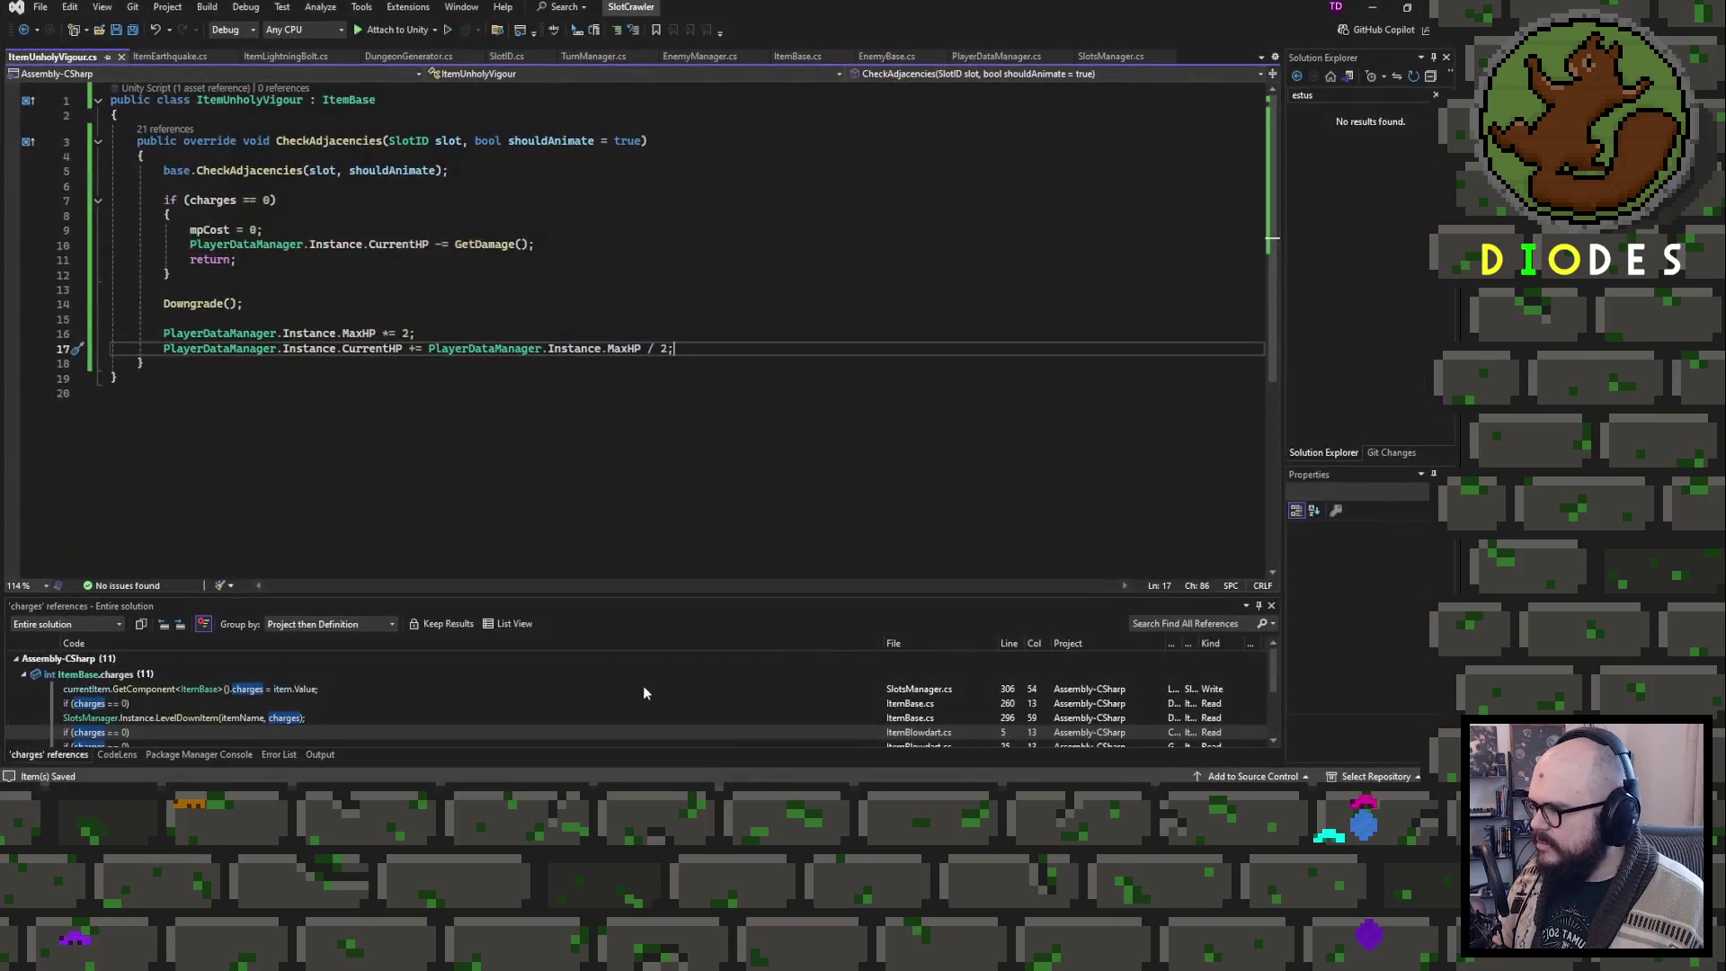
Step: Glance at Unity, then come back to ItemUnholyVigour.cs in Visual Studio
{"action": "left_click", "coordinate": [423, 289]}
{"action": "mouse_move", "coordinate": [490, 240]}
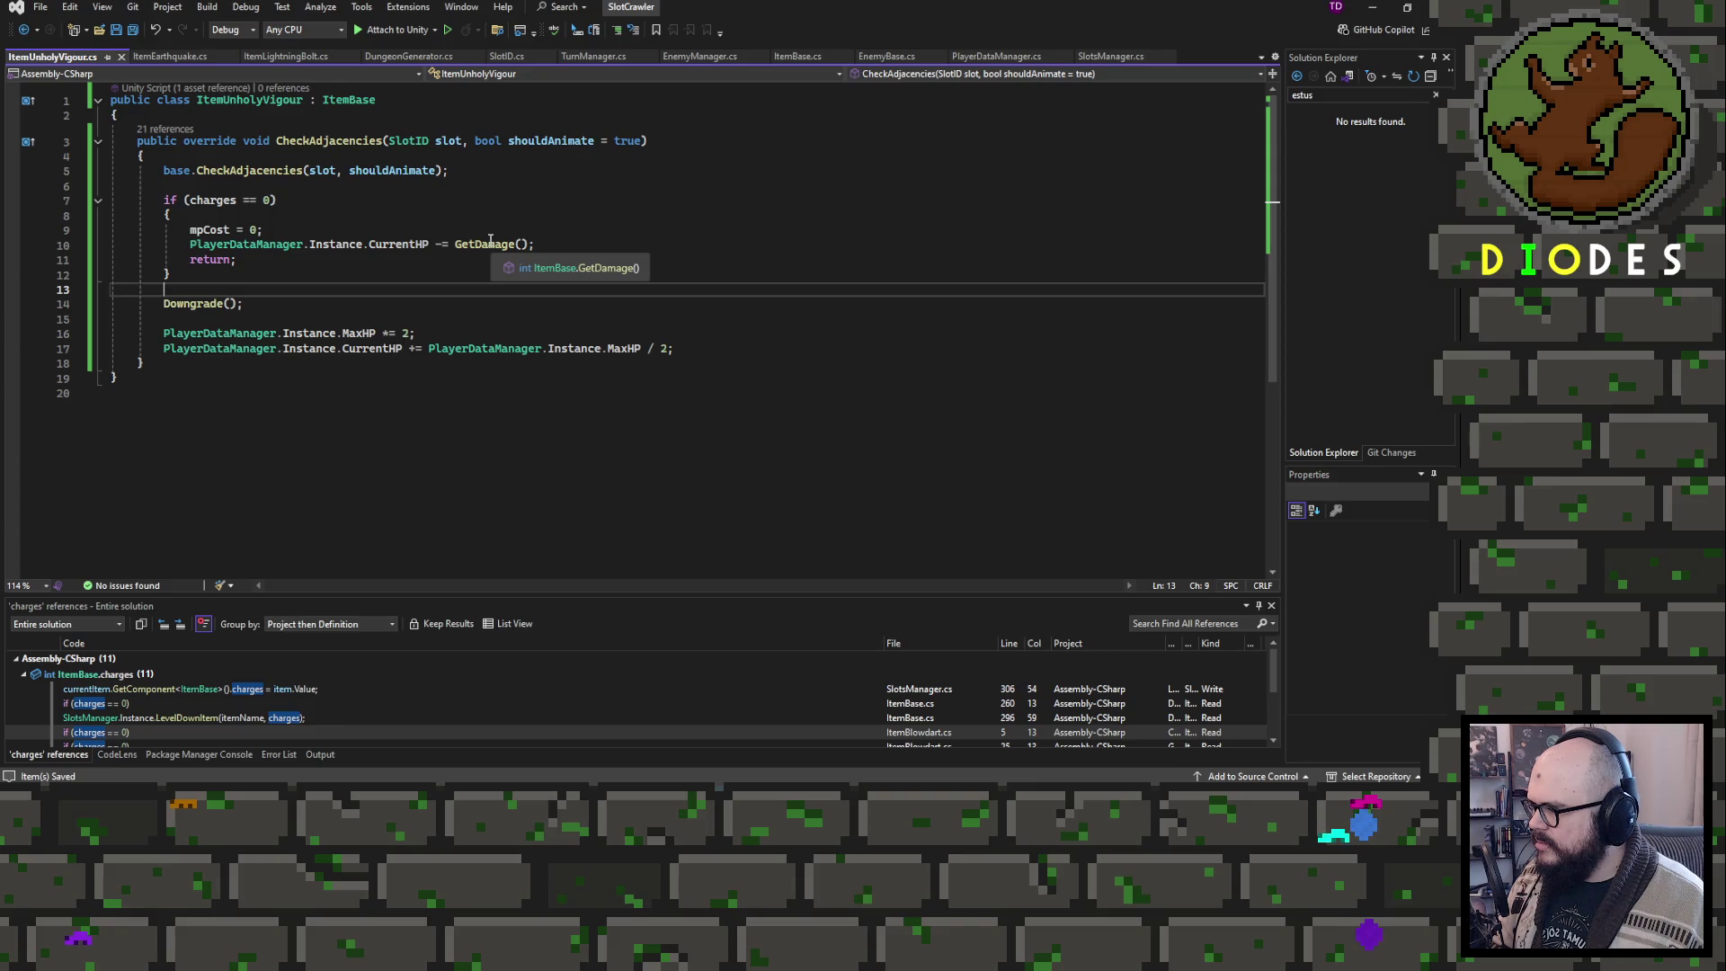
{"action": "left_click", "coordinate": [1366, 7]}
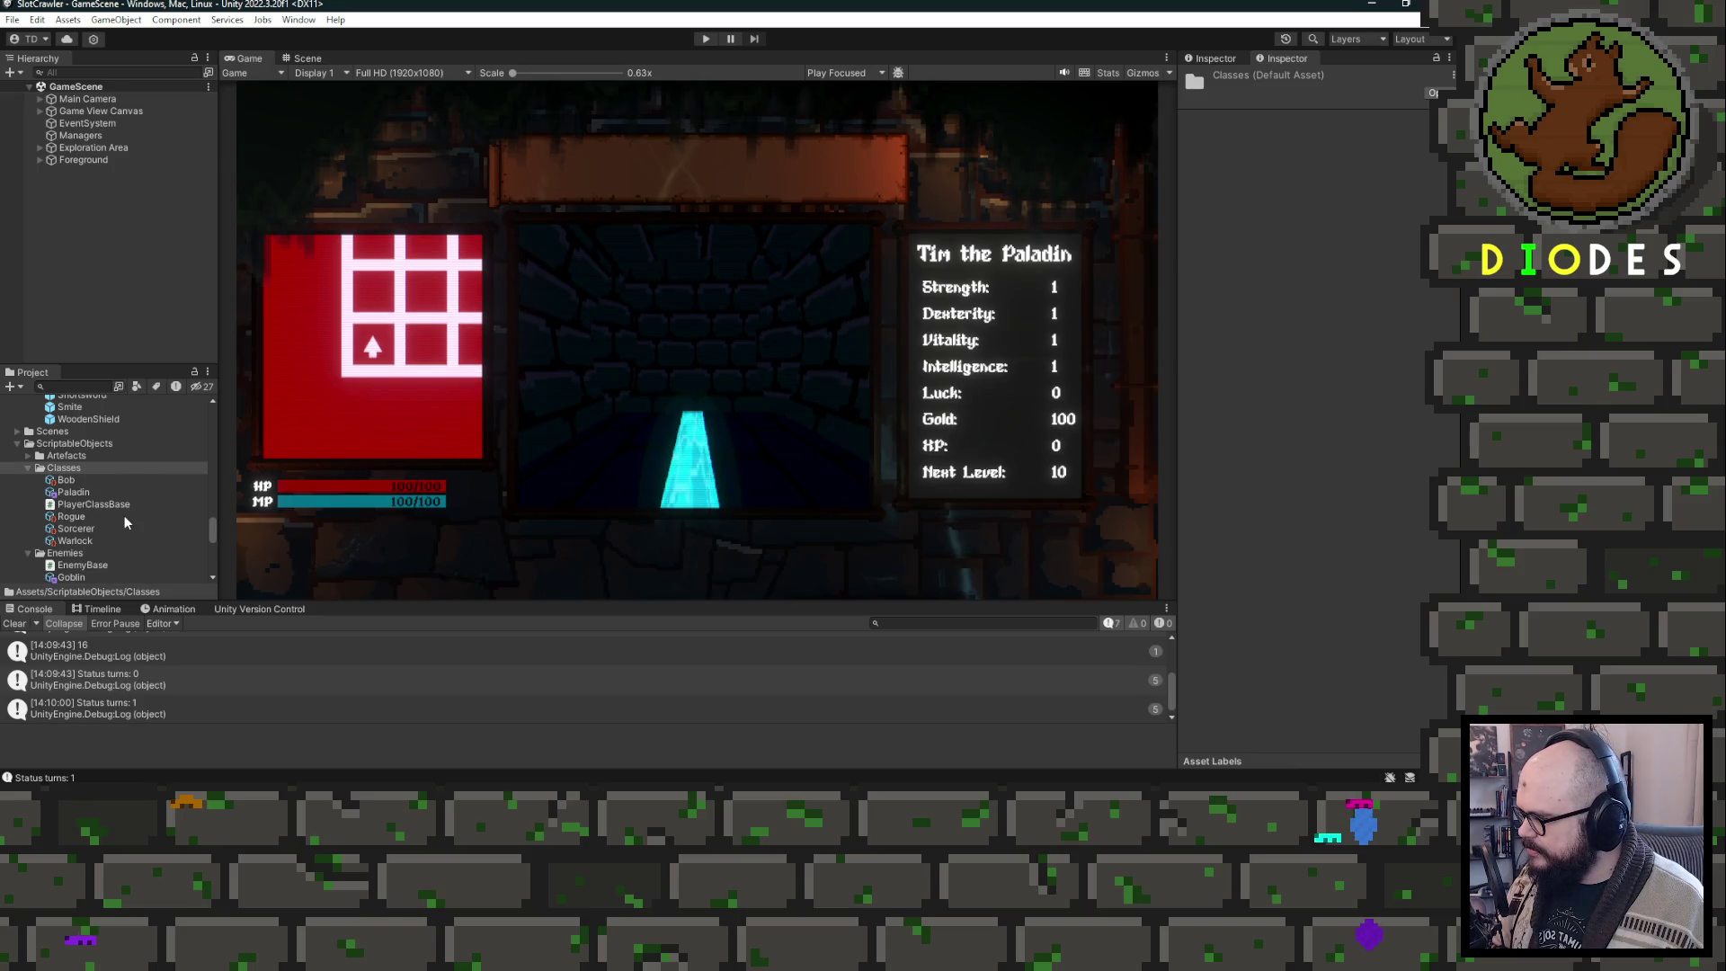
{"action": "scroll", "coordinate": [132, 498], "scroll_direction": "down", "scroll_amount": 2}
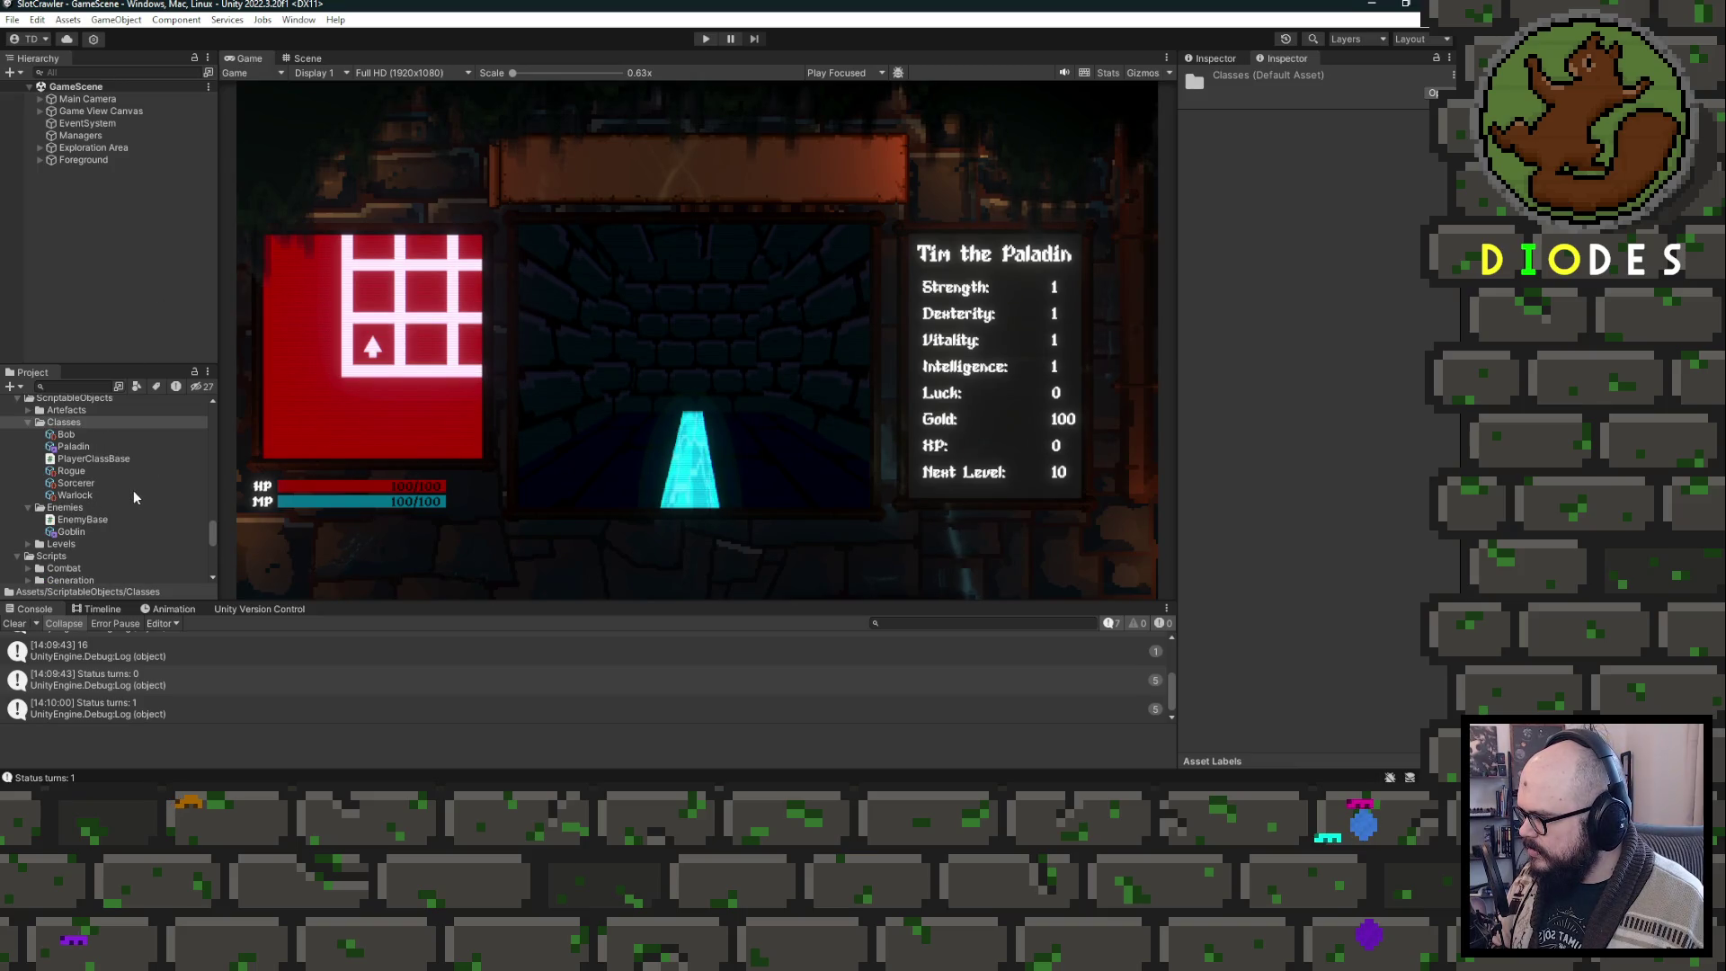
{"action": "key", "text": "alt+Tab"}
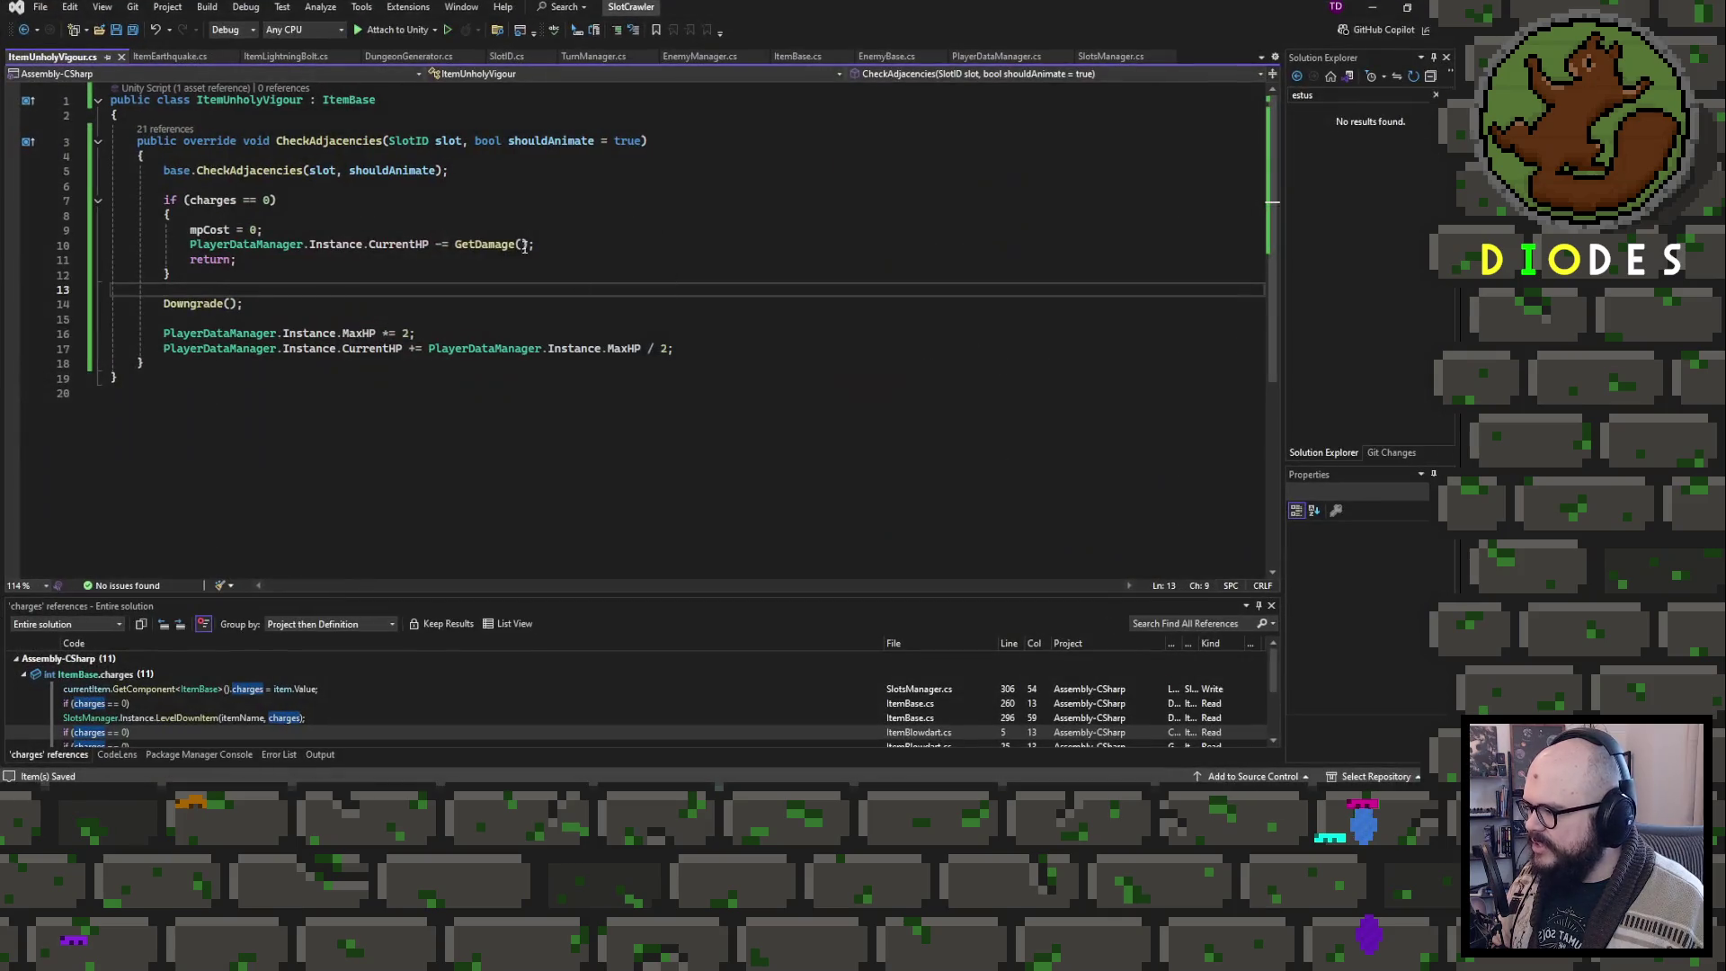
Step: Replace GetDamage() on line 10 with 5 + PlayerDataManager.Instance.Vitality, save, and return to Unity
{"action": "left_click", "coordinate": [522, 247]}
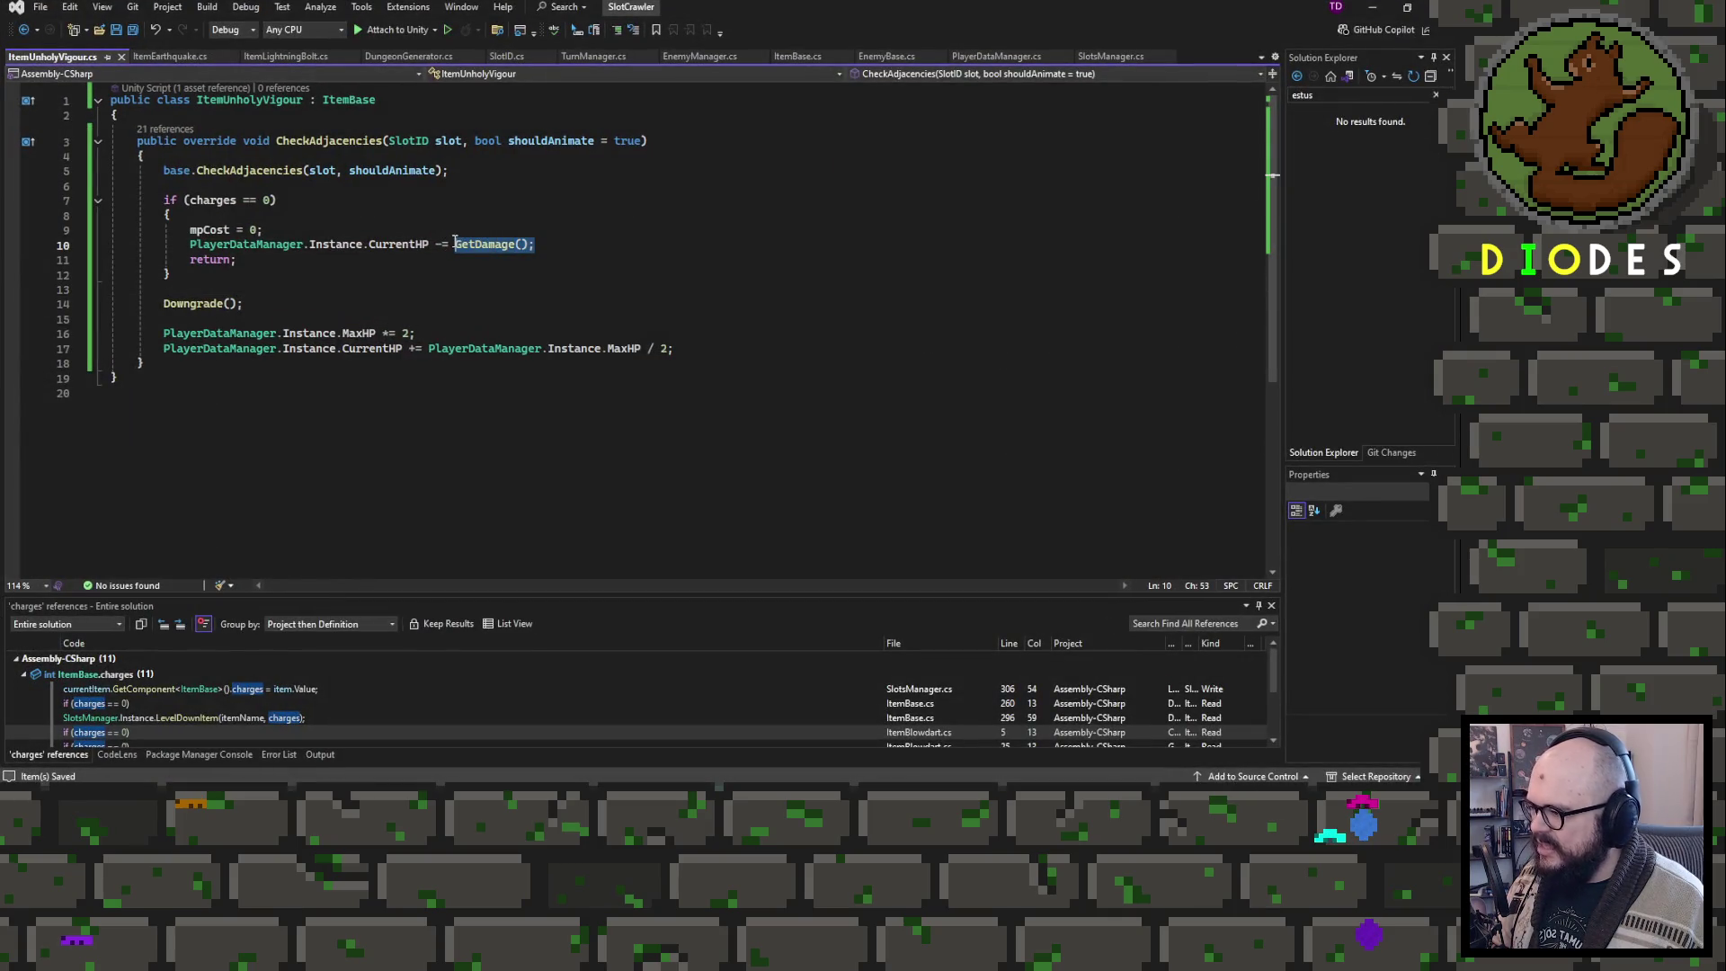
{"action": "key", "text": "BackSpace"}
{"action": "type", "text": "5 *"}
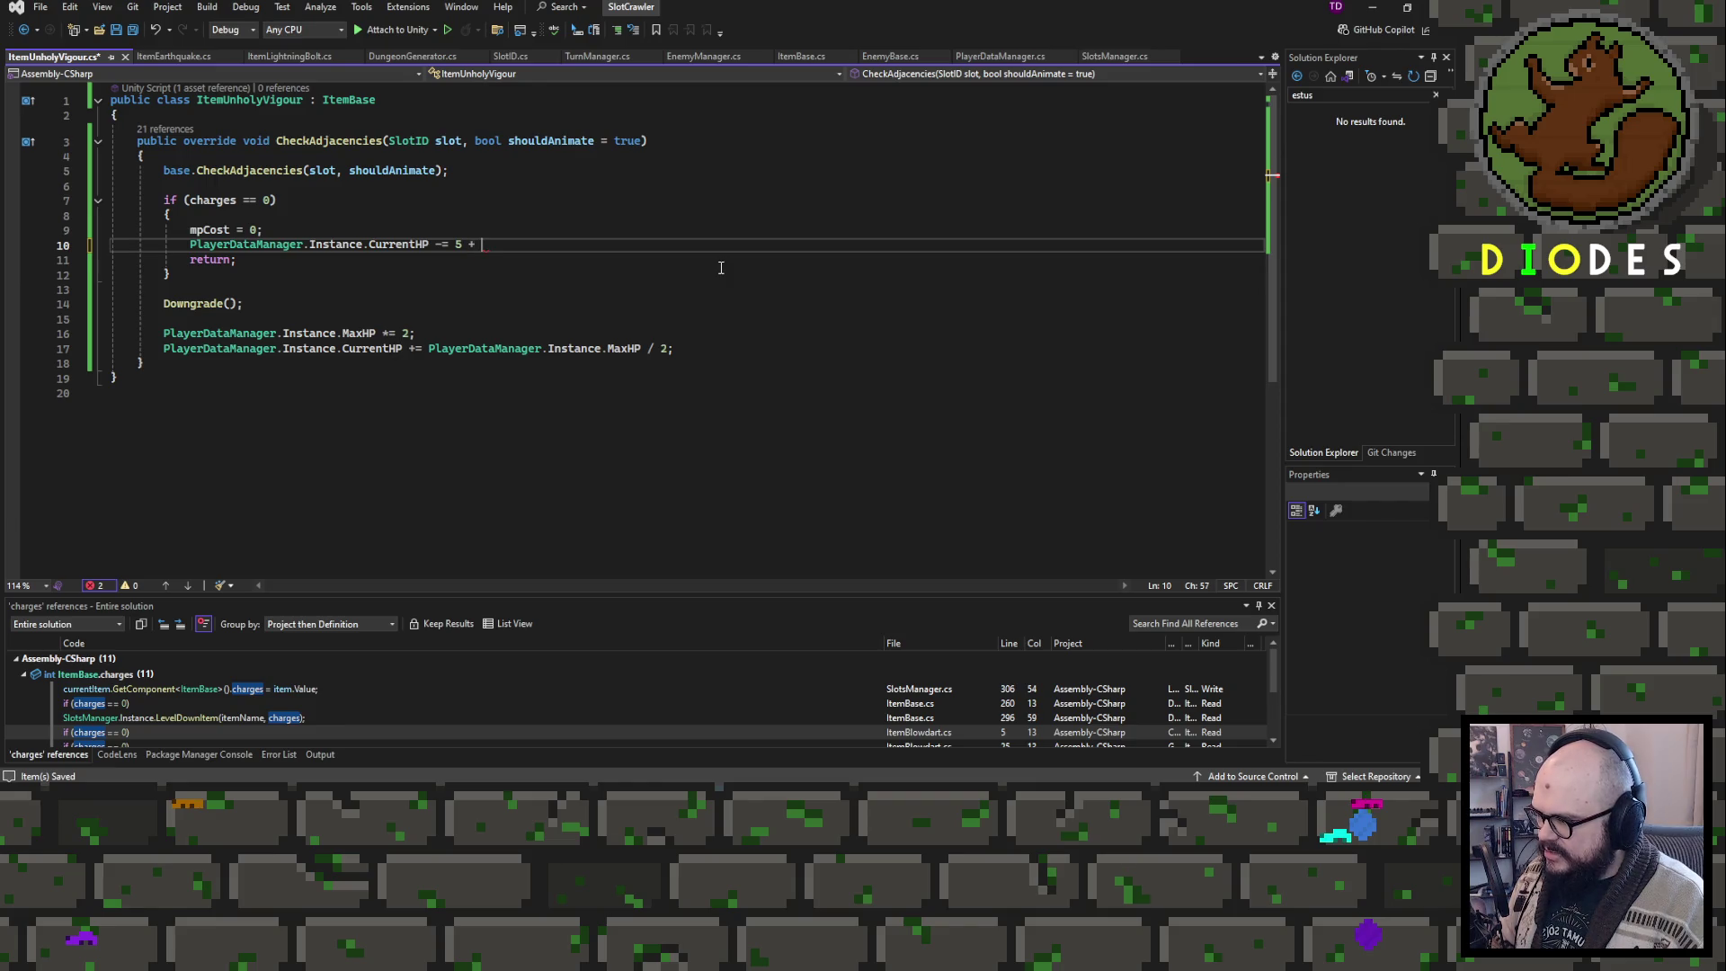
{"action": "type", "text": "PlayerDataManager.Instance."}
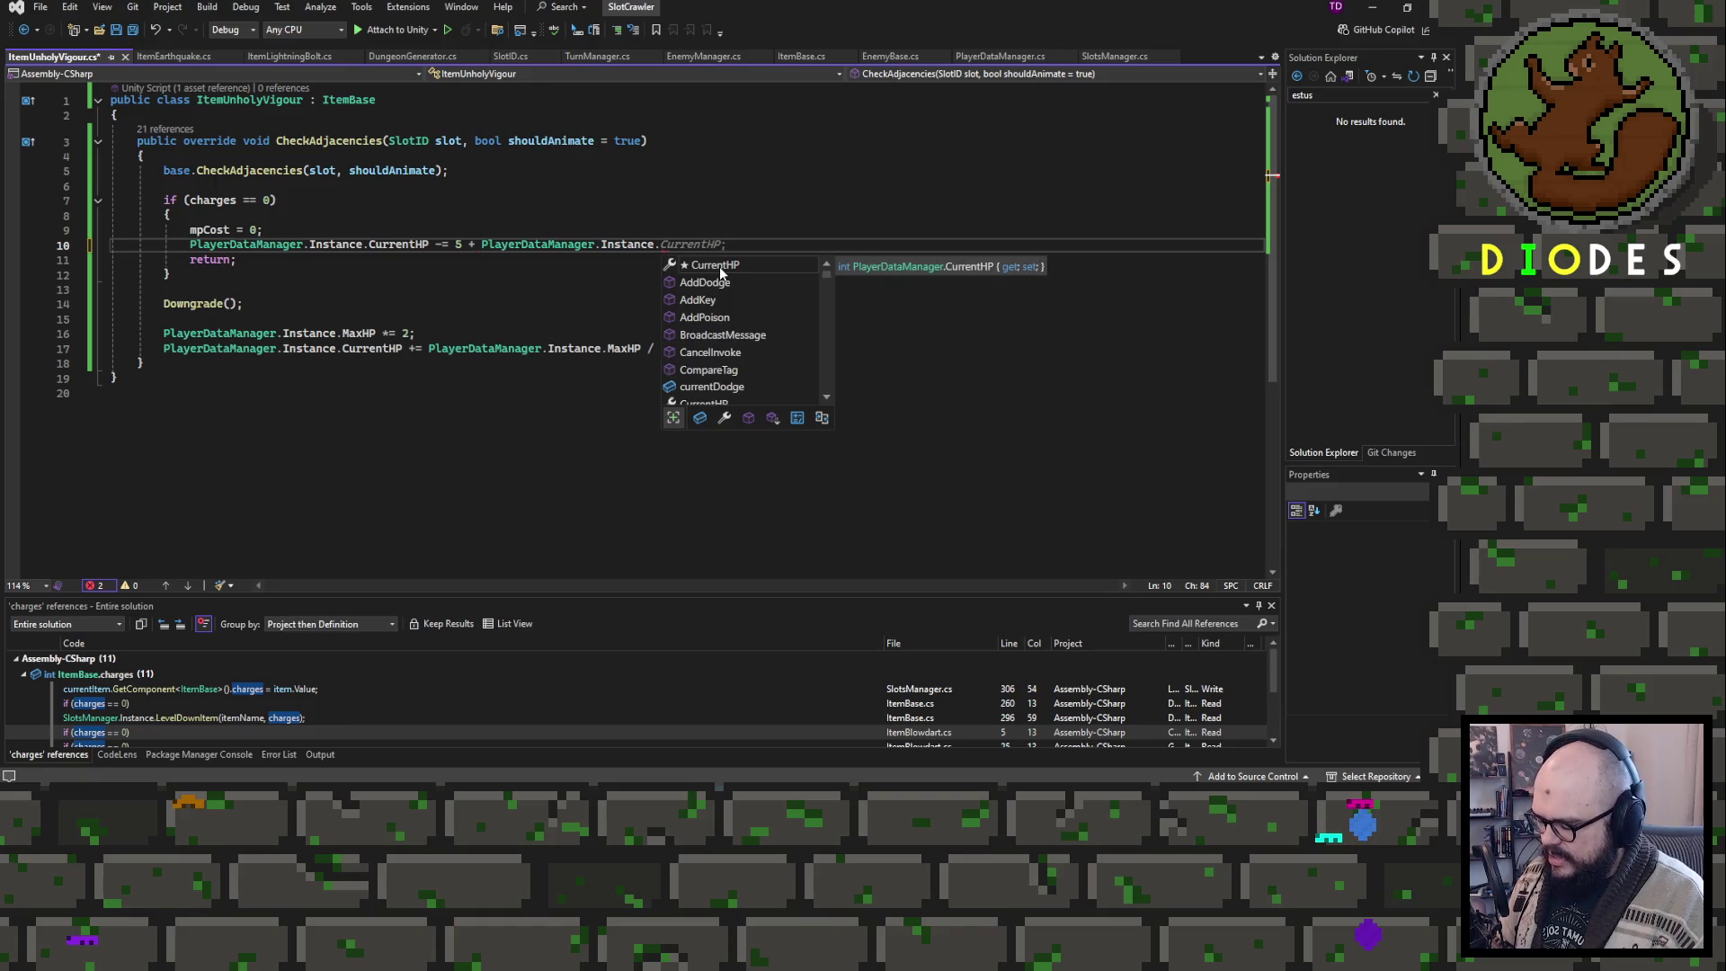
{"action": "type", "text": "Vitality"}
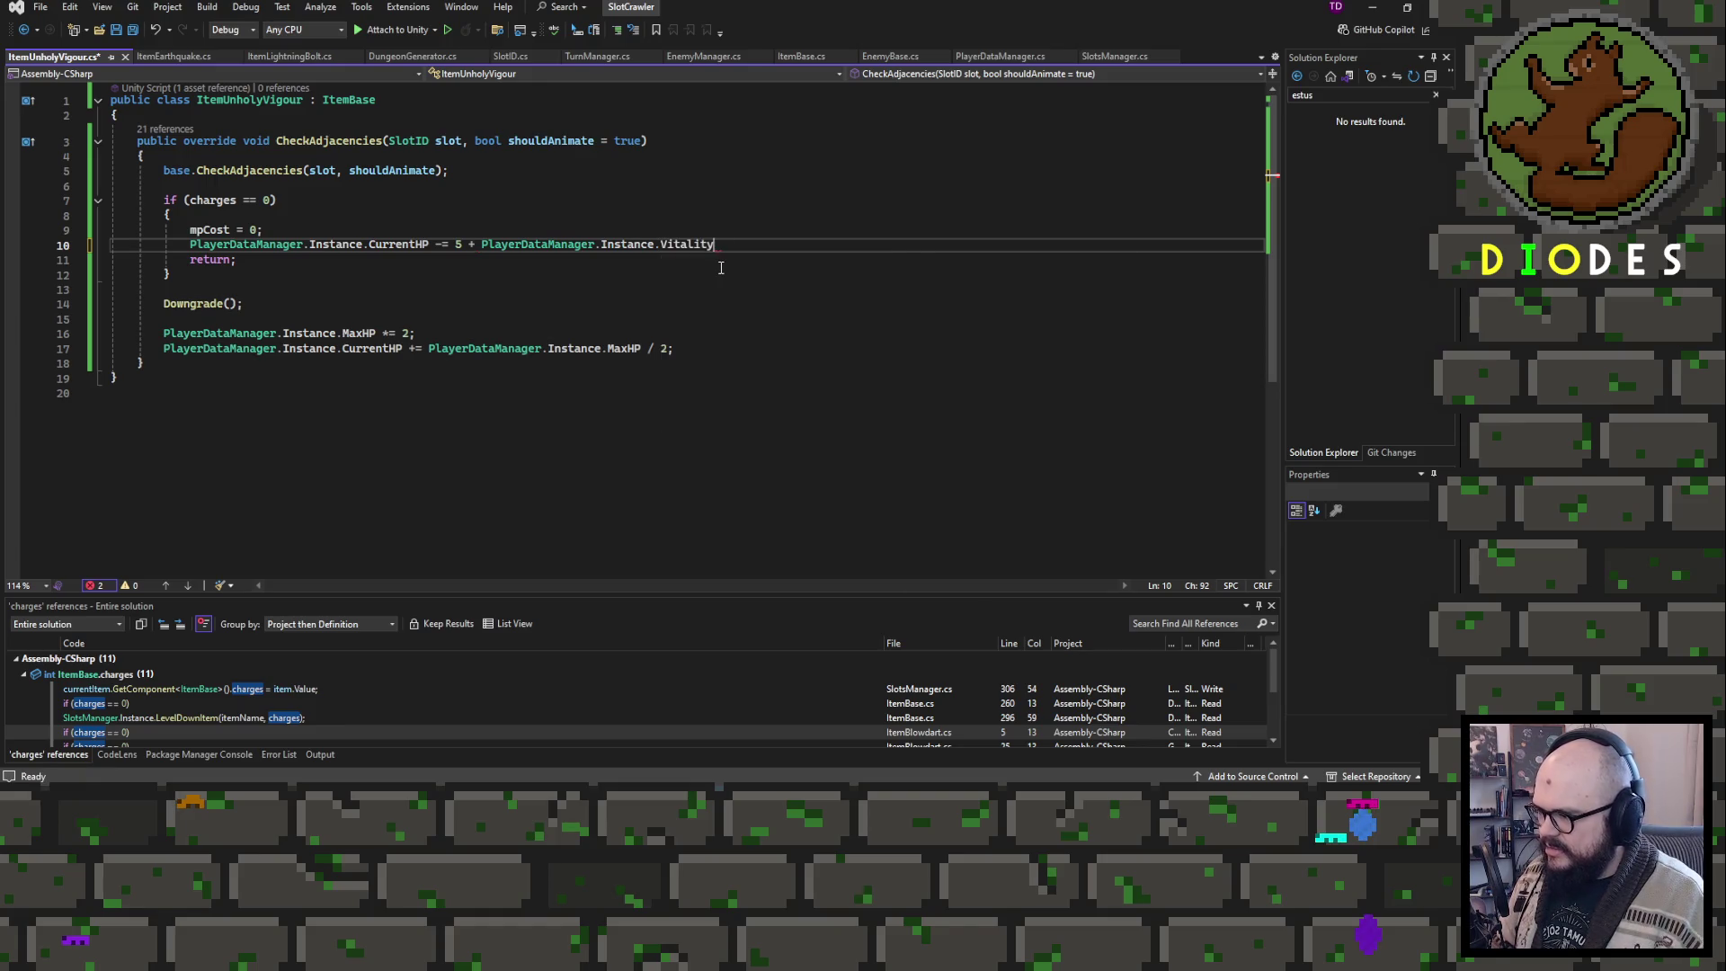
{"action": "key", "text": "ctrl+s"}
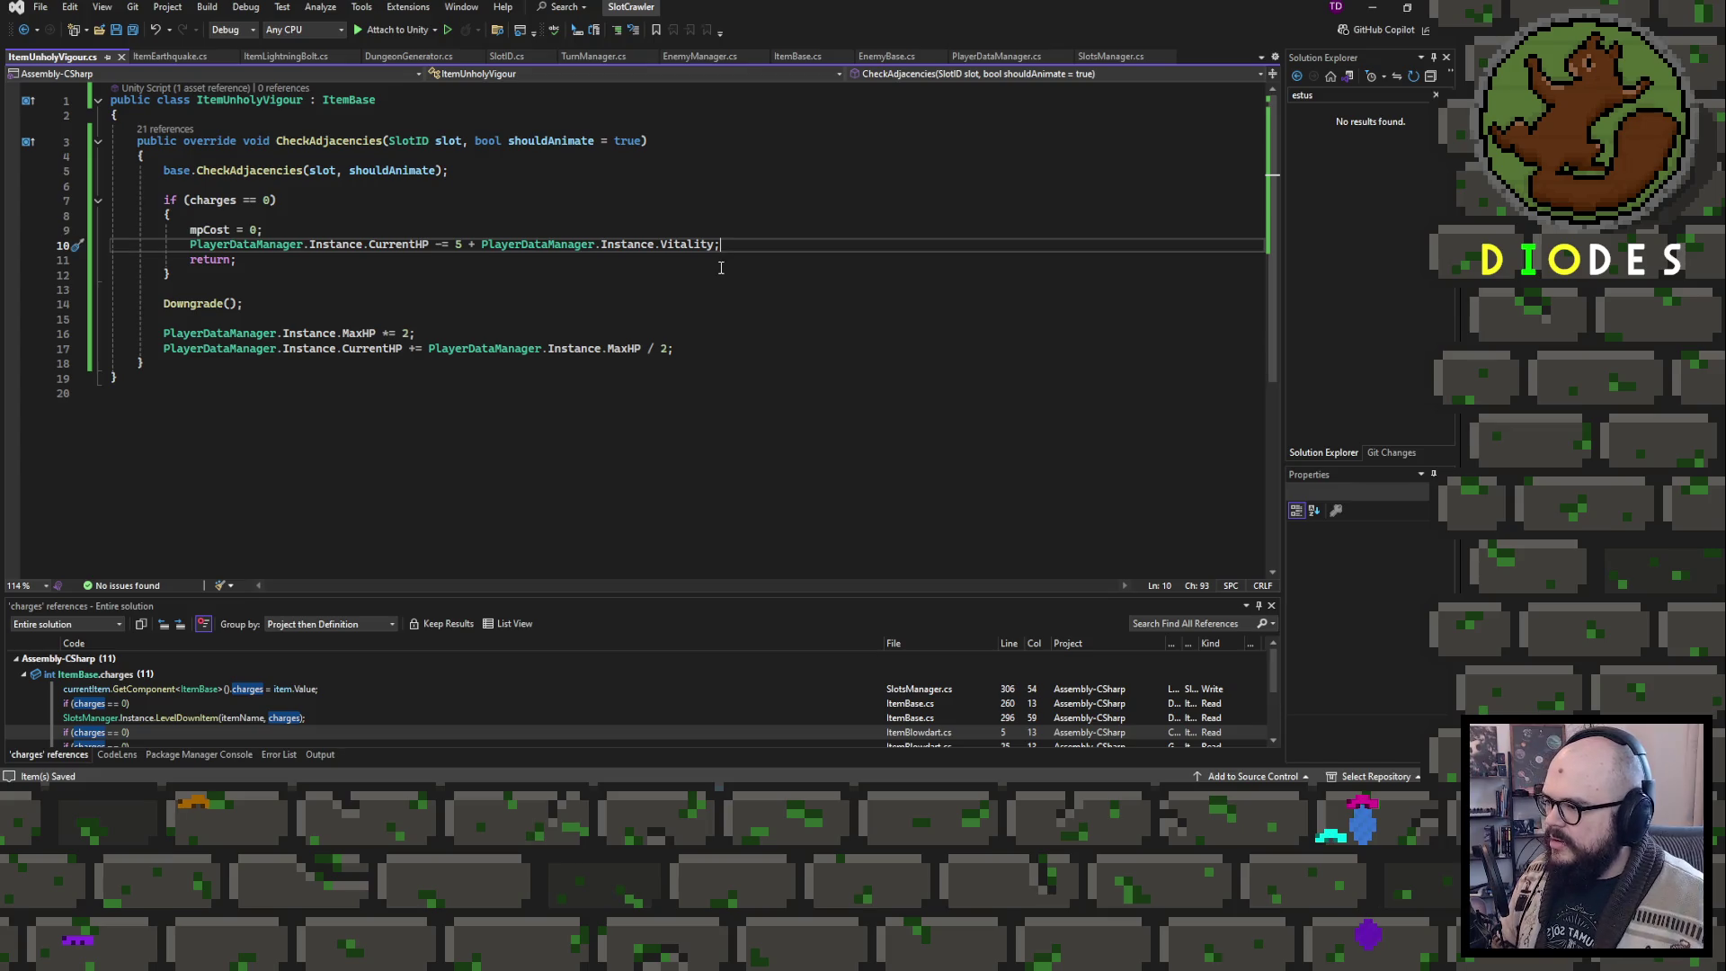
{"action": "left_click", "coordinate": [1375, 10]}
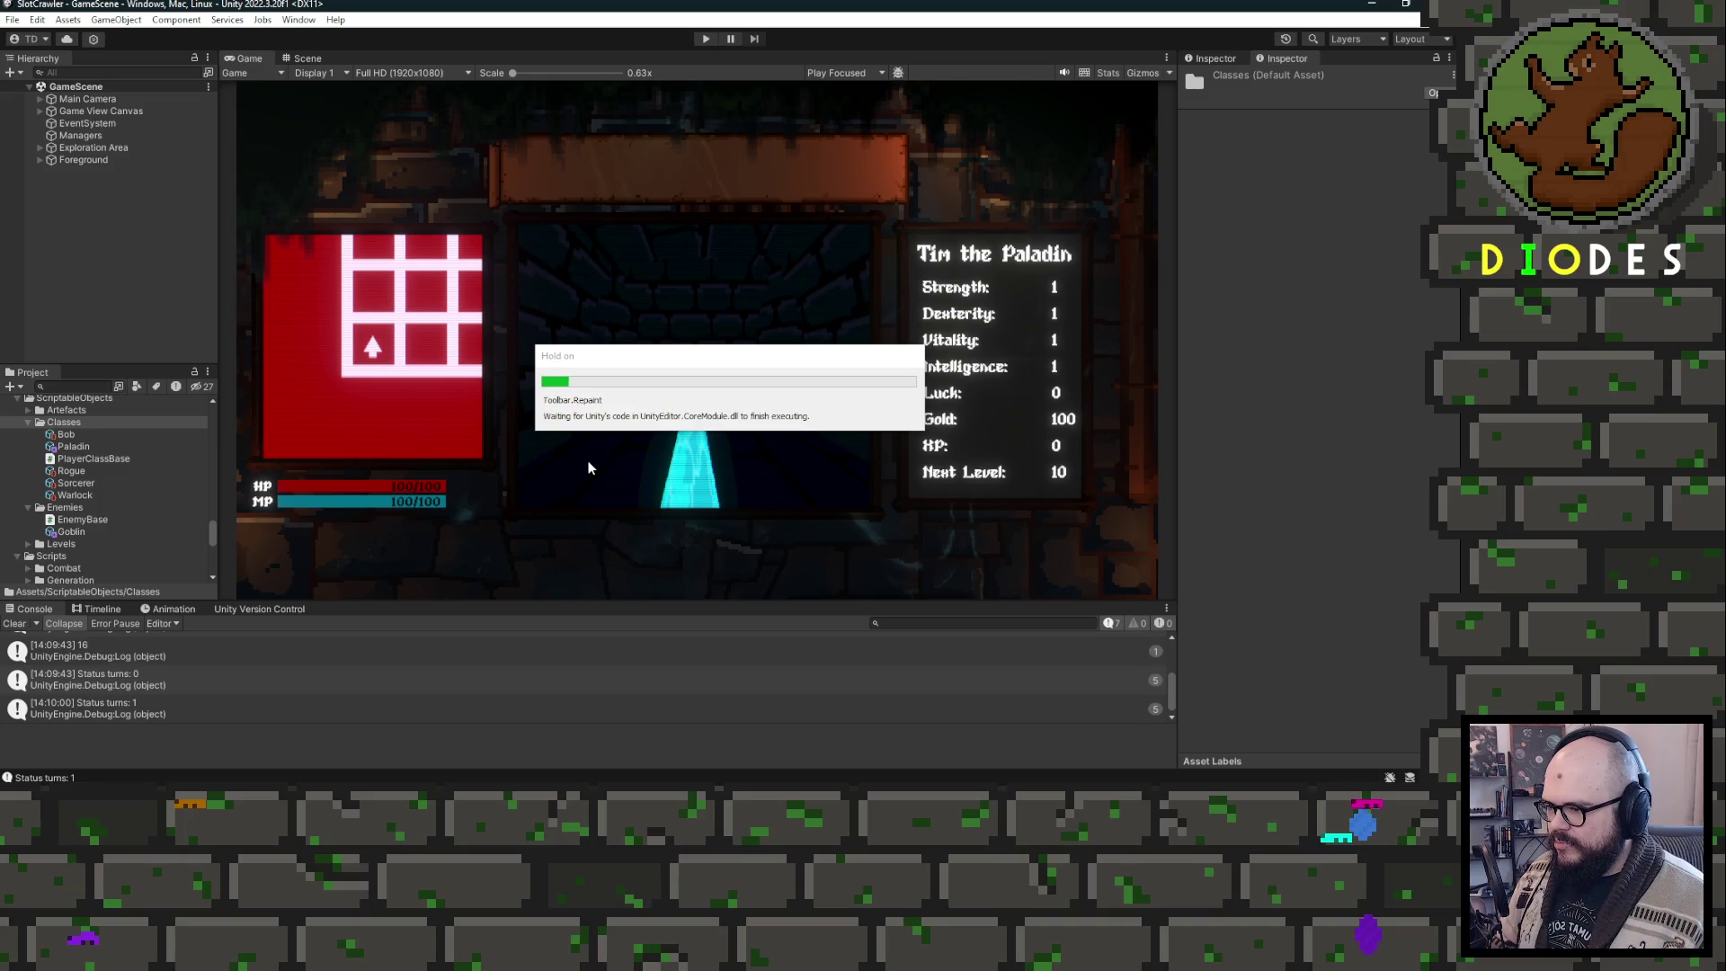
{"action": "left_click", "coordinate": [708, 40]}
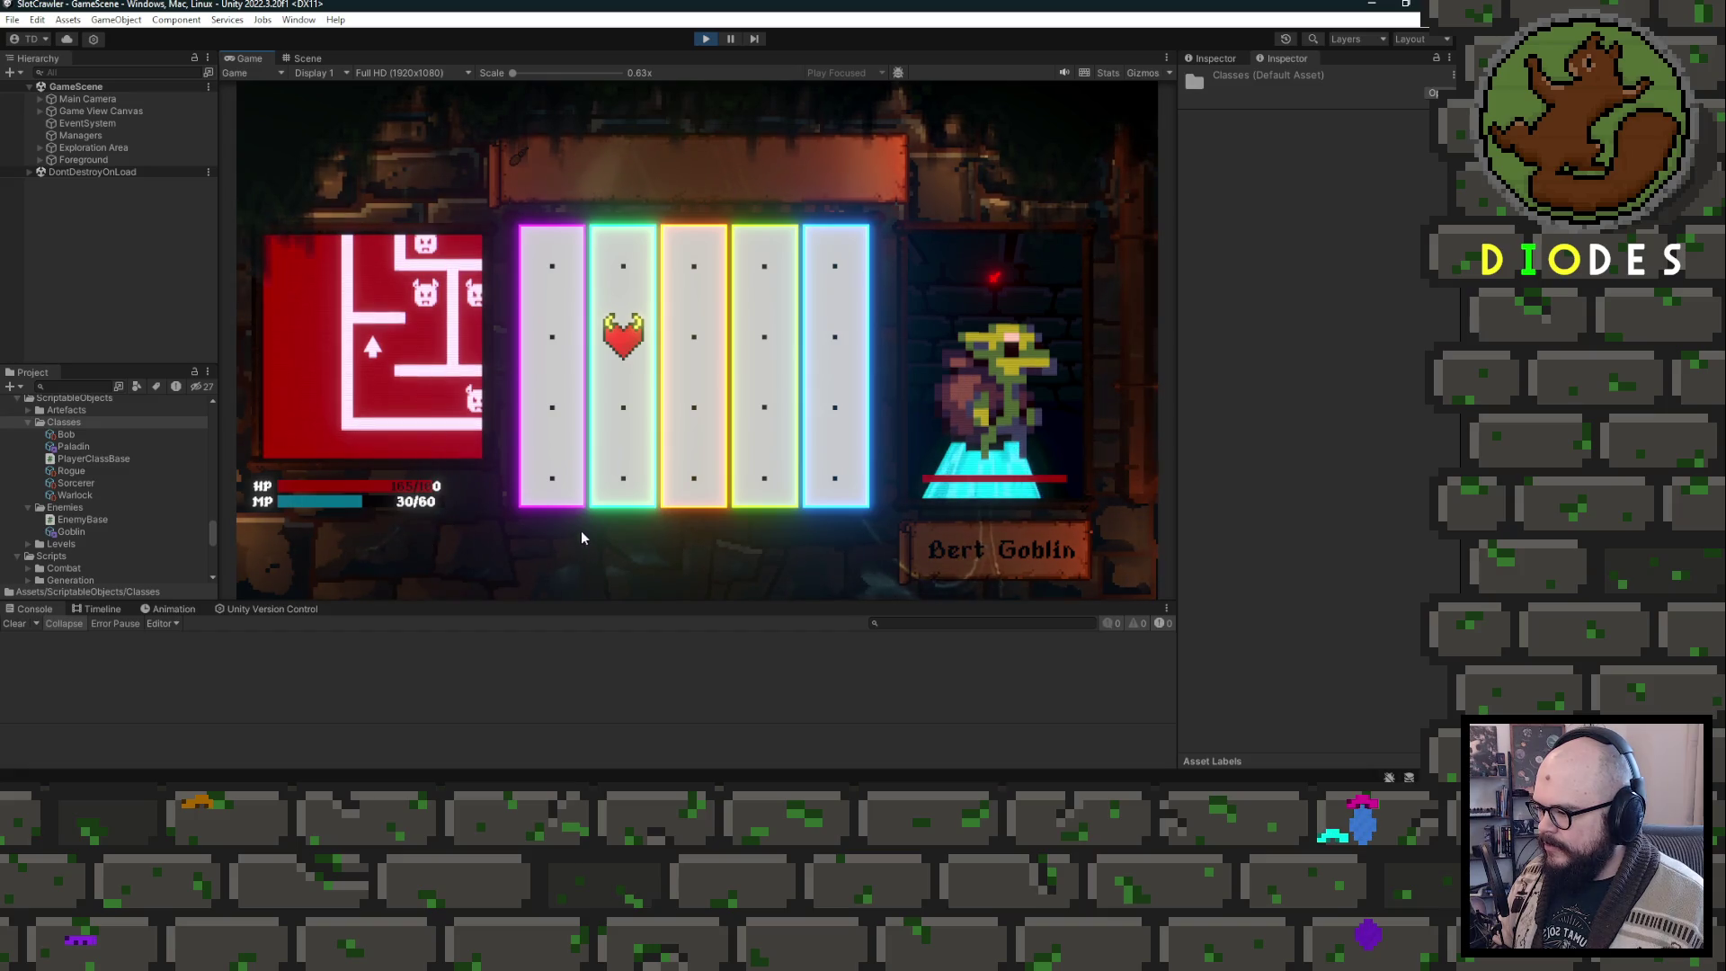
{"action": "left_click", "coordinate": [604, 566]}
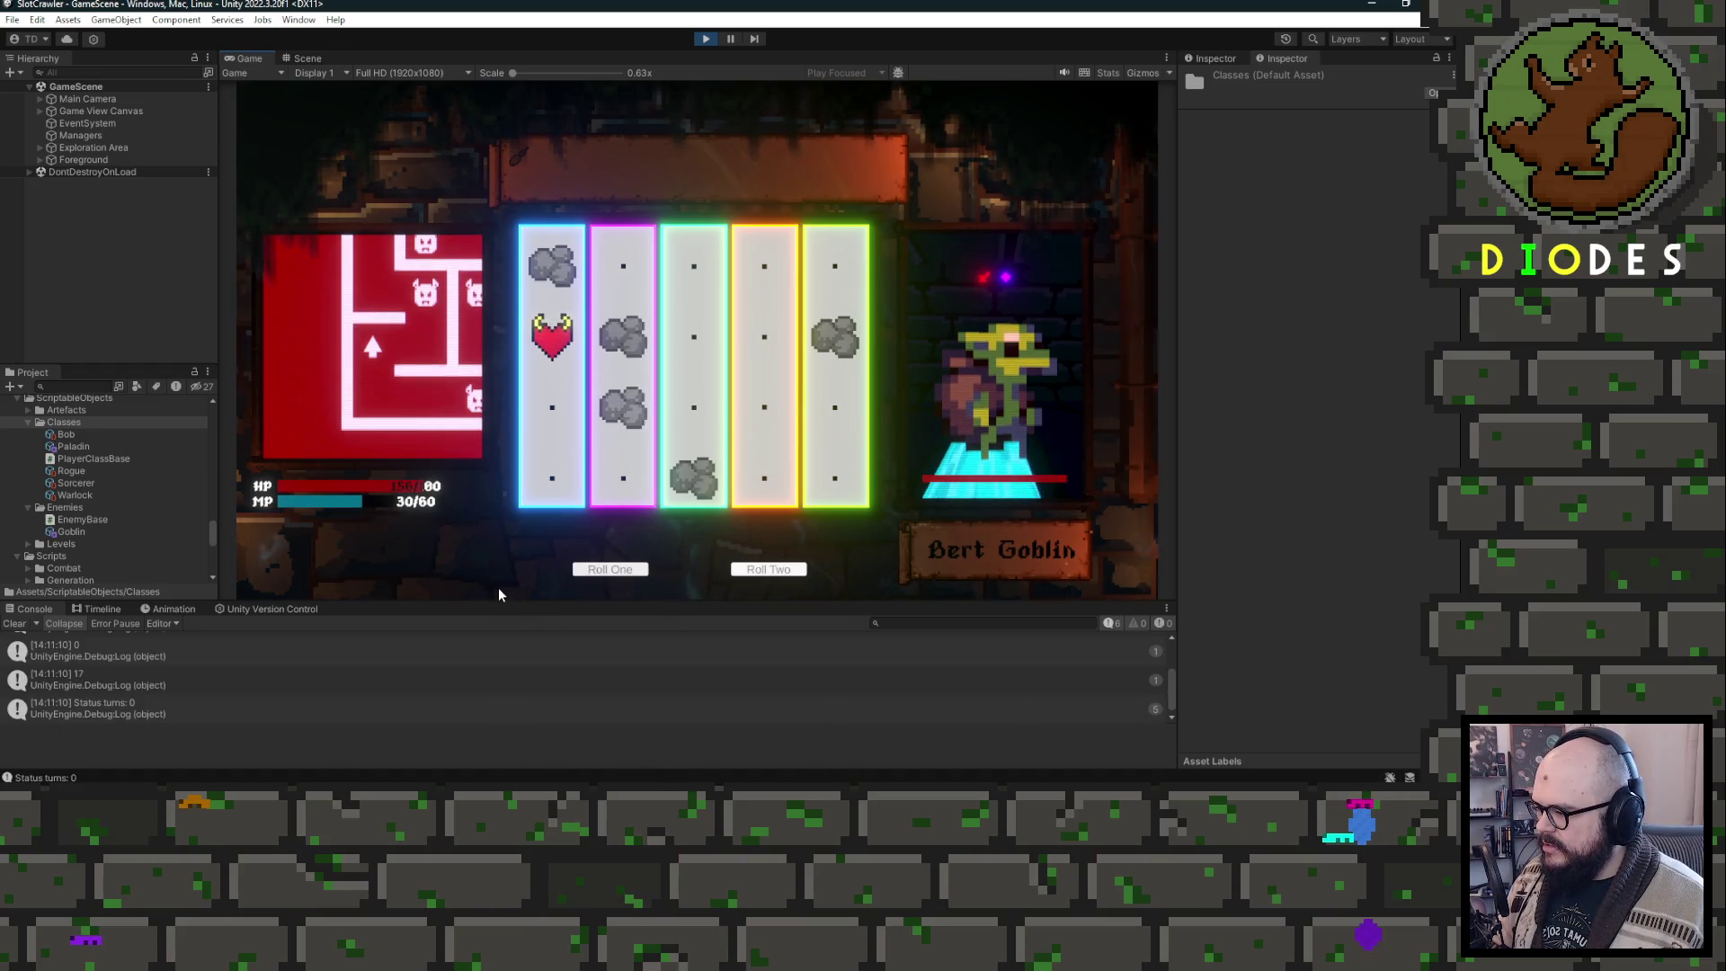
{"action": "left_click", "coordinate": [706, 39]}
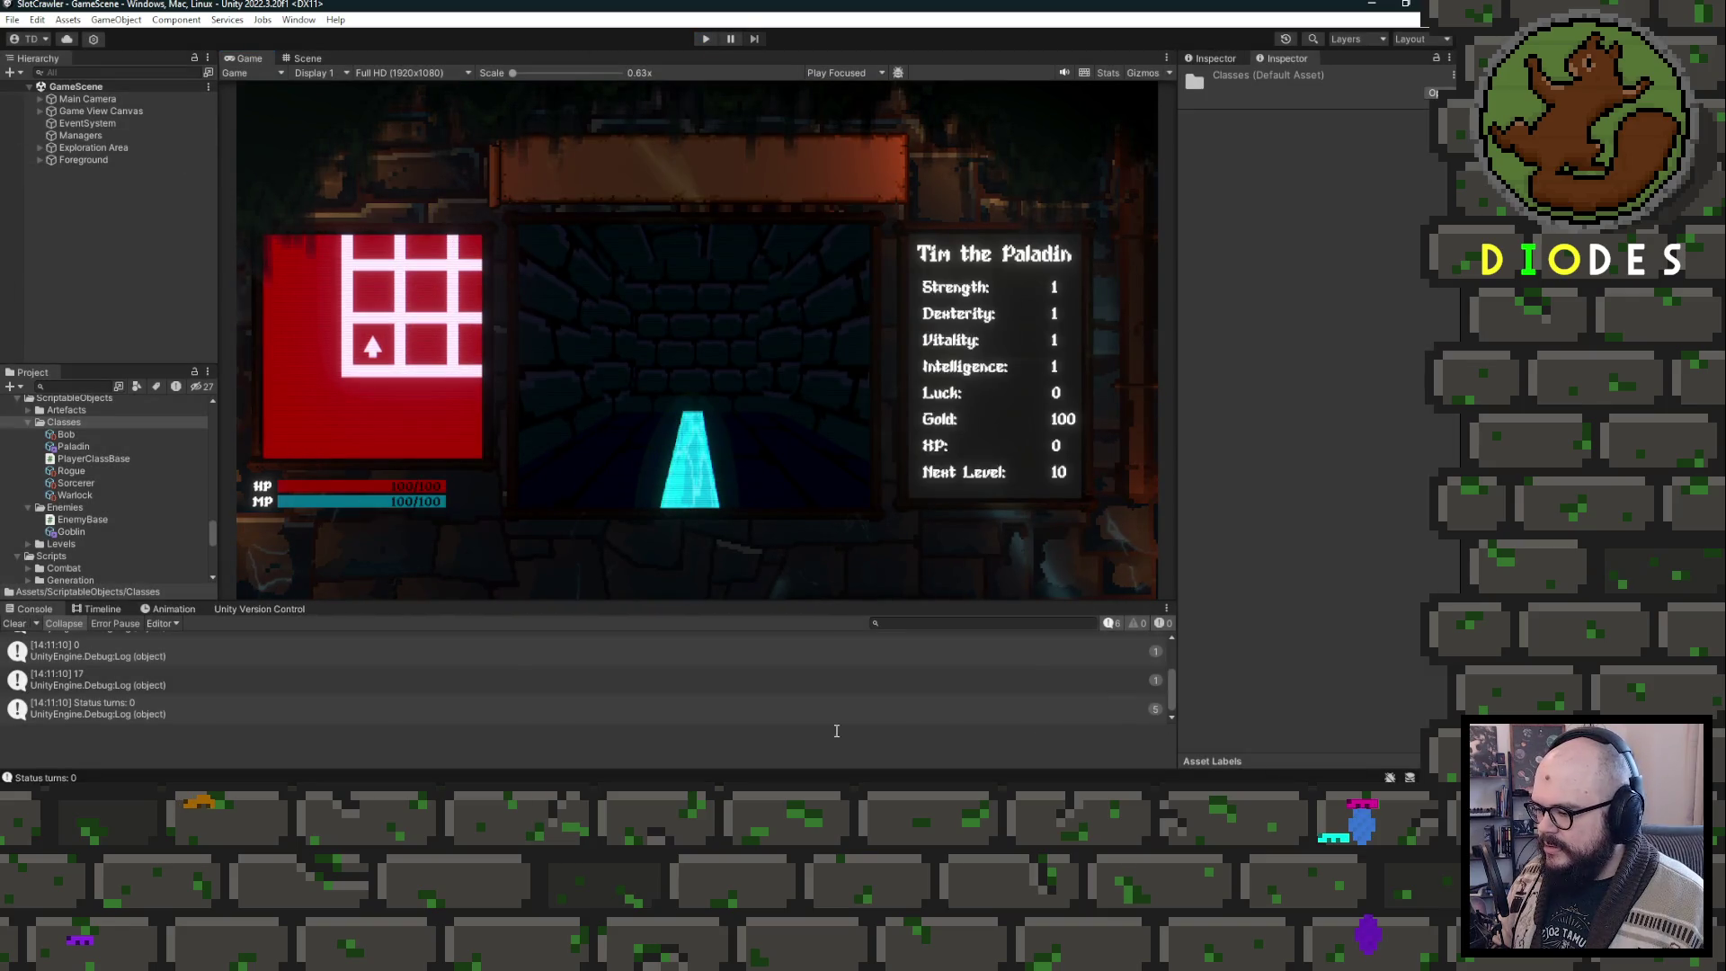
Step: Place InventoryUnholyVigour among the inventory item prefabs and move Unholy Vigour into SlotsItems
{"action": "key", "text": "alt+Tab"}
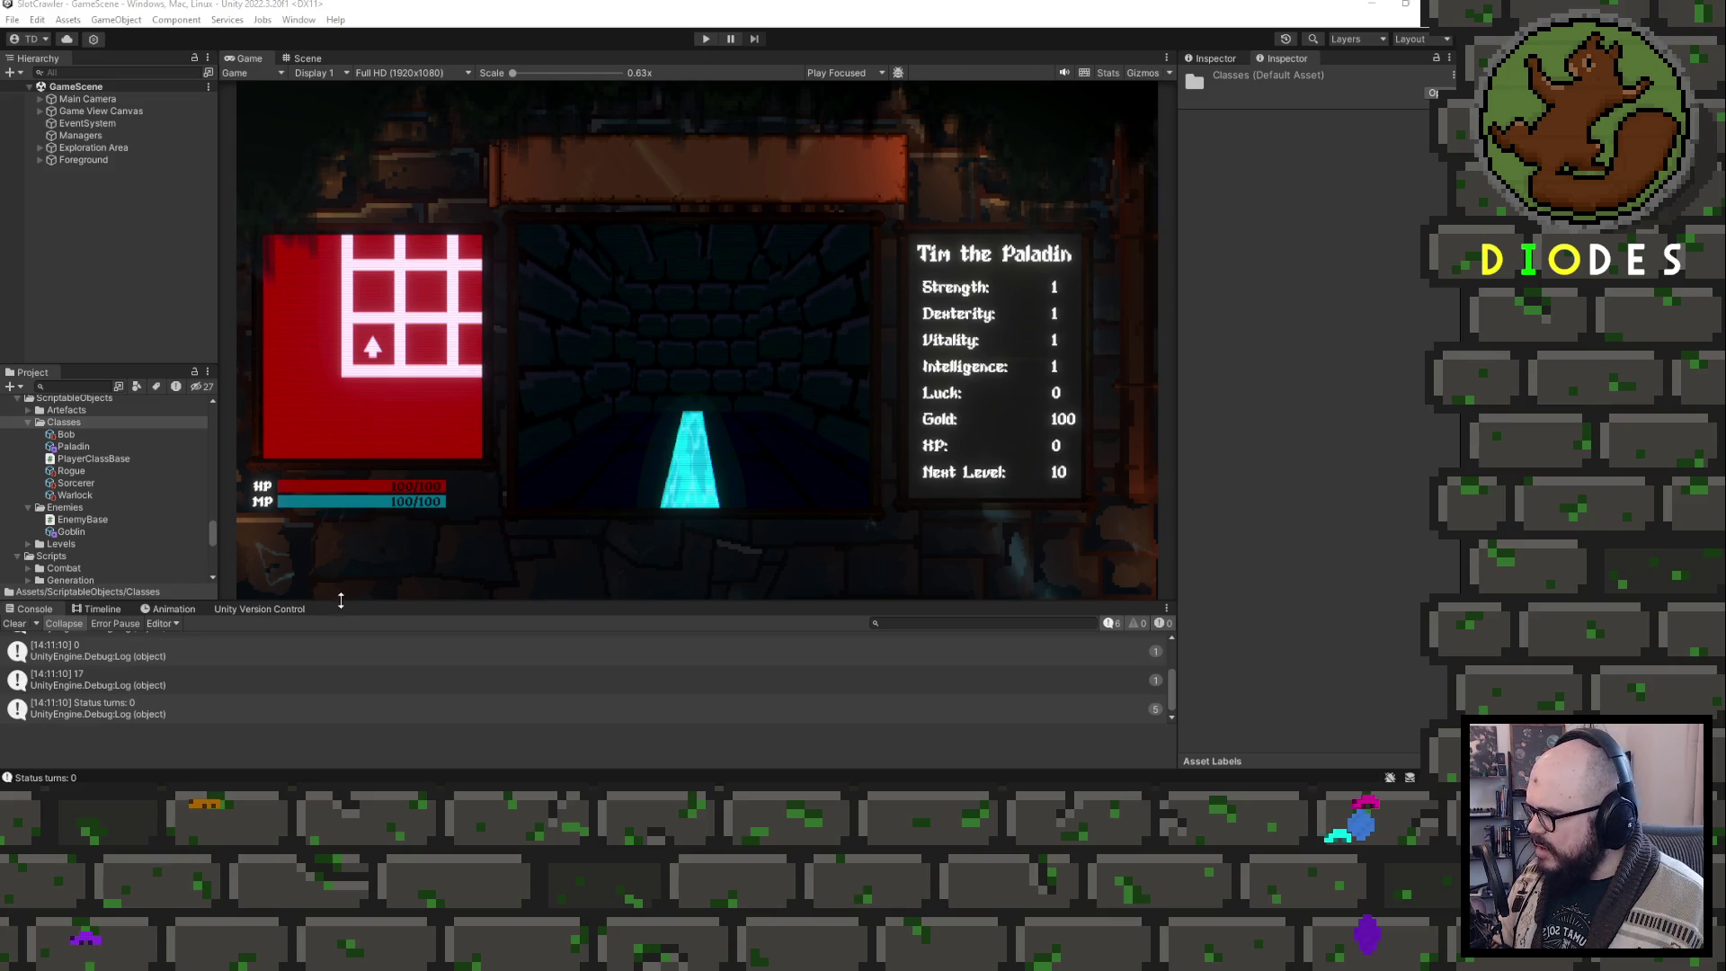
{"action": "mouse_move", "coordinate": [209, 530]}
{"action": "left_mouse_down"}
{"action": "mouse_move", "coordinate": [212, 510]}
{"action": "mouse_move", "coordinate": [162, 520]}
{"action": "left_mouse_up"}
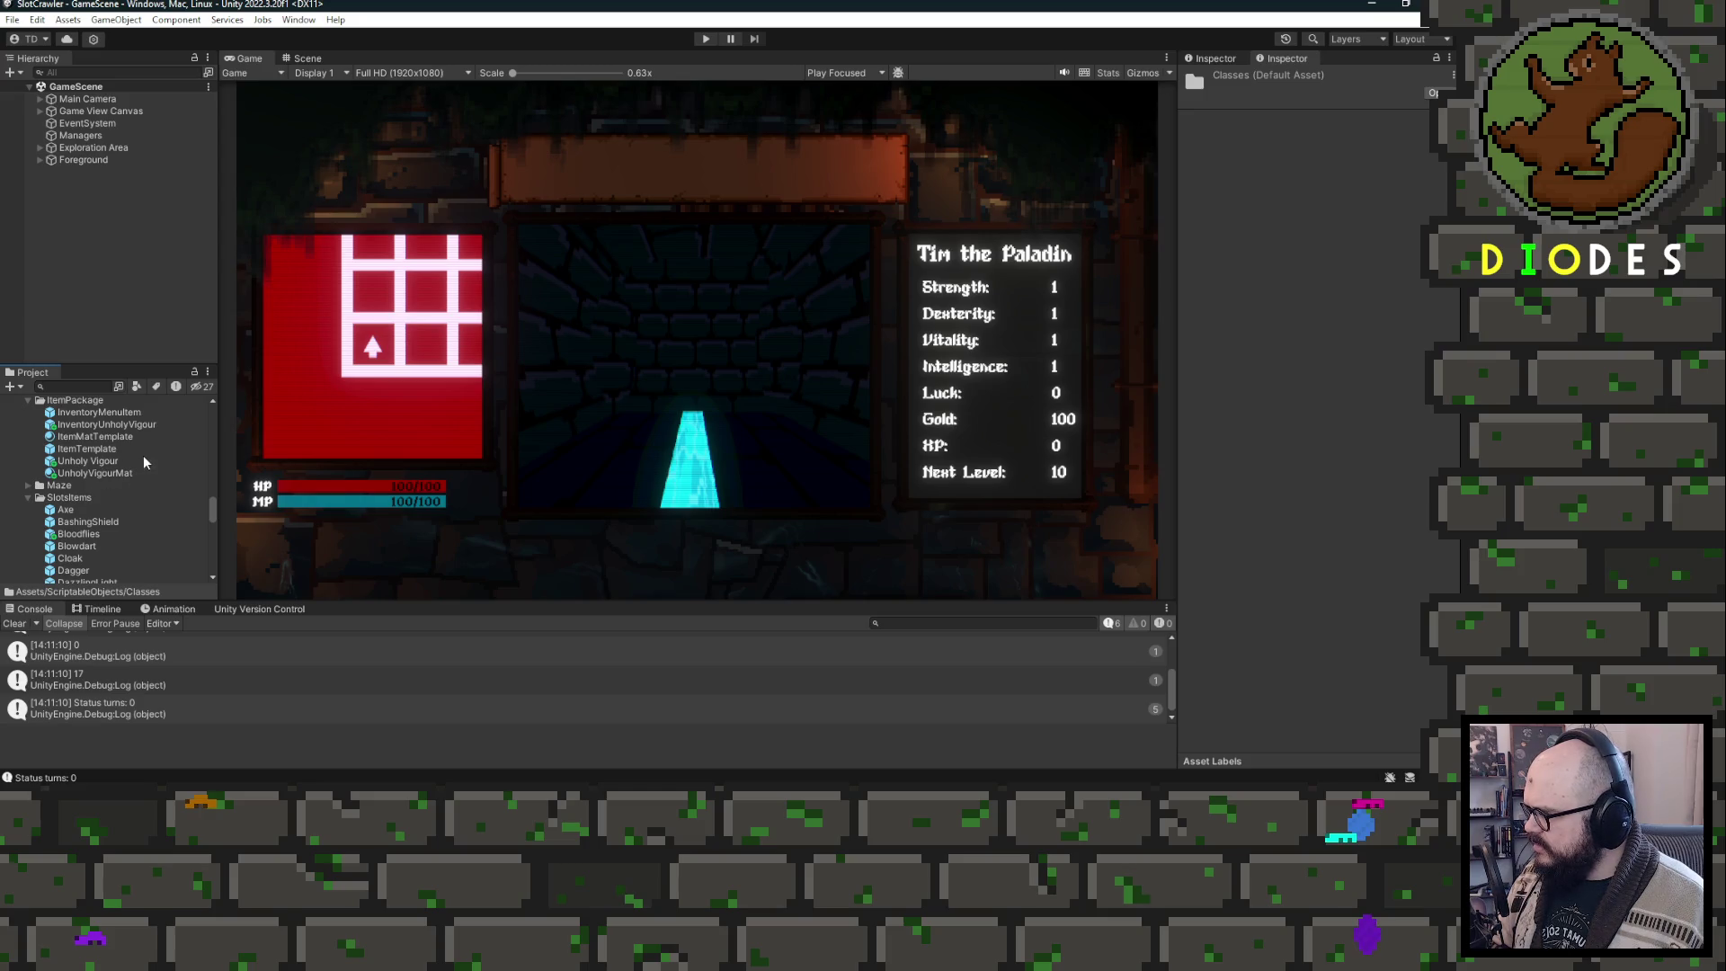
{"action": "scroll", "coordinate": [133, 462], "scroll_direction": "up", "scroll_amount": 2}
{"action": "left_click_drag", "start_coordinate": [127, 471], "coordinate": [123, 438]}
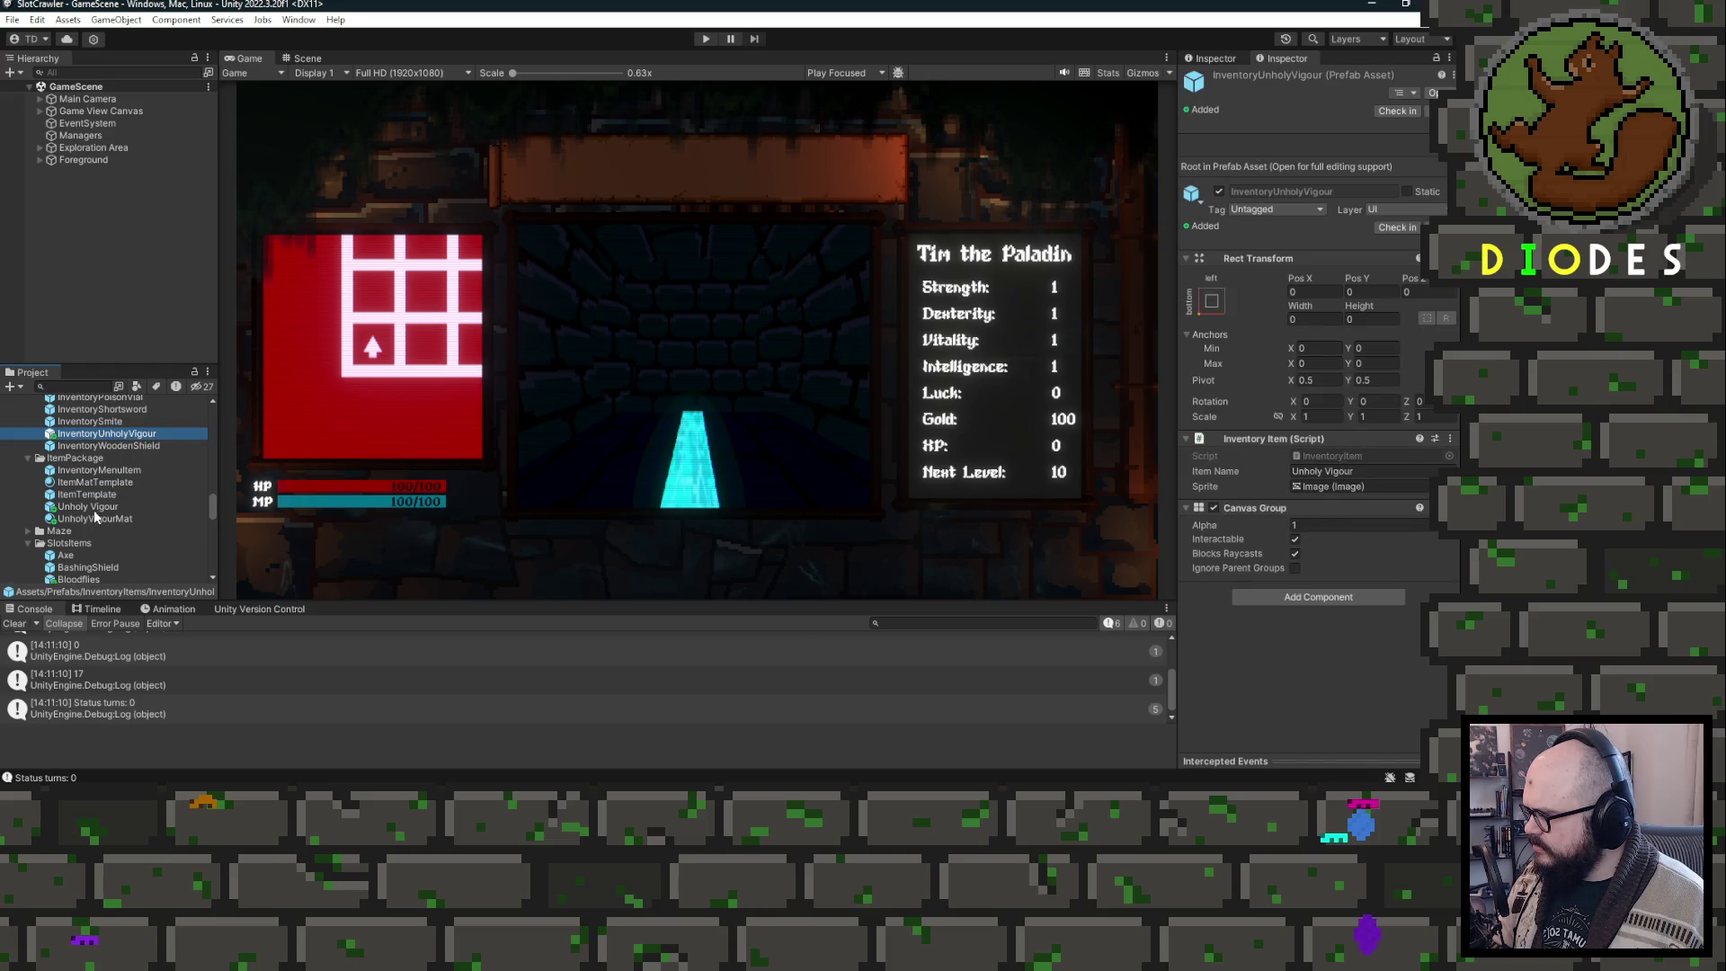
{"action": "left_click_drag", "start_coordinate": [99, 509], "coordinate": [84, 546]}
Step: Inspect the UnholyVigourMat material and collapse the UnholyVigour folder
{"action": "scroll", "coordinate": [97, 512], "scroll_direction": "up", "scroll_amount": 5}
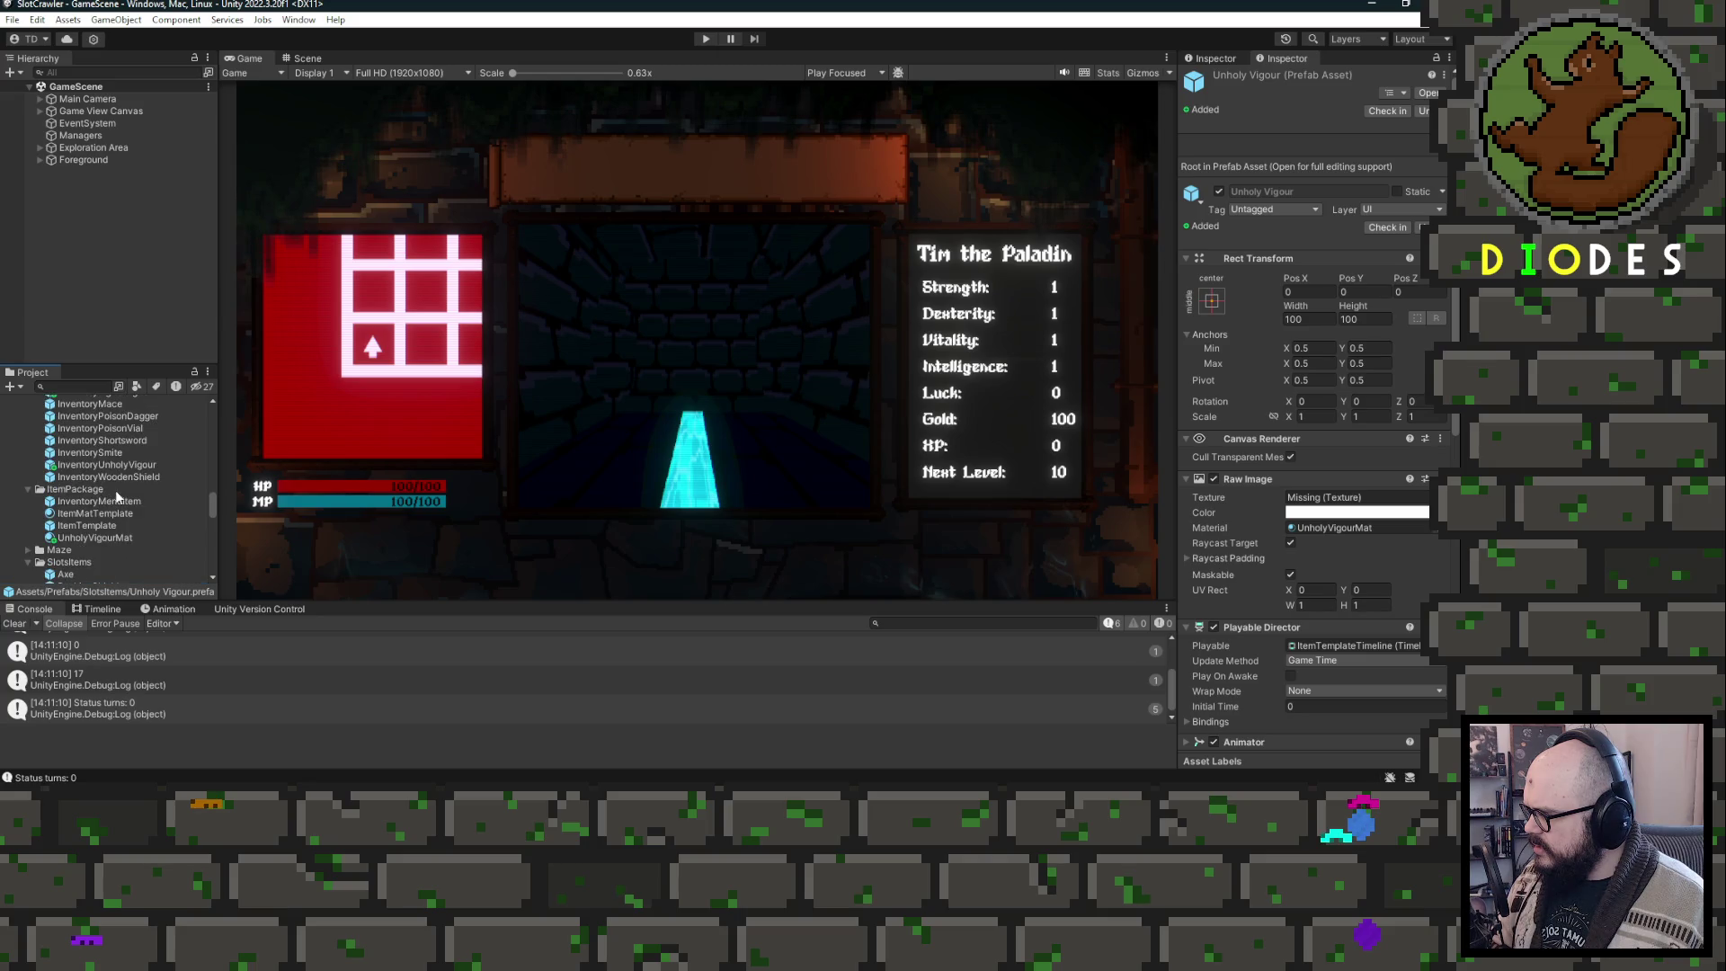
{"action": "scroll", "coordinate": [99, 539], "scroll_direction": "up", "scroll_amount": 5}
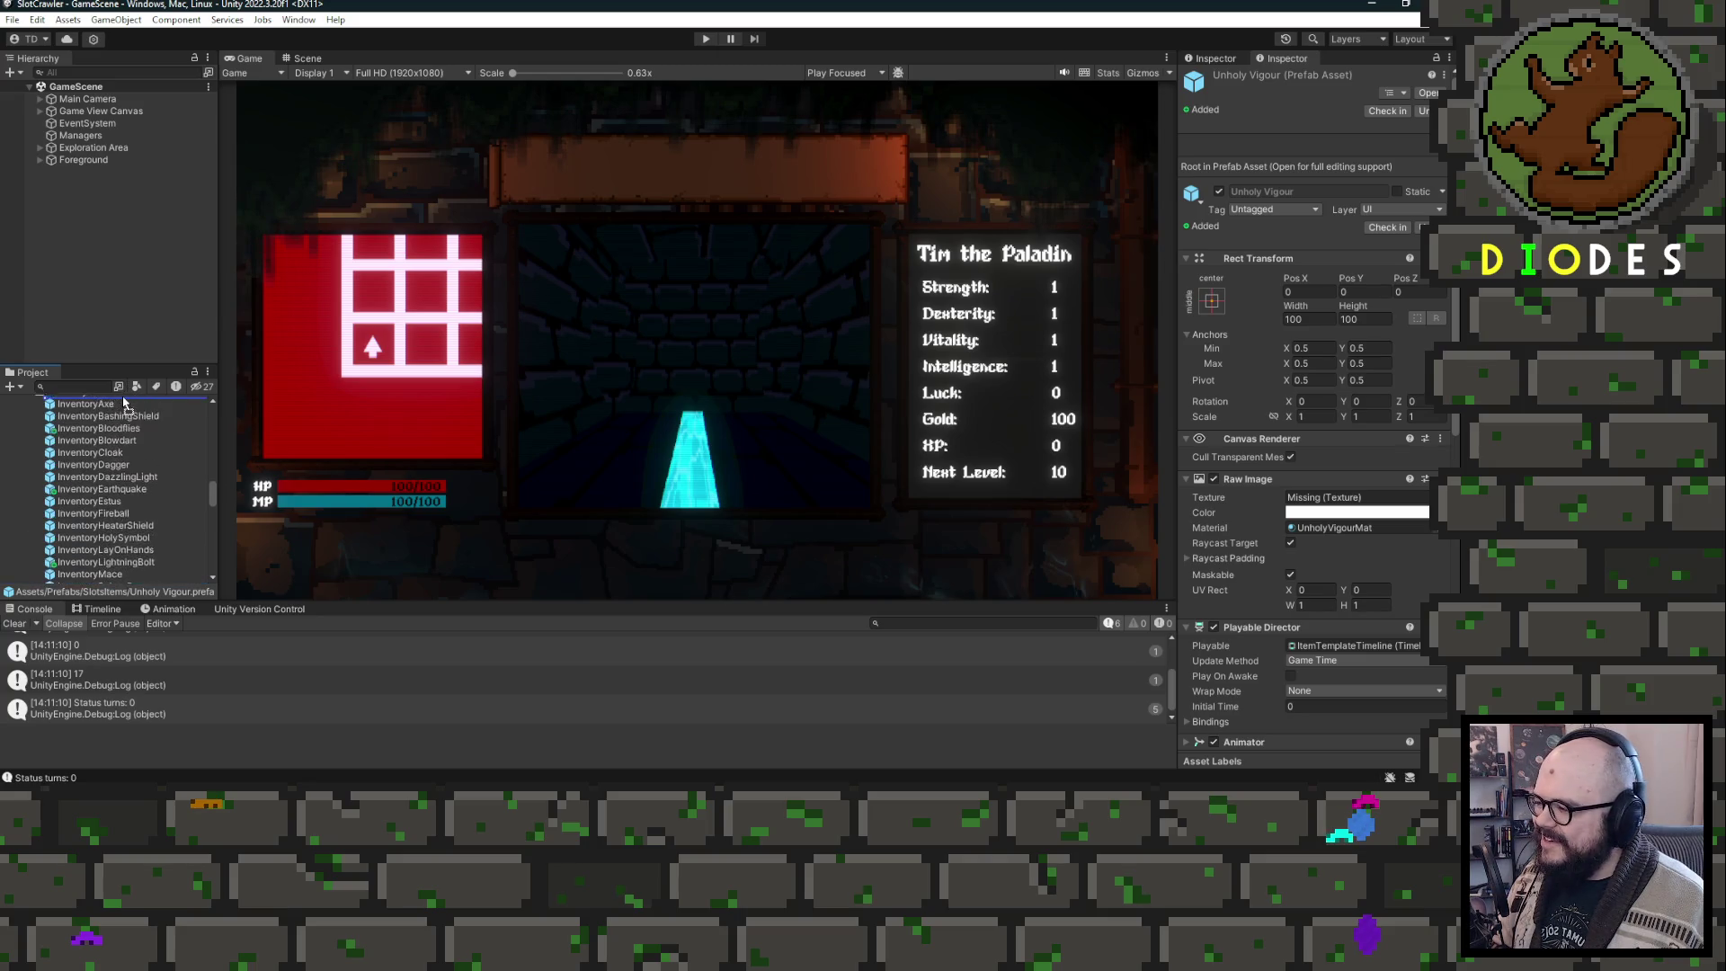
{"action": "left_click", "coordinate": [132, 453]}
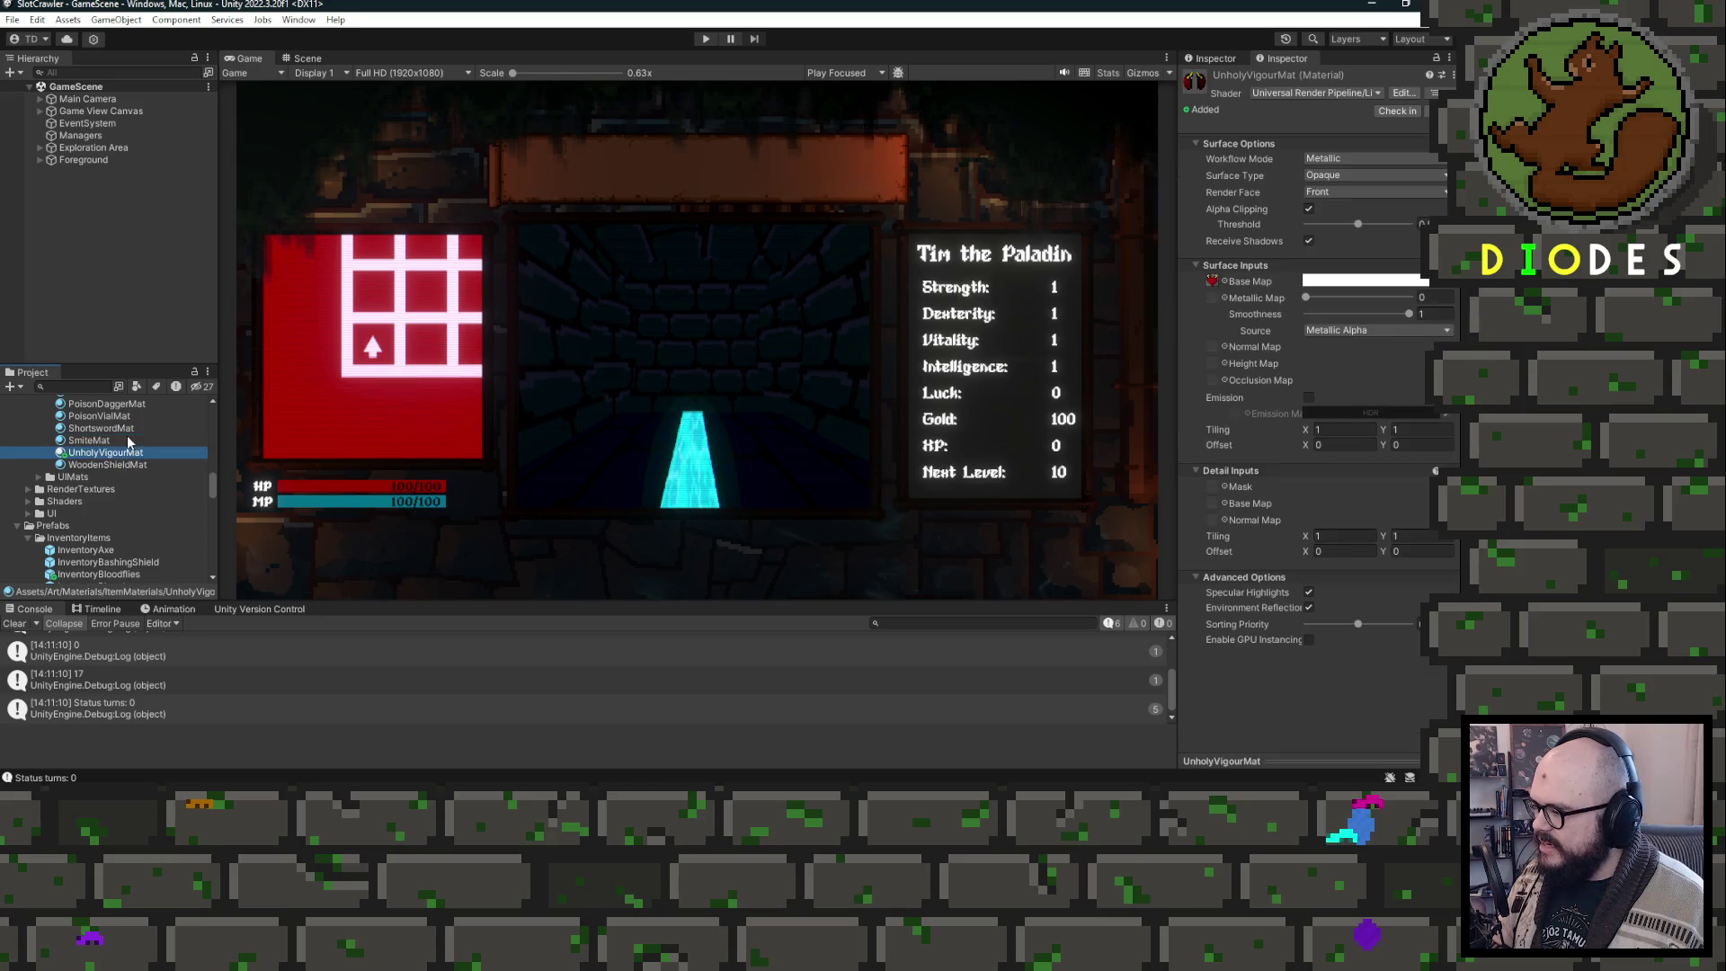
{"action": "scroll", "coordinate": [130, 449], "scroll_direction": "down", "scroll_amount": 2}
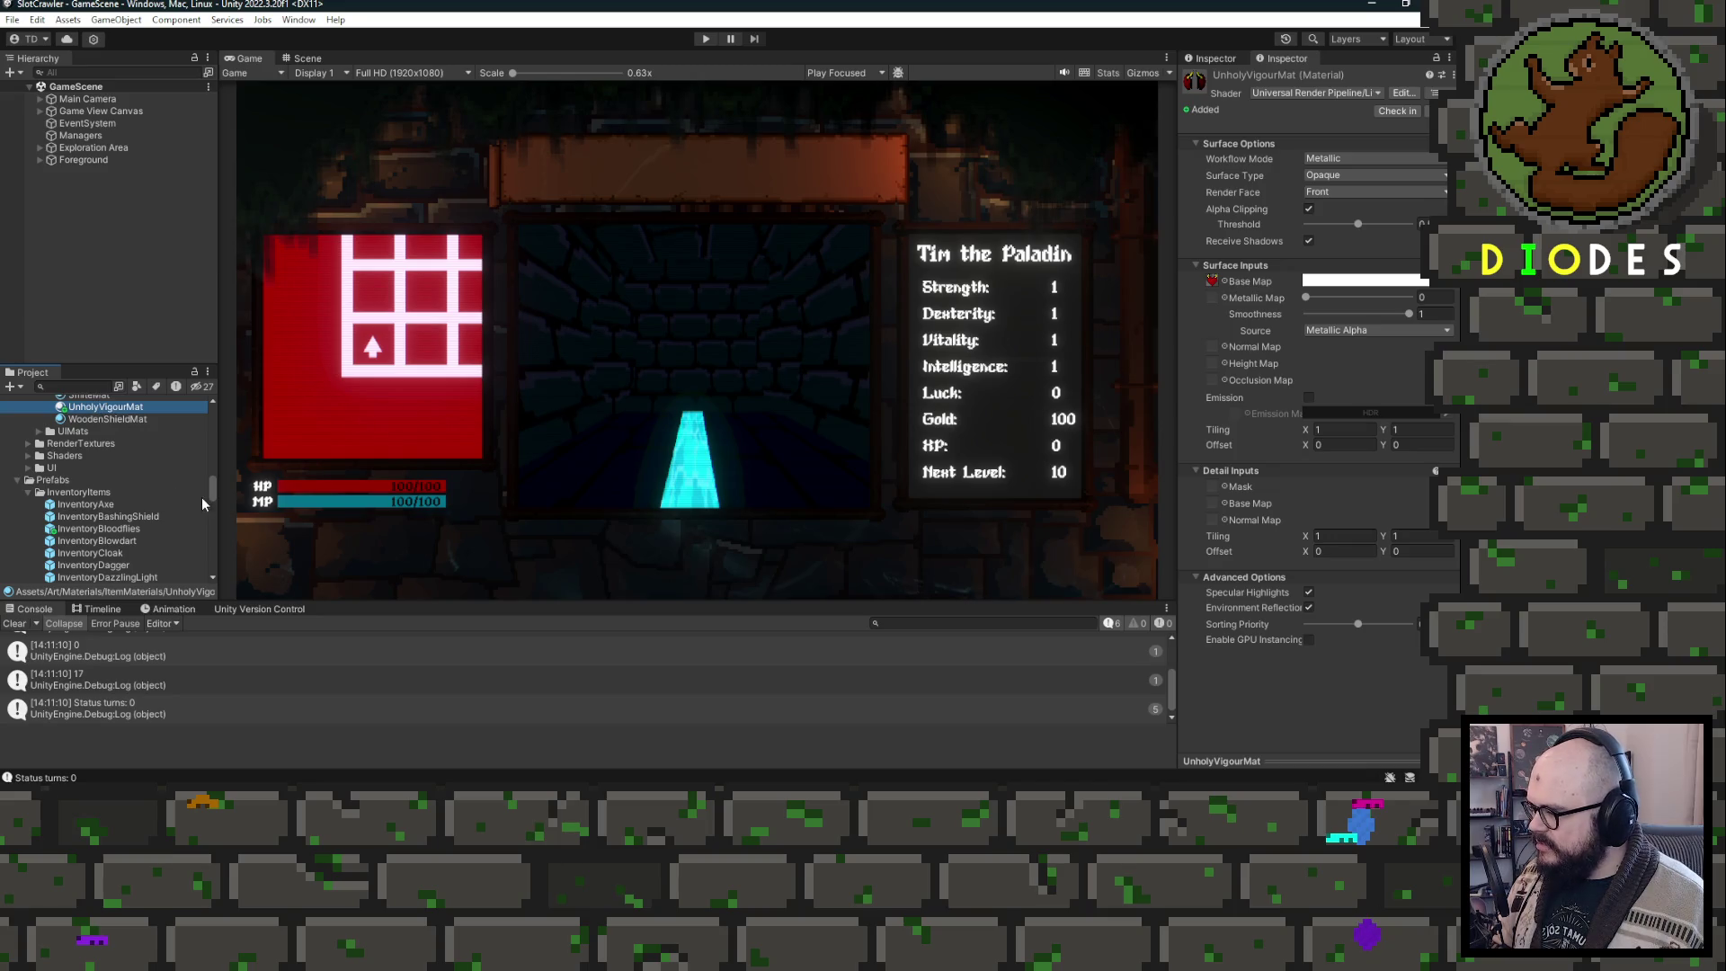
{"action": "scroll", "coordinate": [138, 474], "scroll_direction": "up", "scroll_amount": 10}
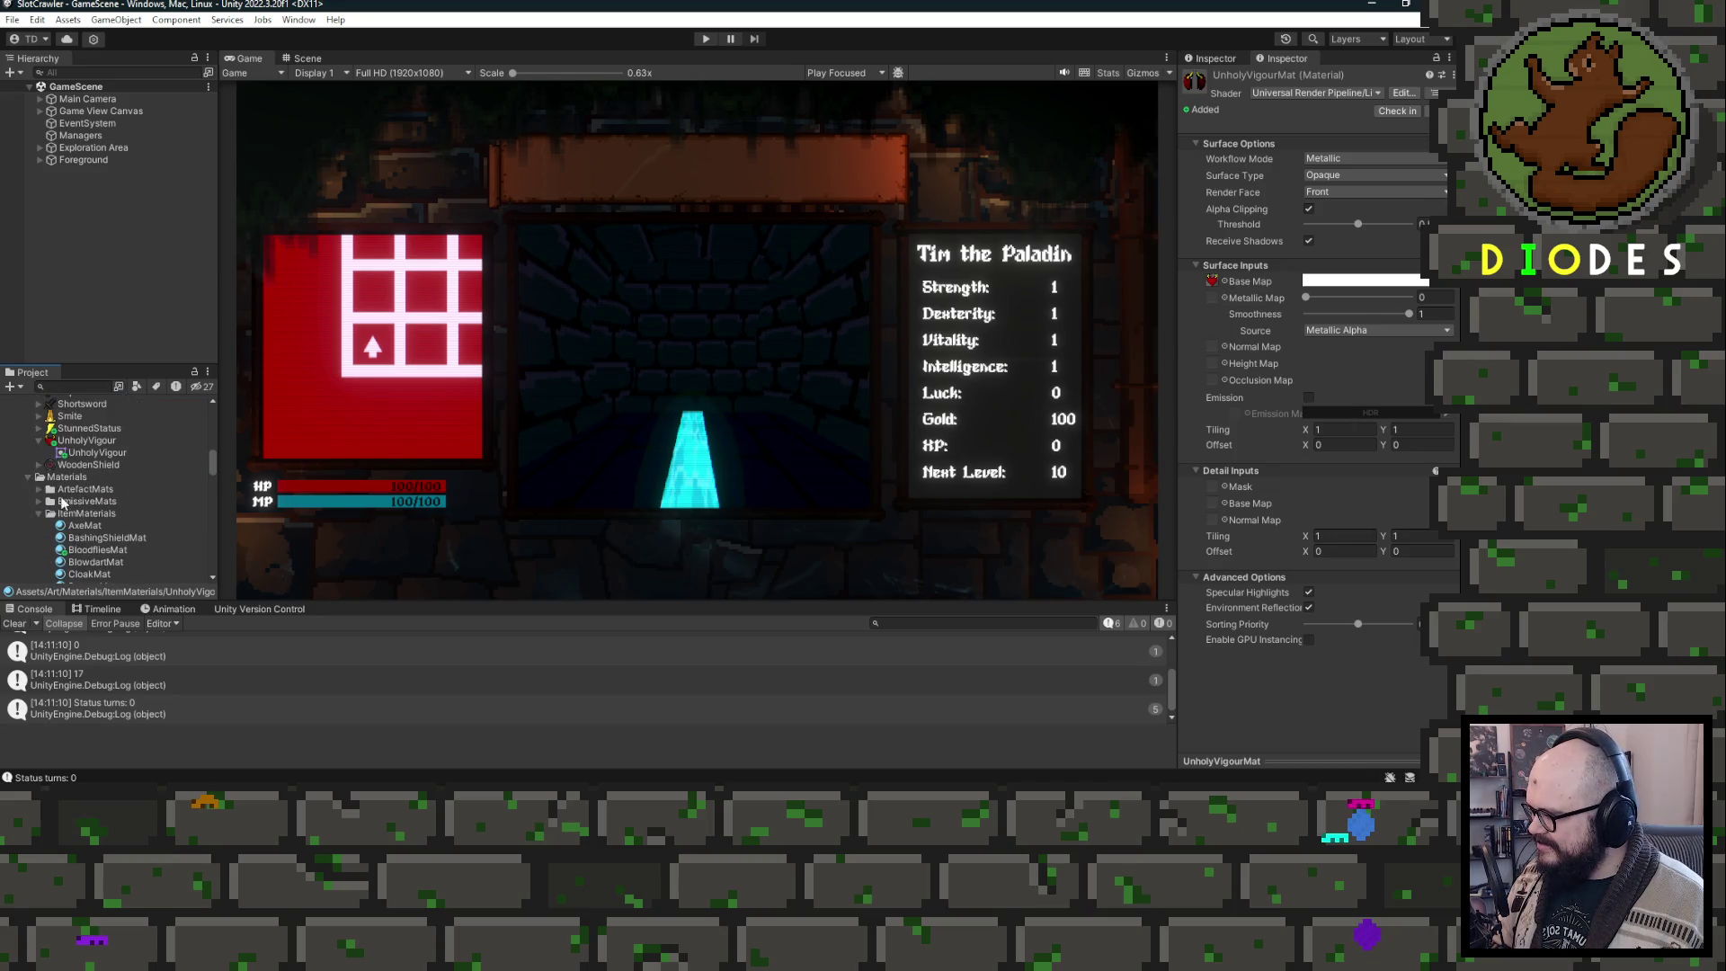
{"action": "left_click", "coordinate": [37, 440]}
{"action": "scroll", "coordinate": [146, 492], "scroll_direction": "up", "scroll_amount": 4}
{"action": "scroll", "coordinate": [147, 491], "scroll_direction": "up", "scroll_amount": 10}
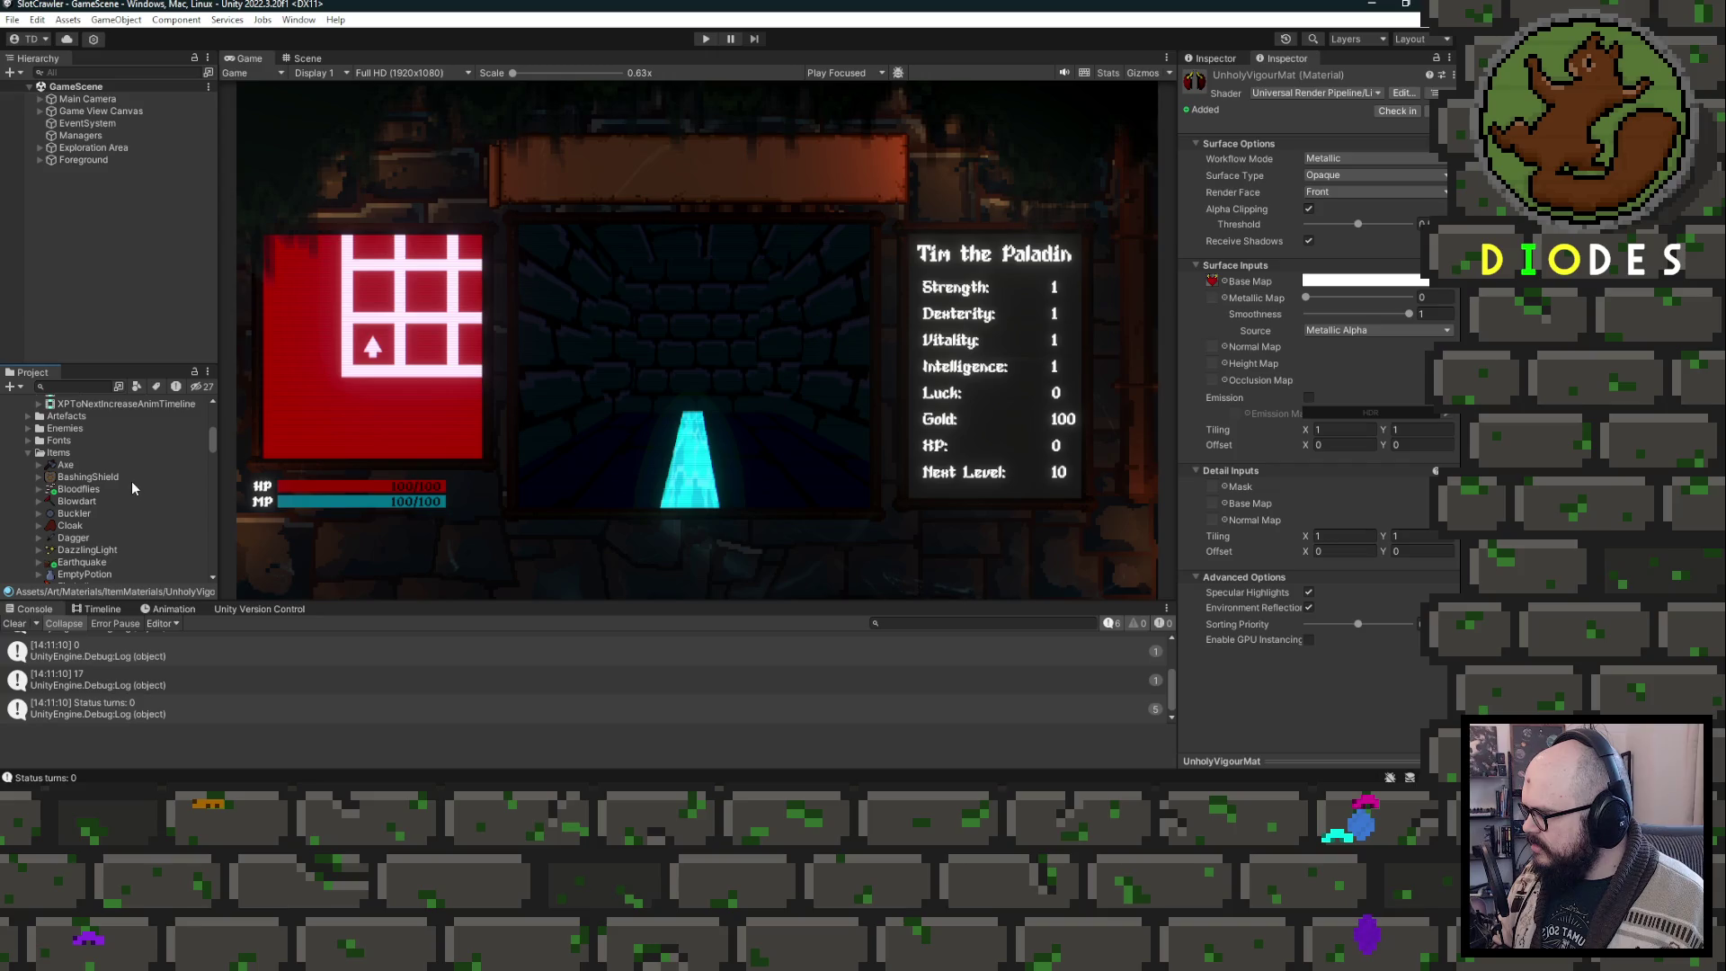
{"action": "scroll", "coordinate": [131, 482], "scroll_direction": "down", "scroll_amount": 2}
{"action": "scroll", "coordinate": [122, 439], "scroll_direction": "down", "scroll_amount": 3}
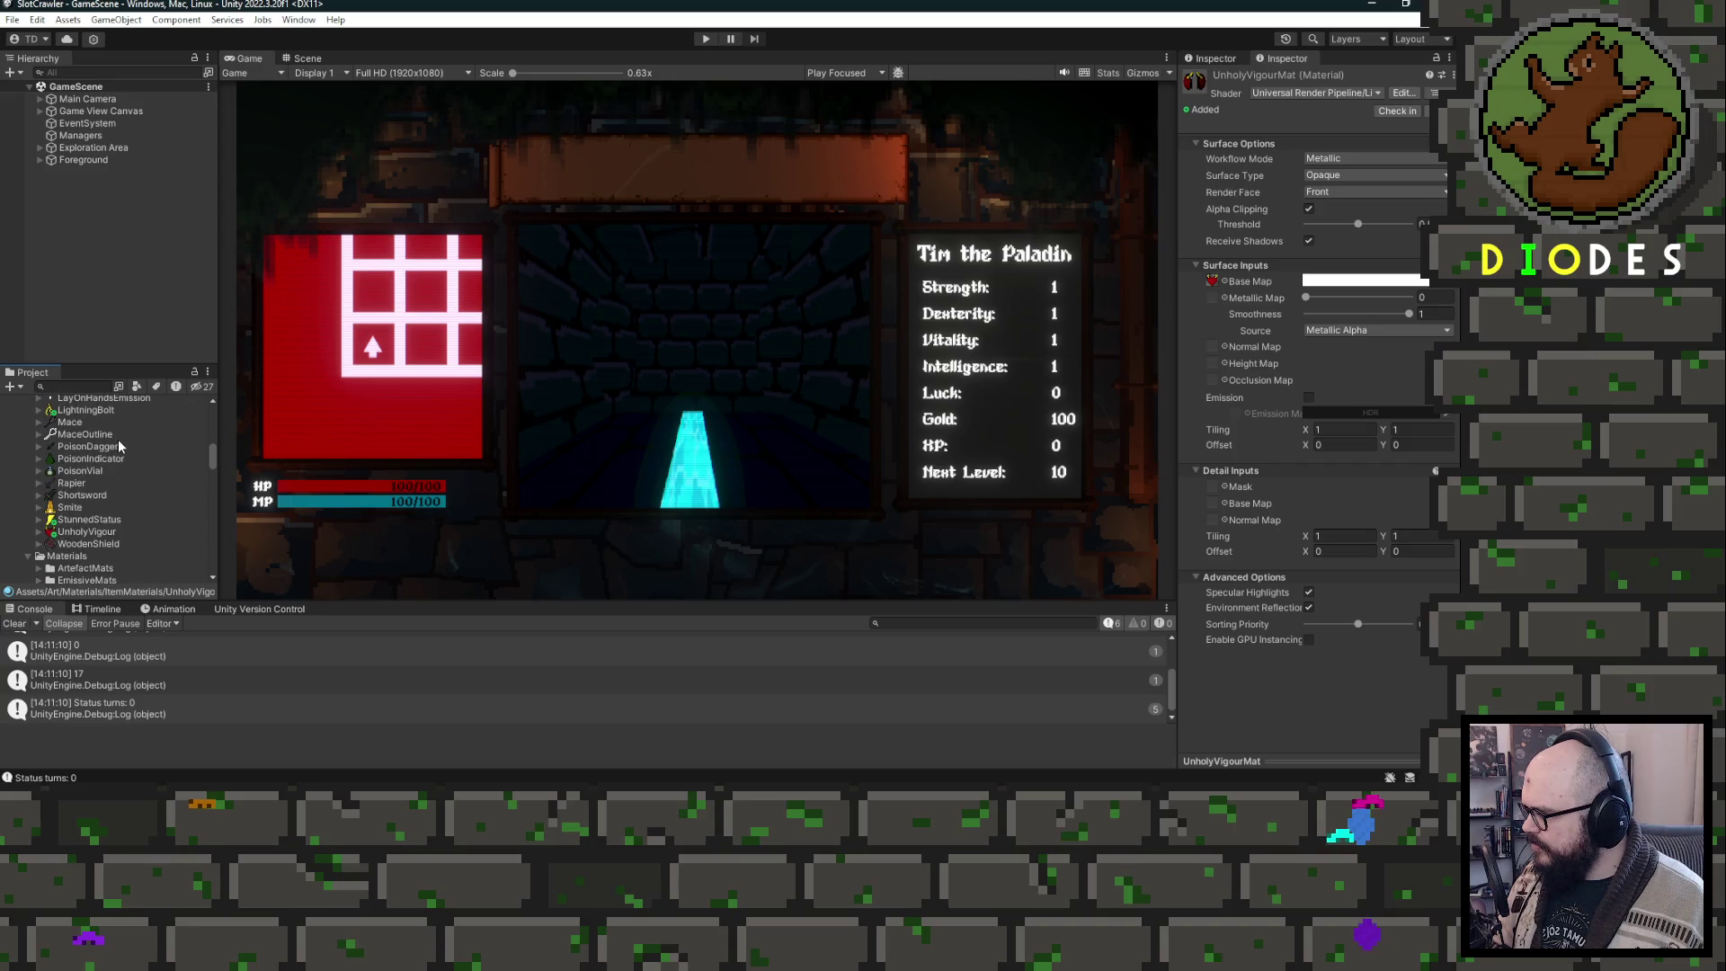
{"action": "scroll", "coordinate": [121, 441], "scroll_direction": "down", "scroll_amount": 3}
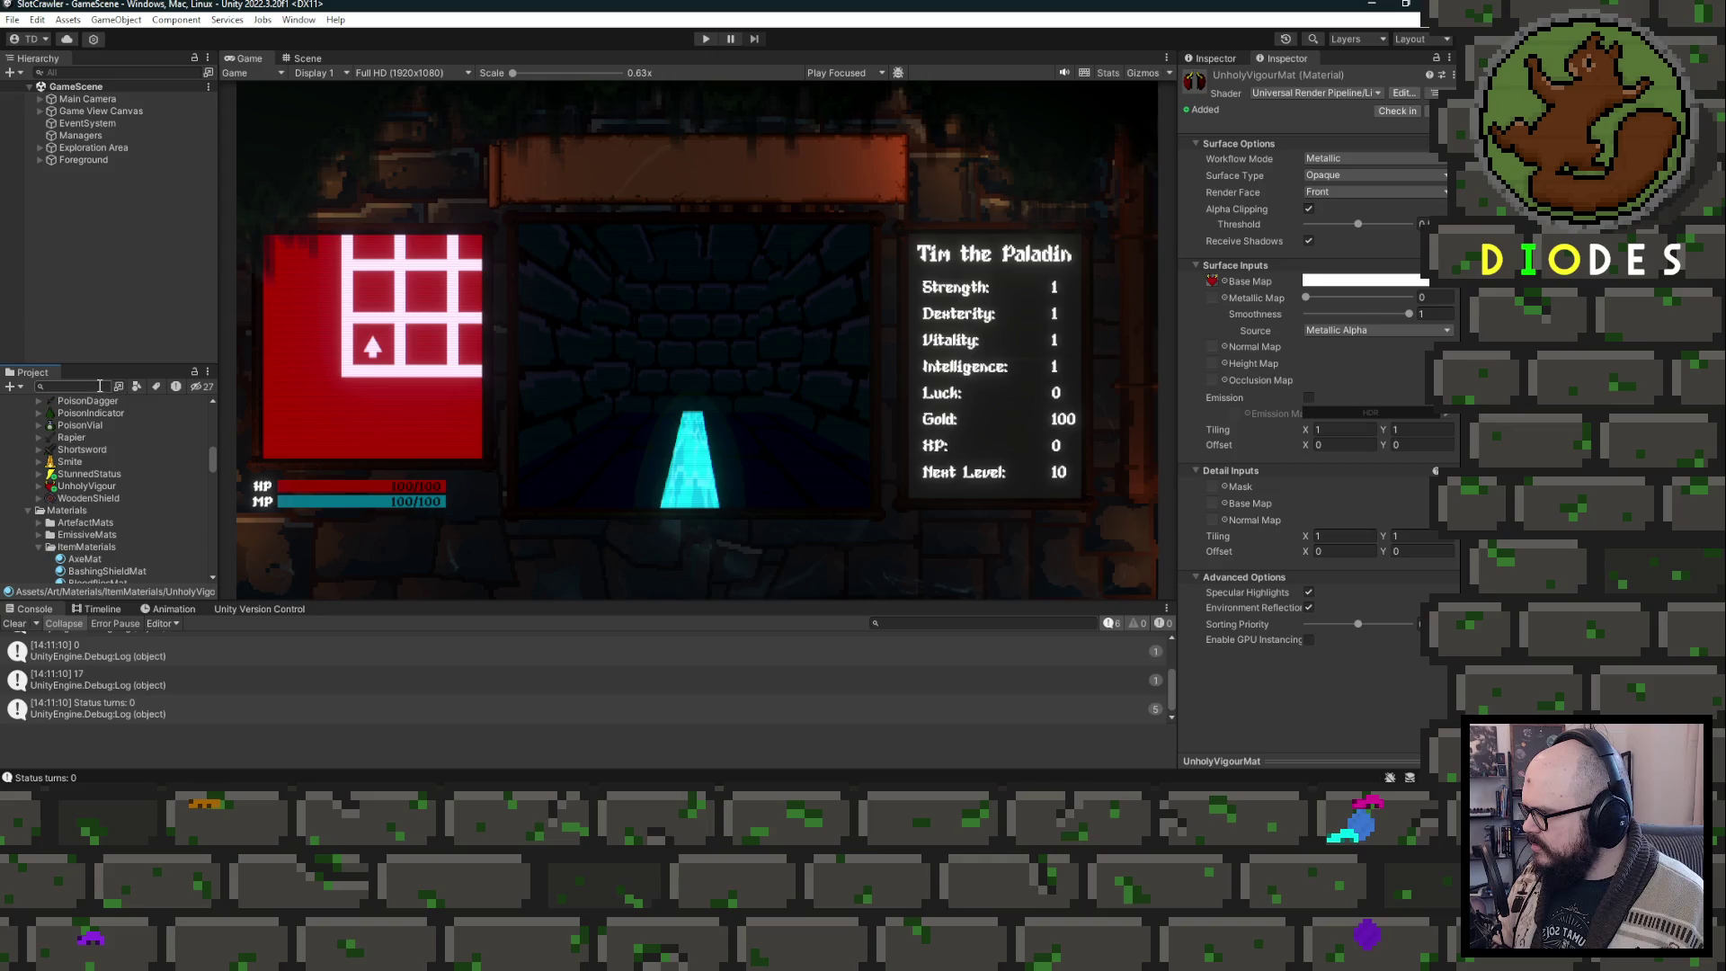
Step: Search 'rapier' to inspect the Rapier sprite, then clear it and select the InventoryMenuItem prefab
{"action": "type", "text": "rapier"}
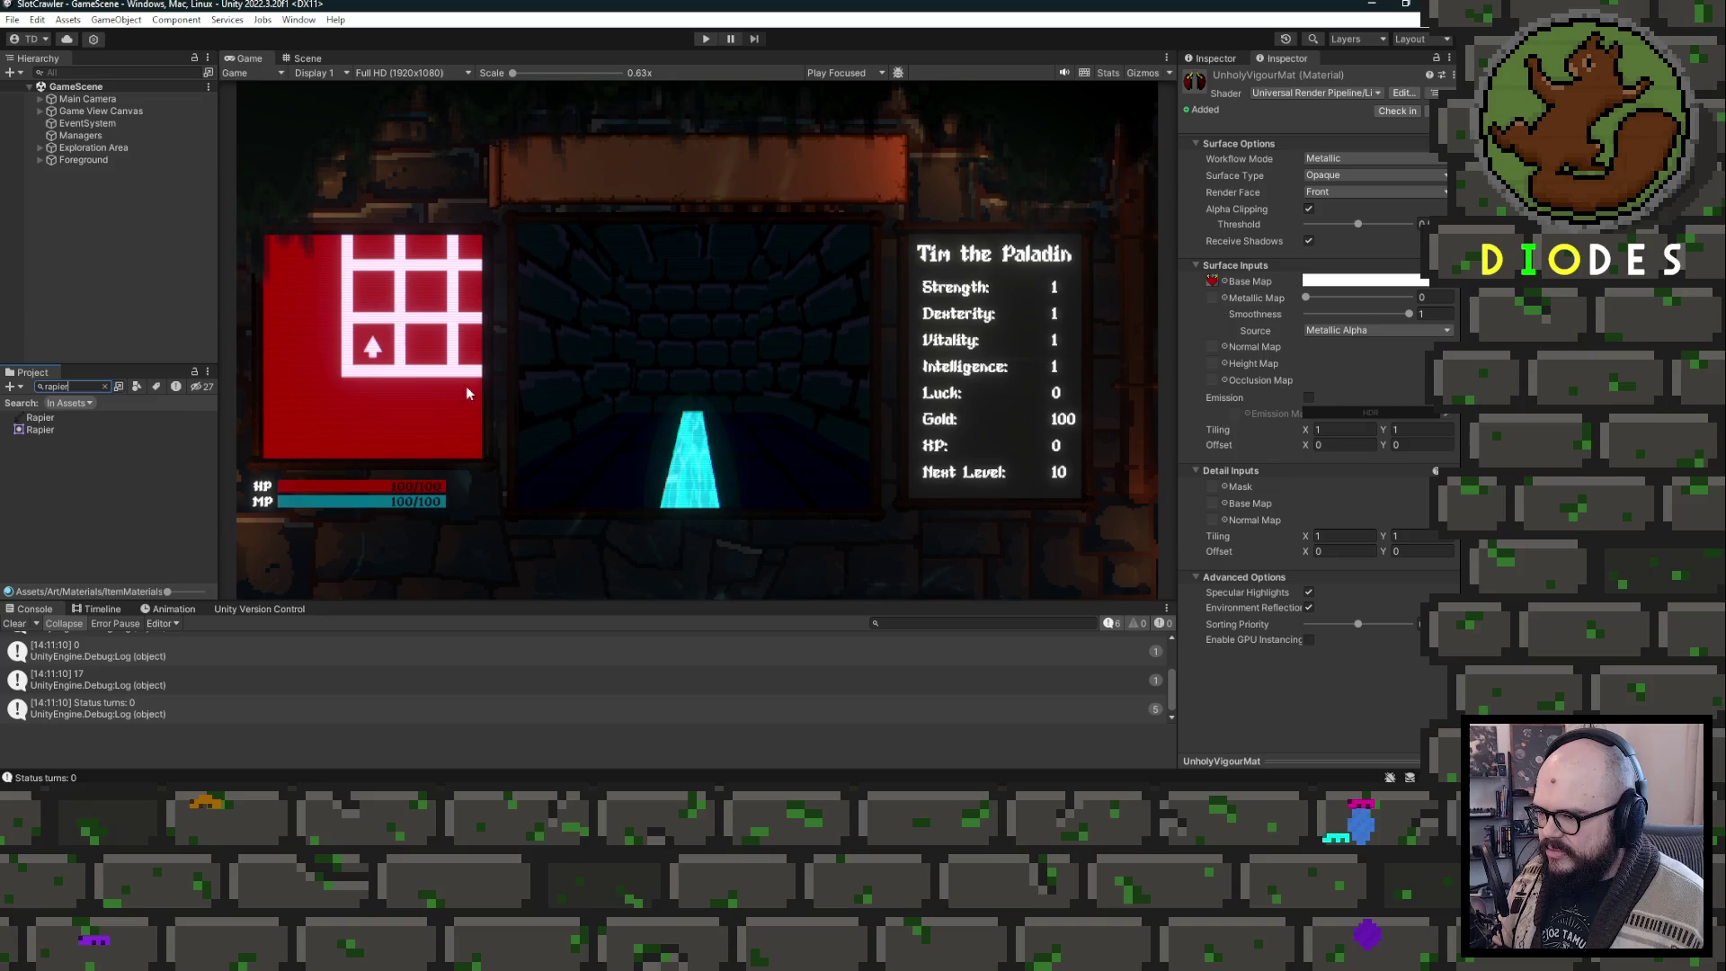
{"action": "left_click", "coordinate": [40, 417]}
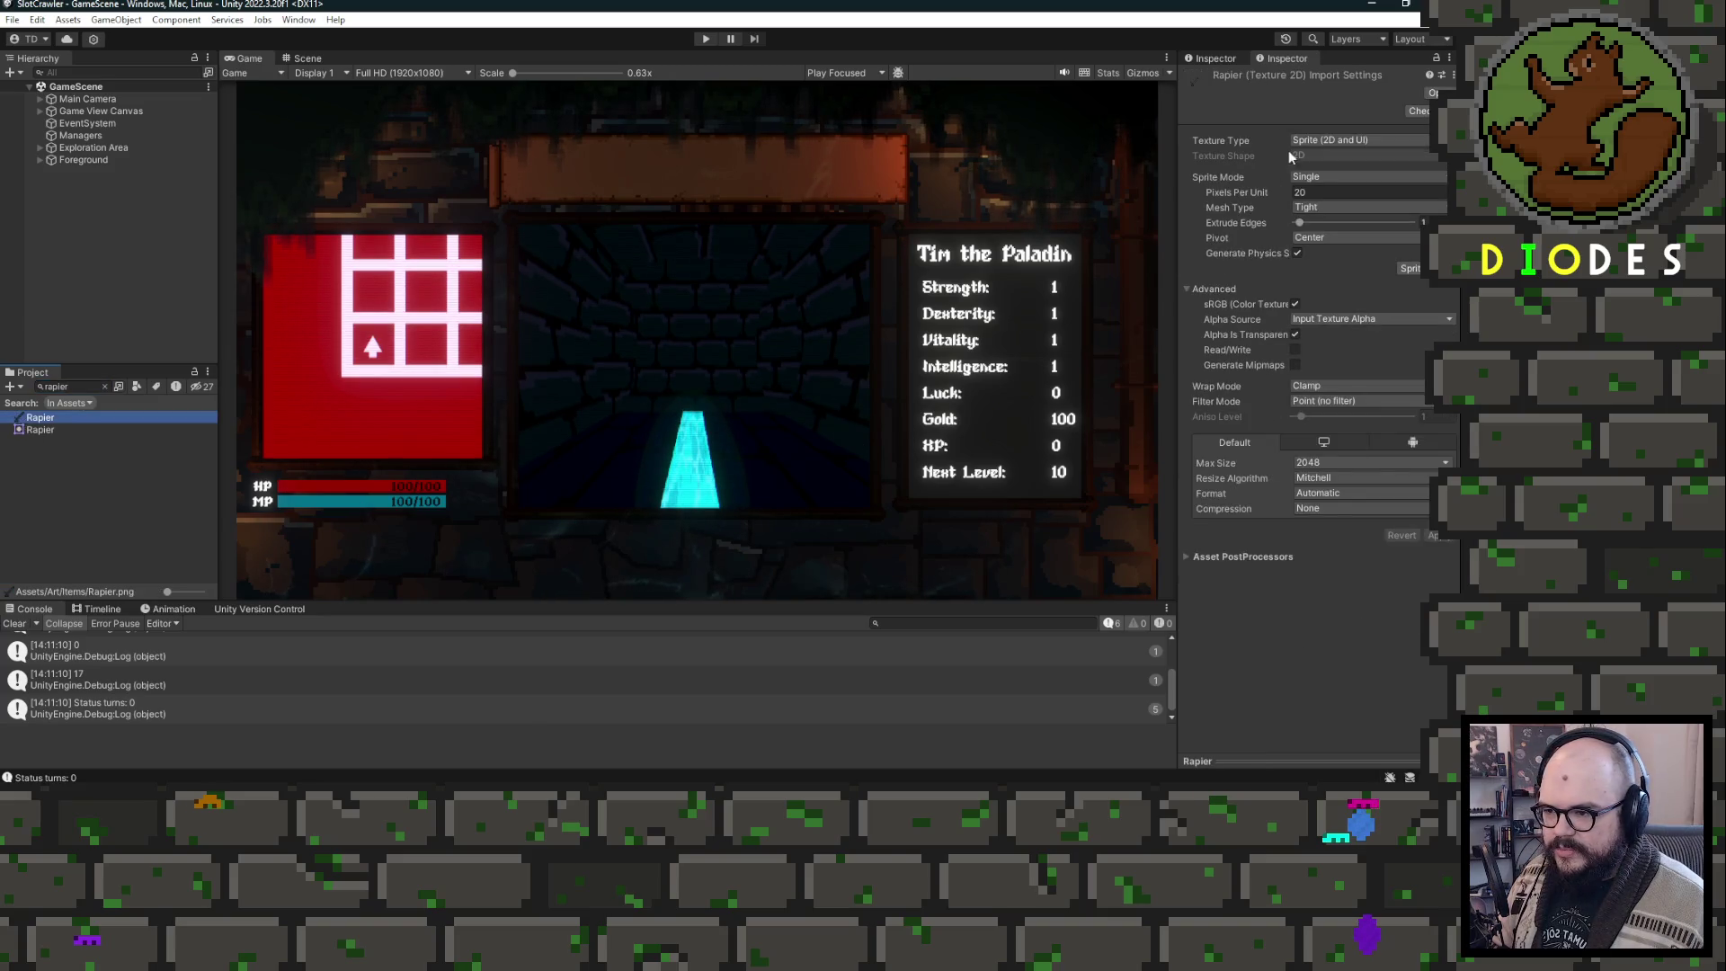
{"action": "left_click", "coordinate": [105, 386]}
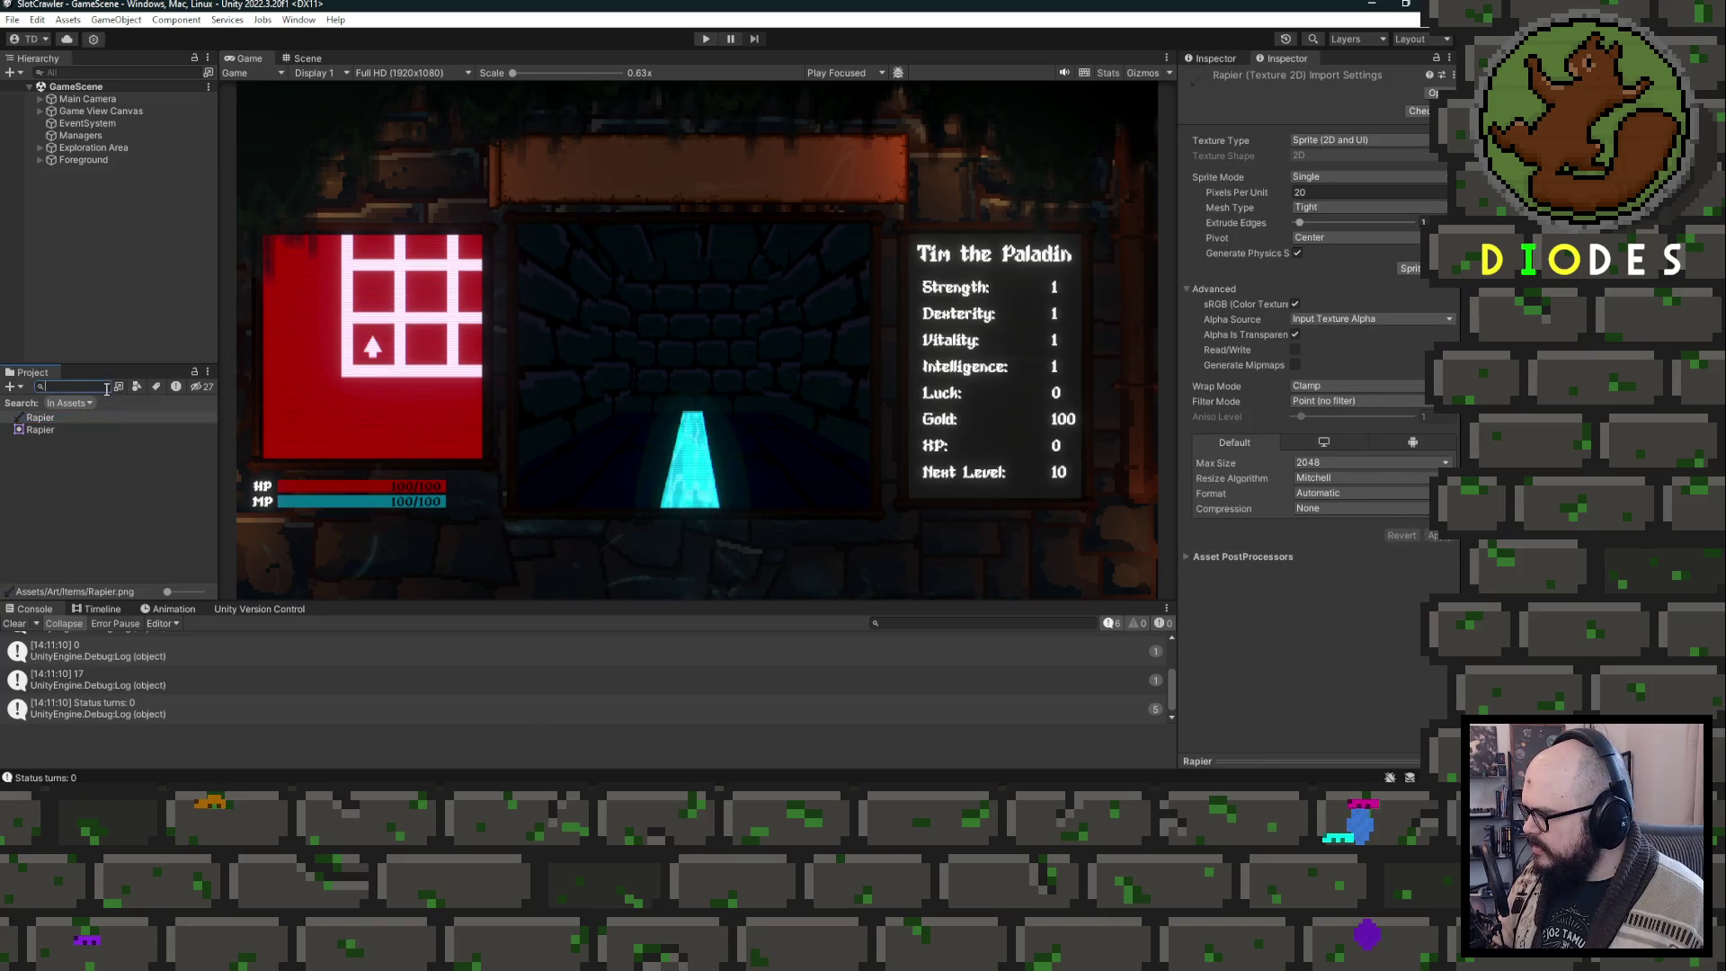
{"action": "scroll", "coordinate": [90, 467], "scroll_direction": "down", "scroll_amount": 5}
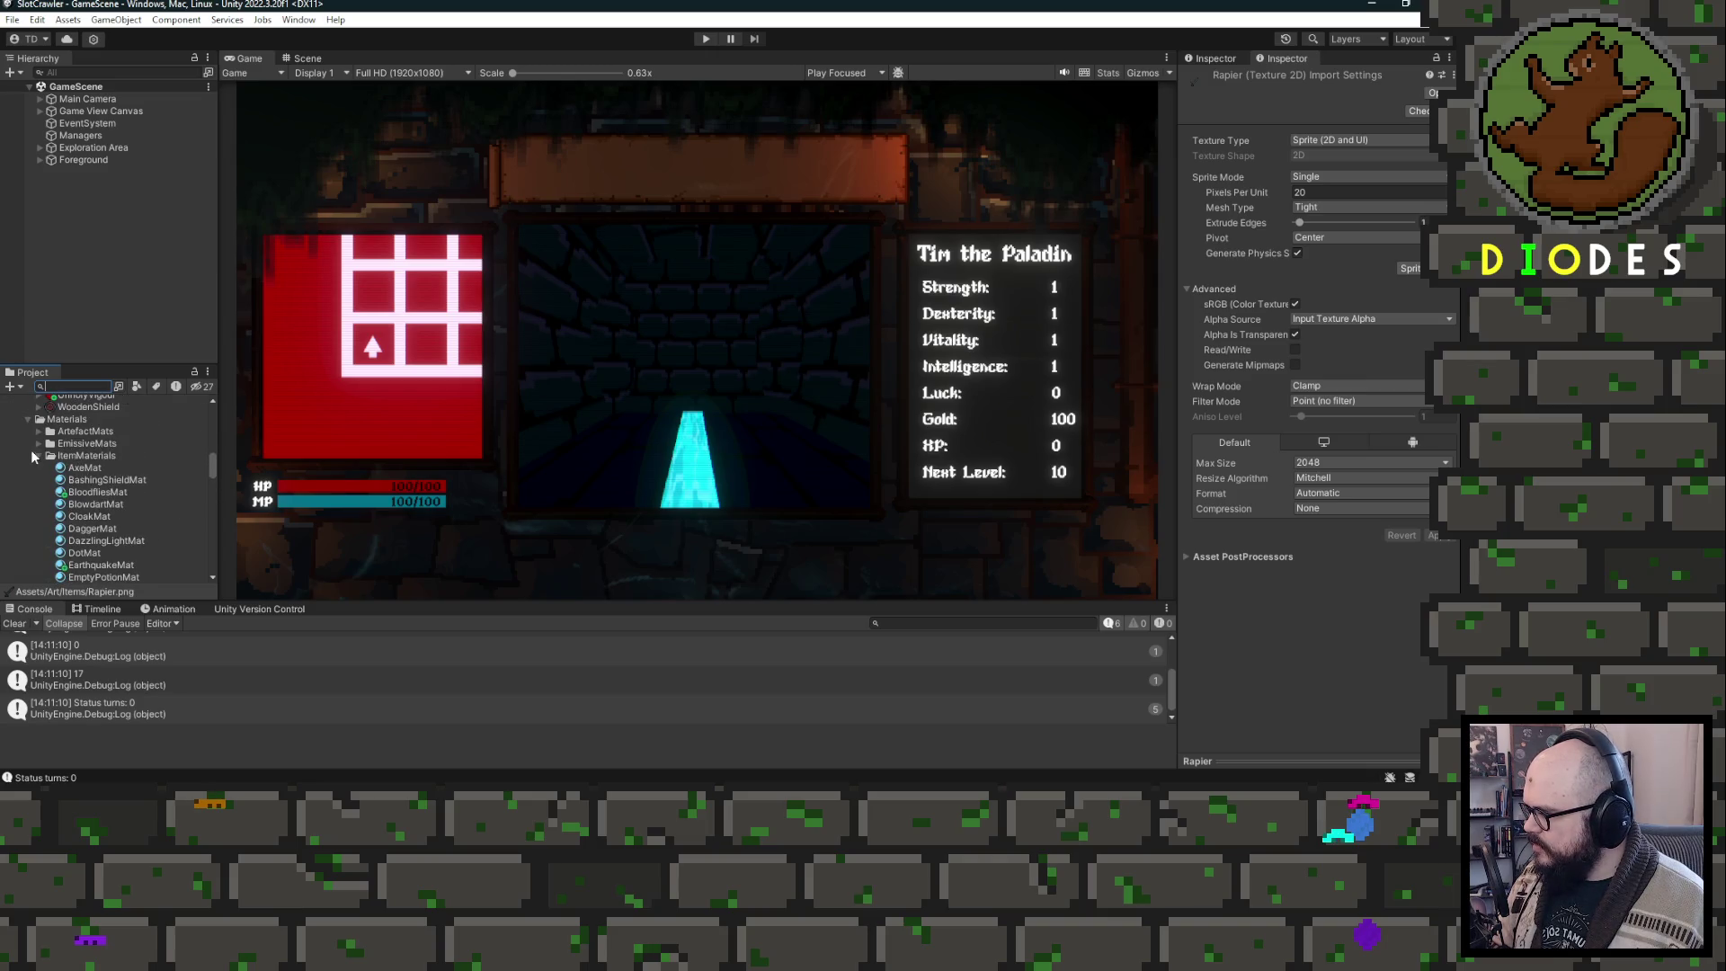
{"action": "scroll", "coordinate": [117, 458], "scroll_direction": "down", "scroll_amount": 10}
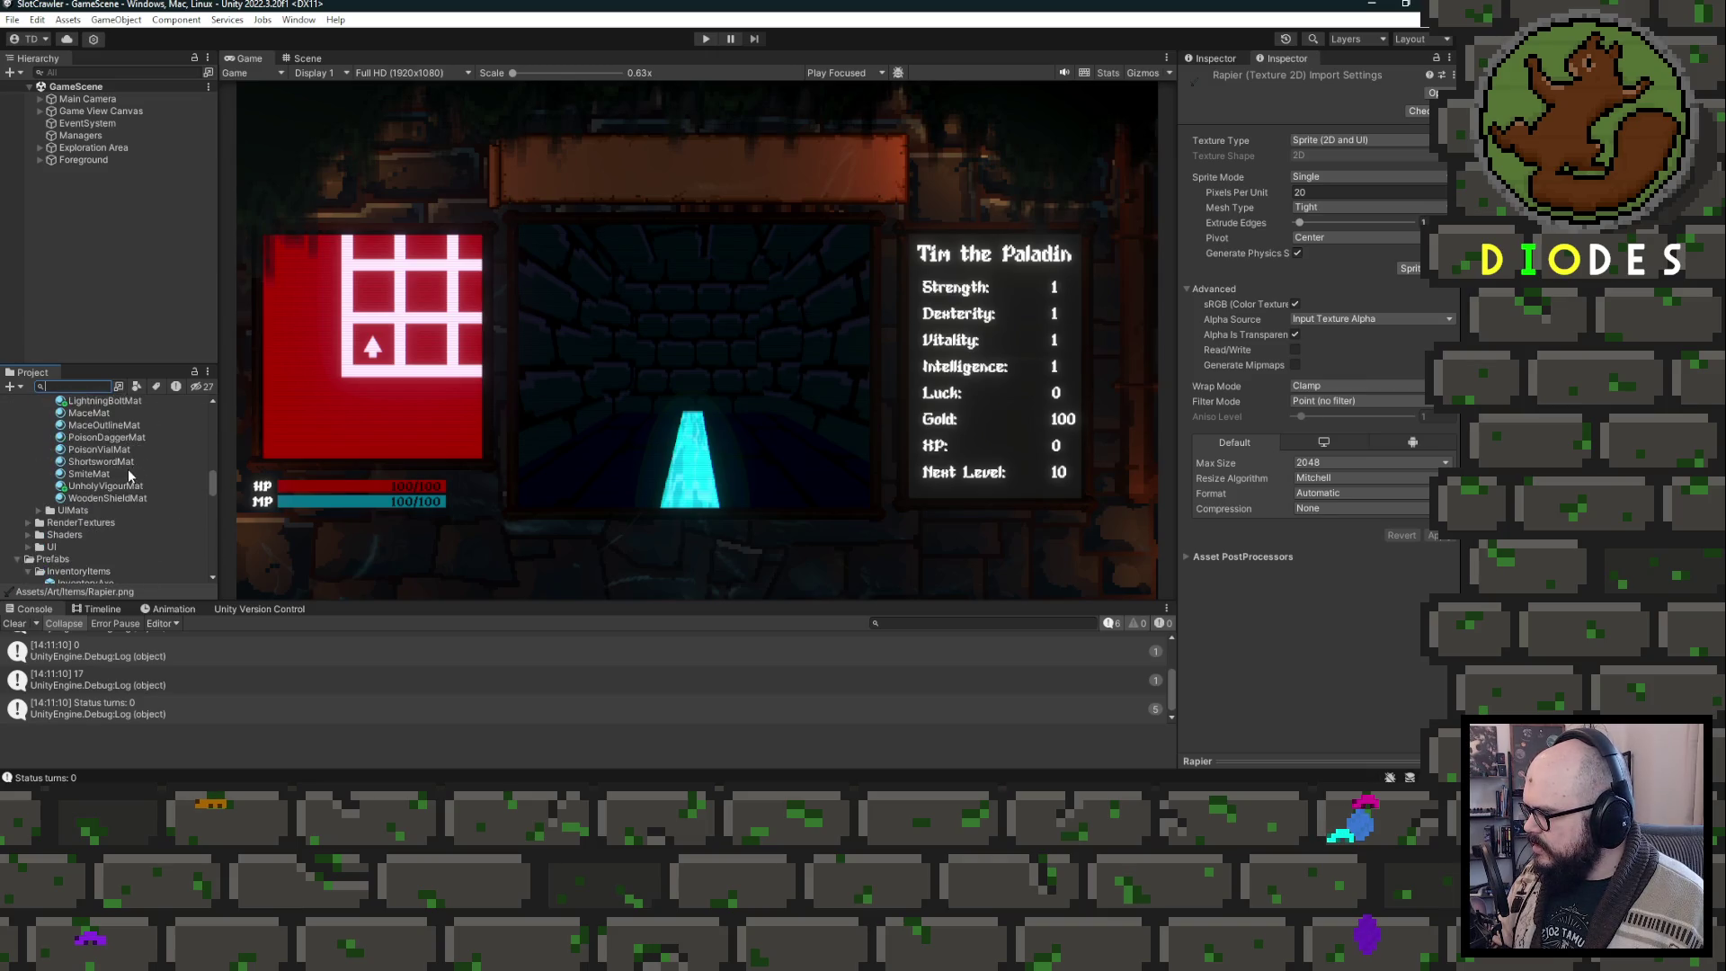
{"action": "scroll", "coordinate": [131, 464], "scroll_direction": "down", "scroll_amount": 5}
{"action": "left_click", "coordinate": [99, 440]}
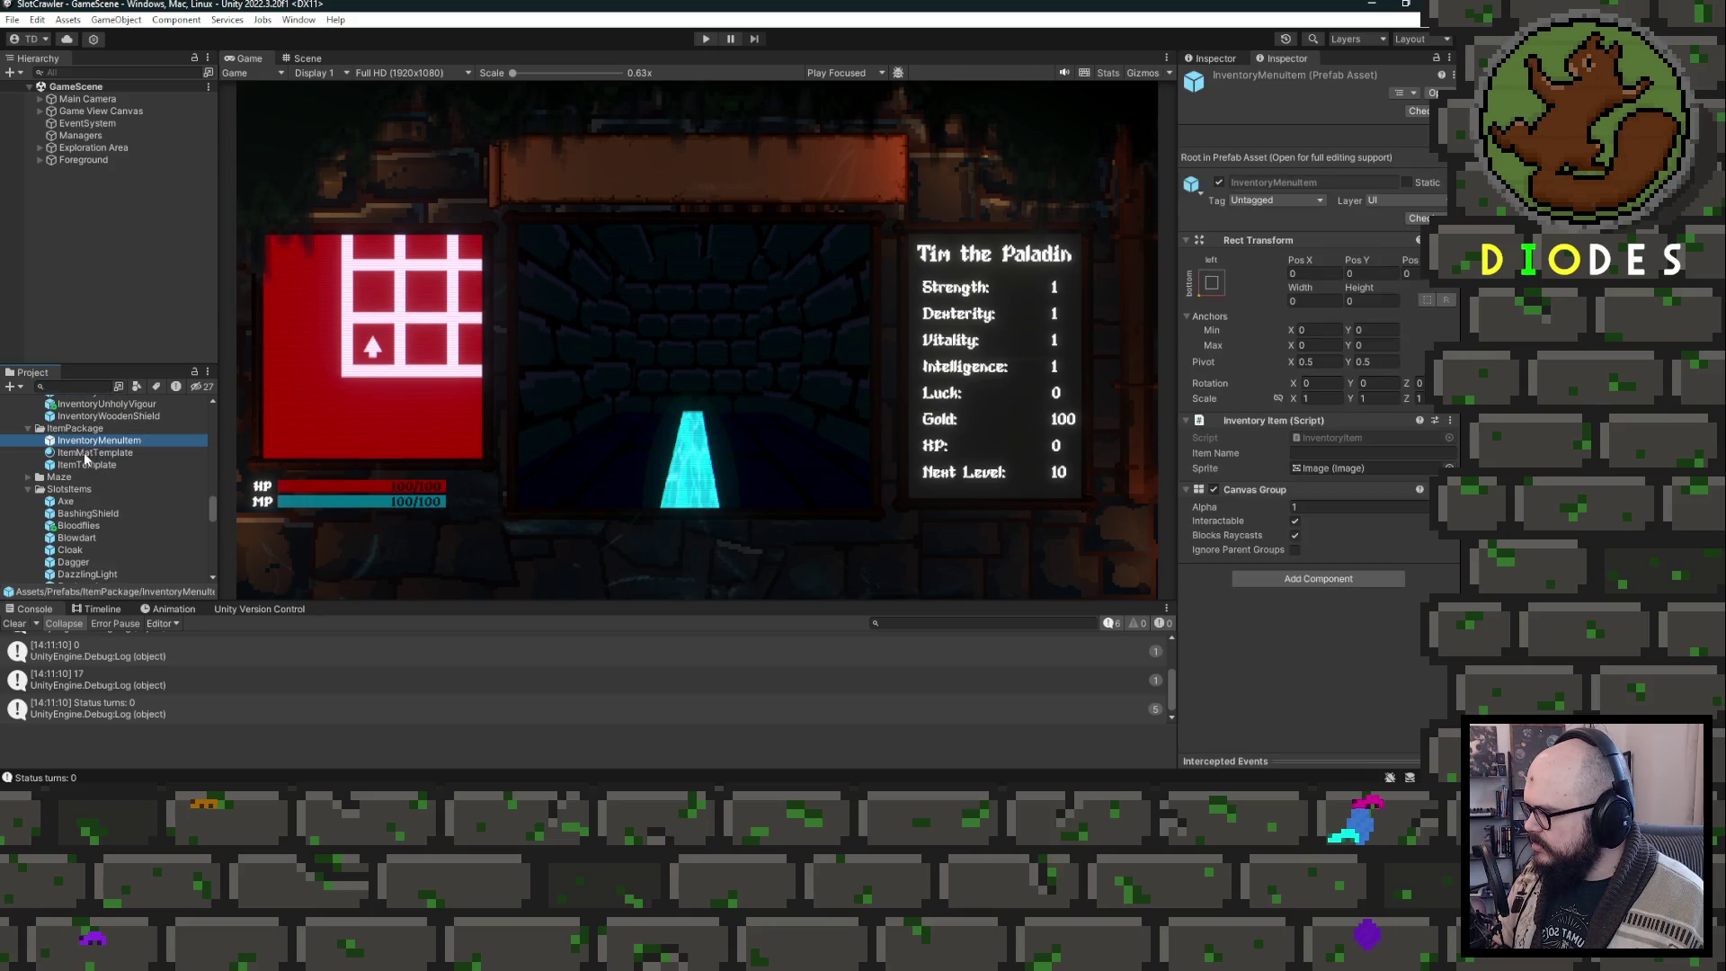
Step: Duplicate the three item template prefabs and rename the ItemTemplate 1 copy to Rapier
{"action": "left_click", "coordinate": [78, 465], "text": "shift"}
{"action": "key", "text": "ctrl+d"}
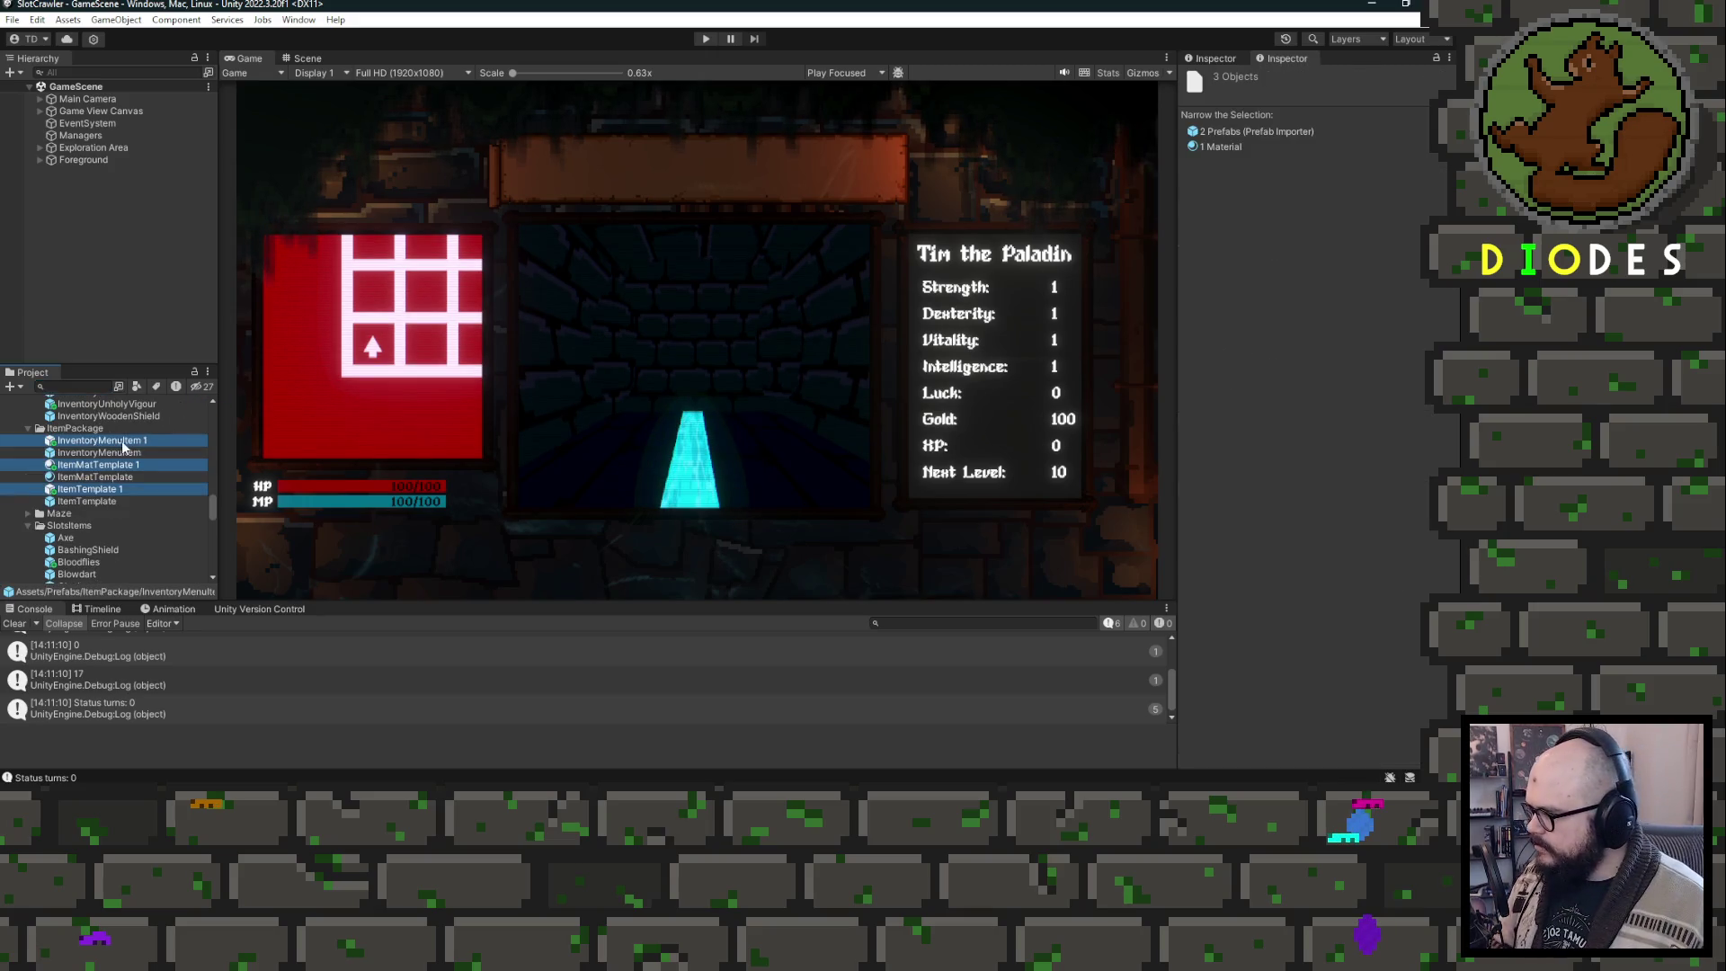
{"action": "left_click", "coordinate": [126, 489]}
{"action": "key", "text": "F2"}
{"action": "type", "text": "R"}
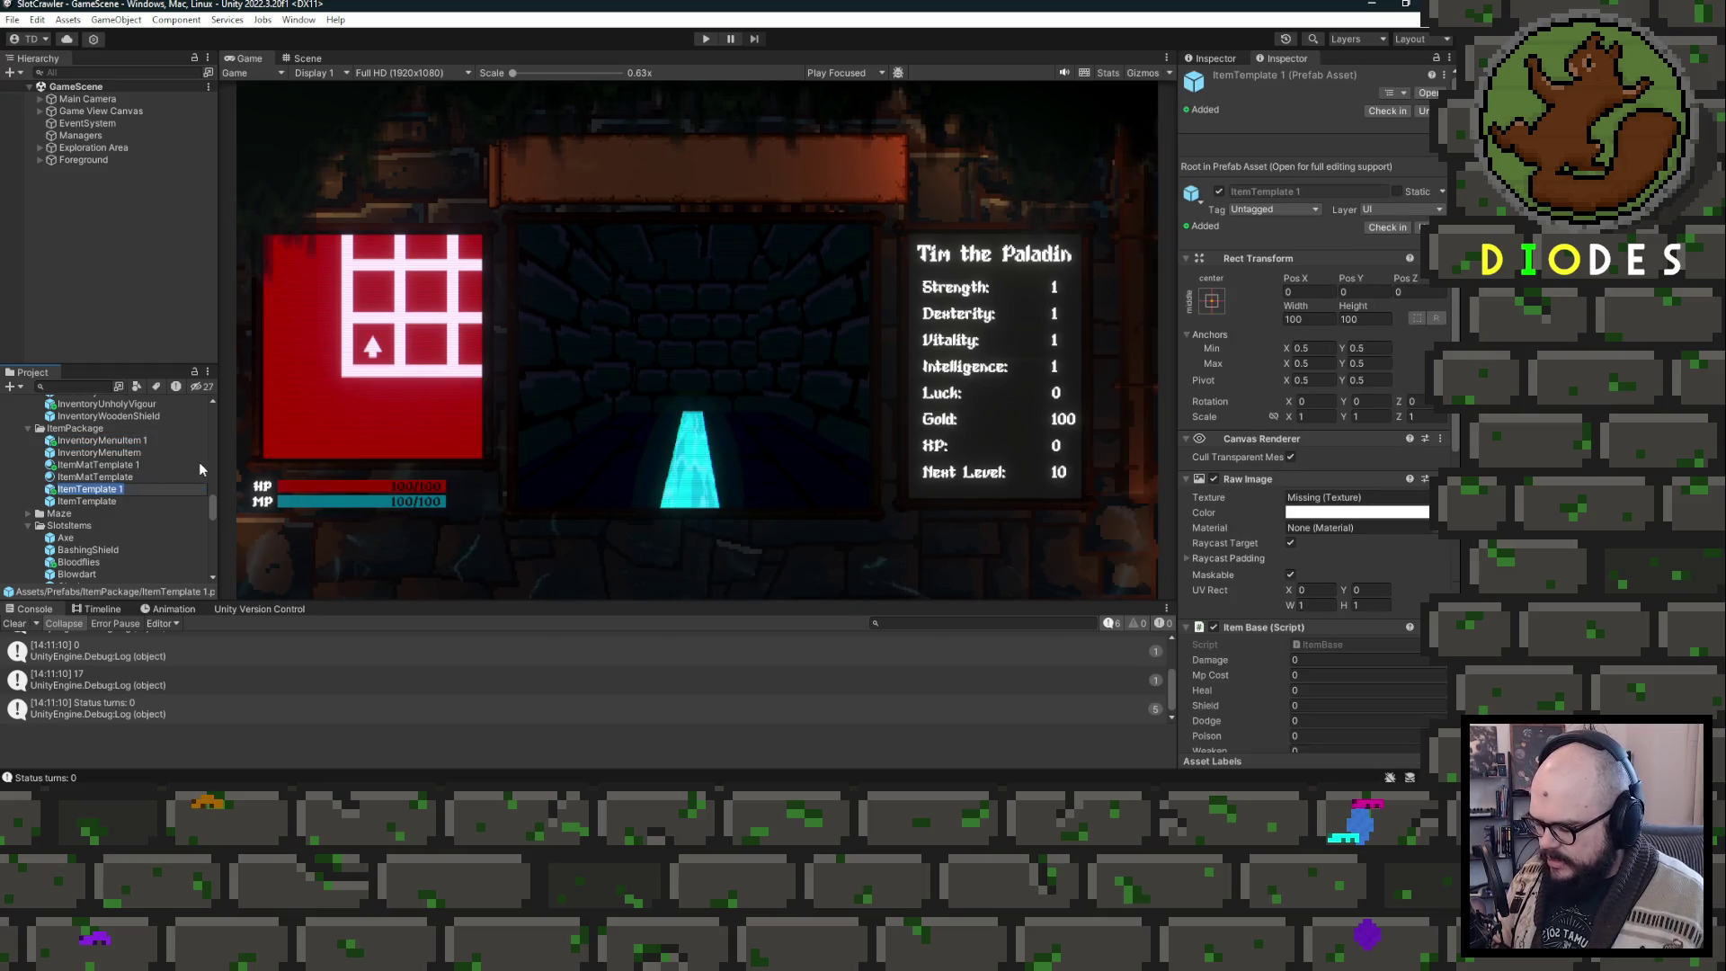
{"action": "type", "text": "apier"}
{"action": "key", "text": "Return"}
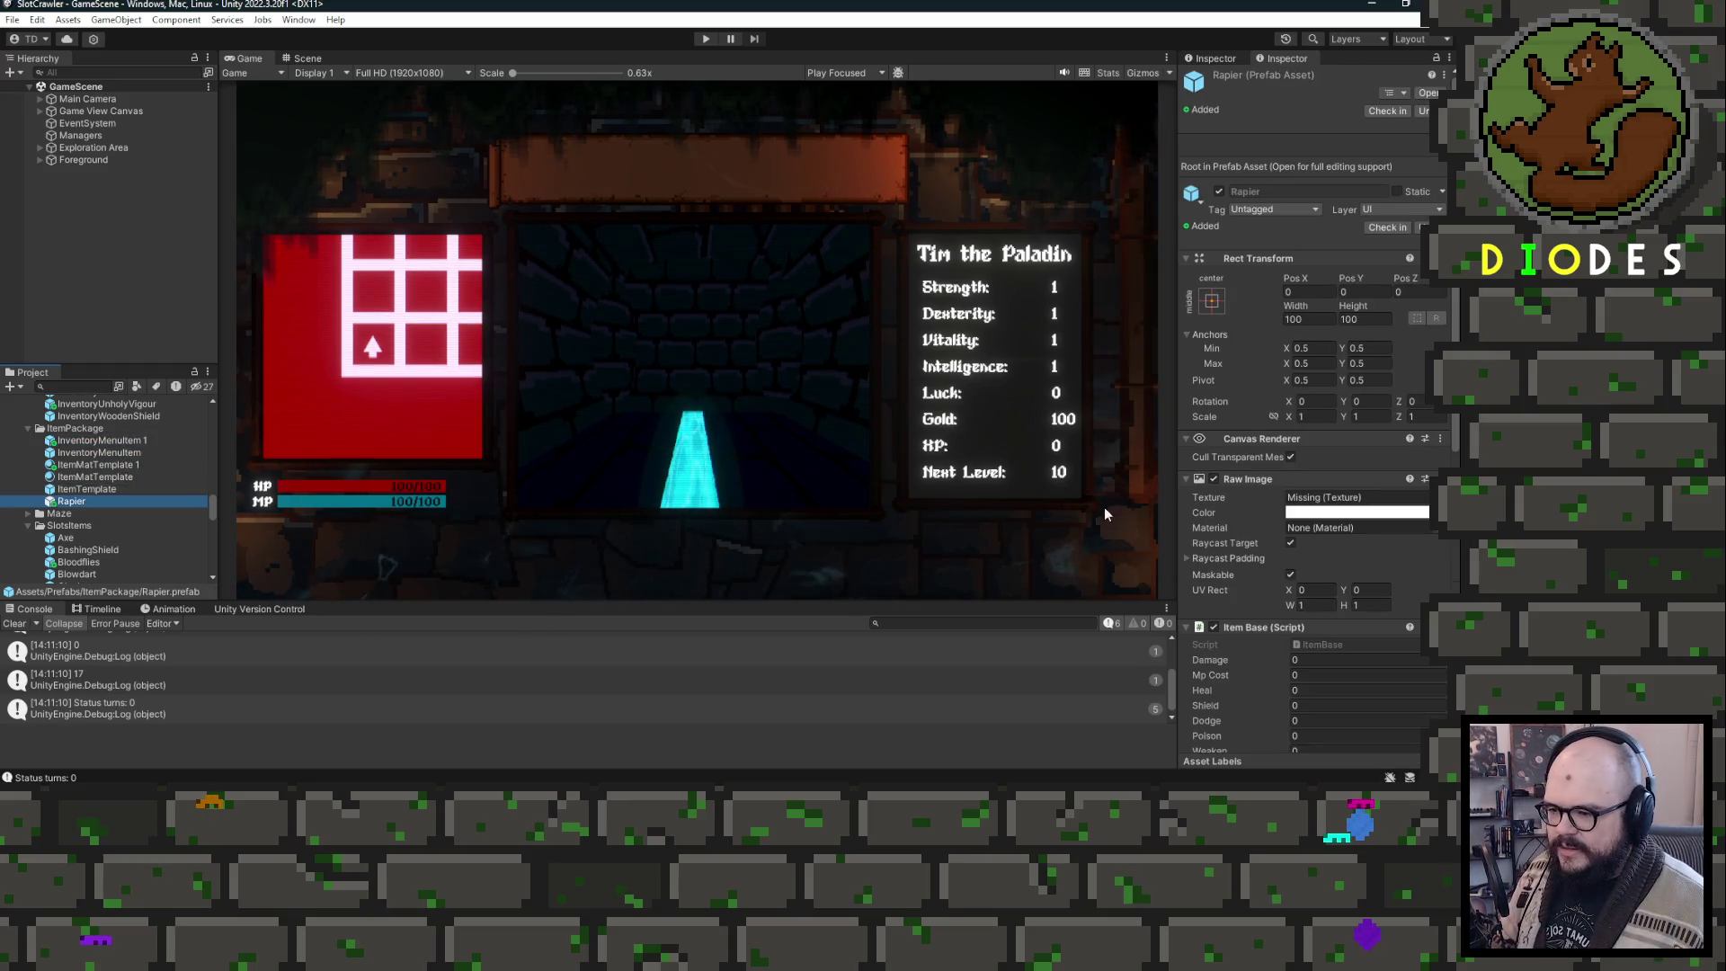
Step: Replace Rapier's Item Base component with a new ItemRapier script
{"action": "scroll", "coordinate": [1258, 436], "scroll_direction": "down", "scroll_amount": 5}
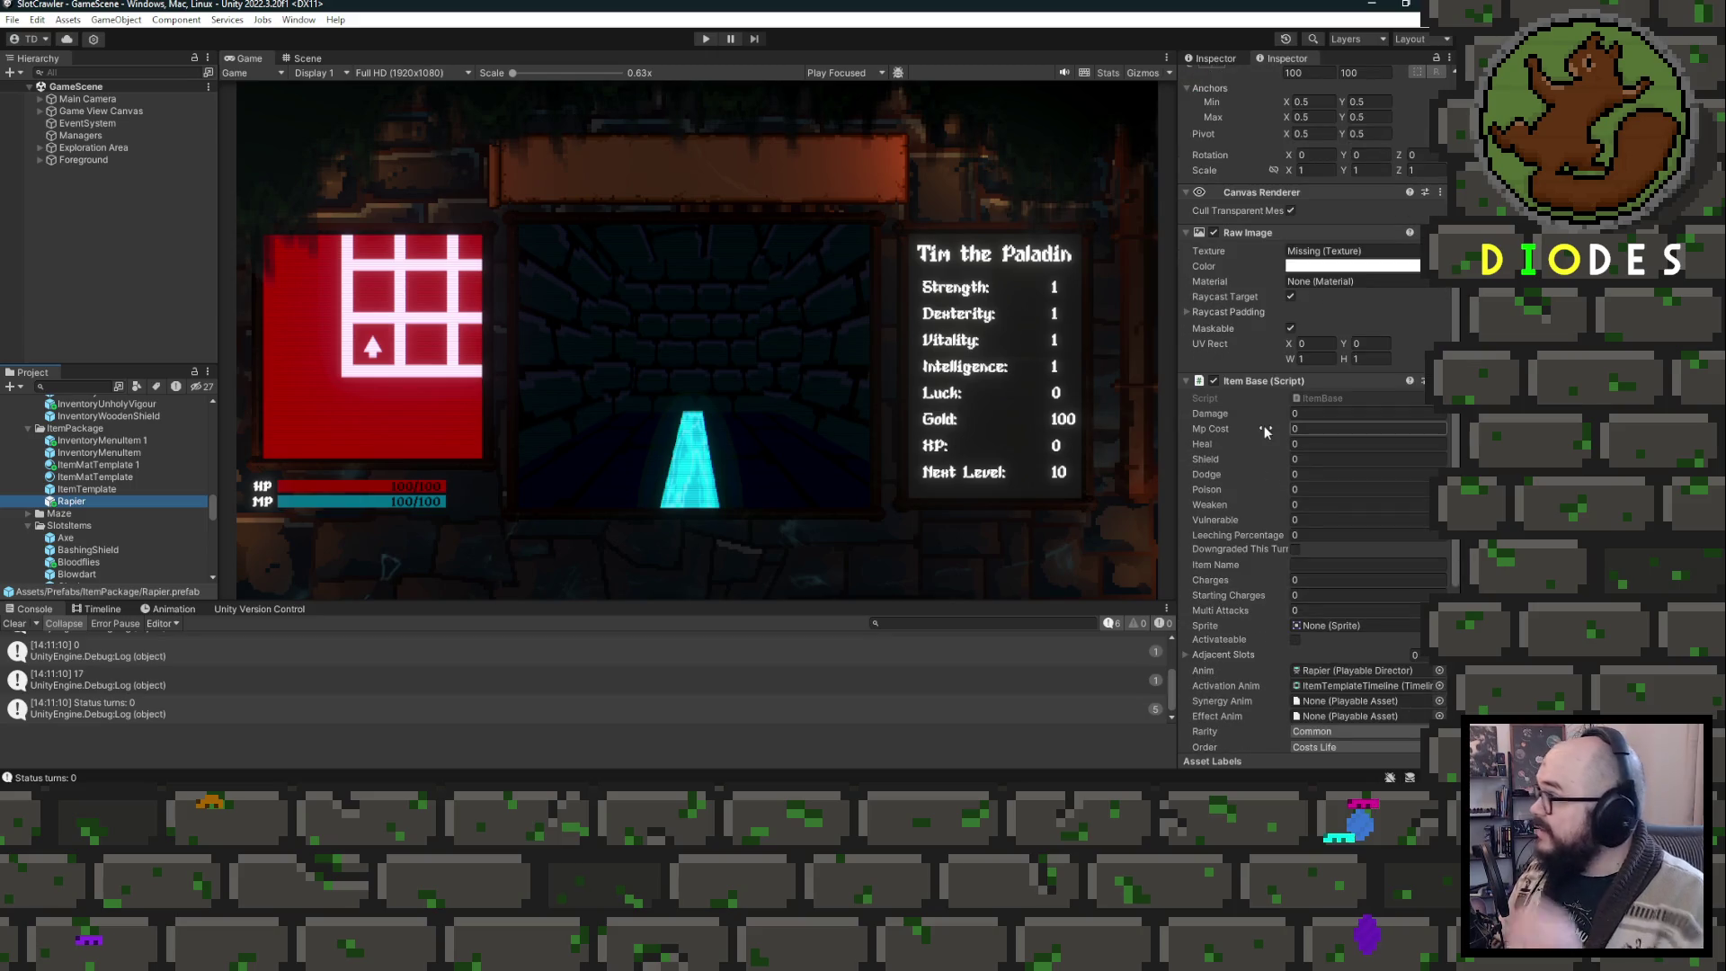
{"action": "right_click", "coordinate": [1287, 382]}
{"action": "left_click", "coordinate": [1321, 453]}
{"action": "left_click", "coordinate": [1314, 733]}
{"action": "type", "text": "ItemRapier"}
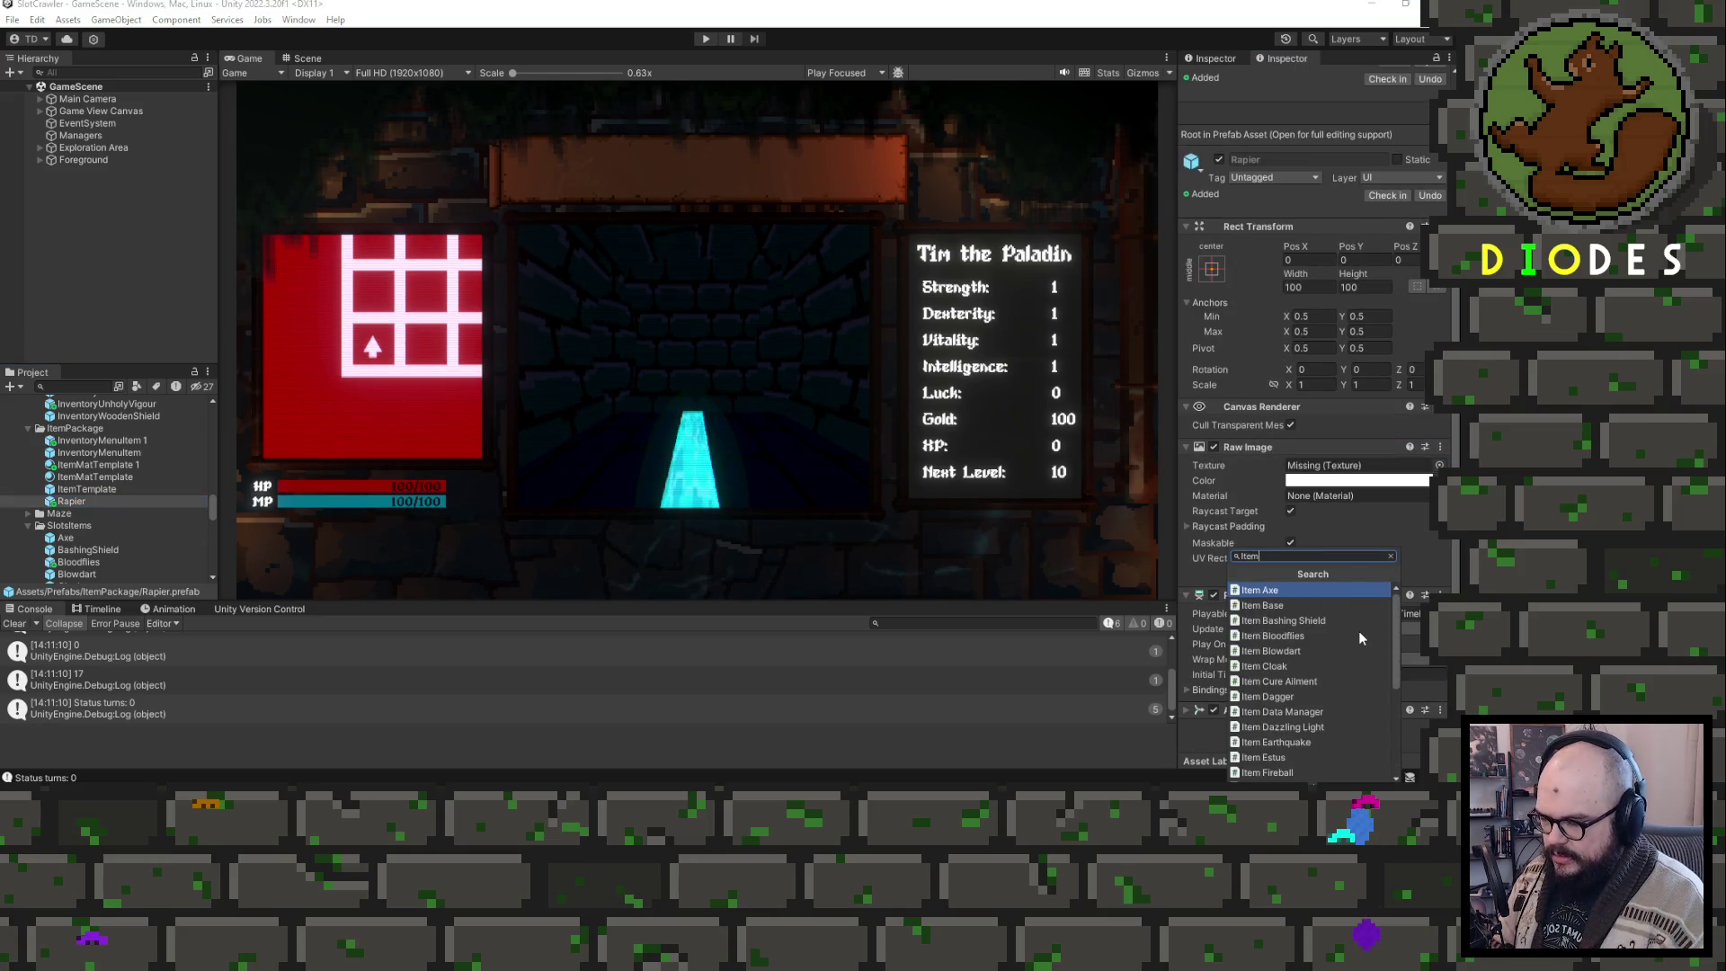
{"action": "key", "text": "Return"}
{"action": "key", "text": "Return"}
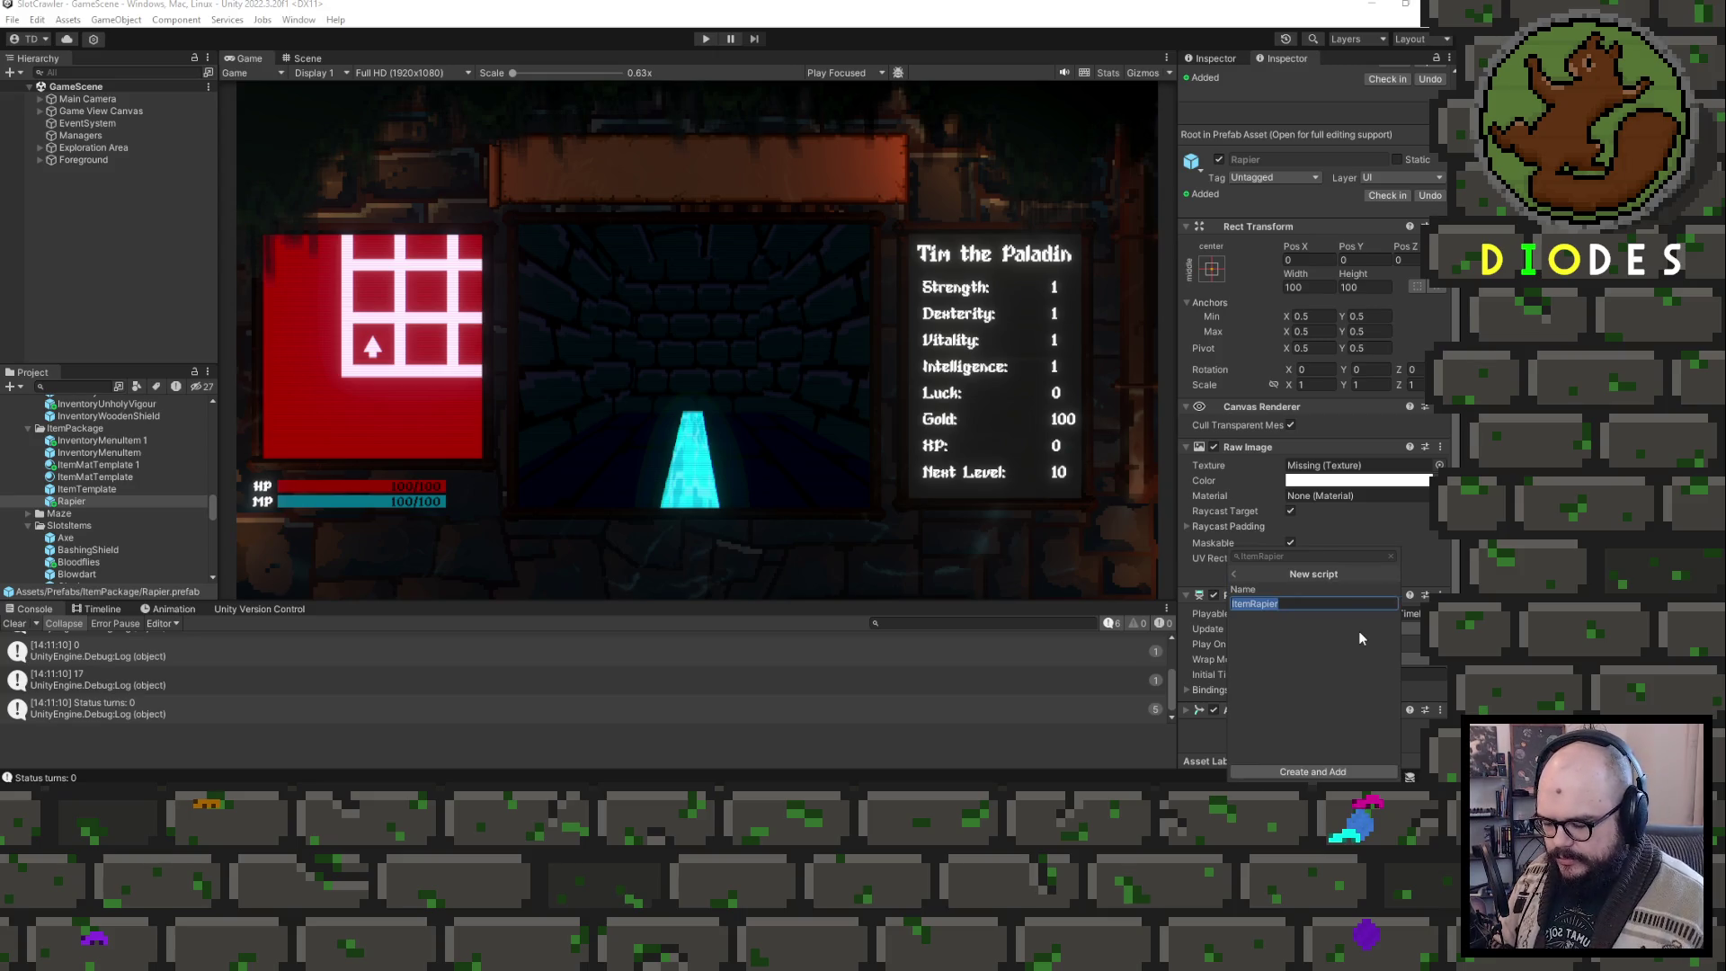
Step: Open the ItemRapier script in Visual Studio from its component menu
{"action": "key", "text": "alt+Tab"}
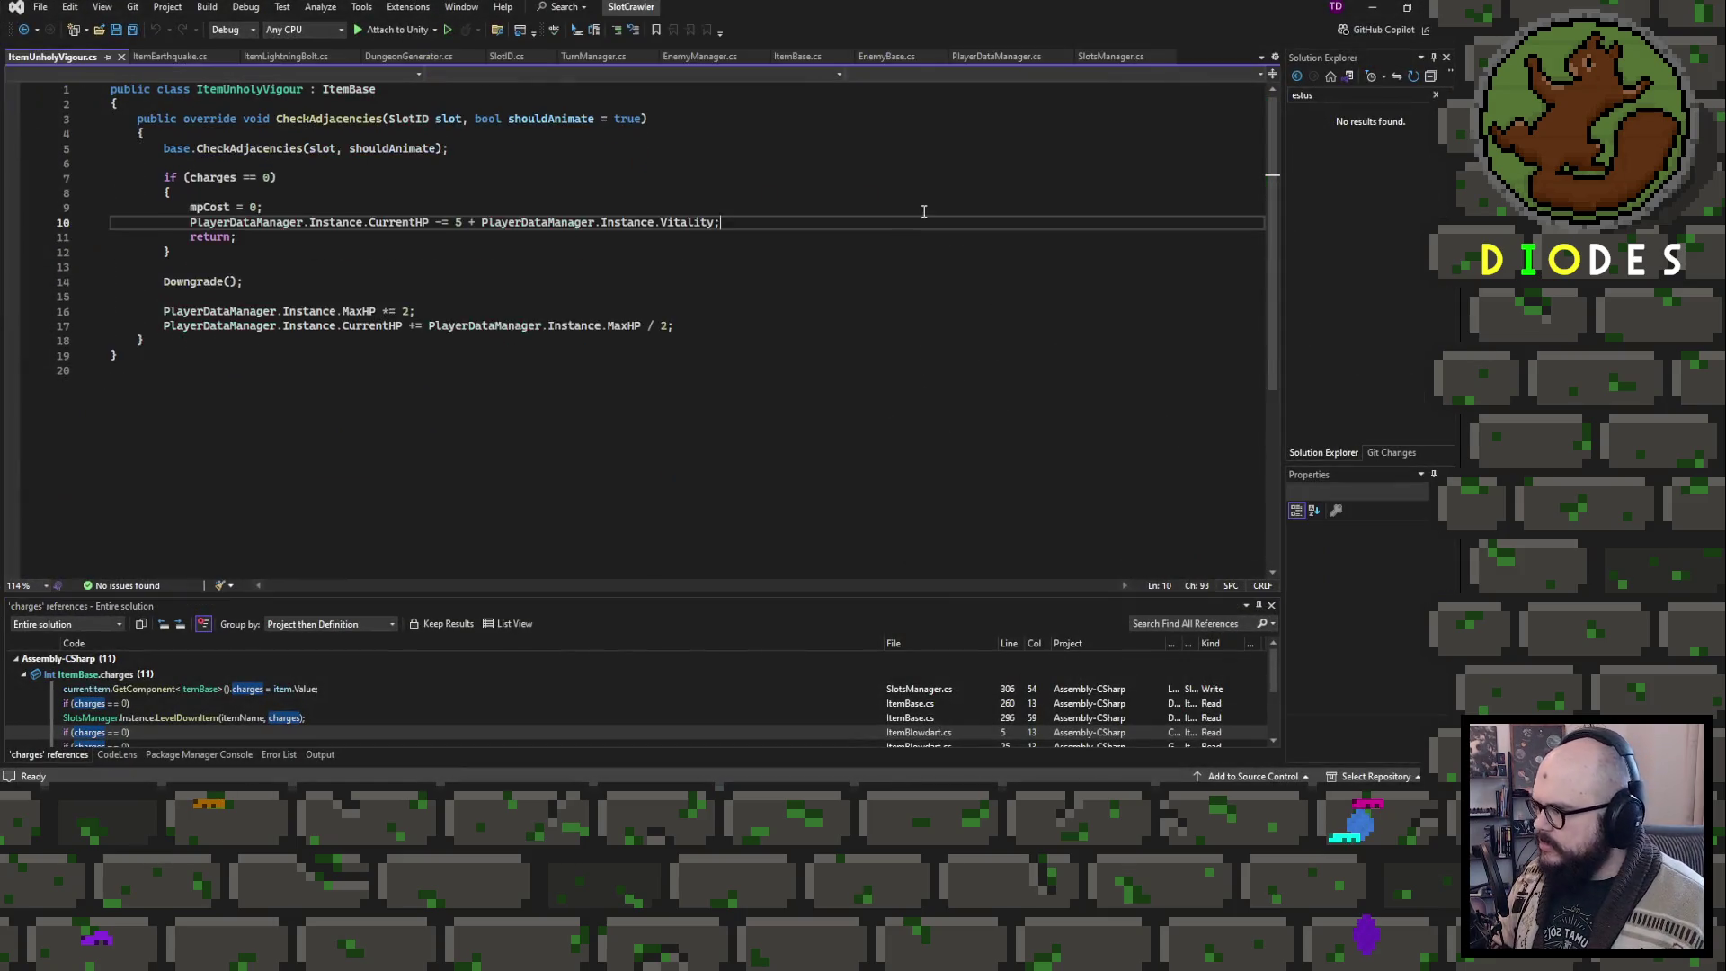
{"action": "left_click", "coordinate": [1369, 8]}
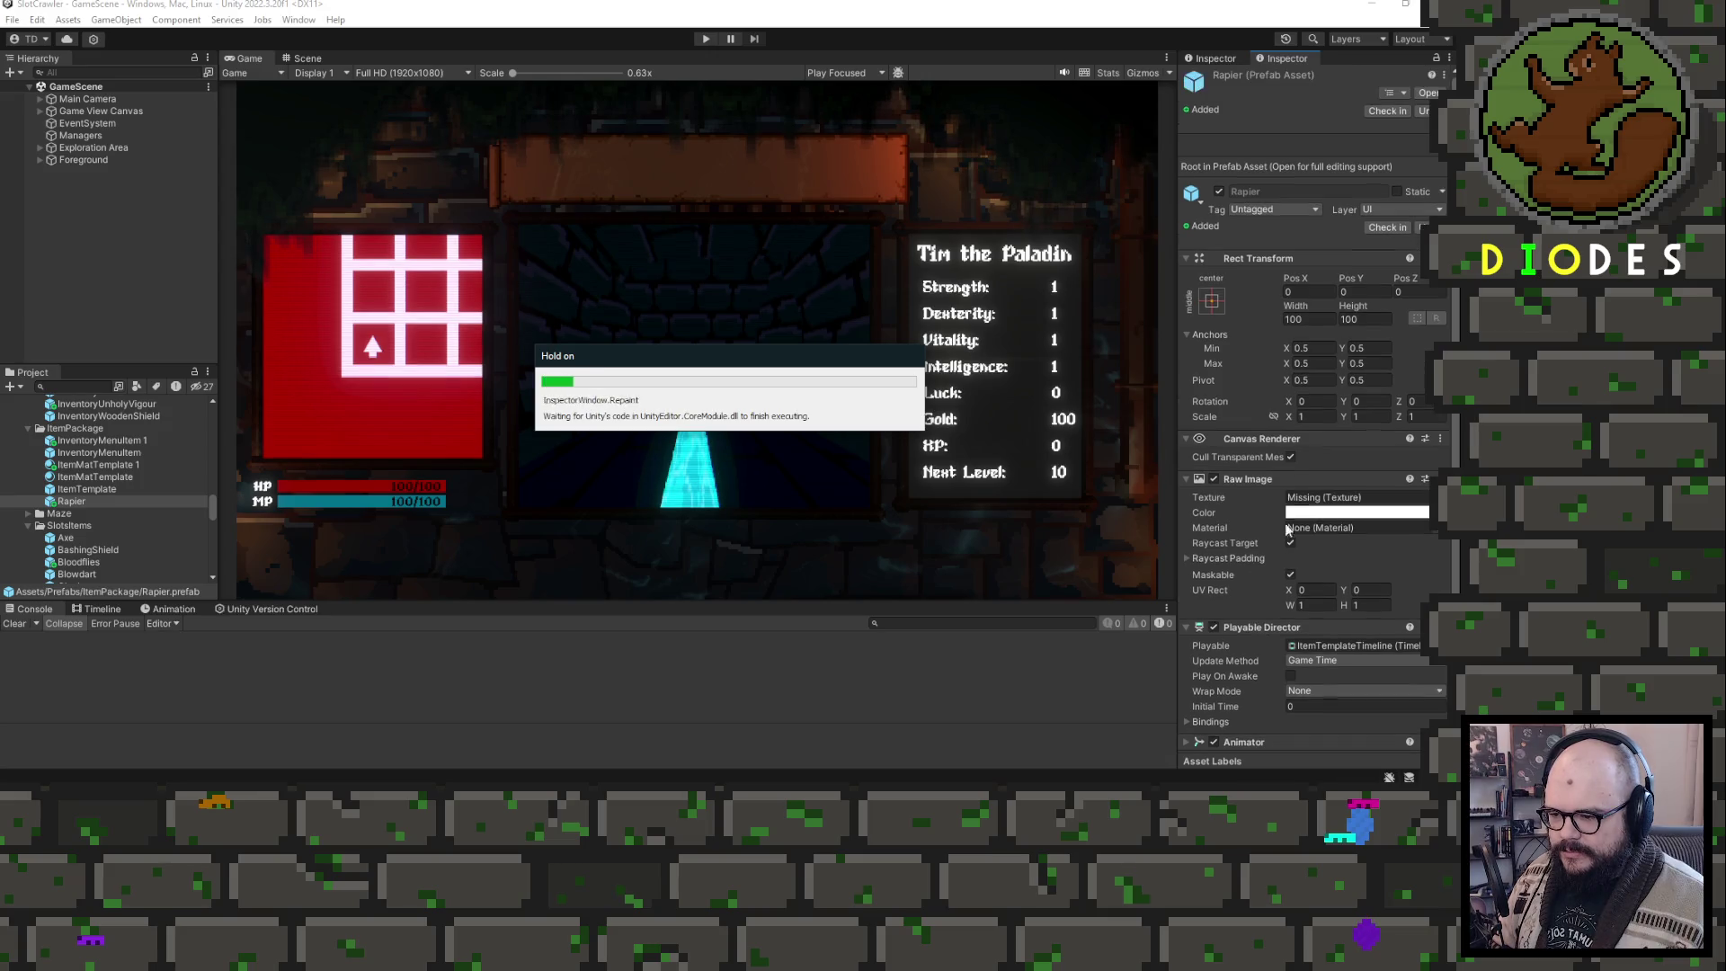
{"action": "left_click", "coordinate": [1440, 687]}
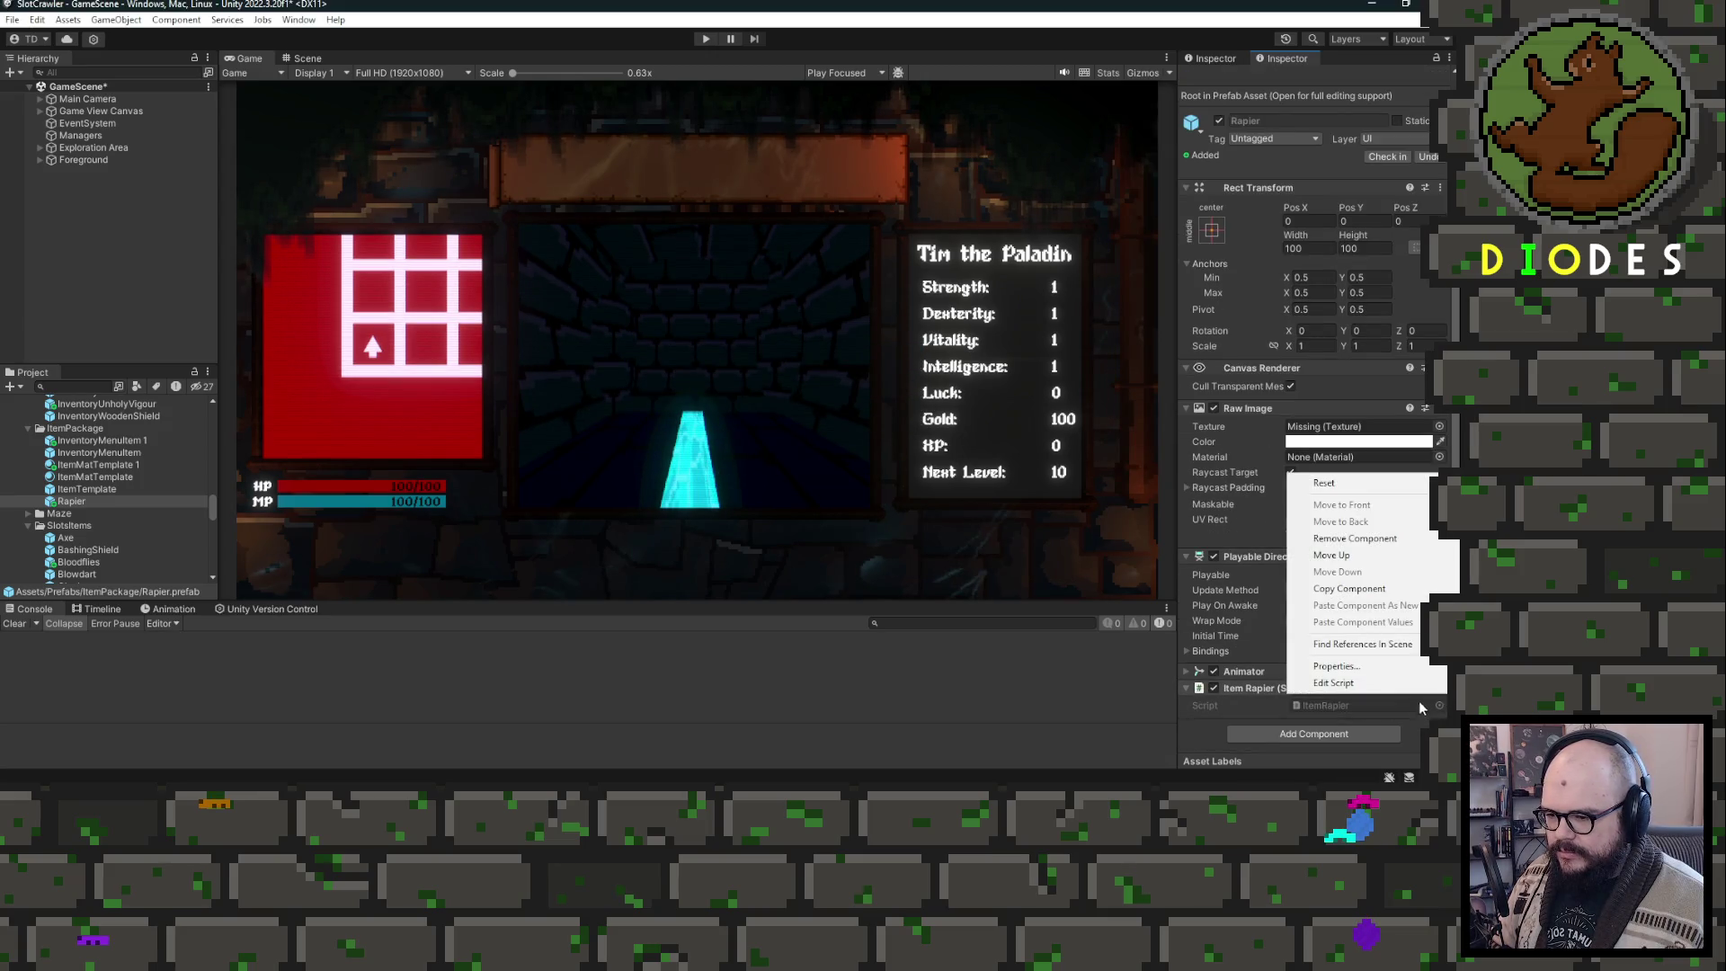
{"action": "left_click", "coordinate": [1407, 692]}
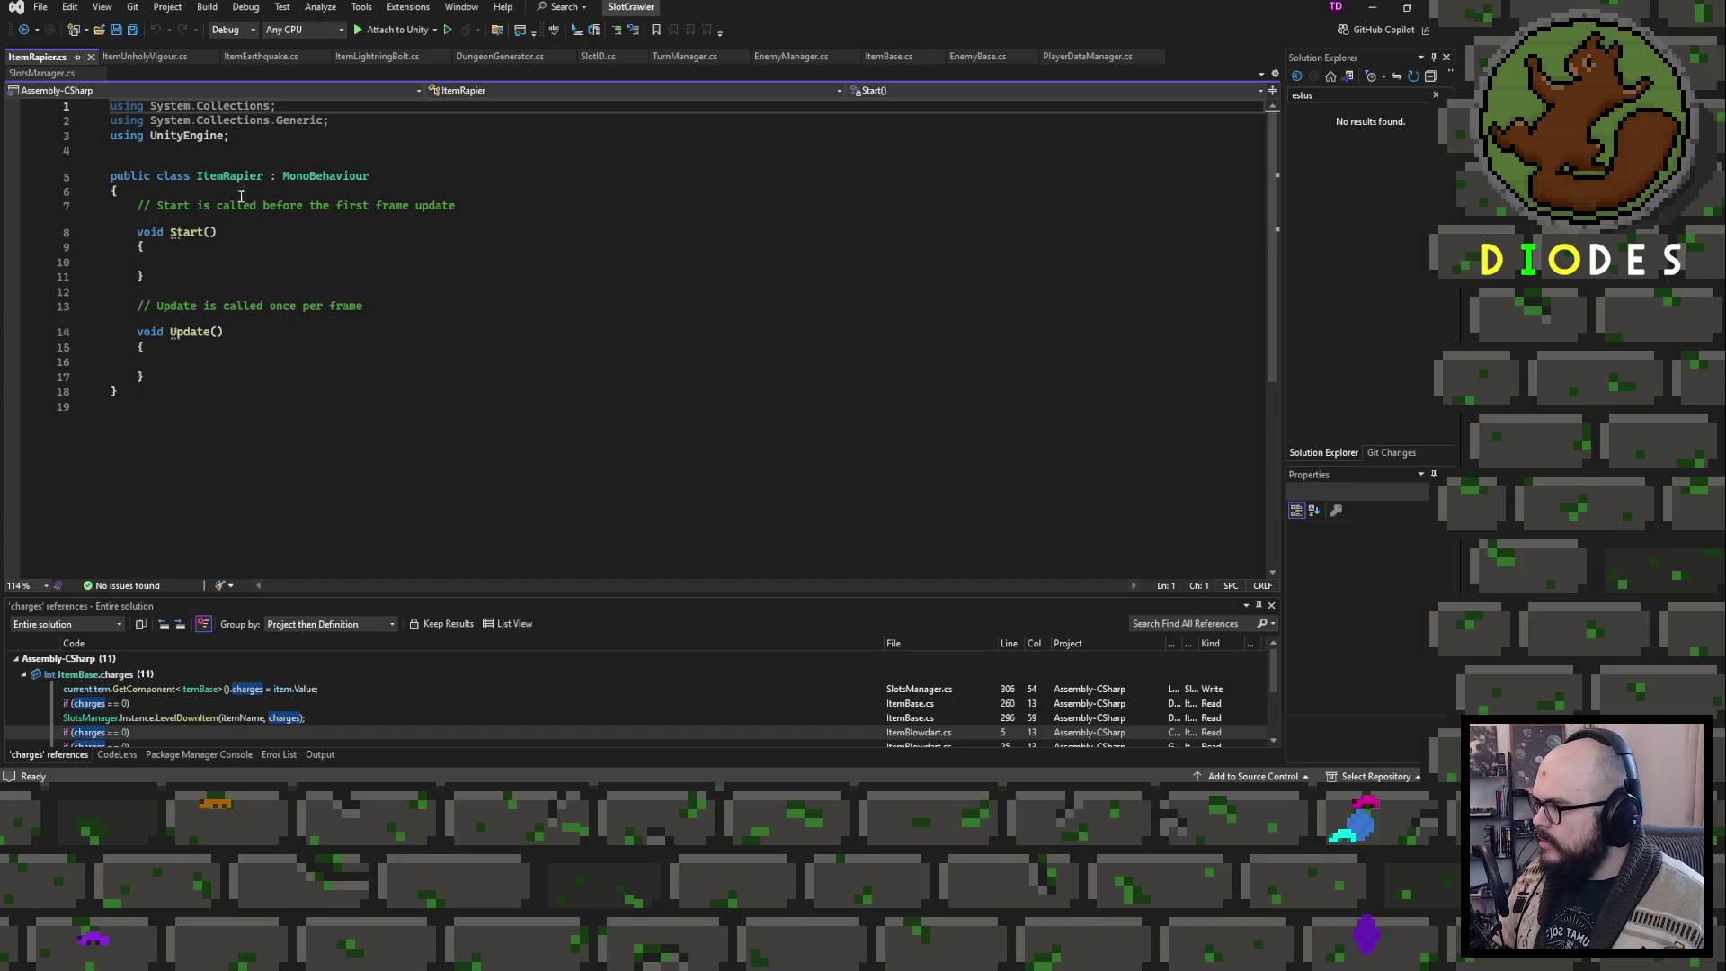
Step: Make ItemRapier extend ItemBase, delete Start/Update, and remove unused usings
{"action": "double_click", "coordinate": [359, 176]}
{"action": "type", "text": "ItemBa"}
{"action": "key", "text": "Tab"}
{"action": "left_click_drag", "start_coordinate": [170, 378], "coordinate": [137, 205]}
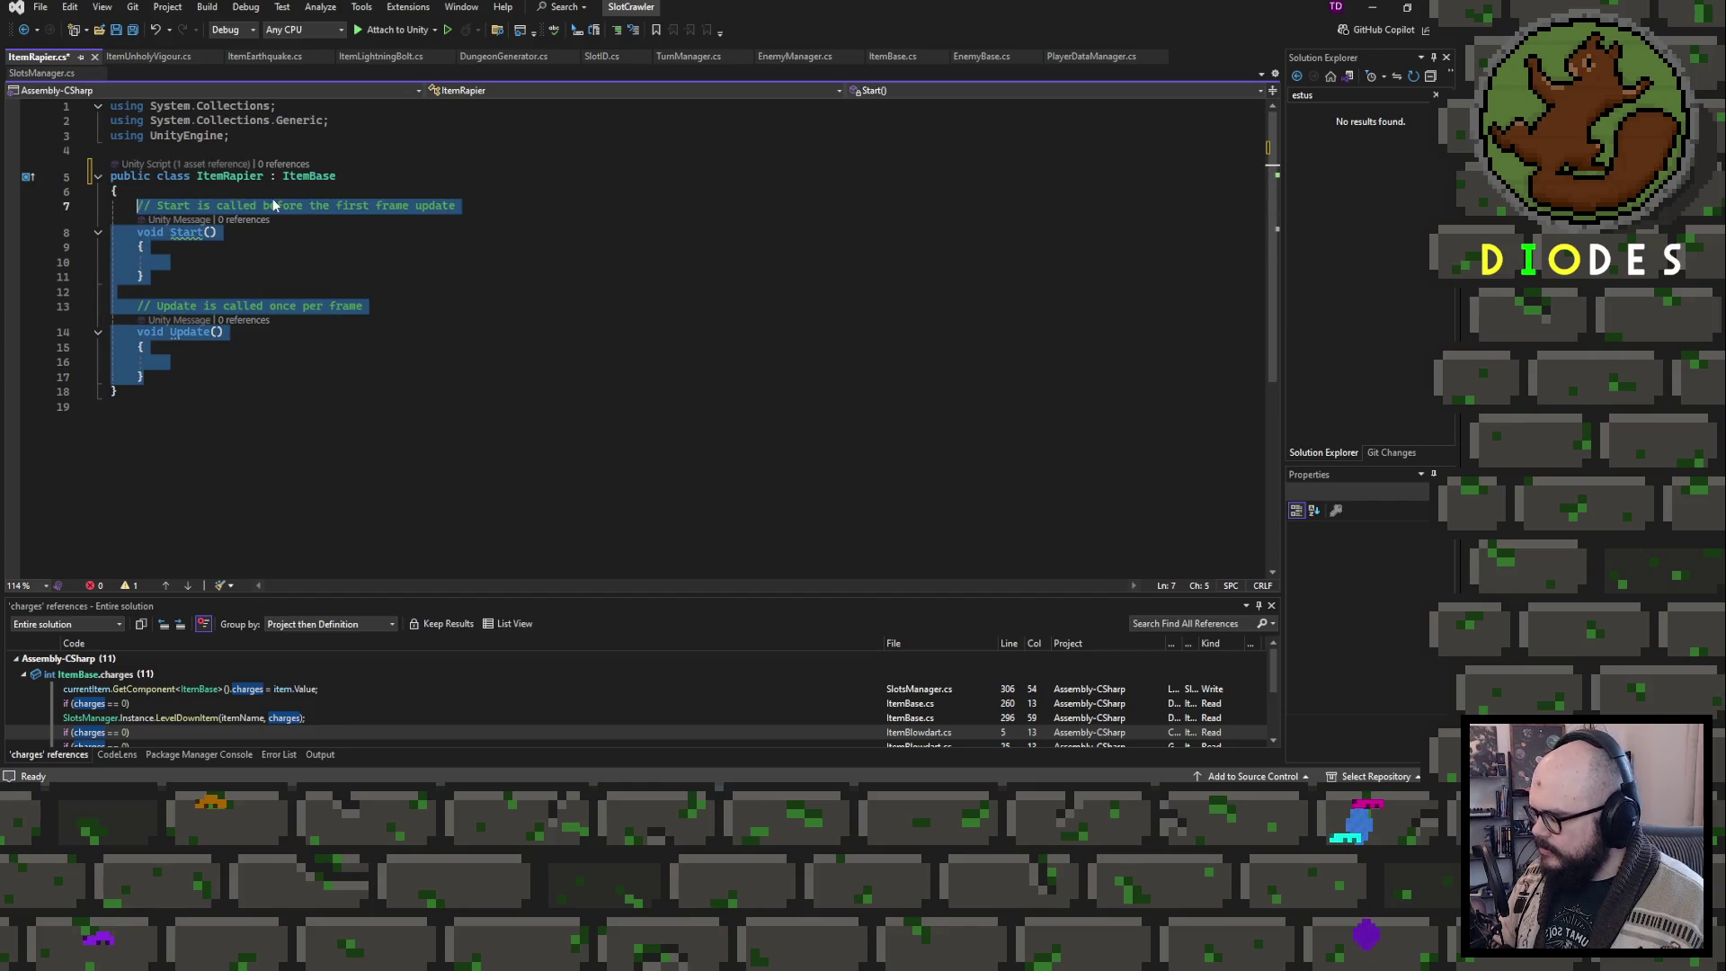
{"action": "key", "text": "Delete"}
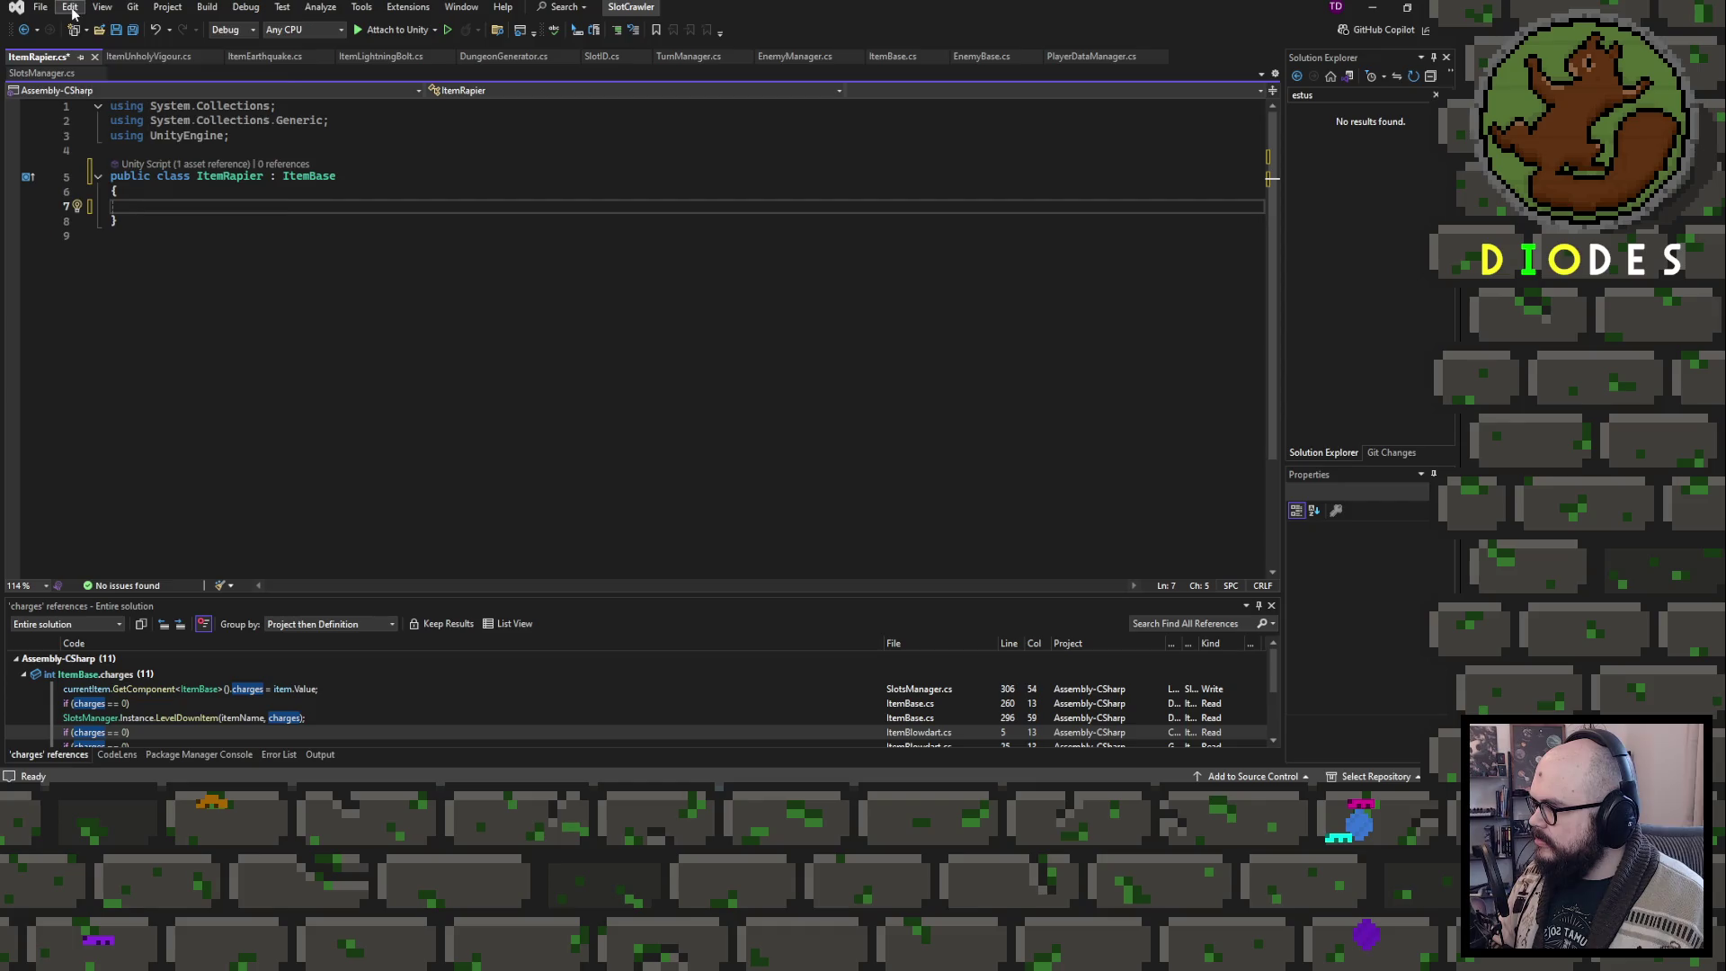
{"action": "left_click", "coordinate": [72, 11]}
{"action": "mouse_move", "coordinate": [143, 360]}
{"action": "left_click", "coordinate": [377, 376]}
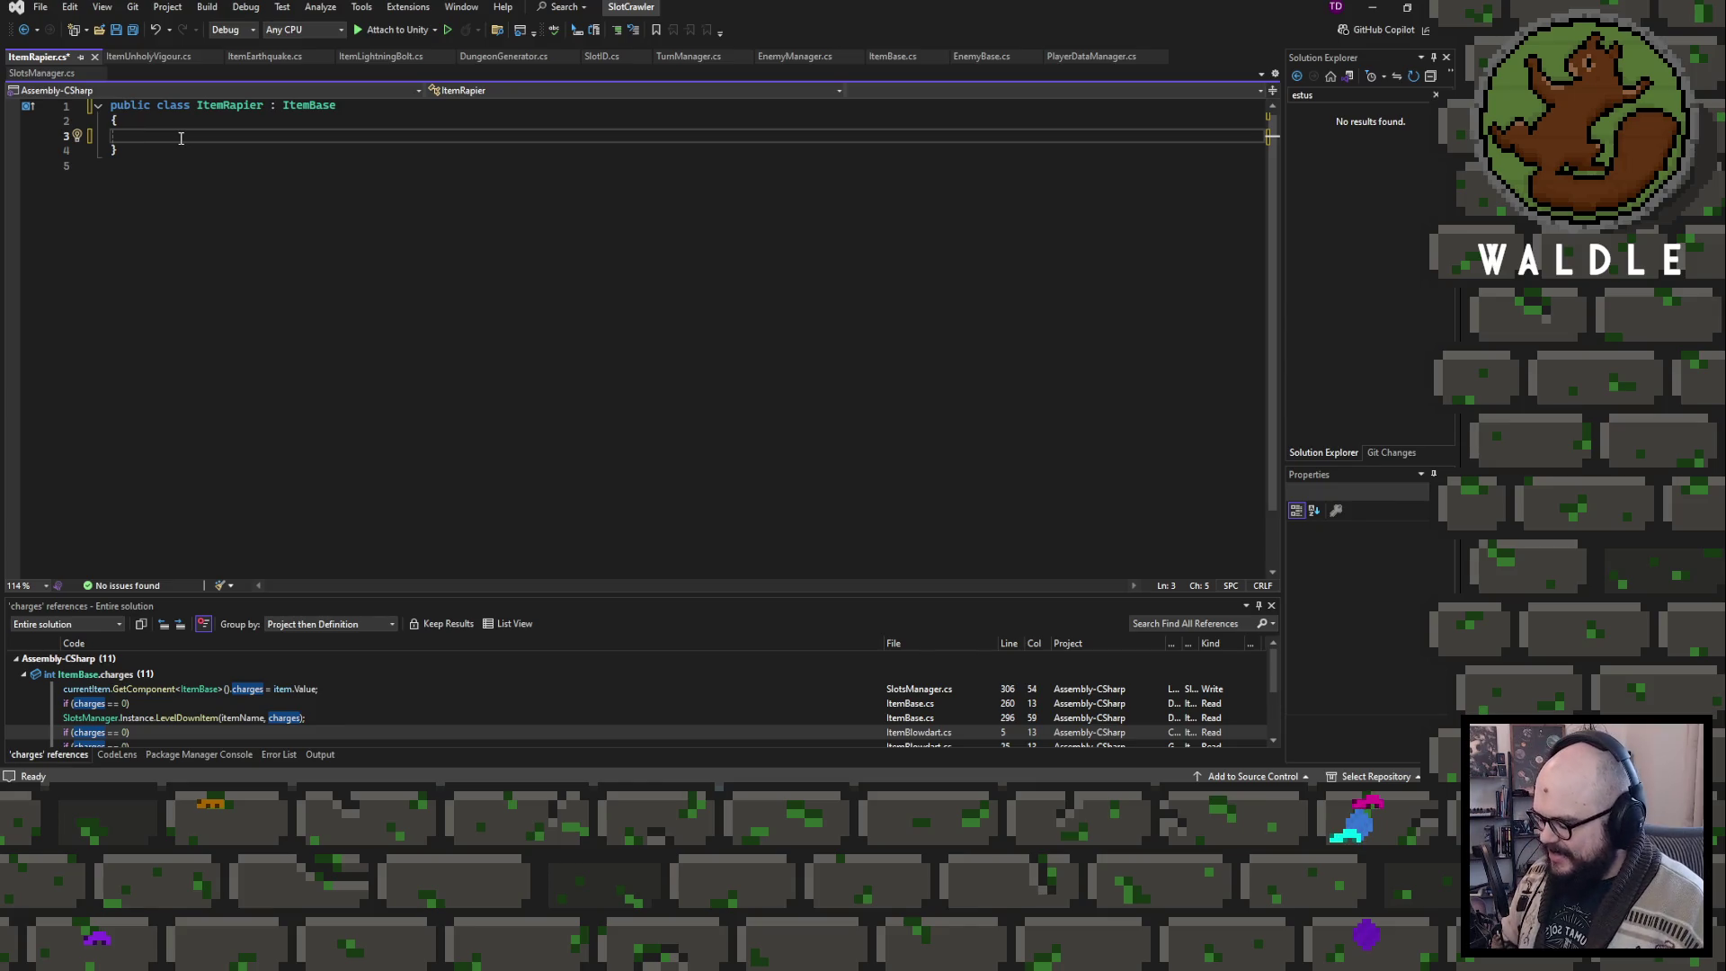
Step: Override CheckAdjacencies calling the base version and begin a foreach loop header
{"action": "type", "text": "public o"}
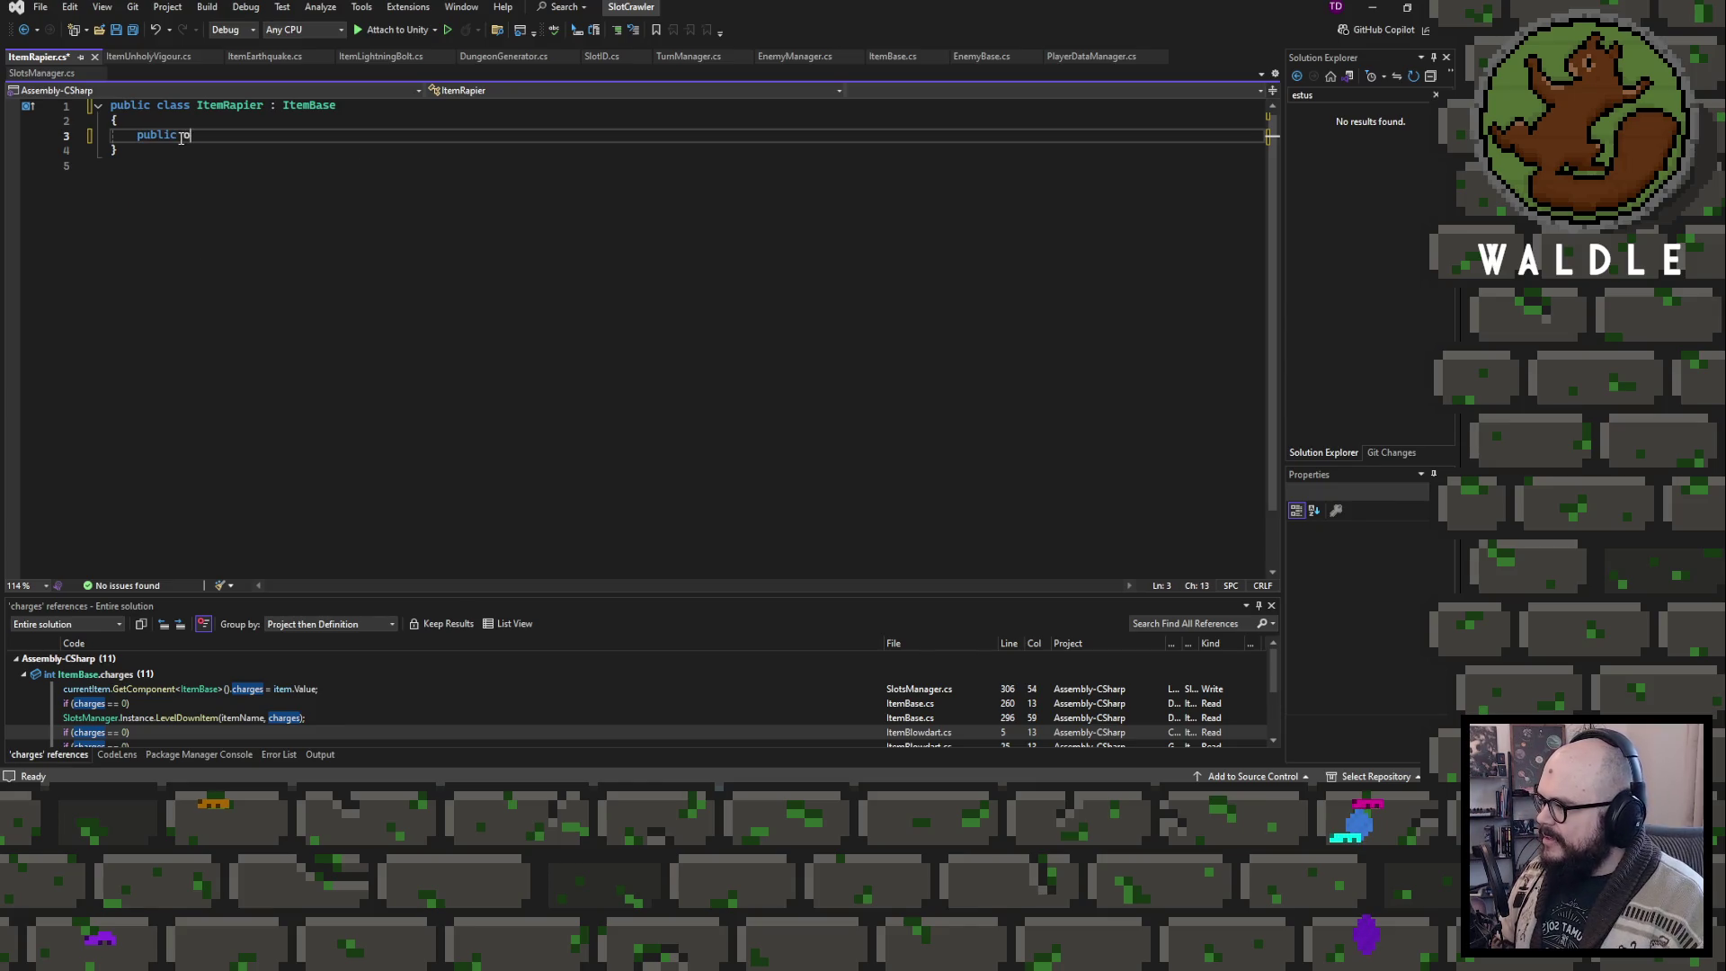
{"action": "type", "text": "verride void Ch"}
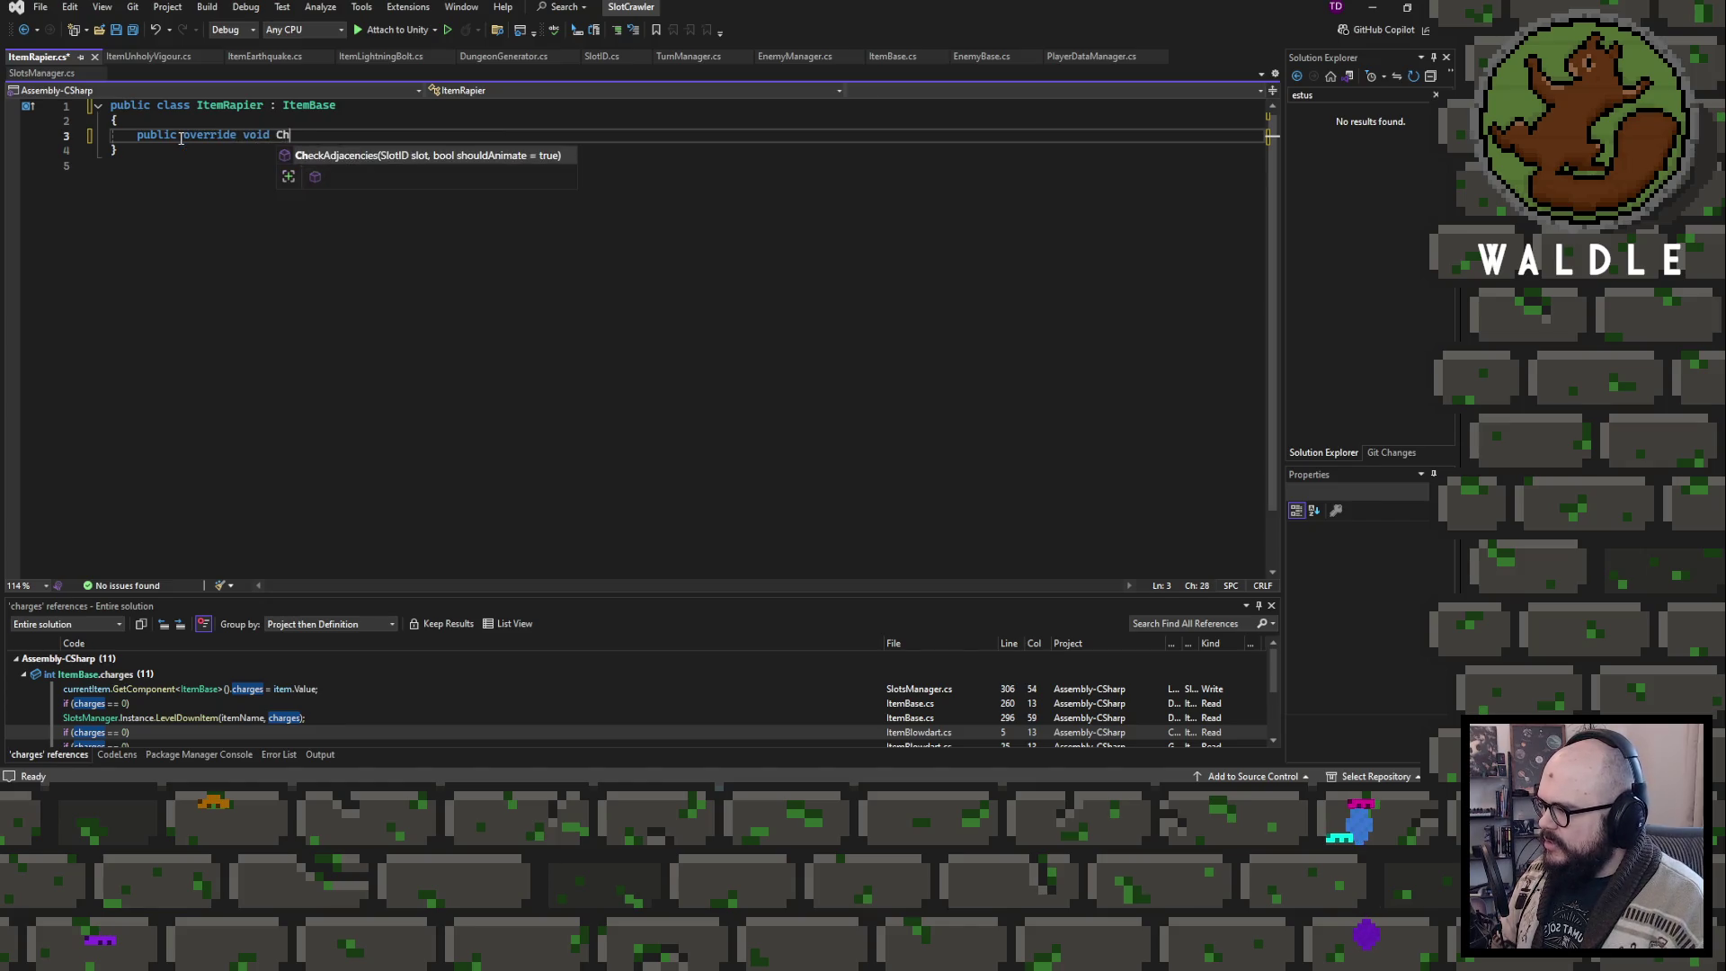
{"action": "key", "text": "Tab"}
{"action": "key", "text": "Return"}
{"action": "key", "text": "Return"}
{"action": "type", "text": "if("}
{"action": "type", "text": "SlotID "}
{"action": "type", "text": "adjacentSlot =="}
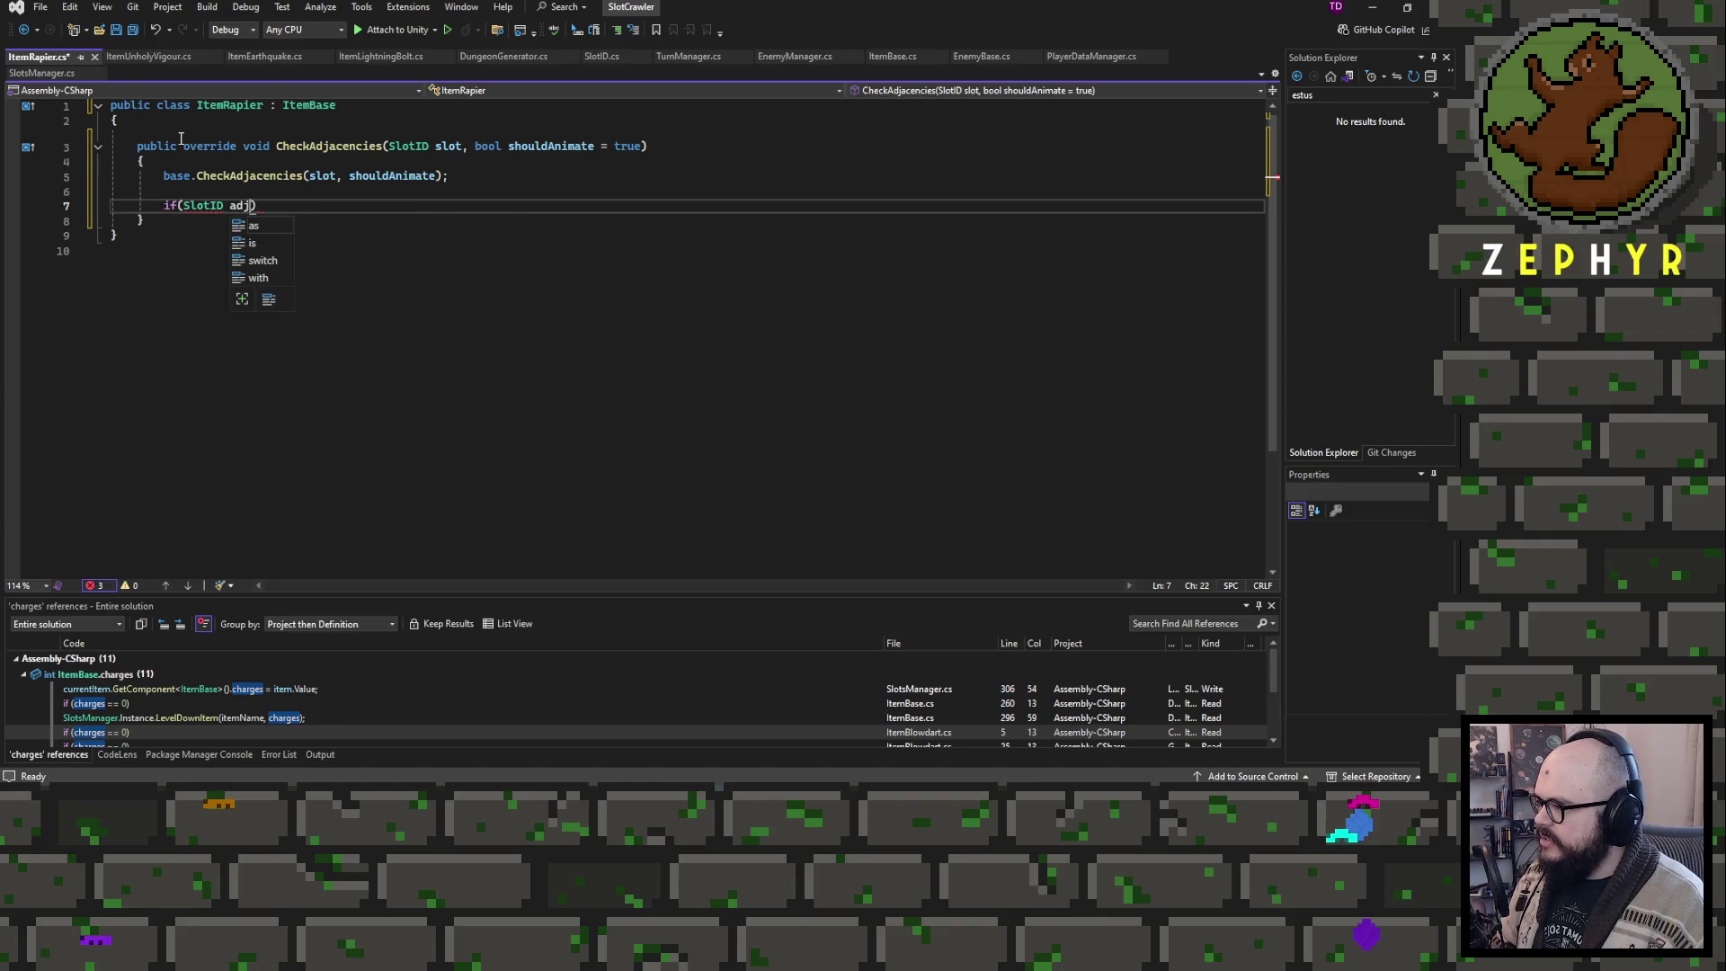
{"action": "key", "text": "BackSpace"}
{"action": "key", "text": "BackSpace"}
{"action": "key", "text": "BackSpace"}
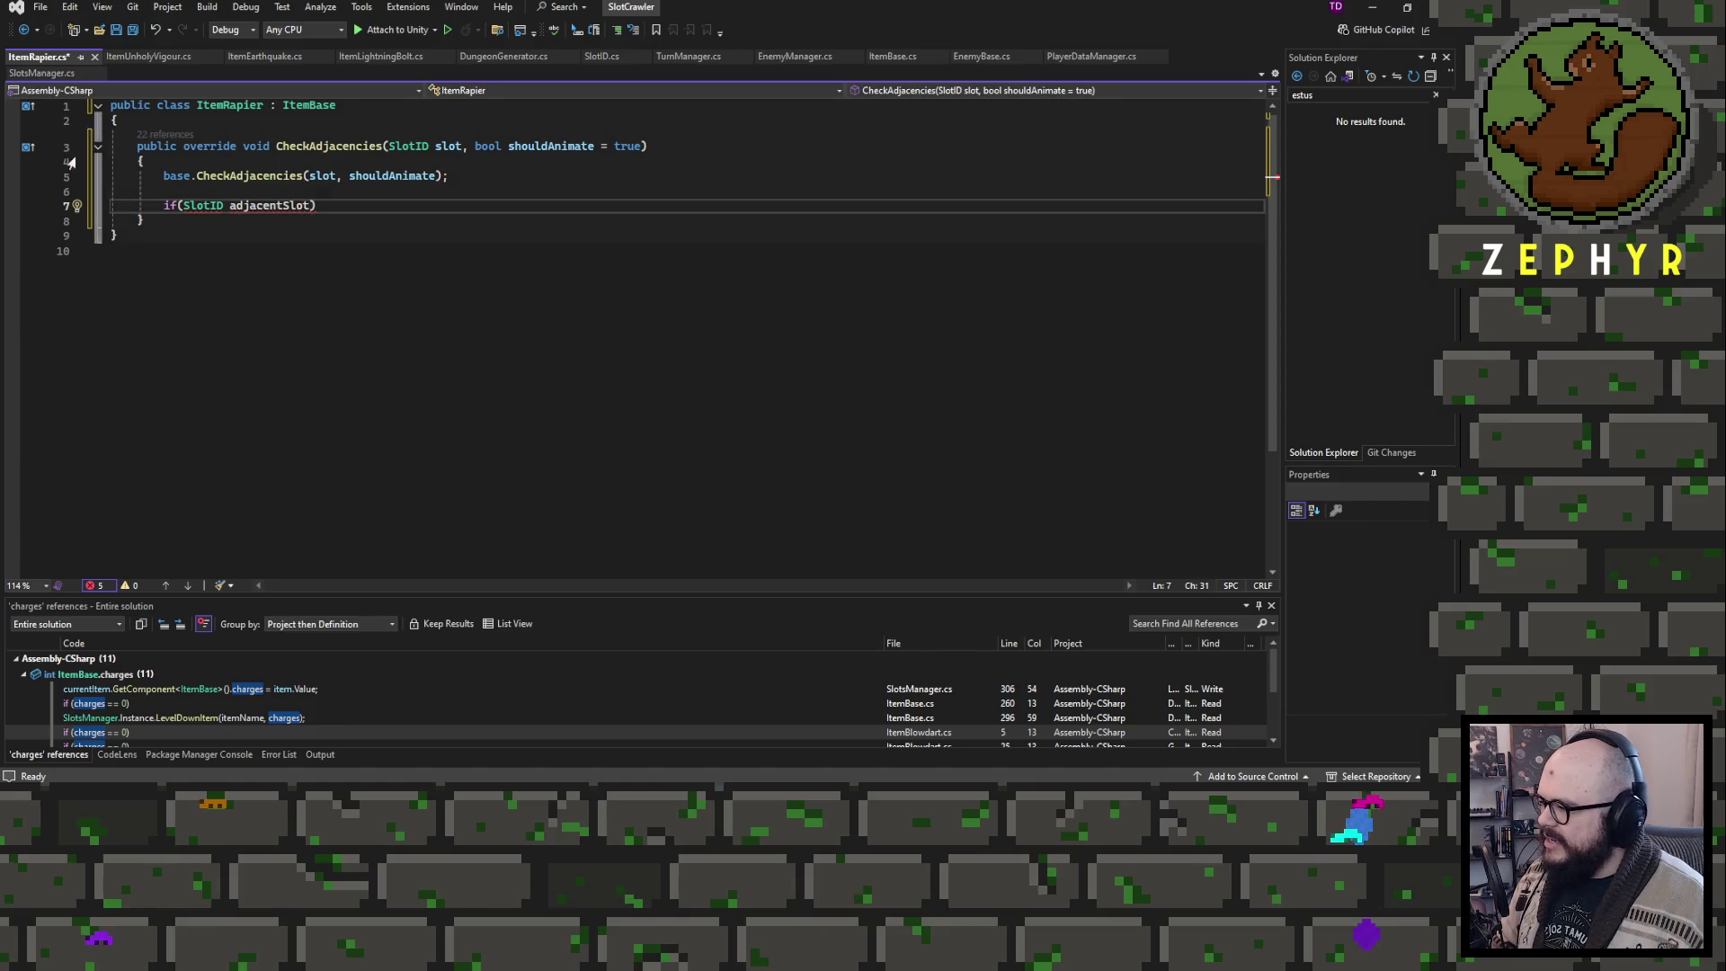
{"action": "left_click", "coordinate": [275, 206]}
{"action": "left_click_drag", "start_coordinate": [275, 206], "coordinate": [164, 206]}
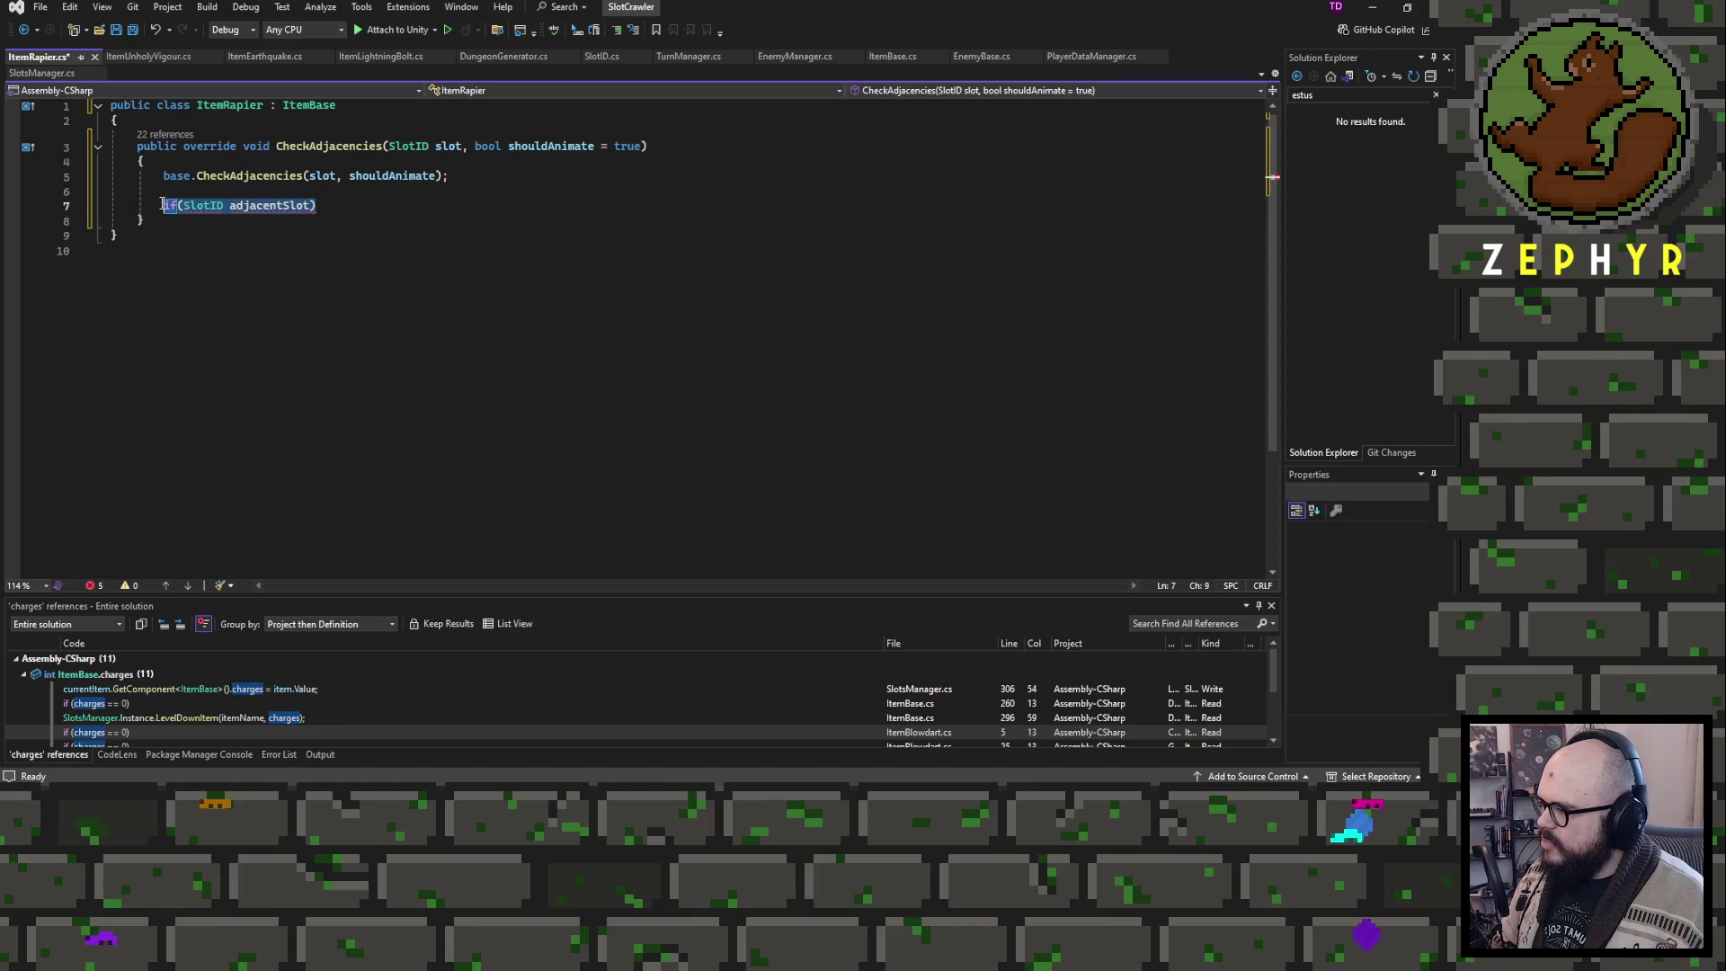
{"action": "key", "text": "Down"}
{"action": "key", "text": "Down"}
{"action": "double_click", "coordinate": [172, 206]}
{"action": "type", "text": "foreach"}
{"action": "left_click", "coordinate": [348, 206]}
Step: Complete the foreach over adjacentSlots with an opening brace and save
{"action": "type", "text": "in adjacentSlots"}
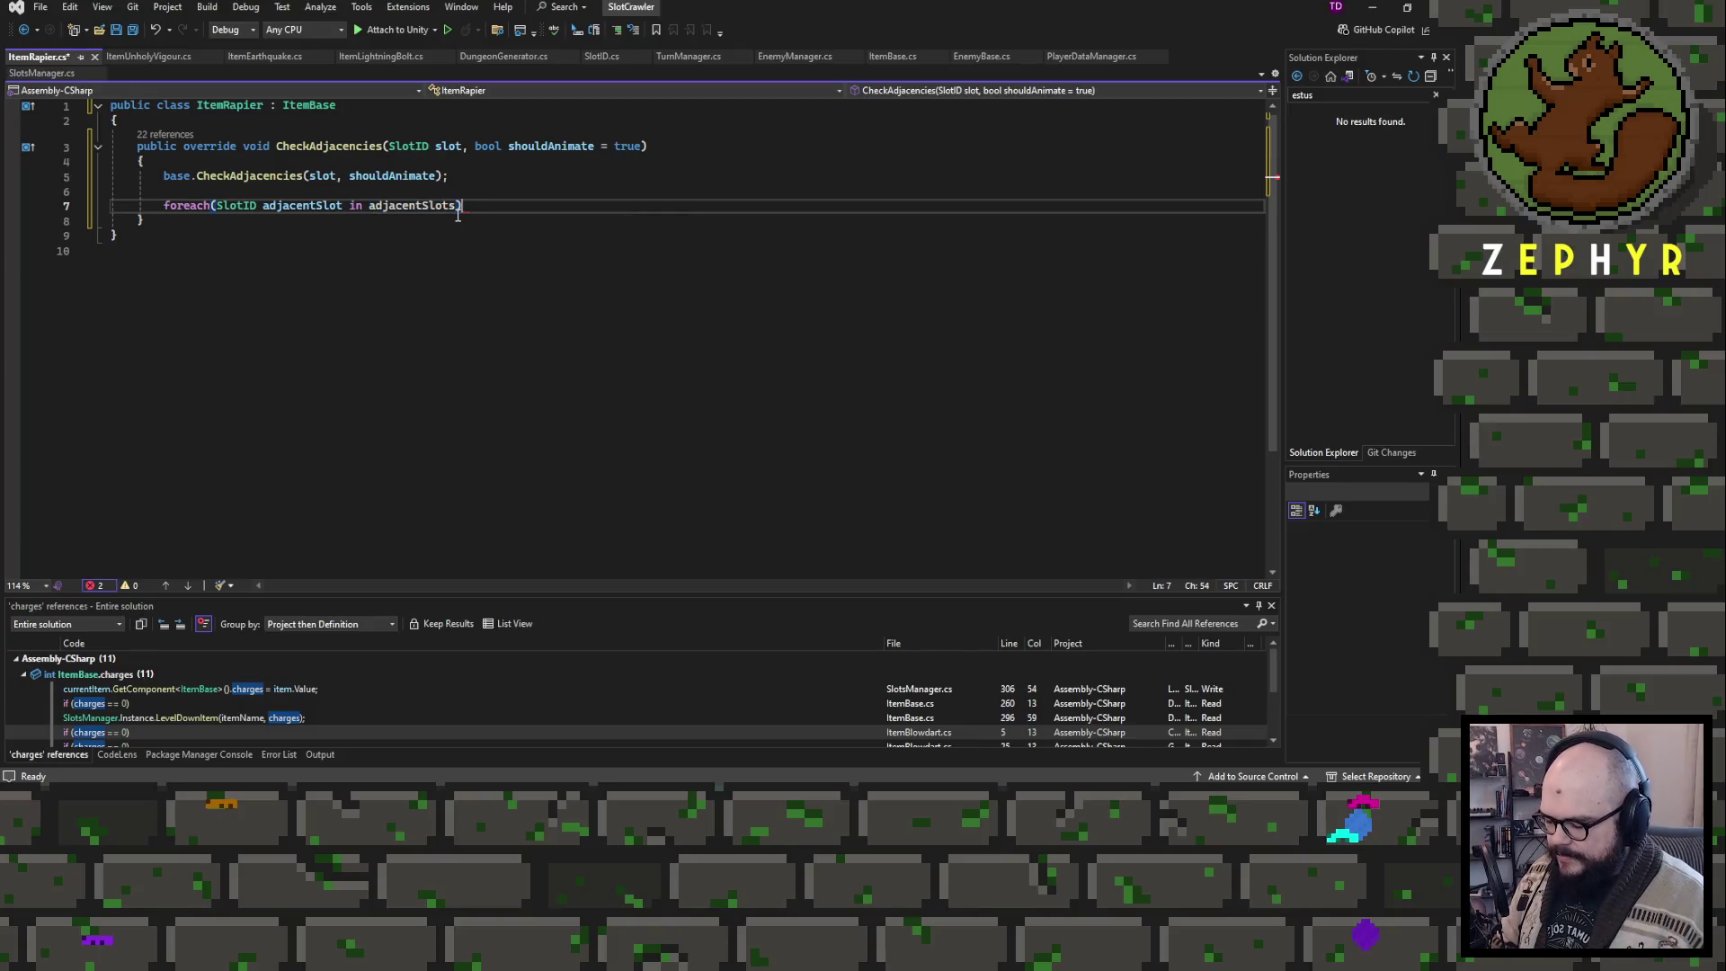
{"action": "key", "text": "Return"}
{"action": "type", "text": "{"}
{"action": "key", "text": "Return"}
{"action": "key", "text": "ctrl+s"}
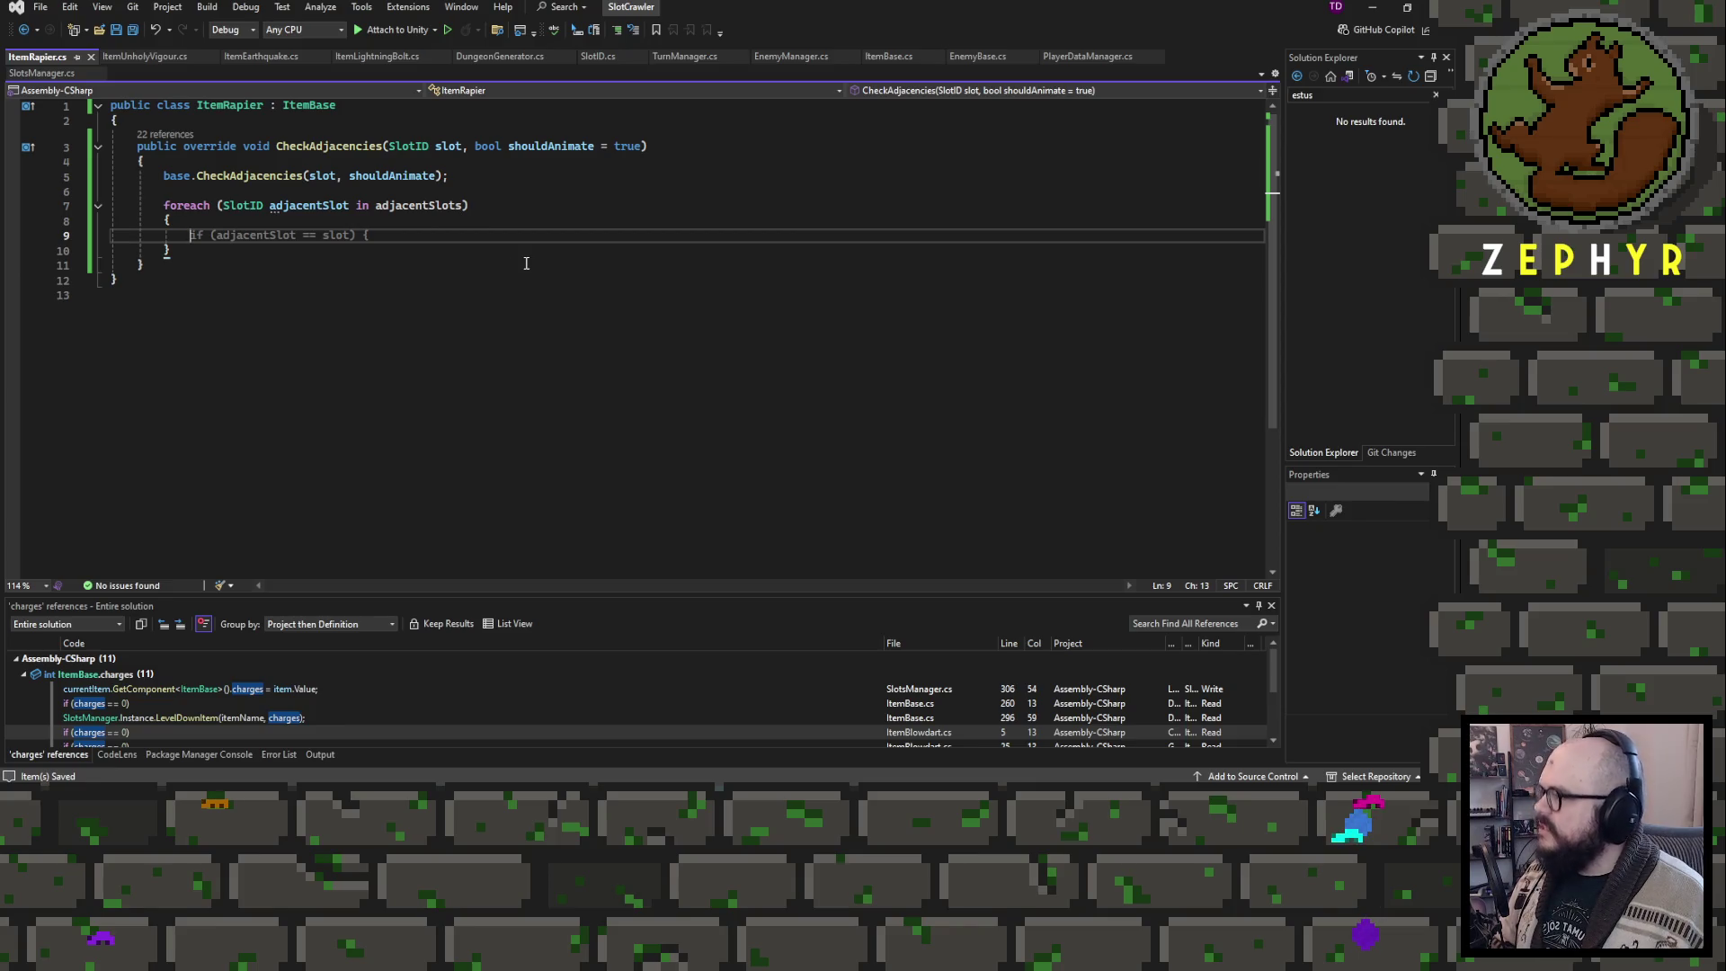
Step: Write an if testing whether adjacentSlot.item.itemName.Contains("Rapier")
{"action": "type", "text": "if(adjacen"}
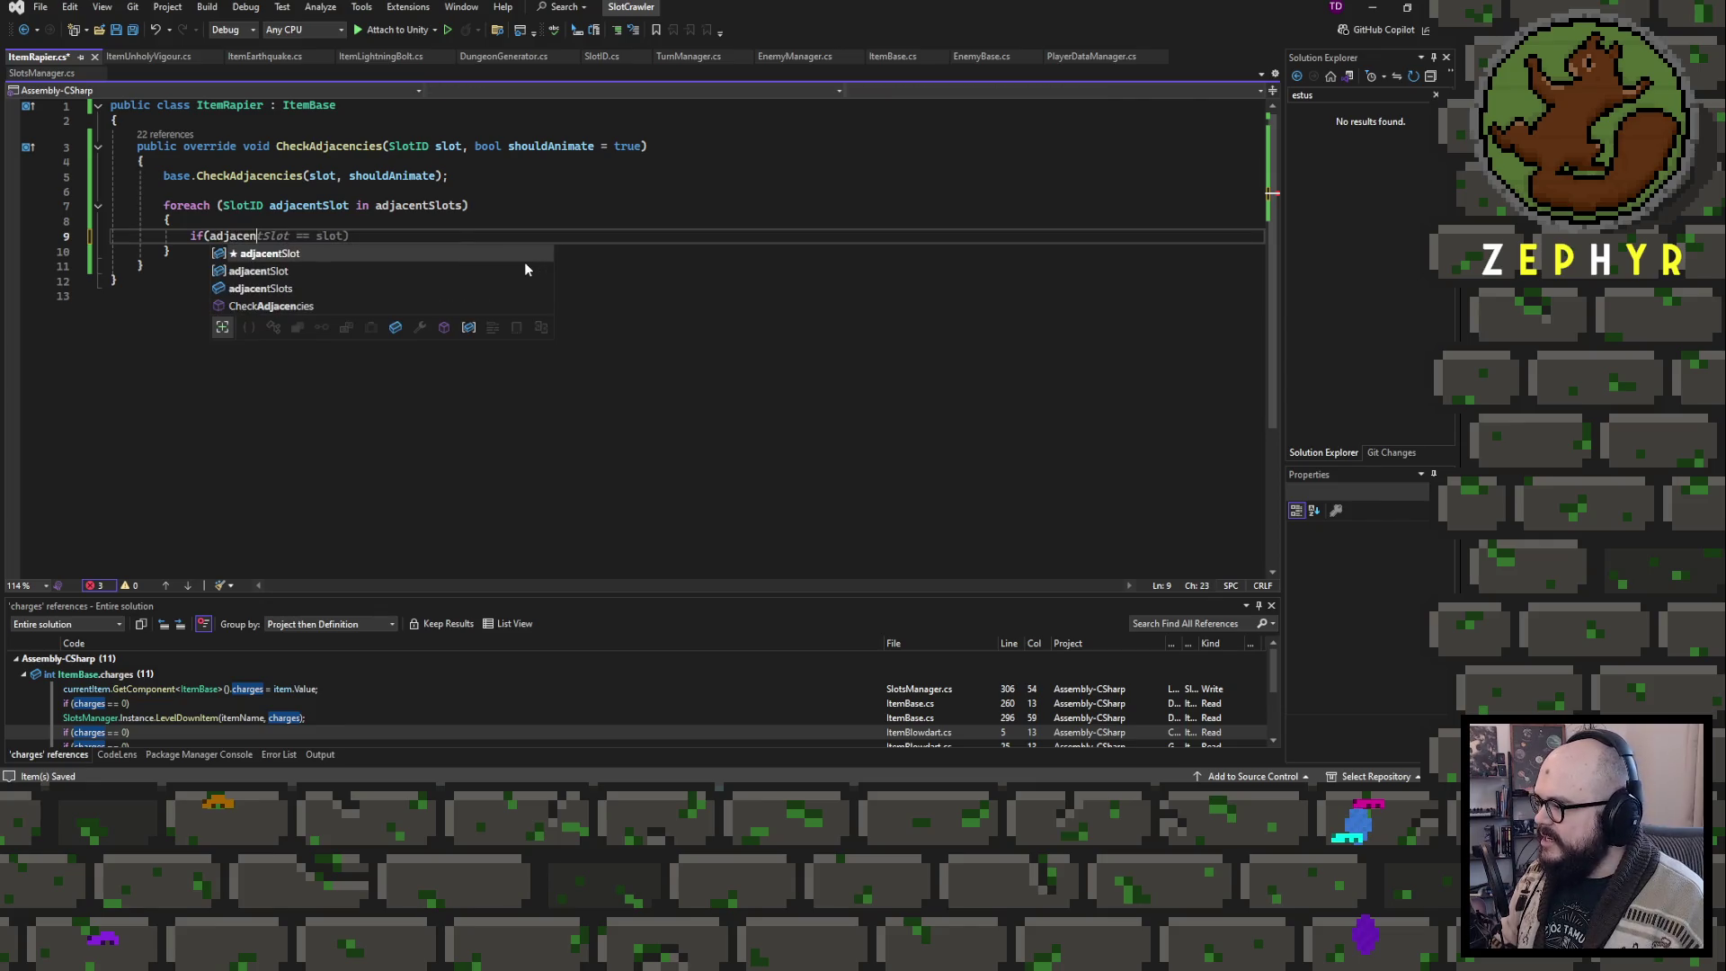
{"action": "key", "text": "Tab"}
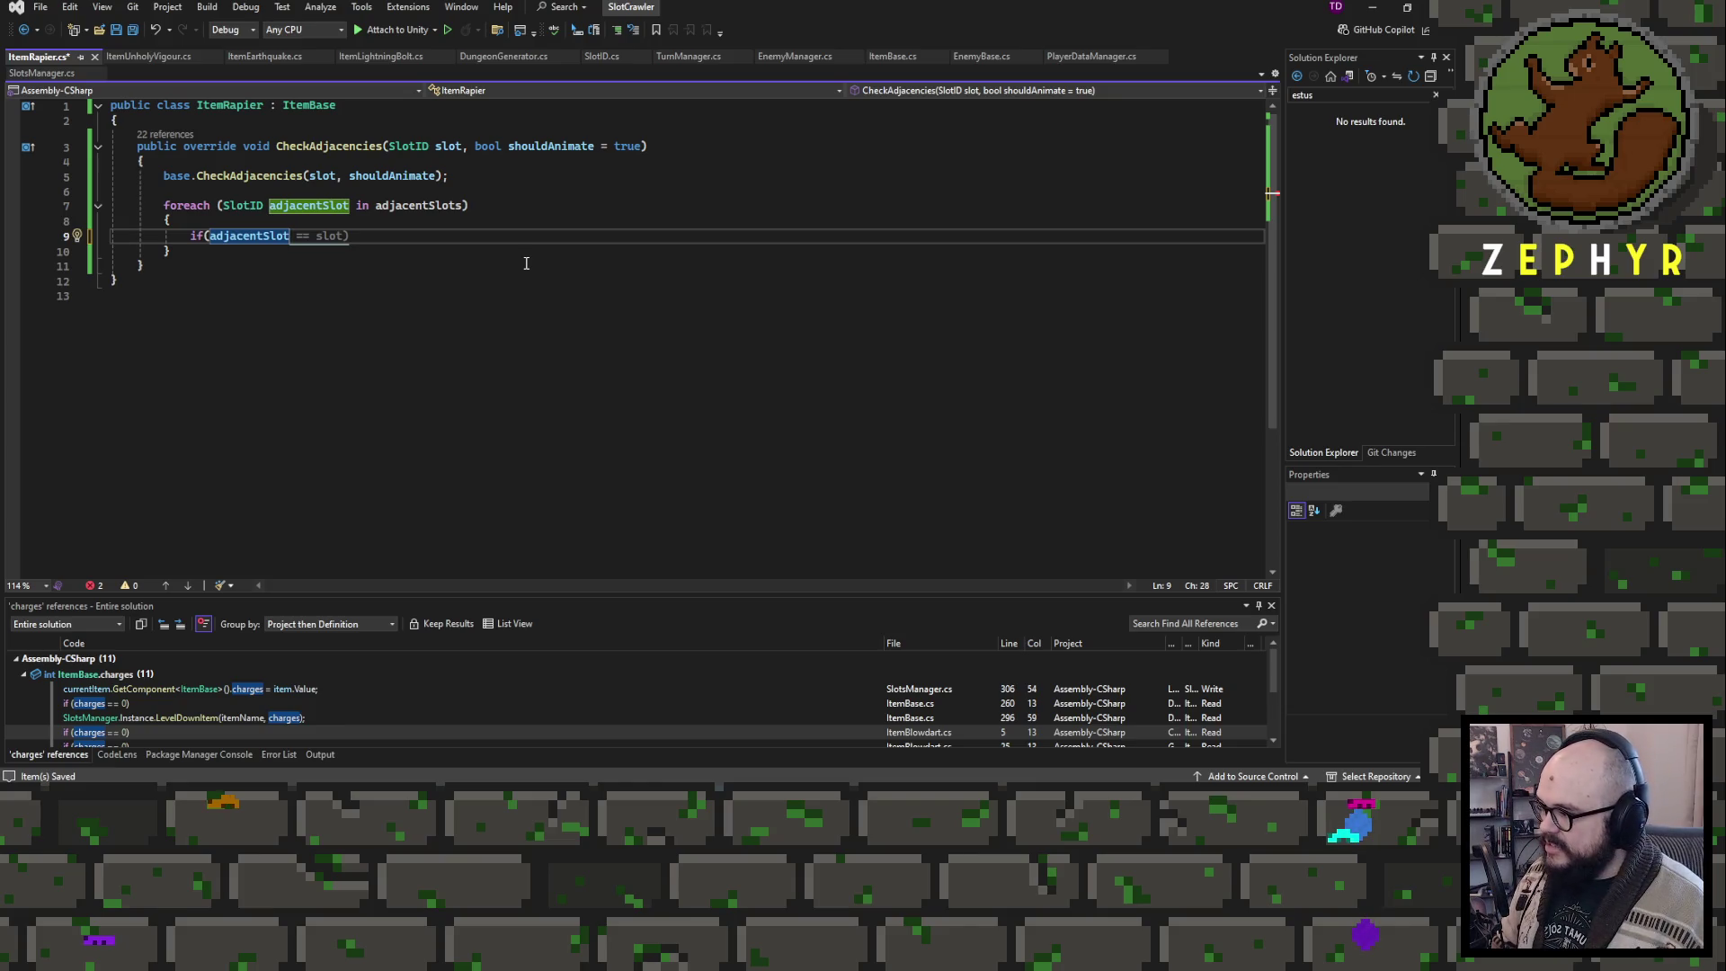
{"action": "type", "text": ".item."}
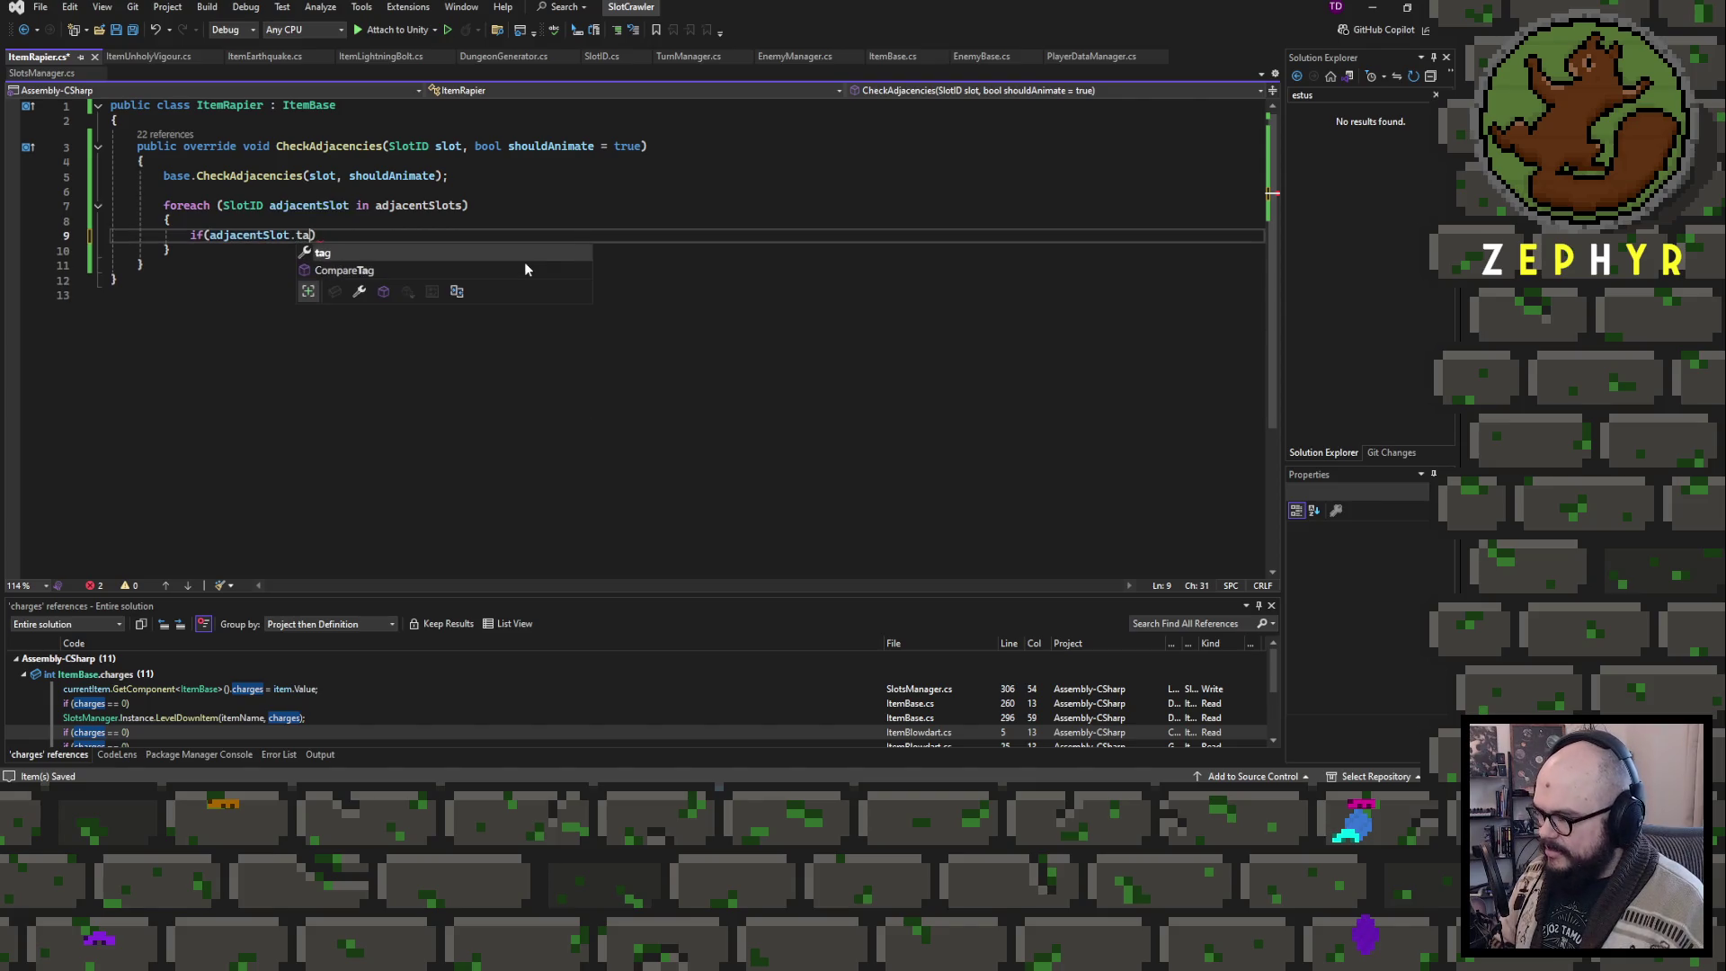
{"action": "type", "text": "ta"}
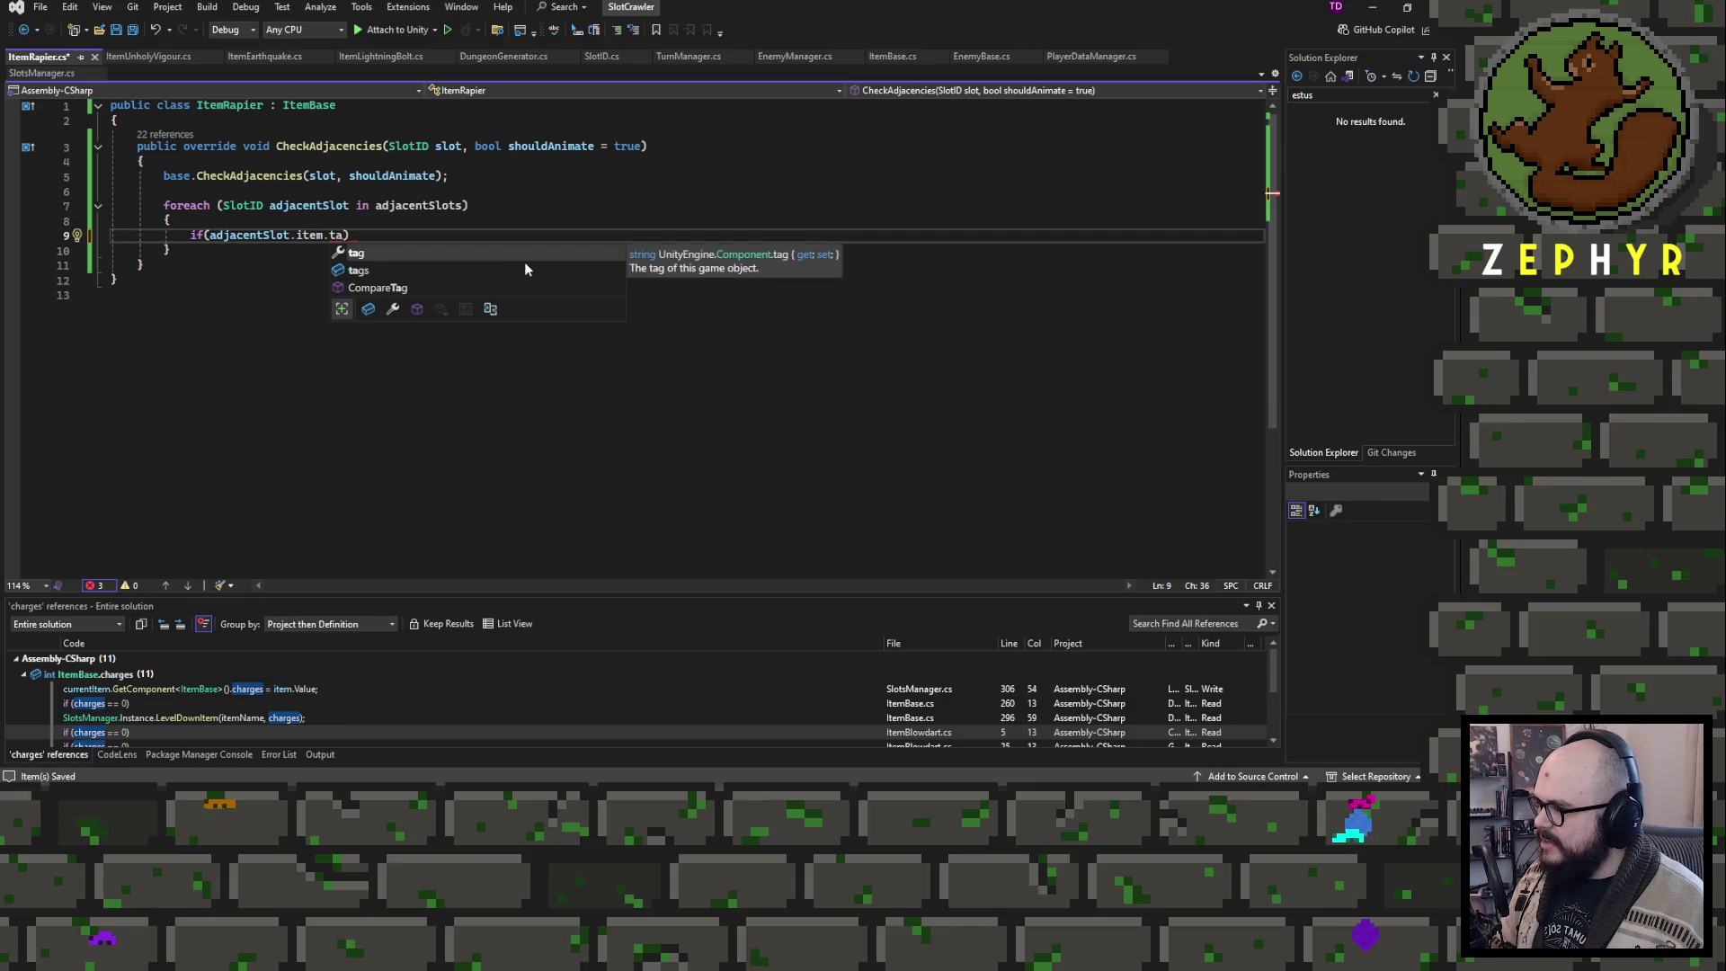
{"action": "key", "text": "Down"}
{"action": "key", "text": "Tab"}
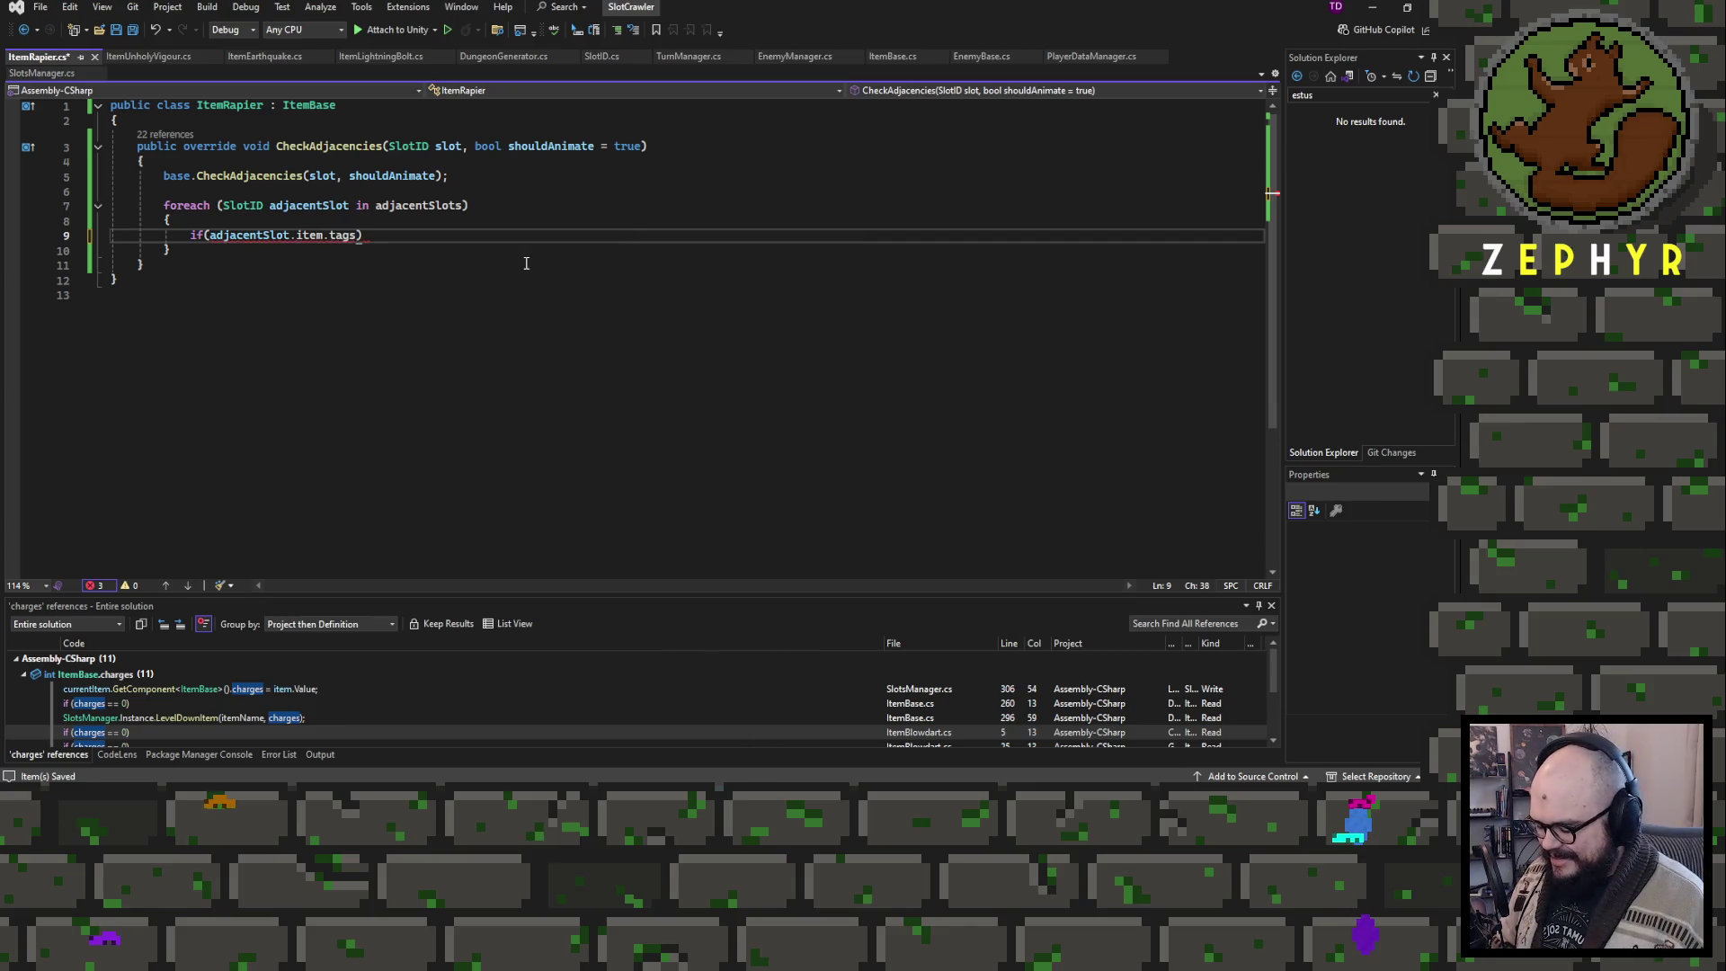
{"action": "type", "text": ".Contains("}
{"action": "key", "text": "Left"}
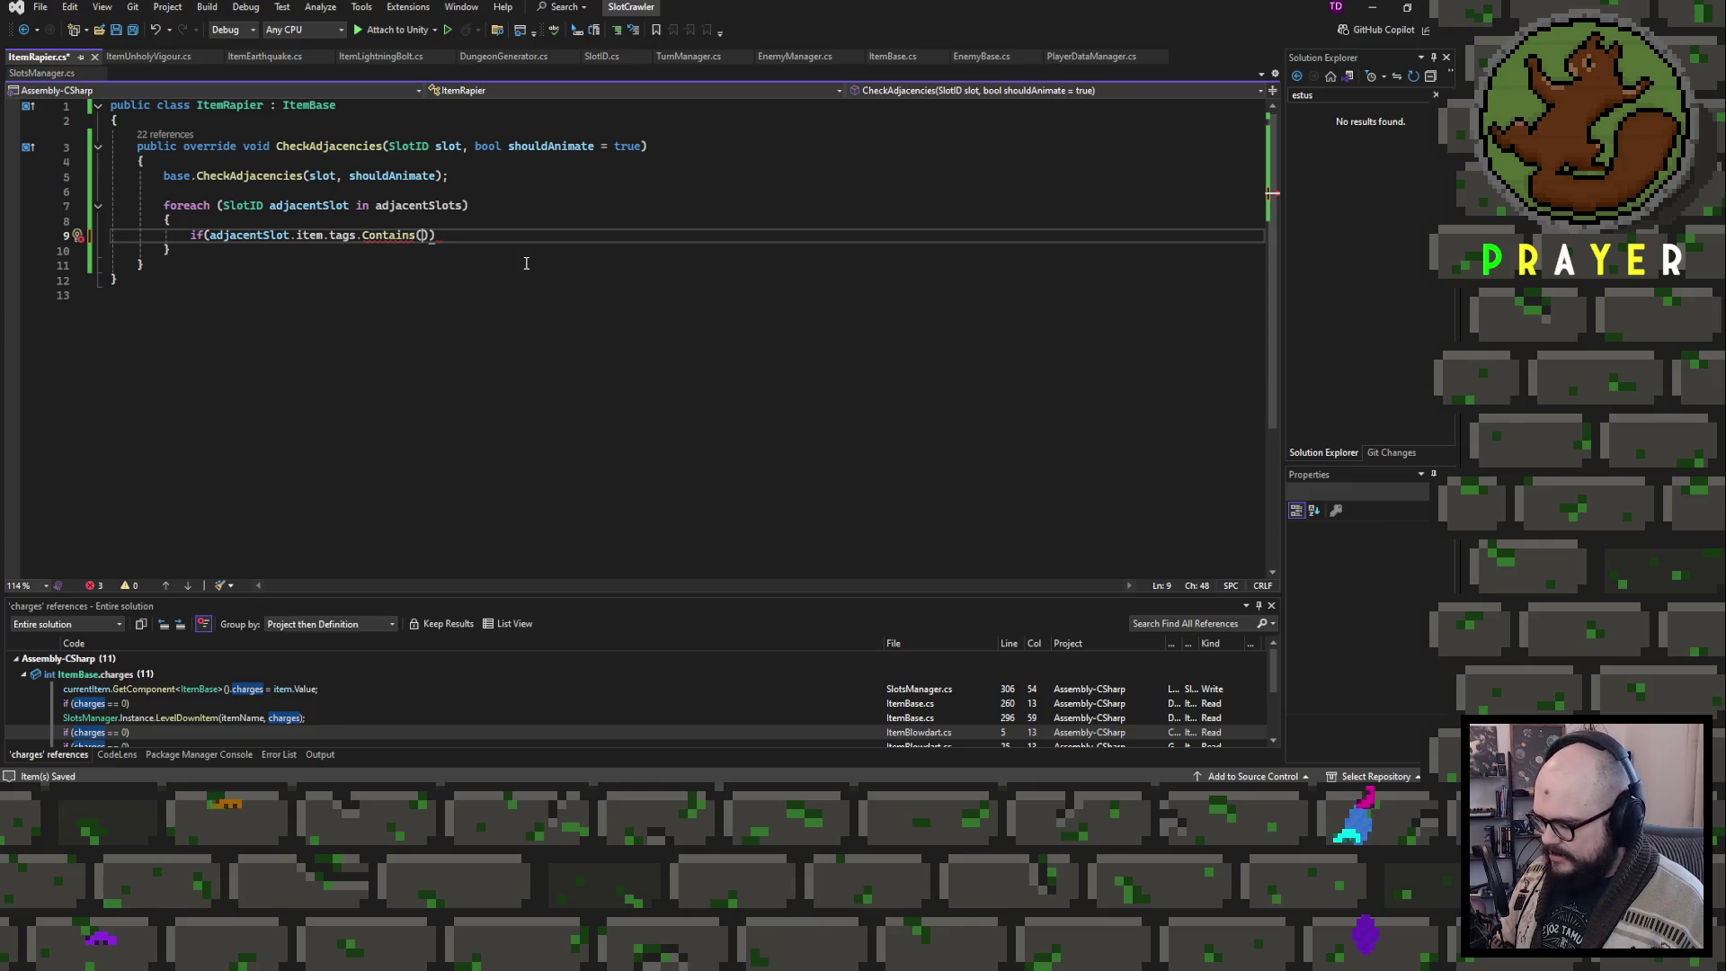
{"action": "type", "text": "Tags."}
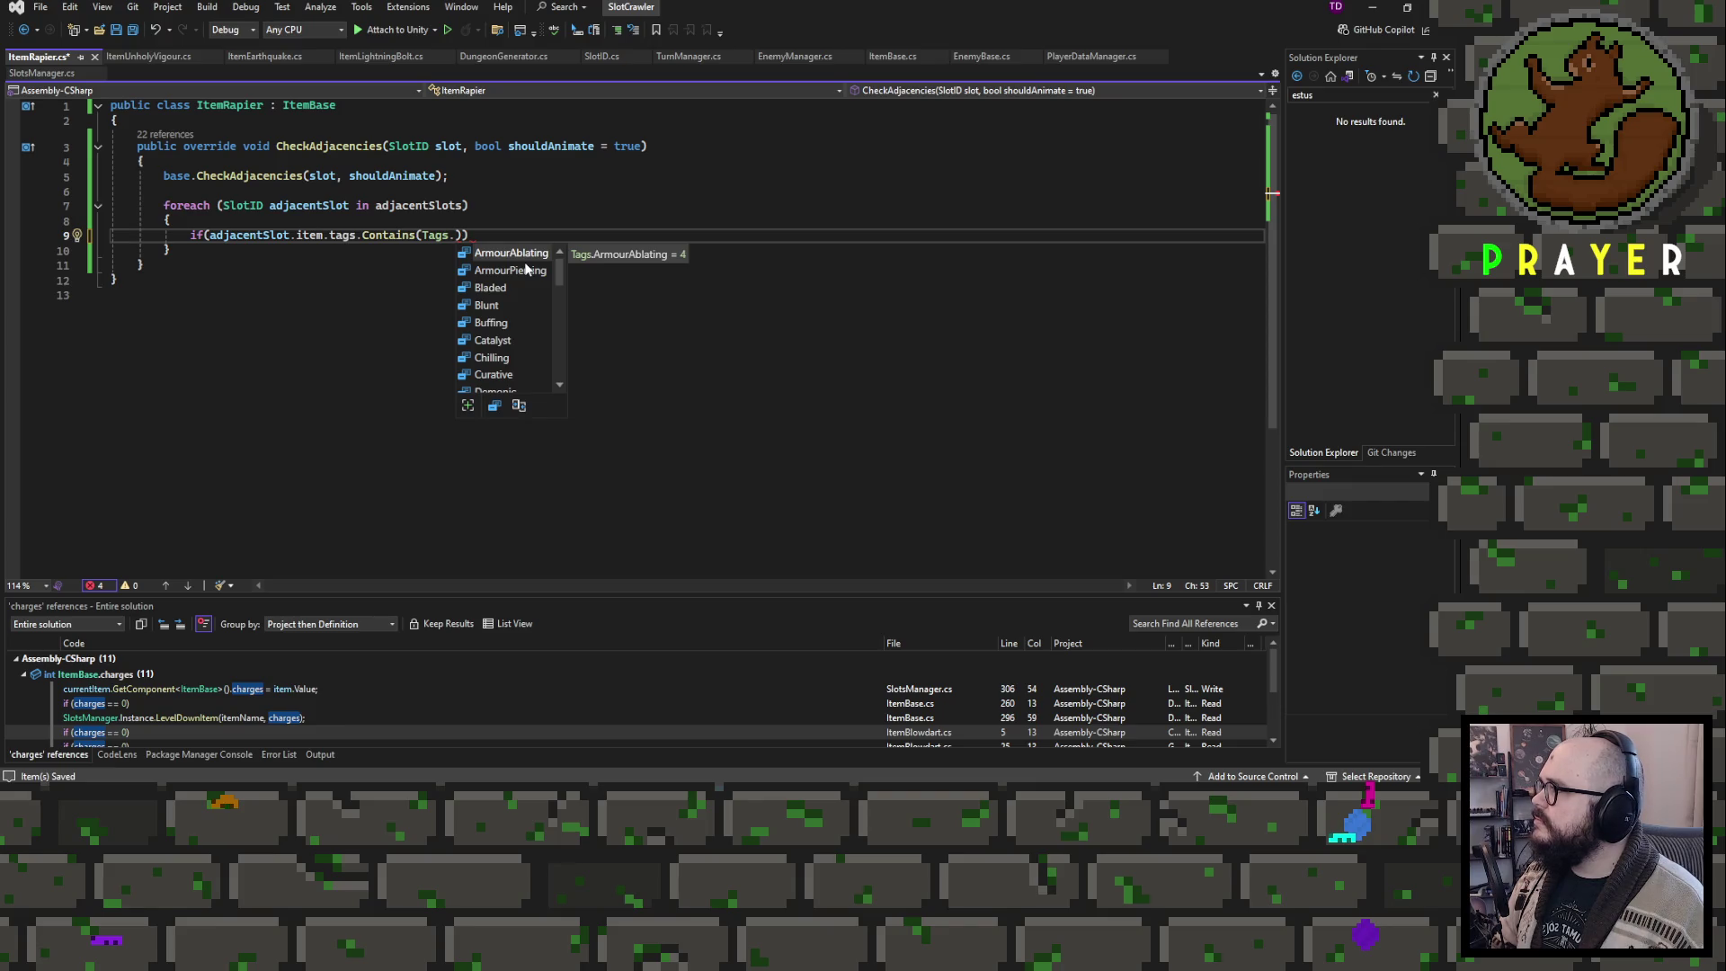
{"action": "key", "text": "BackSpace"}
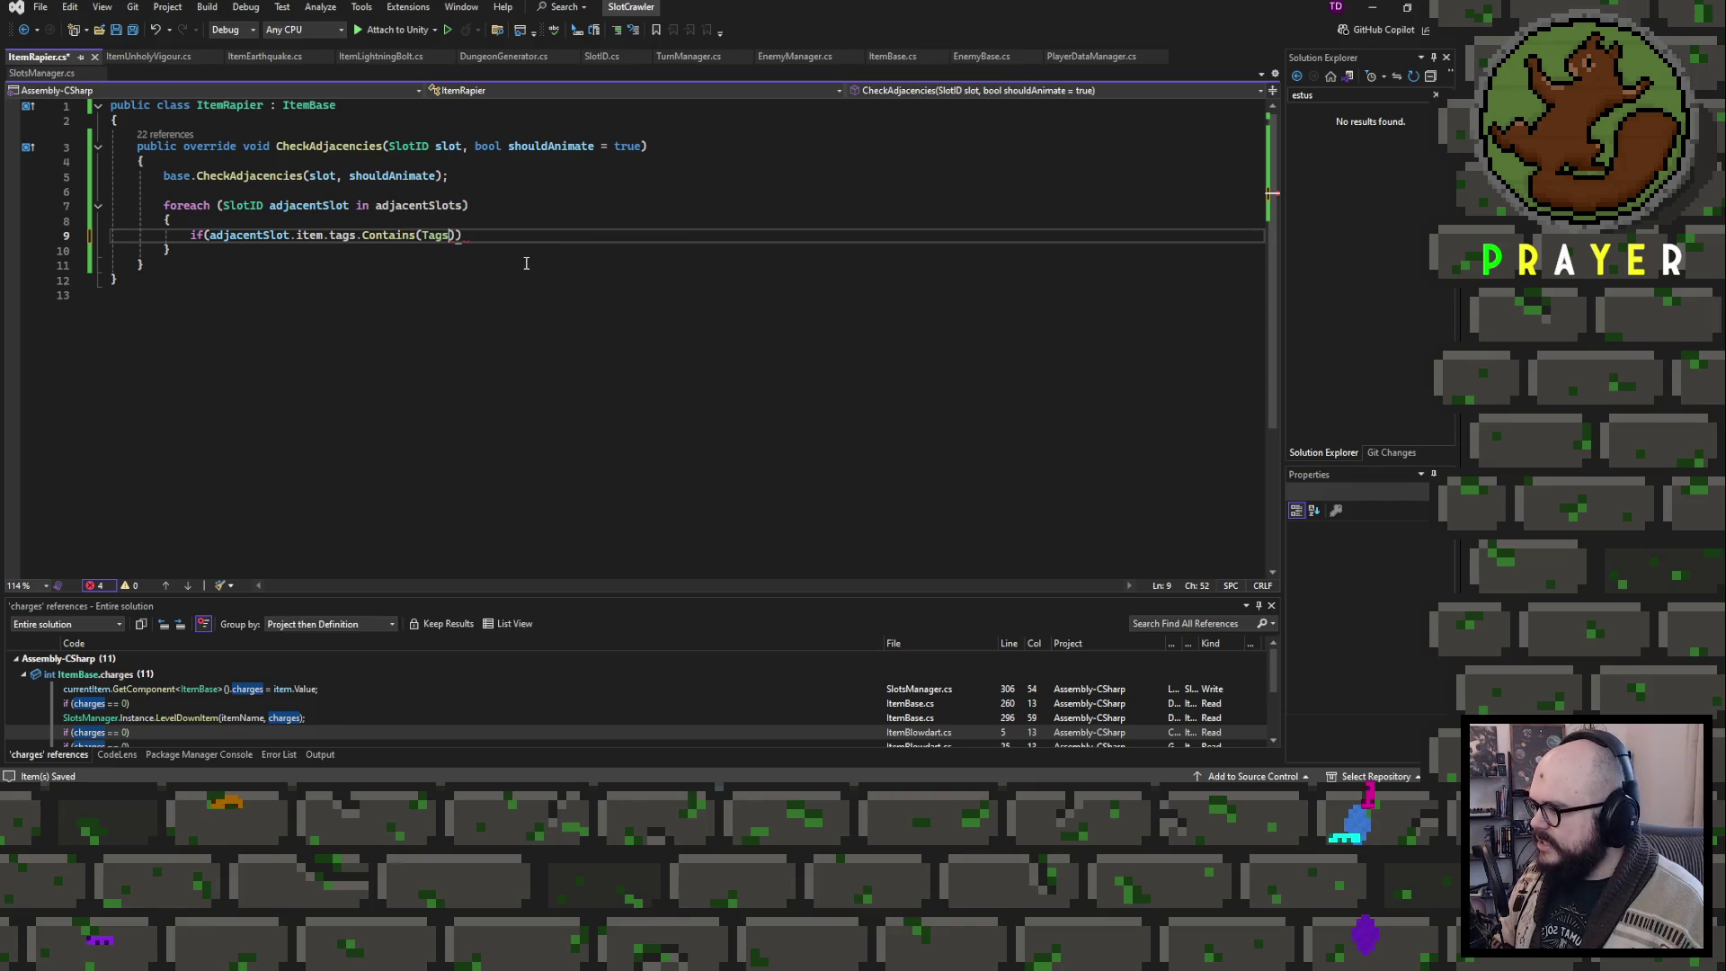
{"action": "key", "text": "BackSpace"}
{"action": "key", "text": "BackSpace"}
{"action": "key", "text": "BackSpace"}
{"action": "key", "text": "BackSpace"}
{"action": "key", "text": "BackSpace"}
{"action": "key", "text": "BackSpace"}
{"action": "type", "text": "itemName"}
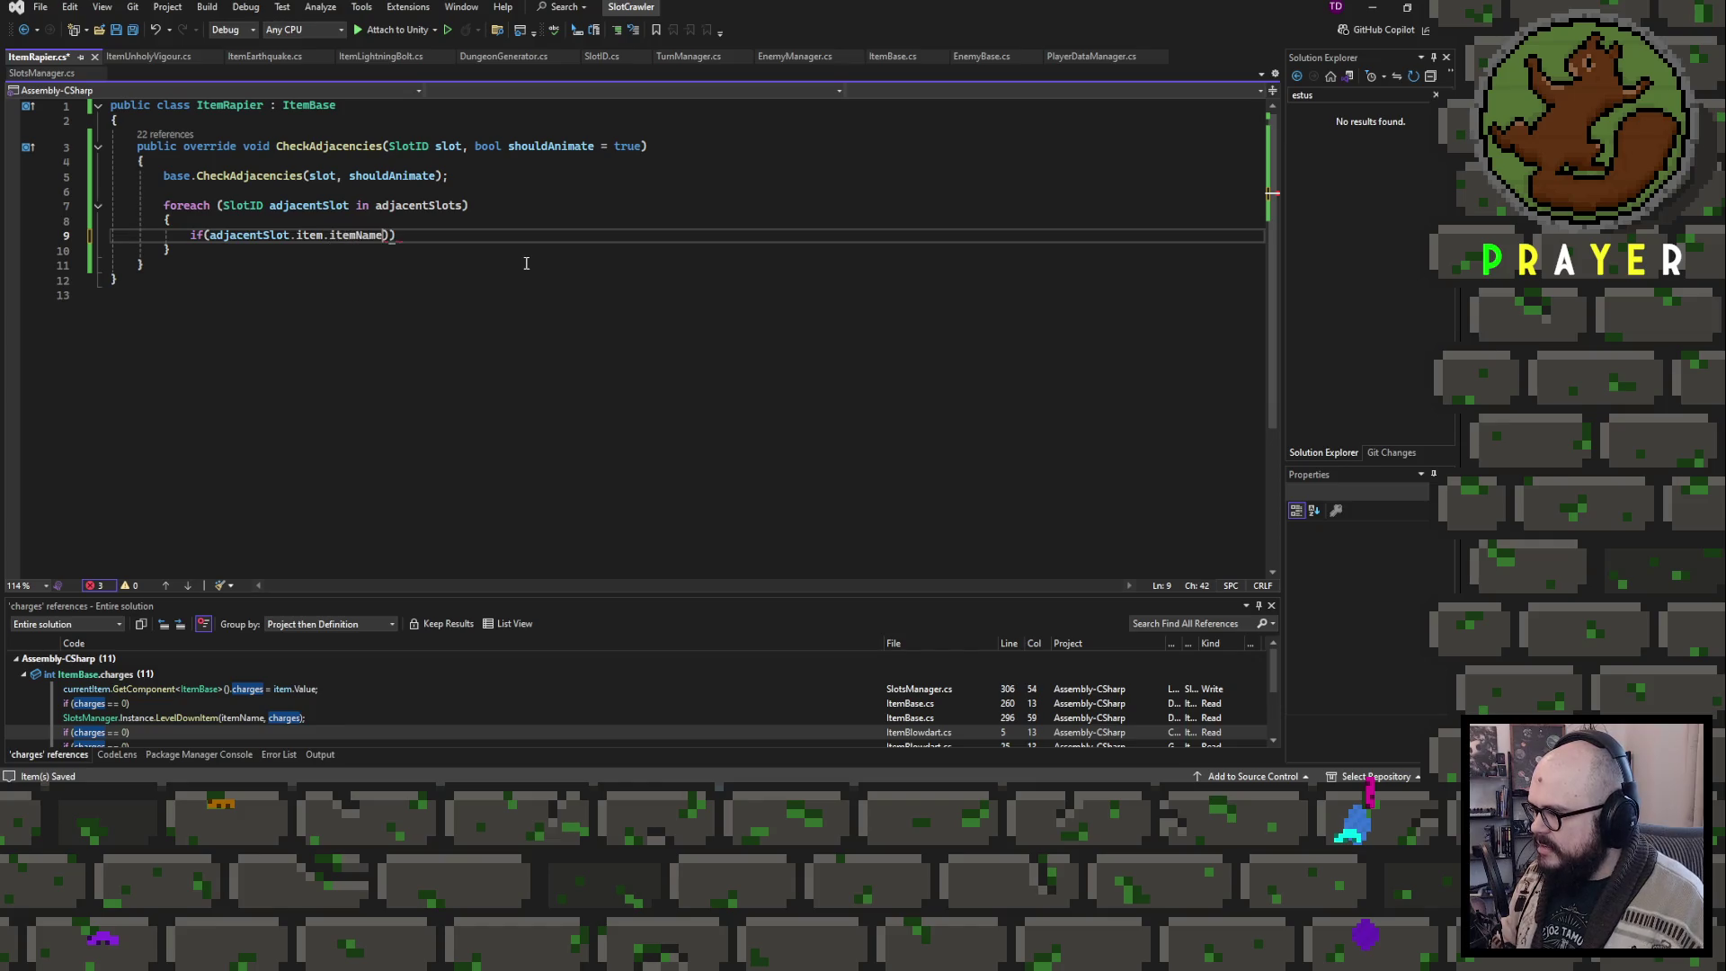
{"action": "type", "text": ".Contains(\"Rapier"}
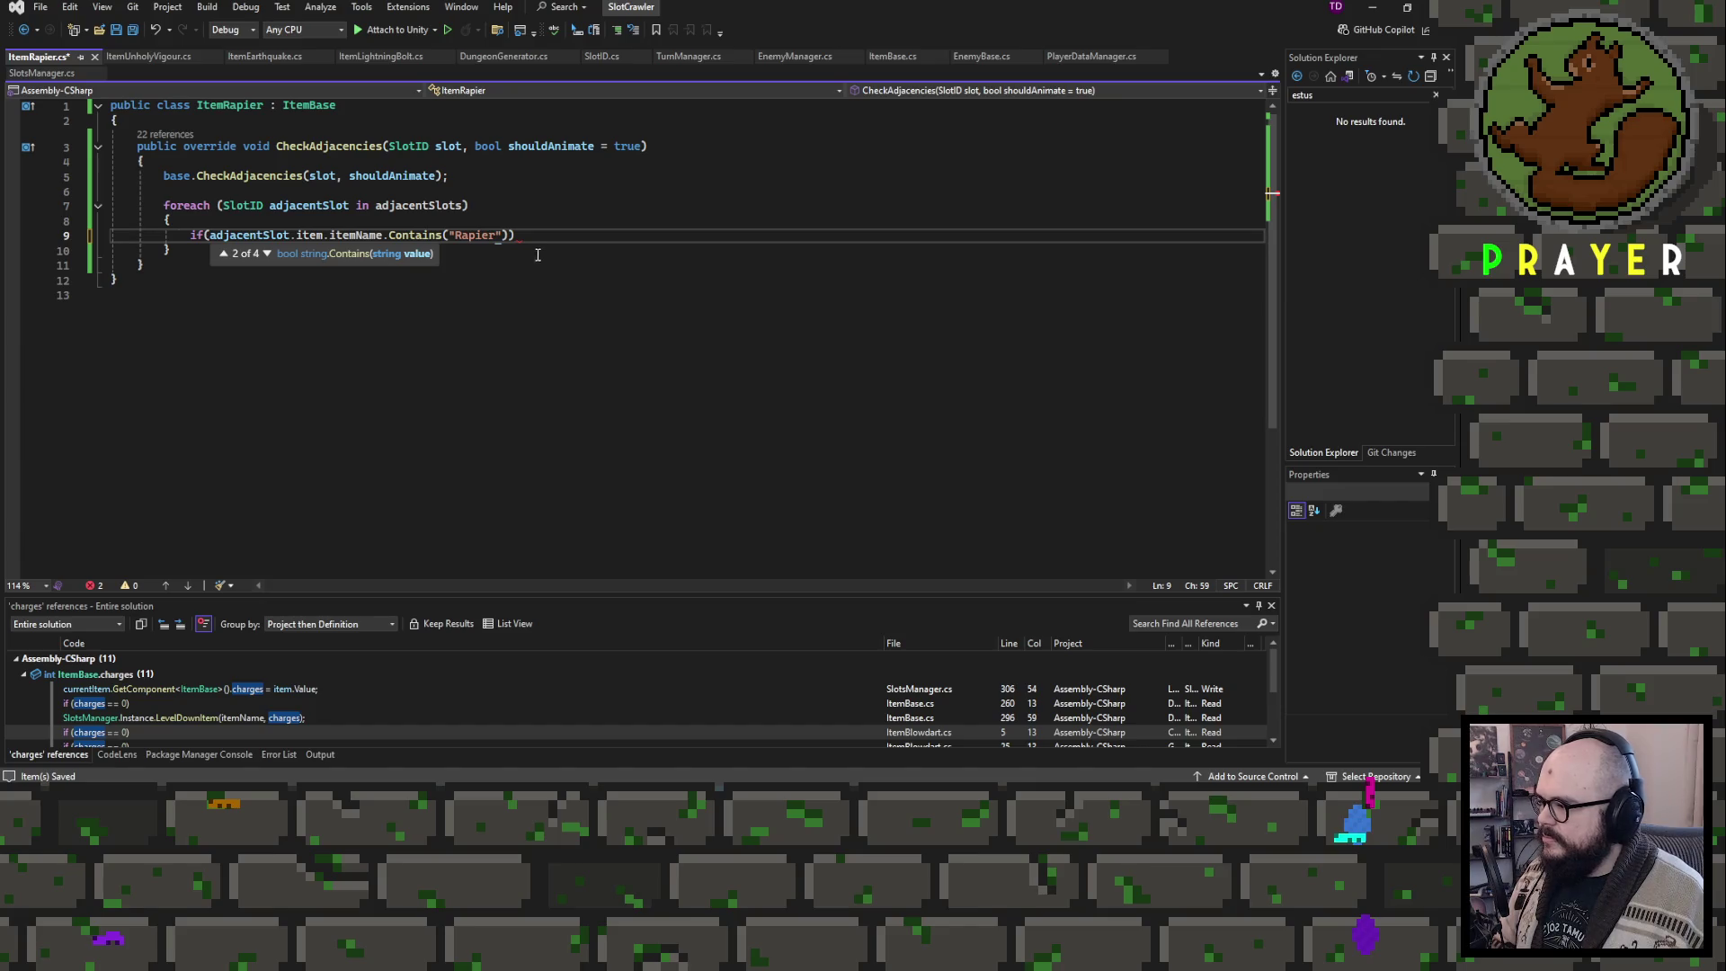
Step: Fill the Rapier block with damage *= 2; and shield *= 2;
{"action": "key", "text": "End"}
{"action": "type", "text": "{"}
{"action": "key", "text": "Return"}
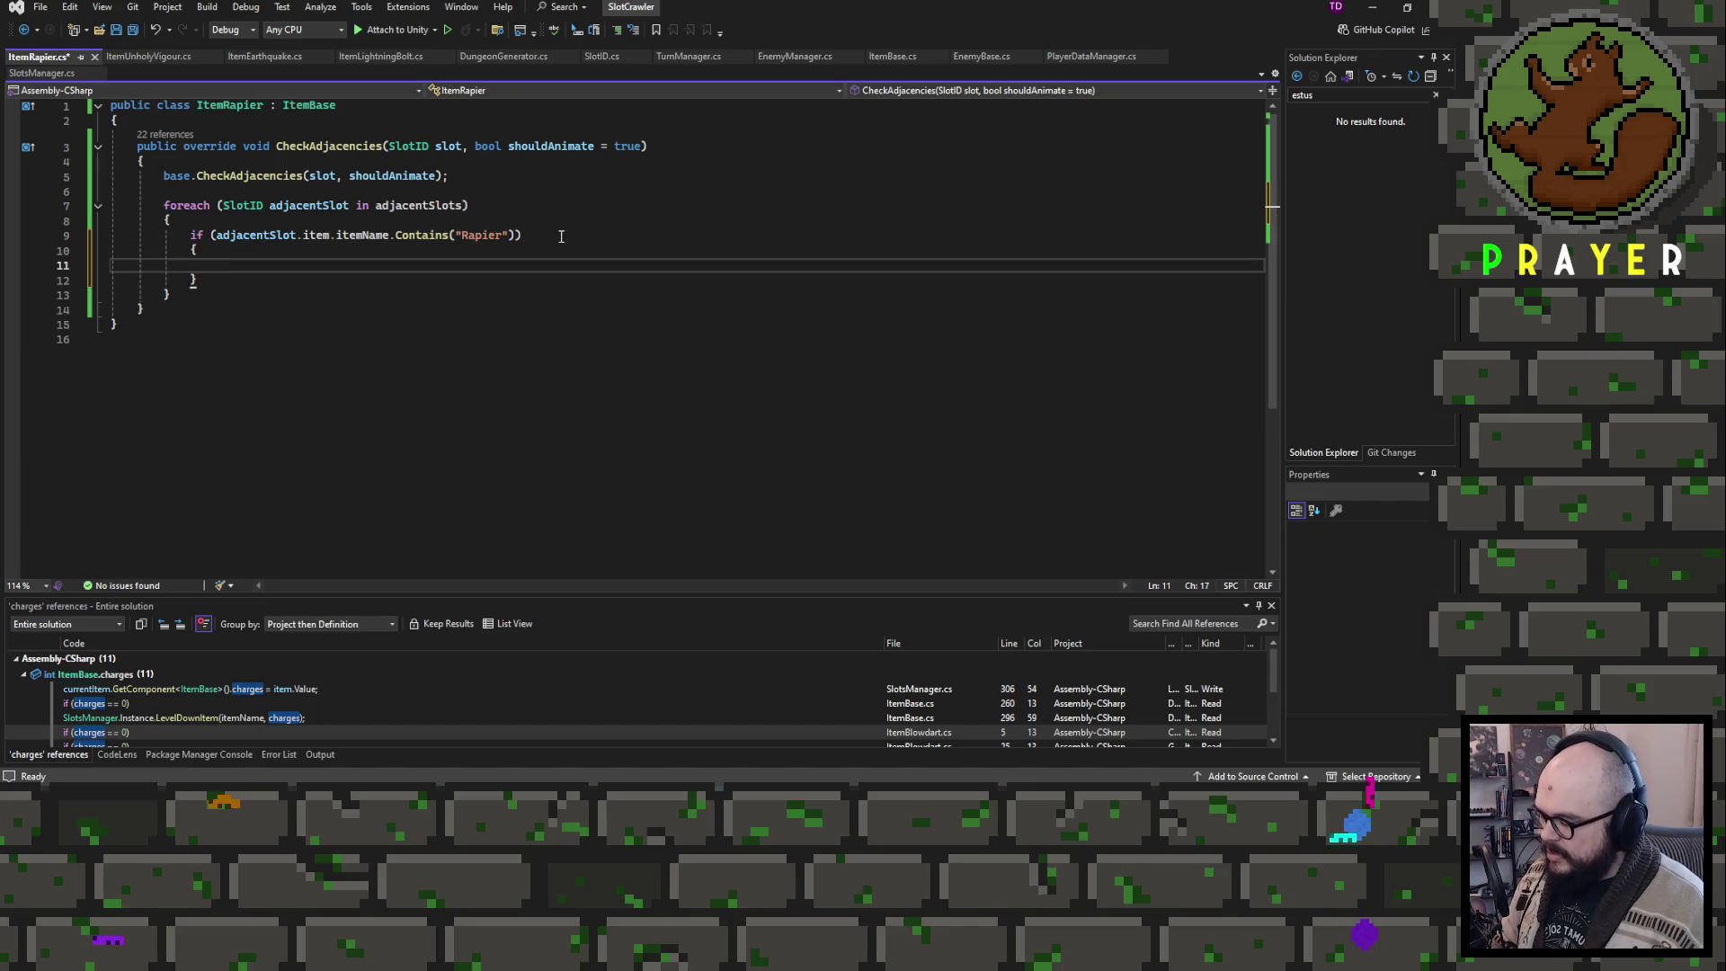
{"action": "type", "text": "damage "}
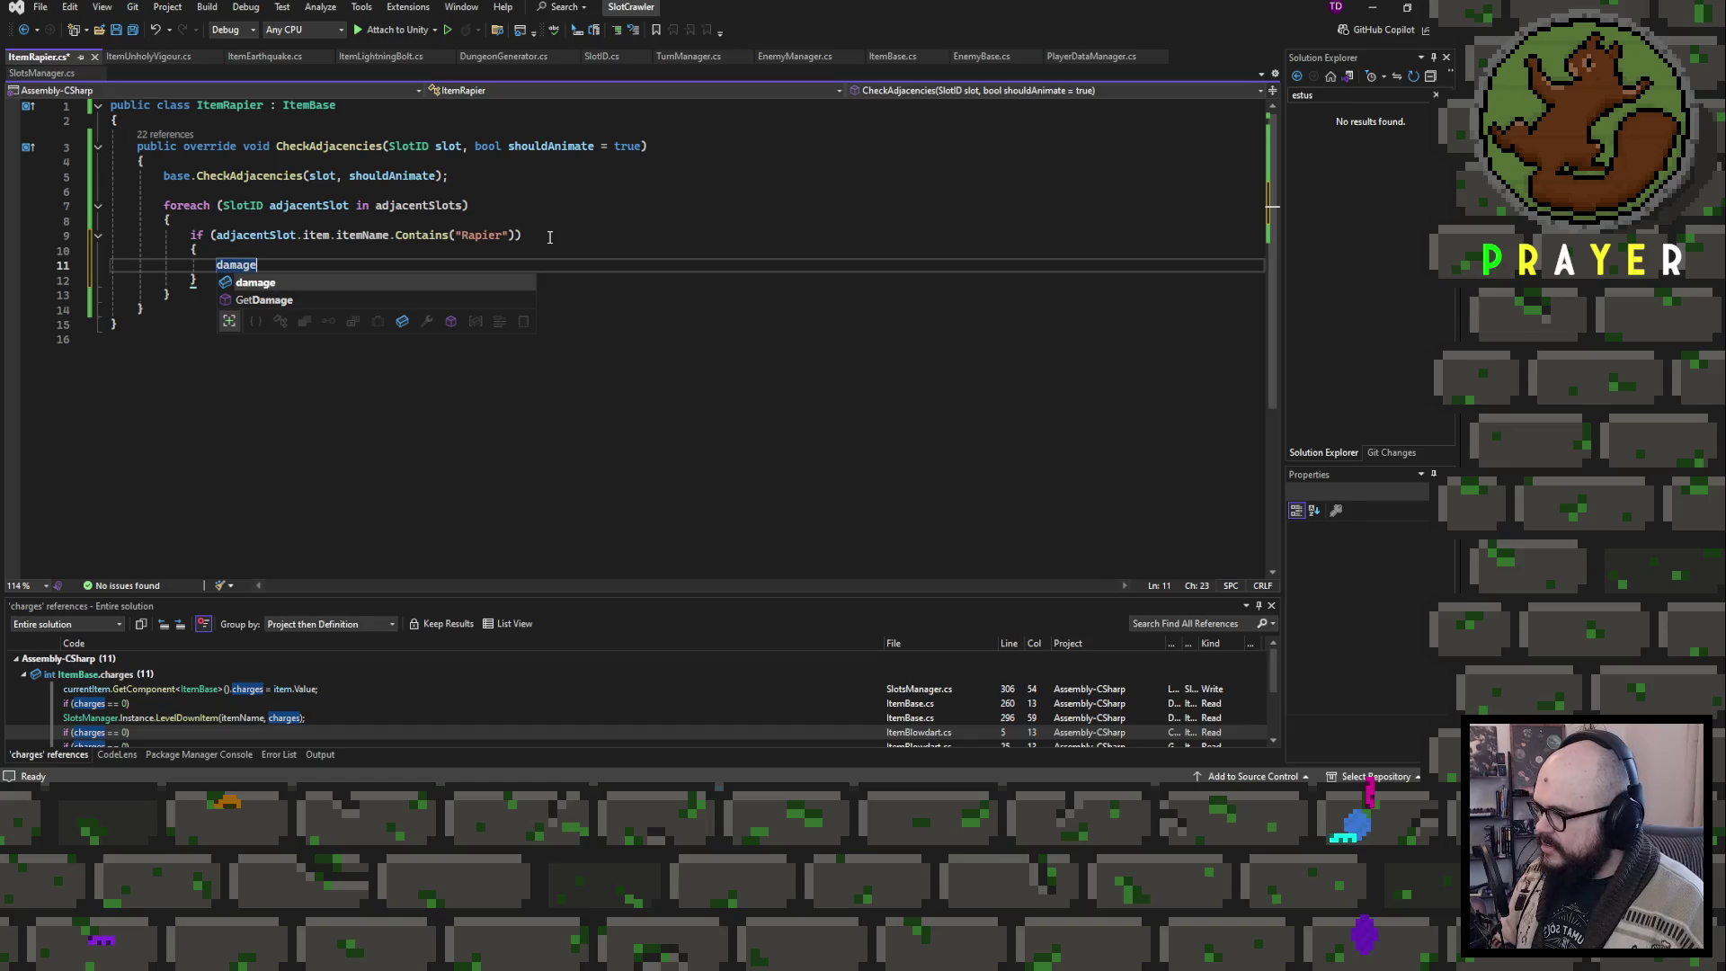
{"action": "type", "text": "*= 2;"}
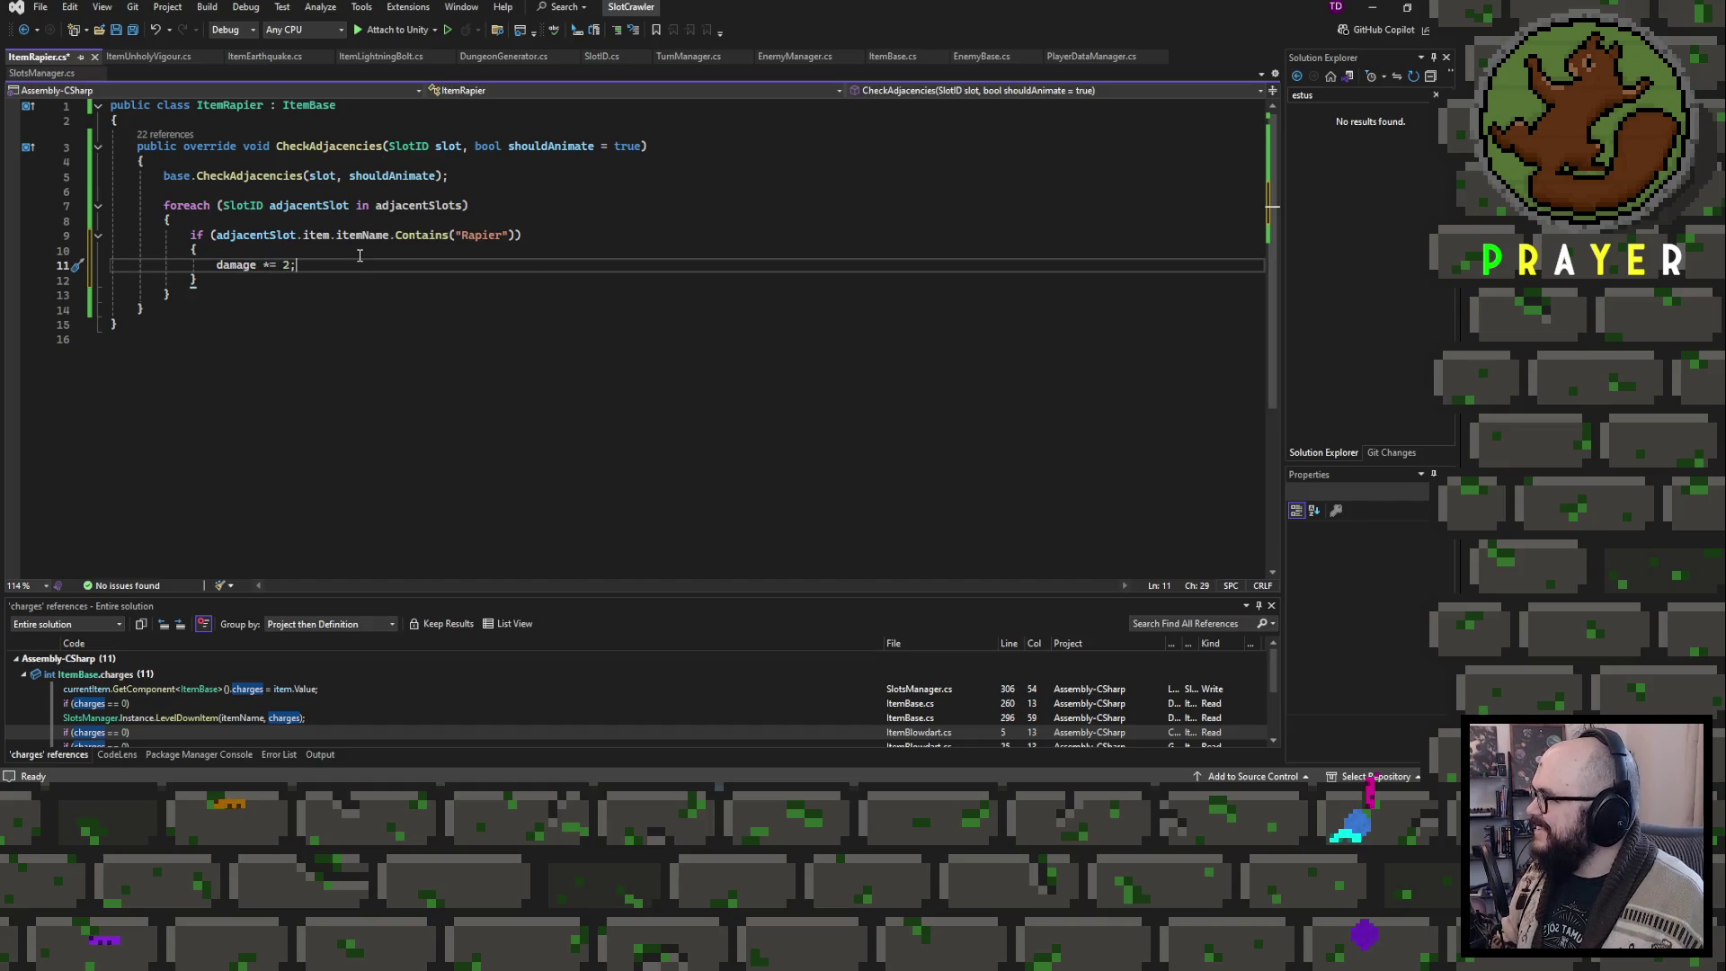
{"action": "mouse_move", "coordinate": [240, 235]}
{"action": "key", "text": "Return"}
{"action": "type", "text": "shield *= 2;"}
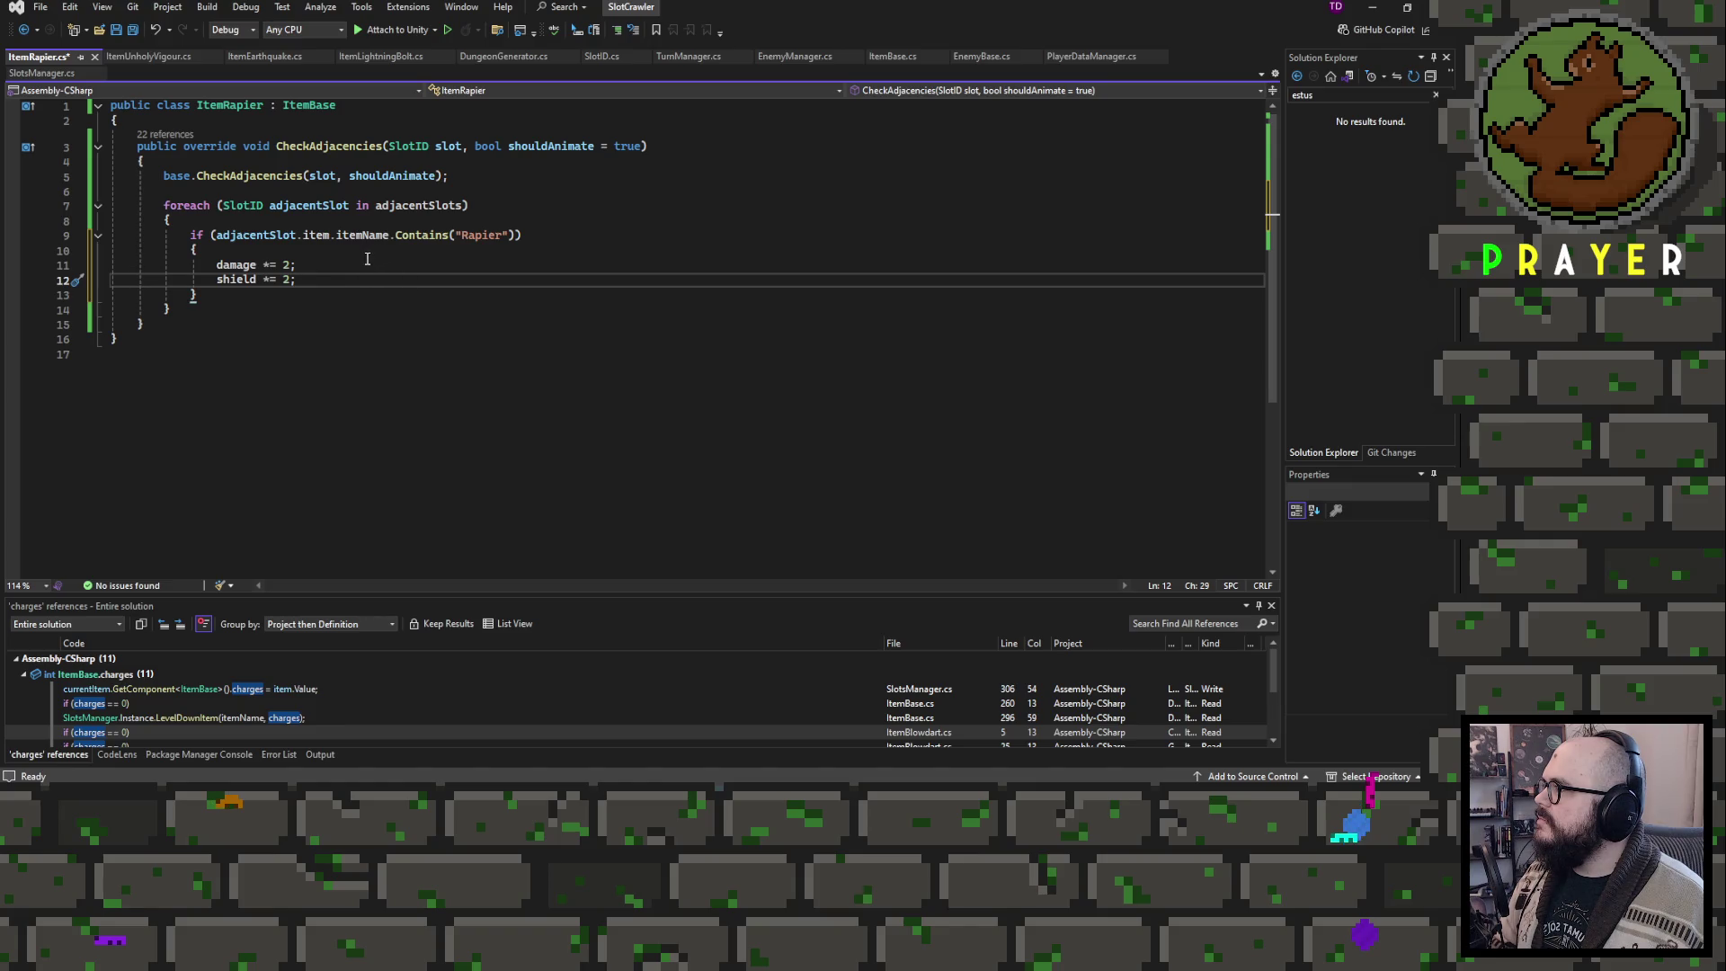
Step: Add an else-if branch for adjacent items whose itemName contains "Cloak"
{"action": "key", "text": "Down"}
{"action": "key", "text": "Return"}
{"action": "key", "text": "Return"}
{"action": "type", "text": "i"}
{"action": "key", "text": "BackSpace"}
{"action": "key", "text": "BackSpace"}
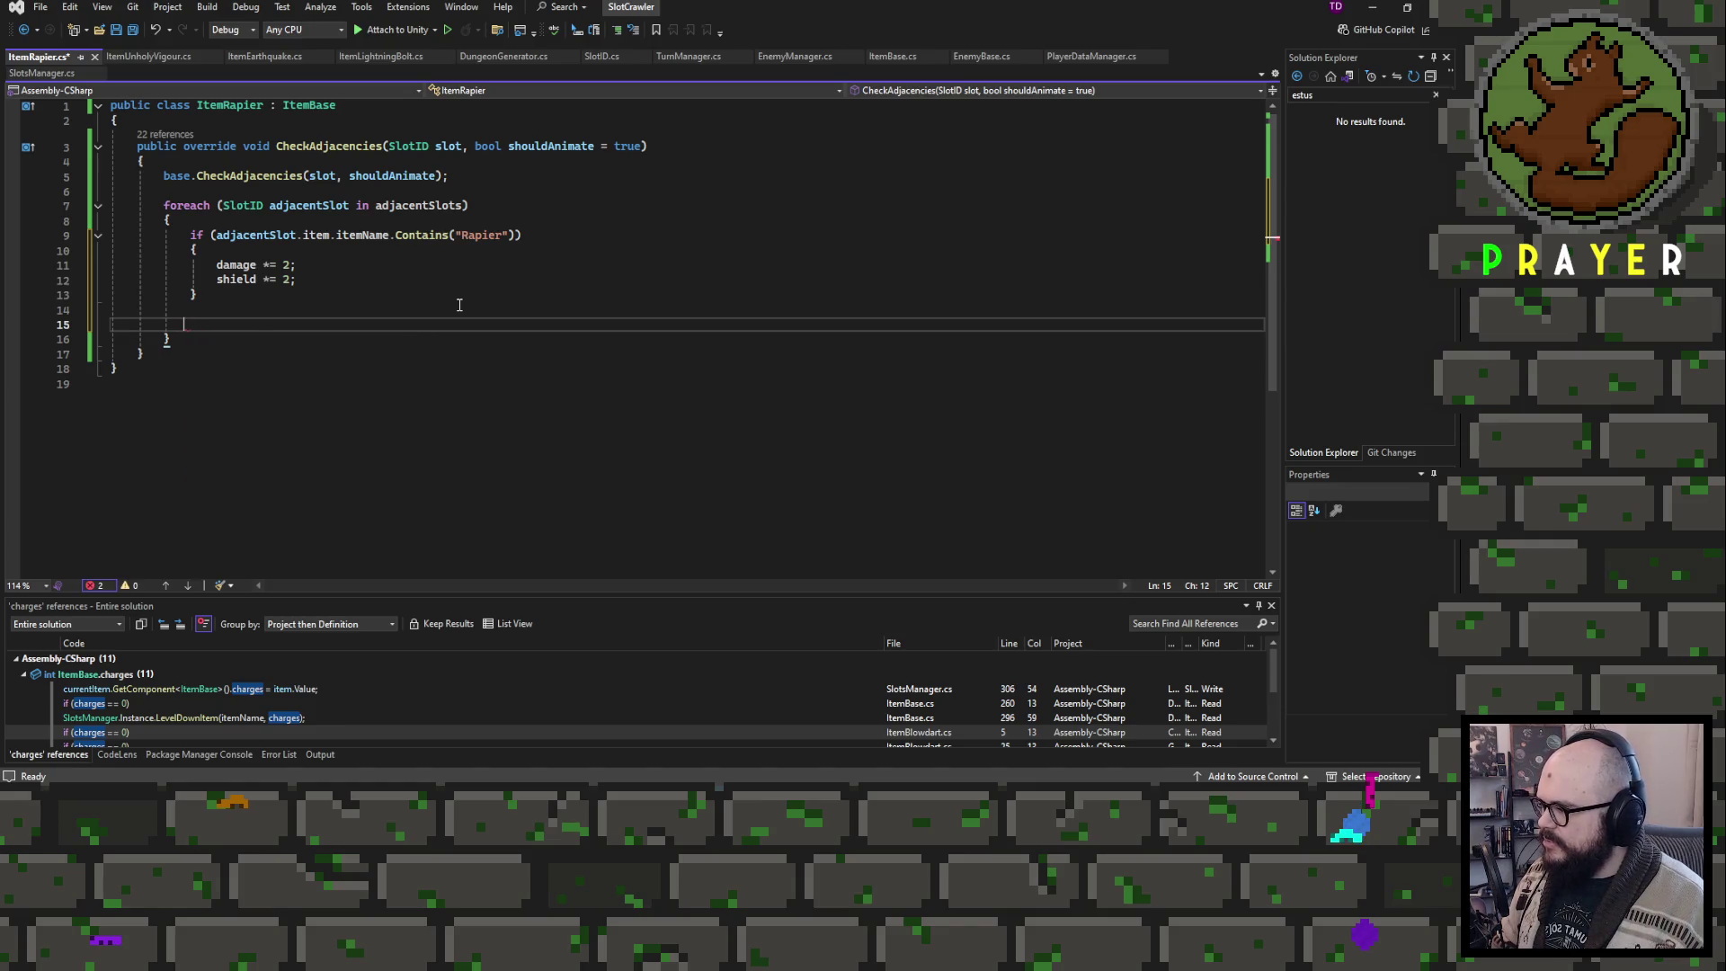
{"action": "key", "text": "BackSpace"}
{"action": "key", "text": "BackSpace"}
{"action": "key", "text": "BackSpace"}
{"action": "key", "text": "BackSpace"}
{"action": "key", "text": "BackSpace"}
{"action": "key", "text": "BackSpace"}
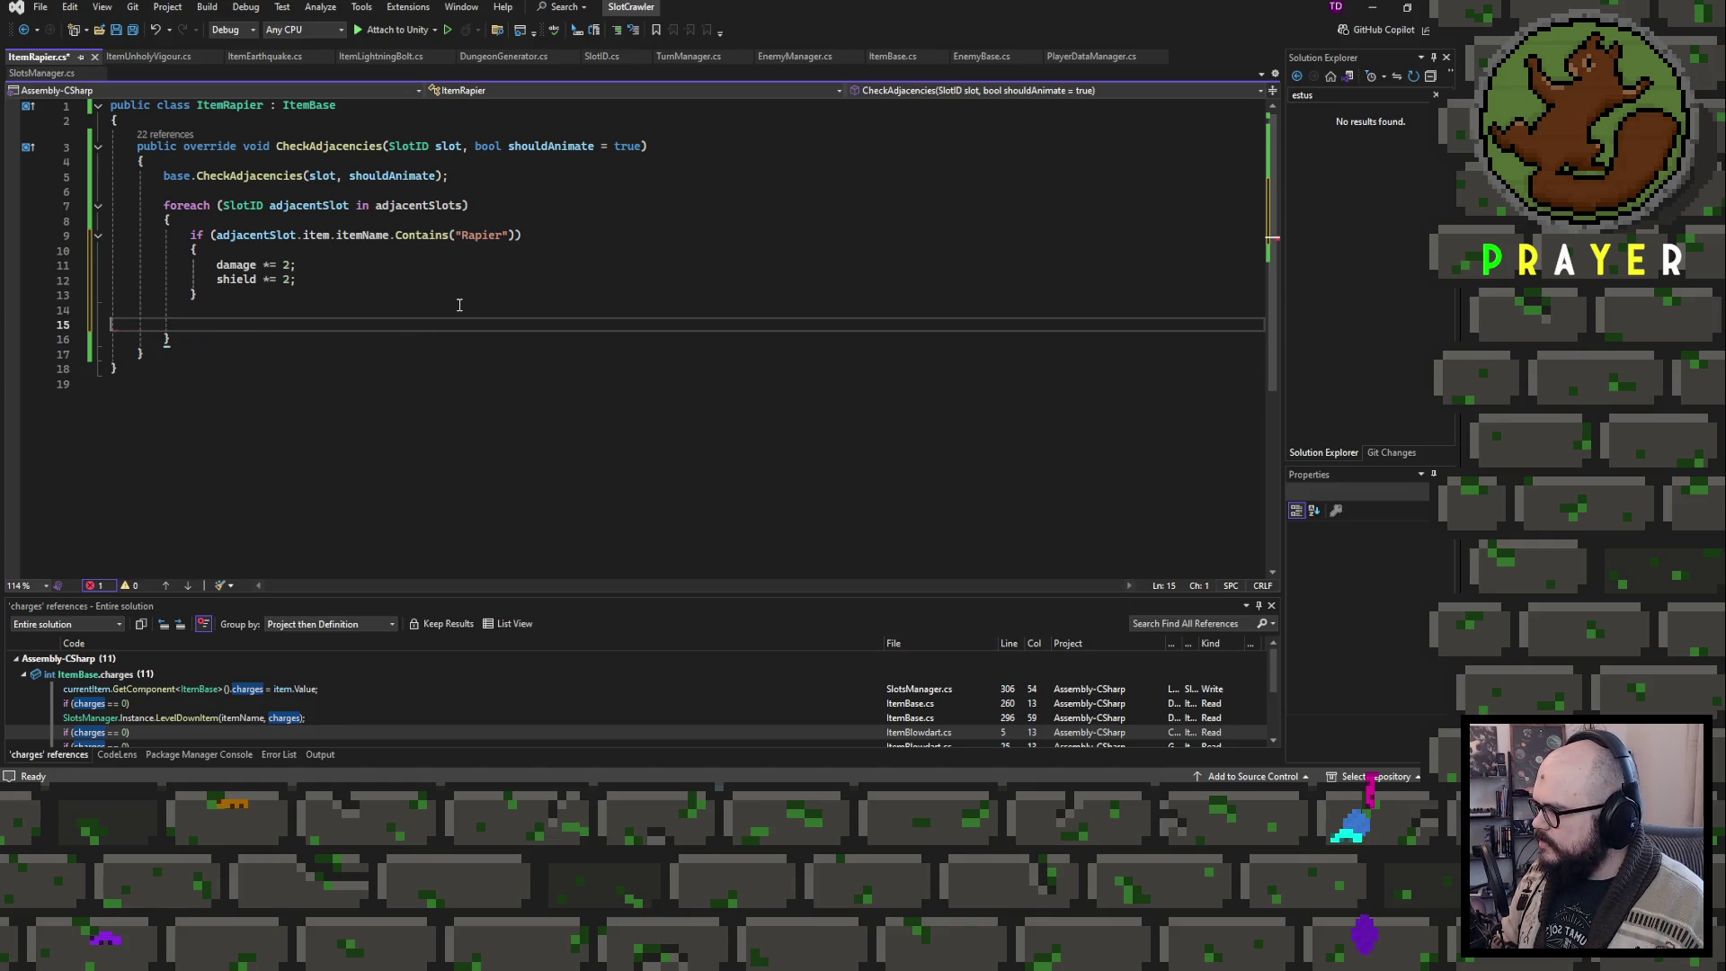
{"action": "type", "text": "else if "}
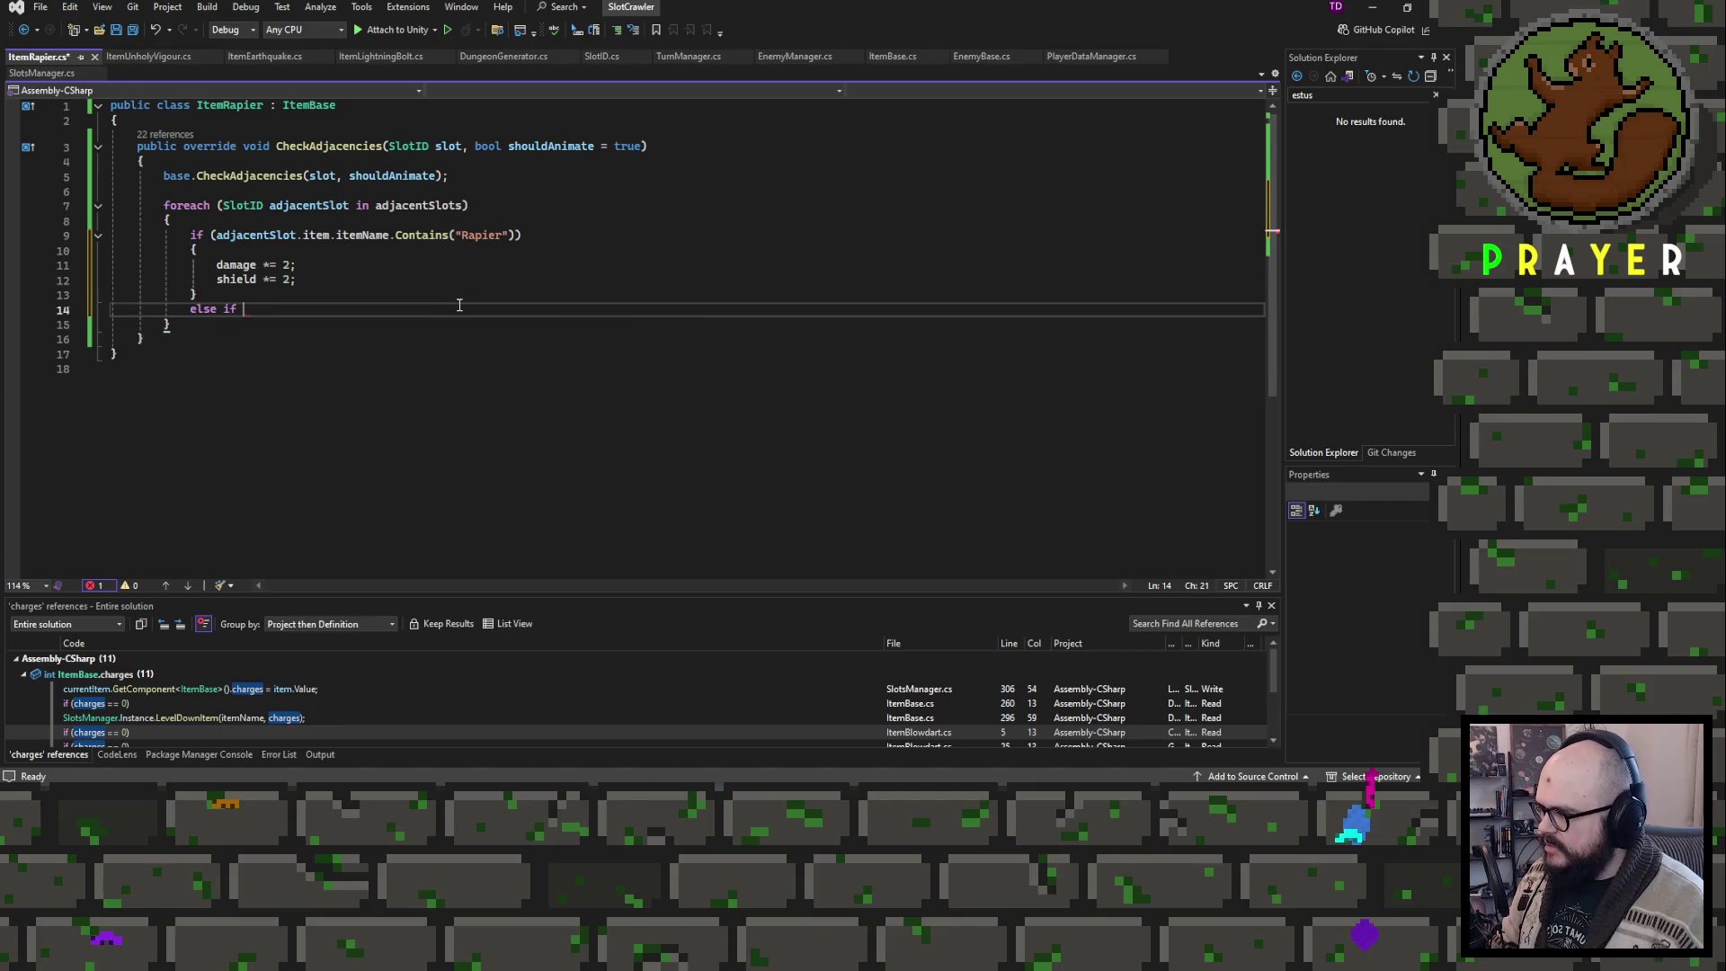
{"action": "type", "text": "(adjacentSlot.item.item"}
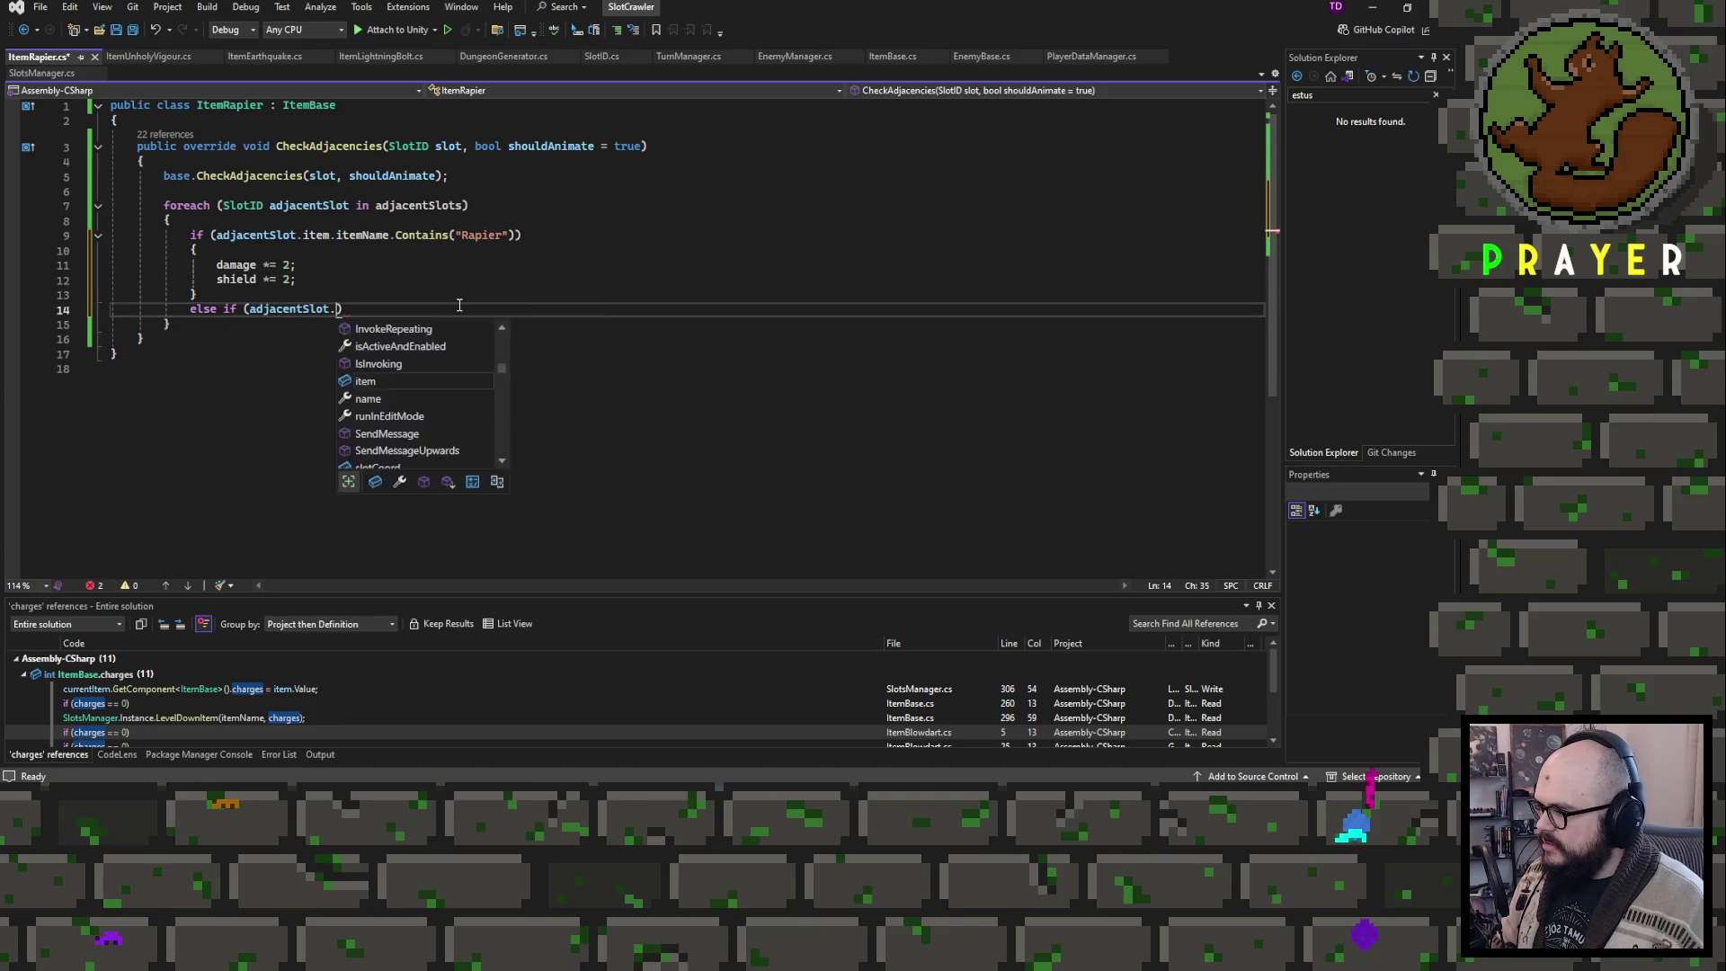
{"action": "key", "text": "Tab"}
{"action": "type", "text": ".Co"}
{"action": "key", "text": "Tab"}
{"action": "type", "text": "()"}
{"action": "type", "text": "\"Cloak"}
{"action": "type", "text": "\")) {"}
Step: Put vulnerable += 1; inside the Cloak branch and save the script
{"action": "key", "text": "Return"}
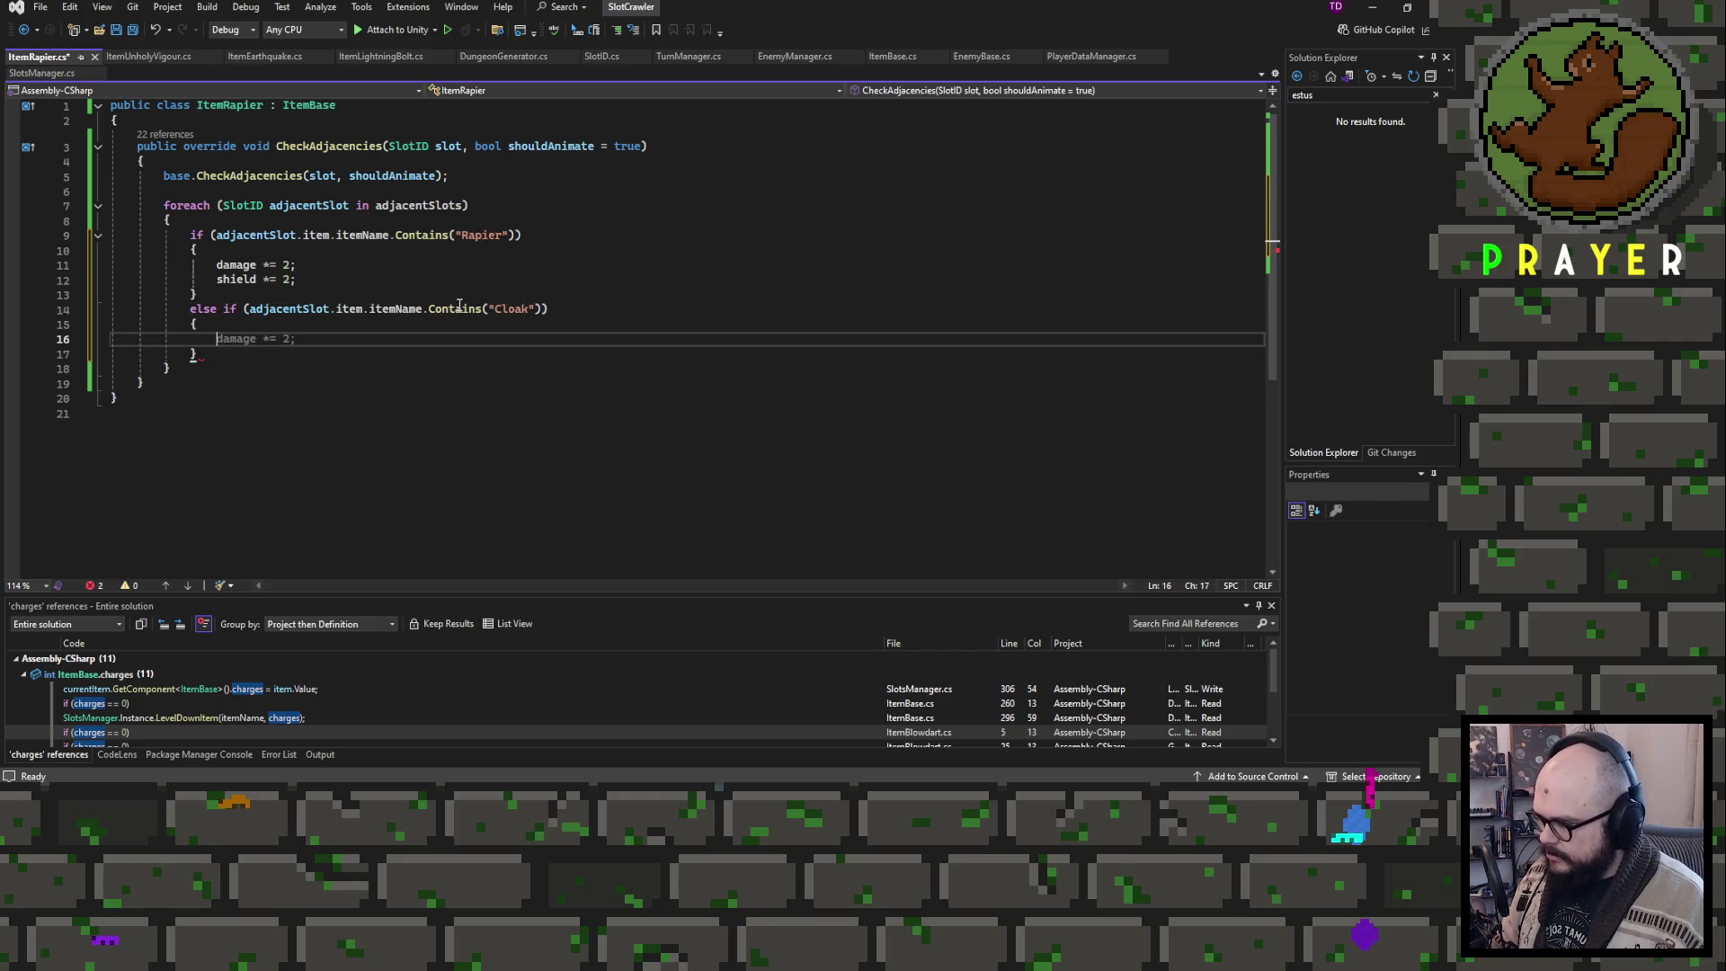
{"action": "key", "text": "ctrl+s"}
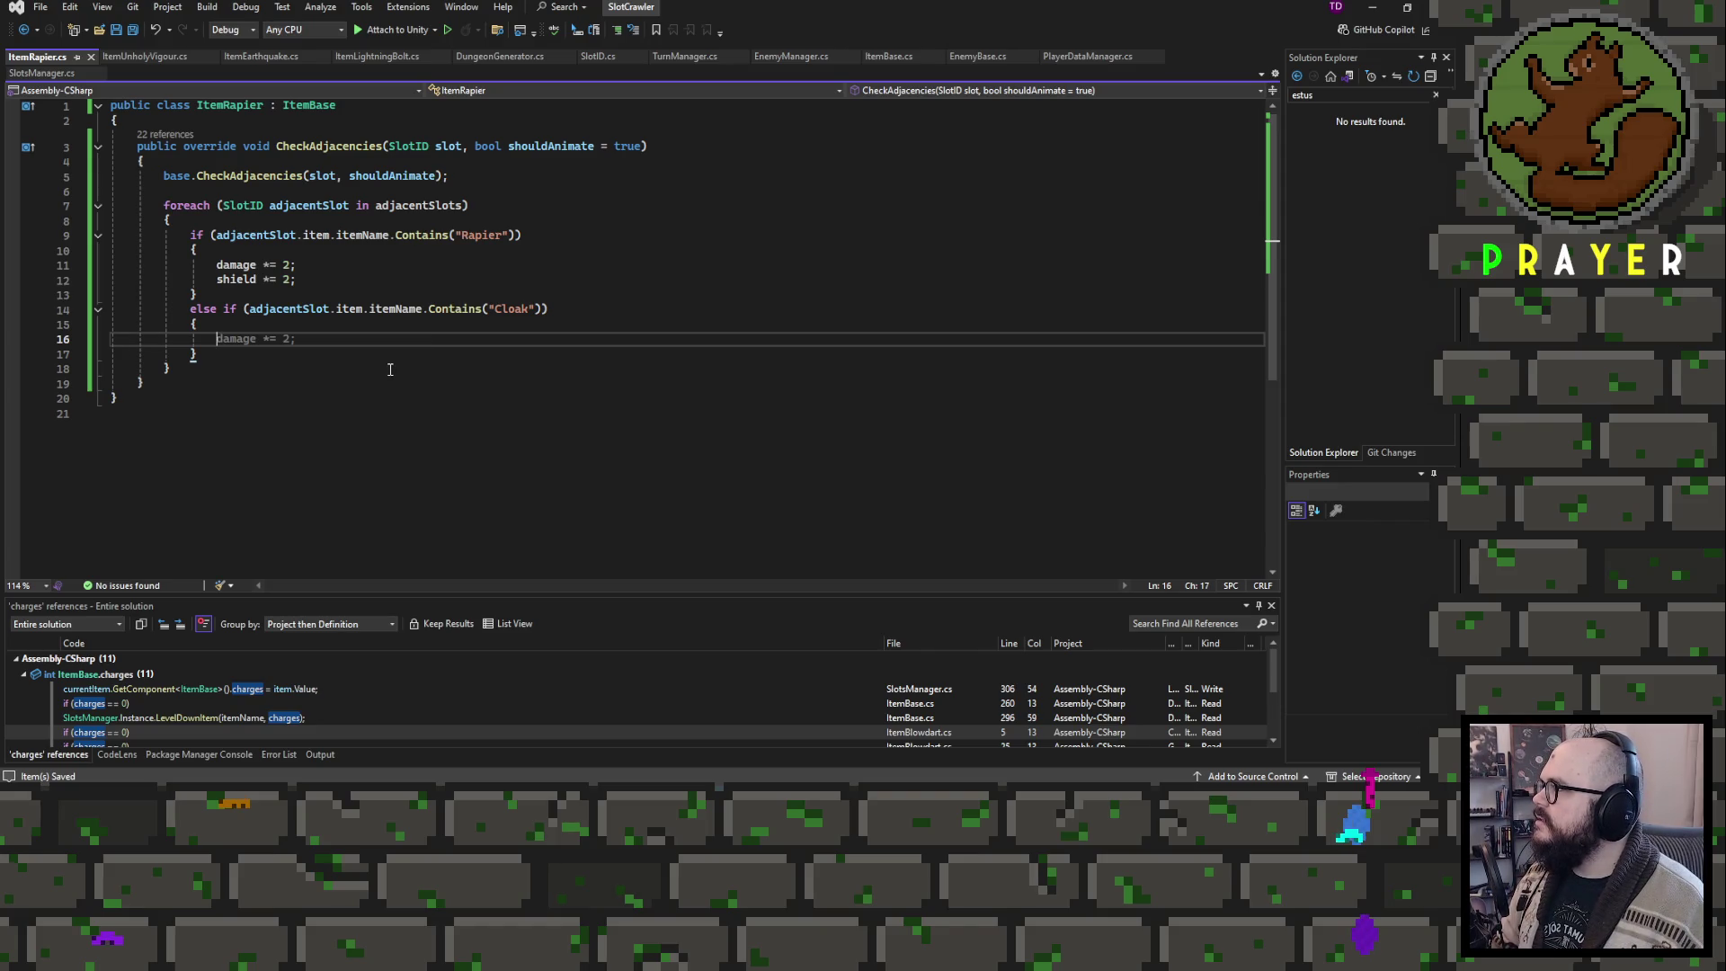
{"action": "type", "text": "vulnera"}
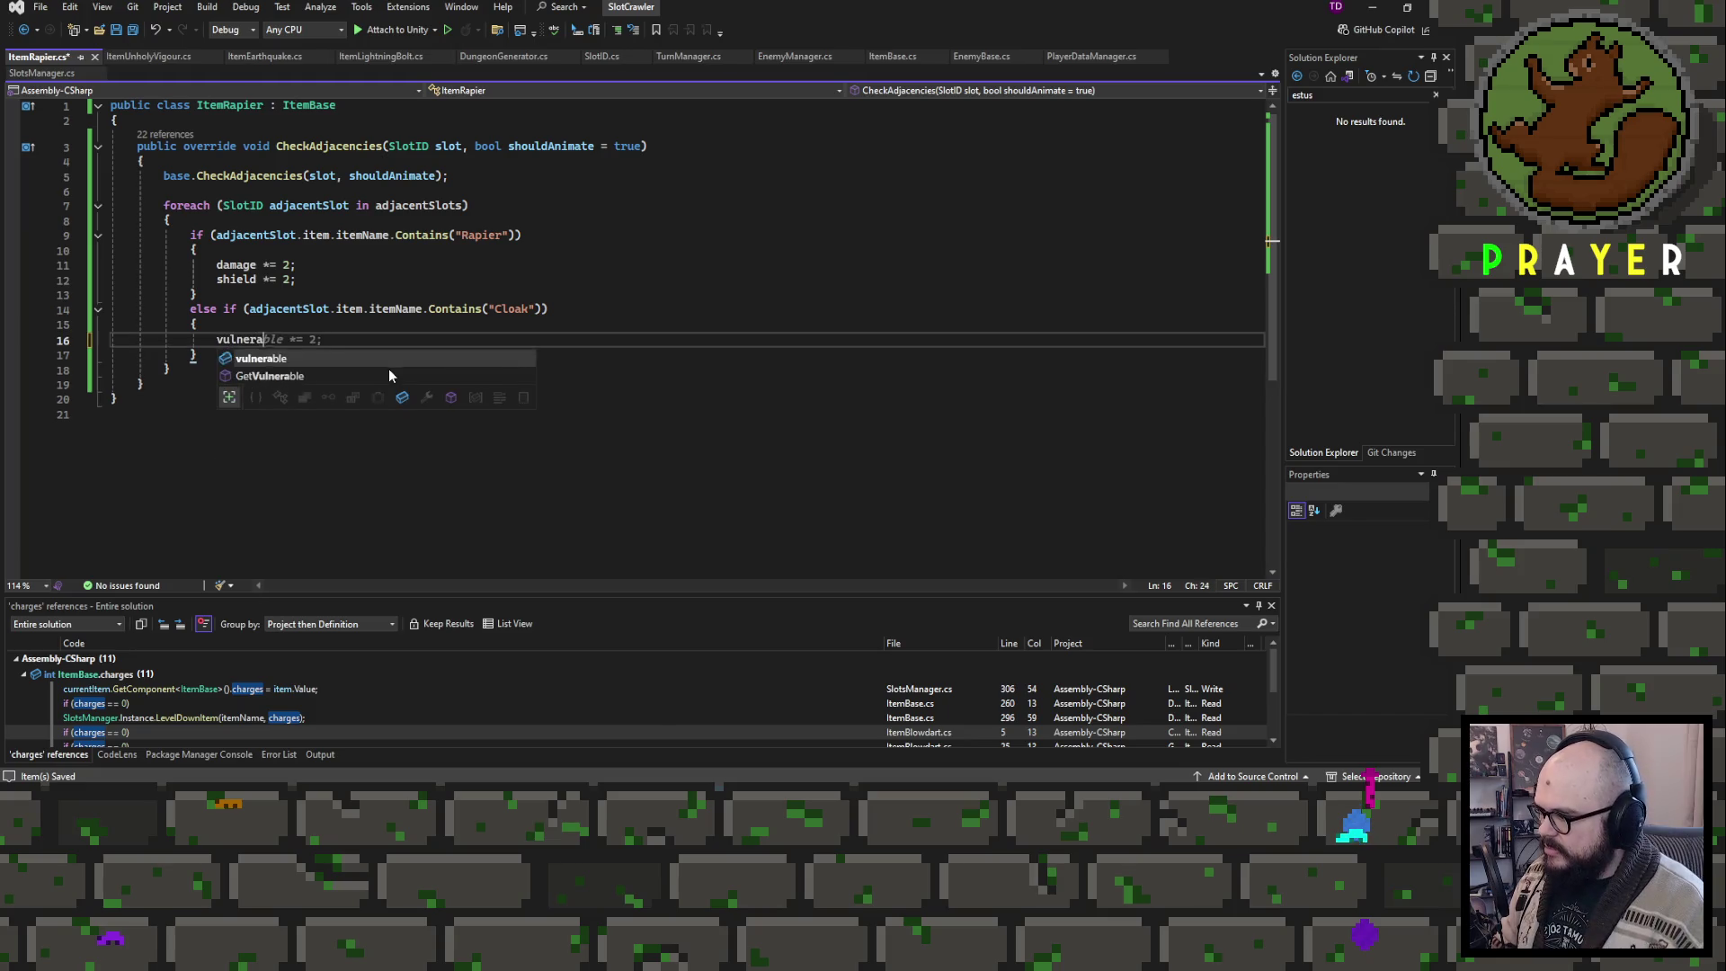
{"action": "type", "text": "ble += 1;"}
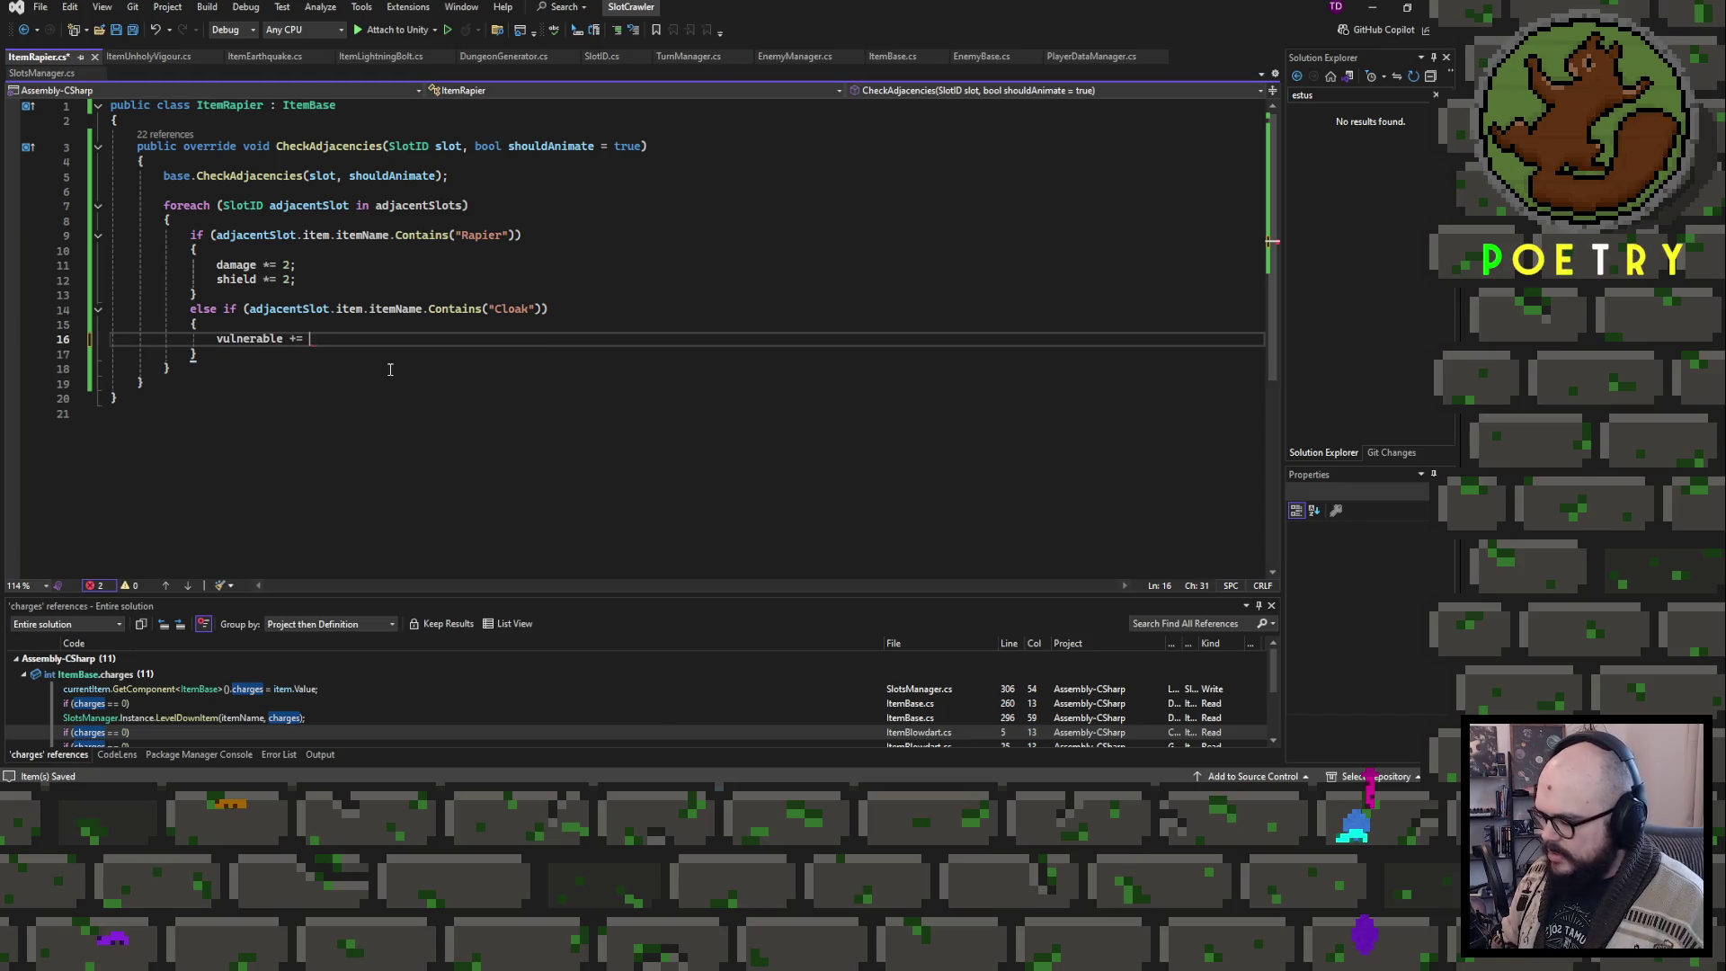
{"action": "key", "text": "ctrl+s"}
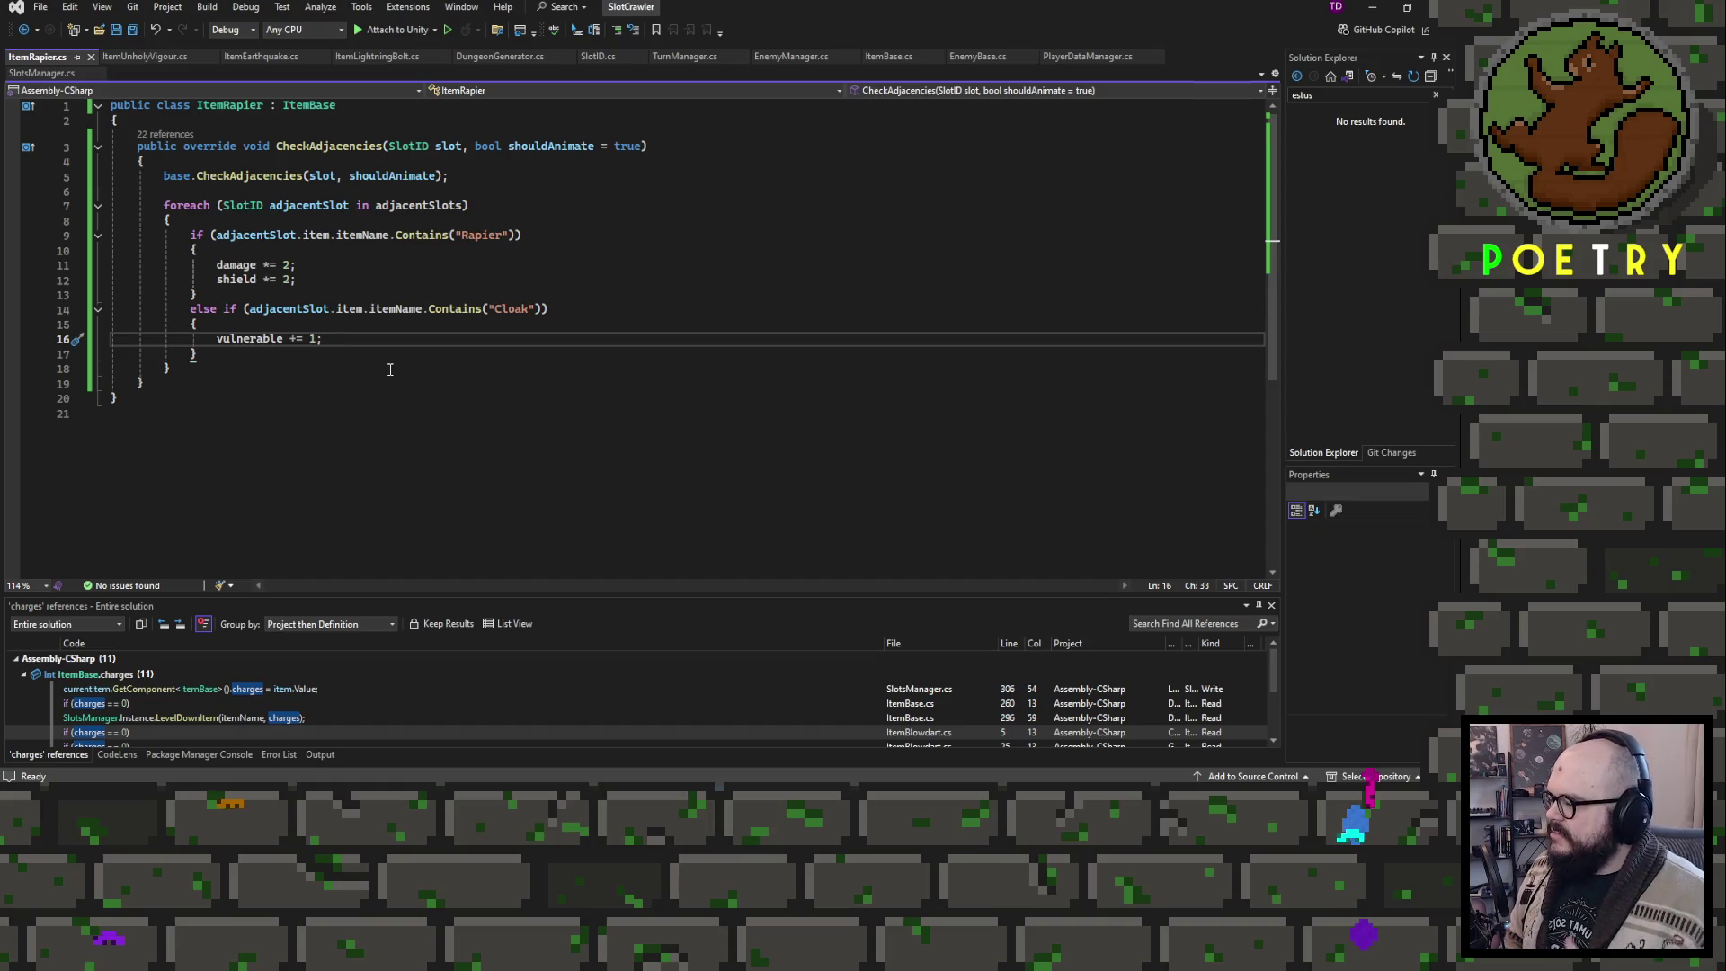
Step: Generate a GetDamage override below CheckAdjacencies, discarding an accidental IgnoreArmour override
{"action": "left_click", "coordinate": [235, 385]}
{"action": "key", "text": "Return"}
{"action": "key", "text": "Return"}
{"action": "type", "text": "public "}
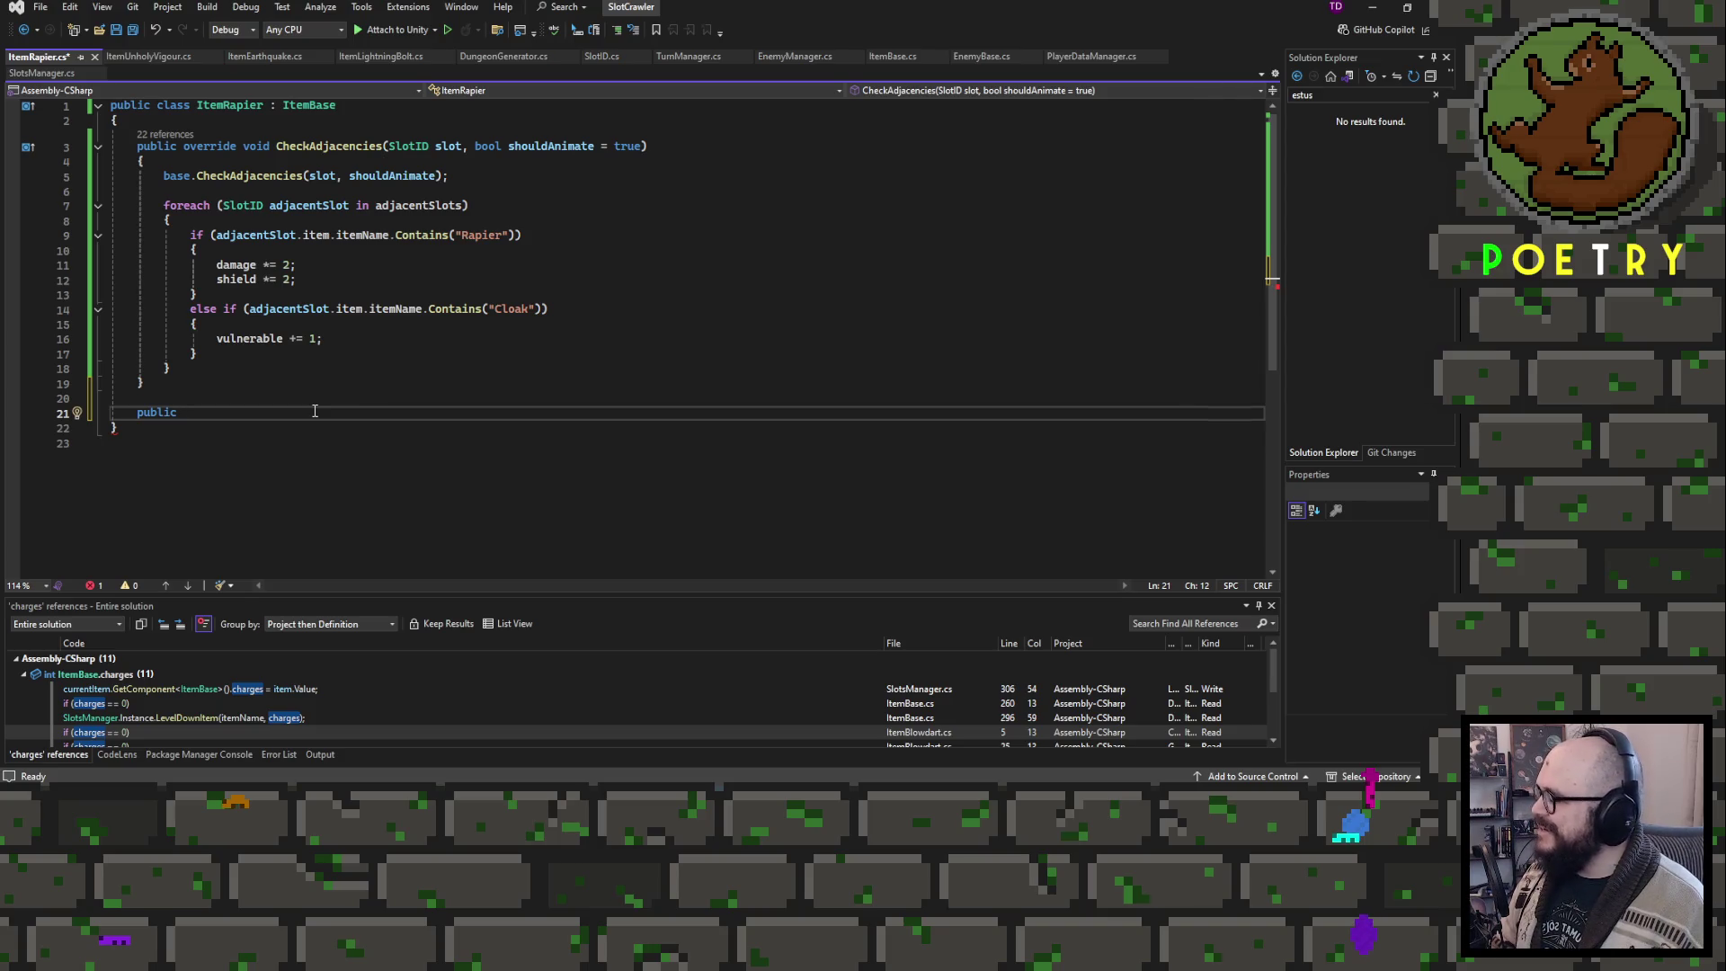
{"action": "type", "text": "override void "}
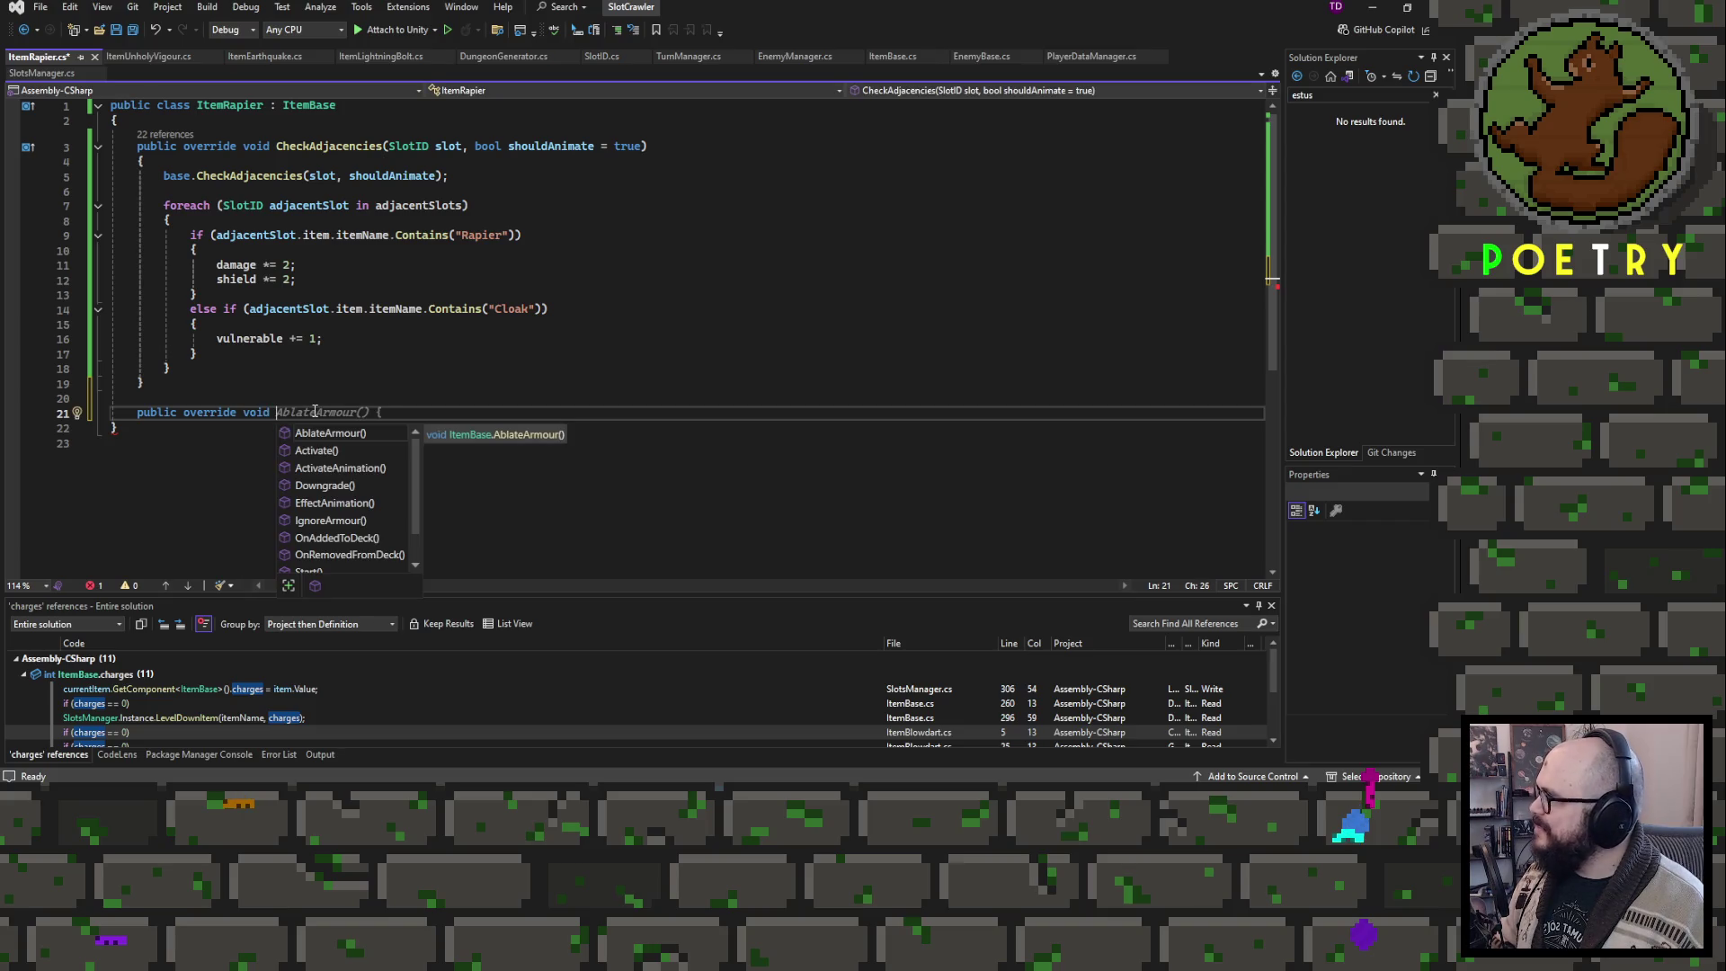
{"action": "type", "text": "Ig"}
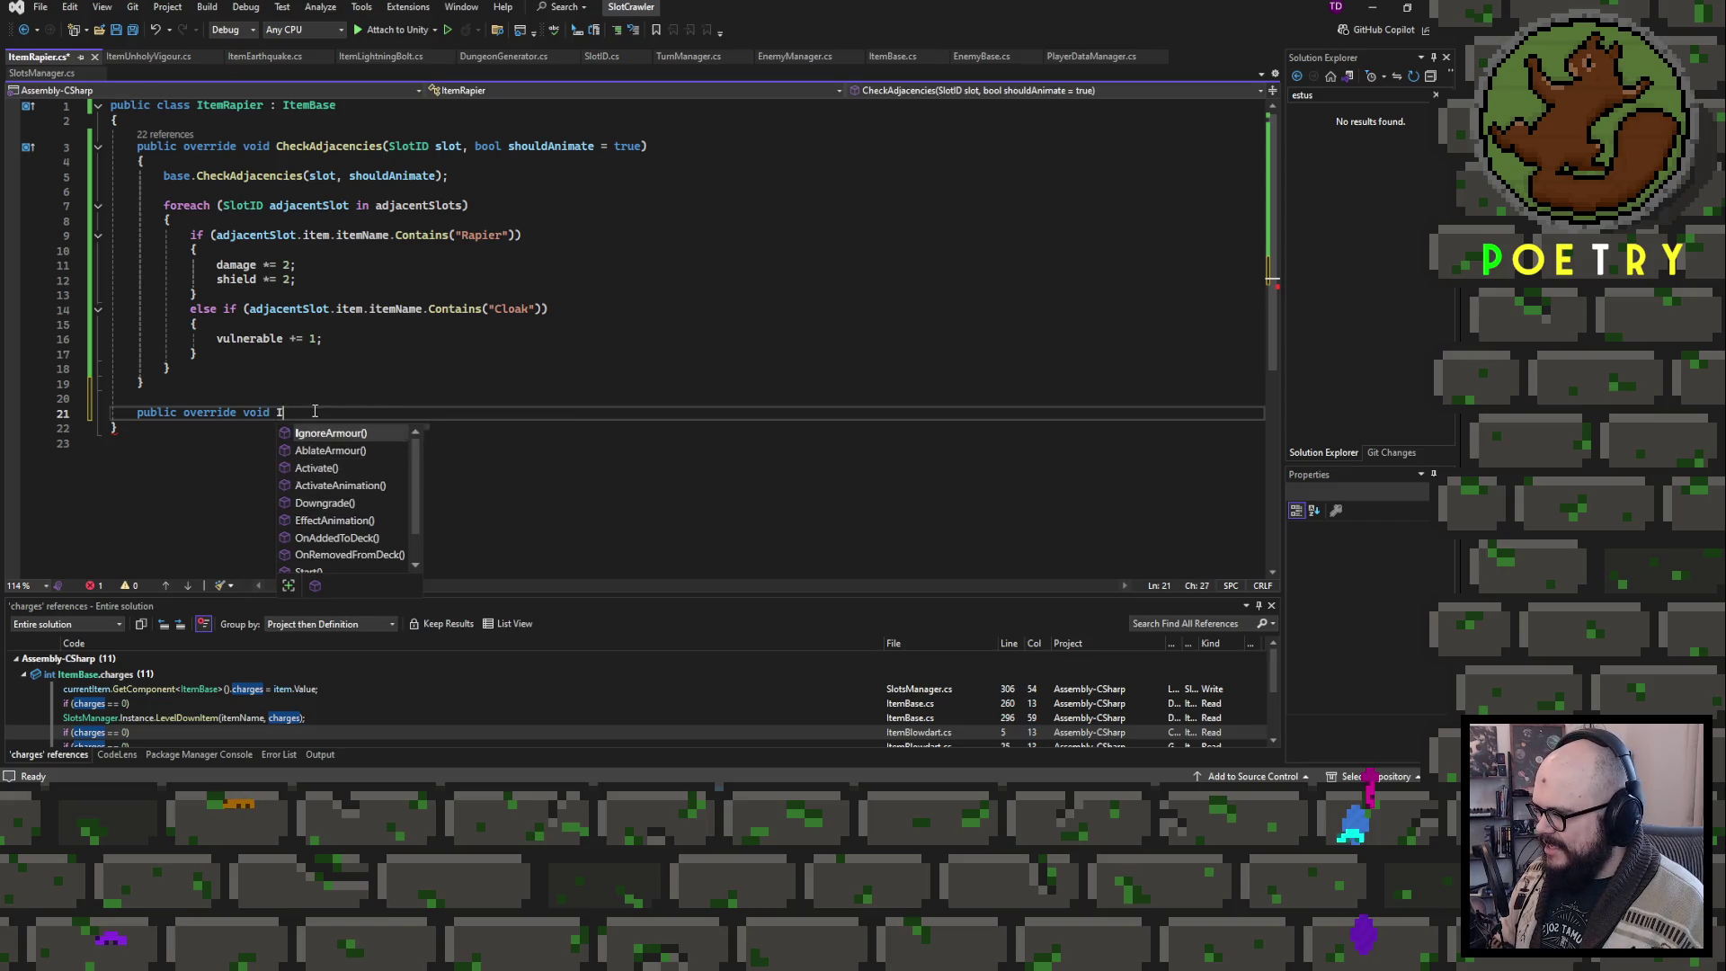
{"action": "key", "text": "Tab"}
{"action": "key", "text": "ctrl+z"}
{"action": "key", "text": "BackSpace"}
{"action": "key", "text": "BackSpace"}
{"action": "type", "text": "GetDa"}
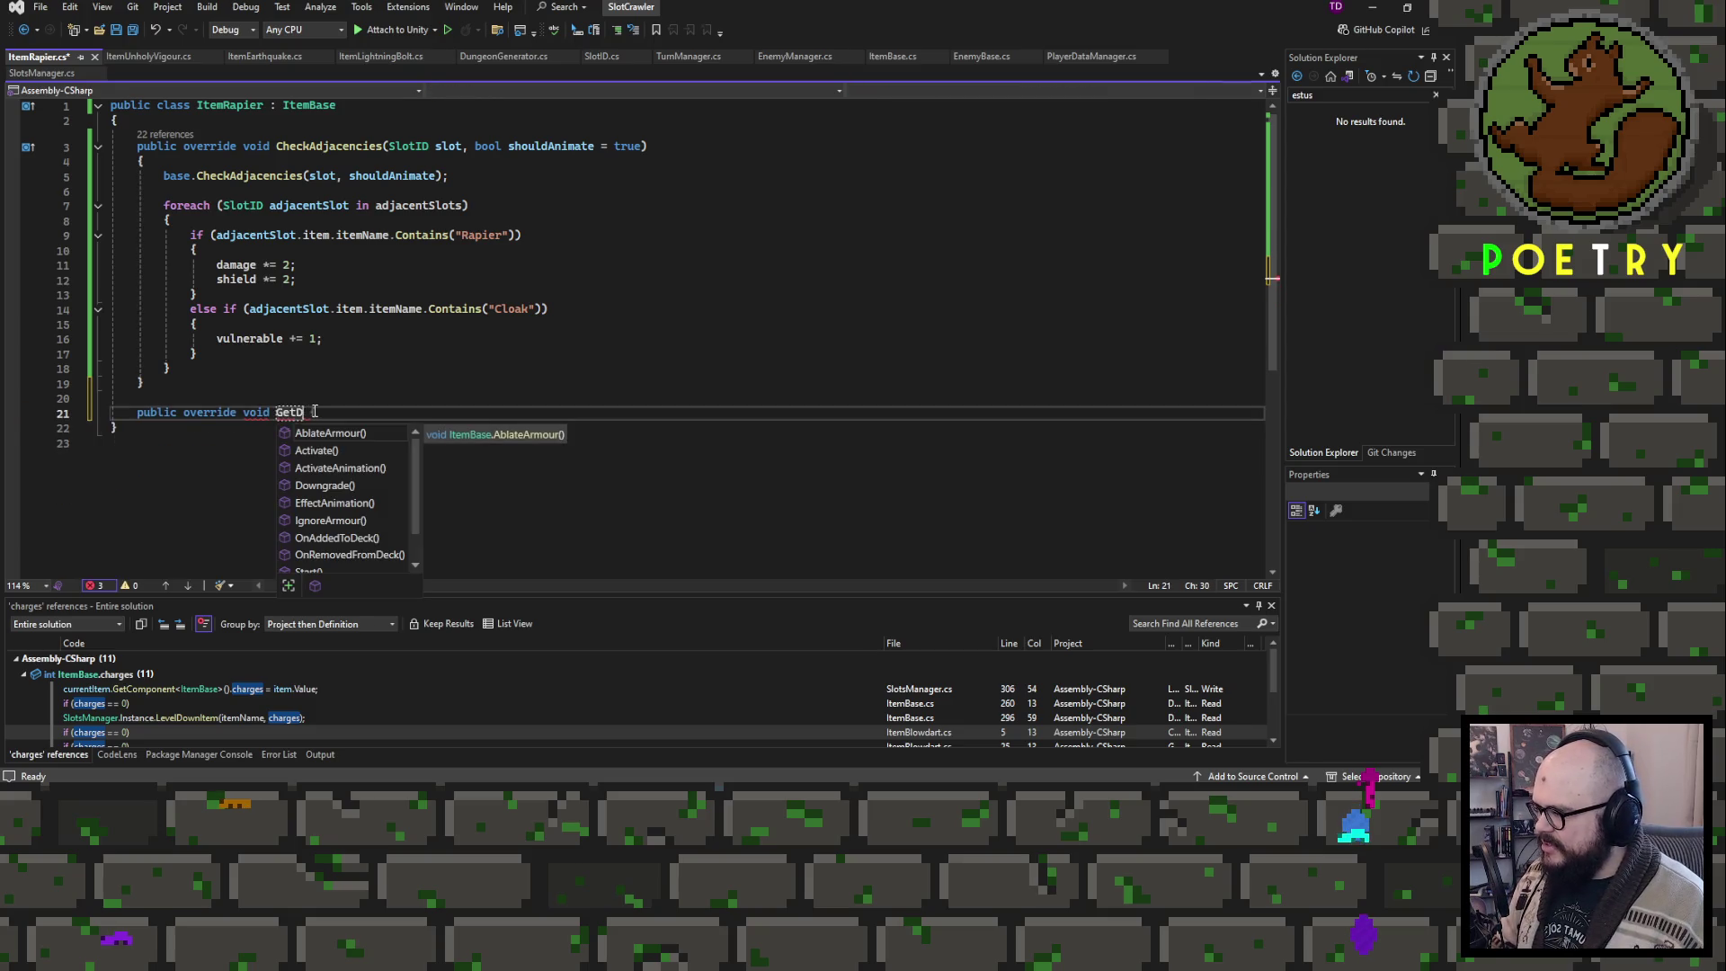
{"action": "key", "text": "BackSpace"}
{"action": "key", "text": "BackSpace"}
{"action": "key", "text": "BackSpace"}
{"action": "key", "text": "BackSpace"}
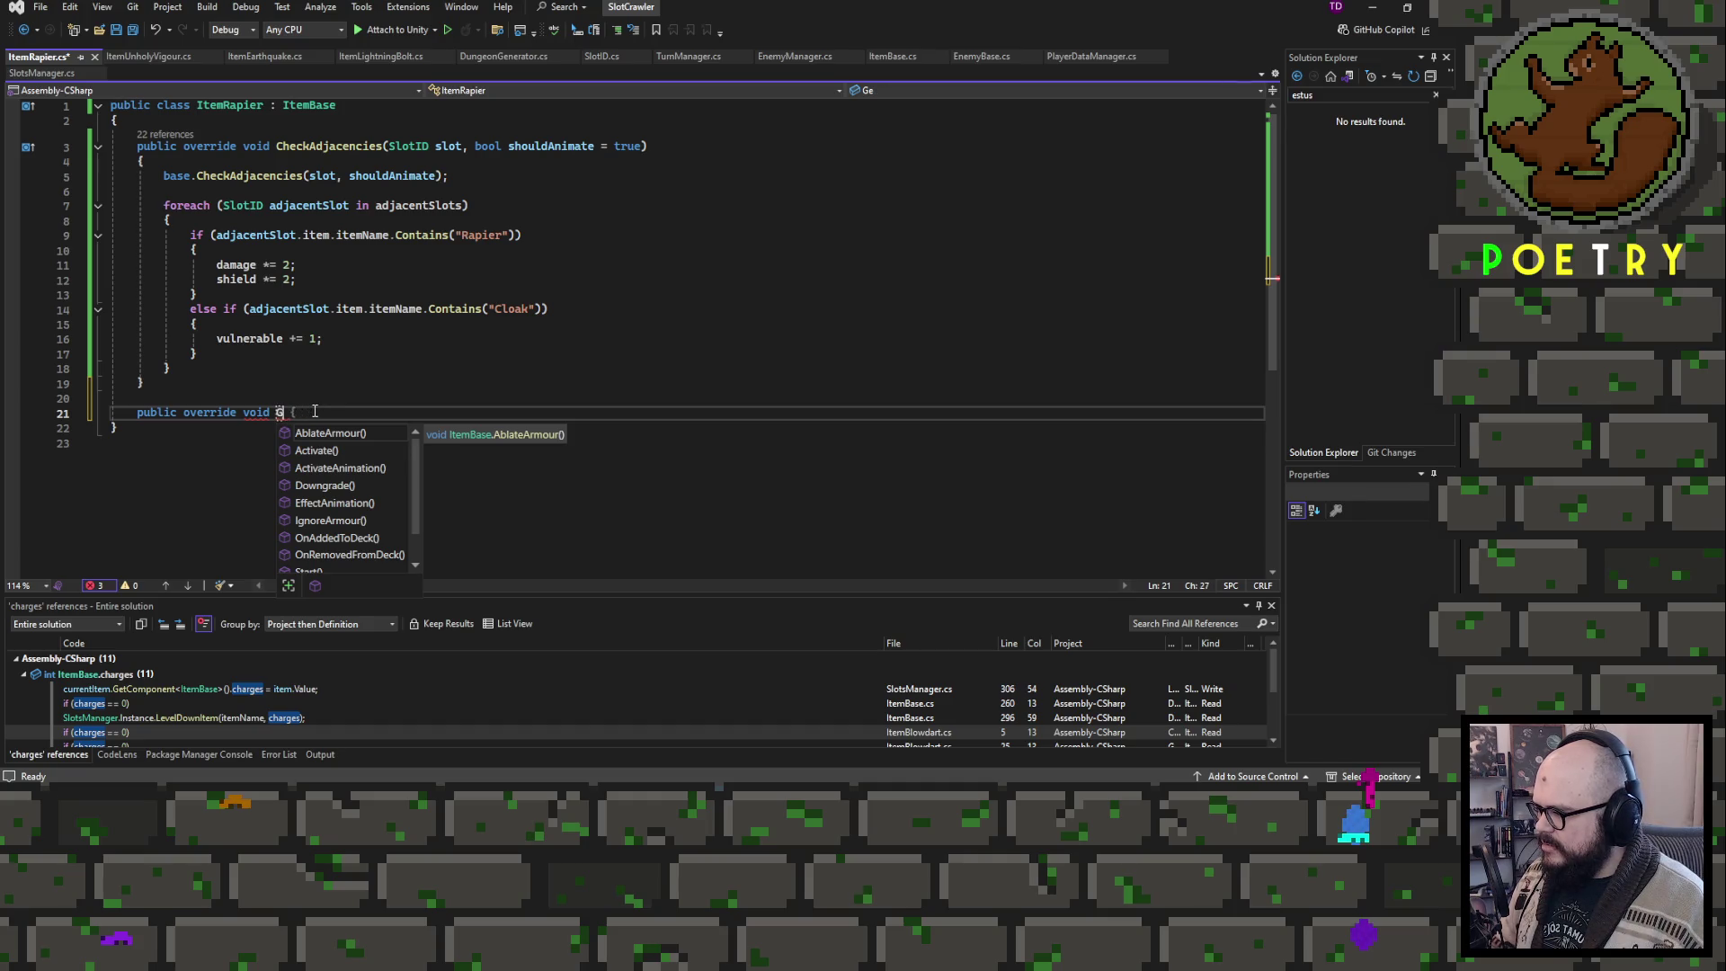
{"action": "type", "text": "ntGetD"}
{"action": "key", "text": "Tab"}
Step: Insert IgnoreArmour(); above GetDamage's return and save ItemRapier
{"action": "key", "text": "ctrl+Return"}
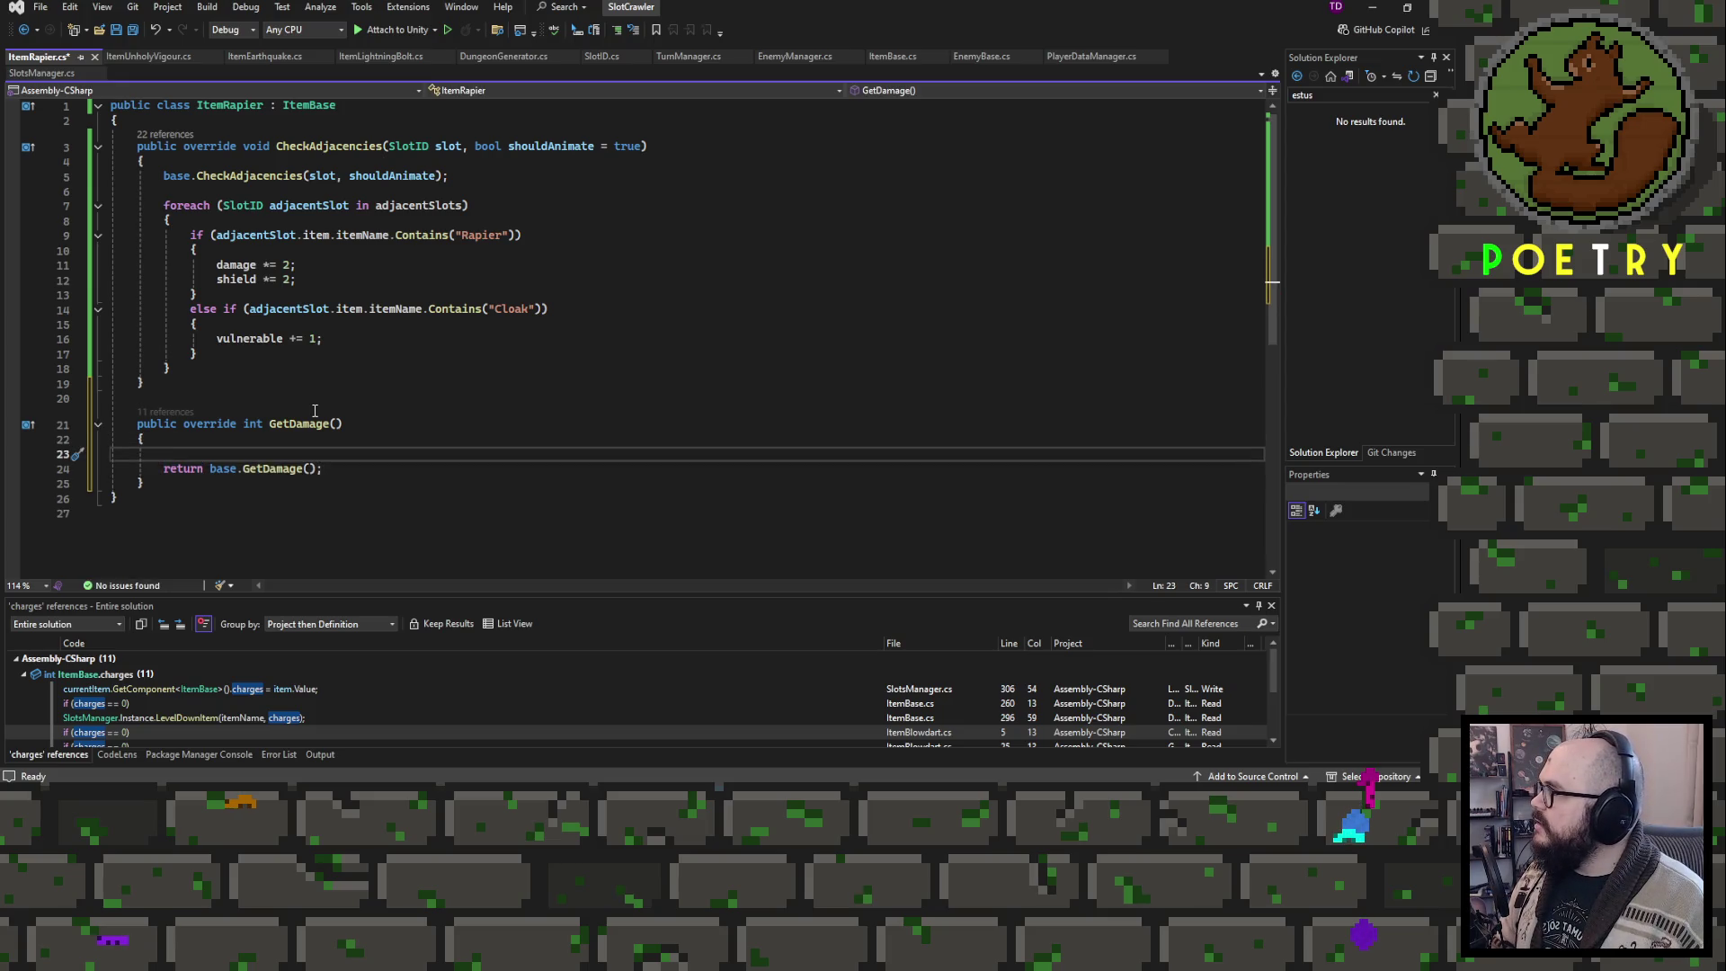
{"action": "type", "text": "IgnoreArmour();"}
{"action": "key", "text": "ctrl+s"}
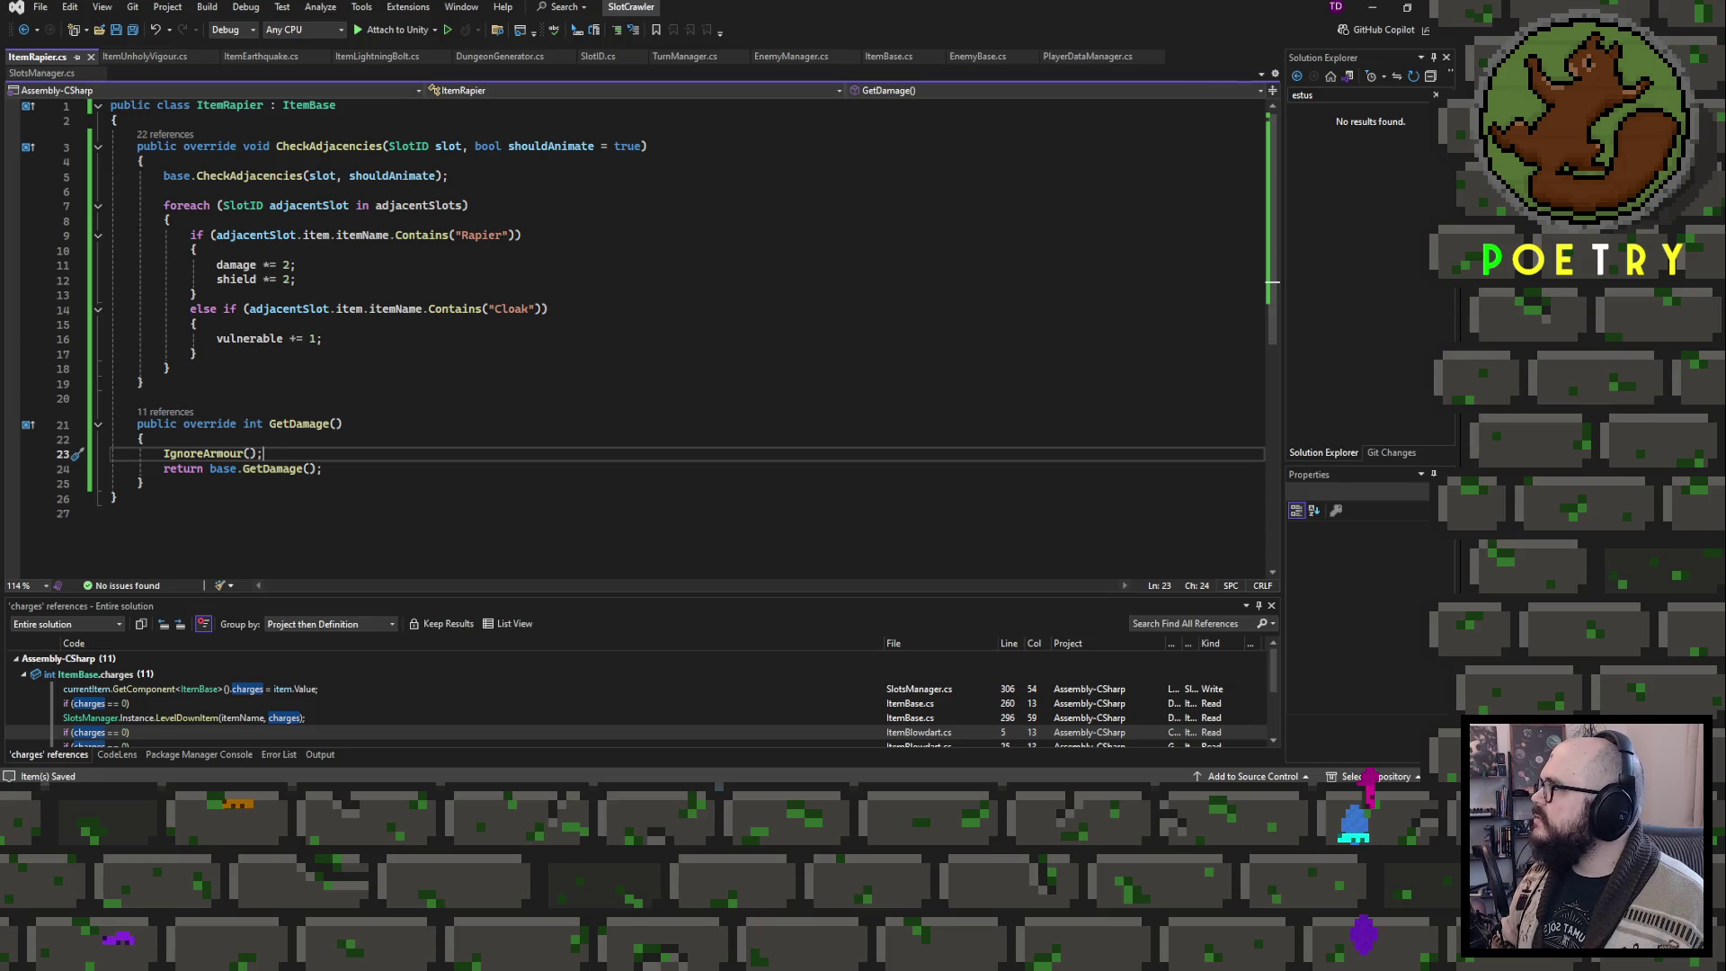
{"action": "key", "text": "alt+Tab"}
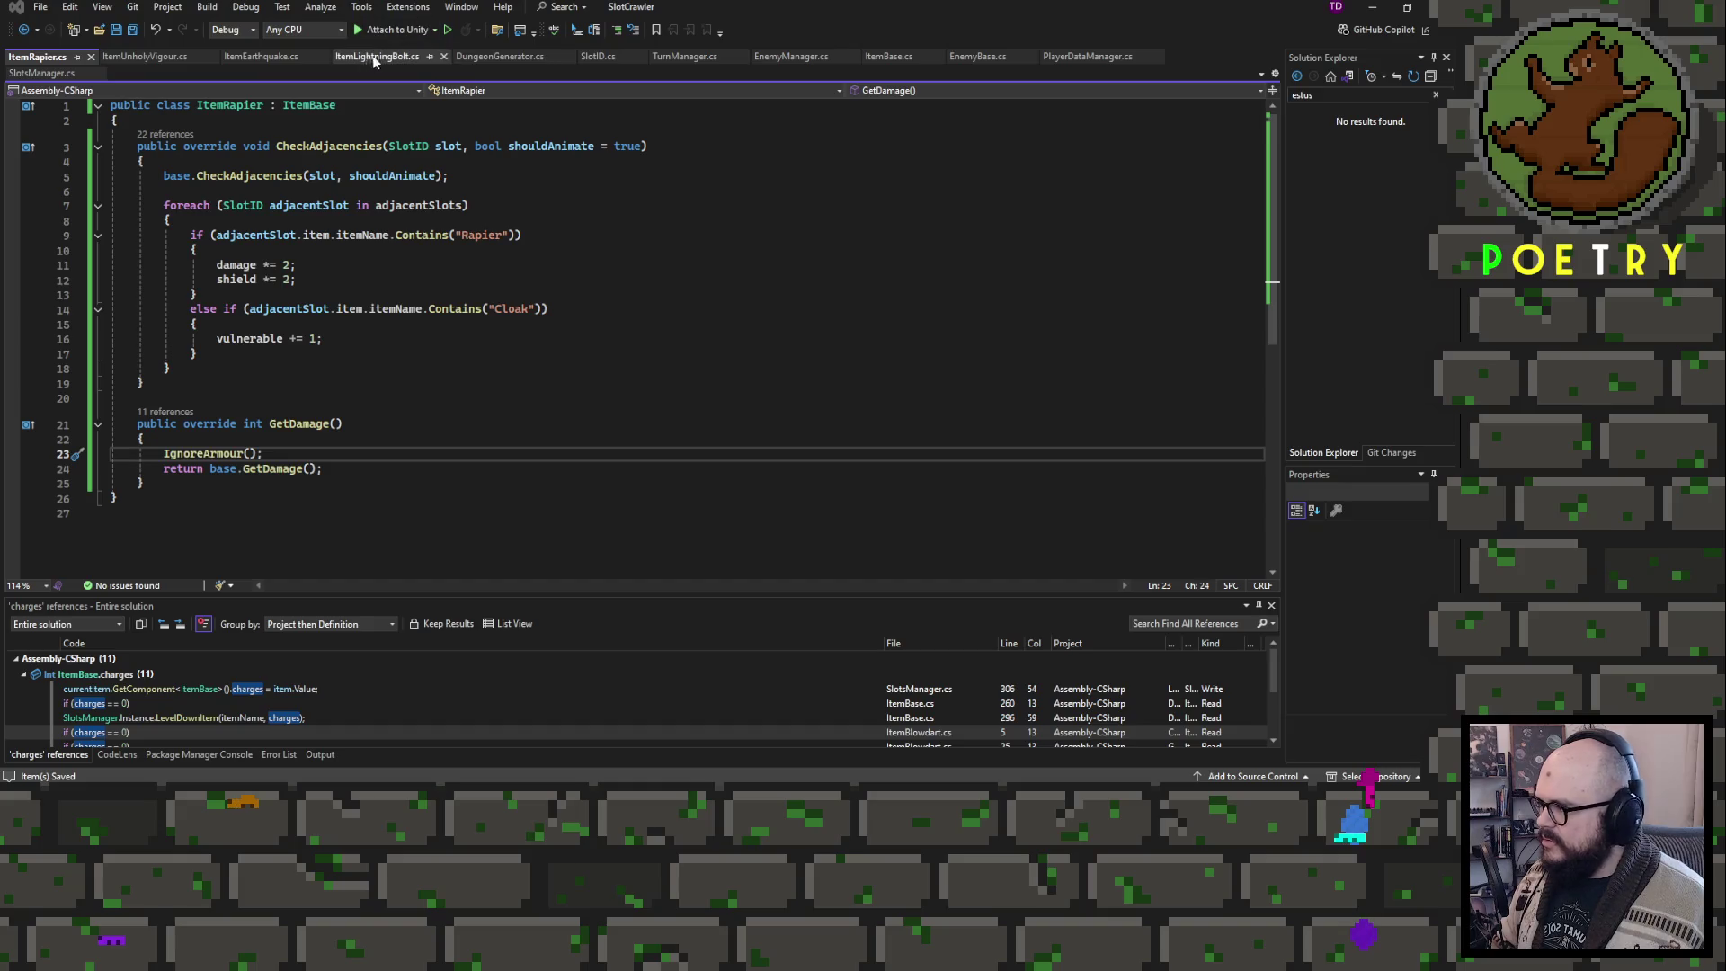
Step: Check IgnoreArmour's references from ItemLightningBolt.cs and open the ItemRapier call
{"action": "left_click", "coordinate": [362, 60]}
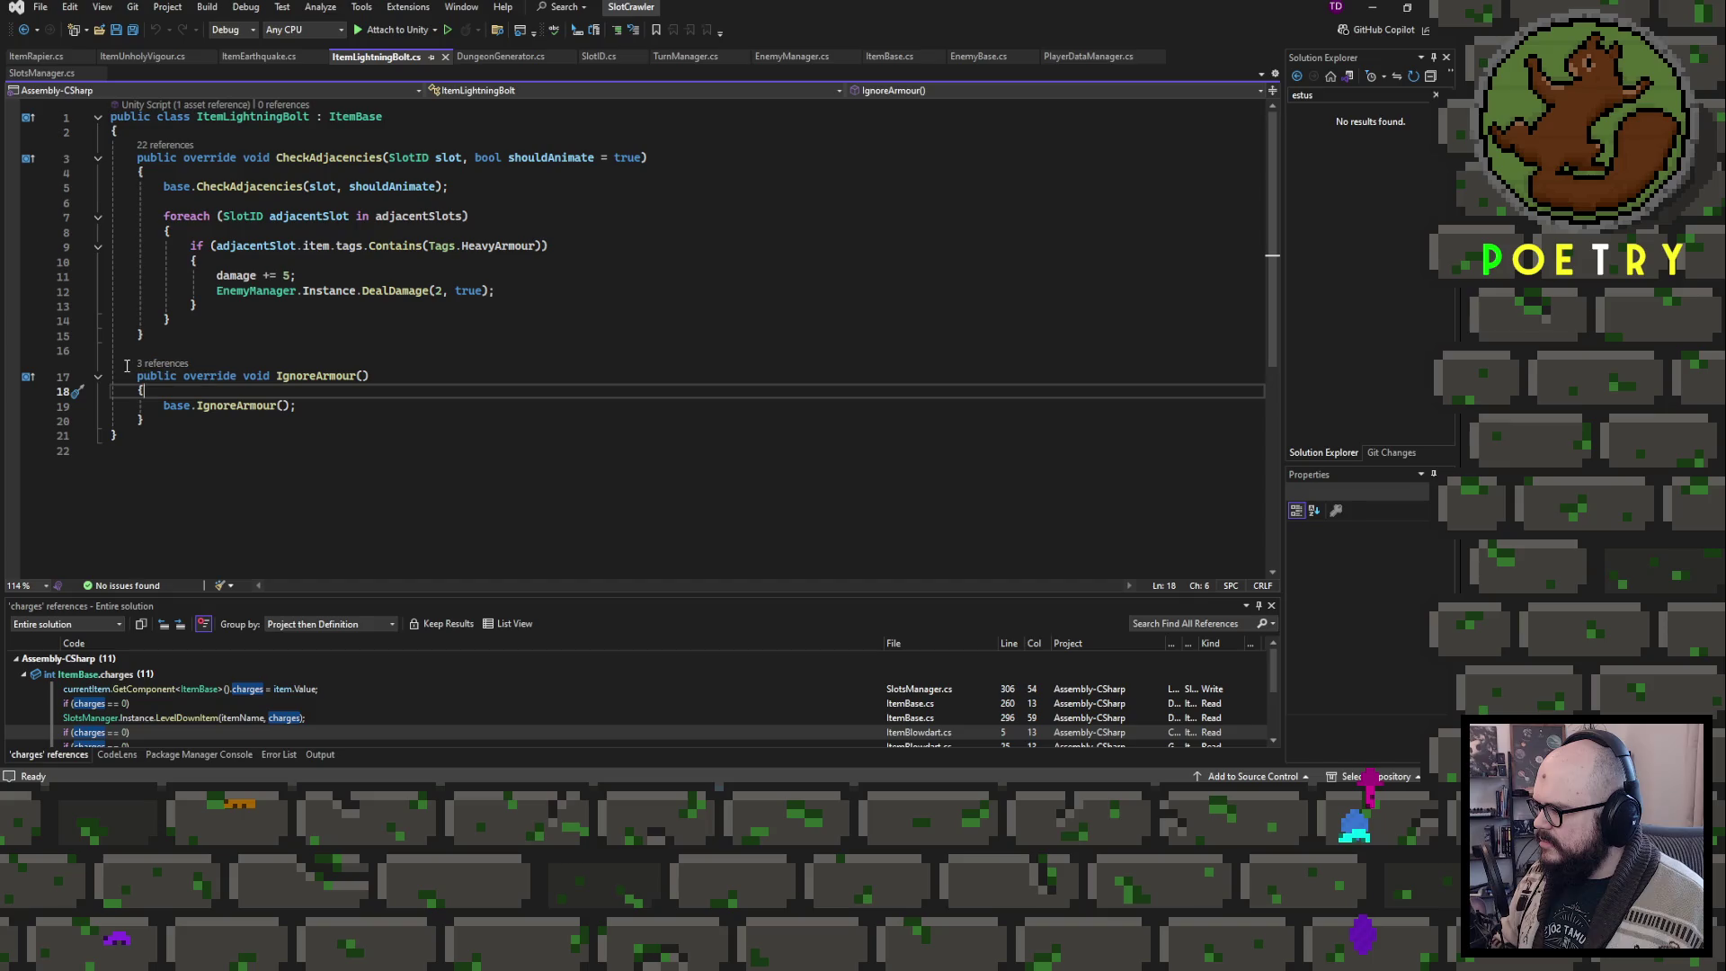
{"action": "left_click", "coordinate": [163, 363]}
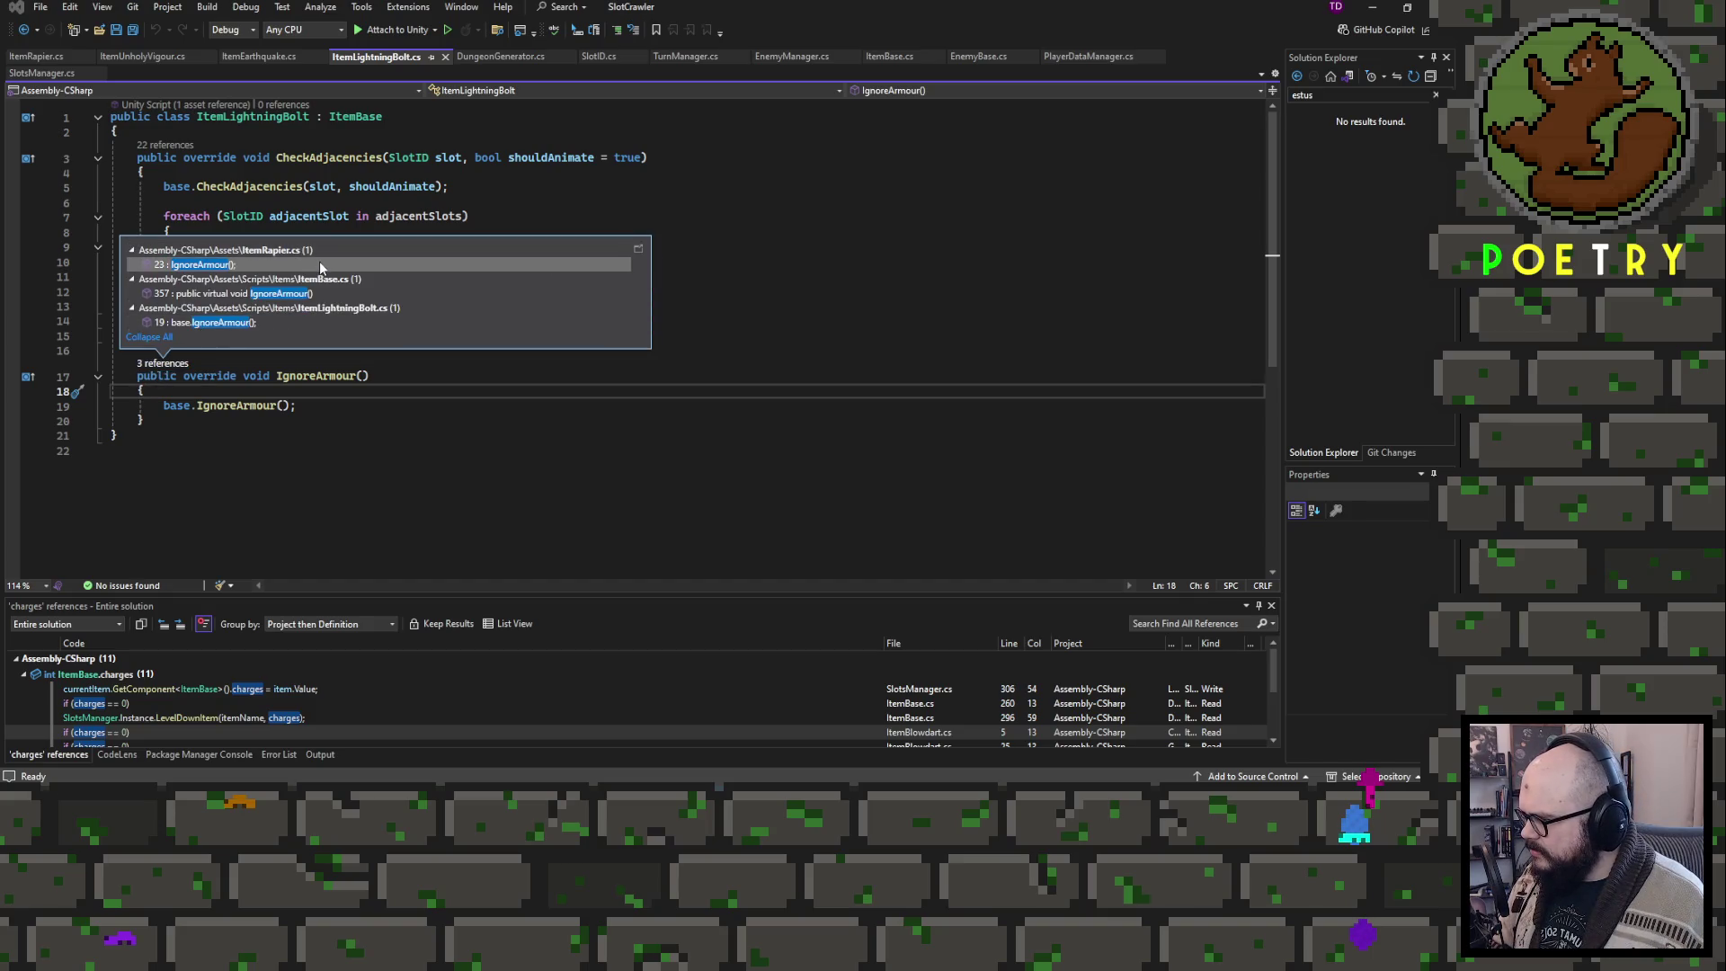
{"action": "double_click", "coordinate": [278, 264]}
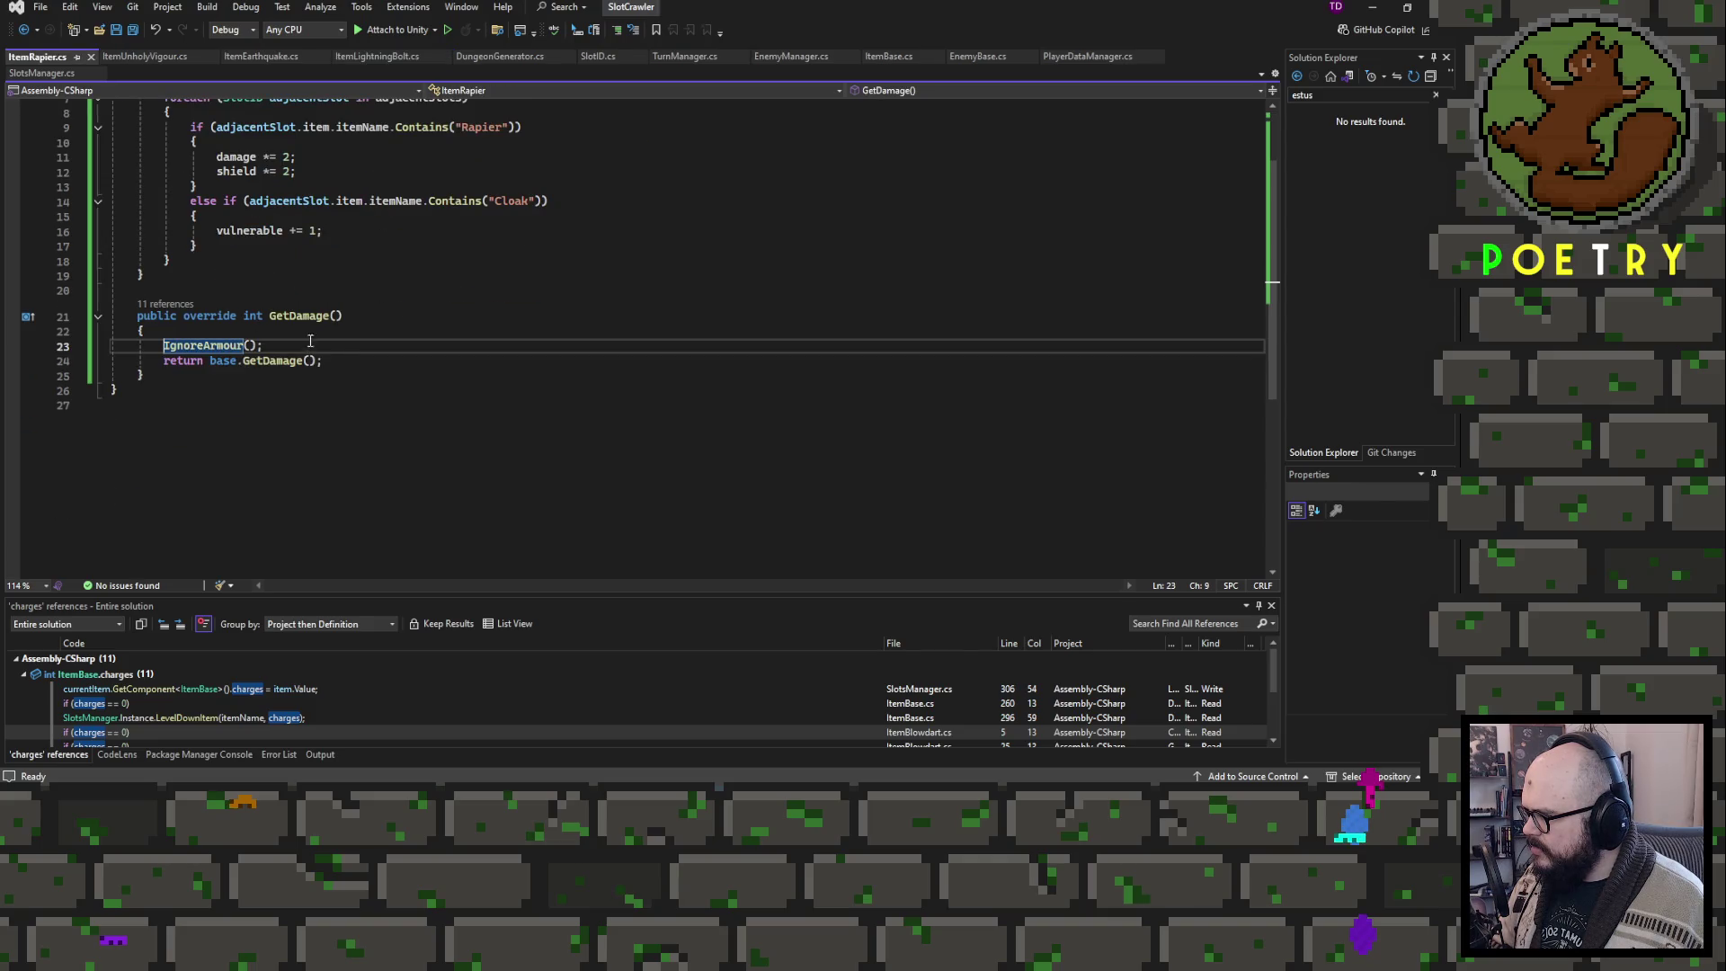
{"action": "scroll", "coordinate": [297, 330], "scroll_direction": "up", "scroll_amount": 3}
{"action": "scroll", "coordinate": [270, 340], "scroll_direction": "down", "scroll_amount": 3}
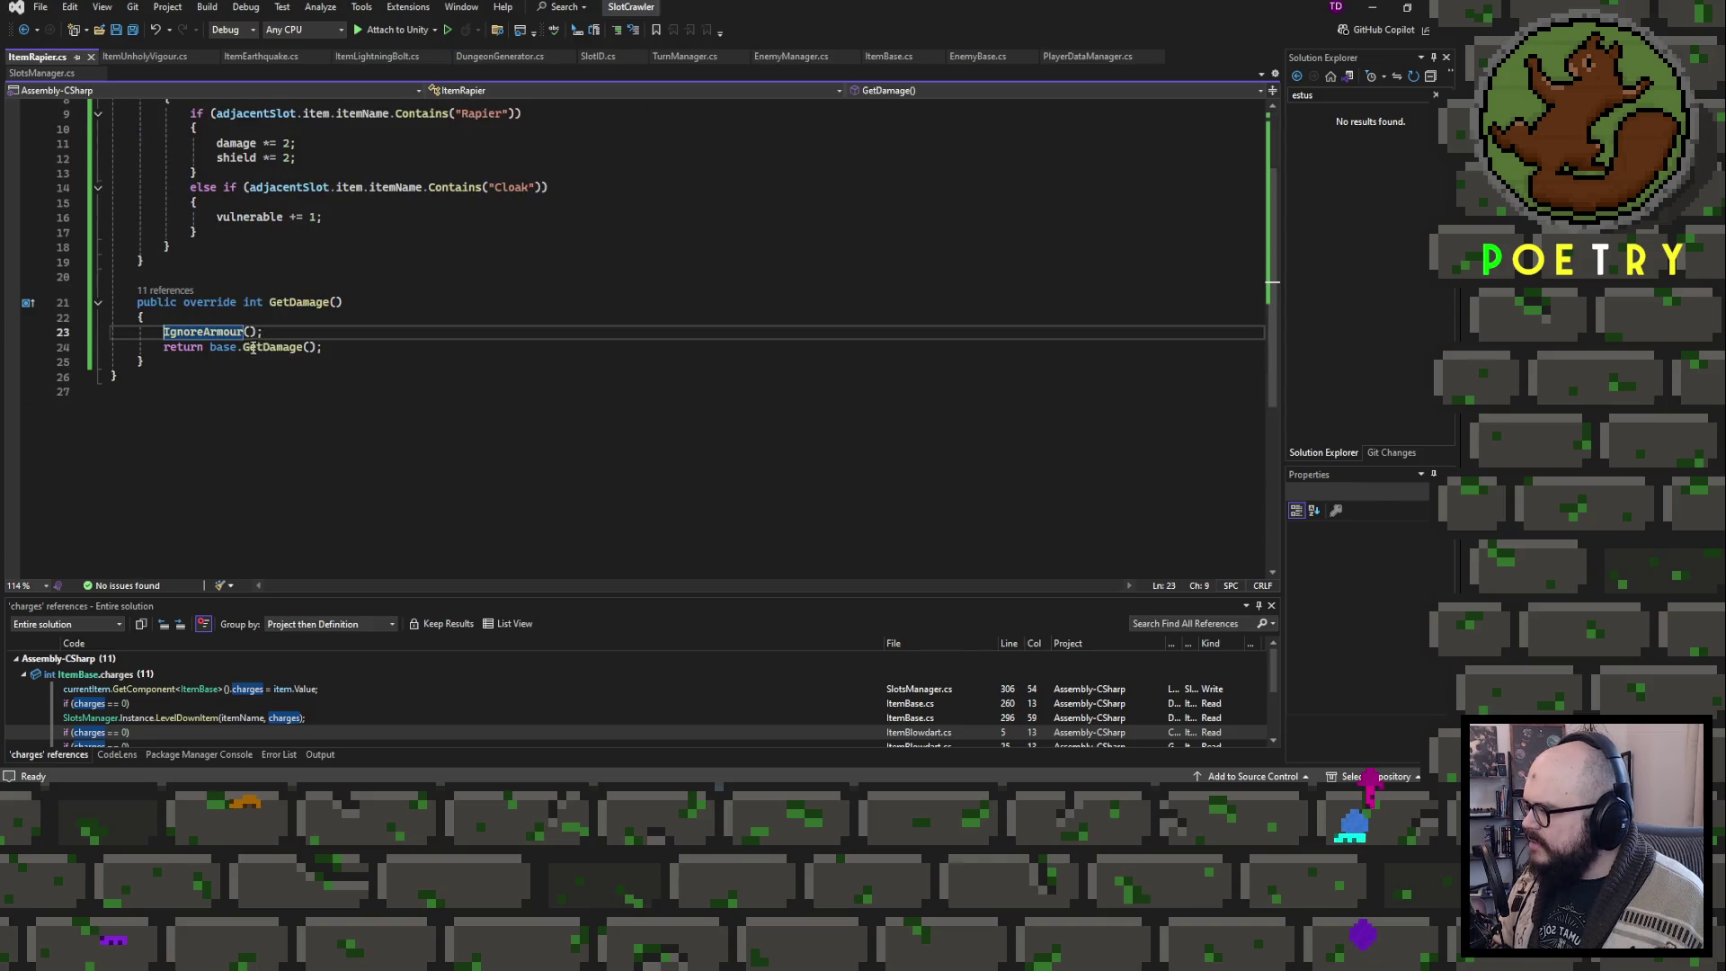
Step: Inspect IgnoreArmour's empty virtual definition in ItemBase.cs
{"action": "left_click", "coordinate": [170, 332], "text": "ctrl"}
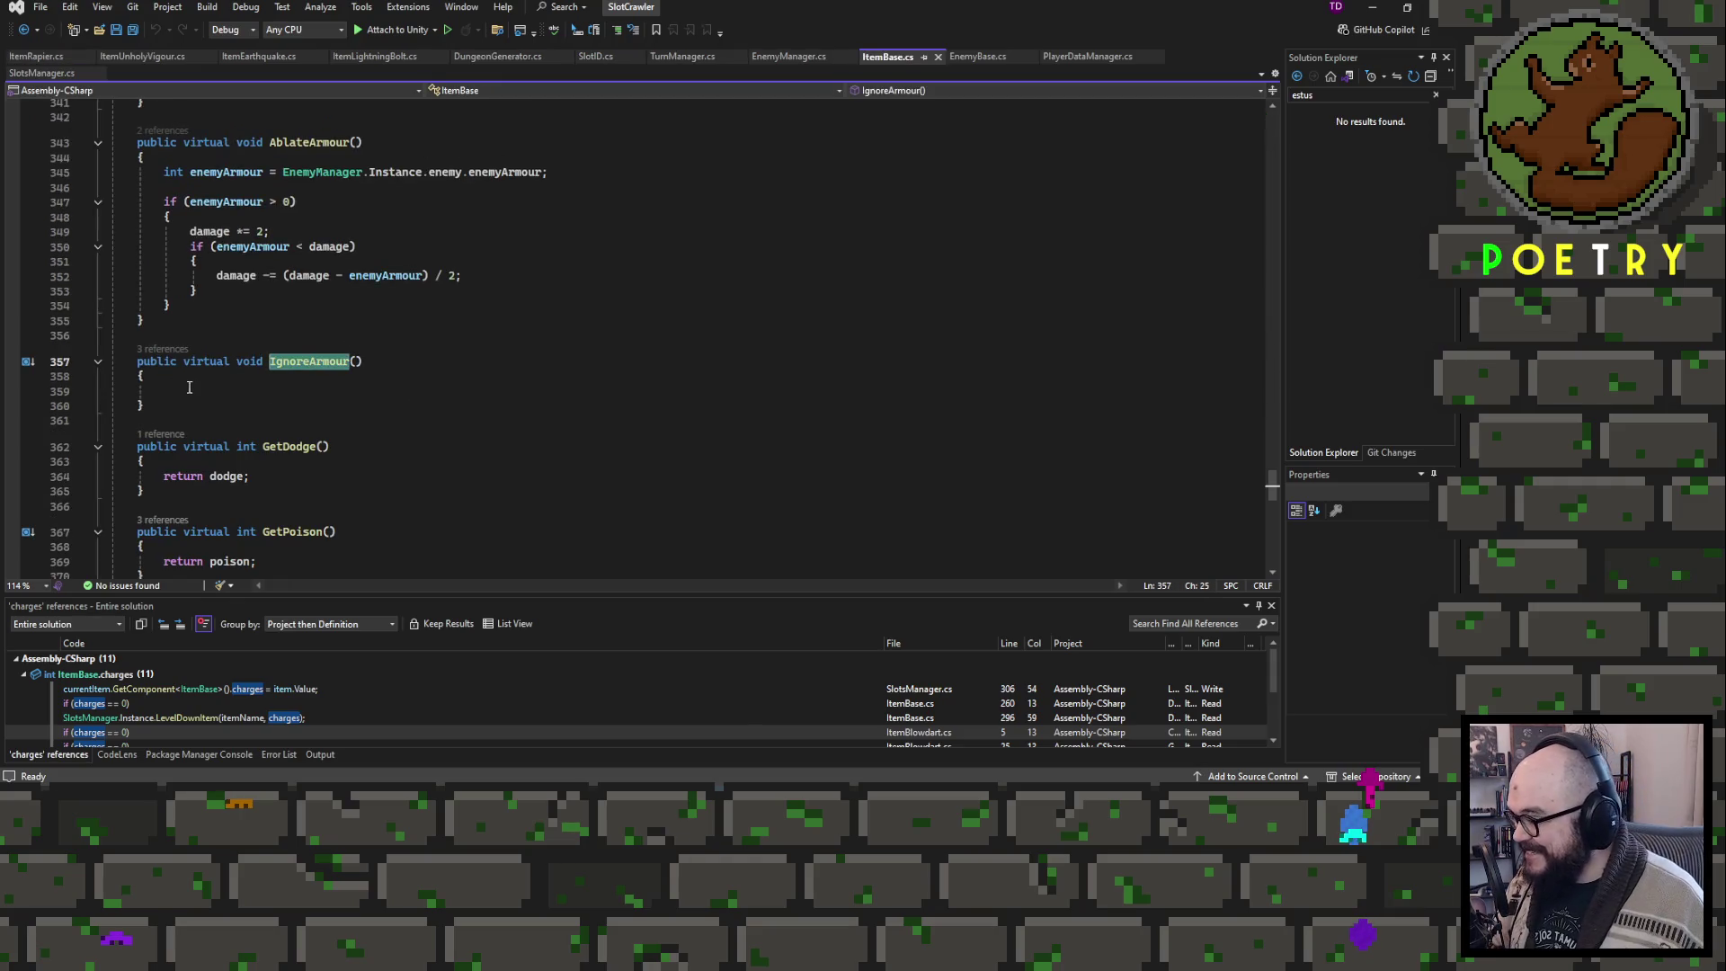
{"action": "left_click", "coordinate": [315, 381]}
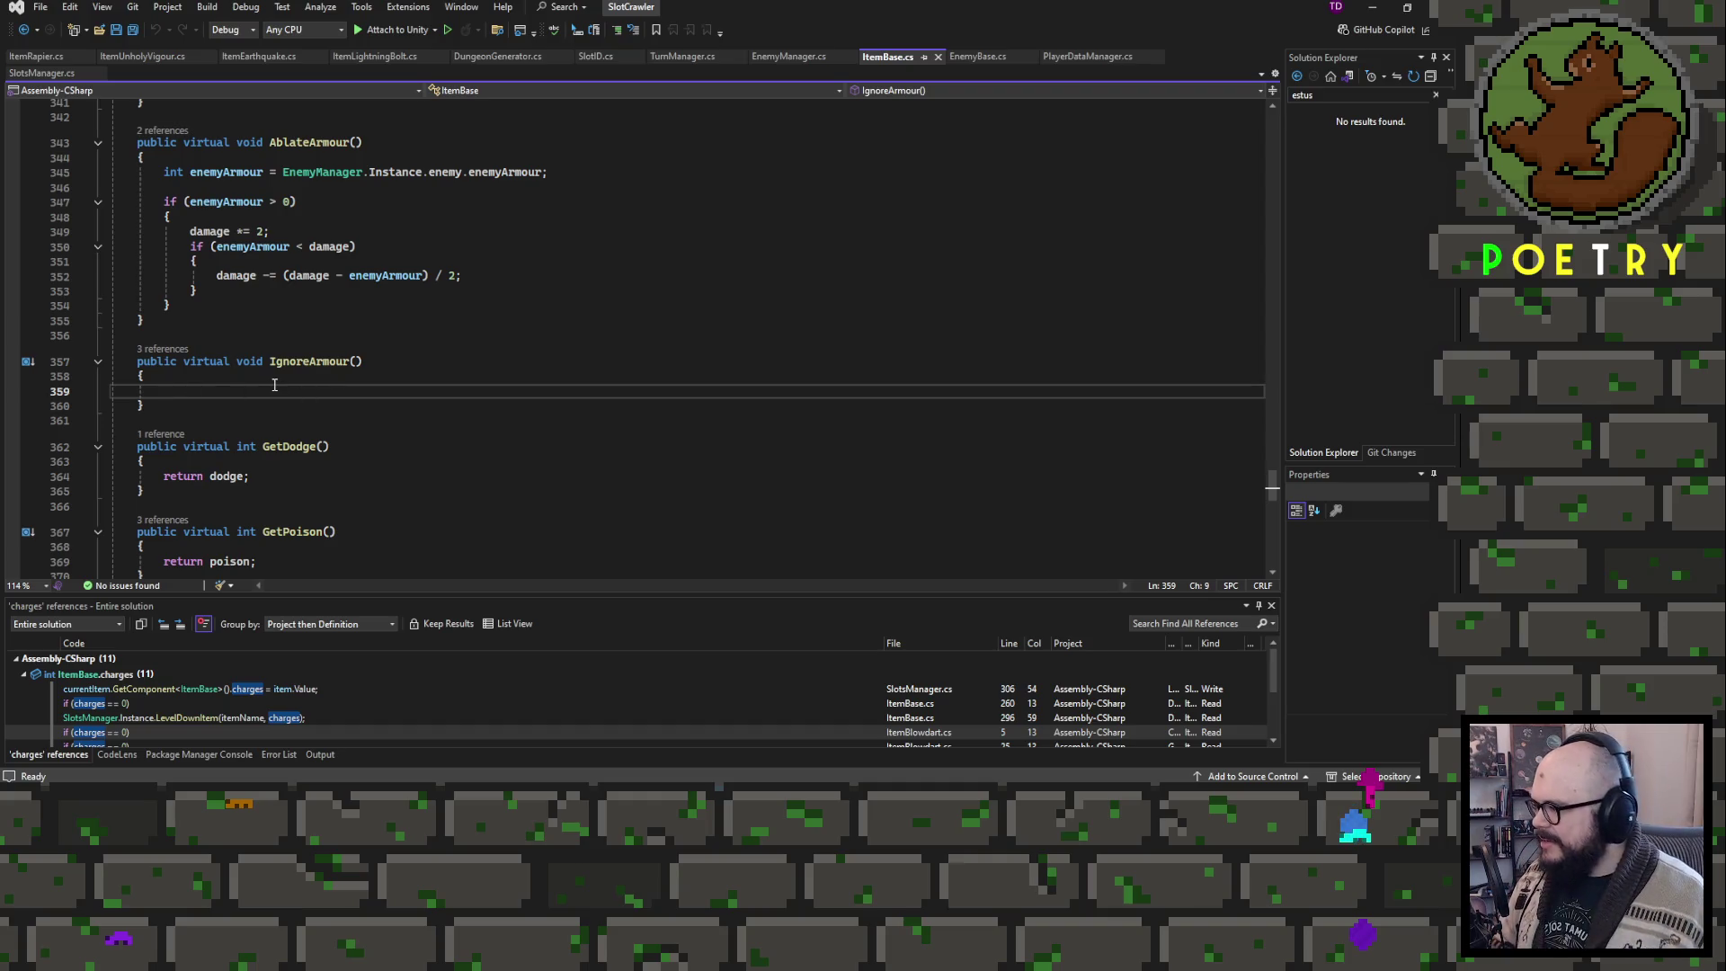
{"action": "scroll", "coordinate": [274, 385], "scroll_direction": "down", "scroll_amount": 4}
{"action": "scroll", "coordinate": [245, 431], "scroll_direction": "up", "scroll_amount": 6}
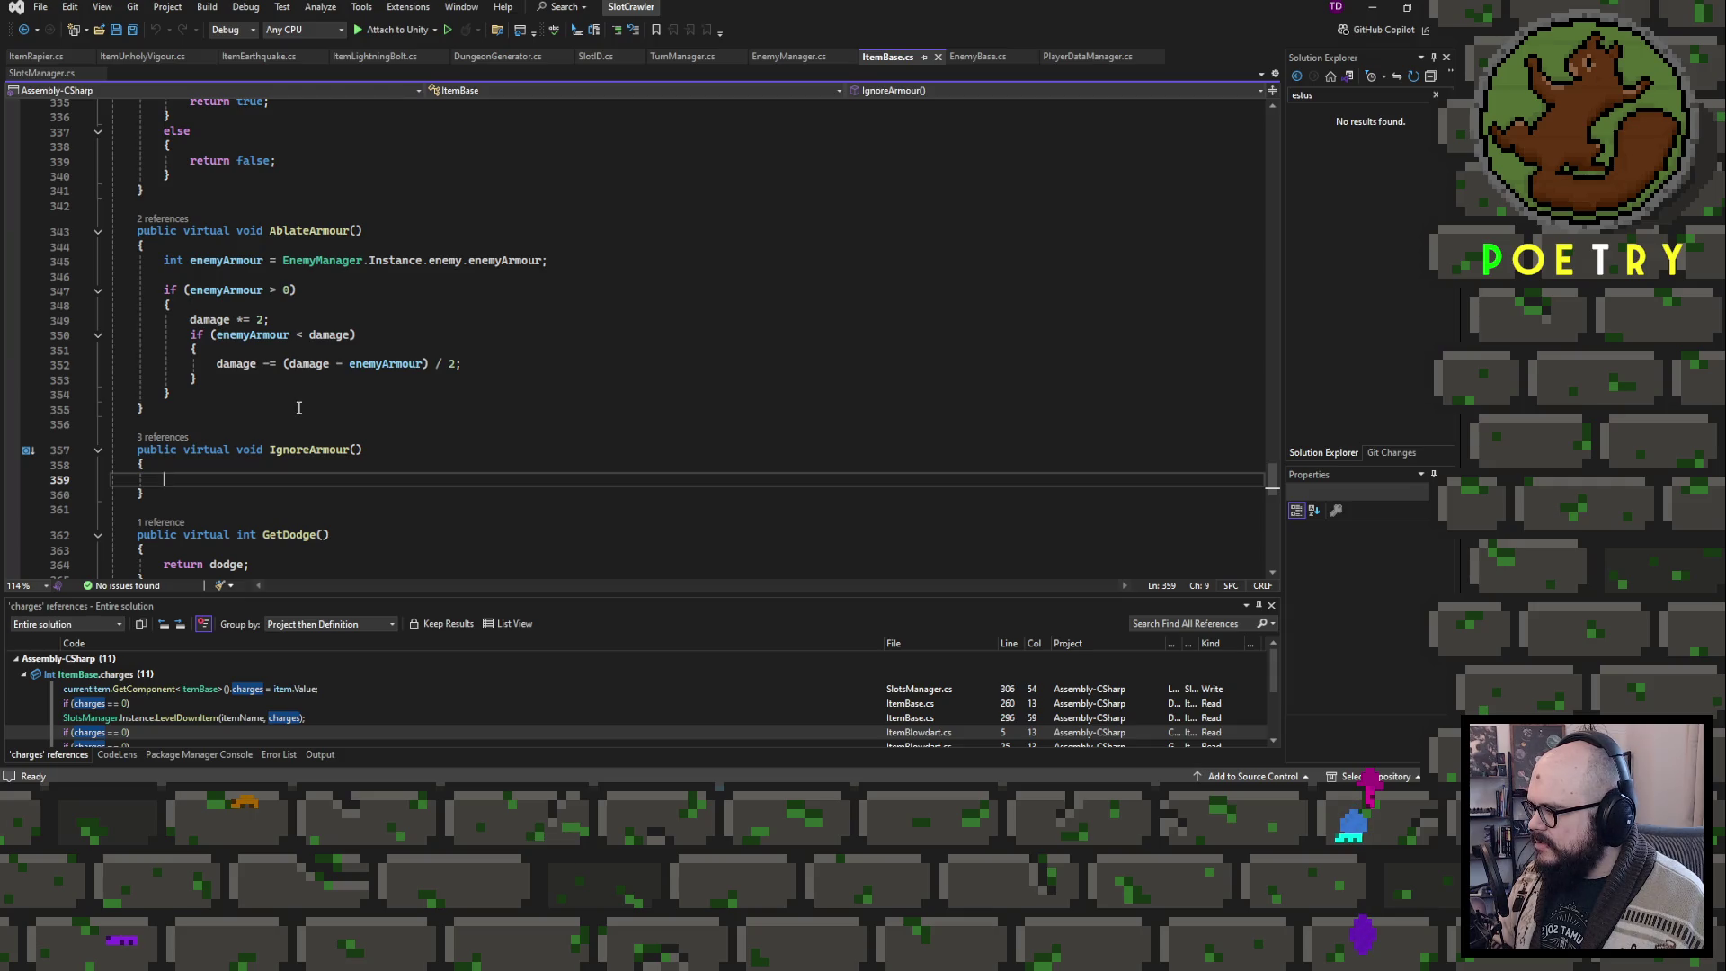
{"action": "scroll", "coordinate": [216, 418], "scroll_direction": "down", "scroll_amount": 3}
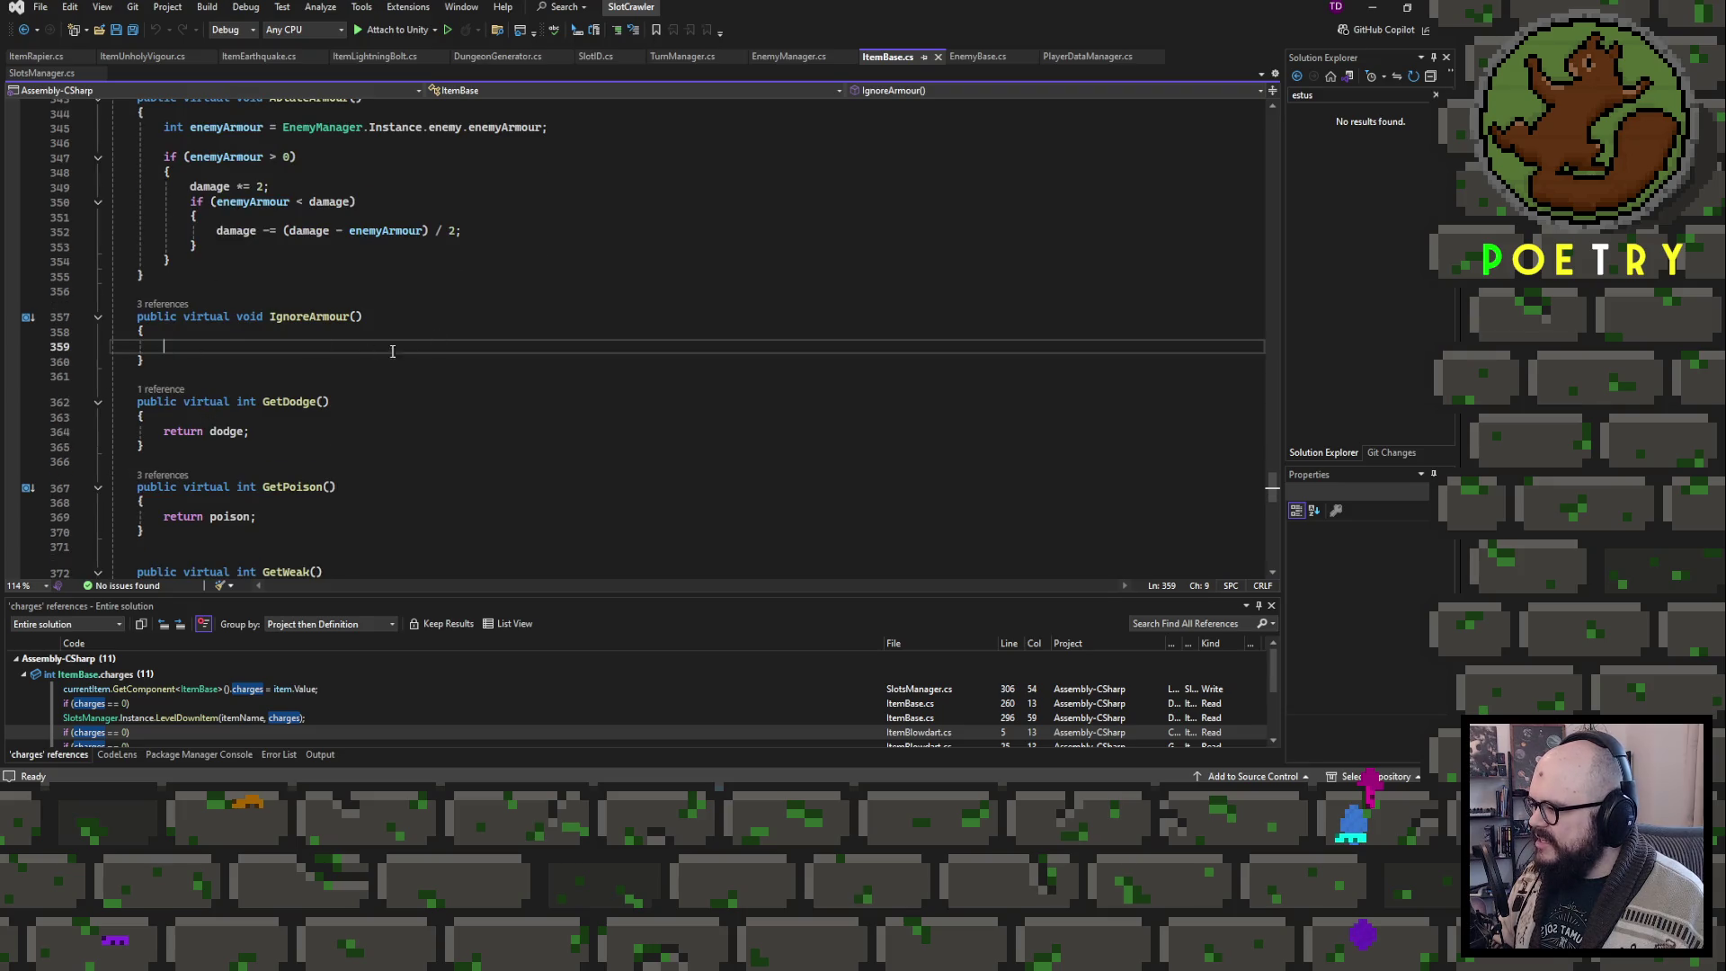
{"action": "scroll", "coordinate": [245, 360], "scroll_direction": "up", "scroll_amount": 1}
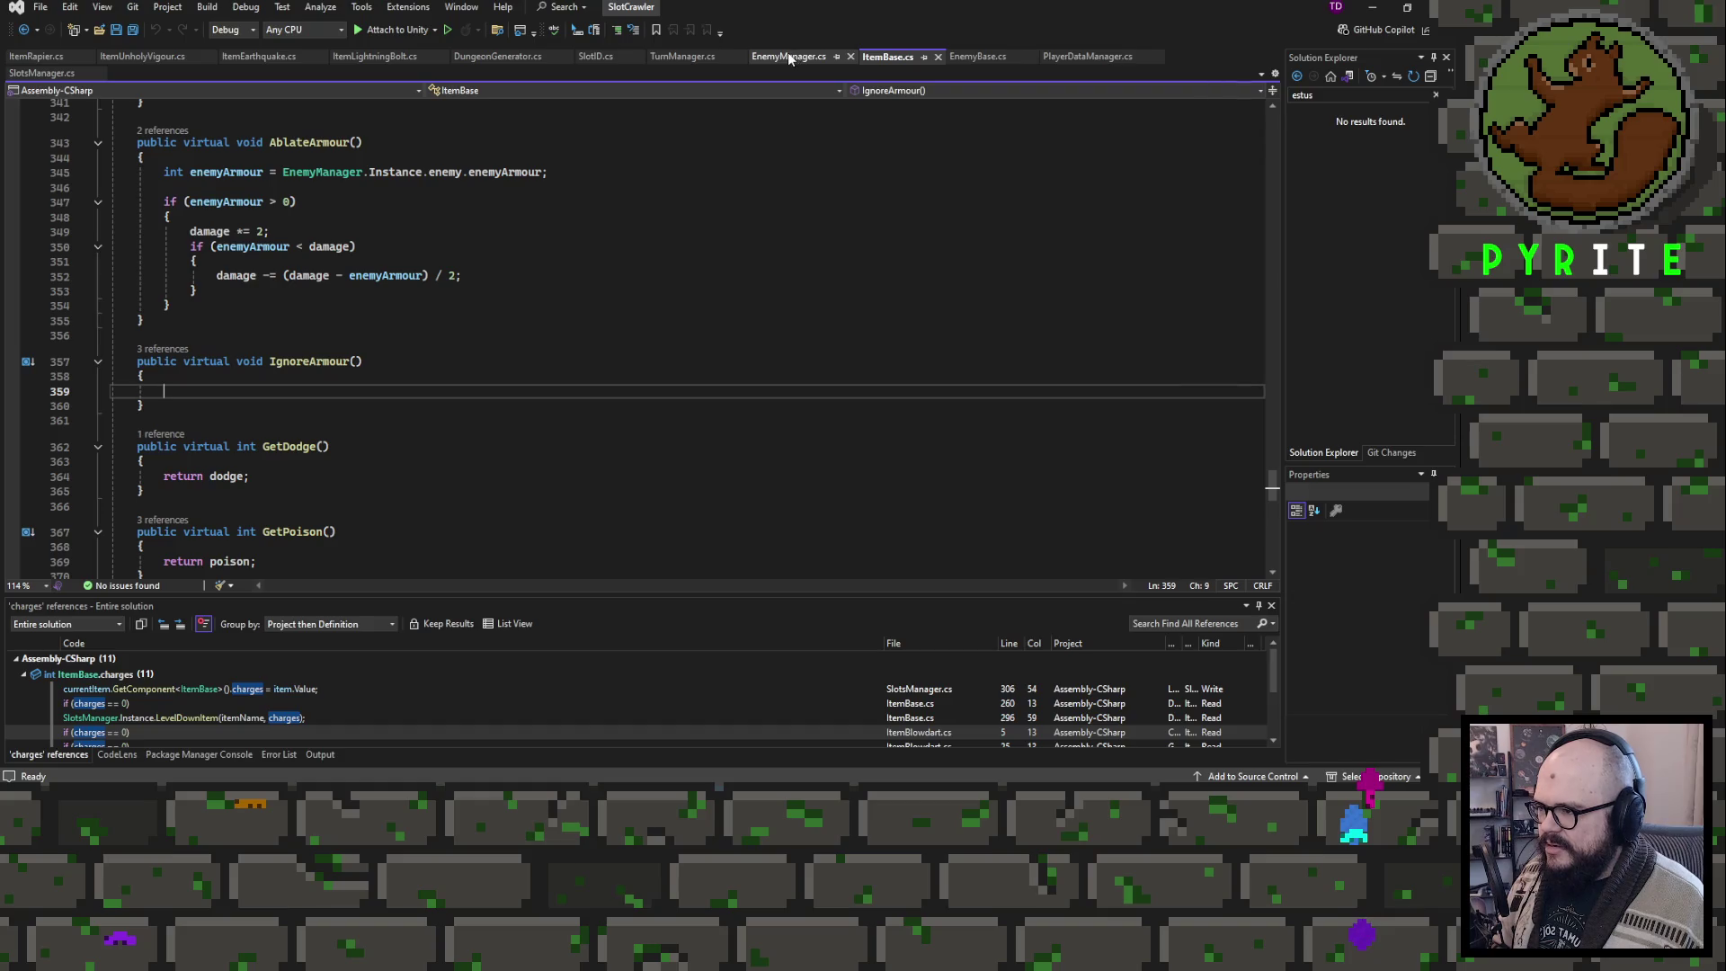
{"action": "left_click", "coordinate": [41, 72]}
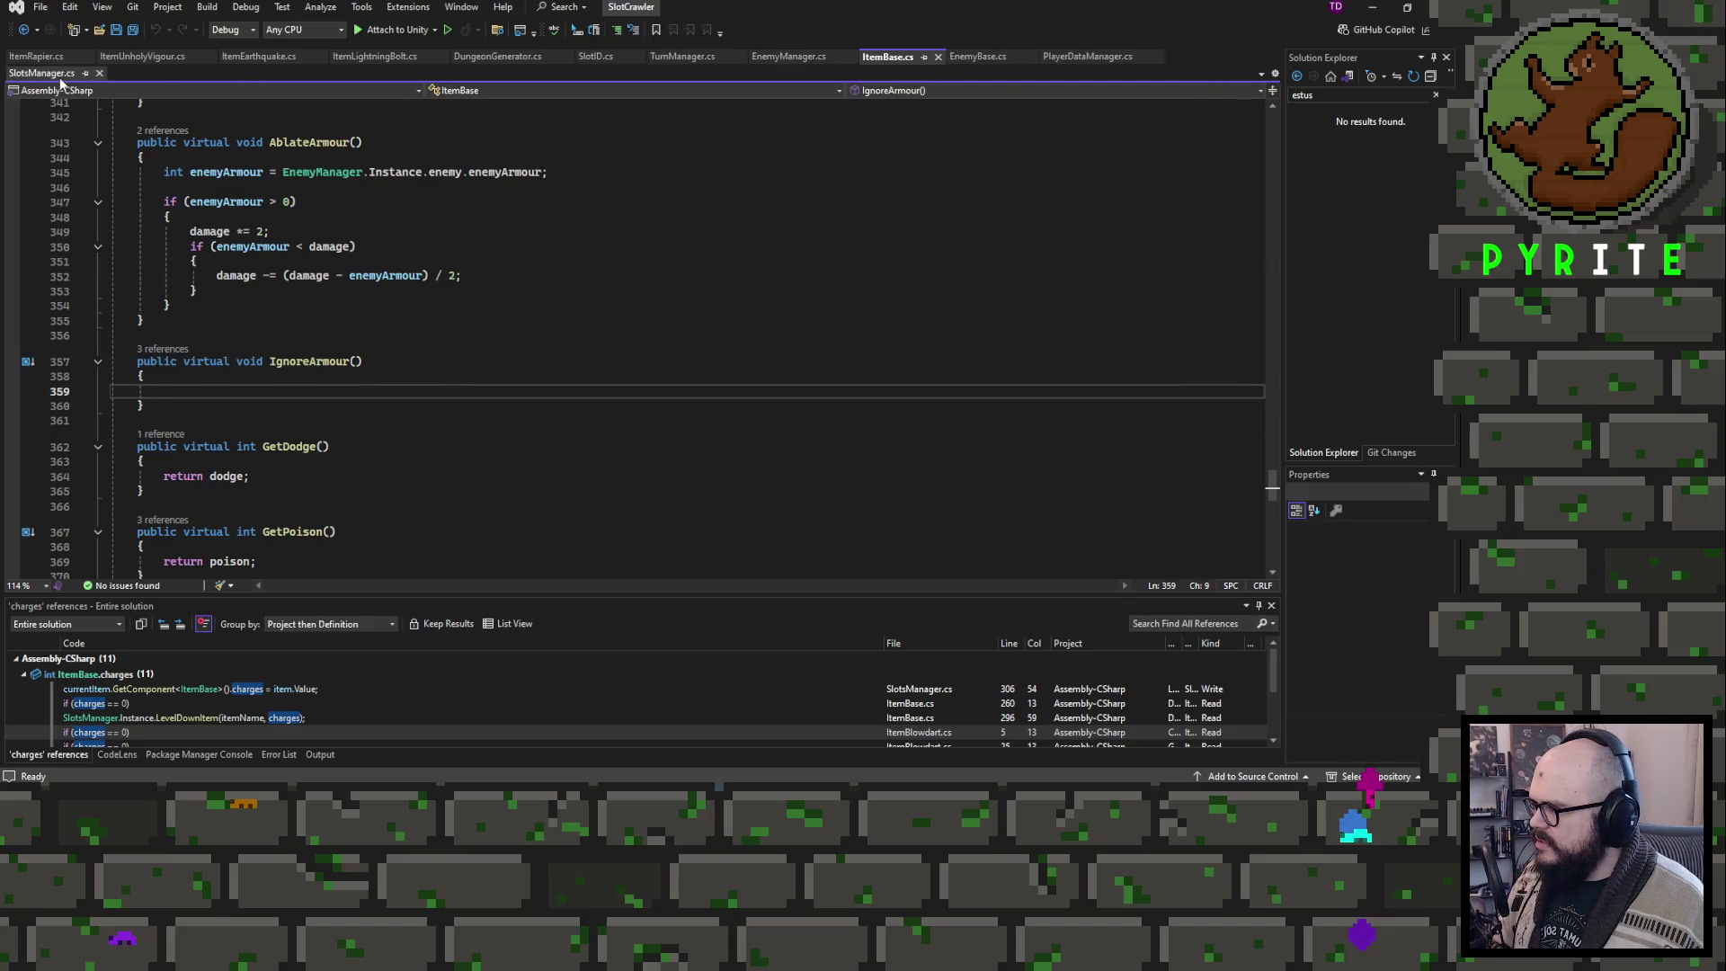
Step: Browse SlotsManager.cs and review DamageEnemy's definition in EnemyManager before navigating back
{"action": "scroll", "coordinate": [463, 337], "scroll_direction": "down", "scroll_amount": 5}
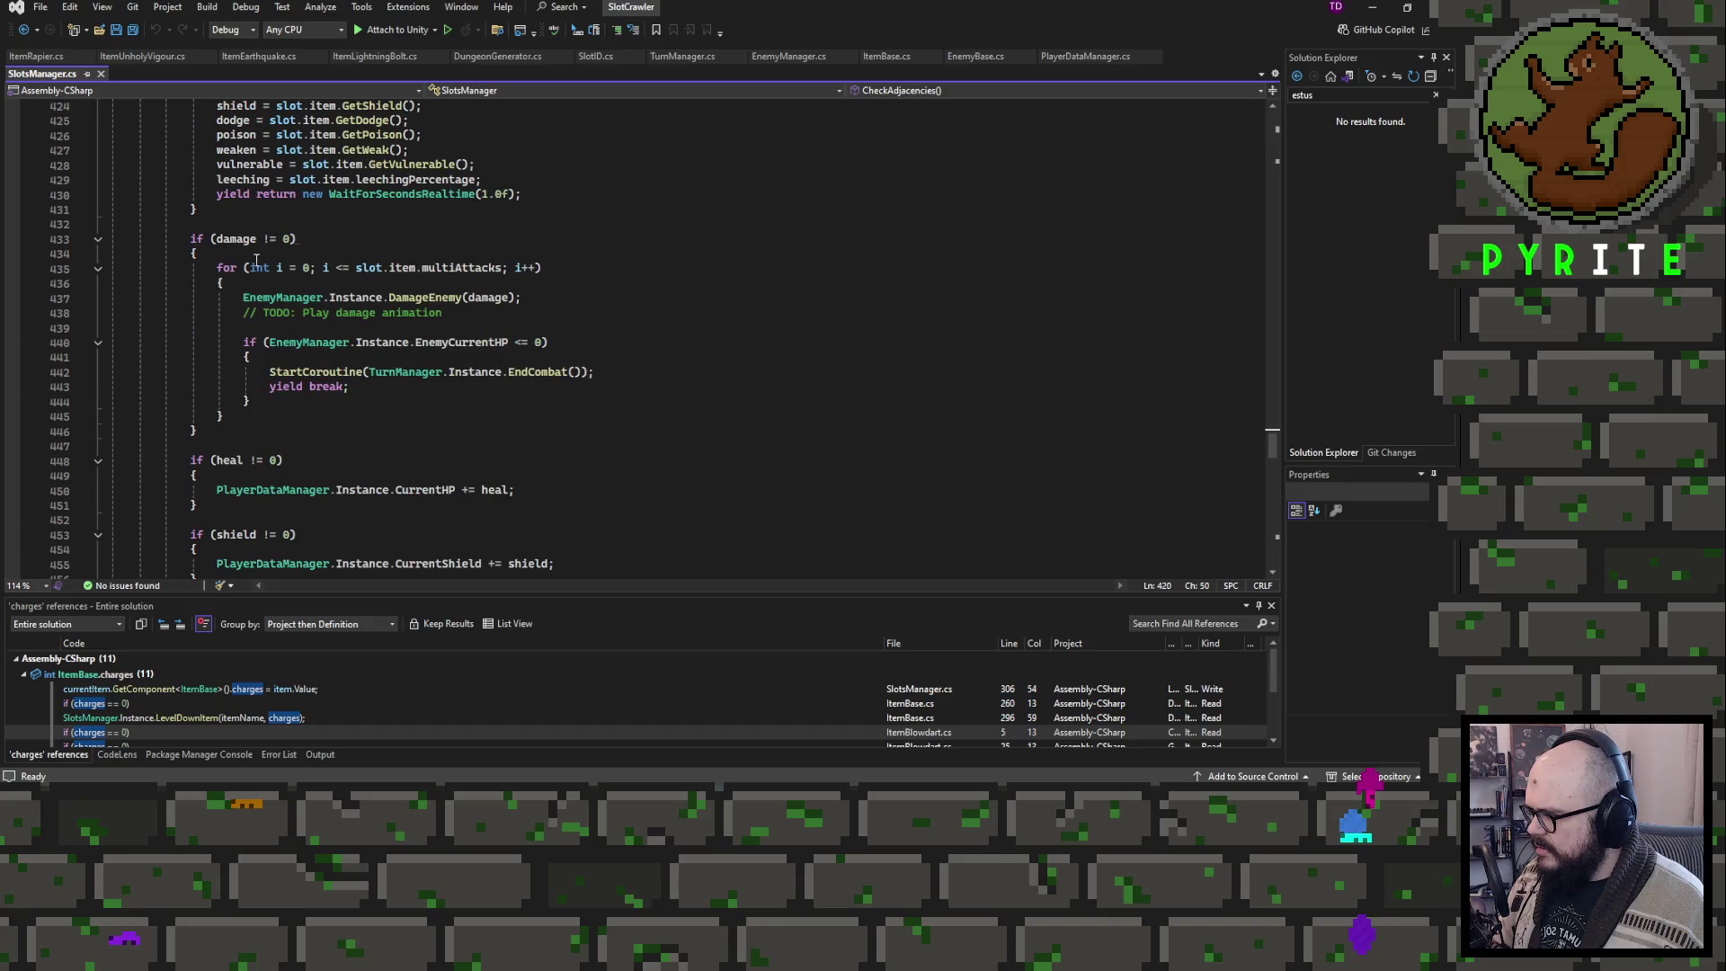
{"action": "scroll", "coordinate": [217, 269], "scroll_direction": "up", "scroll_amount": 10}
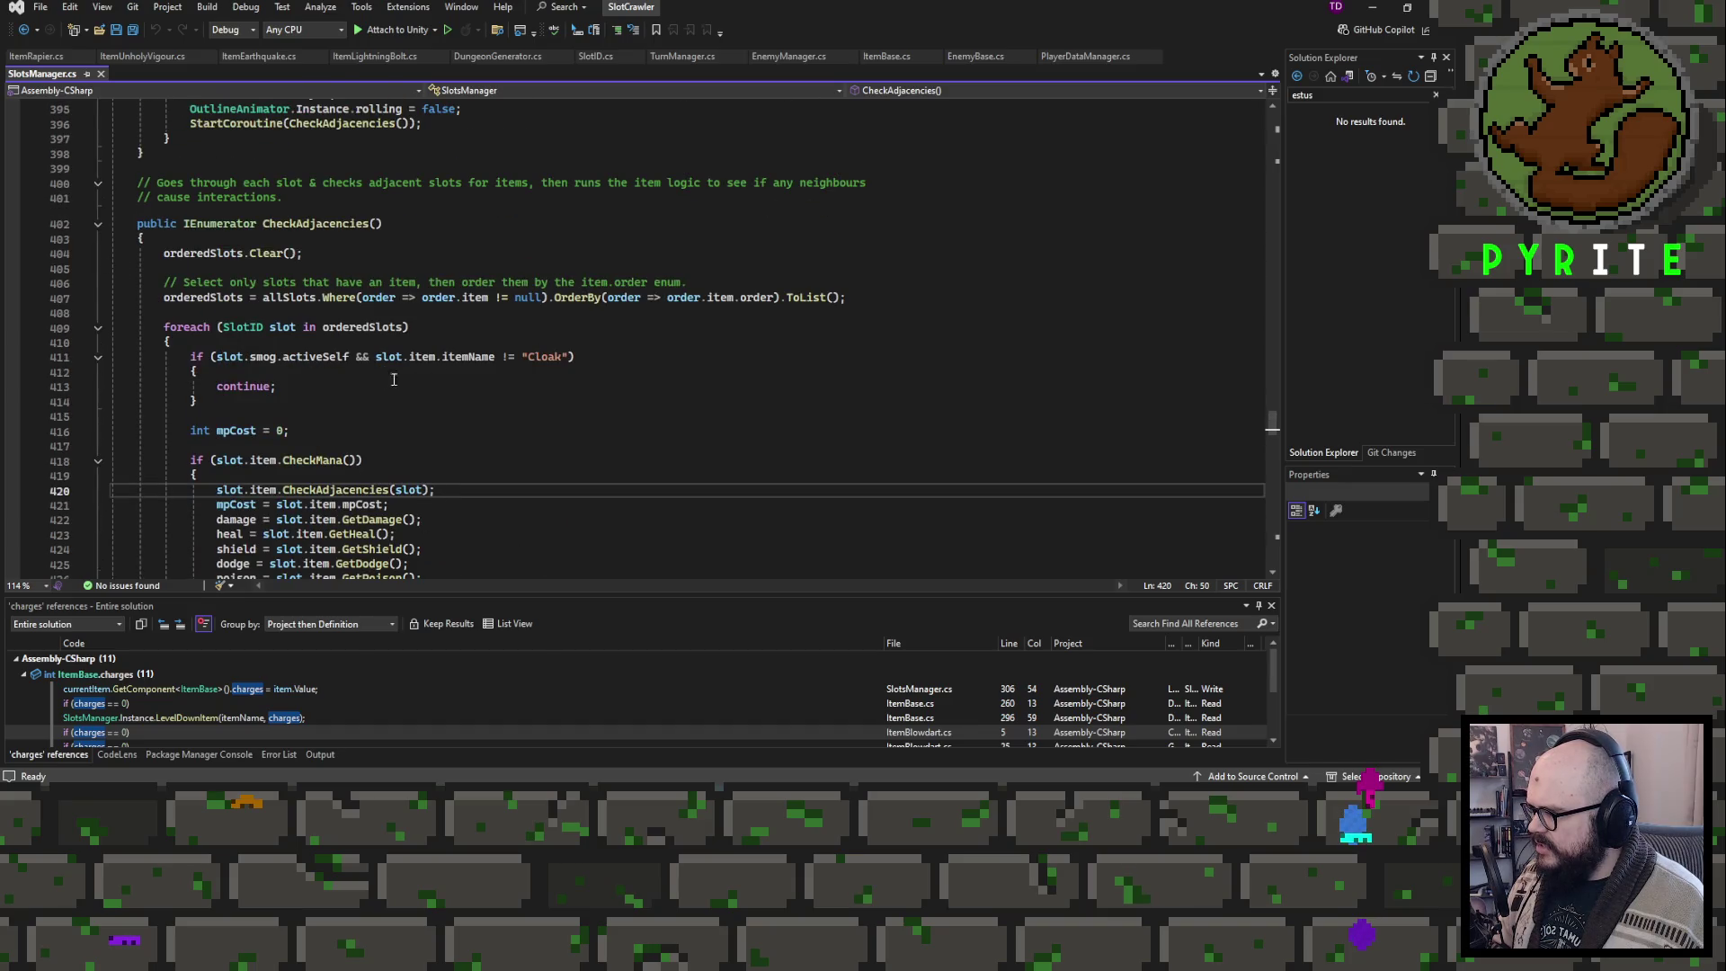
{"action": "scroll", "coordinate": [284, 367], "scroll_direction": "up", "scroll_amount": 4}
{"action": "scroll", "coordinate": [329, 351], "scroll_direction": "down", "scroll_amount": 14}
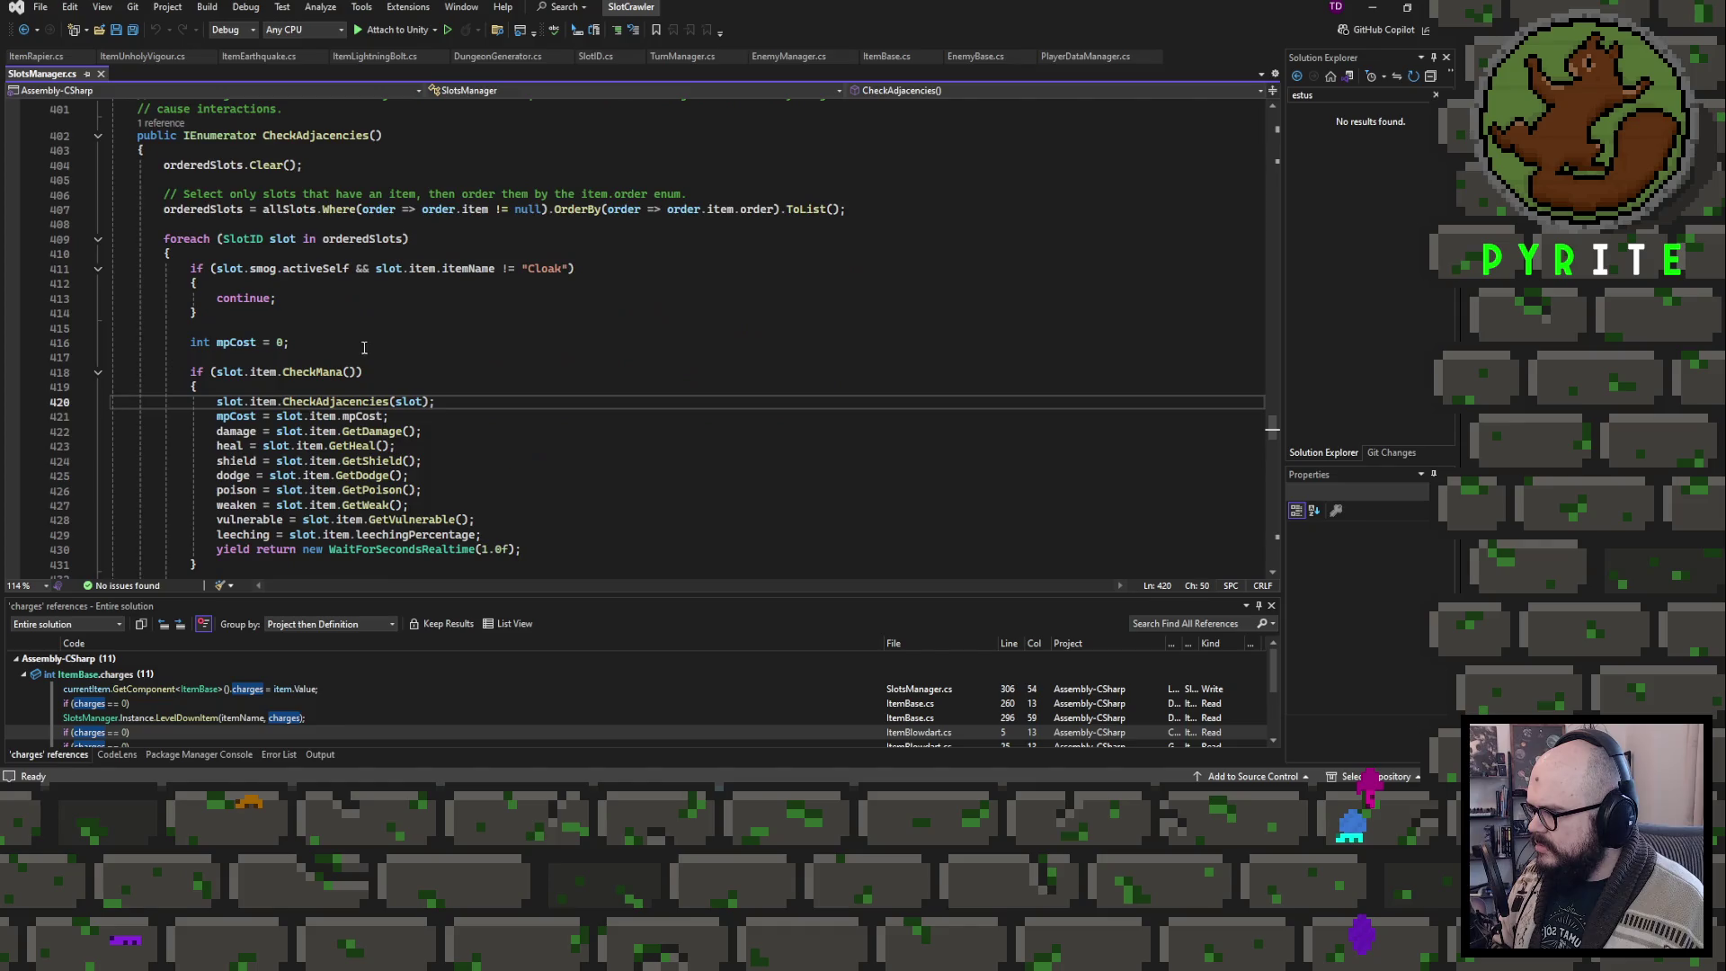
{"action": "scroll", "coordinate": [329, 351], "scroll_direction": "down", "scroll_amount": 15}
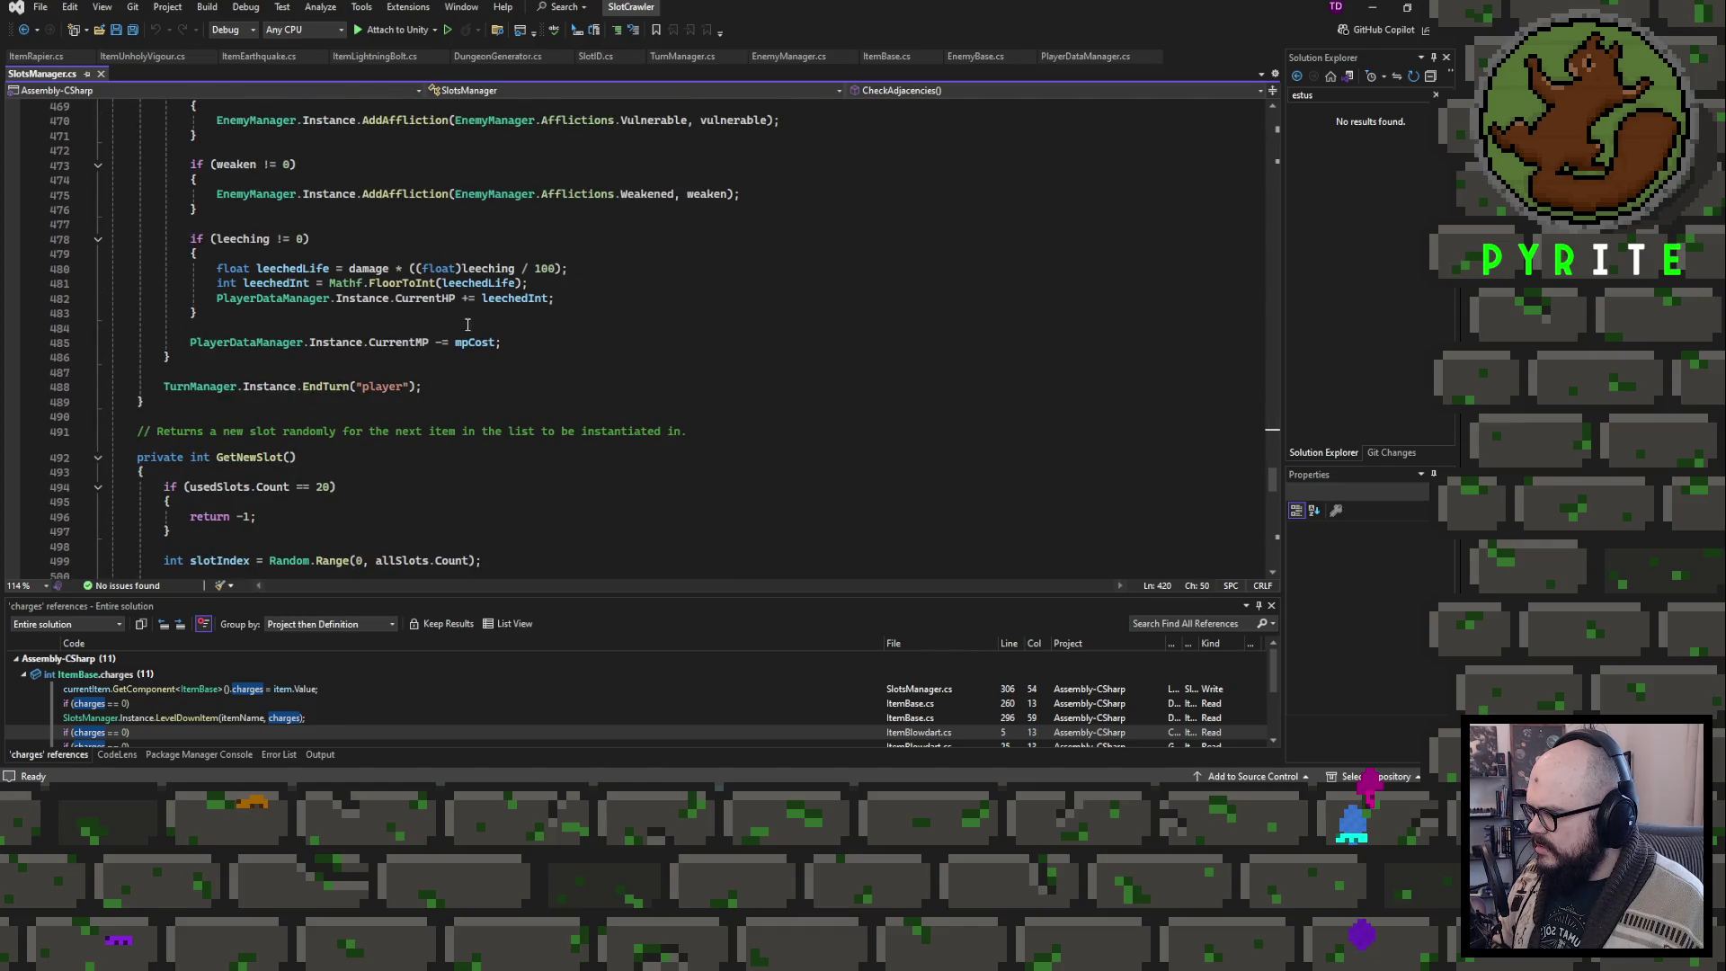
{"action": "scroll", "coordinate": [490, 326], "scroll_direction": "down", "scroll_amount": 2}
{"action": "scroll", "coordinate": [489, 325], "scroll_direction": "down", "scroll_amount": 16}
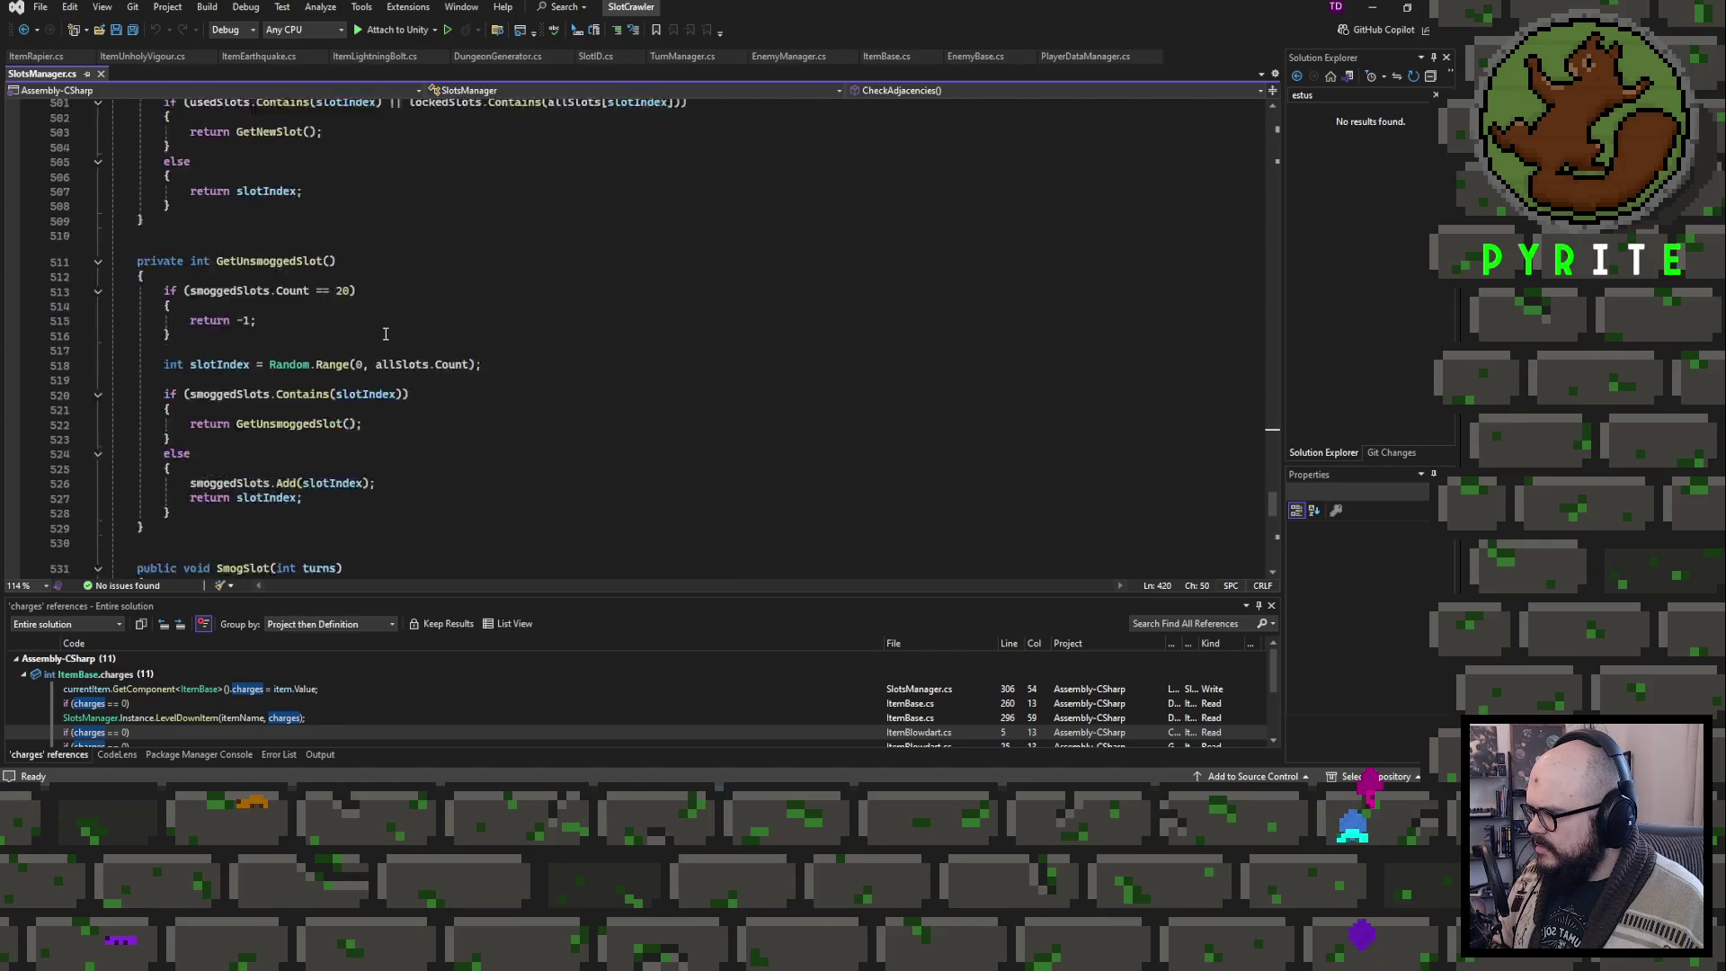
{"action": "scroll", "coordinate": [438, 318], "scroll_direction": "down", "scroll_amount": 4}
{"action": "scroll", "coordinate": [437, 318], "scroll_direction": "up", "scroll_amount": 20}
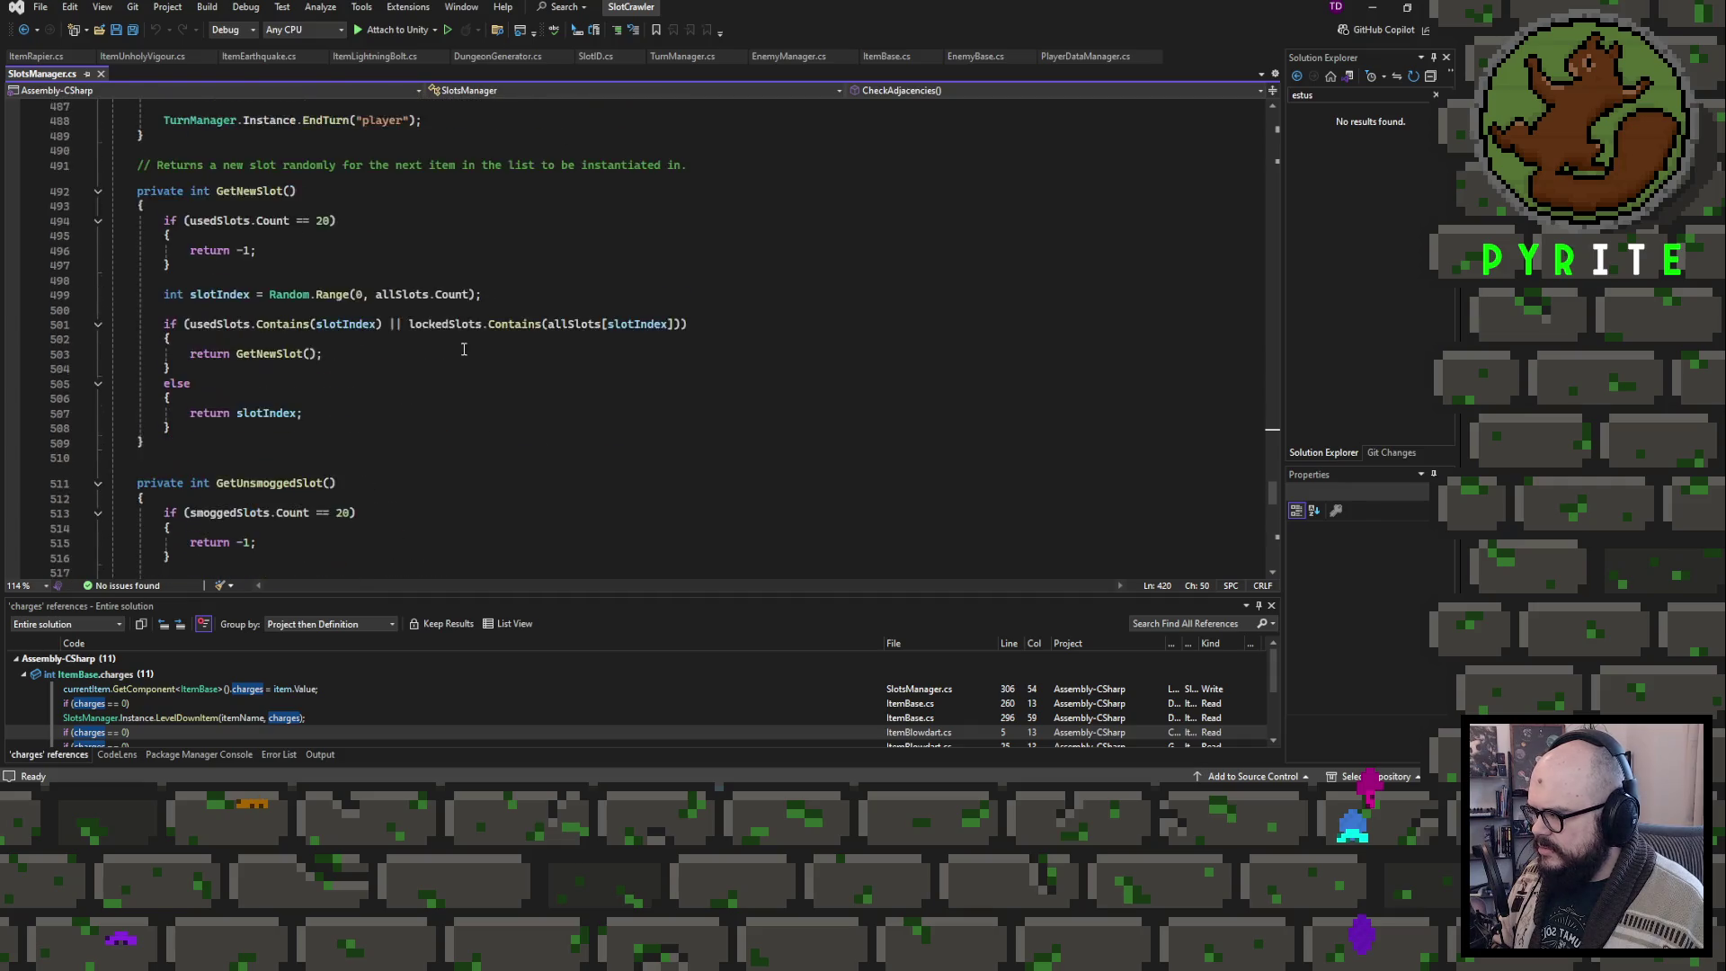
{"action": "scroll", "coordinate": [385, 364], "scroll_direction": "up", "scroll_amount": 20}
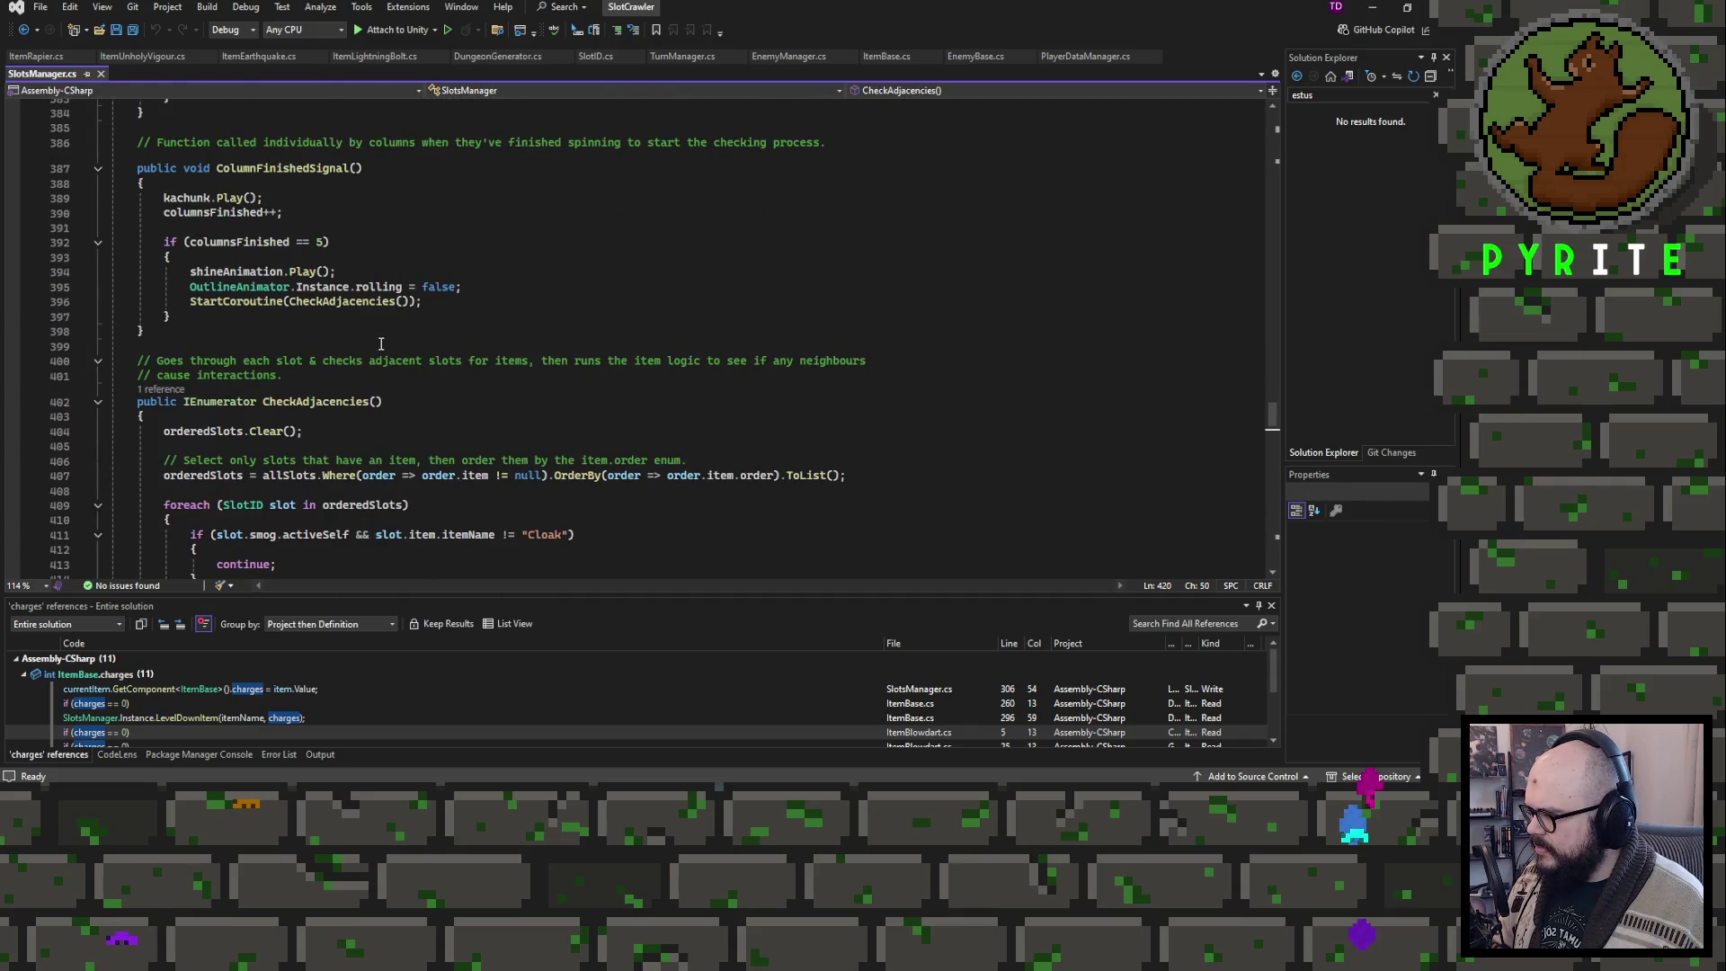
{"action": "scroll", "coordinate": [381, 344], "scroll_direction": "down", "scroll_amount": 8}
{"action": "scroll", "coordinate": [266, 314], "scroll_direction": "down", "scroll_amount": 7}
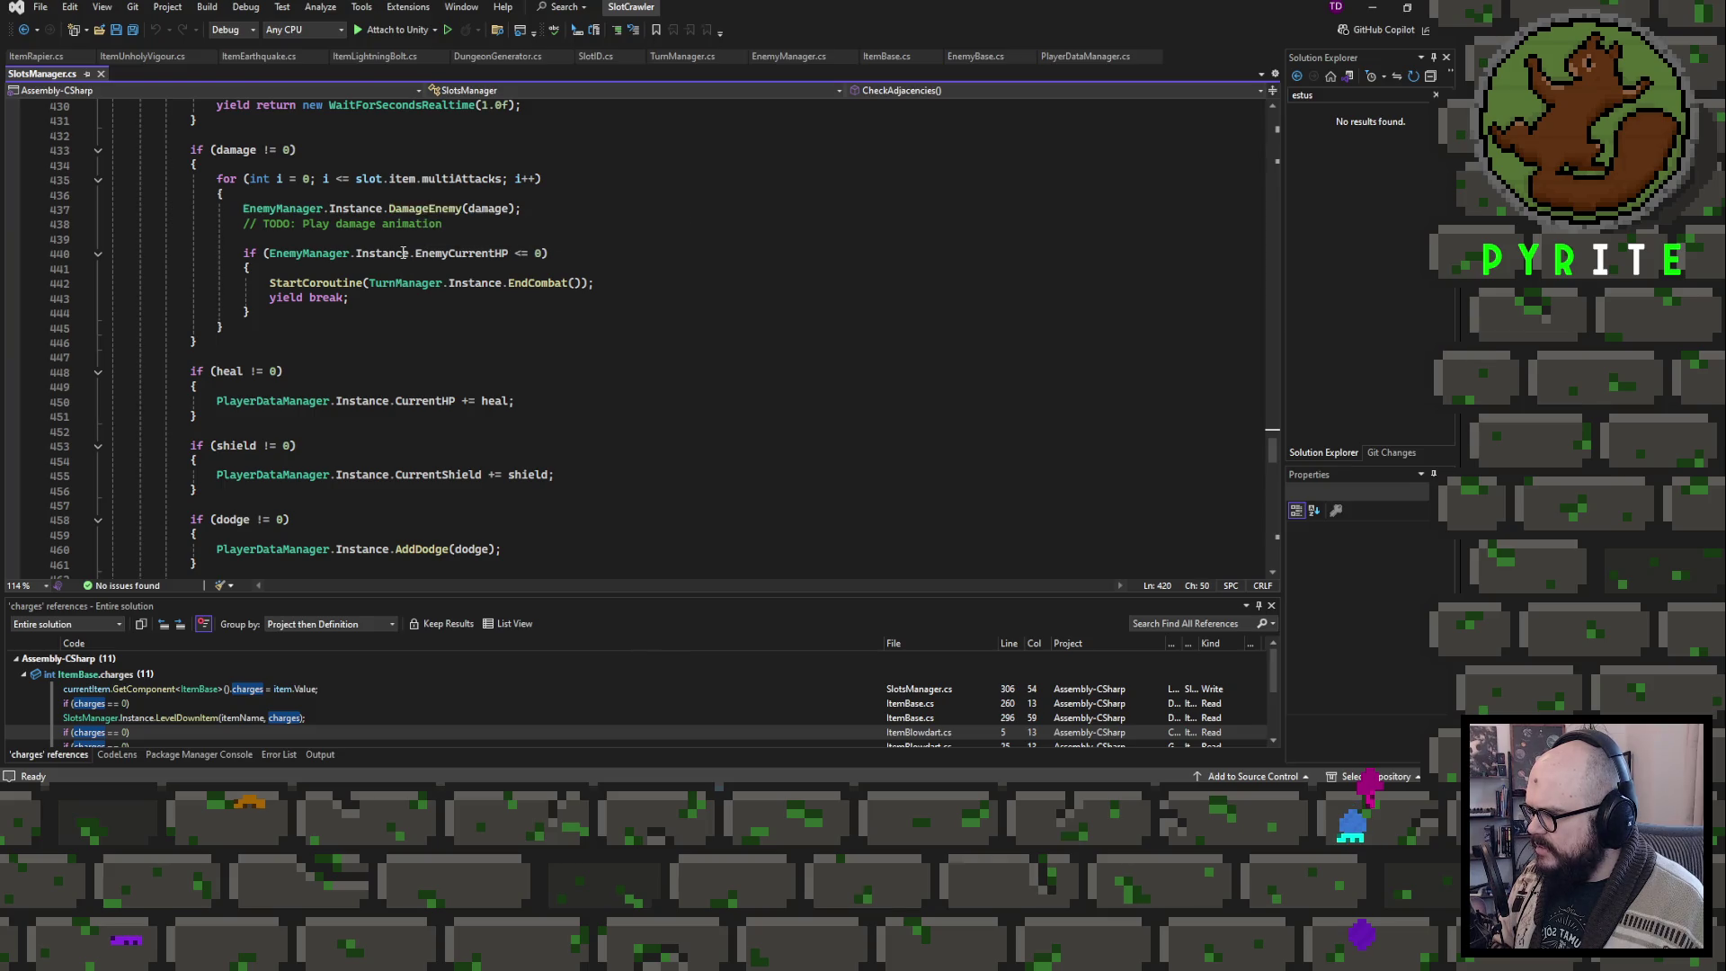
{"action": "scroll", "coordinate": [425, 253], "scroll_direction": "up", "scroll_amount": 5}
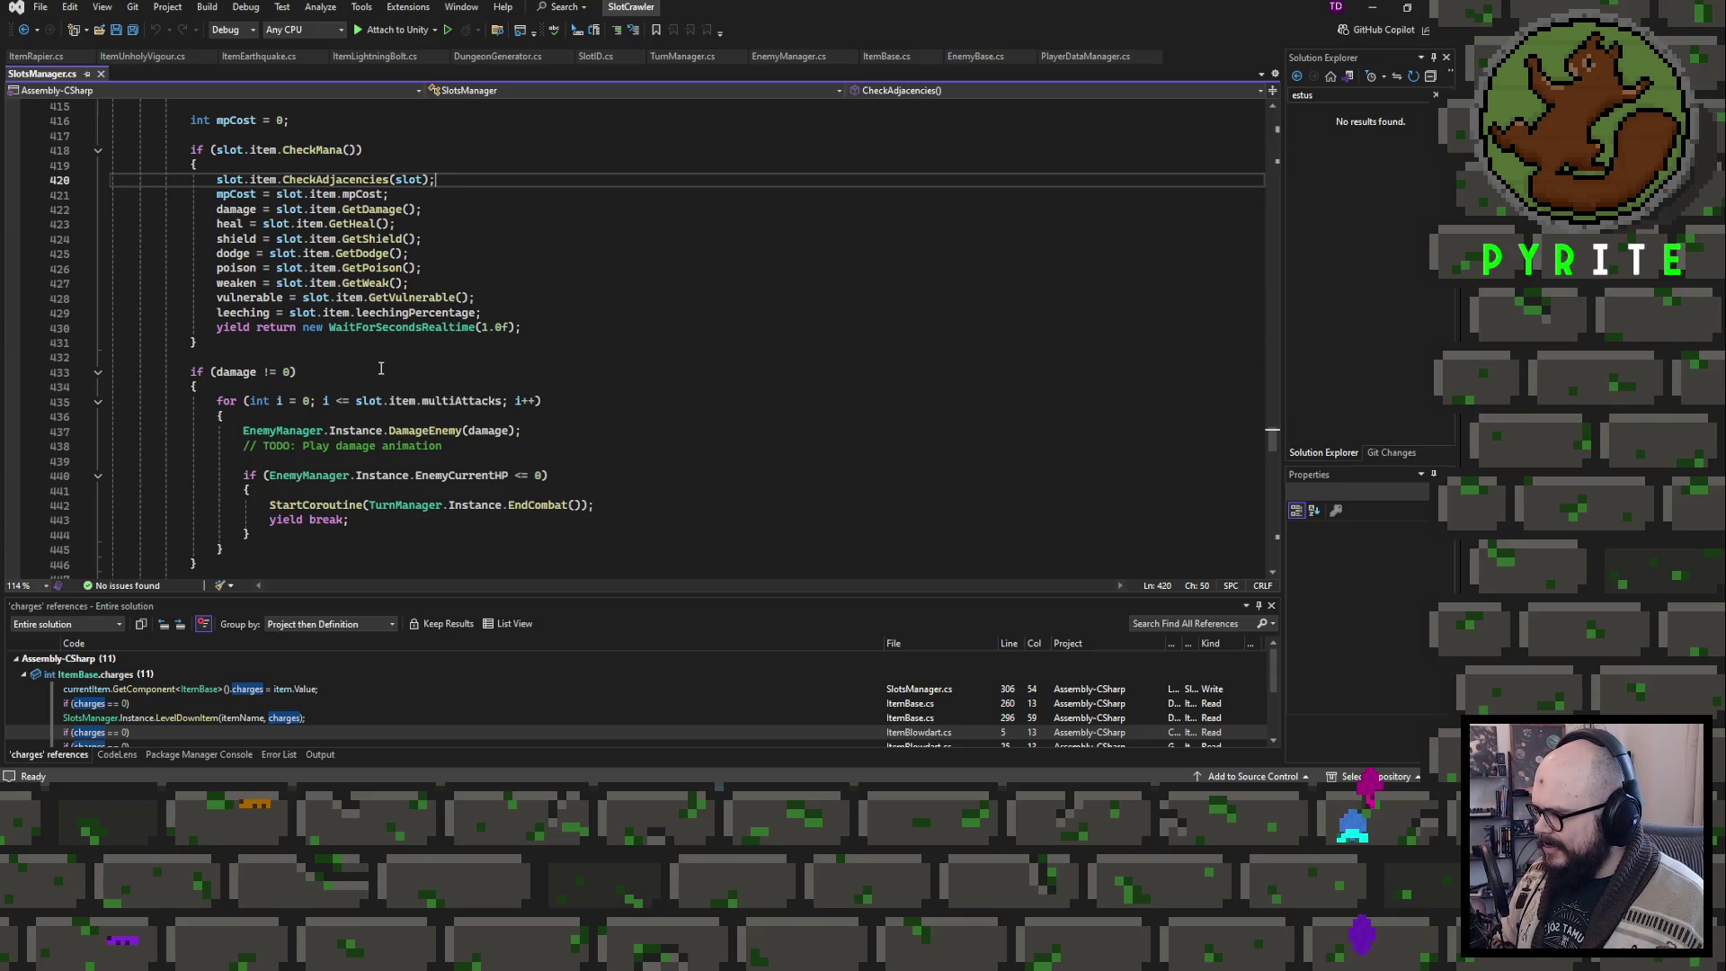
{"action": "scroll", "coordinate": [380, 368], "scroll_direction": "down", "scroll_amount": 2}
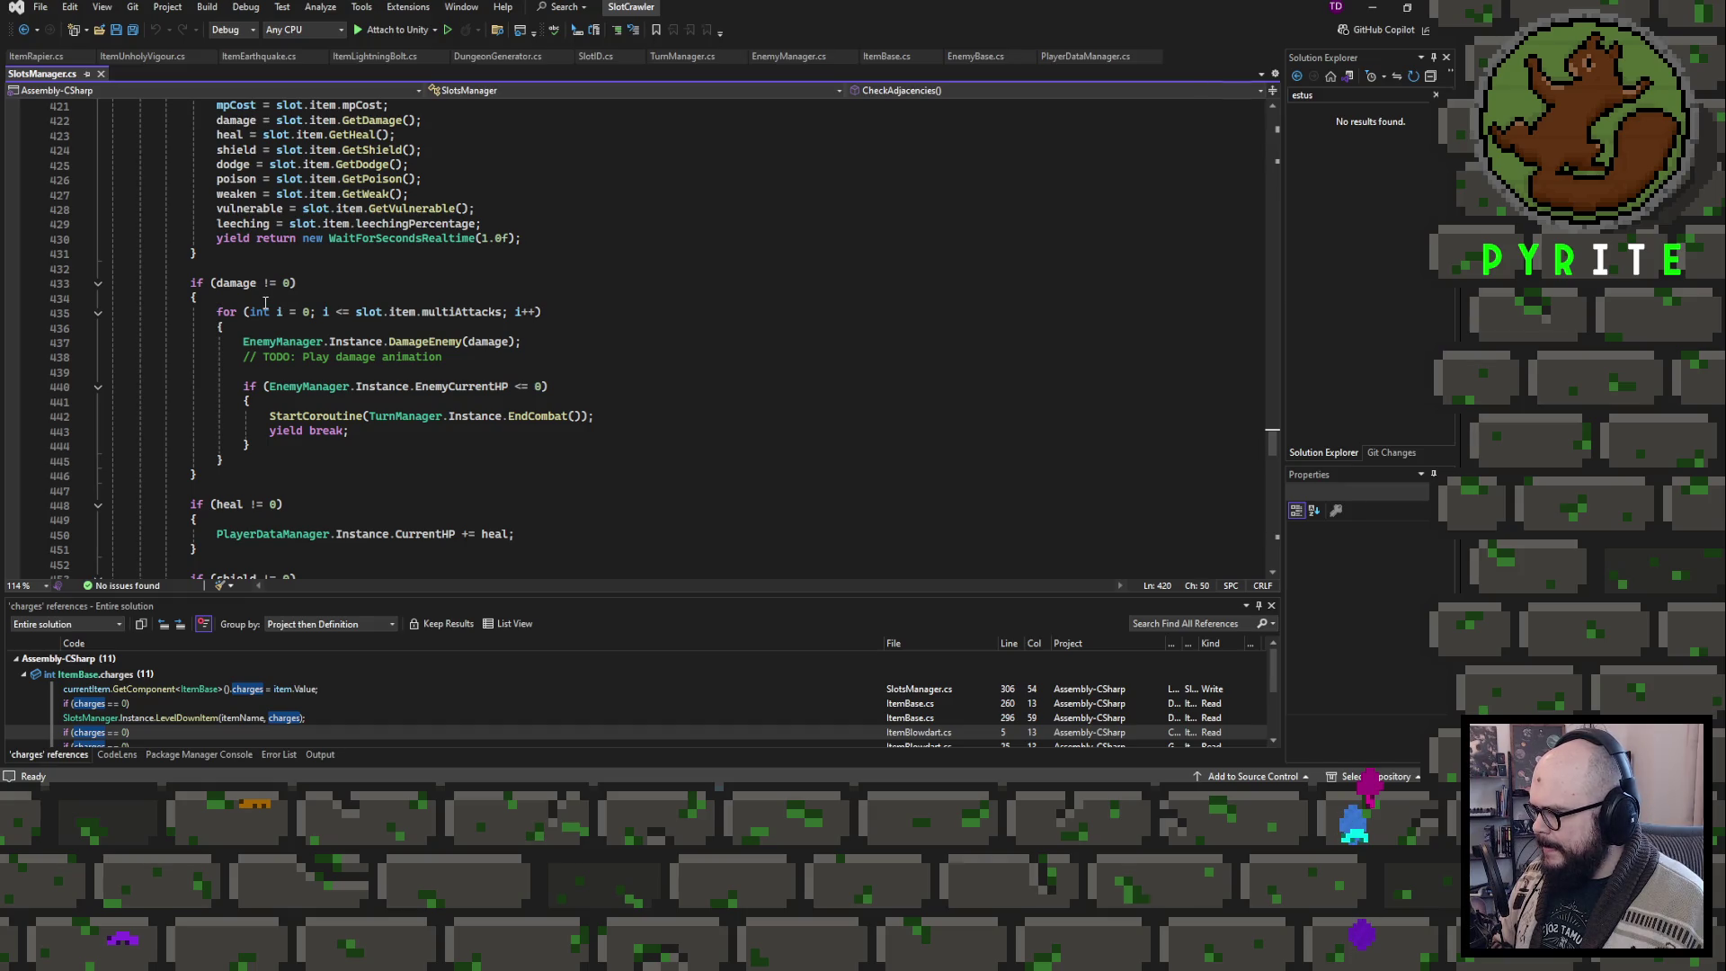
{"action": "scroll", "coordinate": [330, 274], "scroll_direction": "down", "scroll_amount": 4}
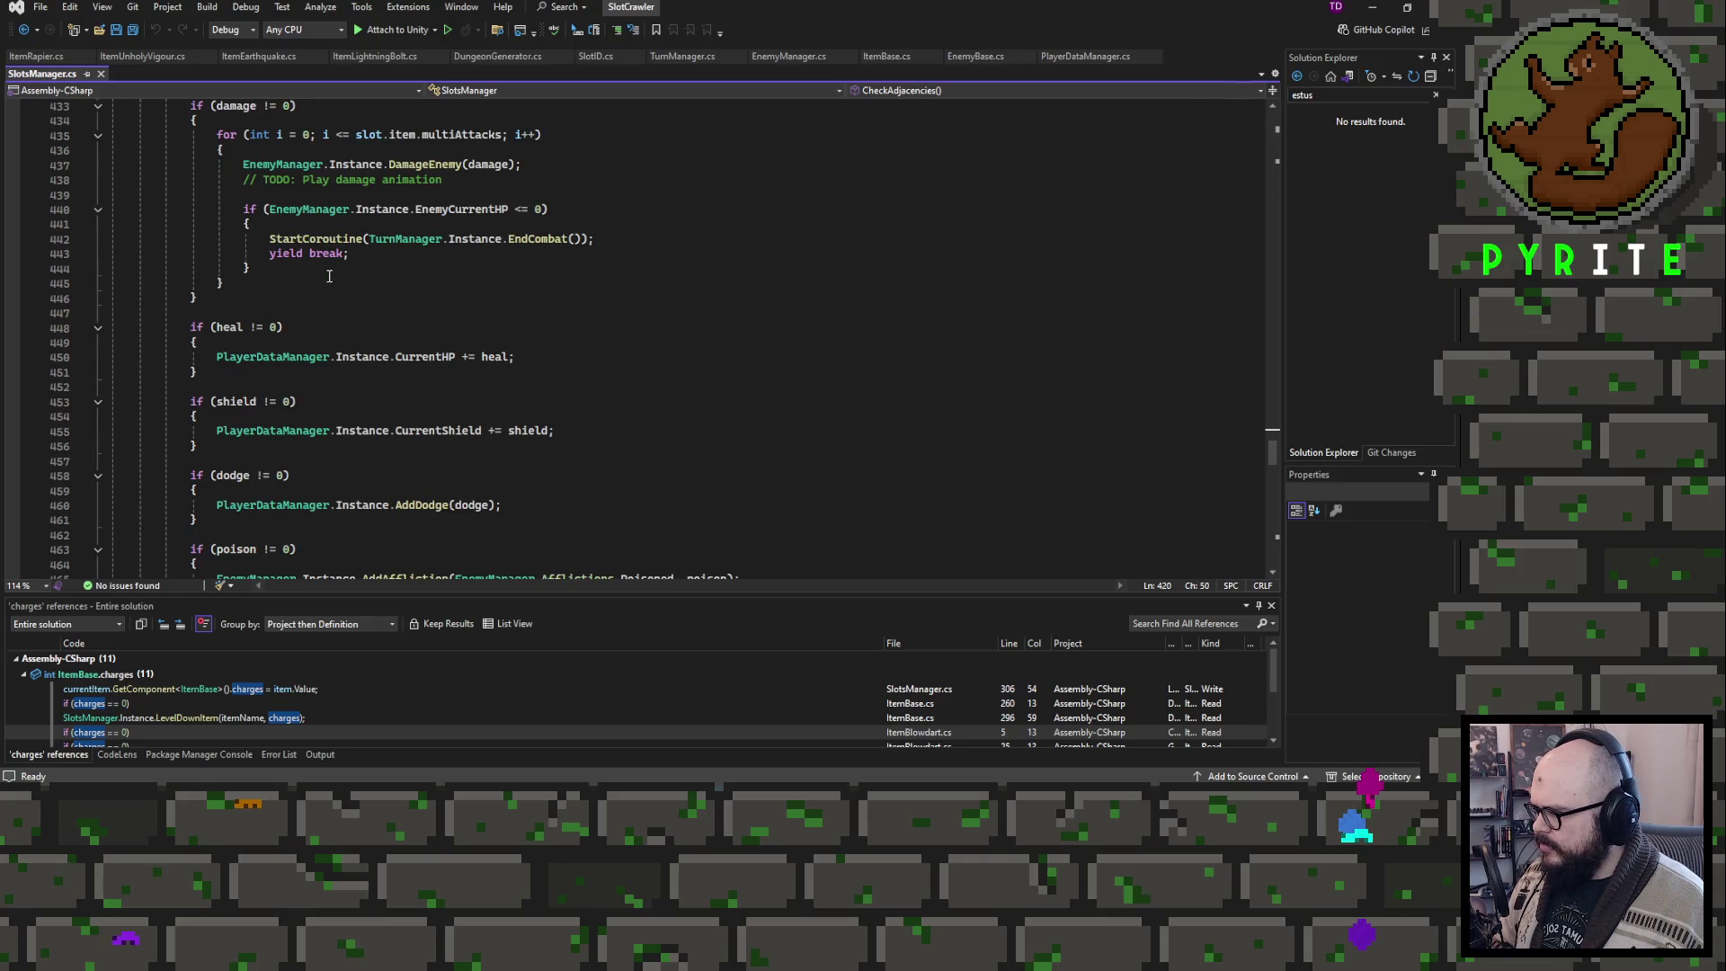
{"action": "scroll", "coordinate": [328, 277], "scroll_direction": "up", "scroll_amount": 3}
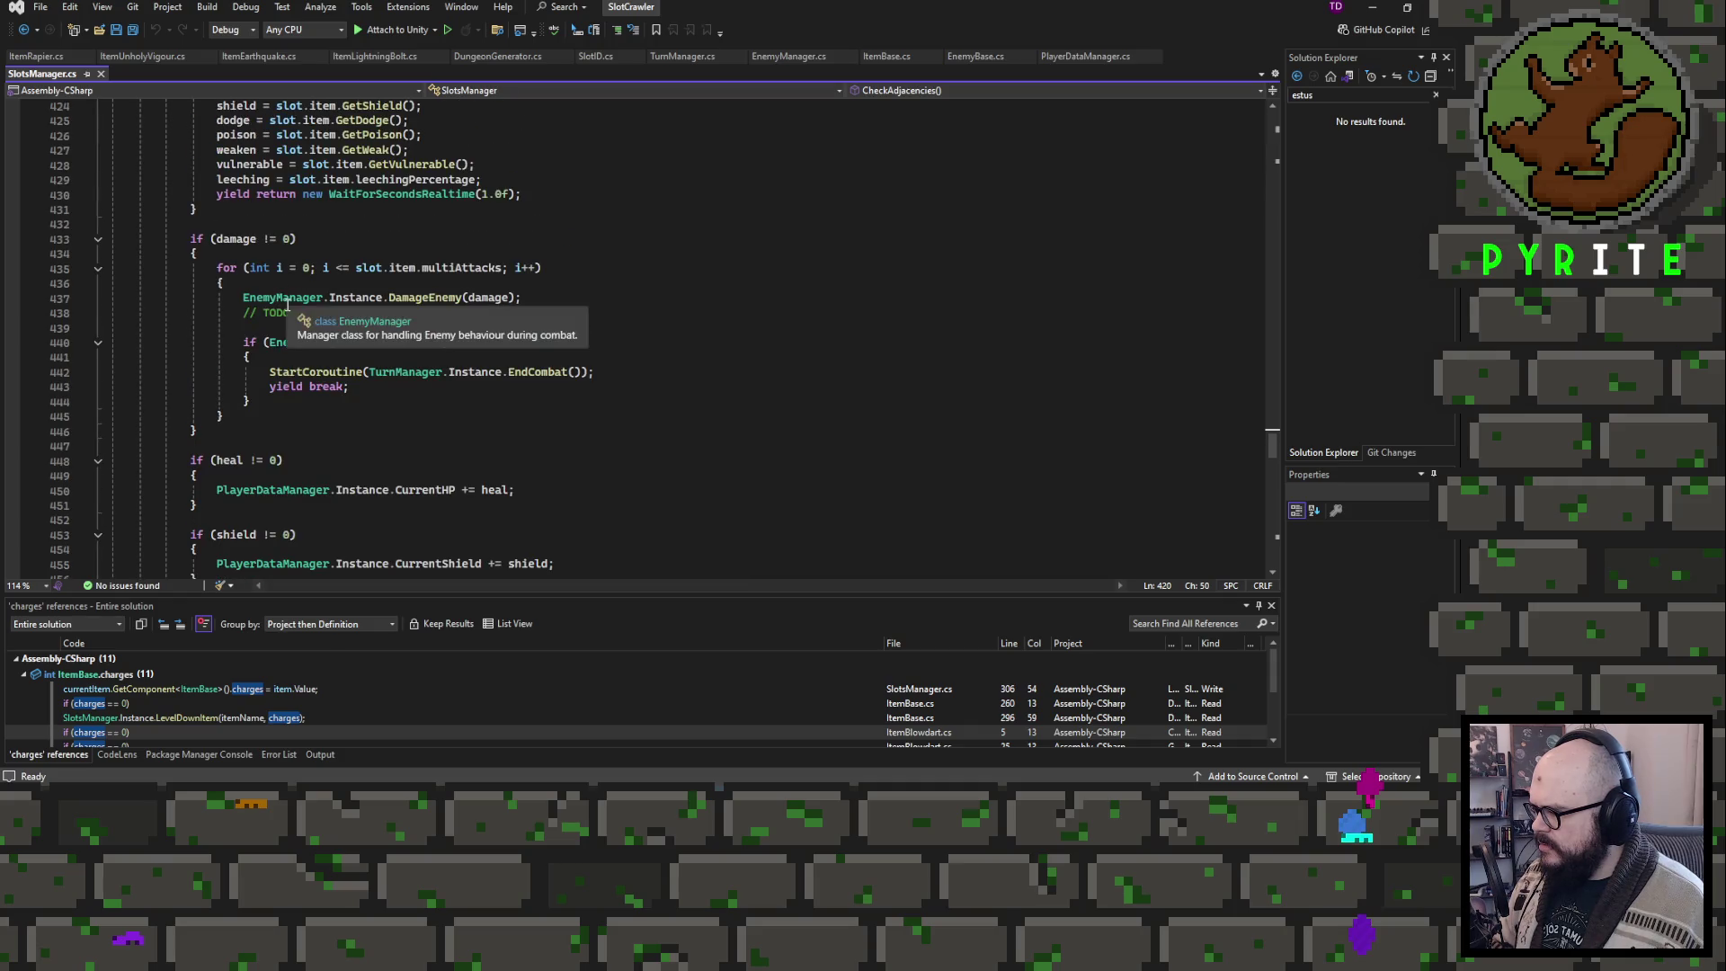
{"action": "left_click", "coordinate": [443, 299], "text": "ctrl"}
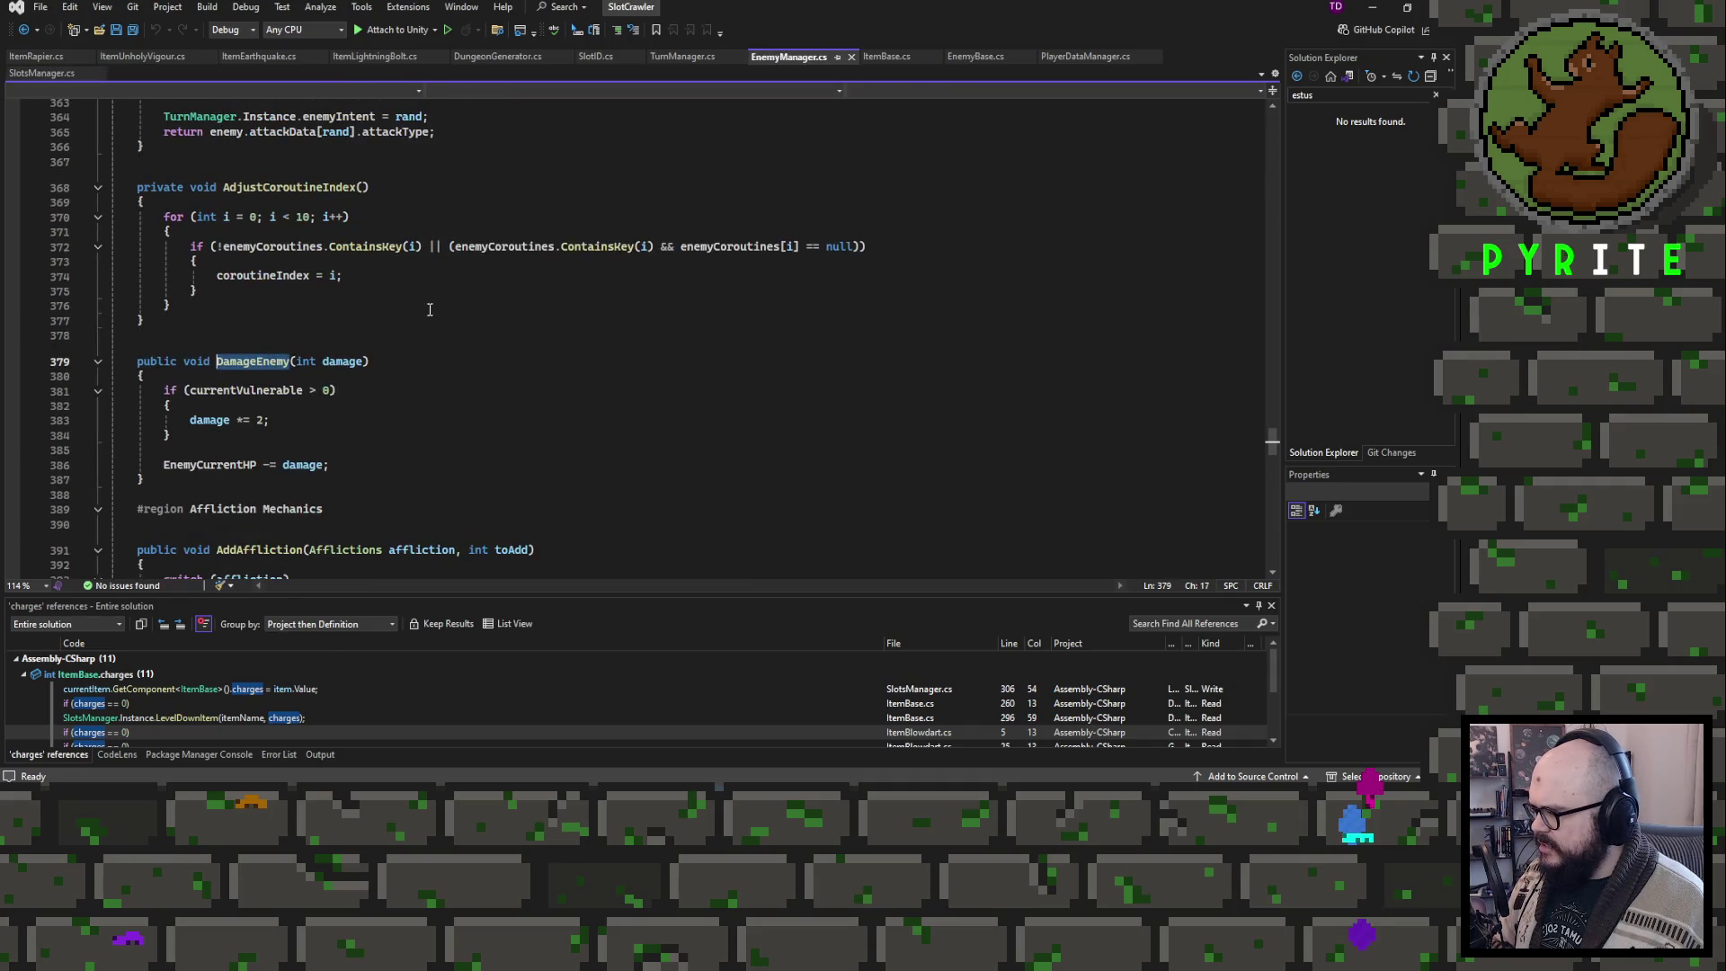
{"action": "scroll", "coordinate": [398, 316], "scroll_direction": "down", "scroll_amount": 2}
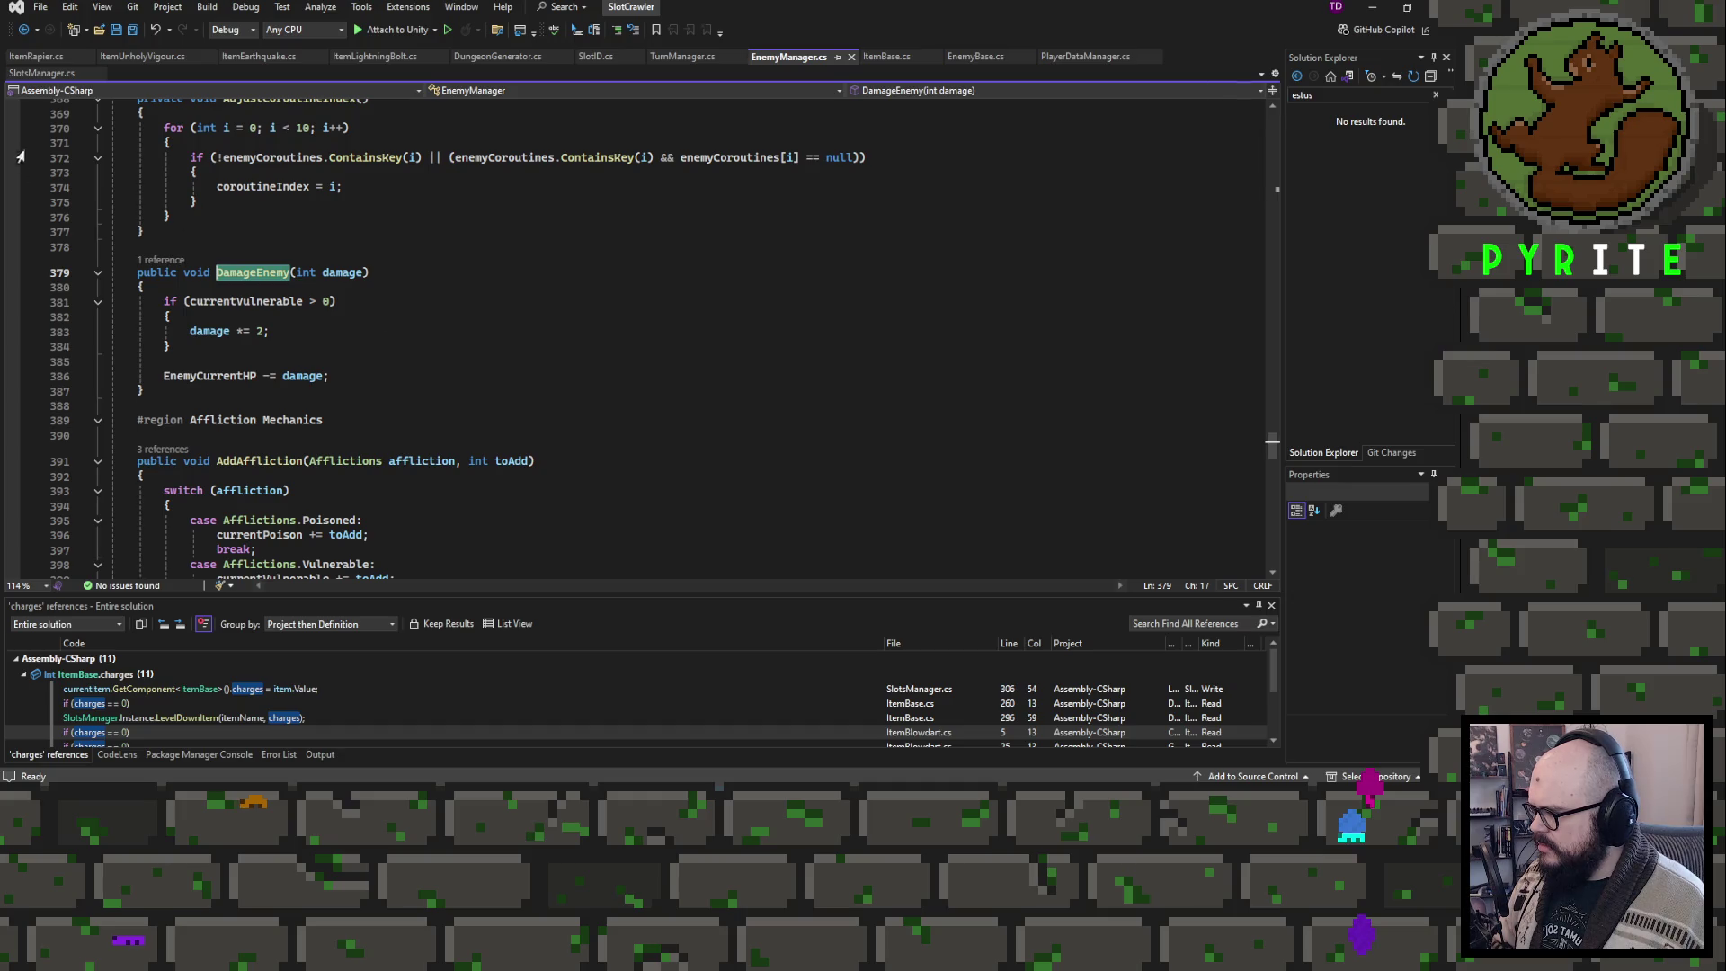
{"action": "left_click", "coordinate": [22, 31]}
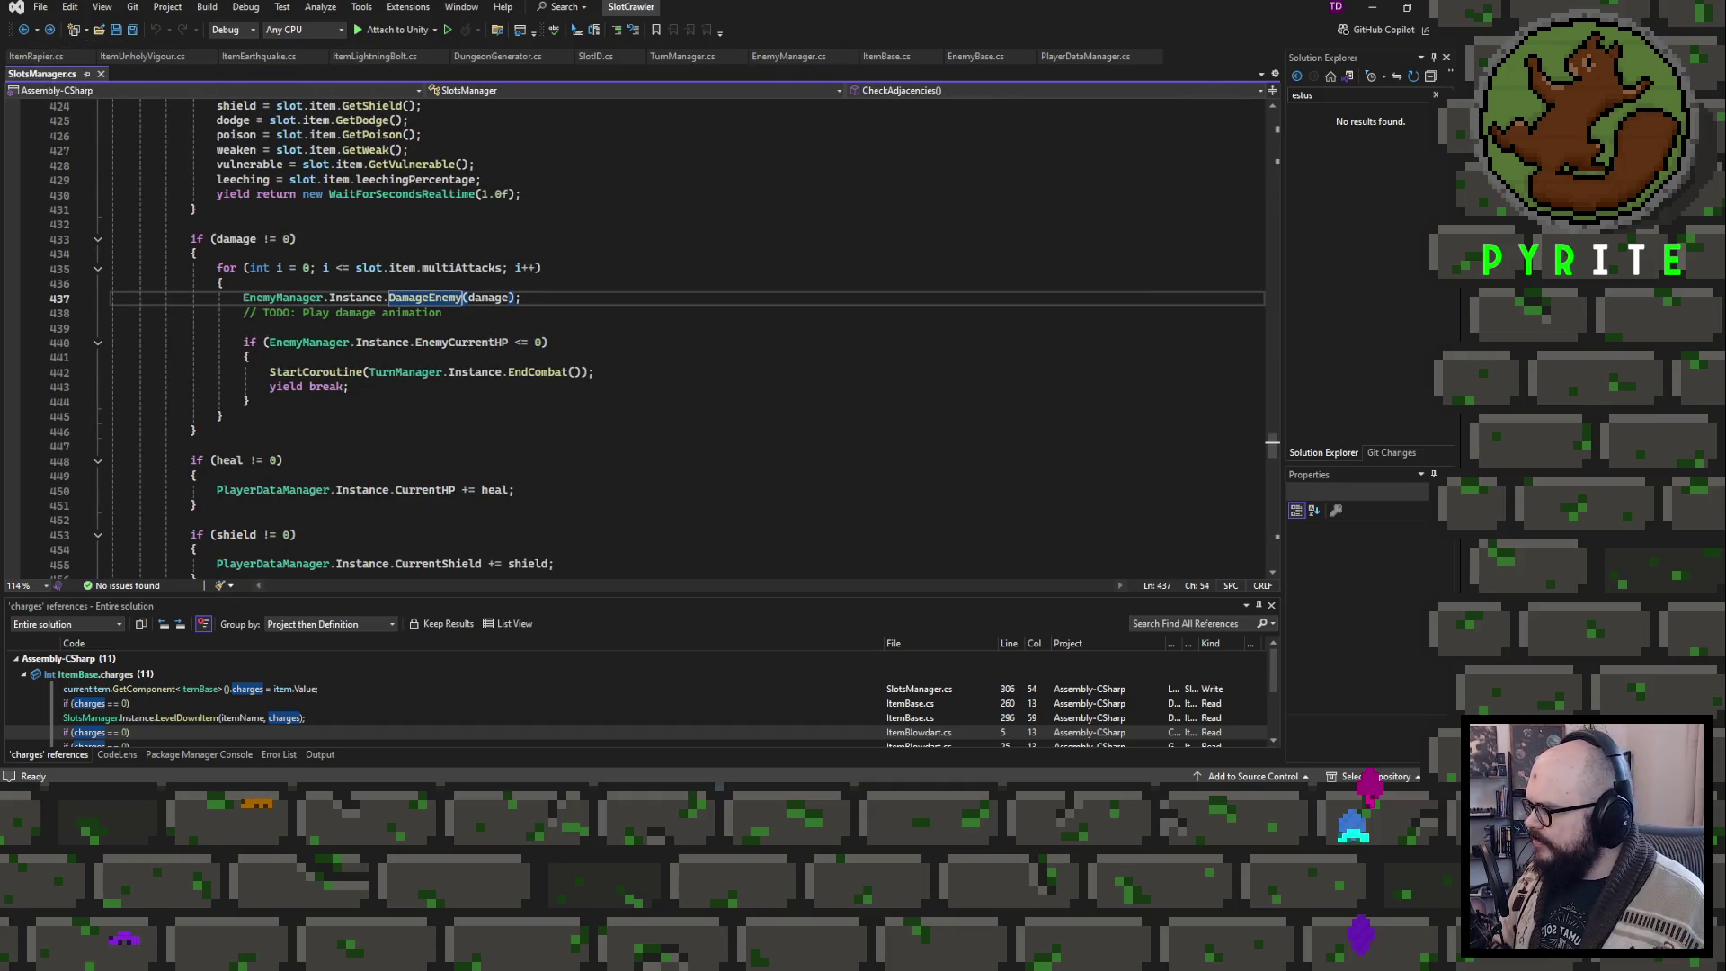
Step: Return to ItemRapier.cs at the base.GetDamage() return line and save it
{"action": "left_click", "coordinate": [36, 56]}
{"action": "left_click", "coordinate": [311, 347]}
{"action": "scroll", "coordinate": [421, 414], "scroll_direction": "up", "scroll_amount": 3}
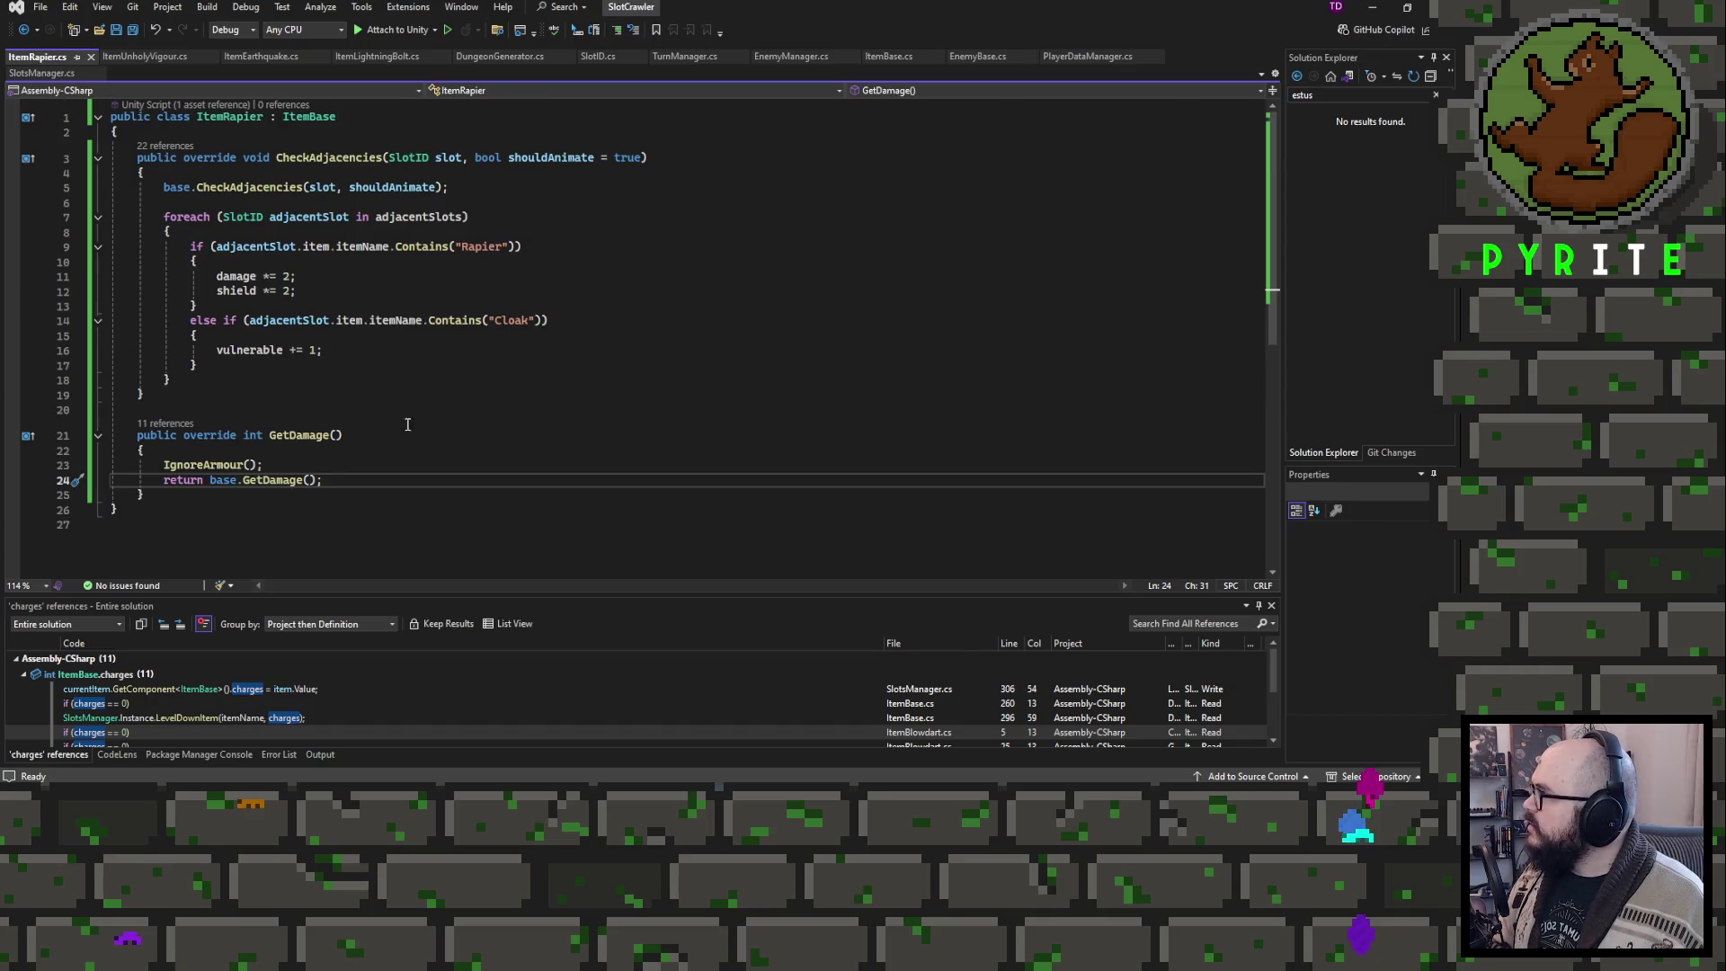
{"action": "key", "text": "ctrl+s"}
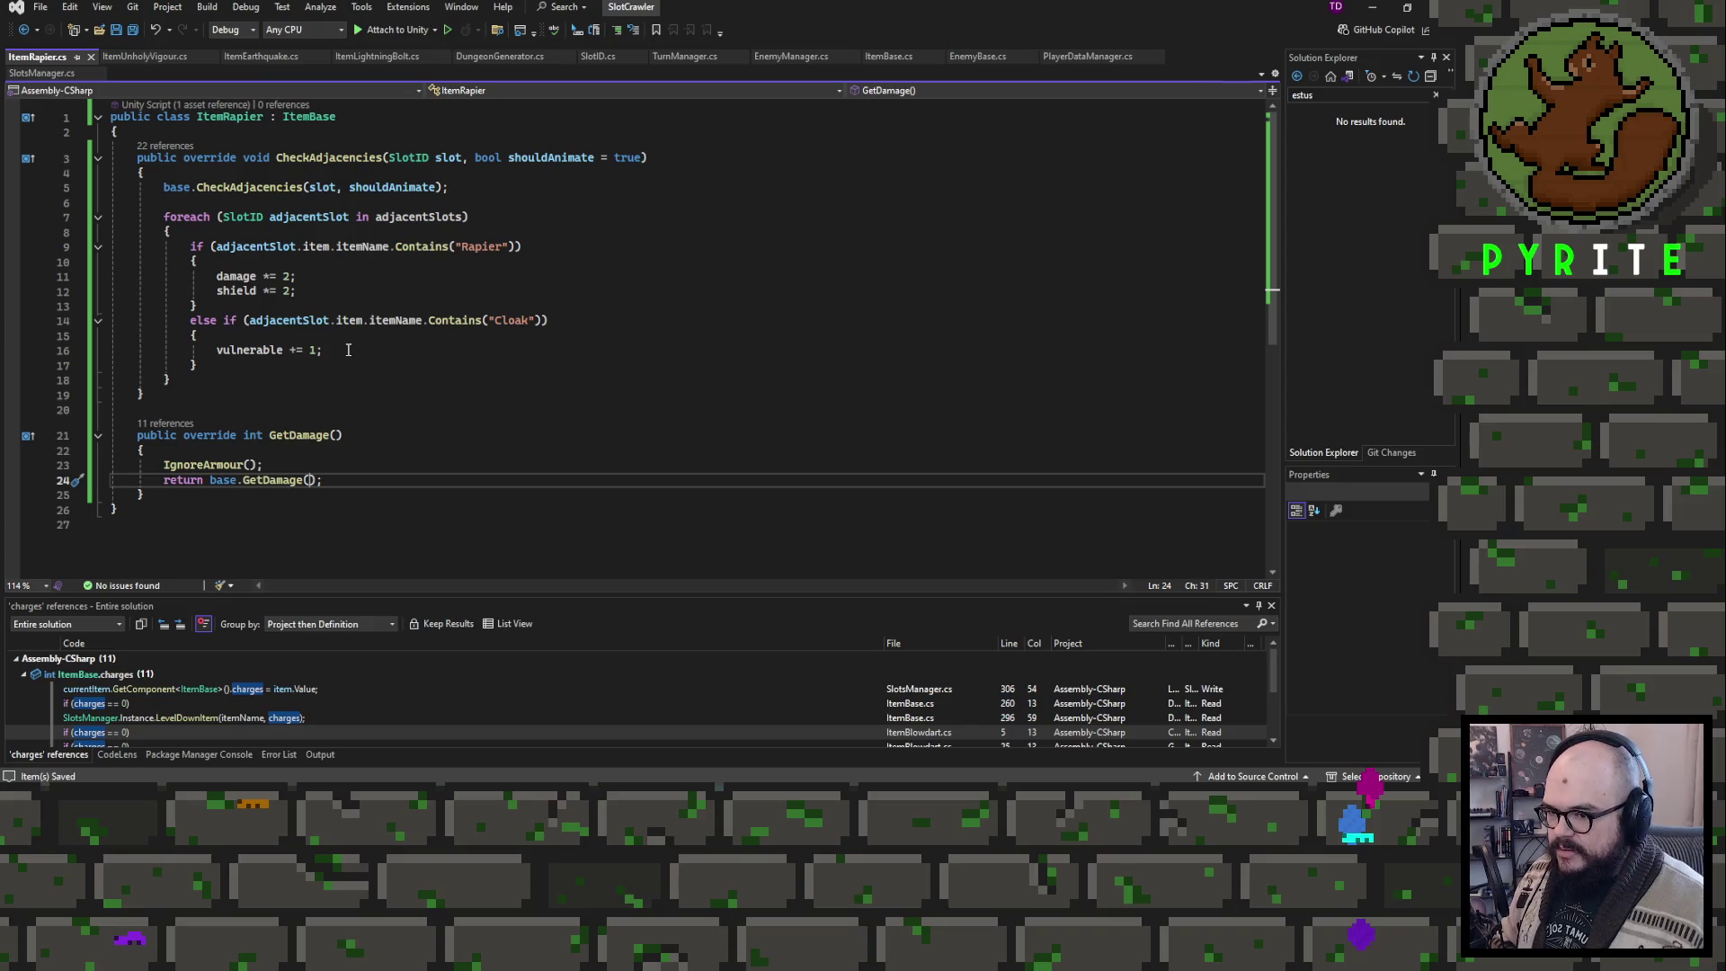
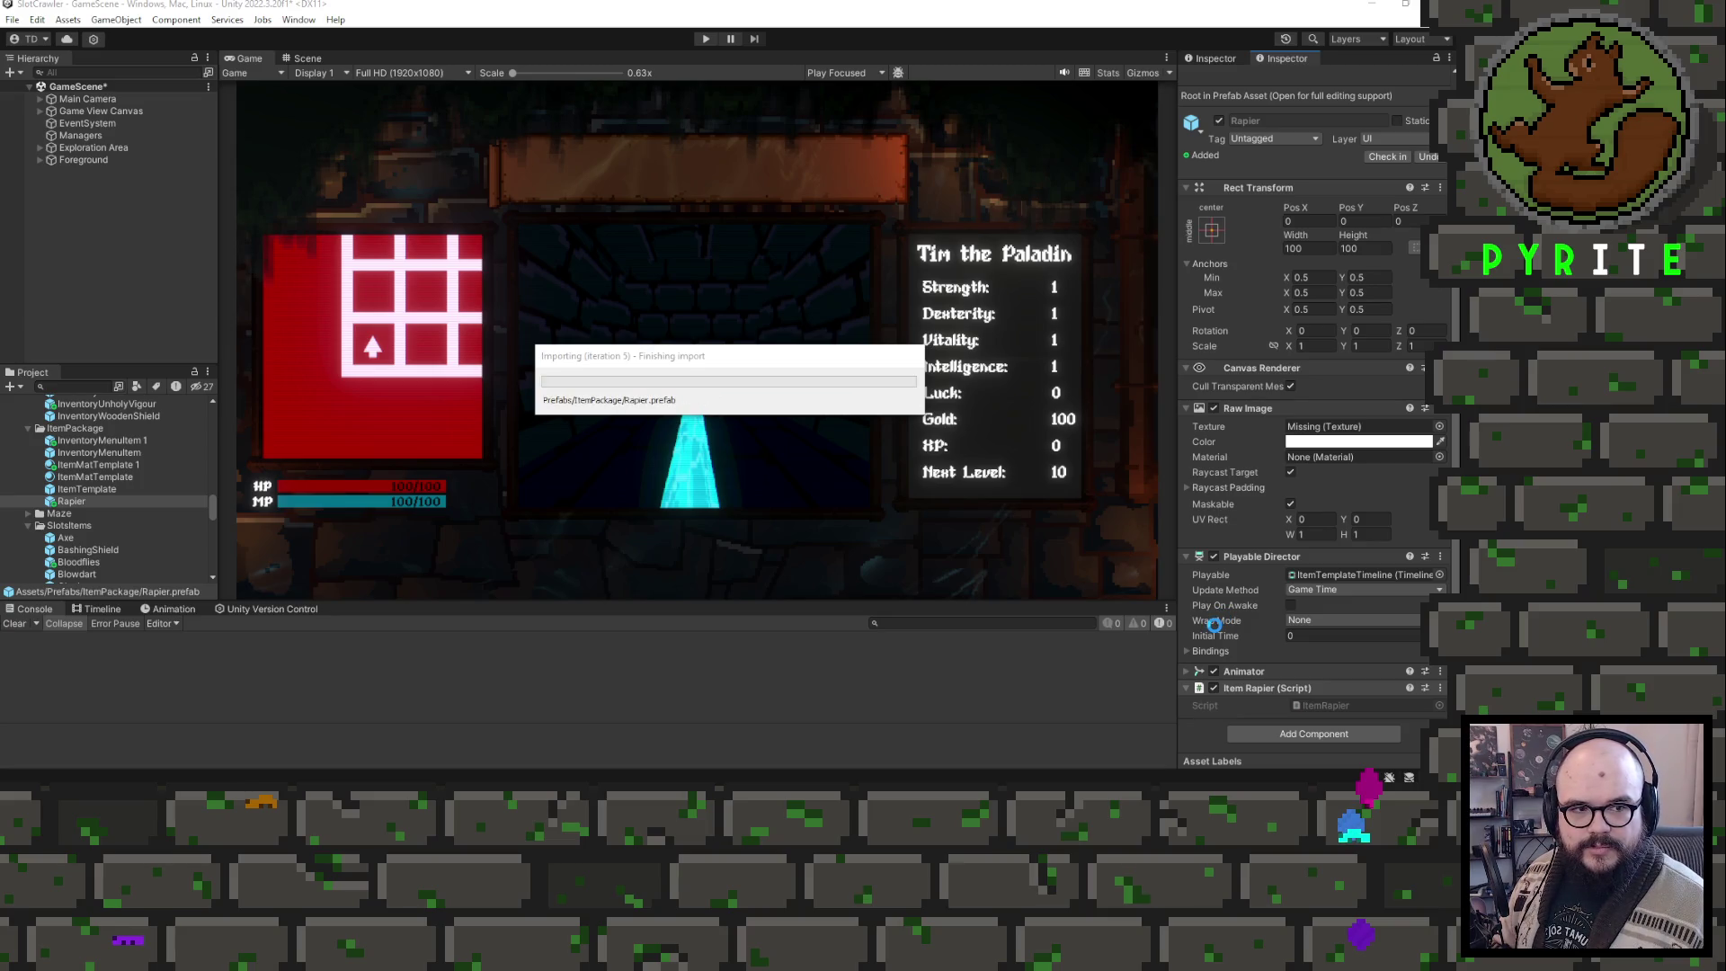
Step: Give the Rapier item script Damage 5 and Shield 1
{"action": "scroll", "coordinate": [1255, 586], "scroll_direction": "down", "scroll_amount": 5}
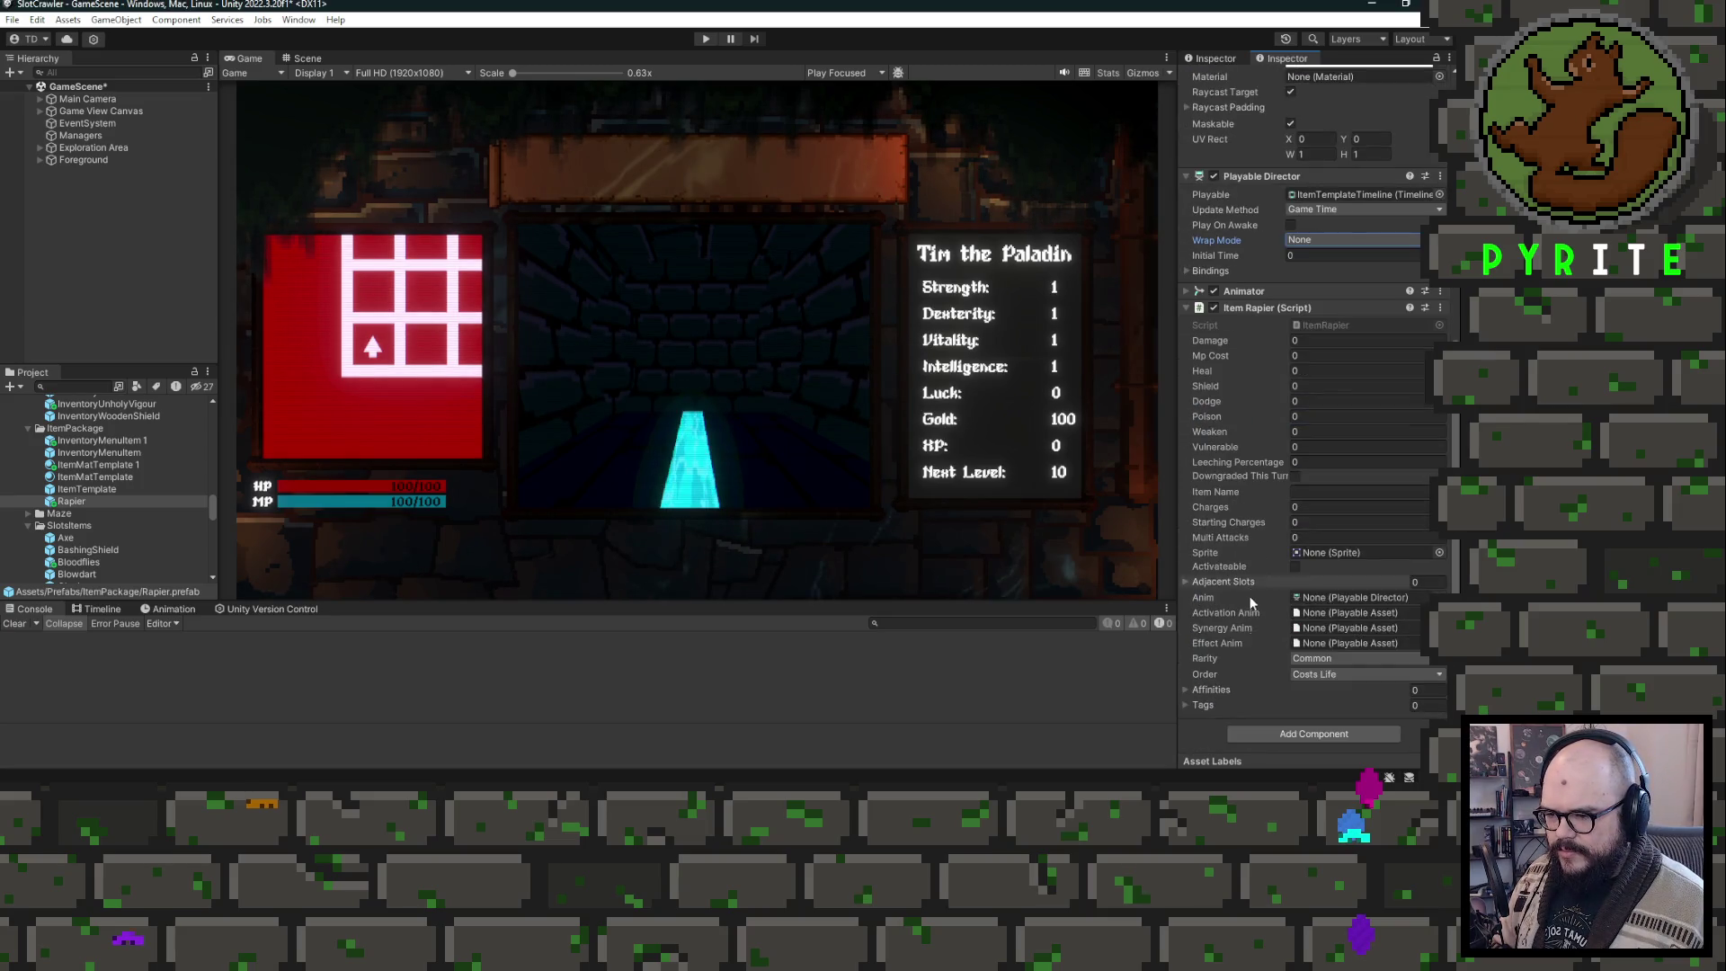
{"action": "left_click", "coordinate": [1330, 340]}
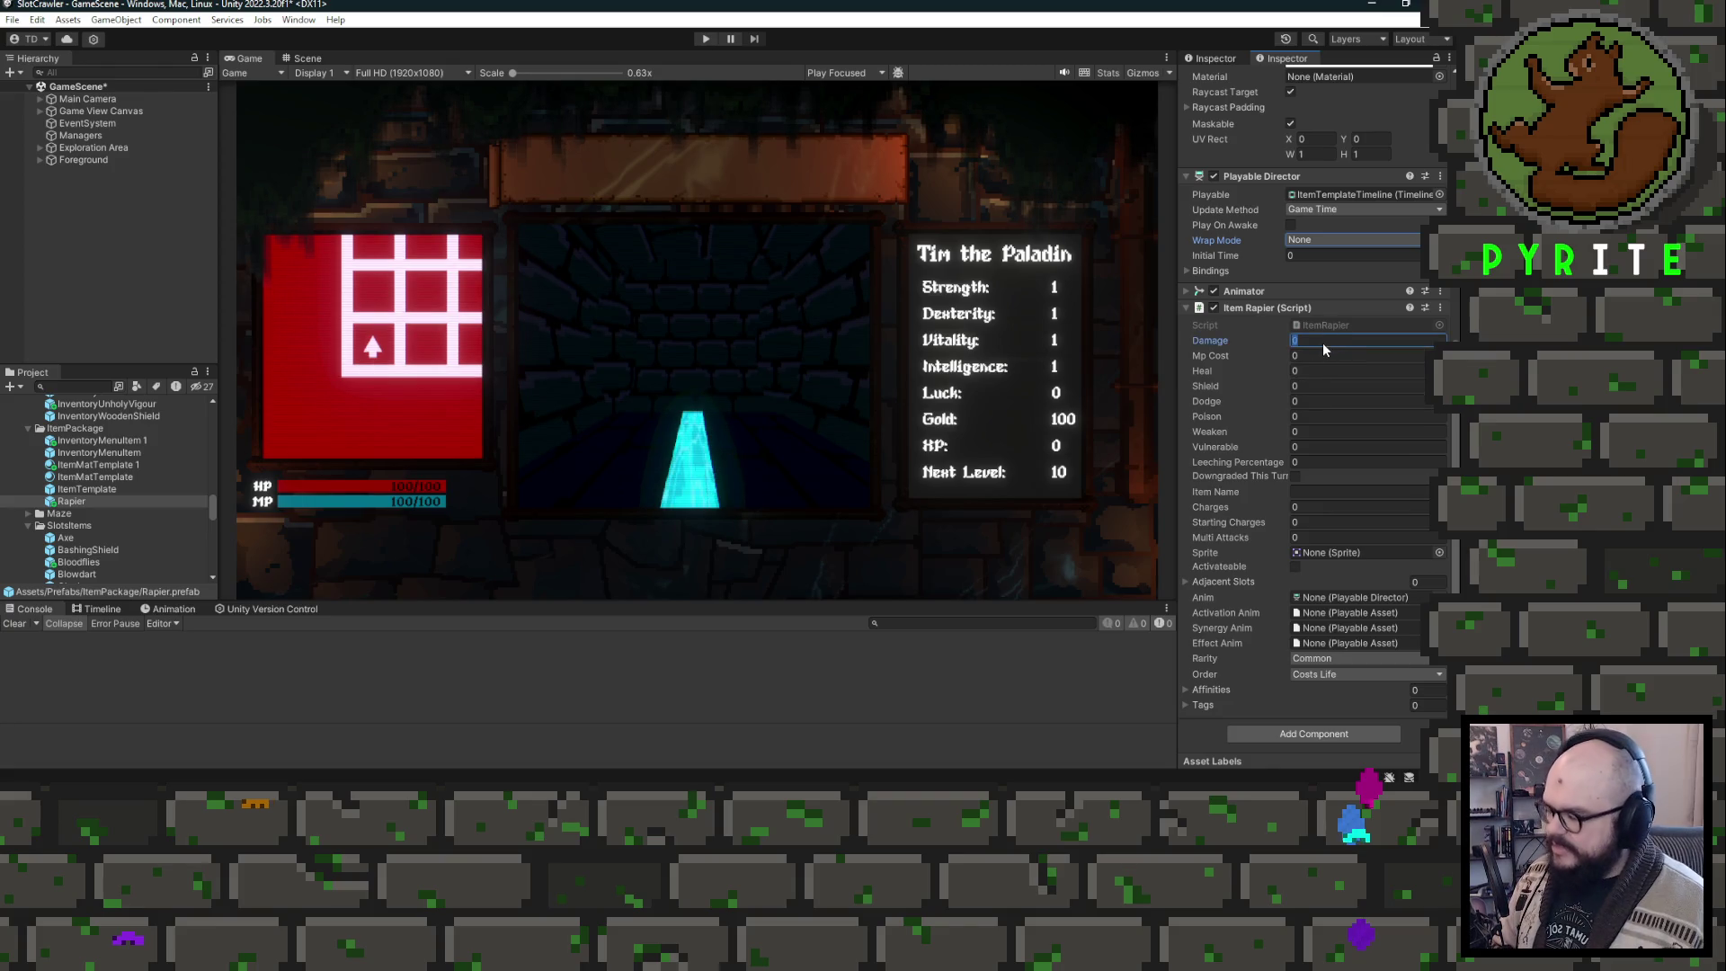
{"action": "type", "text": "5"}
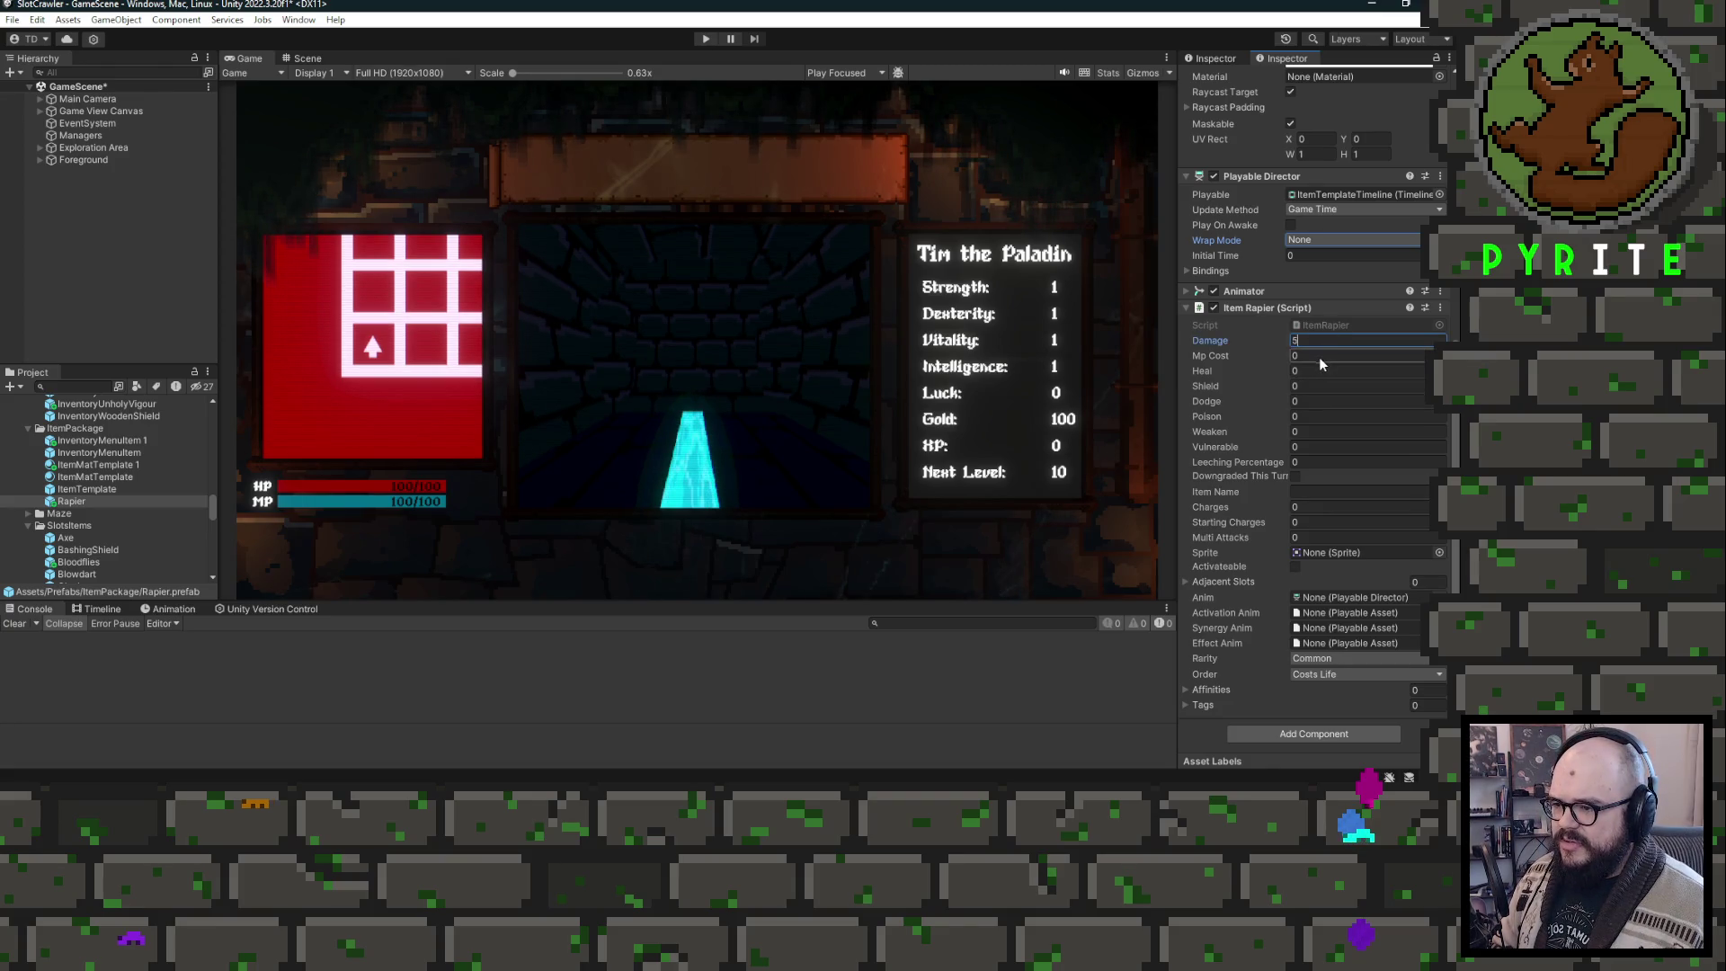
{"action": "left_click", "coordinate": [1309, 386]}
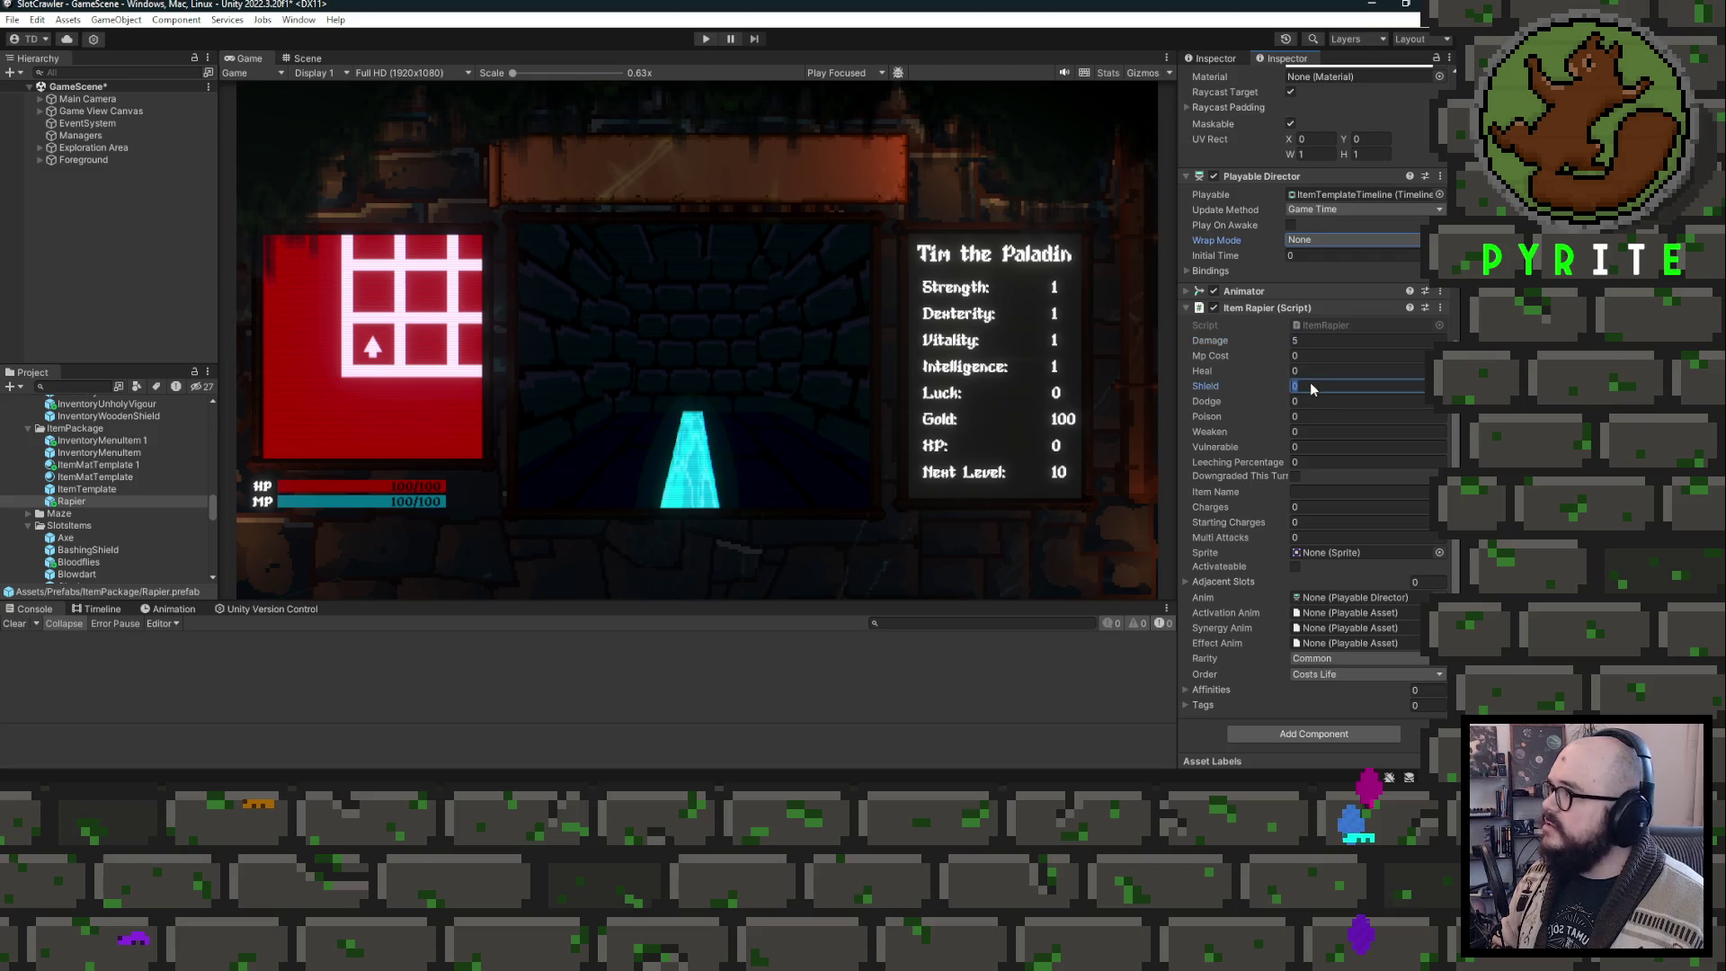
{"action": "type", "text": "1"}
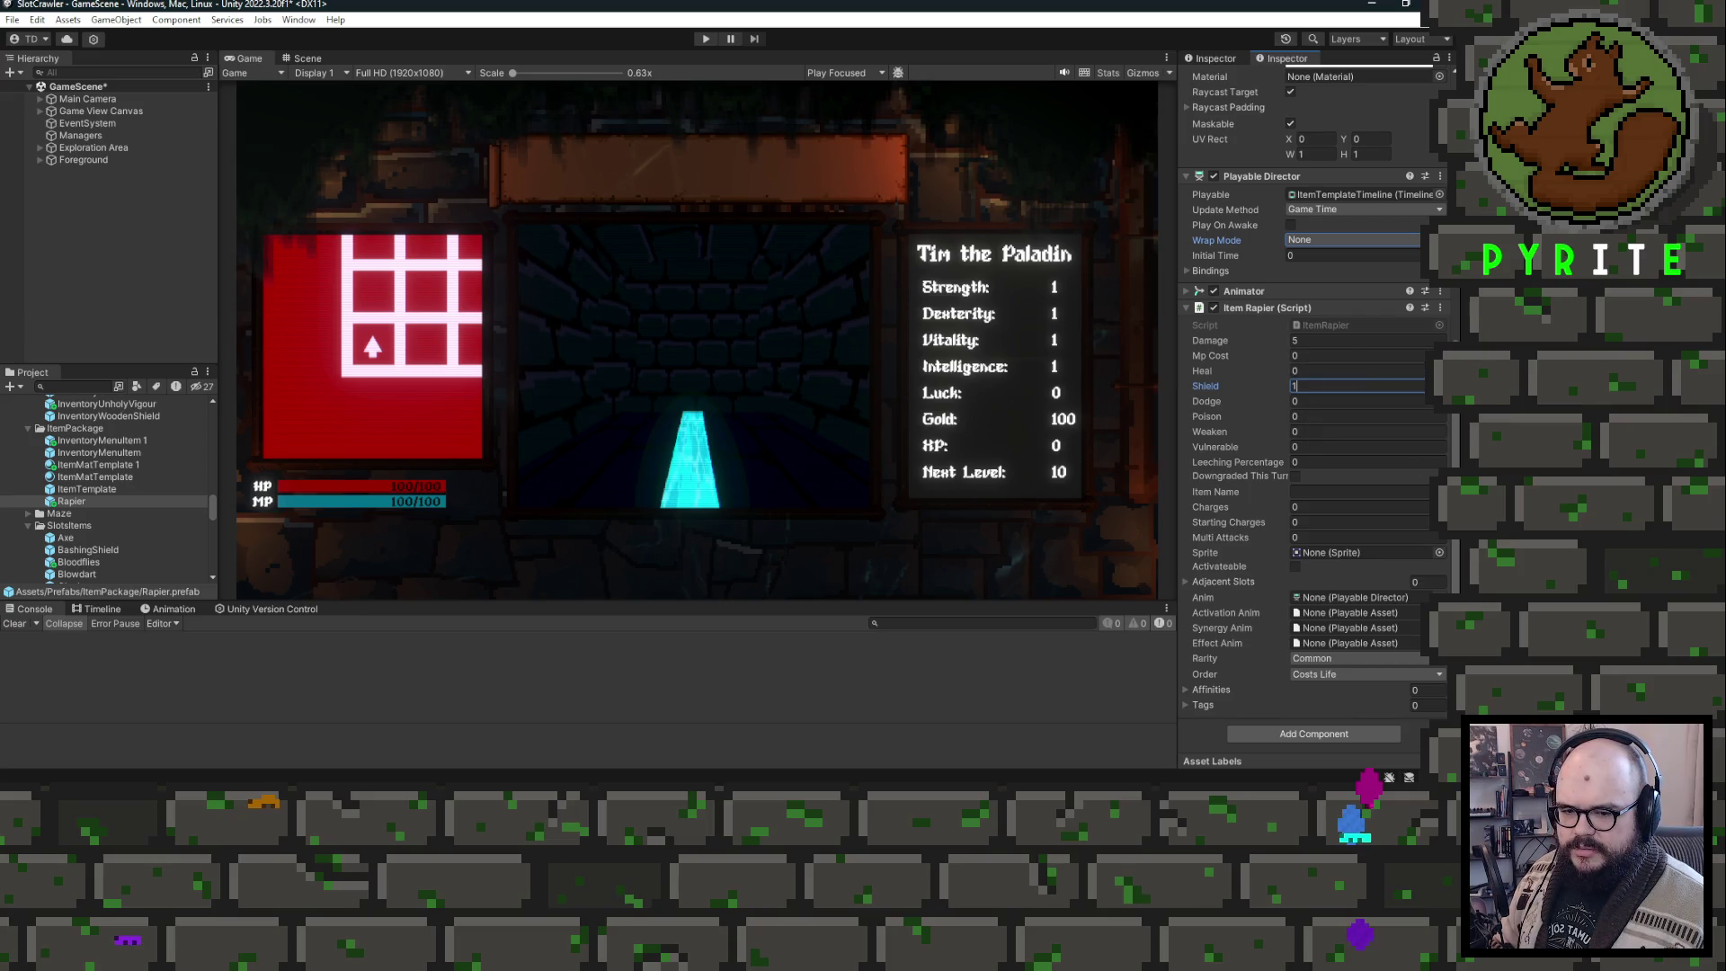
{"action": "key", "text": "alt+Tab"}
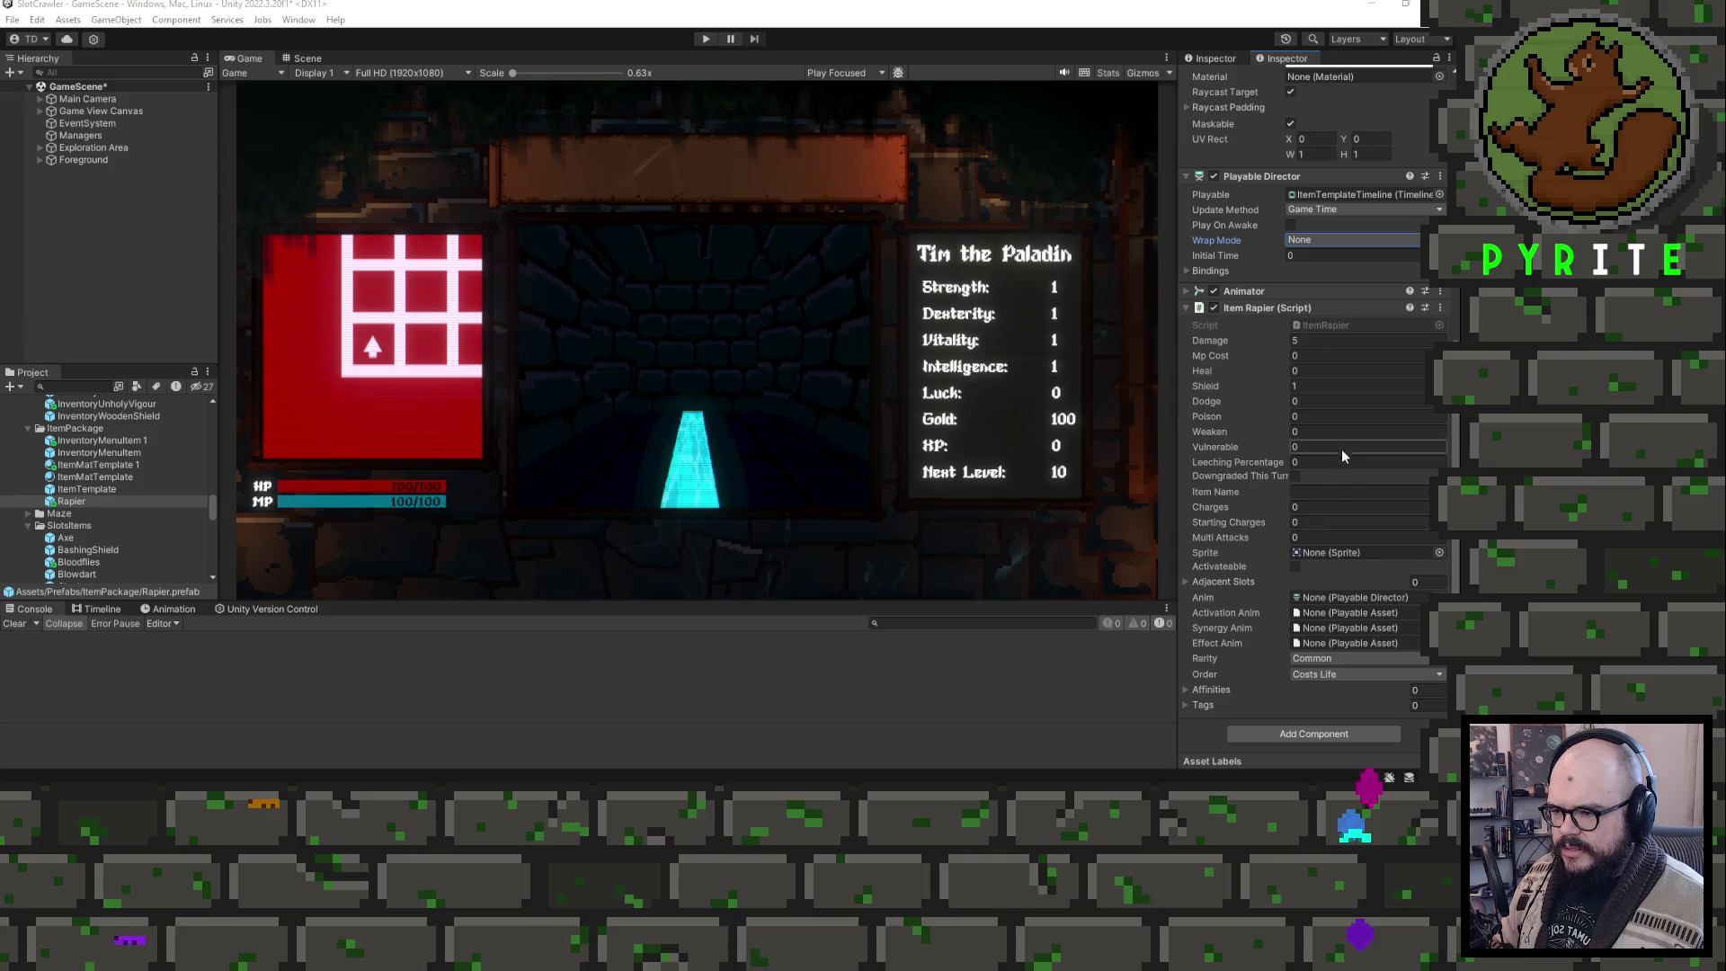
Step: Set the Item Name to 'Rapier' and begin choosing its sprite
{"action": "left_click", "coordinate": [1332, 417]}
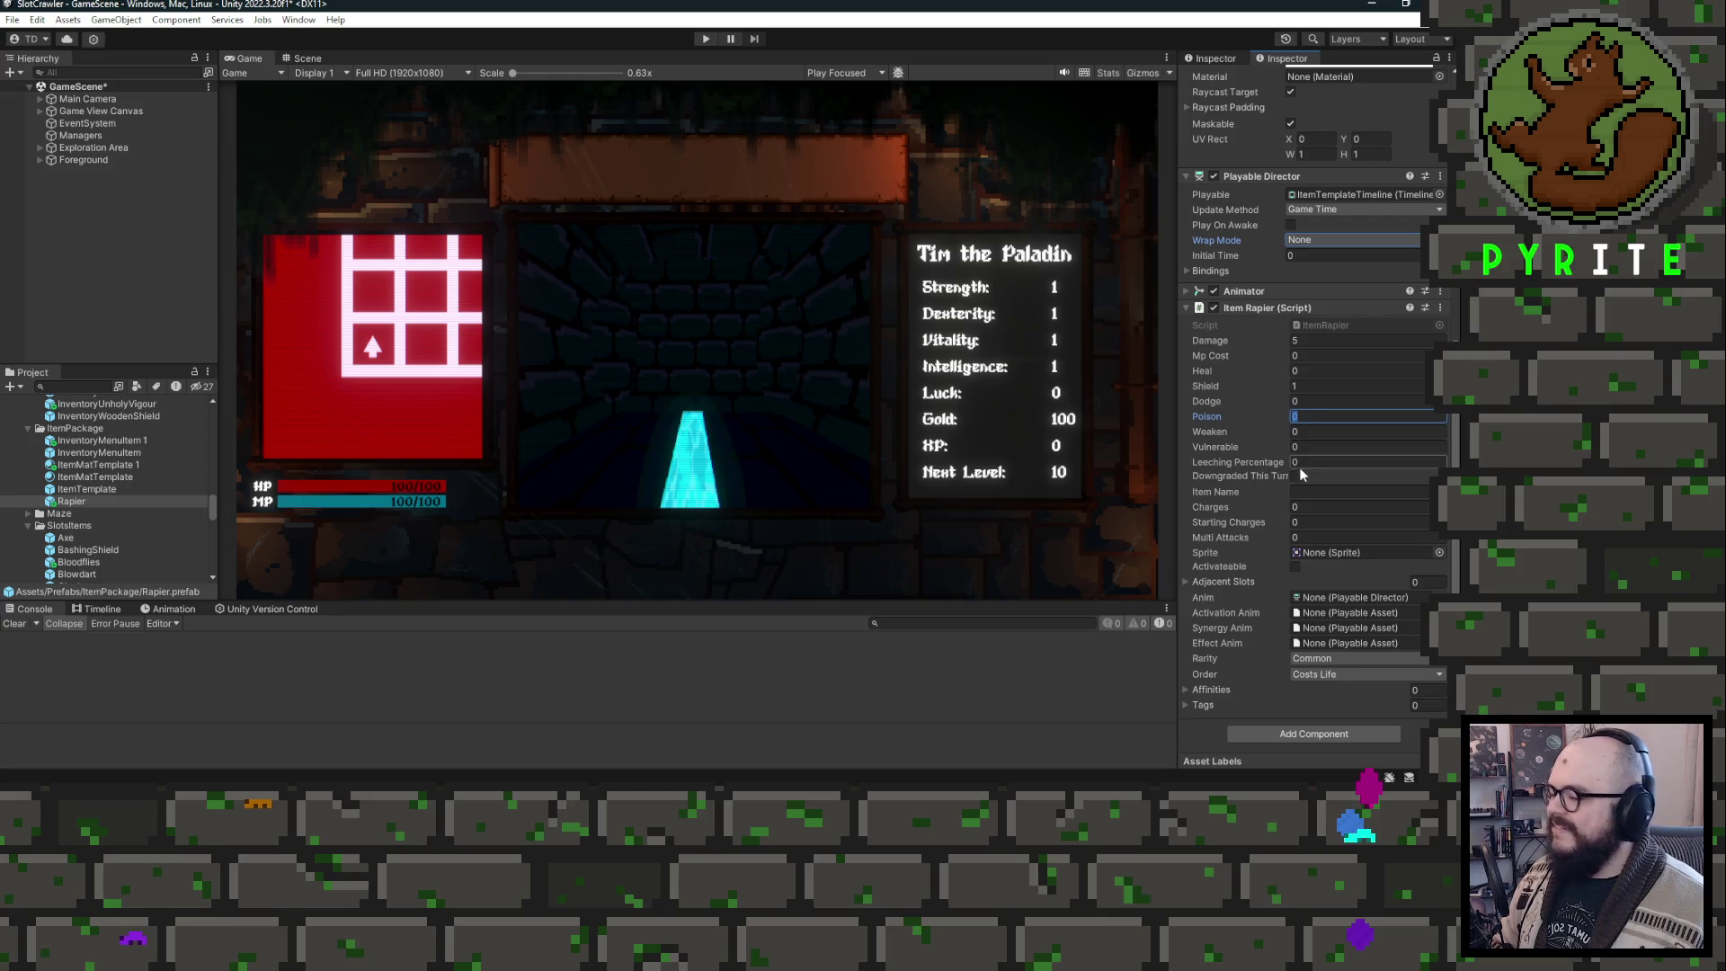
{"action": "left_click", "coordinate": [1316, 491]}
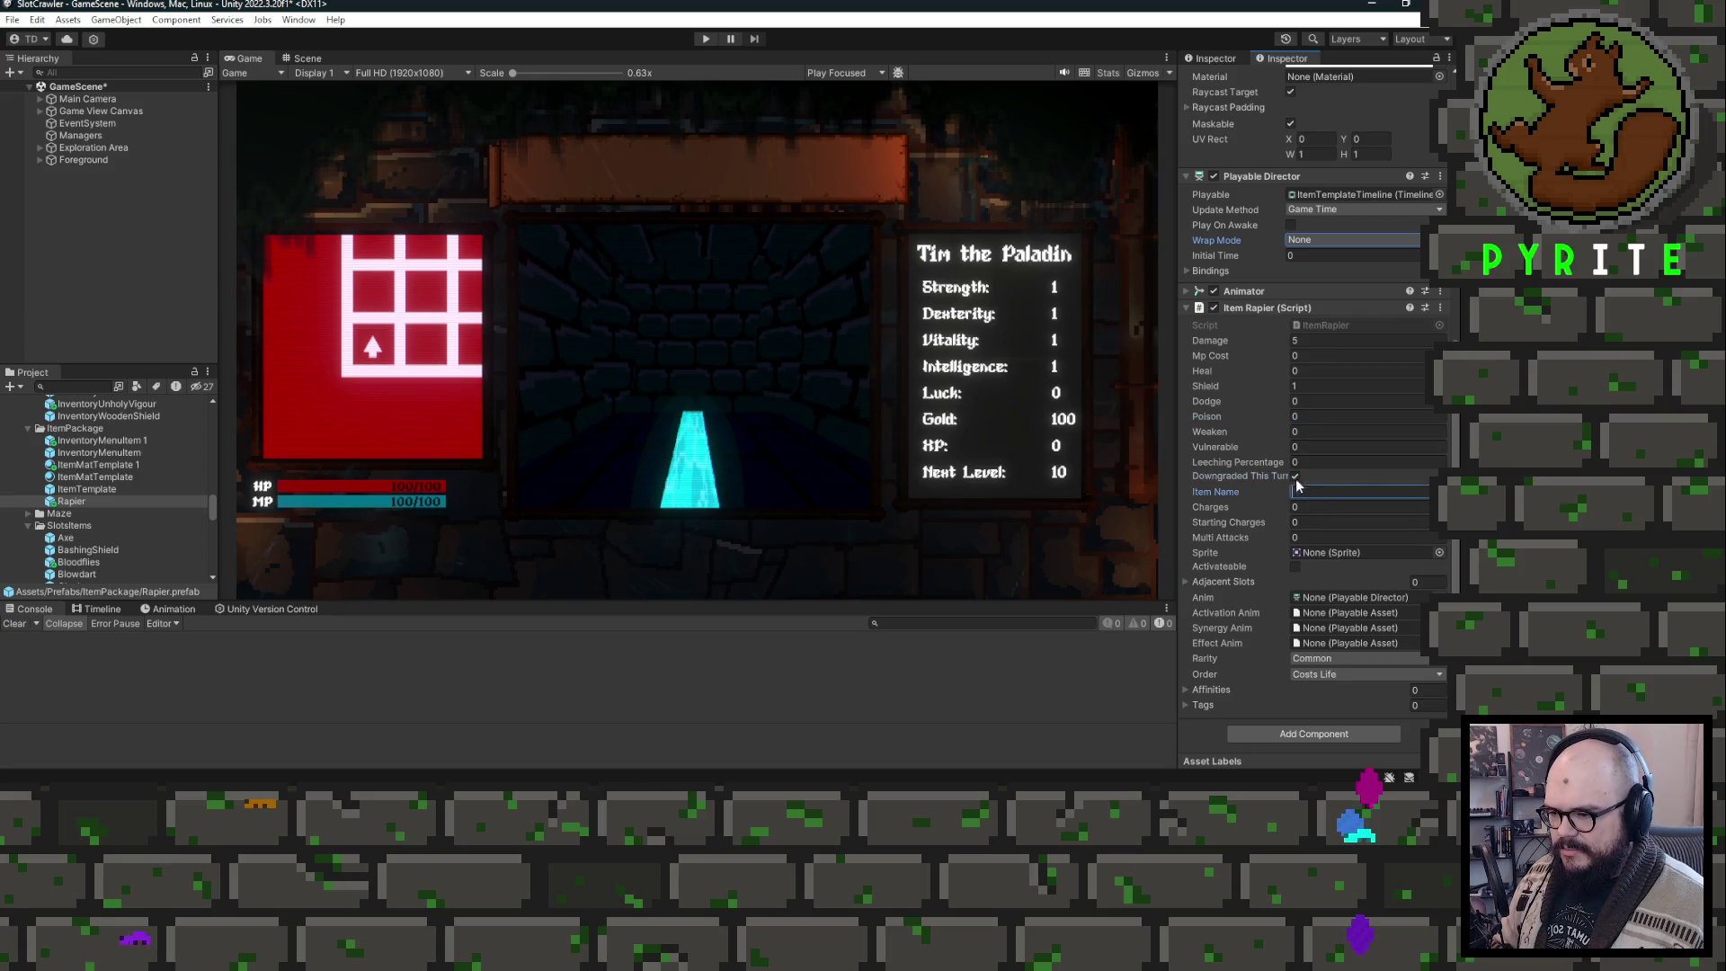
{"action": "type", "text": "Rapier"}
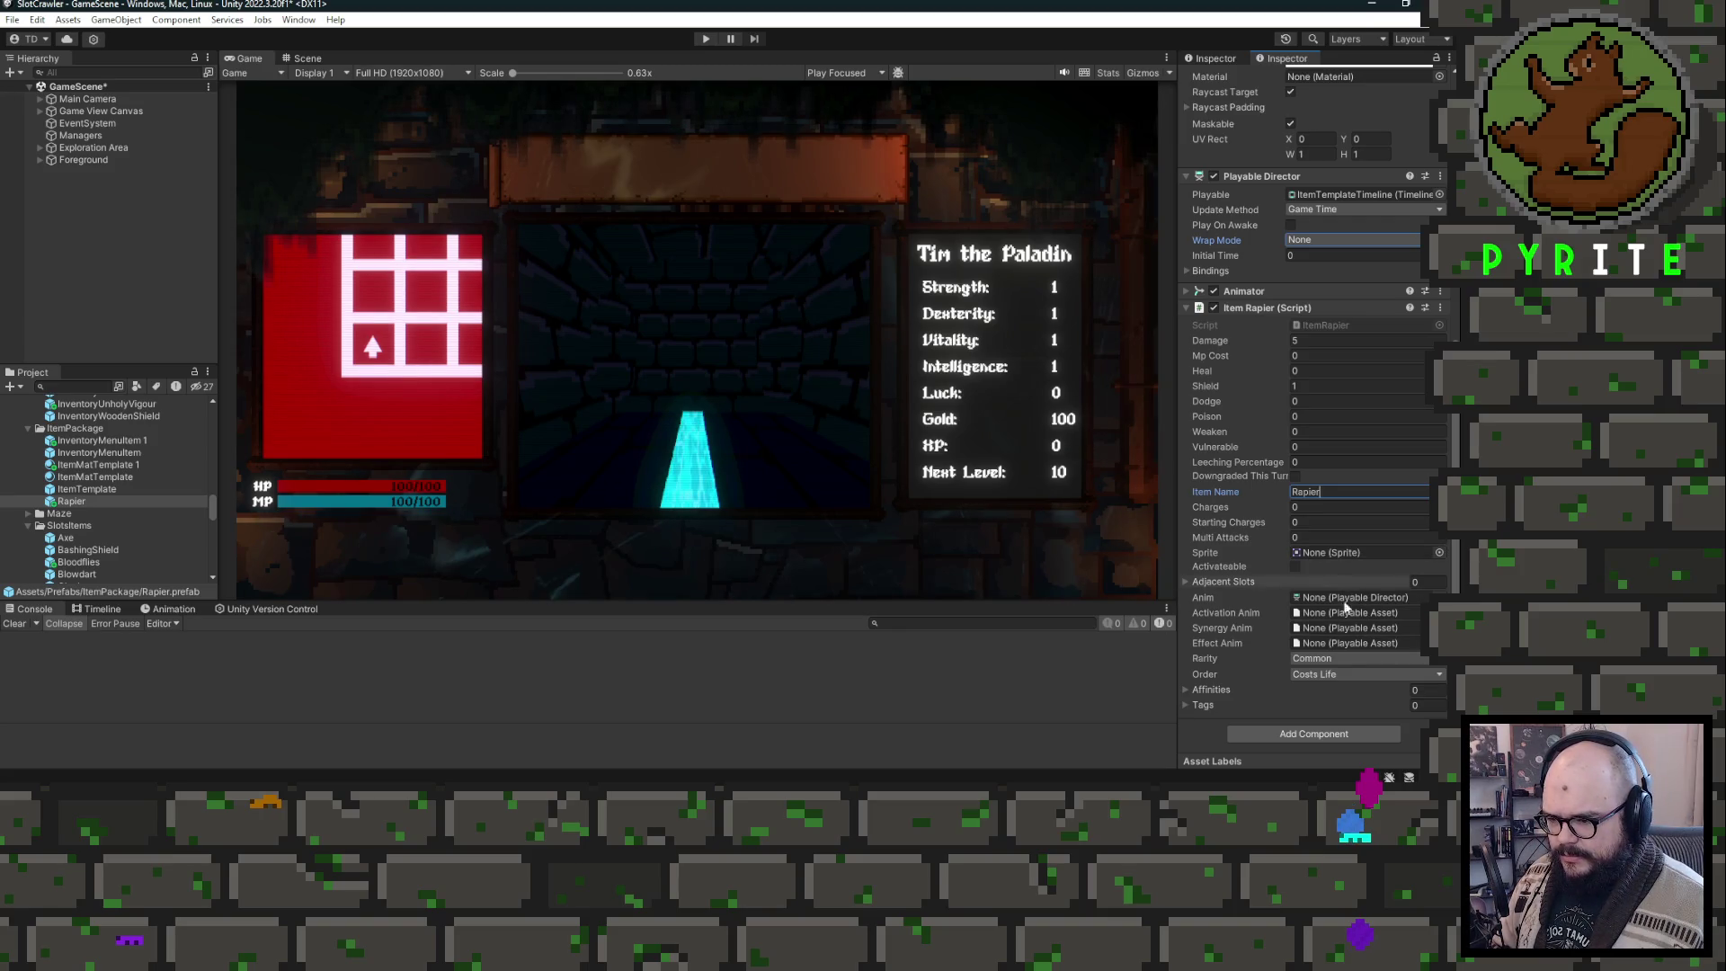
{"action": "left_click", "coordinate": [1438, 552]}
Step: Assign the Rapier sprite, the Rapier director as Anim, and ItemTemplateTimeline as Activation Anim
{"action": "type", "text": "rapier"}
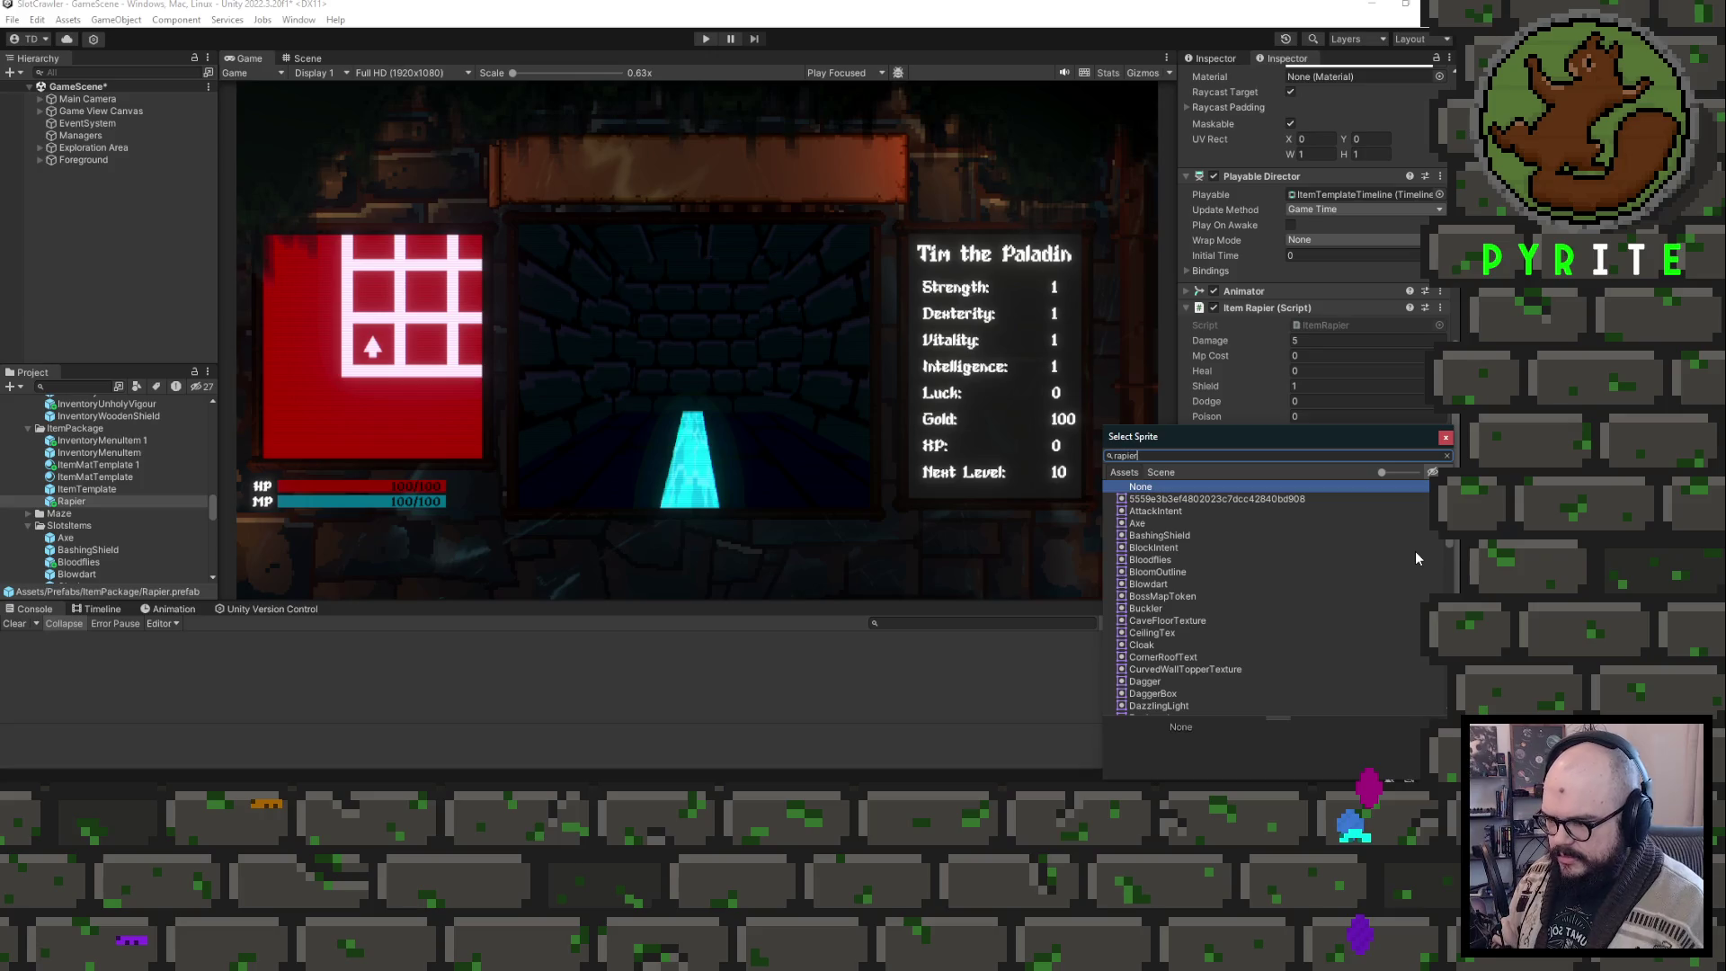
{"action": "double_click", "coordinate": [1152, 500]}
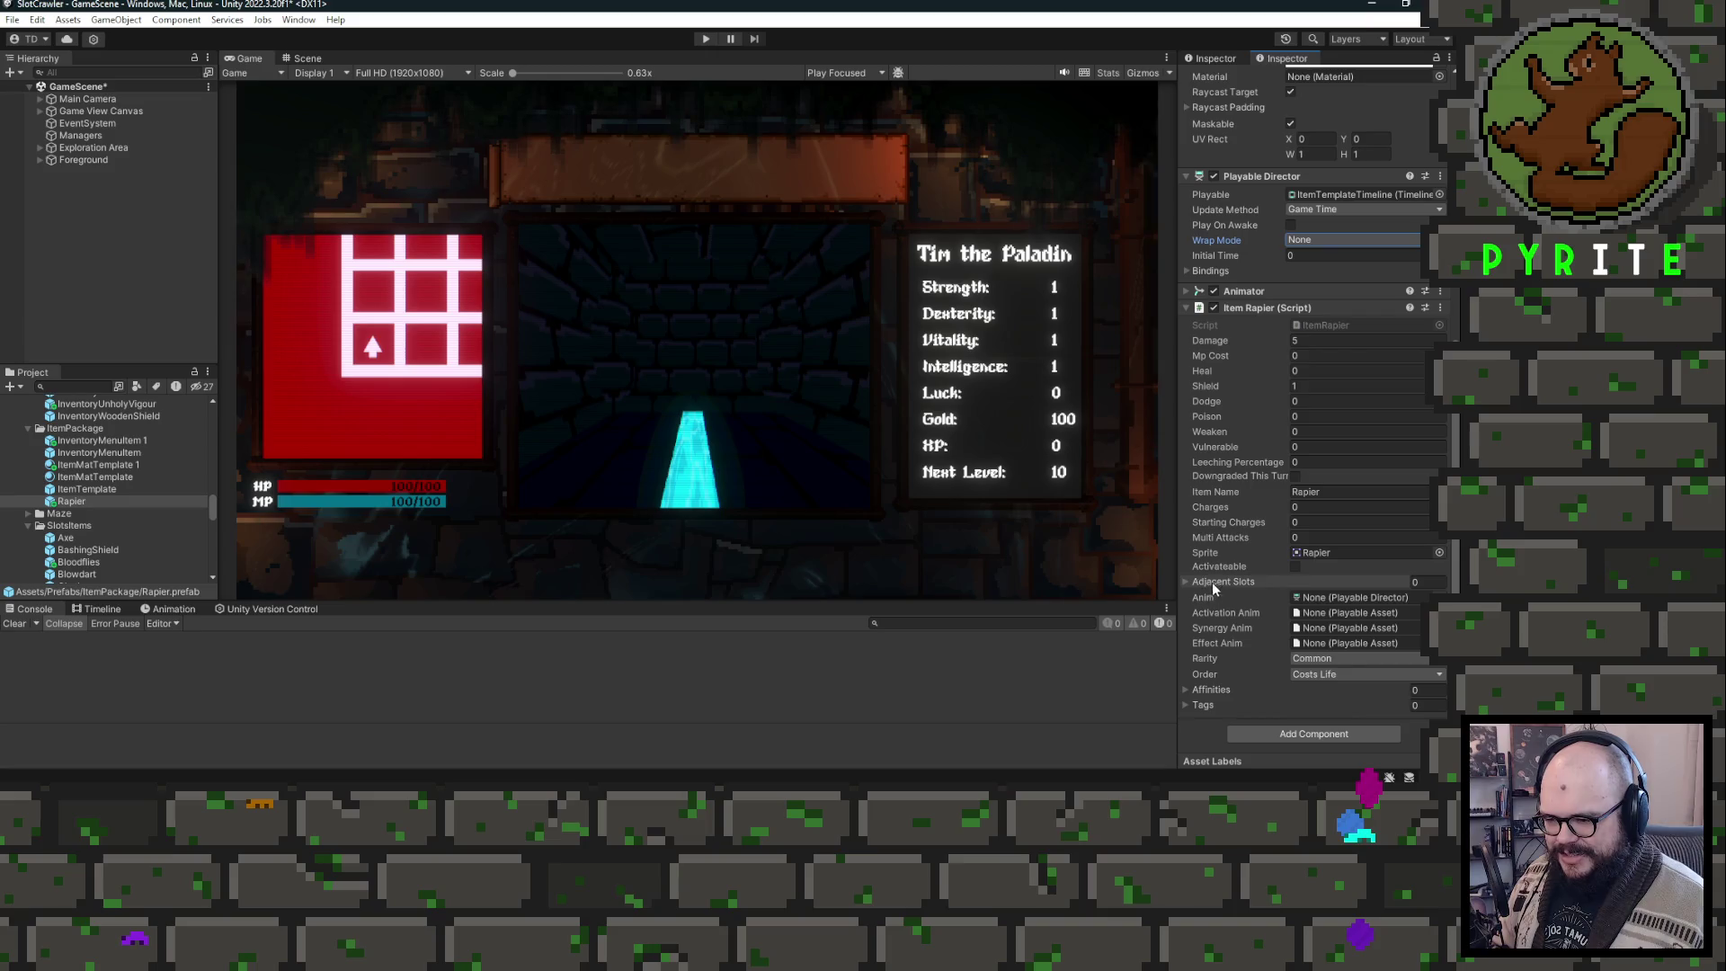
{"action": "mouse_move", "coordinate": [1313, 177]}
{"action": "left_mouse_down"}
{"action": "mouse_move", "coordinate": [1328, 577]}
{"action": "mouse_move", "coordinate": [1353, 597]}
{"action": "left_mouse_up"}
{"action": "left_click", "coordinate": [1362, 194]}
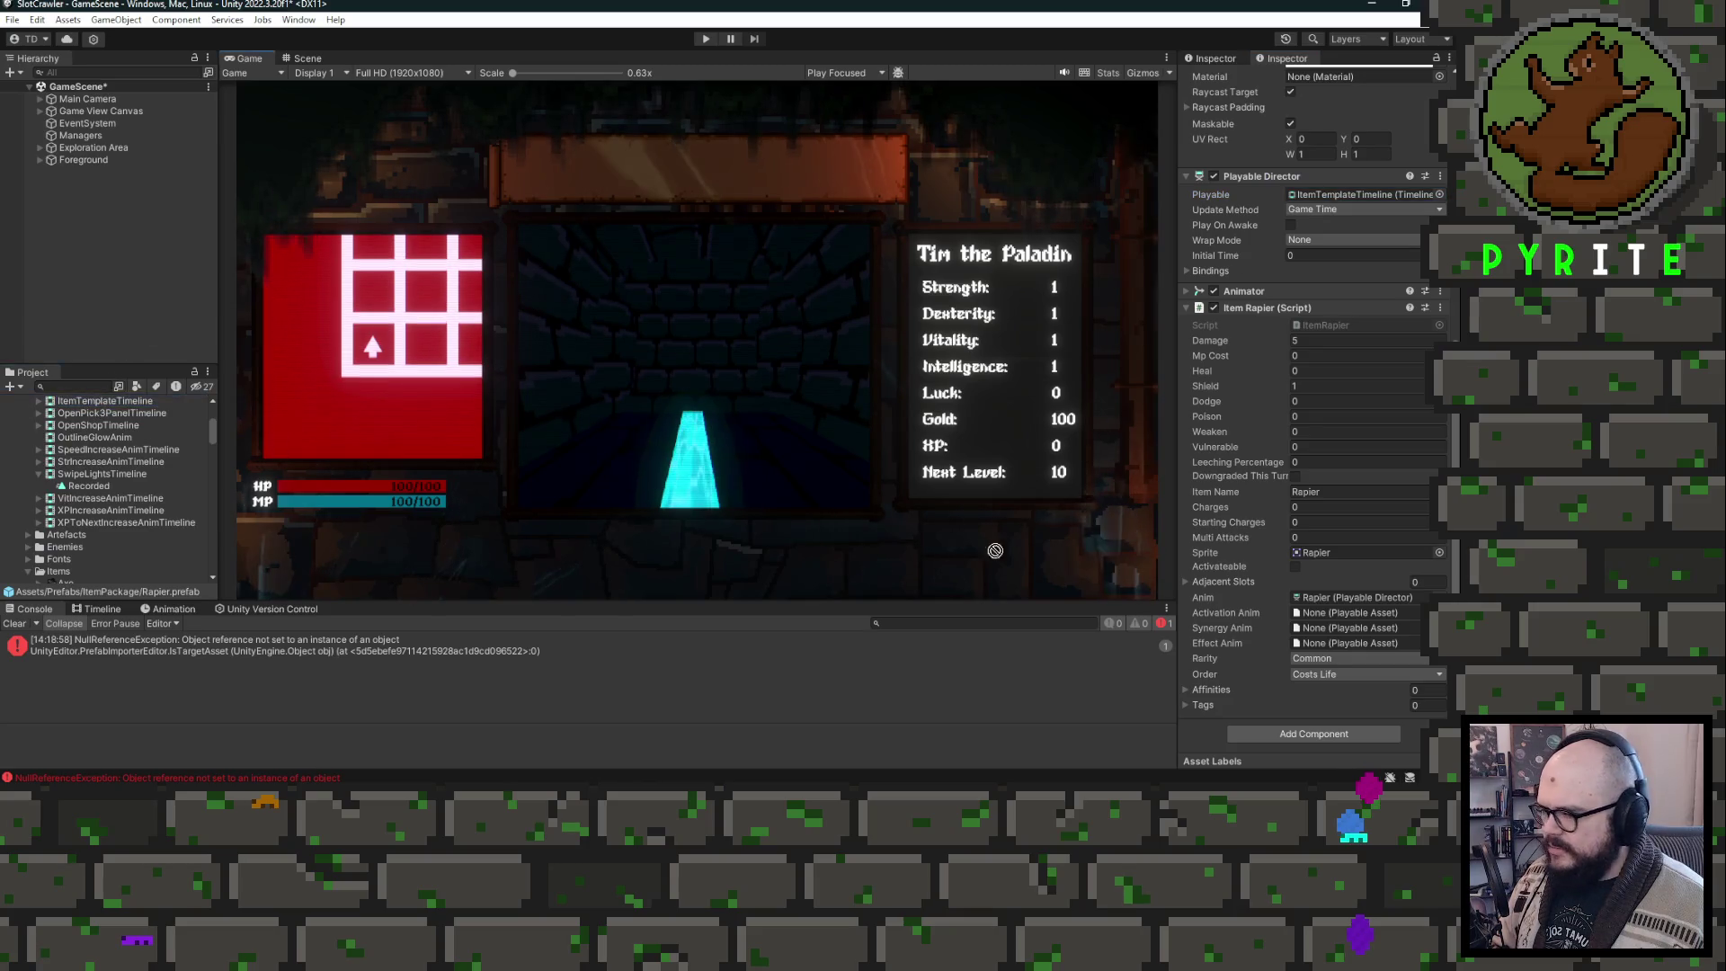
{"action": "left_click", "coordinate": [1354, 615]}
{"action": "left_click_drag", "start_coordinate": [1355, 617], "coordinate": [1355, 618]}
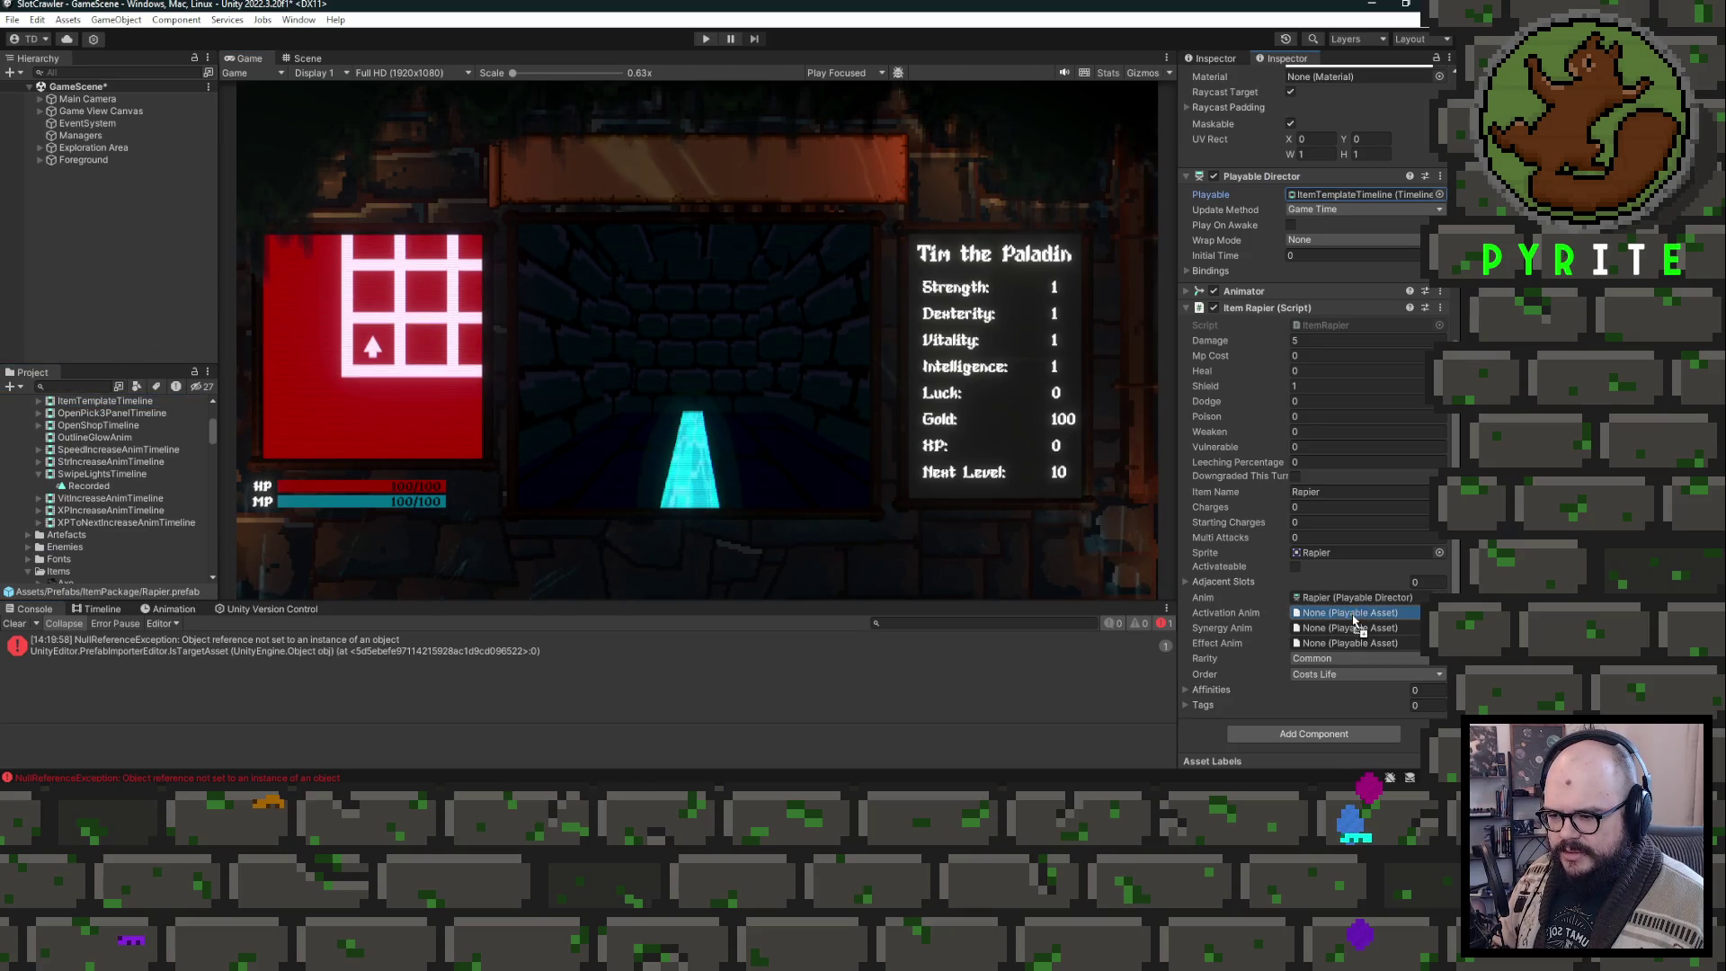
Step: Set the item's Rarity to Rare and Order to Normal
{"action": "left_click", "coordinate": [1350, 658]}
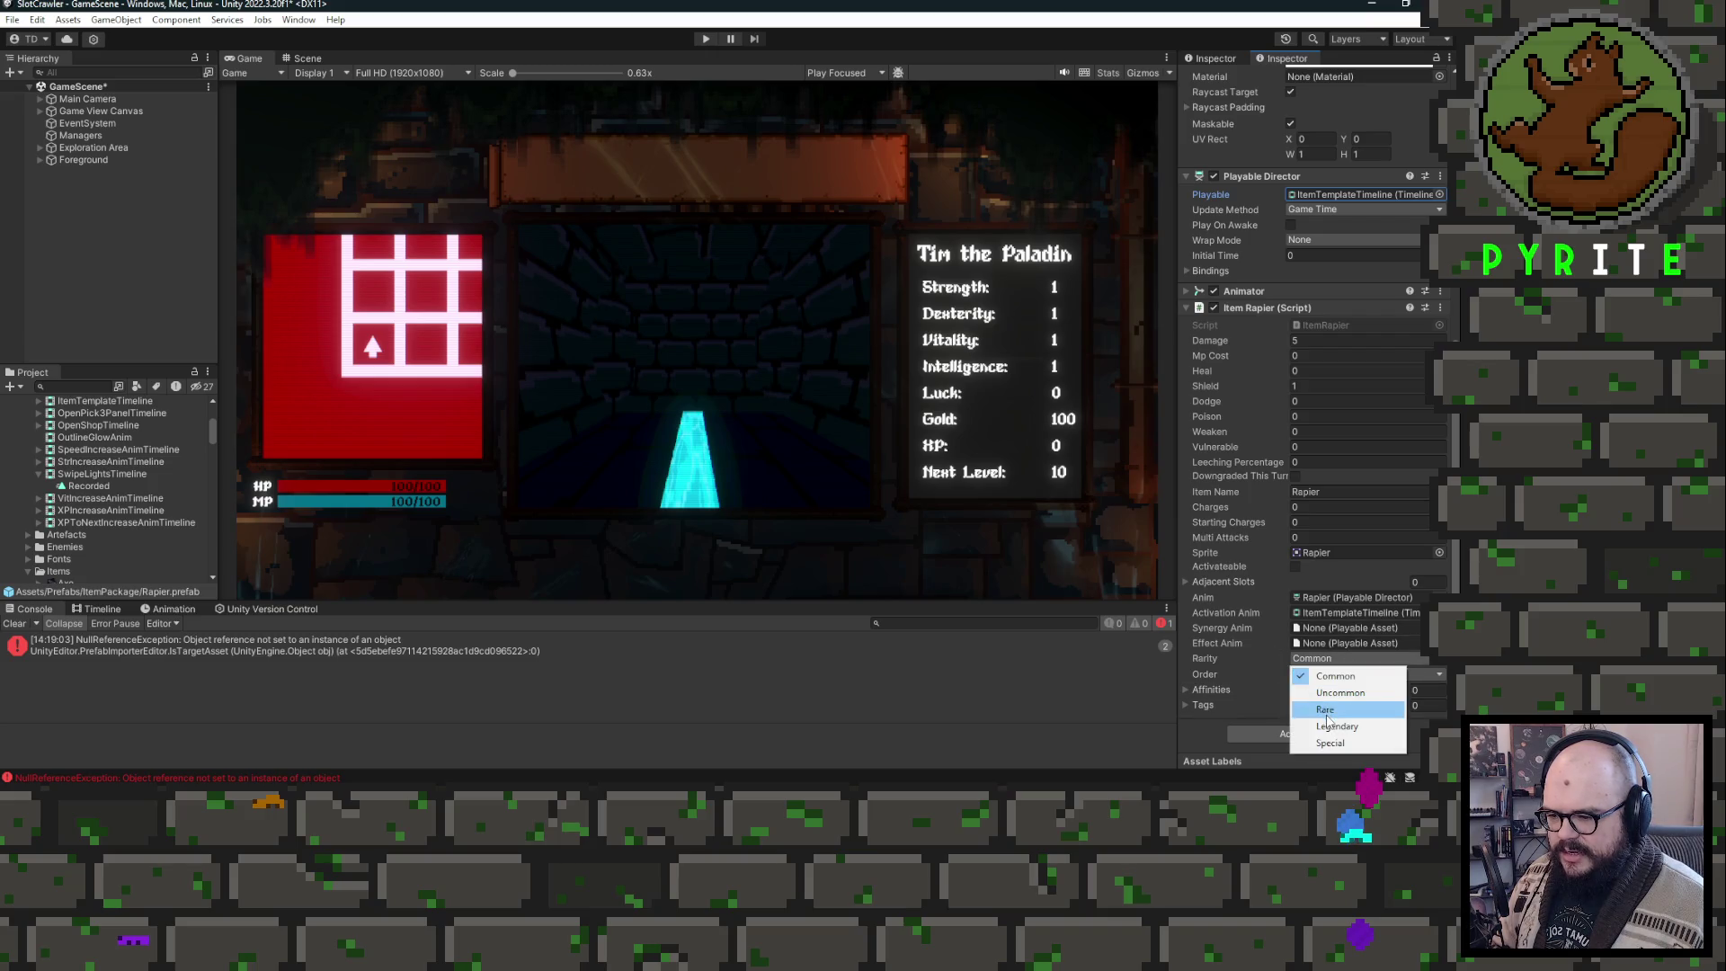
{"action": "left_click", "coordinate": [1329, 704]}
{"action": "left_click", "coordinate": [1318, 674]}
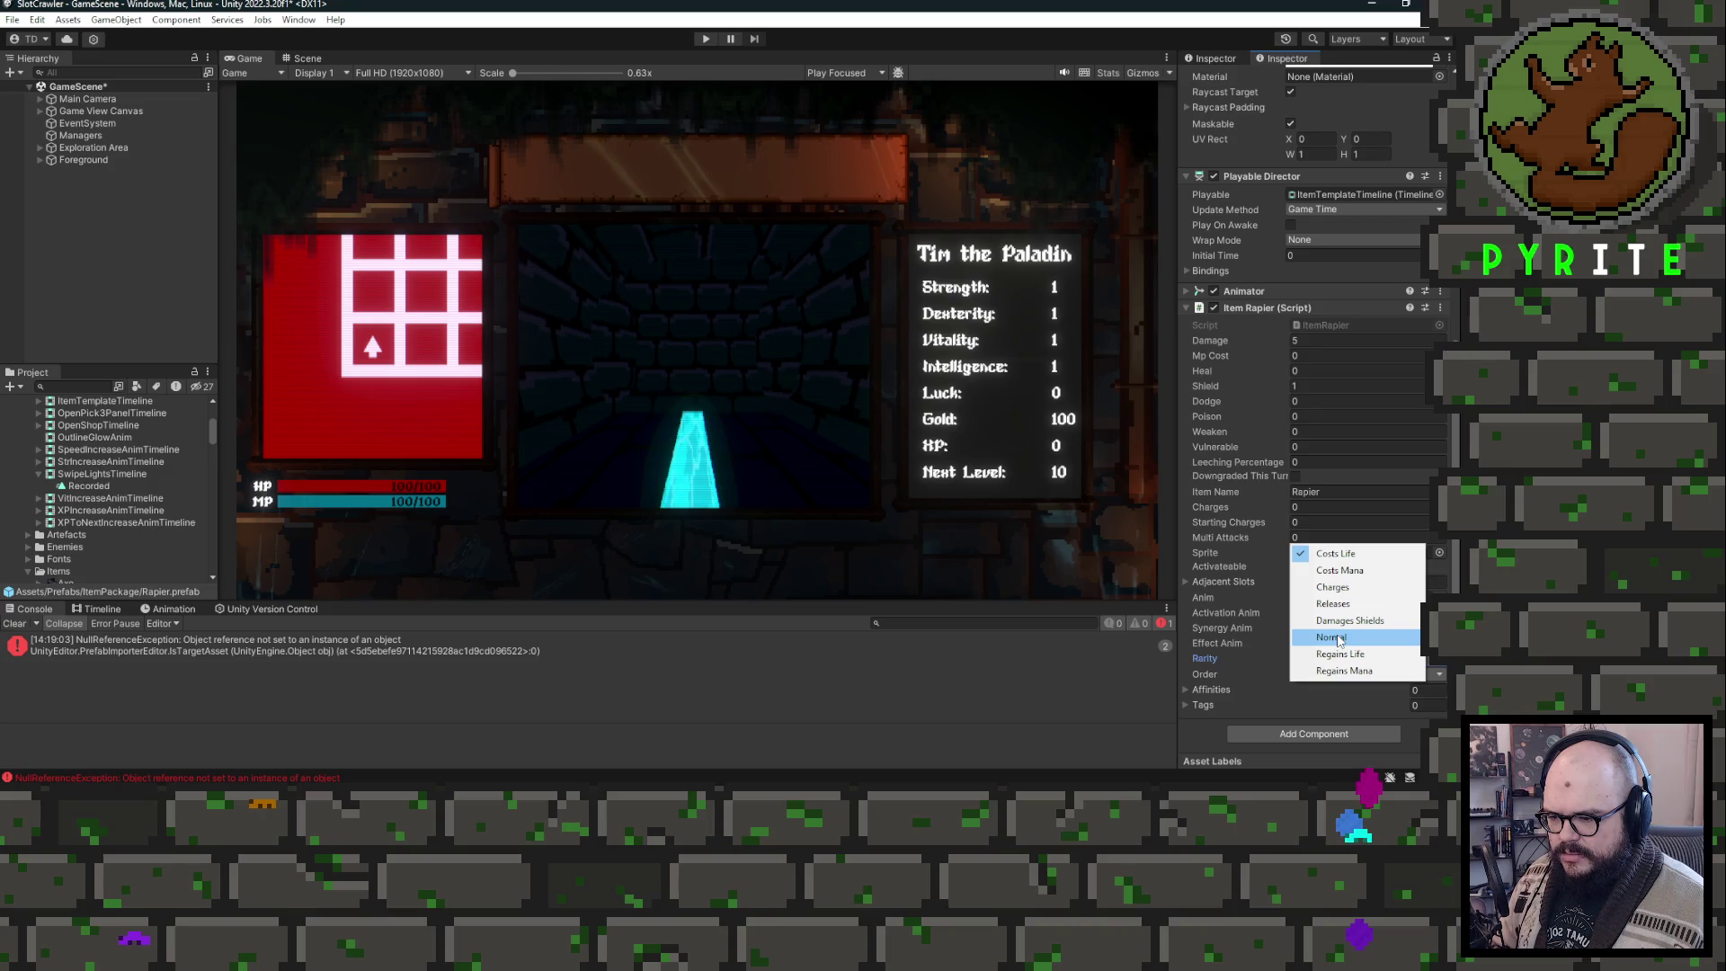
{"action": "left_click", "coordinate": [1337, 637]}
{"action": "left_click", "coordinate": [1264, 689]}
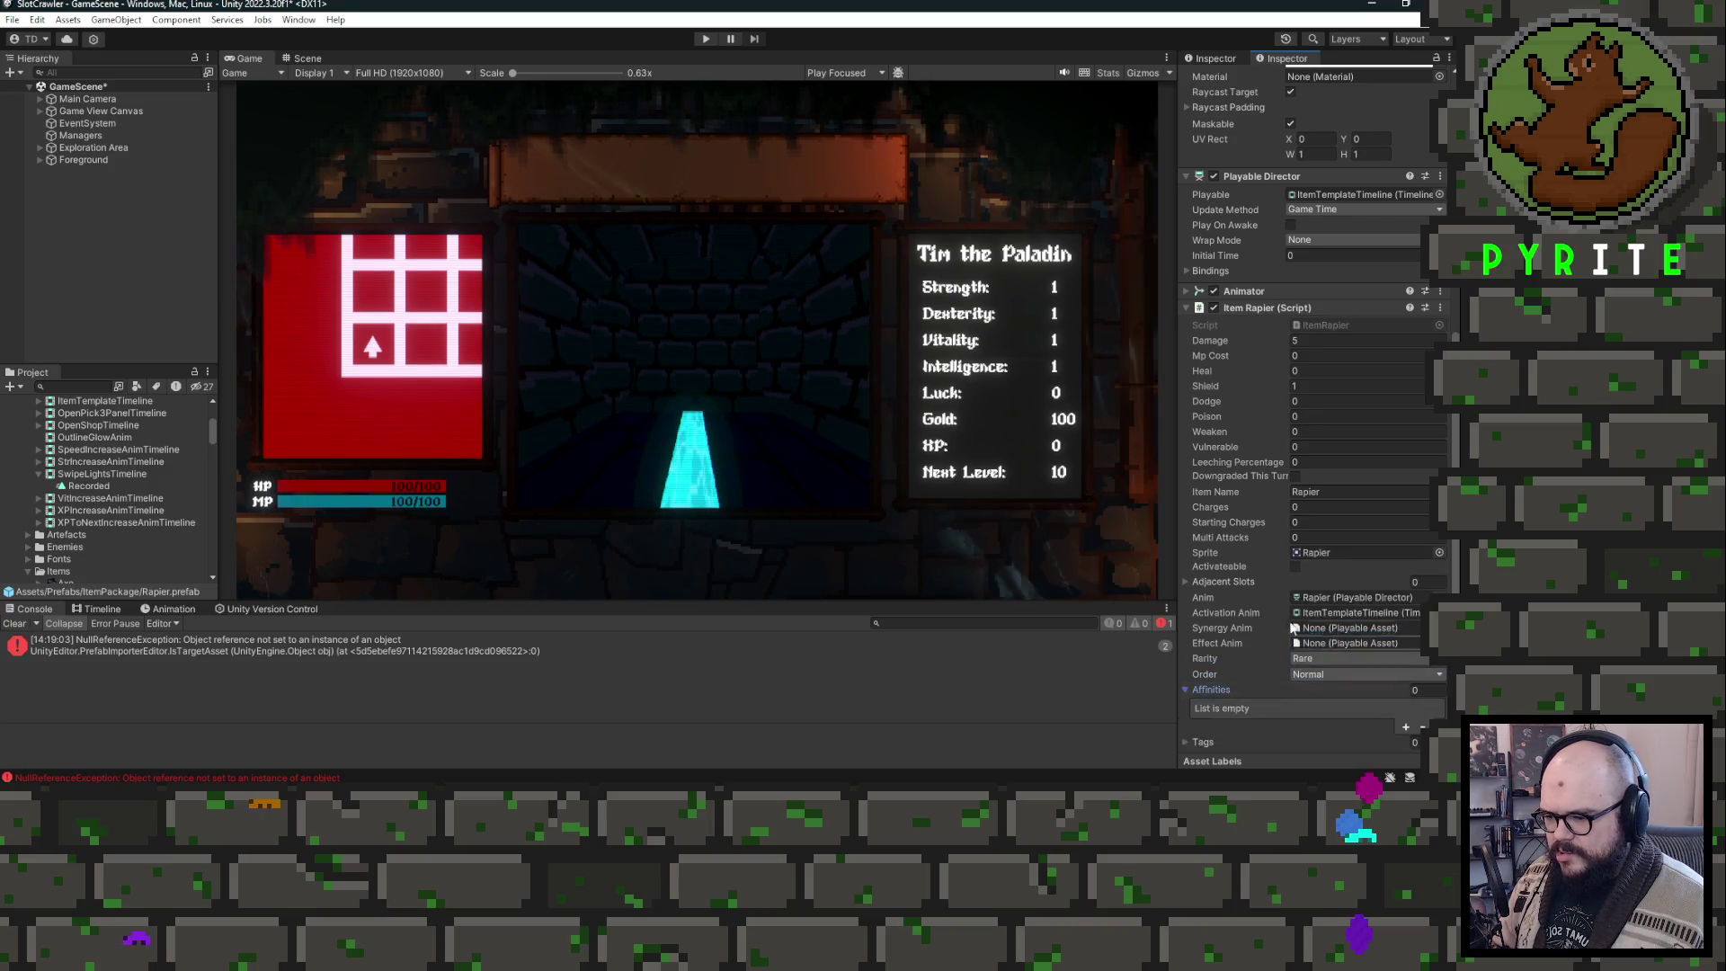
Step: Add a single Dex entry to the Rapier's Affinities
{"action": "scroll", "coordinate": [1250, 629], "scroll_direction": "down", "scroll_amount": 1}
{"action": "left_click", "coordinate": [1413, 652]}
{"action": "left_click", "coordinate": [1406, 690]}
{"action": "left_click", "coordinate": [1329, 673]}
{"action": "left_click", "coordinate": [1322, 706]}
Step: Resize Tags to 4 and set the first two to Bladed and Armour Piercing
{"action": "left_click", "coordinate": [1250, 707]}
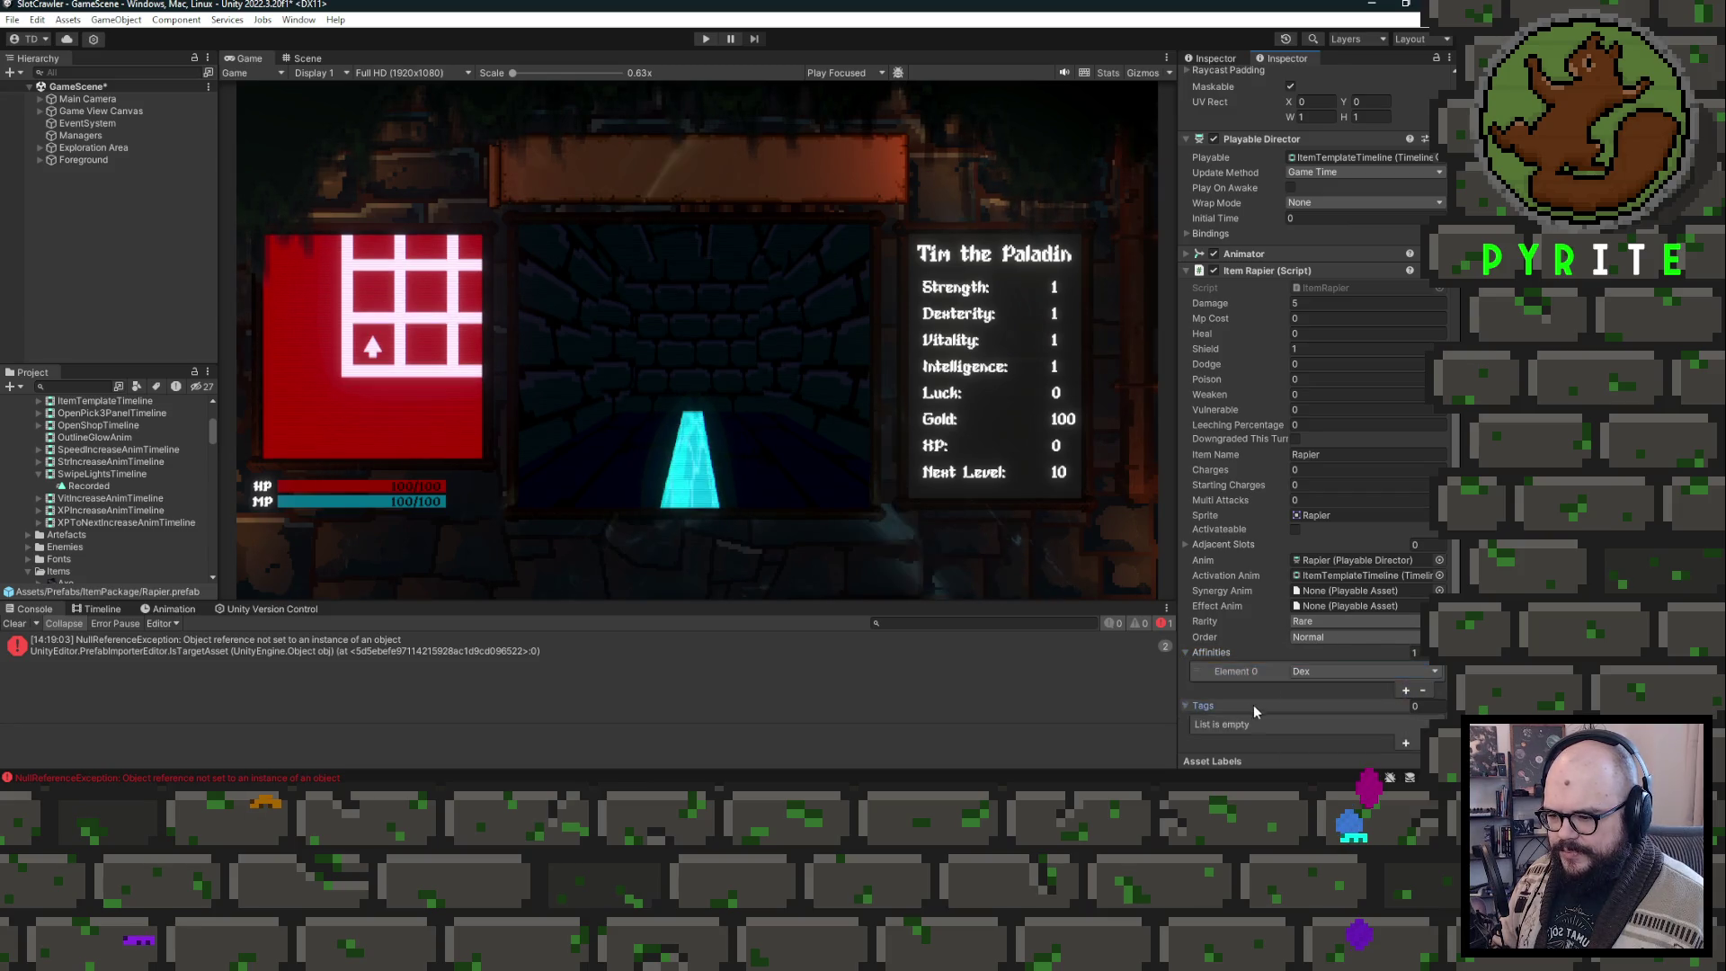
{"action": "scroll", "coordinate": [1250, 707], "scroll_direction": "down", "scroll_amount": 1}
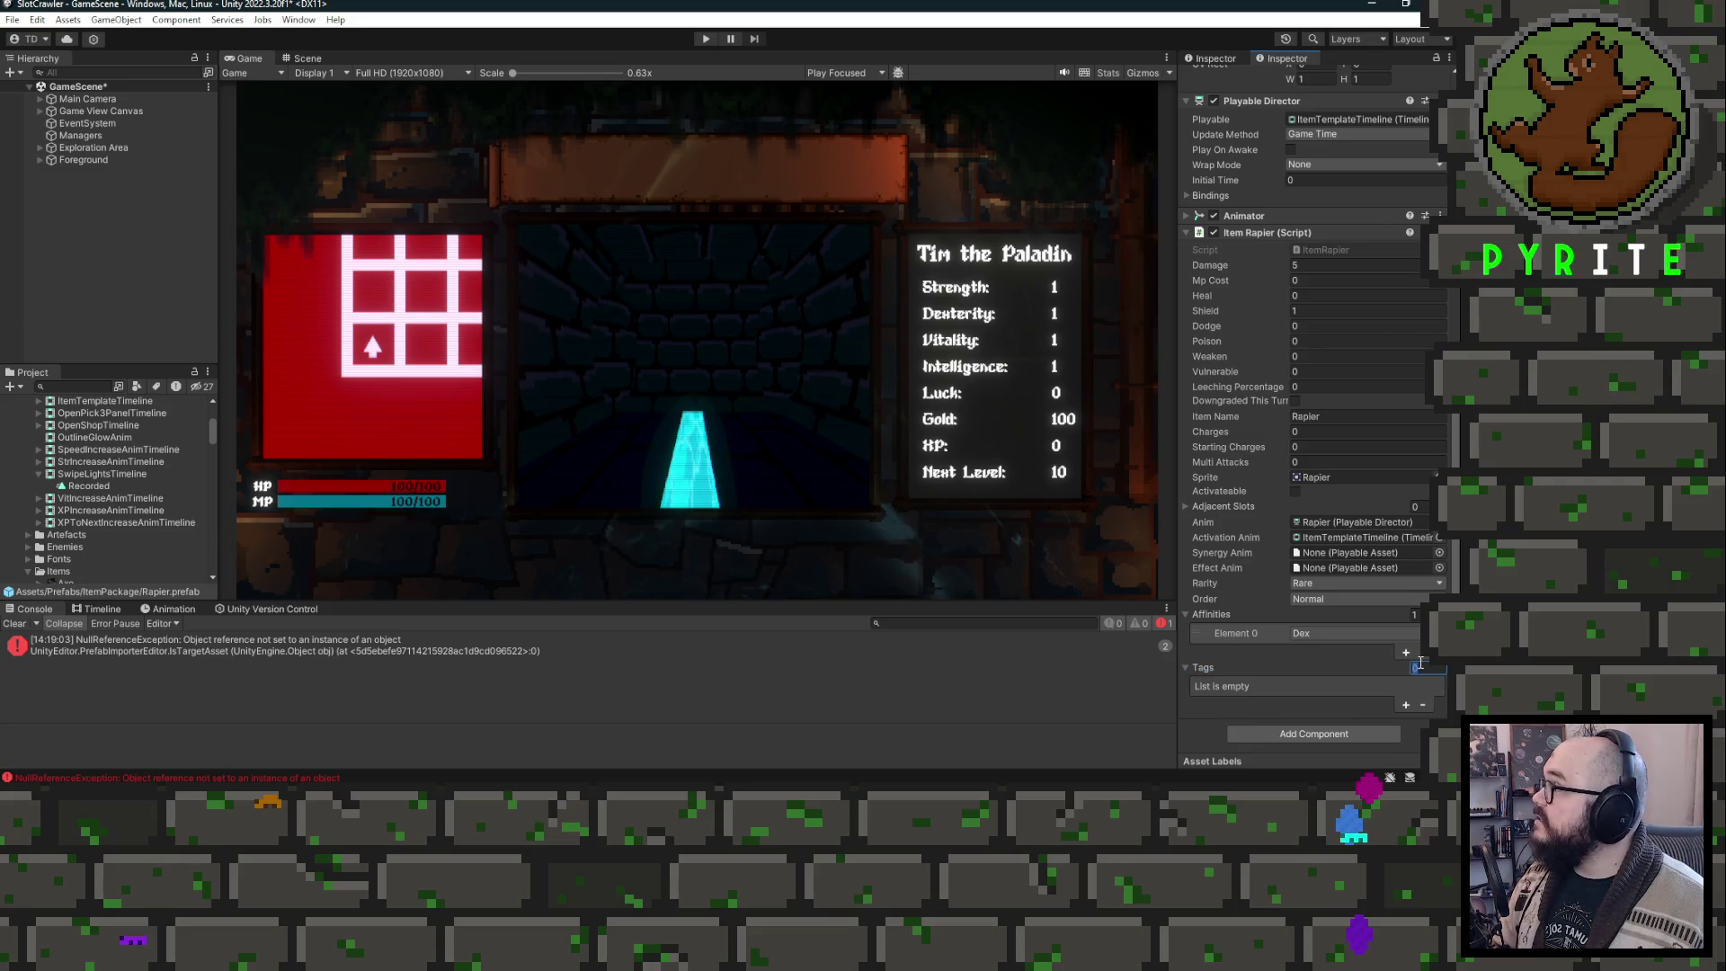
{"action": "left_click", "coordinate": [1330, 629]}
{"action": "type", "text": "4"}
{"action": "key", "text": "Return"}
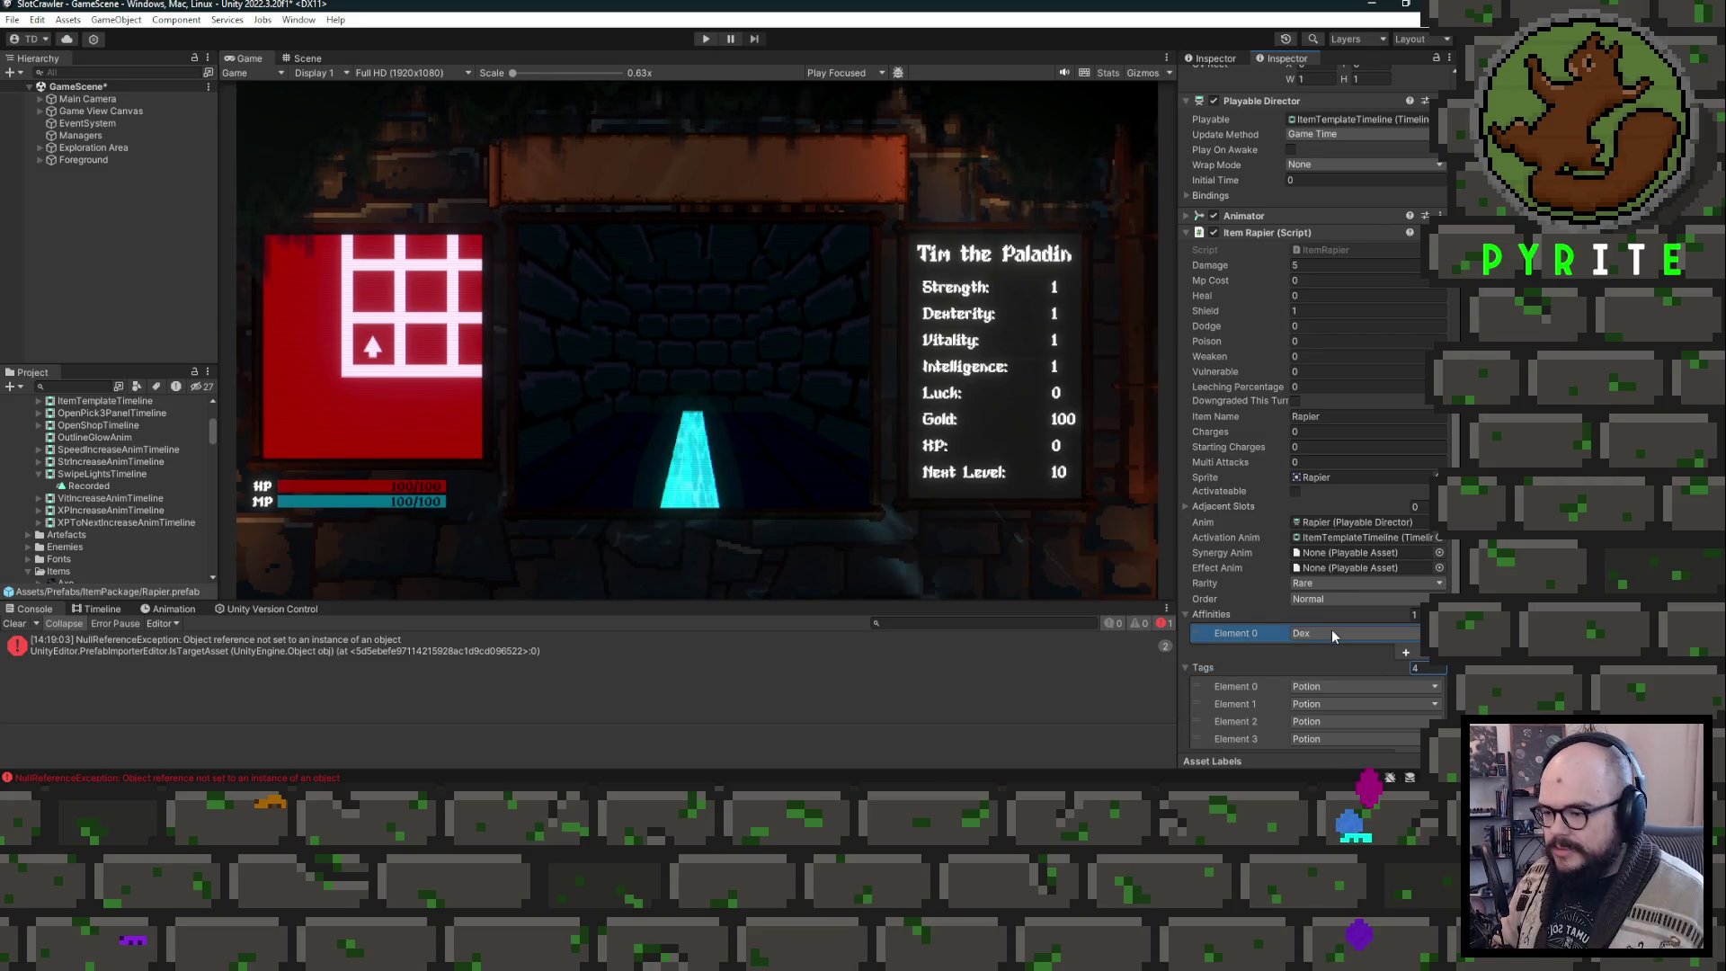
{"action": "scroll", "coordinate": [1330, 629], "scroll_direction": "down", "scroll_amount": 1}
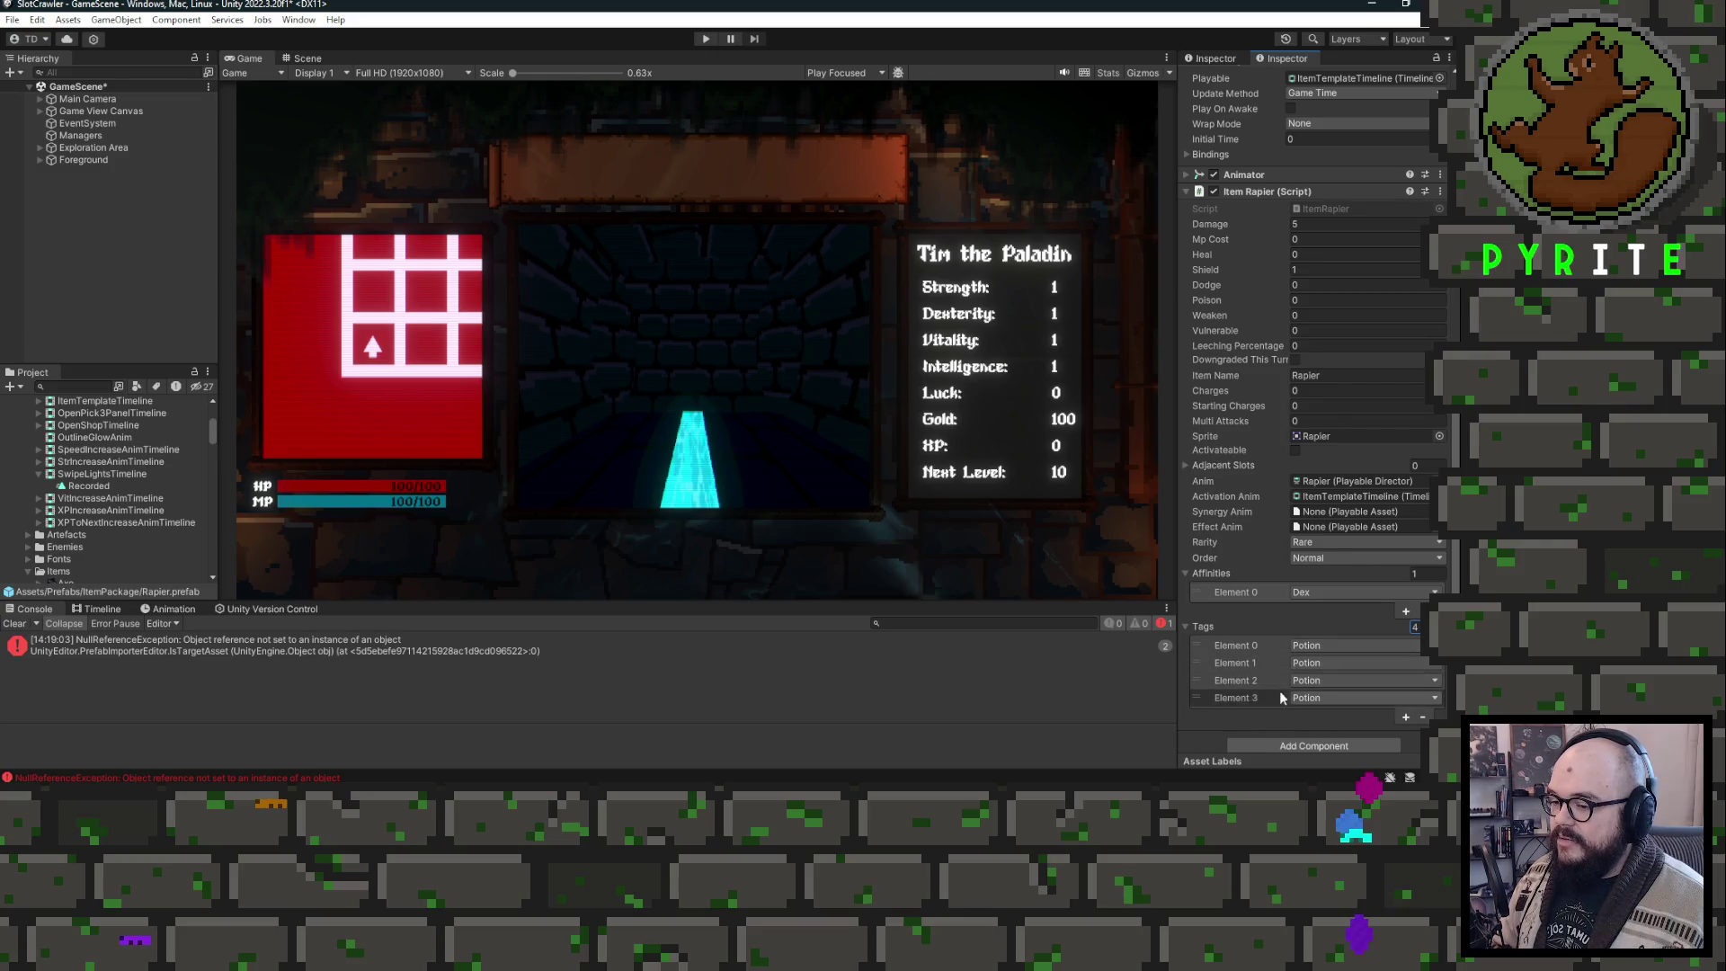
{"action": "left_click", "coordinate": [1325, 647]}
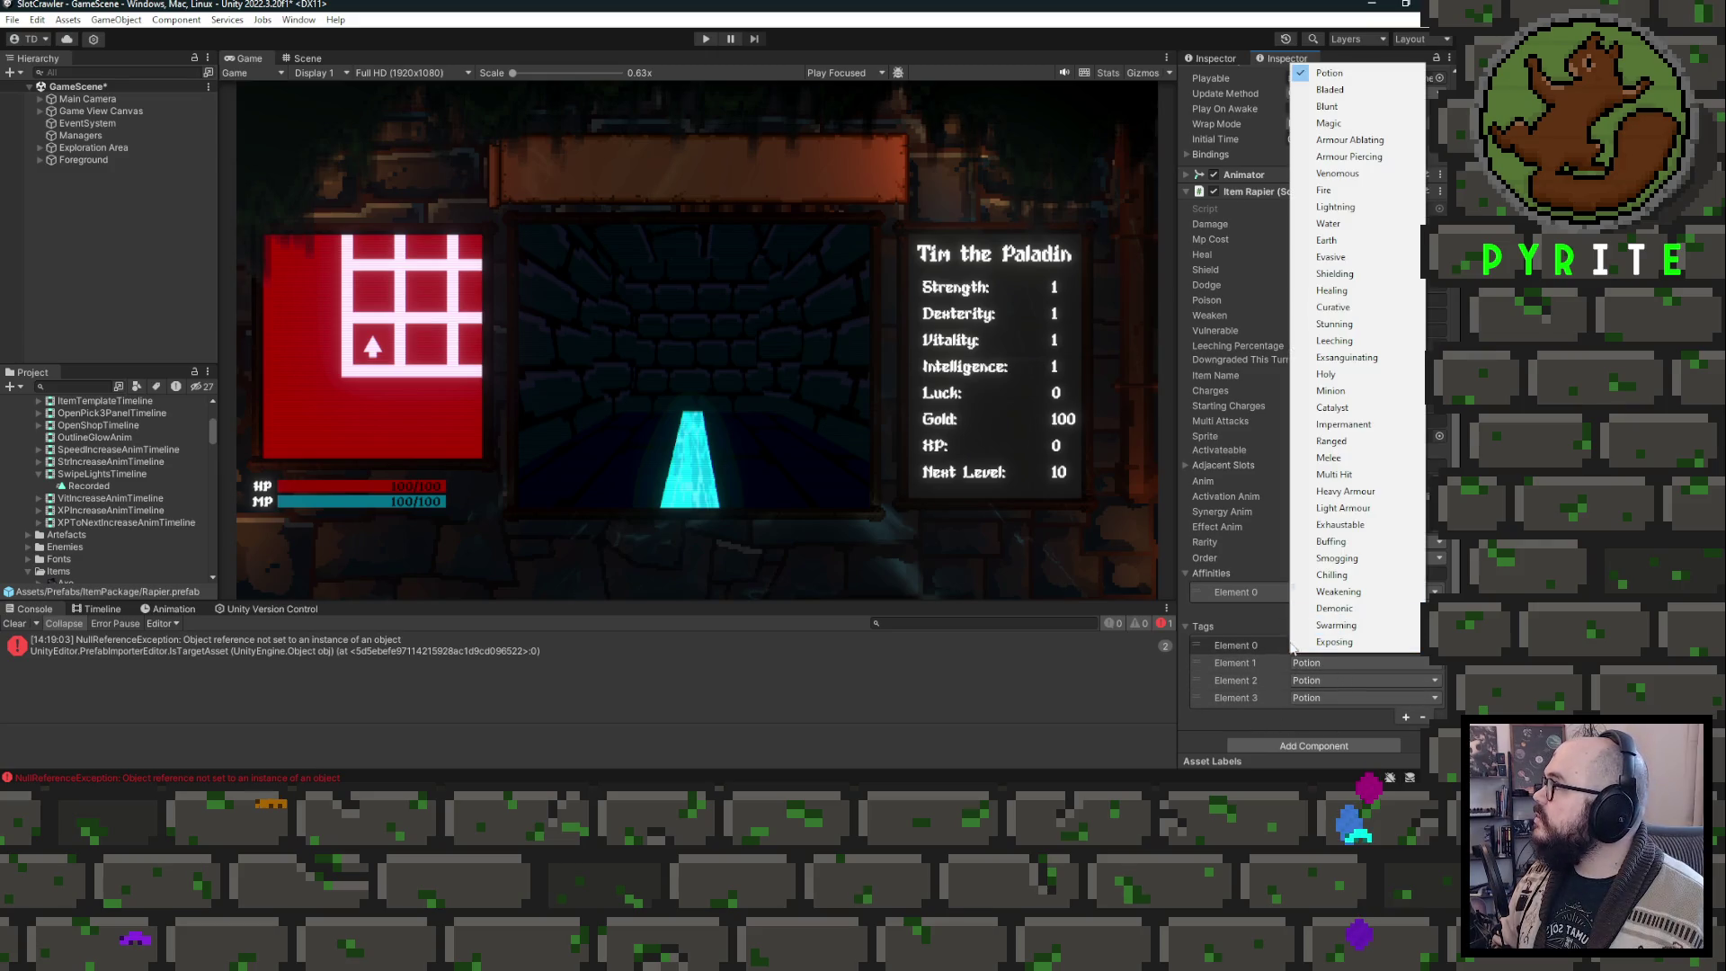
{"action": "left_click", "coordinate": [1331, 90]}
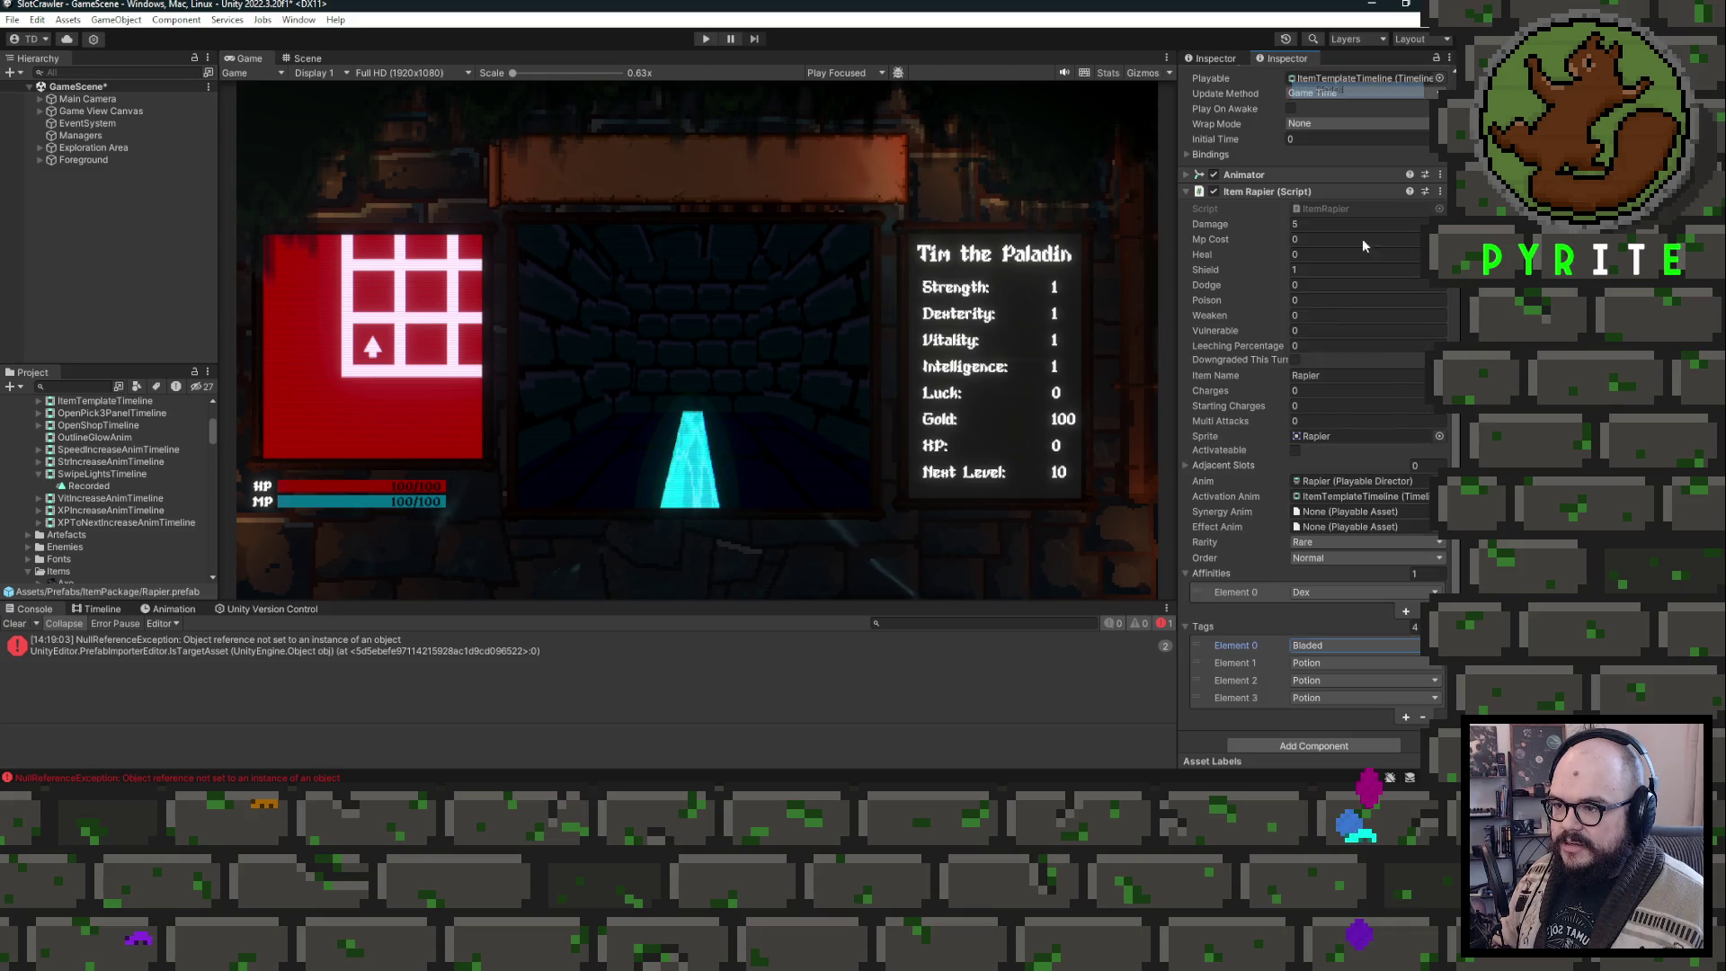
{"action": "left_click", "coordinate": [1351, 662]}
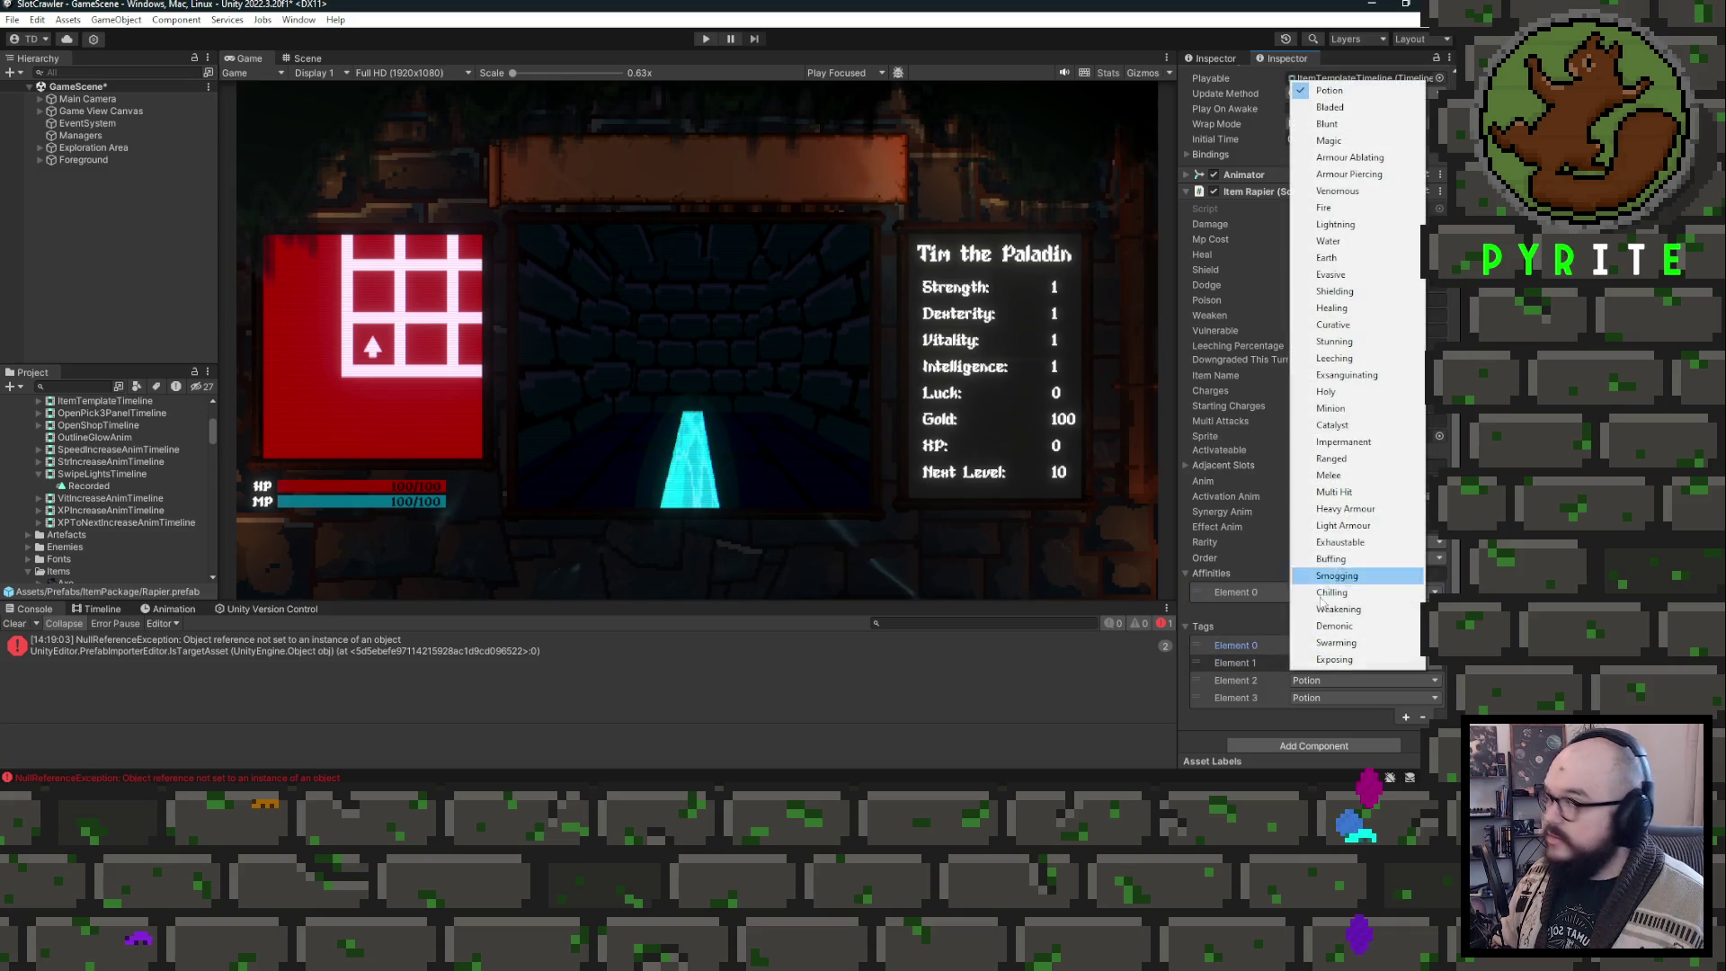
{"action": "left_click", "coordinate": [1347, 169]}
Step: Set the remaining tags to Shielding and Exposing, then save with Ctrl+S
{"action": "left_click", "coordinate": [1358, 679]}
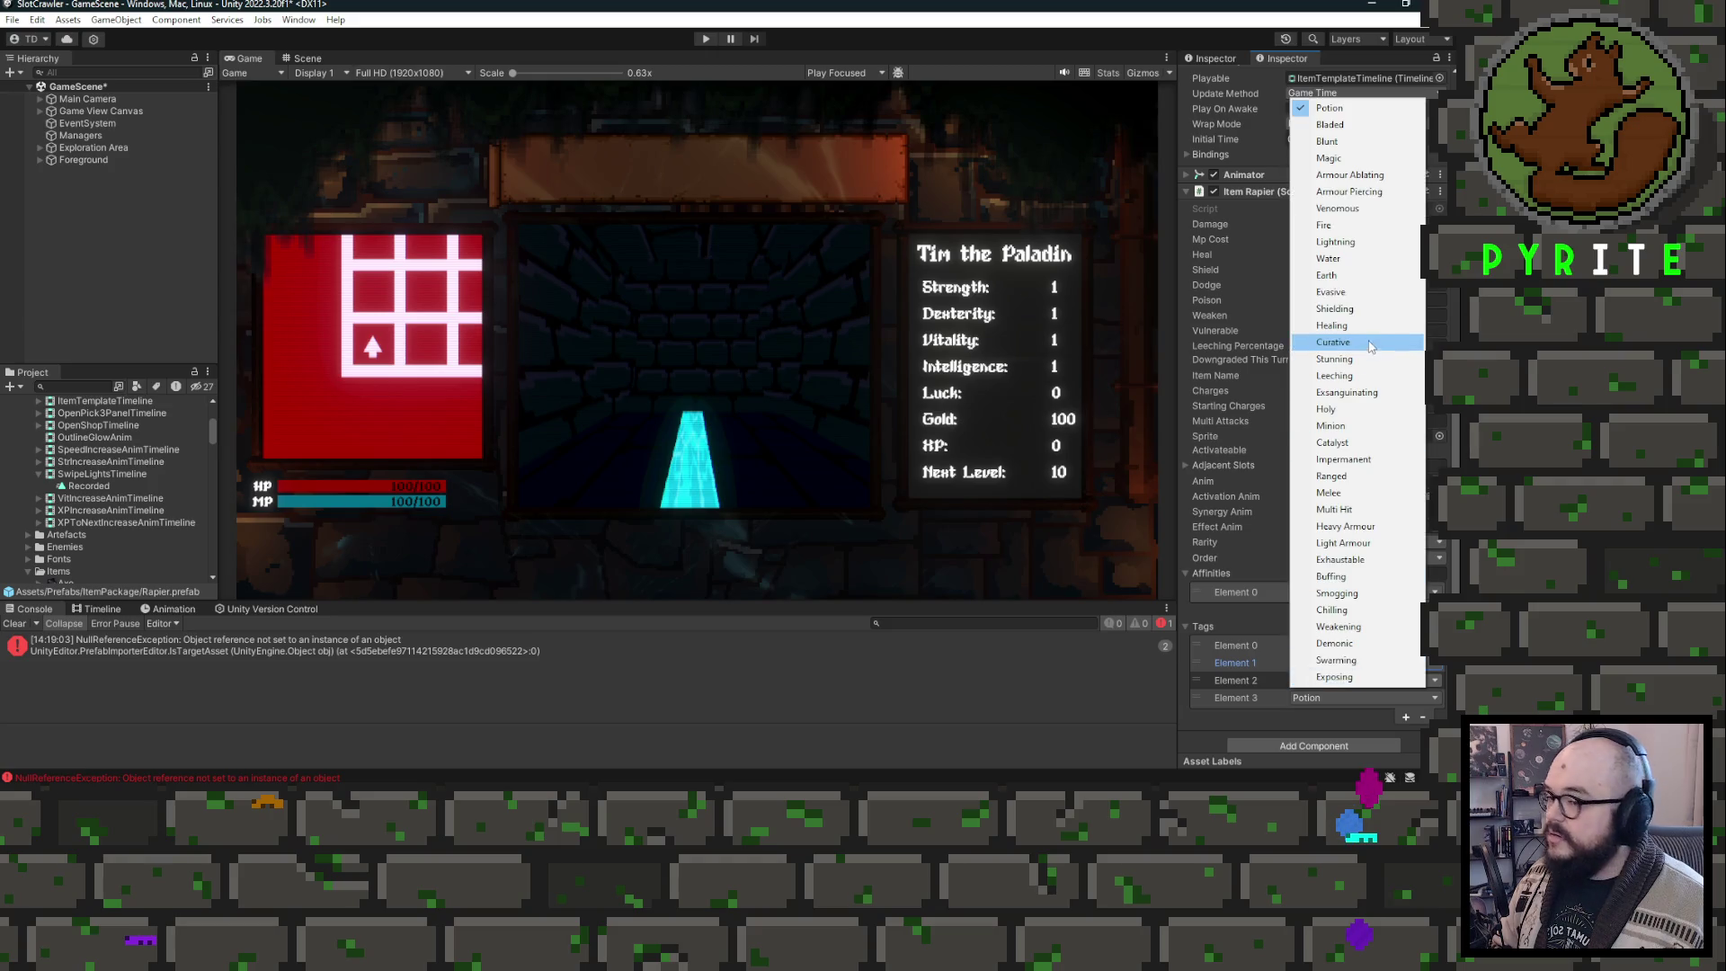
{"action": "left_click", "coordinate": [1335, 308]}
{"action": "left_click", "coordinate": [1327, 698]}
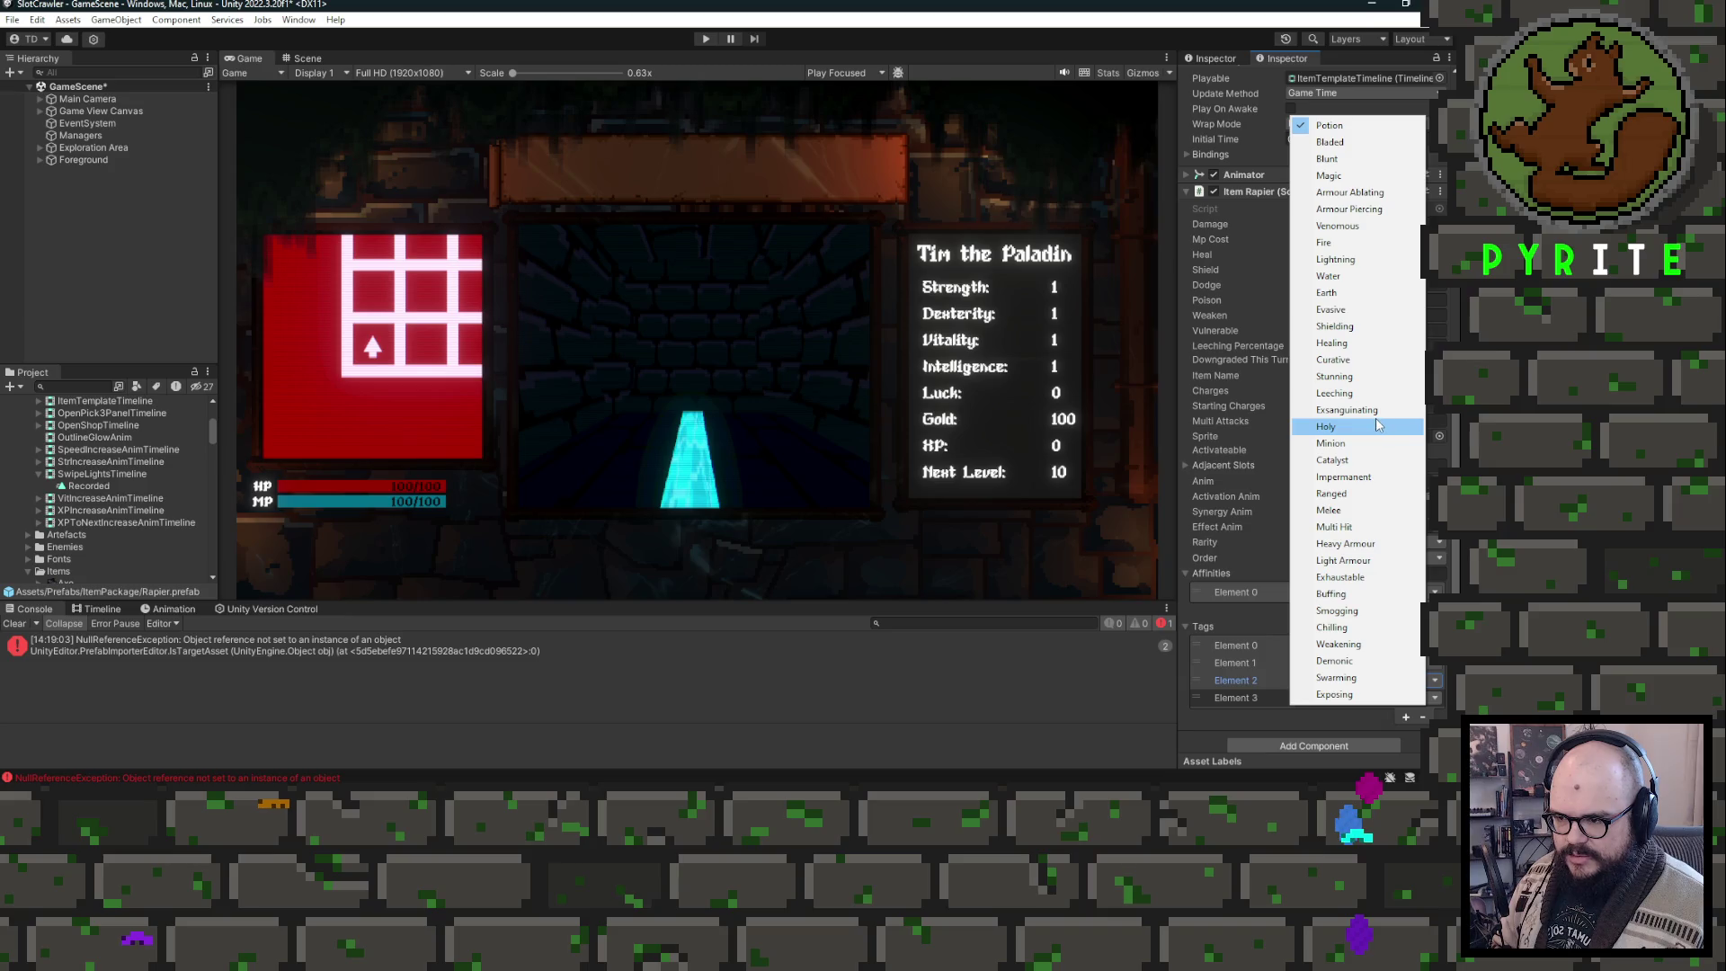
{"action": "left_click", "coordinate": [1333, 694]}
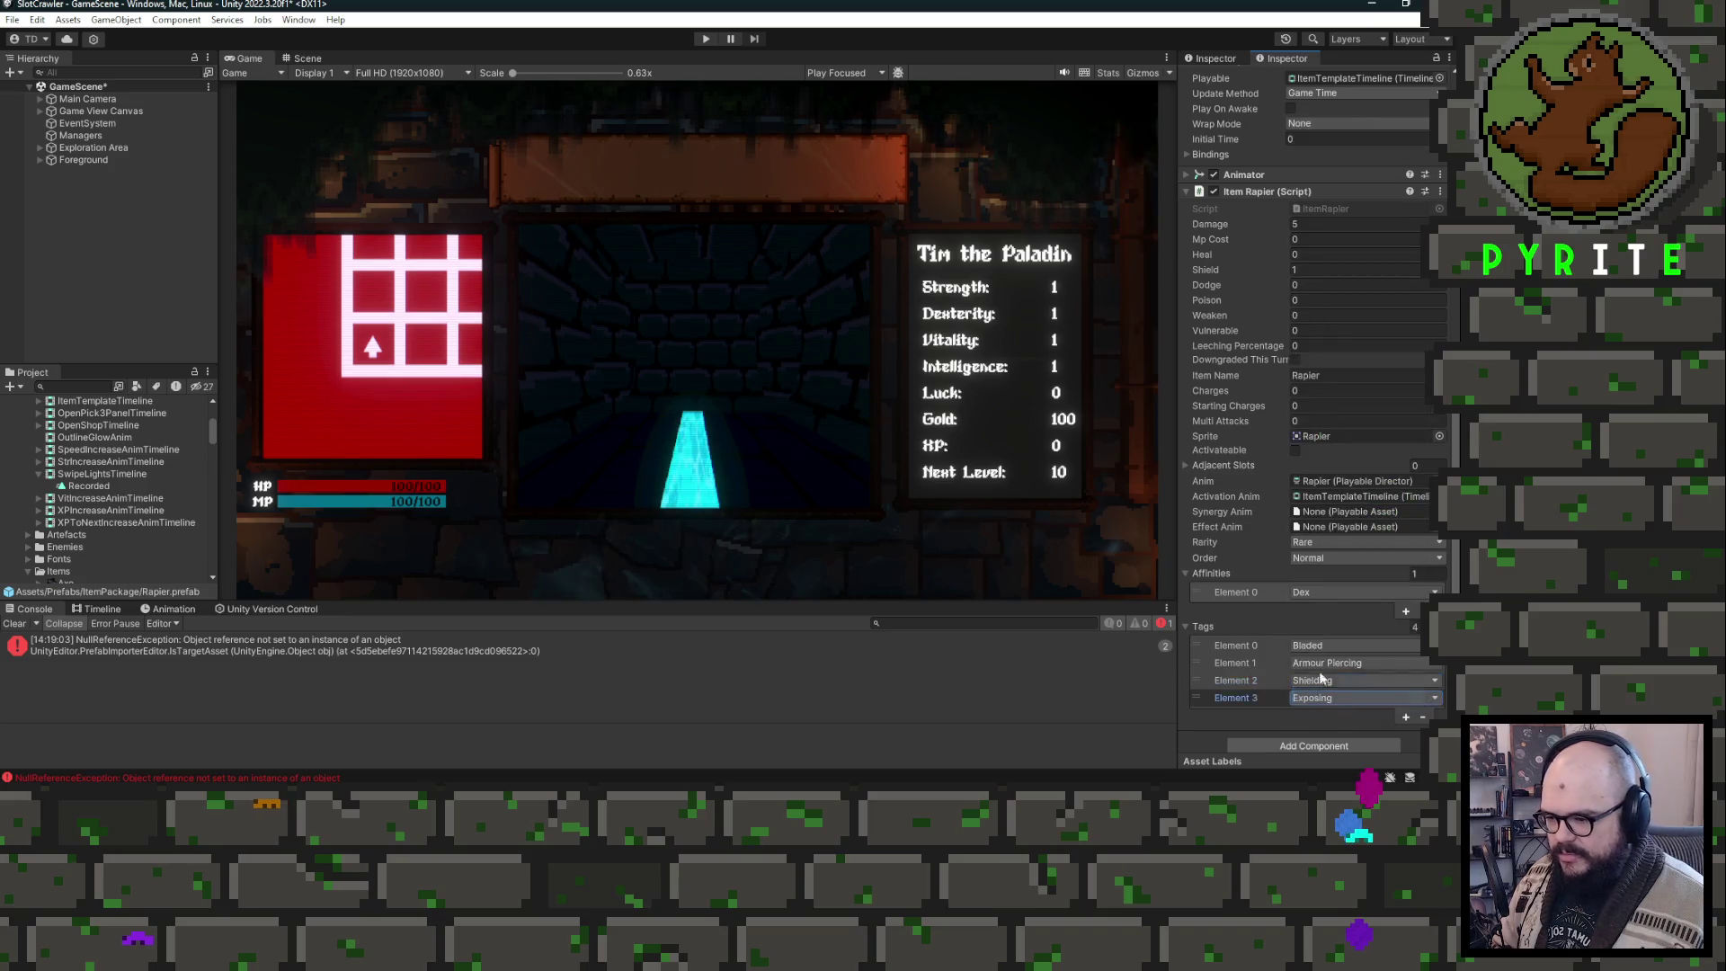
{"action": "key", "text": "ctrl+s"}
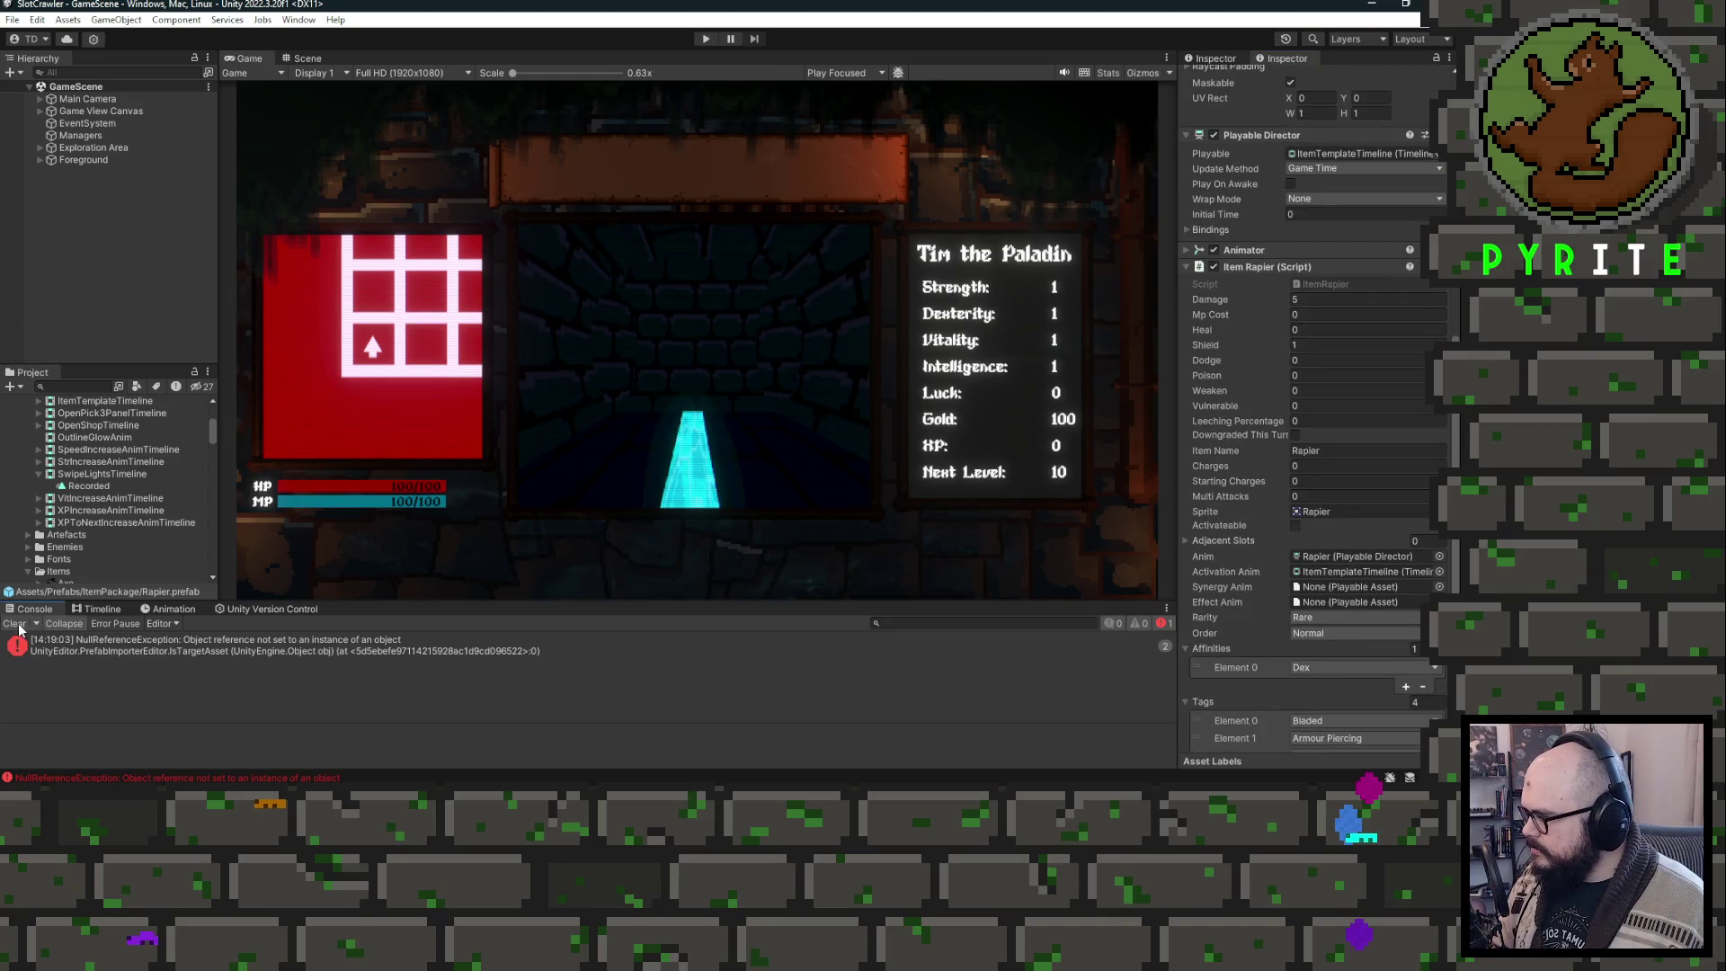
Step: Clear the console and give ItemMatTemplate 1 the Rapier texture as its Base Map
{"action": "left_click", "coordinate": [15, 623]}
{"action": "scroll", "coordinate": [120, 449], "scroll_direction": "down", "scroll_amount": 3}
{"action": "scroll", "coordinate": [105, 494], "scroll_direction": "down", "scroll_amount": 10}
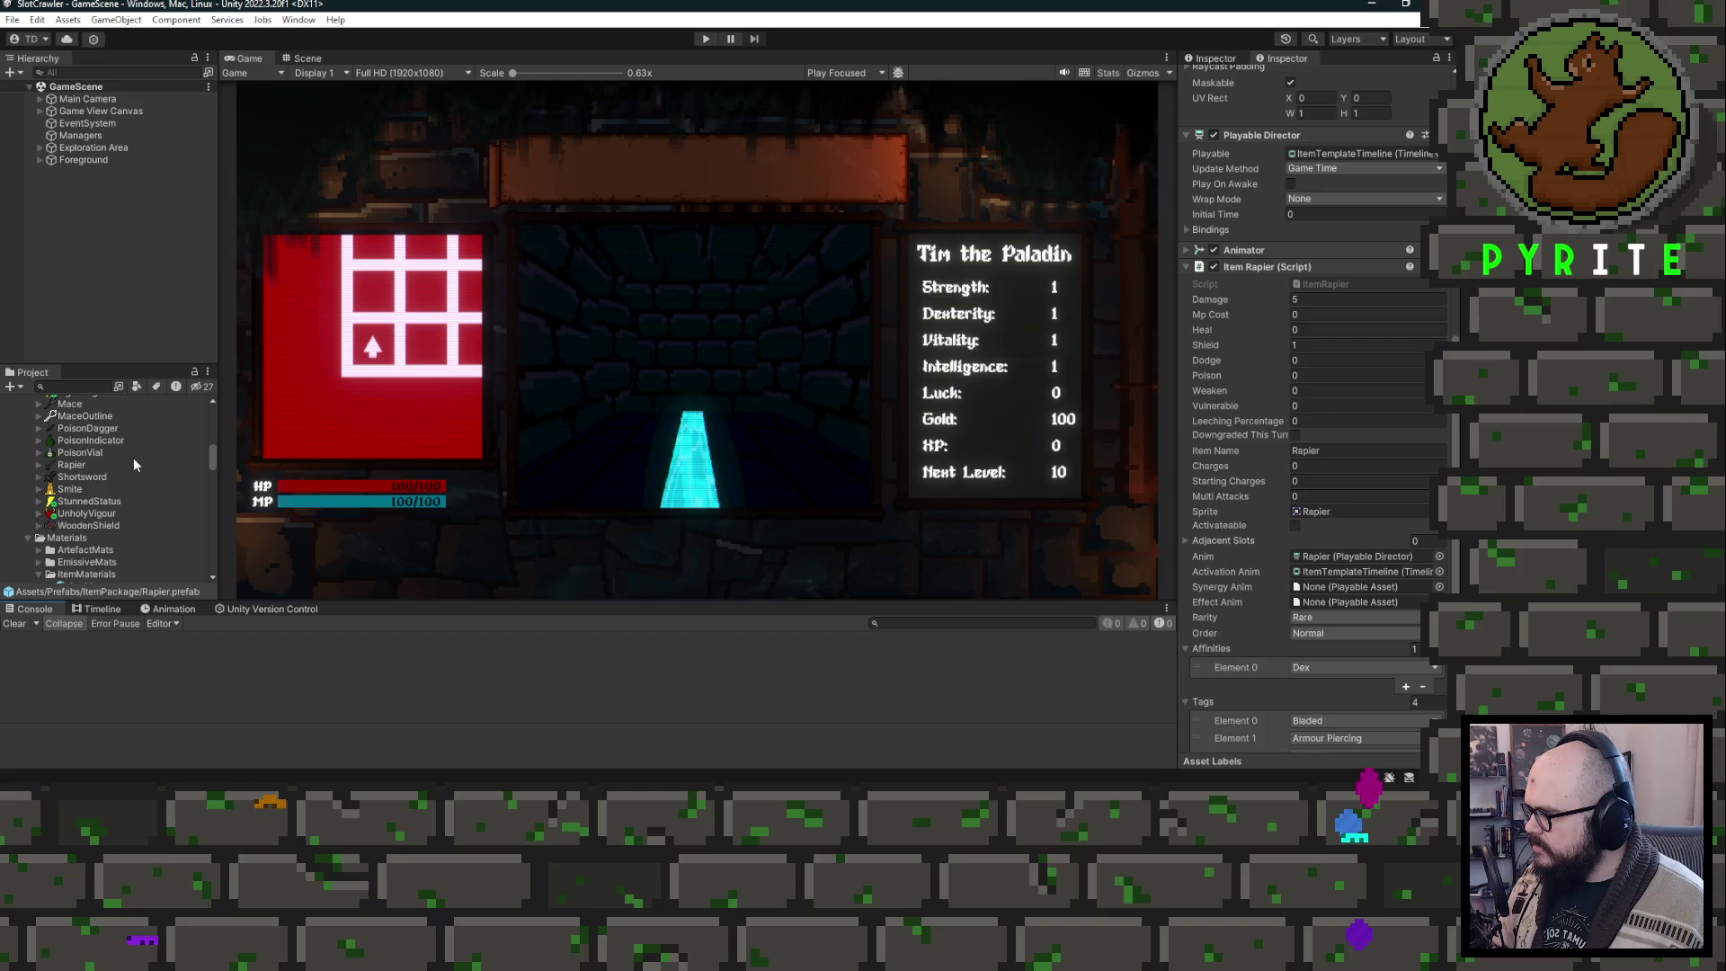
{"action": "scroll", "coordinate": [110, 472], "scroll_direction": "down", "scroll_amount": 10}
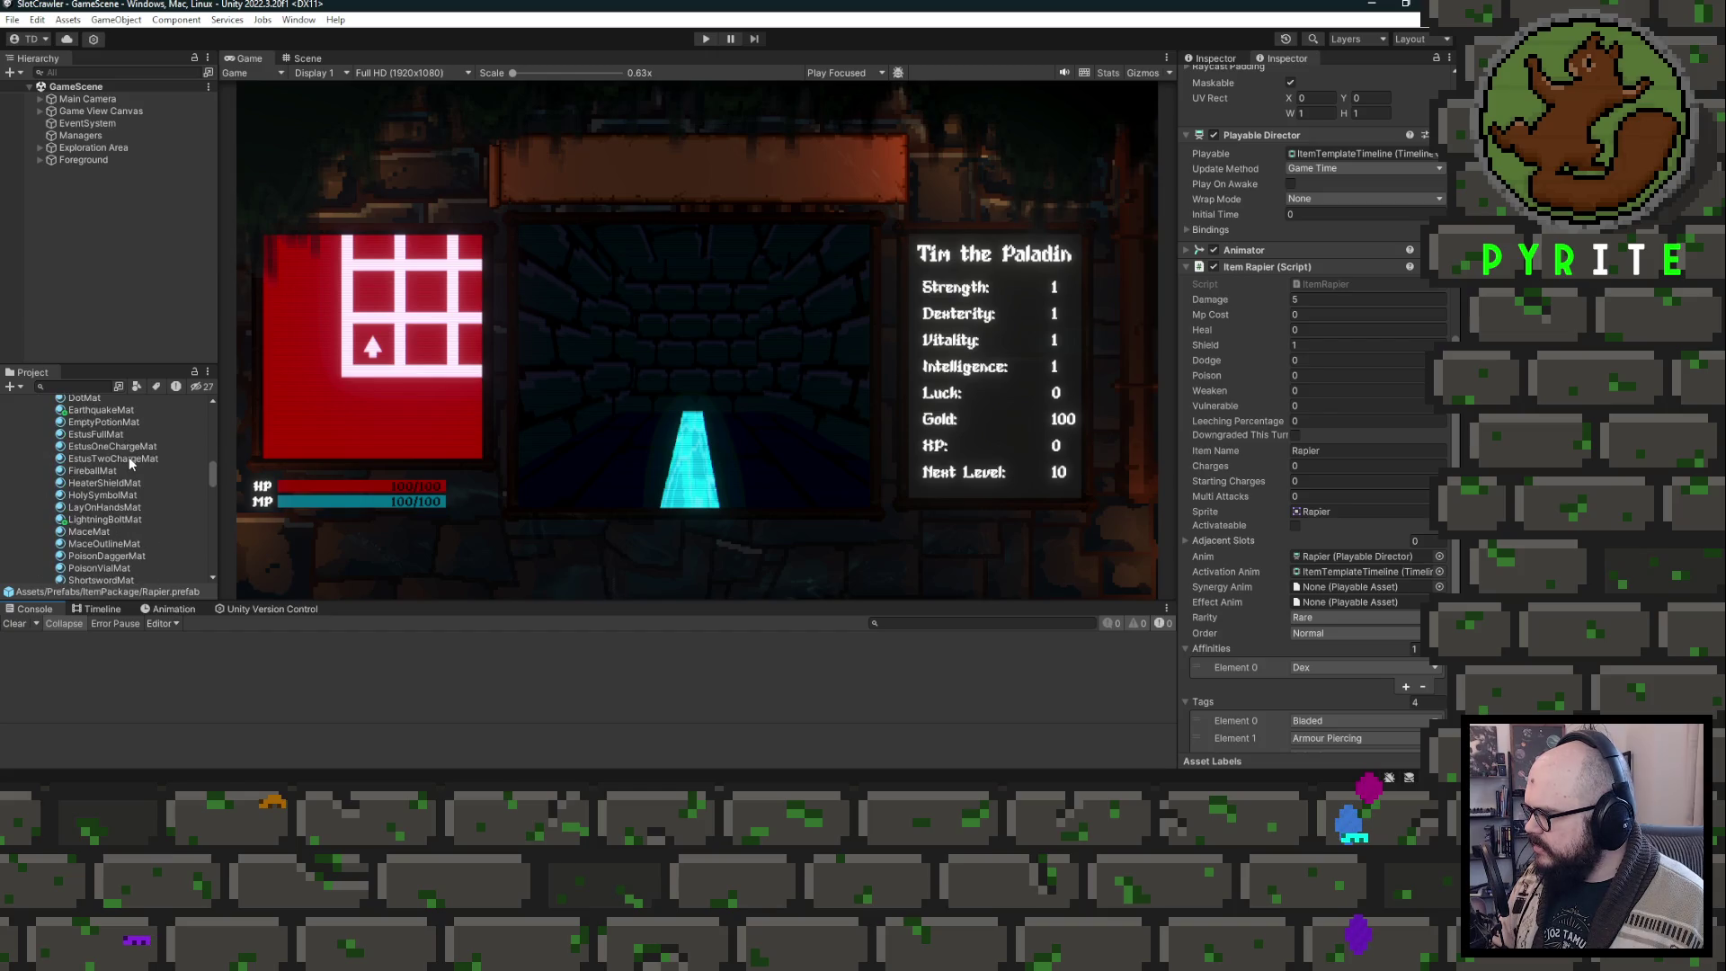
{"action": "scroll", "coordinate": [120, 462], "scroll_direction": "down", "scroll_amount": 3}
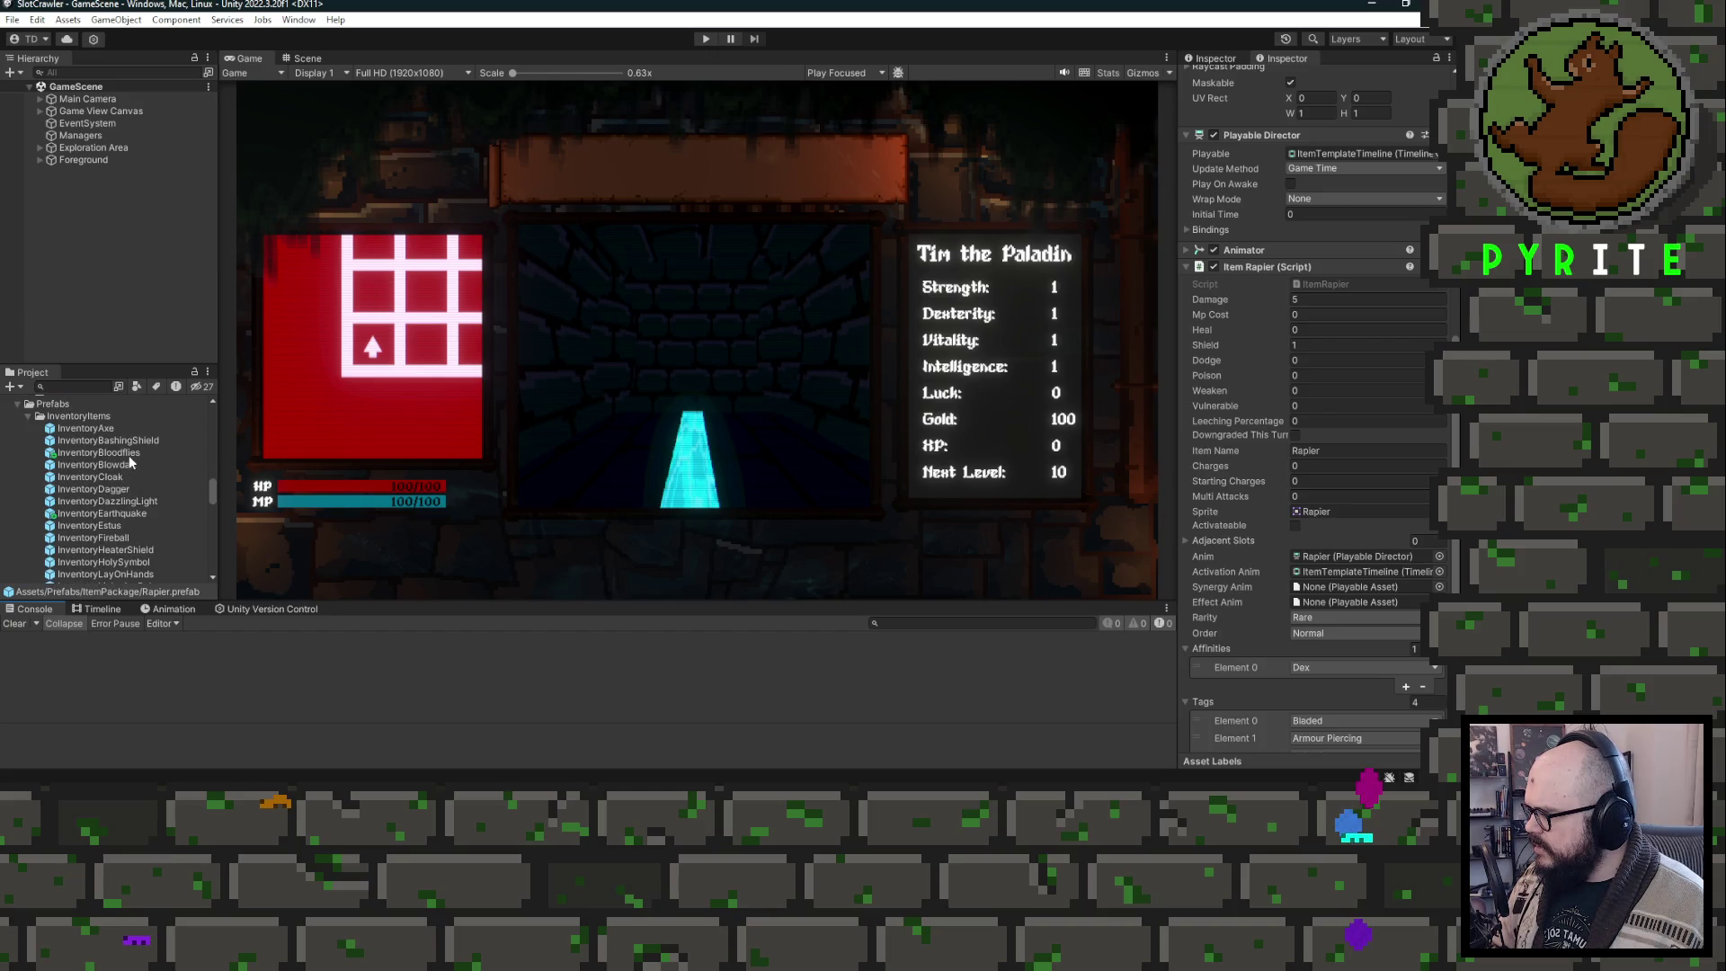
{"action": "scroll", "coordinate": [117, 504], "scroll_direction": "up", "scroll_amount": 4}
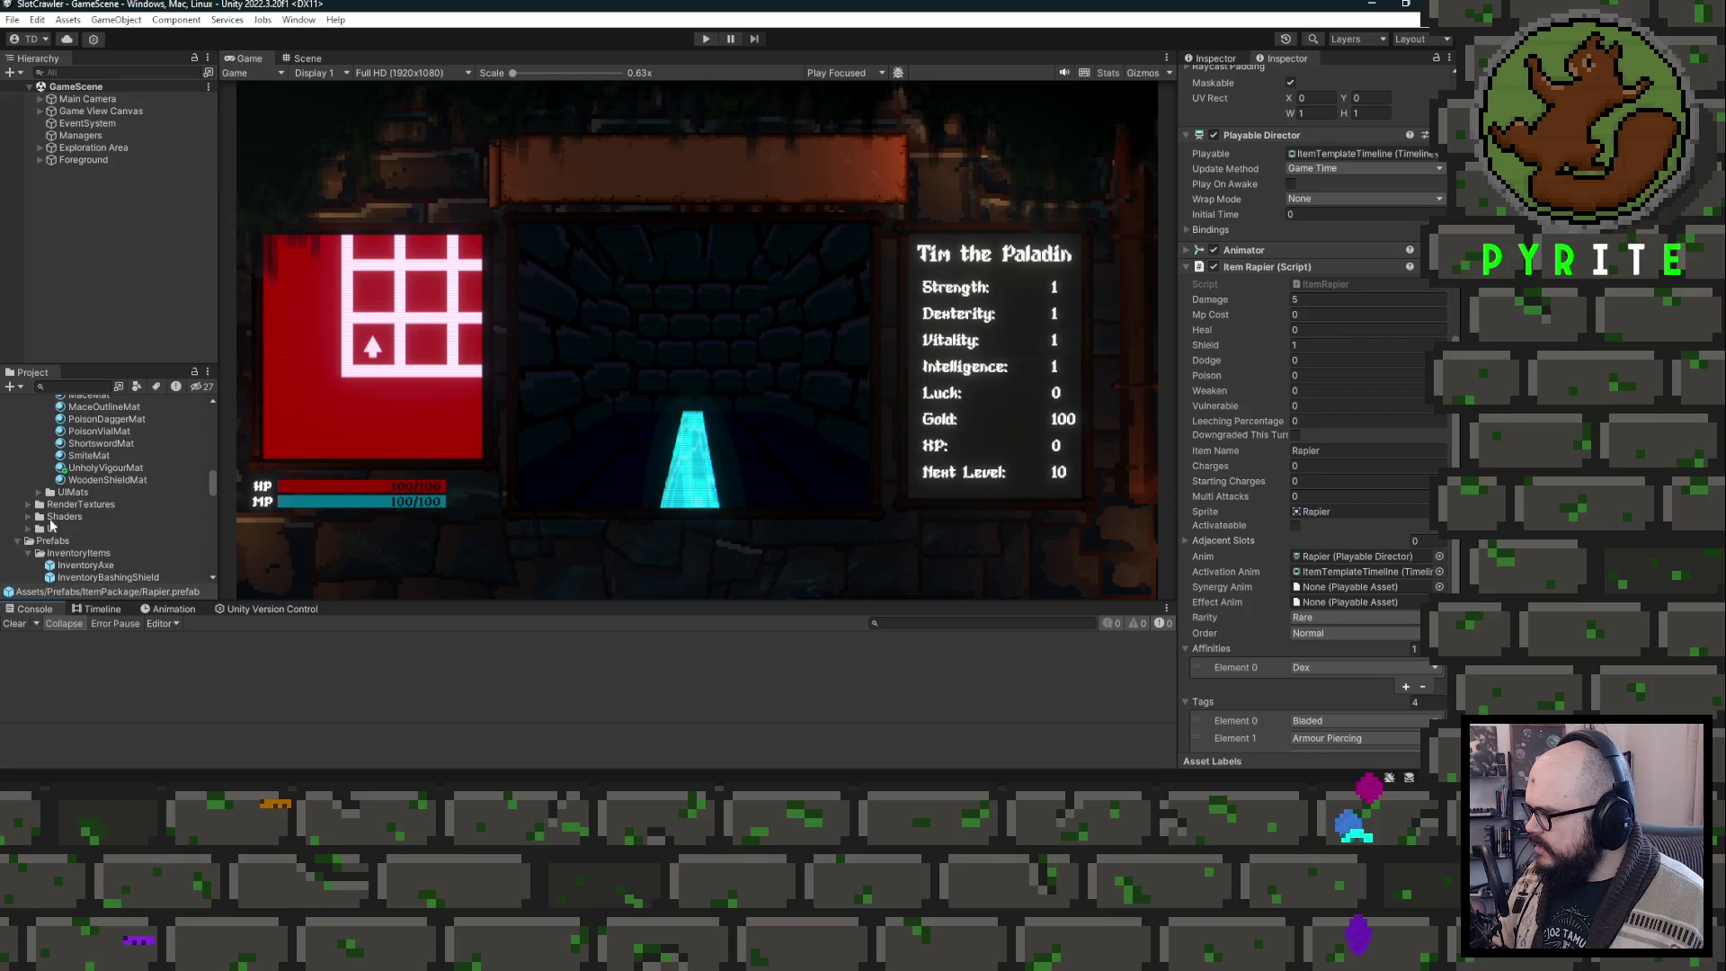
{"action": "scroll", "coordinate": [112, 510], "scroll_direction": "down", "scroll_amount": 3}
{"action": "scroll", "coordinate": [142, 485], "scroll_direction": "down", "scroll_amount": 10}
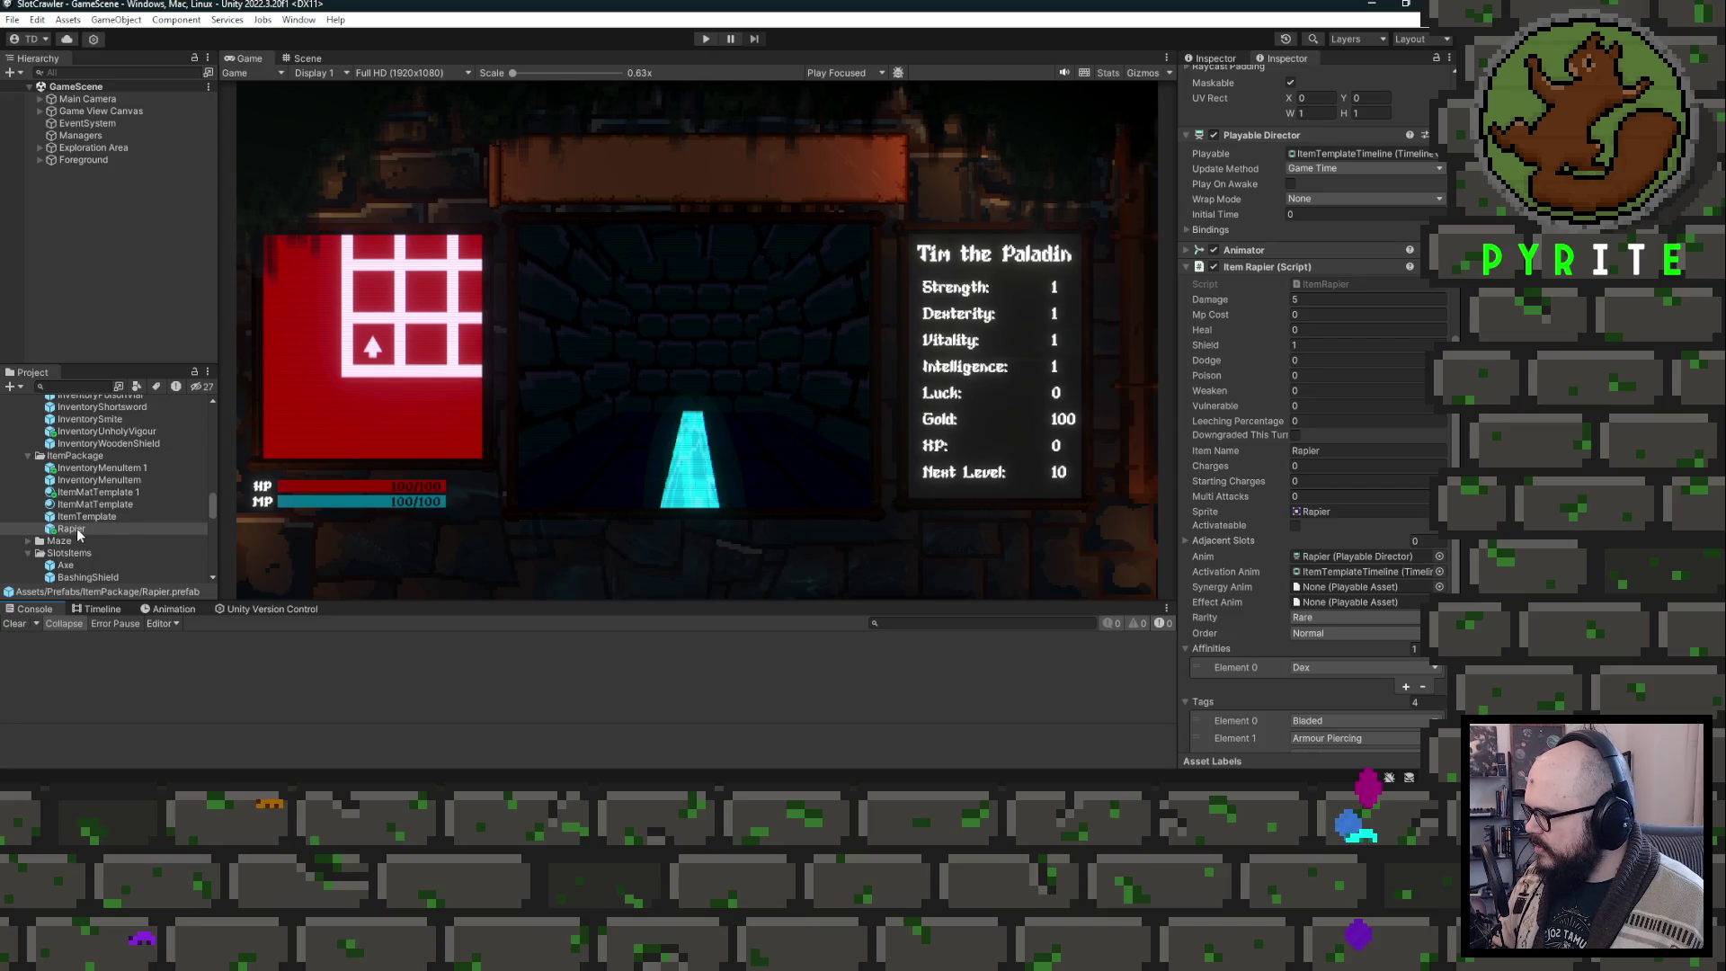
{"action": "left_click", "coordinate": [115, 496]}
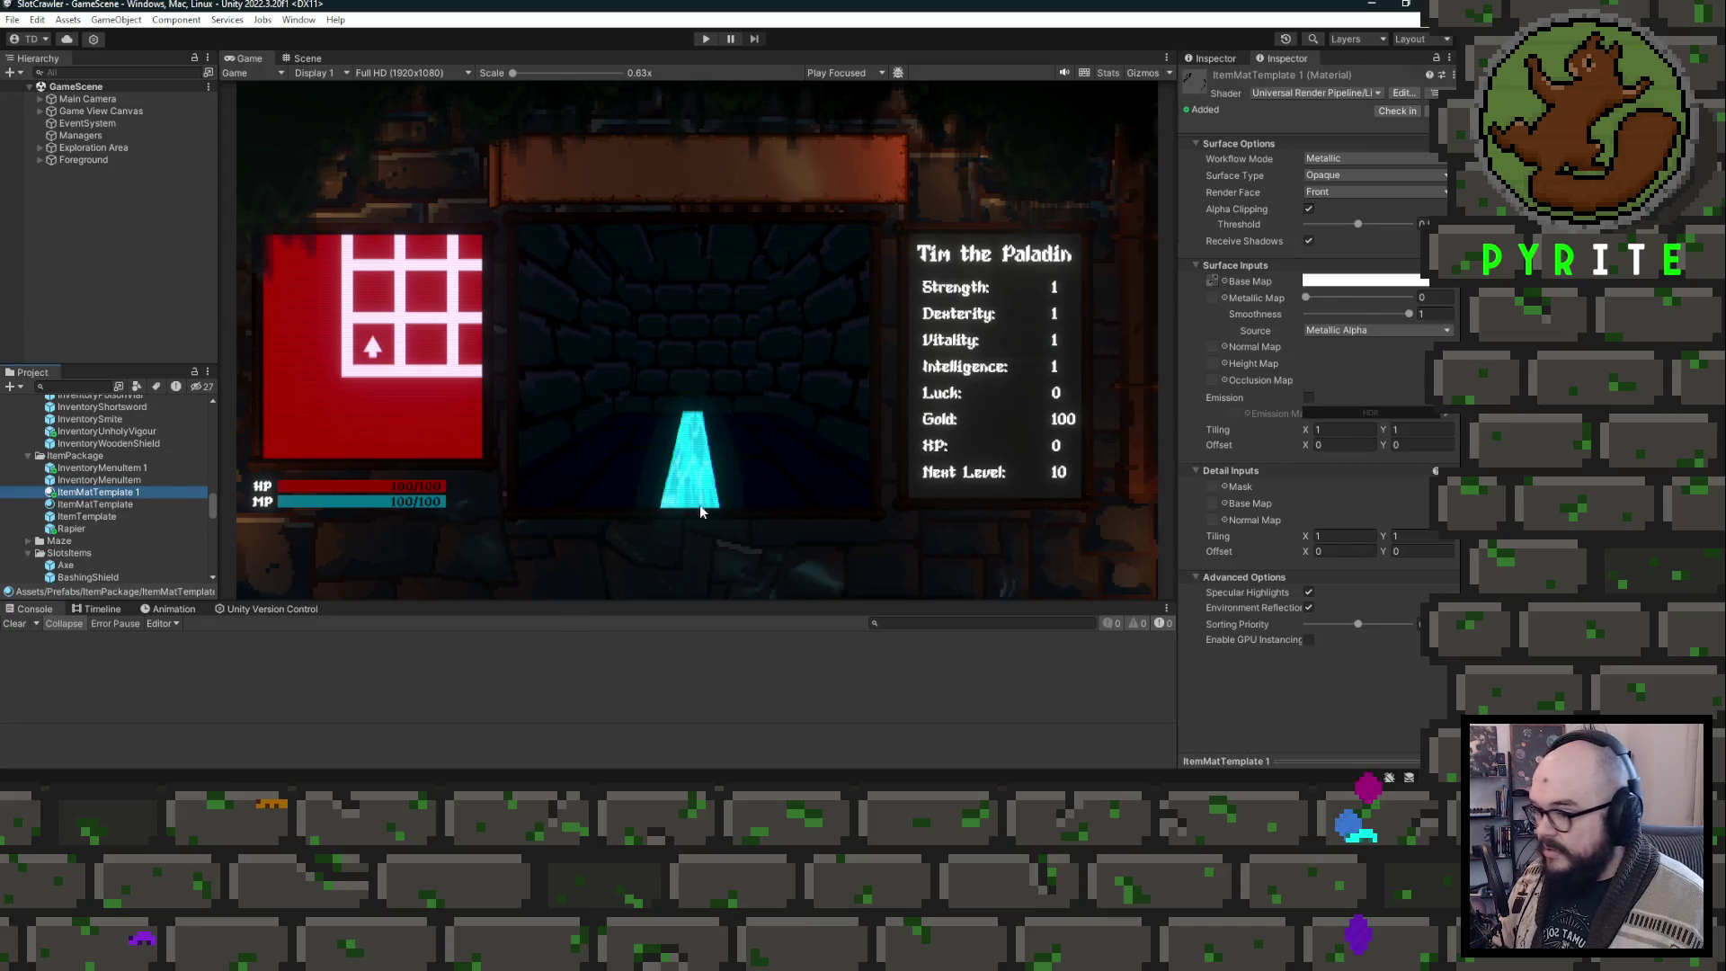
{"action": "left_click", "coordinate": [1224, 279]}
{"action": "type", "text": "rapier"}
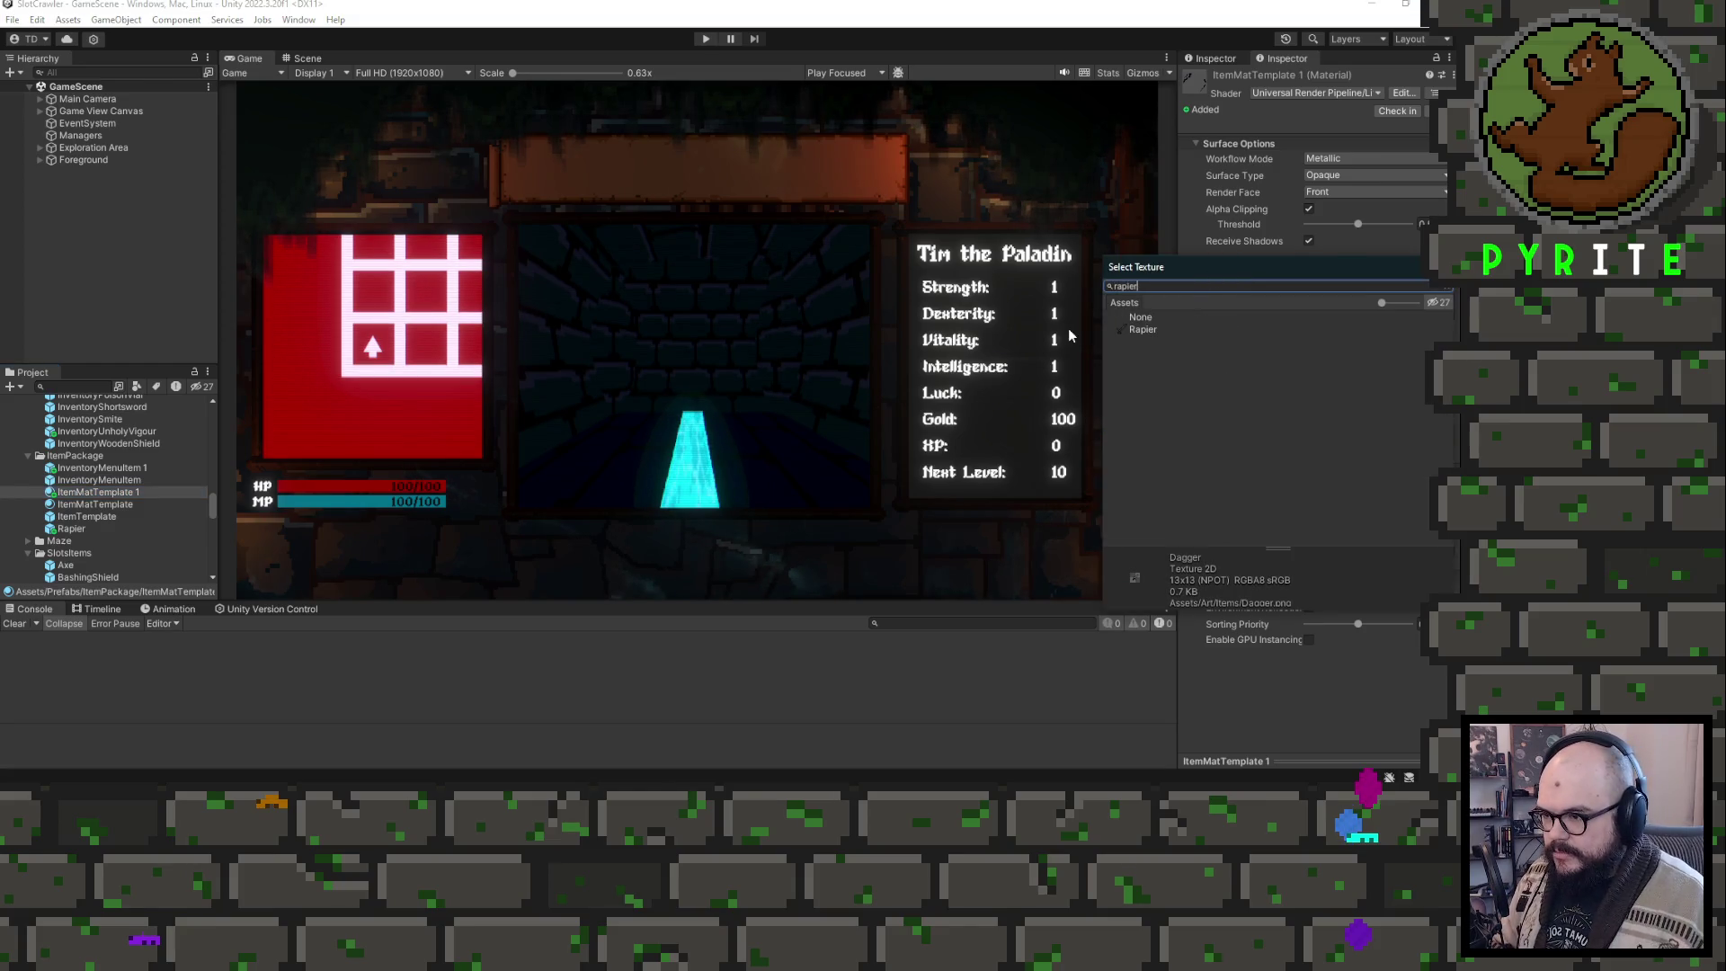
{"action": "double_click", "coordinate": [1160, 330]}
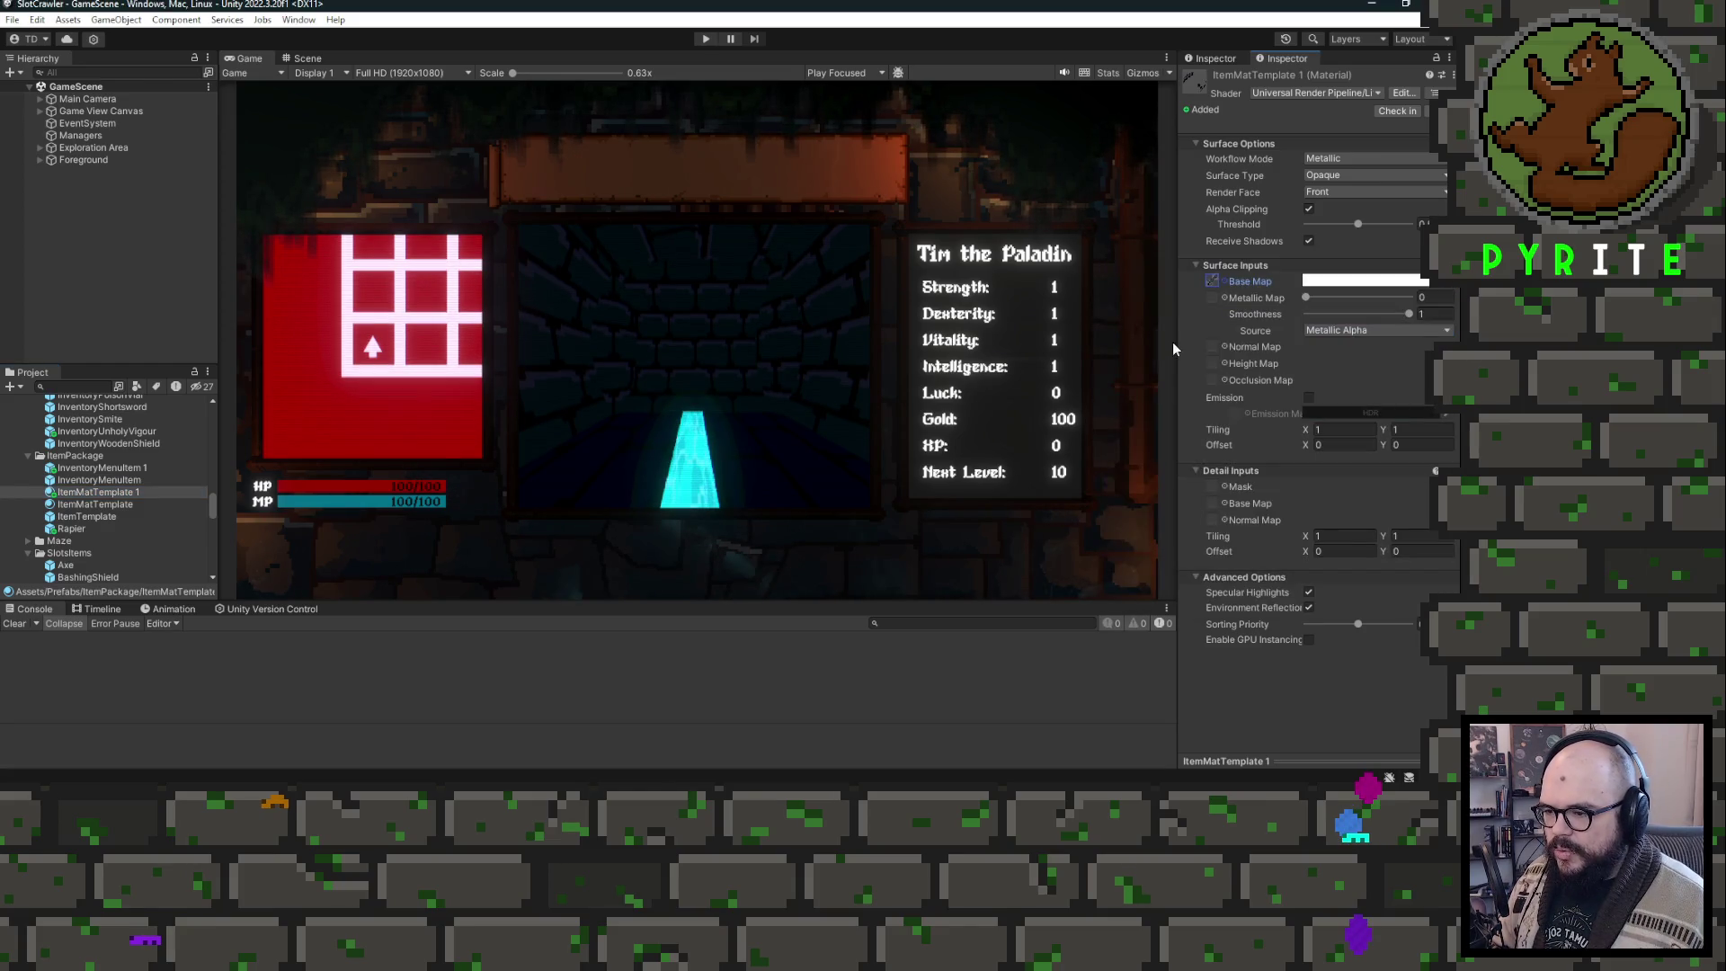
Step: Rename the material to RapierMat
{"action": "left_click", "coordinate": [81, 494]}
{"action": "left_click", "coordinate": [80, 491]}
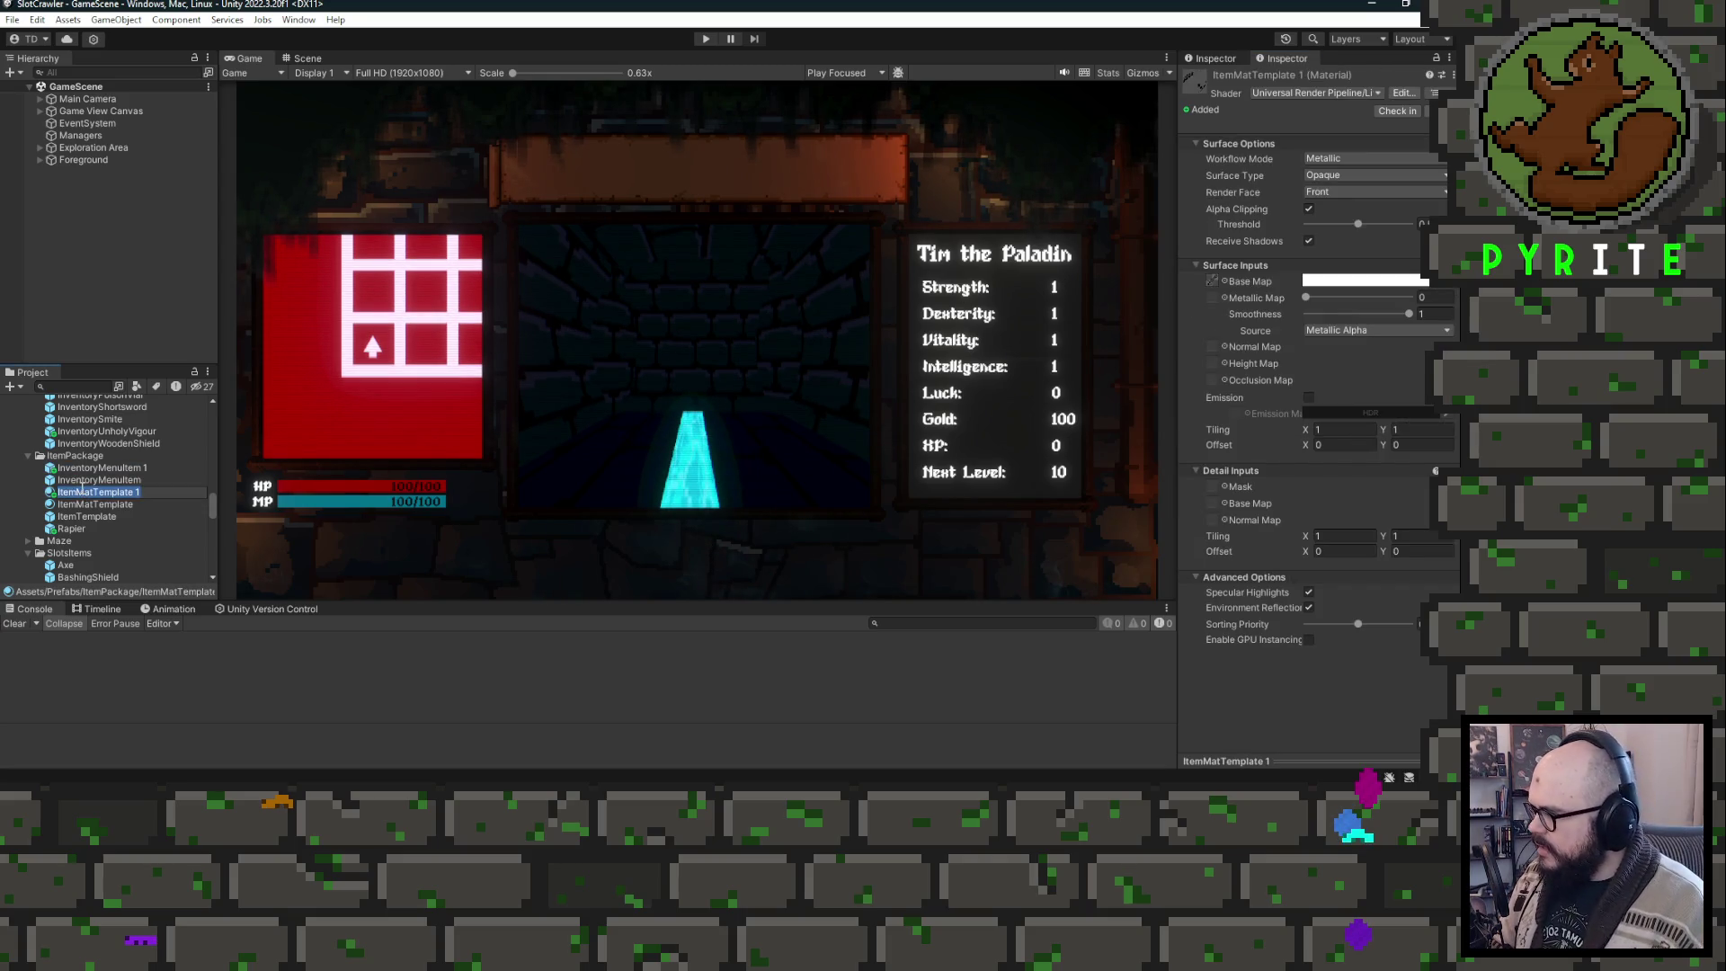
{"action": "type", "text": "RapierMat"}
{"action": "key", "text": "Return"}
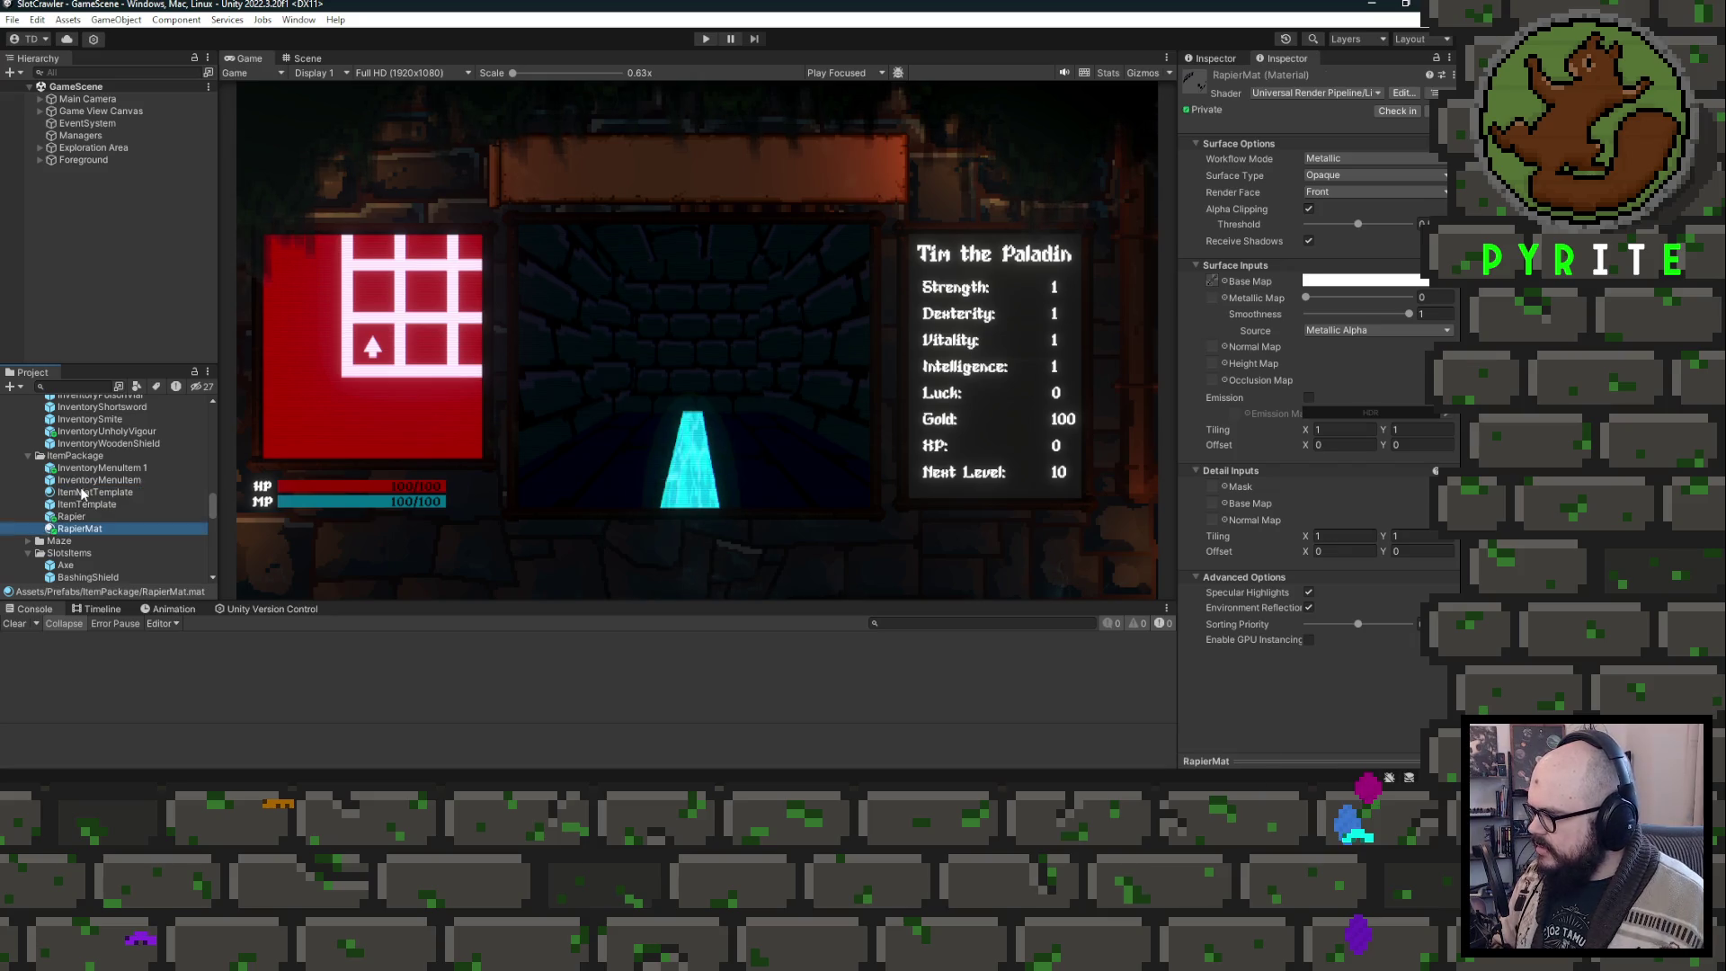
Step: Rename the copied inventory prefab to InventoryRapier and set its Item Name to Rapier
{"action": "left_click", "coordinate": [99, 467]}
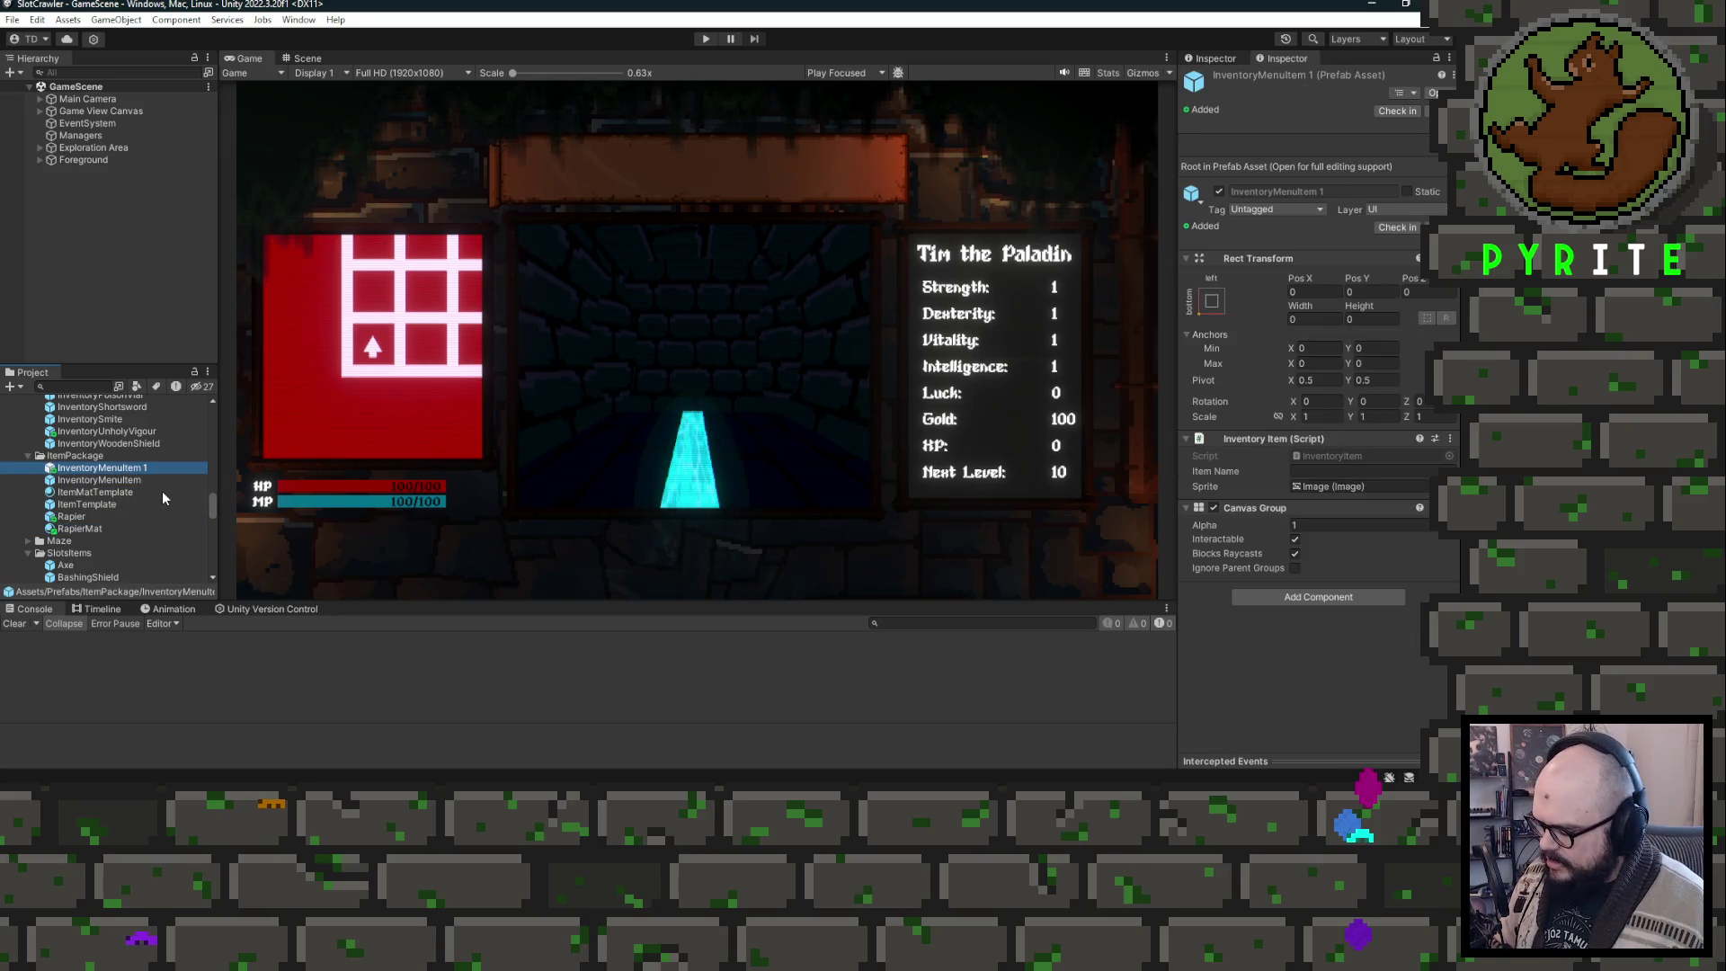
{"action": "key", "text": "F2"}
{"action": "type", "text": "InventoryRapier"}
{"action": "key", "text": "Return"}
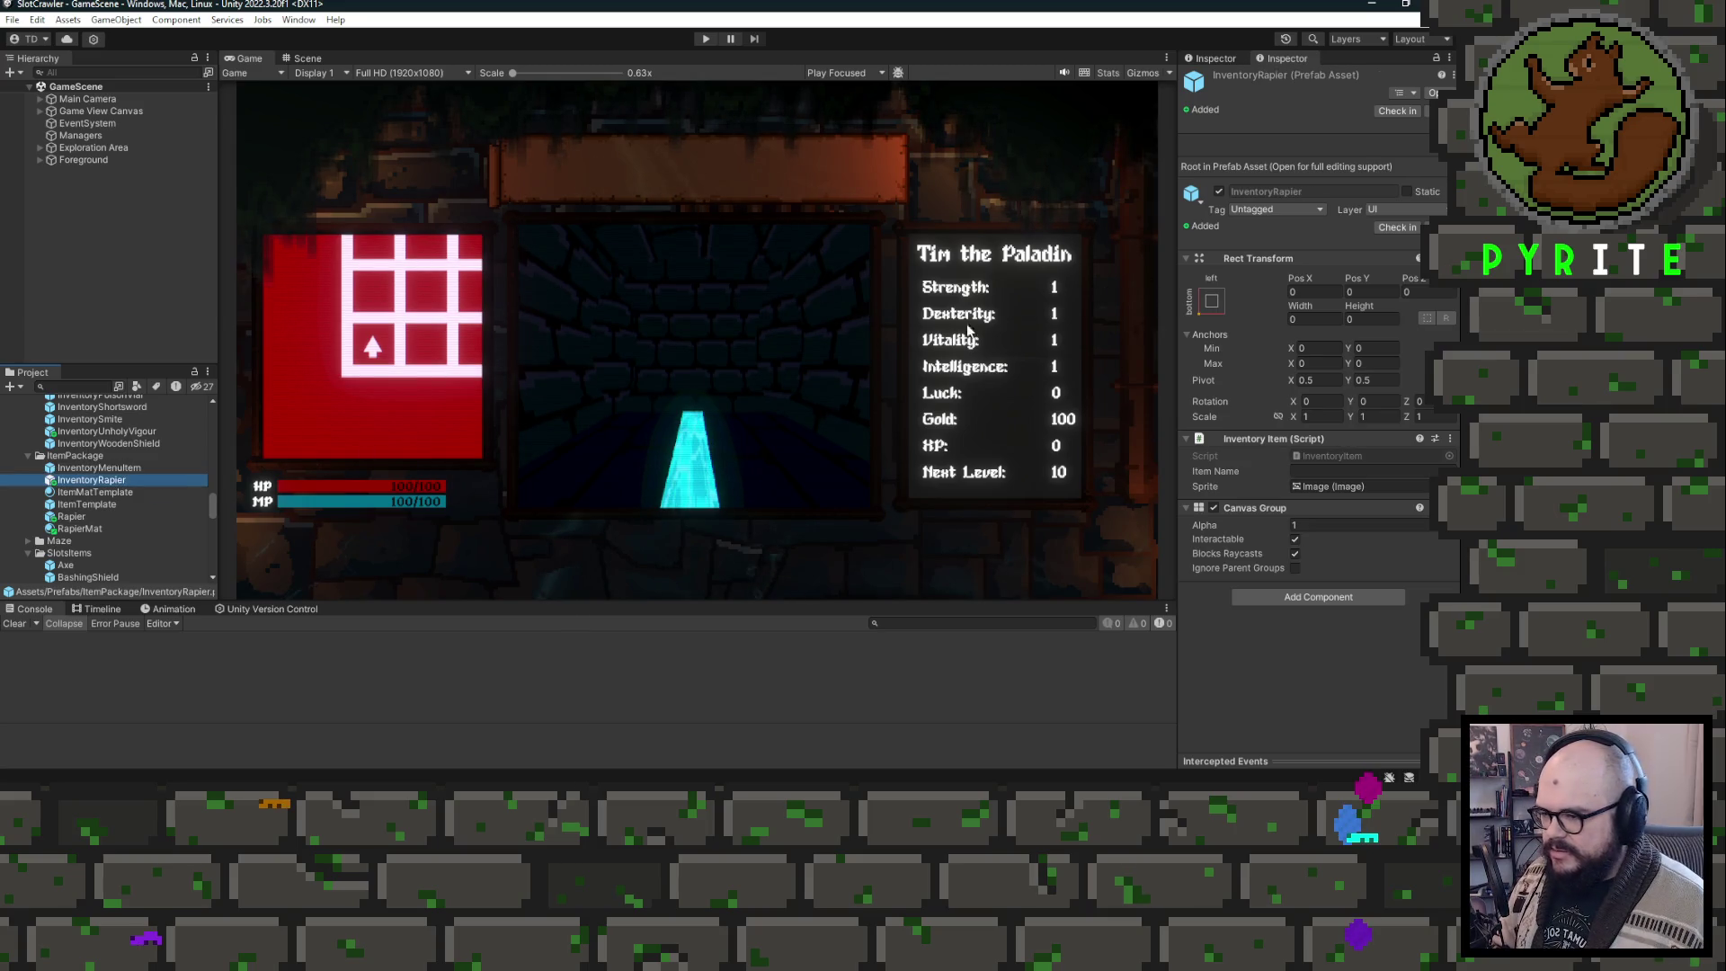
{"action": "left_click", "coordinate": [1312, 472]}
{"action": "type", "text": "Rapier"}
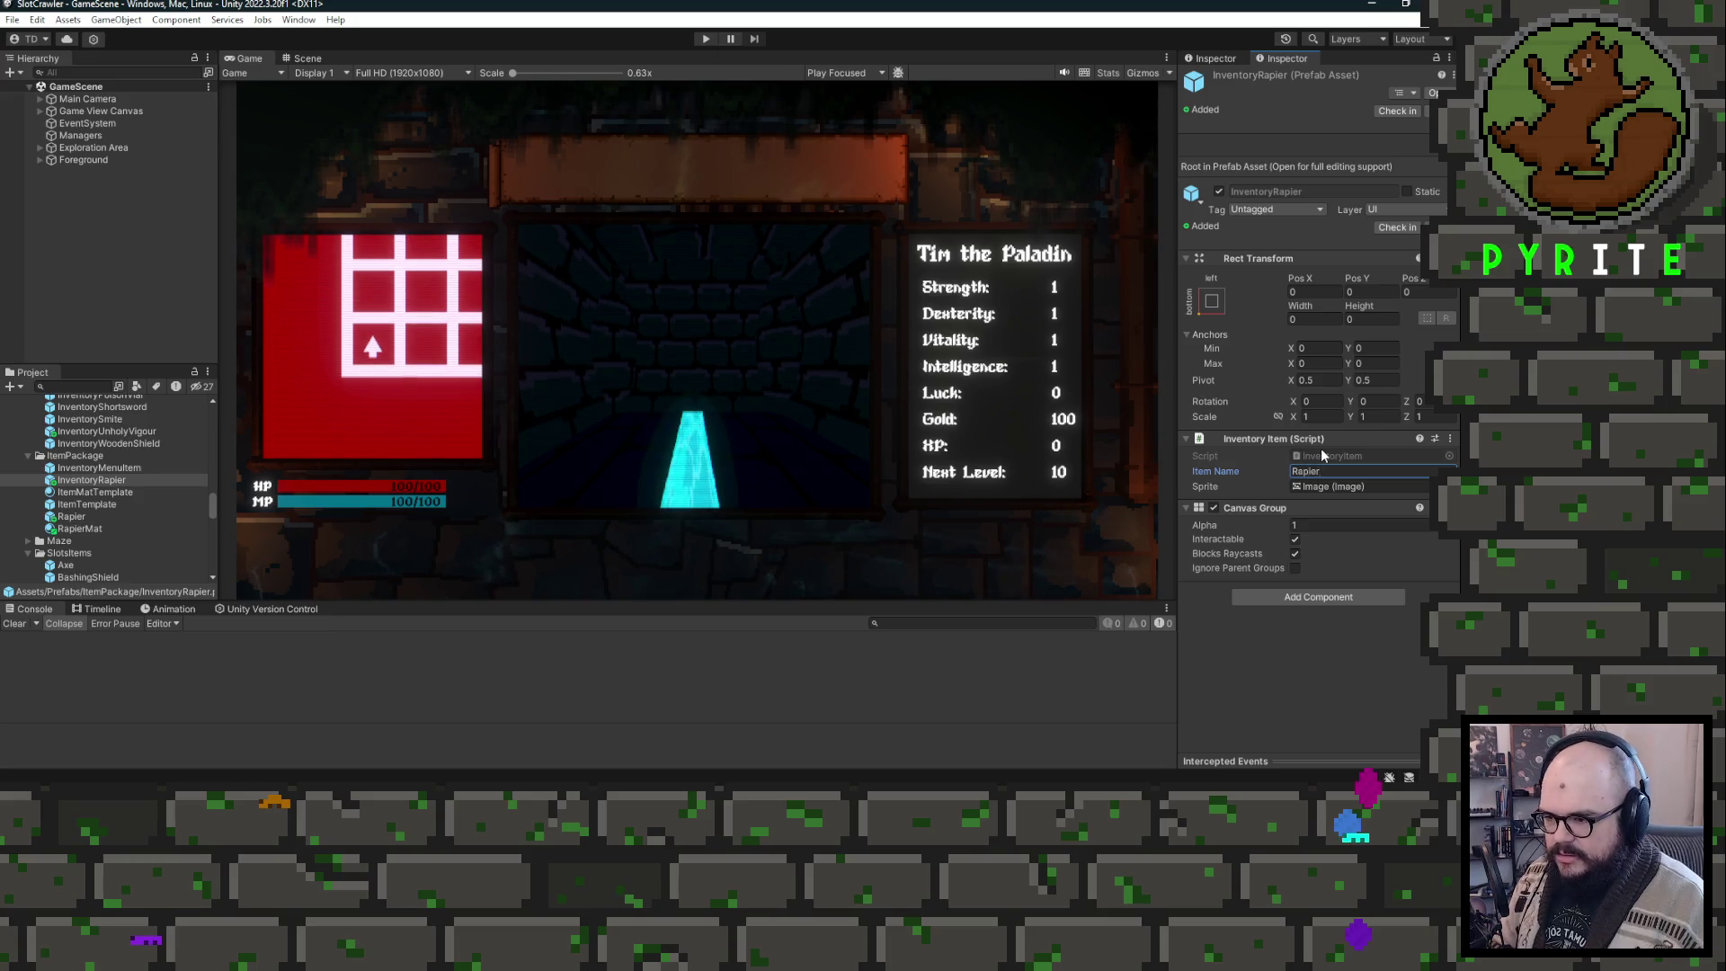
Step: Set the prefab Image's Source Image to the Rapier sprite and return to the scene
{"action": "double_click", "coordinate": [90, 480]}
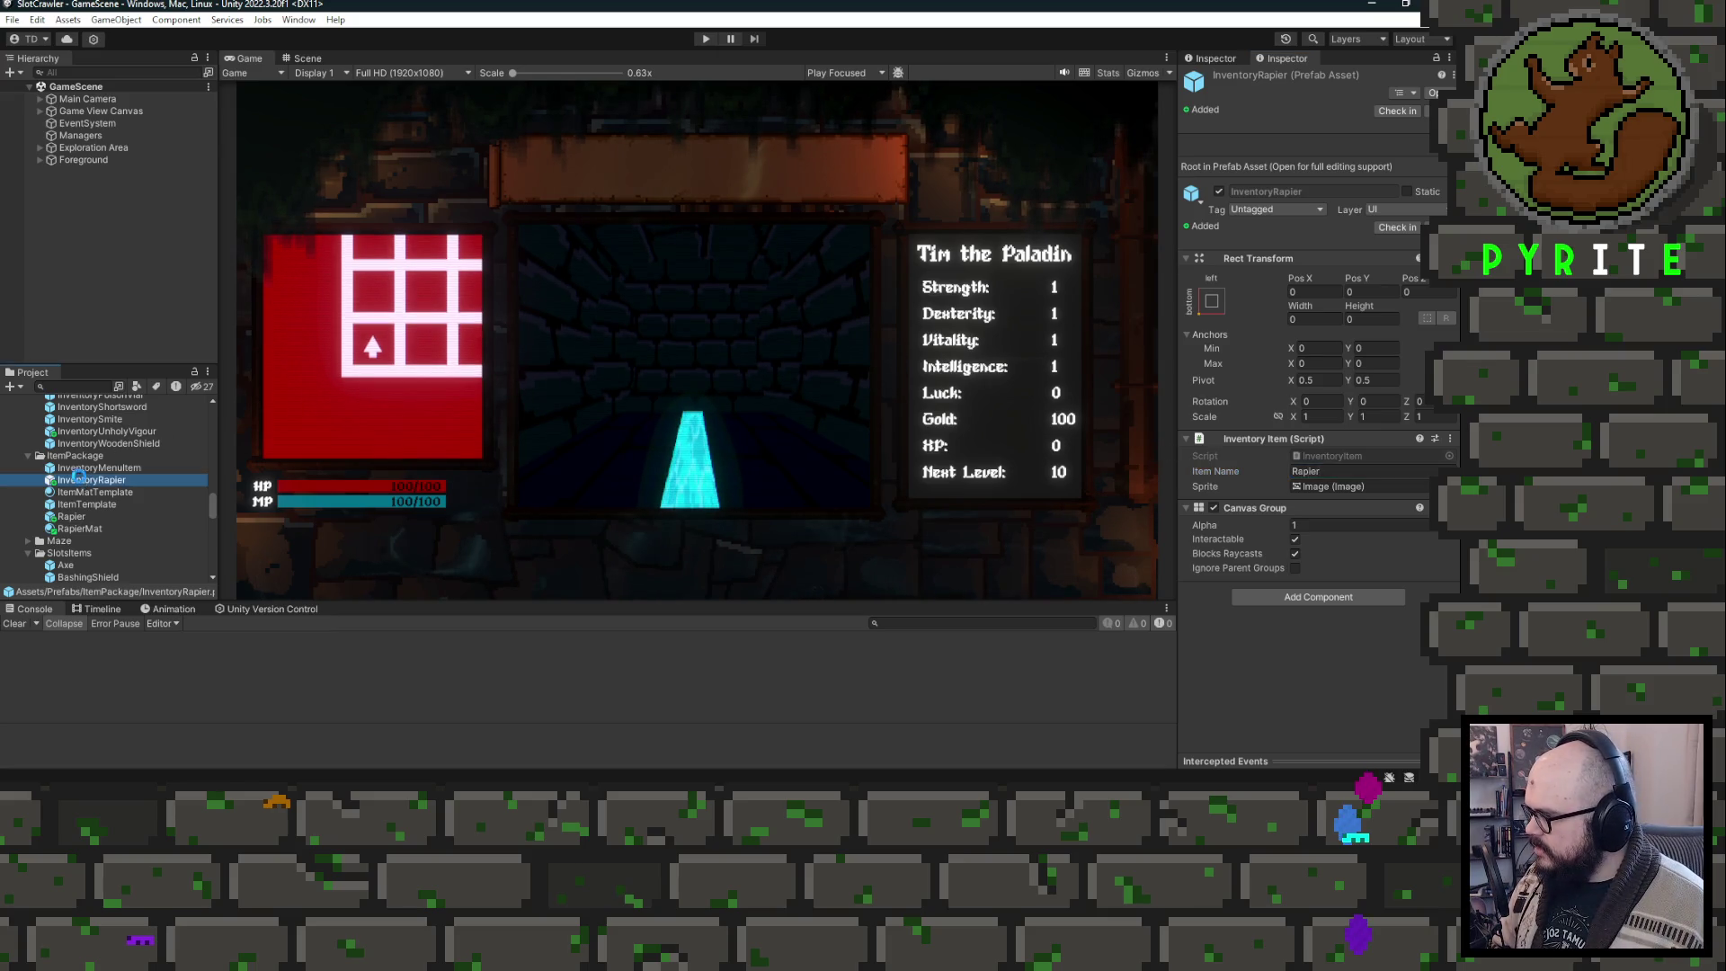
{"action": "left_click", "coordinate": [93, 130]}
{"action": "left_click", "coordinate": [1445, 357]}
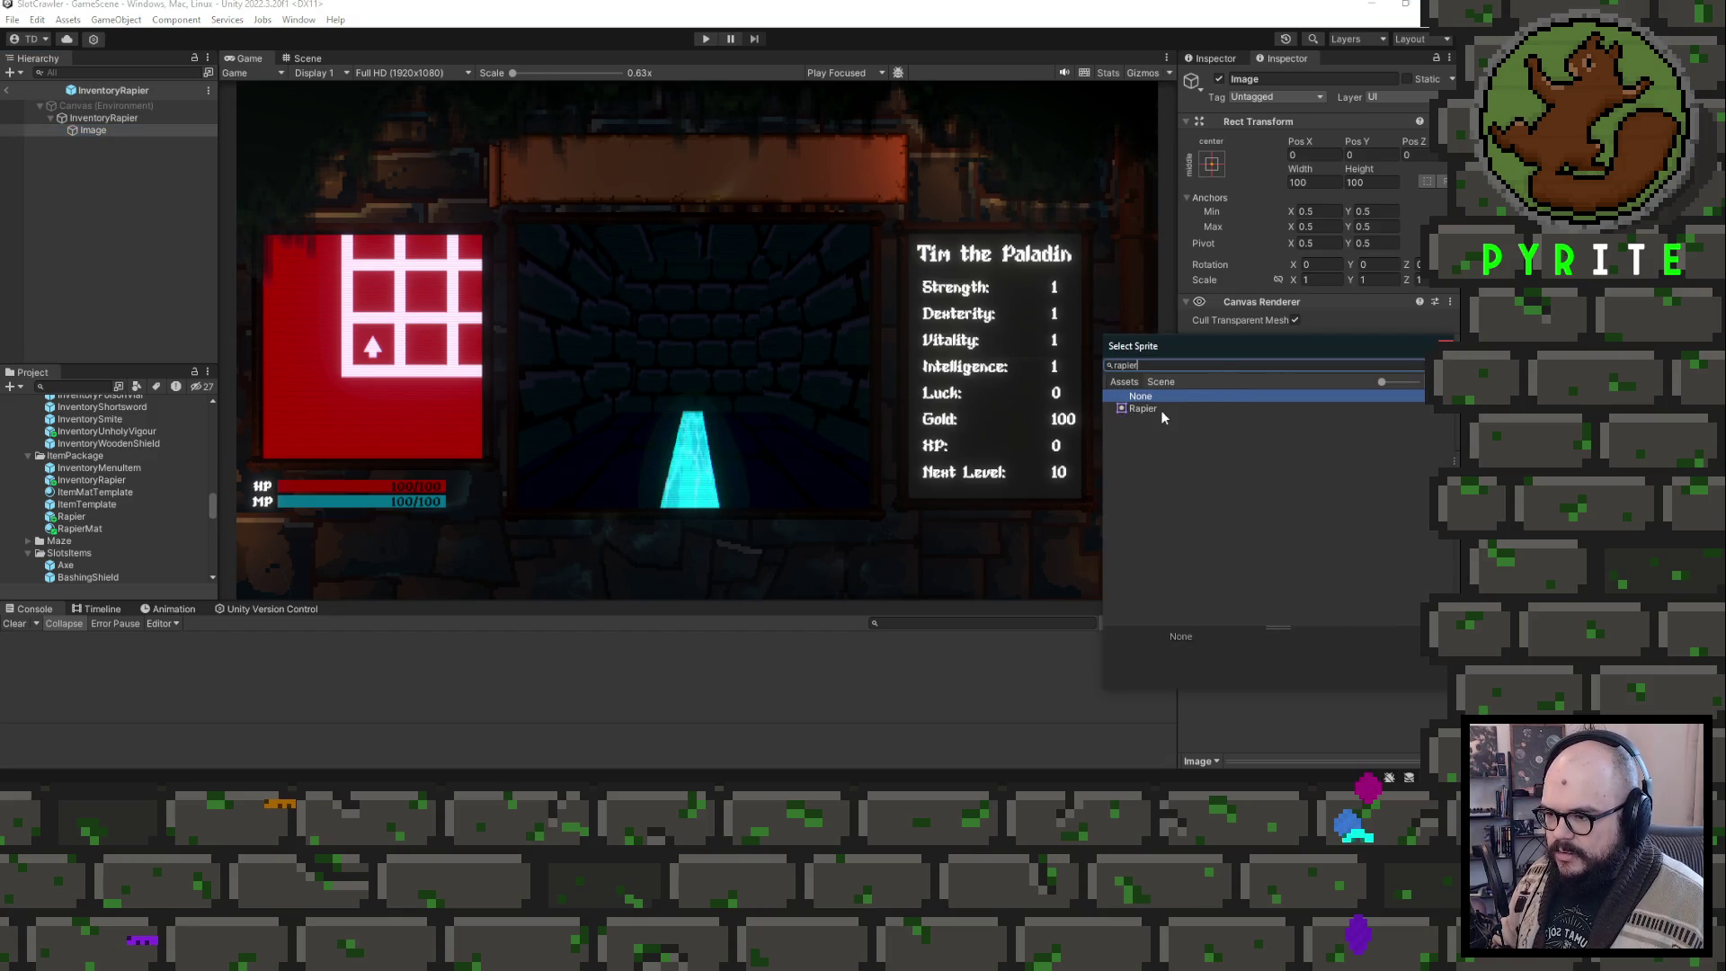
{"action": "double_click", "coordinate": [1156, 411]}
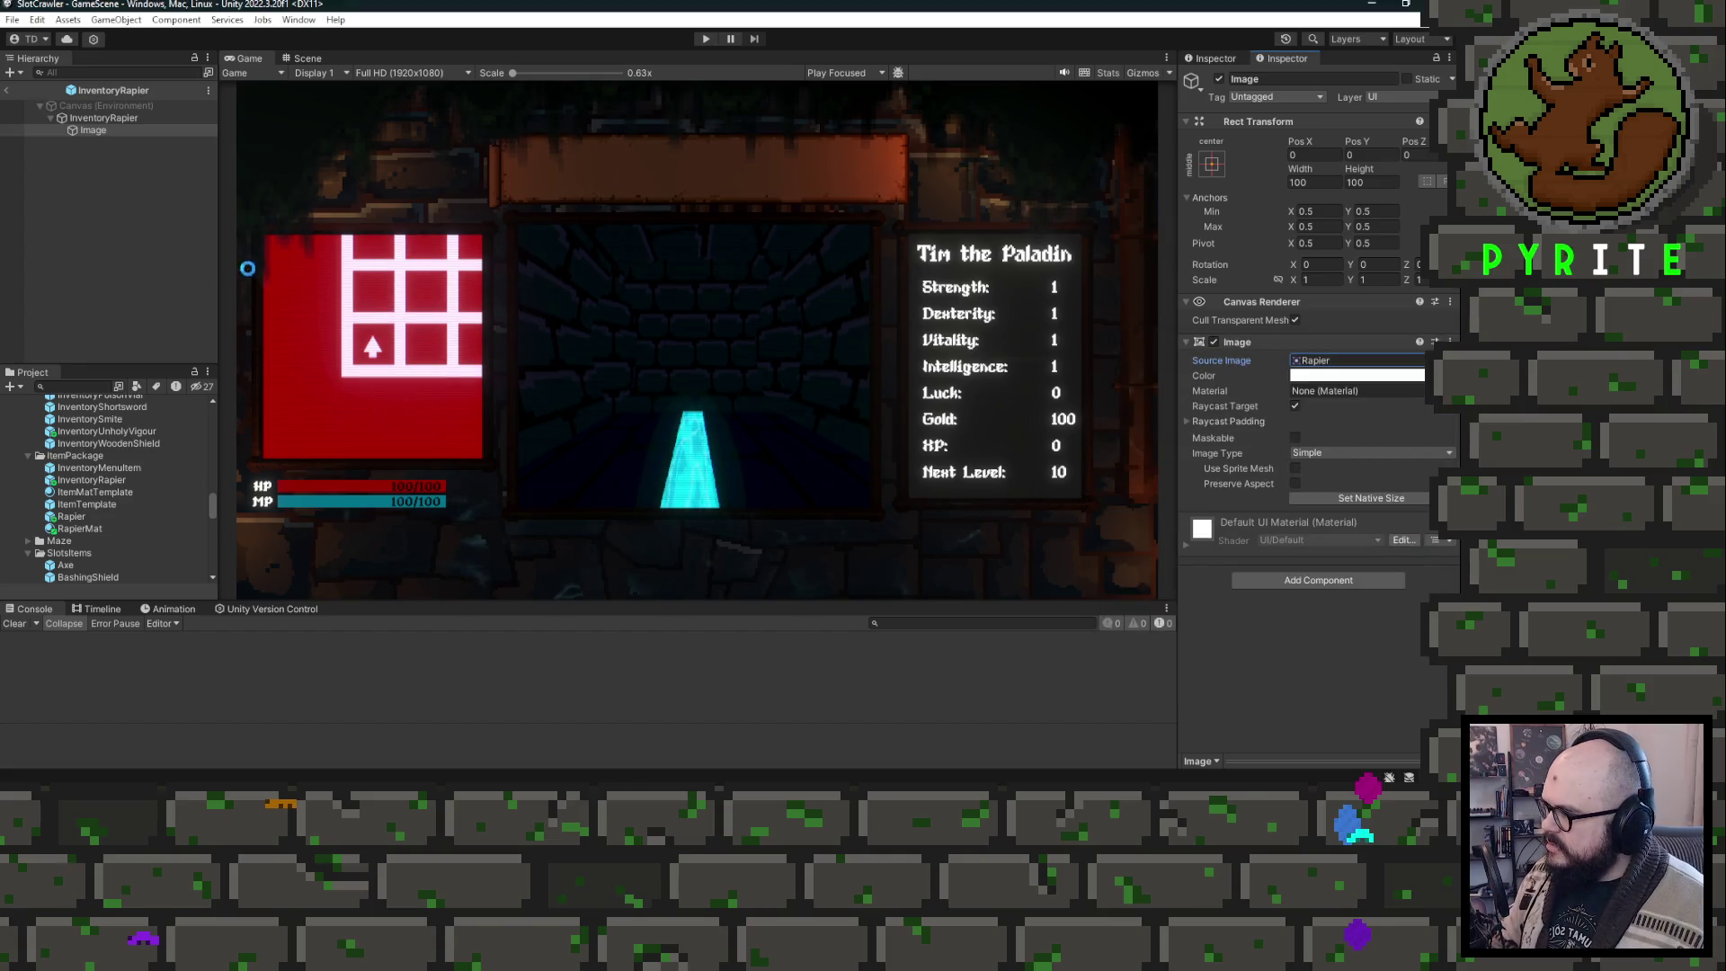
{"action": "left_click", "coordinate": [7, 90]}
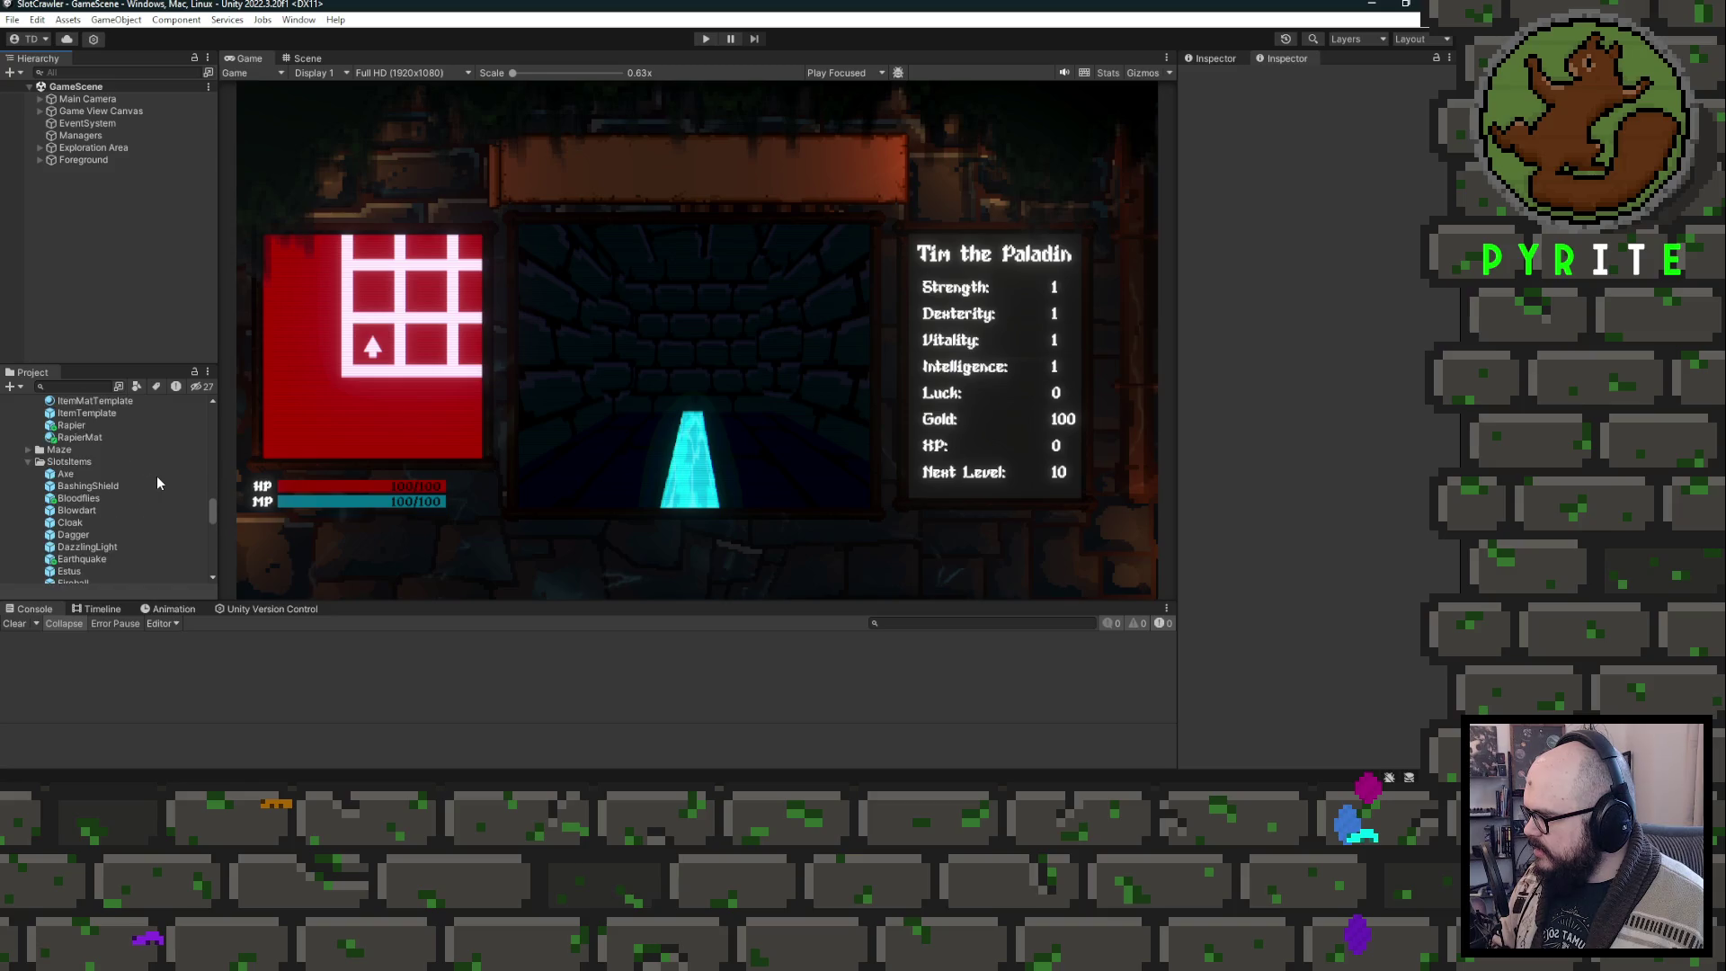
Step: In the Managers' Item Data Manager, duplicate the last Items entry
{"action": "left_click", "coordinate": [85, 135]}
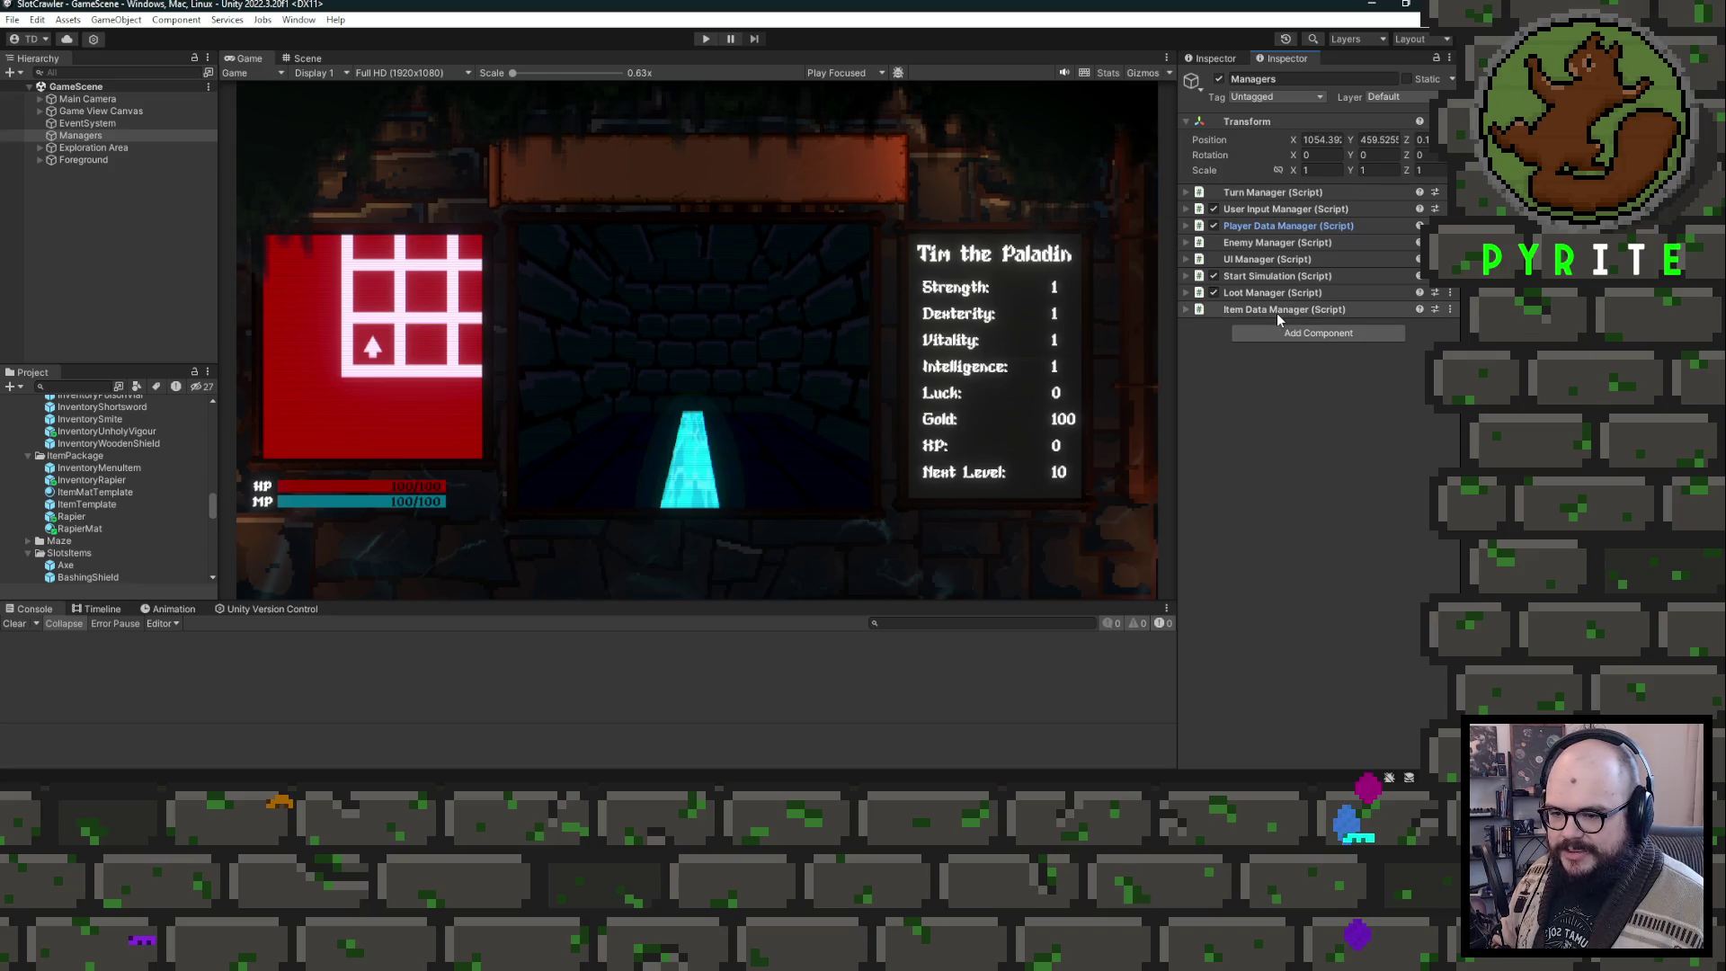
{"action": "left_click", "coordinate": [1282, 309]}
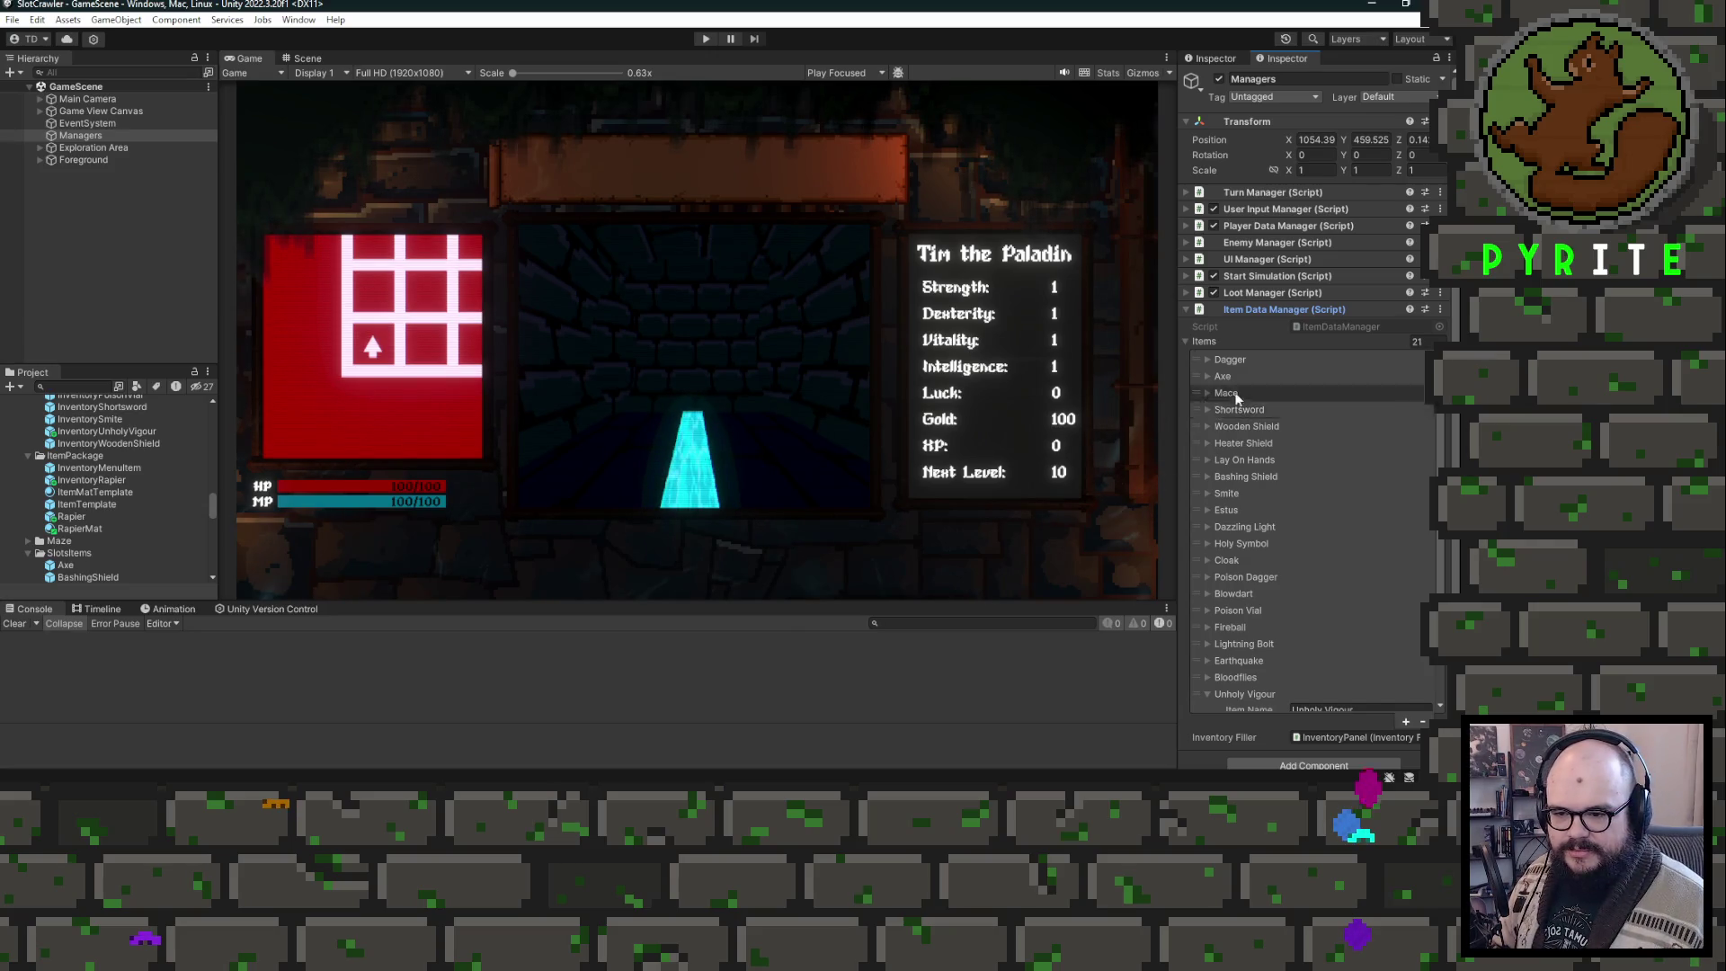
{"action": "scroll", "coordinate": [1303, 435], "scroll_direction": "down", "scroll_amount": 2}
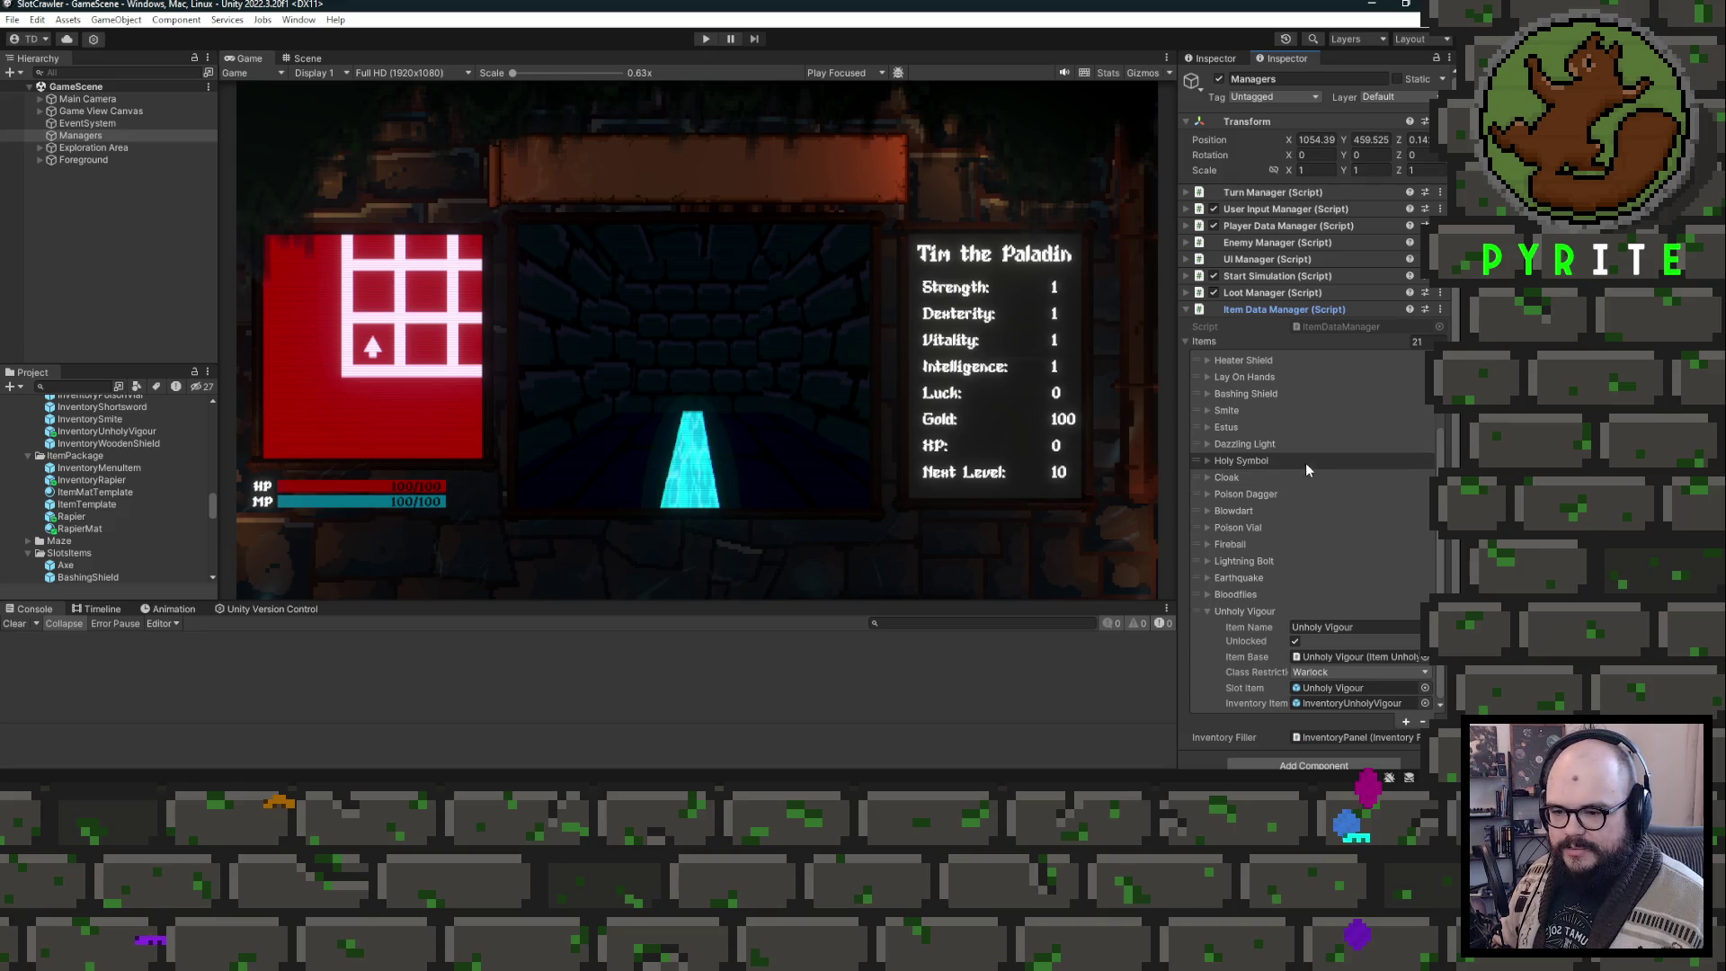
{"action": "scroll", "coordinate": [1321, 458], "scroll_direction": "down", "scroll_amount": 1}
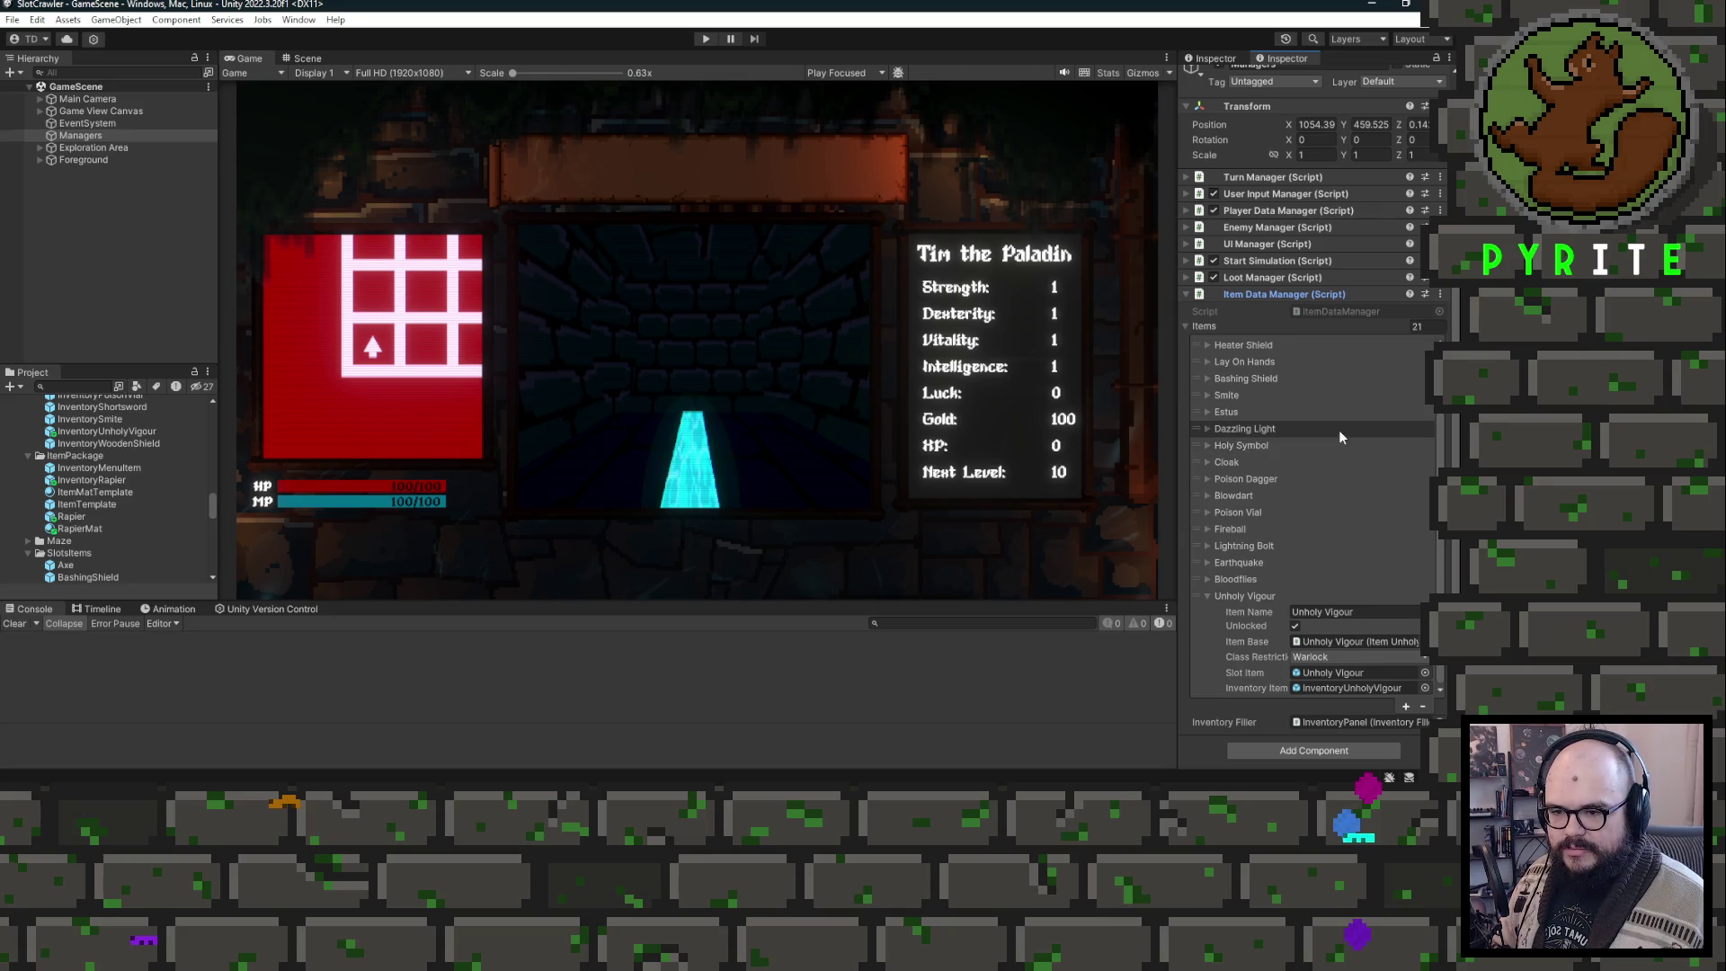
{"action": "left_click", "coordinate": [1267, 602]}
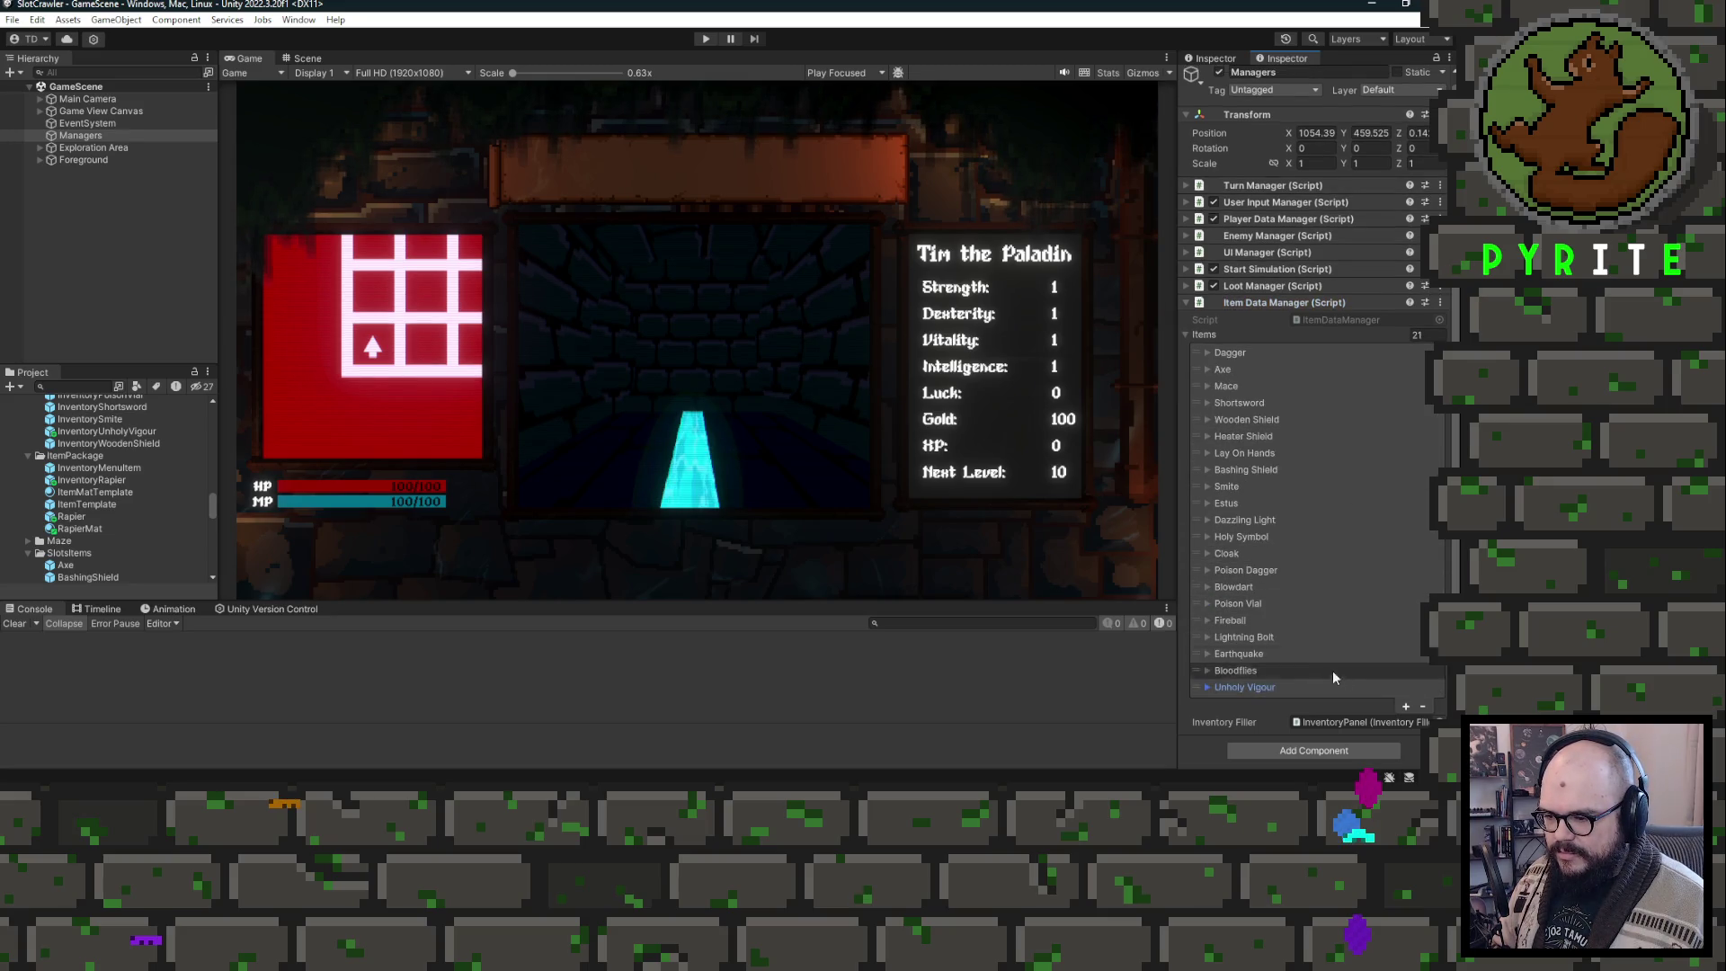
{"action": "left_click", "coordinate": [1405, 698]}
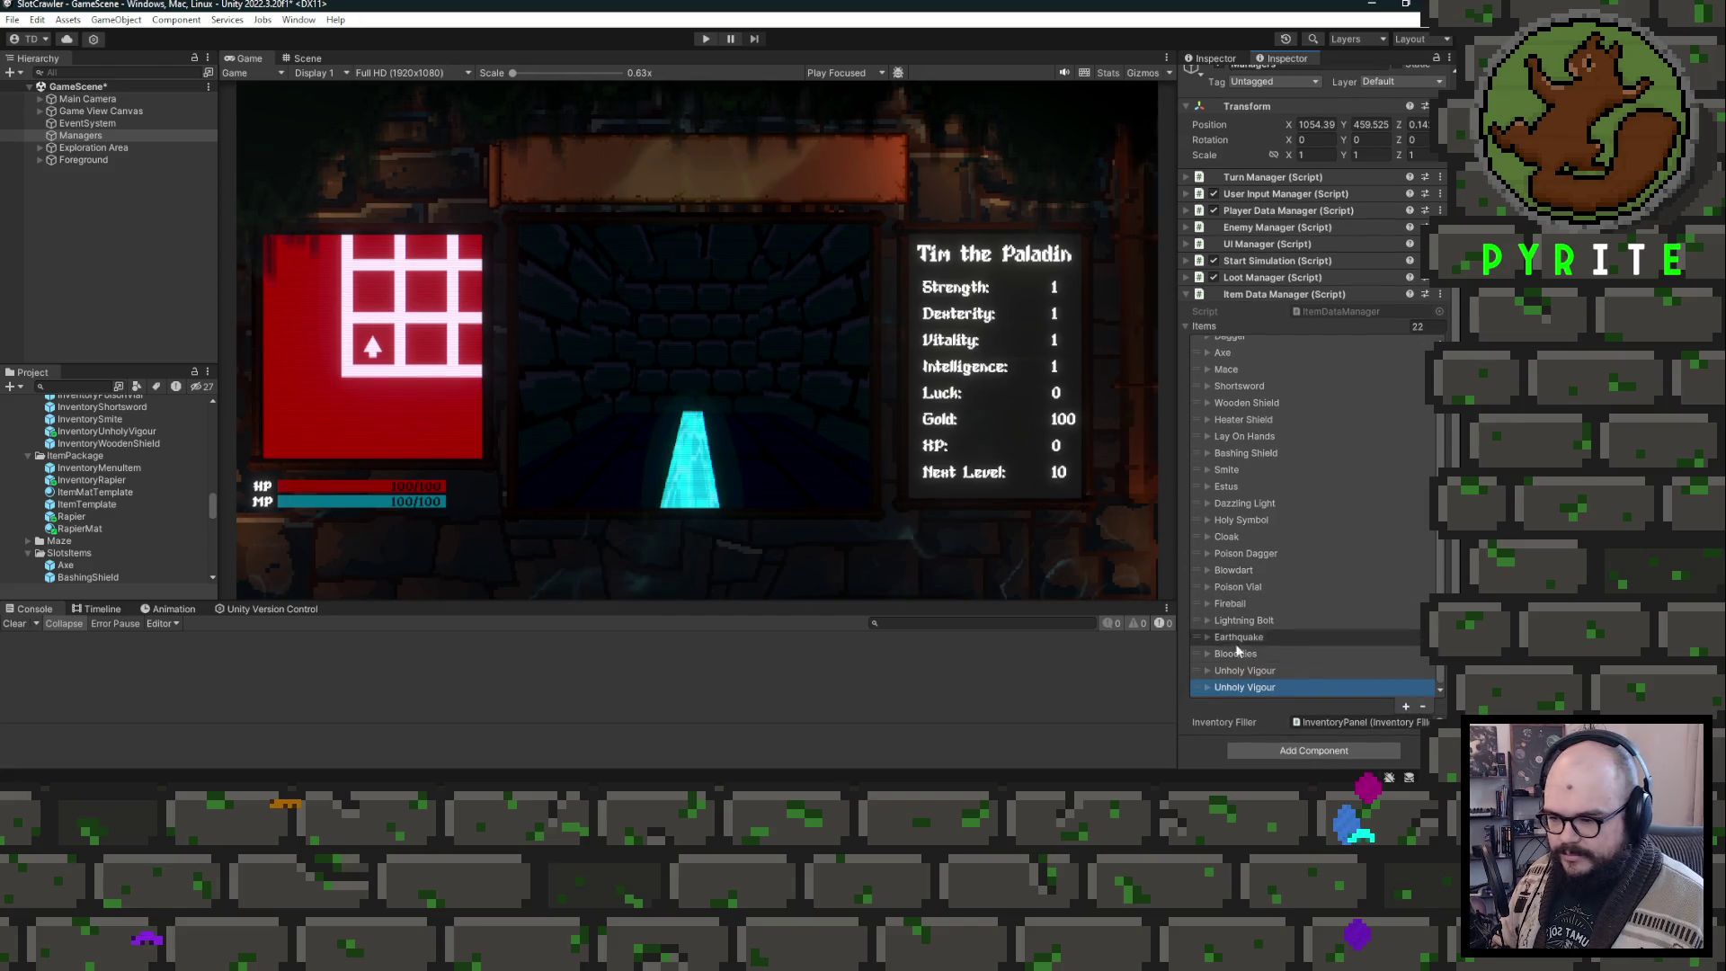
Step: Name the new entry Rapier, set Class Restriction None, and link Rapier and InventoryRapier assets
{"action": "left_click", "coordinate": [1206, 687]}
{"action": "left_click", "coordinate": [1350, 611]}
{"action": "type", "text": "Rapier"}
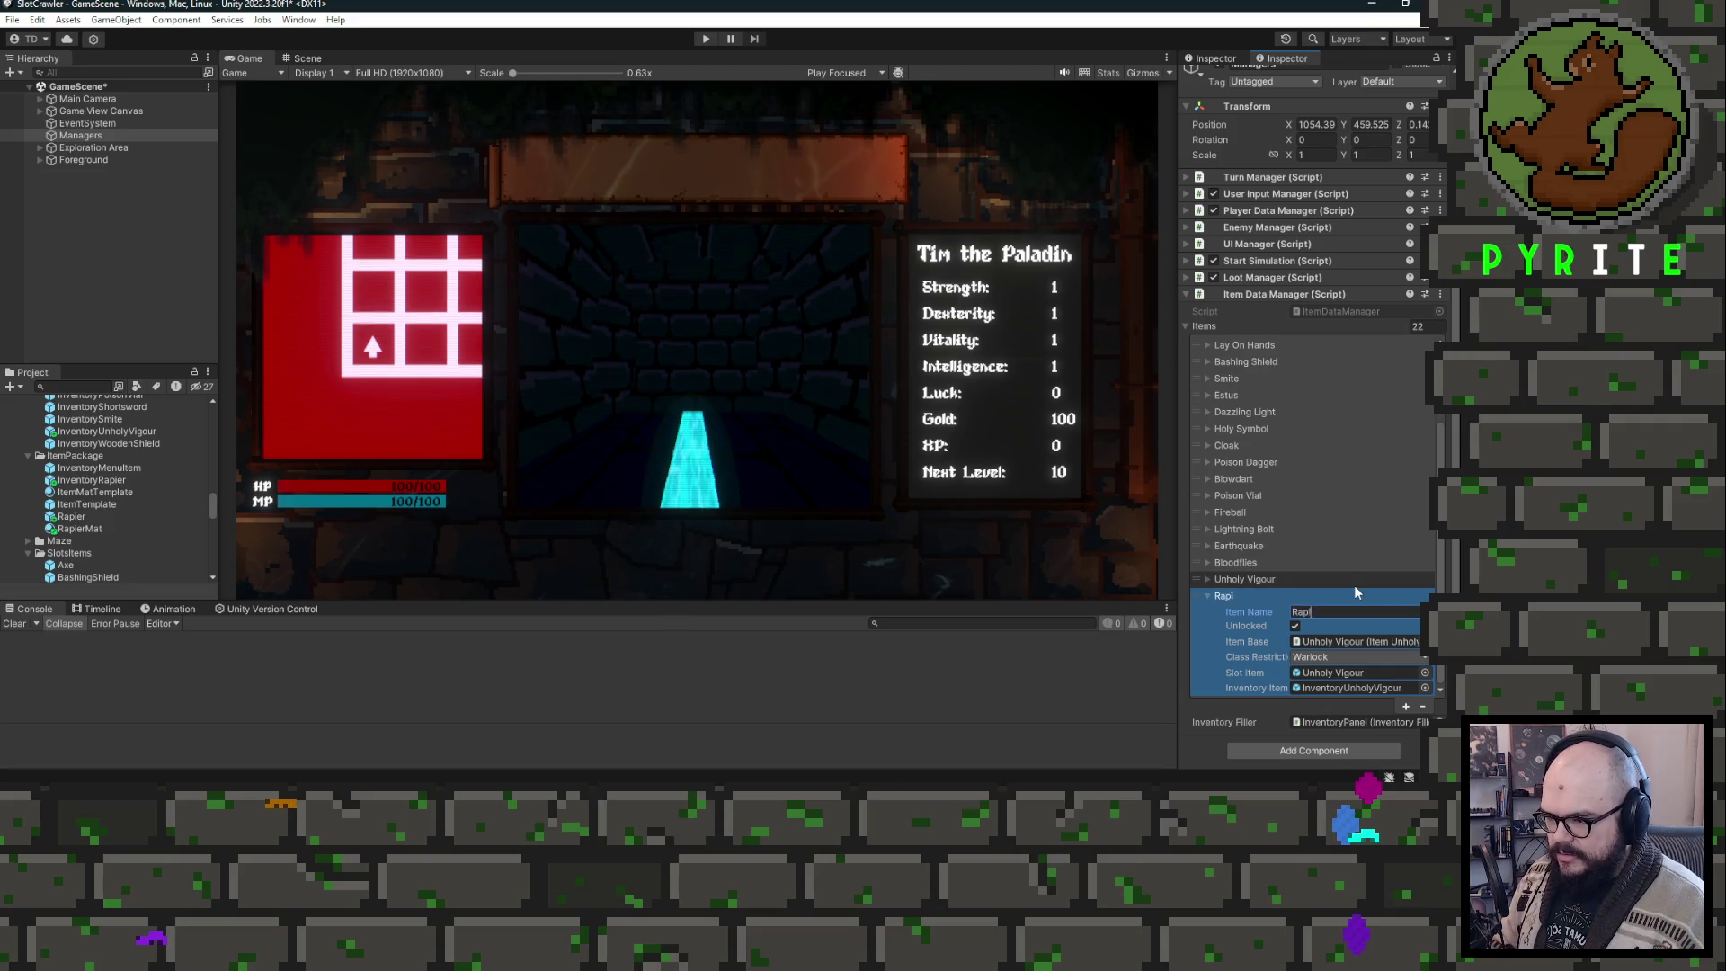
{"action": "left_click", "coordinate": [1340, 656]}
{"action": "left_click", "coordinate": [1330, 759]}
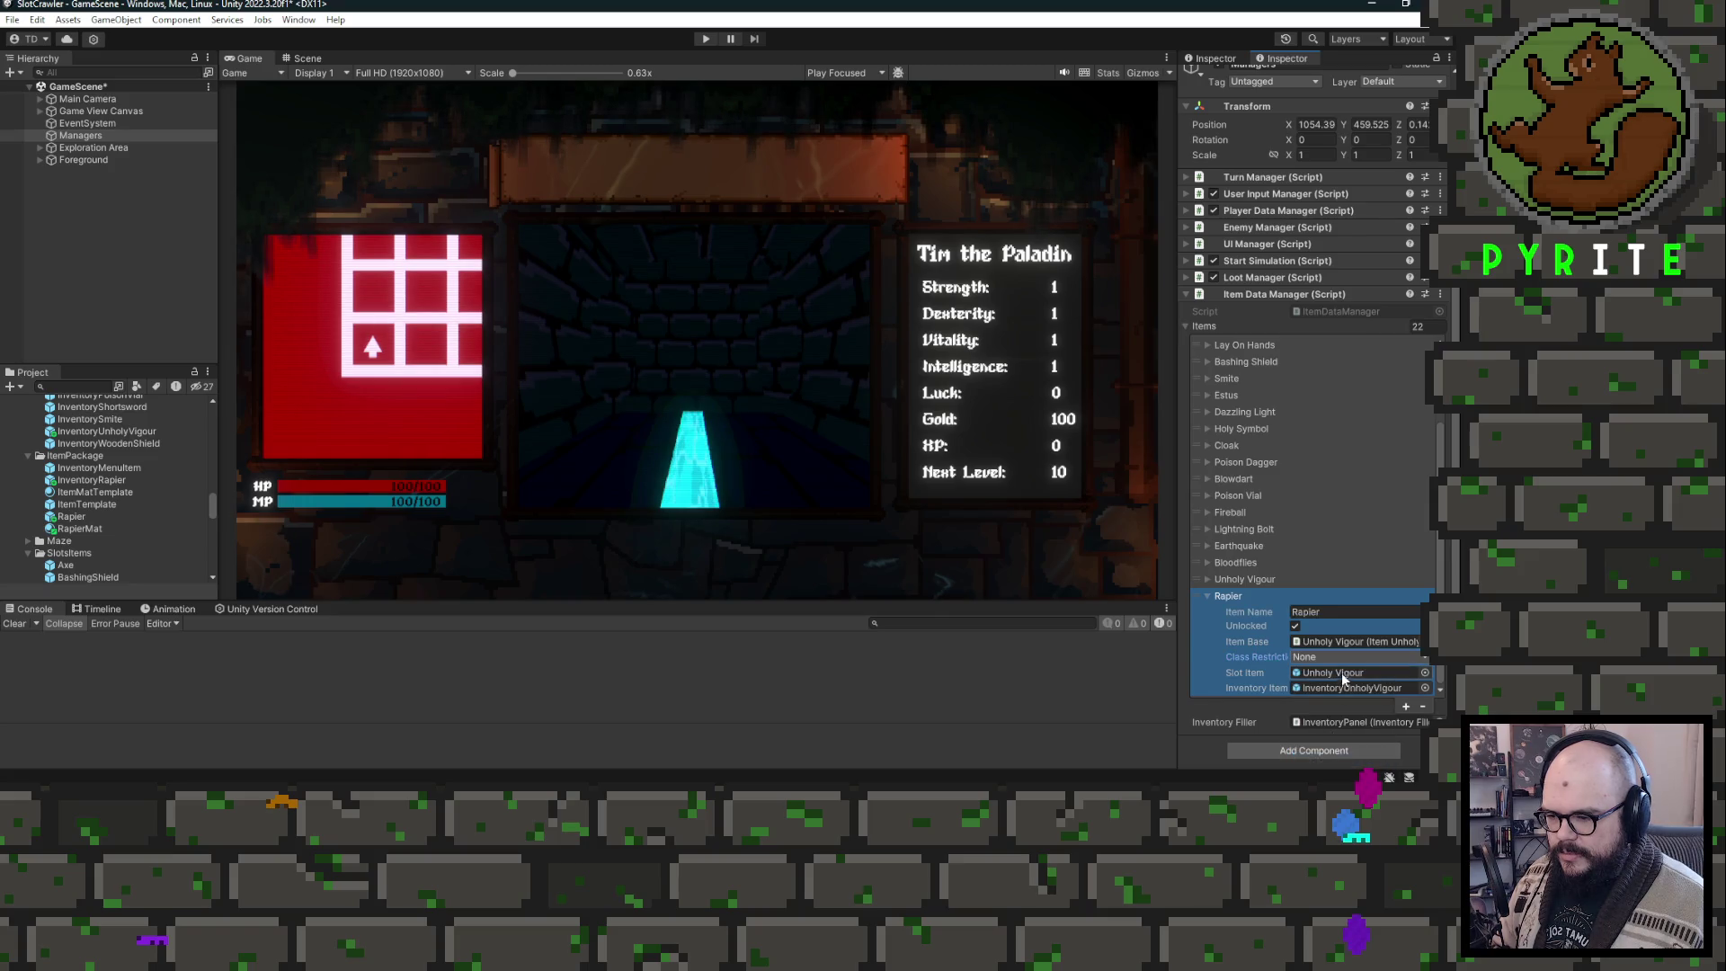
{"action": "left_click_drag", "start_coordinate": [68, 522], "coordinate": [1353, 641]}
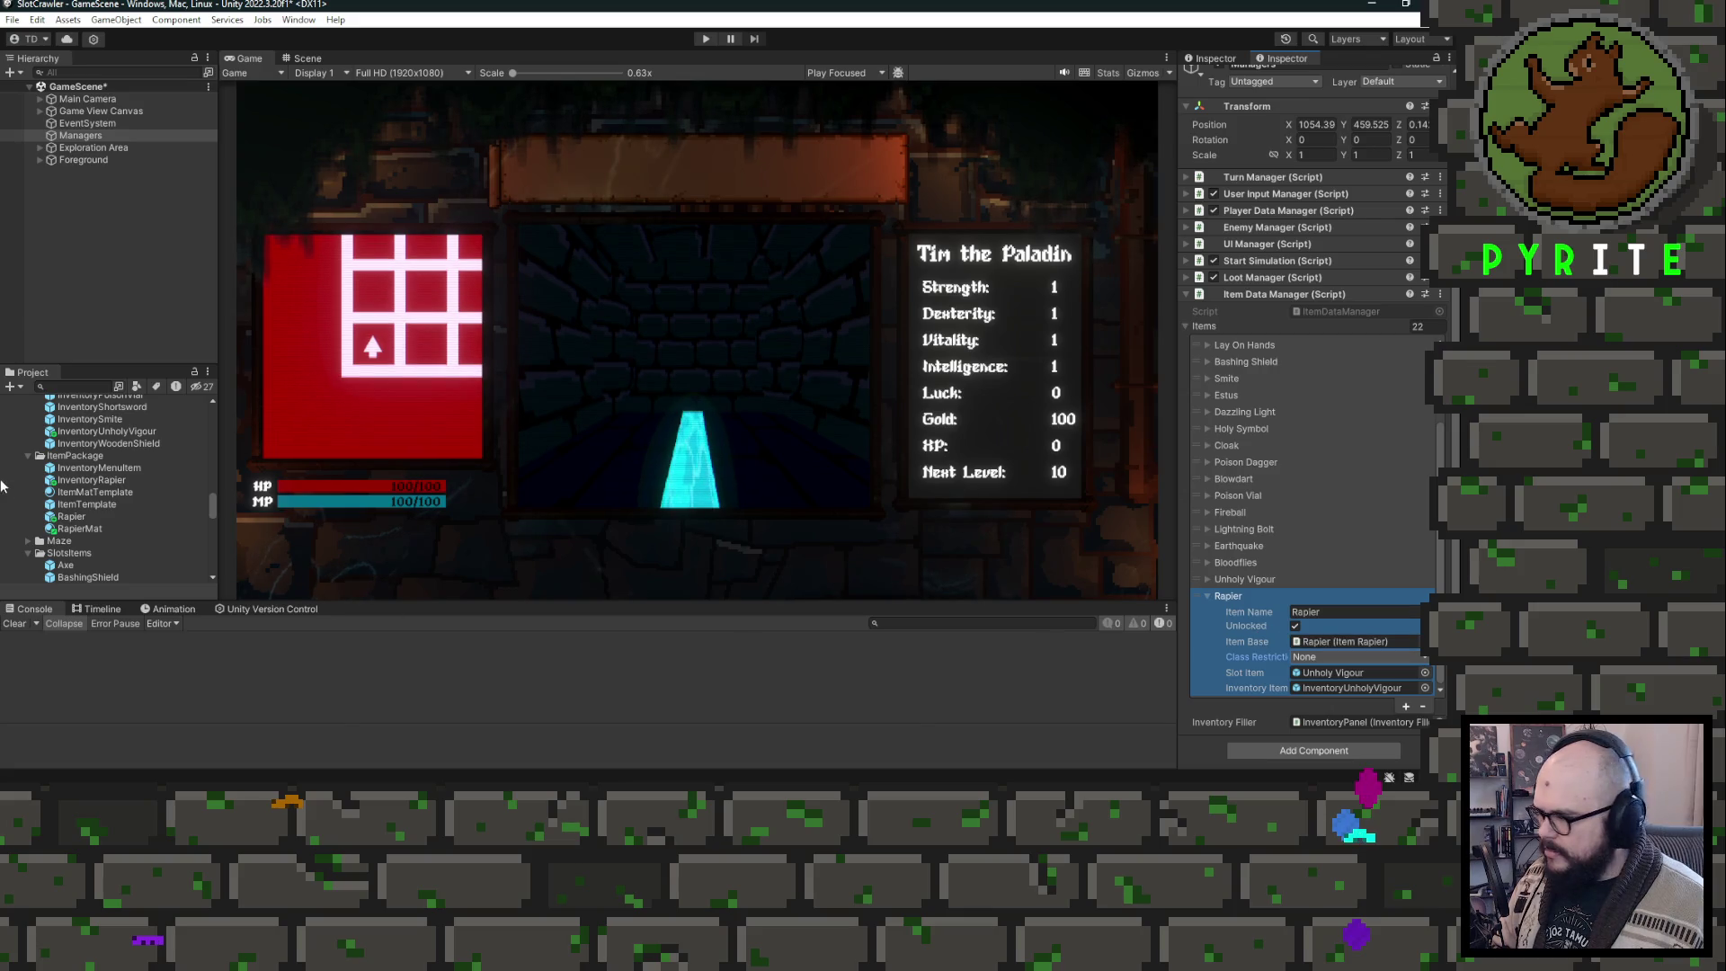
{"action": "left_click_drag", "start_coordinate": [68, 516], "coordinate": [1353, 672]}
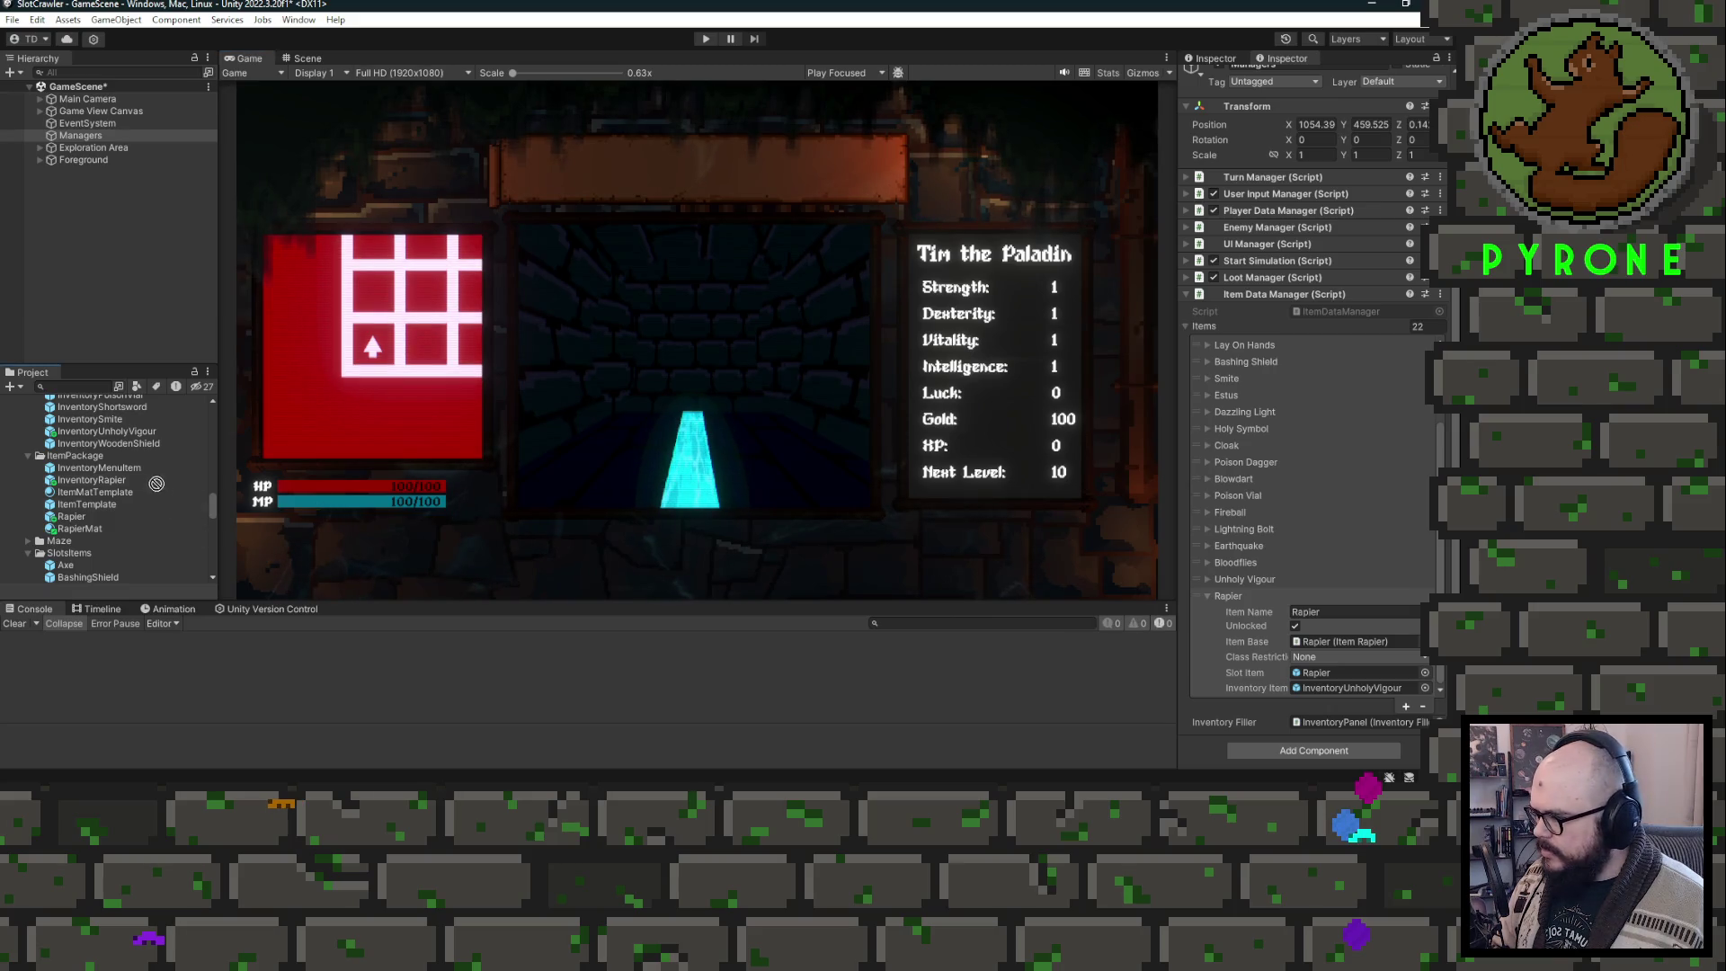
{"action": "mouse_move", "coordinate": [139, 483]}
{"action": "left_mouse_down"}
{"action": "mouse_move", "coordinate": [961, 578]}
{"action": "mouse_move", "coordinate": [1083, 571]}
{"action": "mouse_move", "coordinate": [1330, 687]}
{"action": "left_mouse_up"}
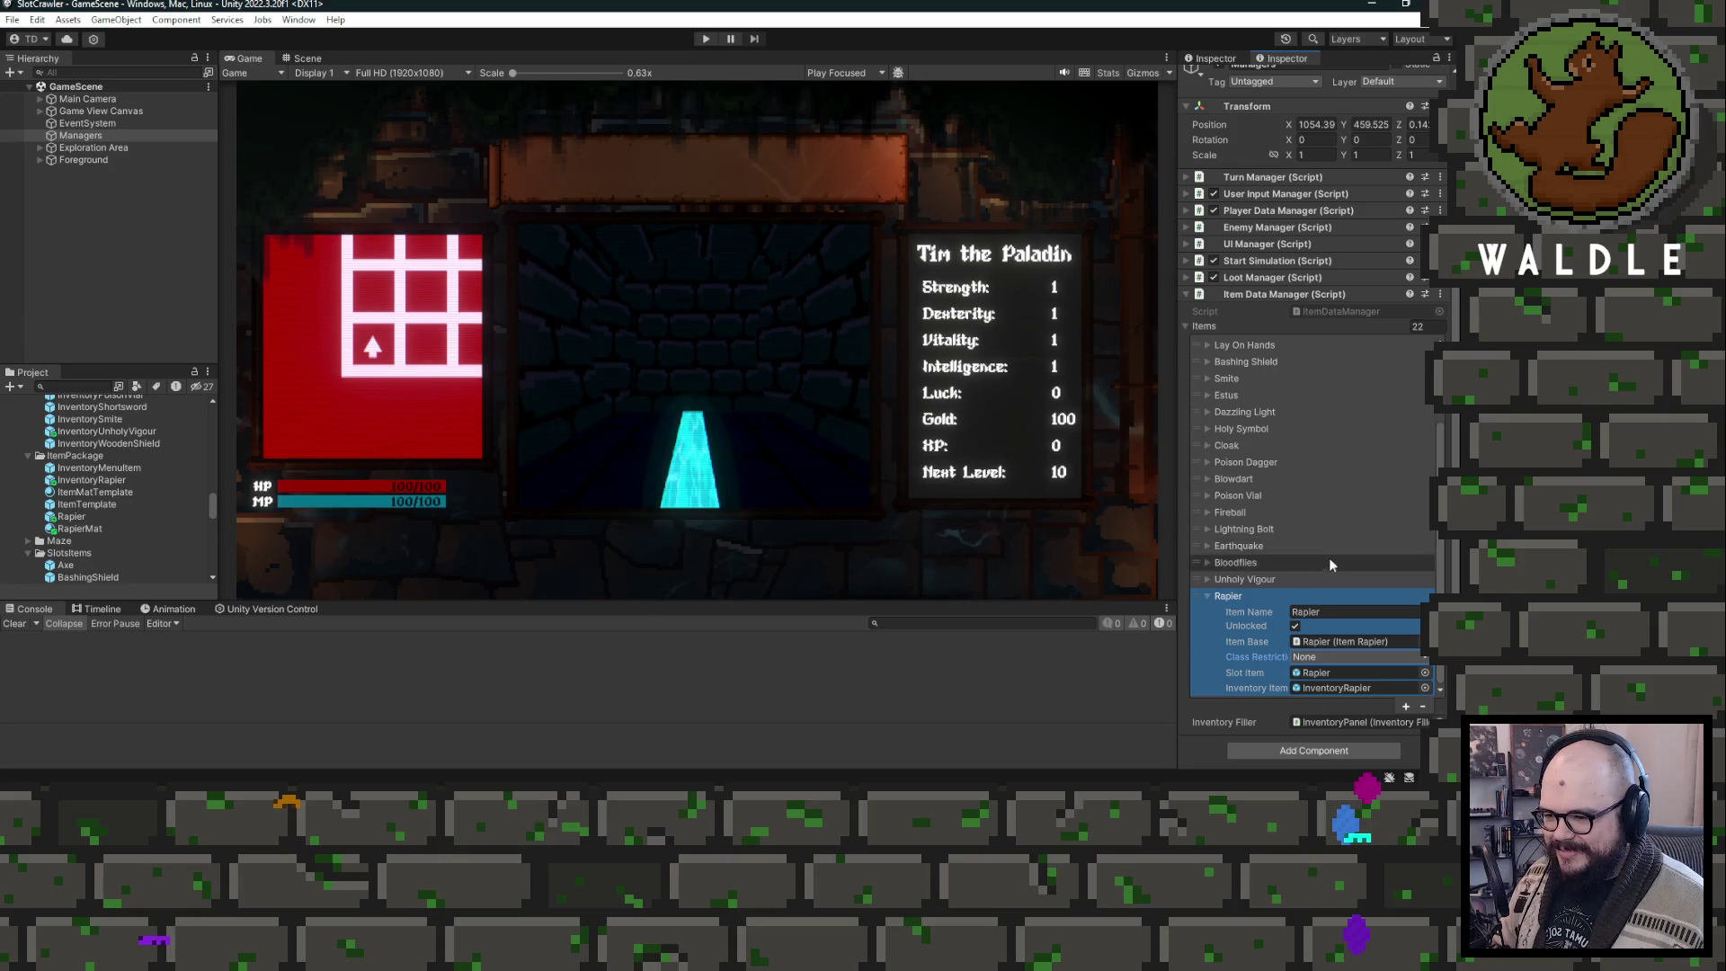
{"action": "left_click", "coordinate": [1221, 597]}
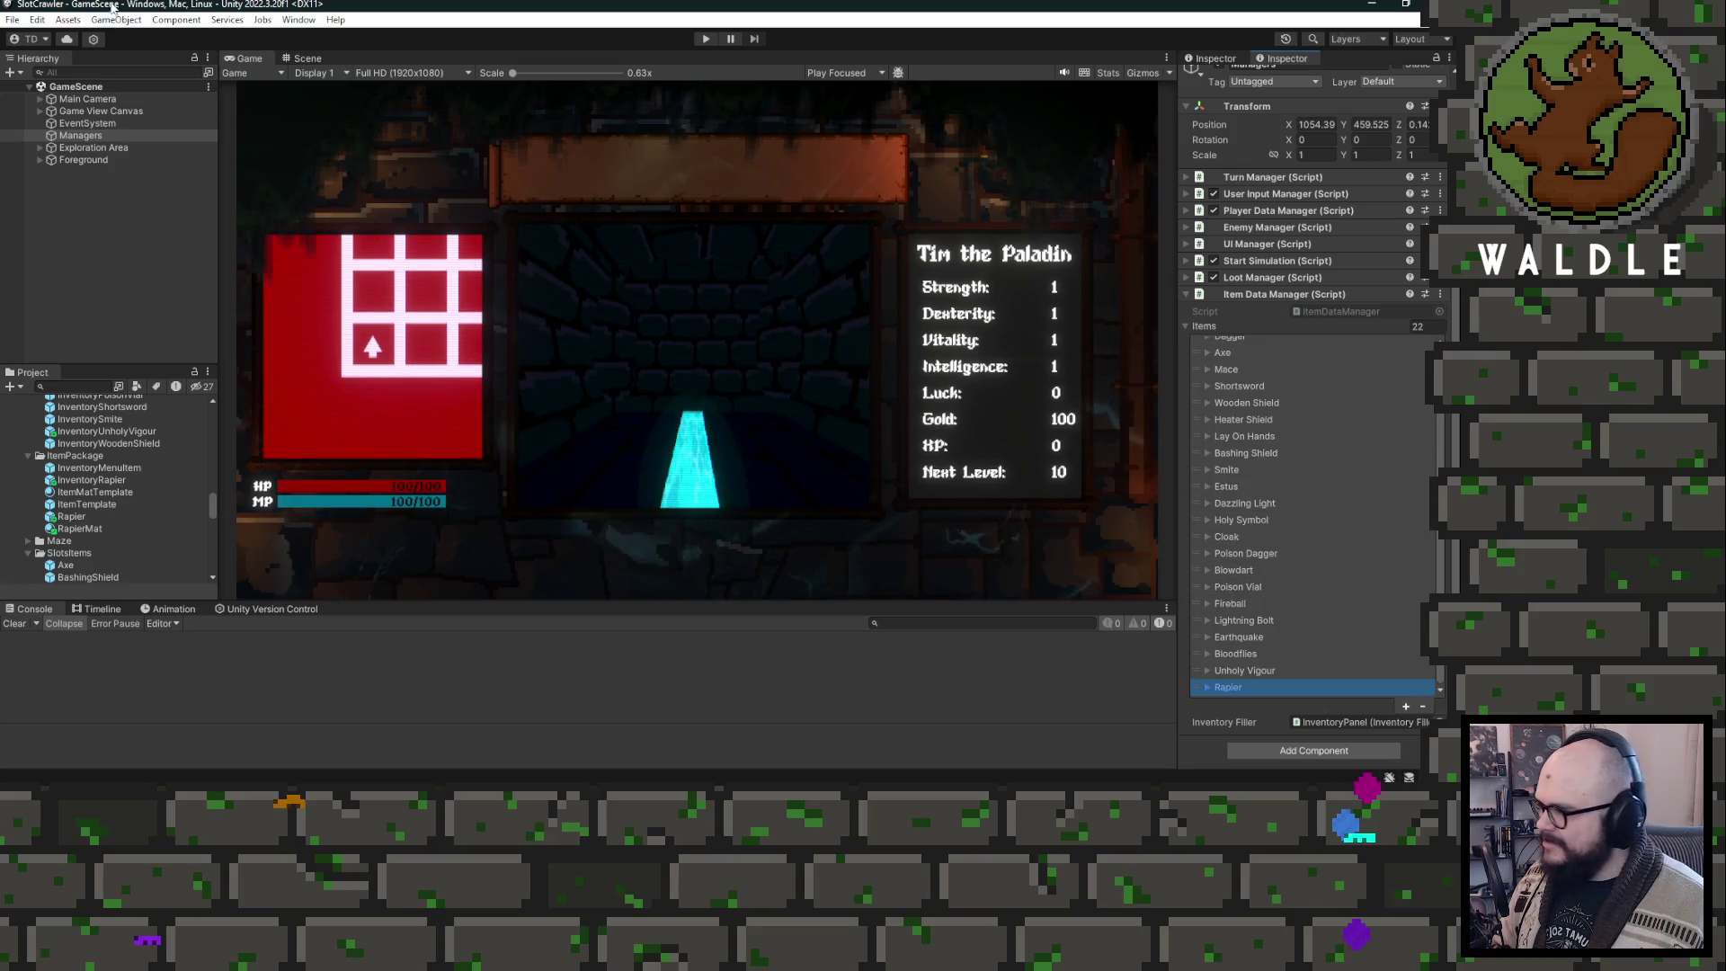
Step: Set the Paladin class's first starting inventory item to Rapier
{"action": "left_click", "coordinate": [76, 387]}
{"action": "type", "text": "paladin"}
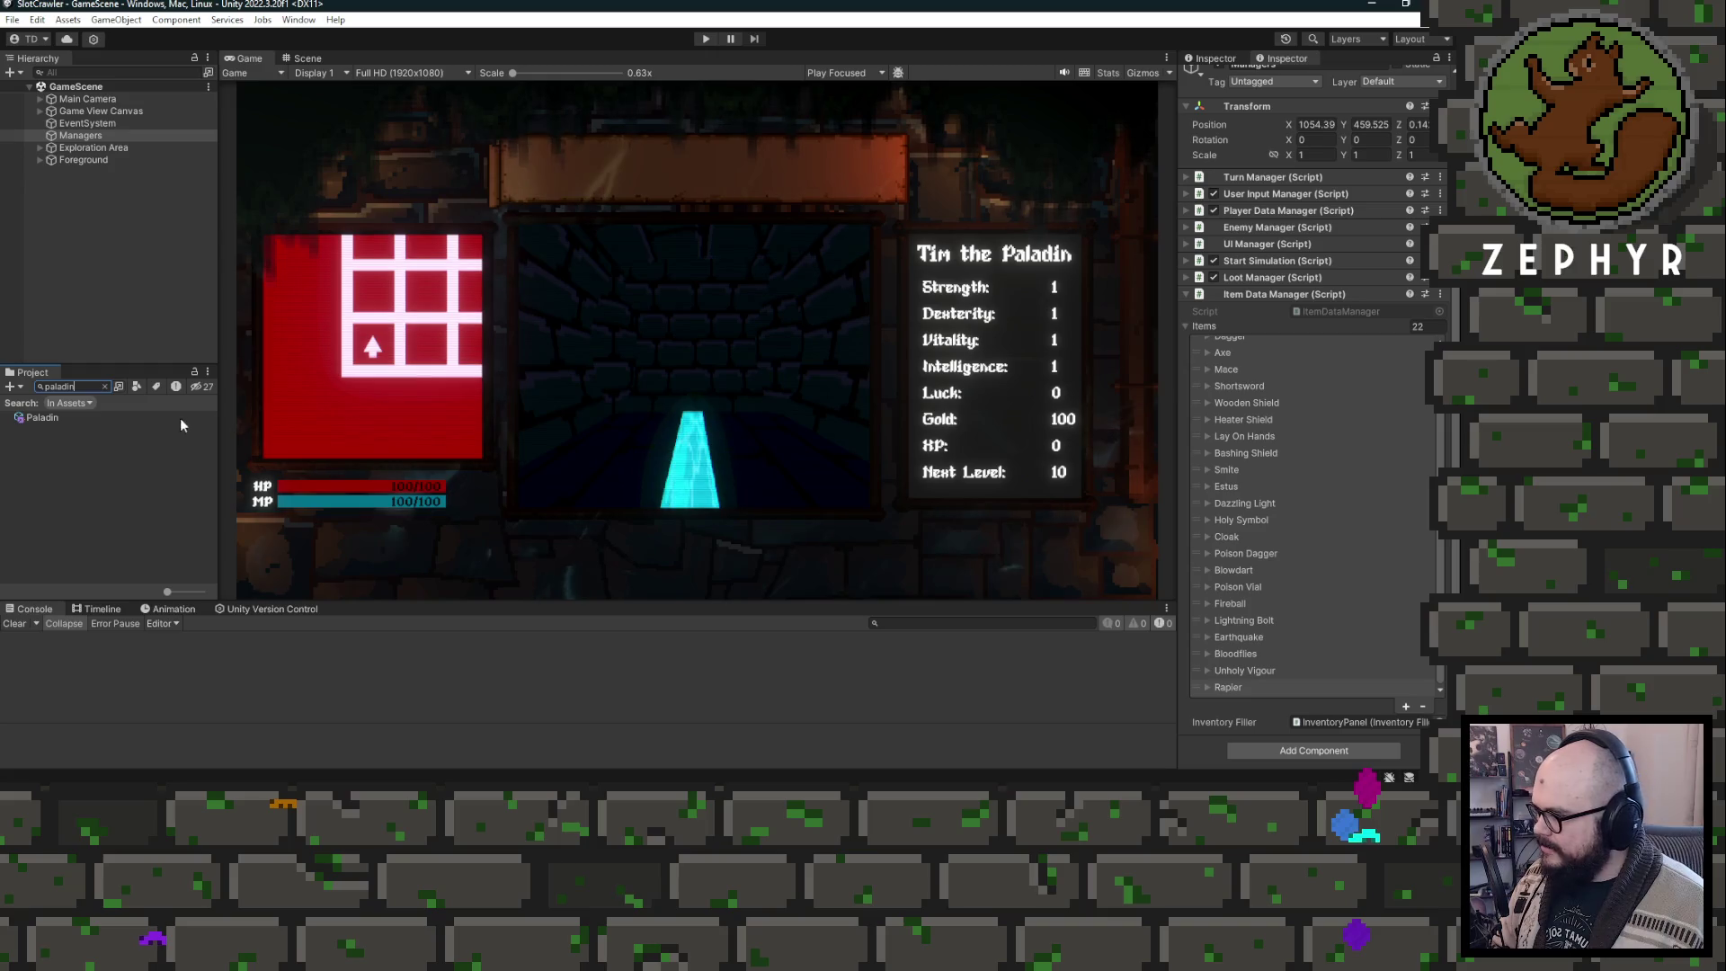
{"action": "left_click", "coordinate": [39, 419]}
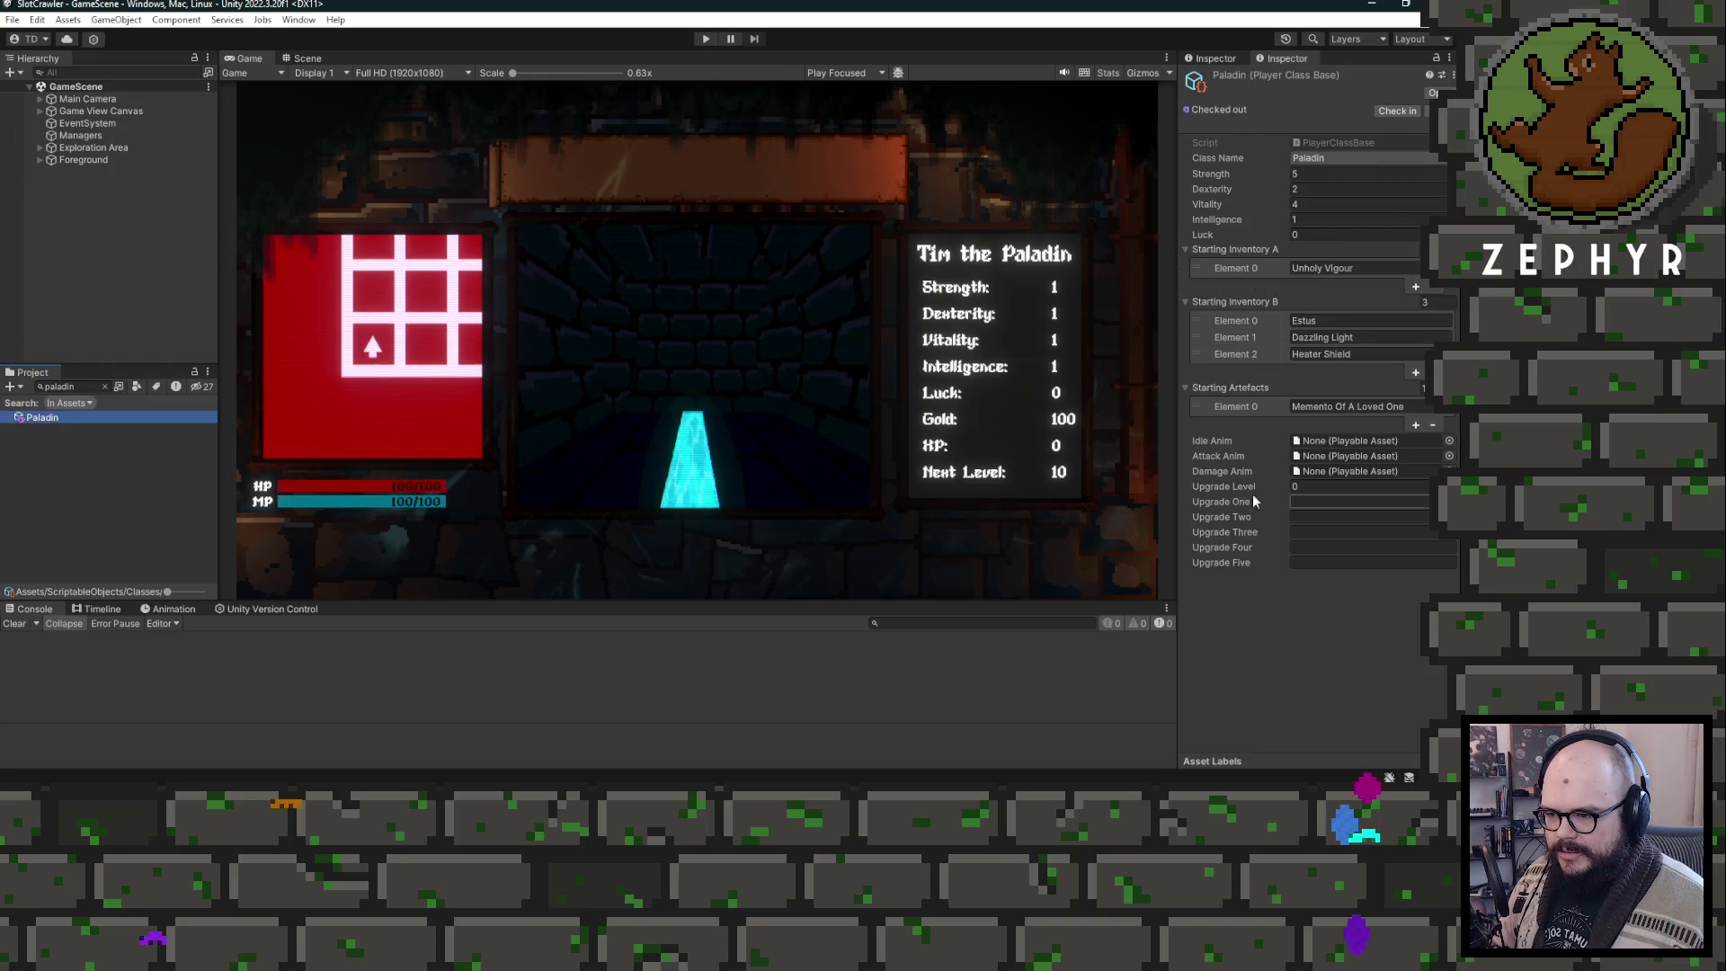
{"action": "left_click", "coordinate": [1362, 268]}
{"action": "type", "text": "Rapier"}
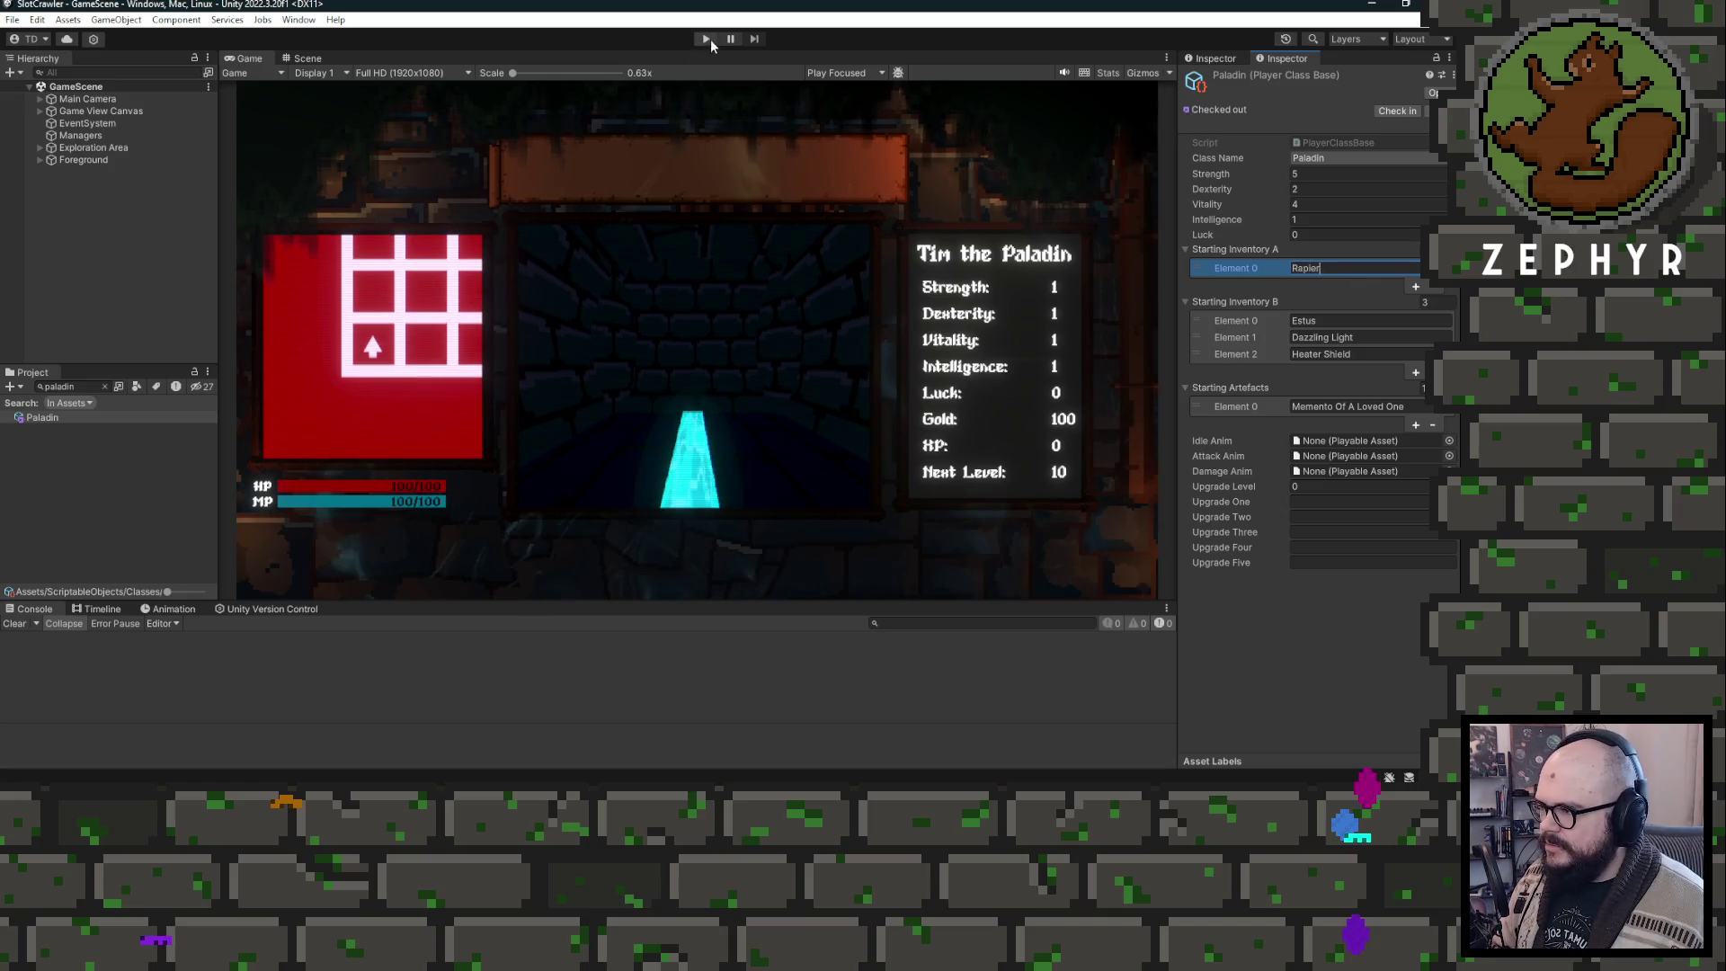
Step: Play-test into a goblin encounter, spin the reels, then stop play mode
{"action": "left_click", "coordinate": [706, 39]}
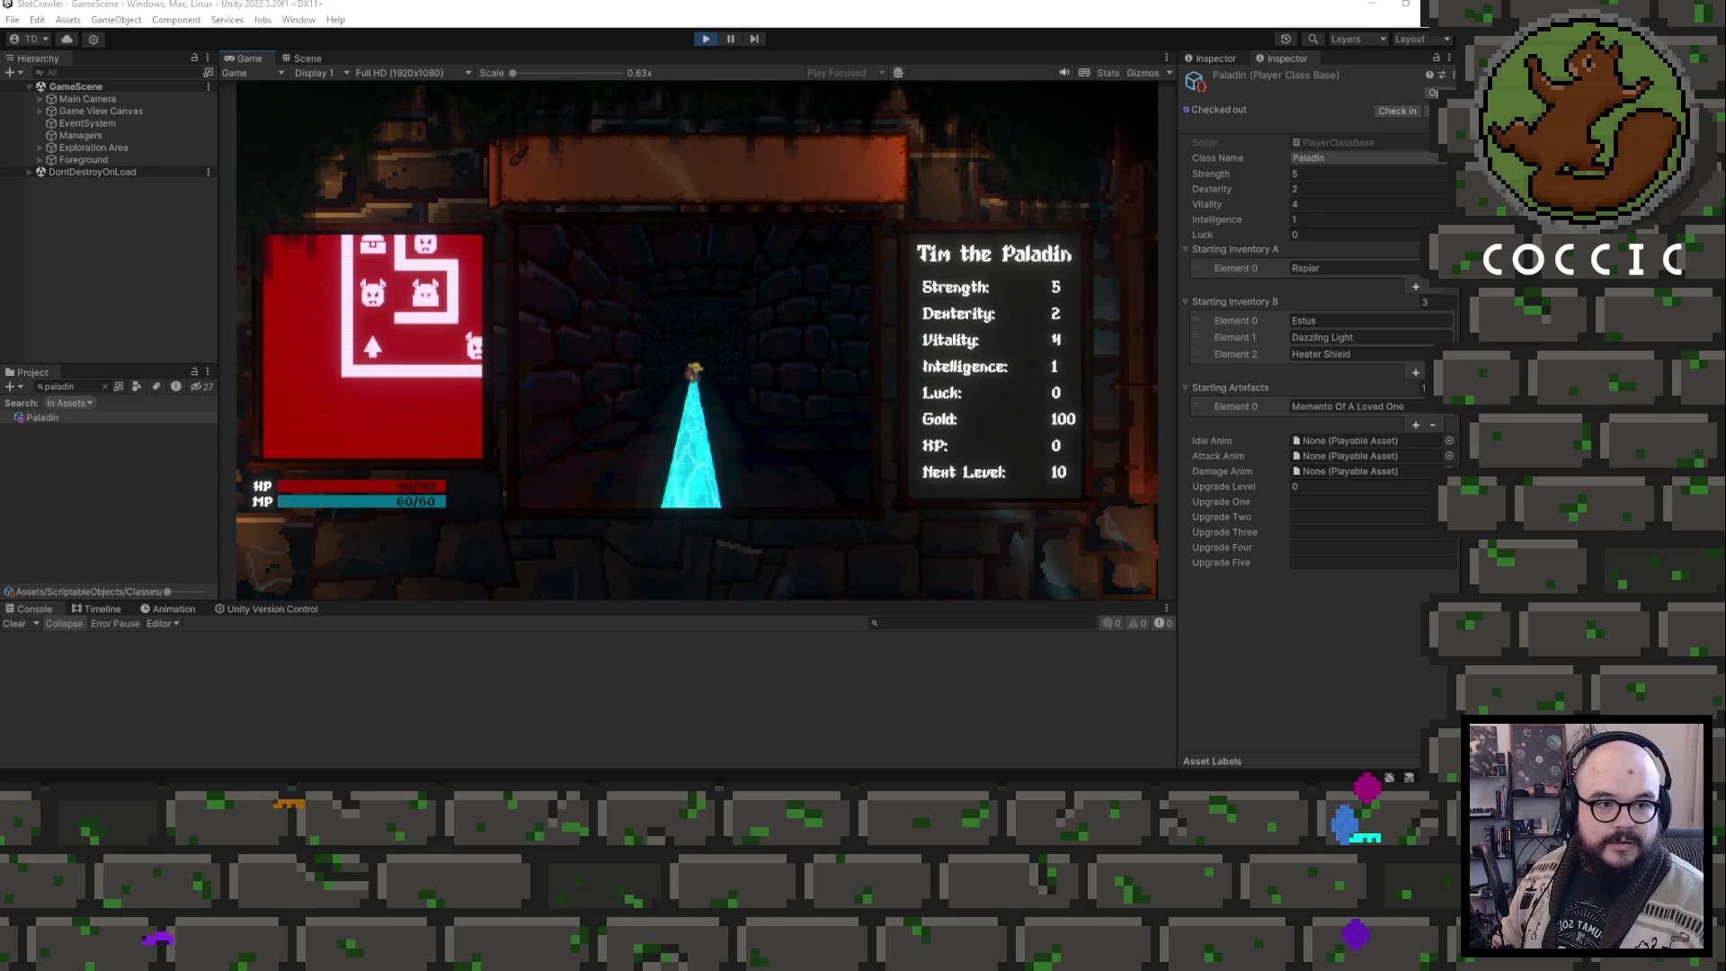
{"action": "left_click", "coordinate": [829, 401]}
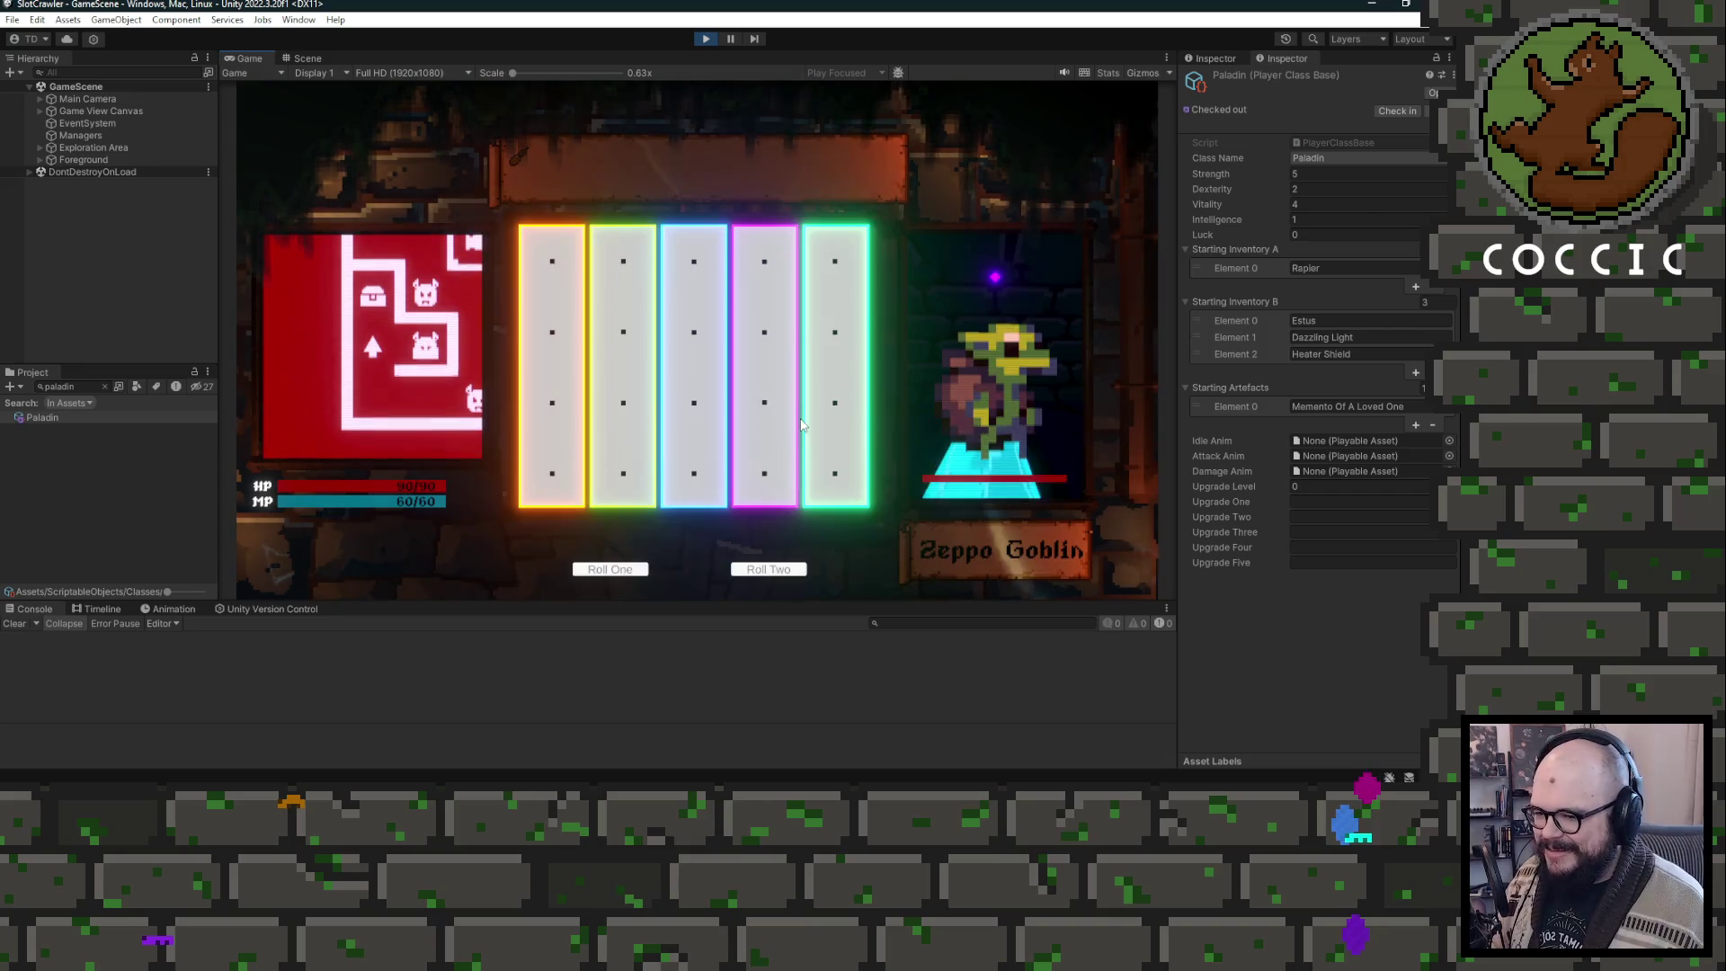
{"action": "left_click", "coordinate": [592, 572]}
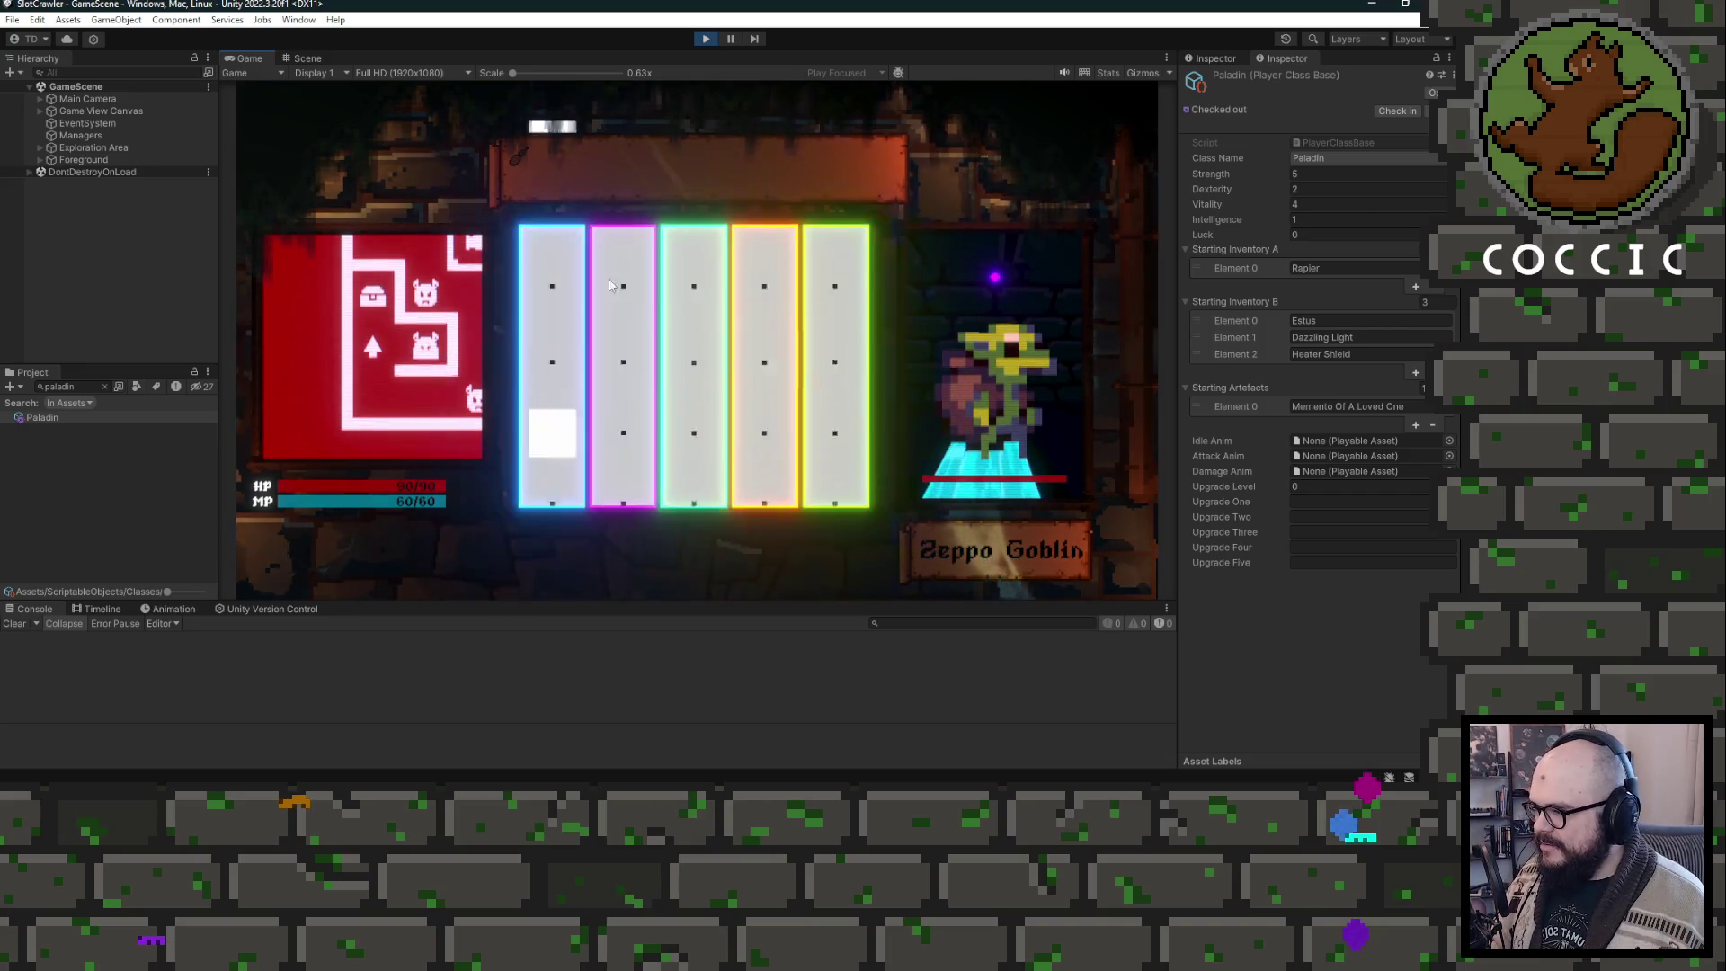
{"action": "left_click", "coordinate": [705, 39]}
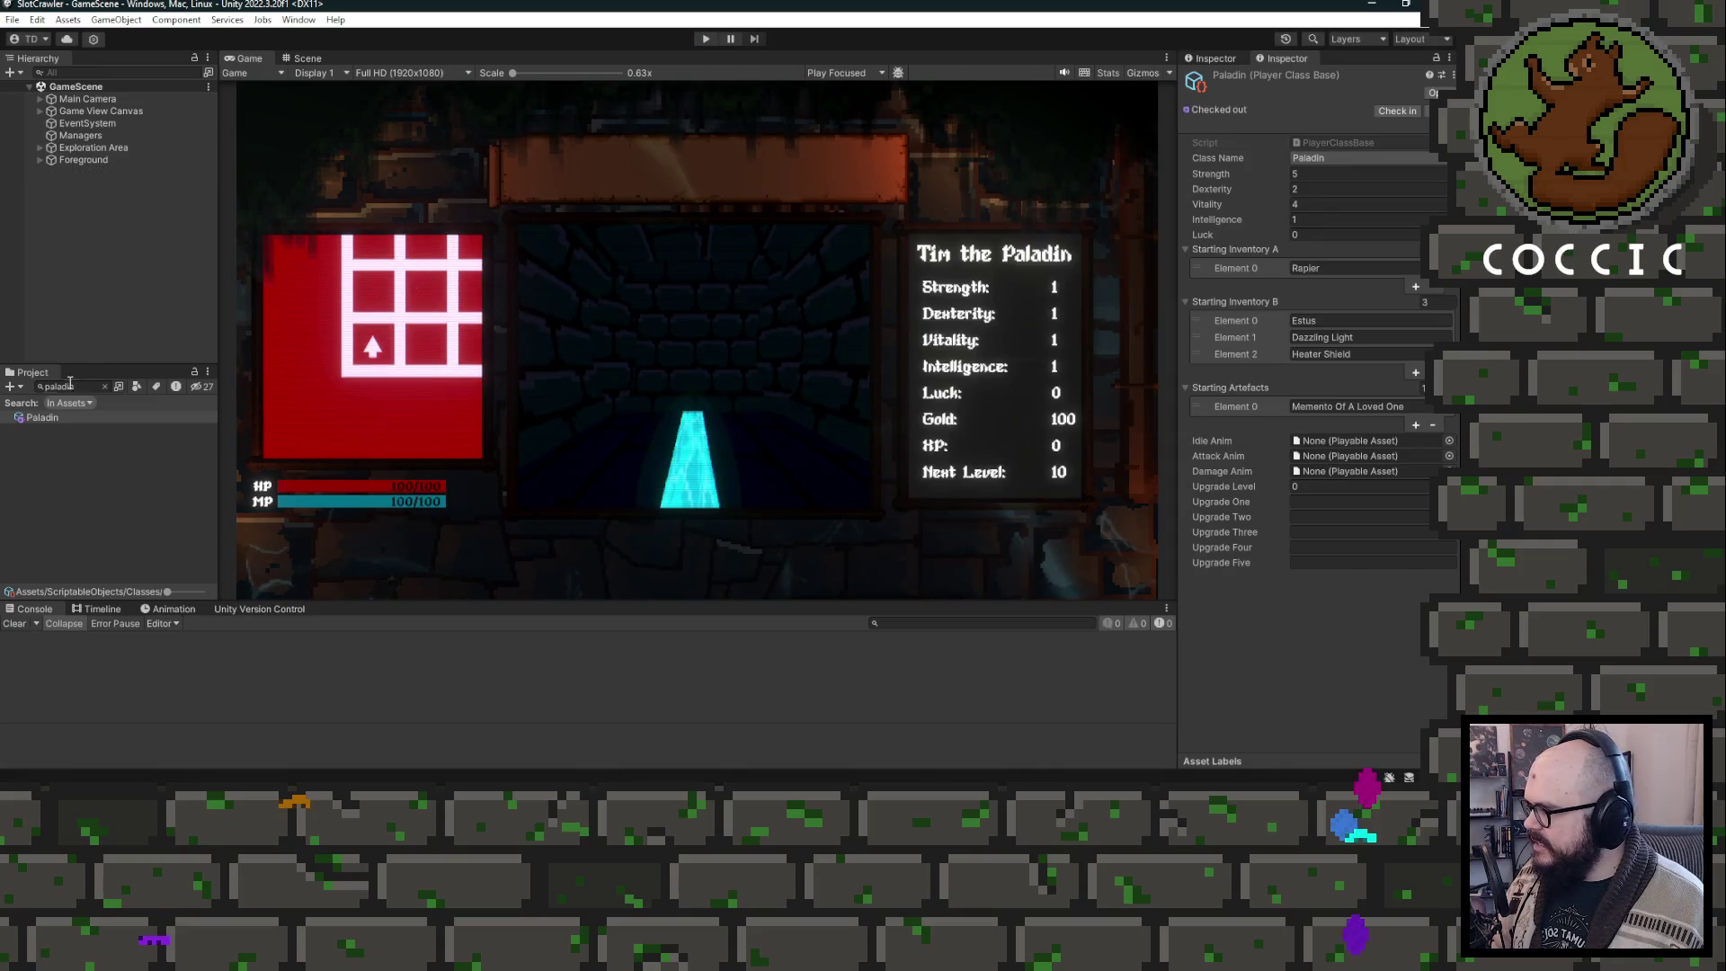
Step: Give the Rapier prefab's Raw Image the RapierMat material and launch a play test
{"action": "type", "text": "rapier"}
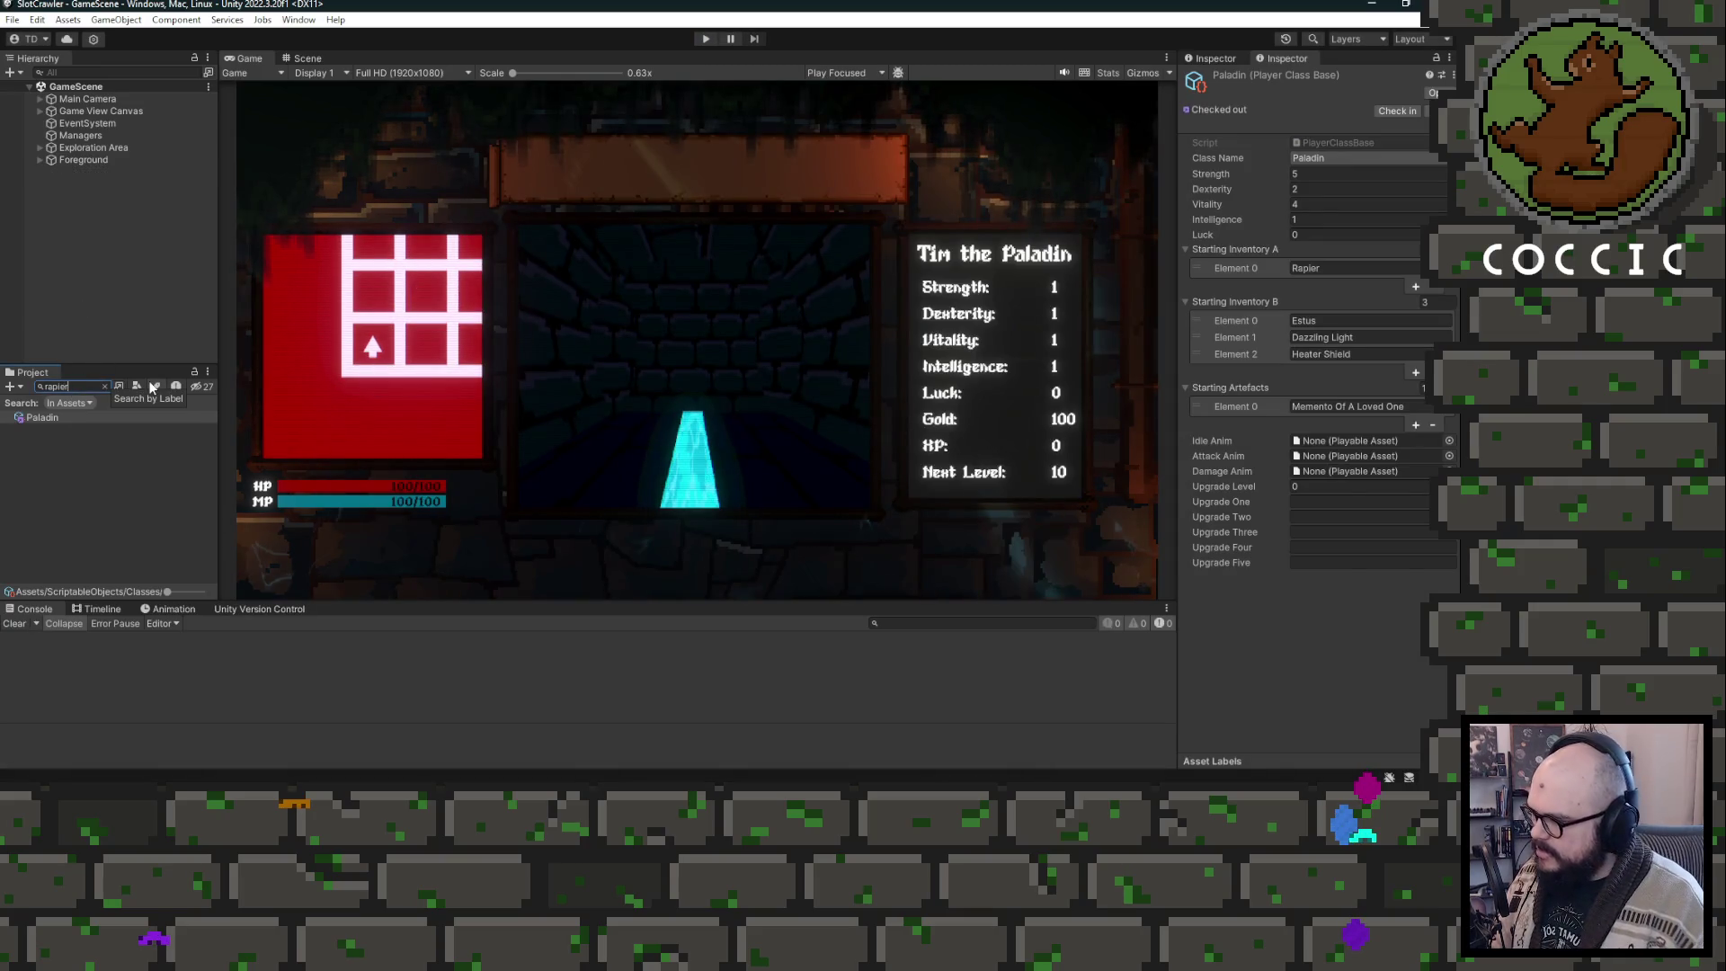
{"action": "left_click", "coordinate": [72, 466]}
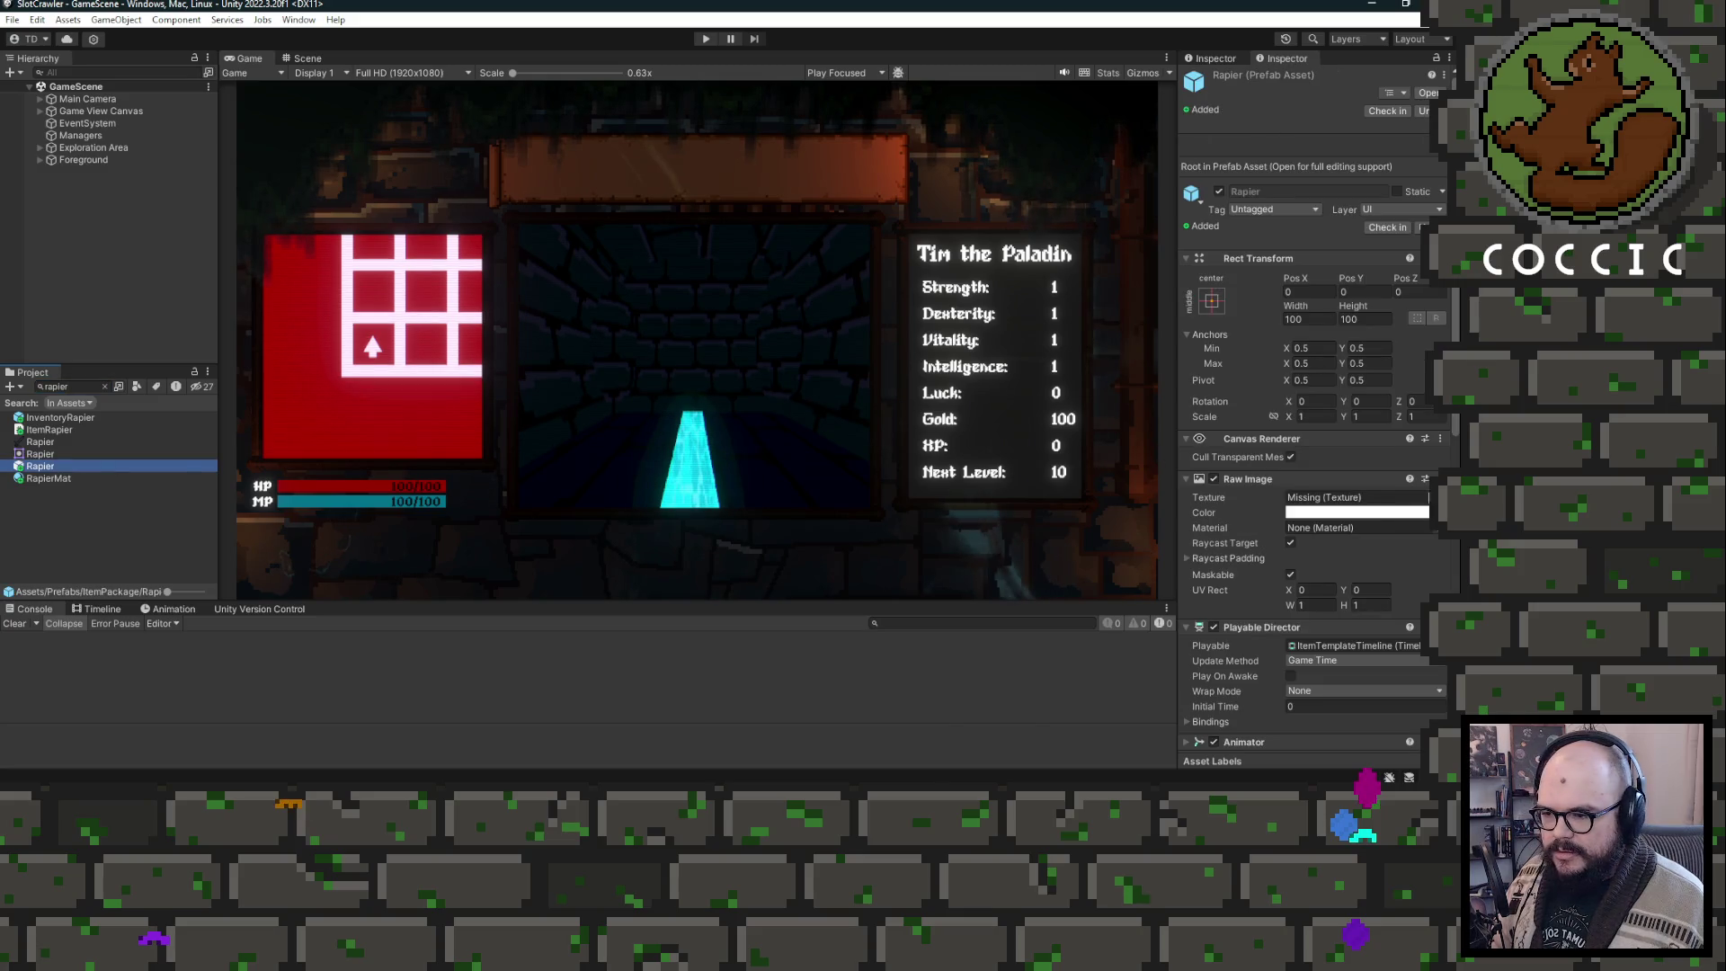
{"action": "left_click", "coordinate": [1435, 530]}
{"action": "type", "text": "rapier"}
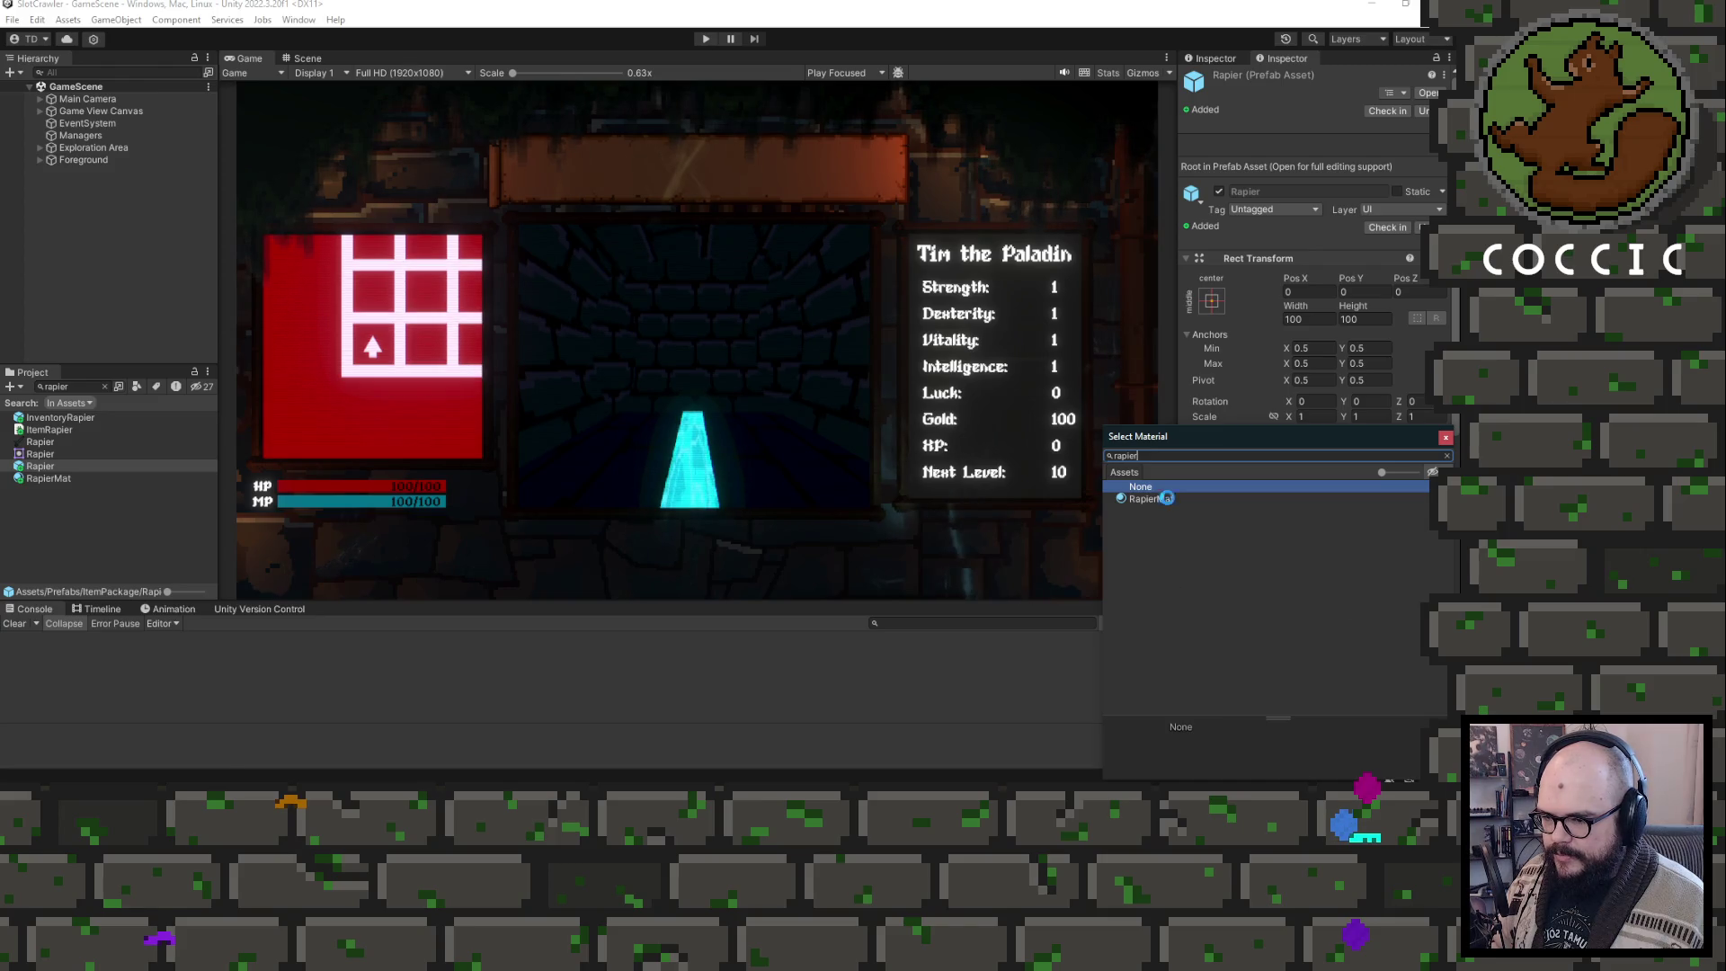
{"action": "double_click", "coordinate": [1167, 498]}
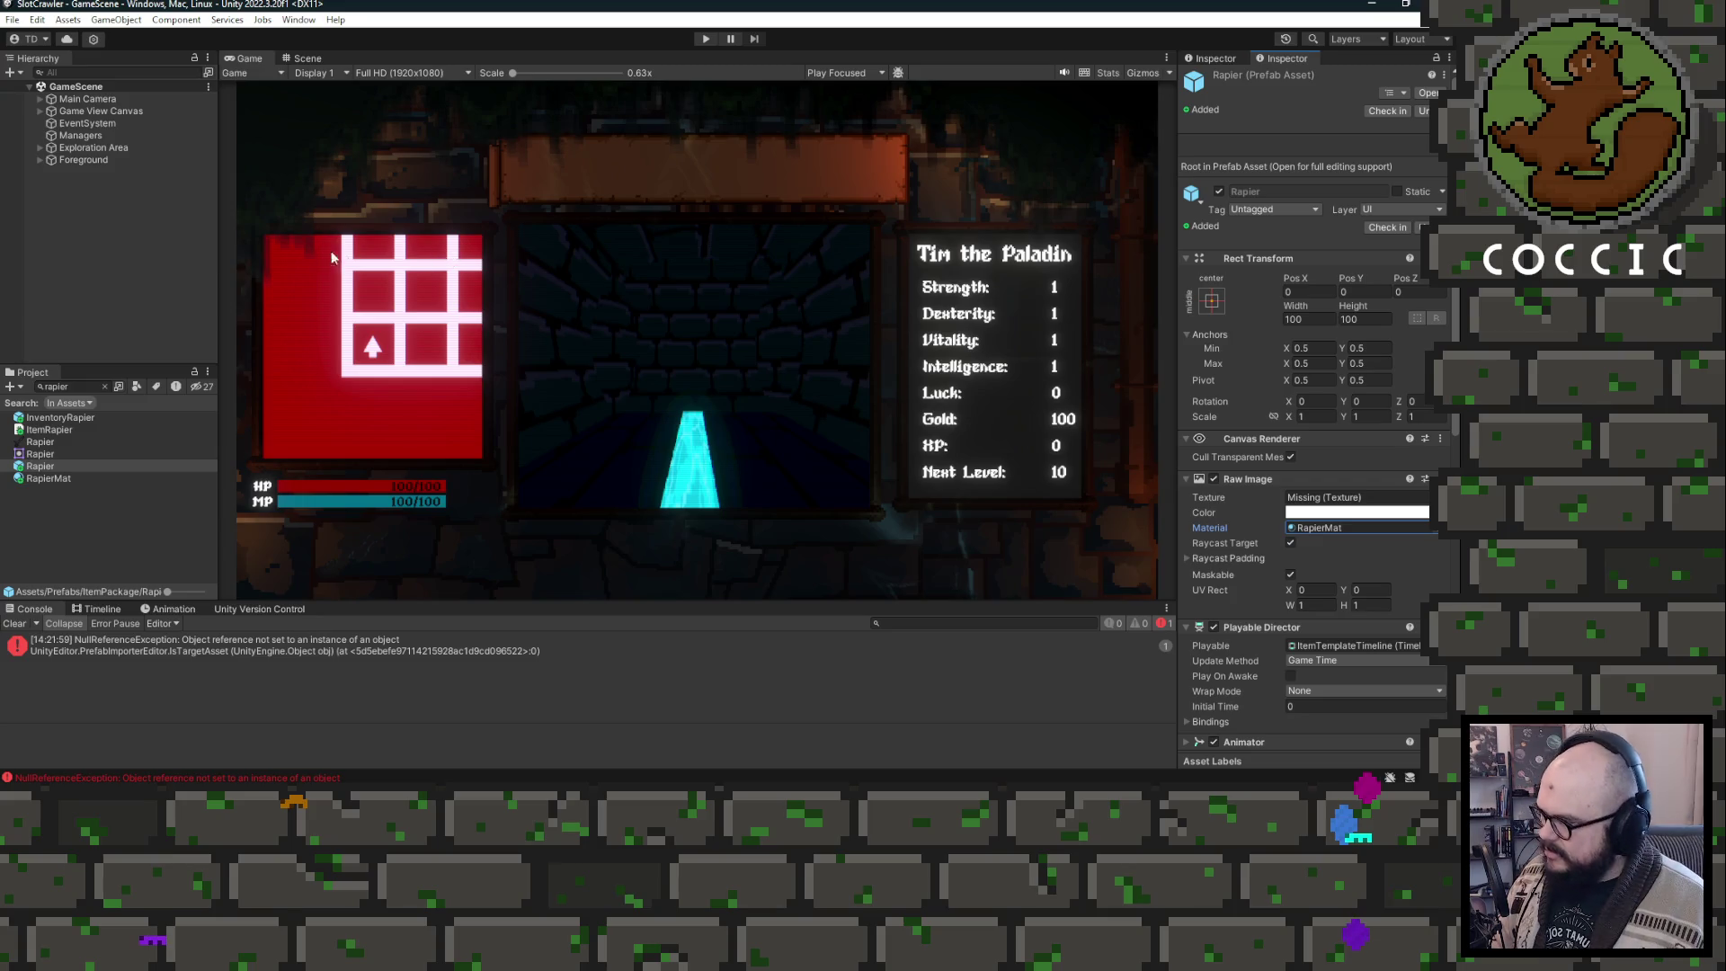
{"action": "left_click", "coordinate": [705, 38]}
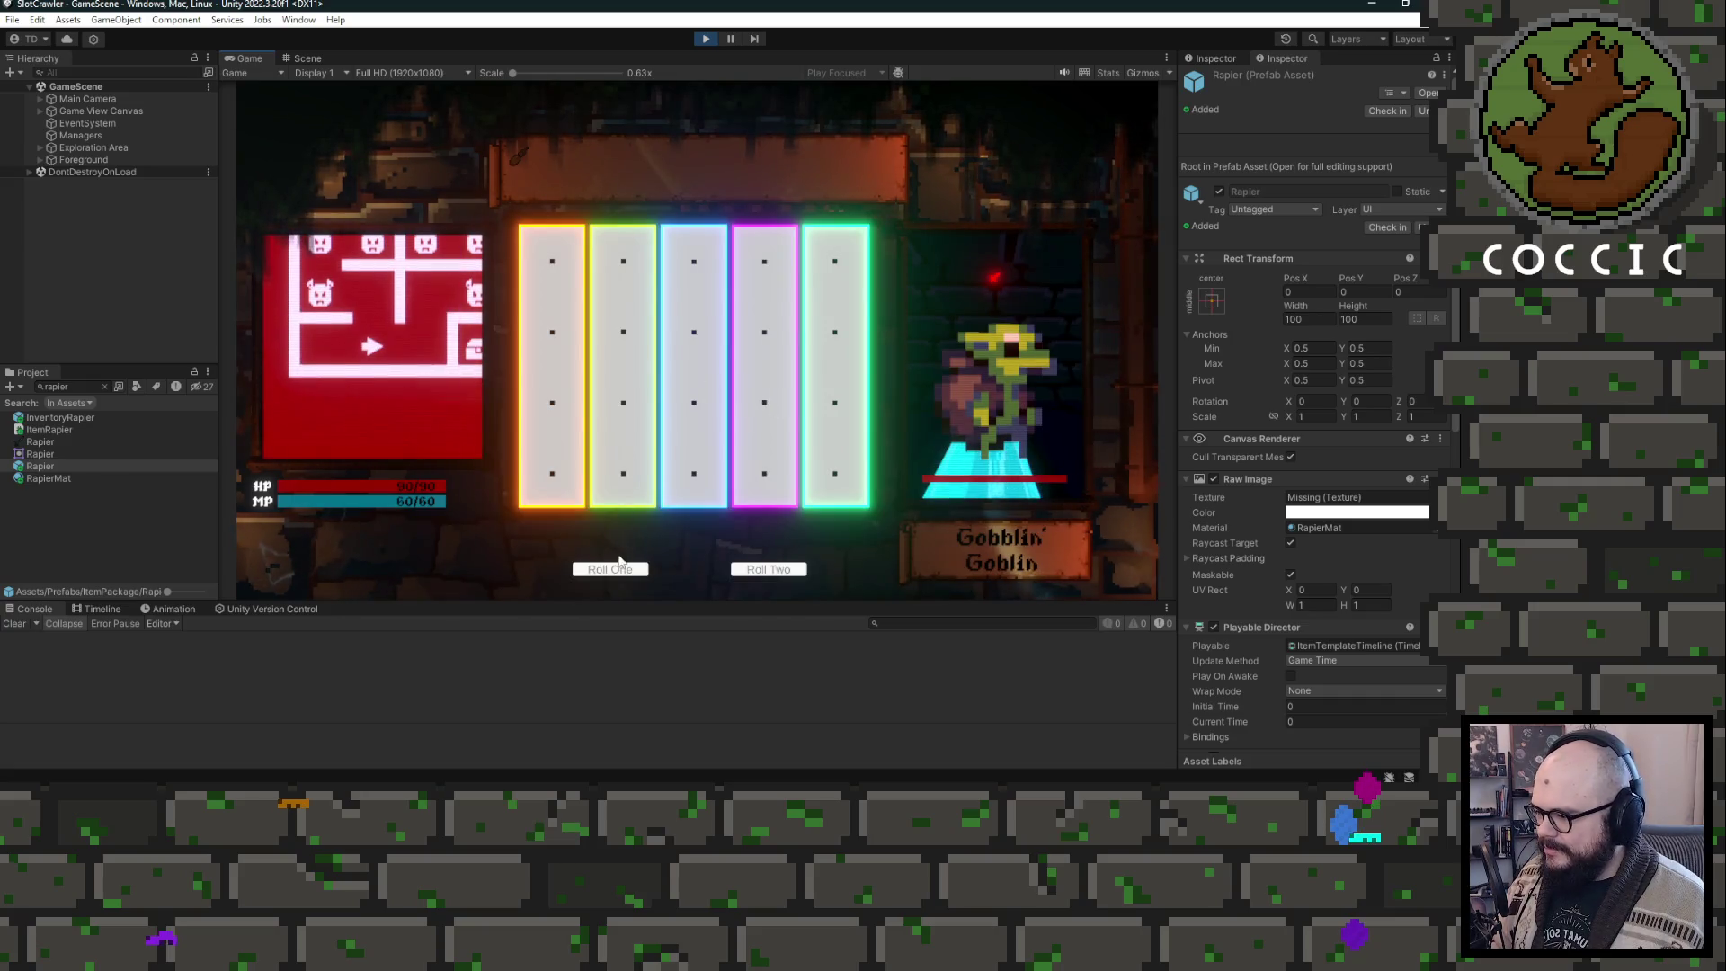
Step: Inspect the Exploration Area, spin the reels to see the Rapier, then stop play mode
{"action": "left_click", "coordinate": [136, 148]}
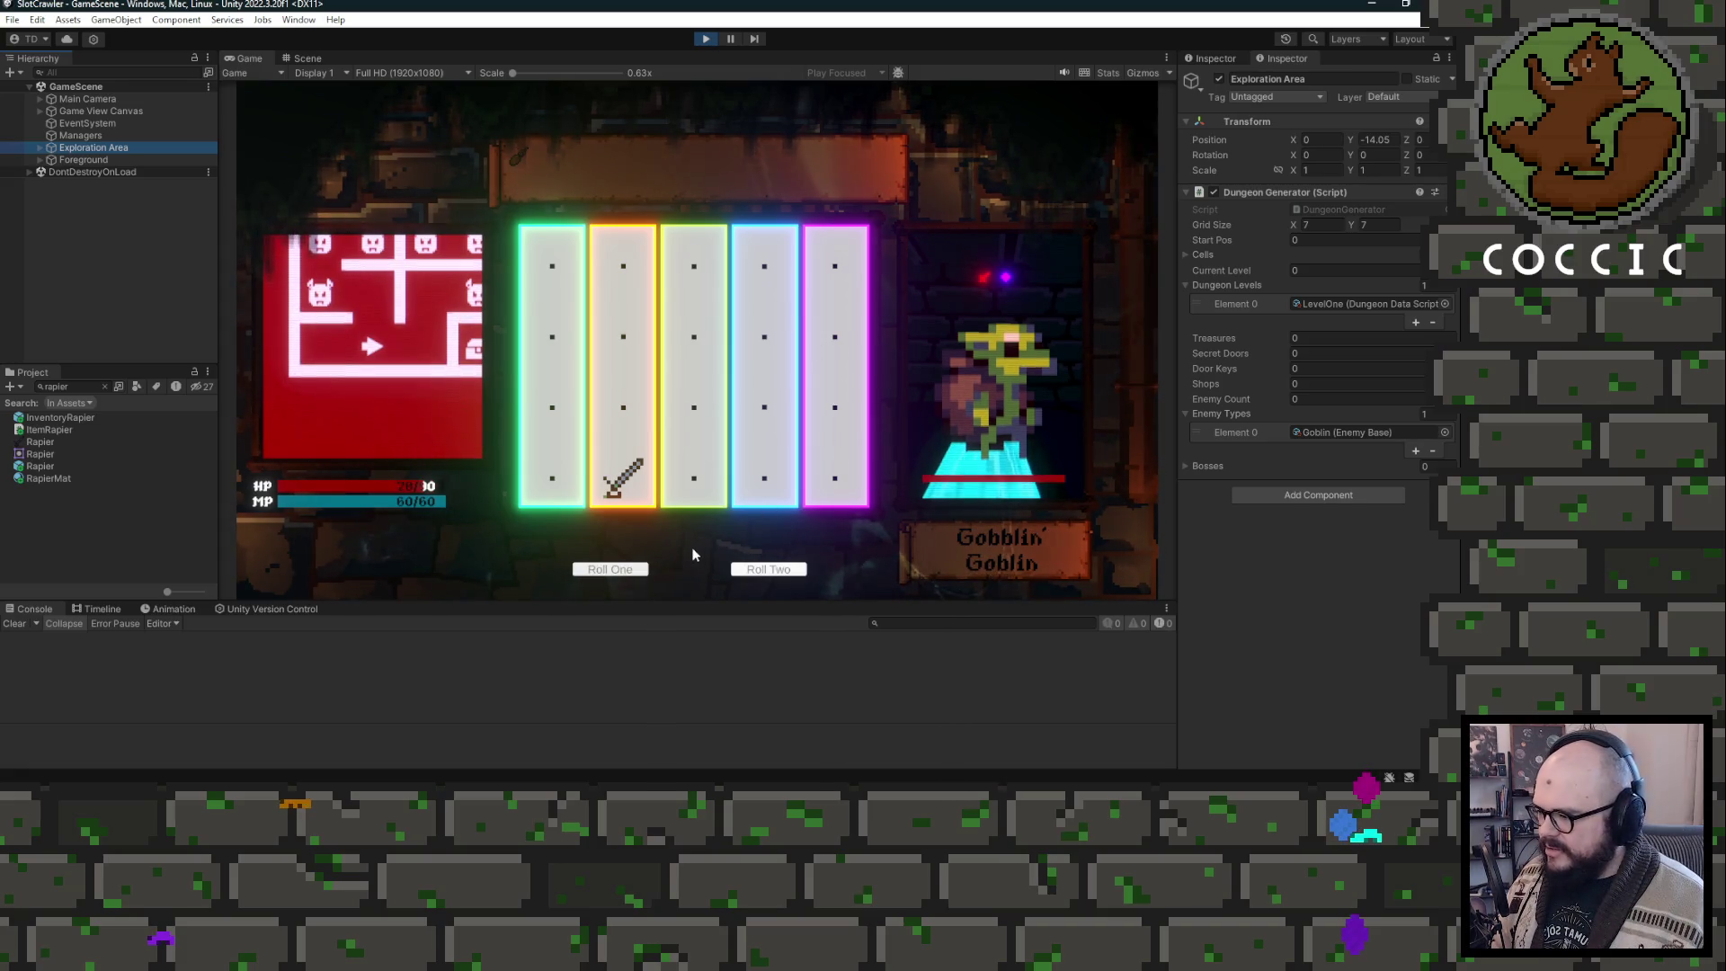
{"action": "left_click", "coordinate": [639, 567]}
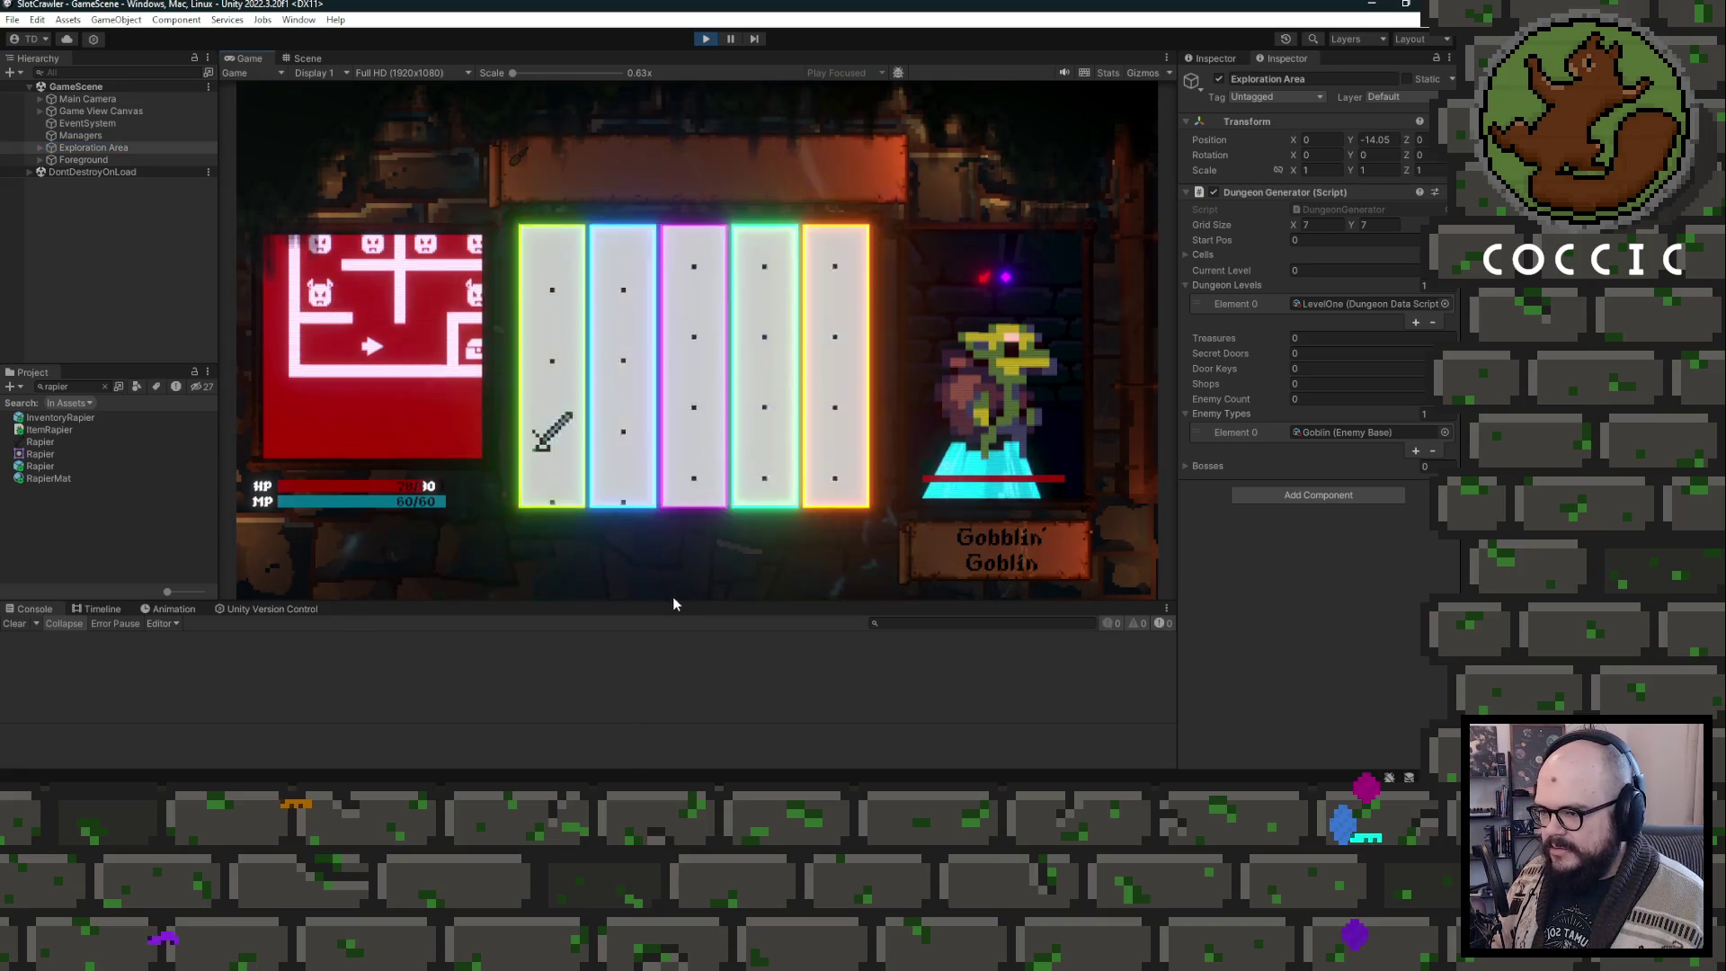
{"action": "left_click", "coordinate": [707, 39]}
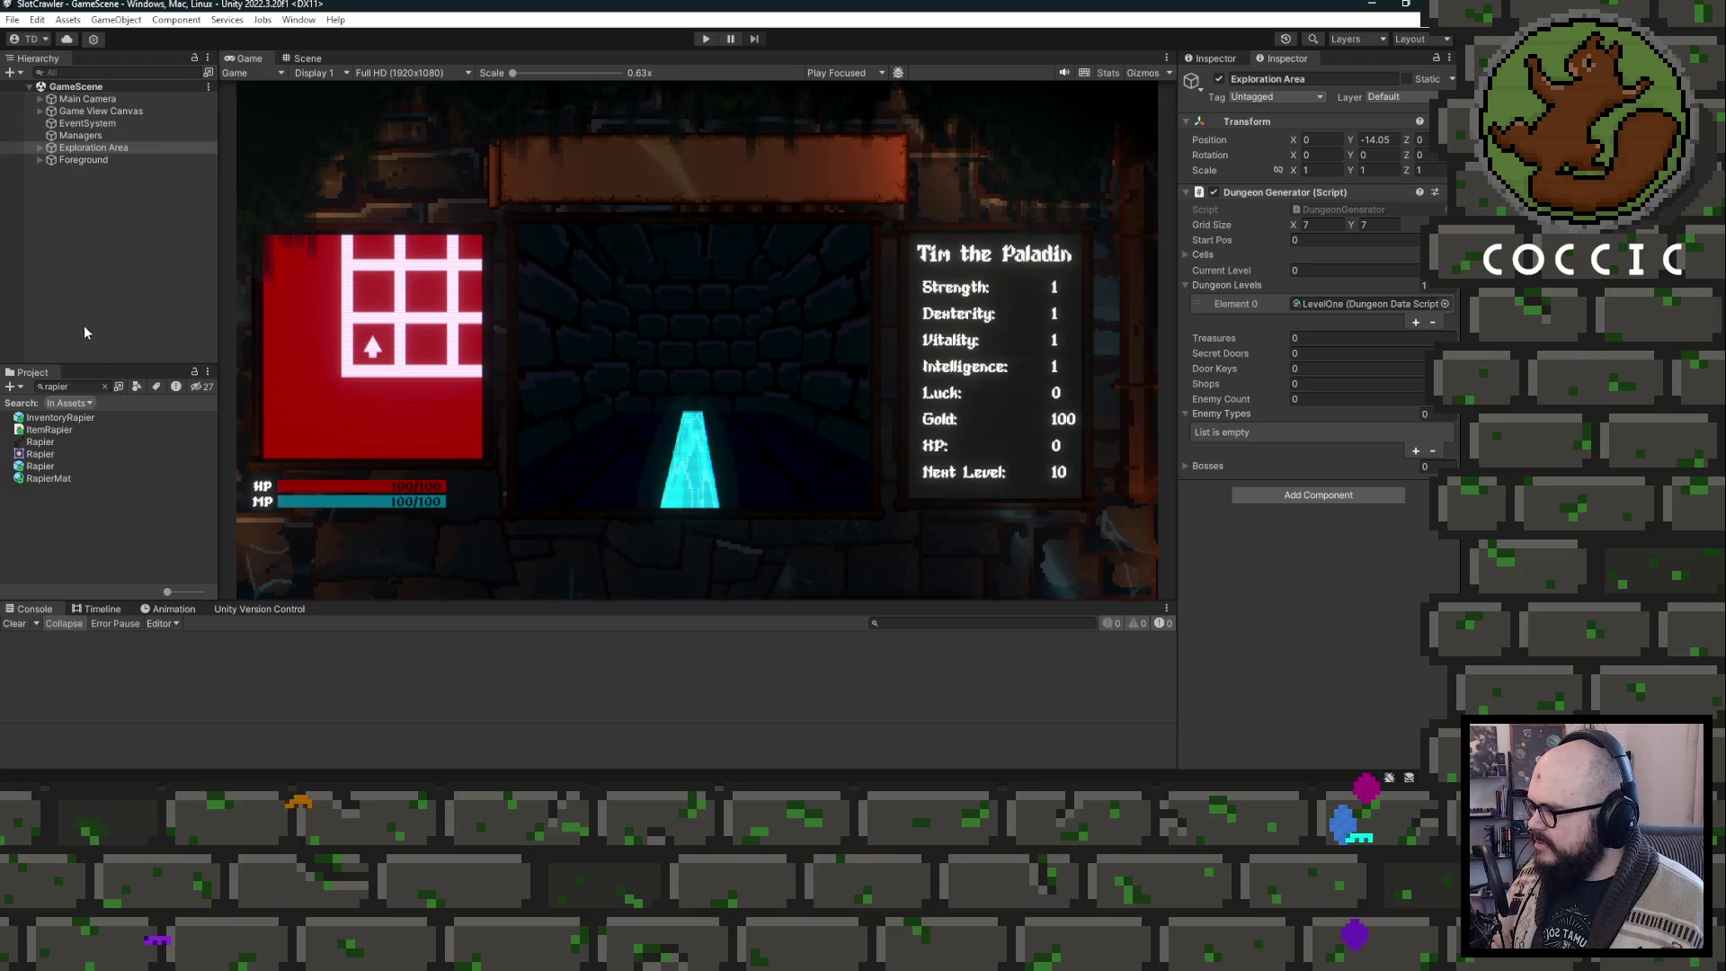
Step: Fill the Paladin's Starting Inventory A with ten Rapier entries
{"action": "type", "text": "paladin"}
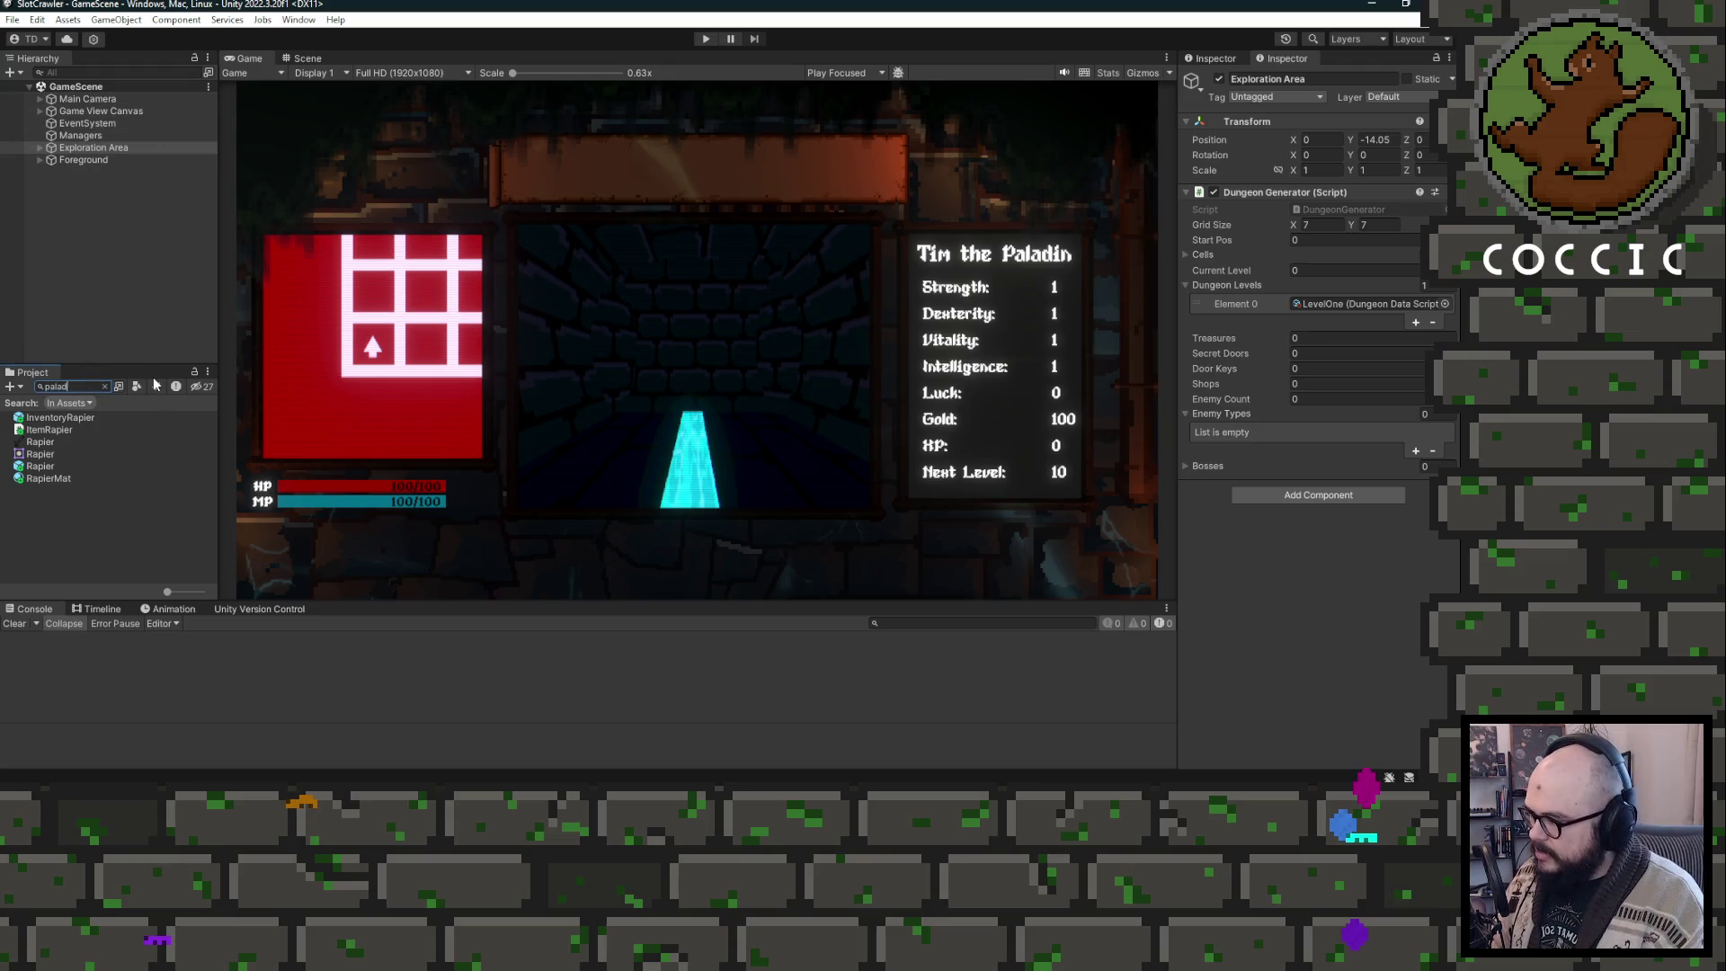
{"action": "left_click", "coordinate": [54, 418]}
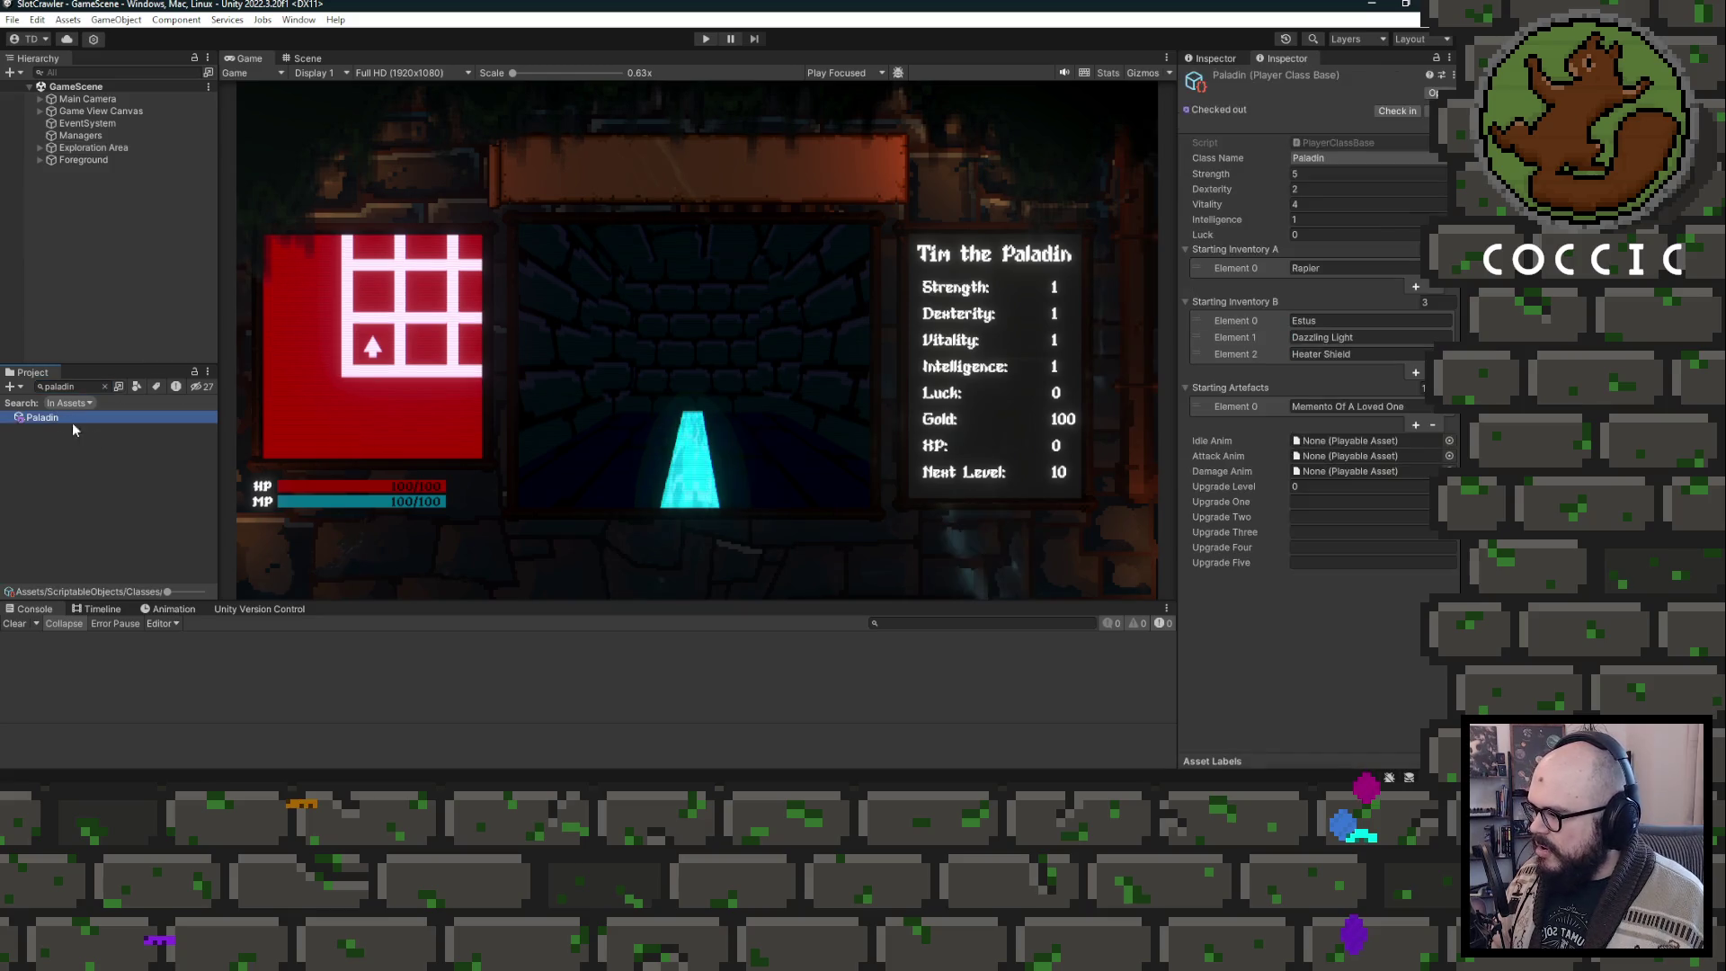
{"action": "left_click", "coordinate": [1348, 268]}
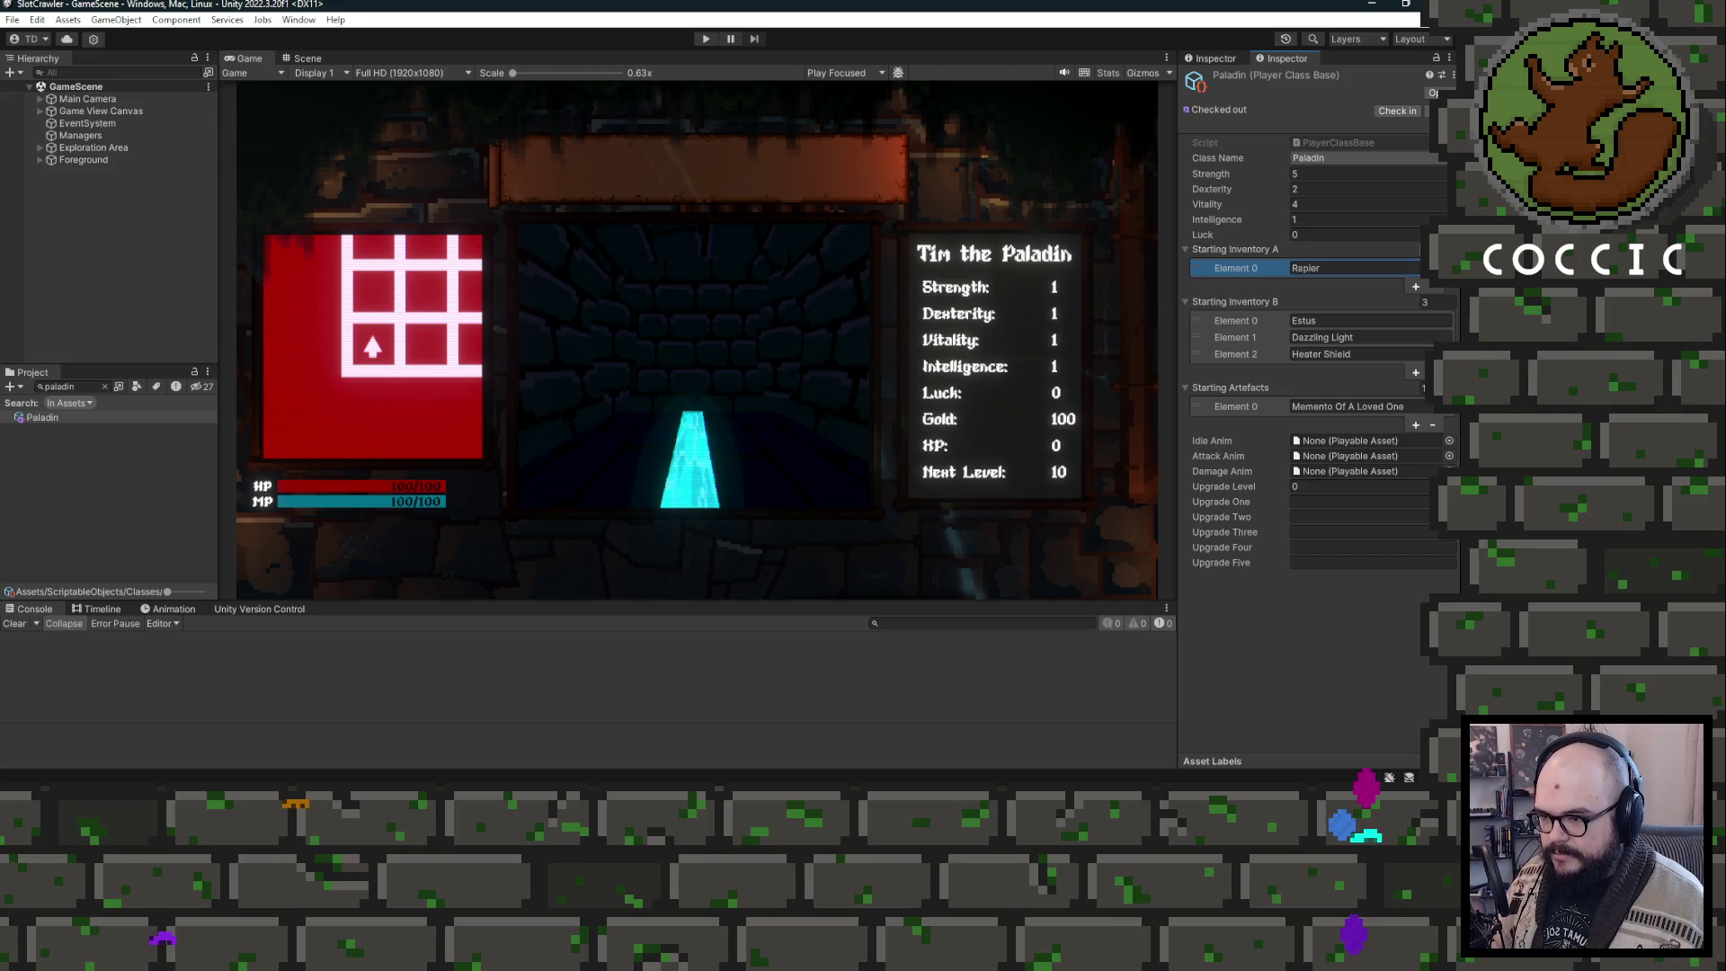
{"action": "key", "text": "ctrl+d"}
{"action": "key", "text": "ctrl+d"}
{"action": "key", "text": "ctrl+d"}
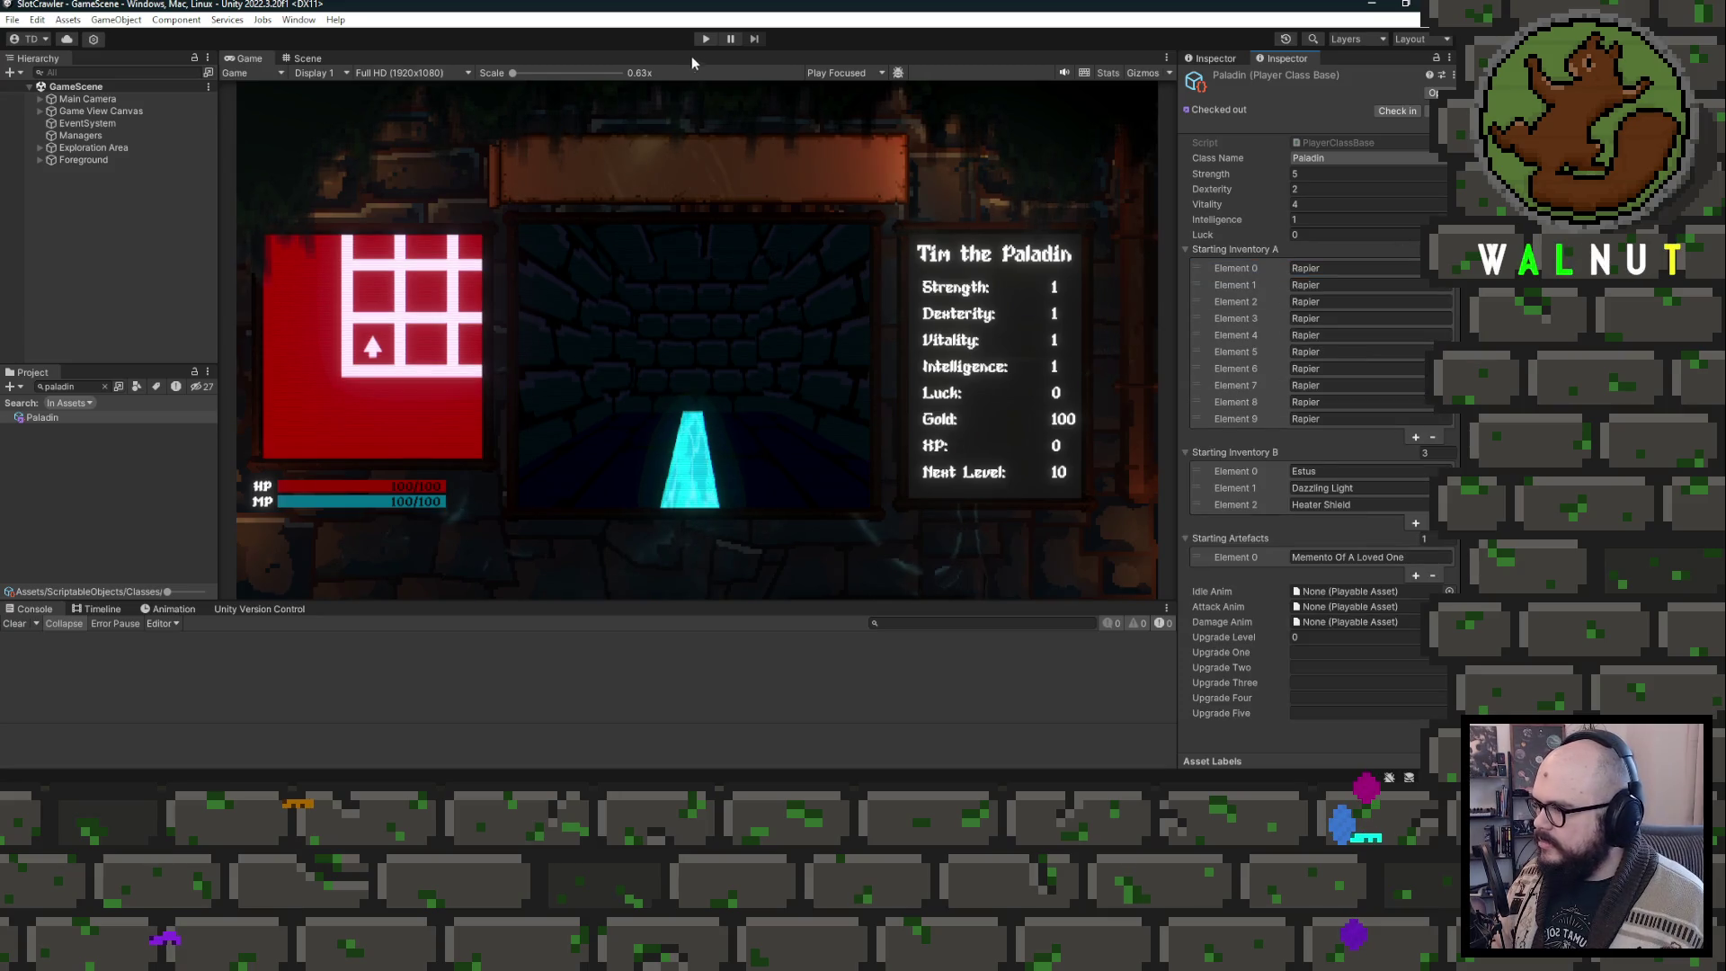
Step: Play-test with two reel spins showing swords, then stop play mode
{"action": "left_click", "coordinate": [705, 40]}
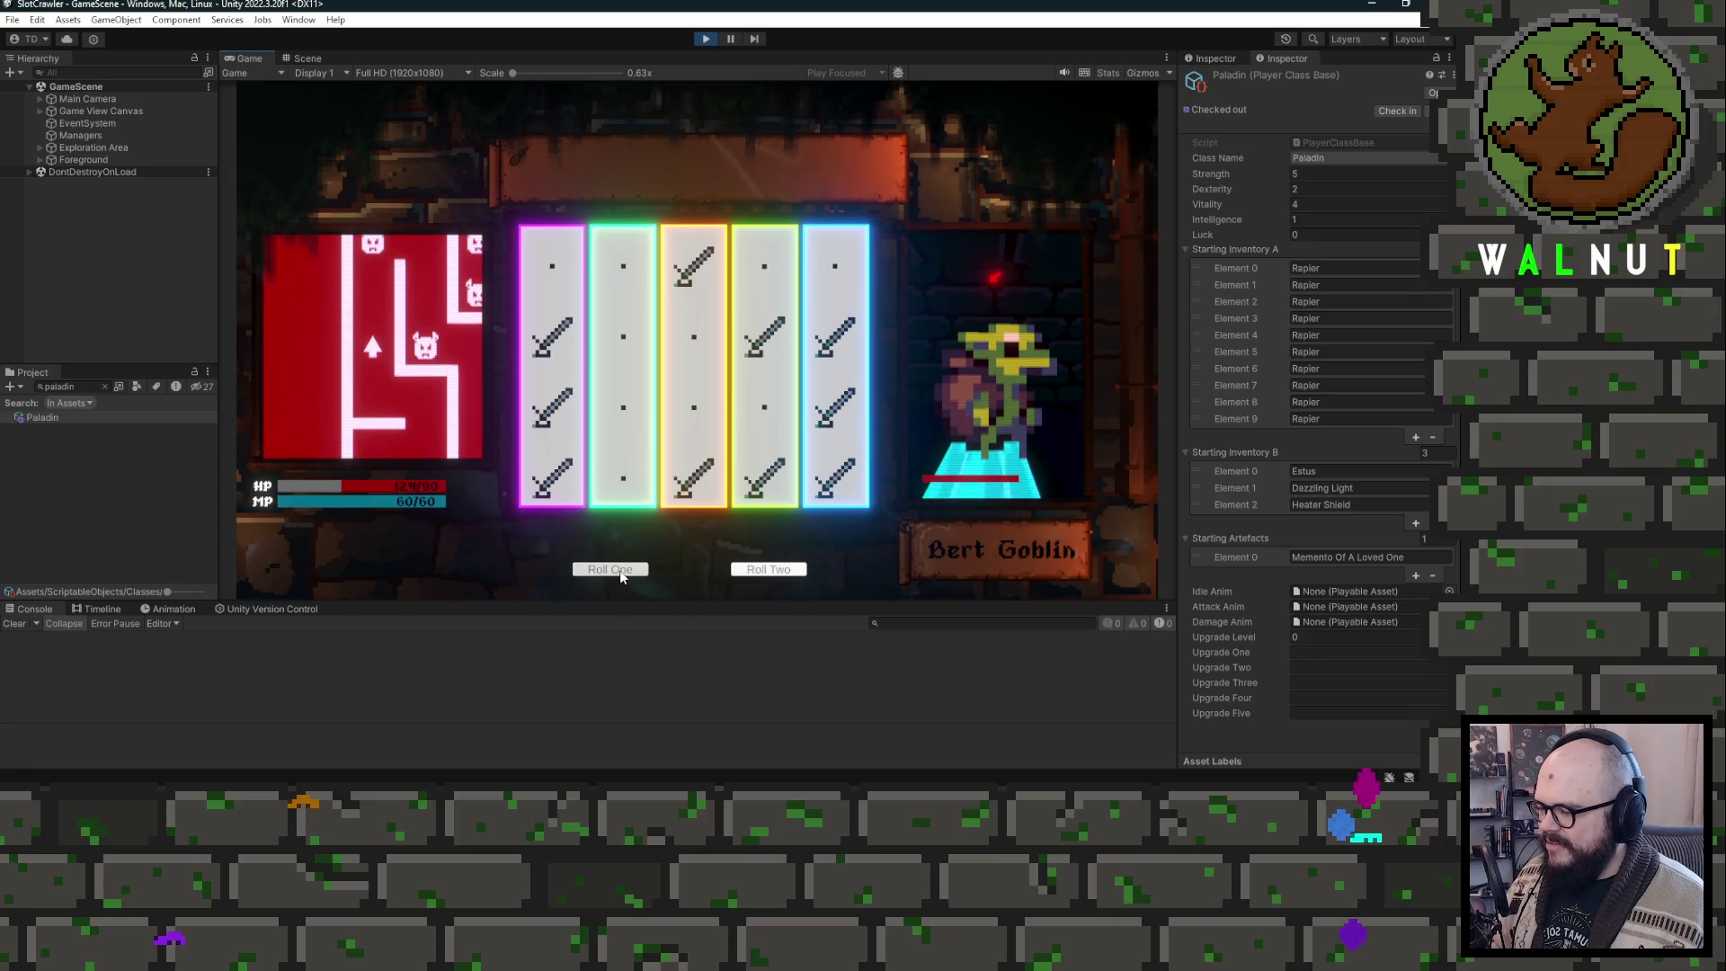
{"action": "left_click", "coordinate": [620, 573]}
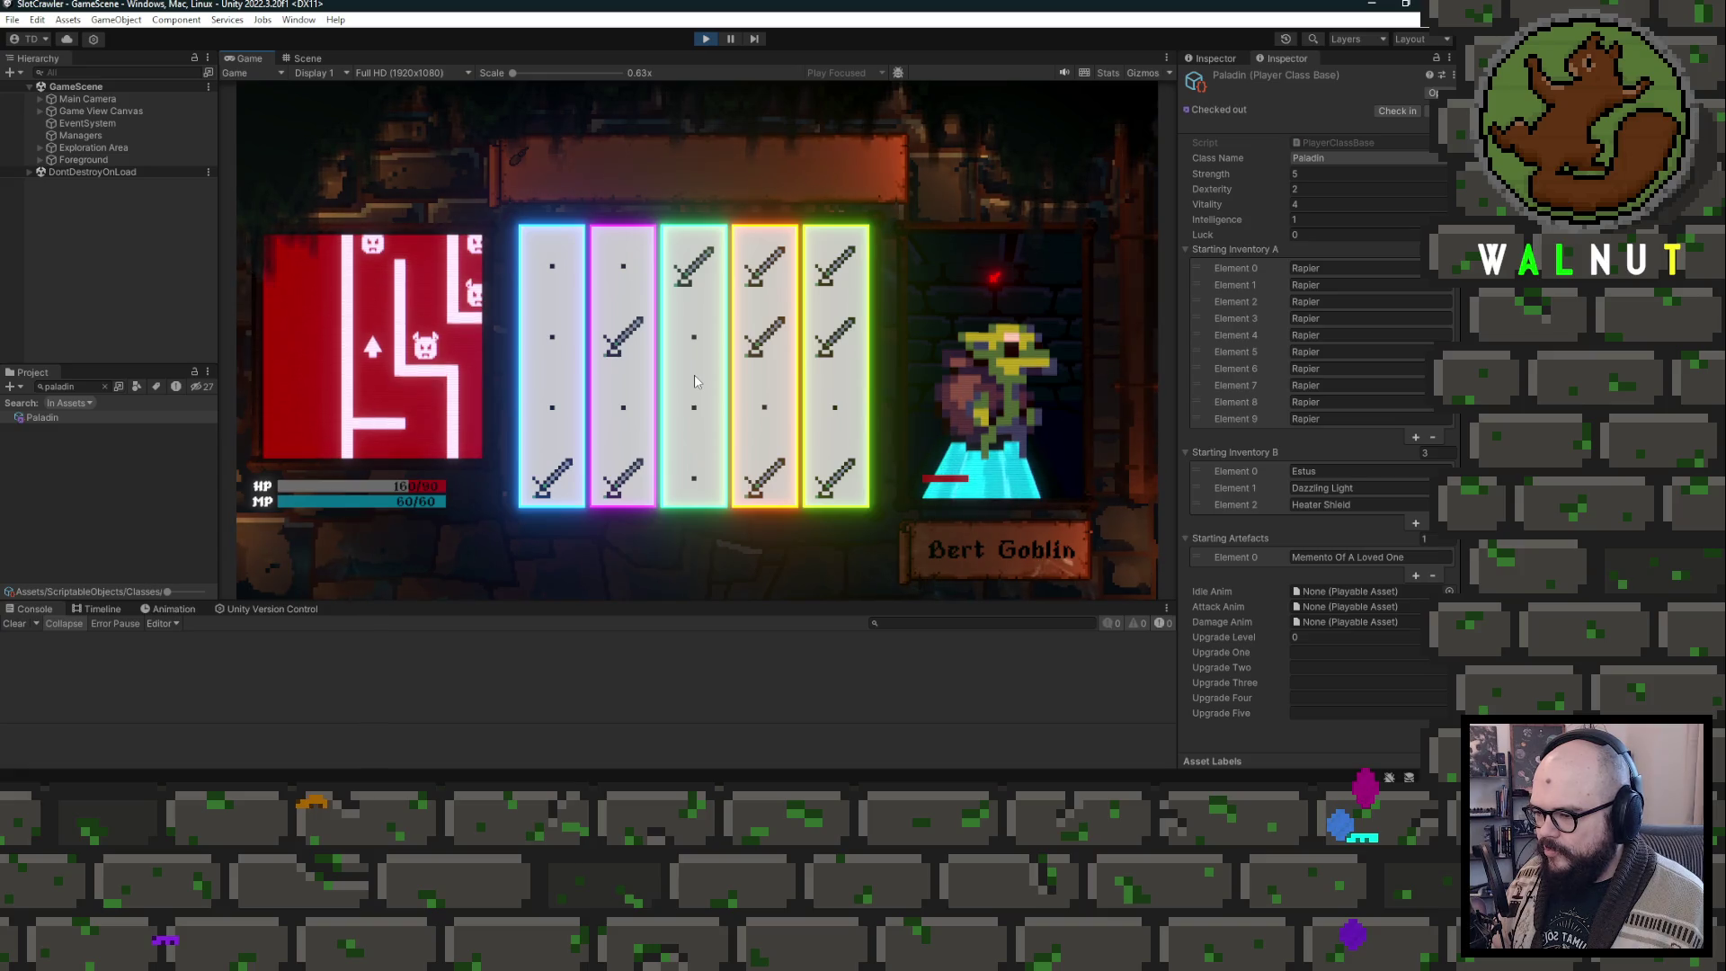
{"action": "left_click", "coordinate": [622, 570]}
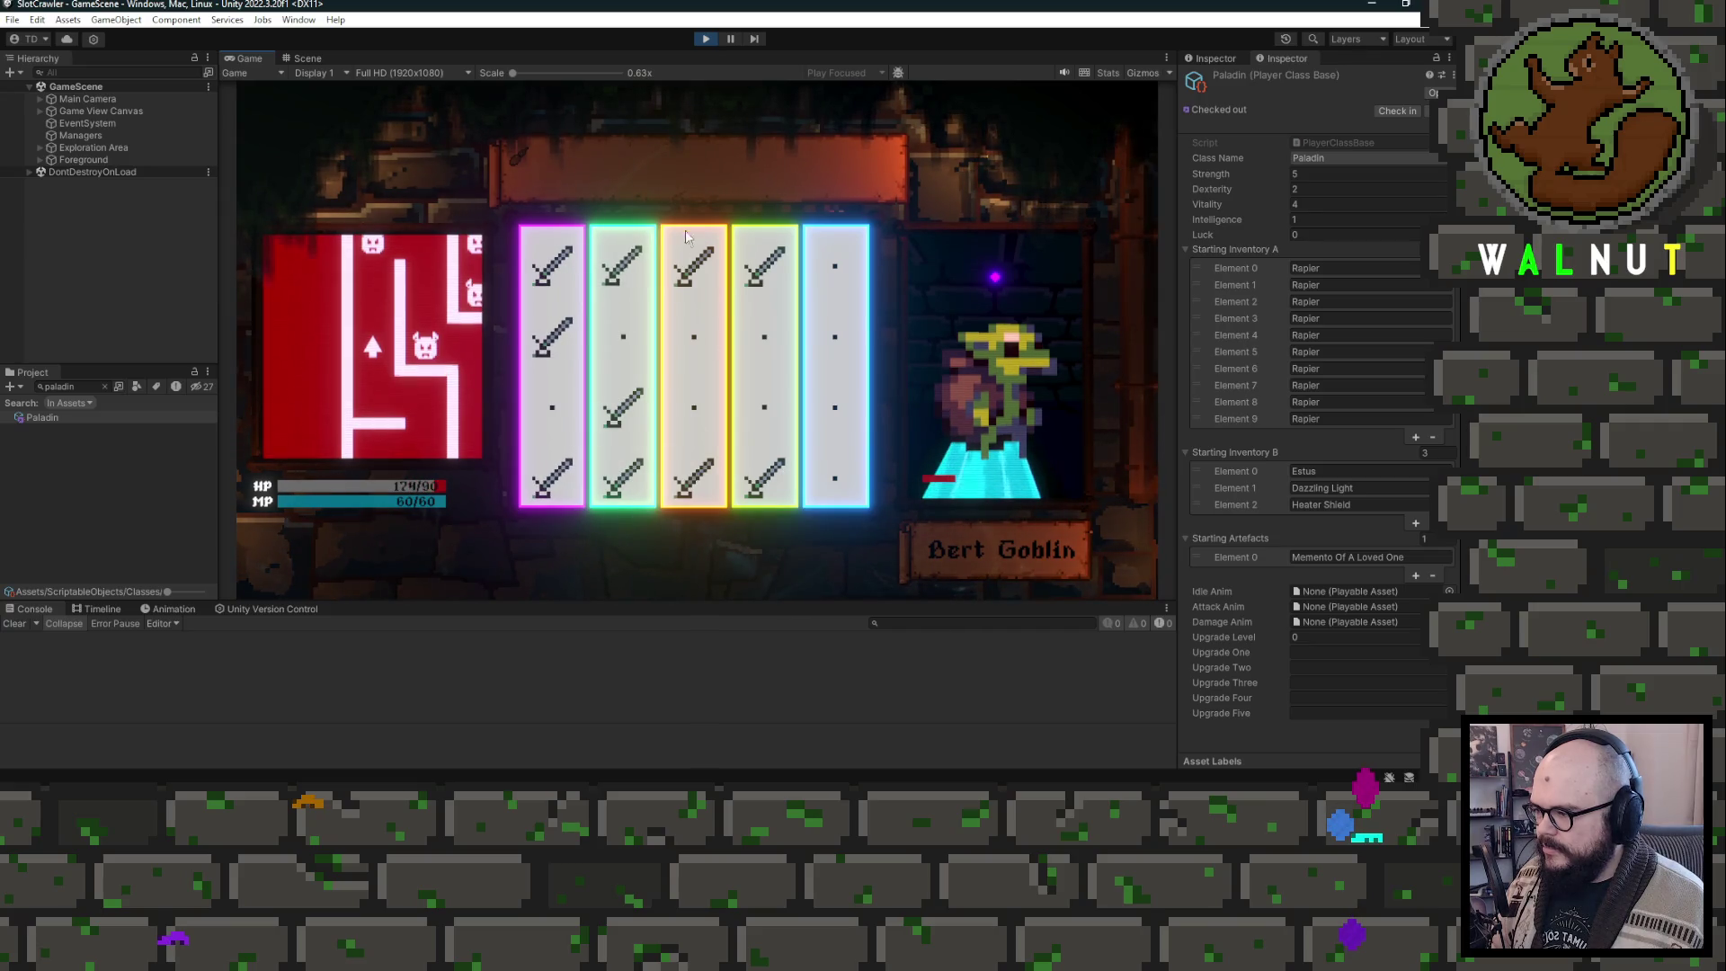
{"action": "left_click", "coordinate": [705, 39]}
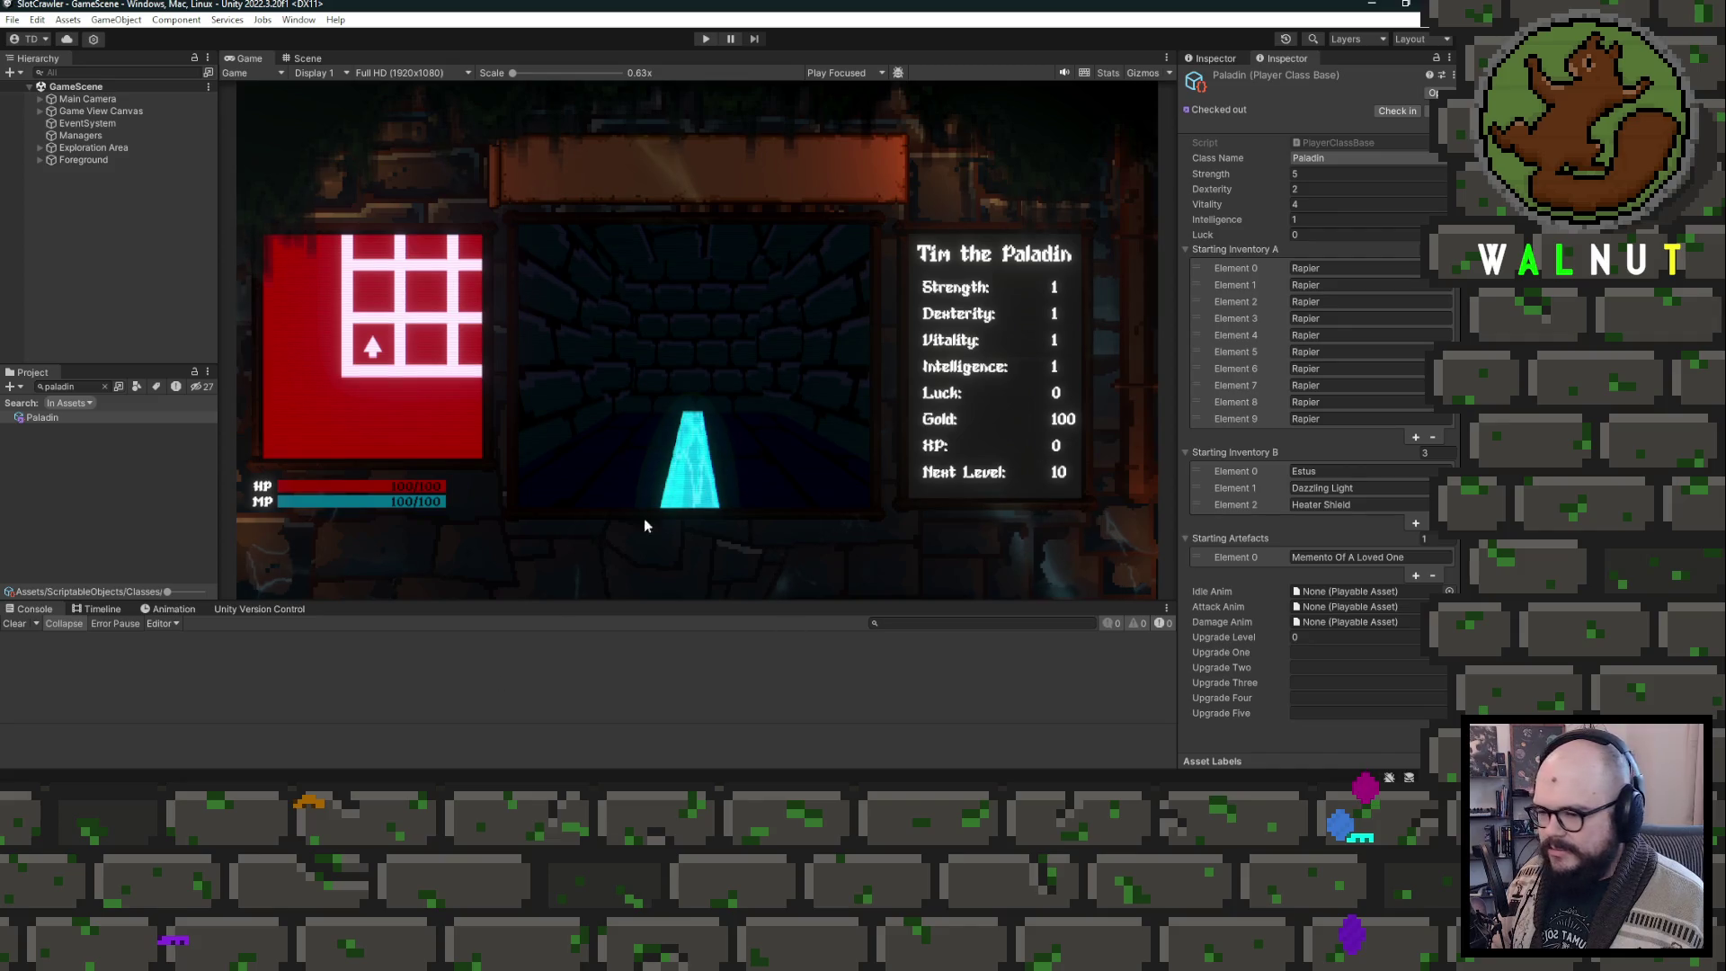
Step: Set the Paladin's Starting Inventory A size back to 1, leaving one Rapier
{"action": "left_click", "coordinate": [106, 387]}
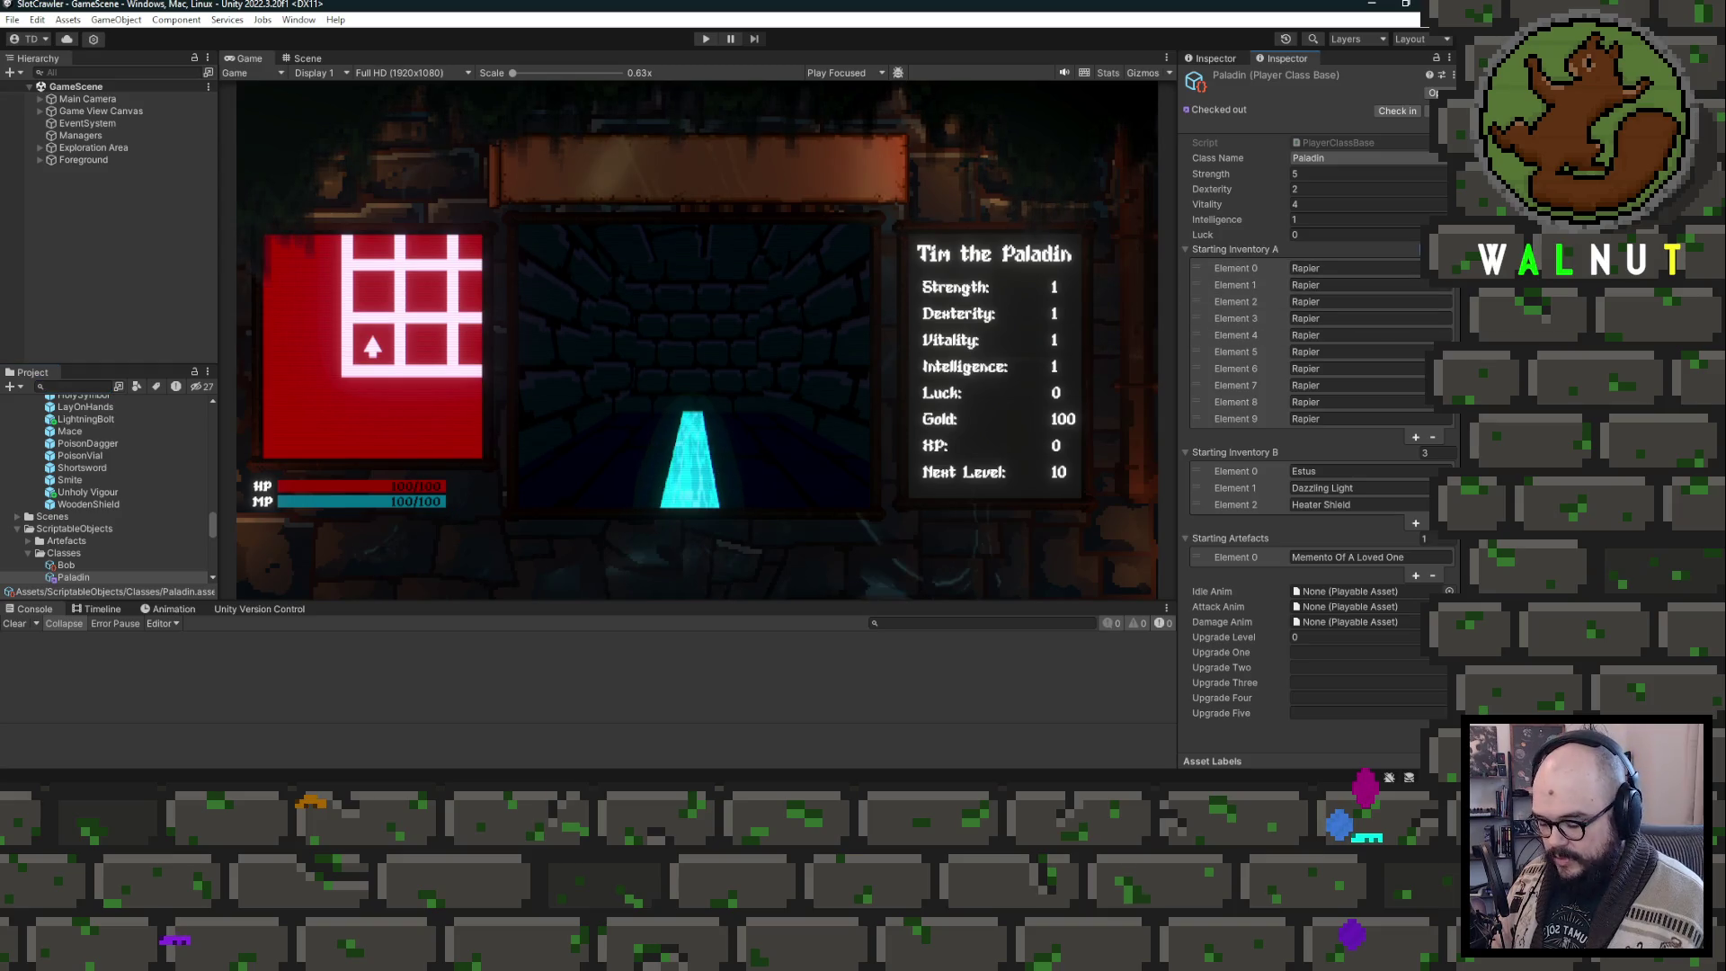
{"action": "type", "text": "1"}
{"action": "key", "text": "Return"}
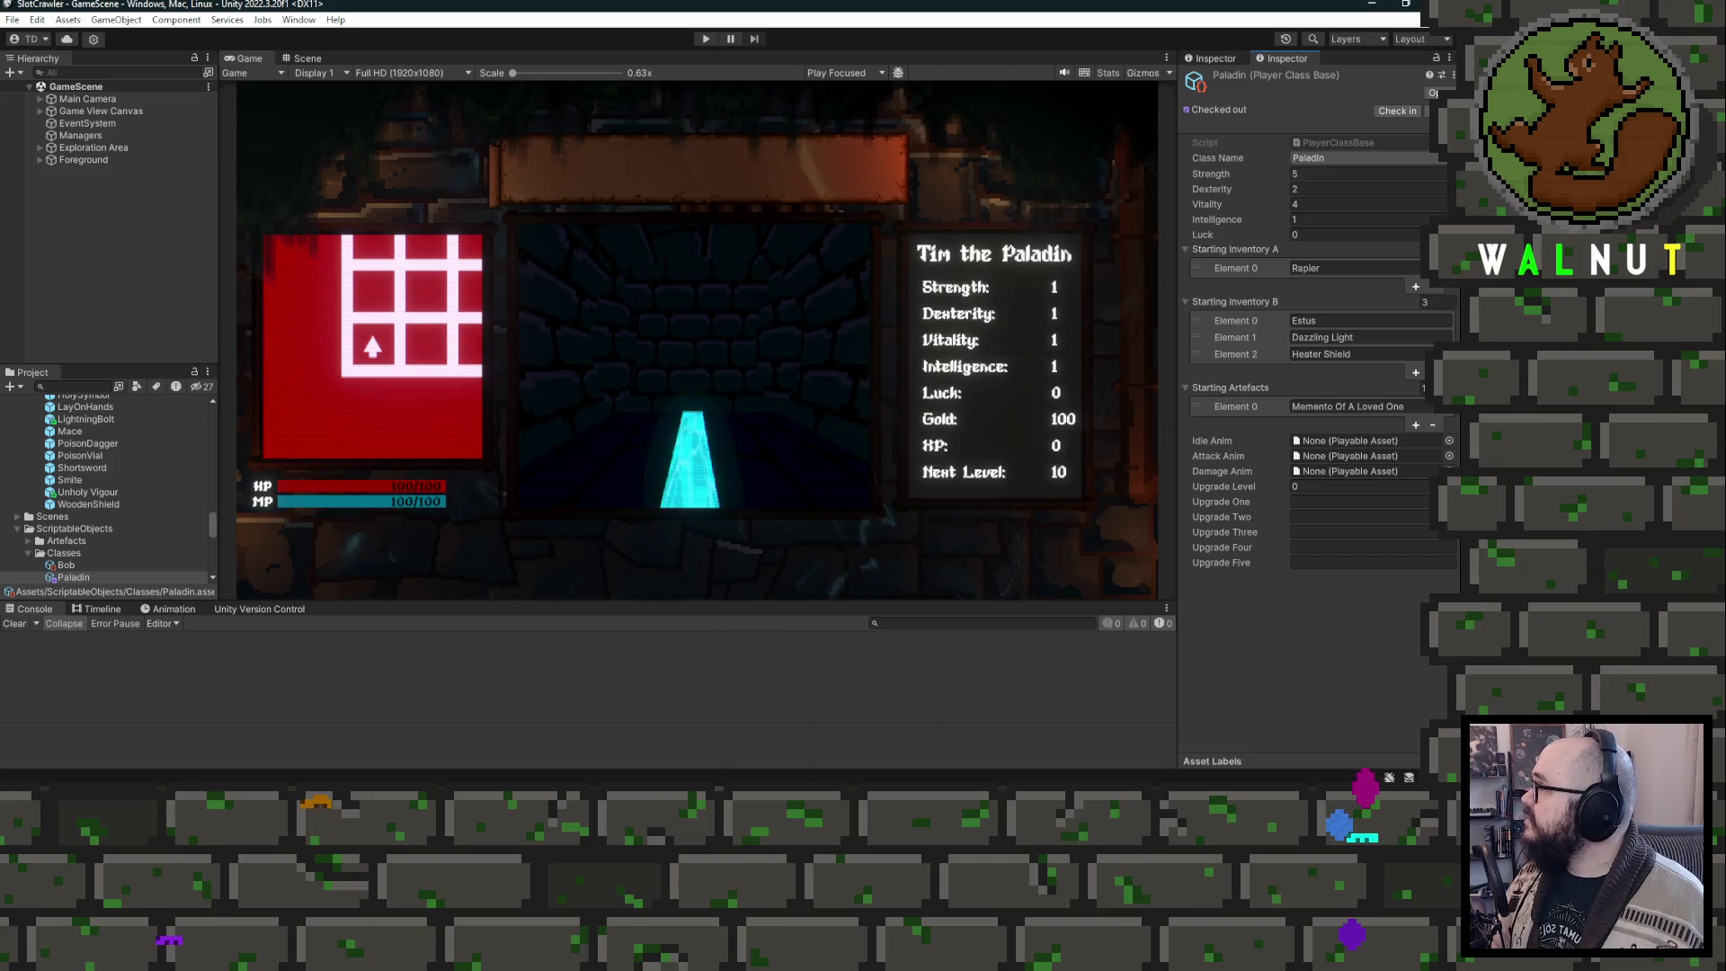
Step: Move InventoryRapier into the InventoryItems folder in the Project panel
{"action": "left_click", "coordinate": [719, 784]}
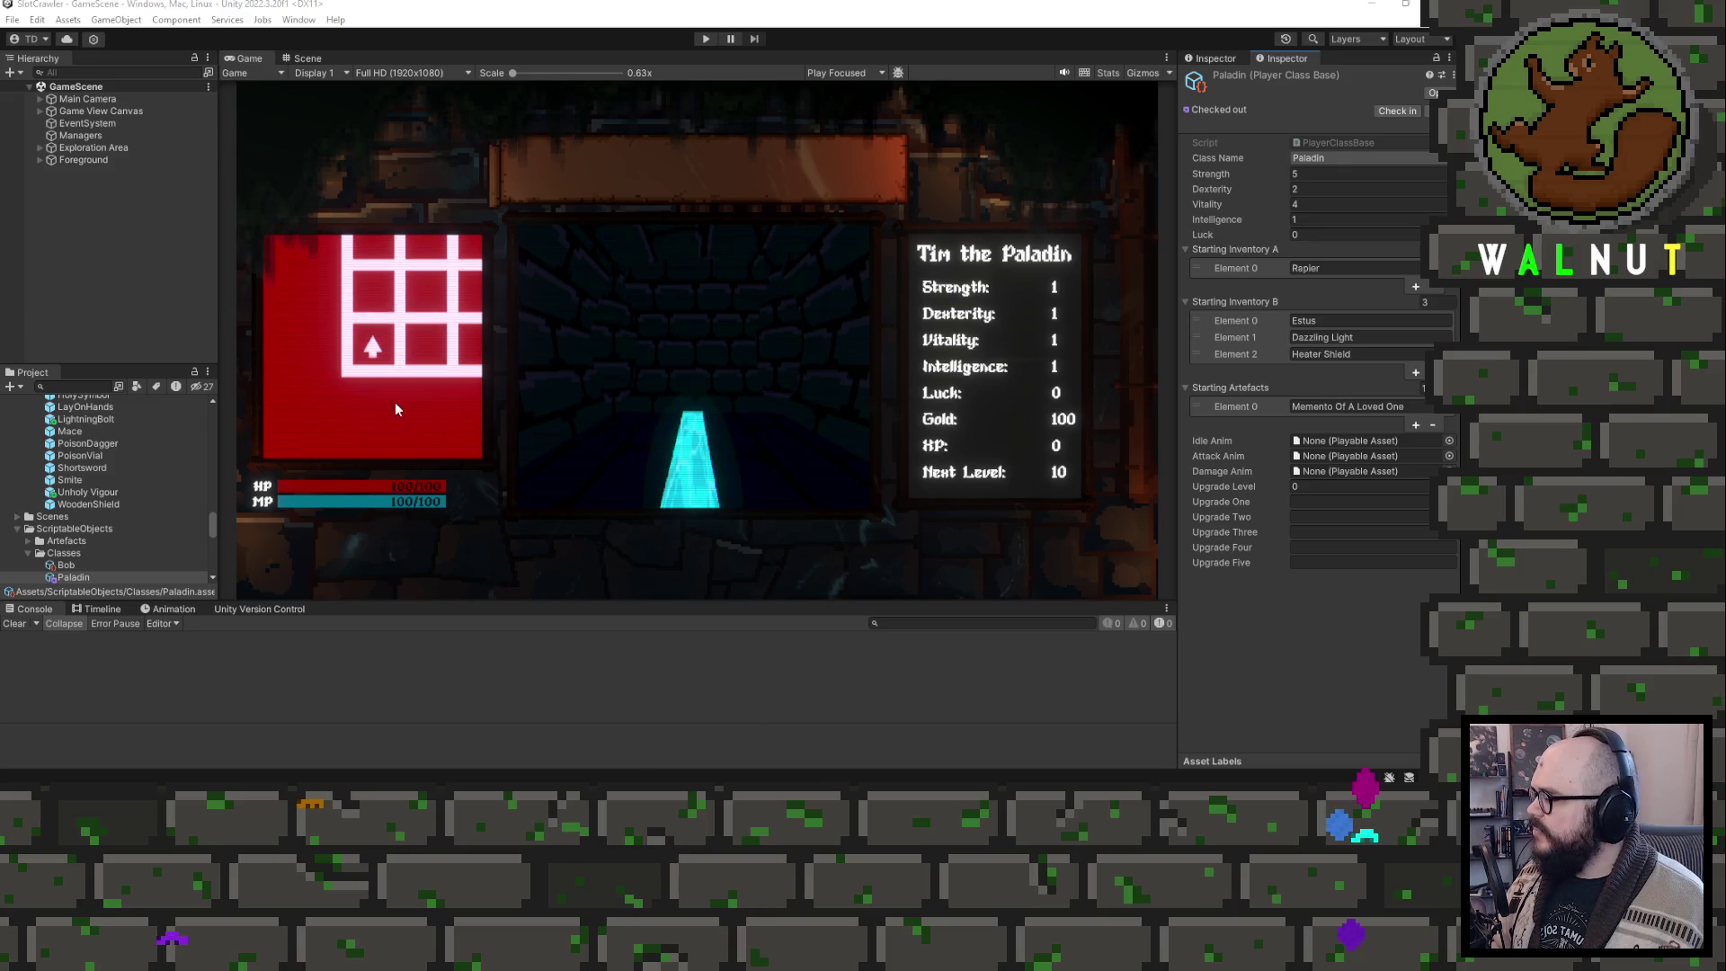
{"action": "left_click", "coordinate": [51, 386]}
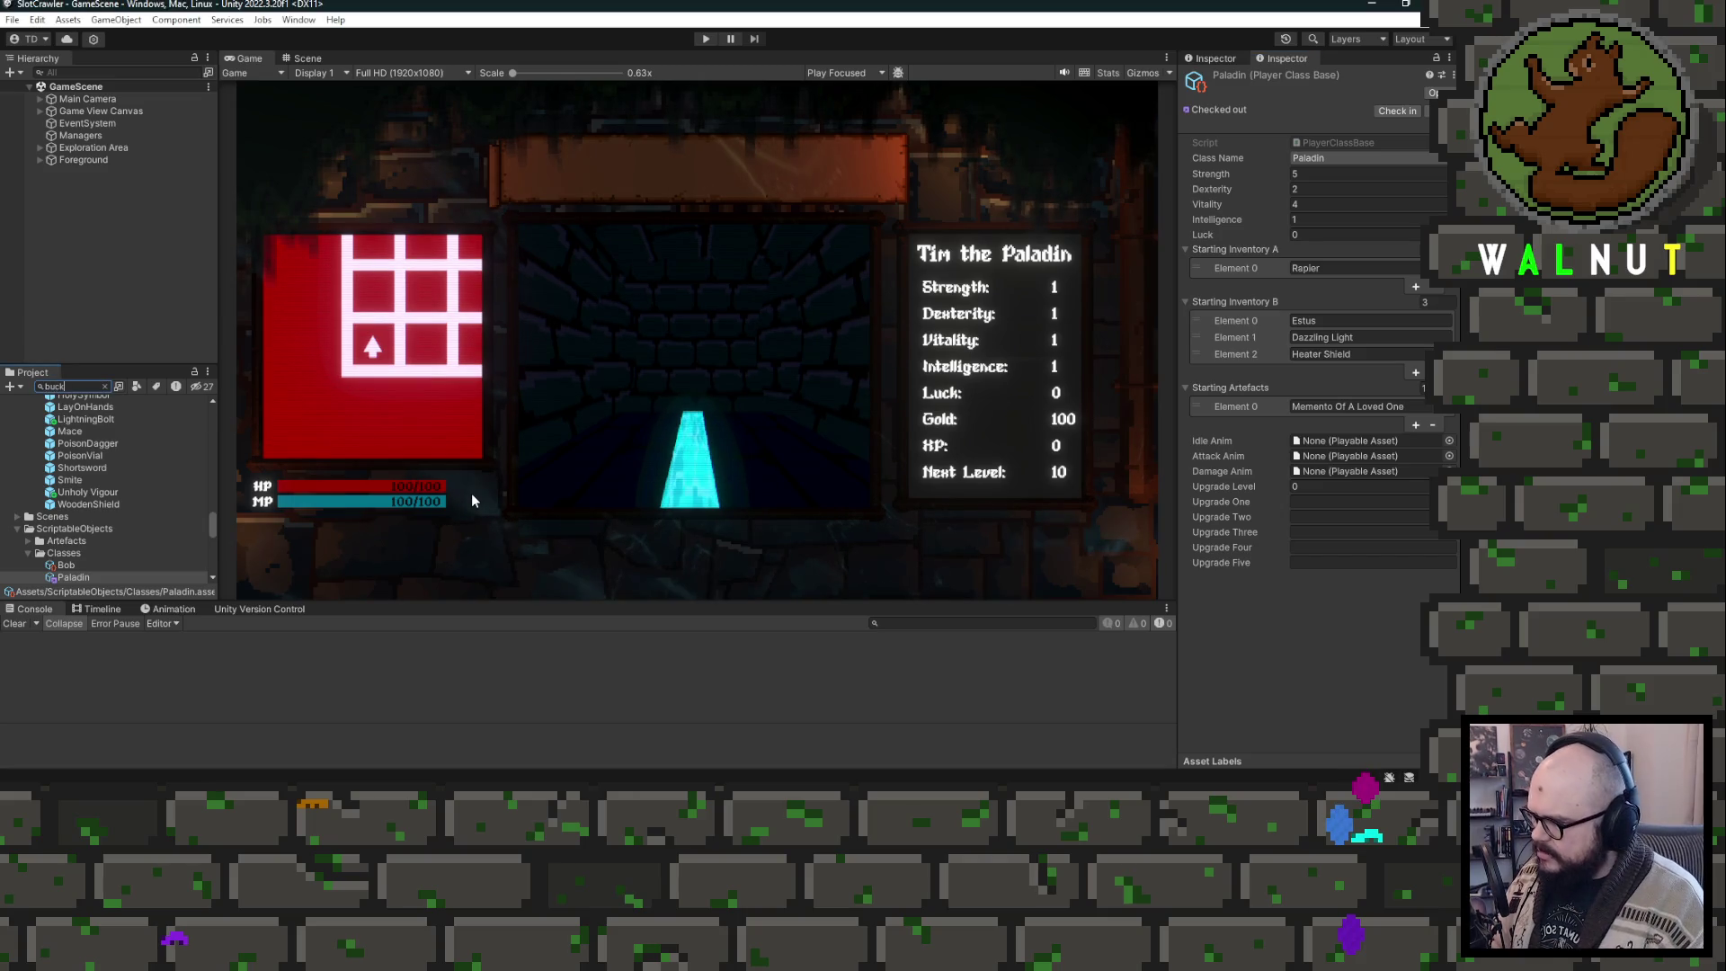
{"action": "type", "text": "l"}
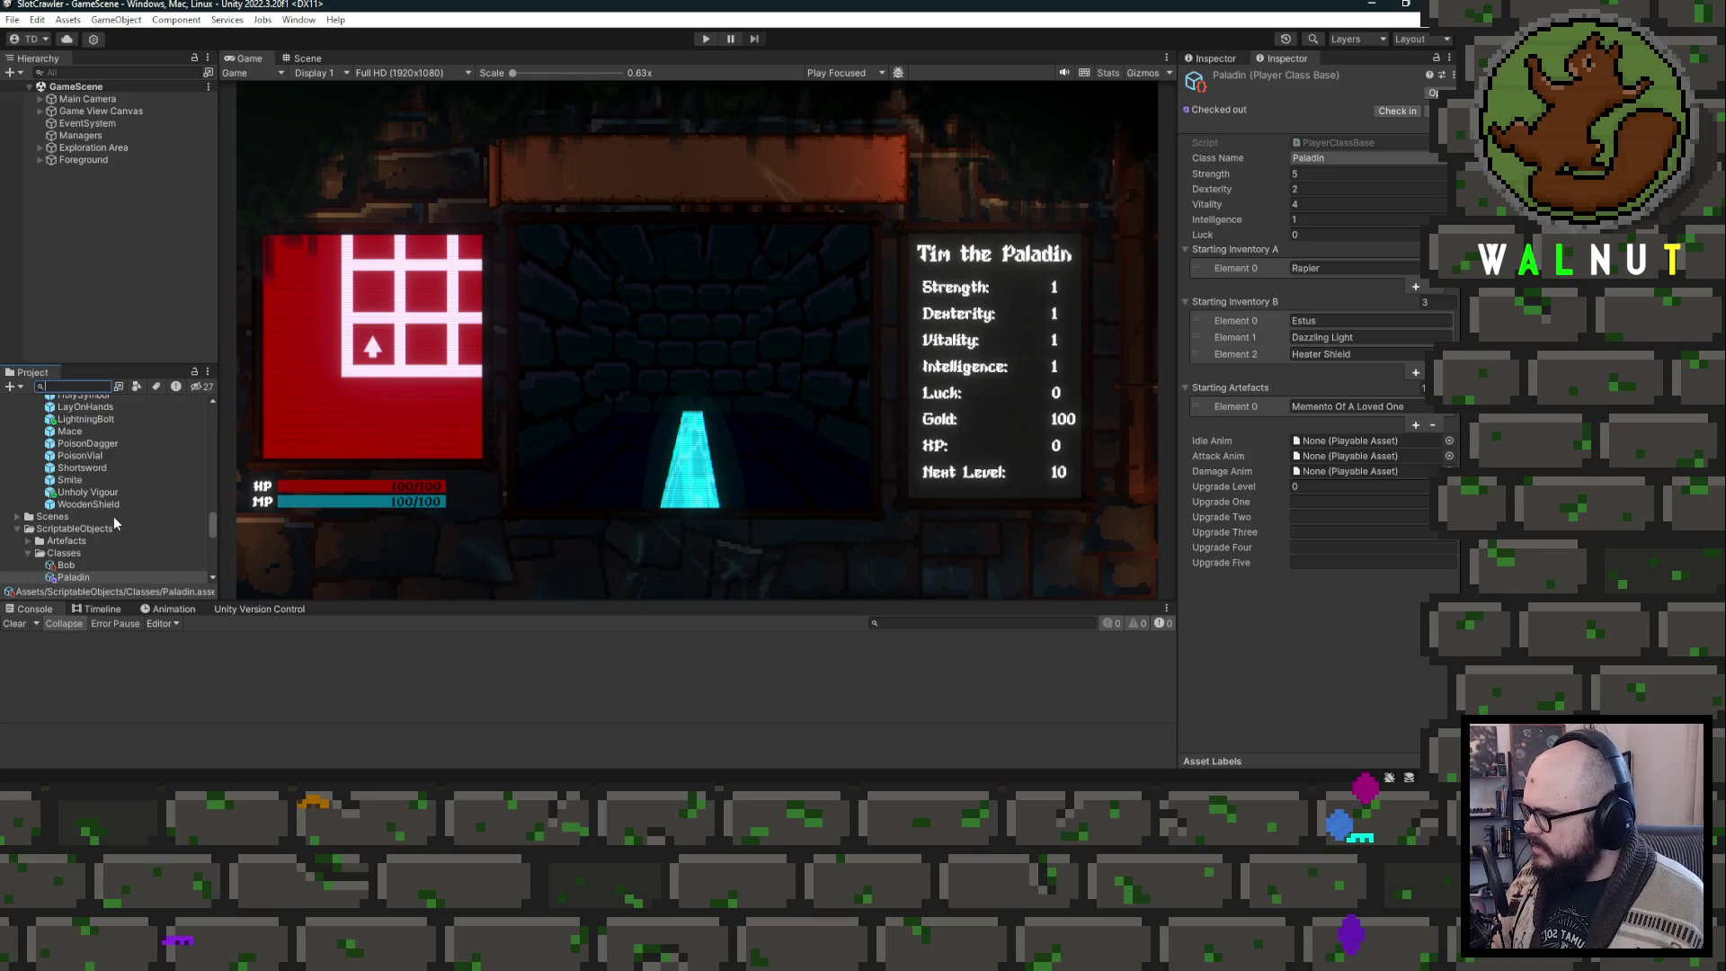
{"action": "scroll", "coordinate": [91, 538], "scroll_direction": "up", "scroll_amount": 10}
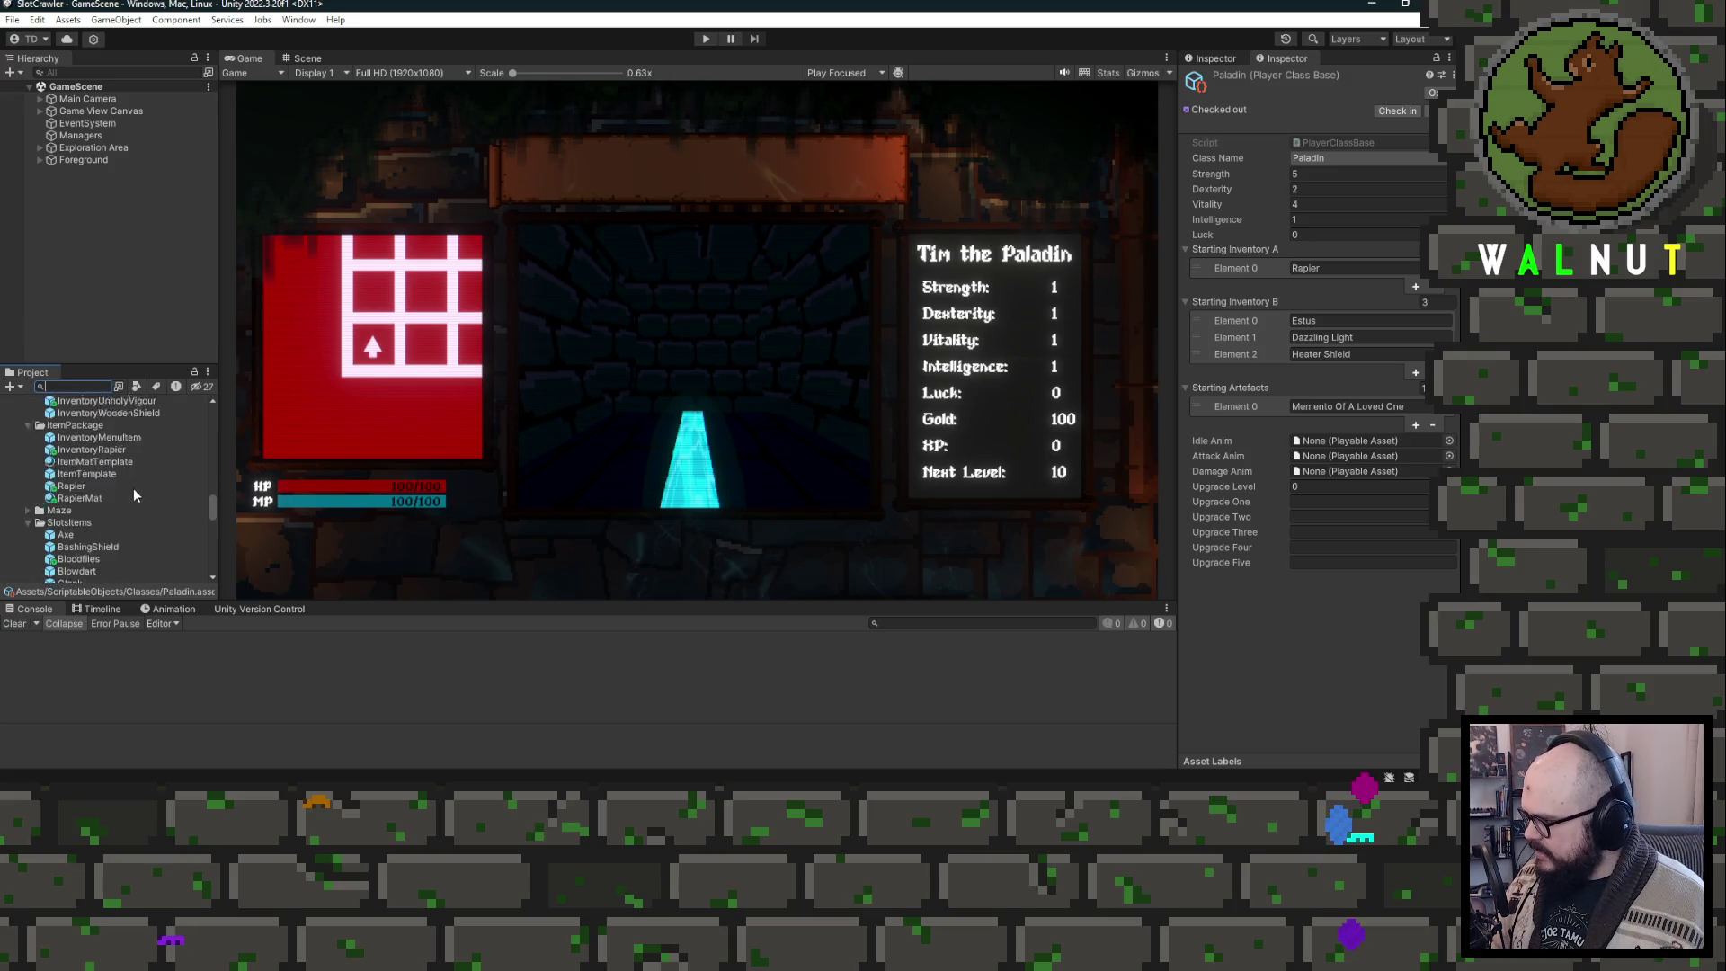
{"action": "scroll", "coordinate": [167, 464], "scroll_direction": "up", "scroll_amount": 3}
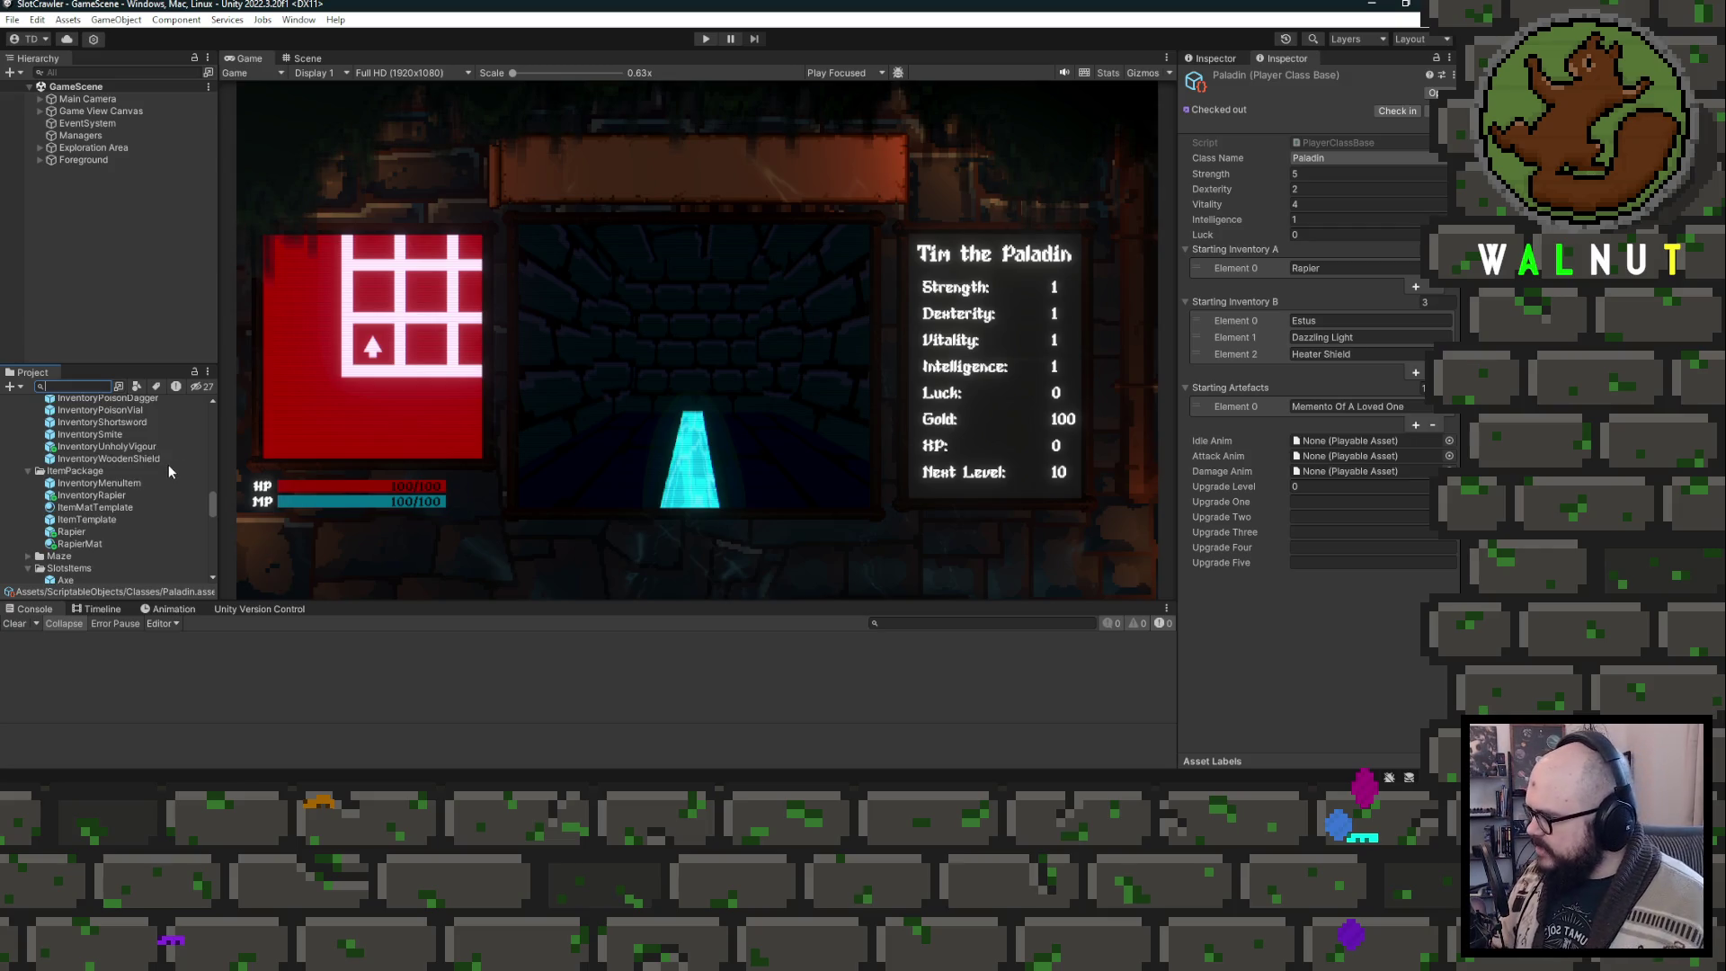
{"action": "mouse_move", "coordinate": [103, 495]}
{"action": "left_mouse_down"}
{"action": "mouse_move", "coordinate": [131, 446]}
{"action": "mouse_move", "coordinate": [86, 472]}
{"action": "mouse_move", "coordinate": [94, 487]}
{"action": "left_mouse_up"}
{"action": "scroll", "coordinate": [135, 438], "scroll_direction": "down", "scroll_amount": 3}
{"action": "scroll", "coordinate": [96, 473], "scroll_direction": "up", "scroll_amount": 3}
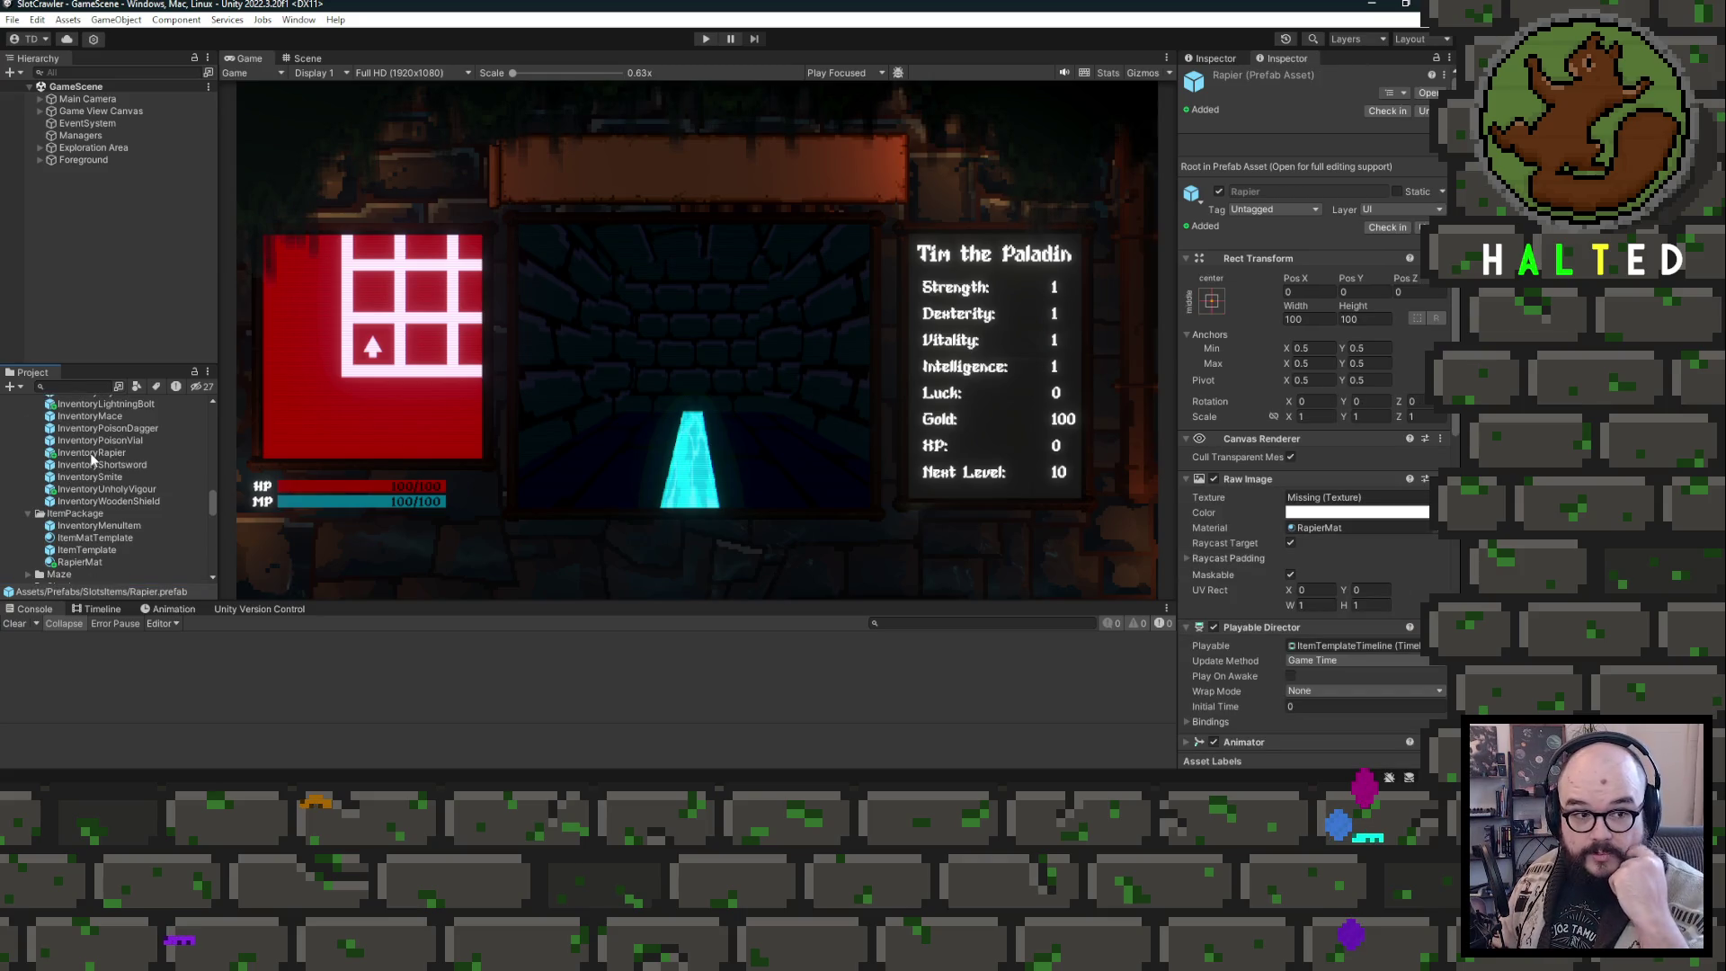
Step: Drag RapierMat from ItemPackage into the Art/Materials/ItemMaterials folder
{"action": "mouse_move", "coordinate": [83, 559]}
{"action": "left_mouse_down"}
{"action": "mouse_move", "coordinate": [130, 407]}
{"action": "mouse_move", "coordinate": [118, 439]}
{"action": "mouse_move", "coordinate": [149, 401]}
{"action": "mouse_move", "coordinate": [123, 423]}
{"action": "left_mouse_up"}
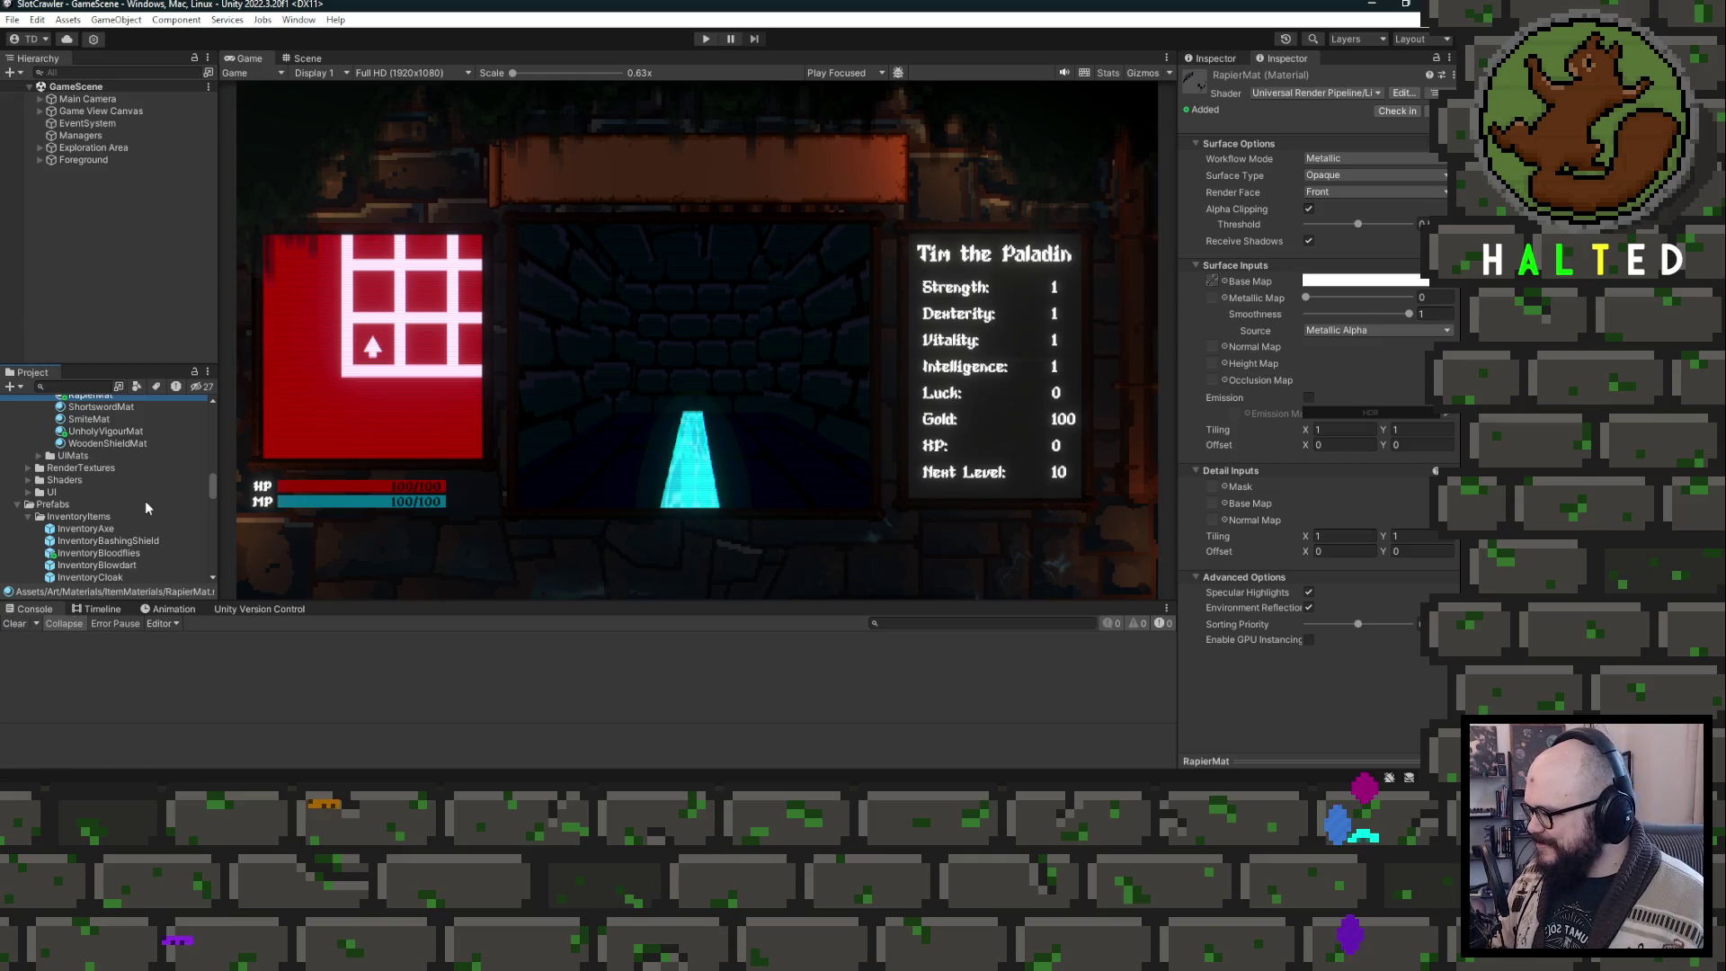
Step: Scroll the Project panel to Prefabs/ItemPackage to show InventoryMenuItem, ItemMatTemplate and ItemTemplate
{"action": "scroll", "coordinate": [142, 504], "scroll_direction": "down", "scroll_amount": 5}
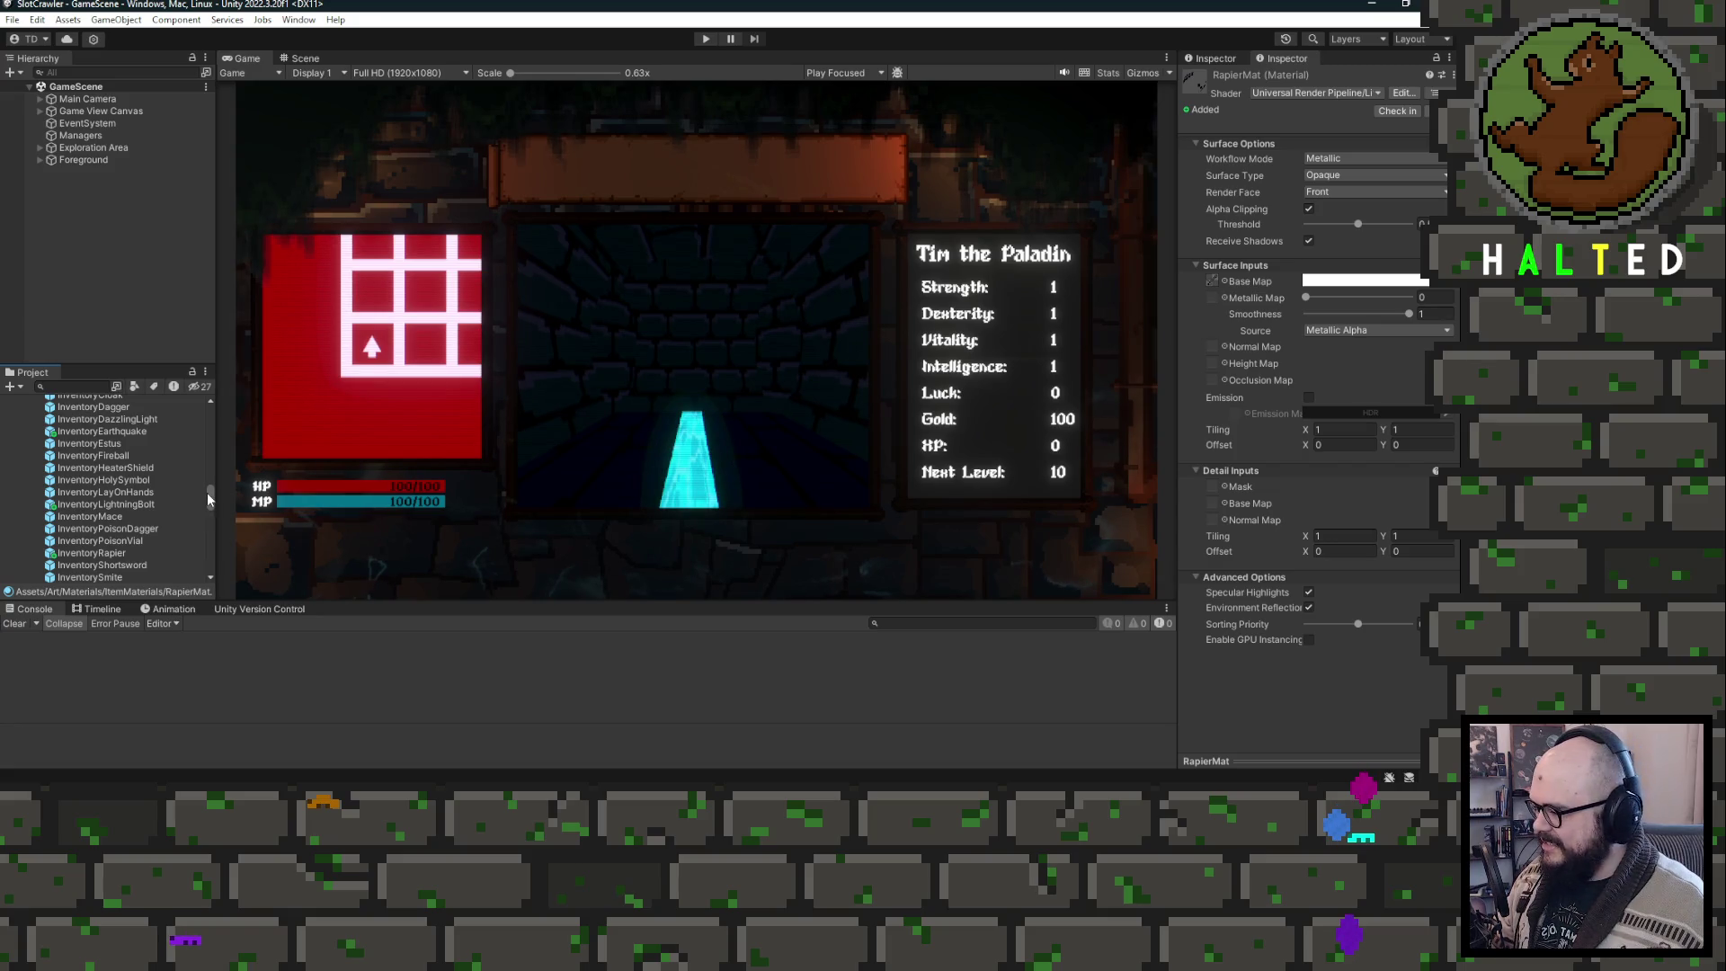
{"action": "scroll", "coordinate": [212, 503], "scroll_direction": "down", "scroll_amount": 5}
{"action": "scroll", "coordinate": [212, 503], "scroll_direction": "down", "scroll_amount": 3}
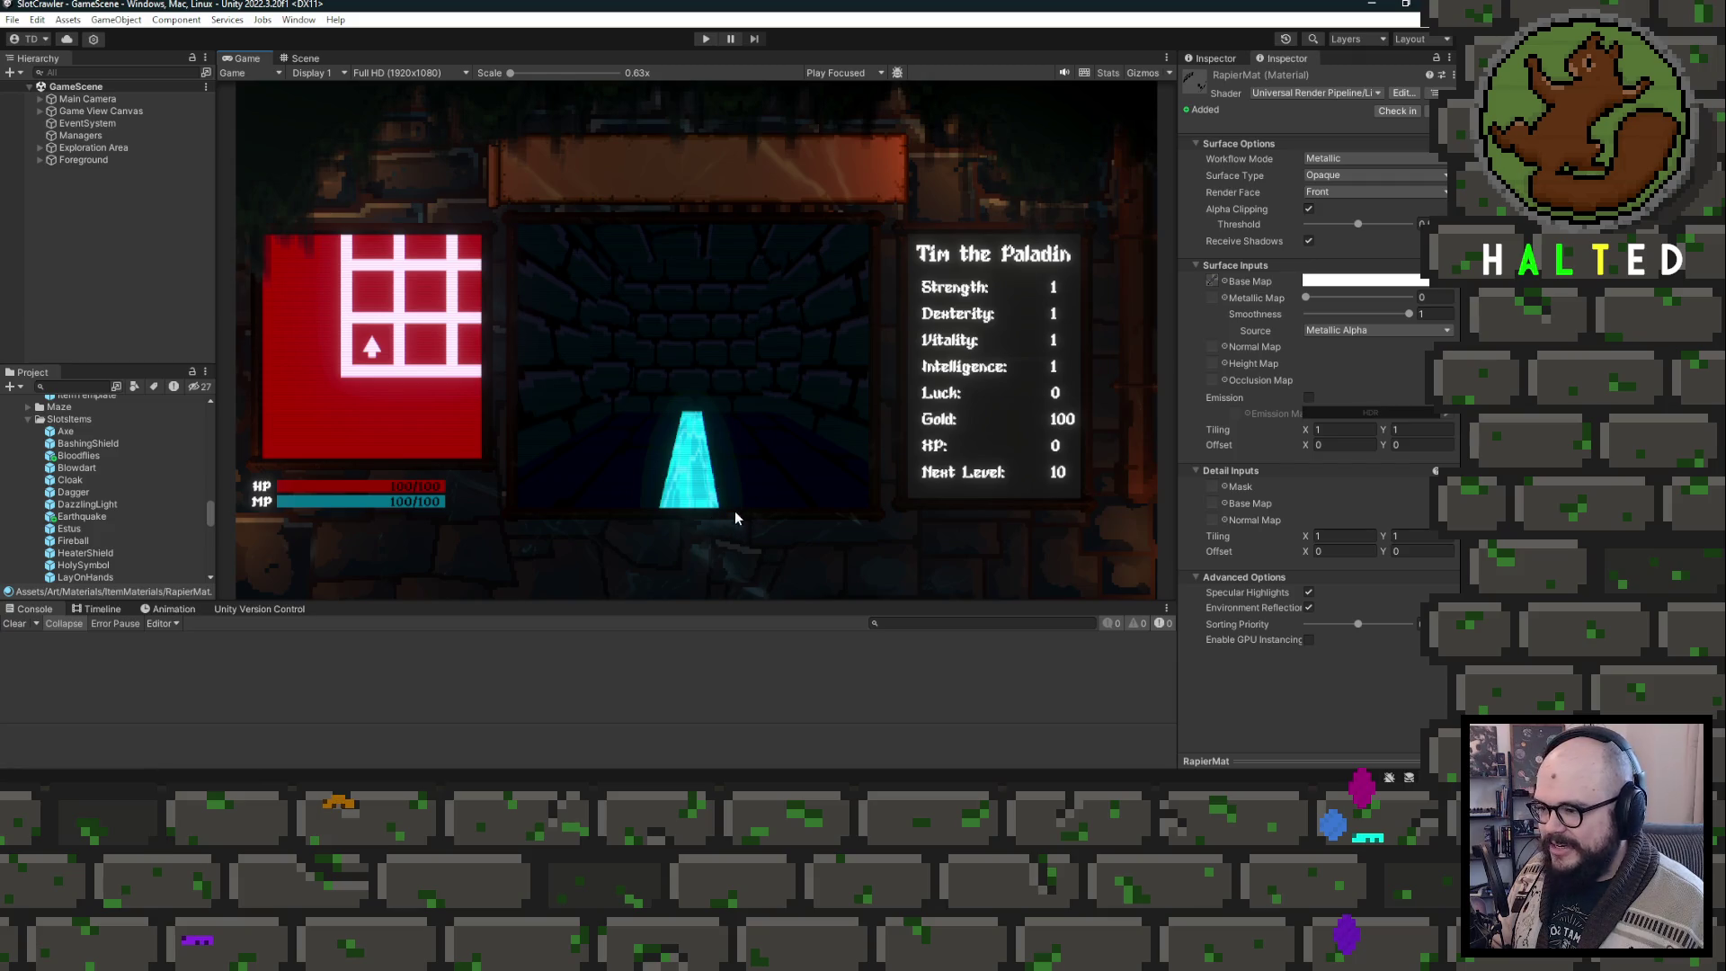
{"action": "scroll", "coordinate": [115, 467], "scroll_direction": "down", "scroll_amount": 8}
{"action": "scroll", "coordinate": [127, 489], "scroll_direction": "down", "scroll_amount": 2}
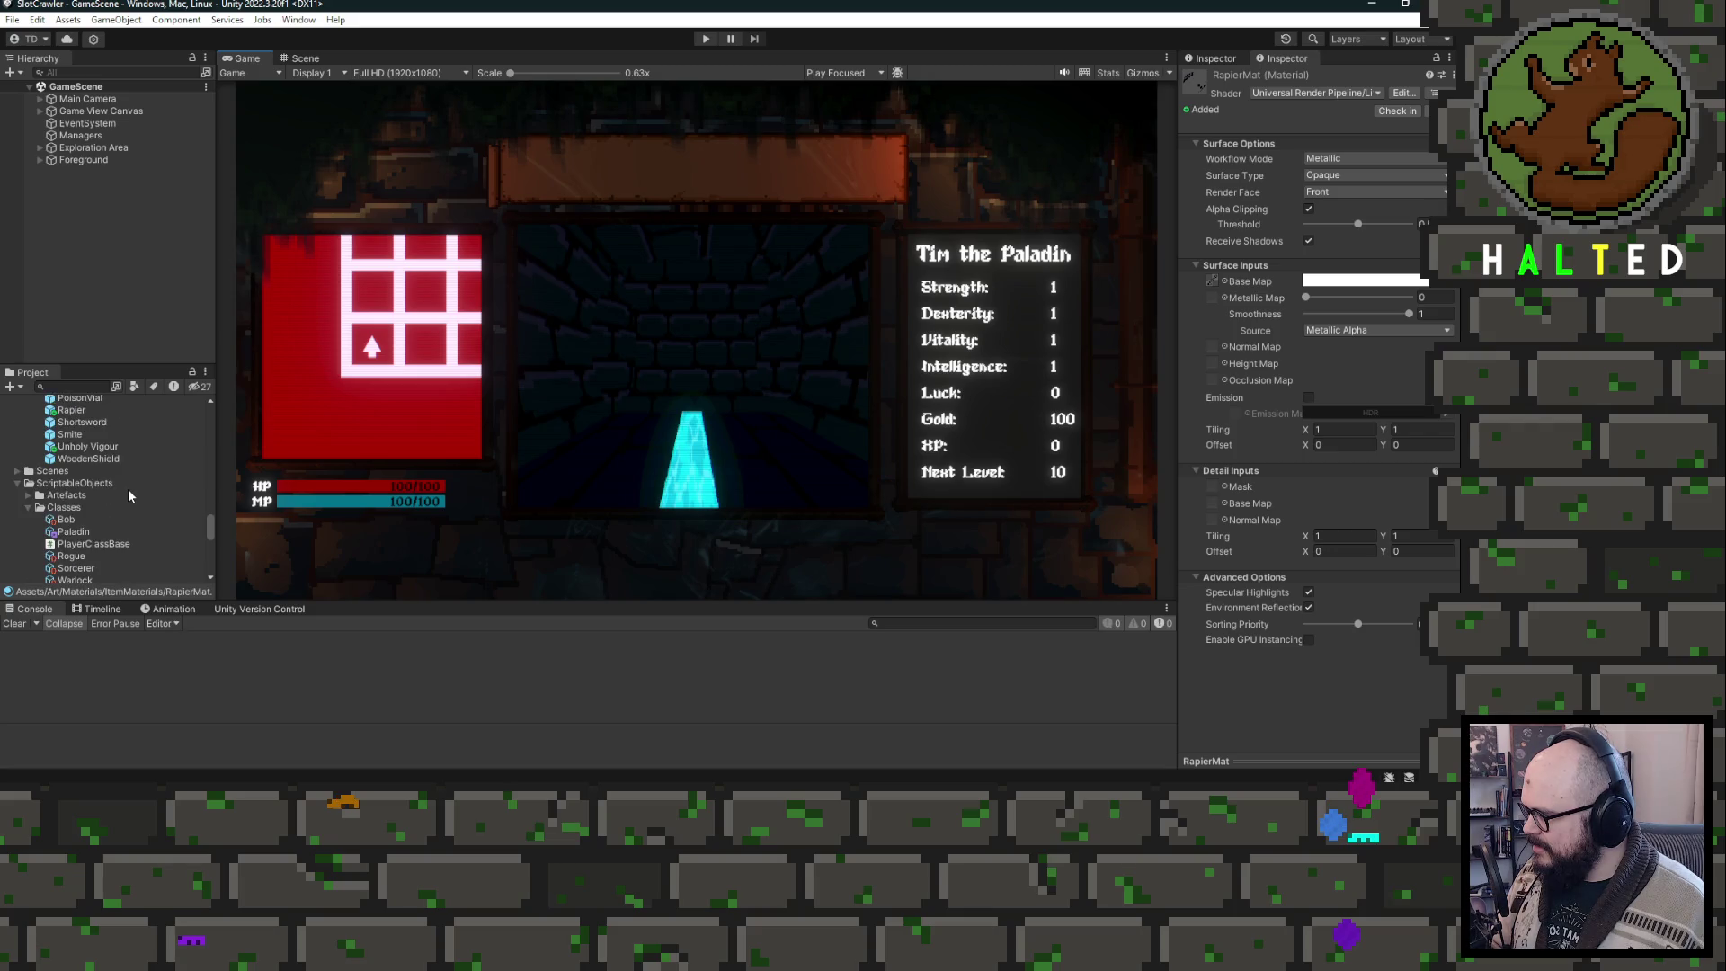
{"action": "scroll", "coordinate": [127, 487], "scroll_direction": "down", "scroll_amount": 2}
{"action": "scroll", "coordinate": [144, 457], "scroll_direction": "up", "scroll_amount": 2}
{"action": "scroll", "coordinate": [137, 458], "scroll_direction": "up", "scroll_amount": 4}
{"action": "scroll", "coordinate": [134, 450], "scroll_direction": "up", "scroll_amount": 2}
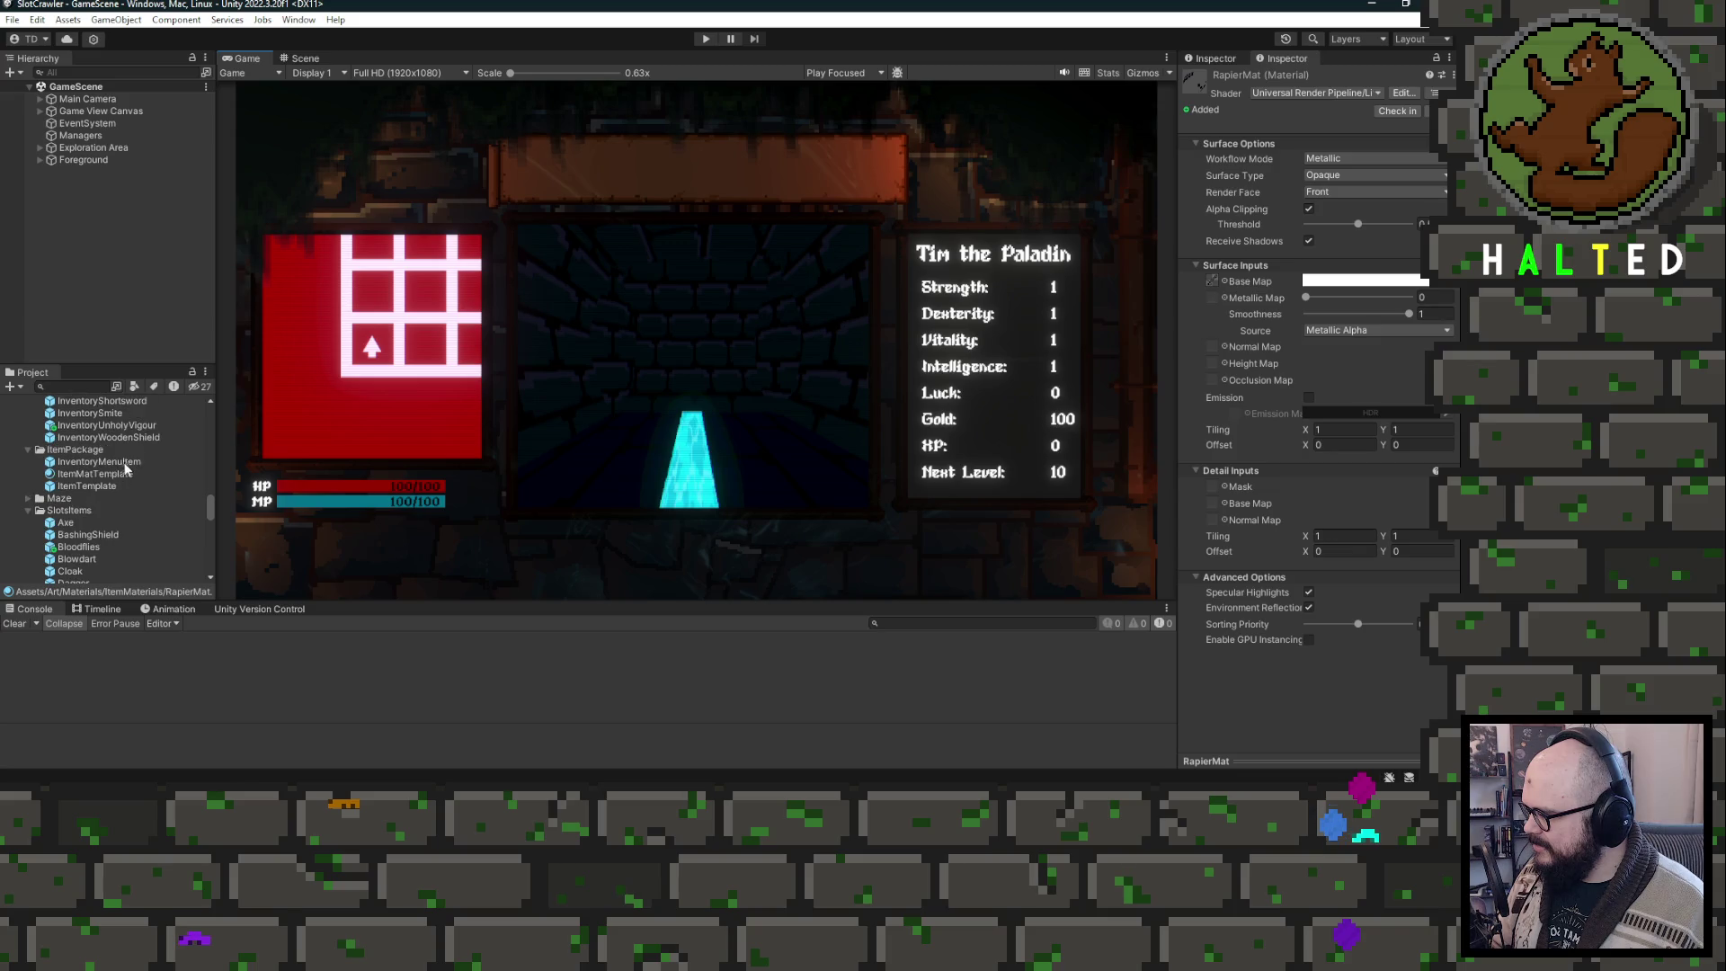
Step: Duplicate the three item template prefabs and rename the ItemTemplate 1 copy to Buckler
{"action": "left_click", "coordinate": [126, 486]}
{"action": "left_click", "coordinate": [149, 466], "text": "shift"}
{"action": "key", "text": "ctrl+d"}
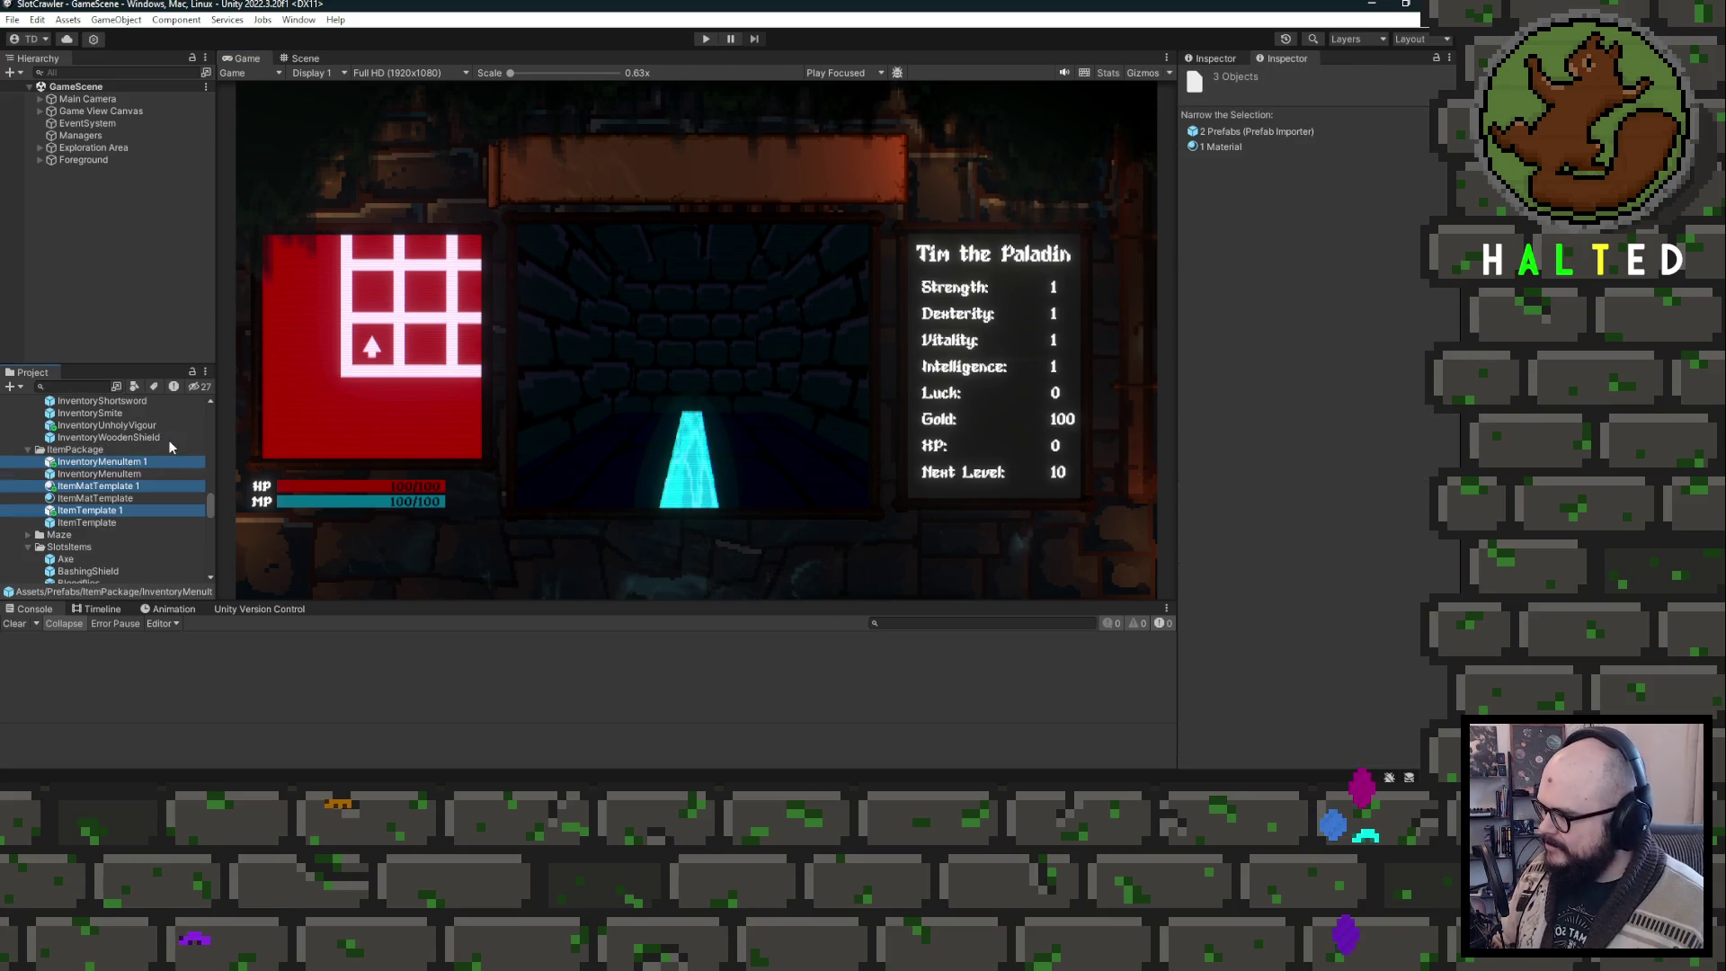
{"action": "left_click", "coordinate": [94, 511]}
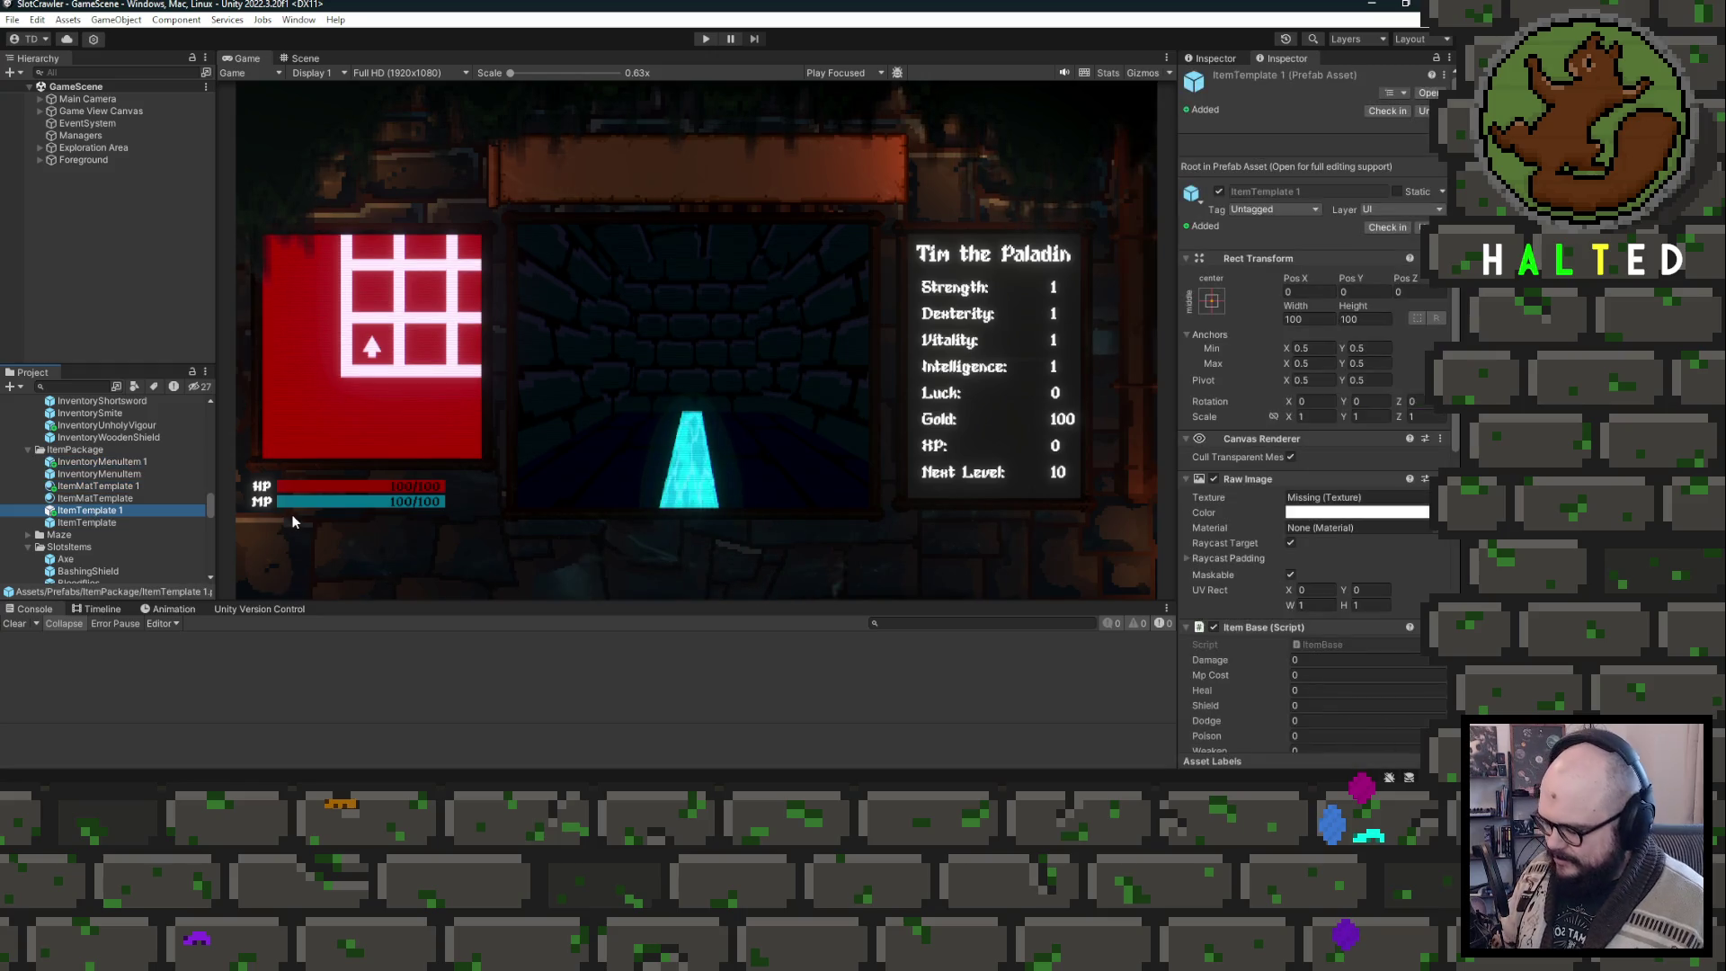
{"action": "type", "text": "Buic"}
{"action": "key", "text": "BackSpace"}
{"action": "key", "text": "BackSpace"}
{"action": "type", "text": "ckler"}
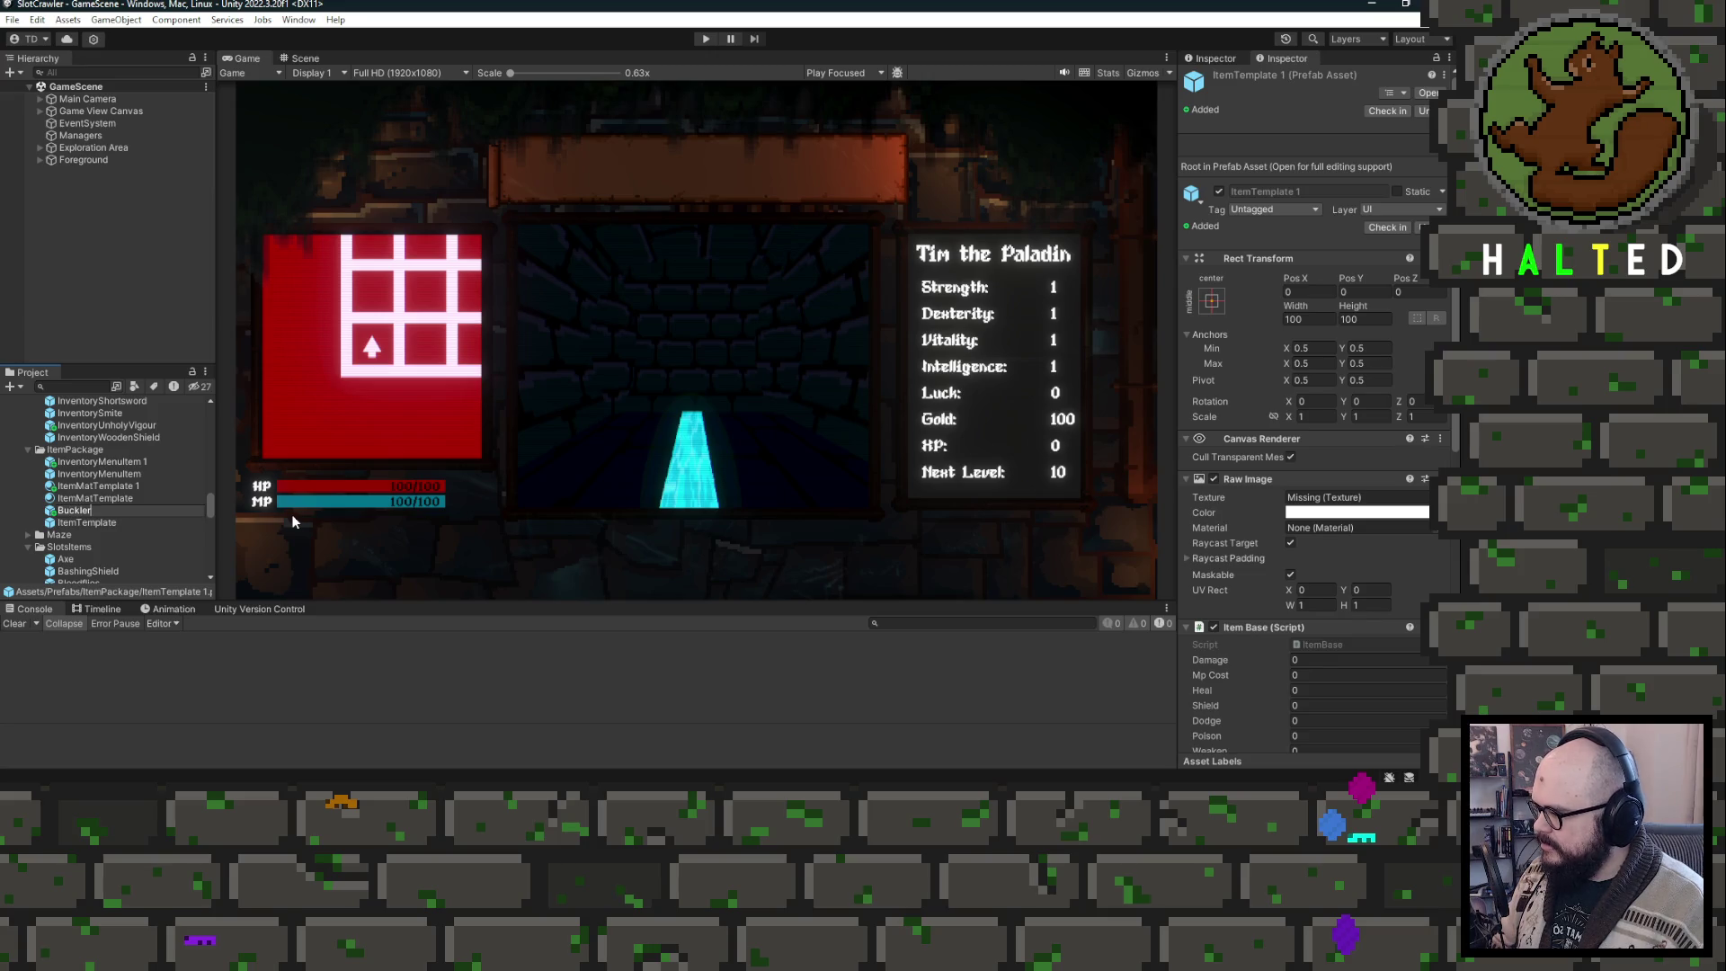
{"action": "key", "text": "Return"}
Step: Replace Buckler's Item Base component with a new ItemBuckler script
{"action": "scroll", "coordinate": [1295, 405], "scroll_direction": "down", "scroll_amount": 8}
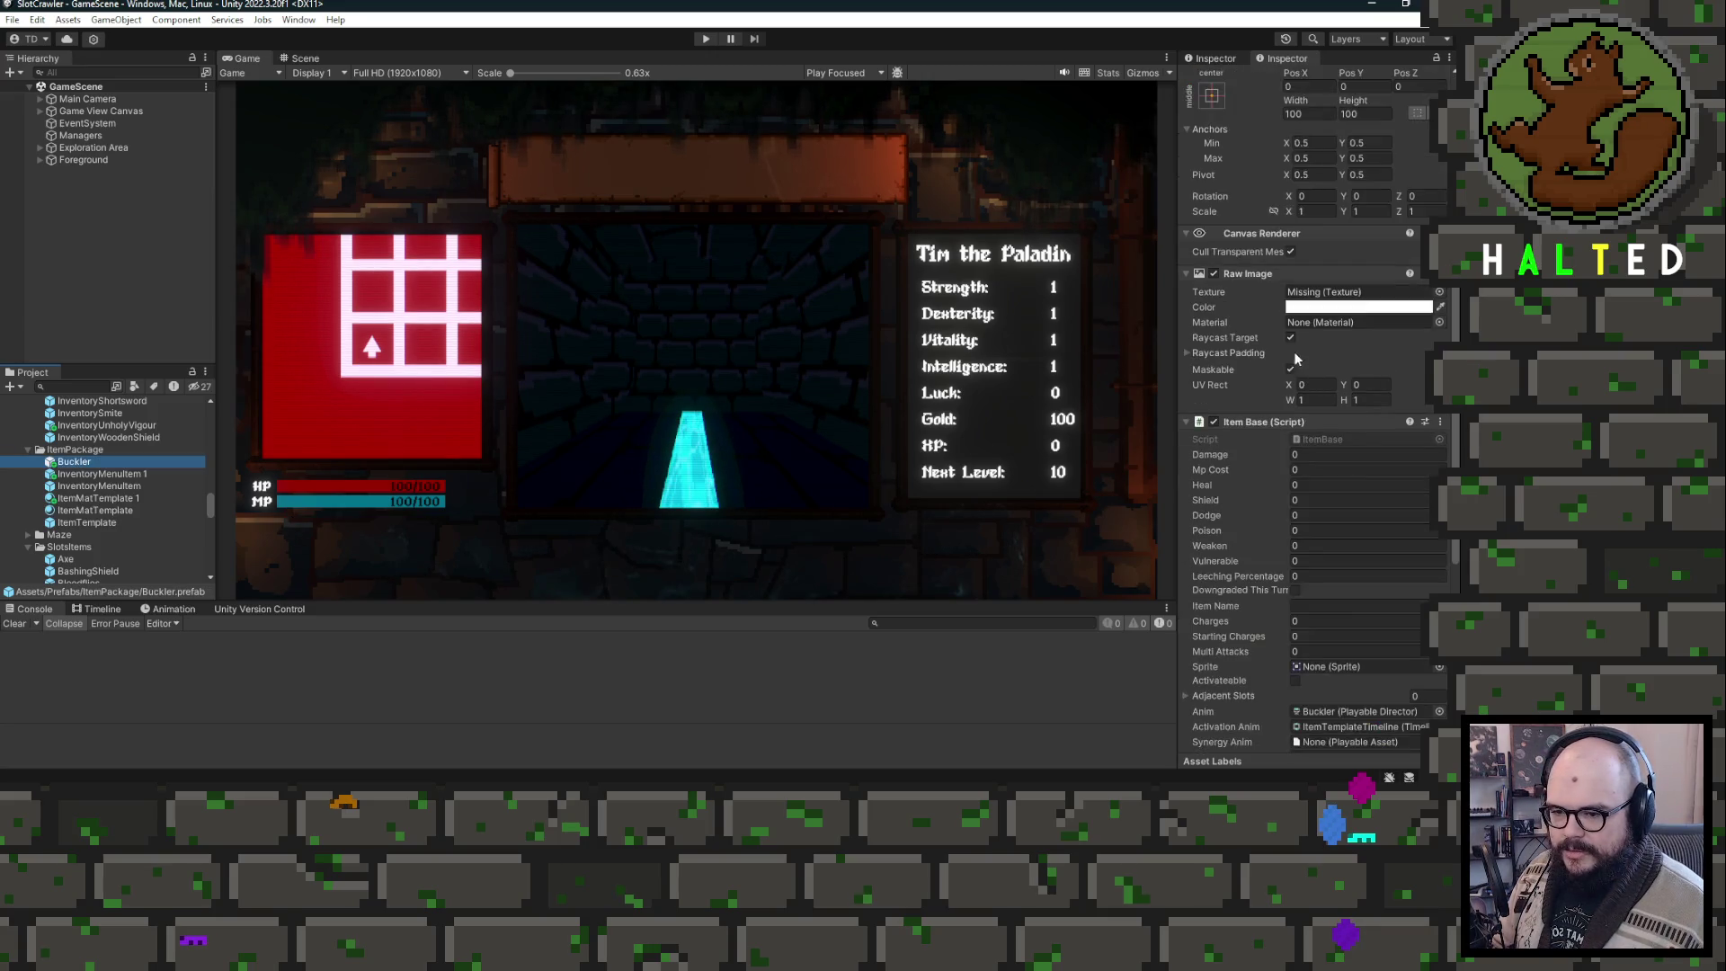
{"action": "right_click", "coordinate": [1292, 263]}
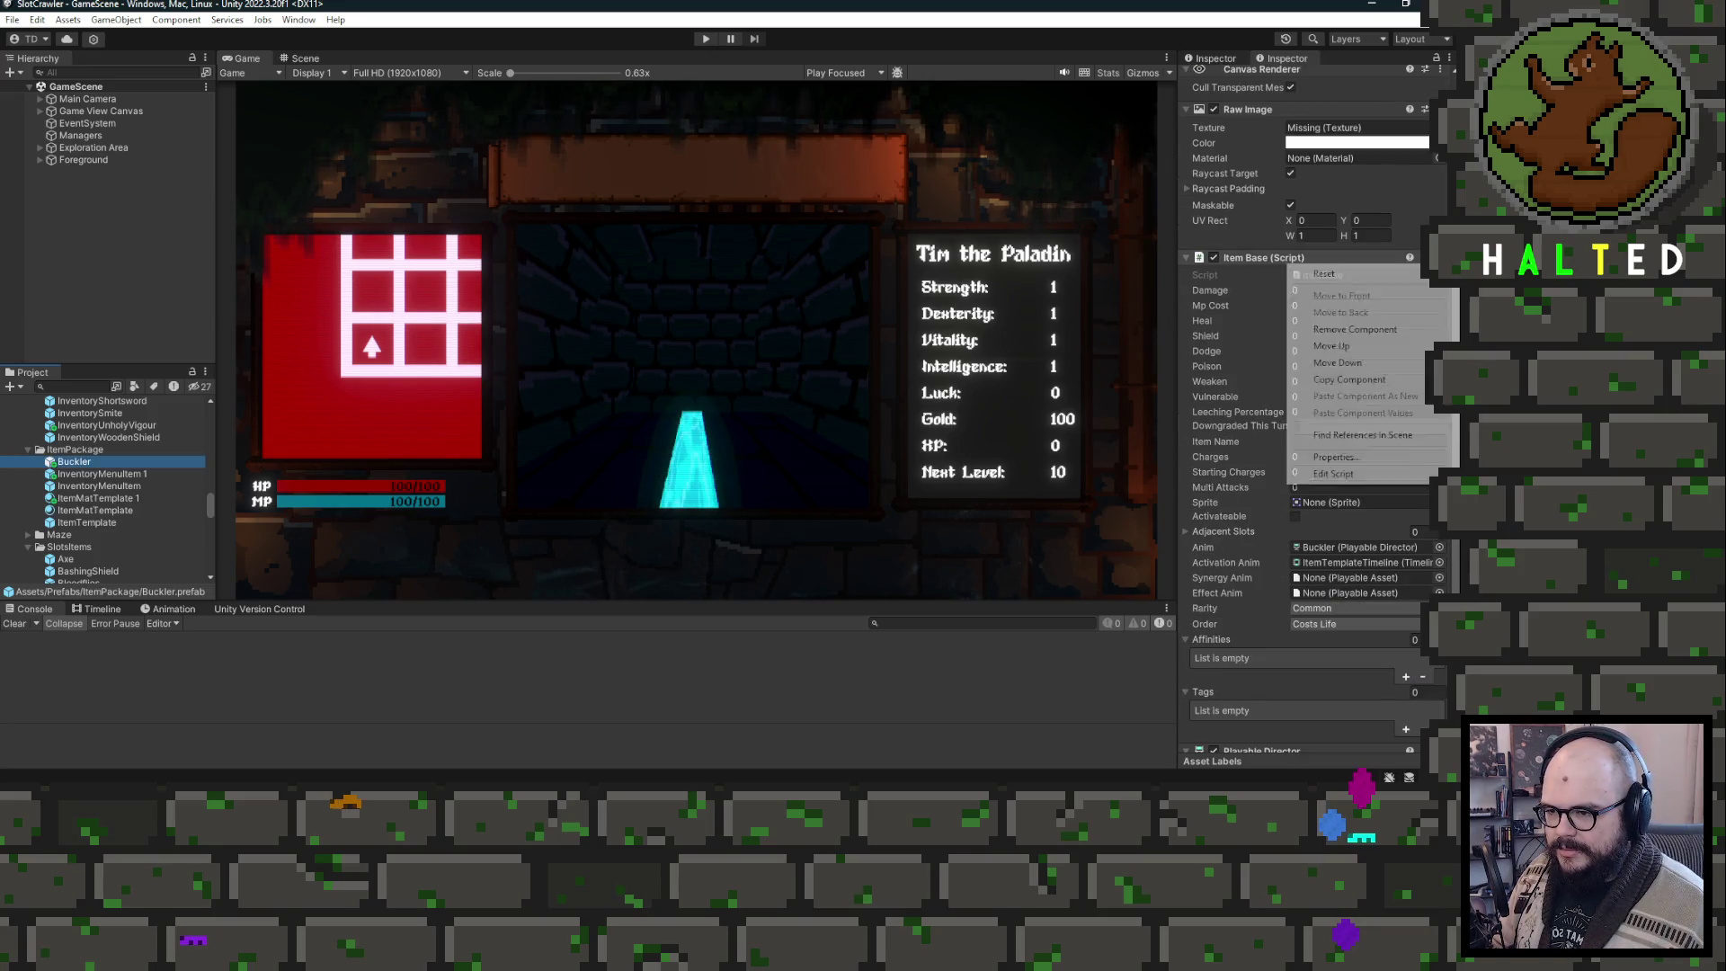
{"action": "left_click", "coordinate": [1355, 329]}
{"action": "left_click", "coordinate": [1309, 735]}
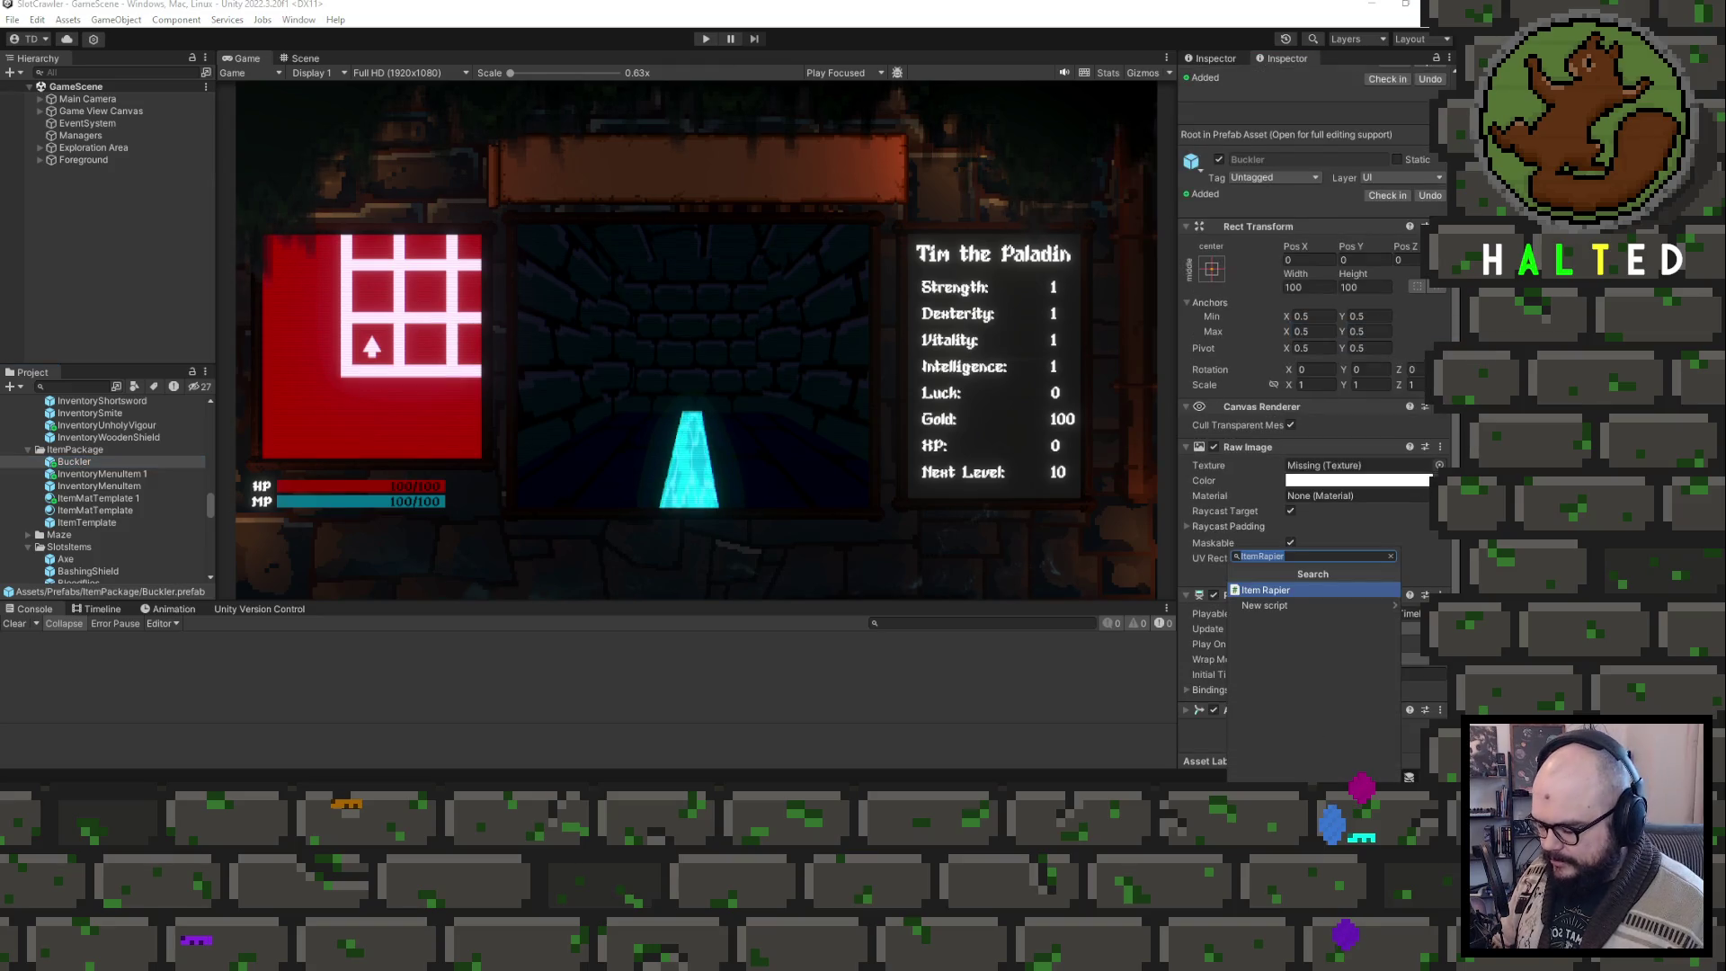
{"action": "type", "text": "ItemBuckler"}
{"action": "key", "text": "Return"}
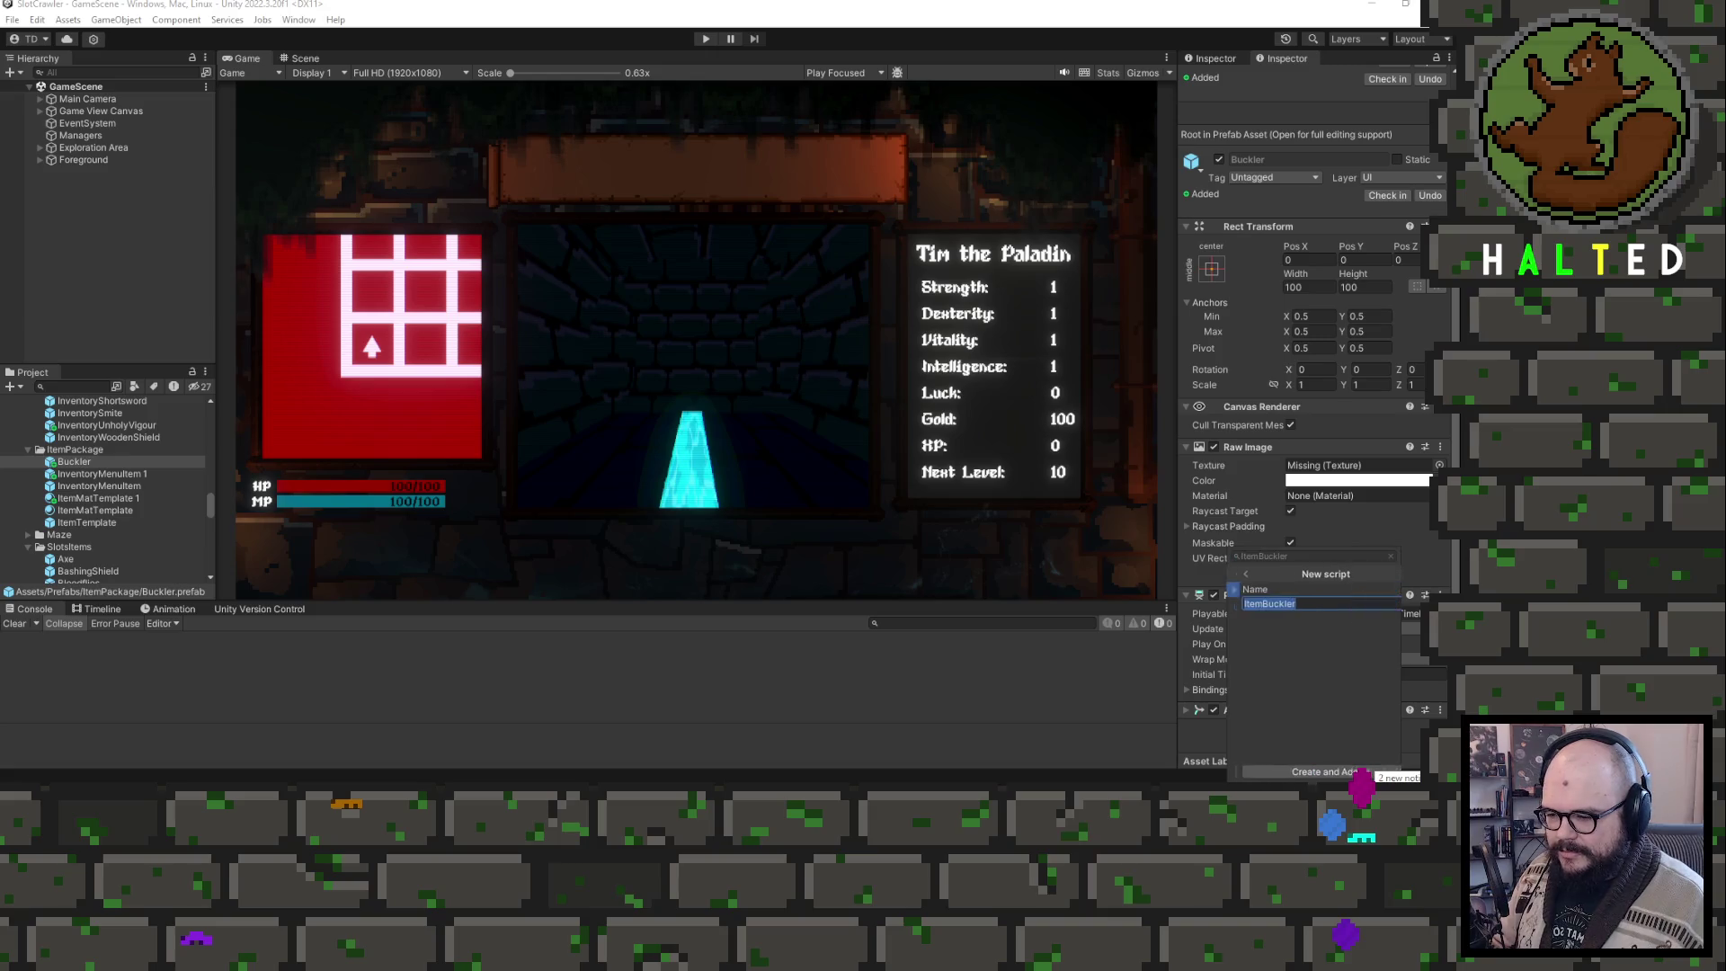
{"action": "left_click", "coordinate": [1318, 764]}
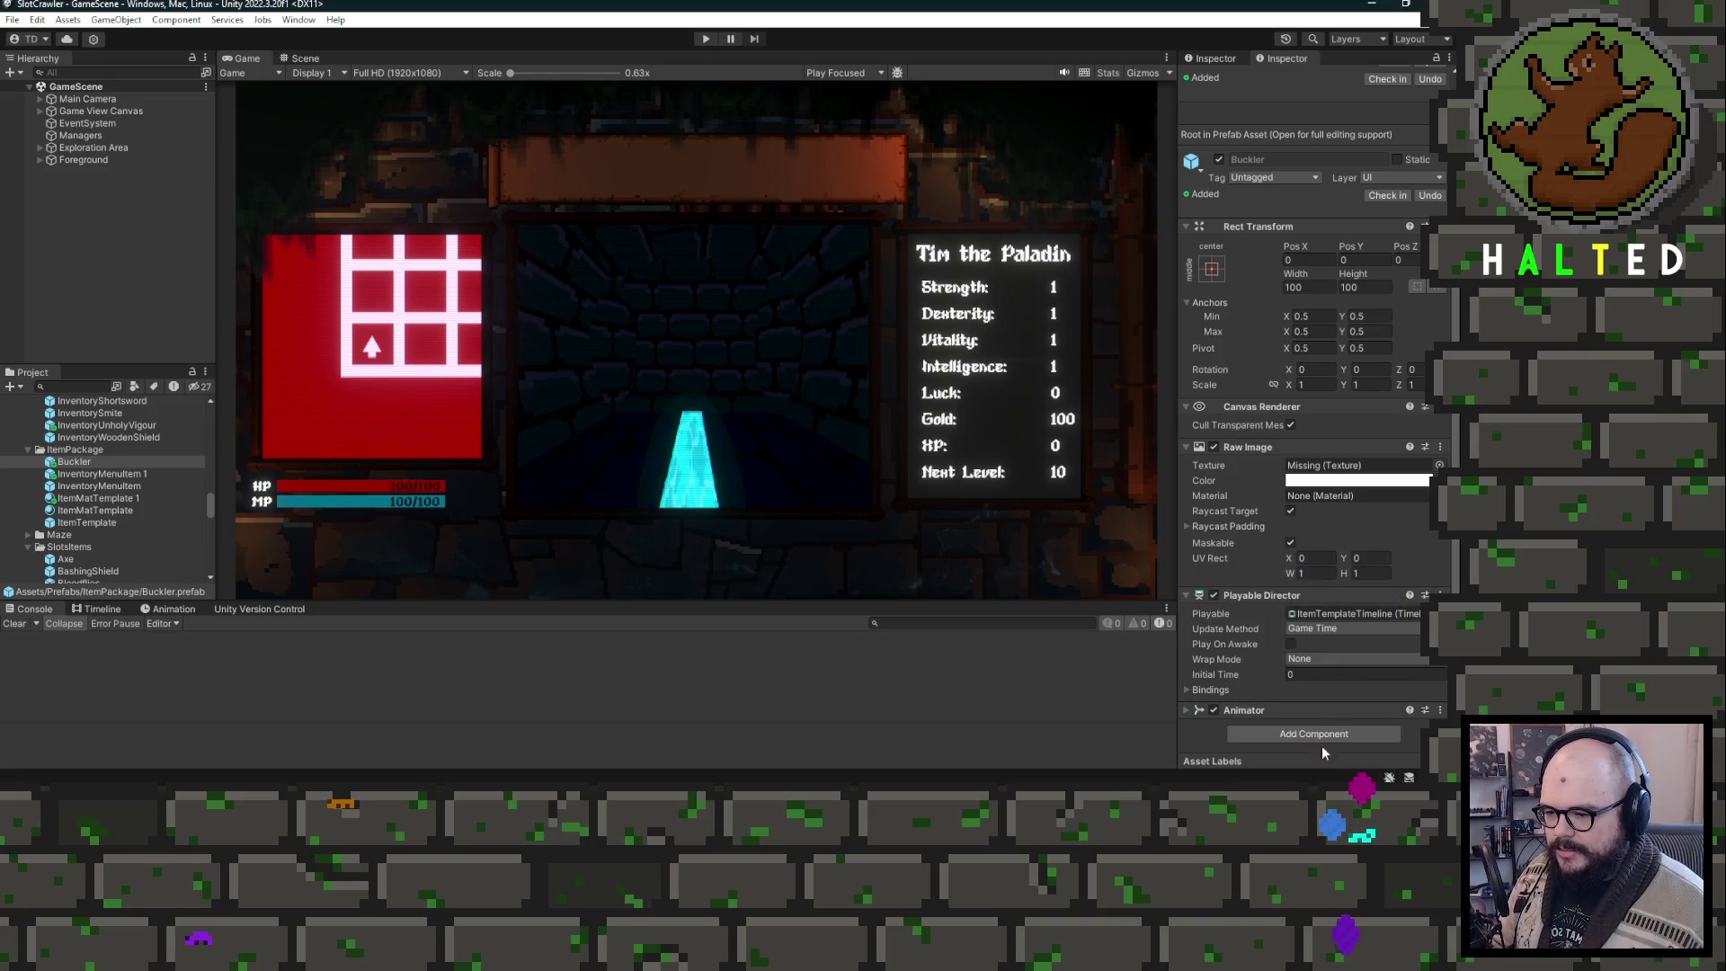
Step: Open the ItemBuckler script in the code editor once Unity finishes compiling
{"action": "key", "text": "alt+Tab"}
{"action": "left_click", "coordinate": [1367, 7]}
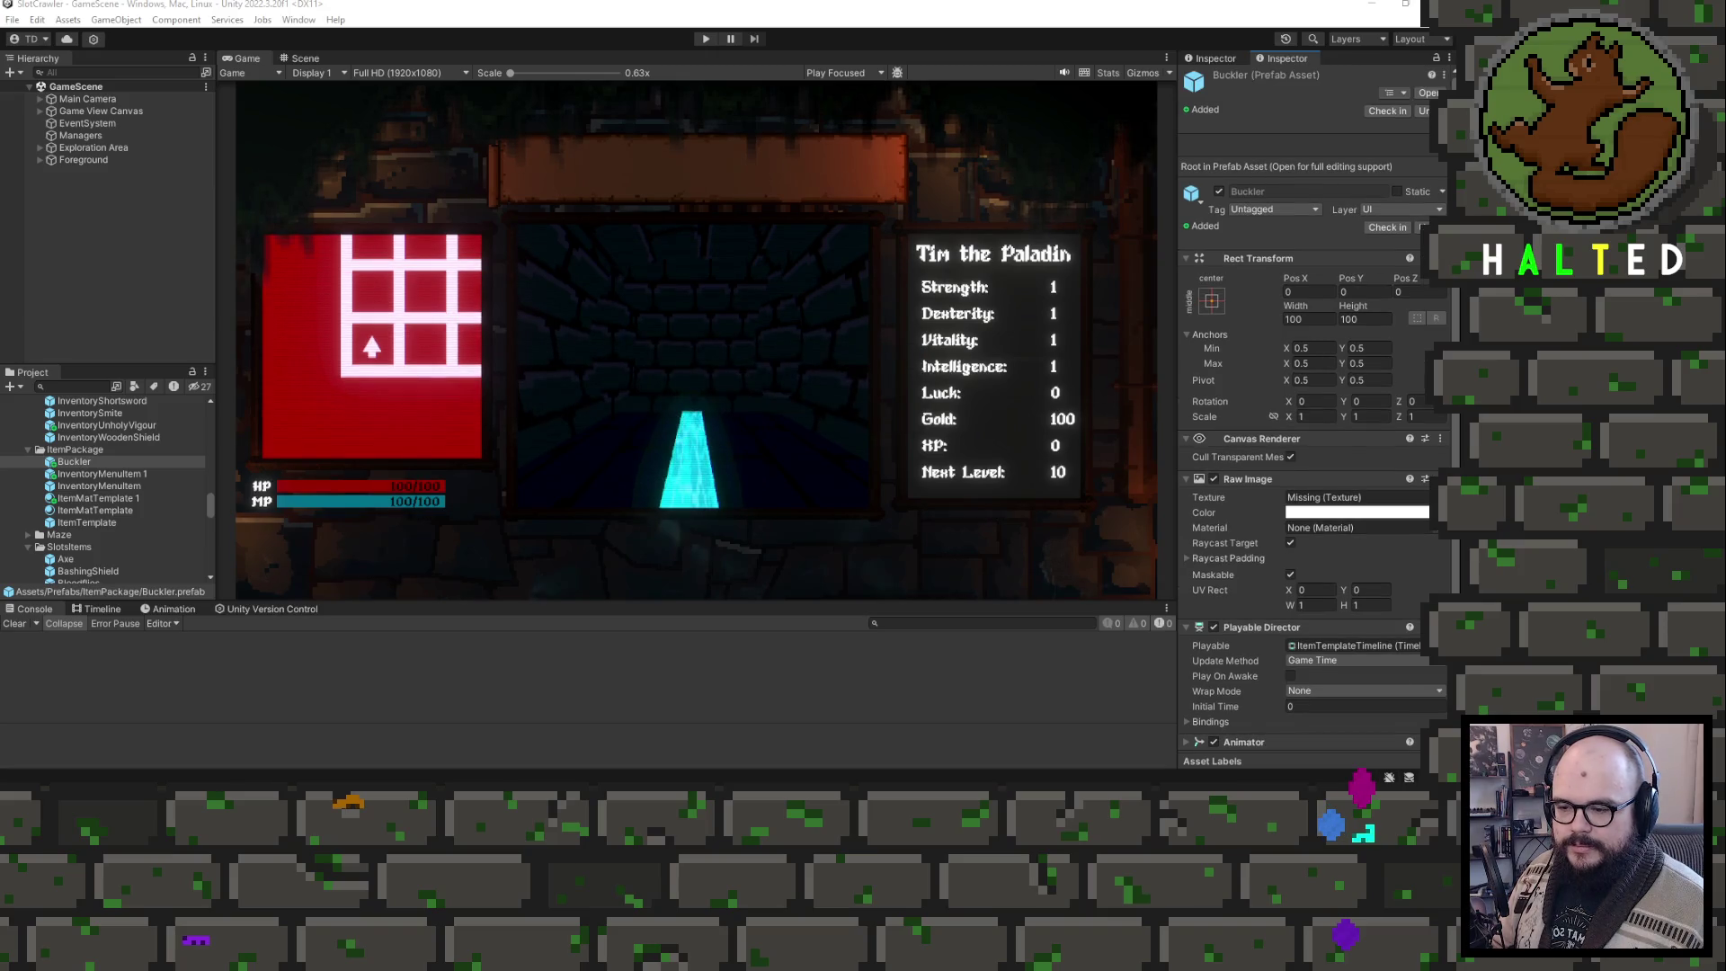
{"action": "scroll", "coordinate": [1260, 585], "scroll_direction": "down", "scroll_amount": 2}
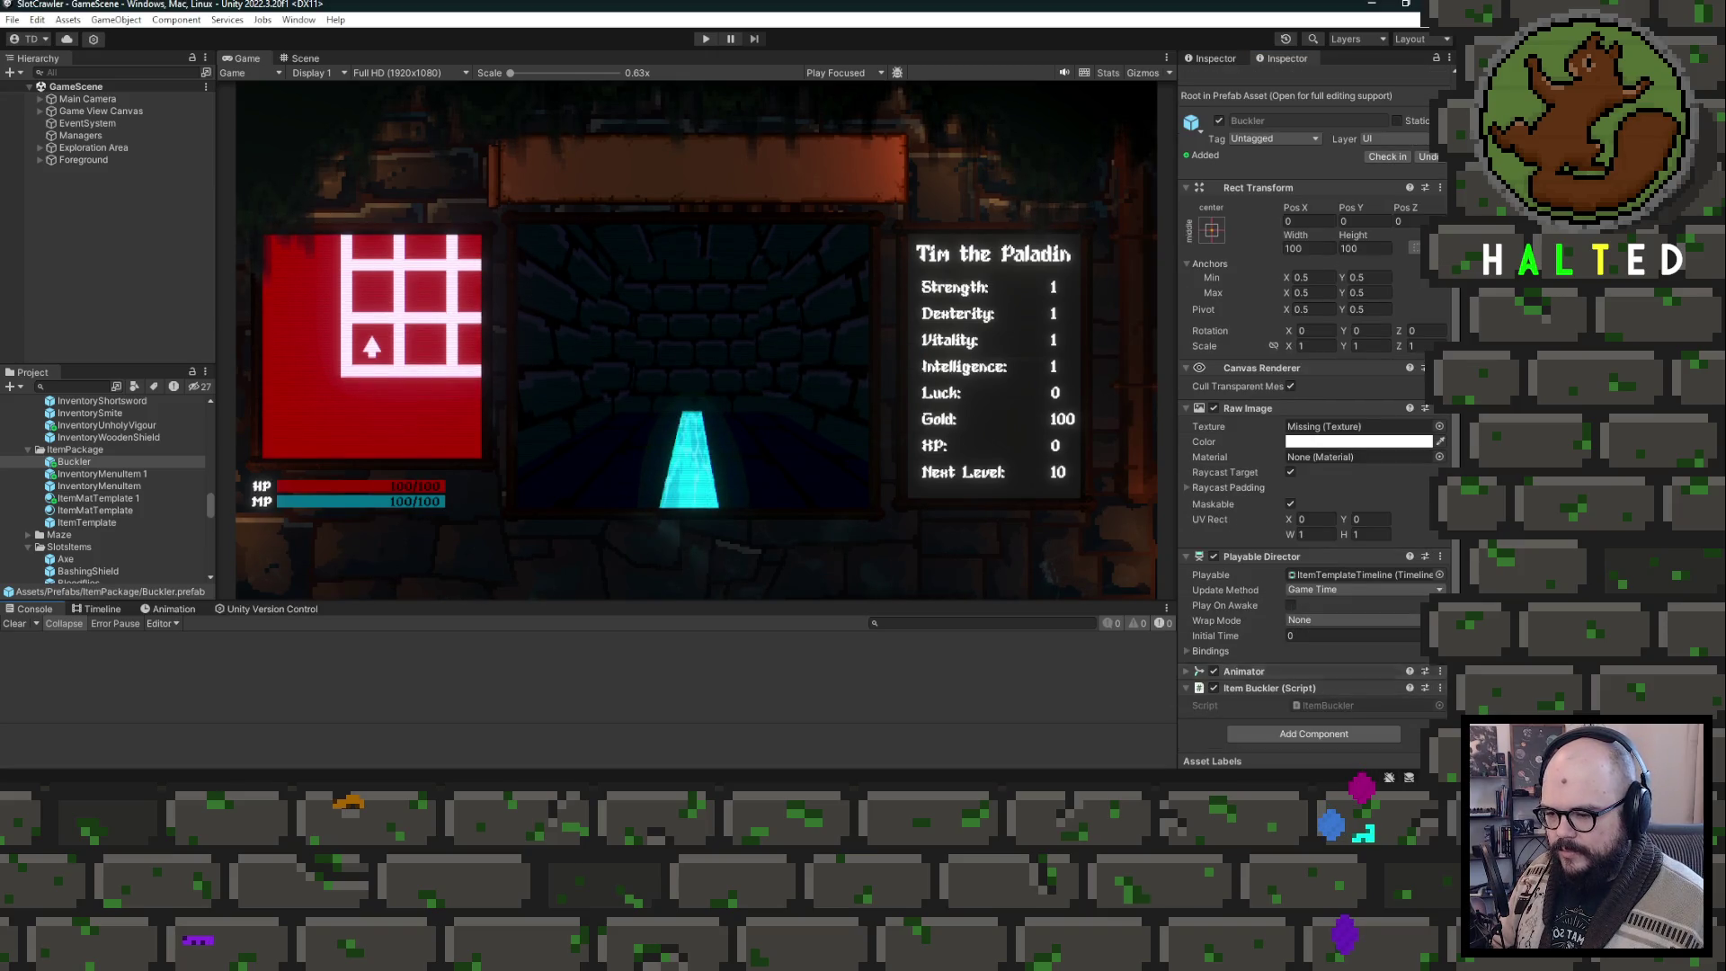
{"action": "left_click", "coordinate": [1439, 688]}
{"action": "left_click", "coordinate": [1425, 684]}
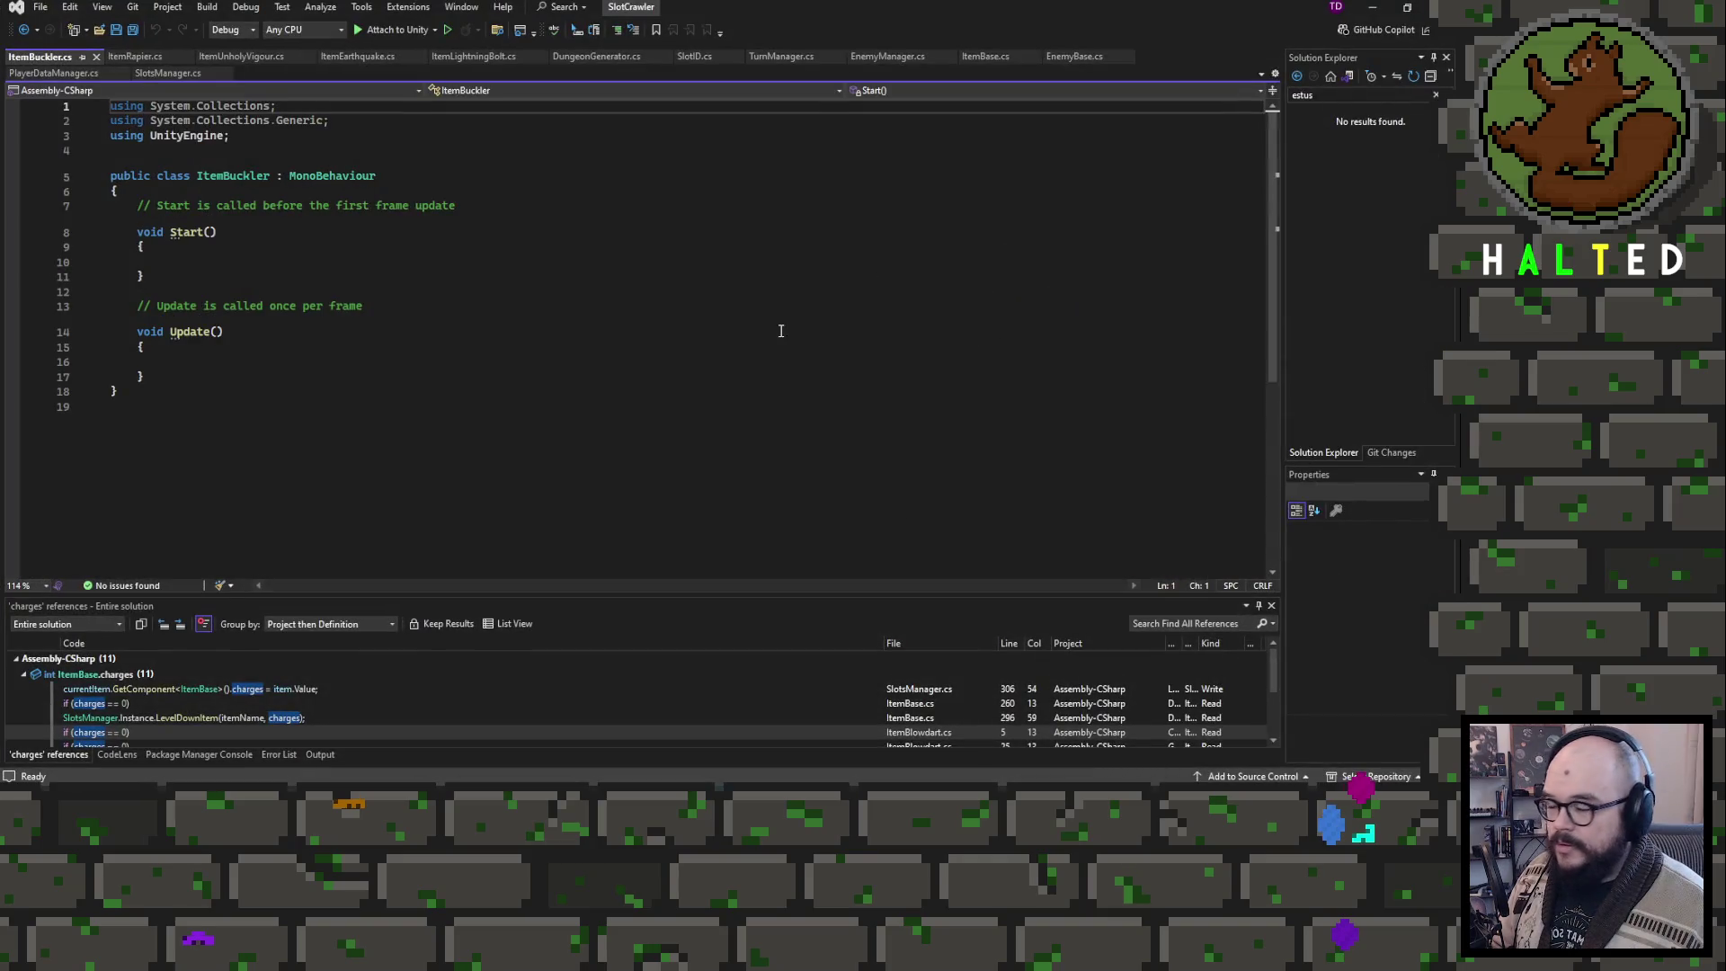
Step: Make ItemBuckler inherit ItemBase, delete Start and Update, and add a CheckAdjacencies override
{"action": "double_click", "coordinate": [332, 177]}
{"action": "type", "text": "ItemBase"}
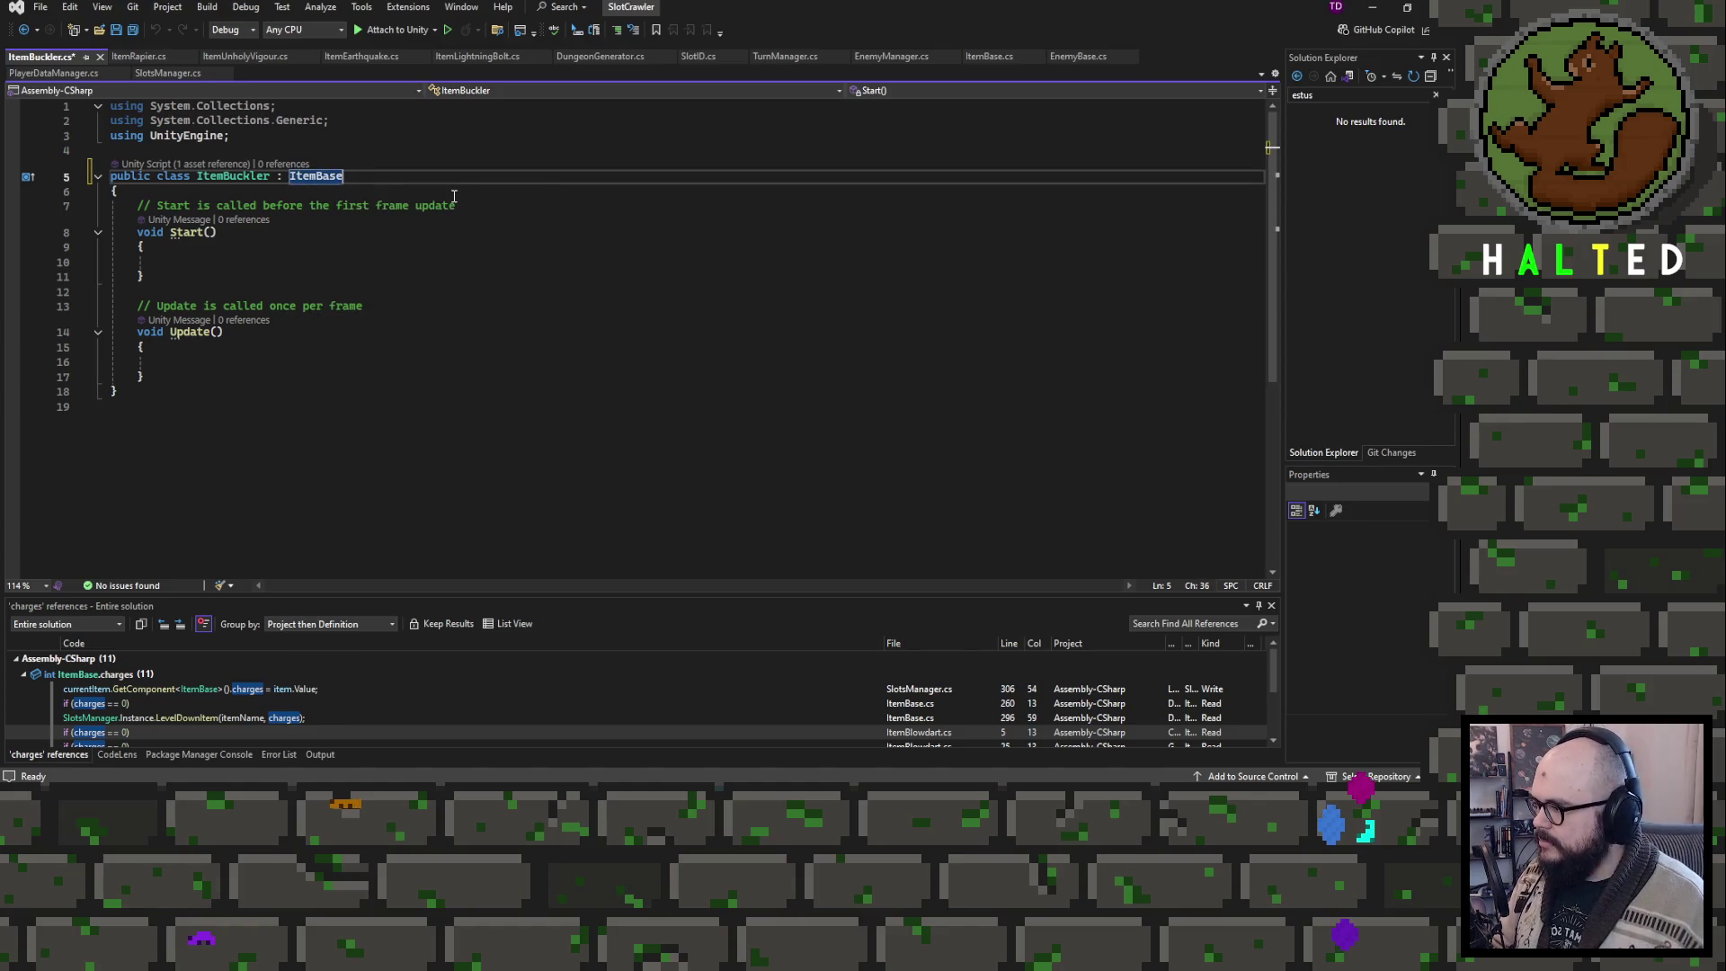
{"action": "left_click_drag", "start_coordinate": [144, 376], "coordinate": [137, 206]}
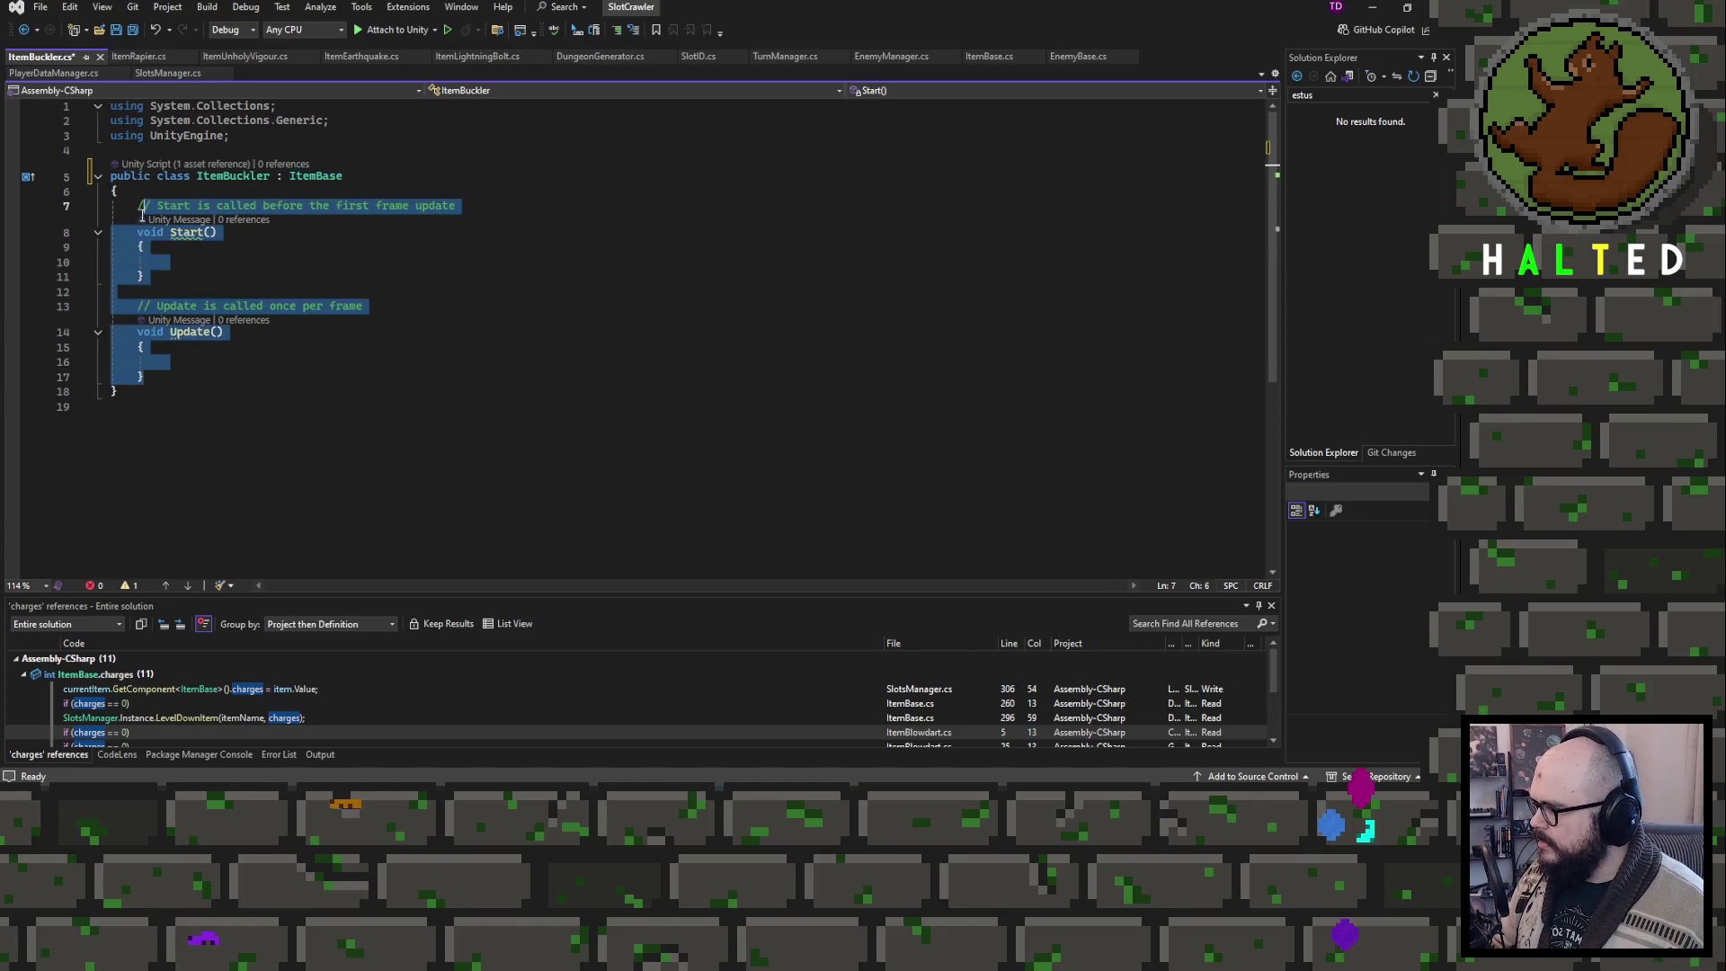
{"action": "key", "text": "BackSpace"}
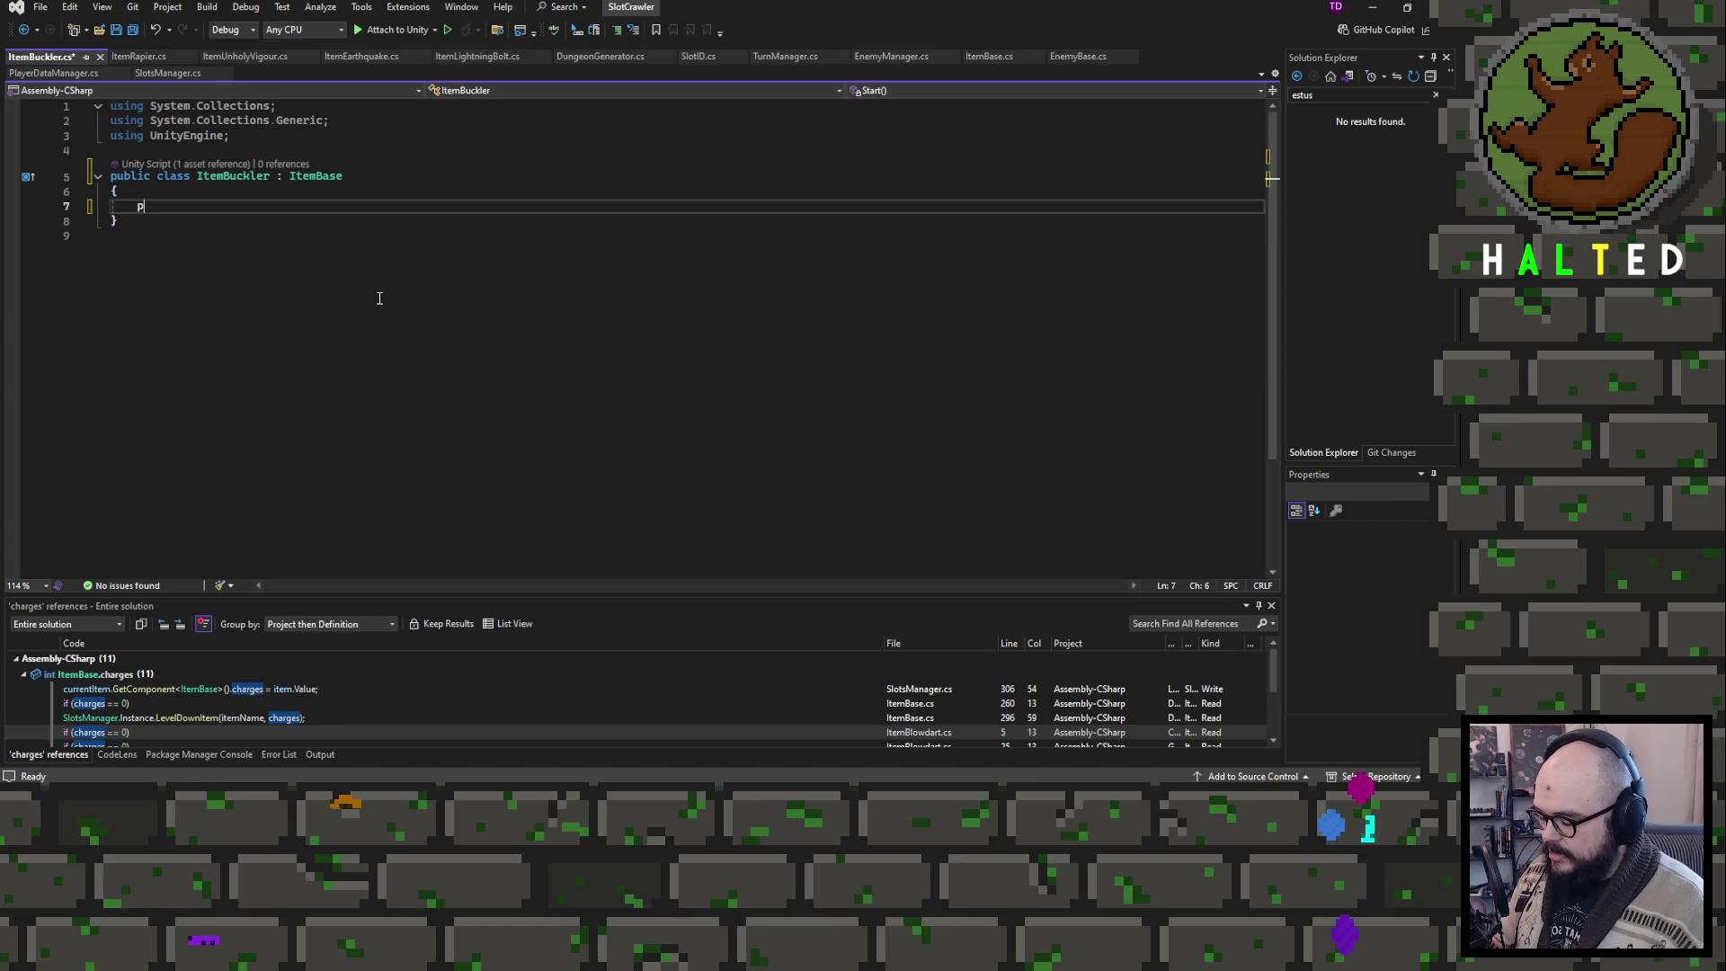
{"action": "type", "text": "public override void C"}
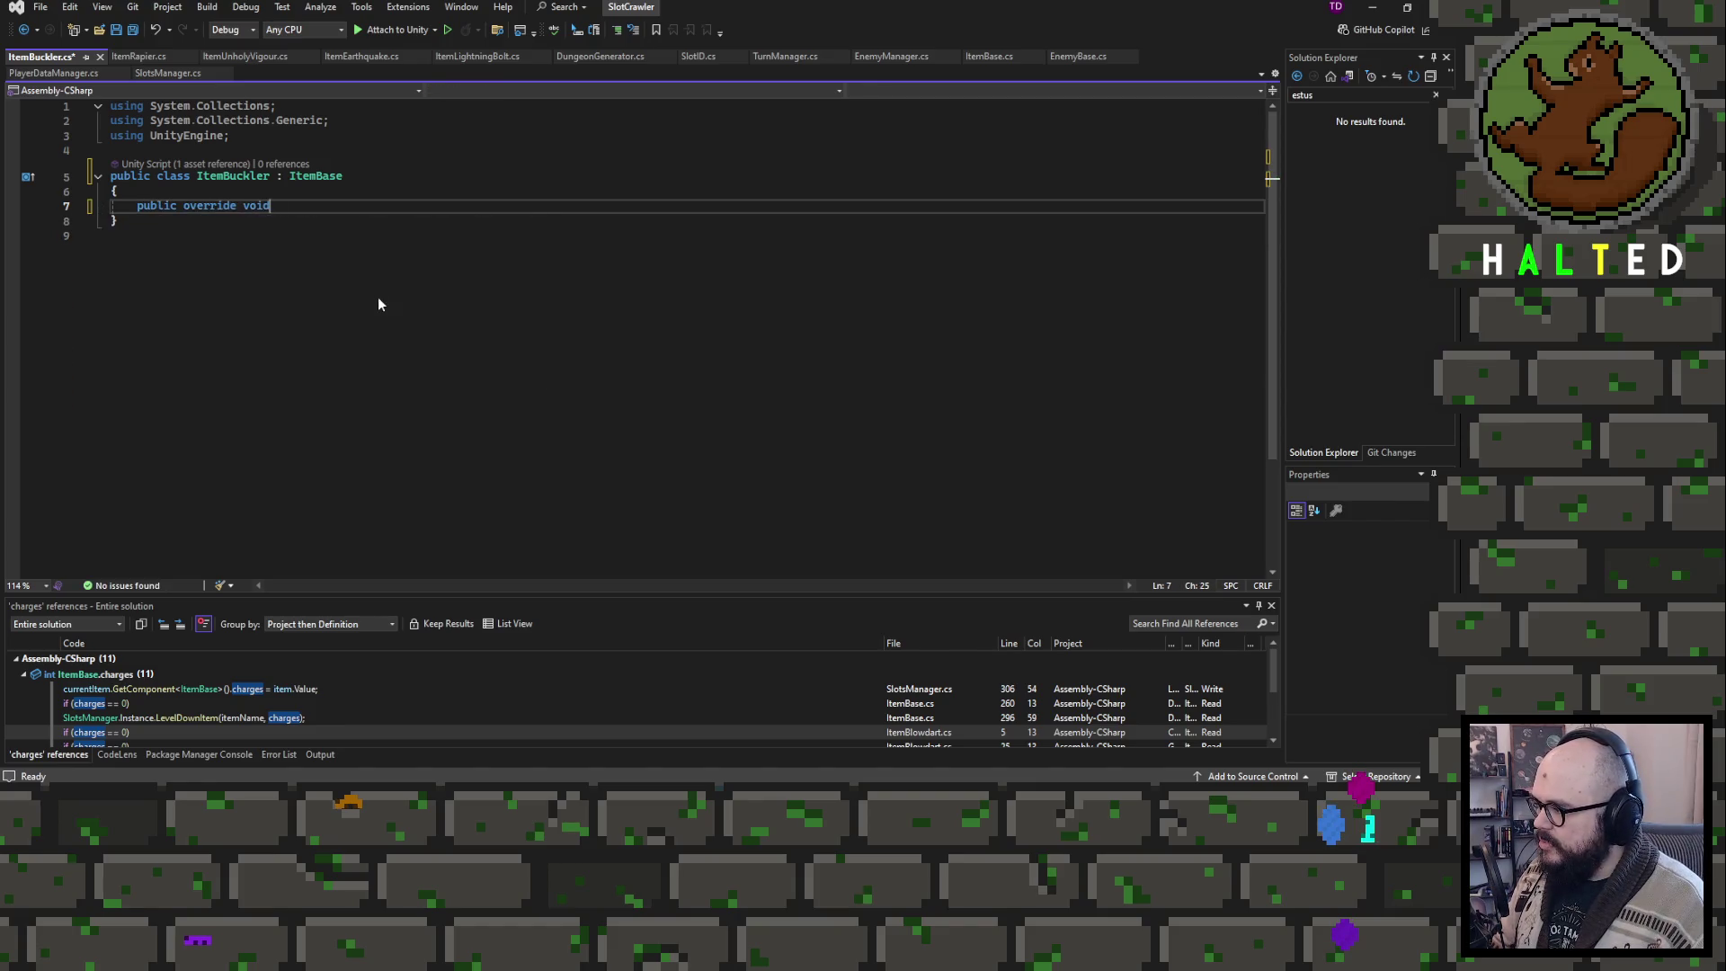
{"action": "key", "text": "Tab"}
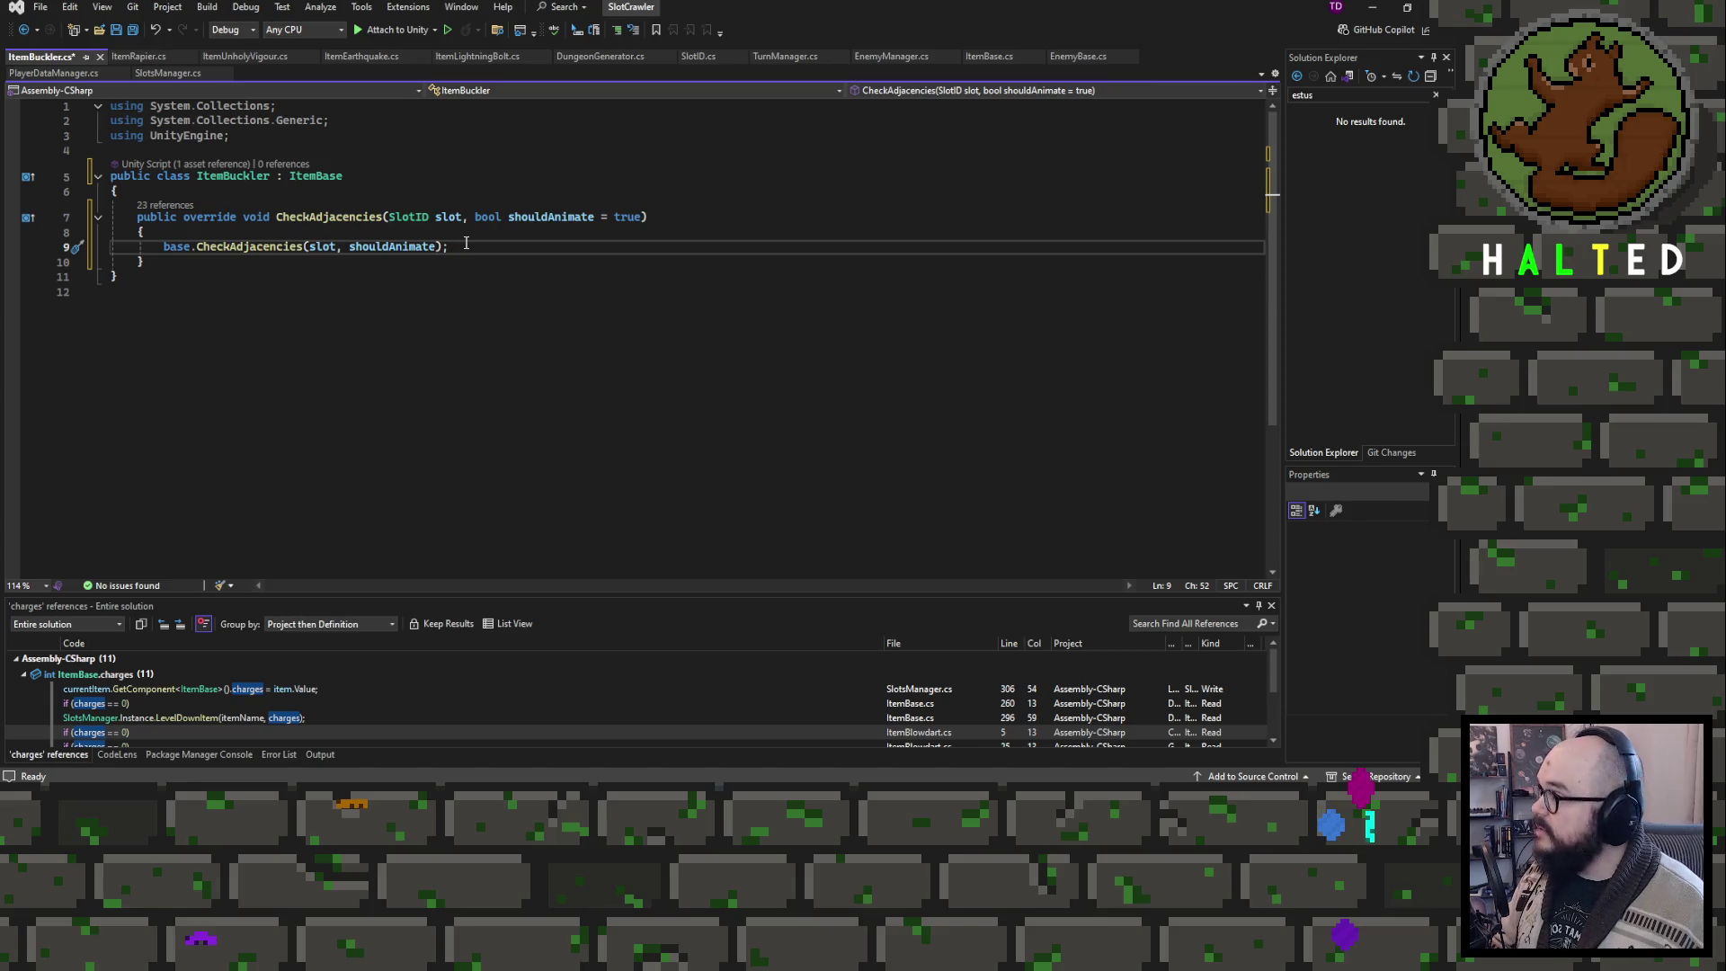
Step: Add a foreach loop over adjacentSlots with adjacentSlot as the loop variable
{"action": "key", "text": "Return"}
{"action": "key", "text": "Return"}
{"action": "type", "text": "foreach("}
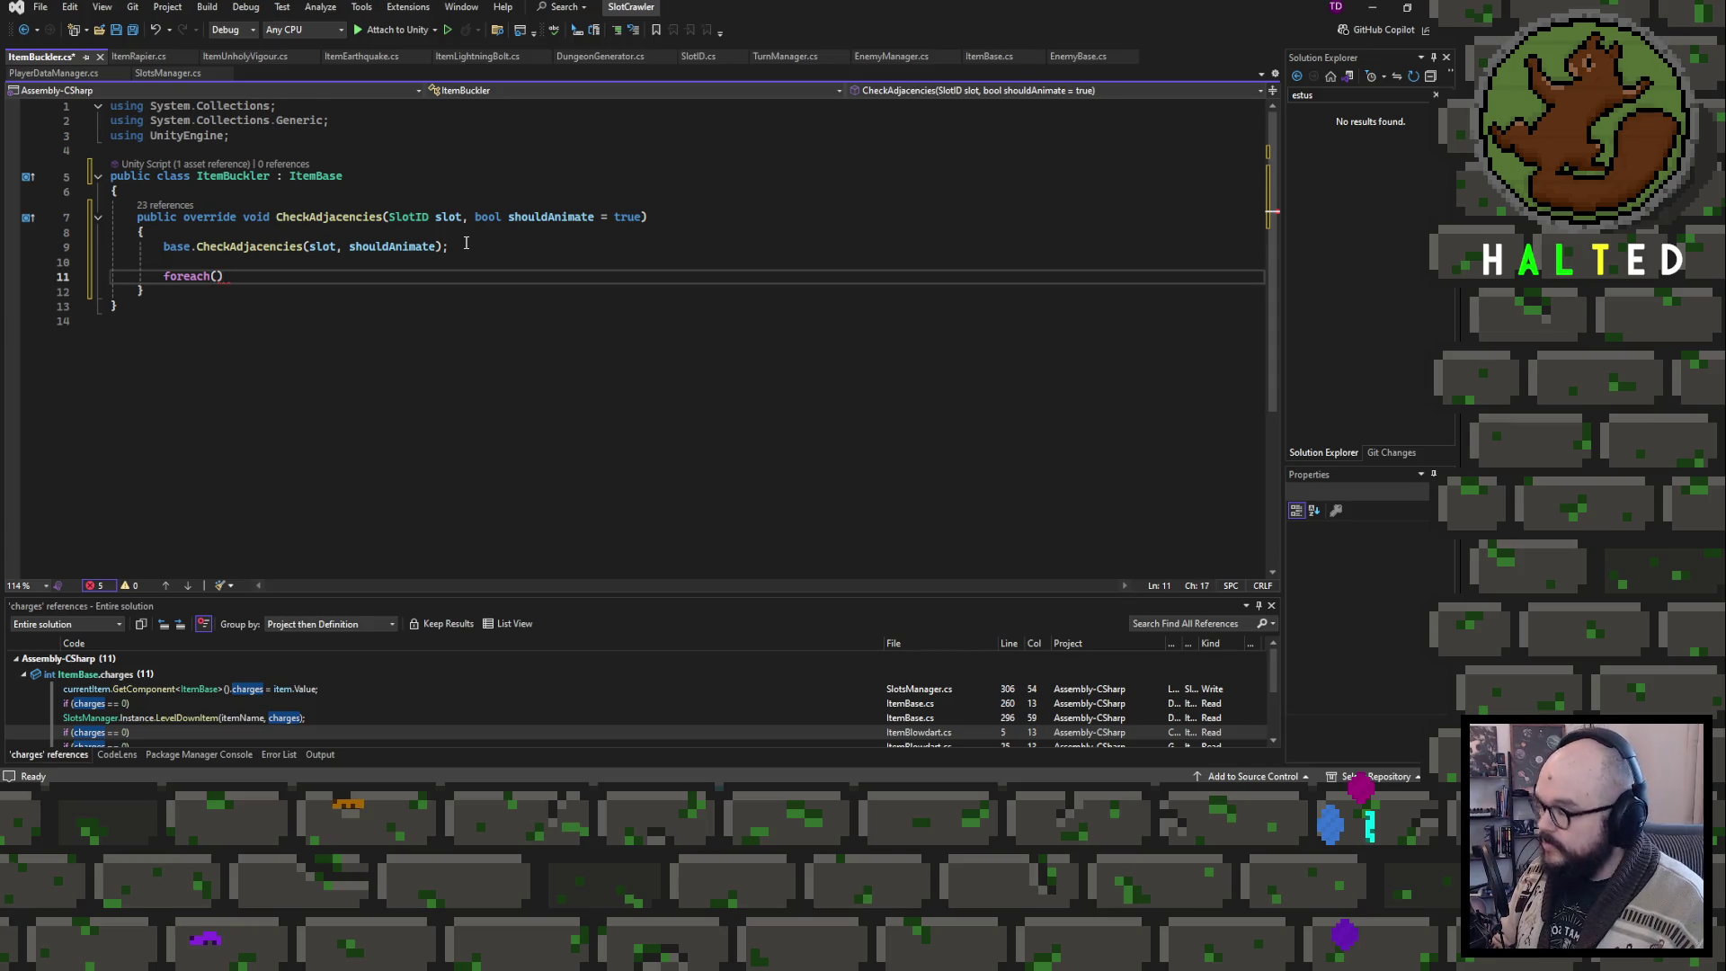
{"action": "type", "text": "SlotID adjha"}
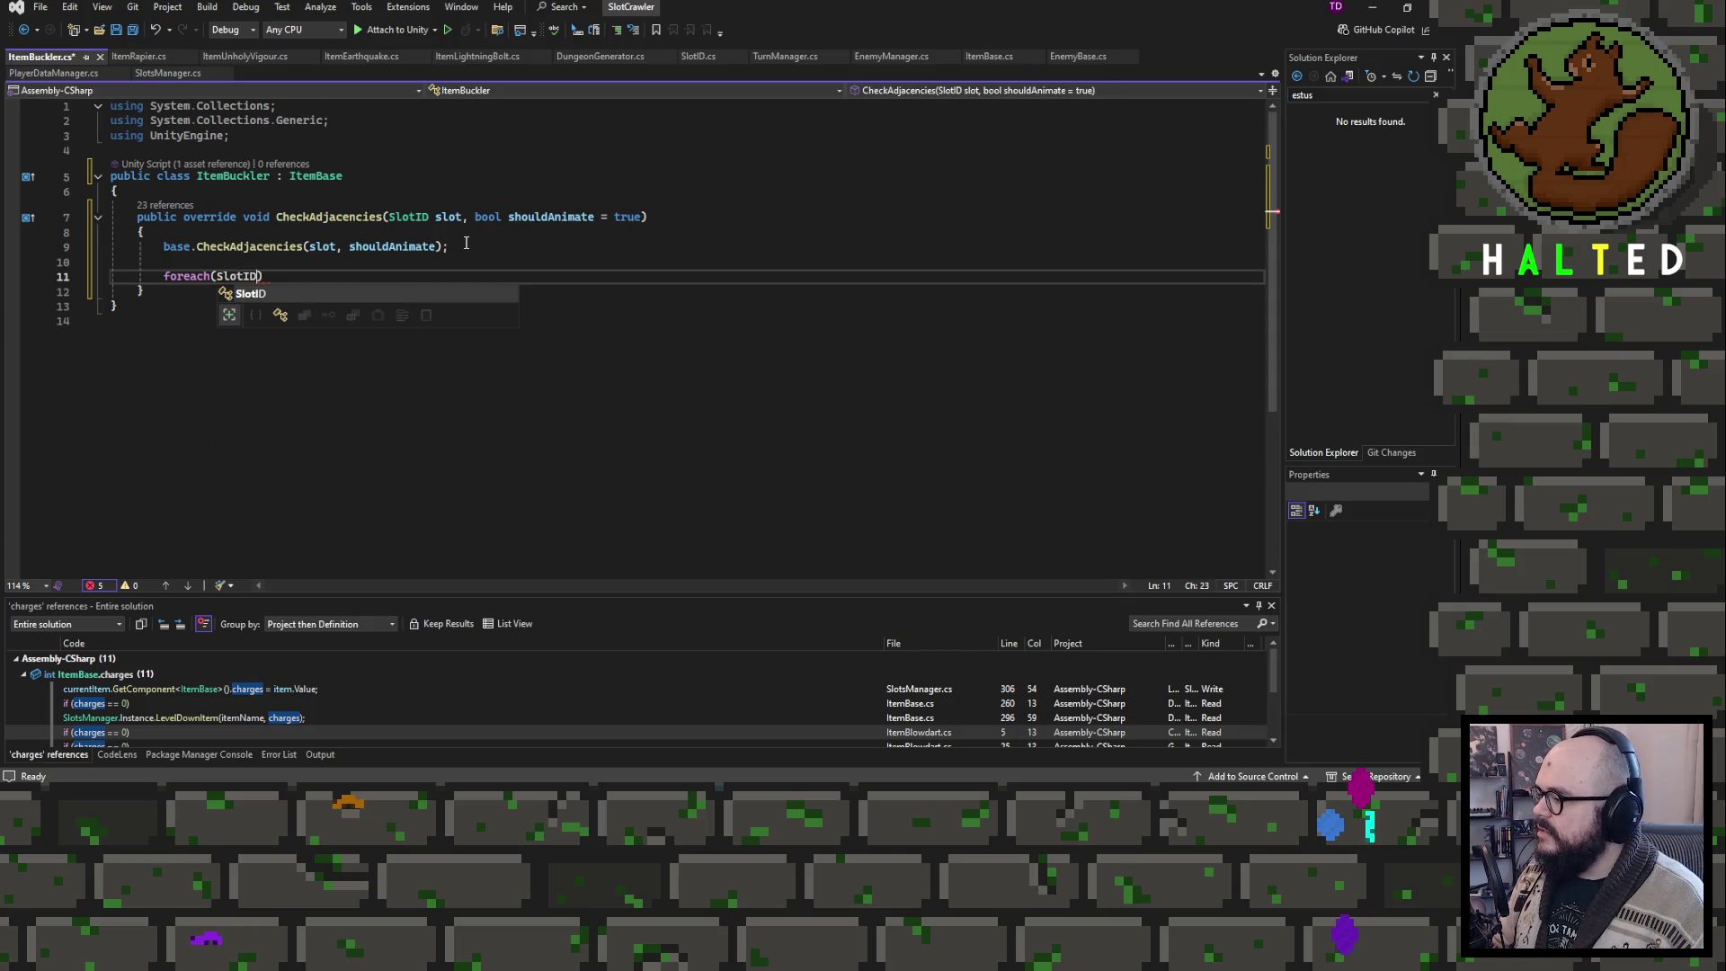
{"action": "key", "text": "BackSpace"}
{"action": "key", "text": "BackSpace"}
{"action": "type", "text": "acentSlot in "}
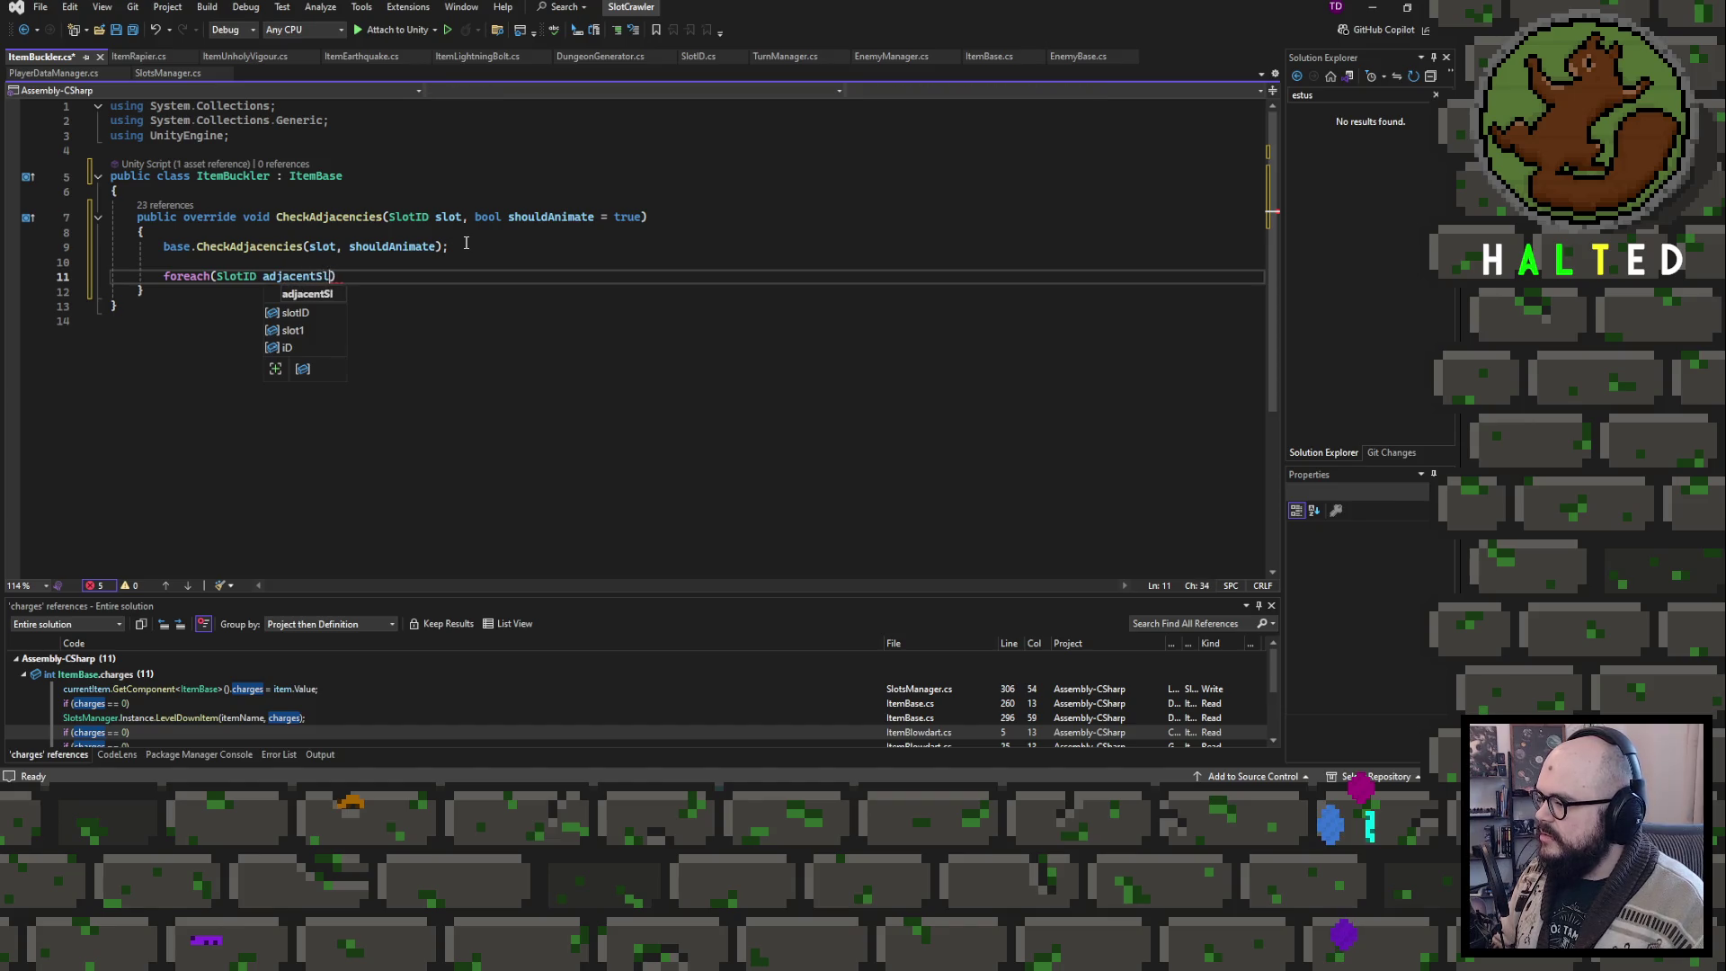
{"action": "type", "text": "adj"}
{"action": "key", "text": "Tab"}
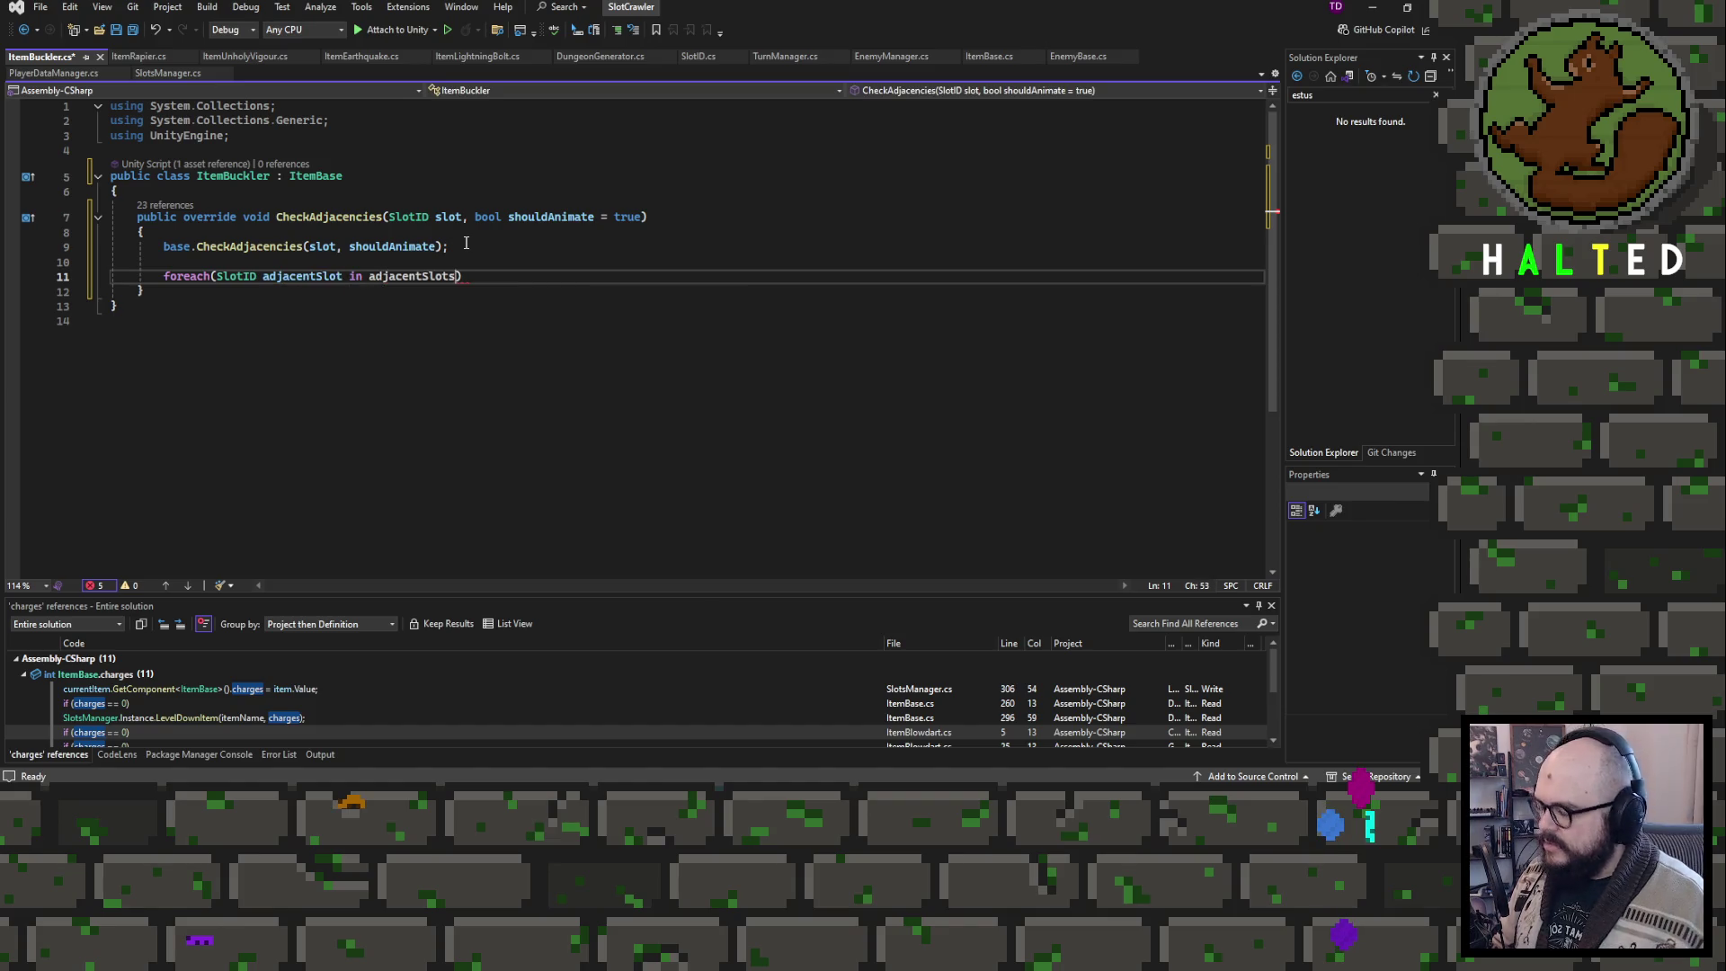
{"action": "key", "text": "End"}
{"action": "key", "text": "Return"}
{"action": "type", "text": "{"}
{"action": "key", "text": "Return"}
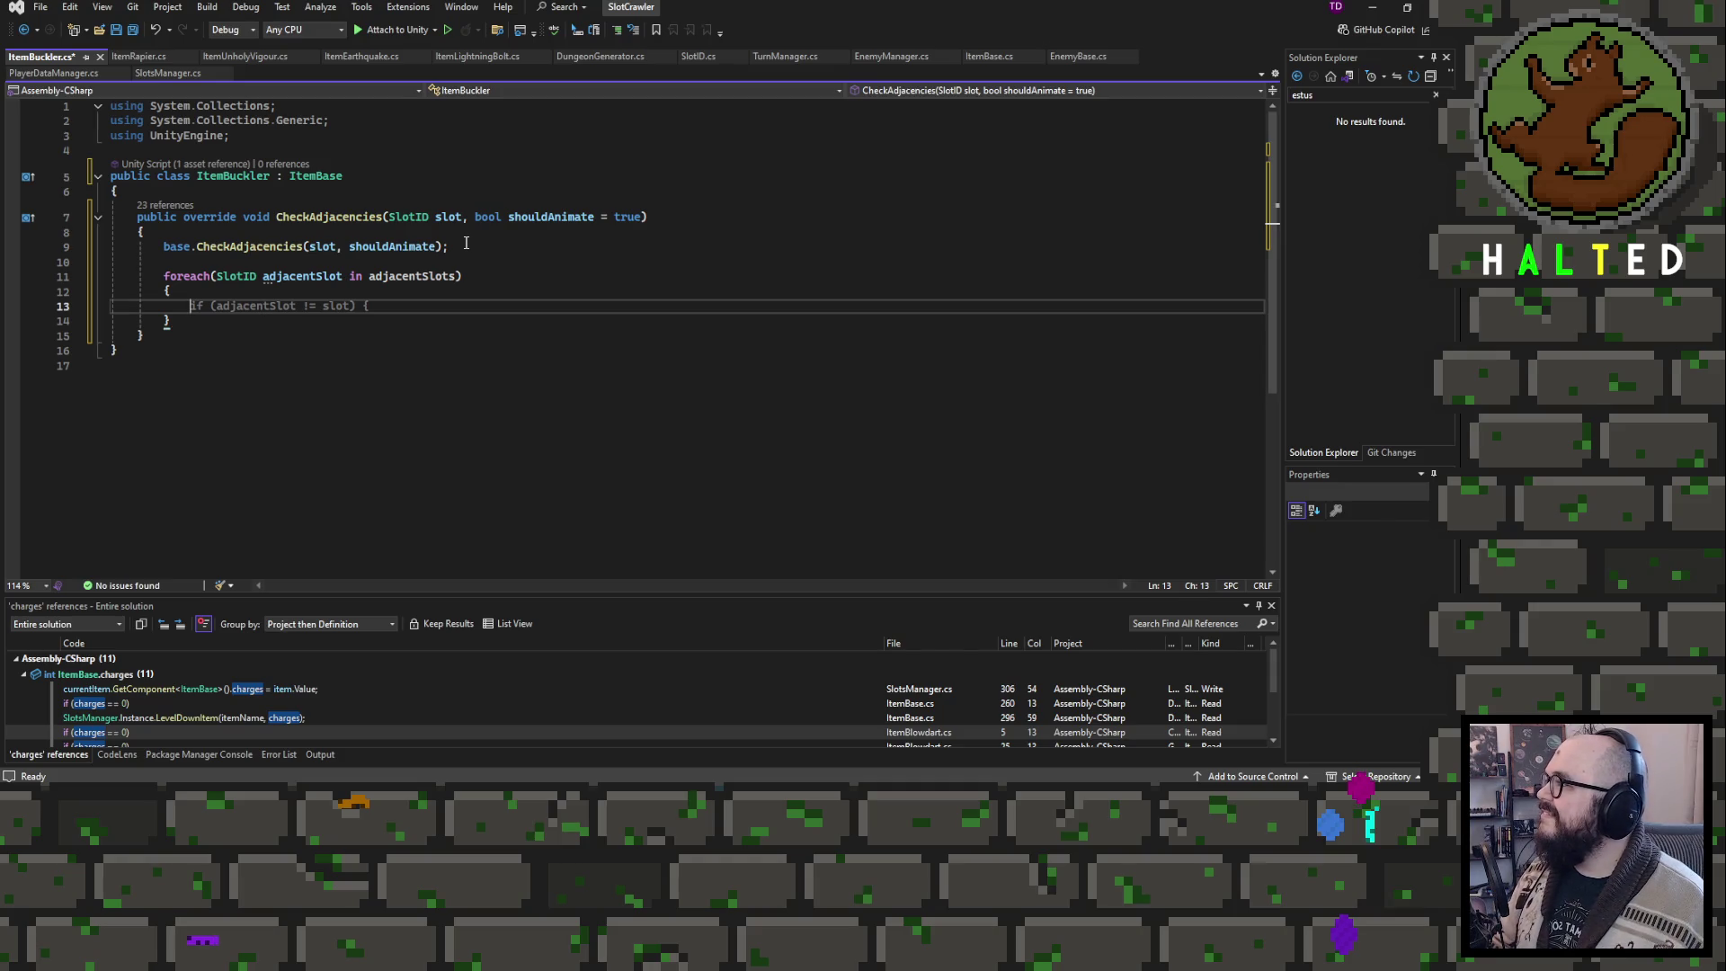
Step: Write an if checking adjacentSlot.item.itemName.Contains("Dagger") inside the loop
{"action": "type", "text": "if("}
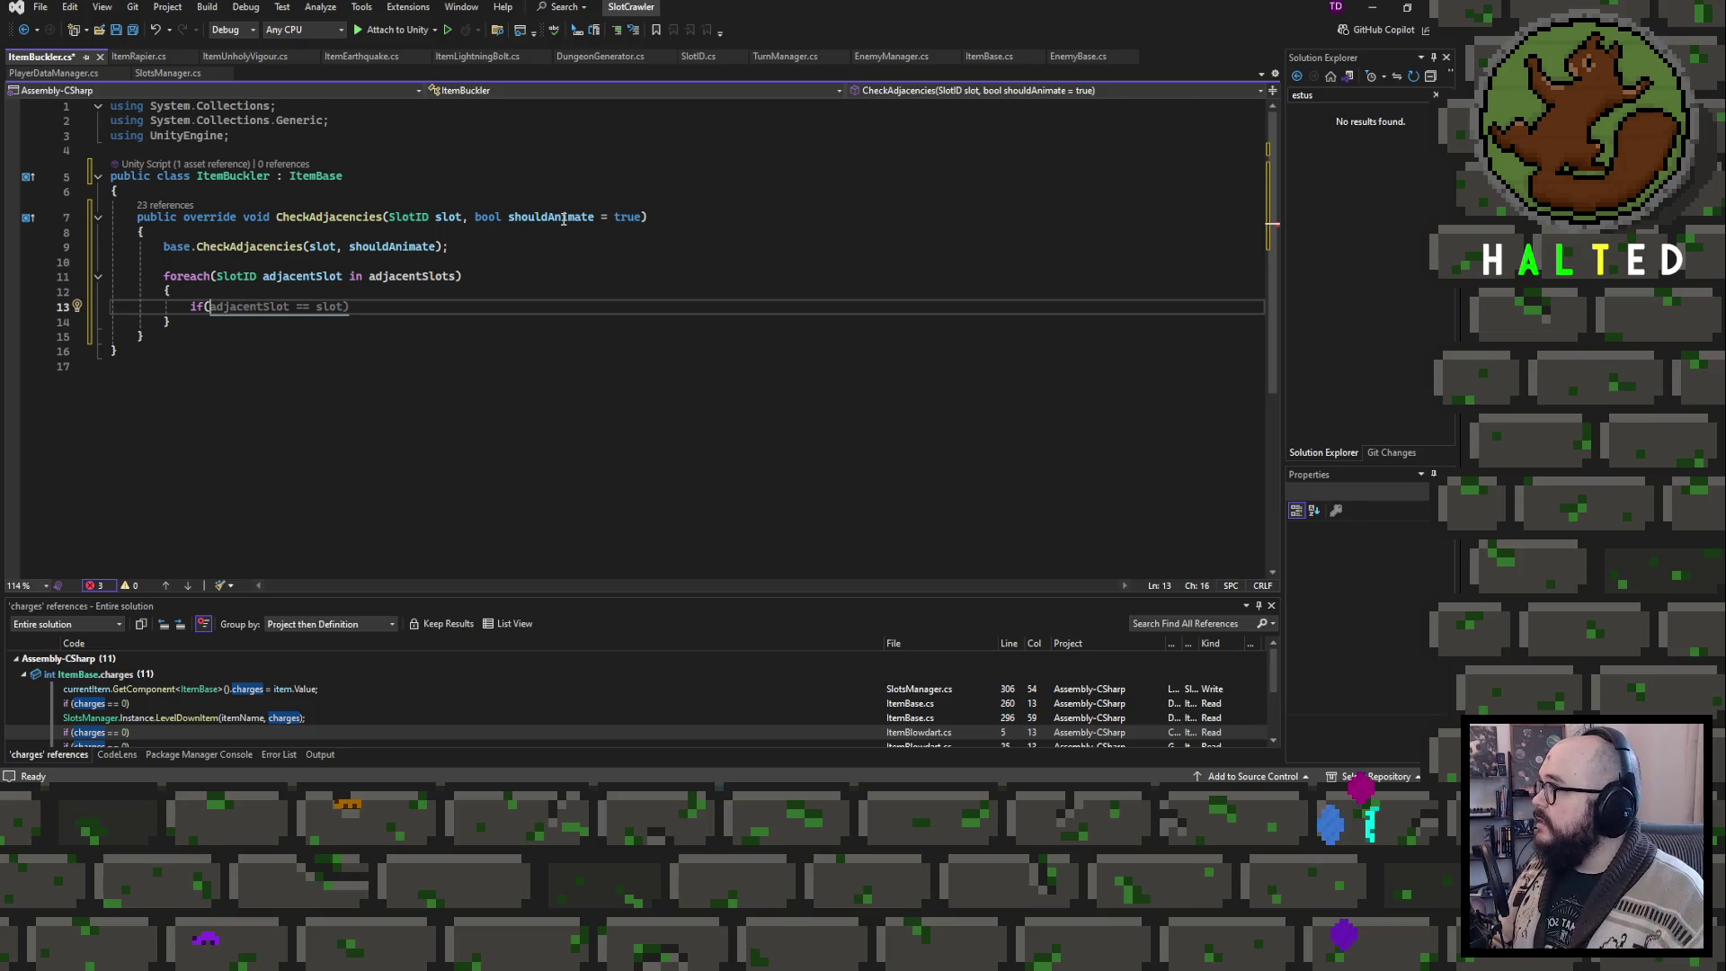
{"action": "type", "text": "slot"}
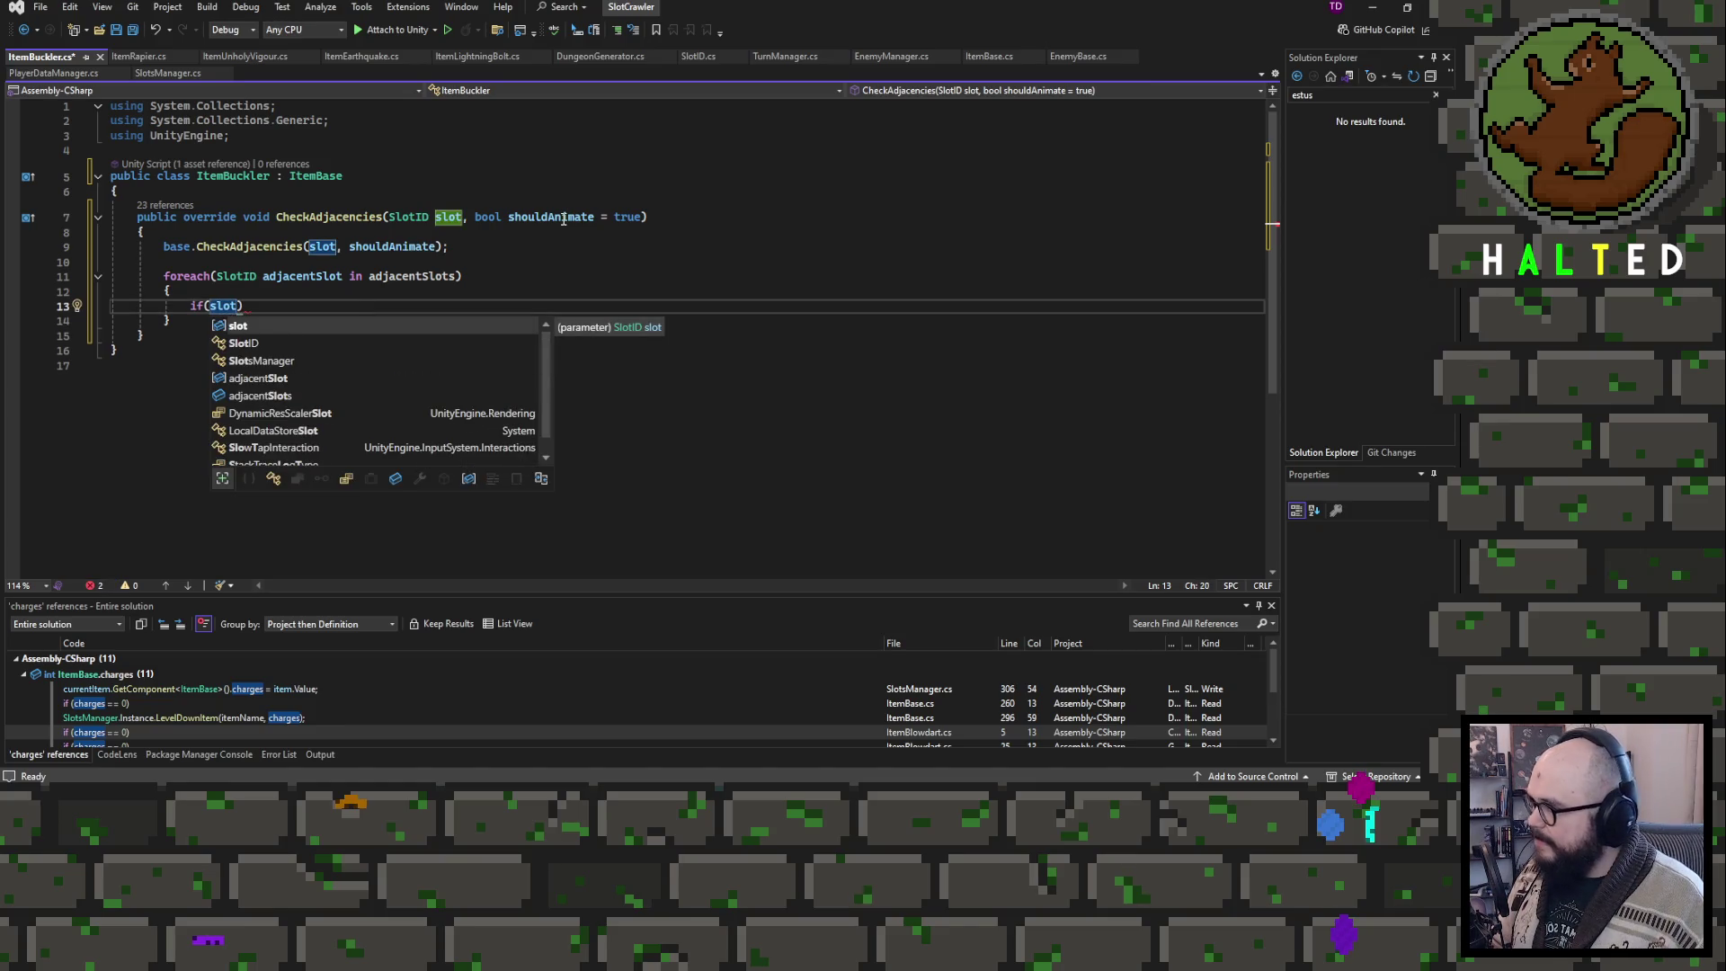
{"action": "key", "text": "BackSpace"}
{"action": "key", "text": "BackSpace"}
{"action": "key", "text": "BackSpace"}
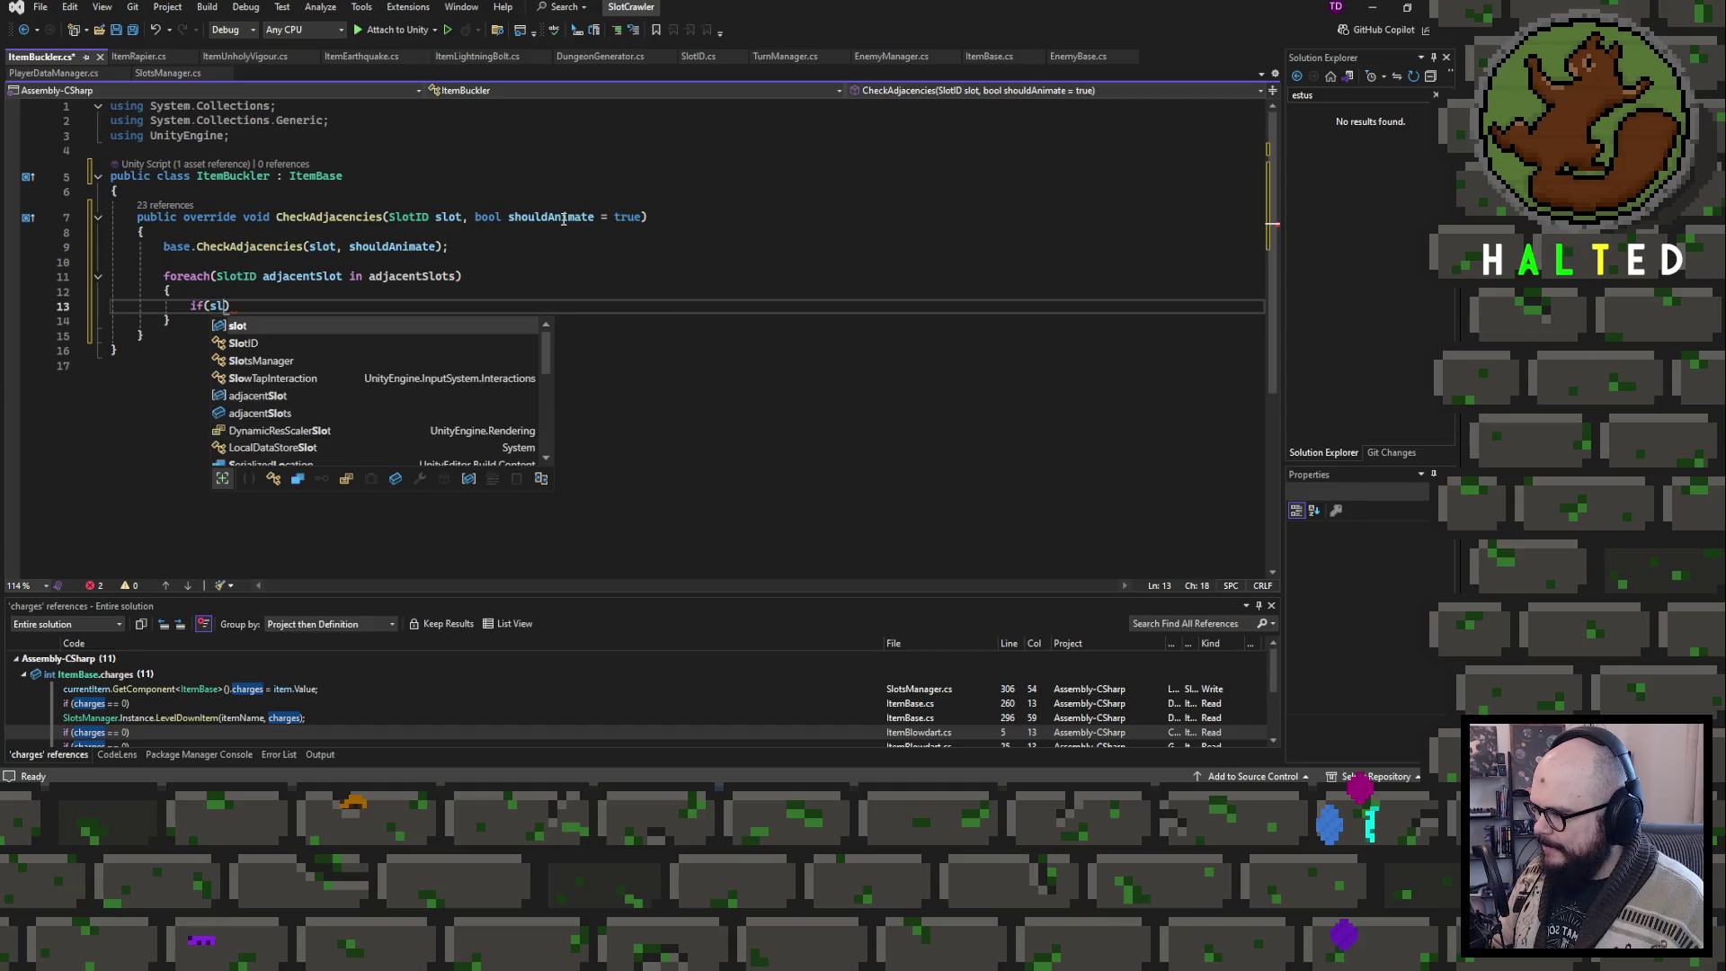
{"action": "type", "text": "adk"}
{"action": "key", "text": "BackSpace"}
{"action": "type", "text": "j"}
{"action": "key", "text": "Tab"}
{"action": "type", "text": ".item"}
{"action": "type", "text": ".item"}
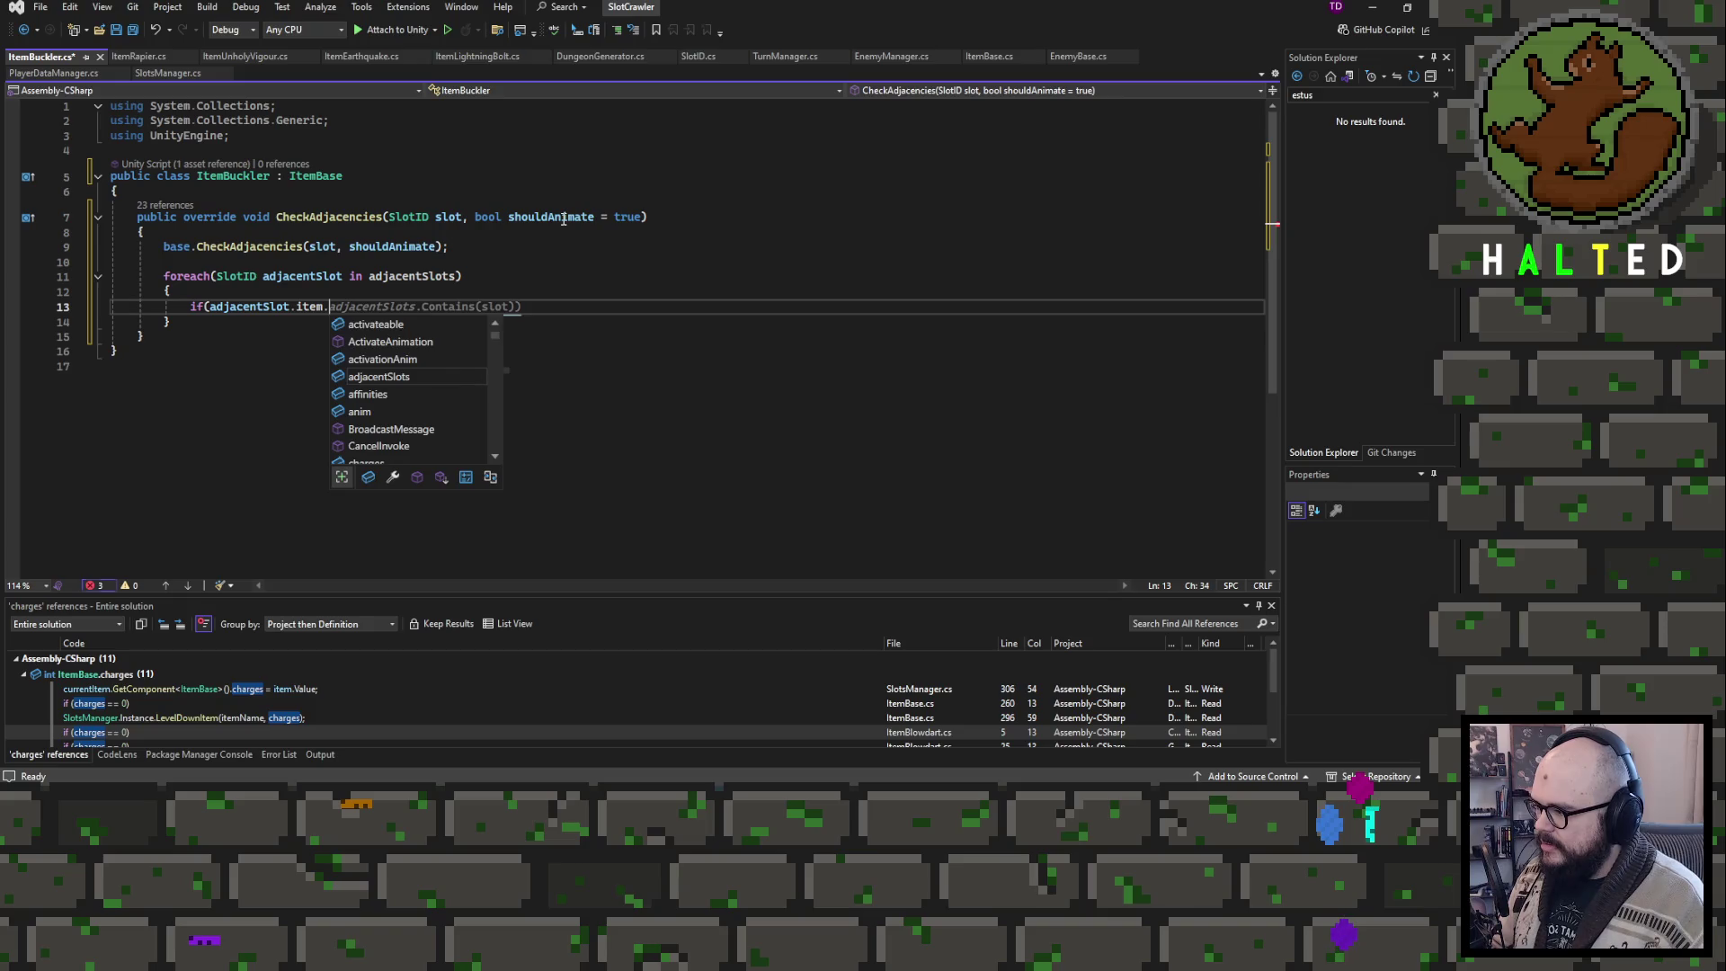
{"action": "key", "text": "Tab"}
{"action": "key", "text": "BackSpace"}
{"action": "type", "text": ".Contains("}
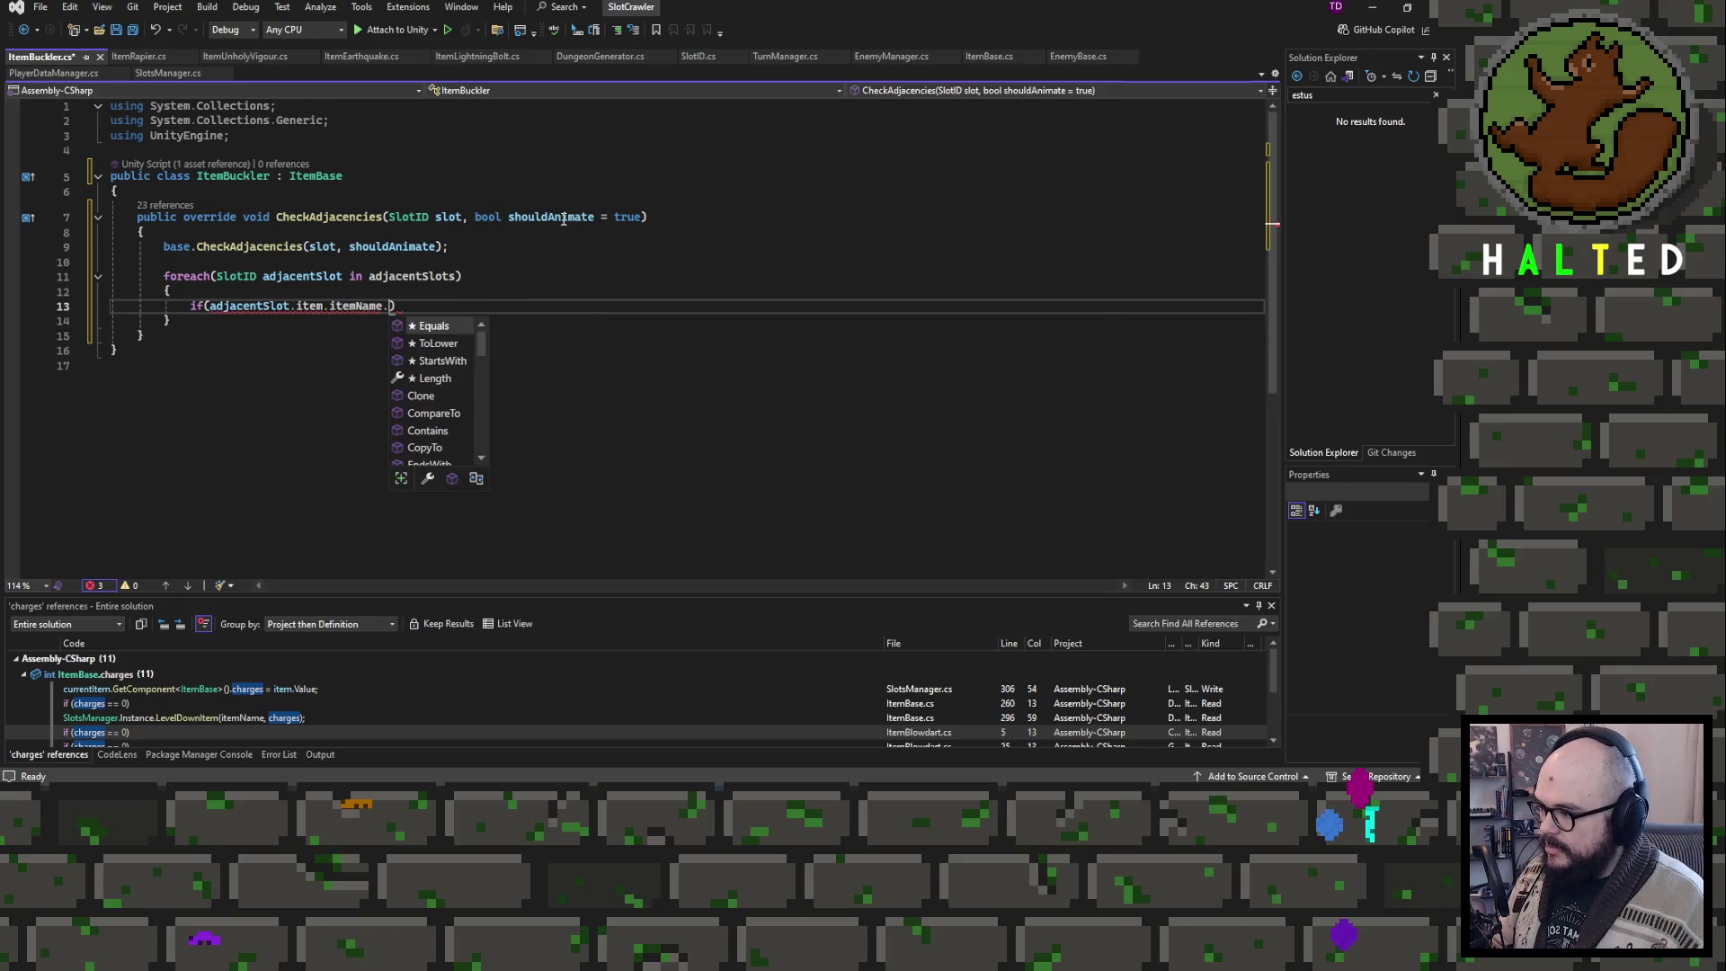
{"action": "type", "text": "\"Dagger"}
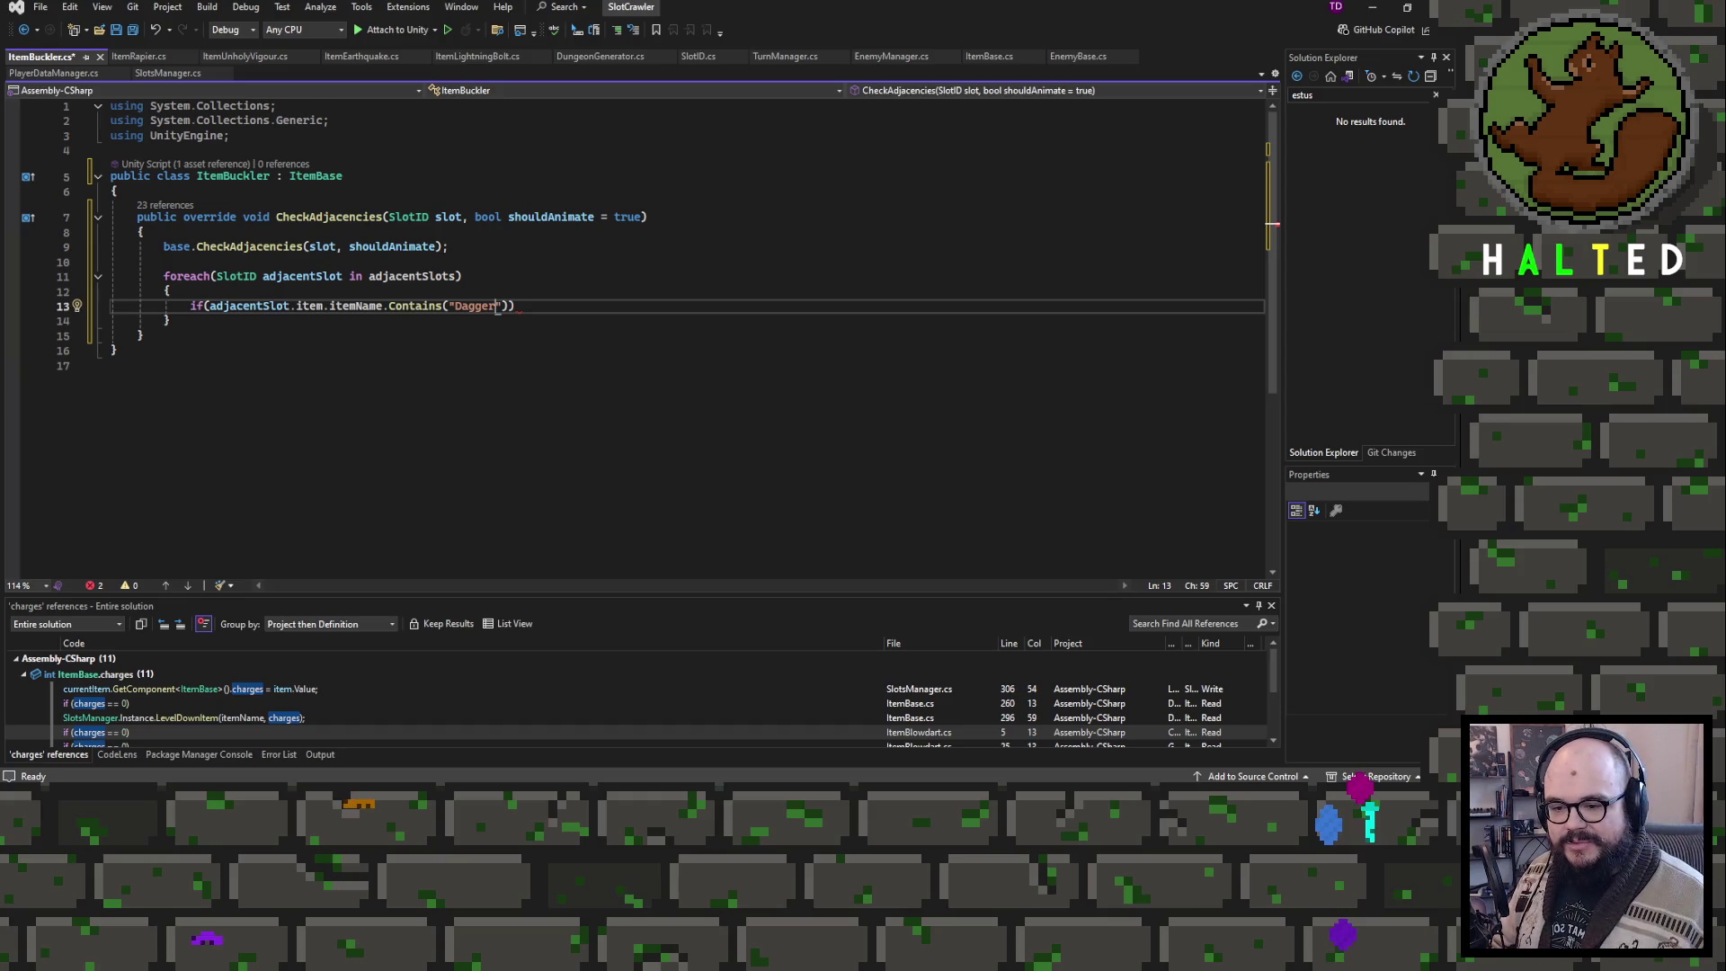
Step: Add a block to the Dagger check containing 'adjacentSlot.item.damage *= 2;' and save
{"action": "left_click", "coordinate": [528, 306]}
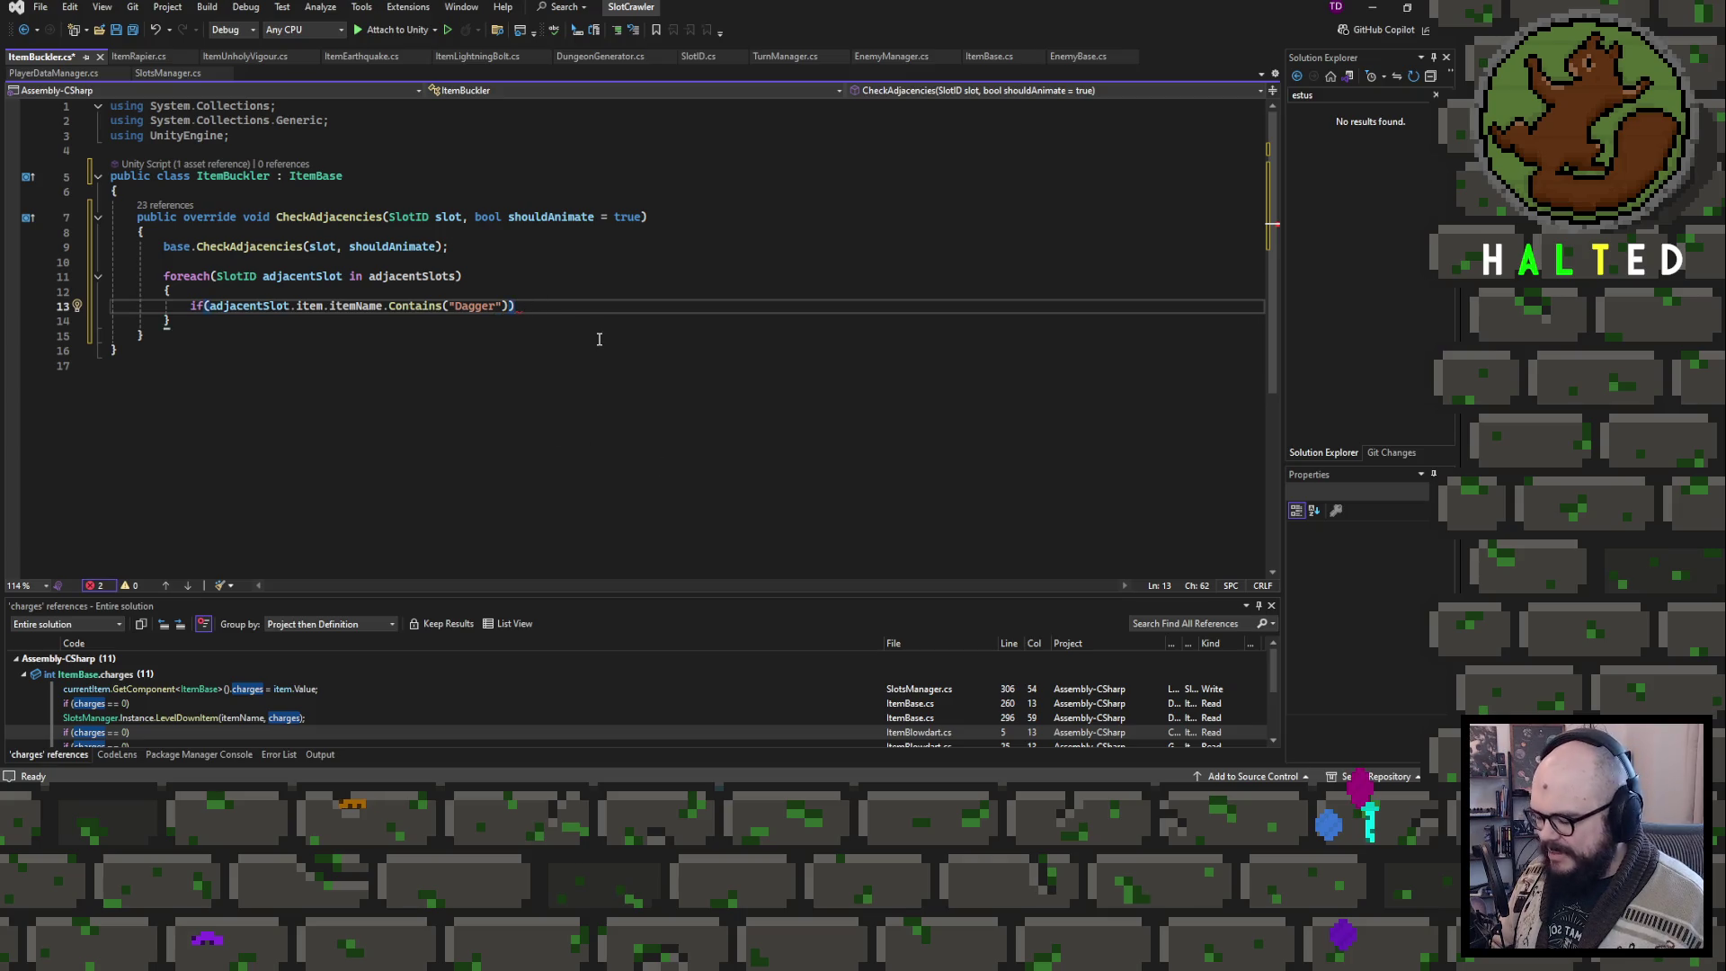
{"action": "key", "text": "Return"}
{"action": "type", "text": "{"}
{"action": "key", "text": "Return"}
{"action": "key", "text": "ctrl+s"}
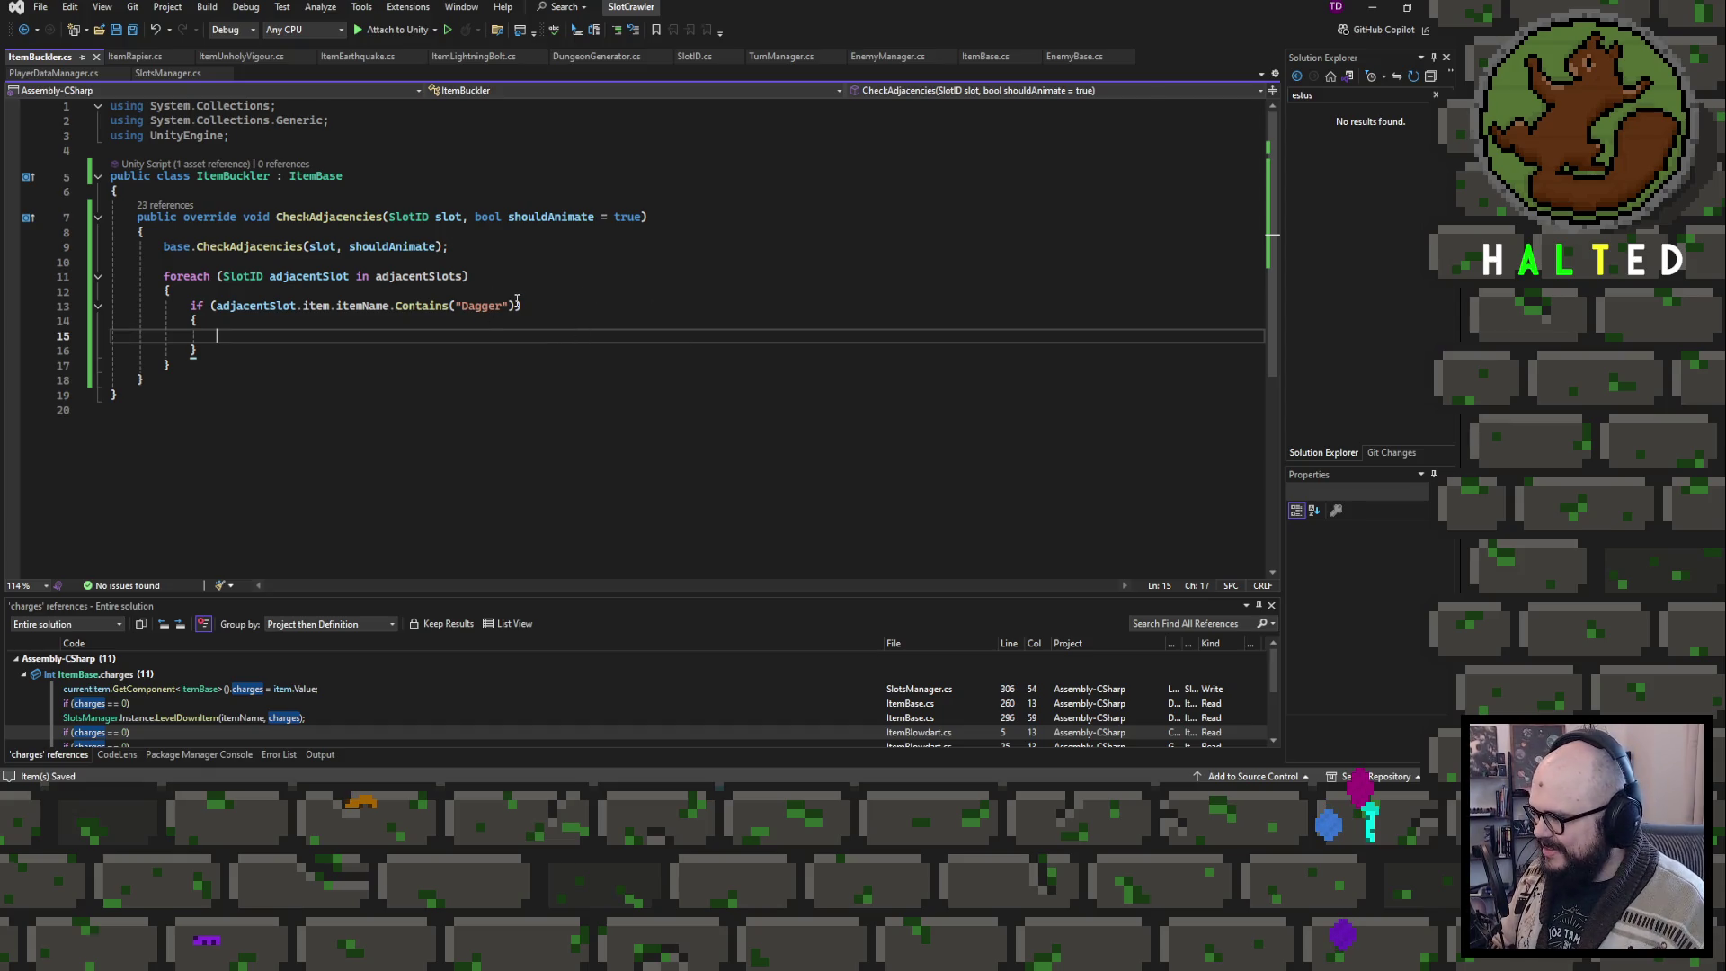
{"action": "type", "text": "ad"}
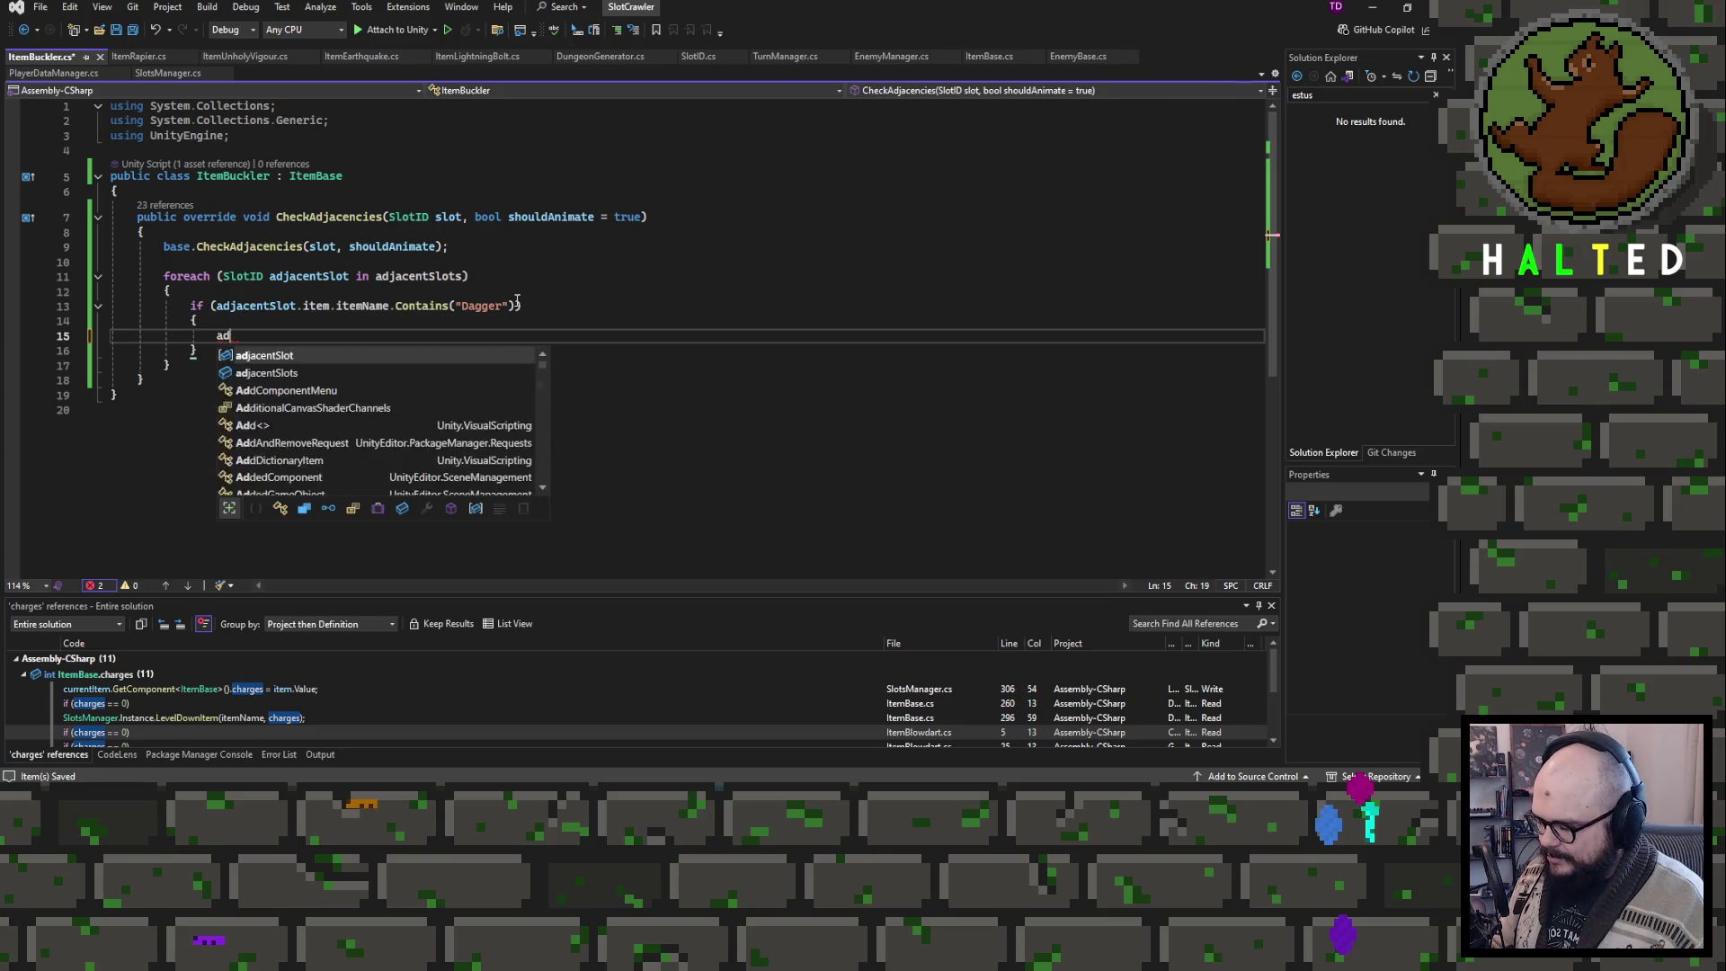
{"action": "type", "text": "jacentSlot.item."}
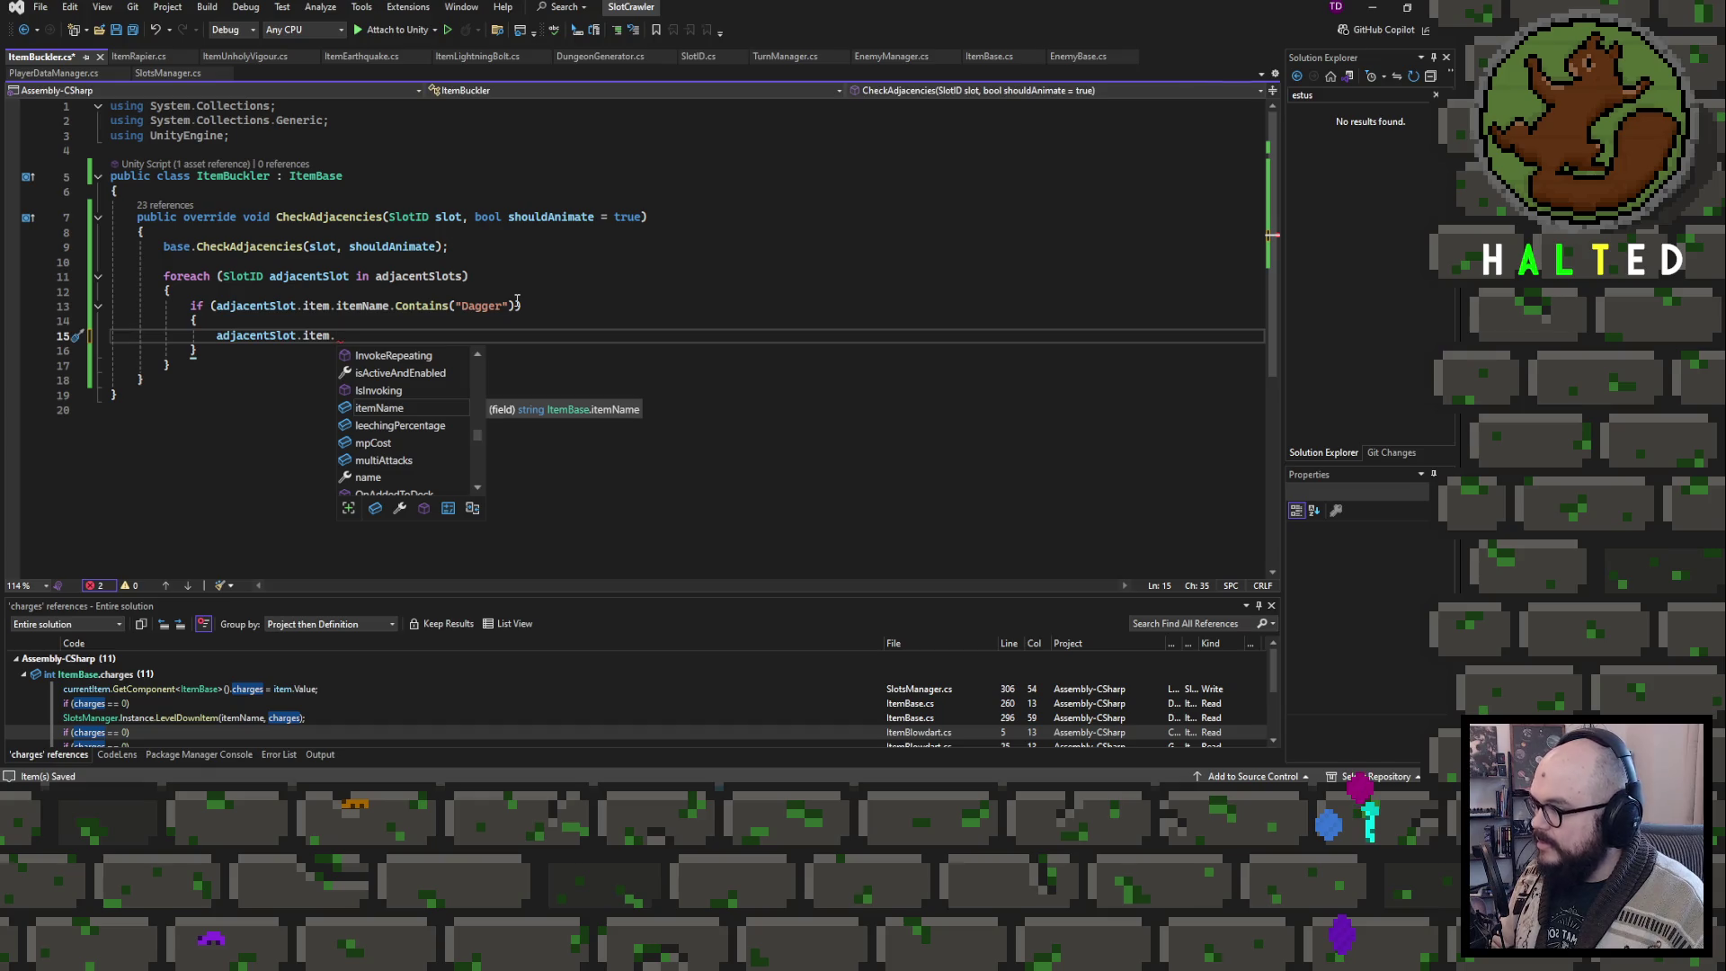
{"action": "type", "text": "damage "}
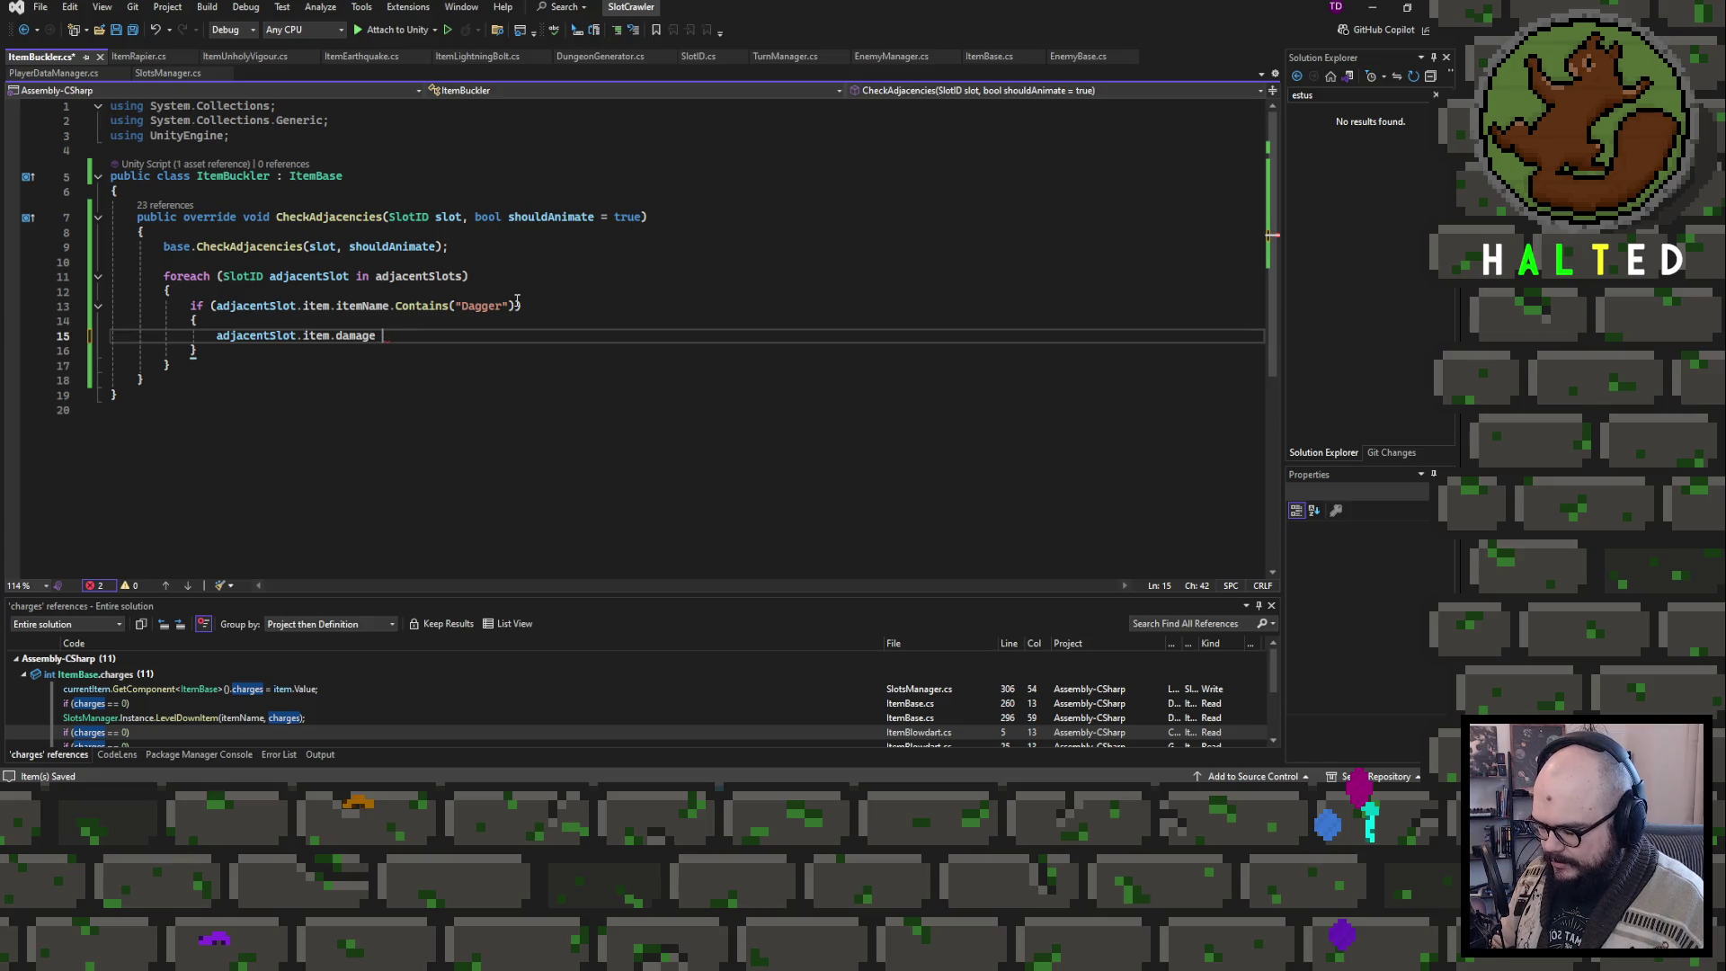
{"action": "type", "text": "*= 2;"}
{"action": "key", "text": "ctrl+s"}
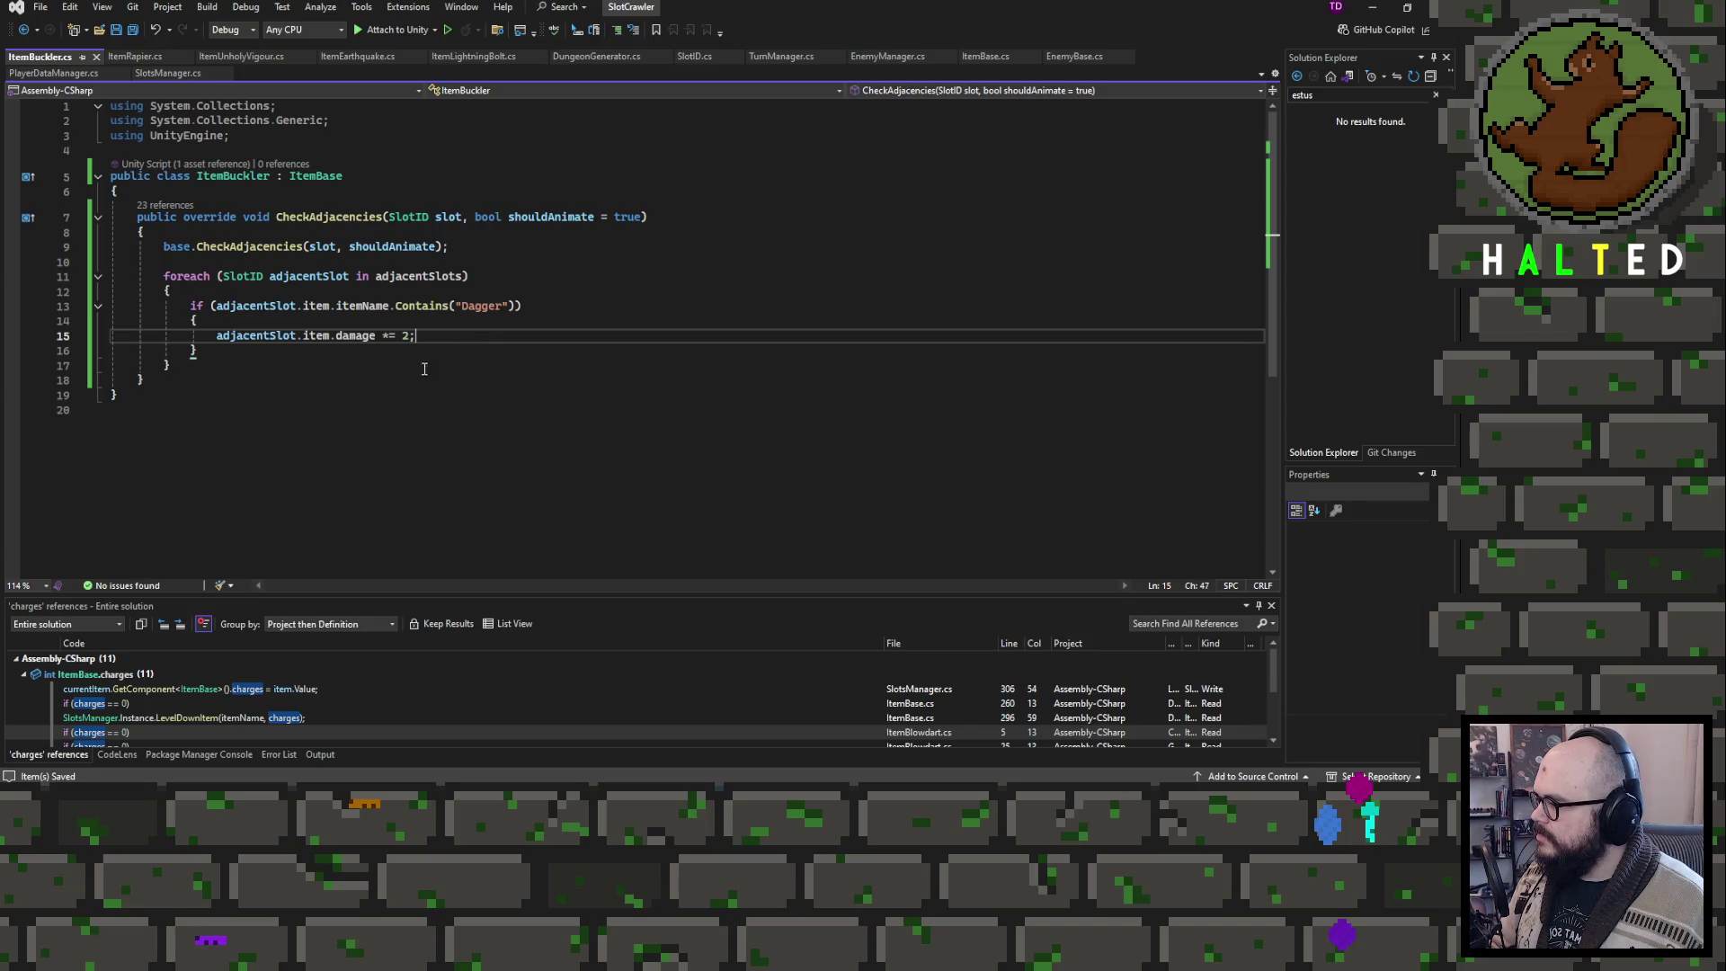
{"action": "key", "text": "alt+Tab"}
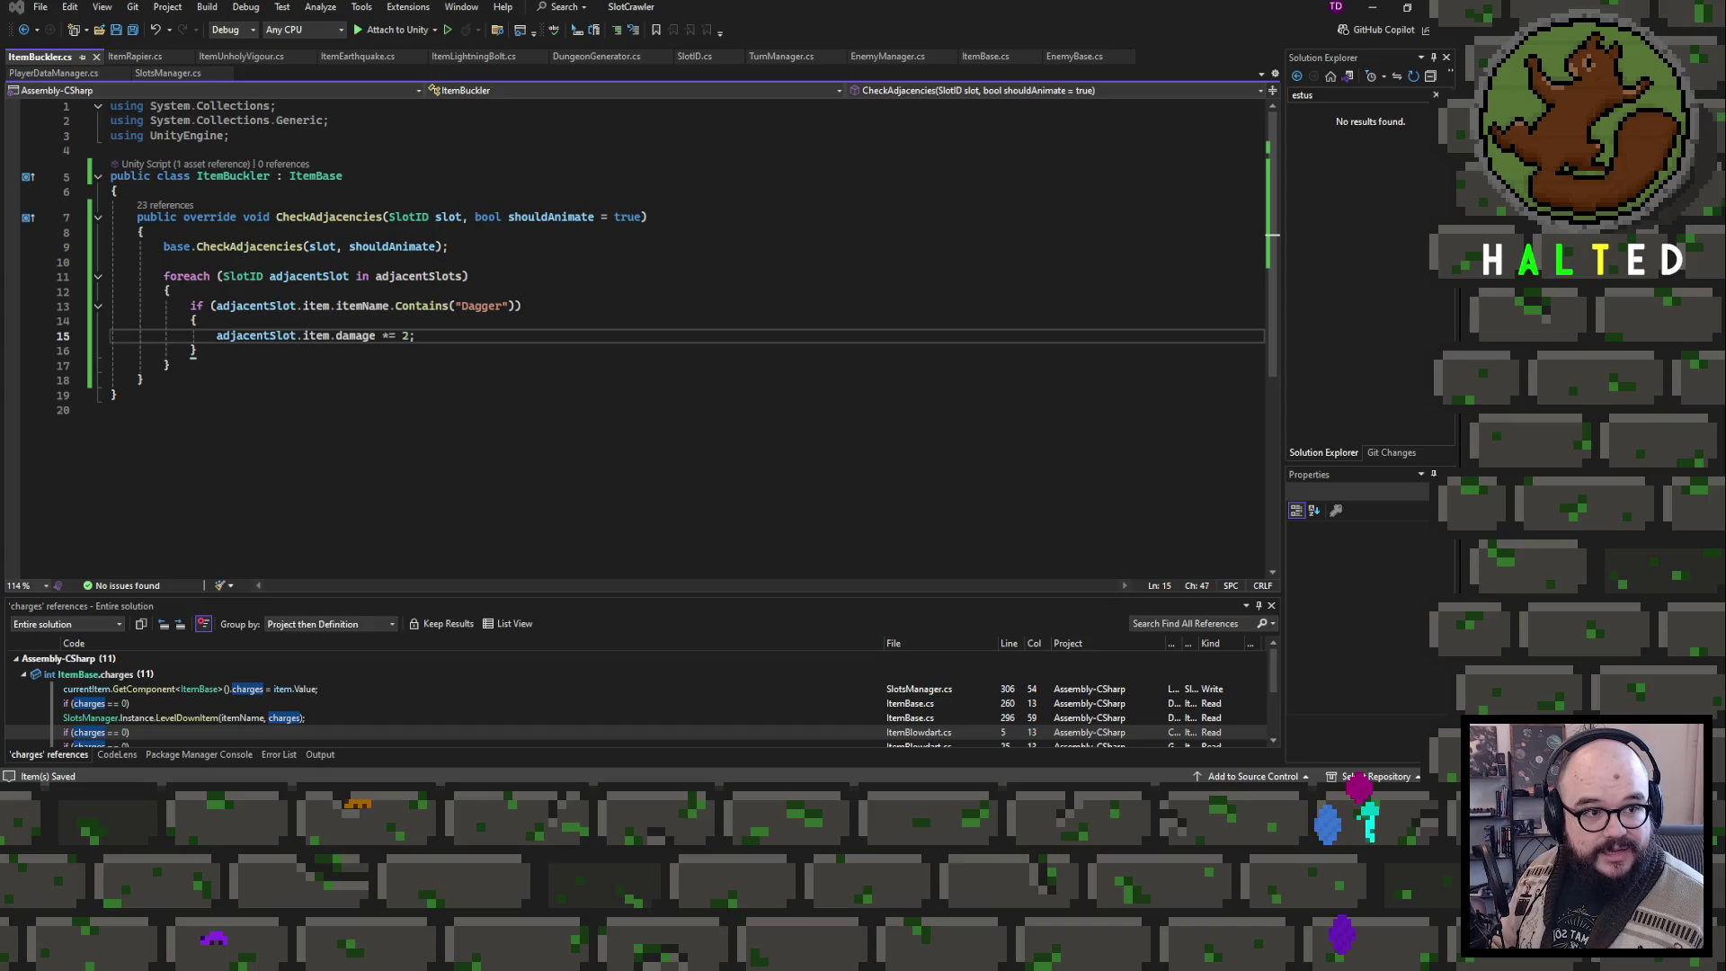
{"action": "key", "text": "alt+Tab"}
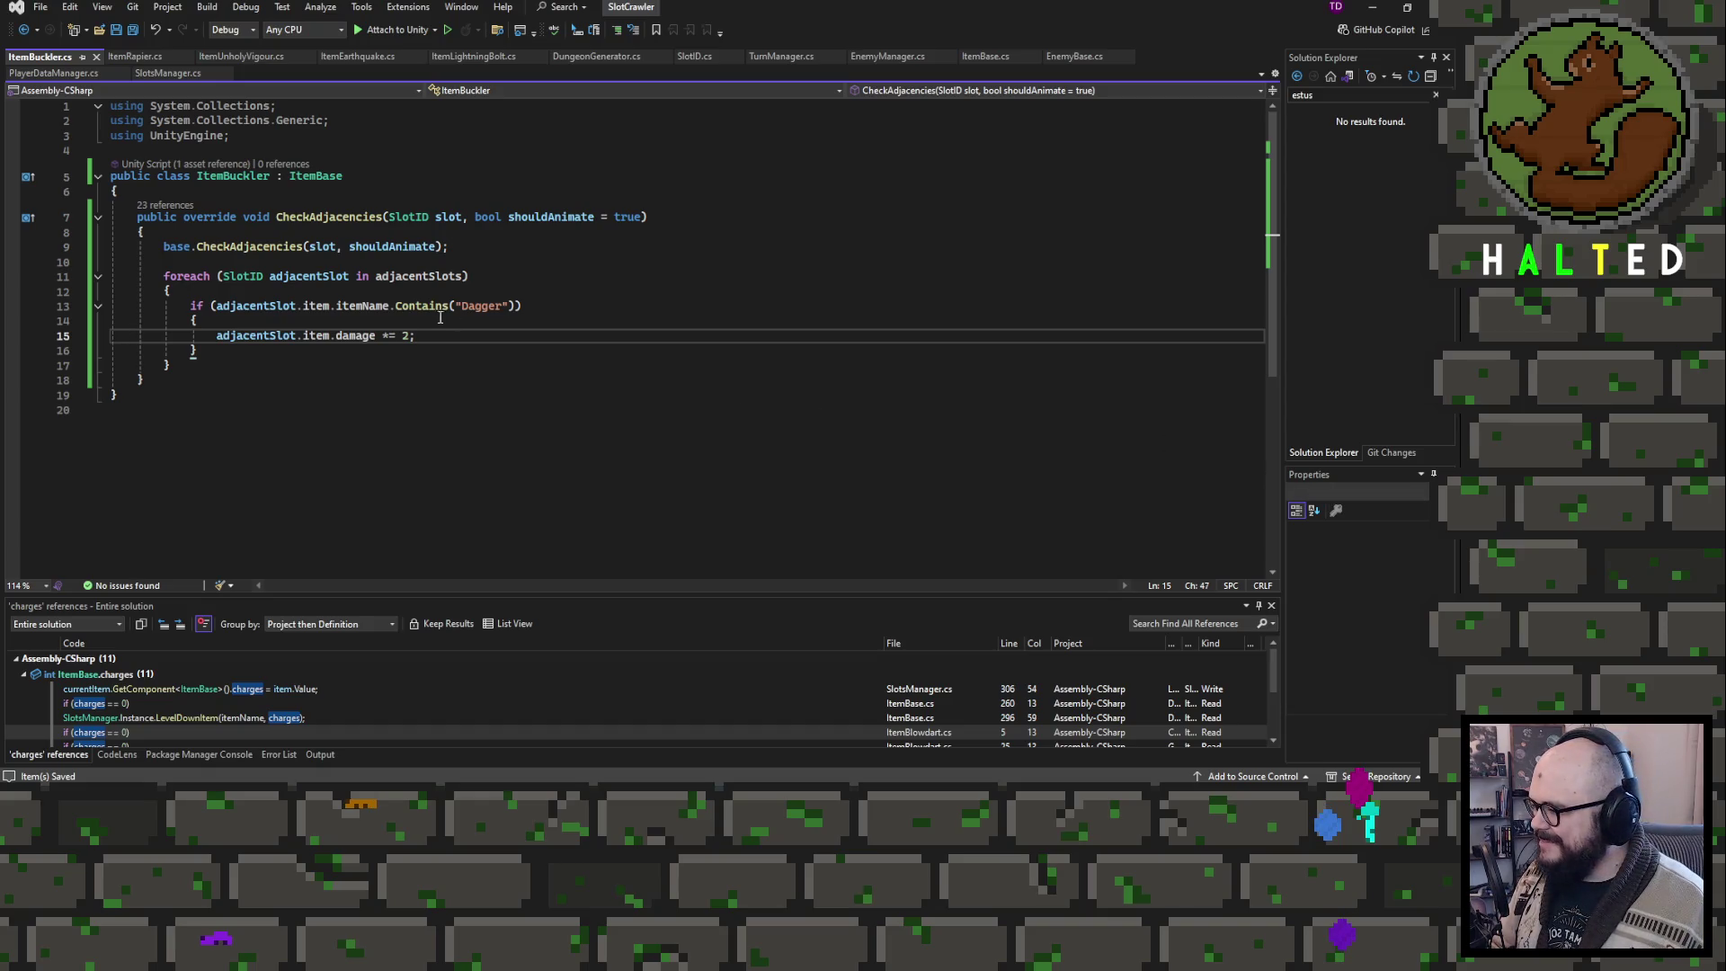
{"action": "left_click", "coordinate": [301, 352]}
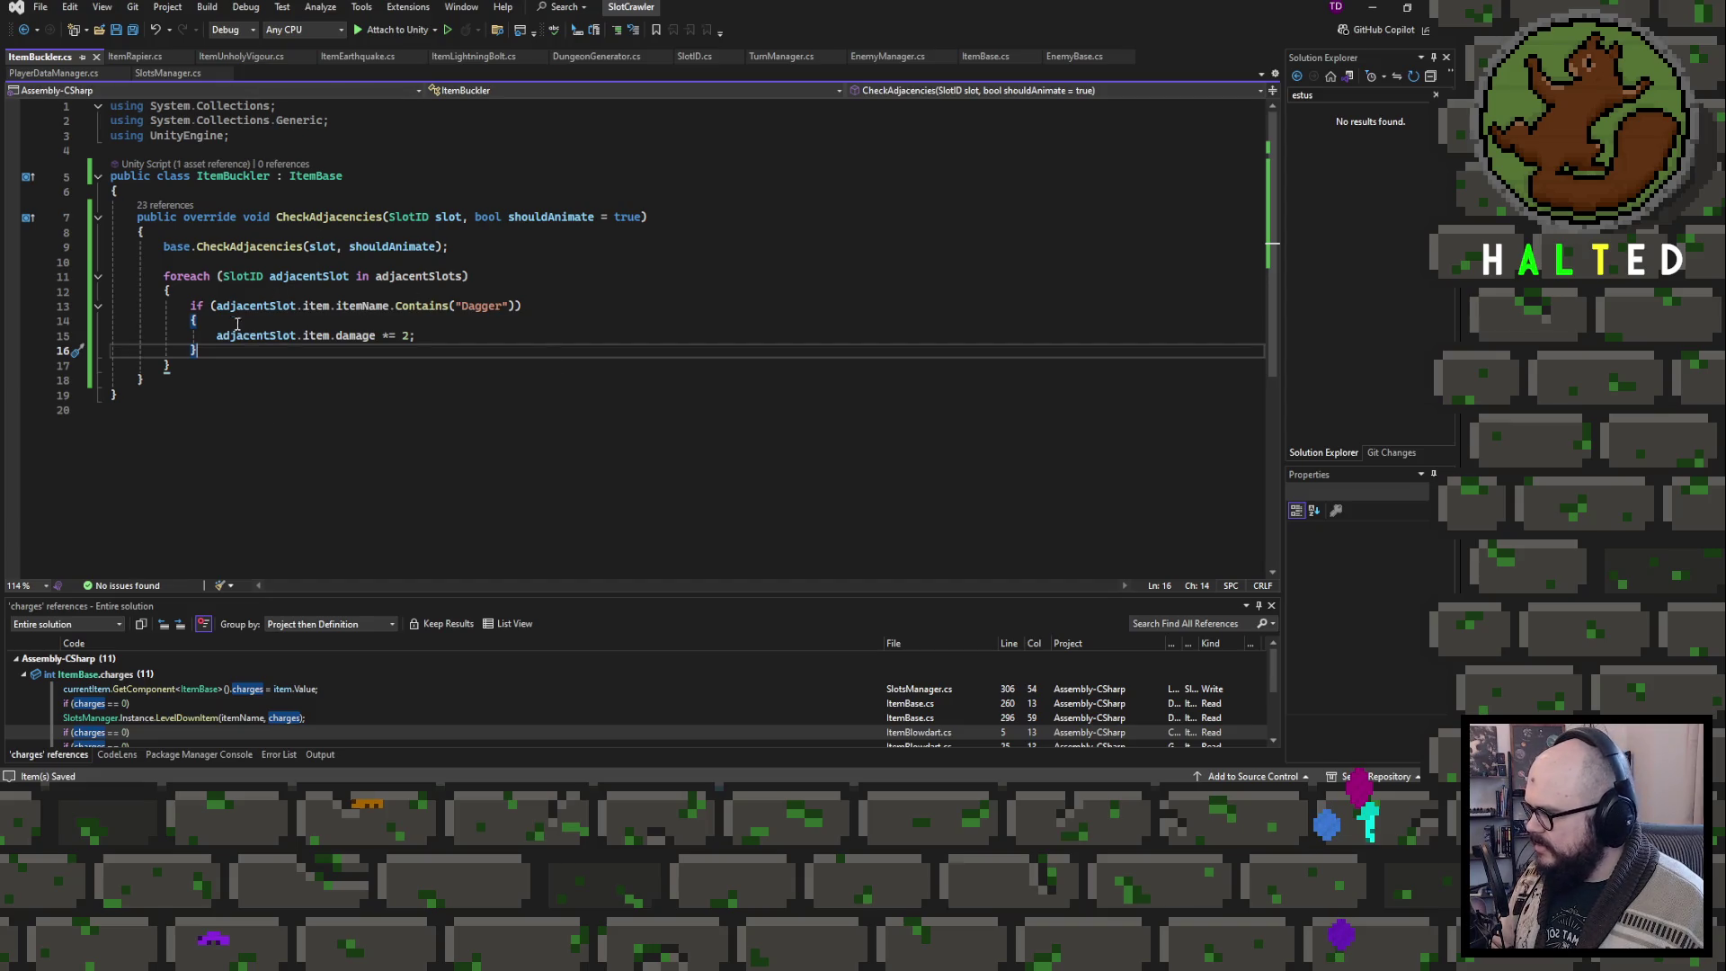
Step: Start an adjacentSlot.item Activate call above the damage line, checking its definition in ItemBase
{"action": "left_click", "coordinate": [384, 317]}
{"action": "key", "text": "Return"}
{"action": "type", "text": "adjacentSlot"}
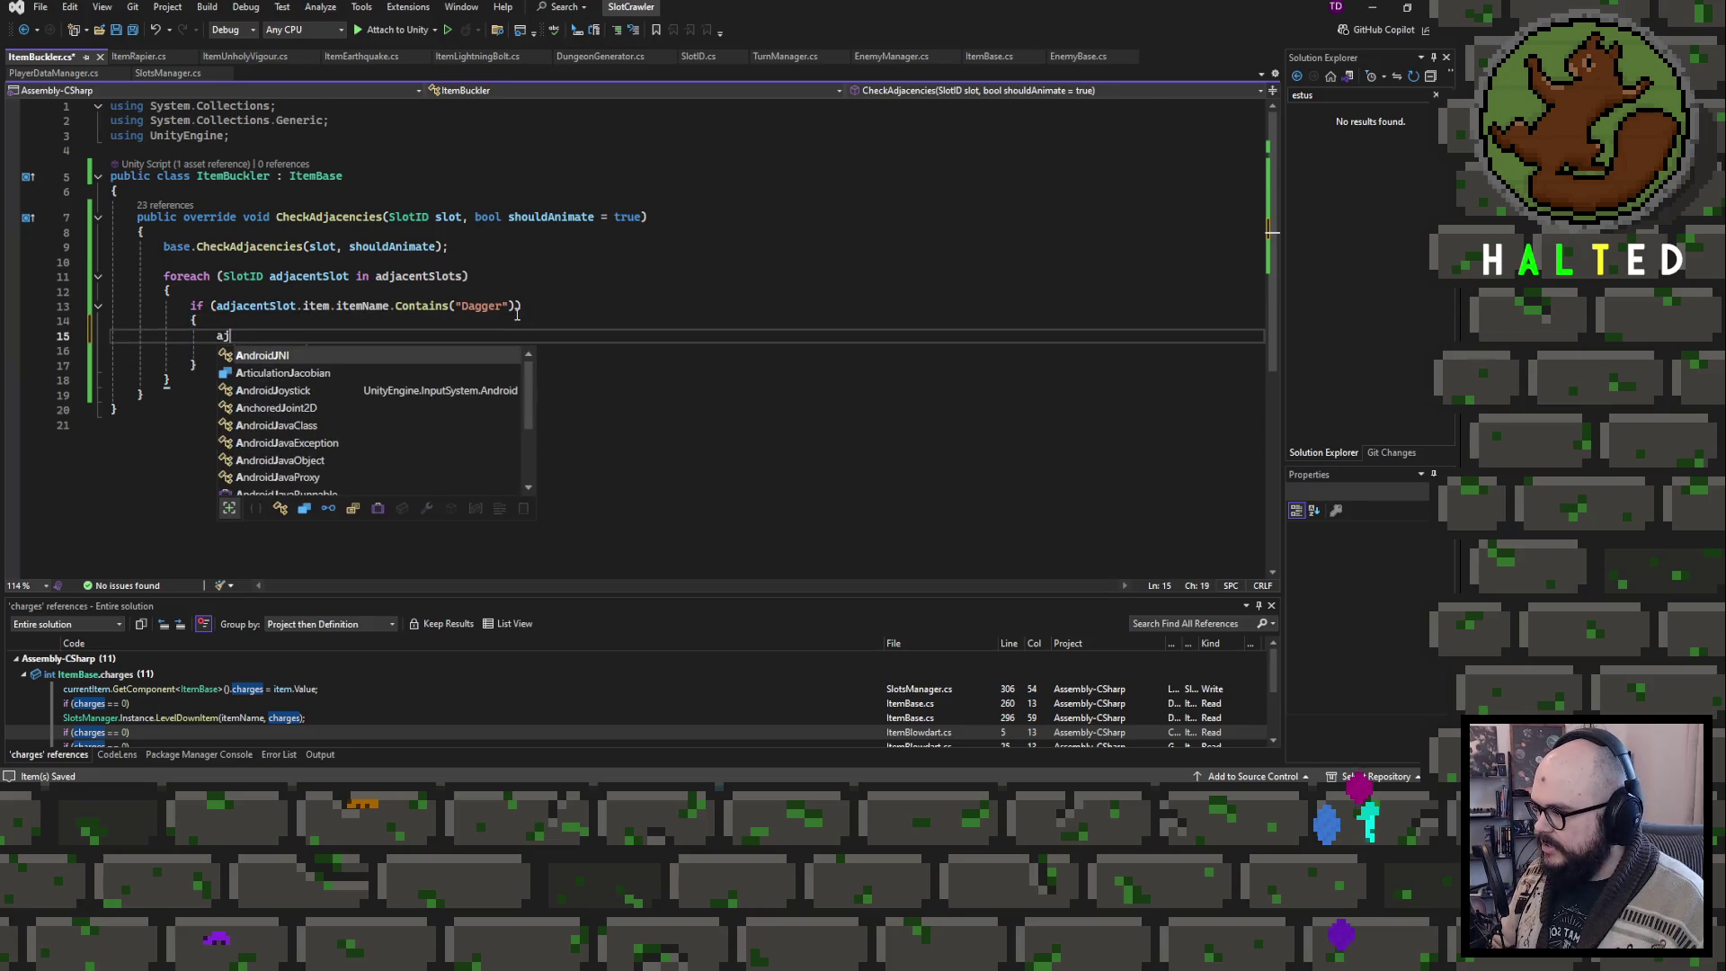
{"action": "type", "text": ".item.ac"}
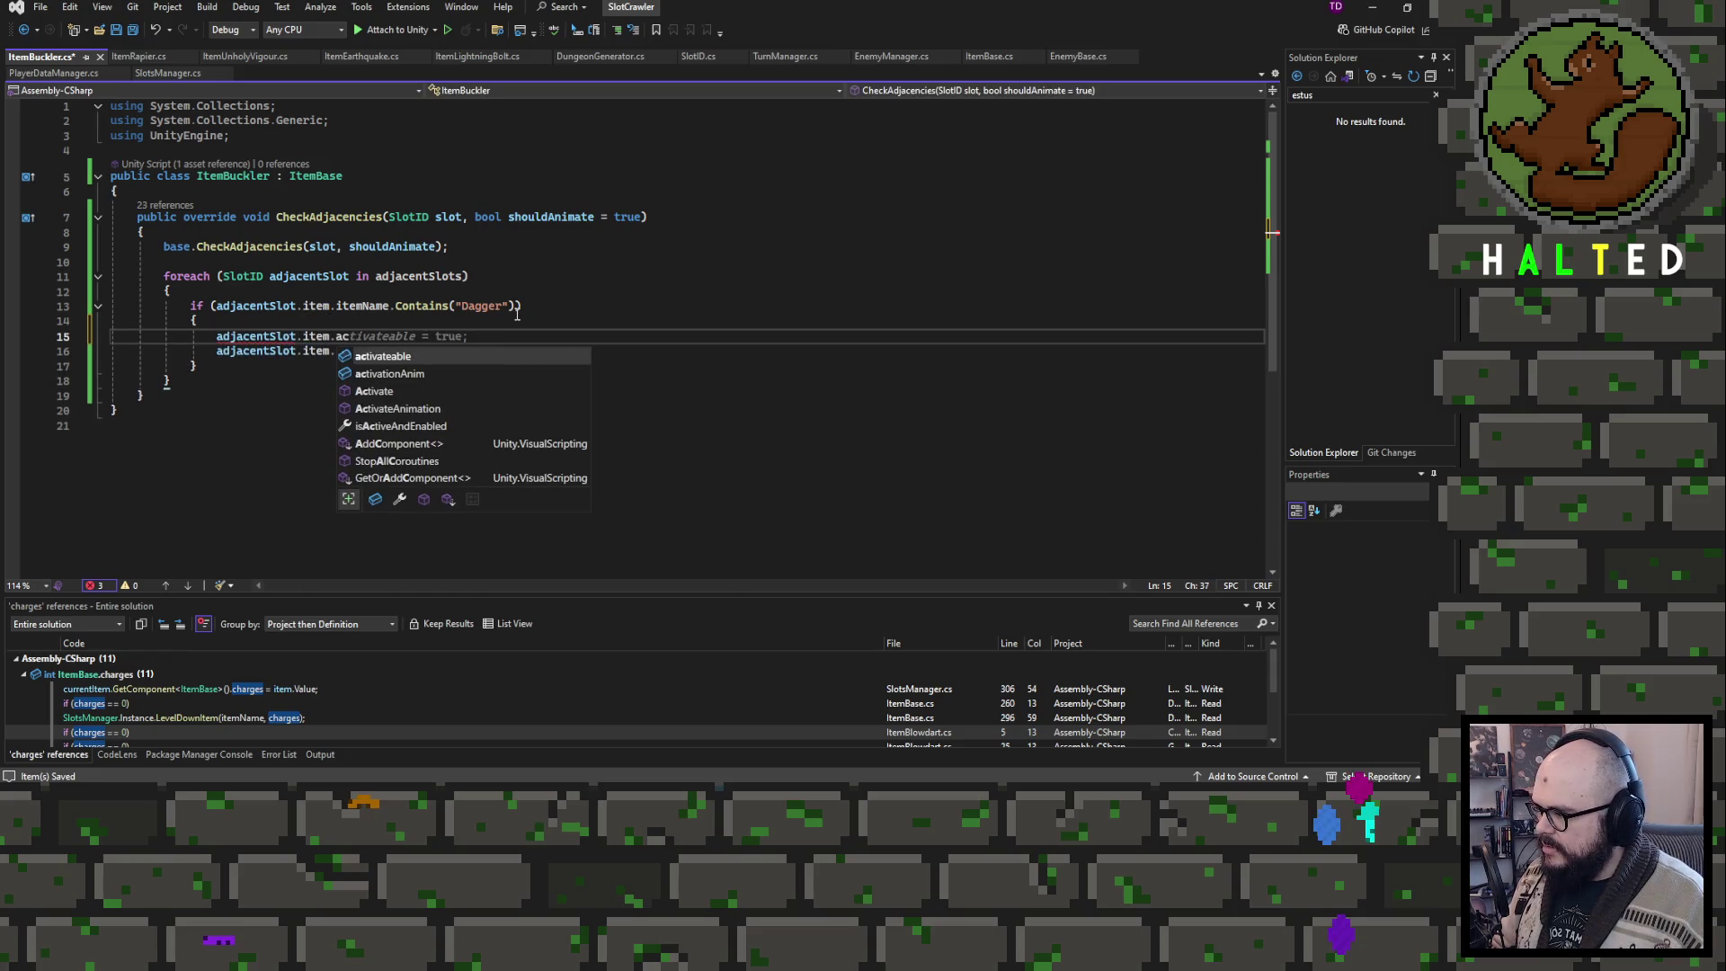
{"action": "key", "text": "Down"}
{"action": "key", "text": "Down"}
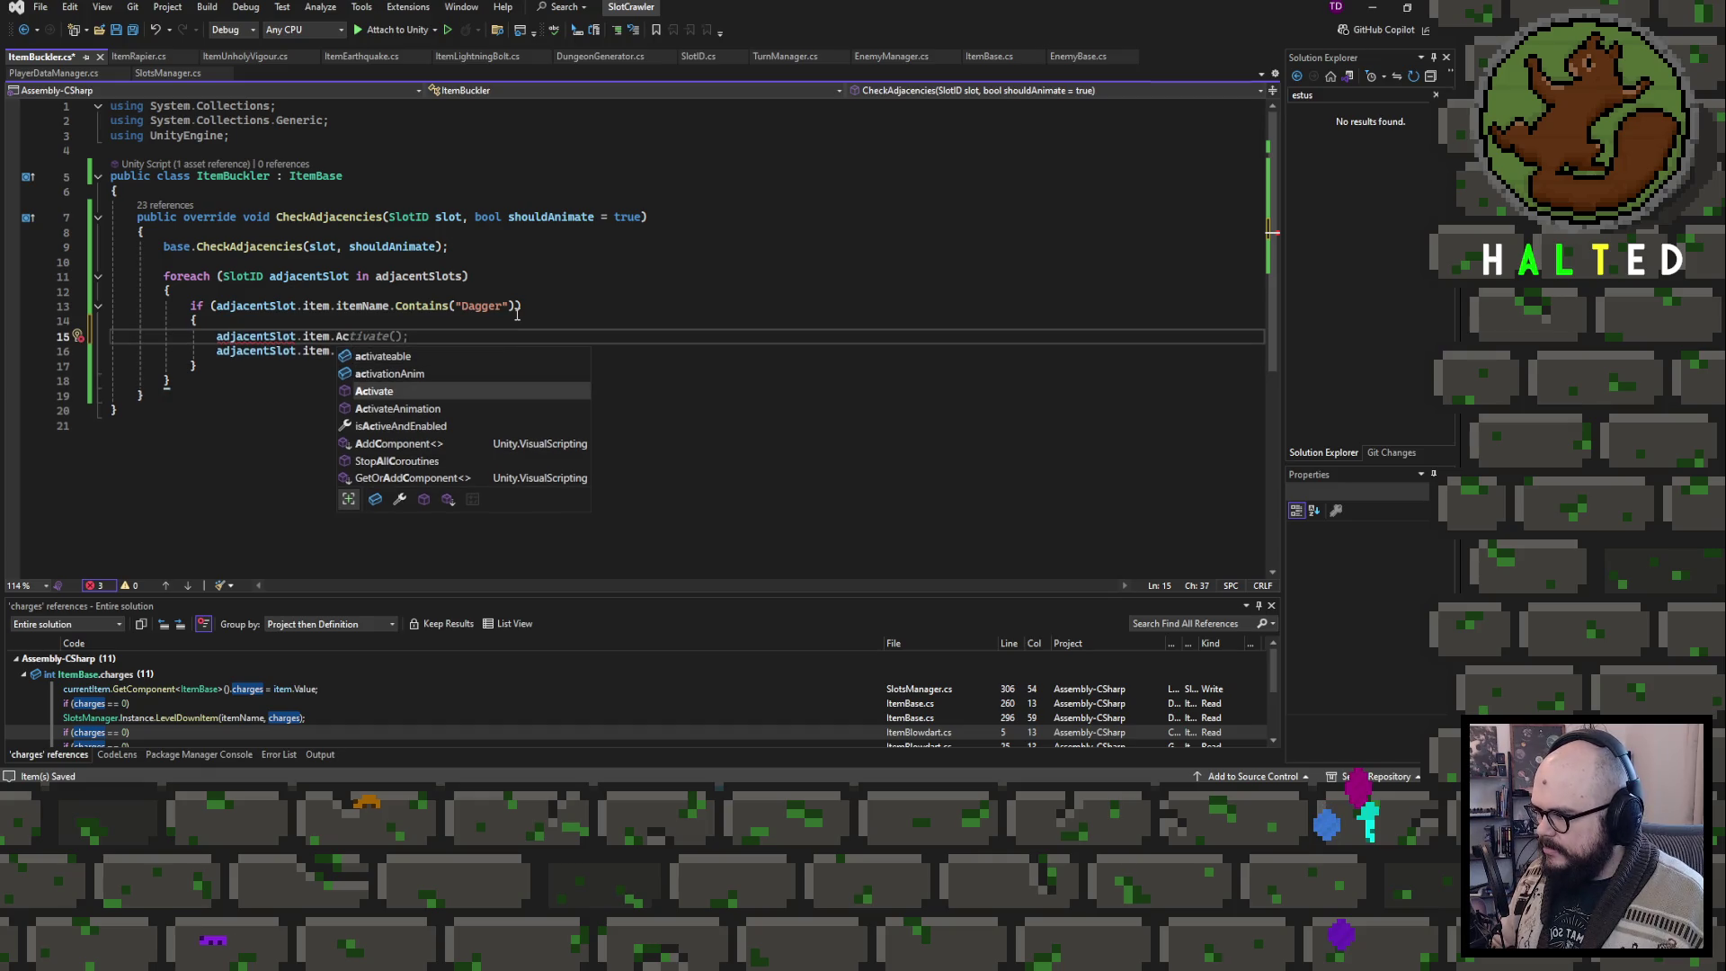
{"action": "key", "text": "Down"}
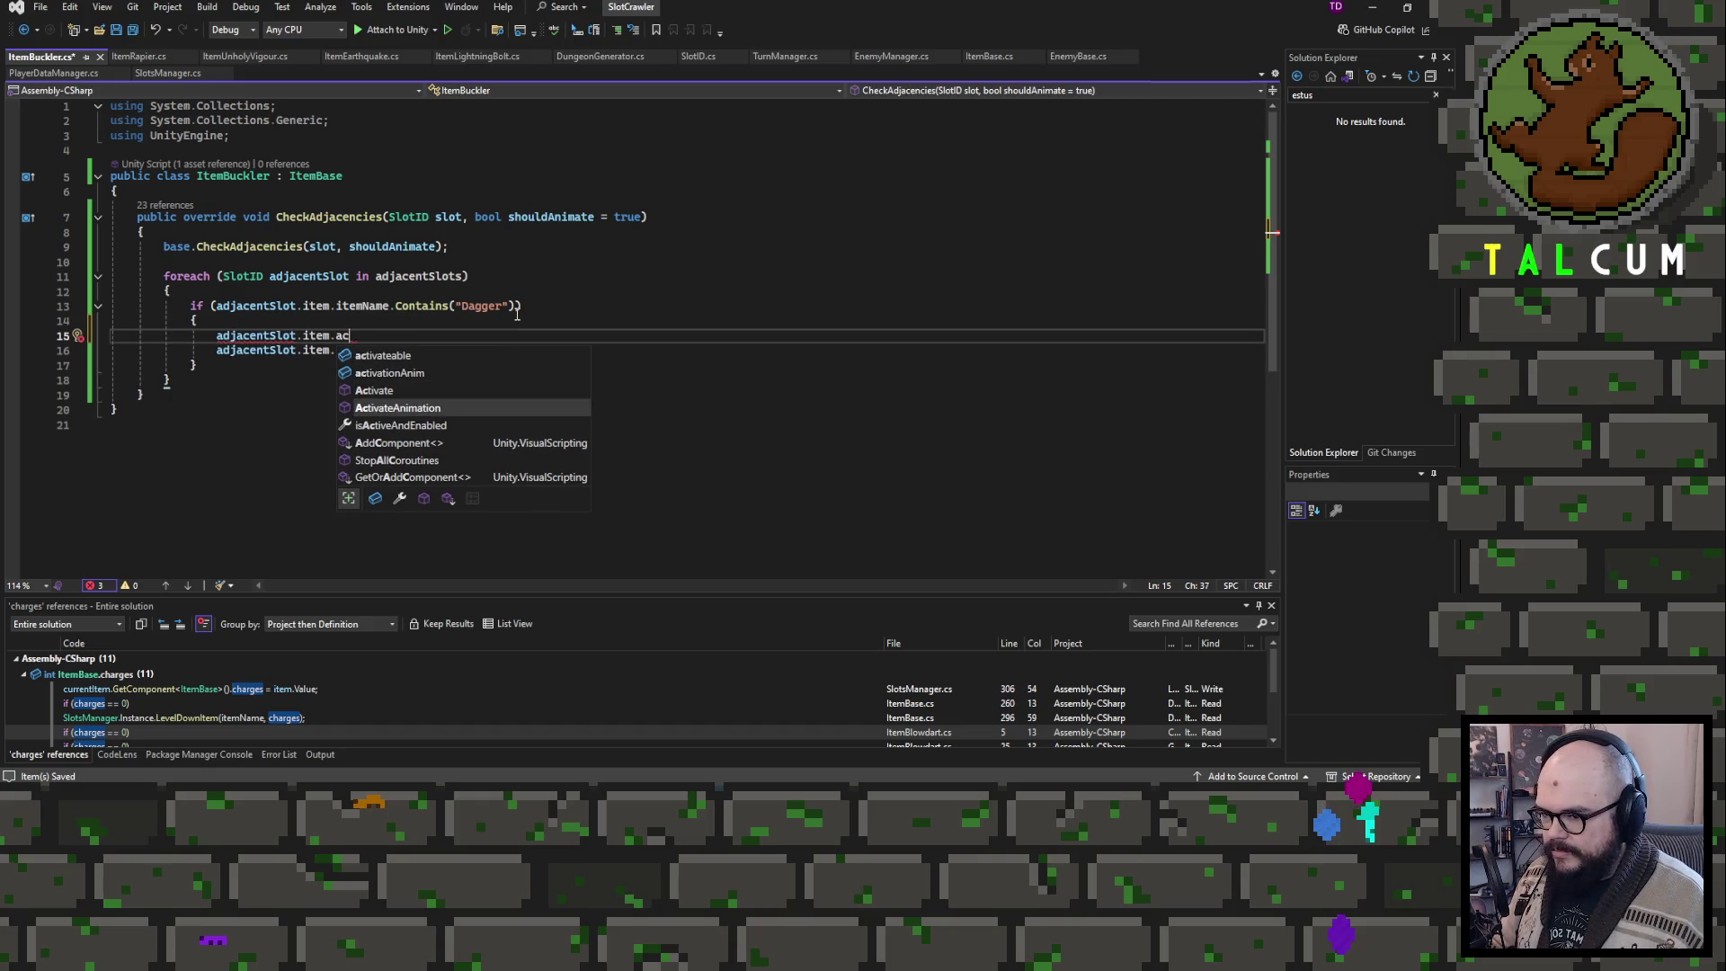
{"action": "key", "text": "Up"}
{"action": "type", "text": "();"}
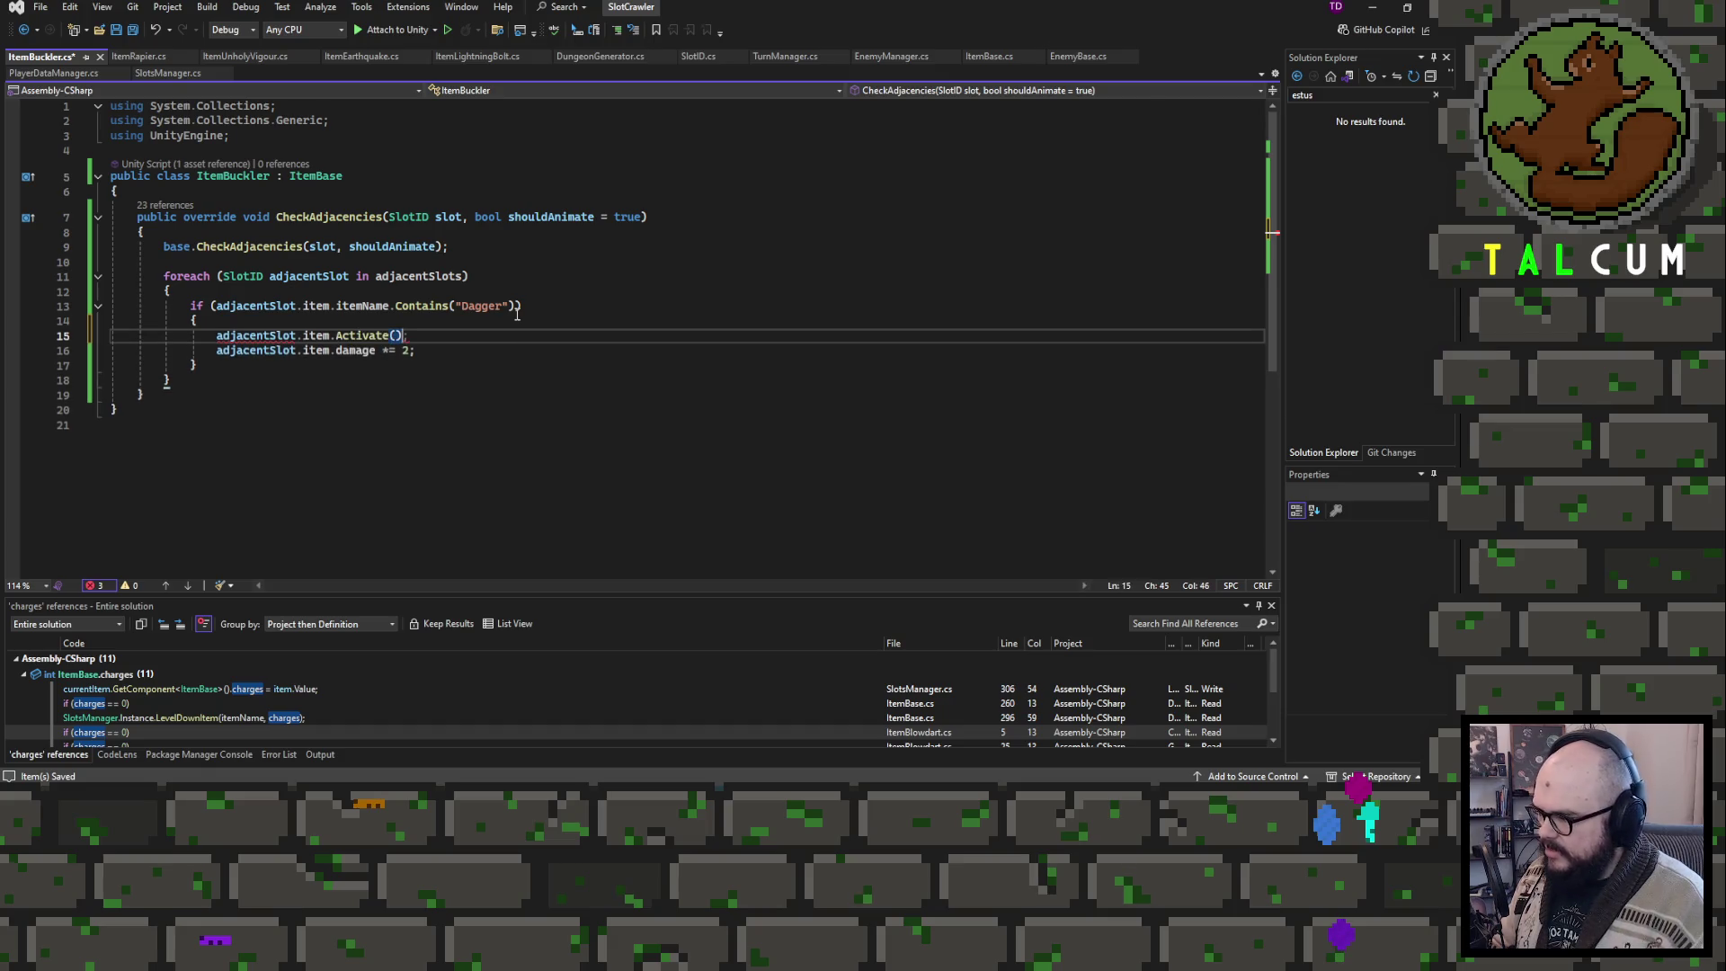
{"action": "left_click", "coordinate": [371, 335], "text": "ctrl"}
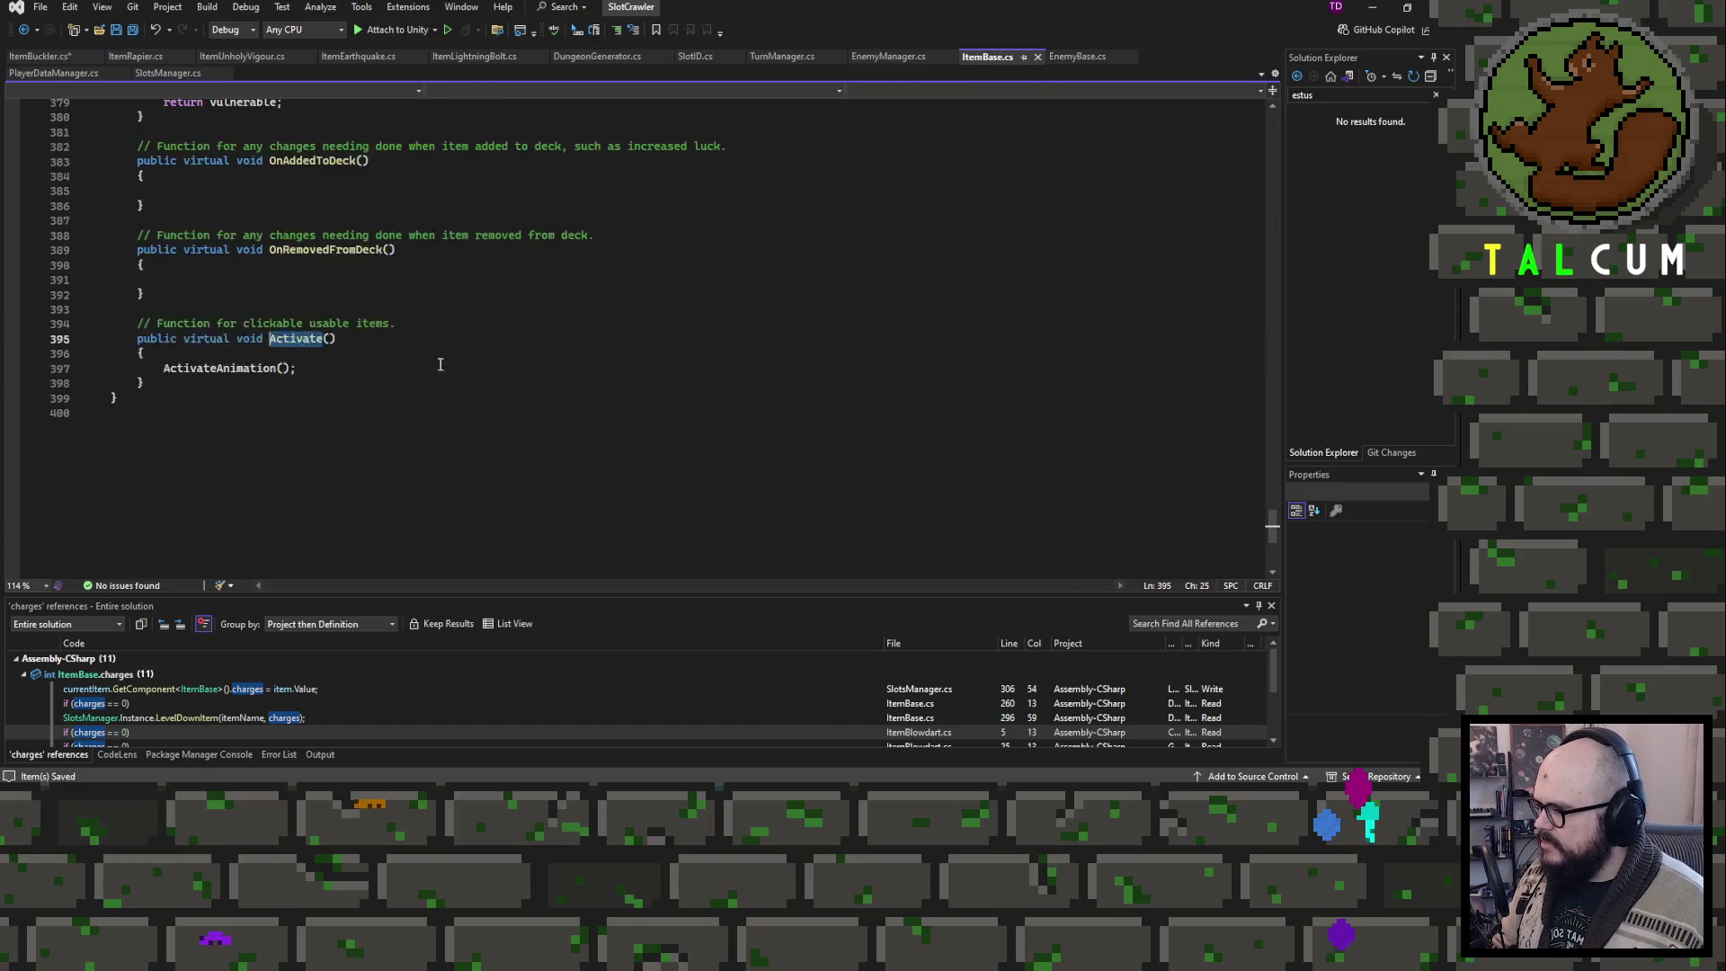
{"action": "left_click", "coordinate": [25, 30]}
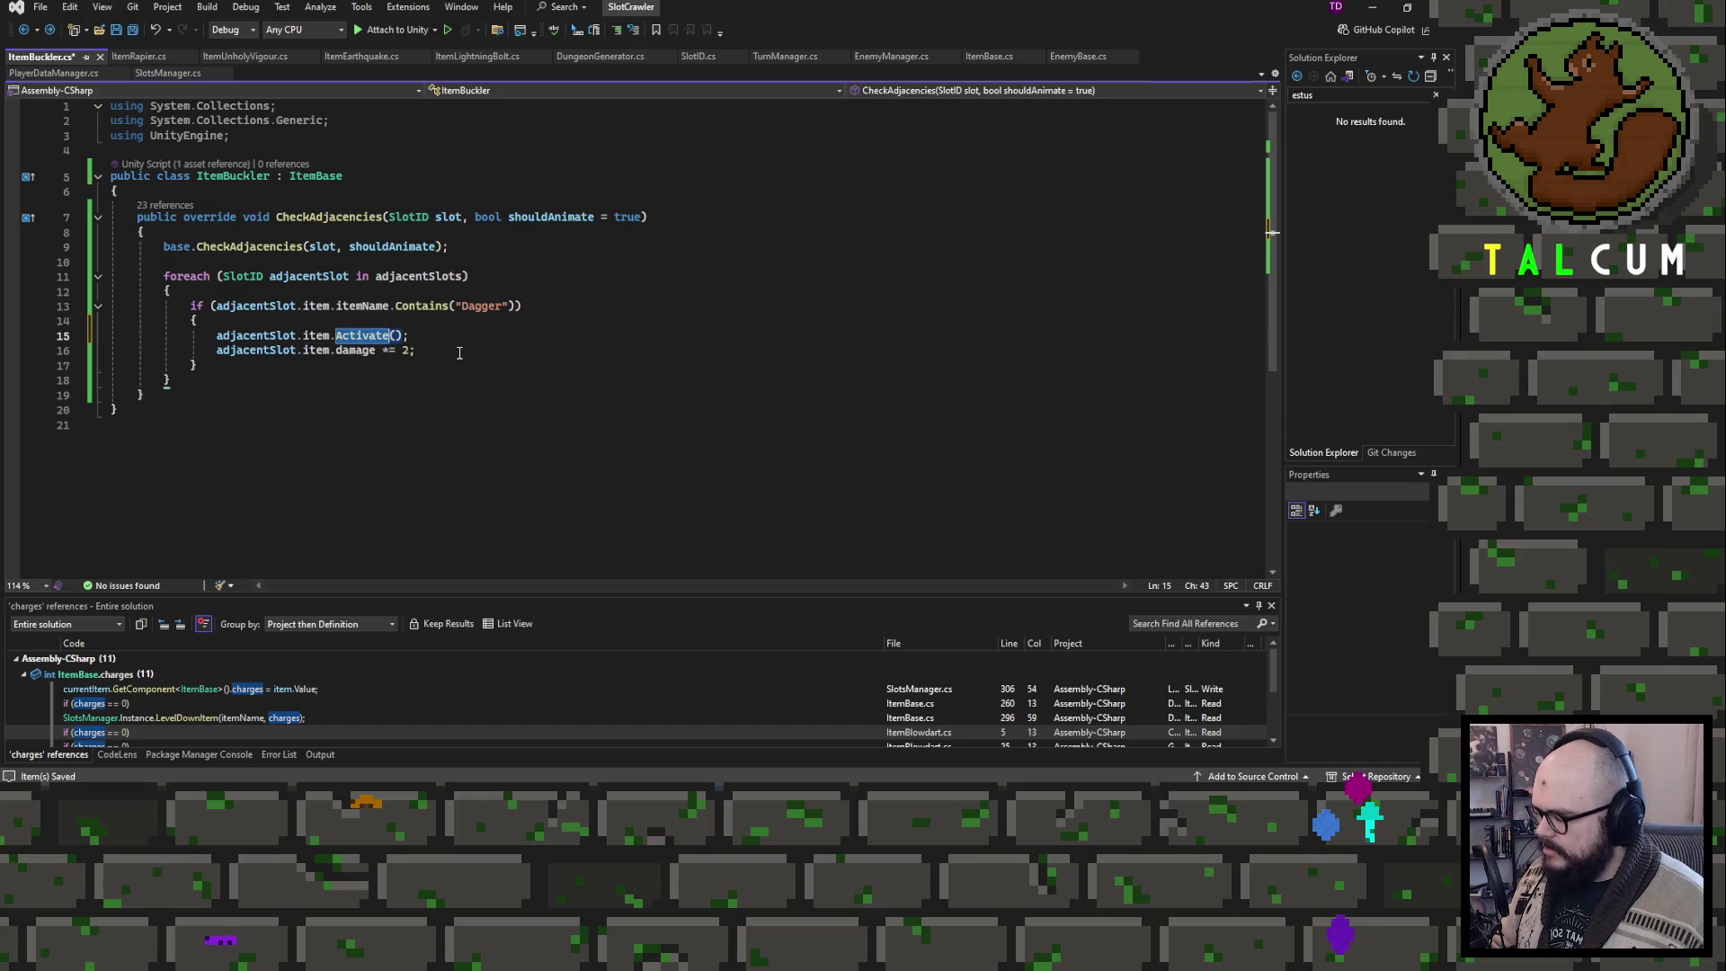
Step: Complete the call as adjacentSlot.item.ActivateAnimation() and save the script
{"action": "type", "text": "anim"}
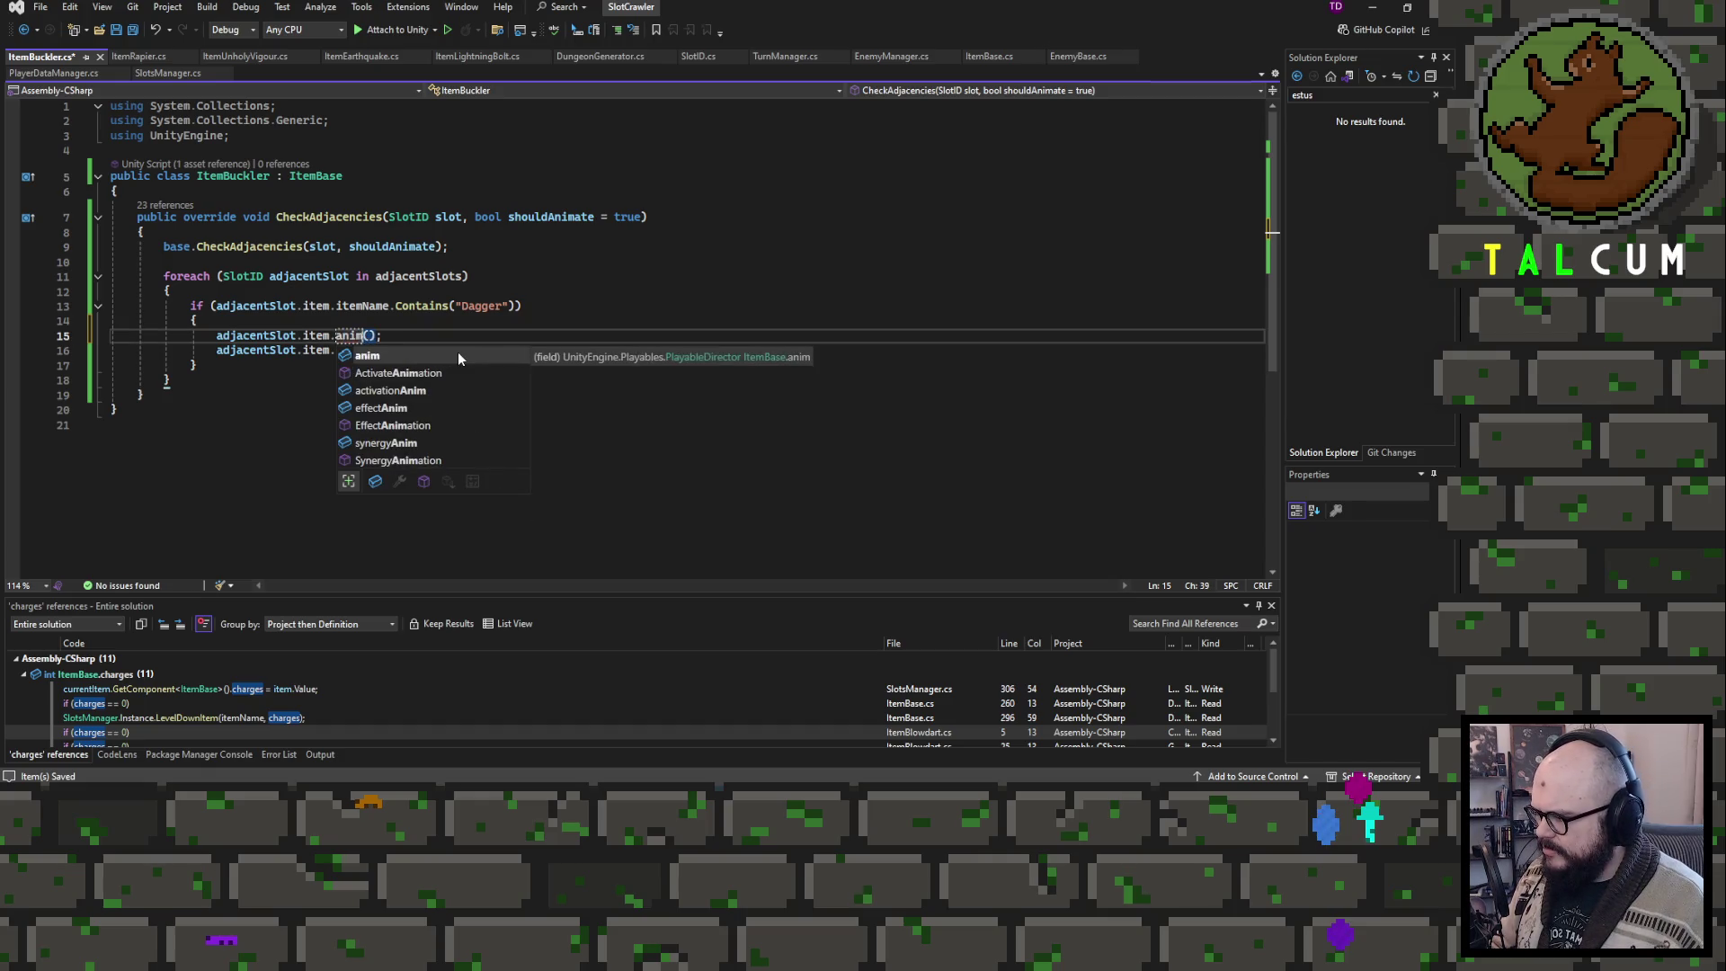
{"action": "key", "text": "Down"}
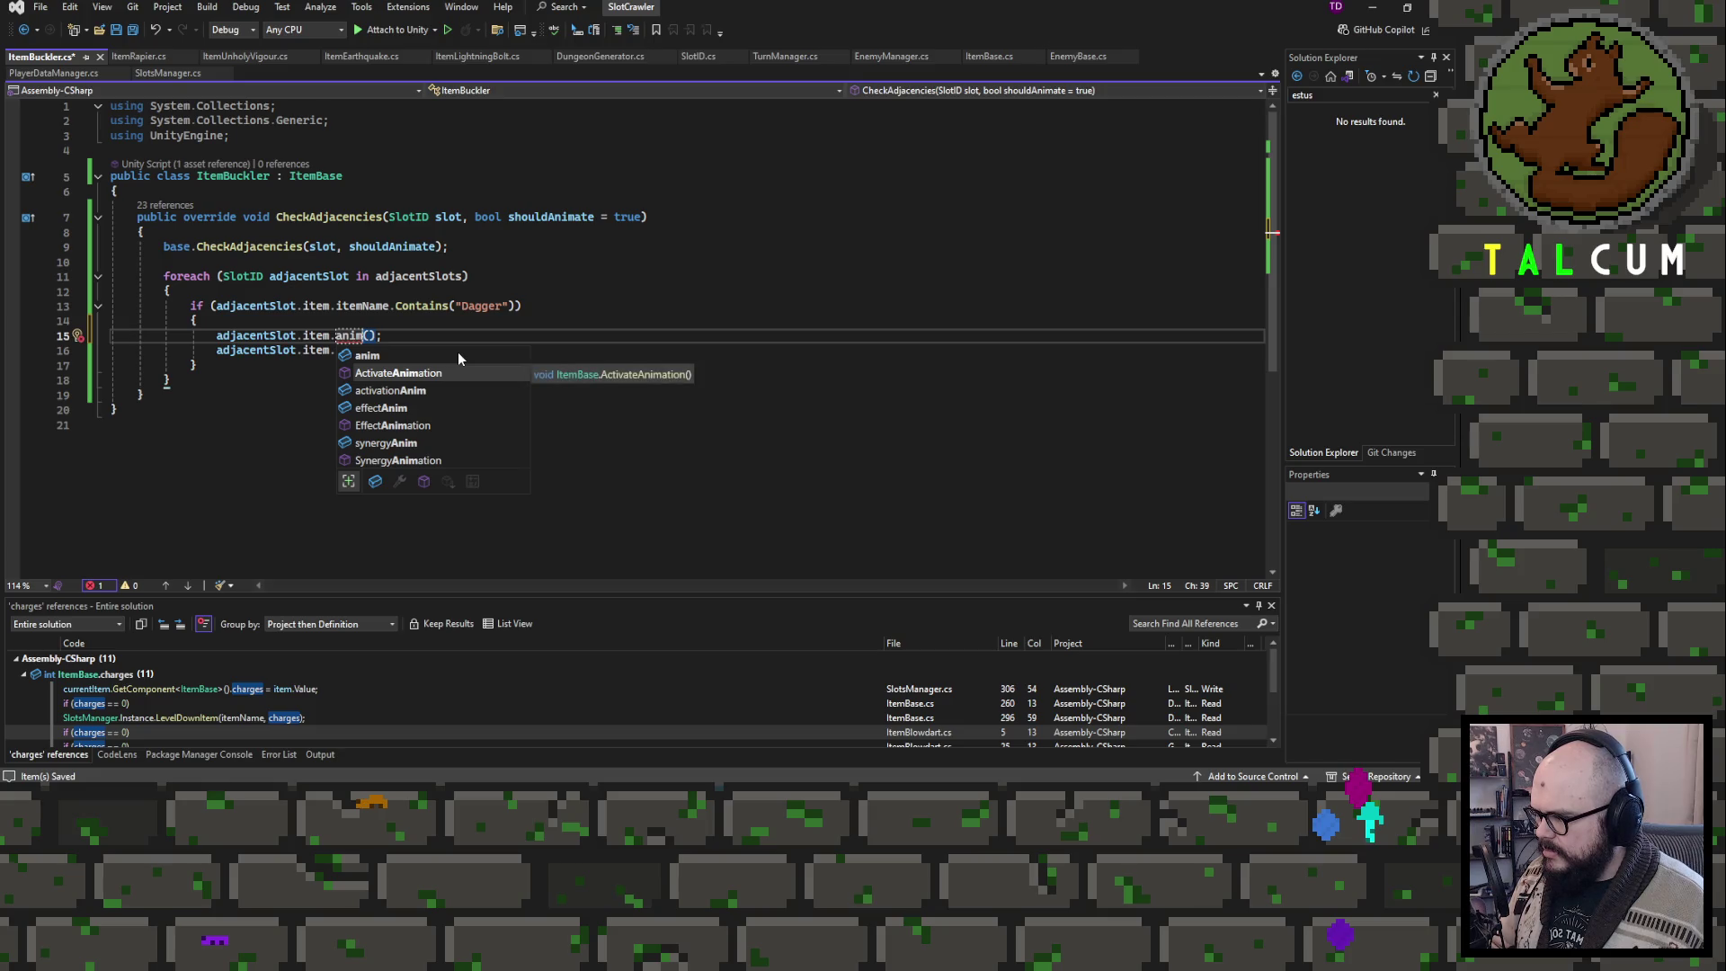
{"action": "key", "text": "Tab"}
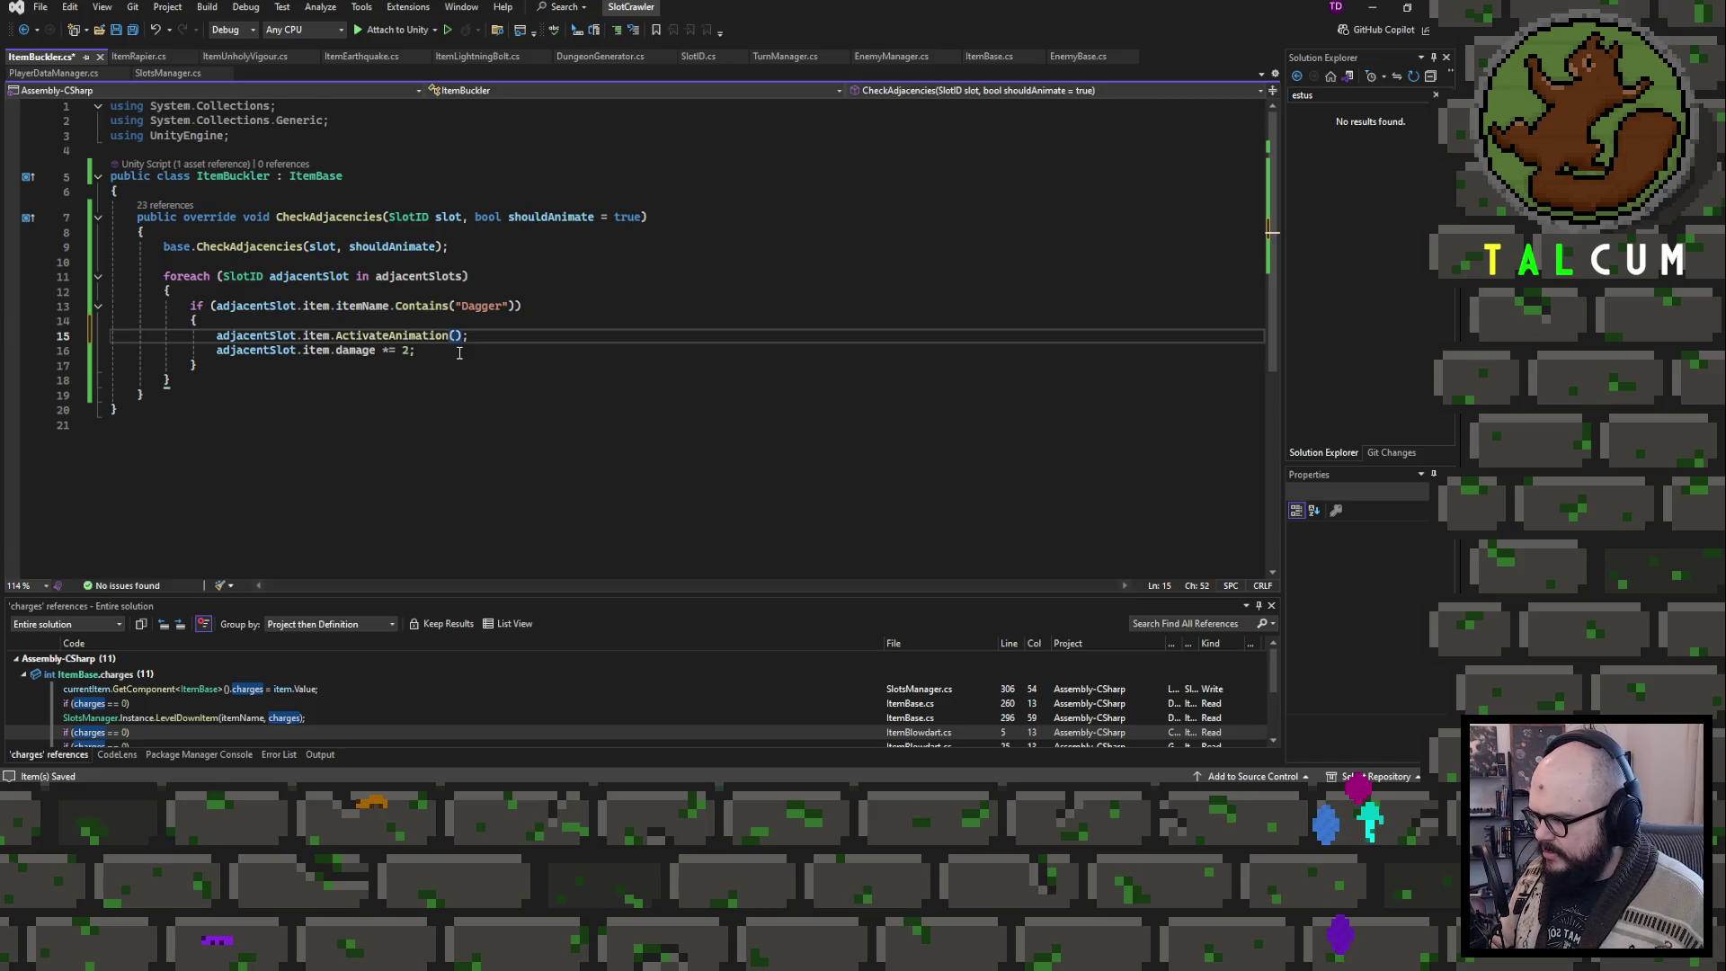
{"action": "key", "text": "ctrl+s"}
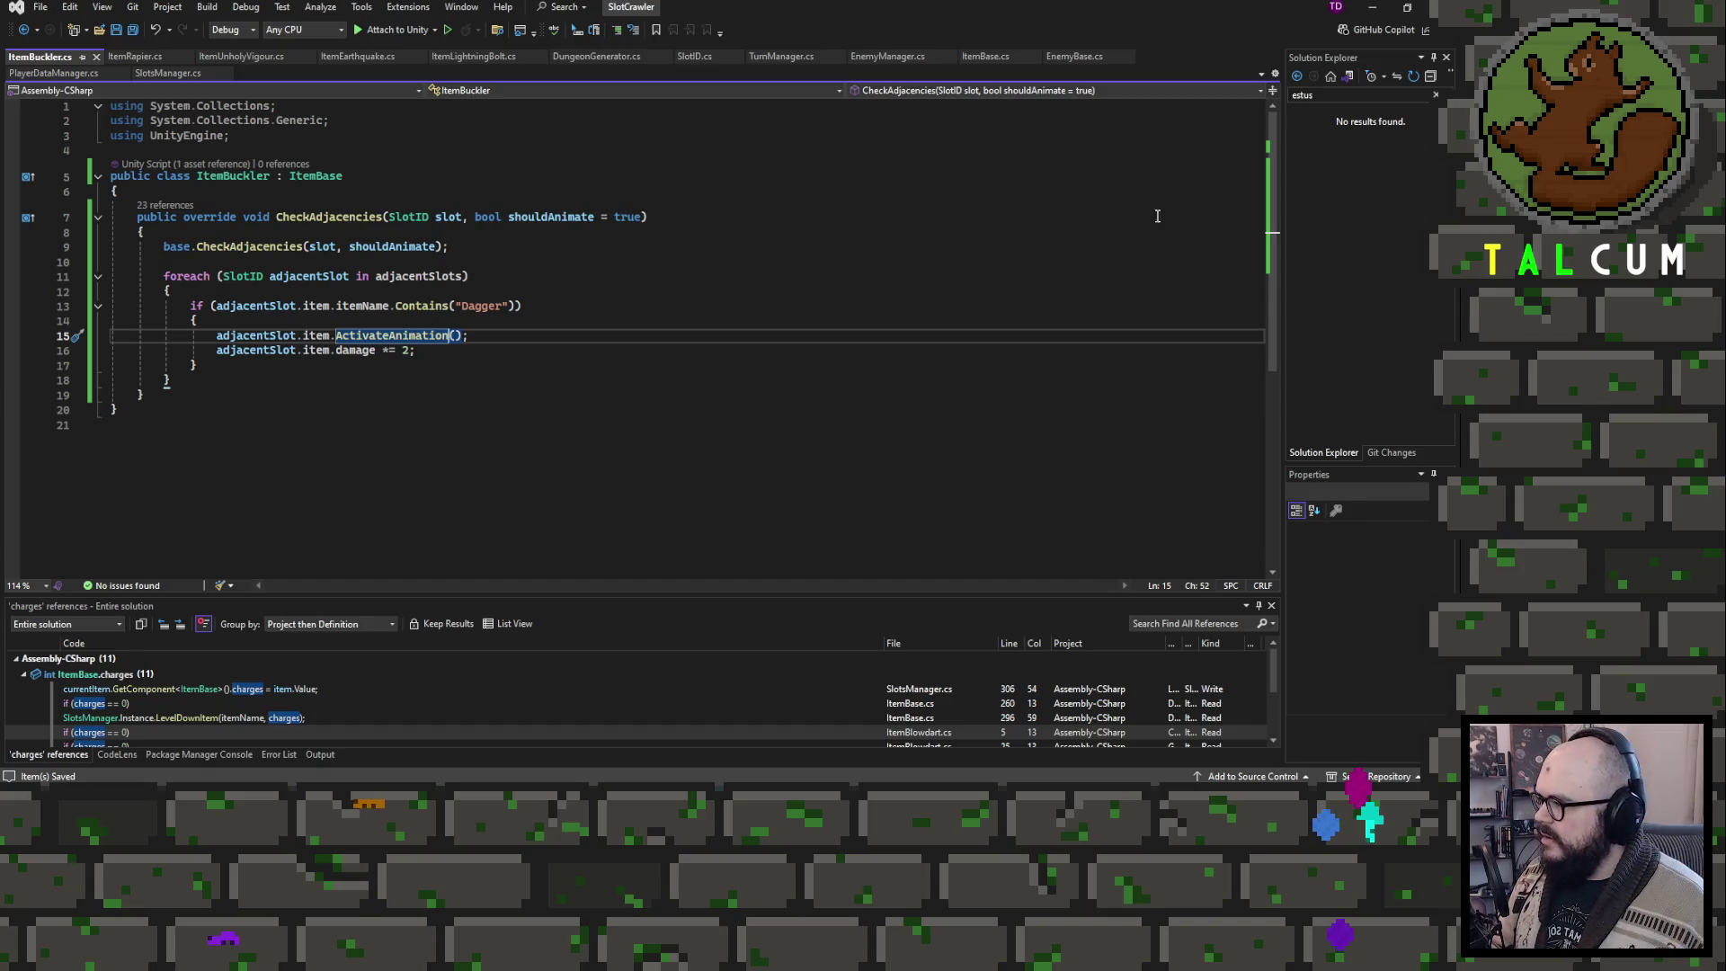
{"action": "key", "text": "alt+Tab"}
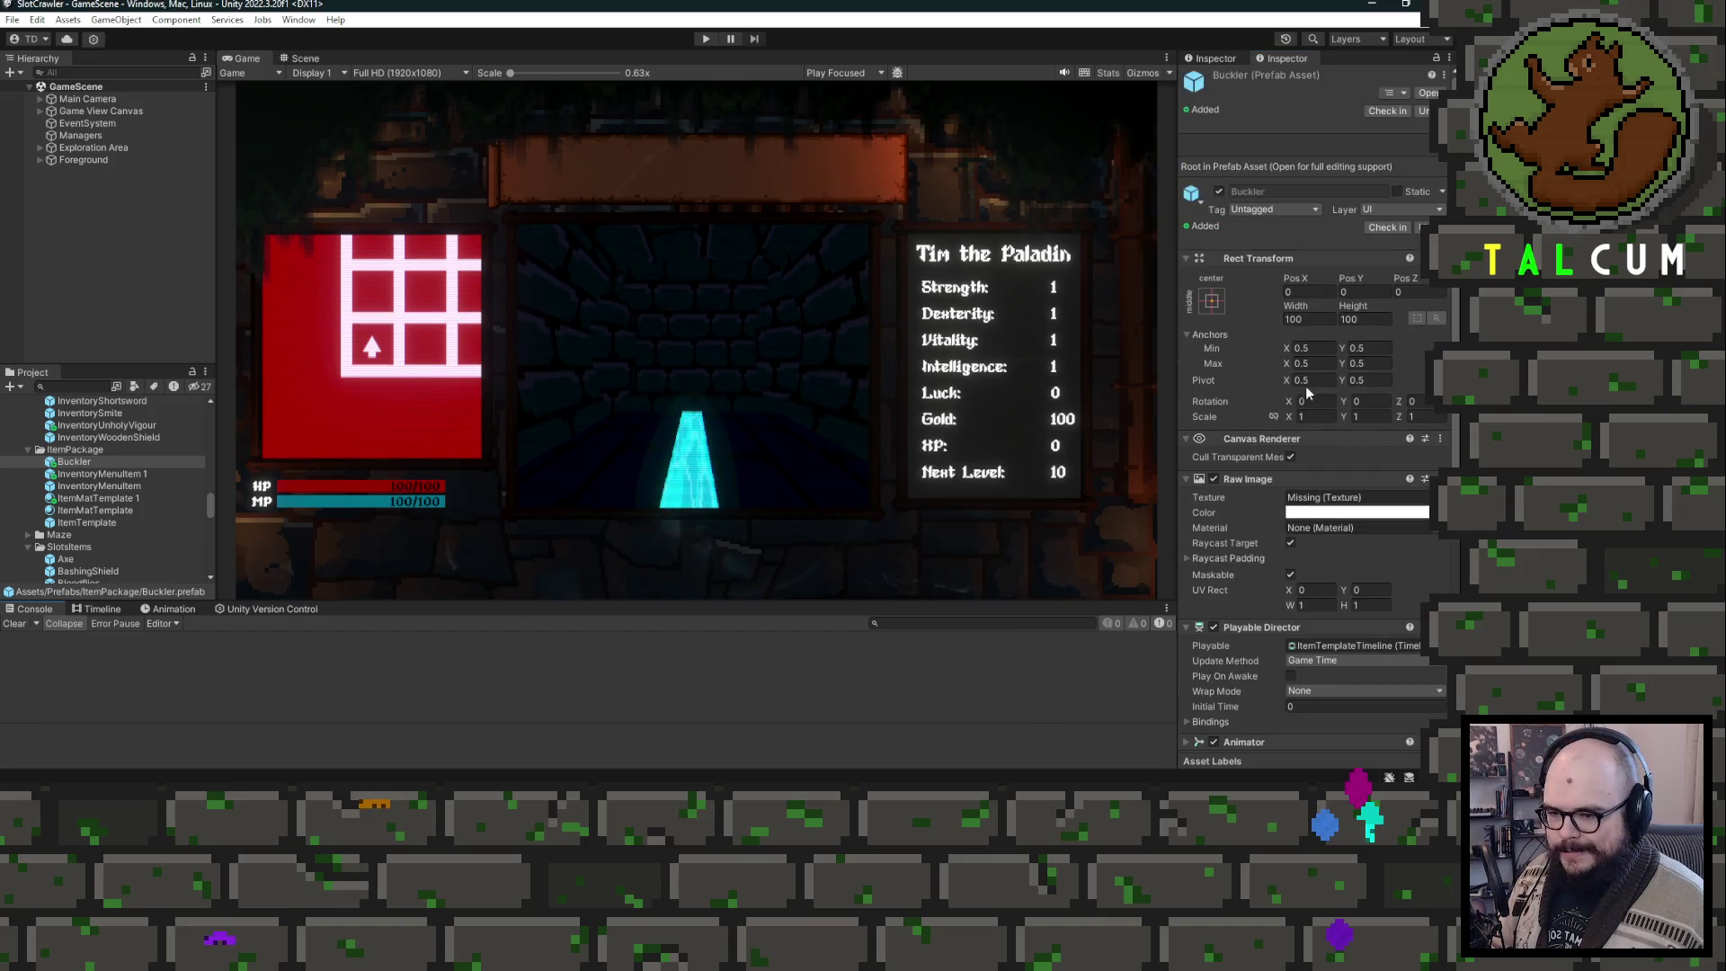
Step: Set the Buckler's Shield to 2, Weaken to 1, Item Name to Buckler, and assign the Buckler sprite
{"action": "scroll", "coordinate": [1294, 396], "scroll_direction": "down", "scroll_amount": 5}
{"action": "left_click", "coordinate": [1319, 341]}
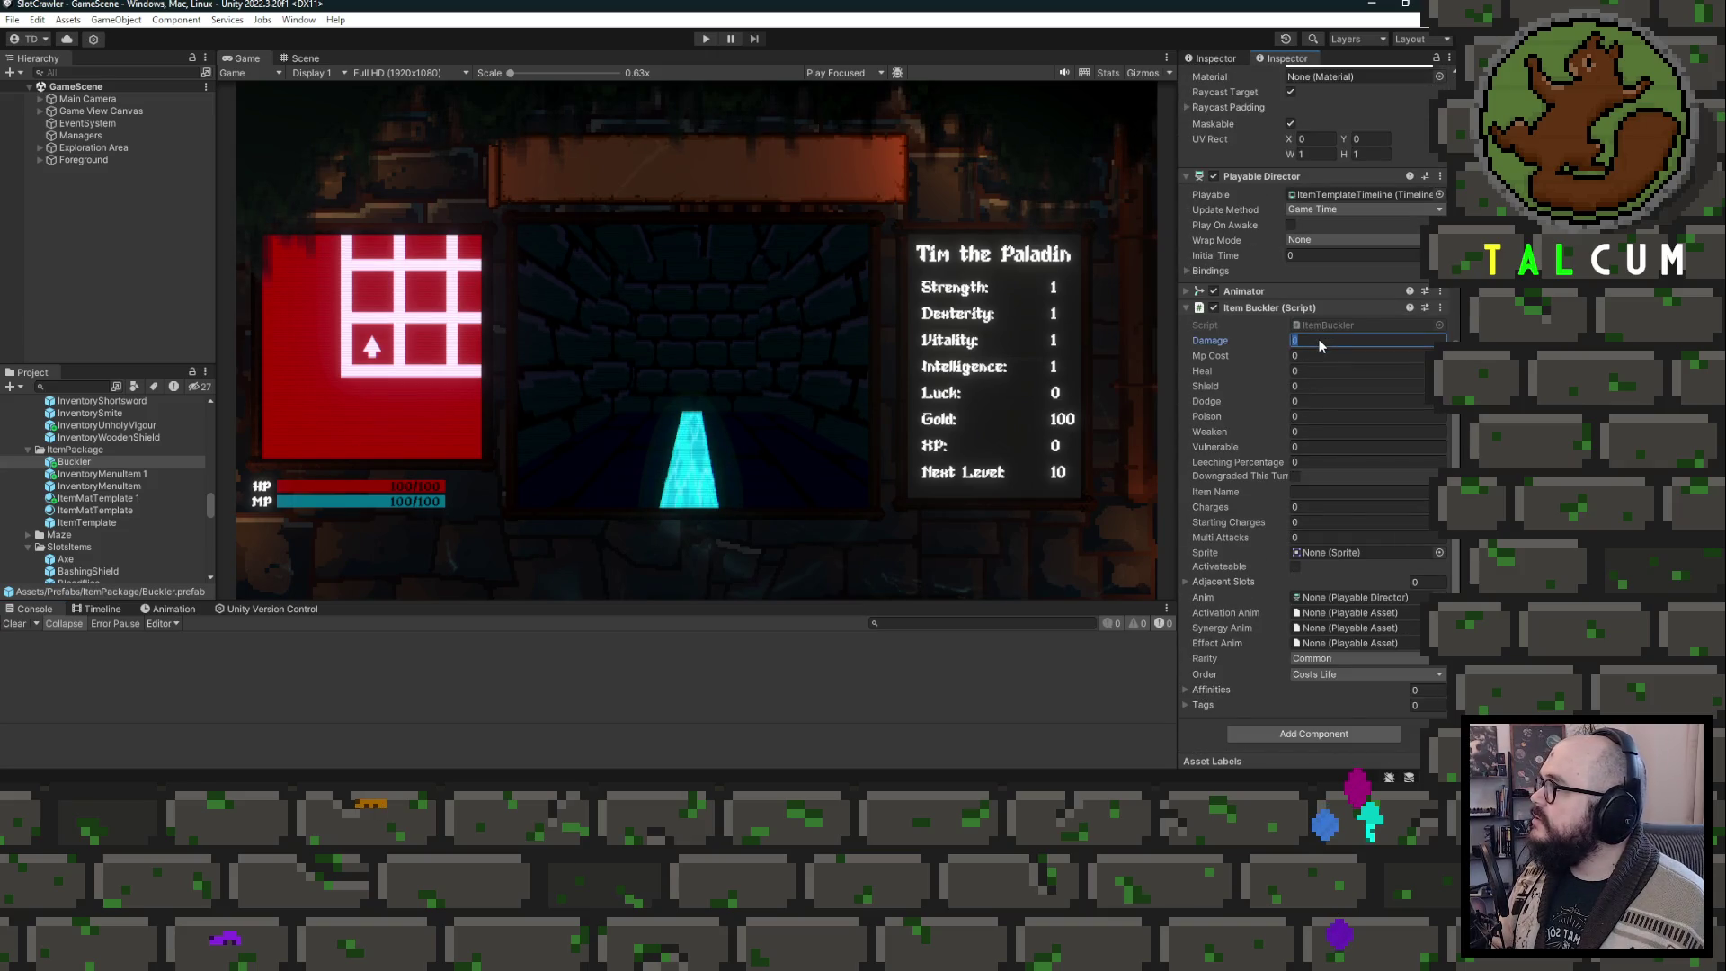
{"action": "left_click", "coordinate": [1304, 386]}
{"action": "type", "text": "2"}
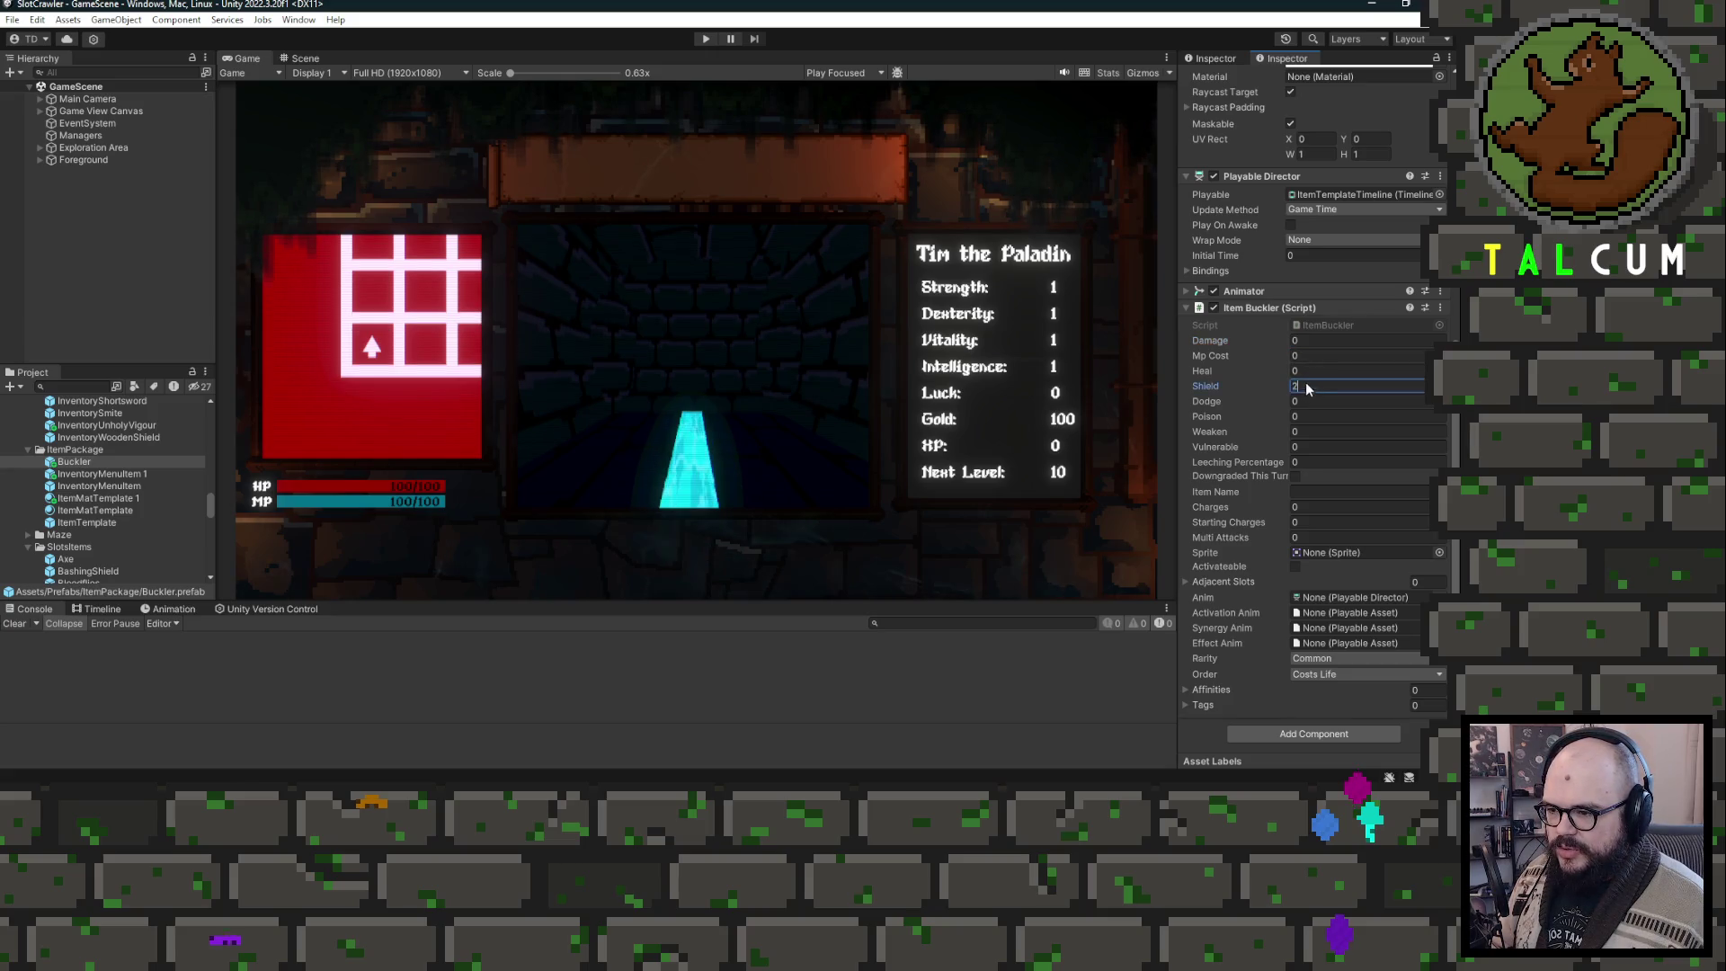
{"action": "left_click", "coordinate": [1317, 432]}
{"action": "type", "text": "1"}
{"action": "left_click", "coordinate": [1299, 491]}
{"action": "type", "text": "Buc"}
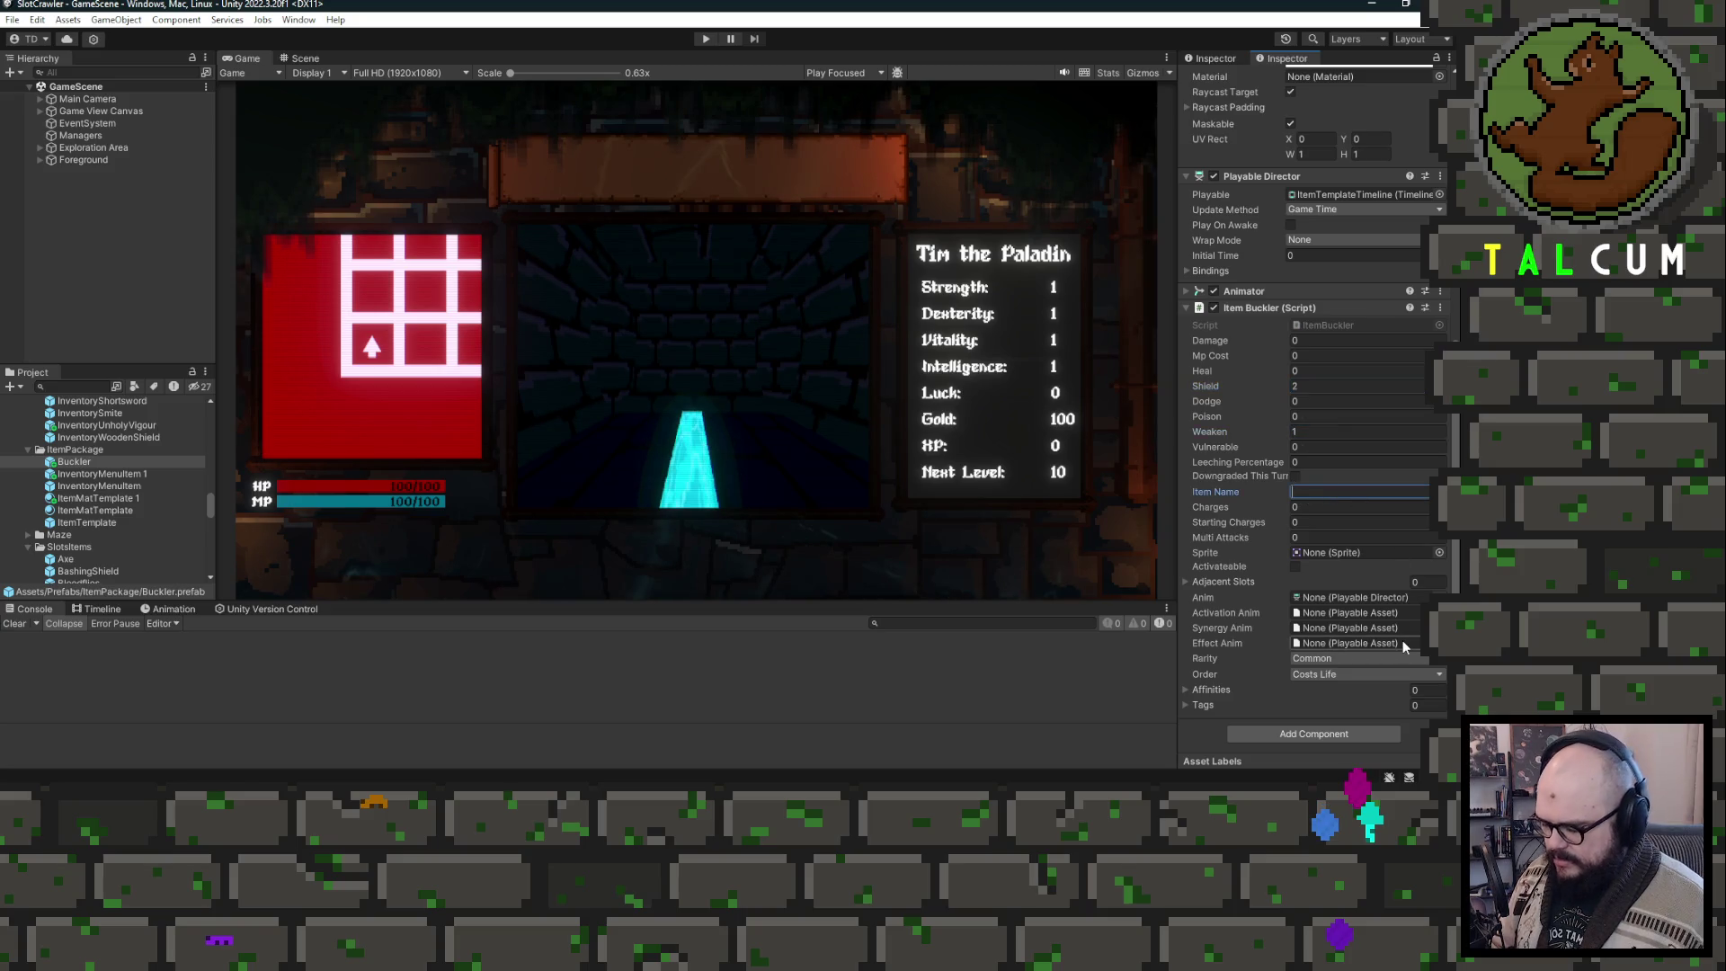
{"action": "type", "text": "kler"}
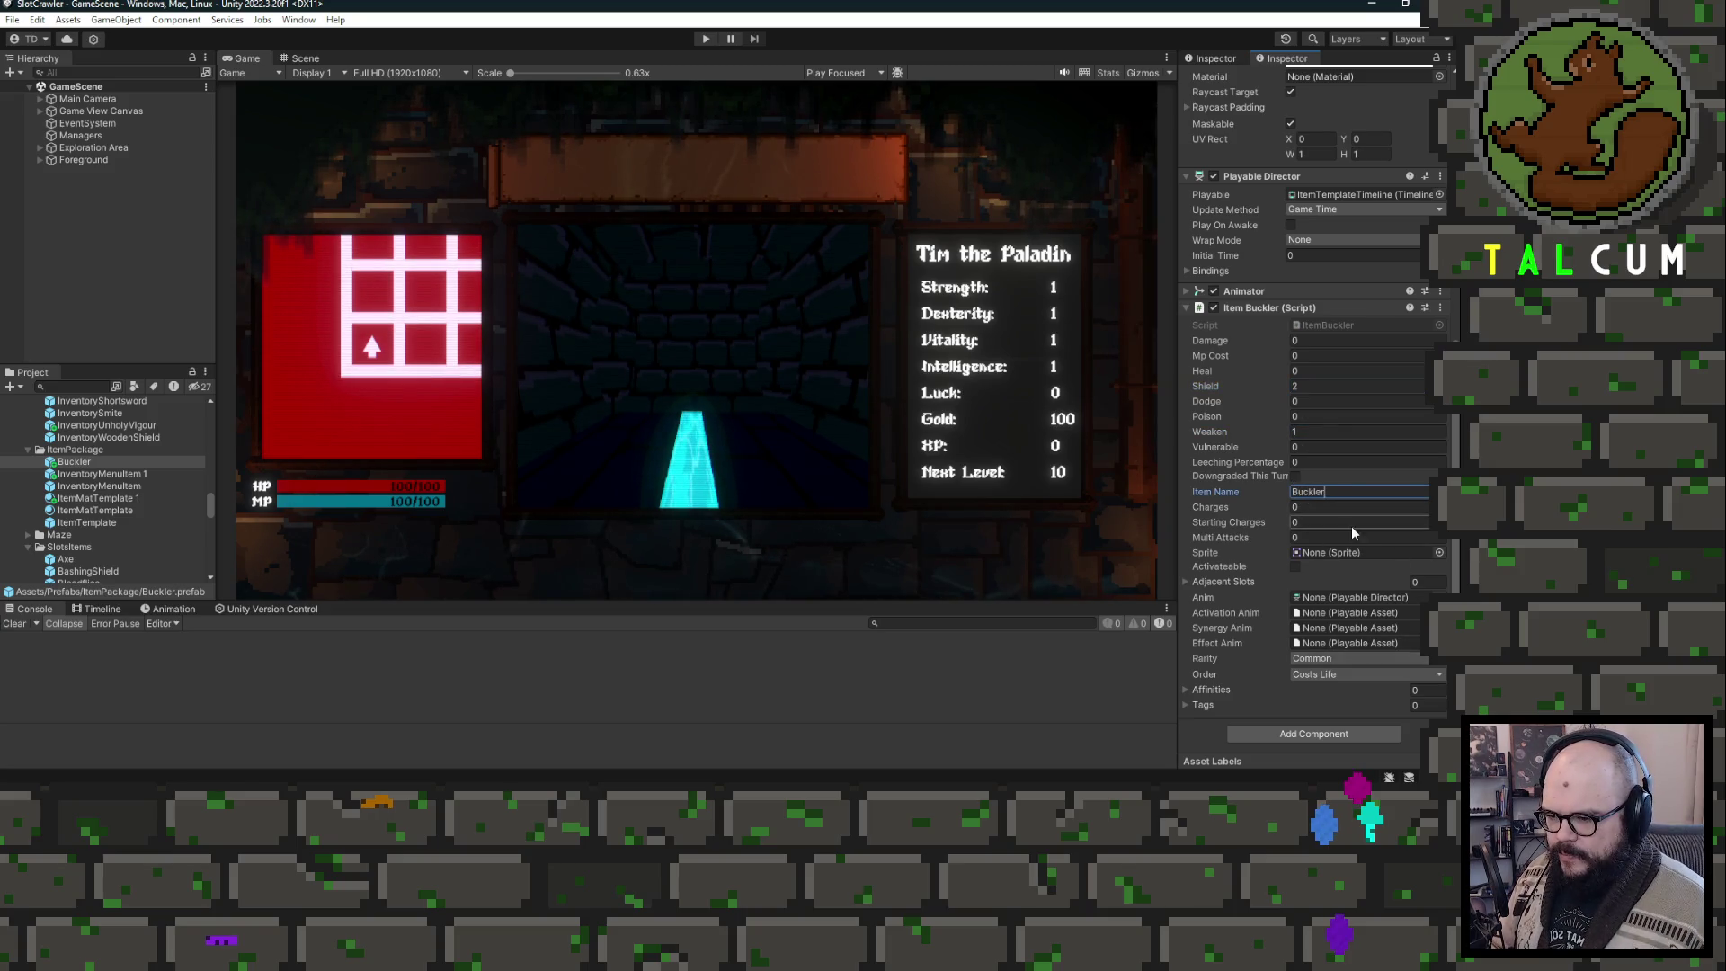
{"action": "left_click", "coordinate": [1440, 553]}
{"action": "type", "text": "buck"}
{"action": "double_click", "coordinate": [1145, 499]}
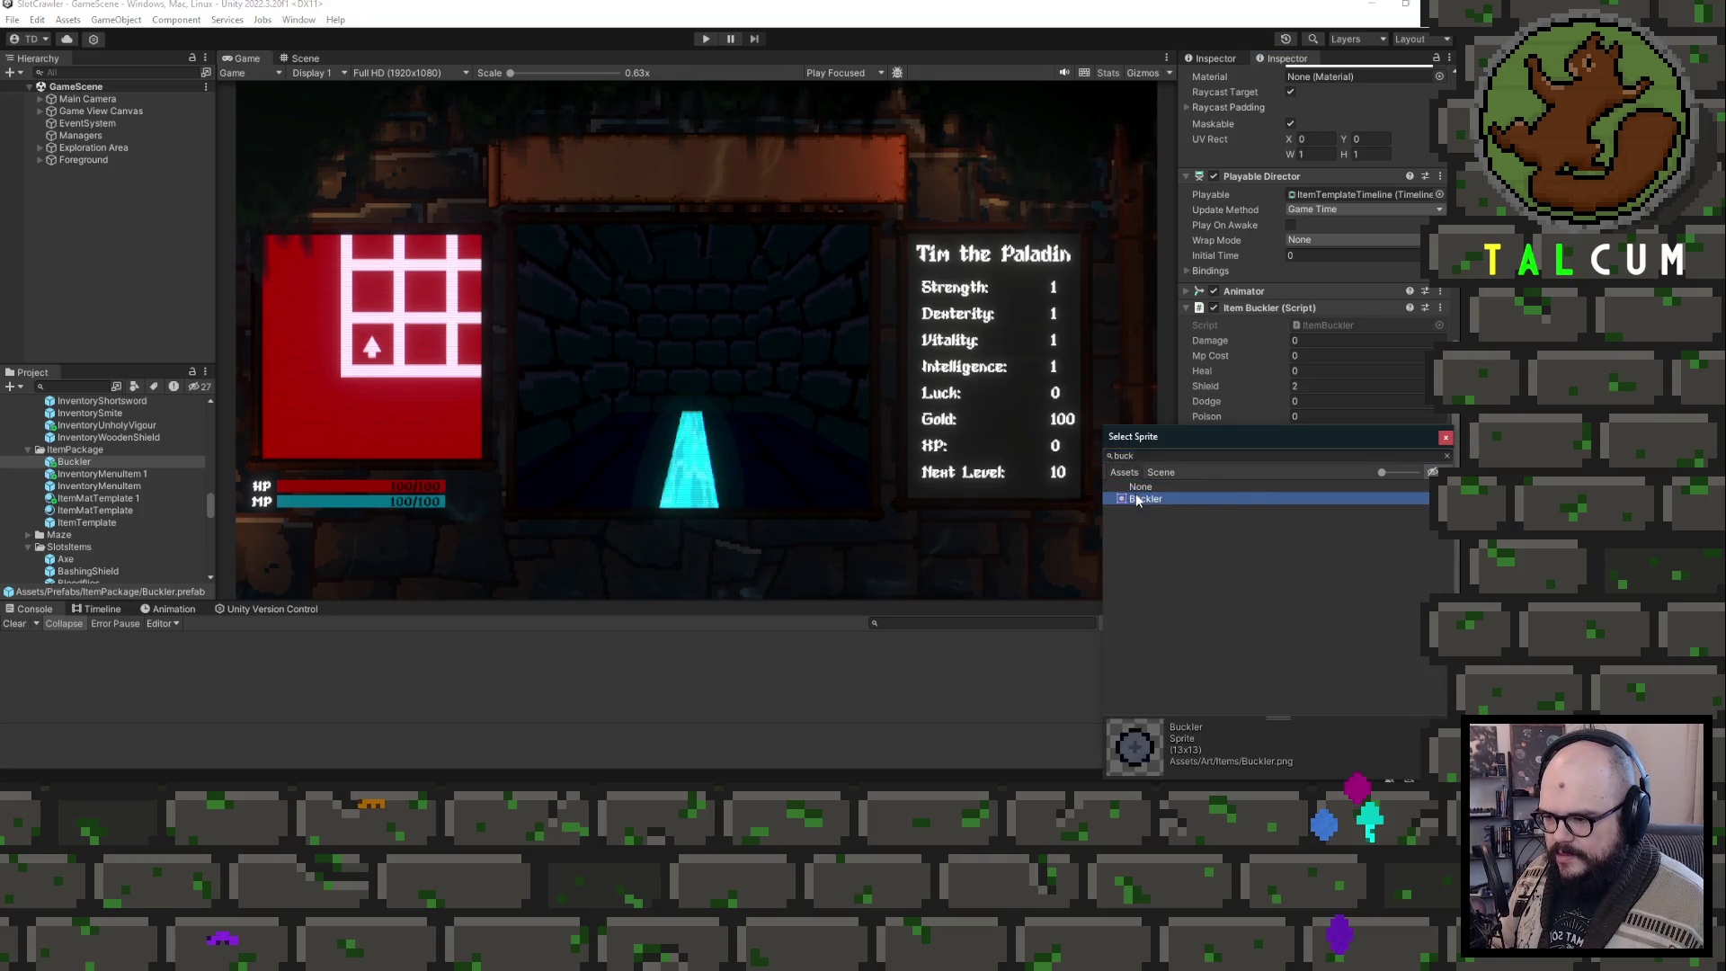
Step: Assign the Playable Director and ItemTemplateTimeline animations, Uncommon rarity and Releases order
{"action": "mouse_move", "coordinate": [1258, 177]}
{"action": "left_mouse_down"}
{"action": "mouse_move", "coordinate": [1375, 511]}
{"action": "mouse_move", "coordinate": [1340, 599]}
{"action": "left_mouse_up"}
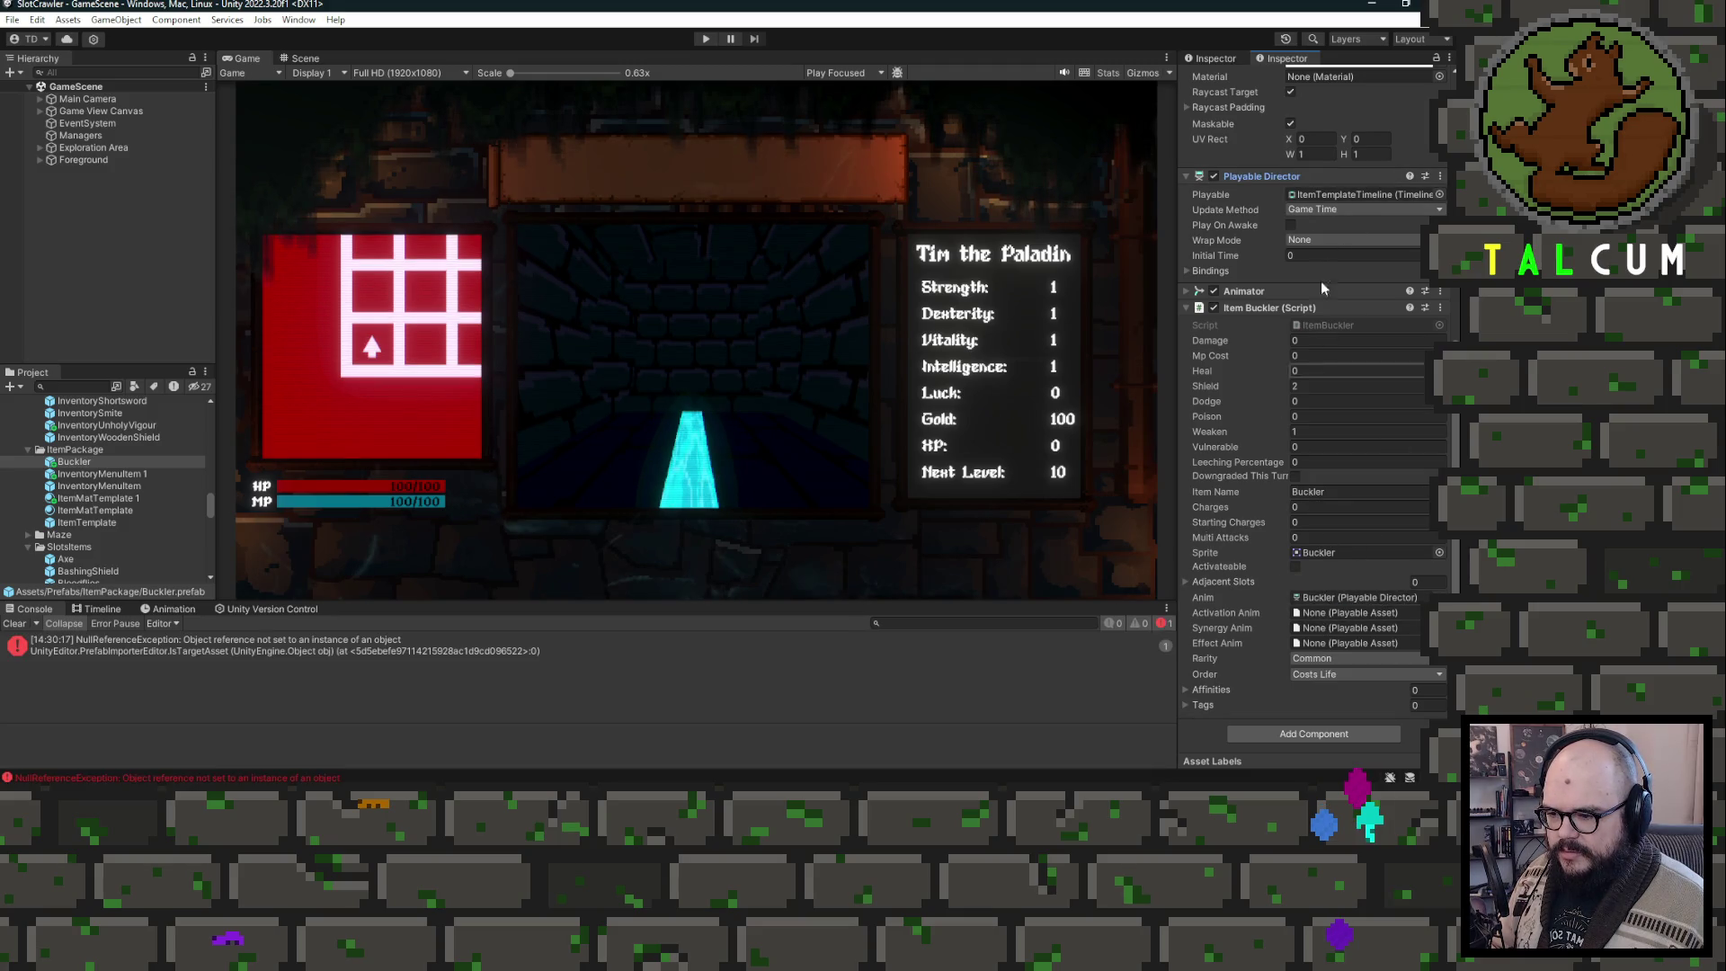
{"action": "left_click", "coordinate": [1306, 196]}
{"action": "mouse_move", "coordinate": [1305, 198]}
{"action": "left_mouse_down"}
{"action": "mouse_move", "coordinate": [1387, 616]}
{"action": "mouse_move", "coordinate": [1349, 614]}
{"action": "left_mouse_up"}
{"action": "left_click", "coordinate": [1337, 657]}
{"action": "left_click", "coordinate": [1326, 691]}
{"action": "left_click", "coordinate": [1343, 676]}
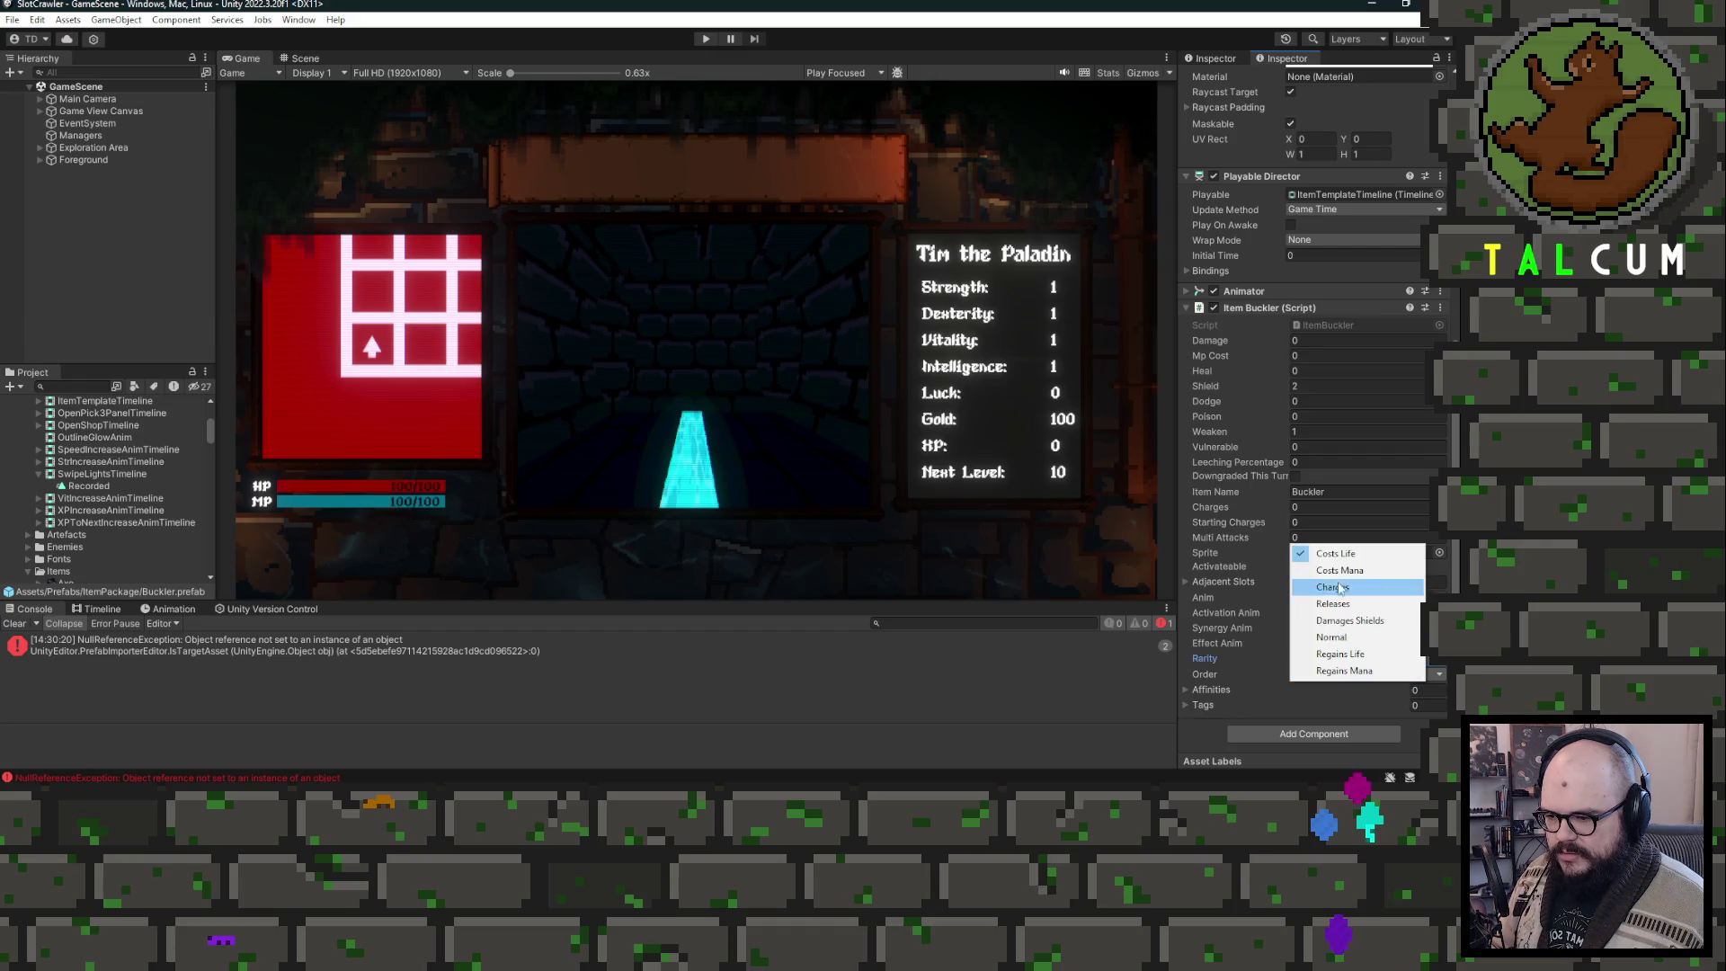
{"action": "left_click", "coordinate": [1352, 603]}
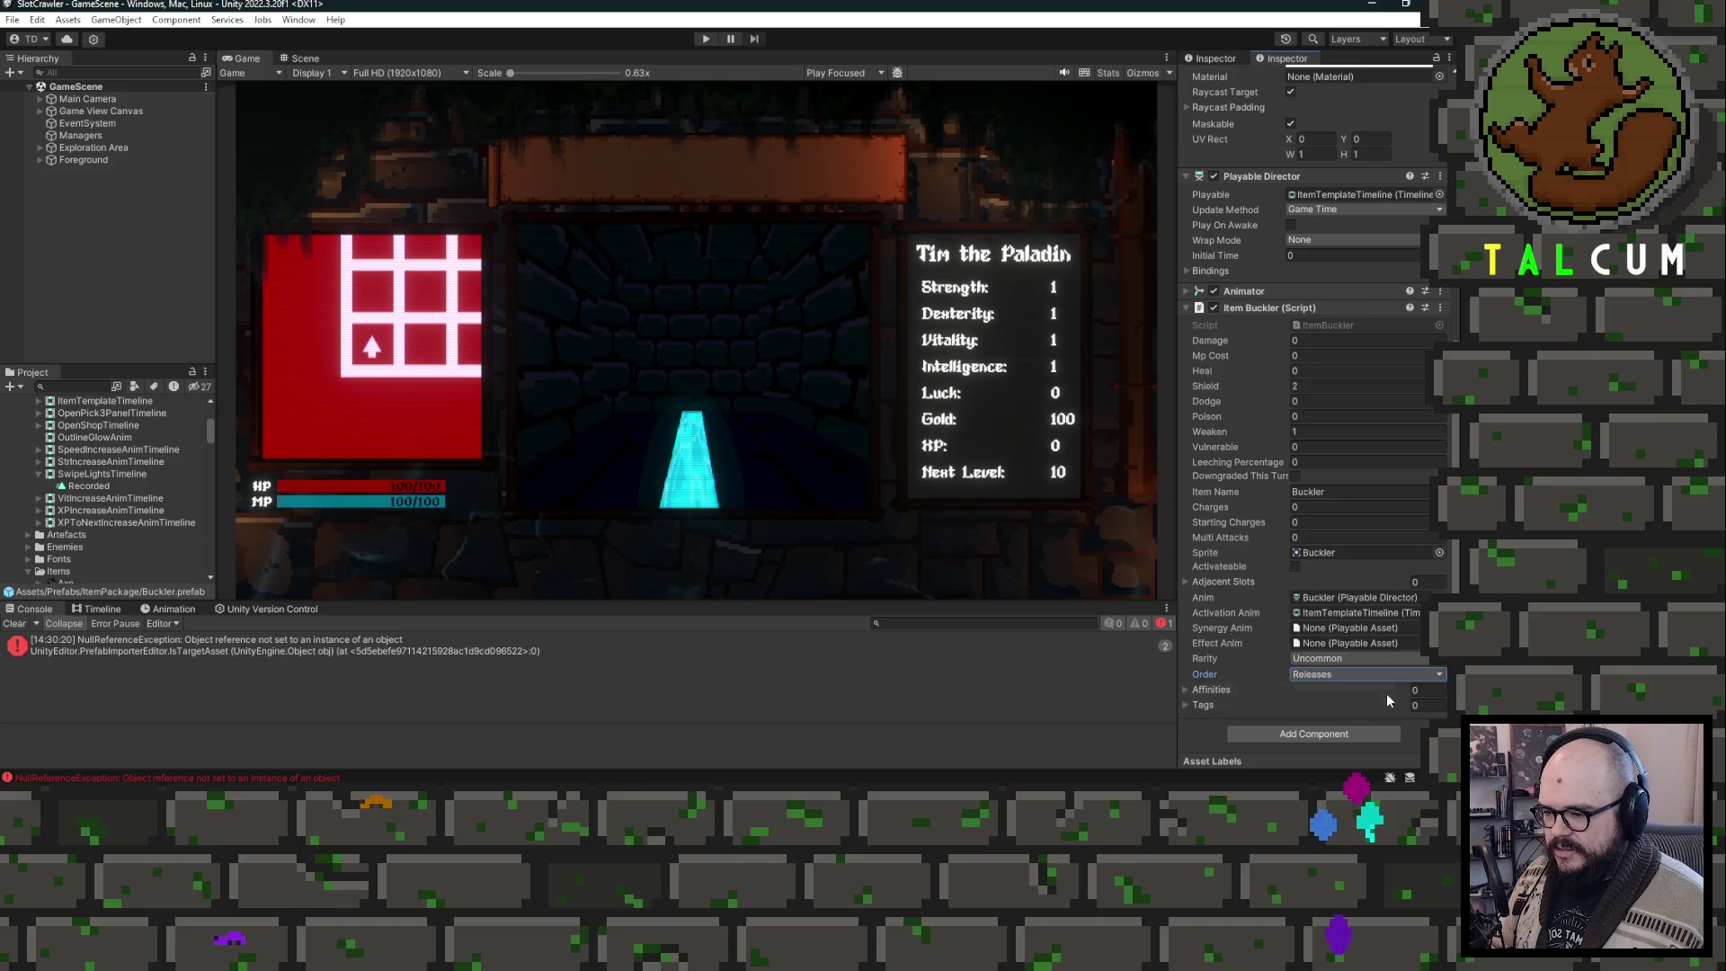
Step: Give the Buckler a single affinity set to Vit
{"action": "left_click", "coordinate": [1438, 690]}
{"action": "type", "text": "1"}
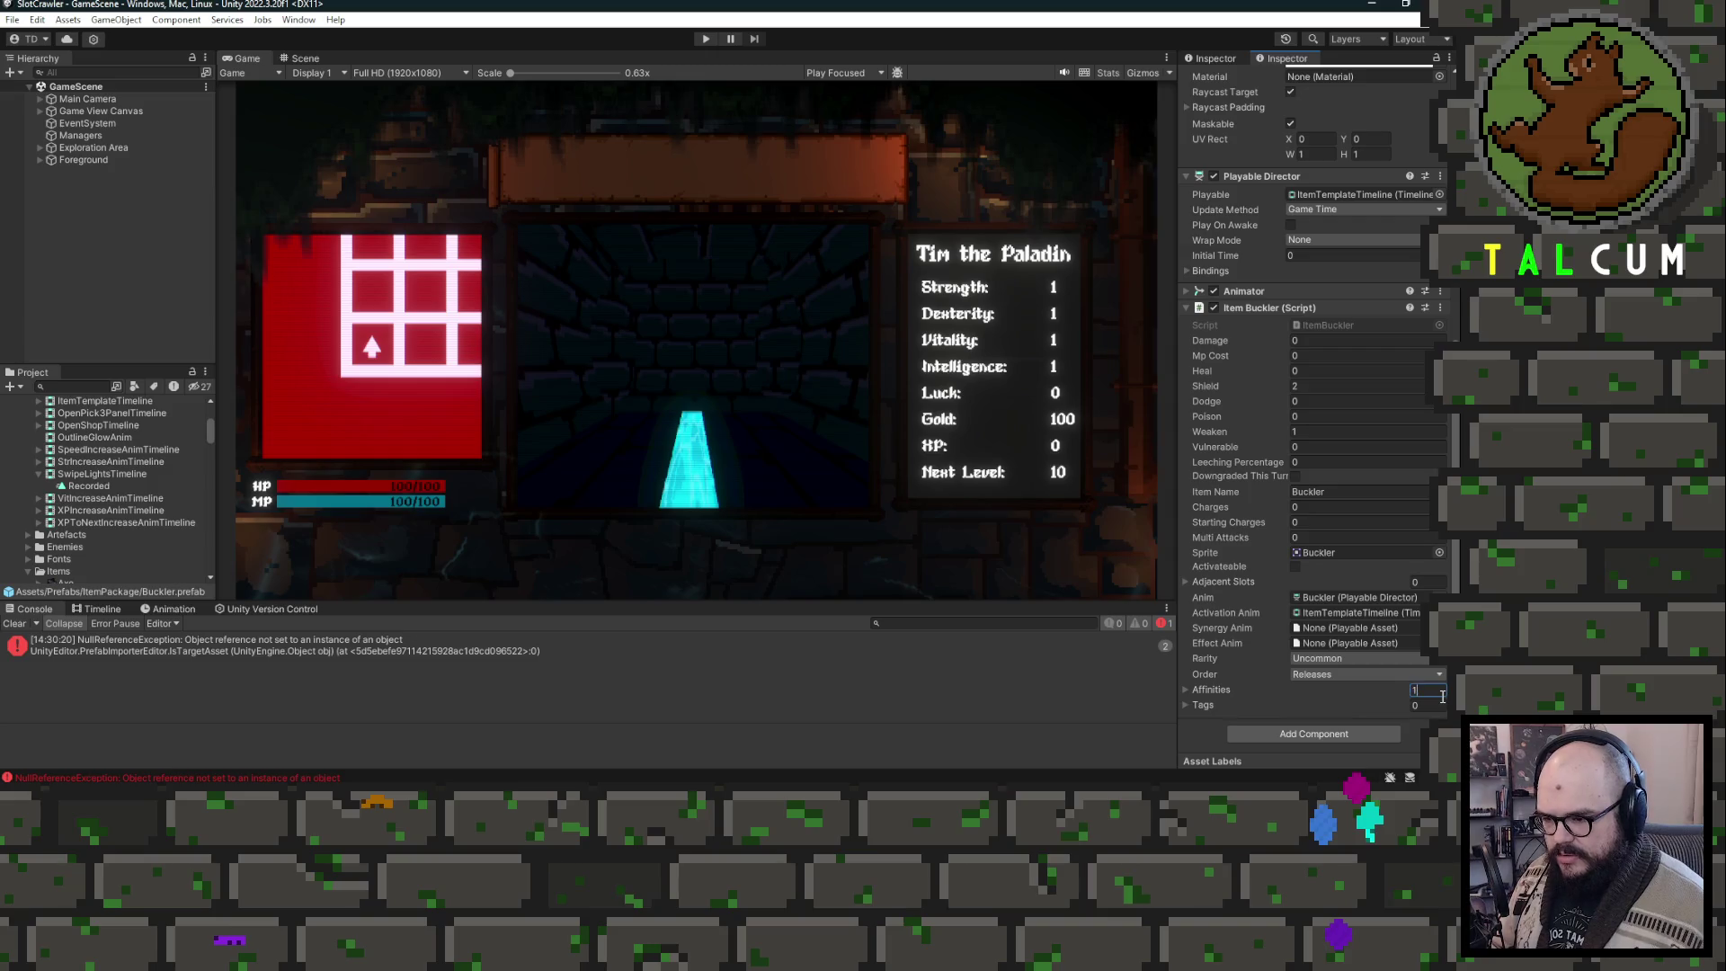
{"action": "left_click", "coordinate": [1389, 688]}
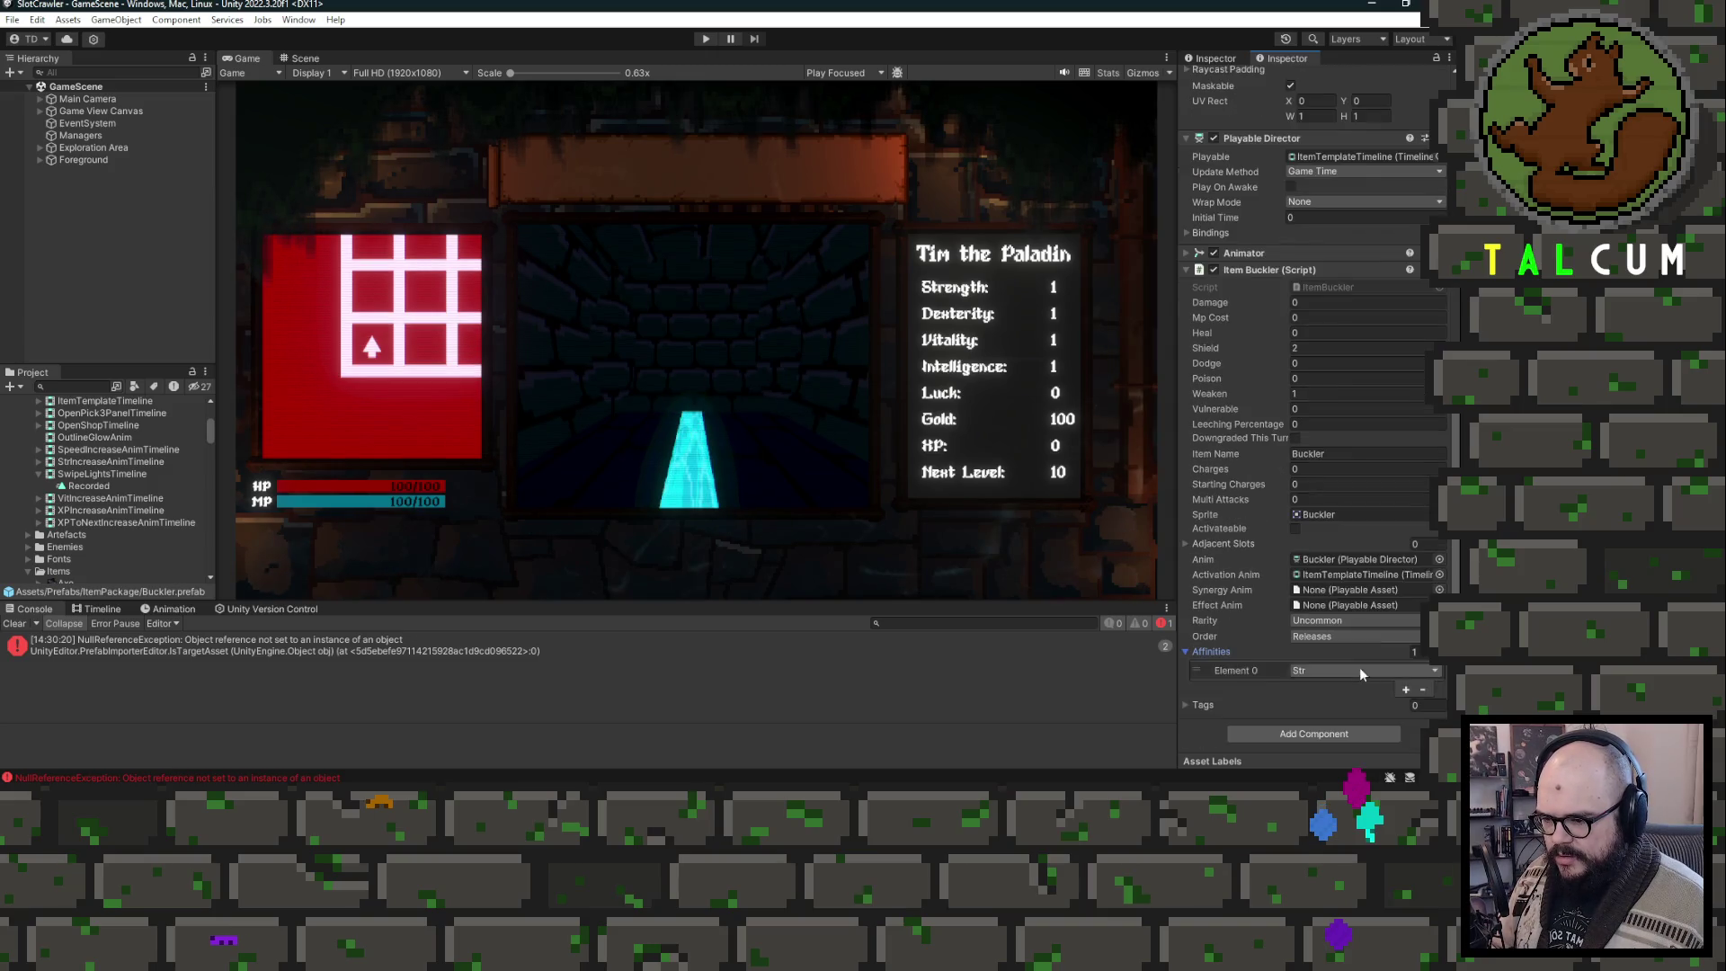
{"action": "left_click", "coordinate": [1375, 670]}
{"action": "left_click", "coordinate": [1321, 715]}
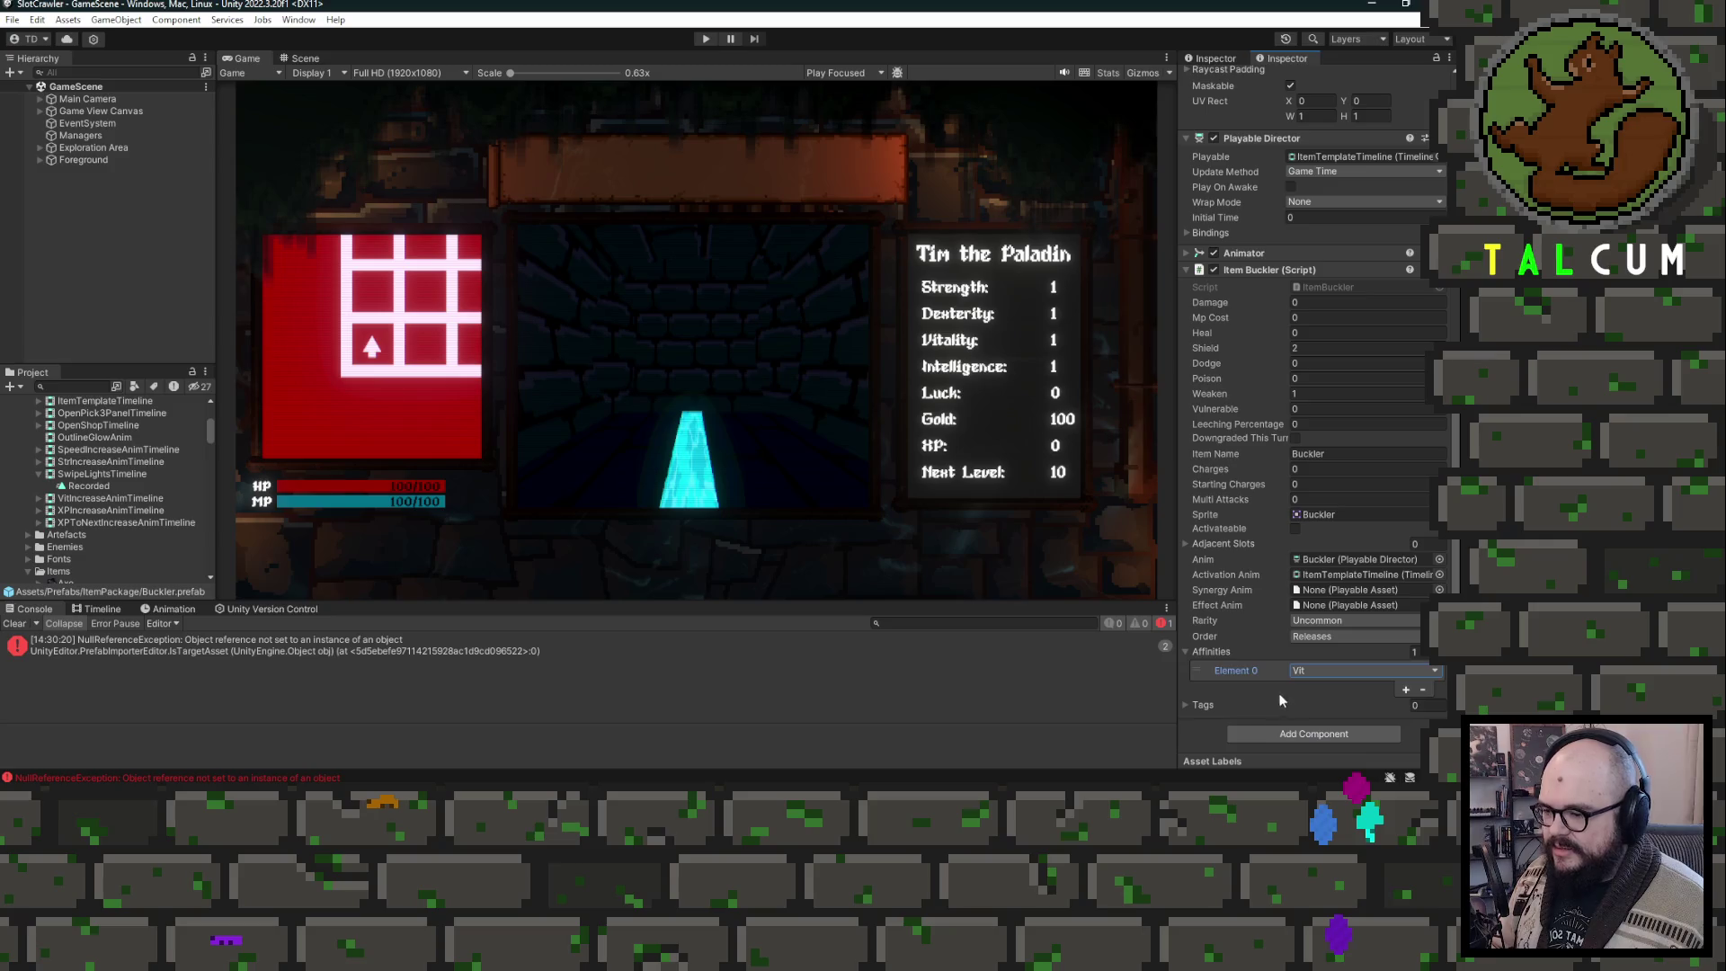
Step: Set the Buckler's tags to three: Shielding, Buffing and Weakening
{"action": "left_click", "coordinate": [1426, 704]}
{"action": "type", "text": "3"}
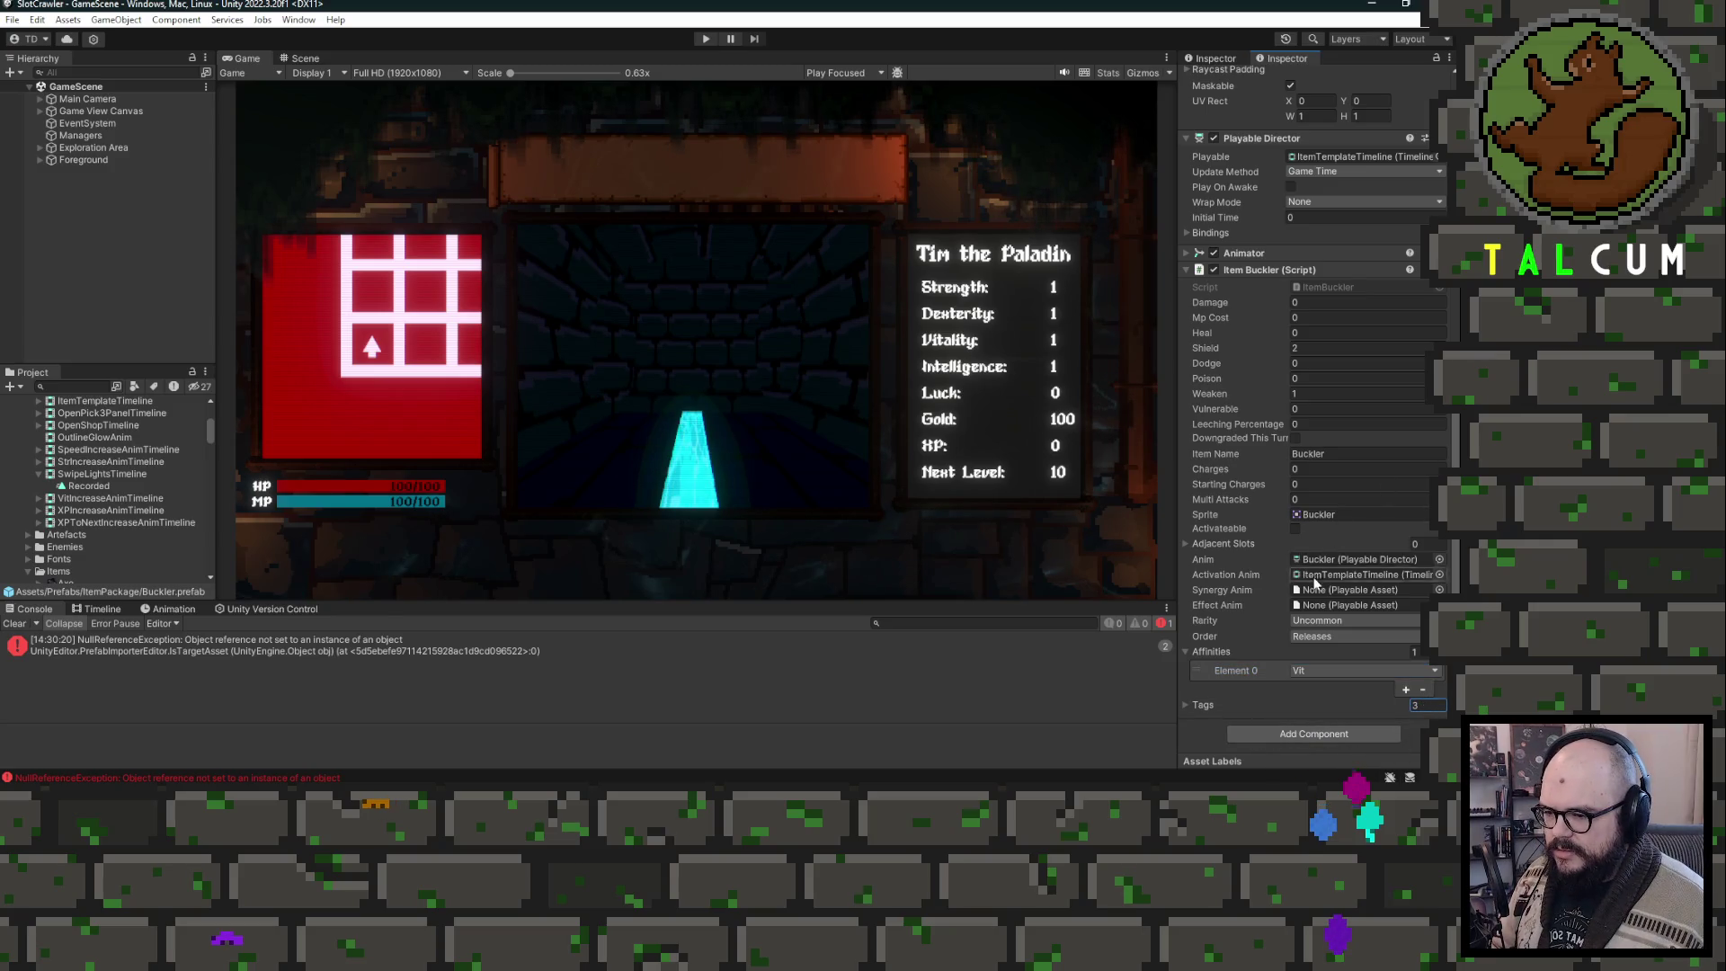
{"action": "key", "text": "Return"}
{"action": "scroll", "coordinate": [1265, 668], "scroll_direction": "down", "scroll_amount": 3}
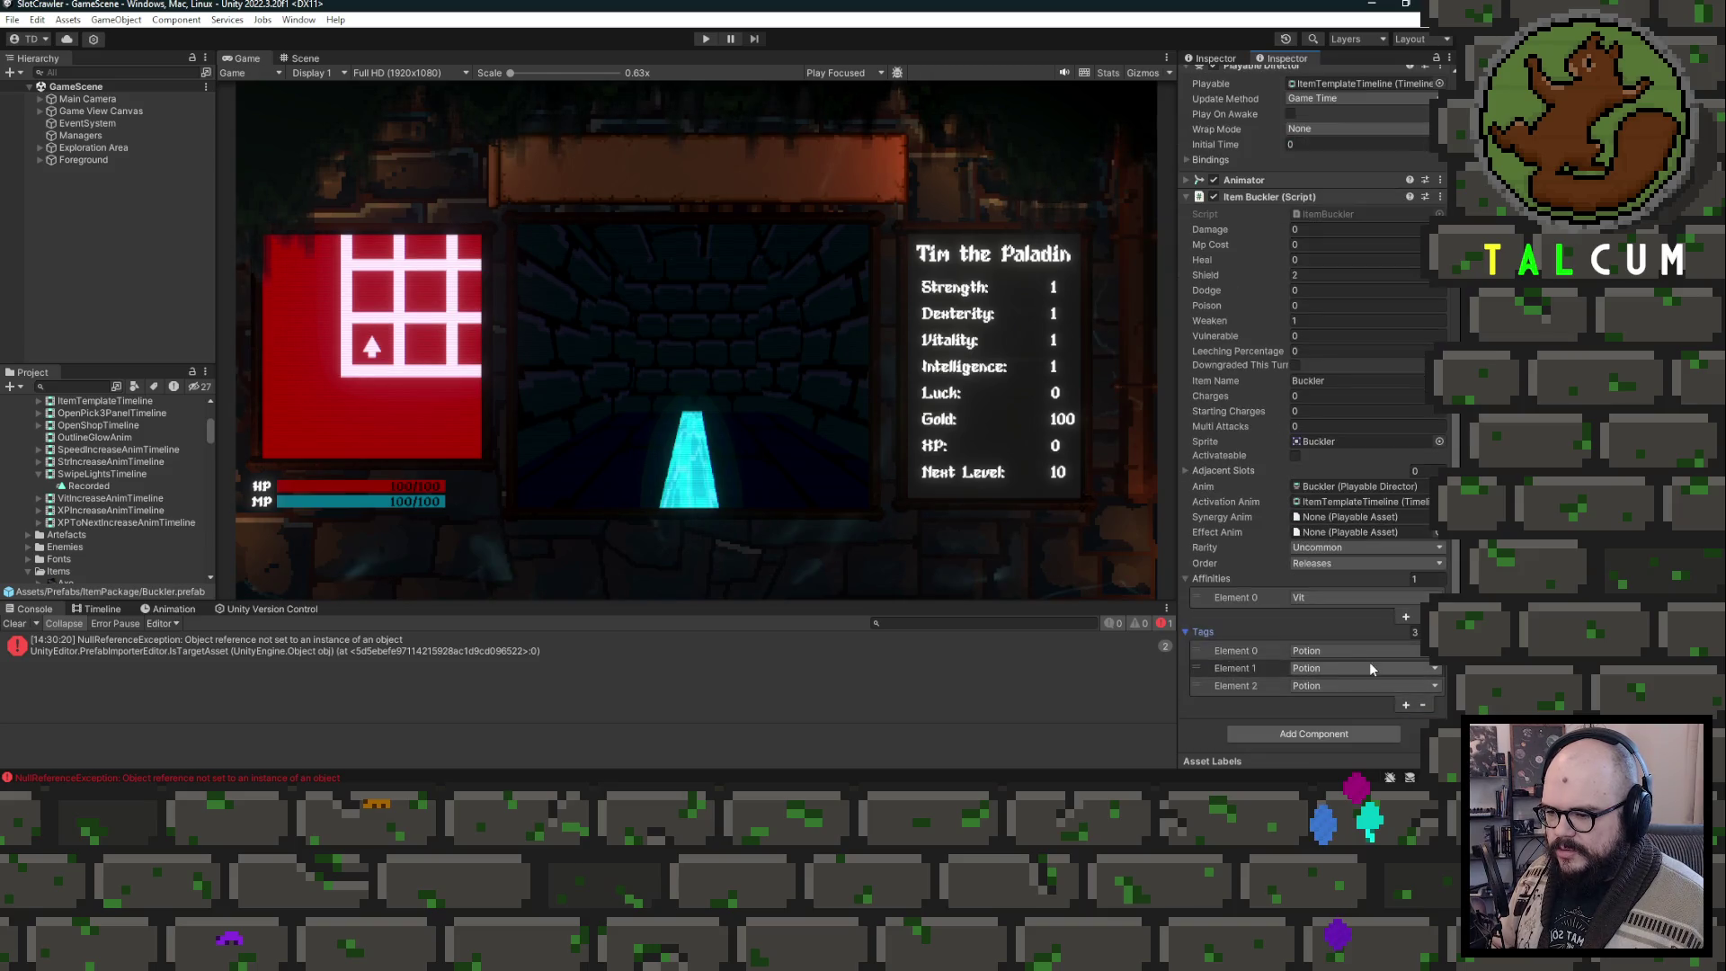
{"action": "left_click", "coordinate": [1347, 666]}
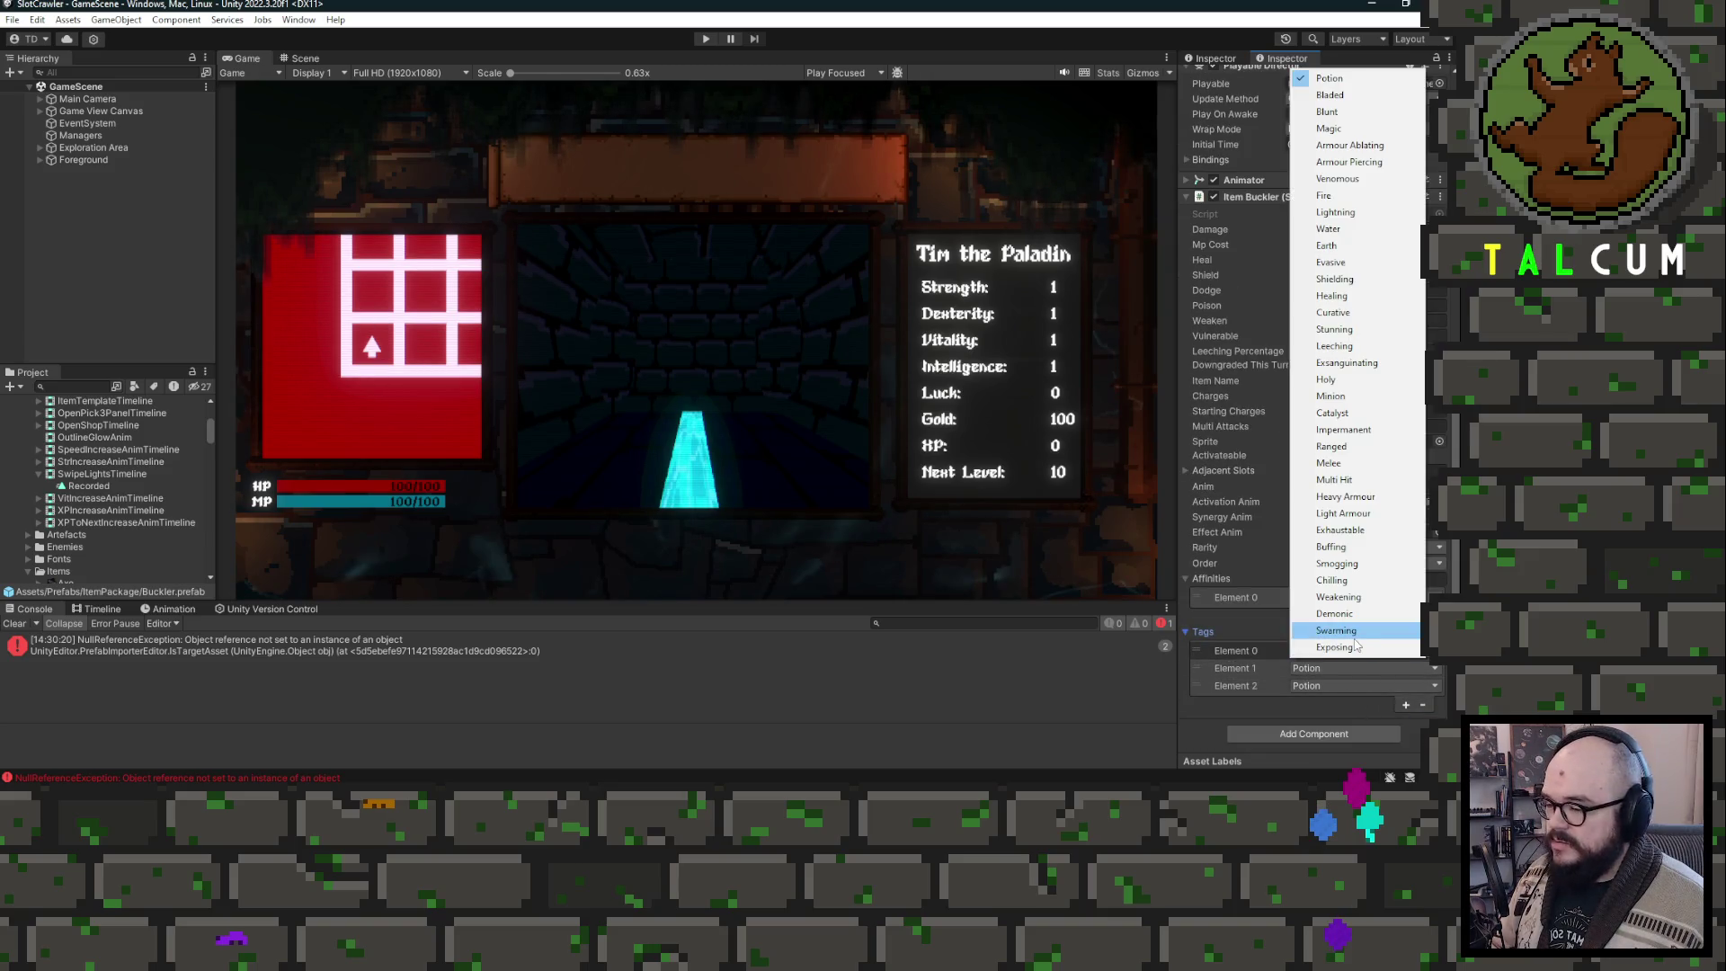
{"action": "left_click", "coordinate": [1337, 279]}
{"action": "left_click", "coordinate": [1349, 668]}
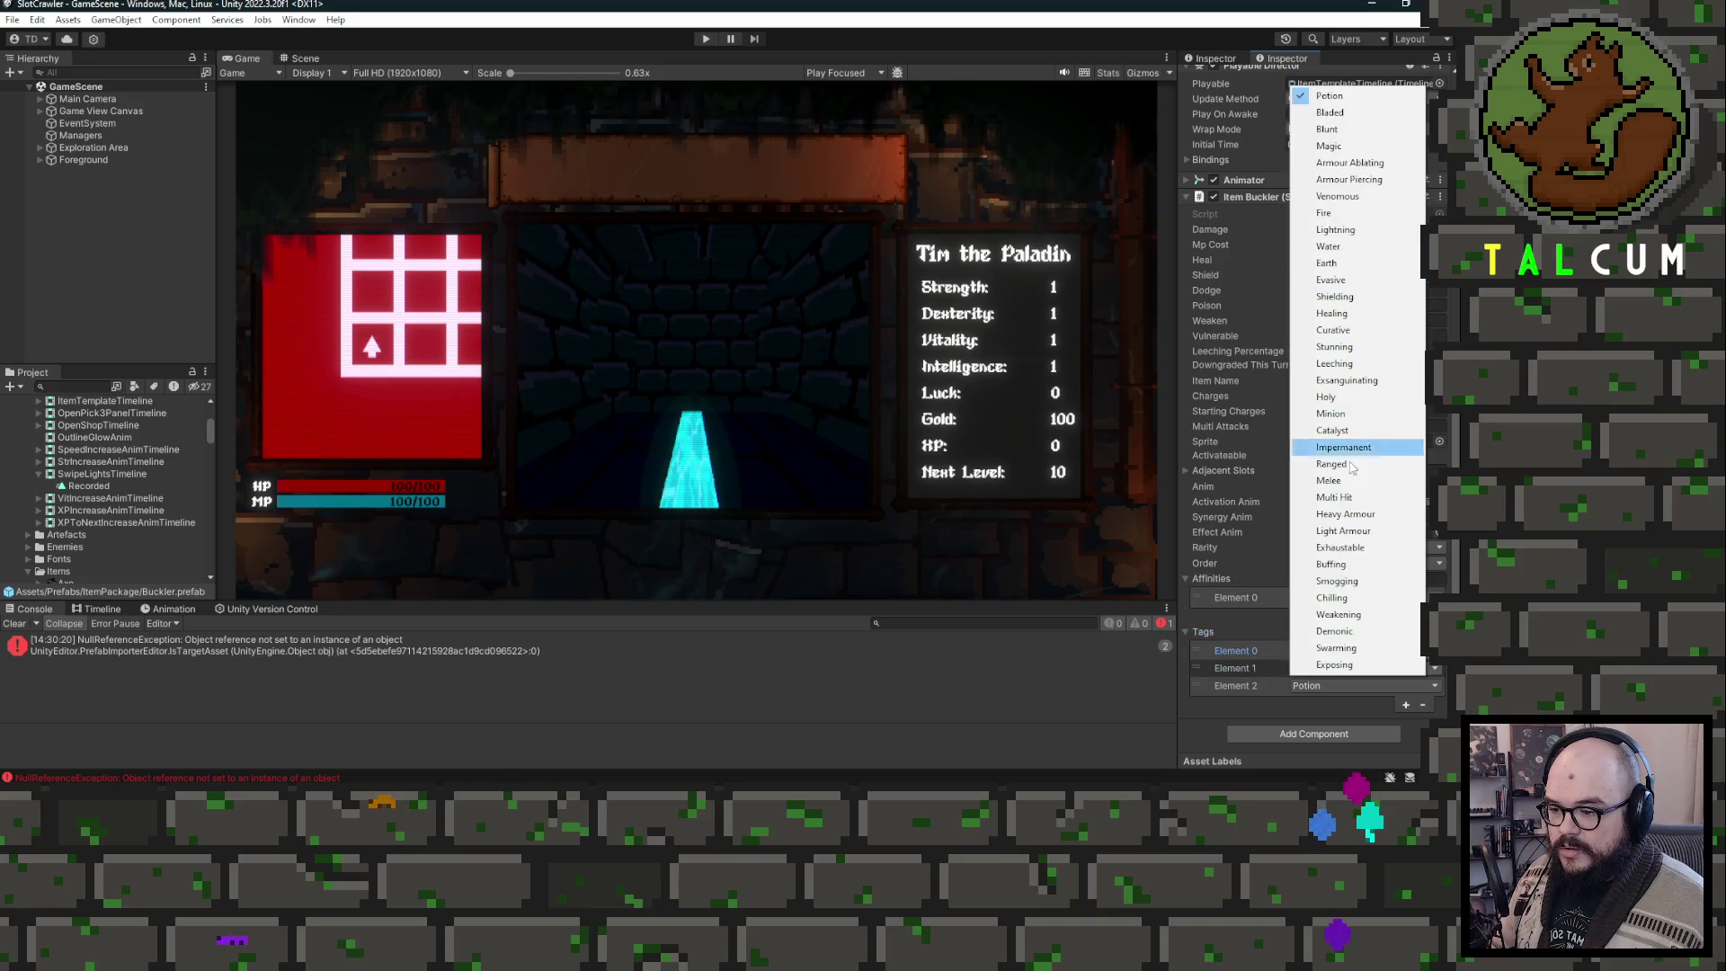
{"action": "left_click", "coordinate": [1343, 564]}
{"action": "left_click", "coordinate": [1348, 685]}
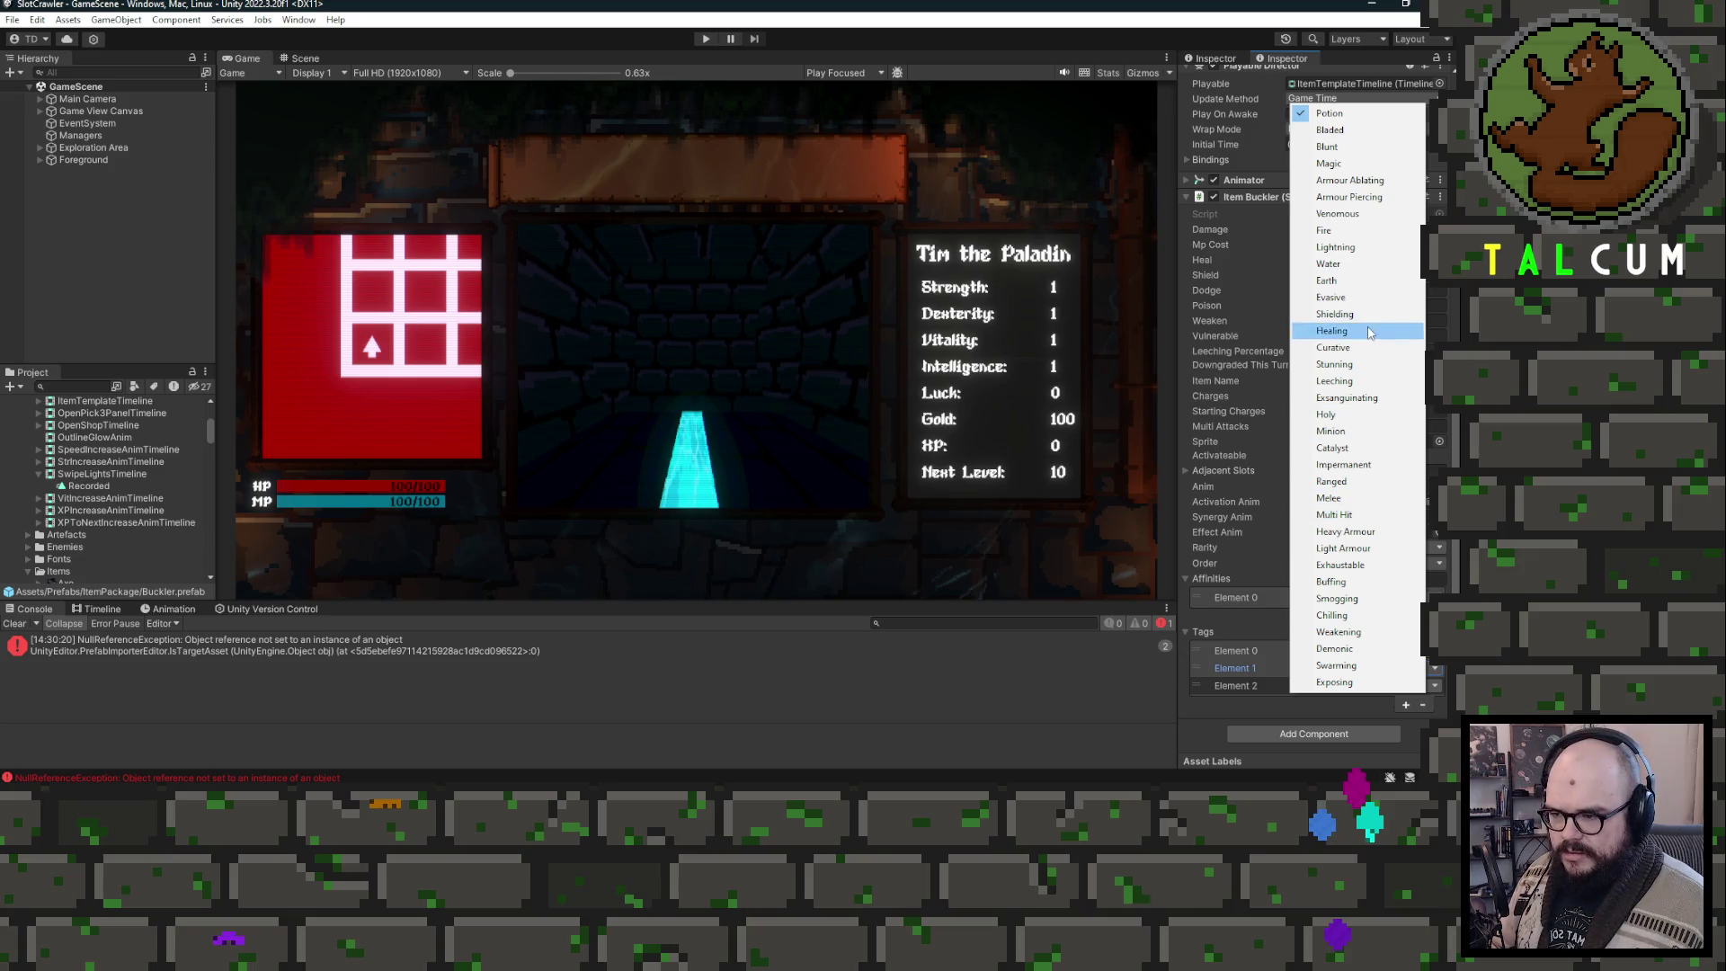
{"action": "key", "text": "Escape"}
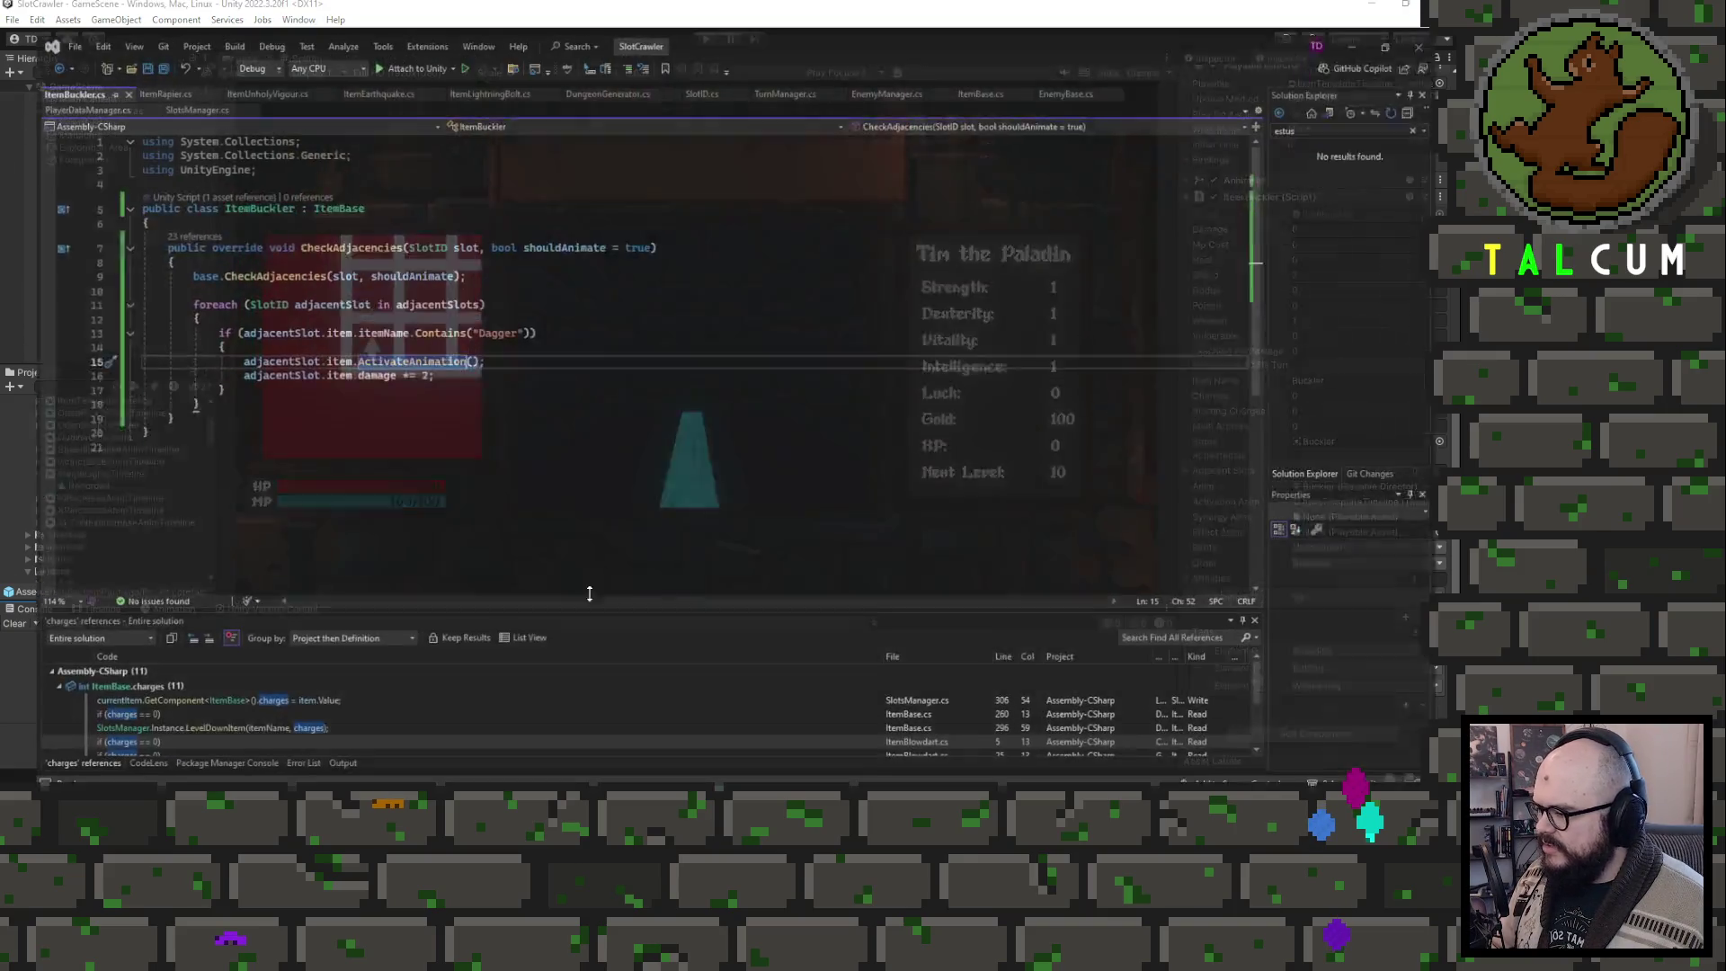
Step: In ItemRapier.cs, add adjacentSlot.item.ActivateAnimation() to the Rapier branch
{"action": "key", "text": "alt+Tab"}
{"action": "left_click", "coordinate": [133, 56]}
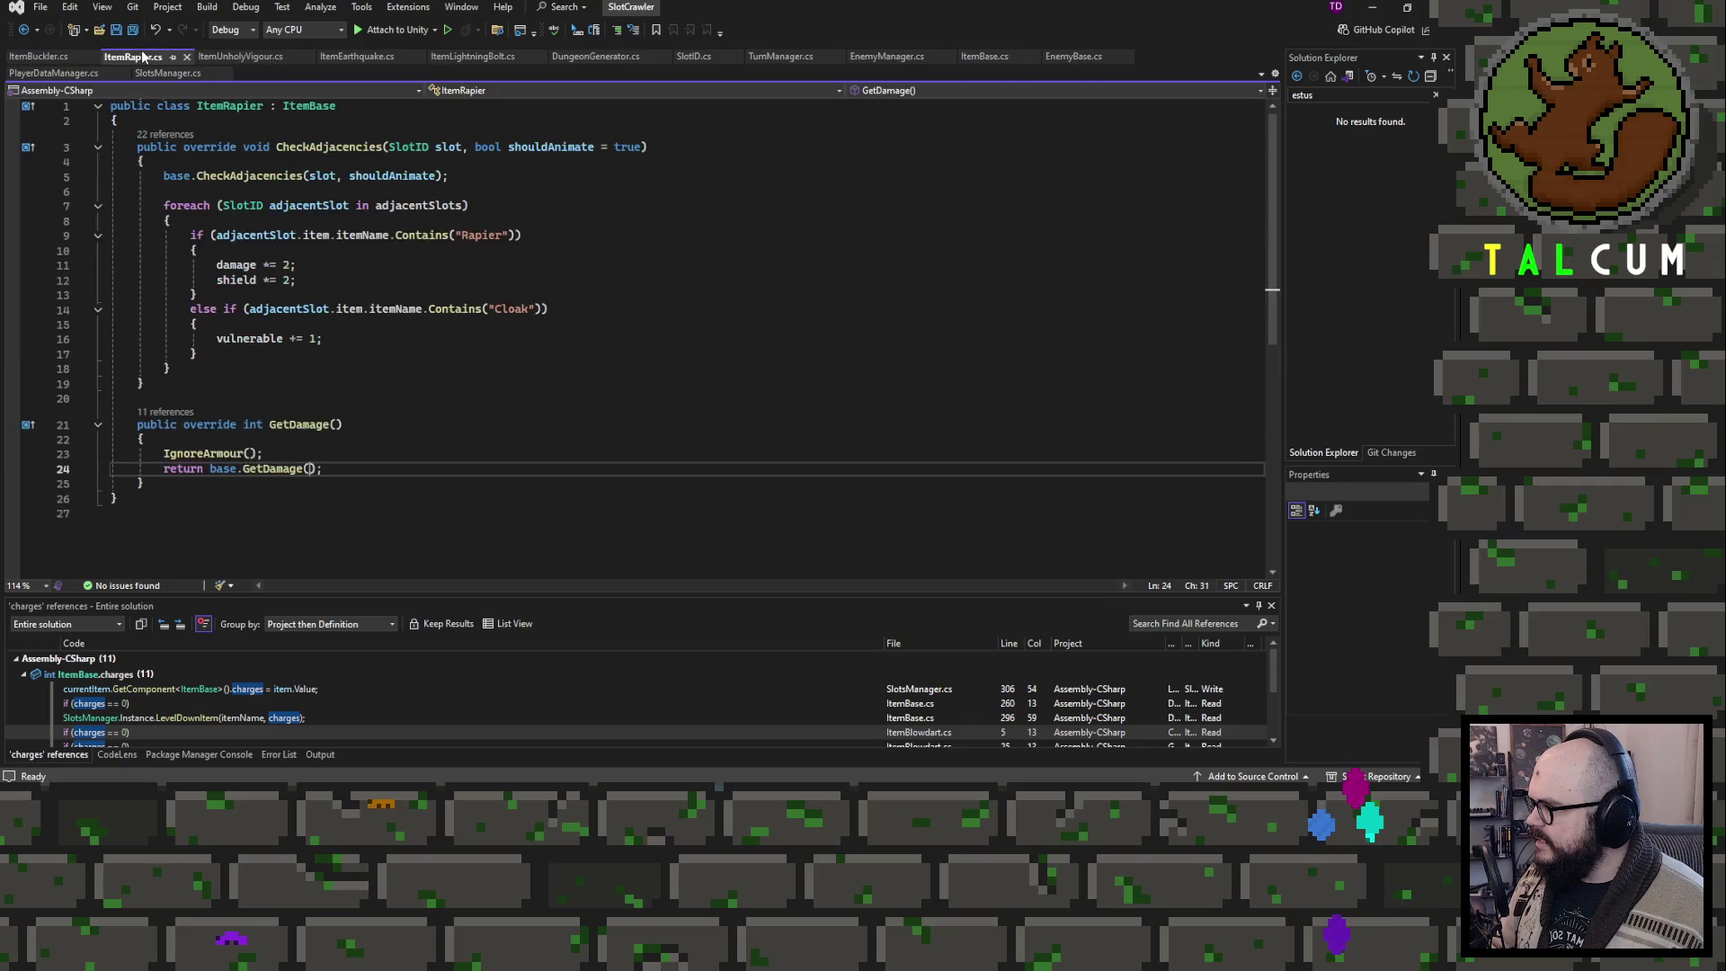
{"action": "left_click", "coordinate": [496, 261]}
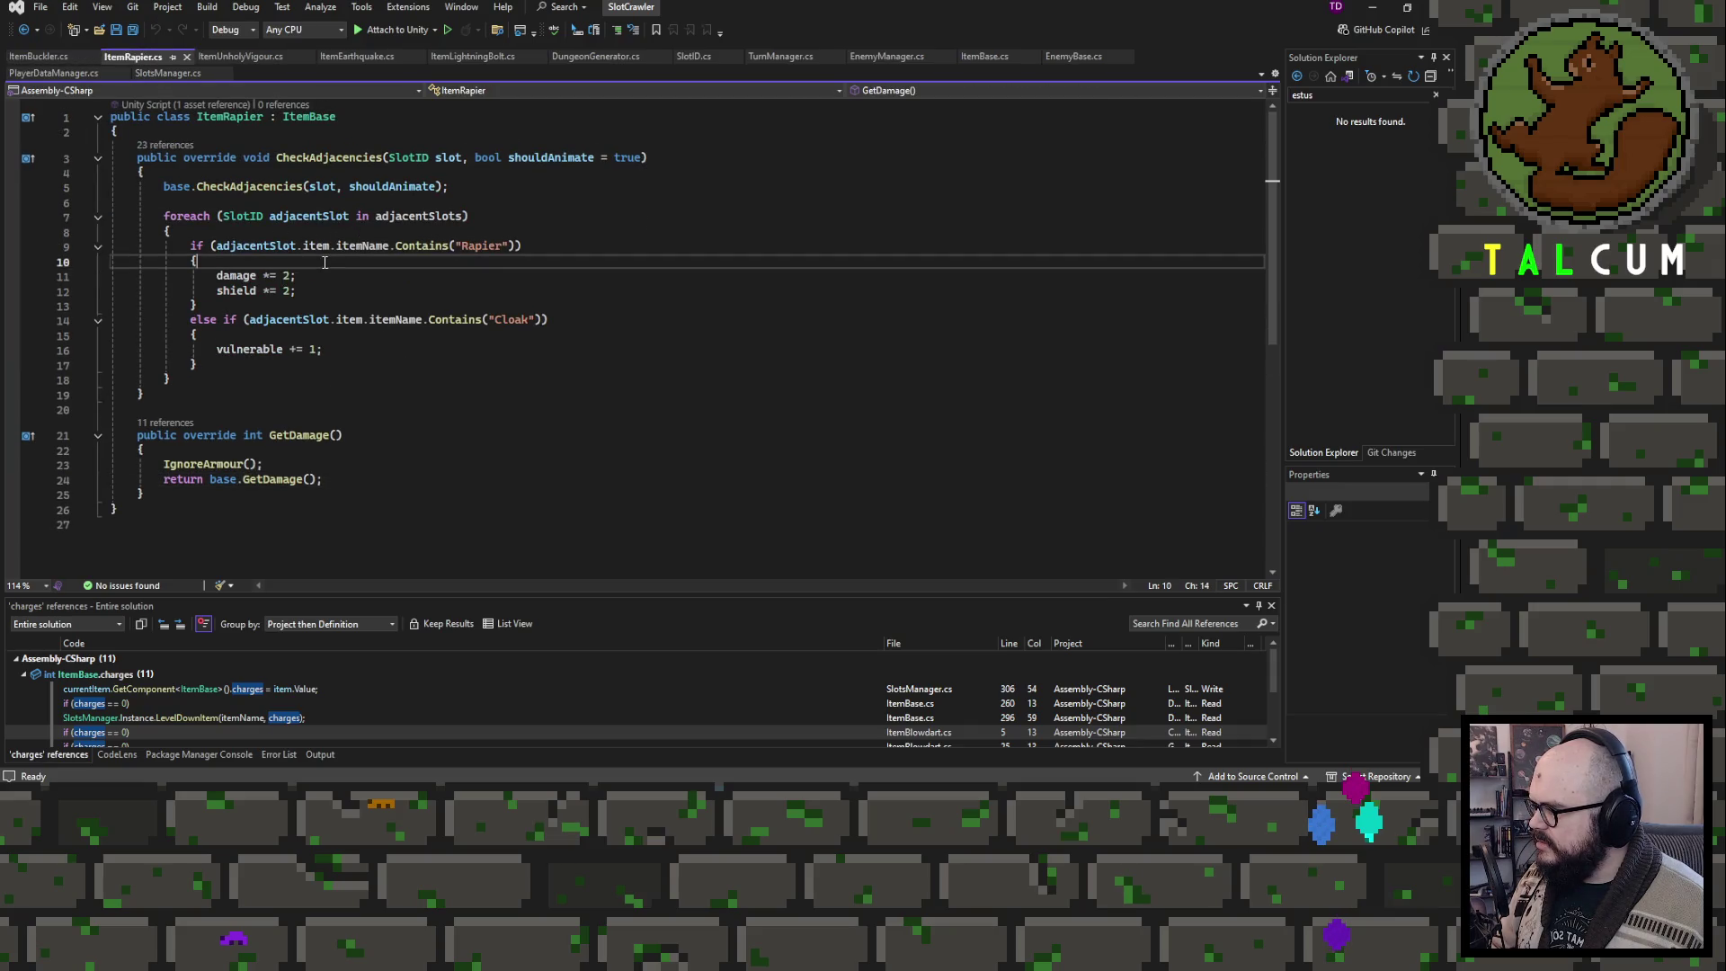
{"action": "key", "text": "Return"}
{"action": "type", "text": "a"}
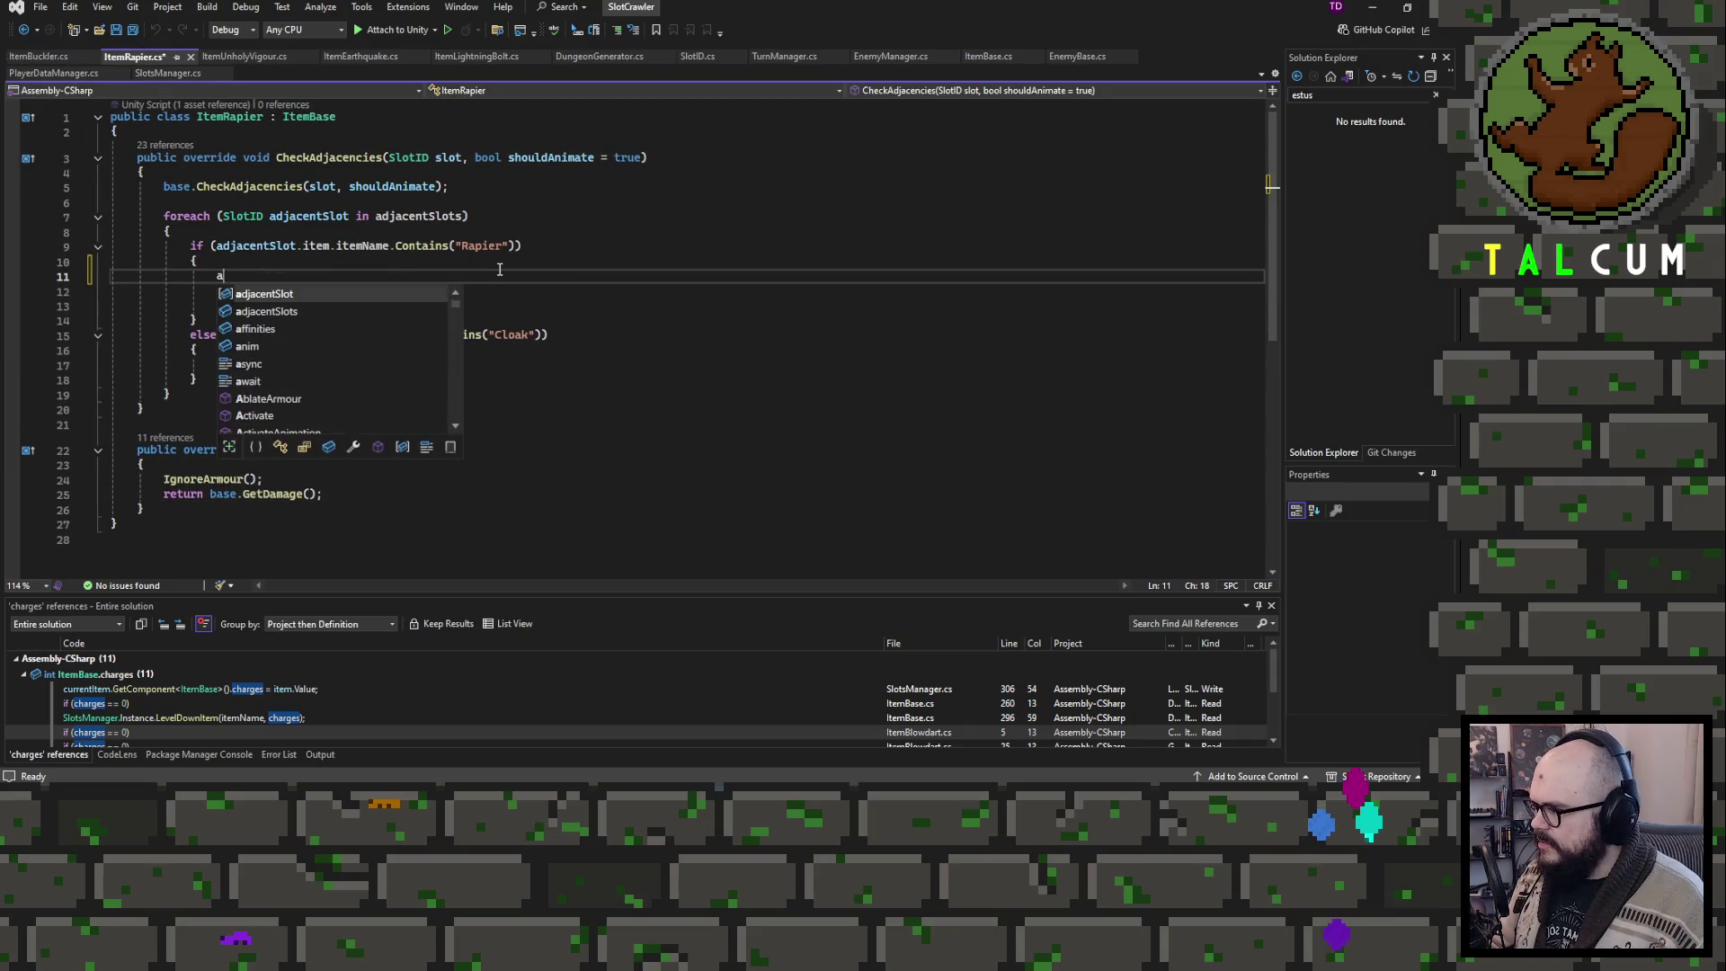
{"action": "type", "text": "djacentSlot.item.act"}
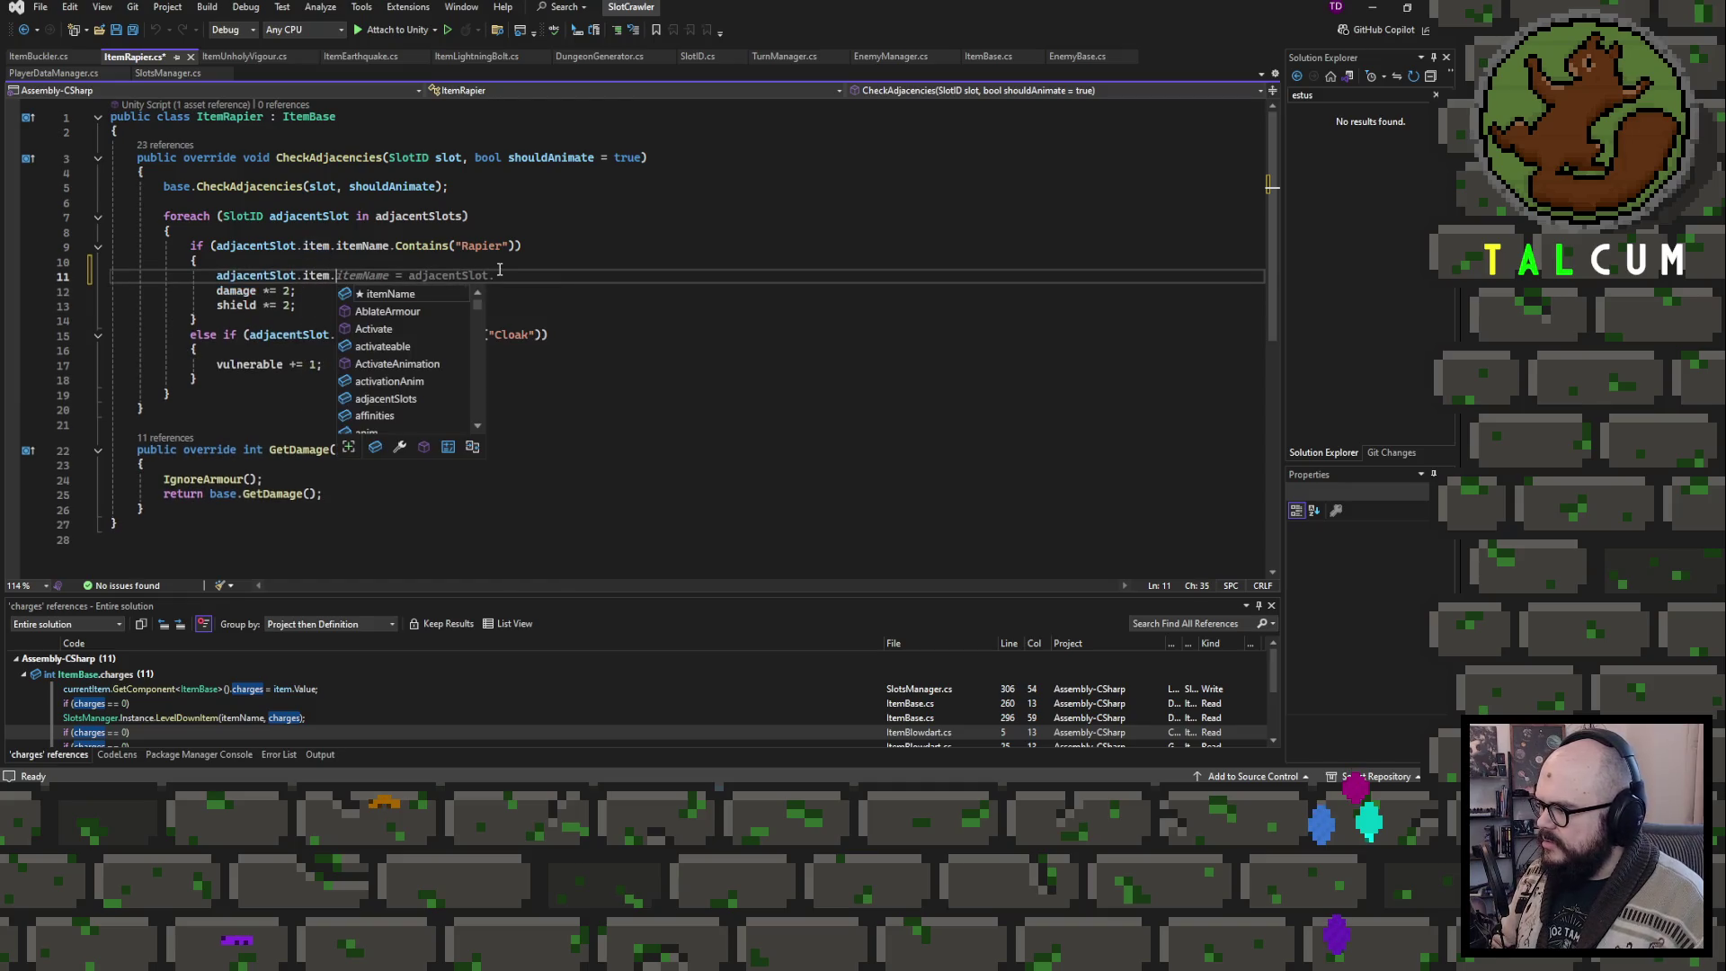
{"action": "key", "text": "Down"}
{"action": "key", "text": "Down"}
{"action": "key", "text": "Down"}
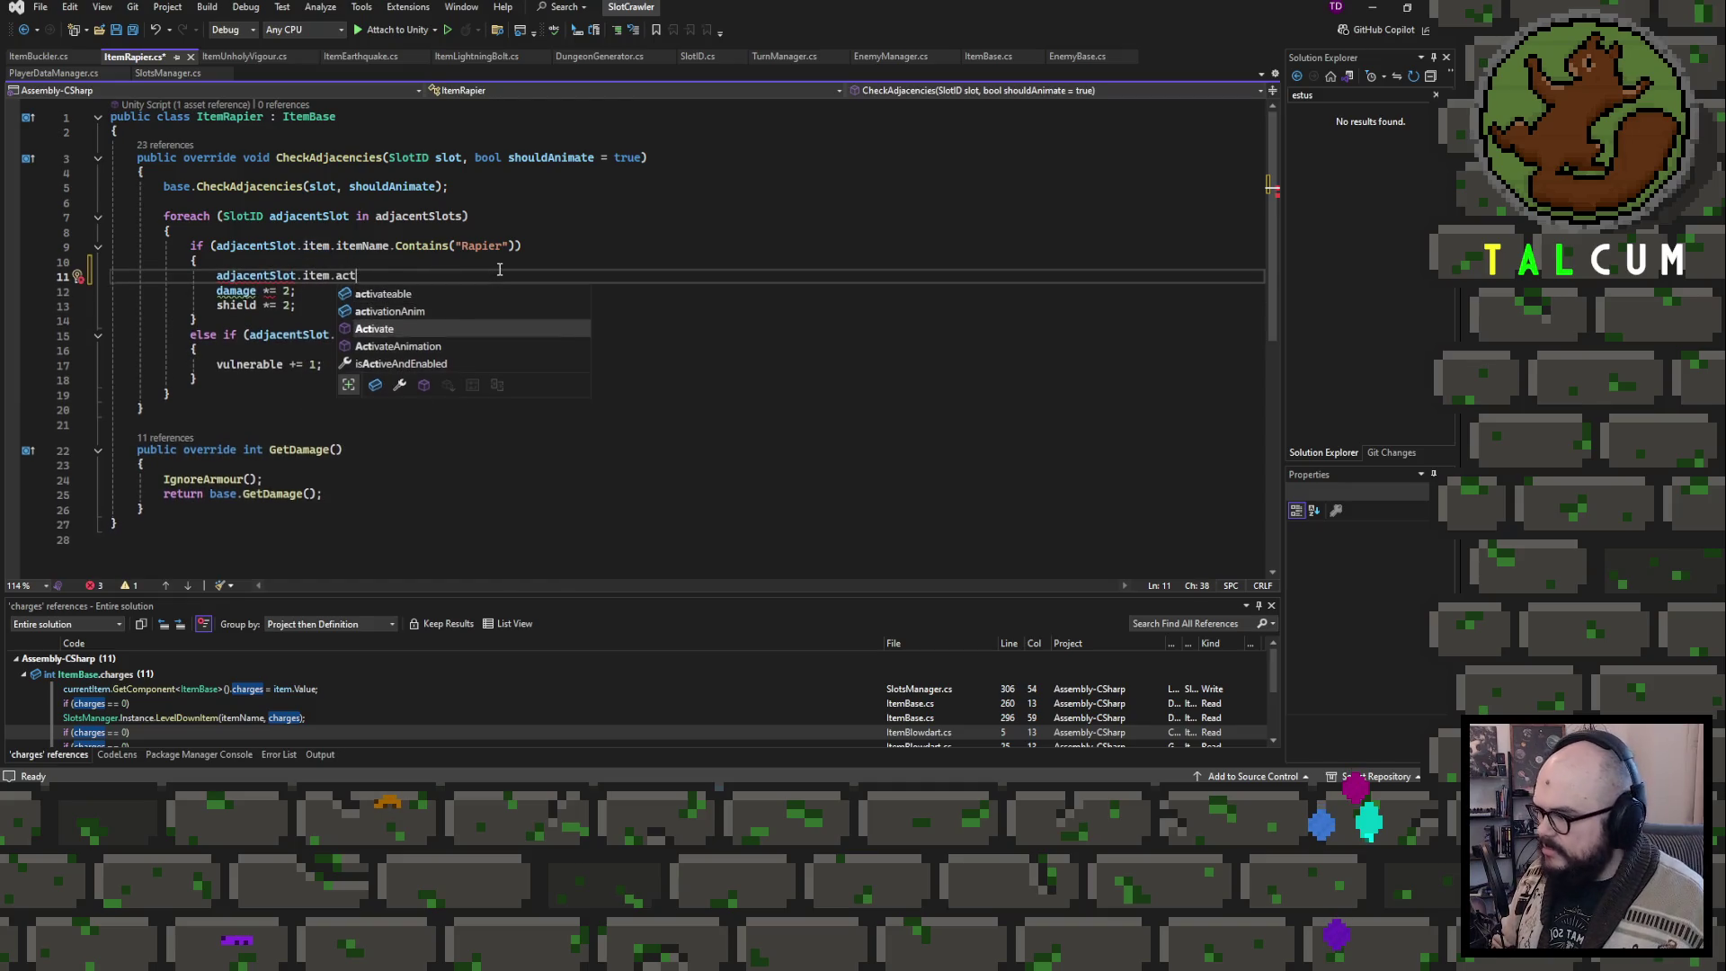
{"action": "key", "text": "Tab"}
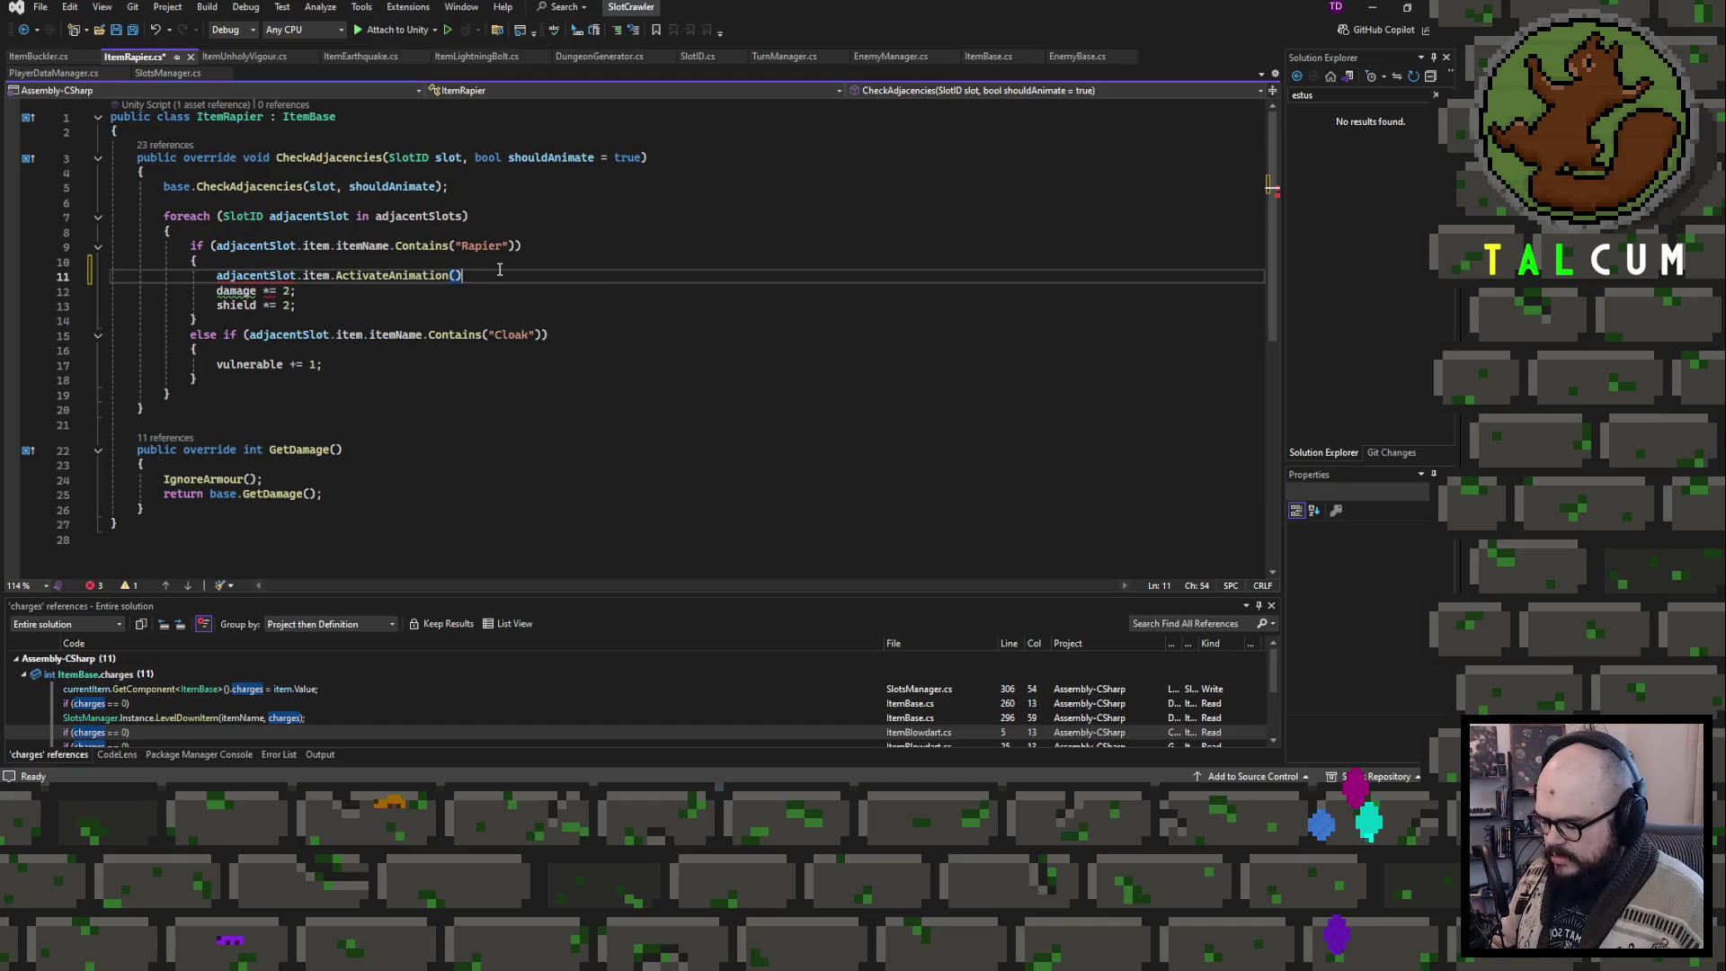
{"action": "type", "text": ";"}
Step: Copy the ActivateAnimation call into the Cloak branch and save ItemRapier.cs
{"action": "key", "text": "ctrl+shift+Left"}
{"action": "key", "text": "ctrl+shift+Left"}
{"action": "key", "text": "ctrl+shift+Left"}
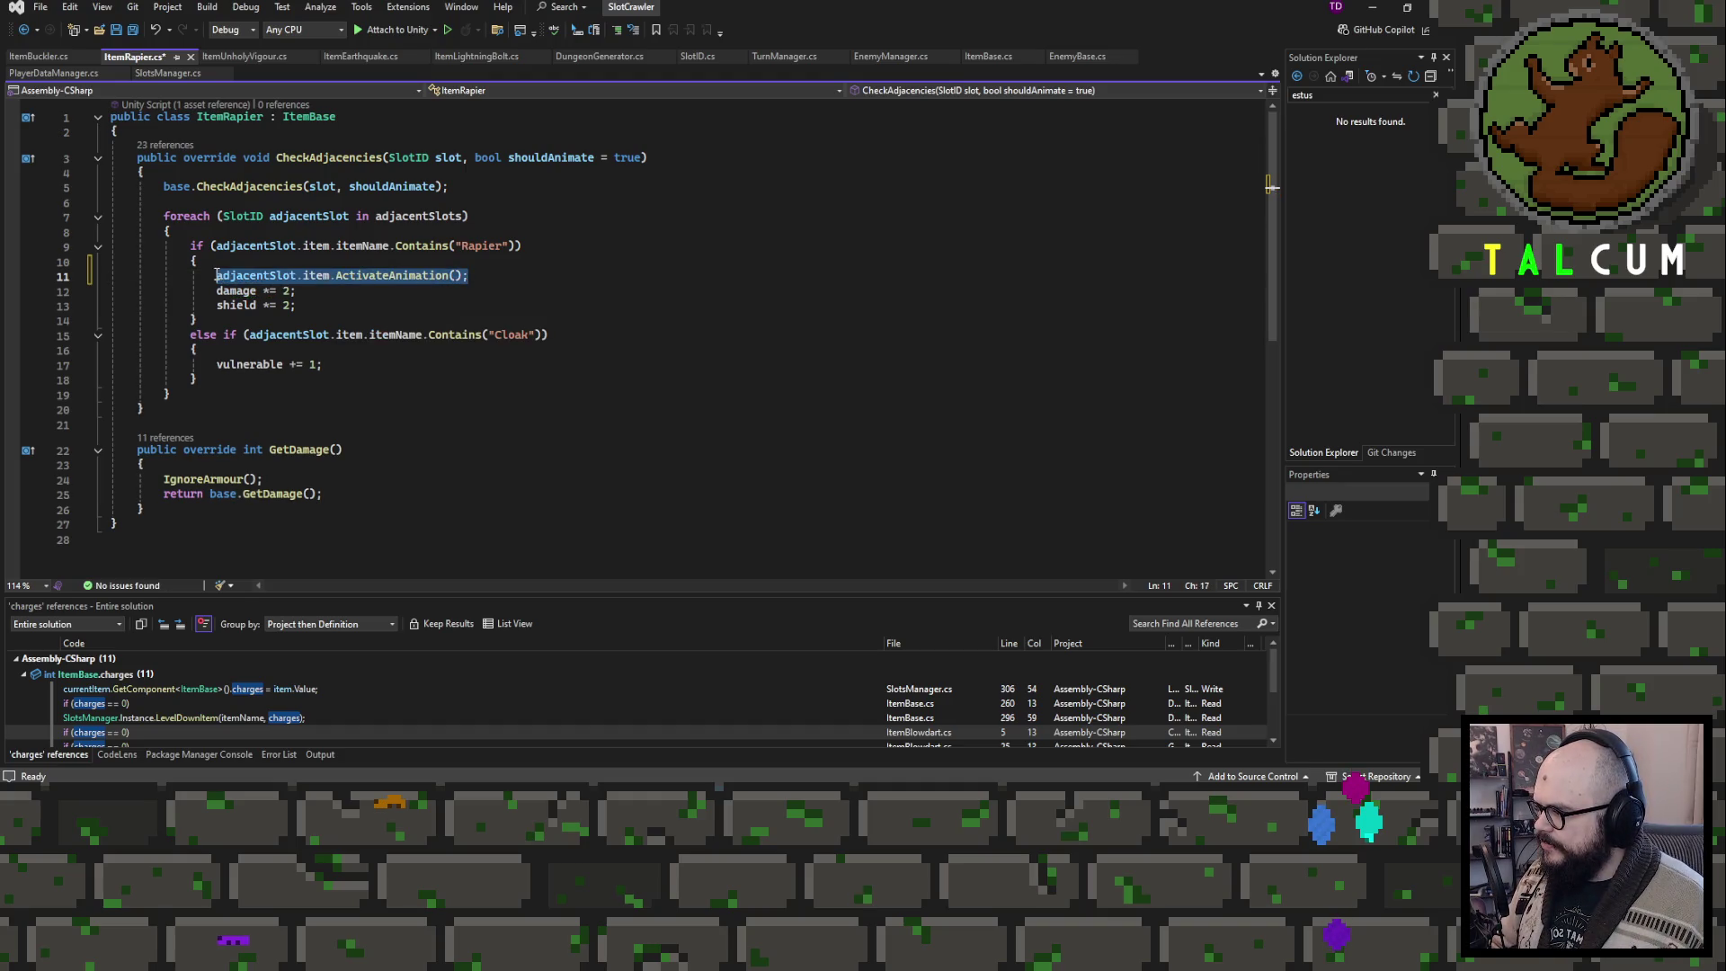
{"action": "key", "text": "ctrl+c"}
{"action": "left_click", "coordinate": [393, 349]}
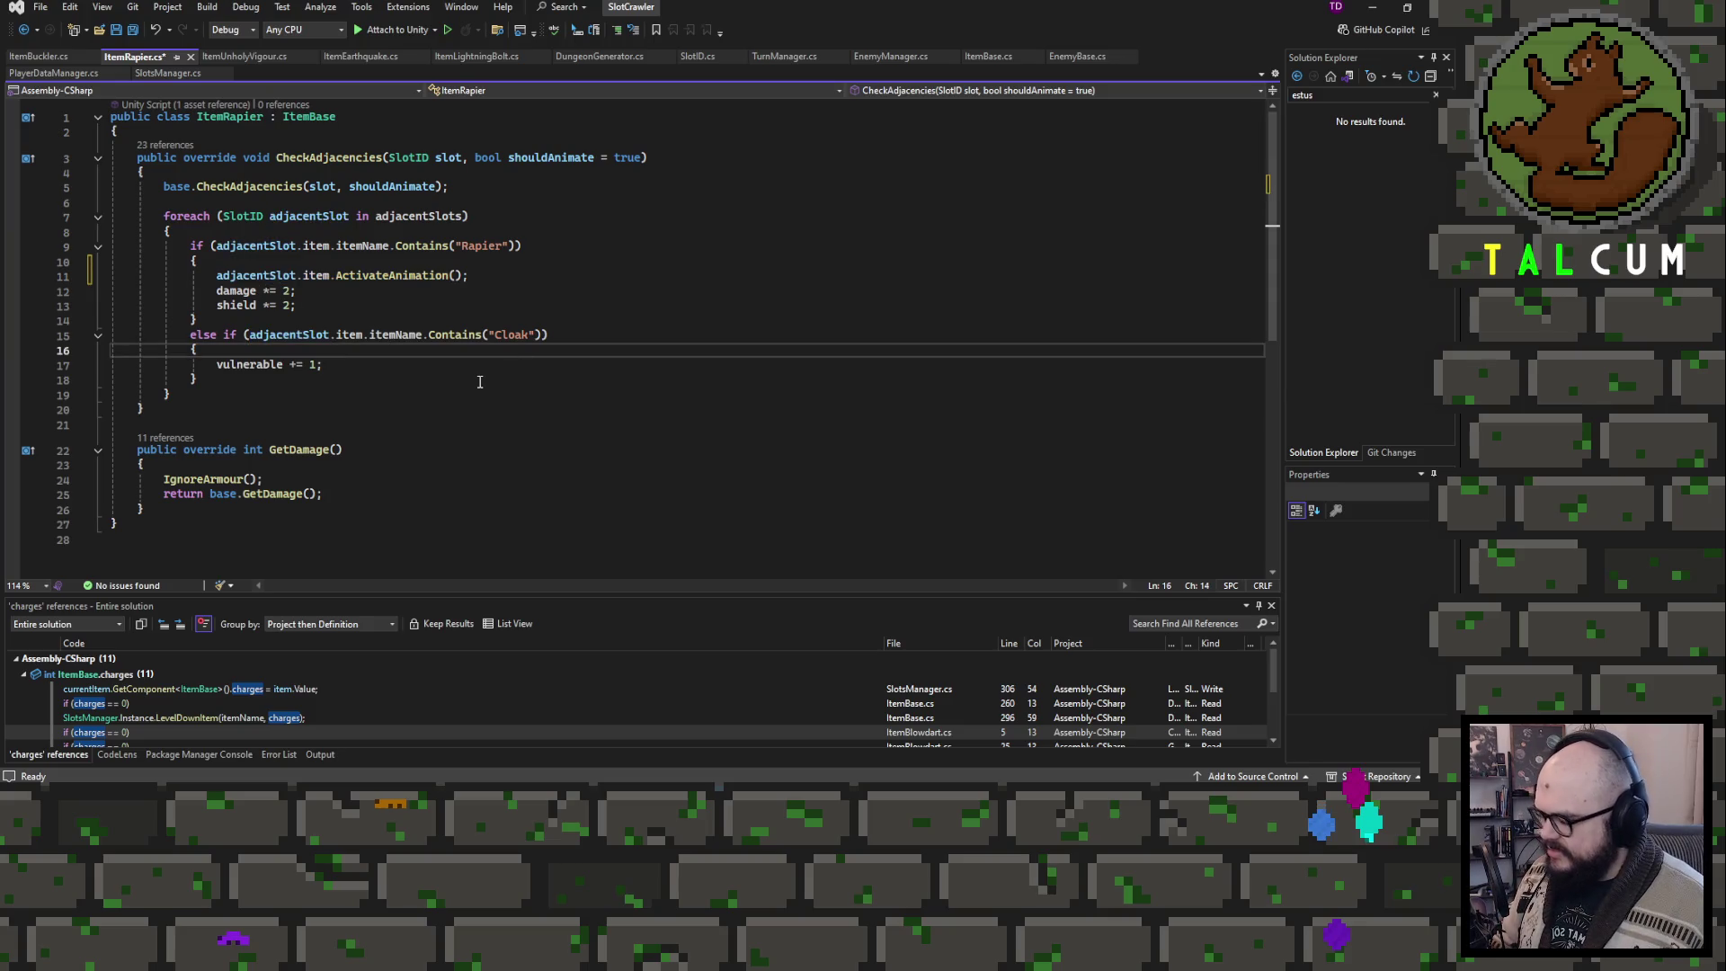
{"action": "key", "text": "Return"}
{"action": "key", "text": "ctrl+v"}
{"action": "key", "text": "ctrl+s"}
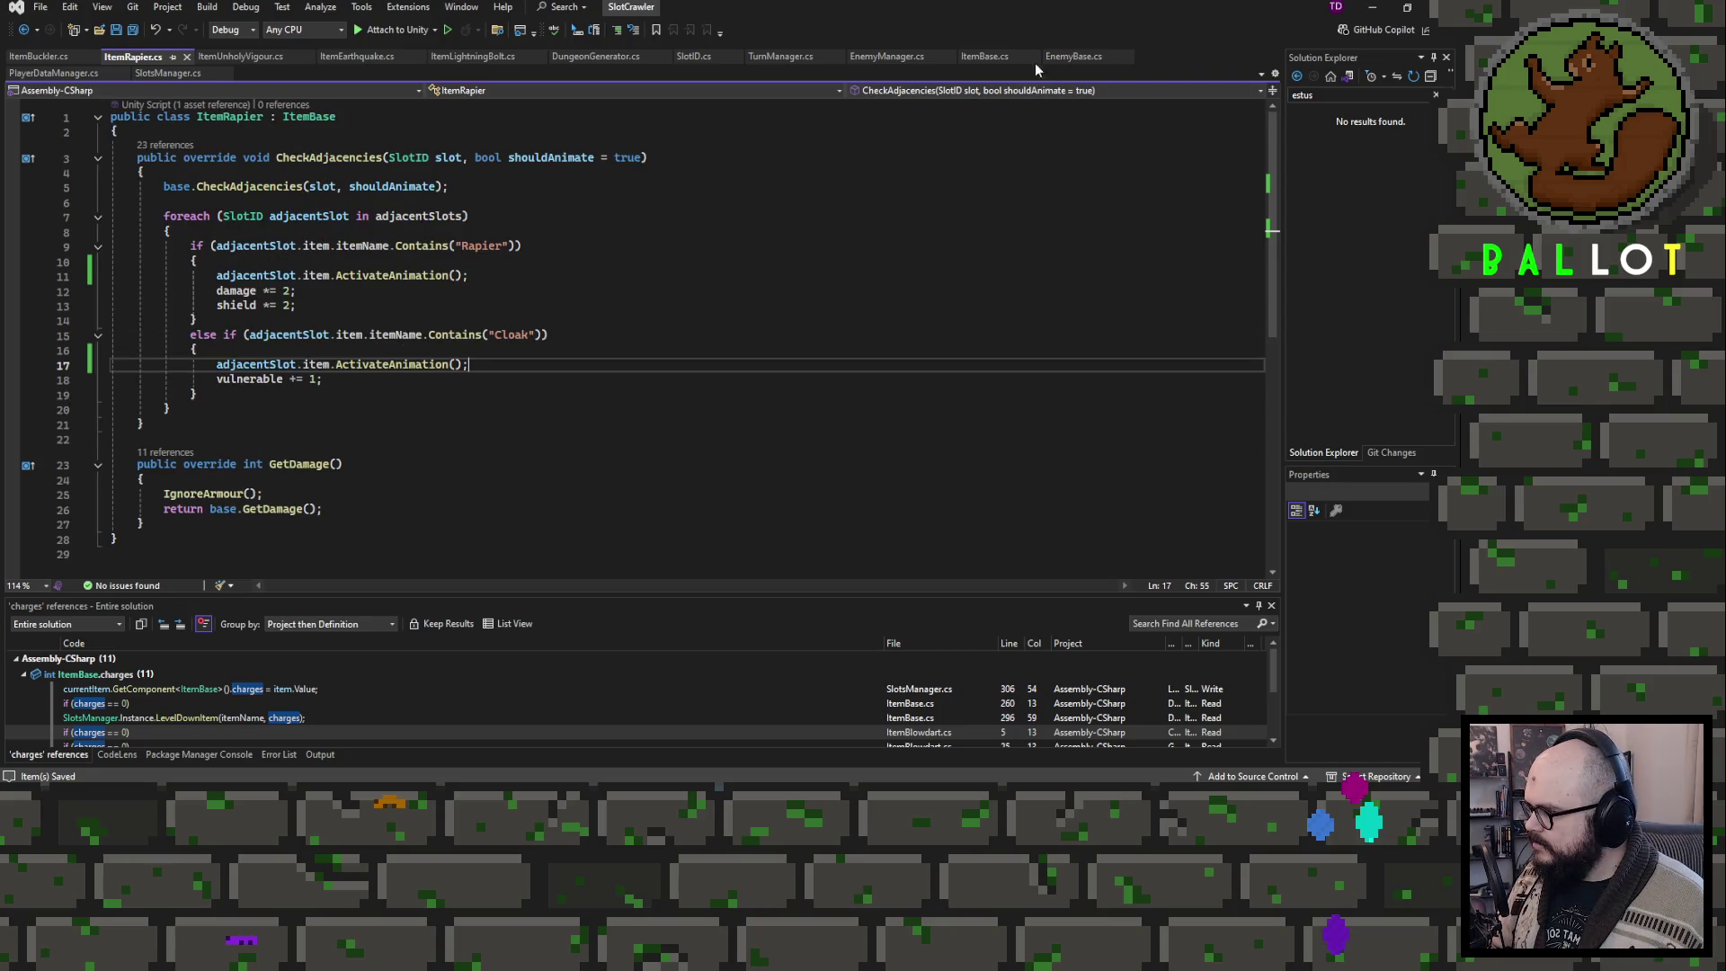
{"action": "left_click", "coordinate": [1373, 7]}
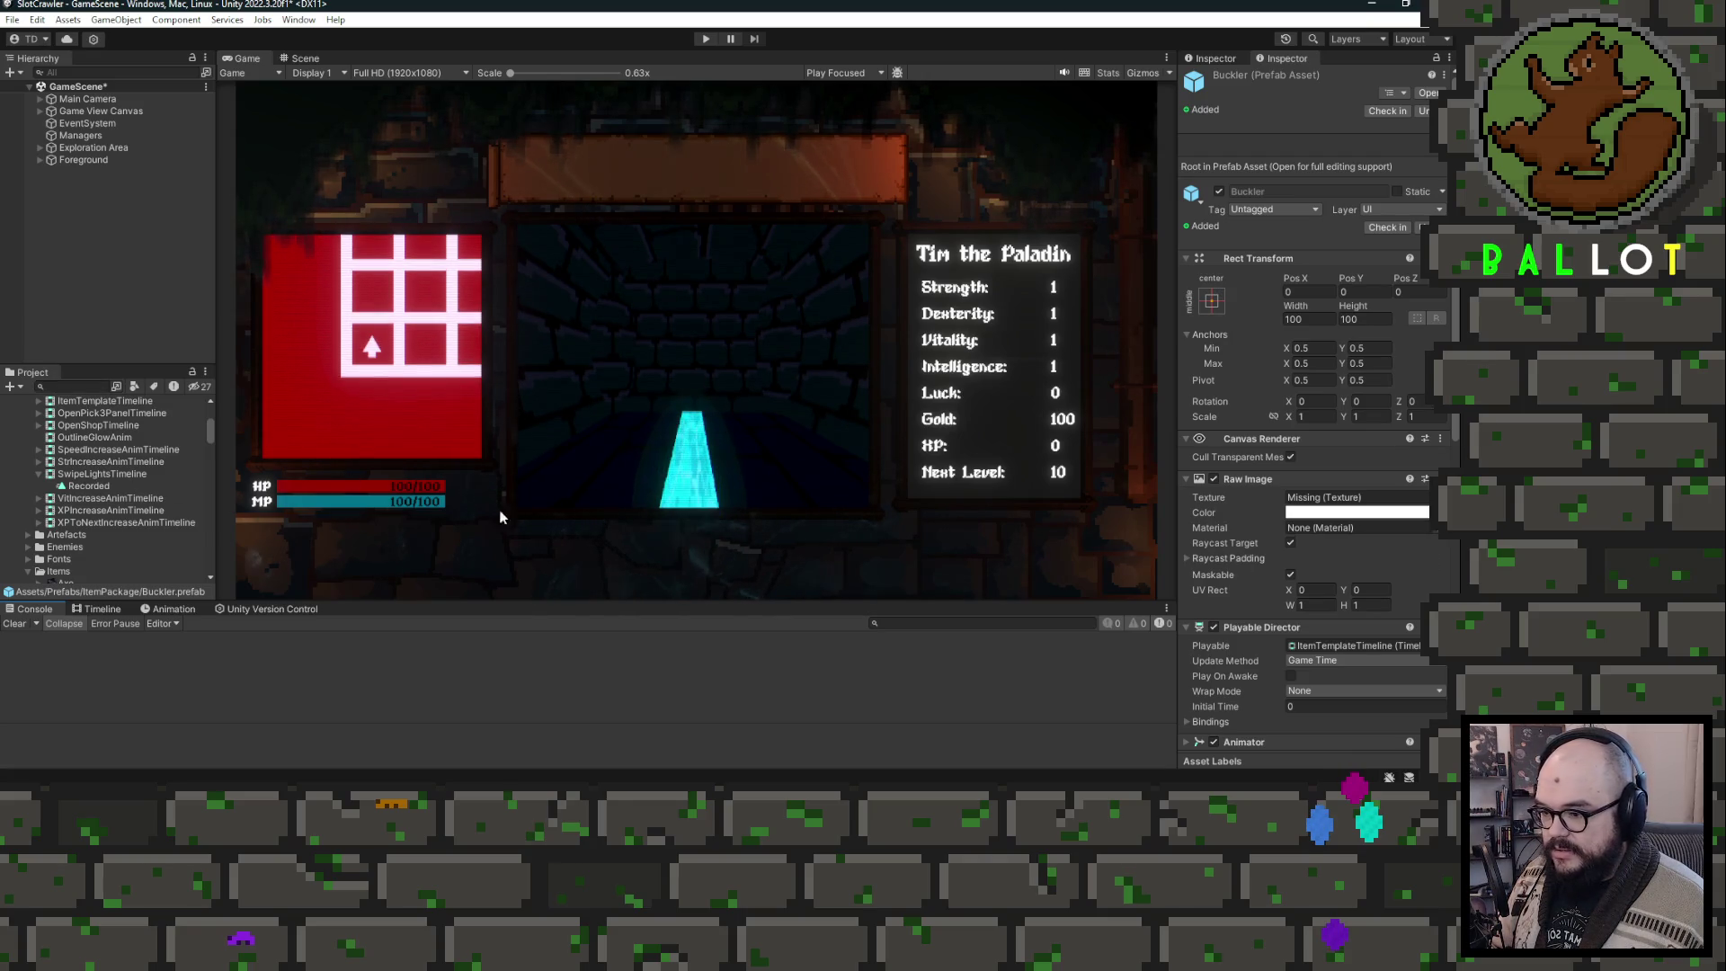
Step: Rename the copied InventoryMenuItem 1 prefab to InventoryBuckler and set its Item Name to Buckler
{"action": "scroll", "coordinate": [109, 493], "scroll_direction": "down", "scroll_amount": 10}
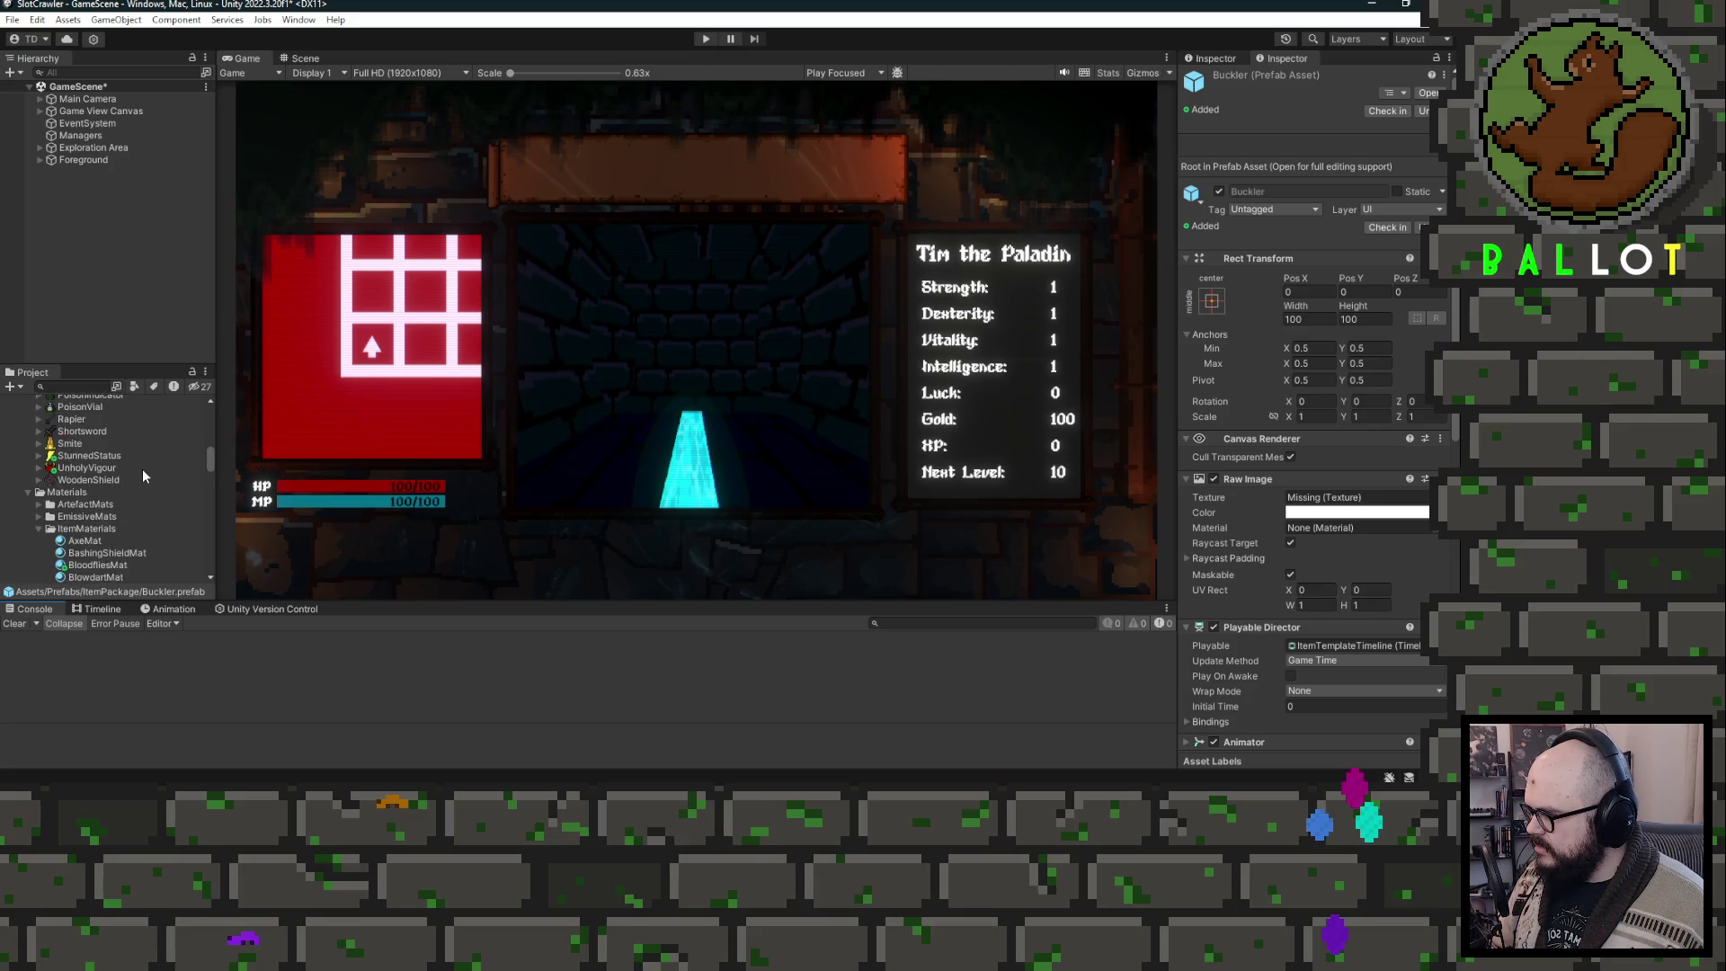
{"action": "scroll", "coordinate": [142, 469], "scroll_direction": "down", "scroll_amount": 5}
{"action": "scroll", "coordinate": [110, 460], "scroll_direction": "down", "scroll_amount": 5}
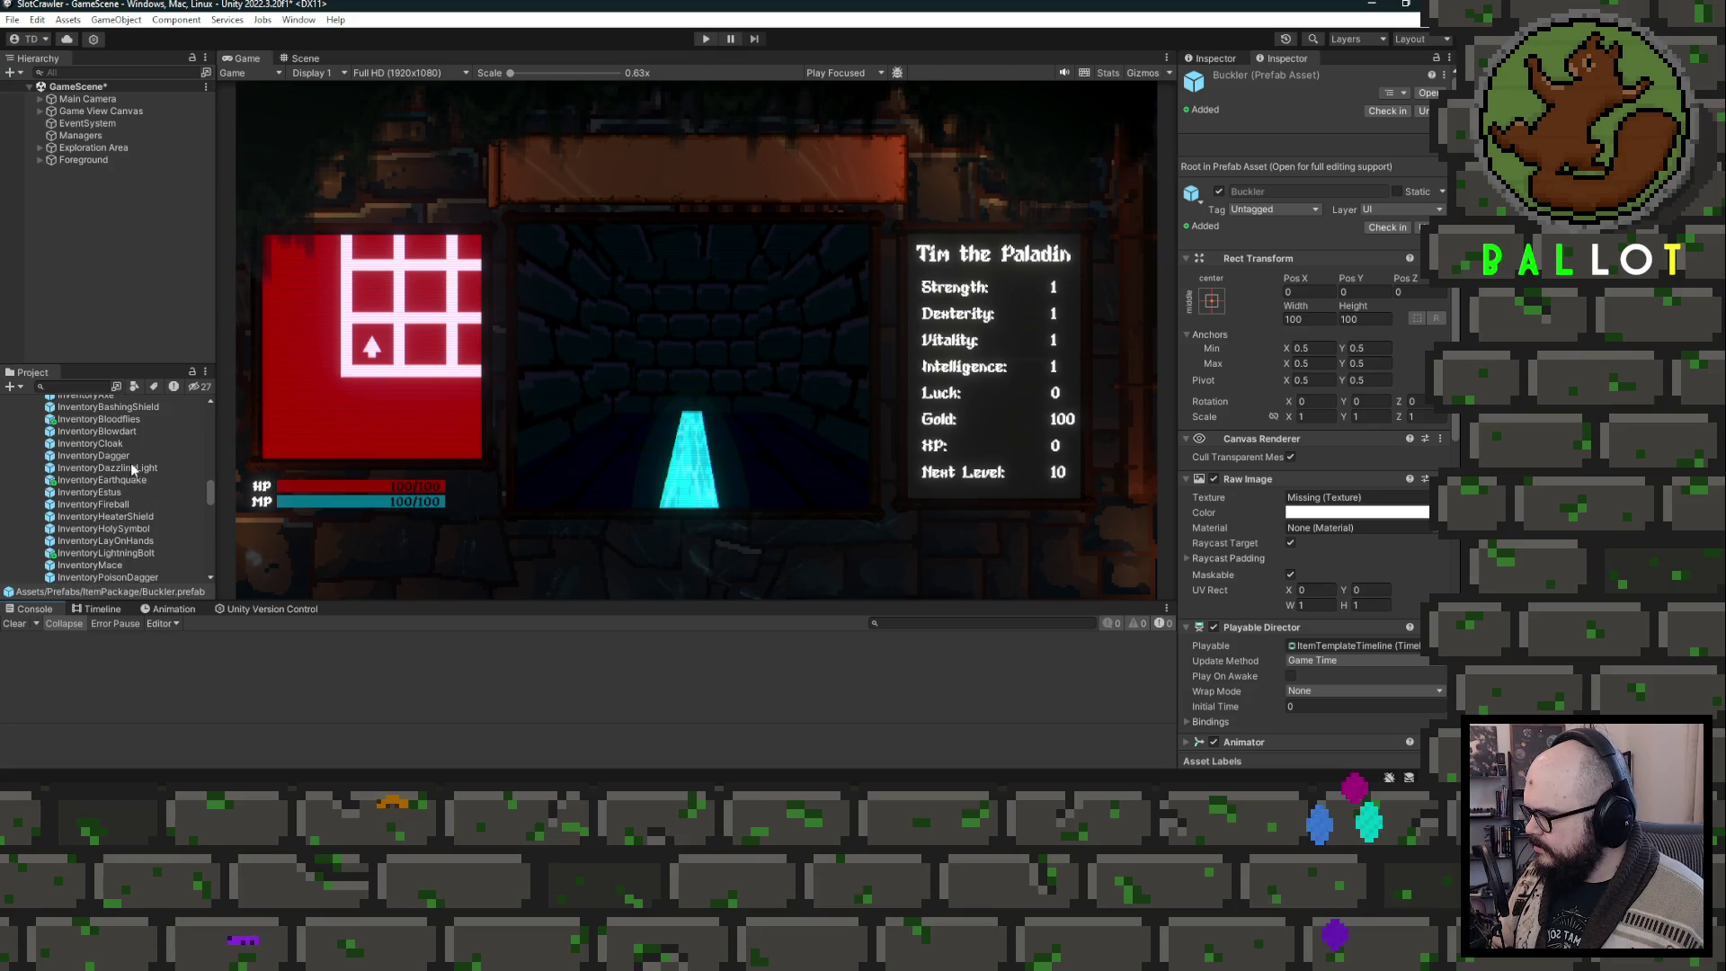
{"action": "scroll", "coordinate": [132, 467], "scroll_direction": "down", "scroll_amount": 5}
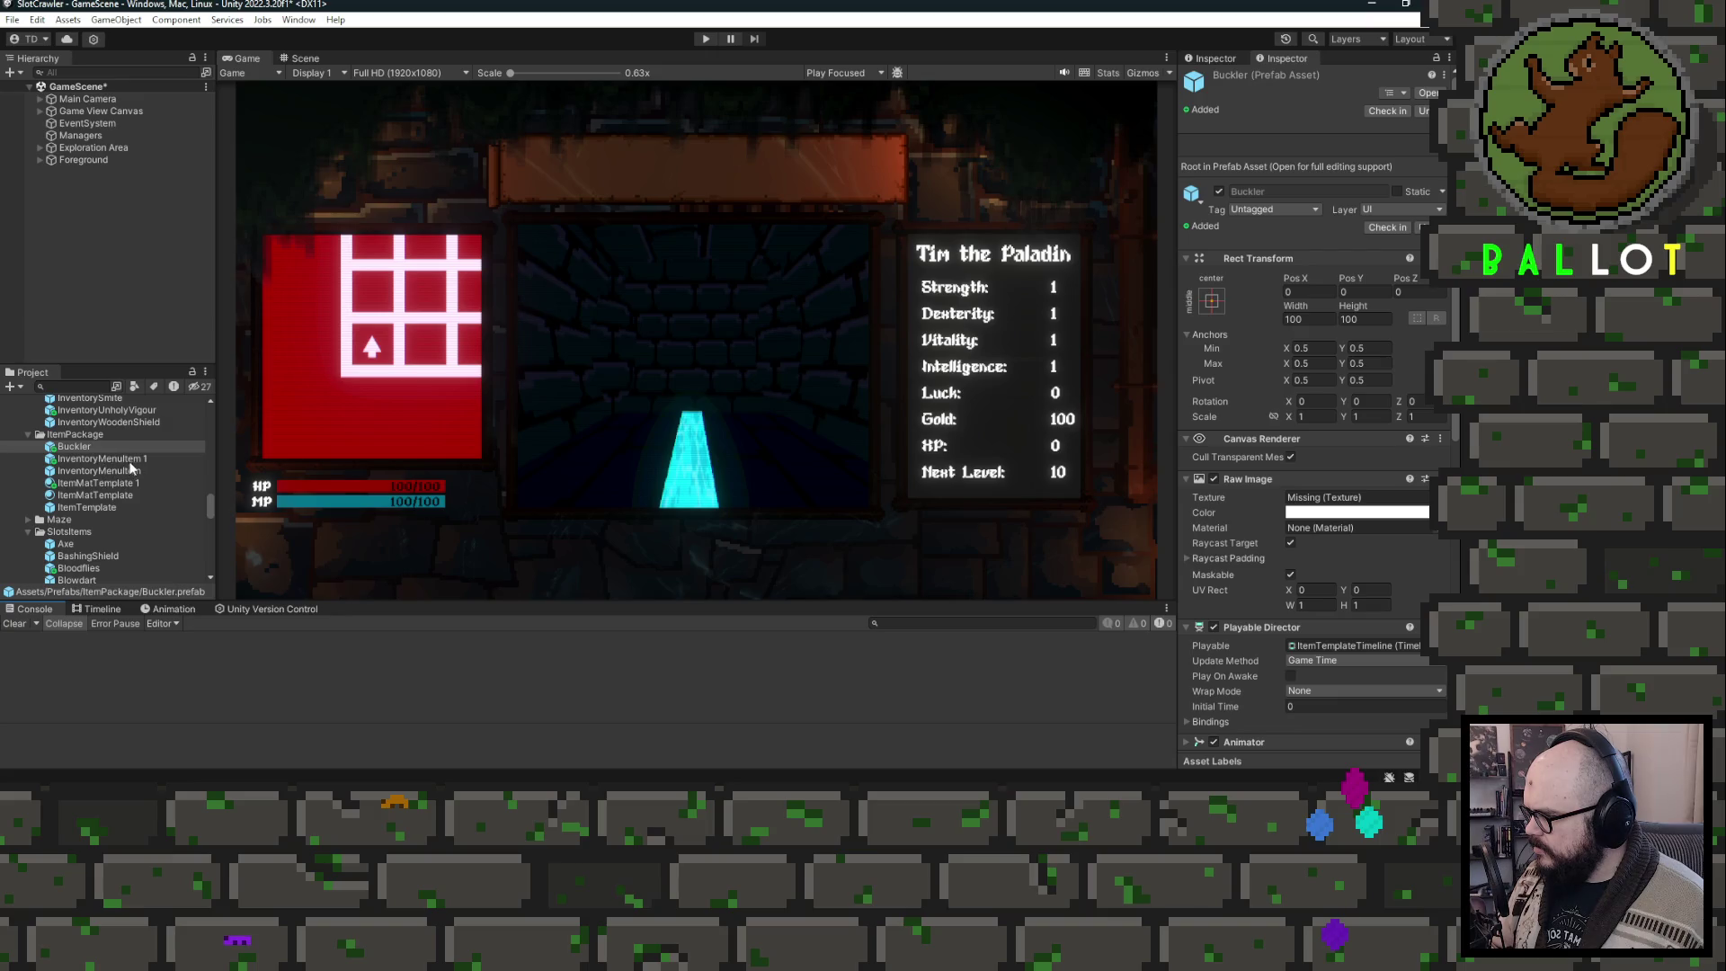
{"action": "left_click", "coordinate": [131, 458]}
{"action": "key", "text": "F2"}
{"action": "type", "text": "Inven"}
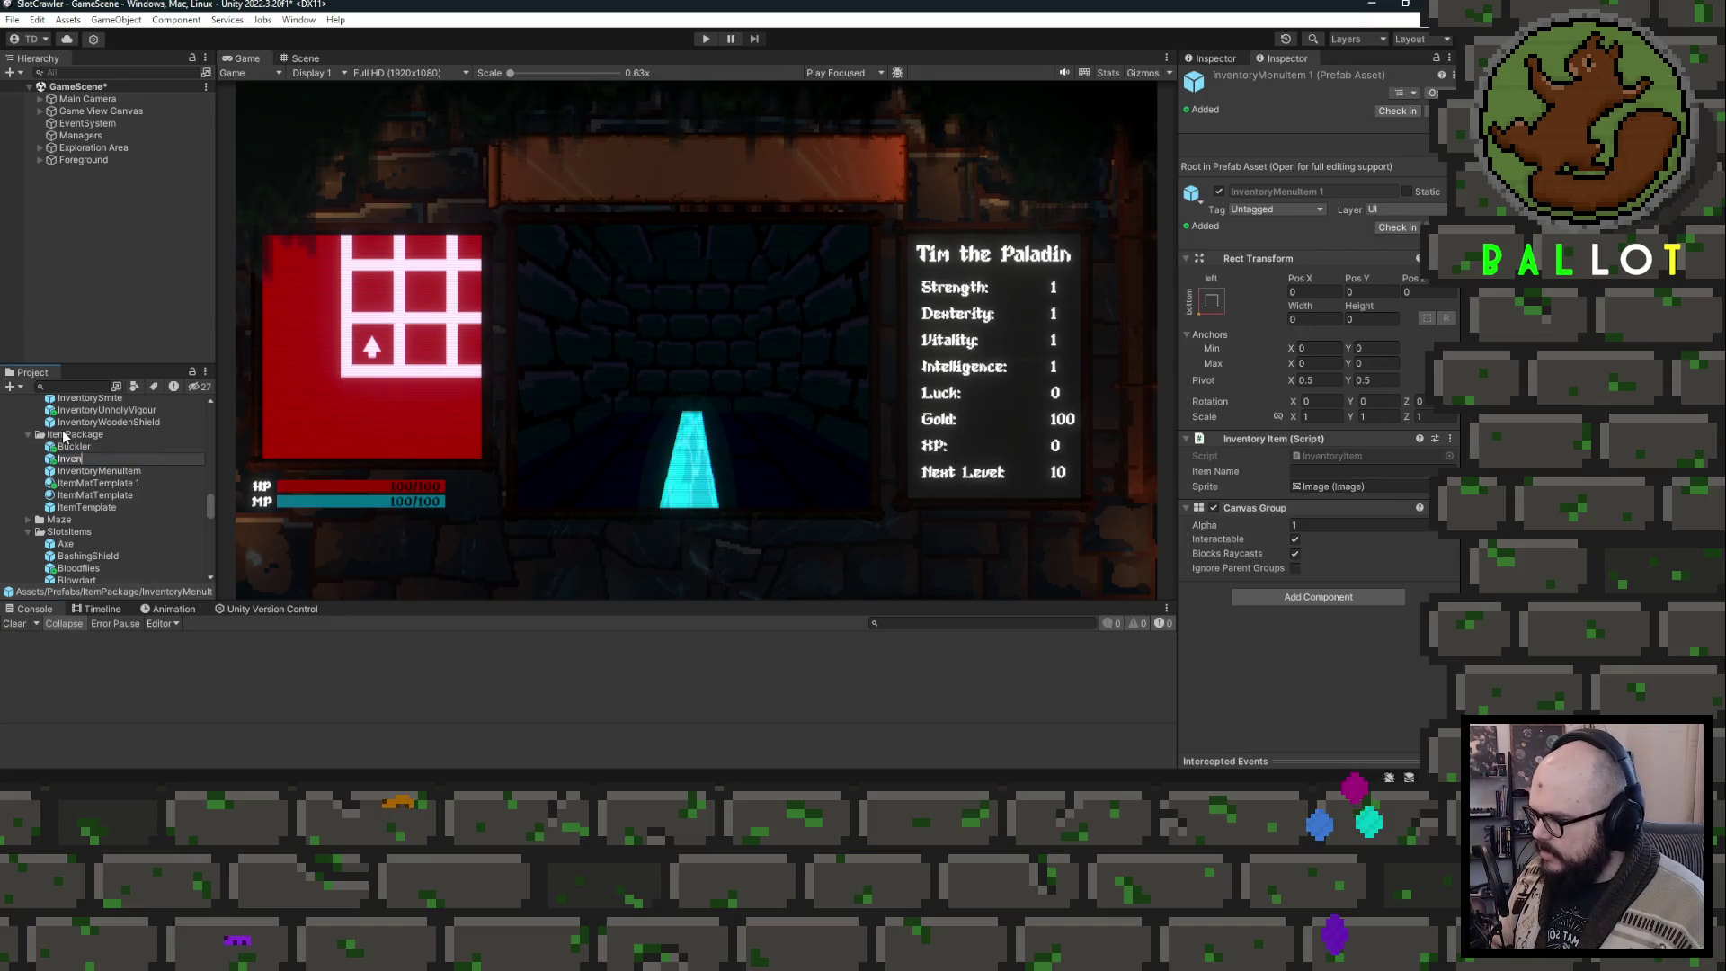
{"action": "type", "text": "er"}
{"action": "key", "text": "Return"}
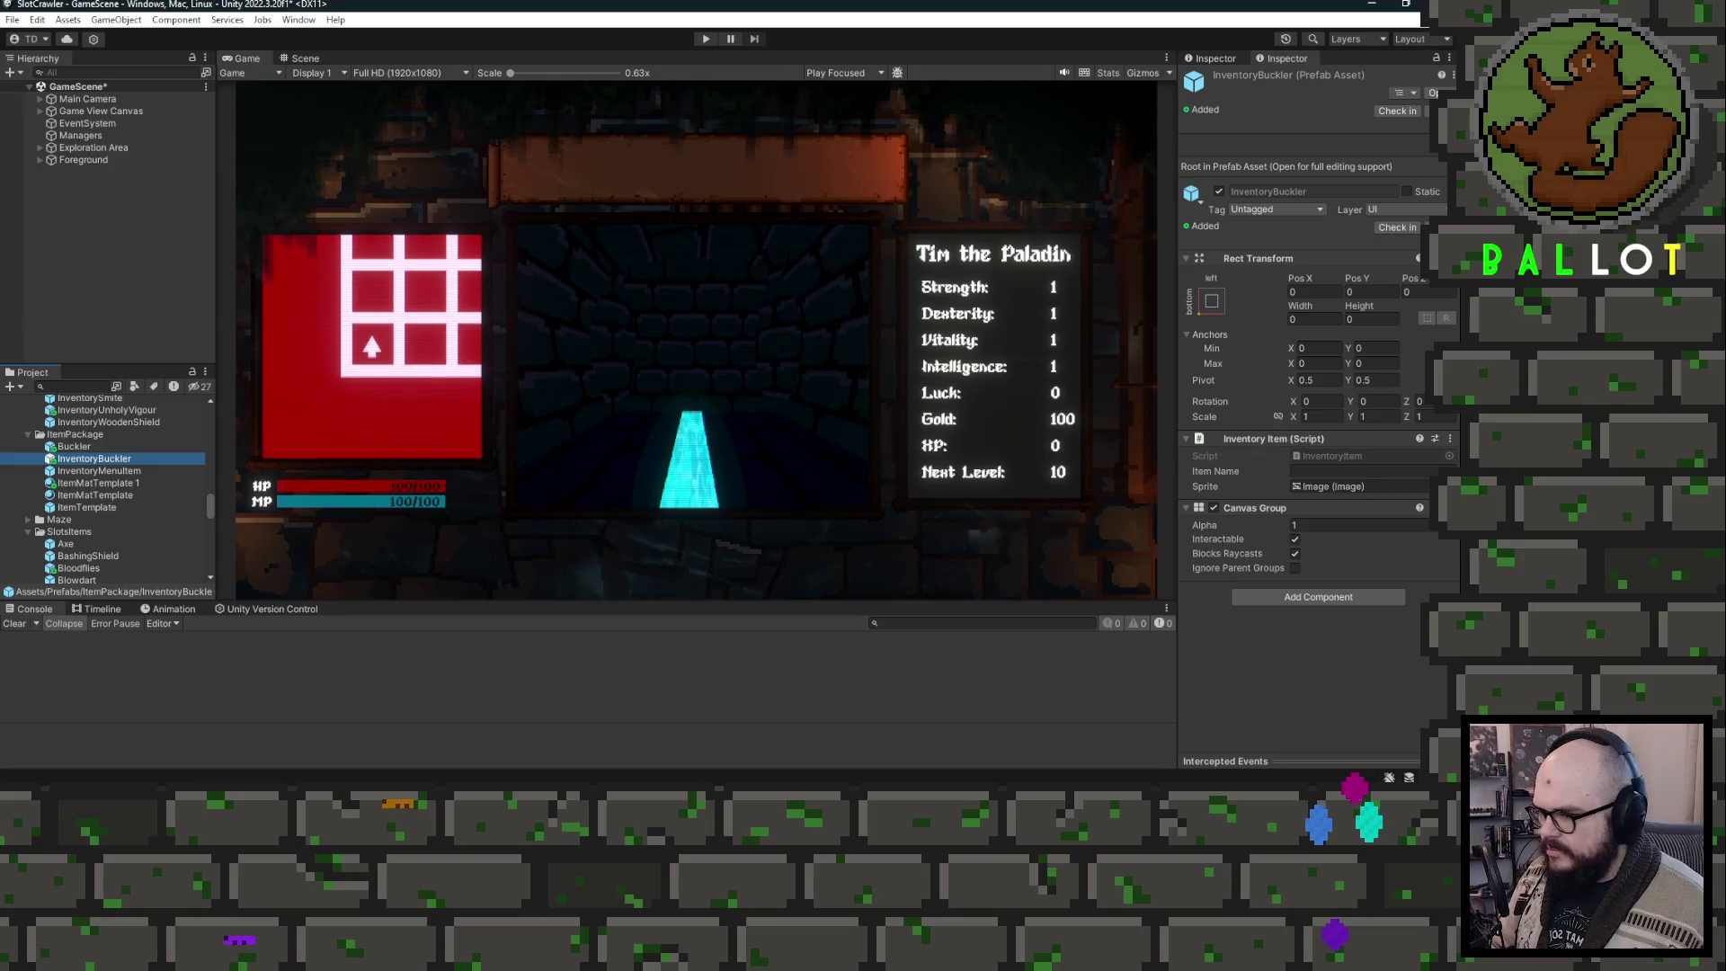
{"action": "left_click", "coordinate": [1329, 466]}
{"action": "type", "text": "Buckler"}
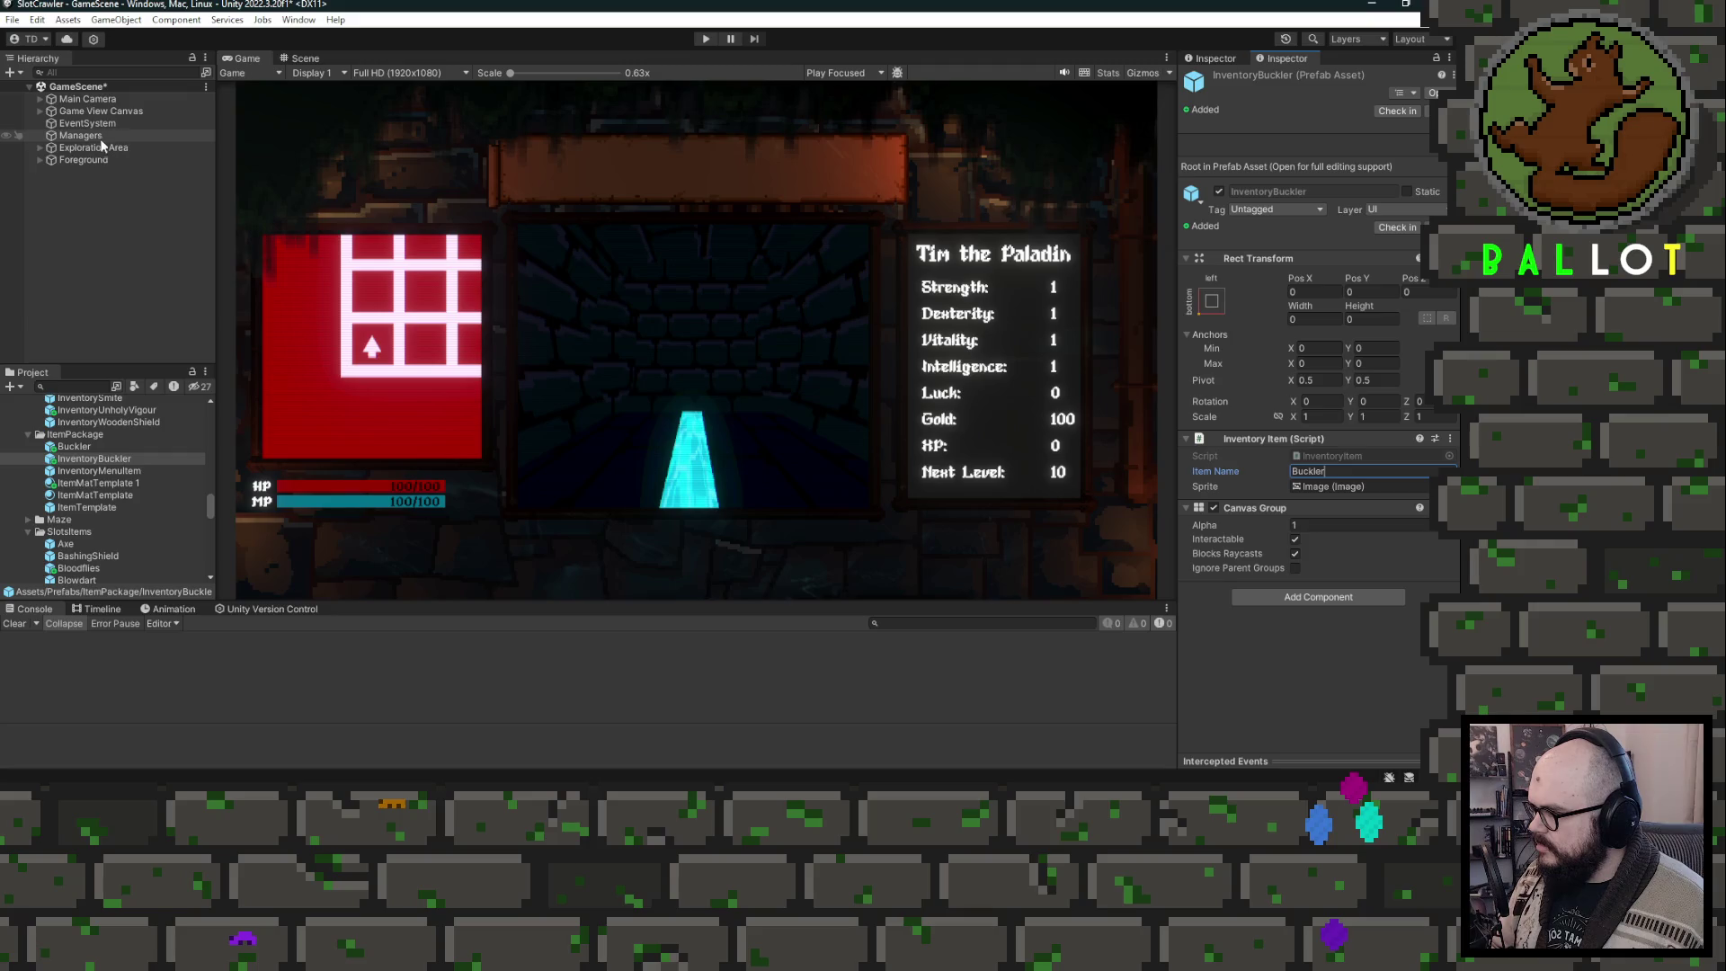
Step: Give the InventoryBuckler prefab's Image the Buckler source sprite, then start renaming ItemMatTemplate 1
{"action": "double_click", "coordinate": [93, 458]}
{"action": "left_click", "coordinate": [87, 131]}
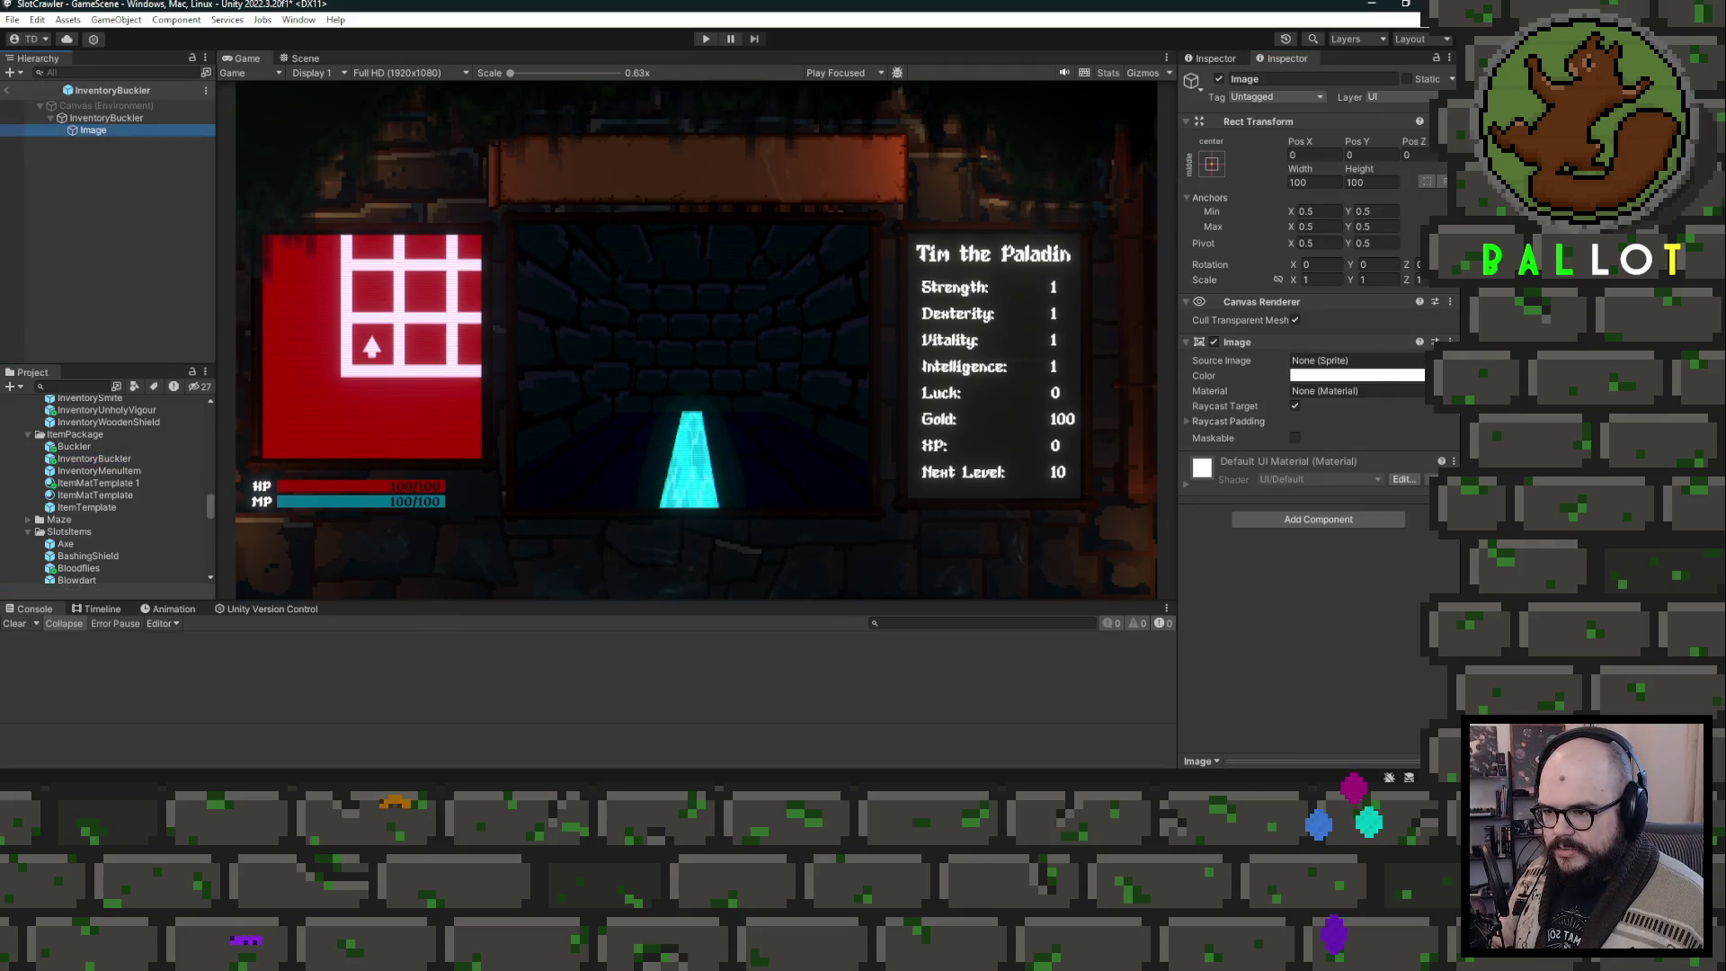
{"action": "left_click", "coordinate": [1449, 353]}
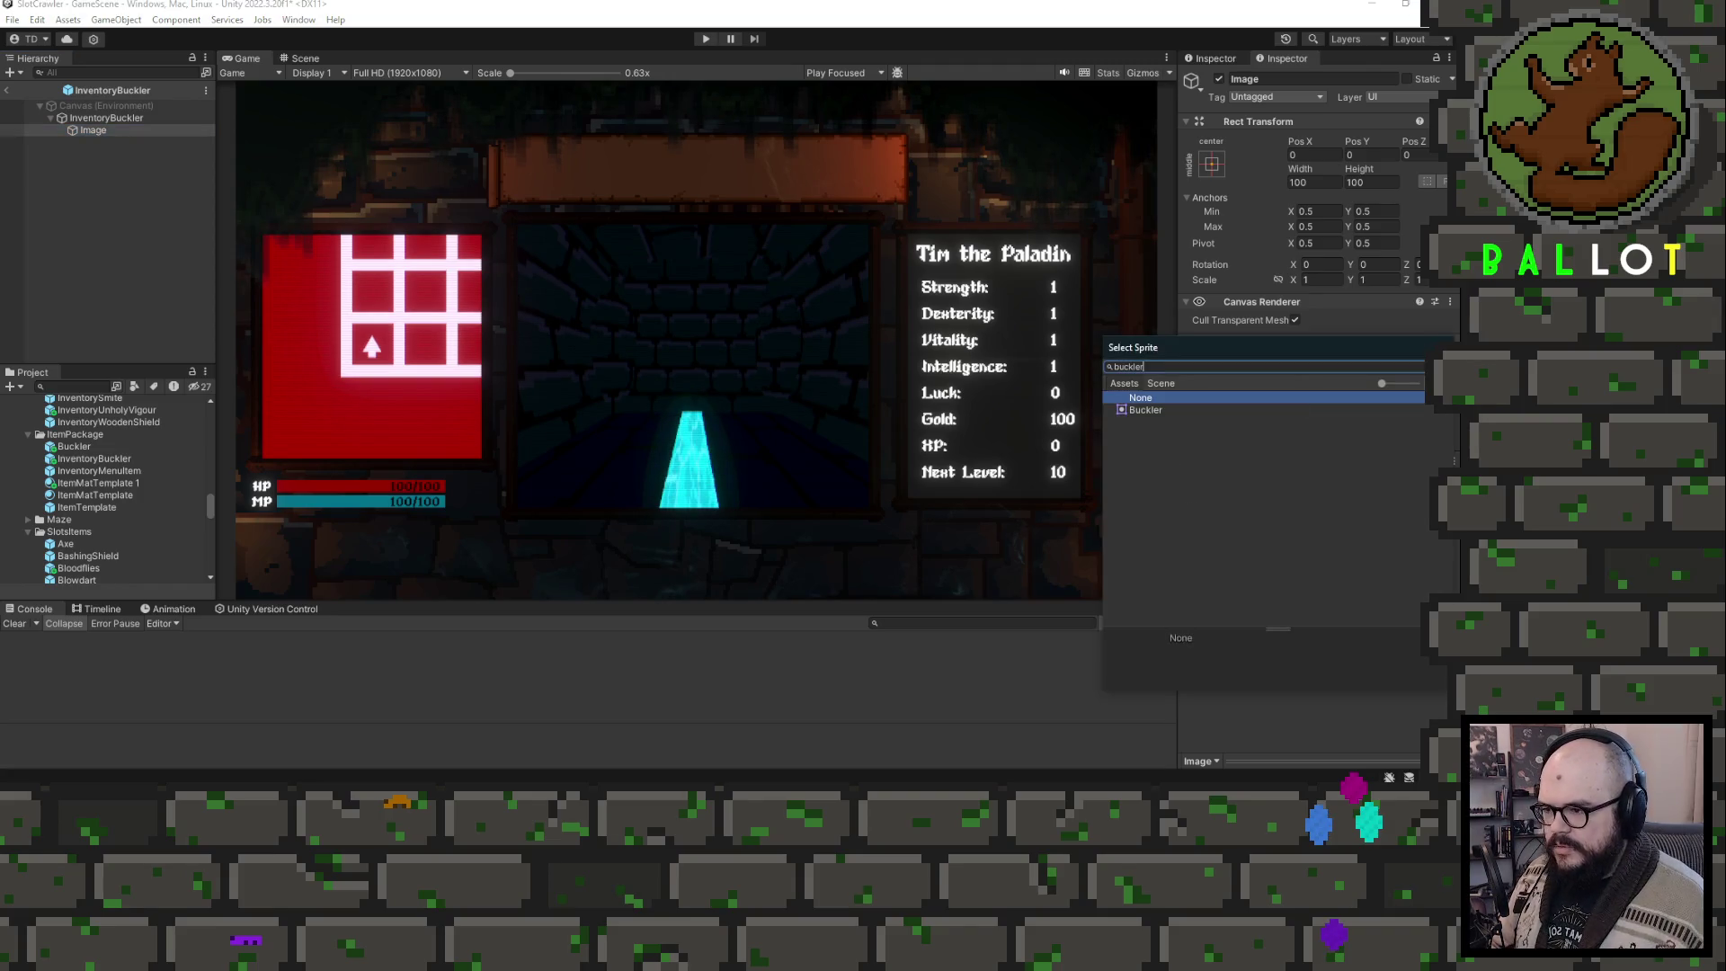
{"action": "double_click", "coordinate": [1147, 413]}
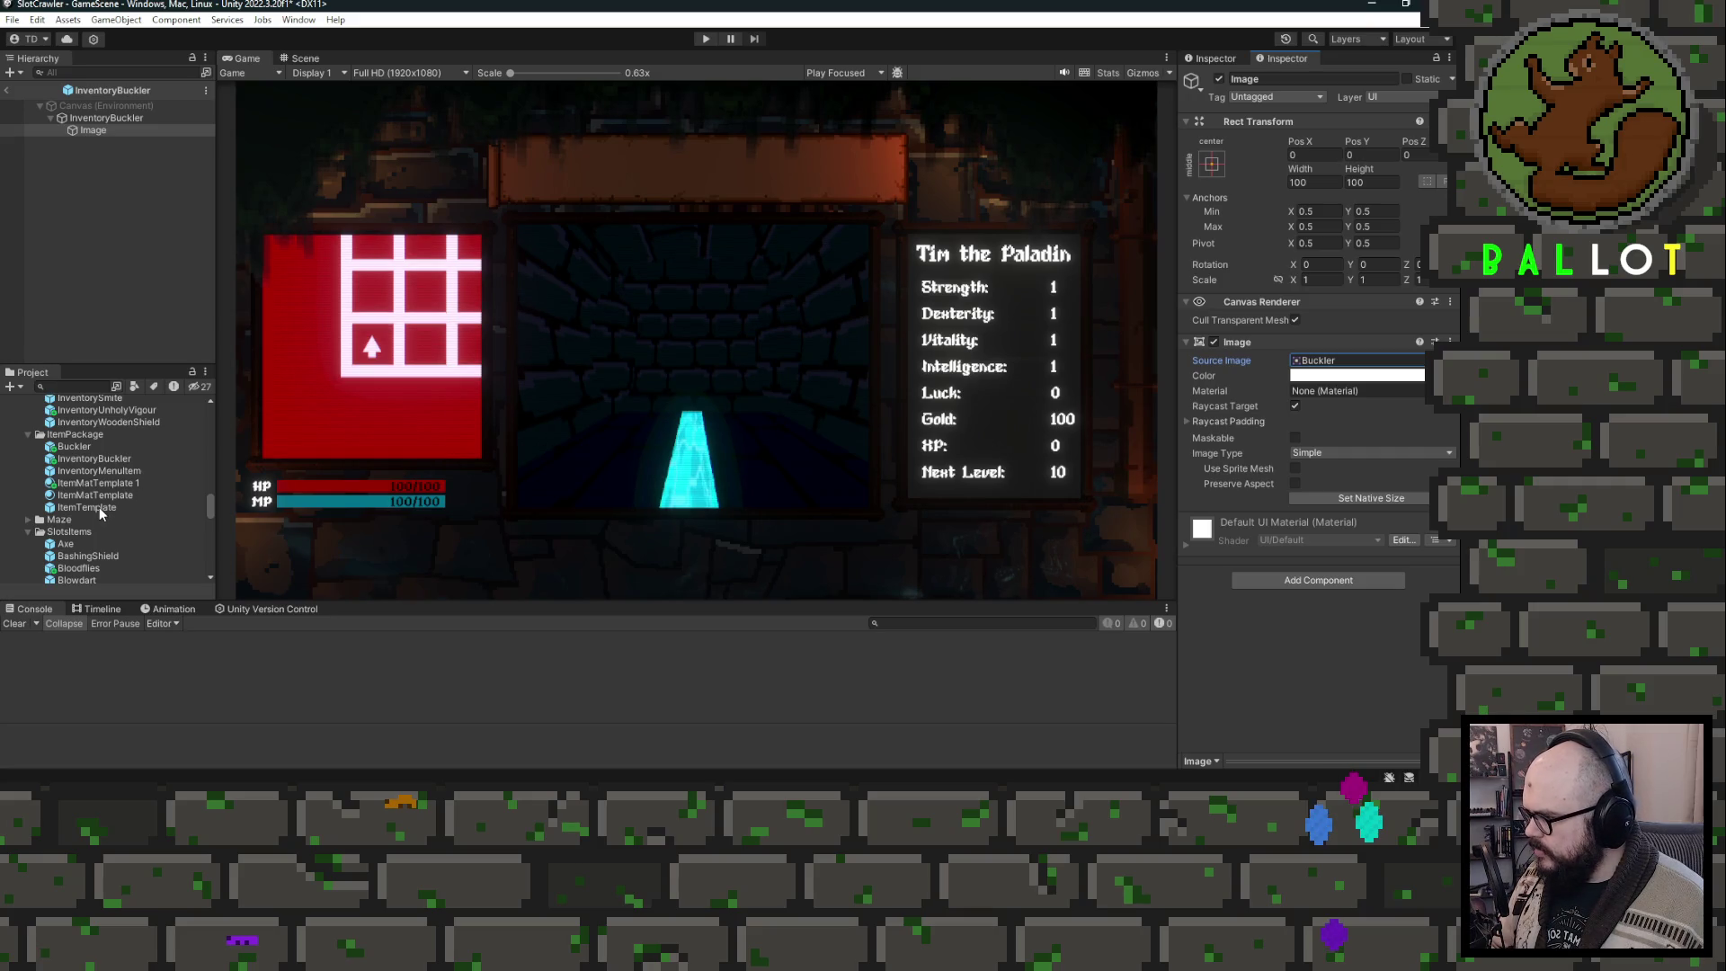
{"action": "left_click", "coordinate": [105, 484]}
{"action": "key", "text": "F2"}
Step: Rename the material copy to BucklerMat and set its Base Map to the Buckler texture
{"action": "type", "text": "BucklerTemplate"}
{"action": "key", "text": "Return"}
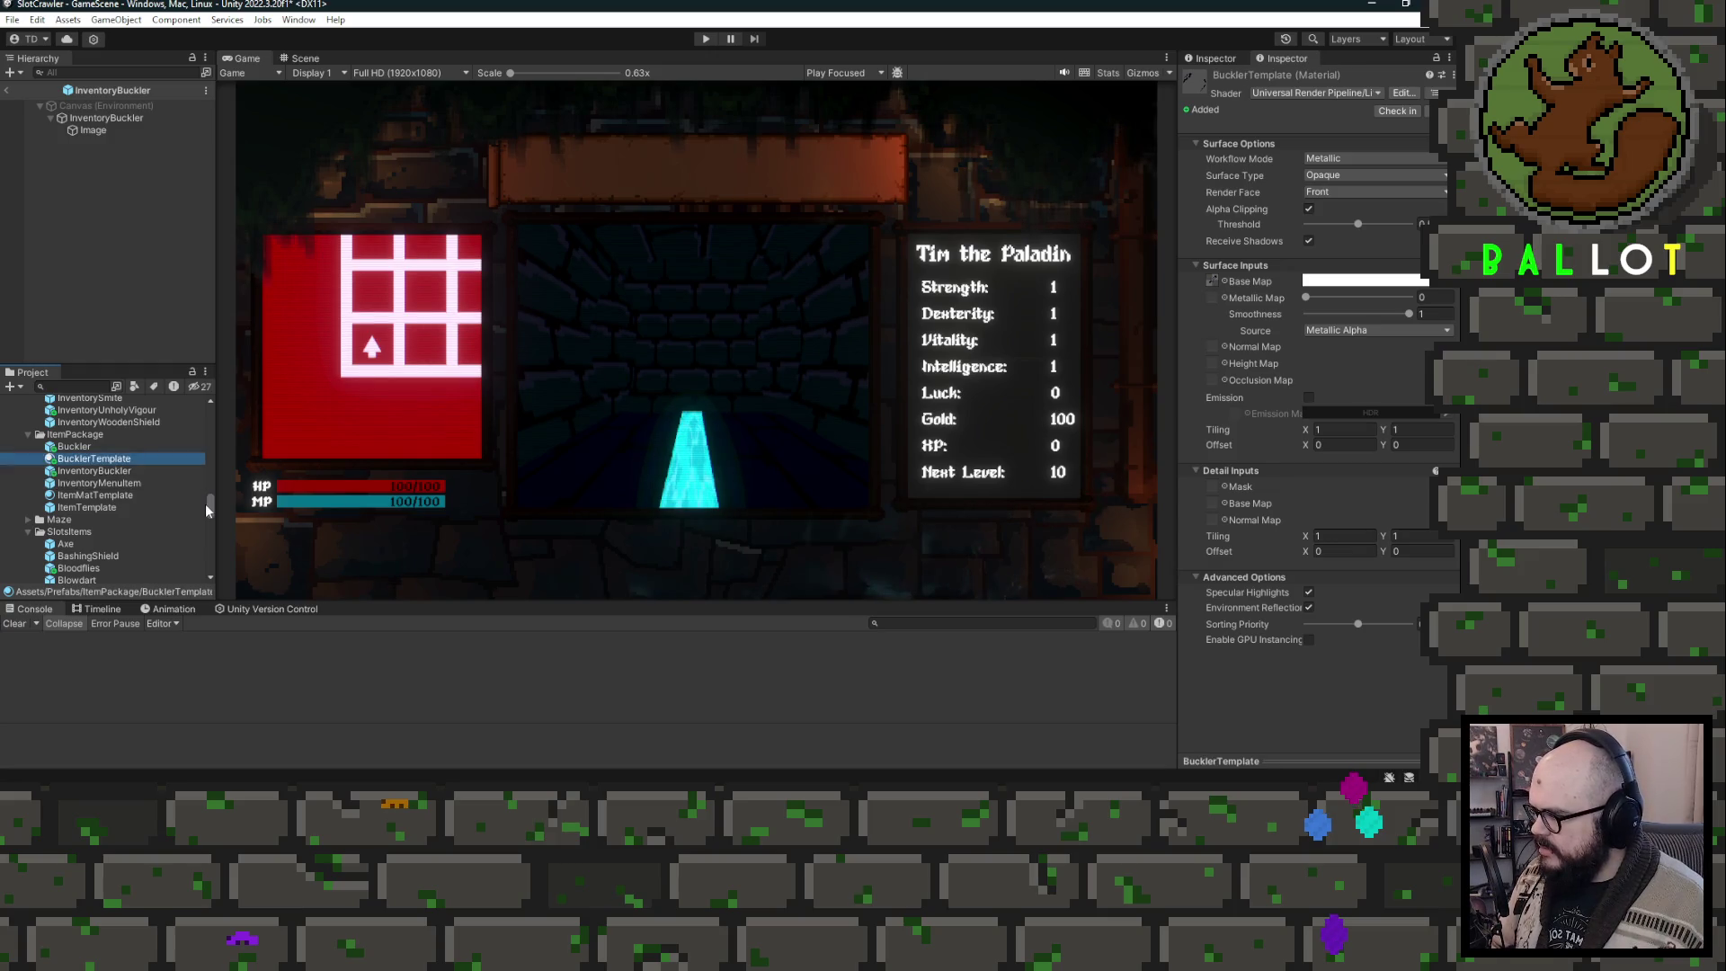
{"action": "key", "text": "F2"}
{"action": "type", "text": "Buckle"}
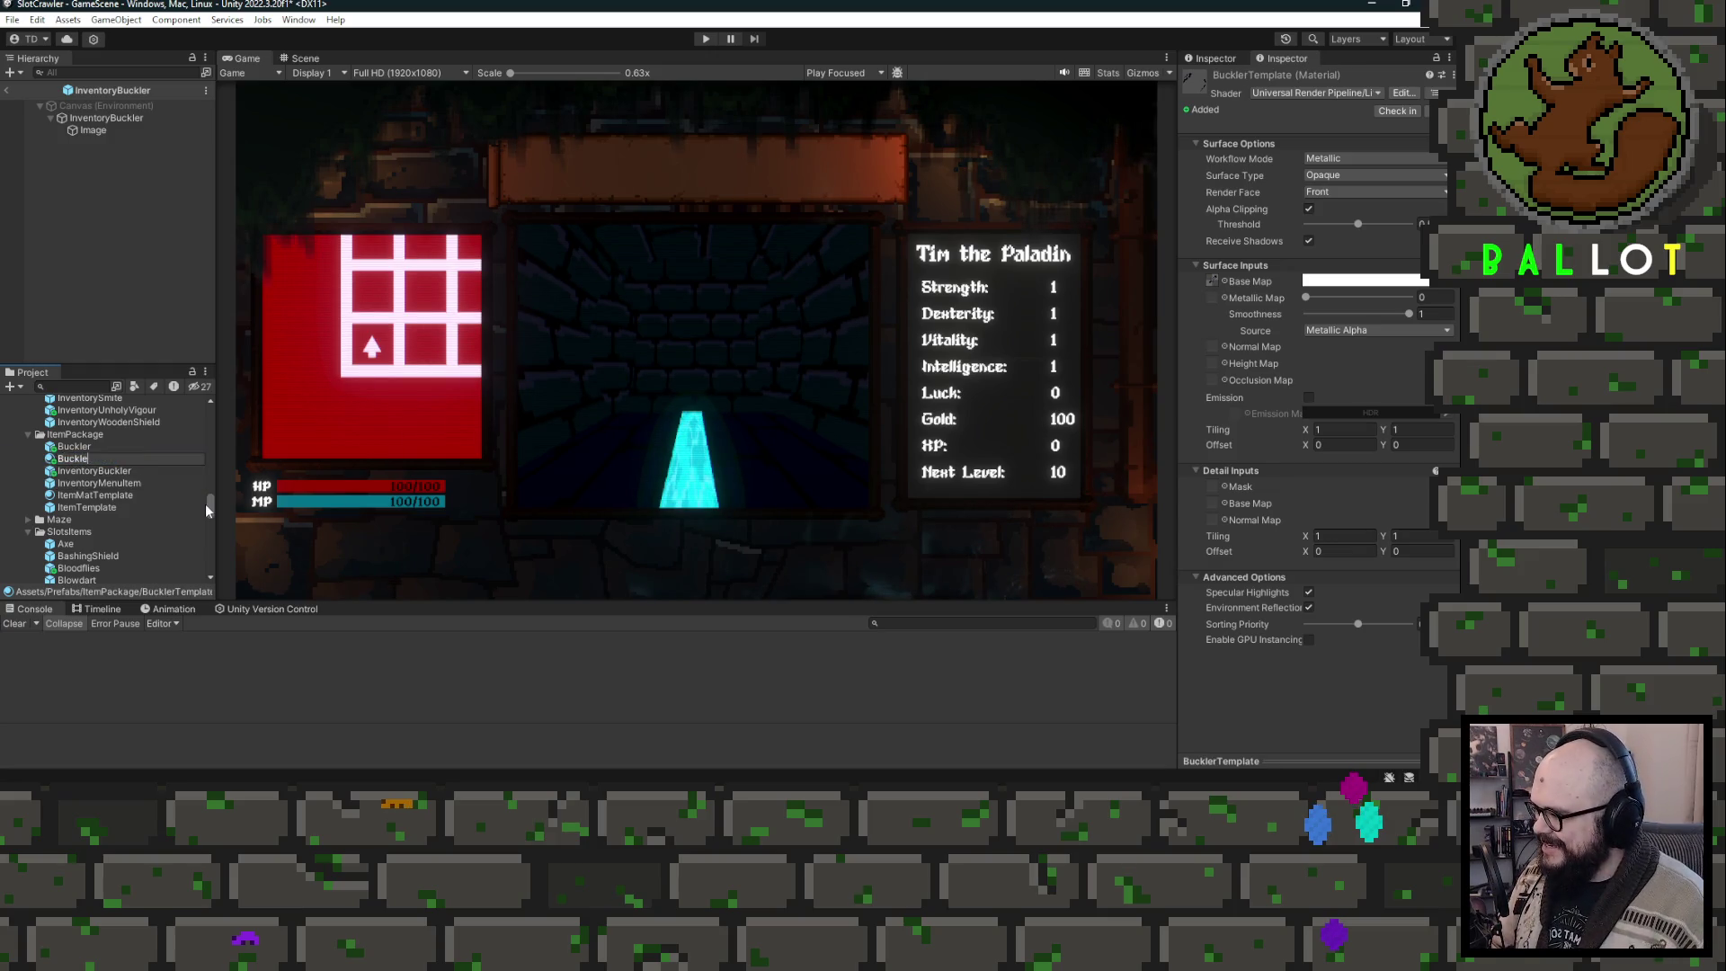
{"action": "type", "text": "rMat"}
{"action": "key", "text": "Return"}
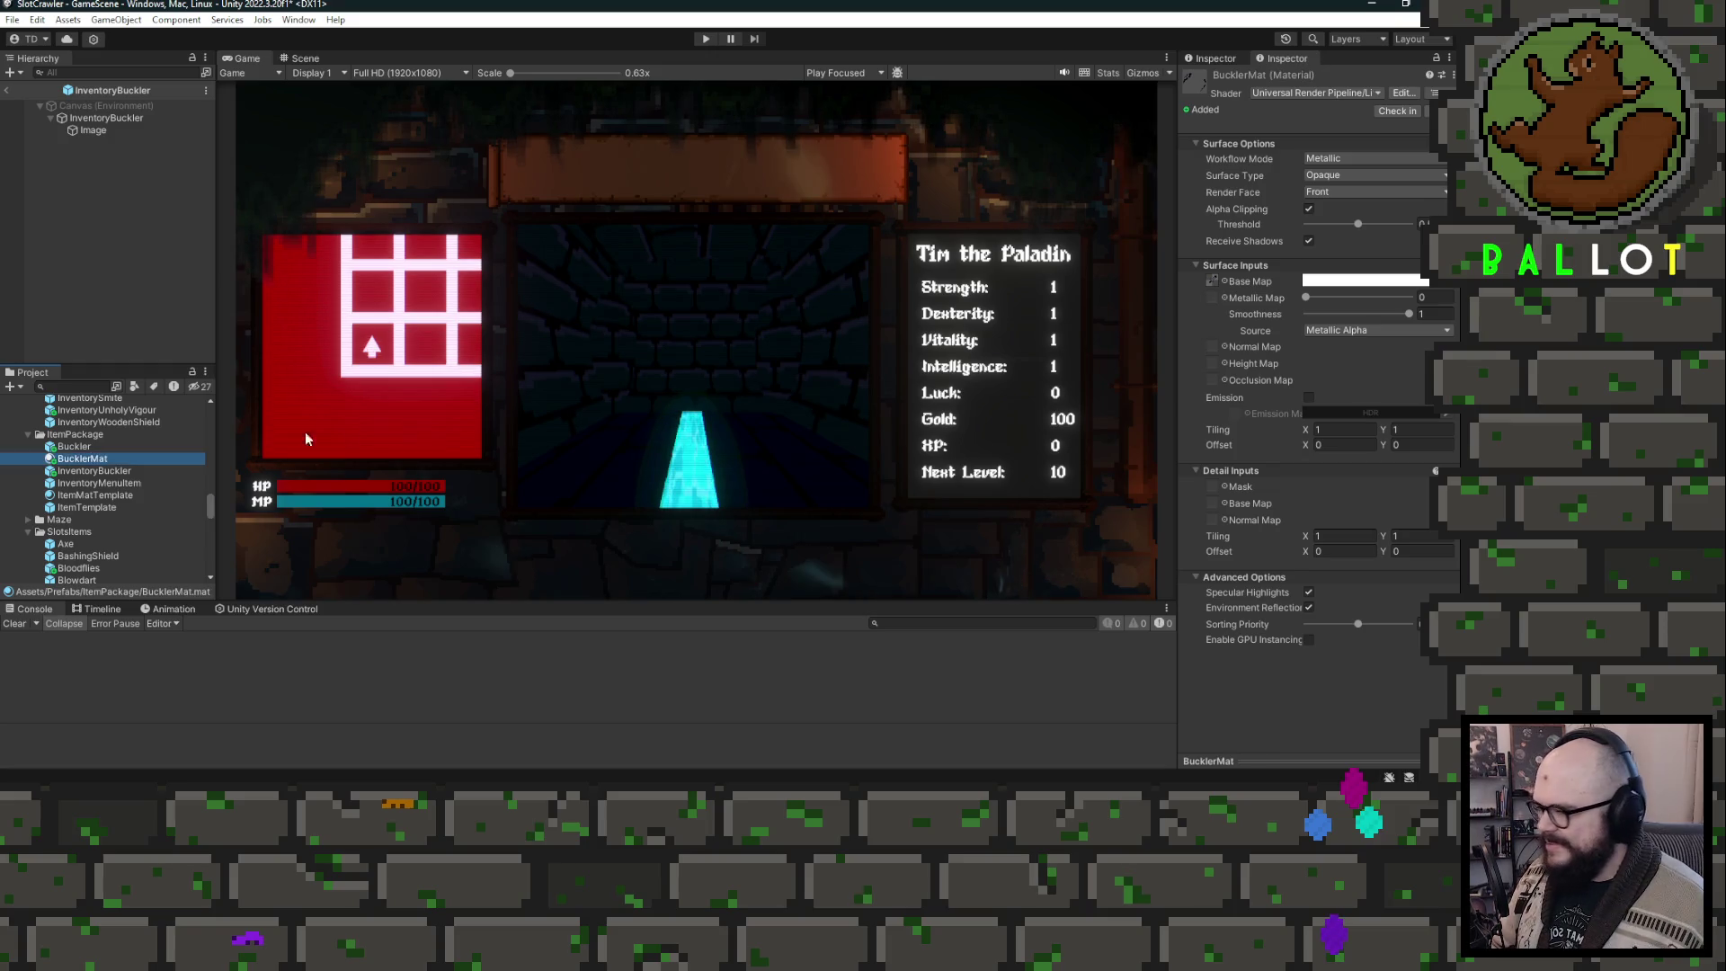
{"action": "left_click", "coordinate": [1220, 281]}
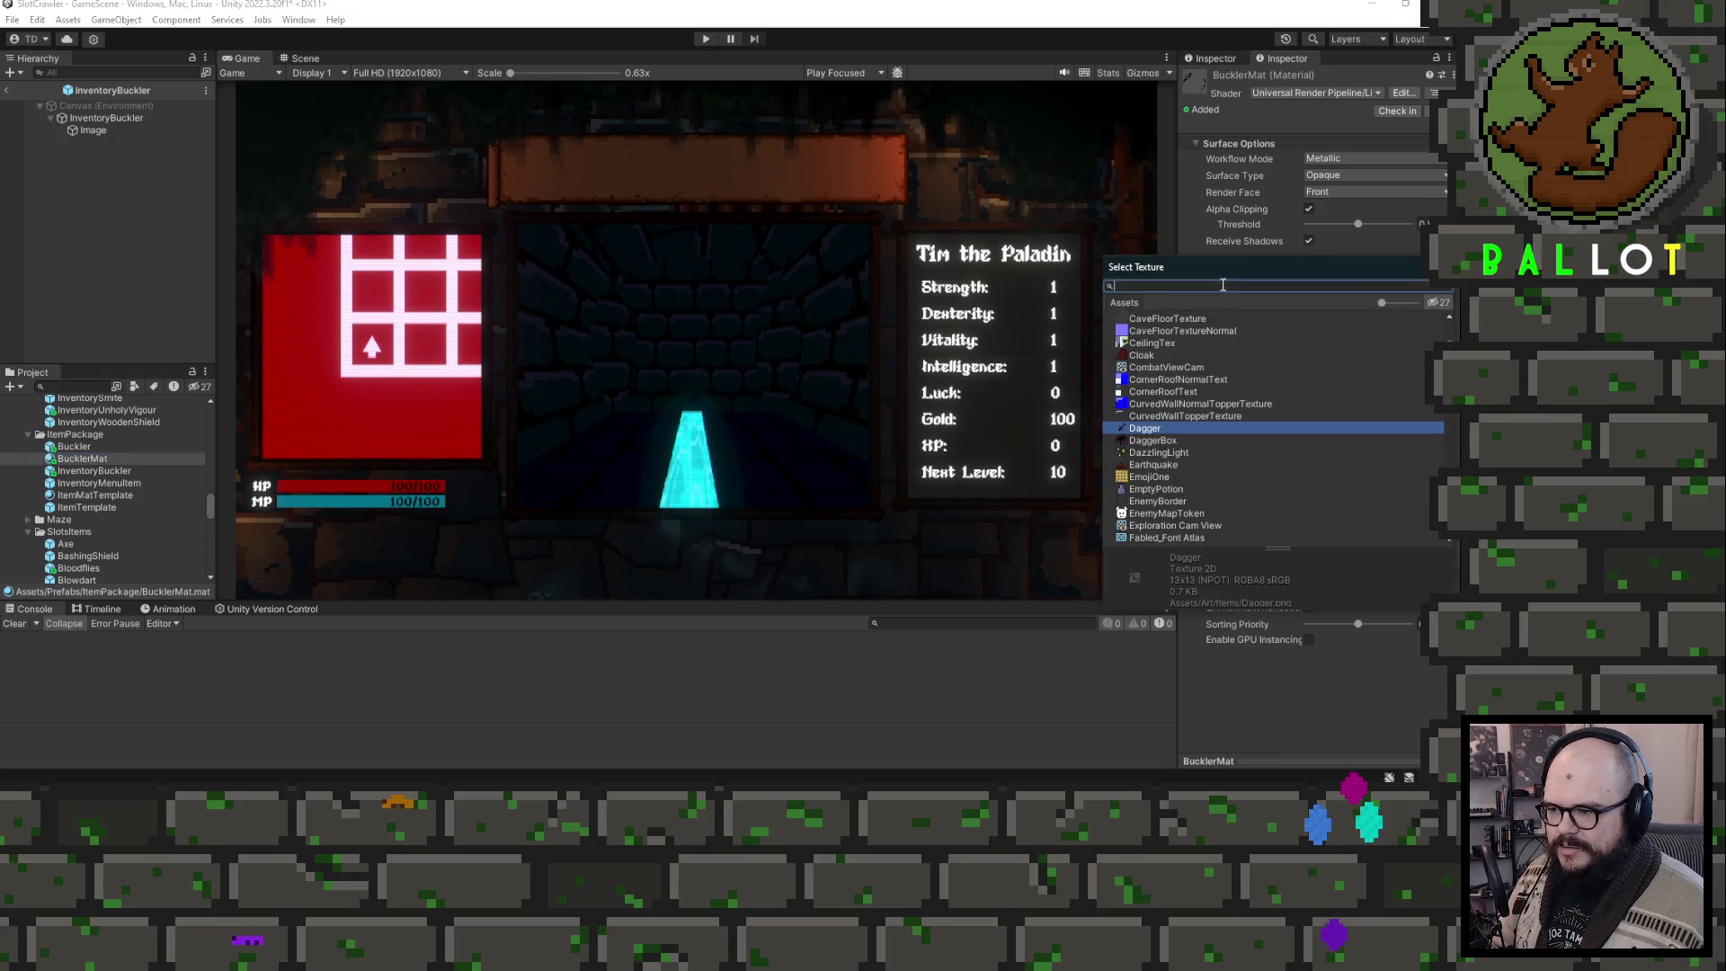
{"action": "type", "text": "buckler"}
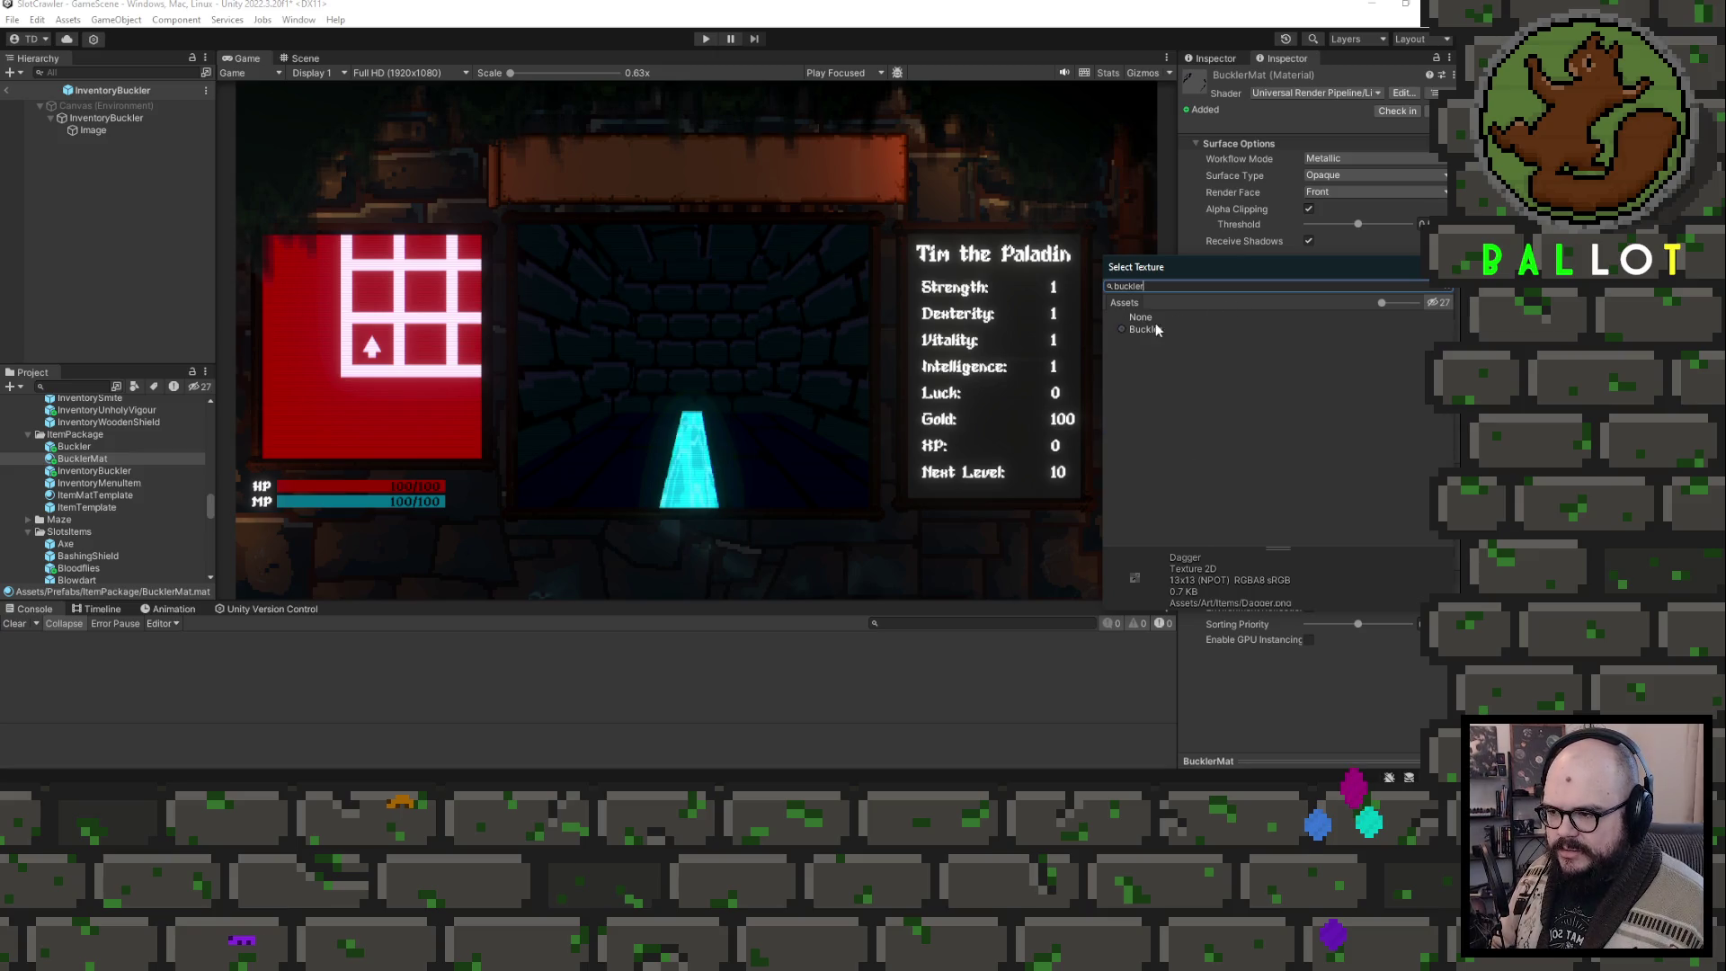
{"action": "double_click", "coordinate": [1155, 329]}
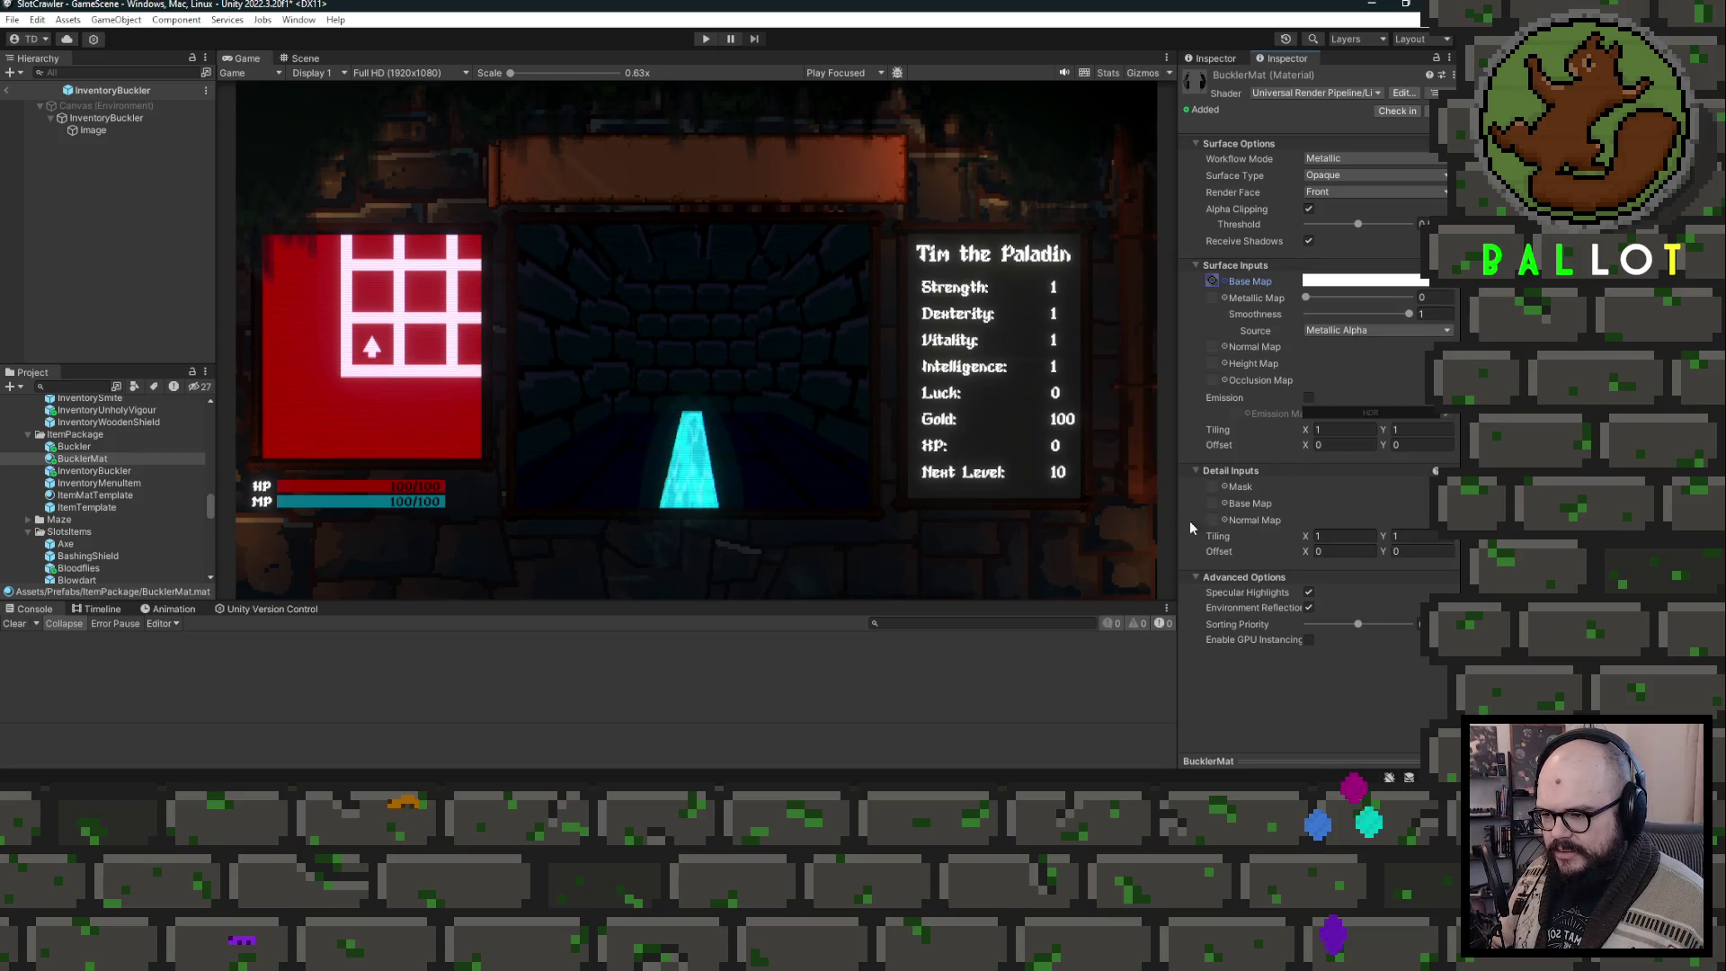
Step: Inspect the Buckler prefab's item settings, then select the Managers object in GameScene
{"action": "left_click", "coordinate": [88, 447]}
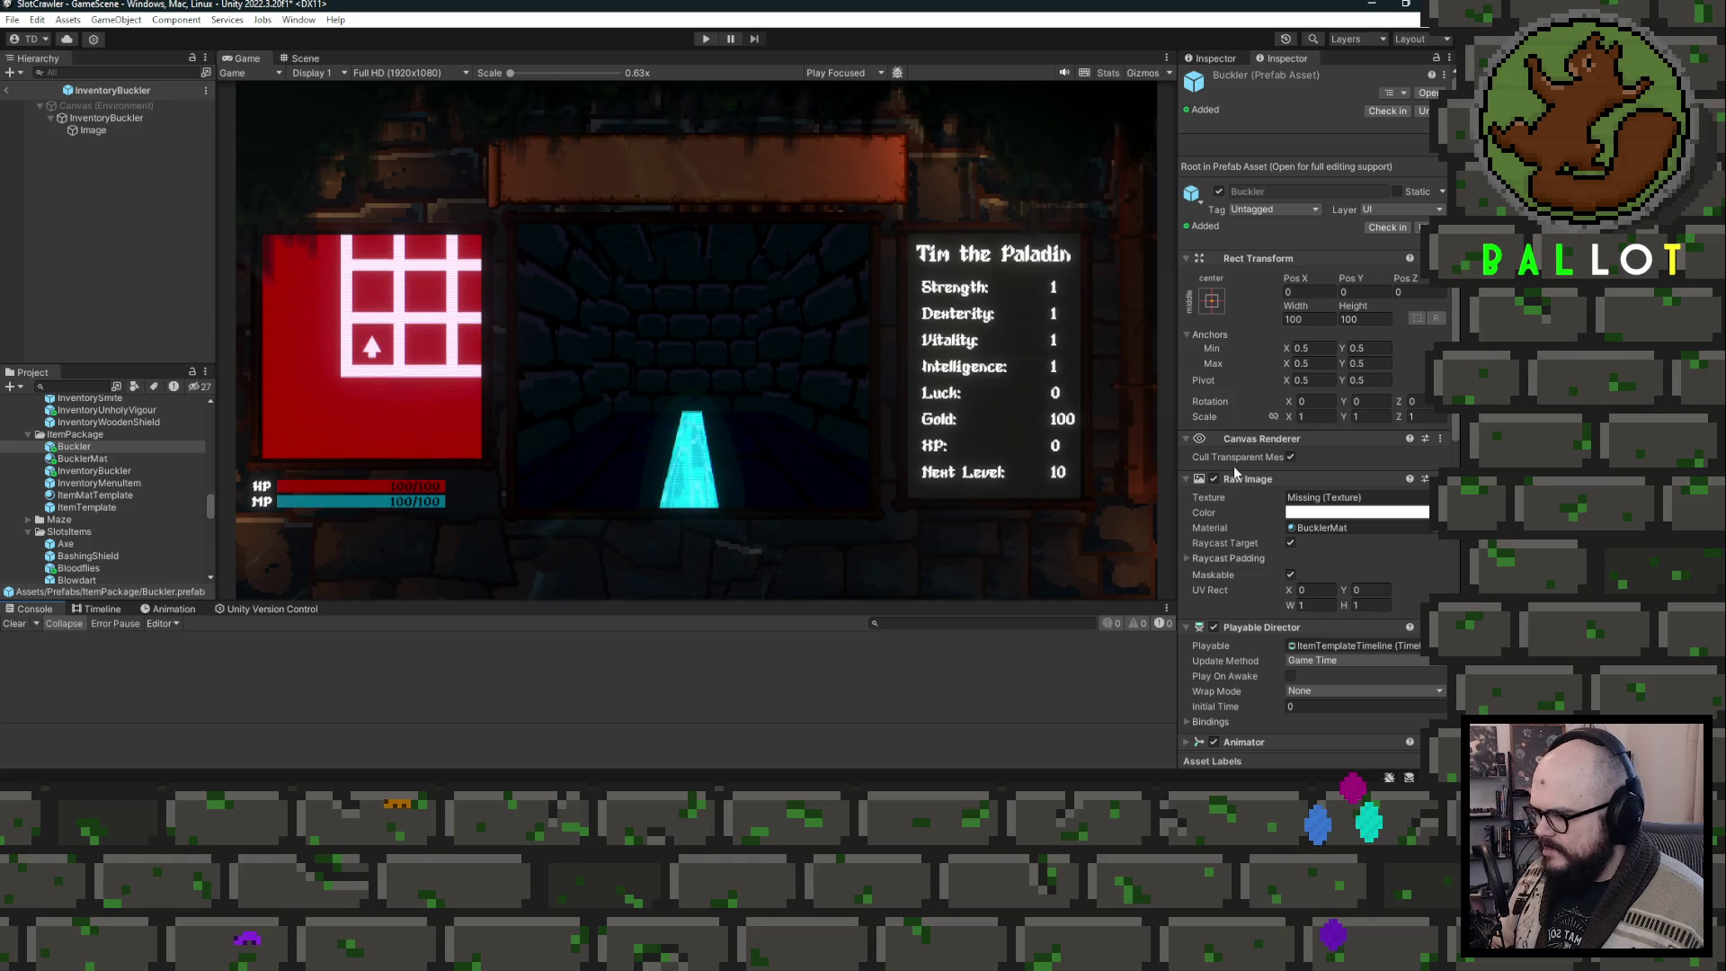
{"action": "scroll", "coordinate": [1258, 449], "scroll_direction": "down", "scroll_amount": 10}
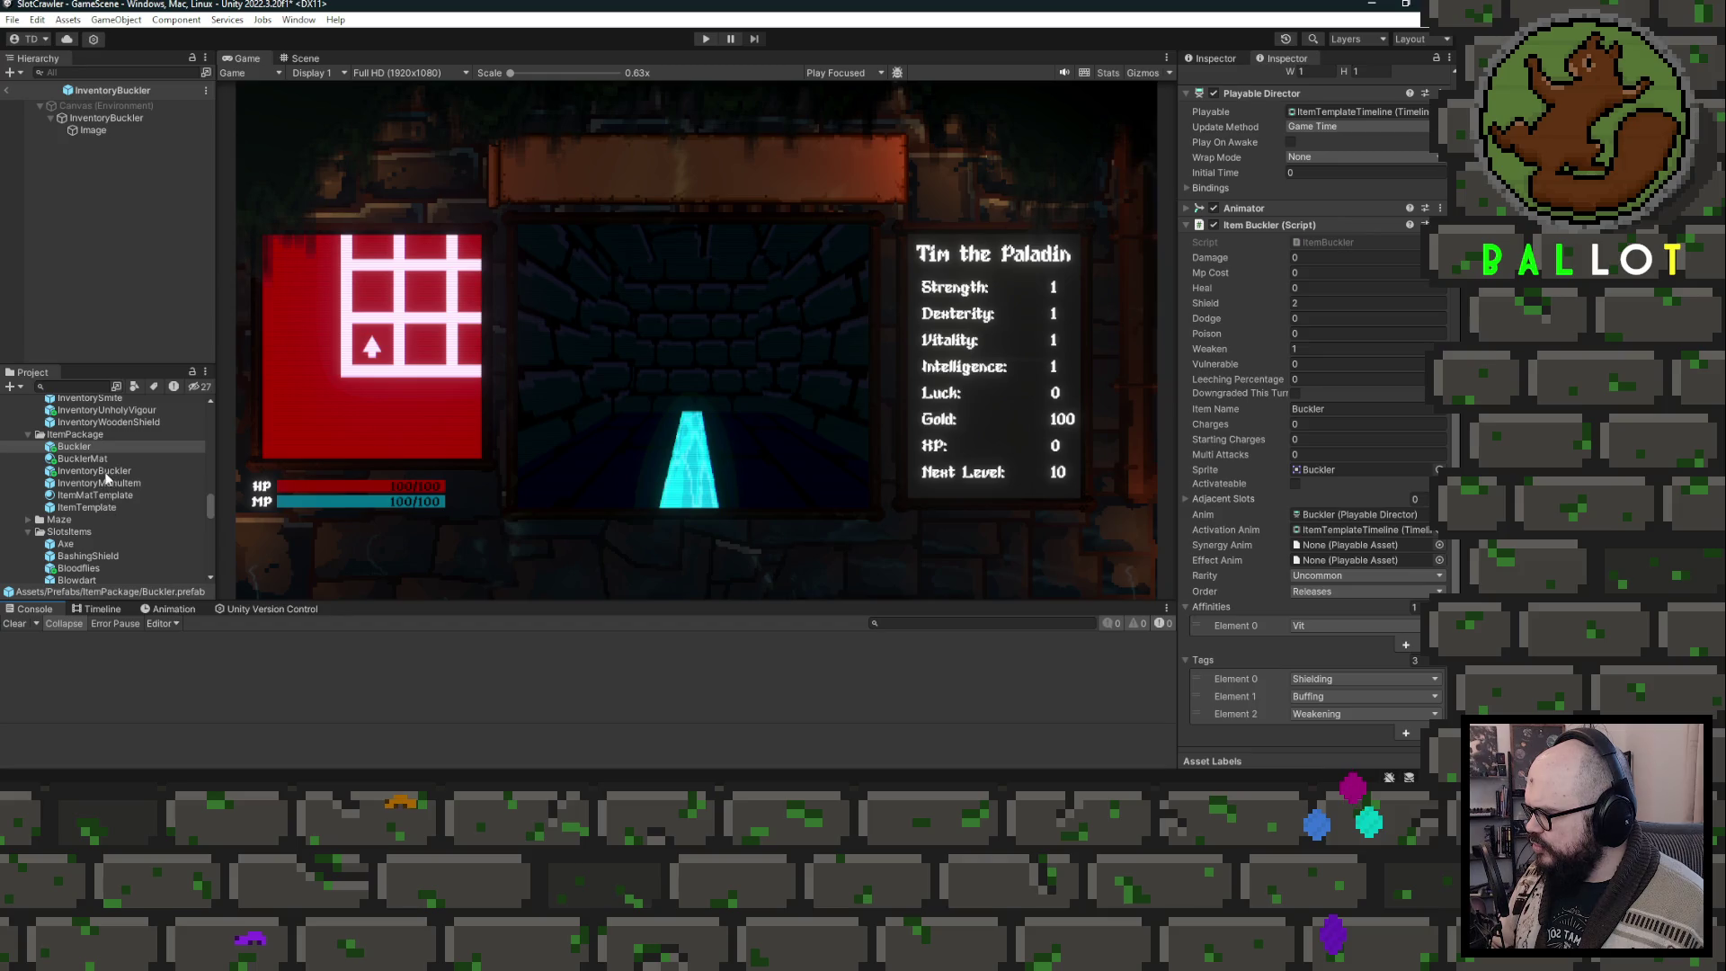
{"action": "left_click", "coordinate": [7, 91]}
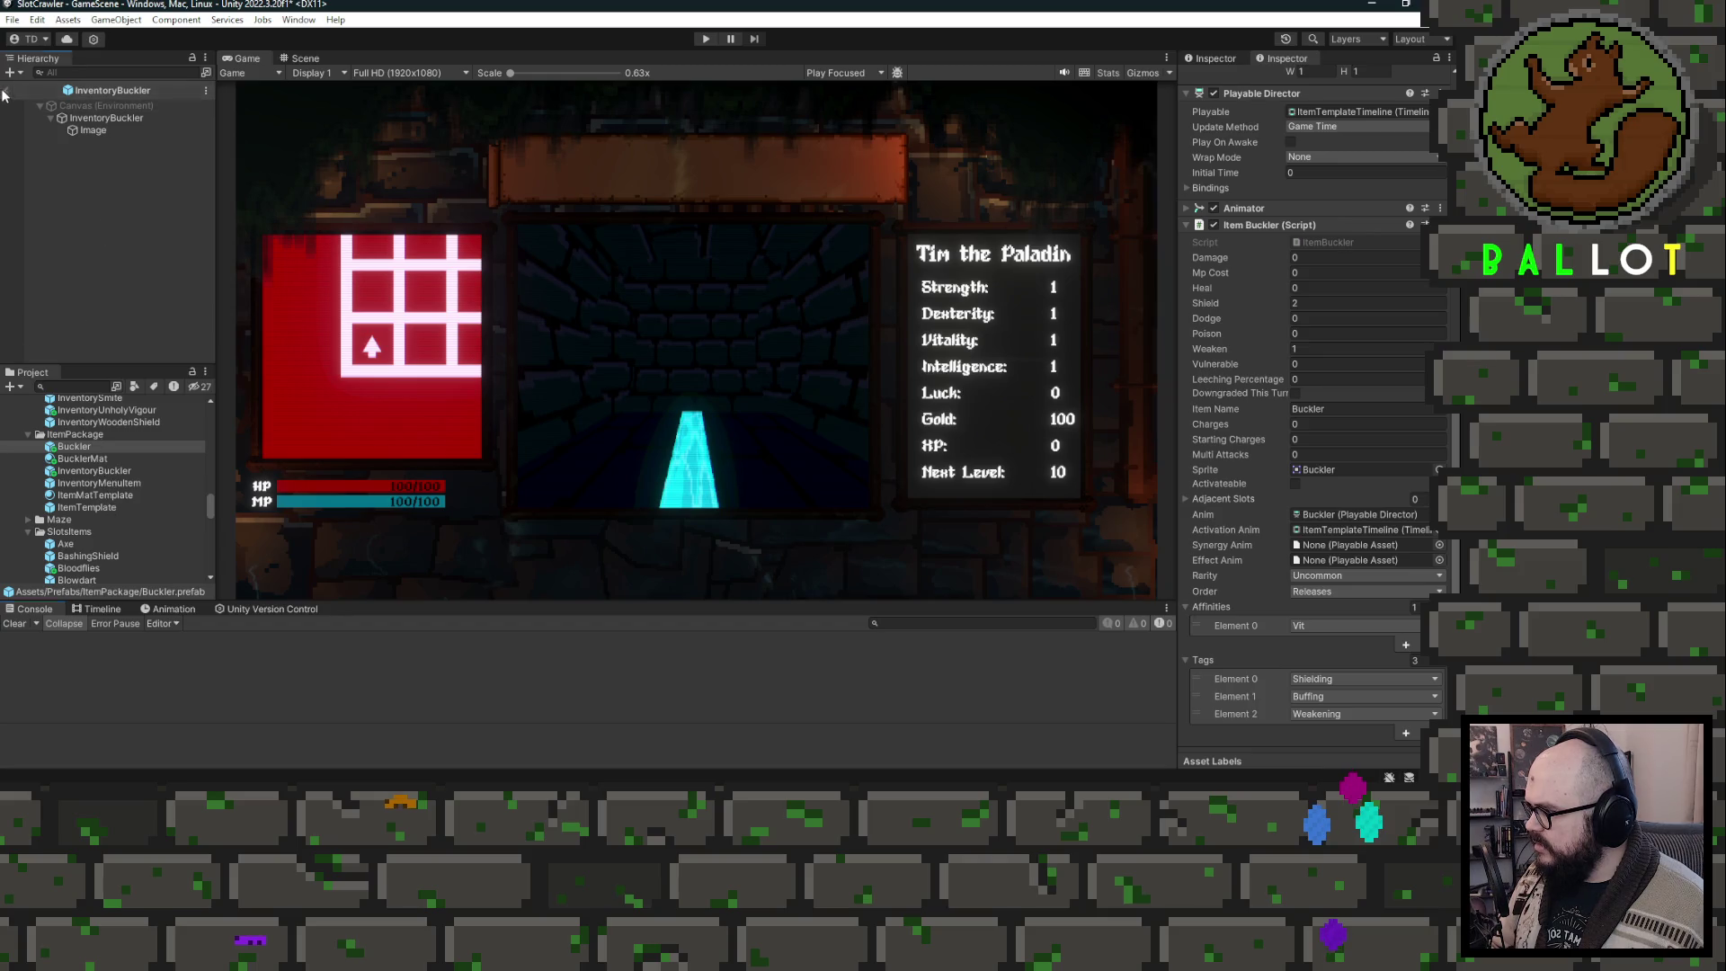
{"action": "left_click", "coordinate": [79, 134]}
Step: Add a new entry to the Item Data Manager's Items list and name it Buckler
{"action": "scroll", "coordinate": [1348, 584], "scroll_direction": "down", "scroll_amount": 1}
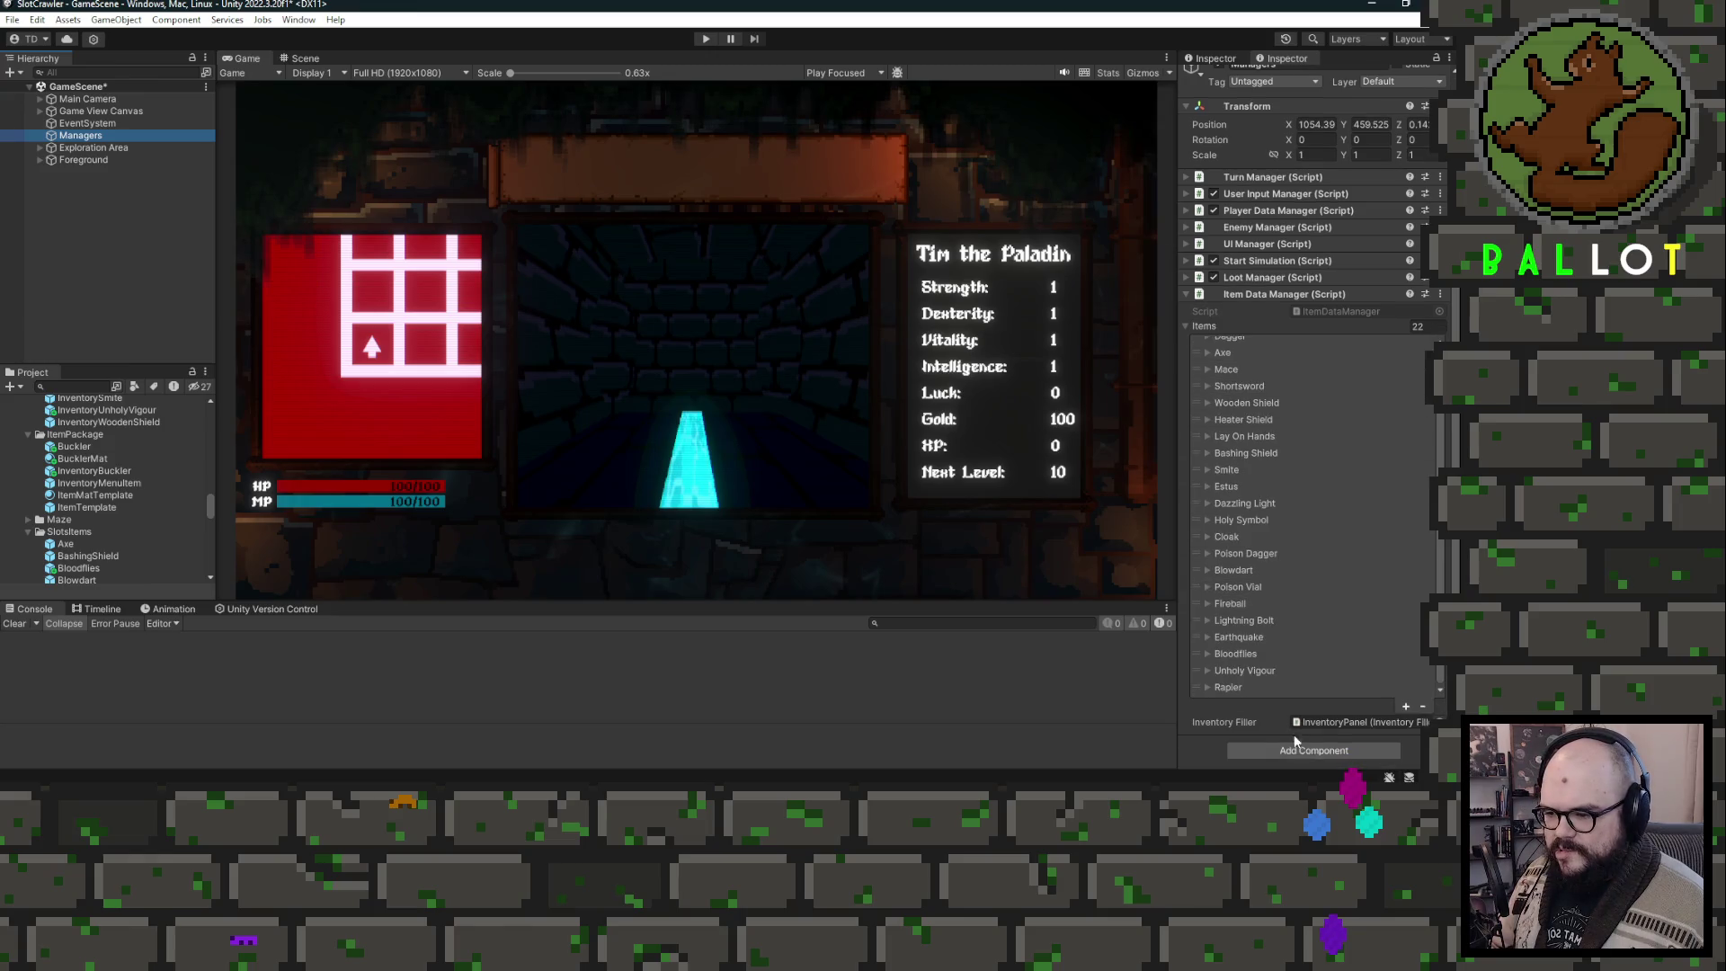
{"action": "left_click", "coordinate": [1406, 706]}
{"action": "left_click", "coordinate": [1237, 682]}
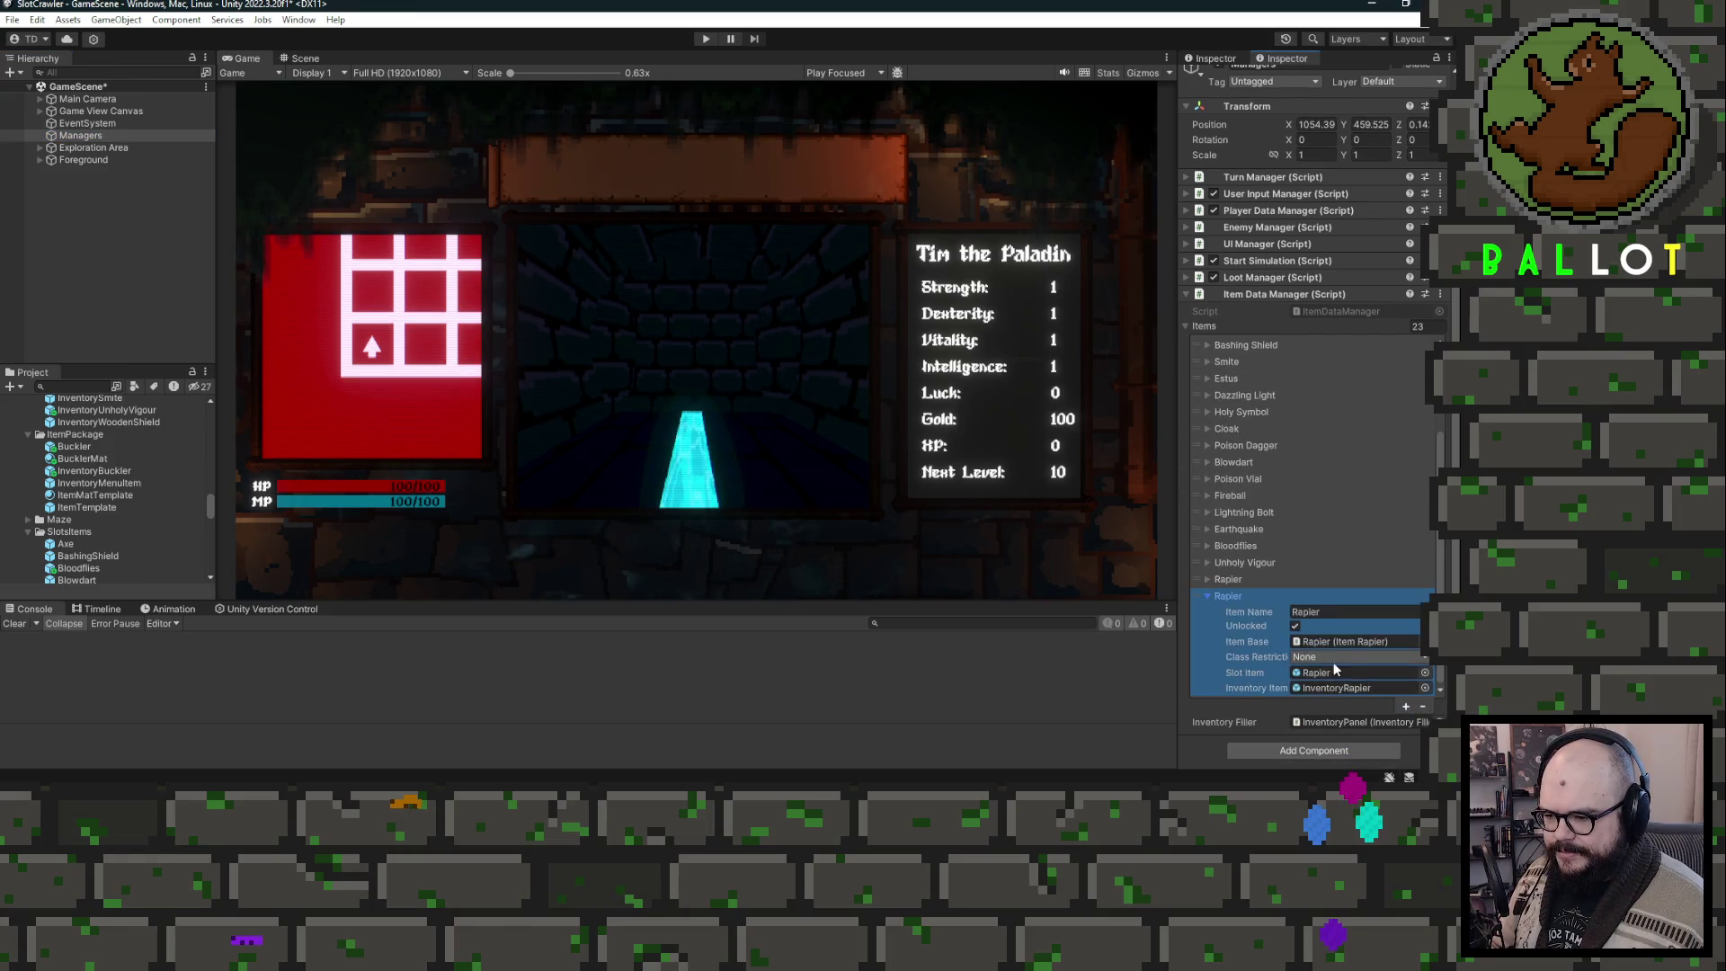
{"action": "left_click", "coordinate": [1324, 615]}
{"action": "type", "text": "Buckl"}
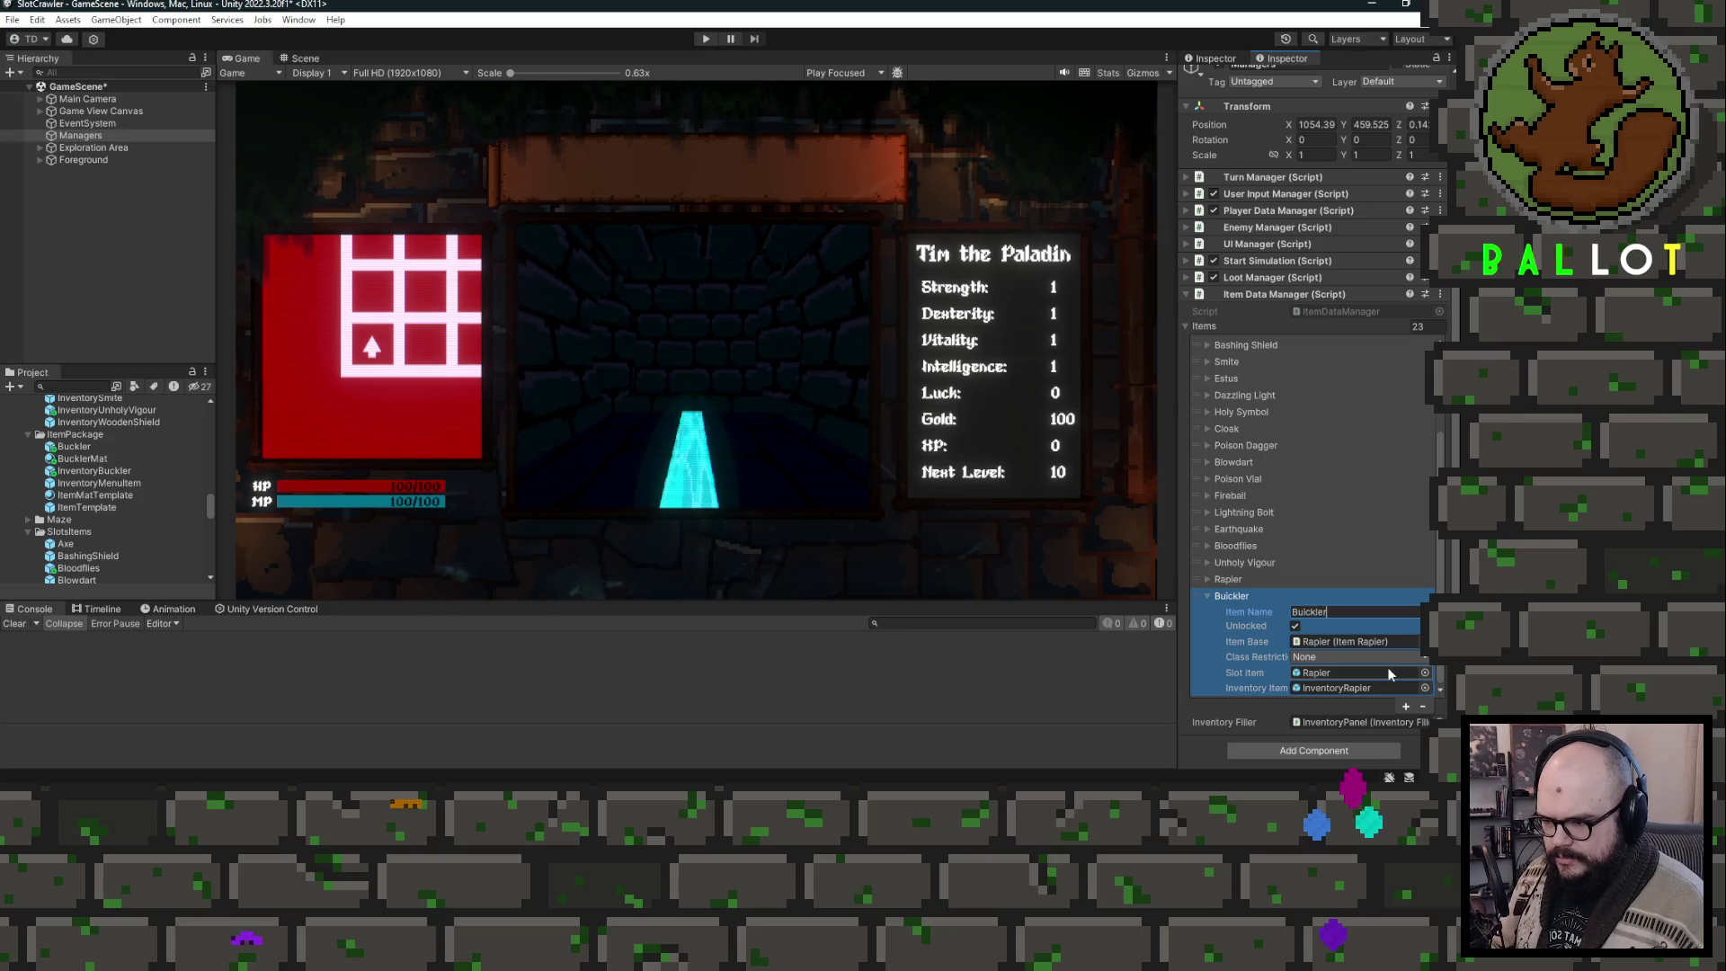
{"action": "type", "text": "er"}
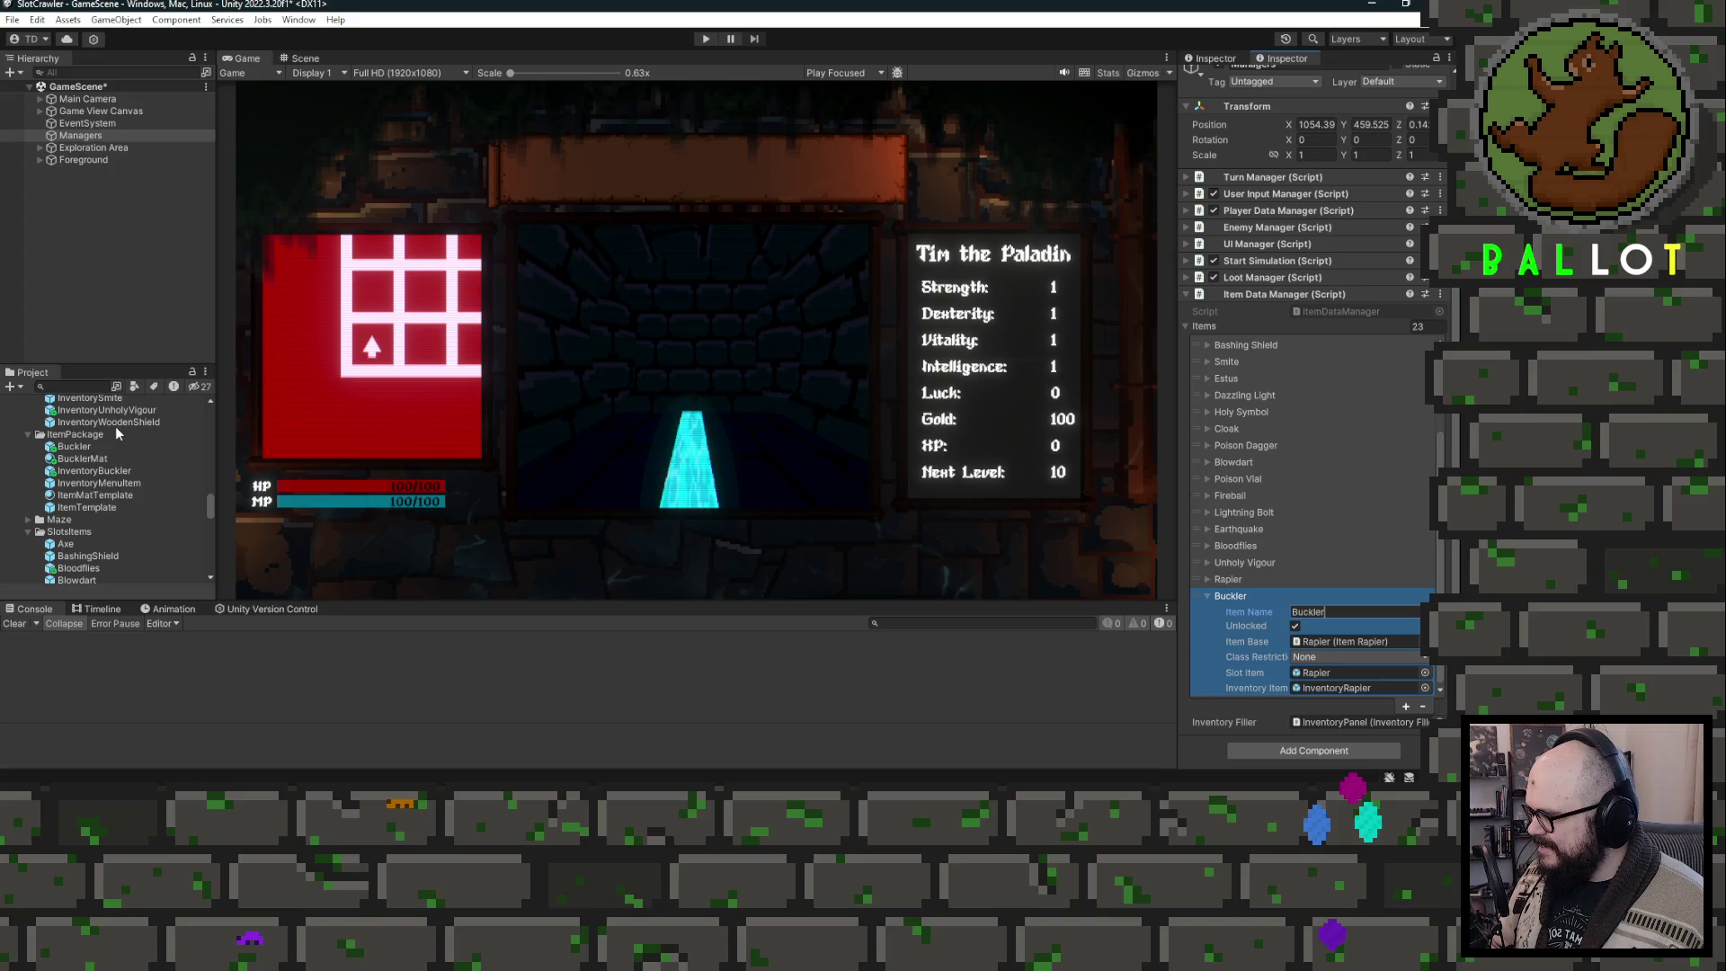
Step: Link the Buckler item base, Buckler slot prefab and InventoryBuckler to the entry, save, and start Play
{"action": "mouse_move", "coordinate": [80, 457]}
{"action": "left_mouse_down"}
{"action": "mouse_move", "coordinate": [1258, 629]}
{"action": "mouse_move", "coordinate": [1321, 620]}
{"action": "mouse_move", "coordinate": [1332, 643]}
{"action": "left_mouse_up"}
{"action": "mouse_move", "coordinate": [73, 446]}
{"action": "left_mouse_down"}
{"action": "mouse_move", "coordinate": [1259, 629]}
{"action": "mouse_move", "coordinate": [1267, 669]}
{"action": "mouse_move", "coordinate": [1331, 673]}
{"action": "left_mouse_up"}
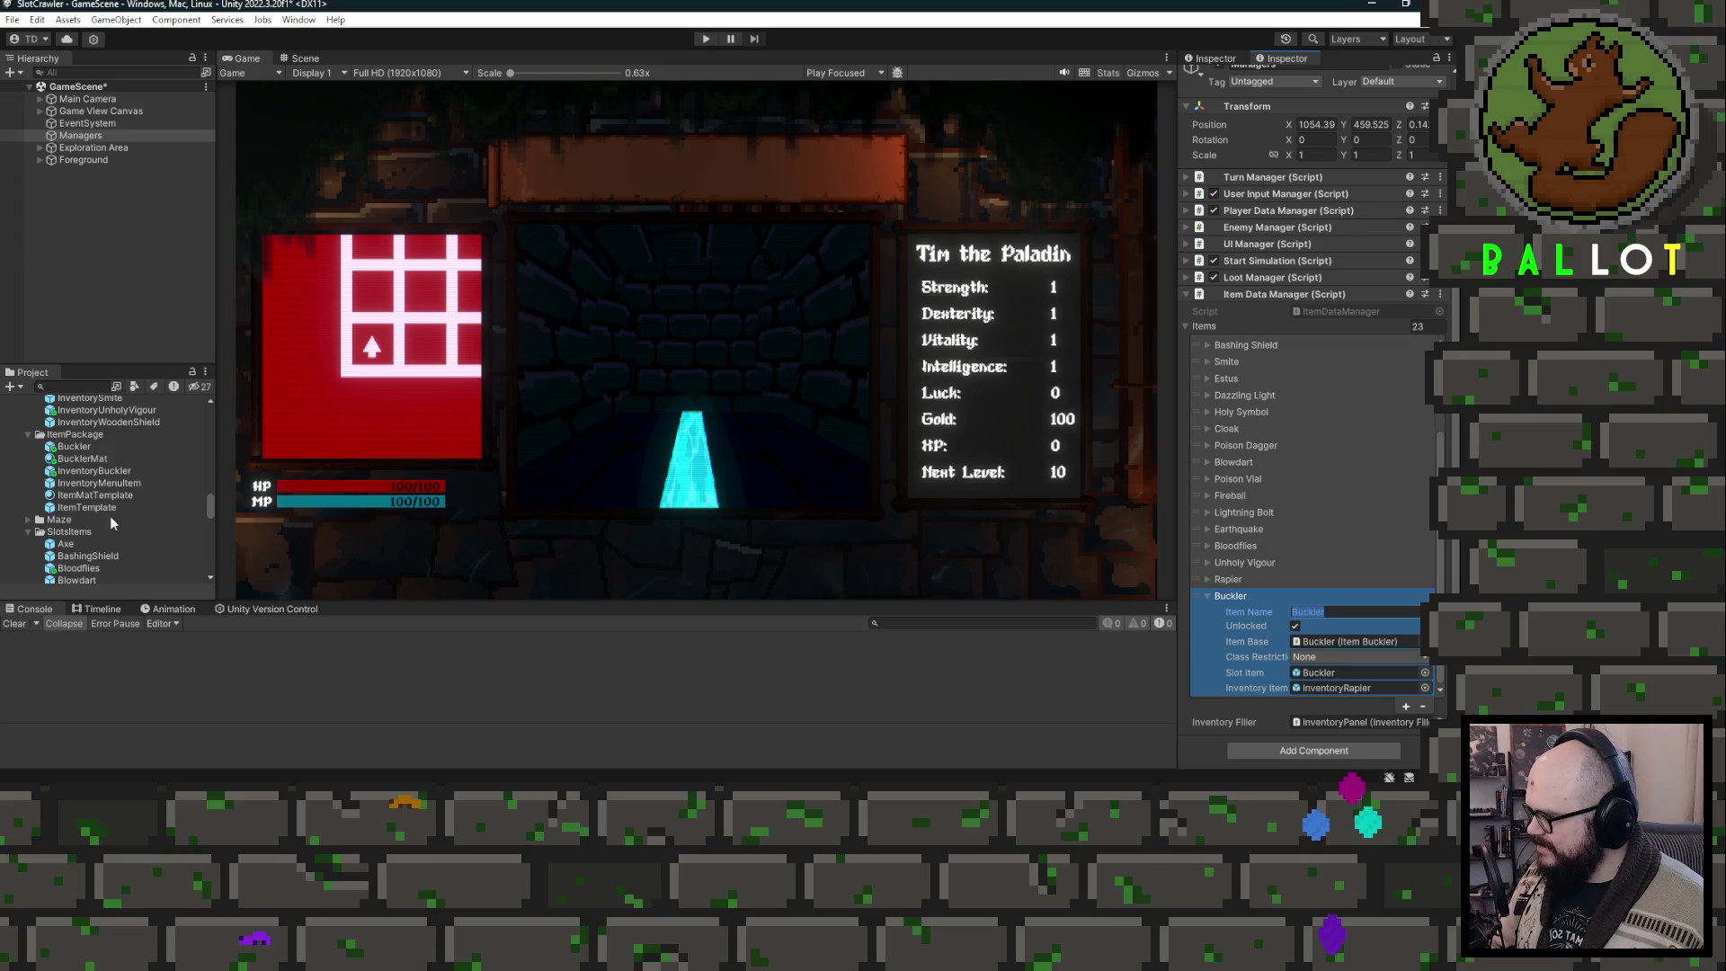
{"action": "mouse_move", "coordinate": [95, 471]}
{"action": "left_mouse_down"}
{"action": "mouse_move", "coordinate": [539, 557]}
{"action": "mouse_move", "coordinate": [1151, 635]}
{"action": "mouse_move", "coordinate": [1349, 688]}
{"action": "left_mouse_up"}
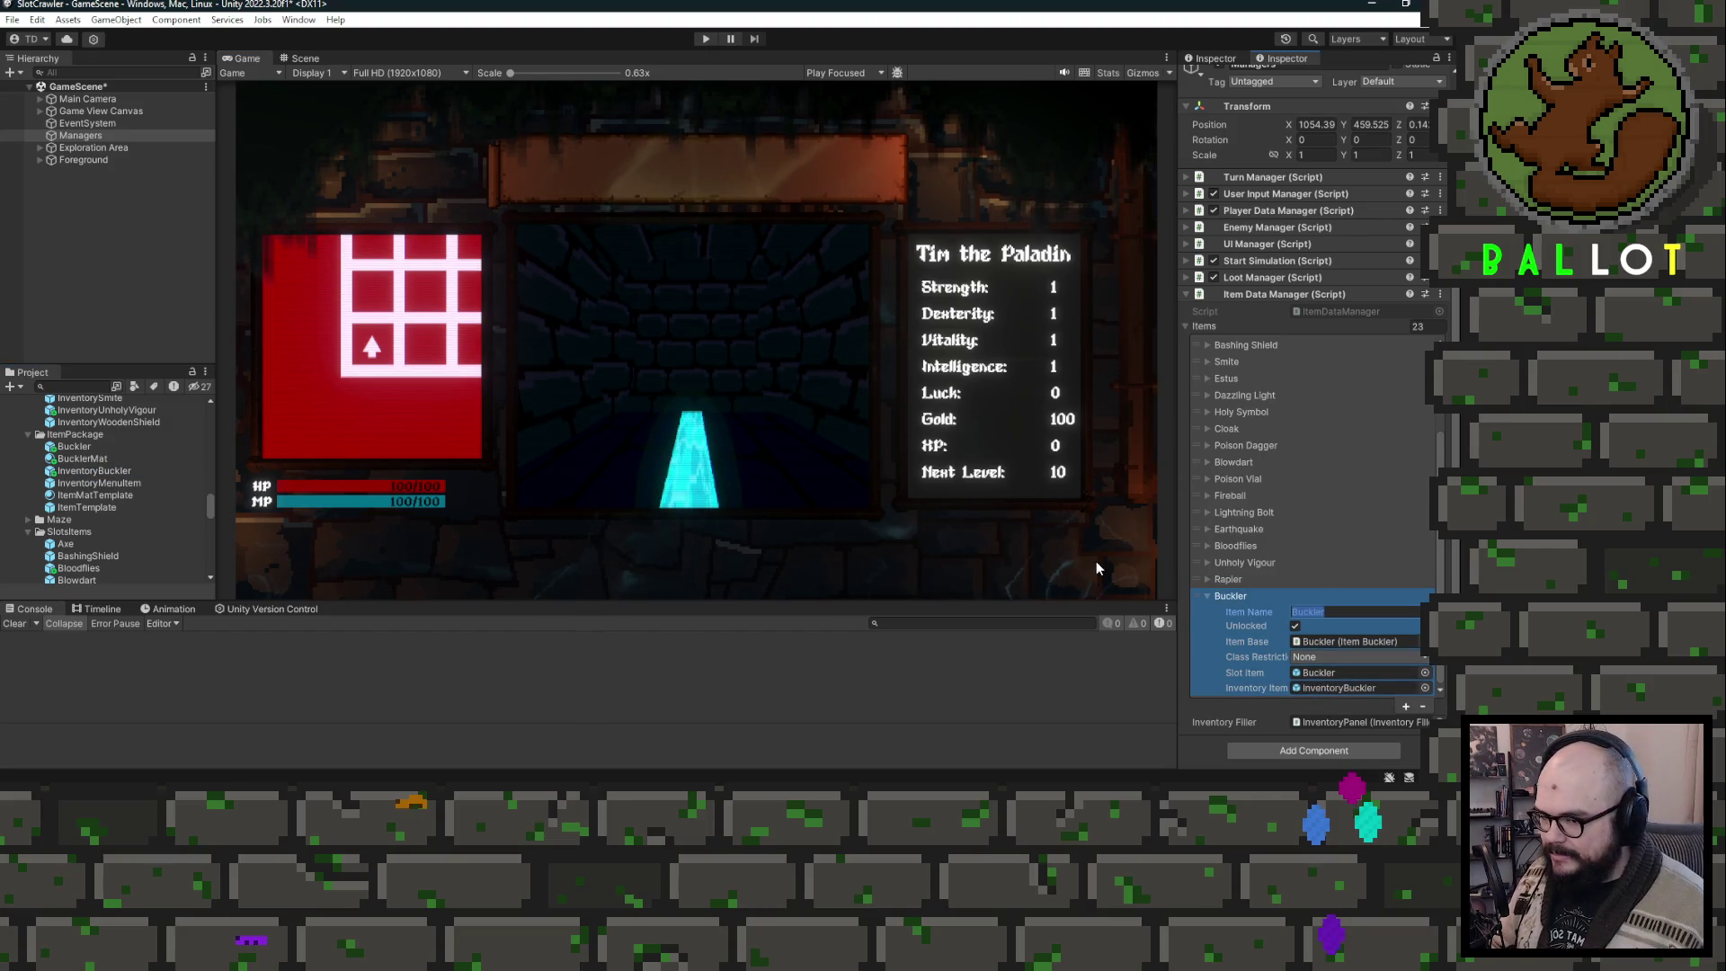
{"action": "key", "text": "ctrl+s"}
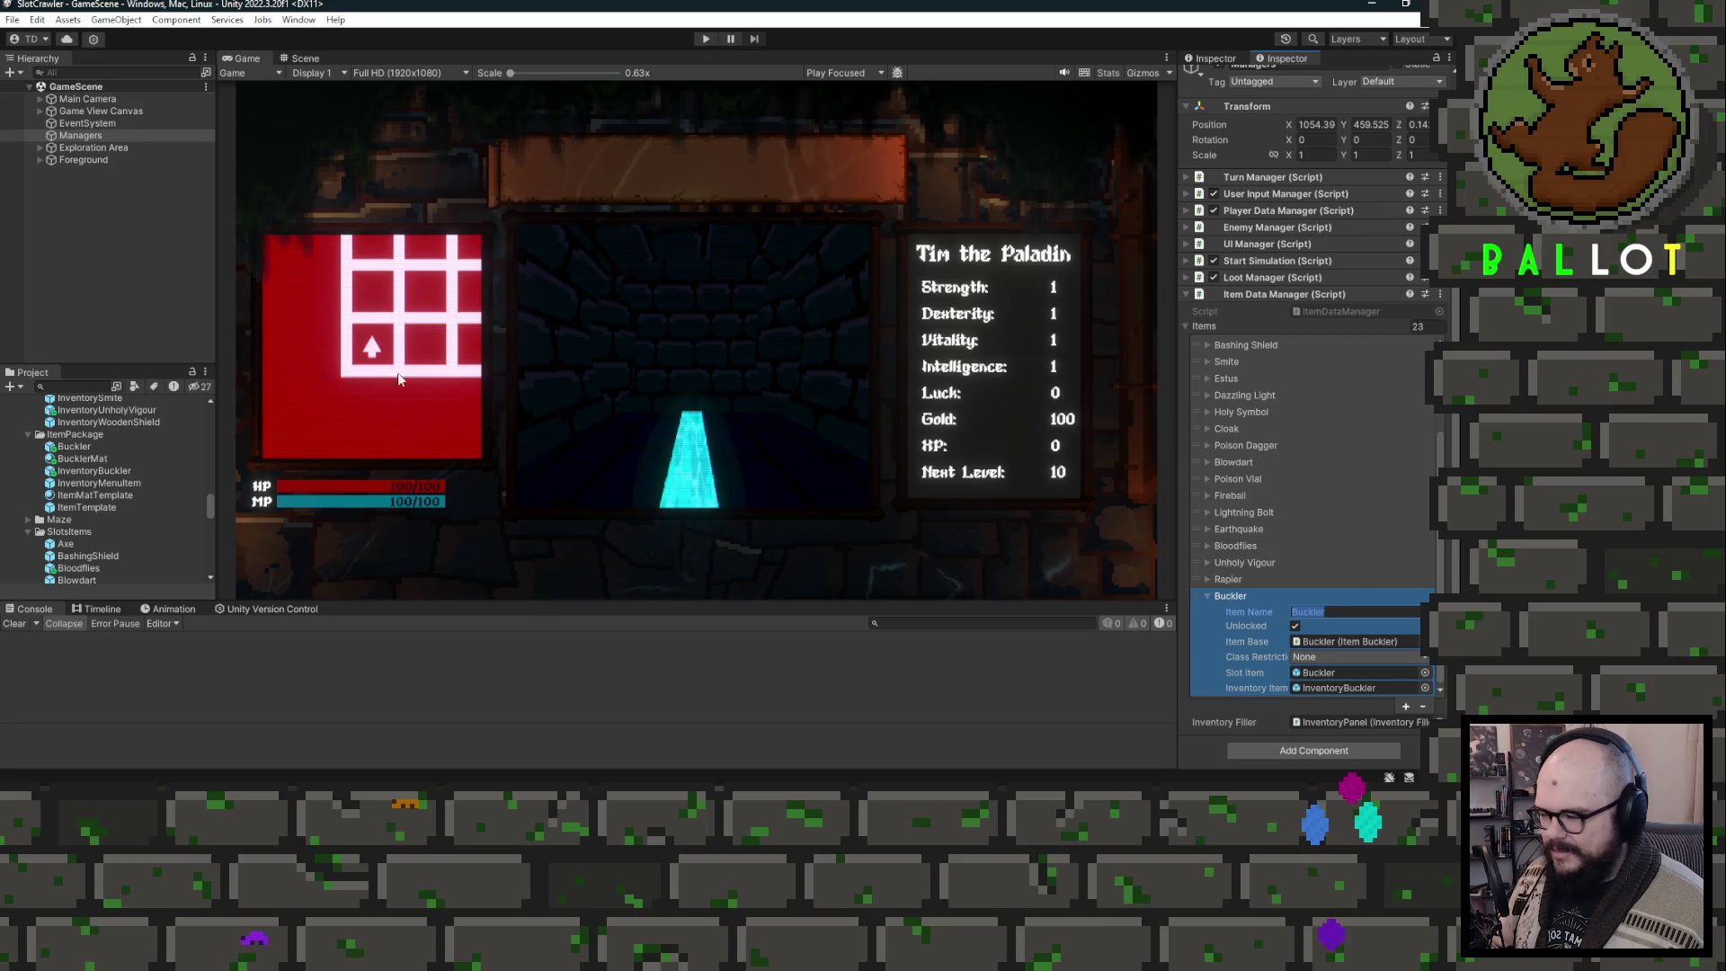
{"action": "left_click", "coordinate": [707, 39]}
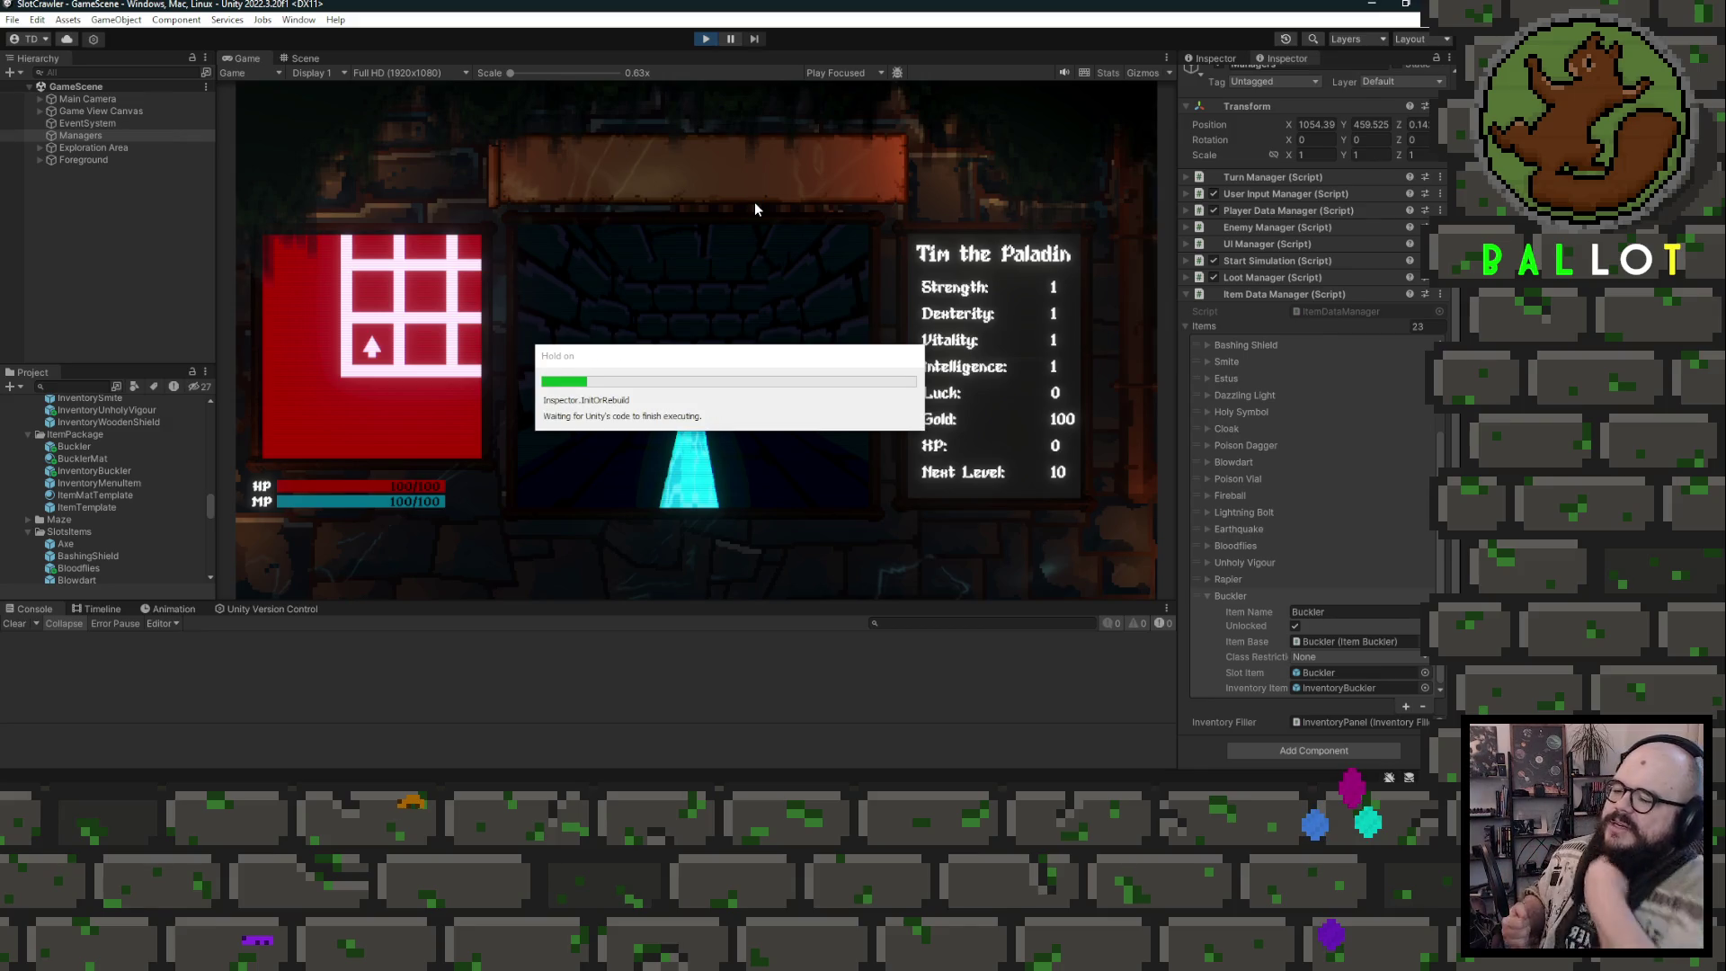
Step: Stop the play test, open the Paladin class and set Starting Inventory A's first entry to Buckler
{"action": "left_click", "coordinate": [707, 38]}
{"action": "type", "text": "paladin"}
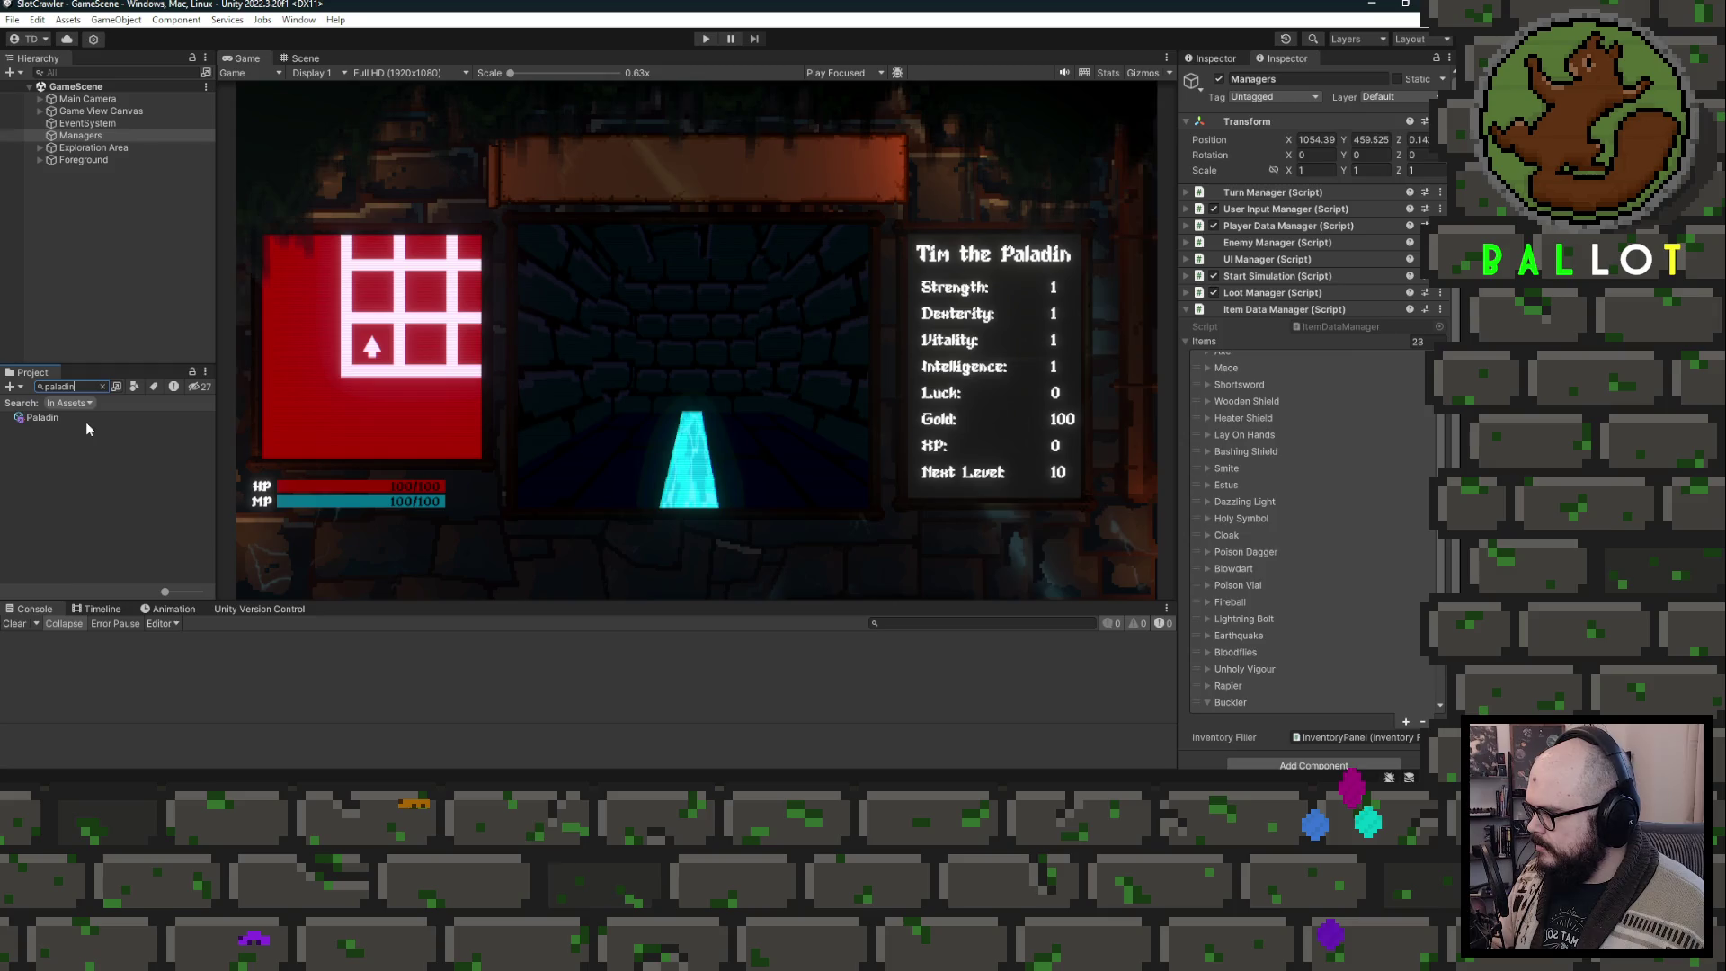
{"action": "left_click", "coordinate": [84, 419]}
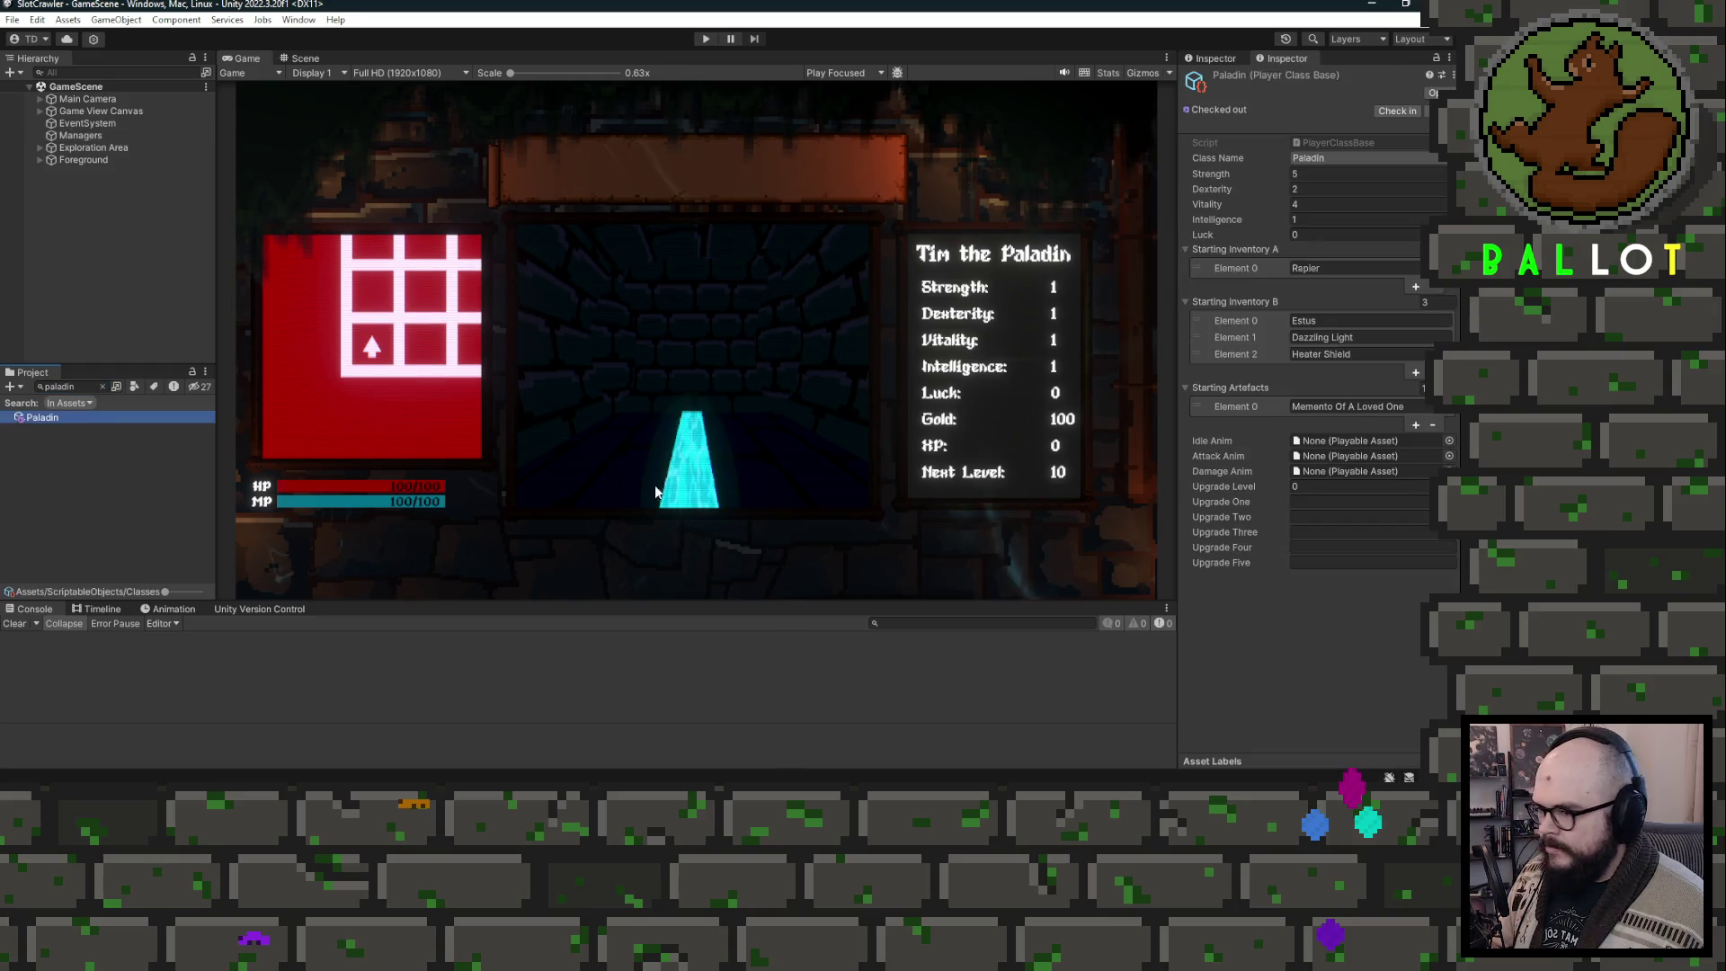
{"action": "left_click", "coordinate": [1367, 268]}
{"action": "type", "text": "bu"}
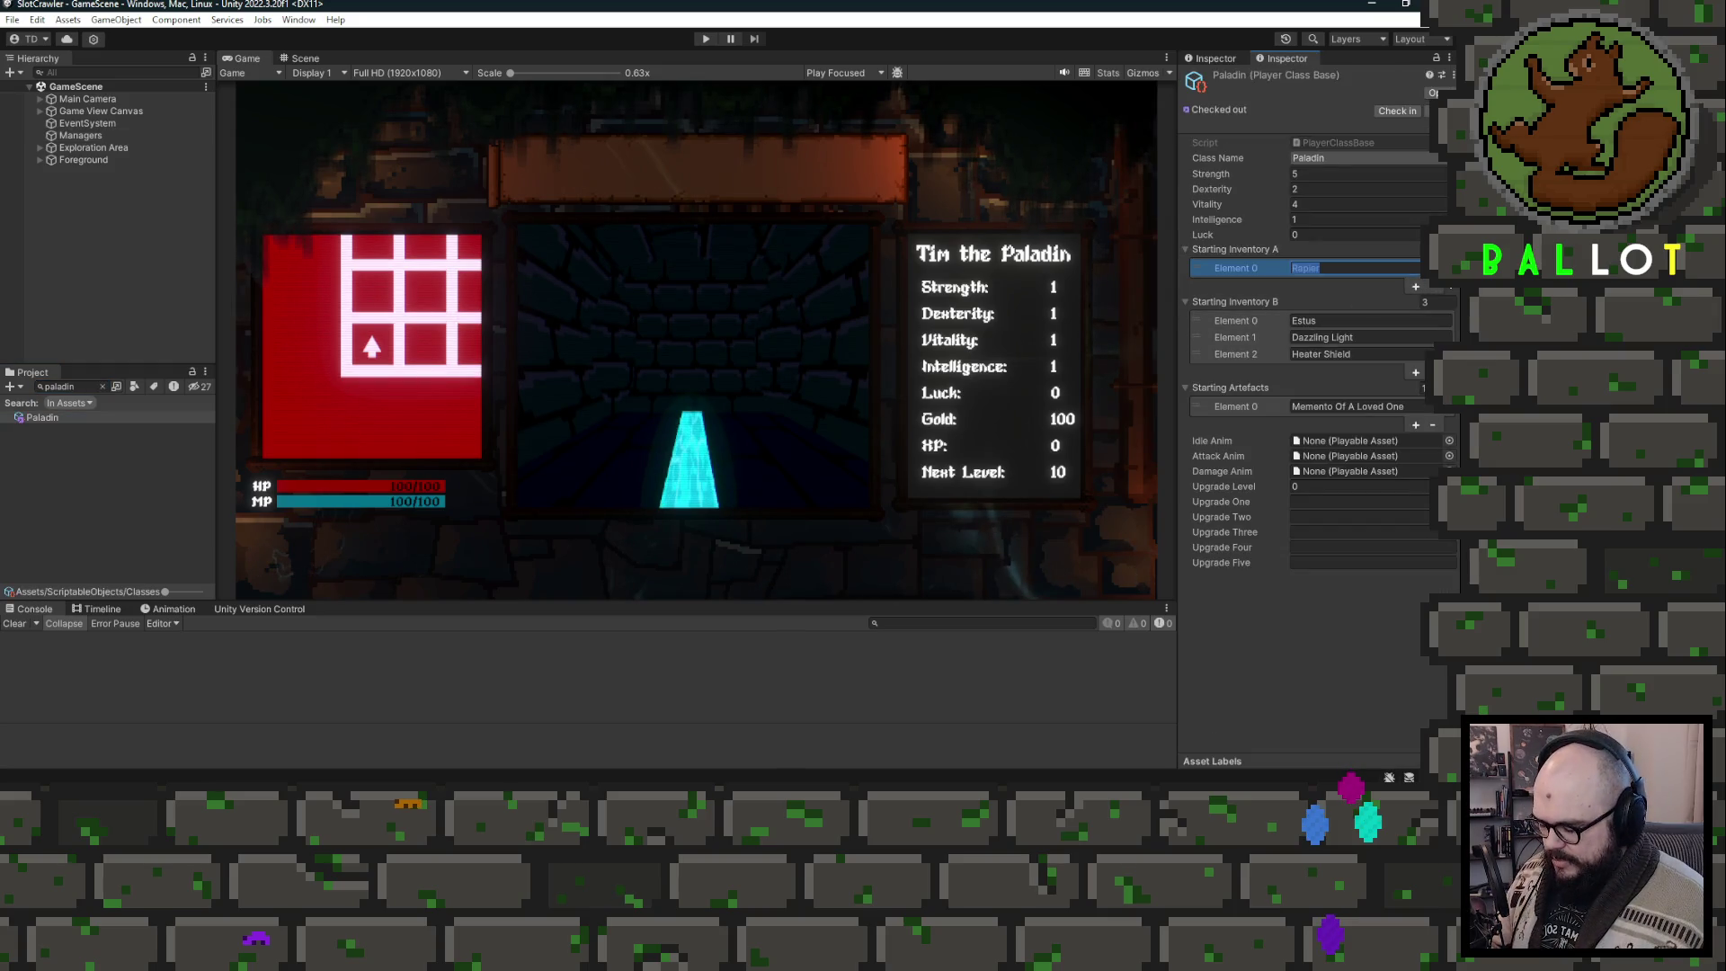
{"action": "type", "text": "ckler"}
Step: Fill Starting Inventory A with five Buckler entries
{"action": "left_click", "coordinate": [1415, 286]}
{"action": "left_click", "coordinate": [1416, 303]}
{"action": "left_click", "coordinate": [1416, 320]}
{"action": "left_click", "coordinate": [1416, 337]}
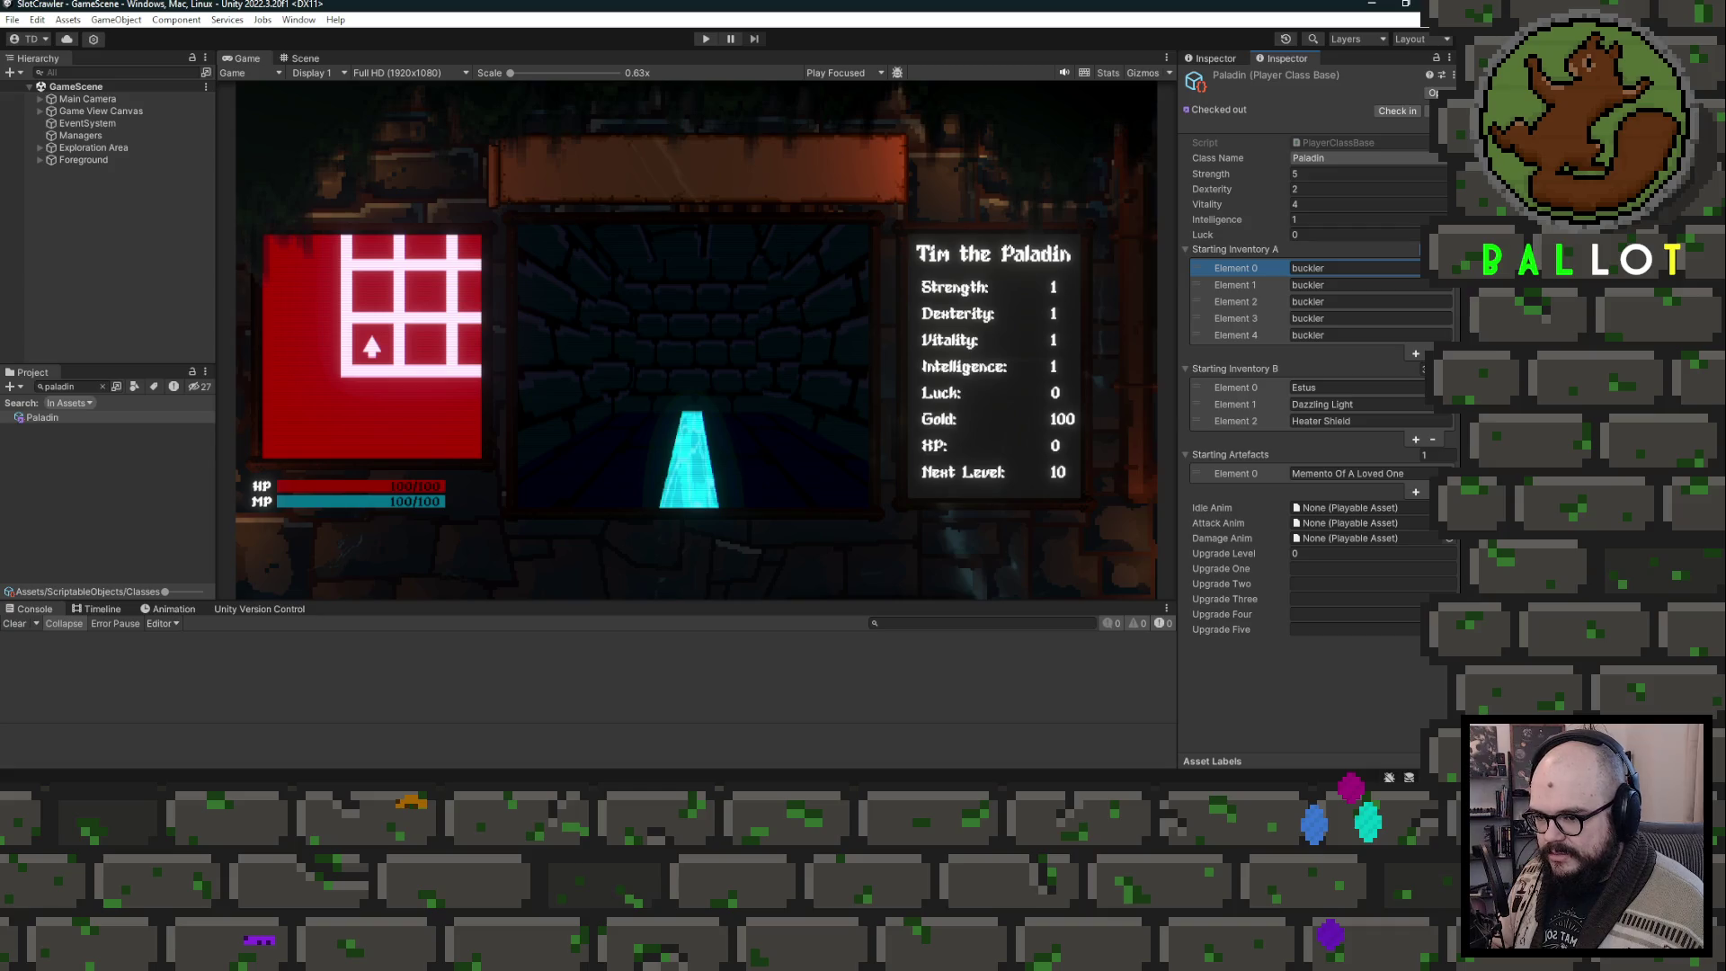
{"action": "type", "text": "1"}
{"action": "key", "text": "Return"}
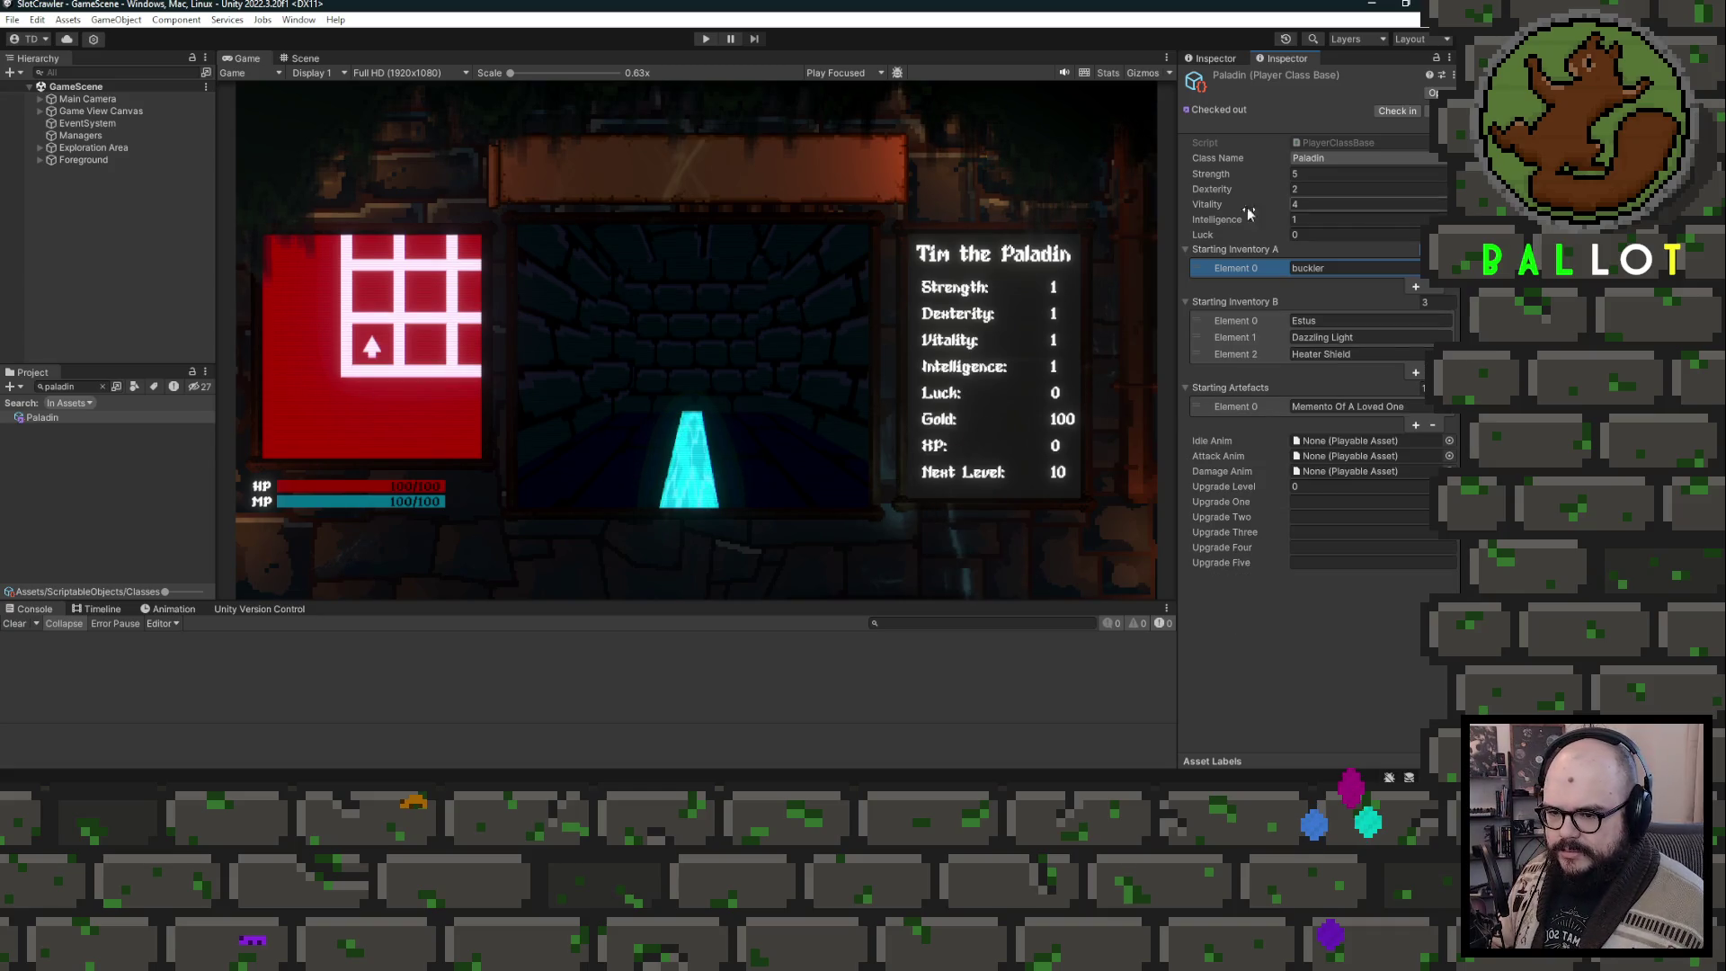
{"action": "type", "text": "Buckle"}
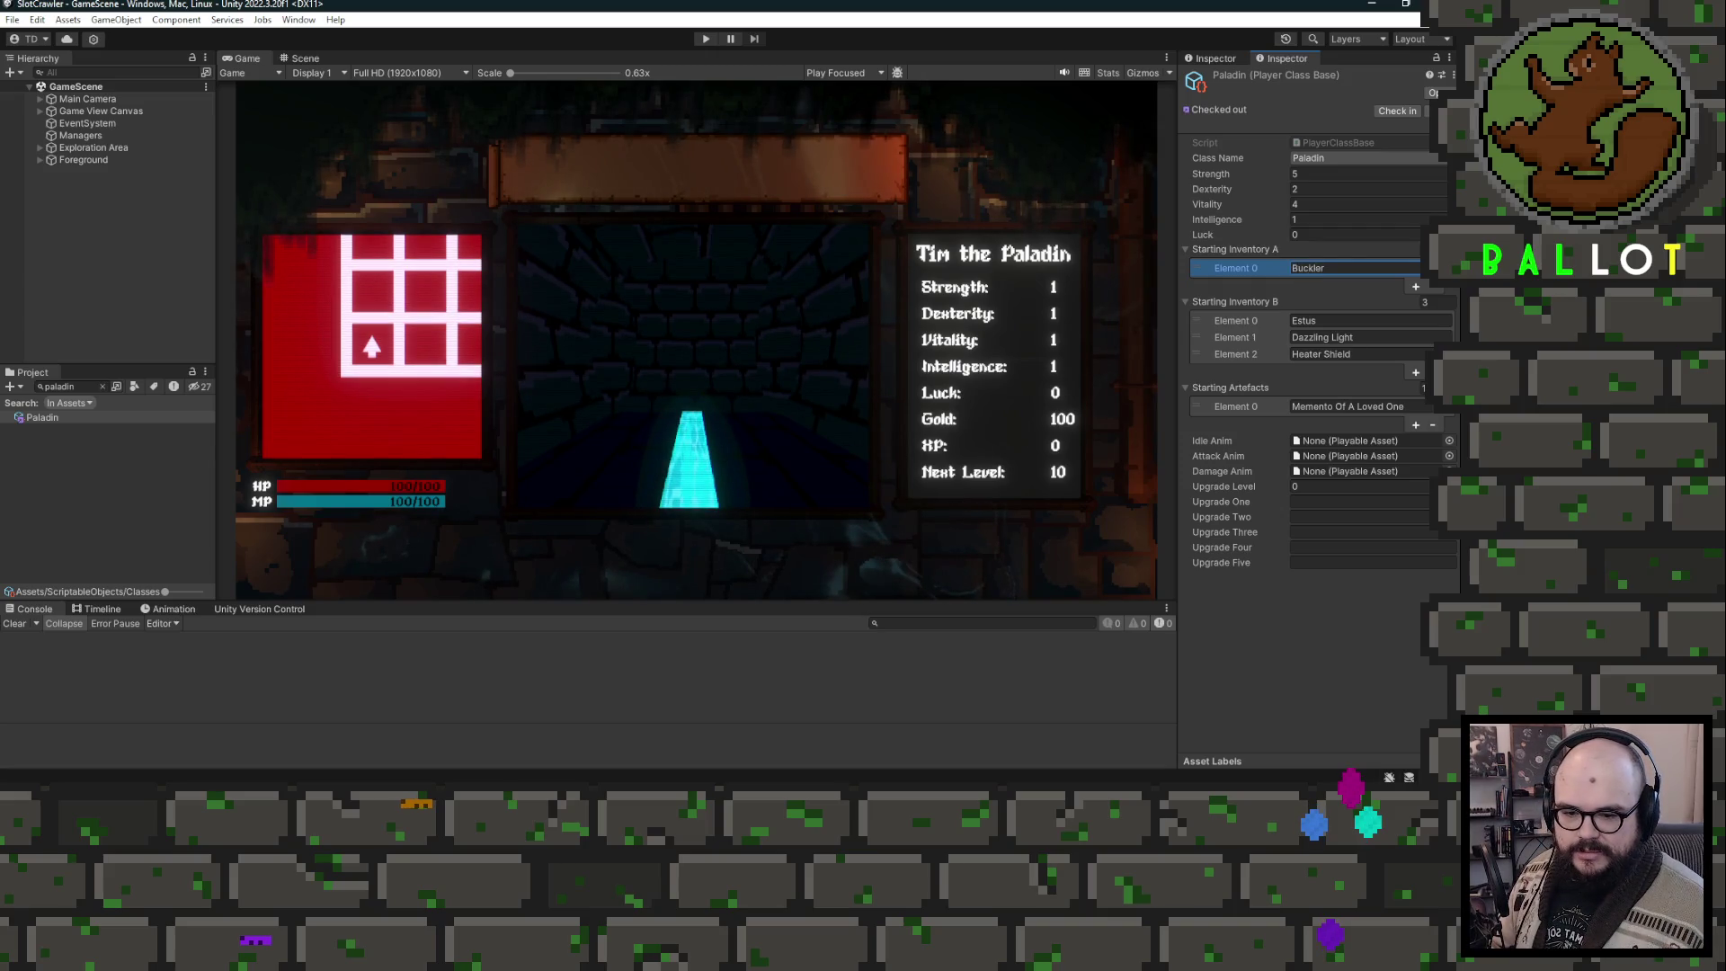
{"action": "key", "text": "alt+Tab"}
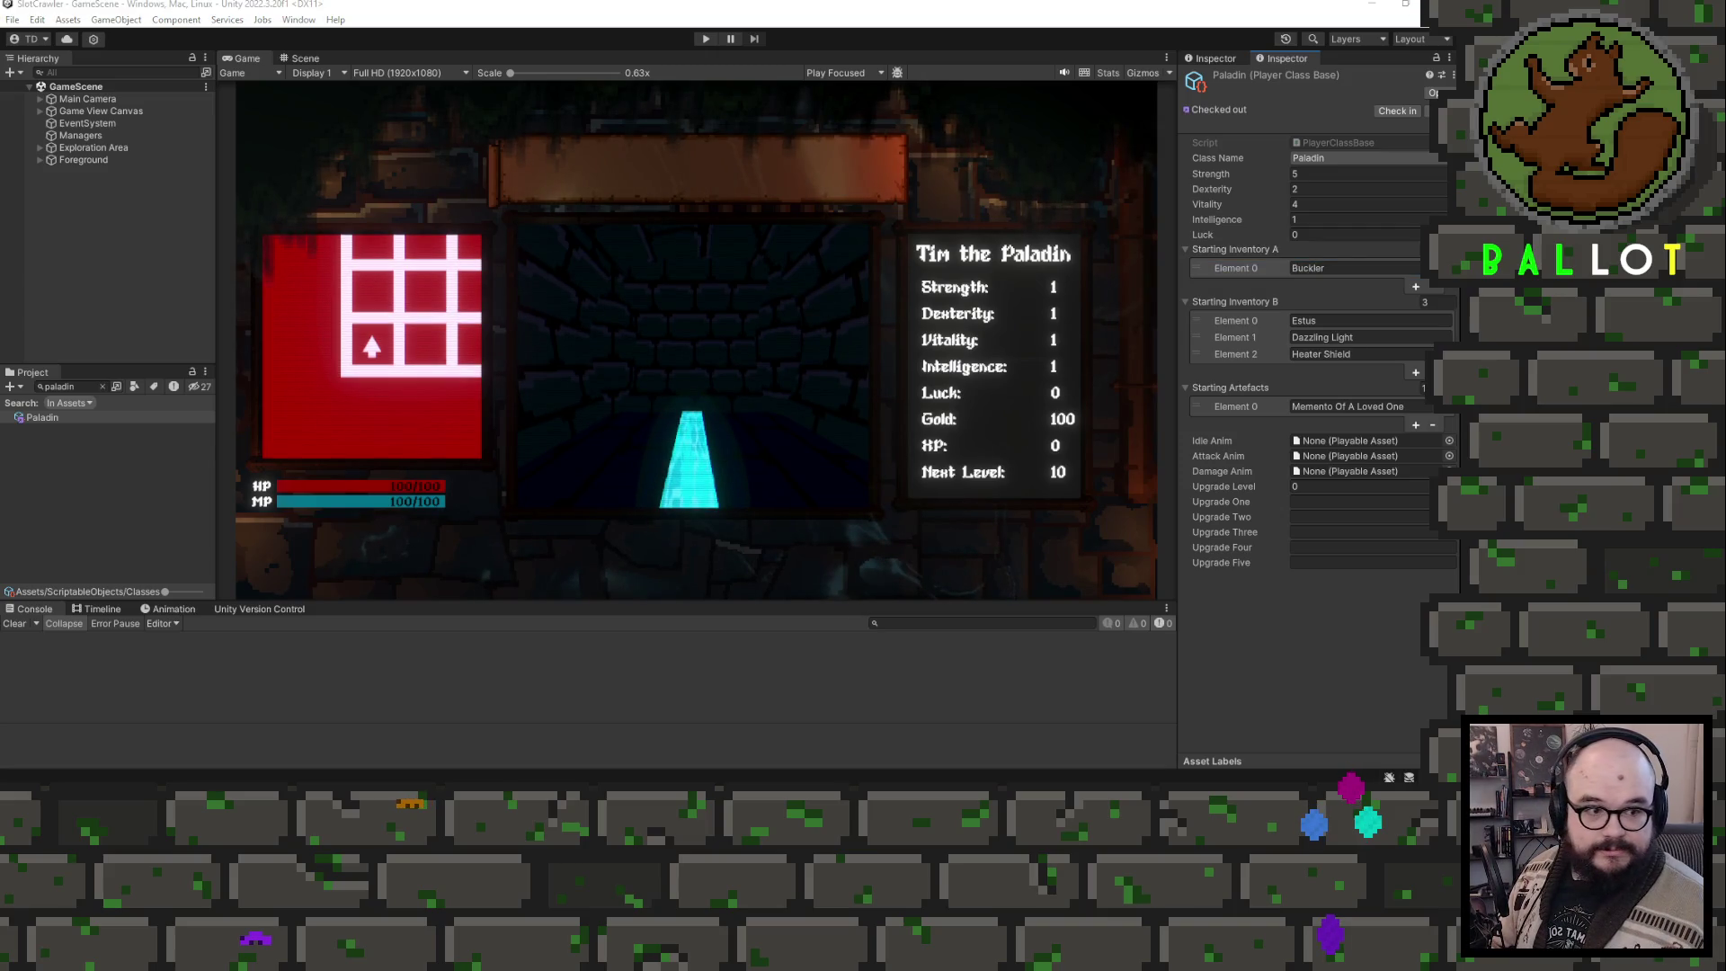
{"action": "key", "text": "alt+Tab"}
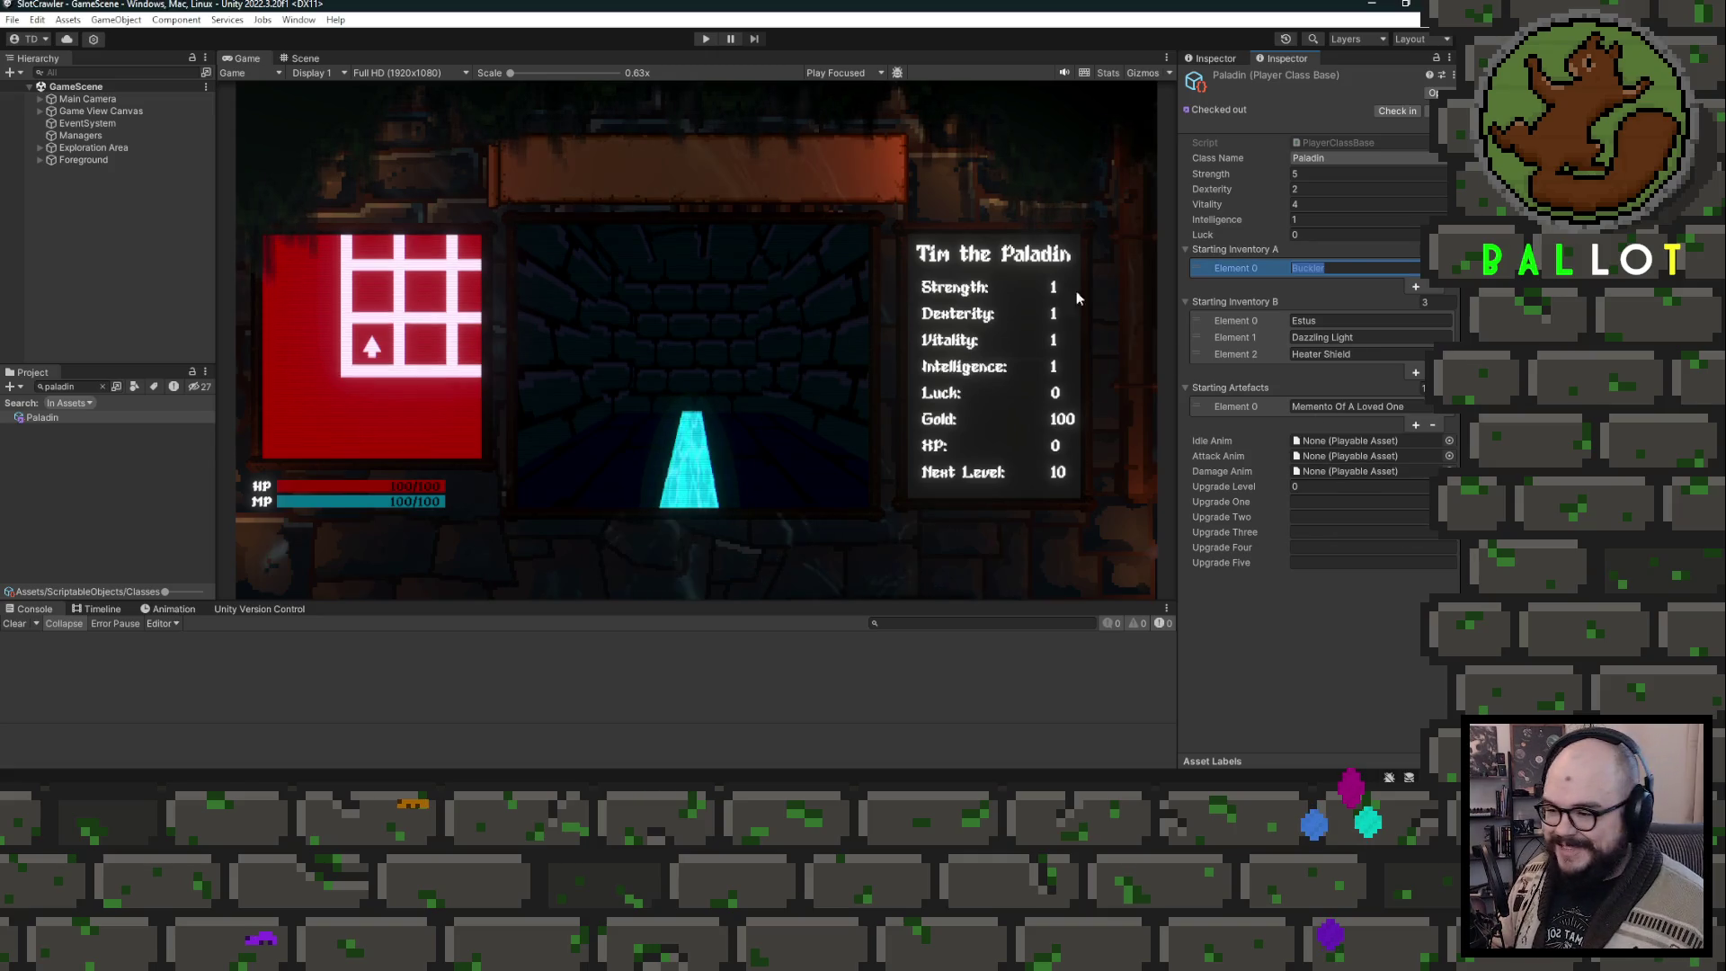
{"action": "key", "text": "Return"}
{"action": "key", "text": "Return"}
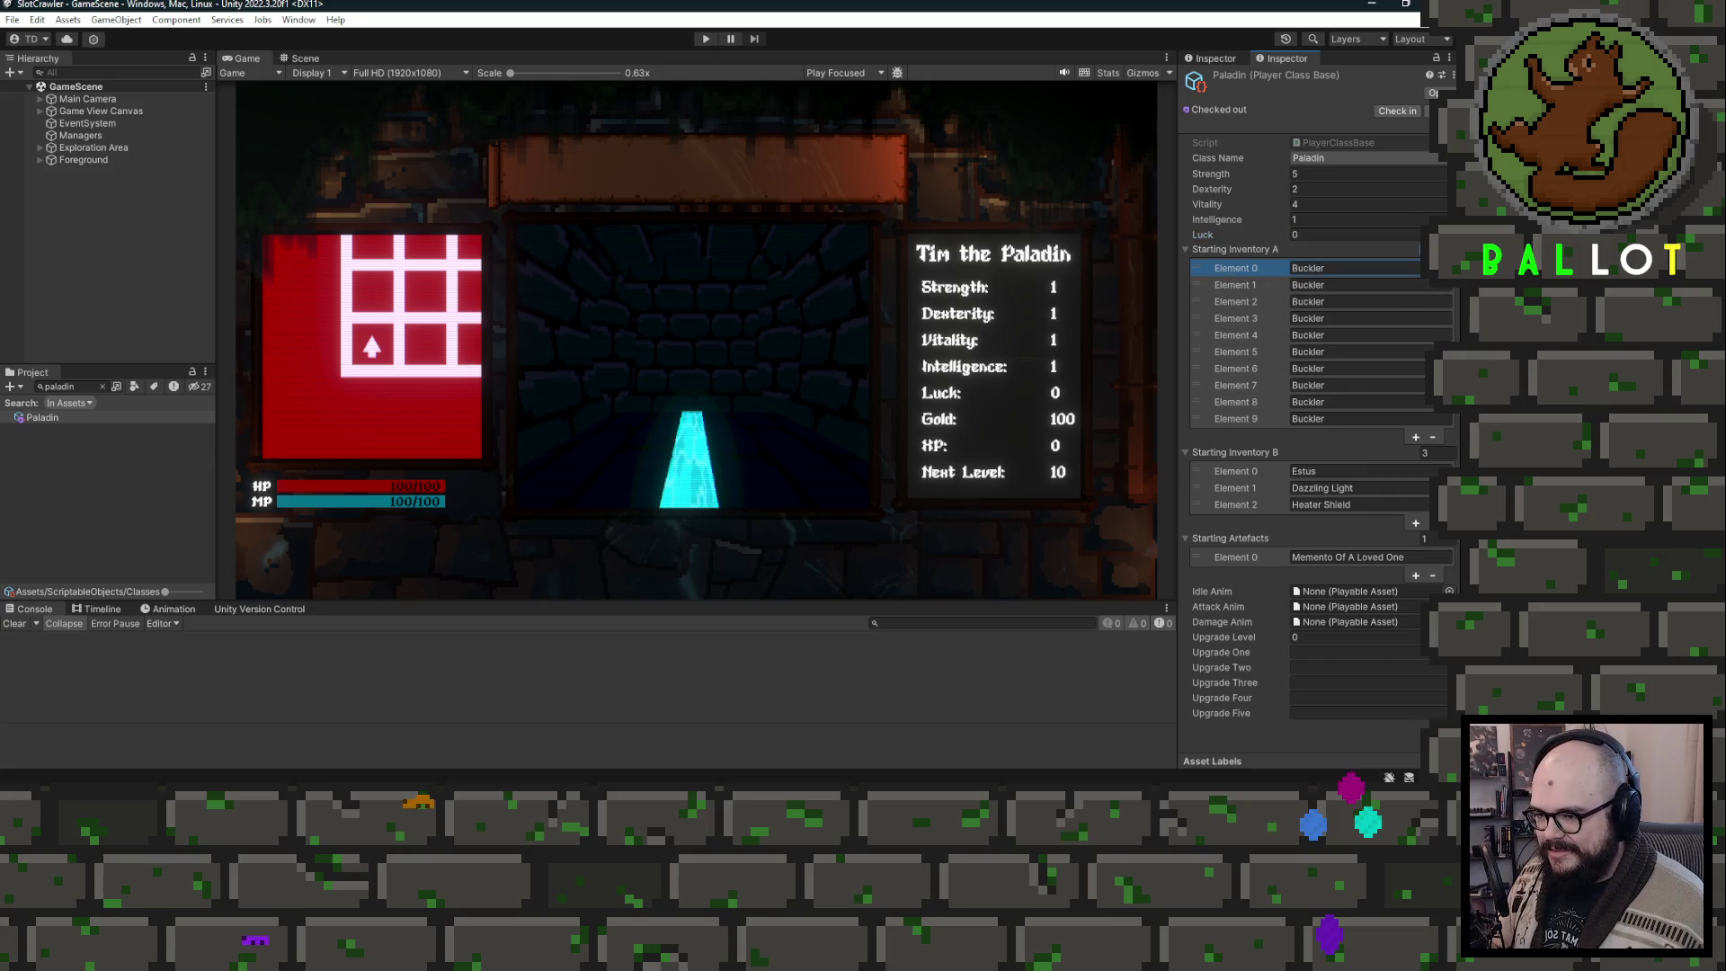
{"action": "key", "text": "Return"}
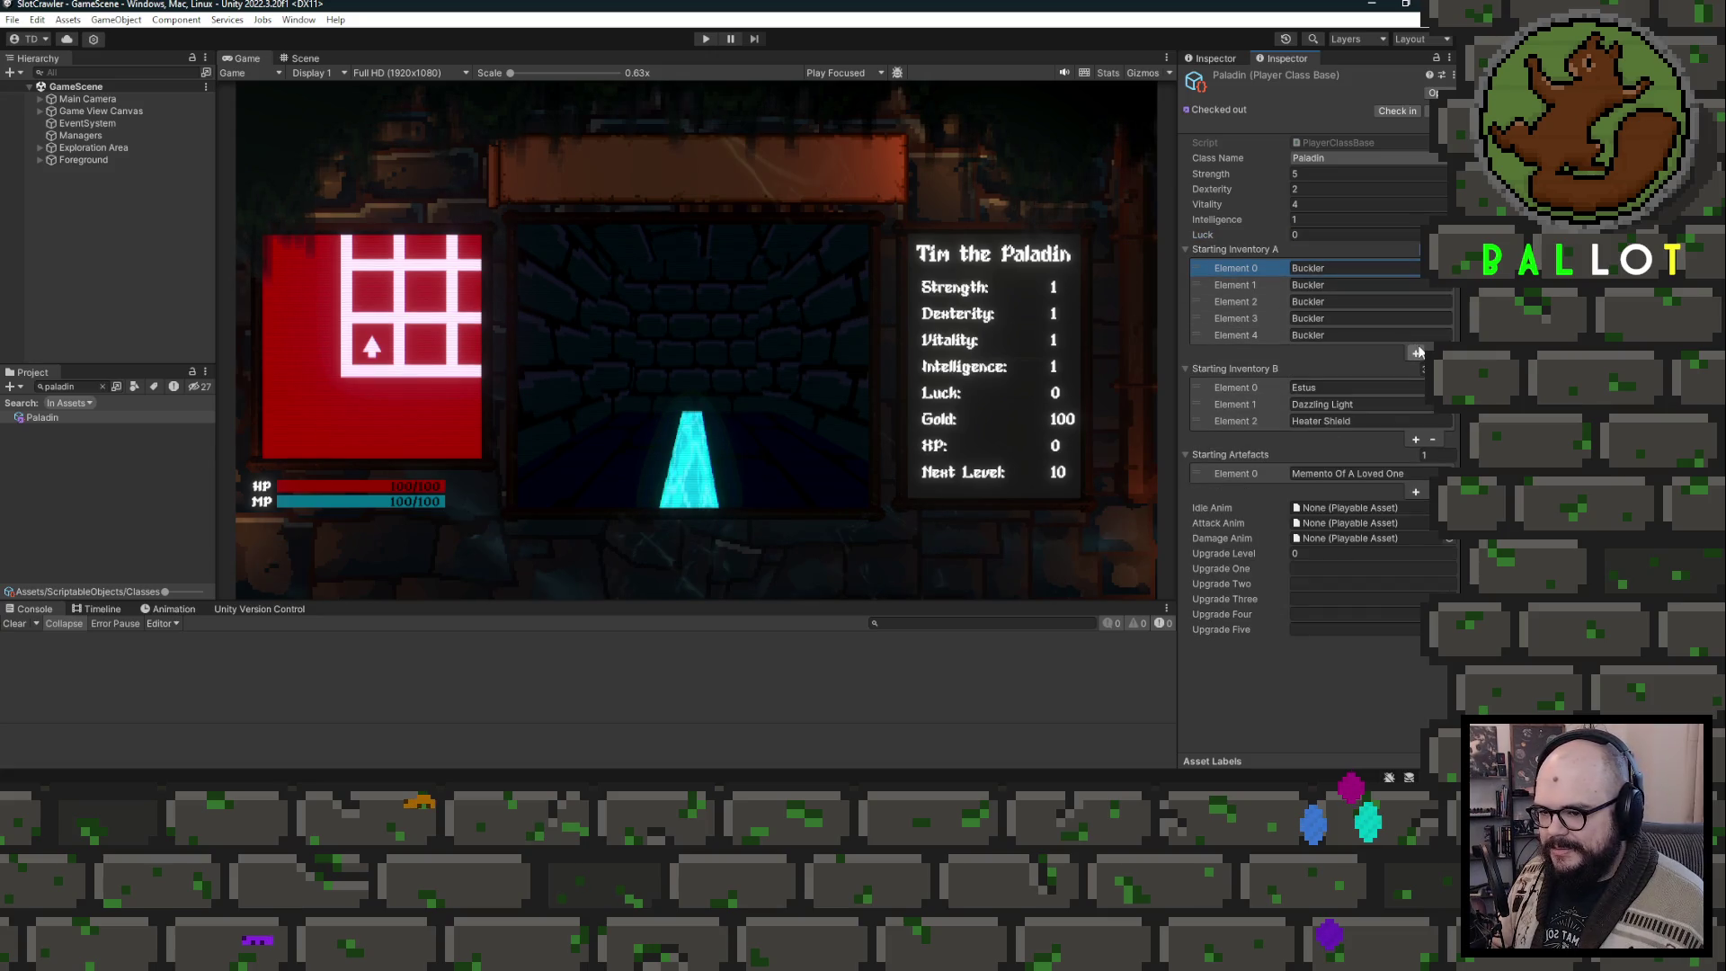
Step: Add Dagger as the sixth entry, grow the list to 15 with Daggers, and start Play
{"action": "left_click", "coordinate": [1417, 353]}
{"action": "type", "text": "Dagger"}
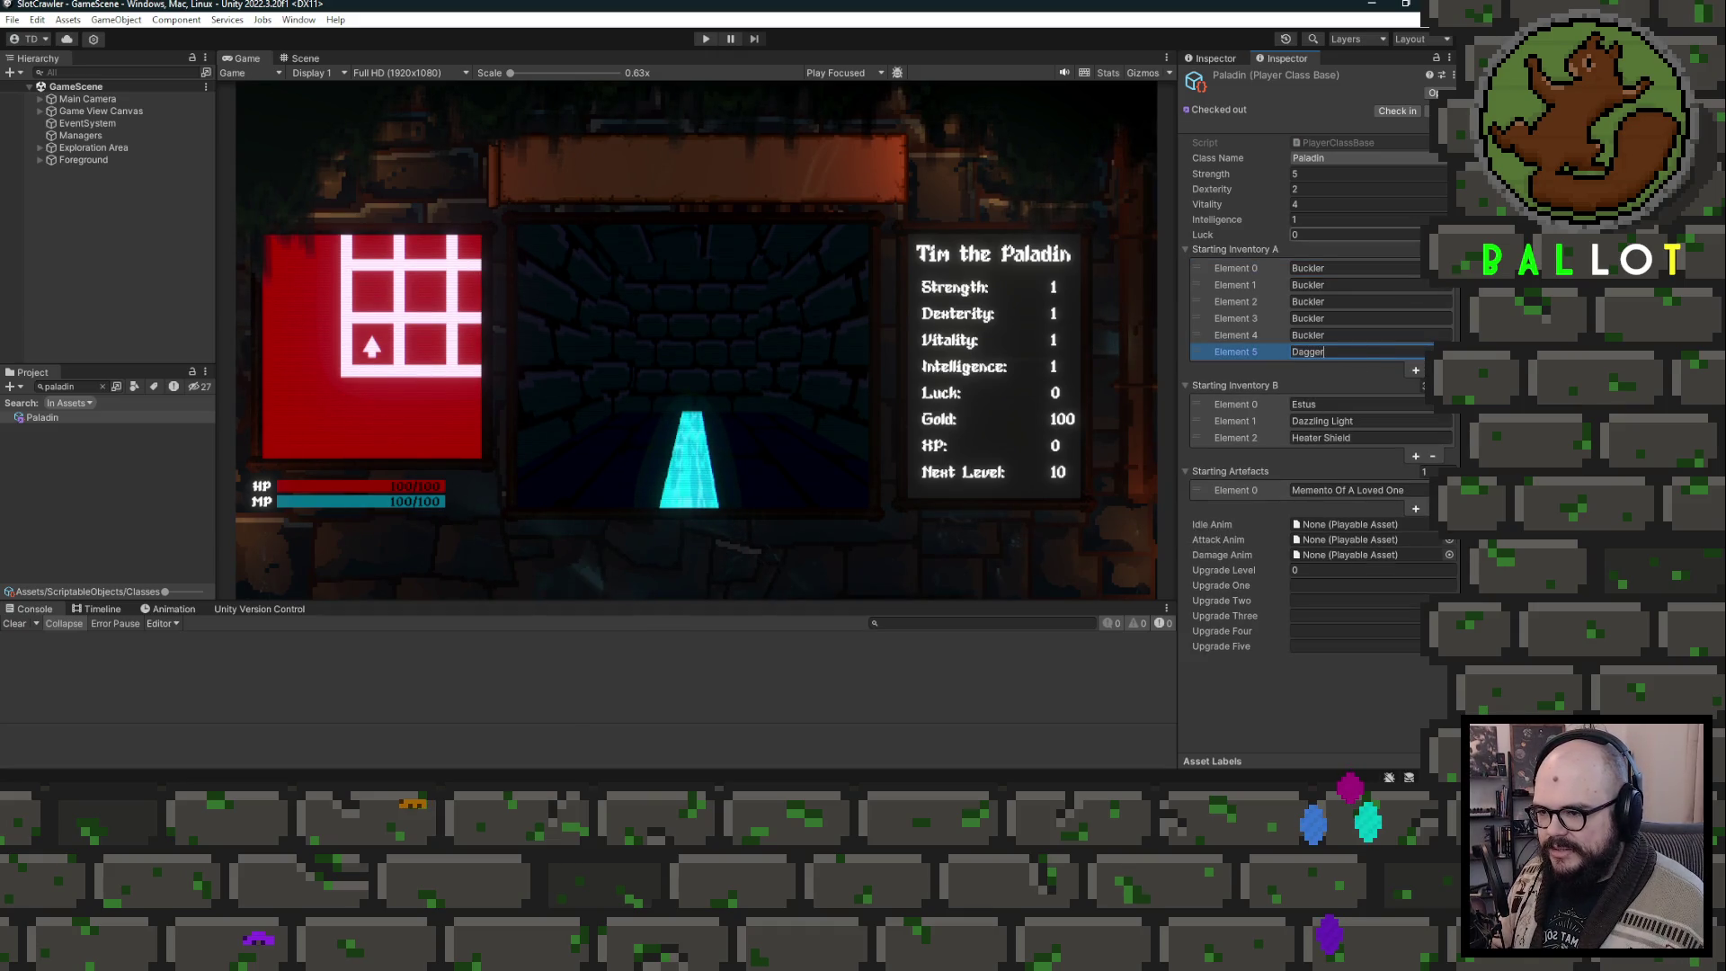
{"action": "key", "text": "Return"}
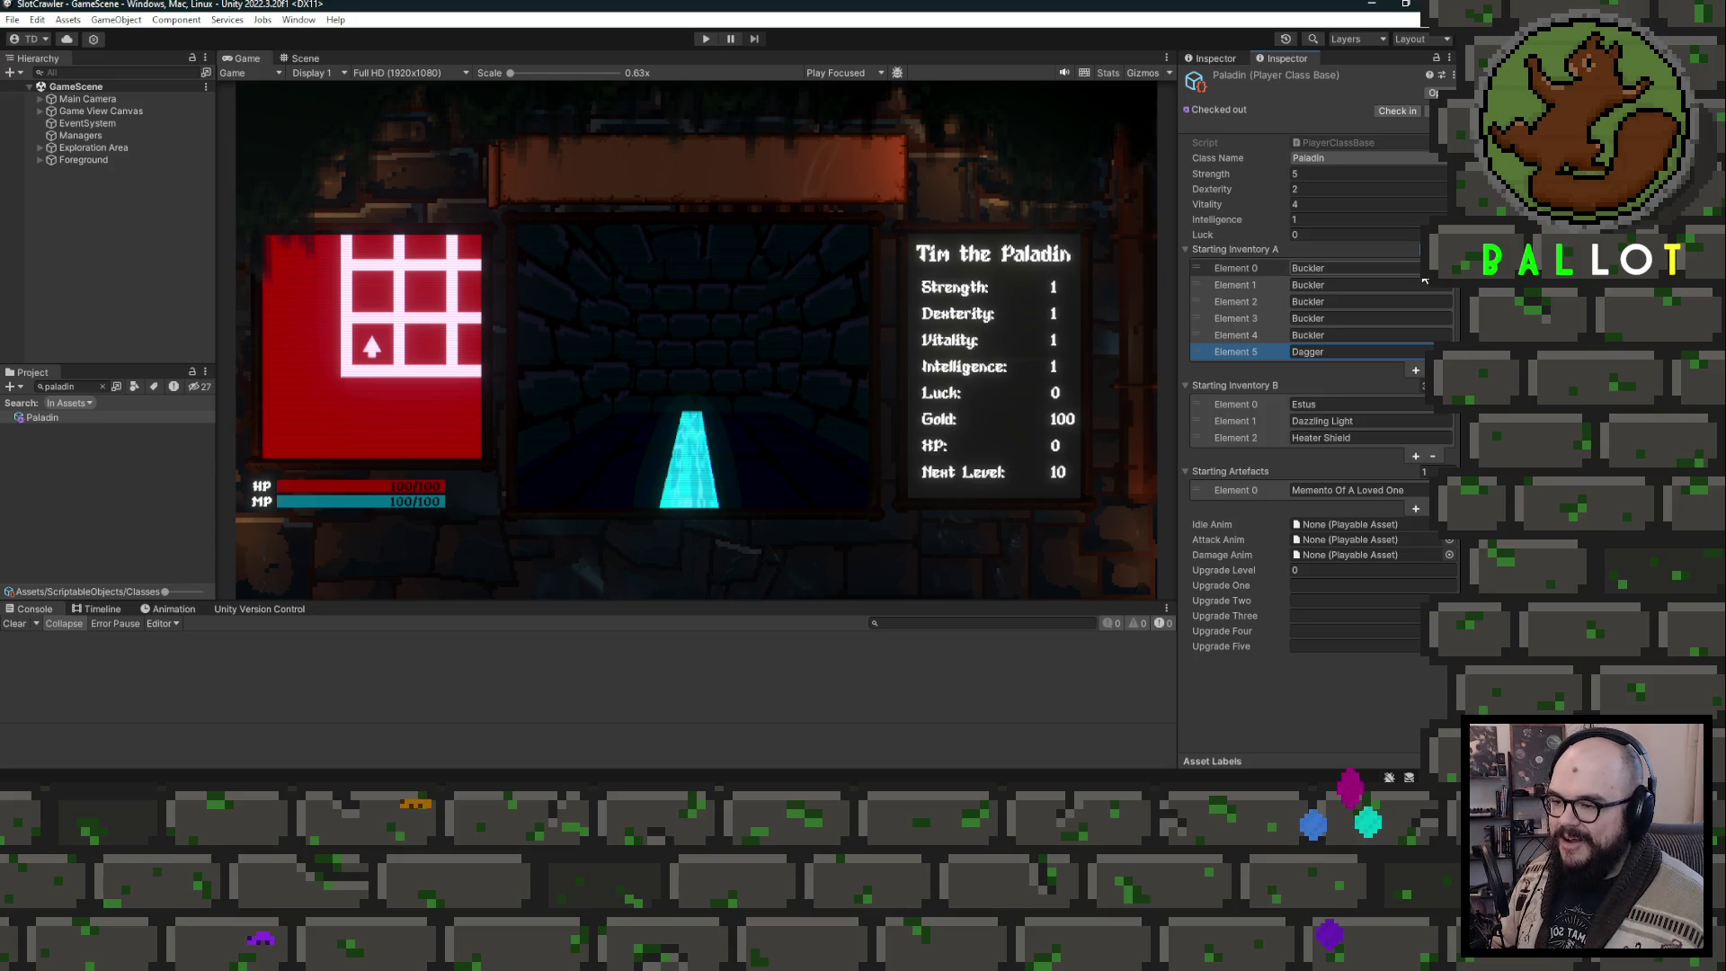
{"action": "type", "text": "15"}
{"action": "key", "text": "Return"}
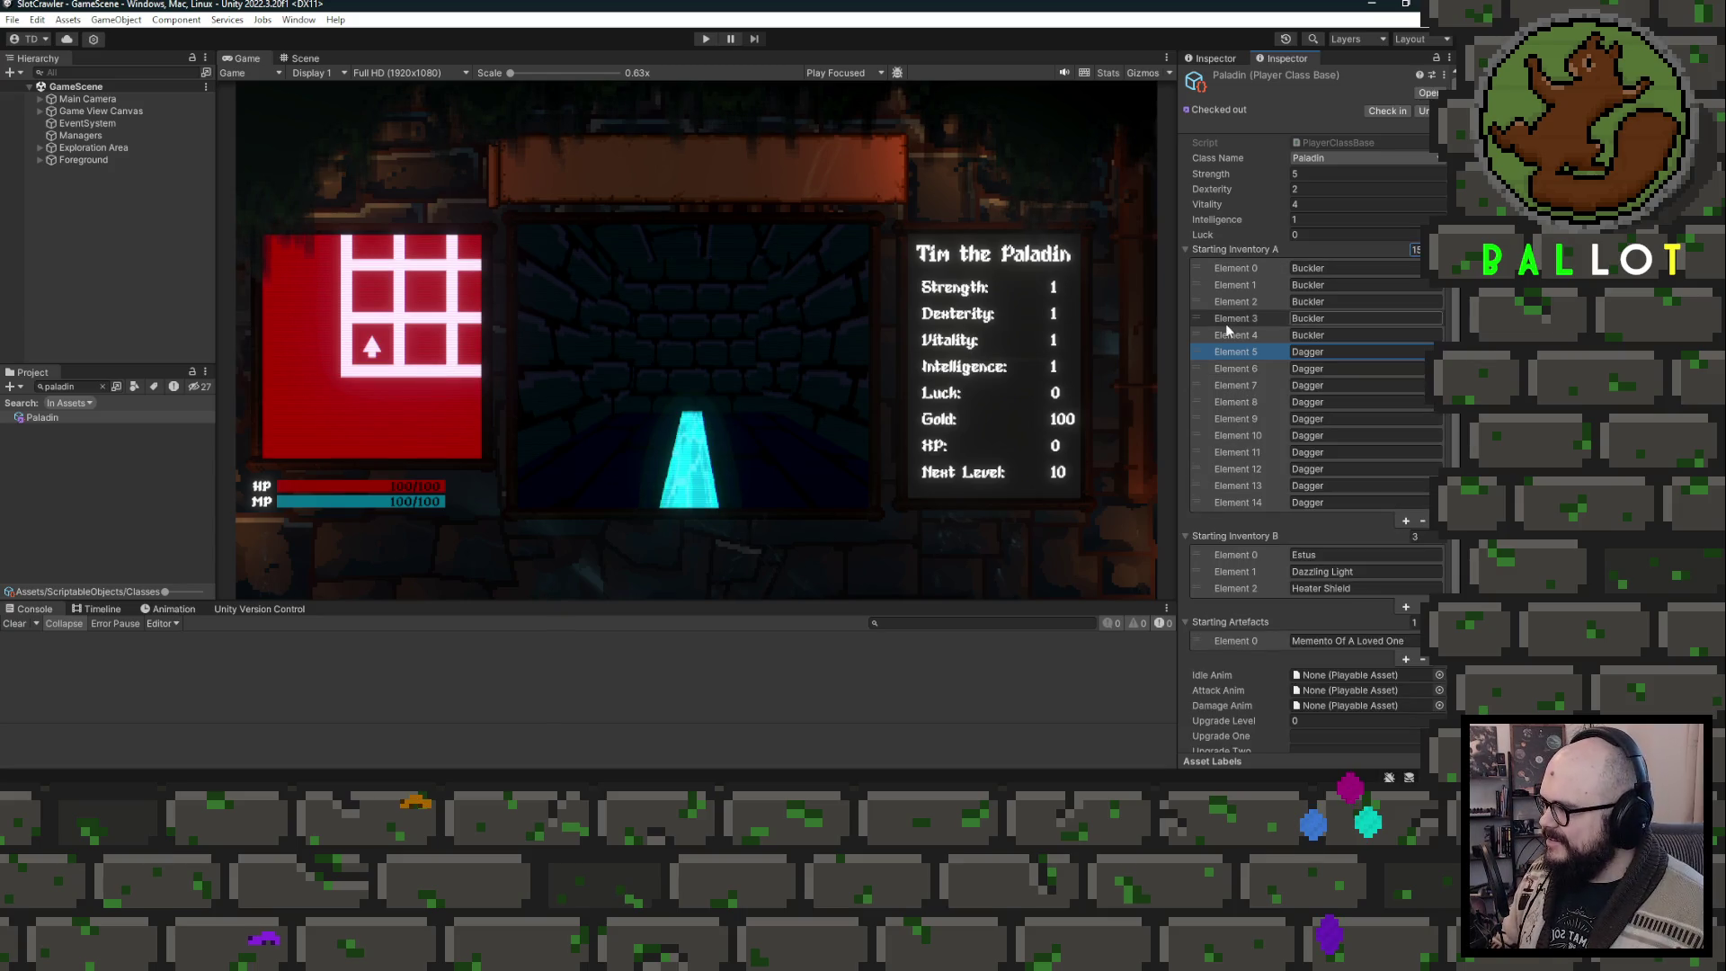
{"action": "left_click", "coordinate": [706, 38]}
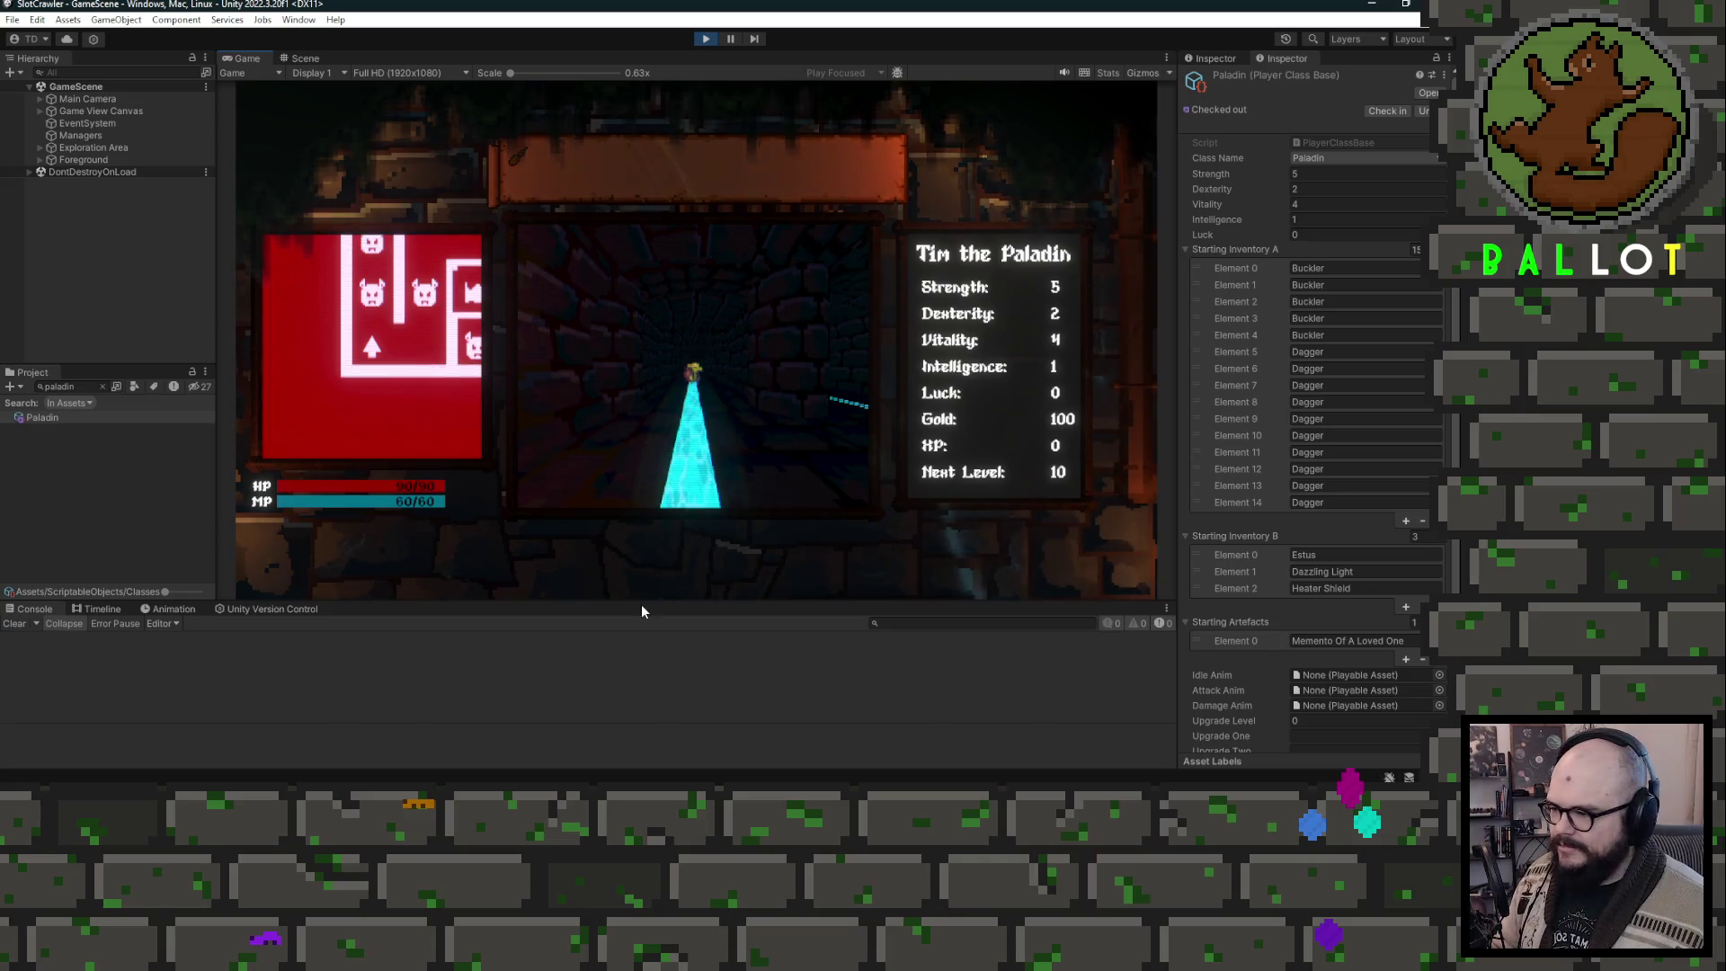
Step: Walk the party forward, roll the reels against the Lolblin Goblin, then stop Play
{"action": "key", "text": "w"}
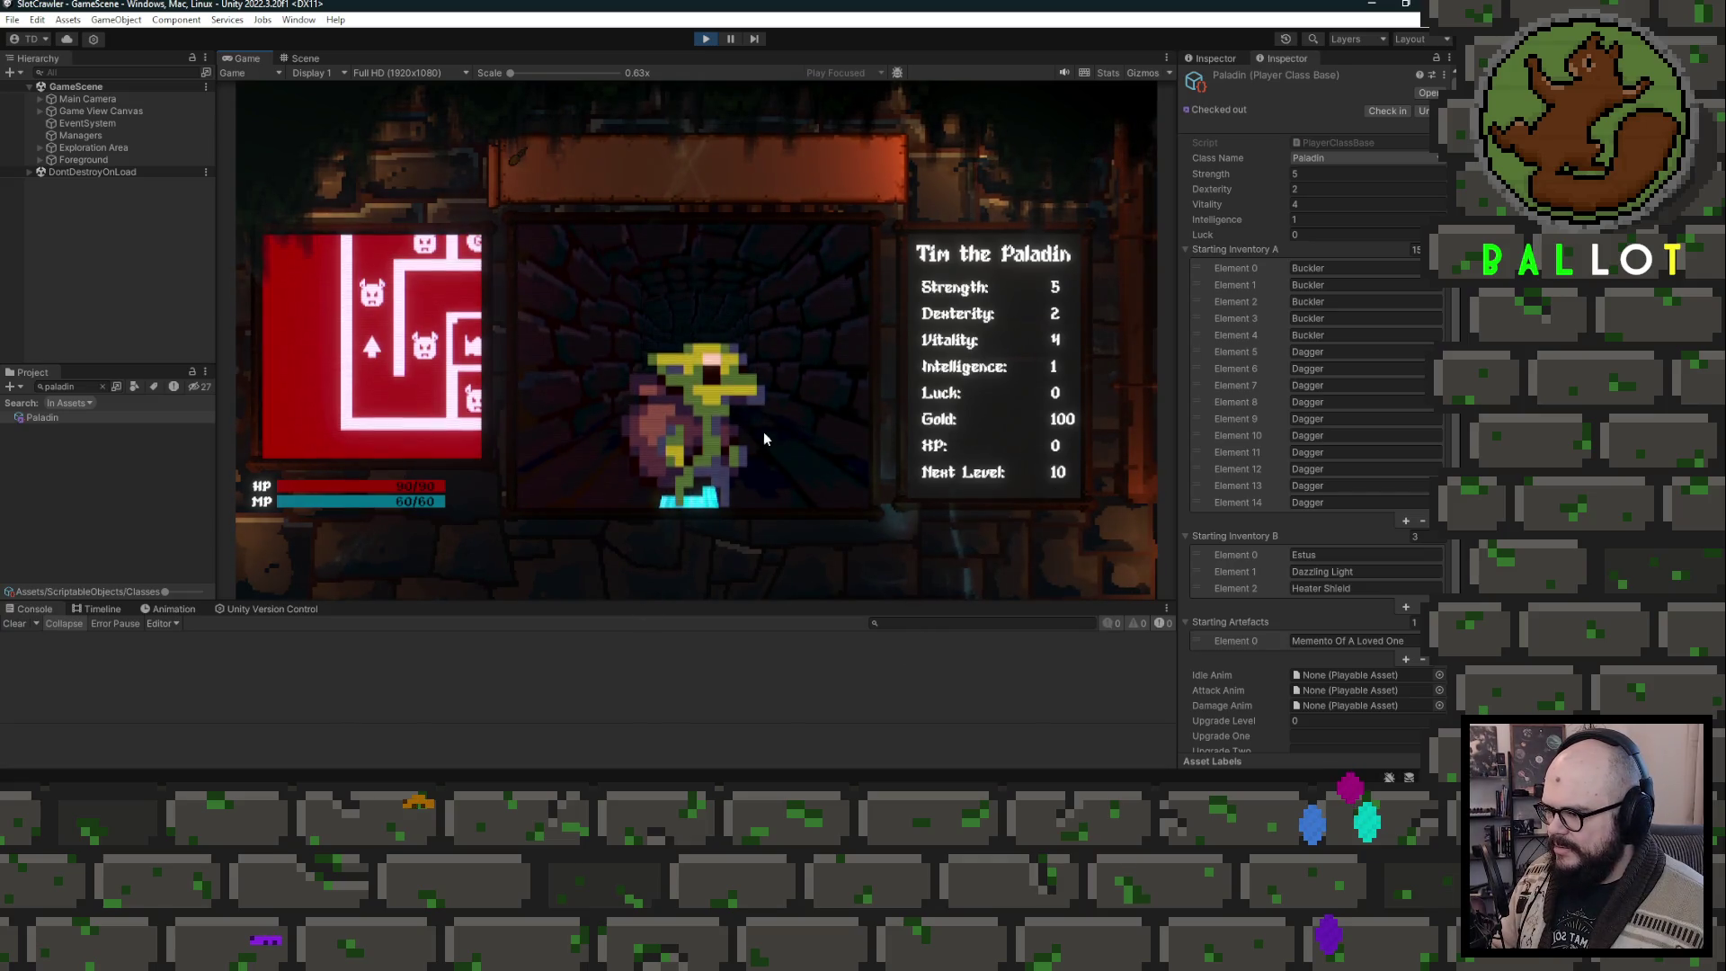
{"action": "left_click", "coordinate": [618, 570]}
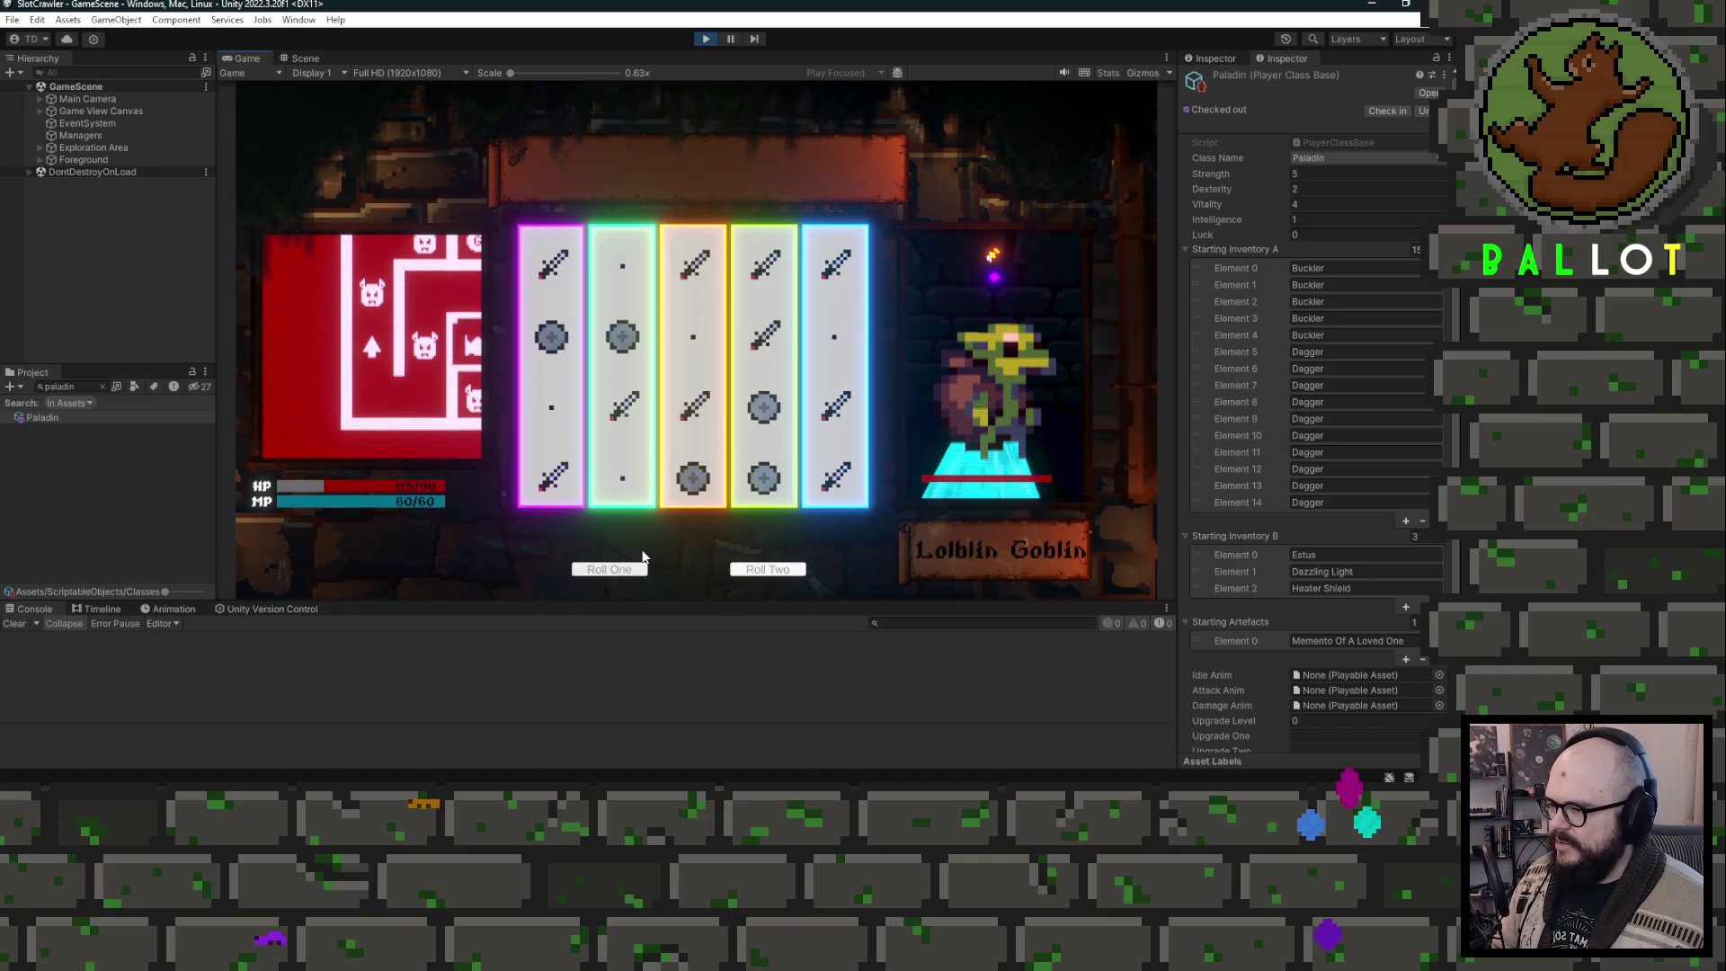
{"action": "left_click", "coordinate": [704, 40]}
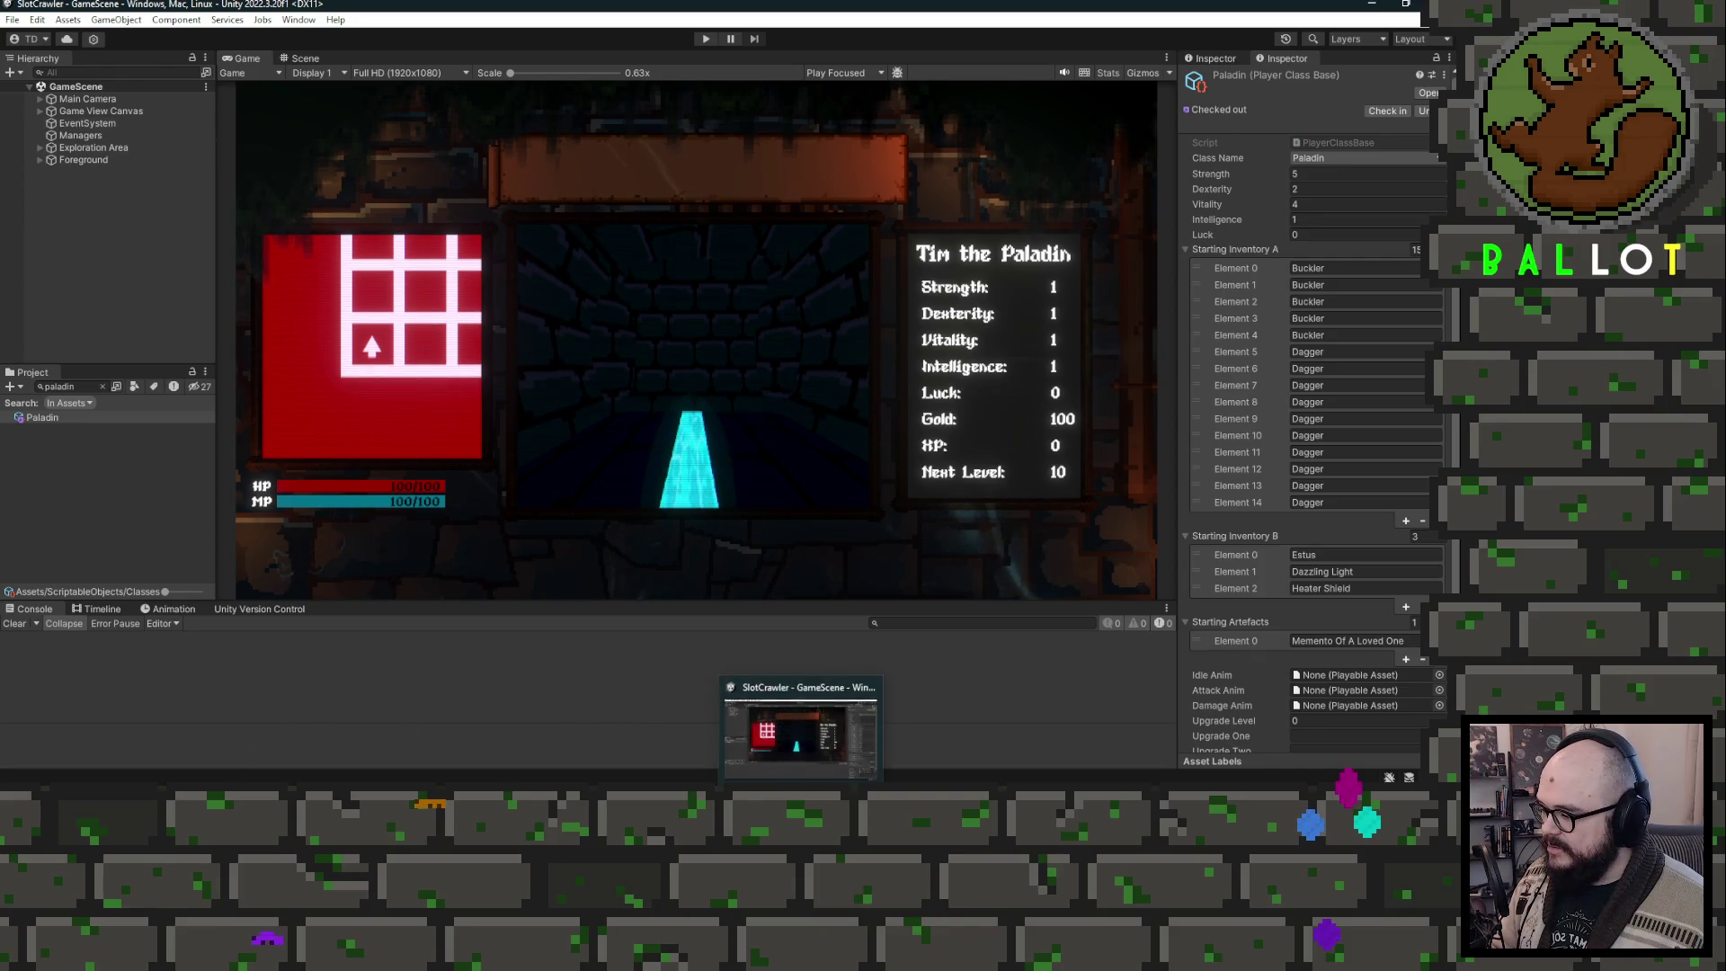
Step: Clear the Project search and move Buckler into SlotsItems and InventoryBuckler into InventoryItems
{"action": "mouse_move", "coordinate": [1011, 444]}
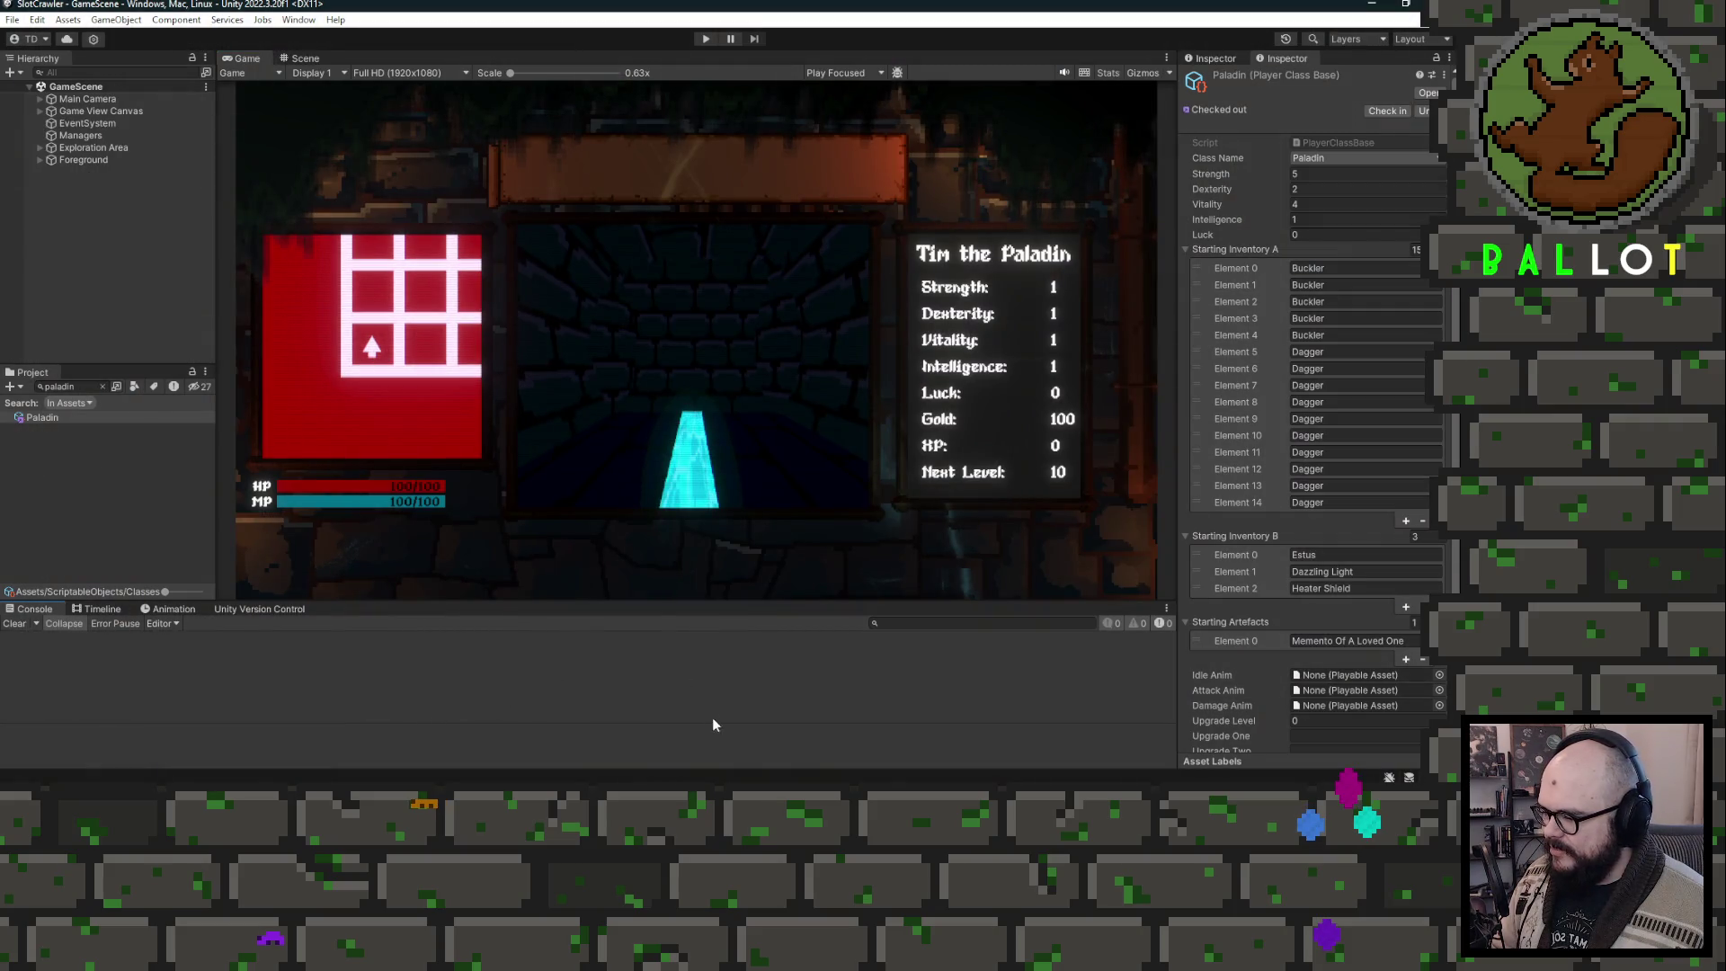
{"action": "mouse_move", "coordinate": [801, 952]}
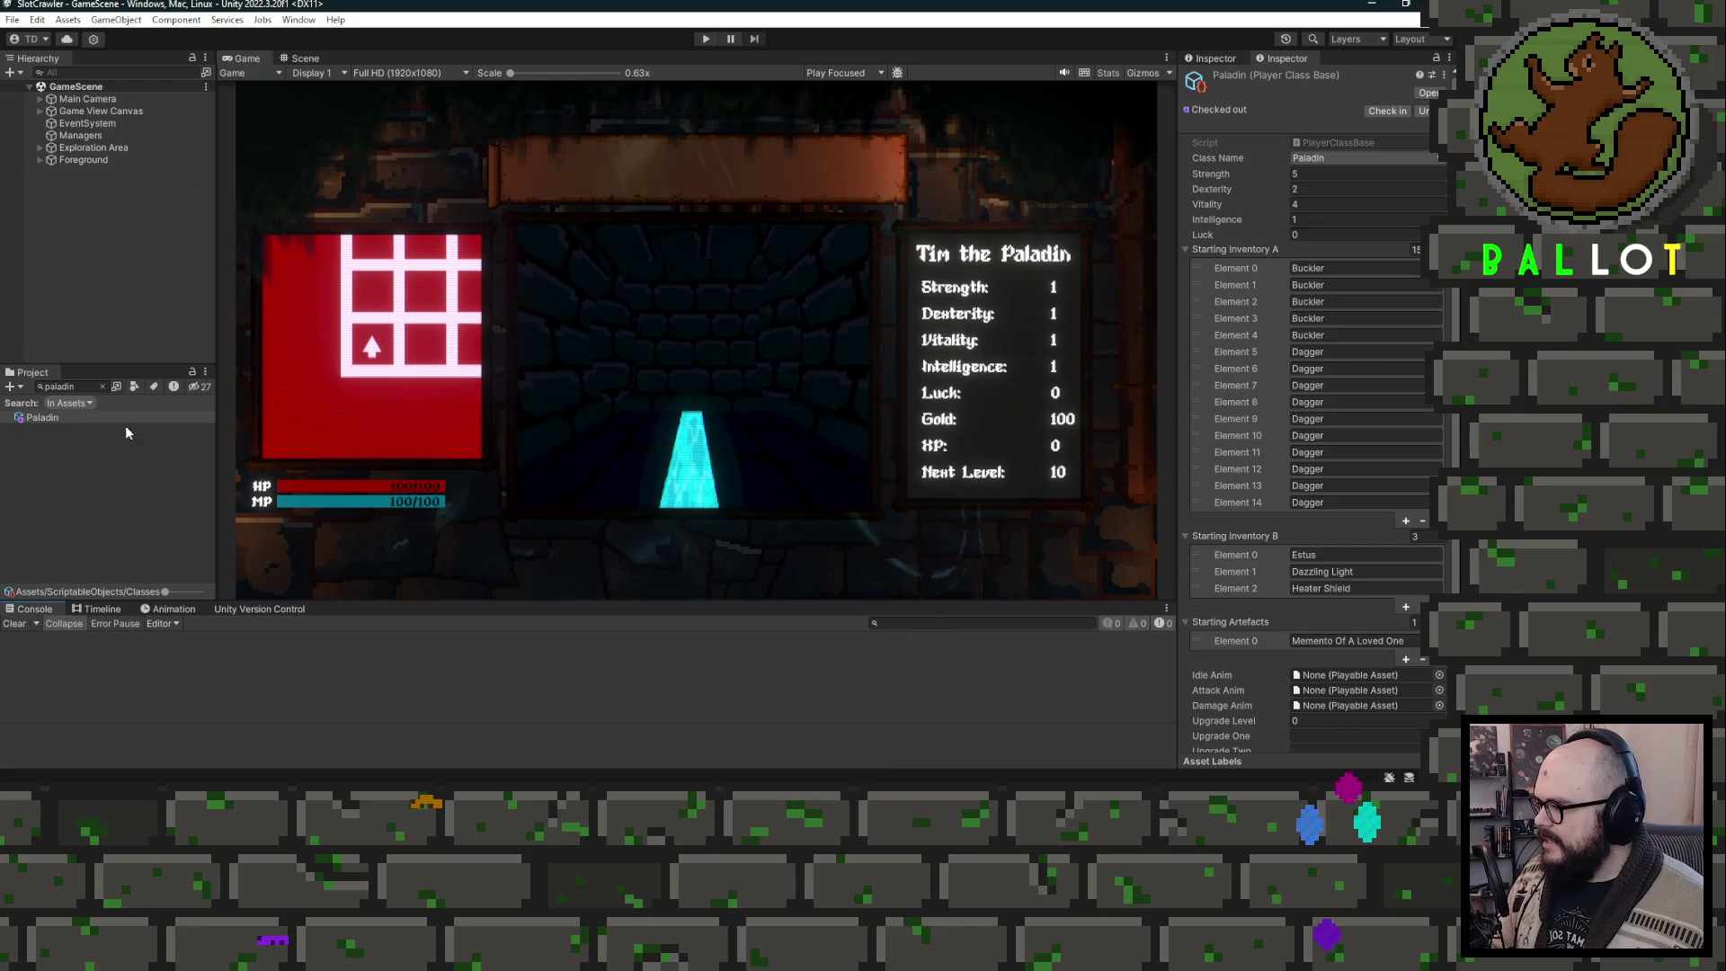
{"action": "left_click", "coordinate": [102, 387]}
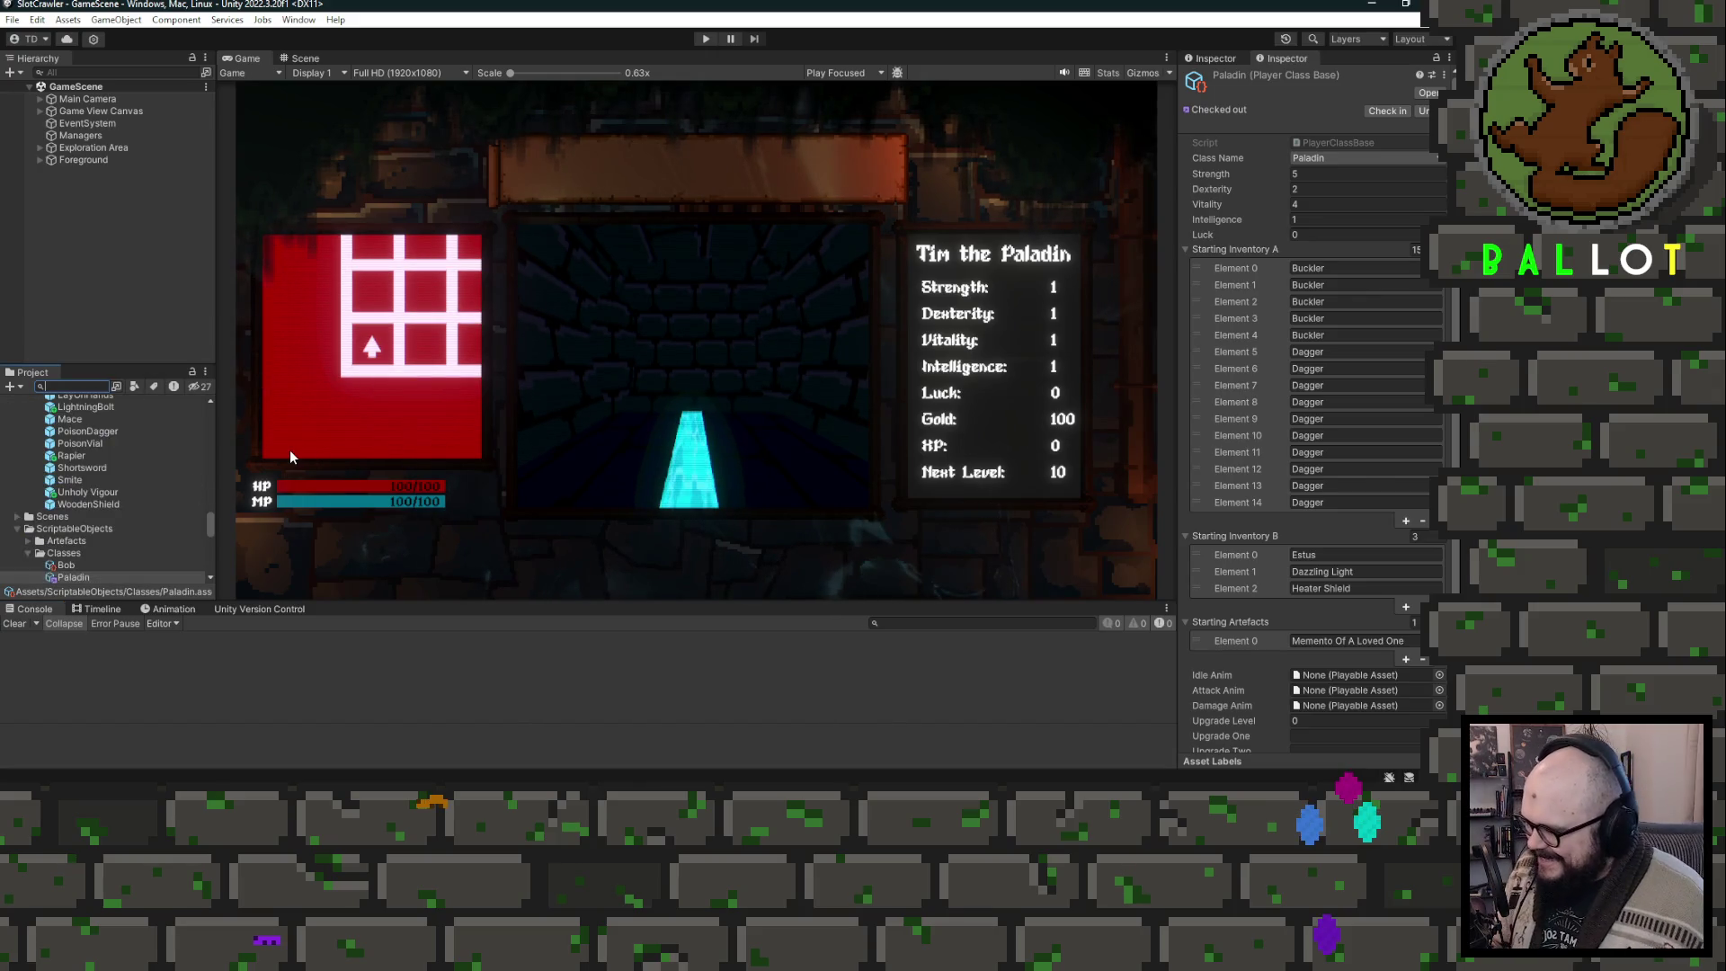
{"action": "scroll", "coordinate": [144, 512], "scroll_direction": "down", "scroll_amount": 3}
{"action": "scroll", "coordinate": [135, 508], "scroll_direction": "up", "scroll_amount": 3}
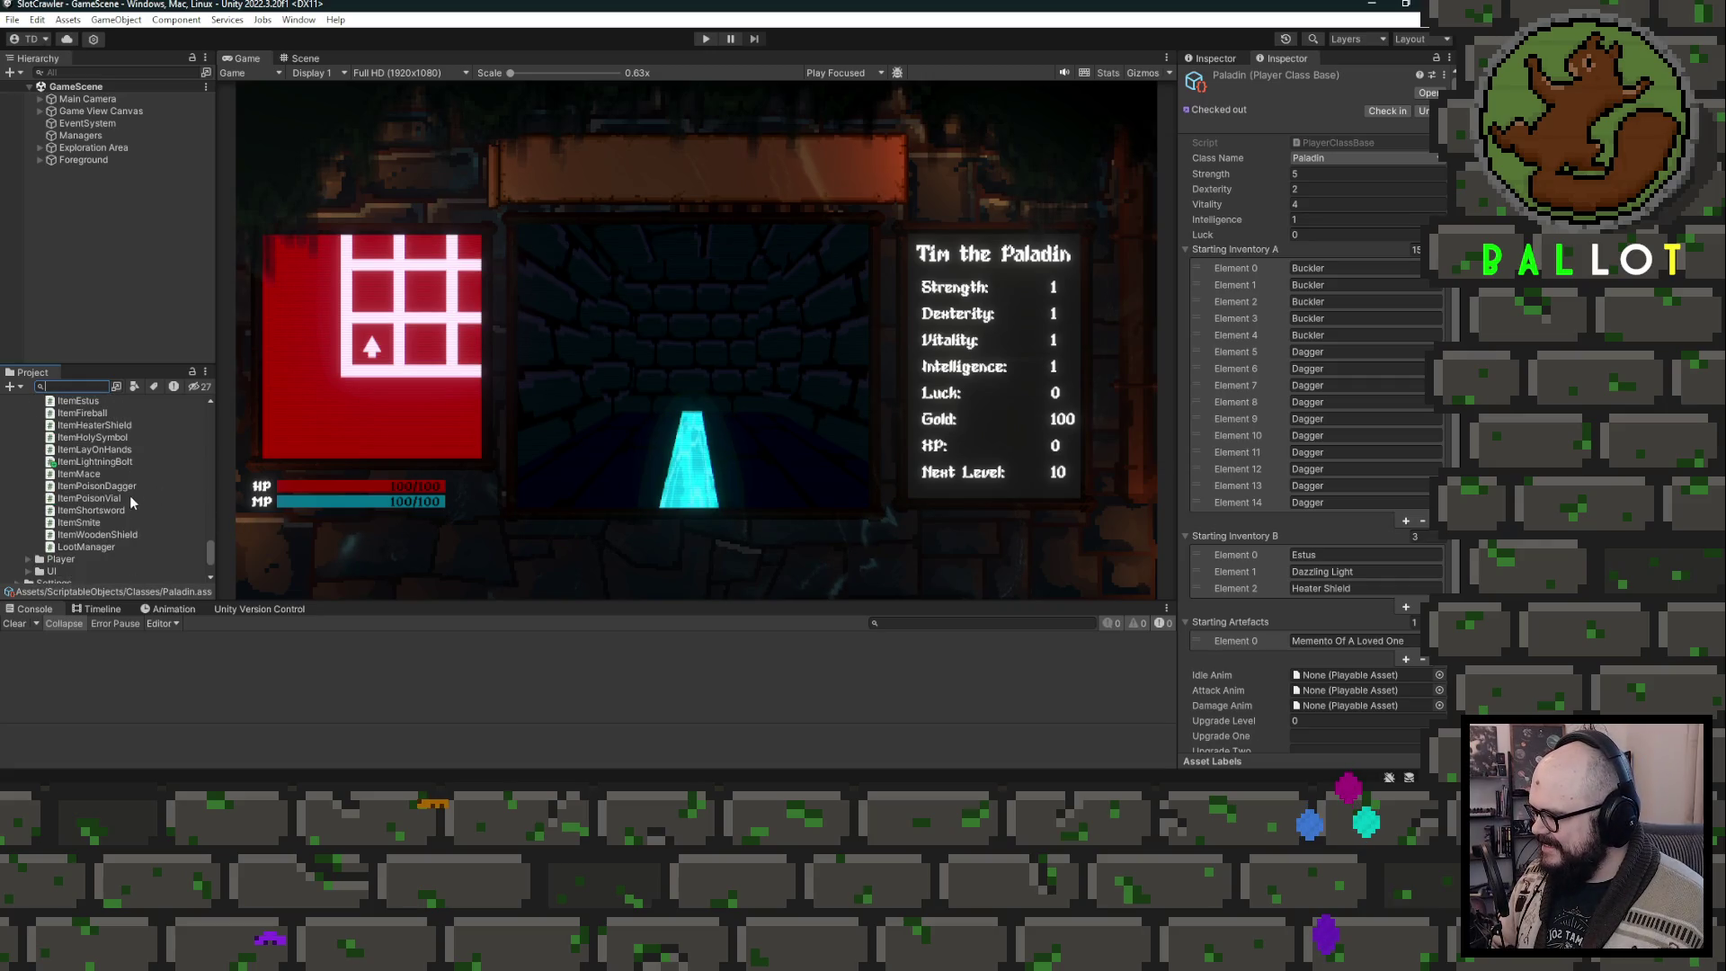
{"action": "scroll", "coordinate": [129, 493], "scroll_direction": "up", "scroll_amount": 6}
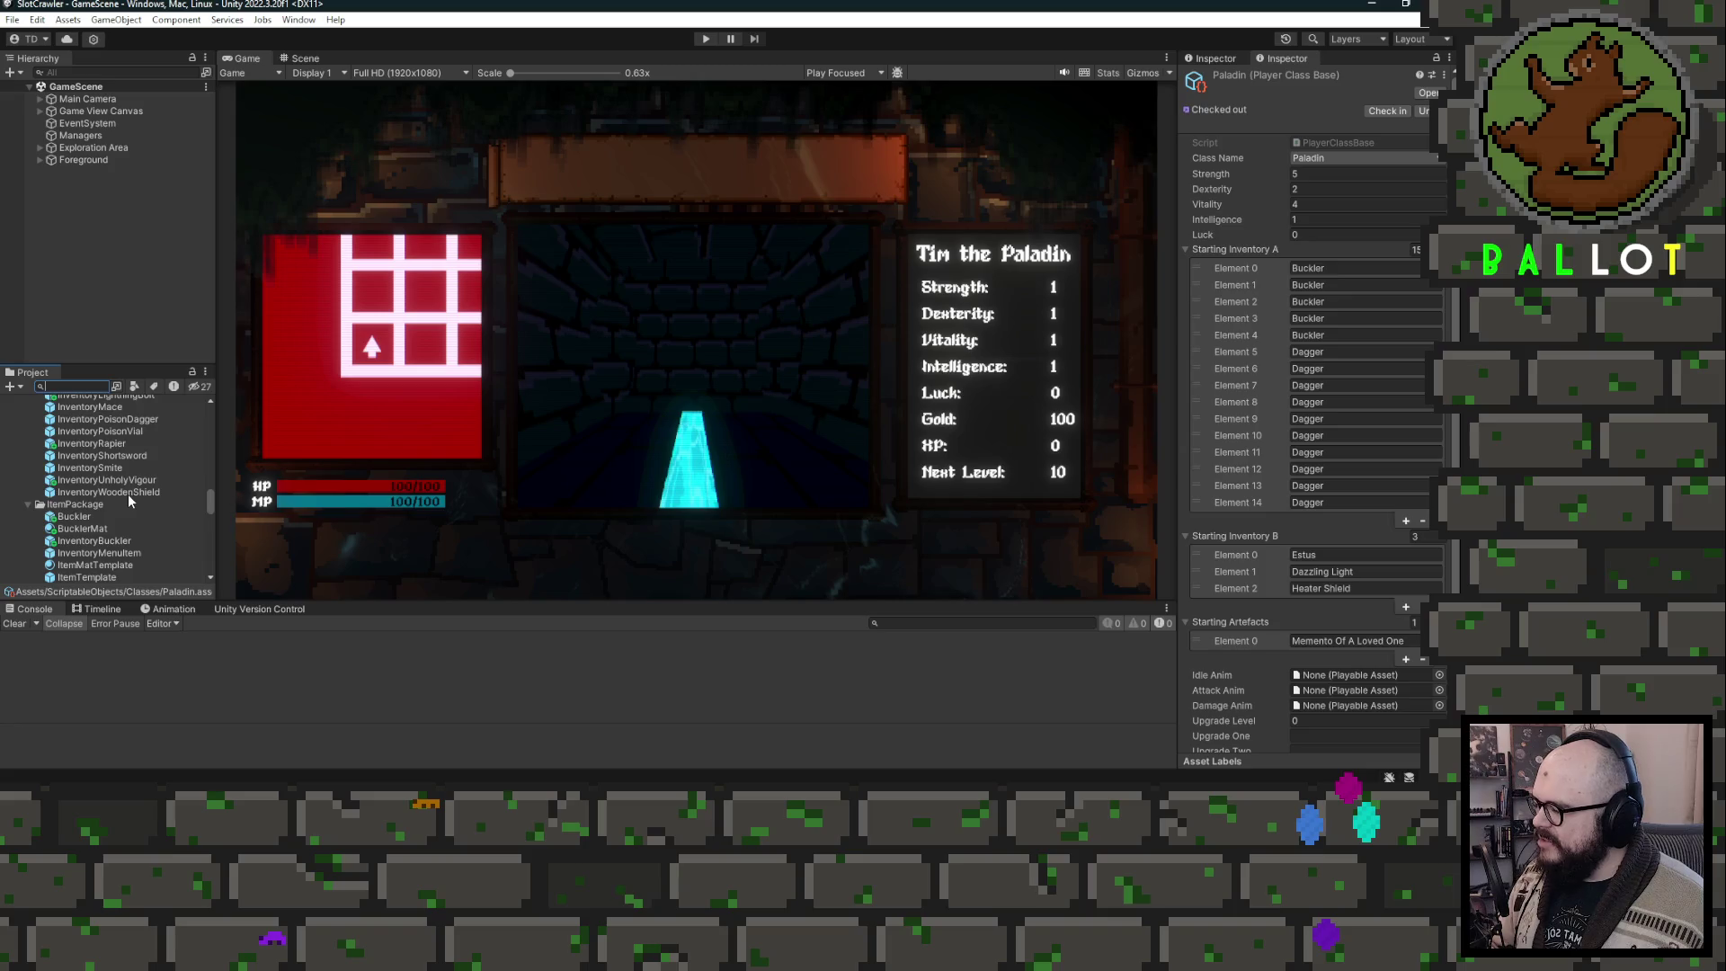
{"action": "mouse_move", "coordinate": [79, 427]}
{"action": "left_mouse_down"}
{"action": "mouse_move", "coordinate": [100, 440]}
{"action": "mouse_move", "coordinate": [72, 510]}
{"action": "left_mouse_up"}
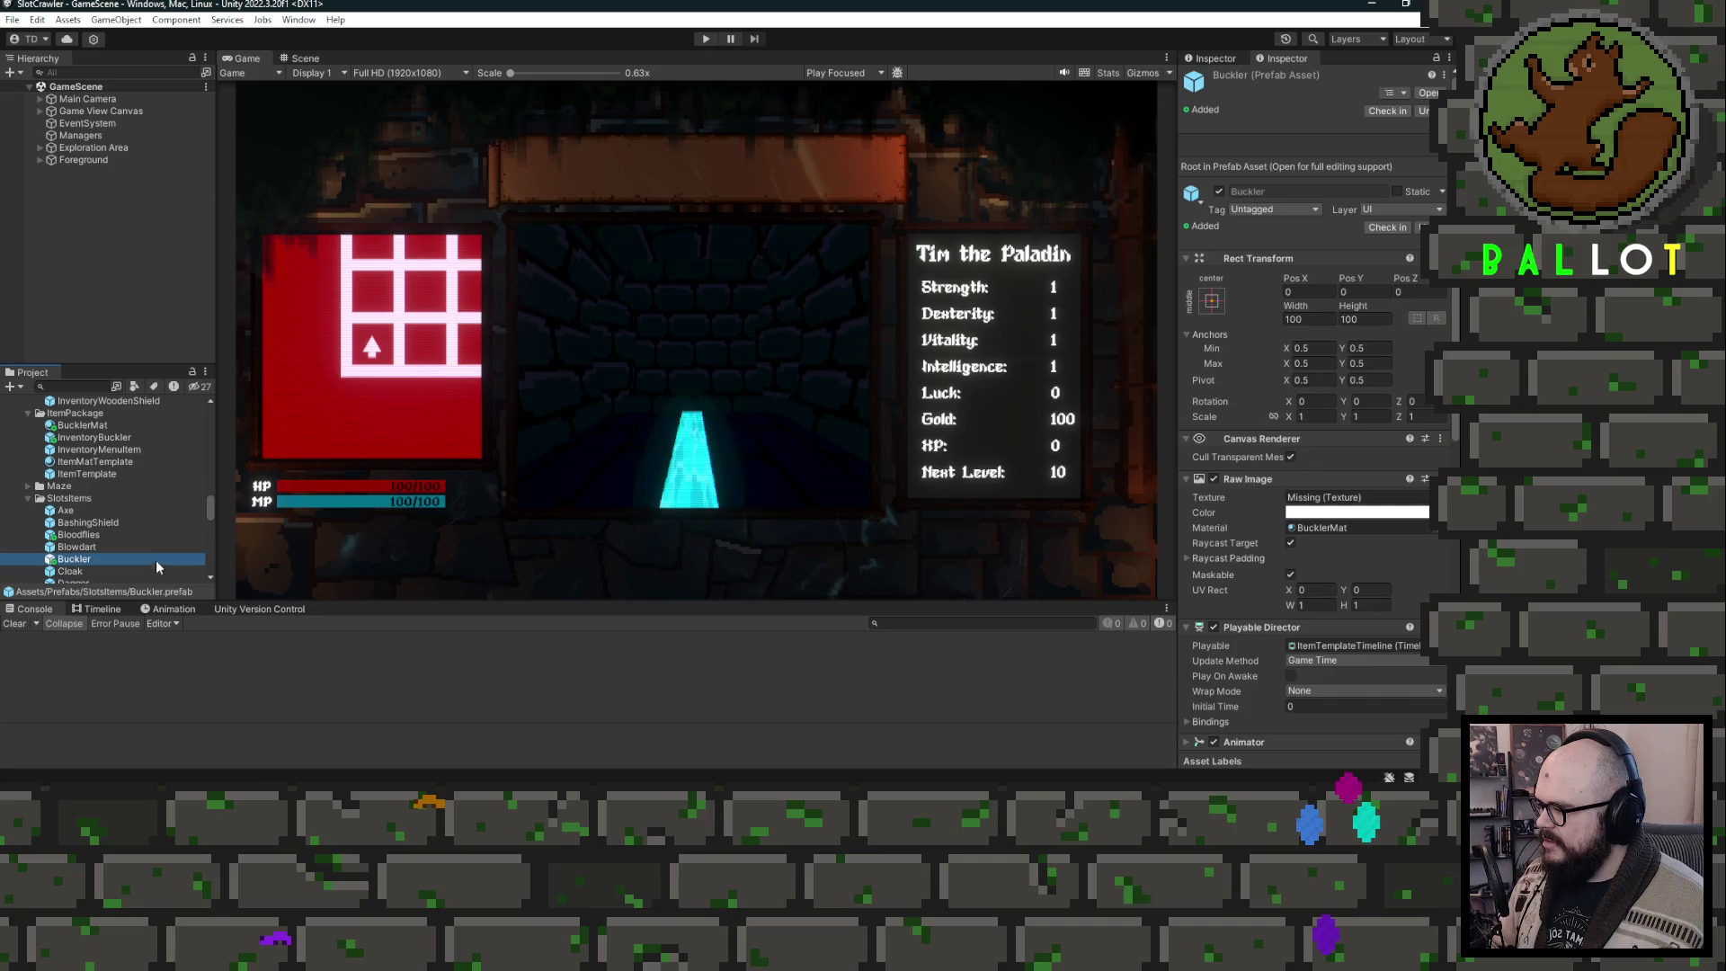
{"action": "scroll", "coordinate": [115, 513], "scroll_direction": "up", "scroll_amount": 2}
{"action": "left_click_drag", "start_coordinate": [89, 483], "coordinate": [114, 418]}
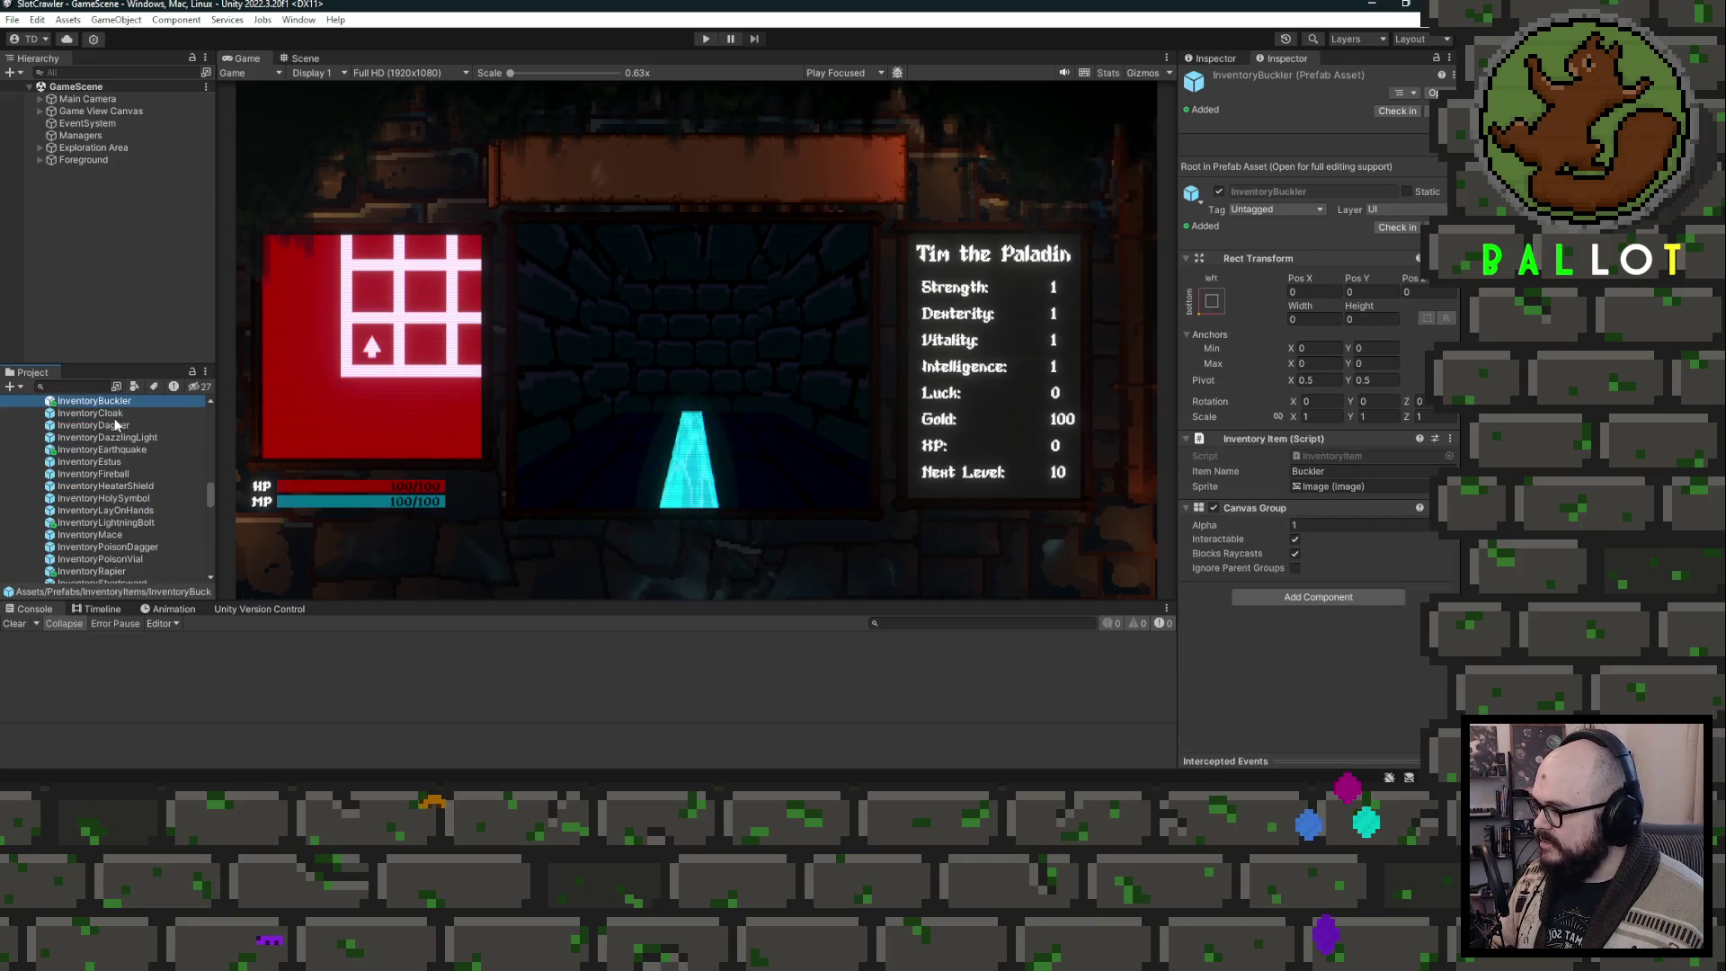
Step: Move BucklerMat into the Art/Materials/ItemMaterials folder
{"action": "scroll", "coordinate": [124, 446], "scroll_direction": "down", "scroll_amount": 2}
{"action": "scroll", "coordinate": [115, 454], "scroll_direction": "down", "scroll_amount": 1}
{"action": "scroll", "coordinate": [115, 463], "scroll_direction": "up", "scroll_amount": 7}
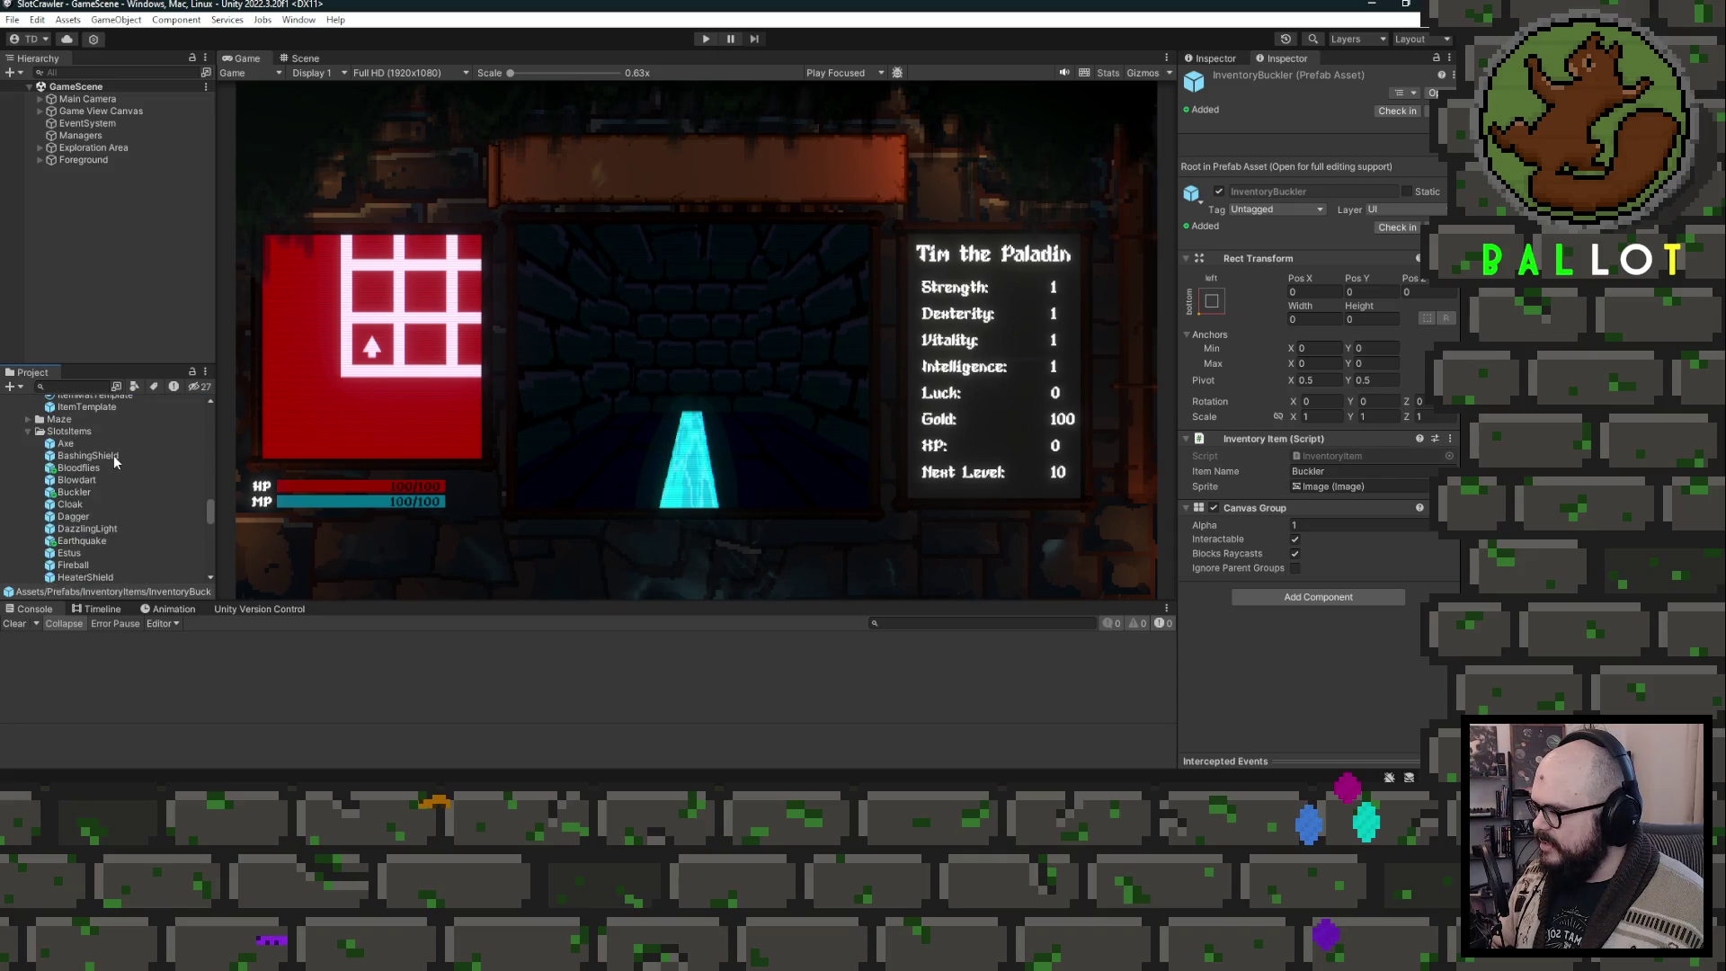
{"action": "left_click", "coordinate": [95, 508]}
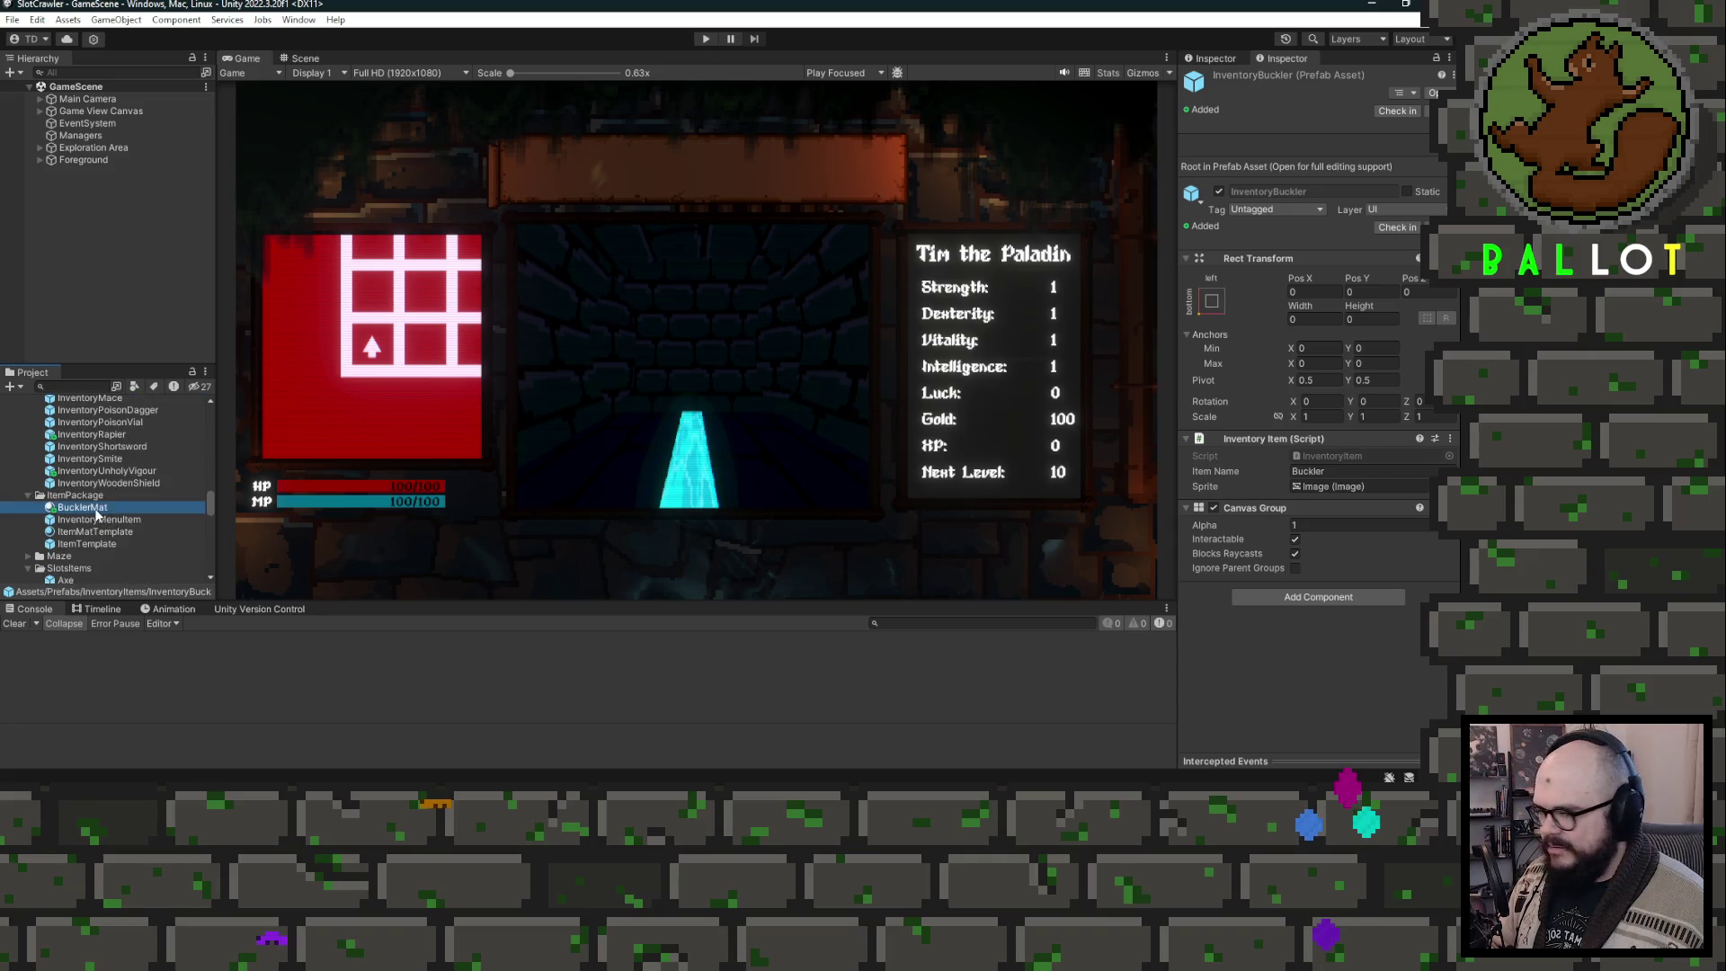
{"action": "scroll", "coordinate": [113, 450], "scroll_direction": "up", "scroll_amount": 2}
{"action": "mouse_move", "coordinate": [118, 378]}
{"action": "left_mouse_down"}
{"action": "mouse_move", "coordinate": [154, 413]}
{"action": "mouse_move", "coordinate": [140, 413]}
{"action": "left_mouse_up"}
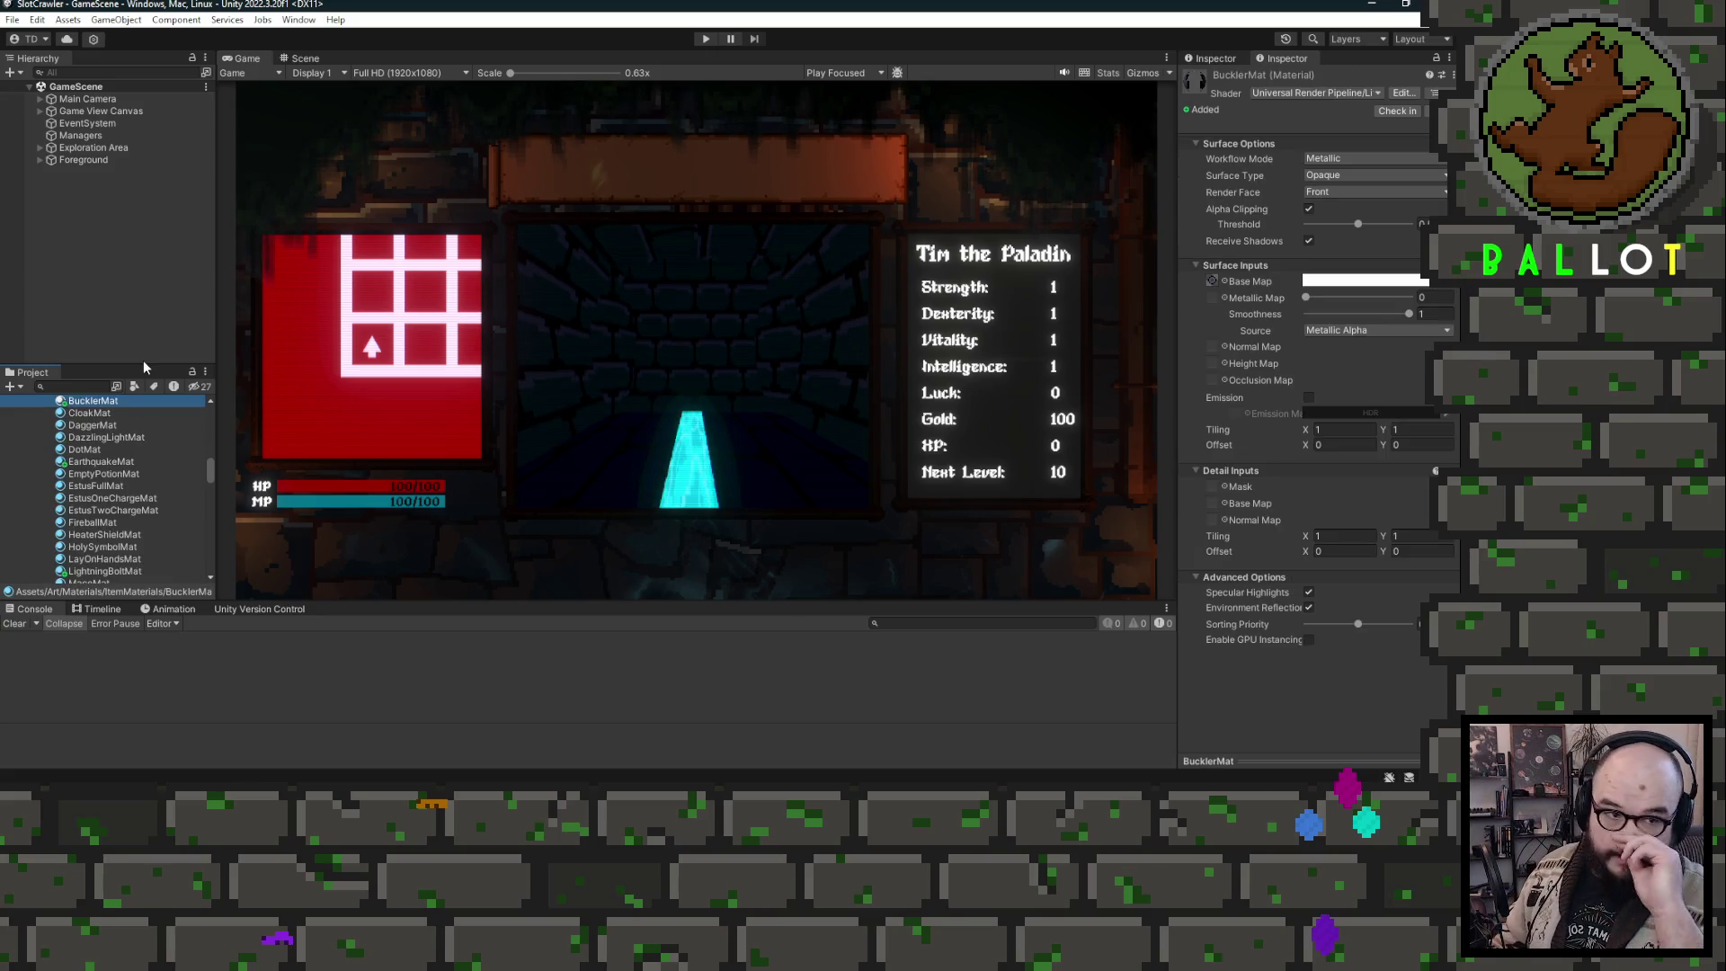
{"action": "scroll", "coordinate": [116, 478], "scroll_direction": "down", "scroll_amount": 10}
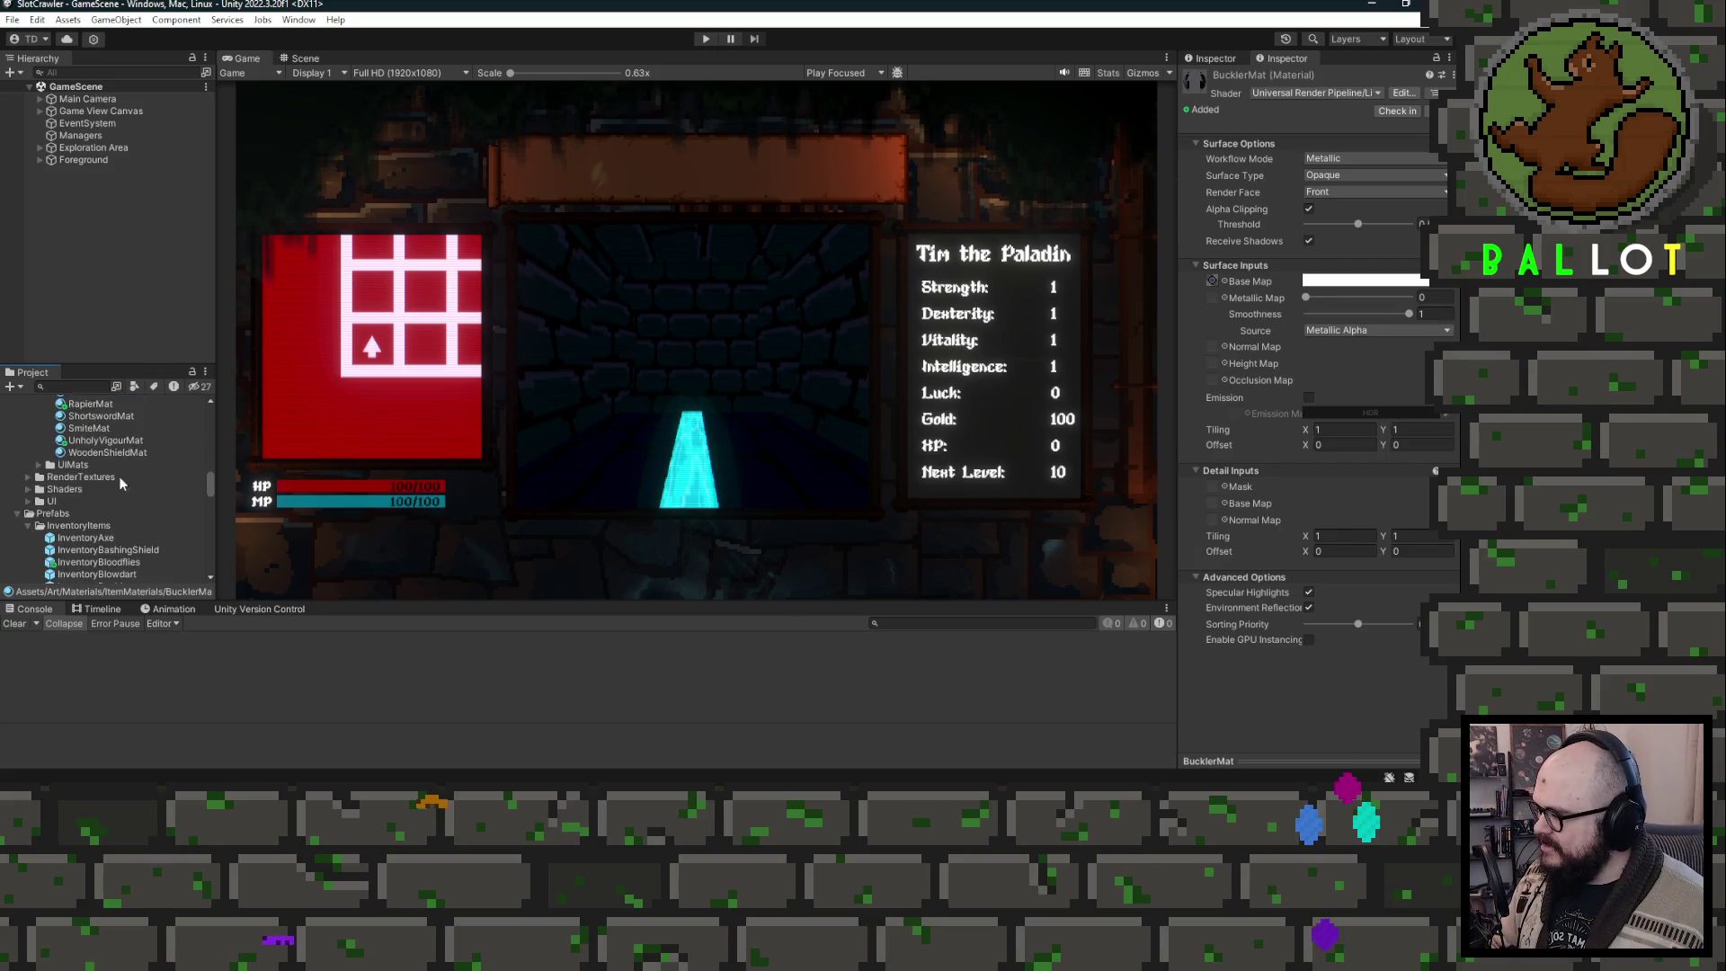
{"action": "scroll", "coordinate": [135, 469], "scroll_direction": "down", "scroll_amount": 3}
{"action": "scroll", "coordinate": [135, 475], "scroll_direction": "down", "scroll_amount": 8}
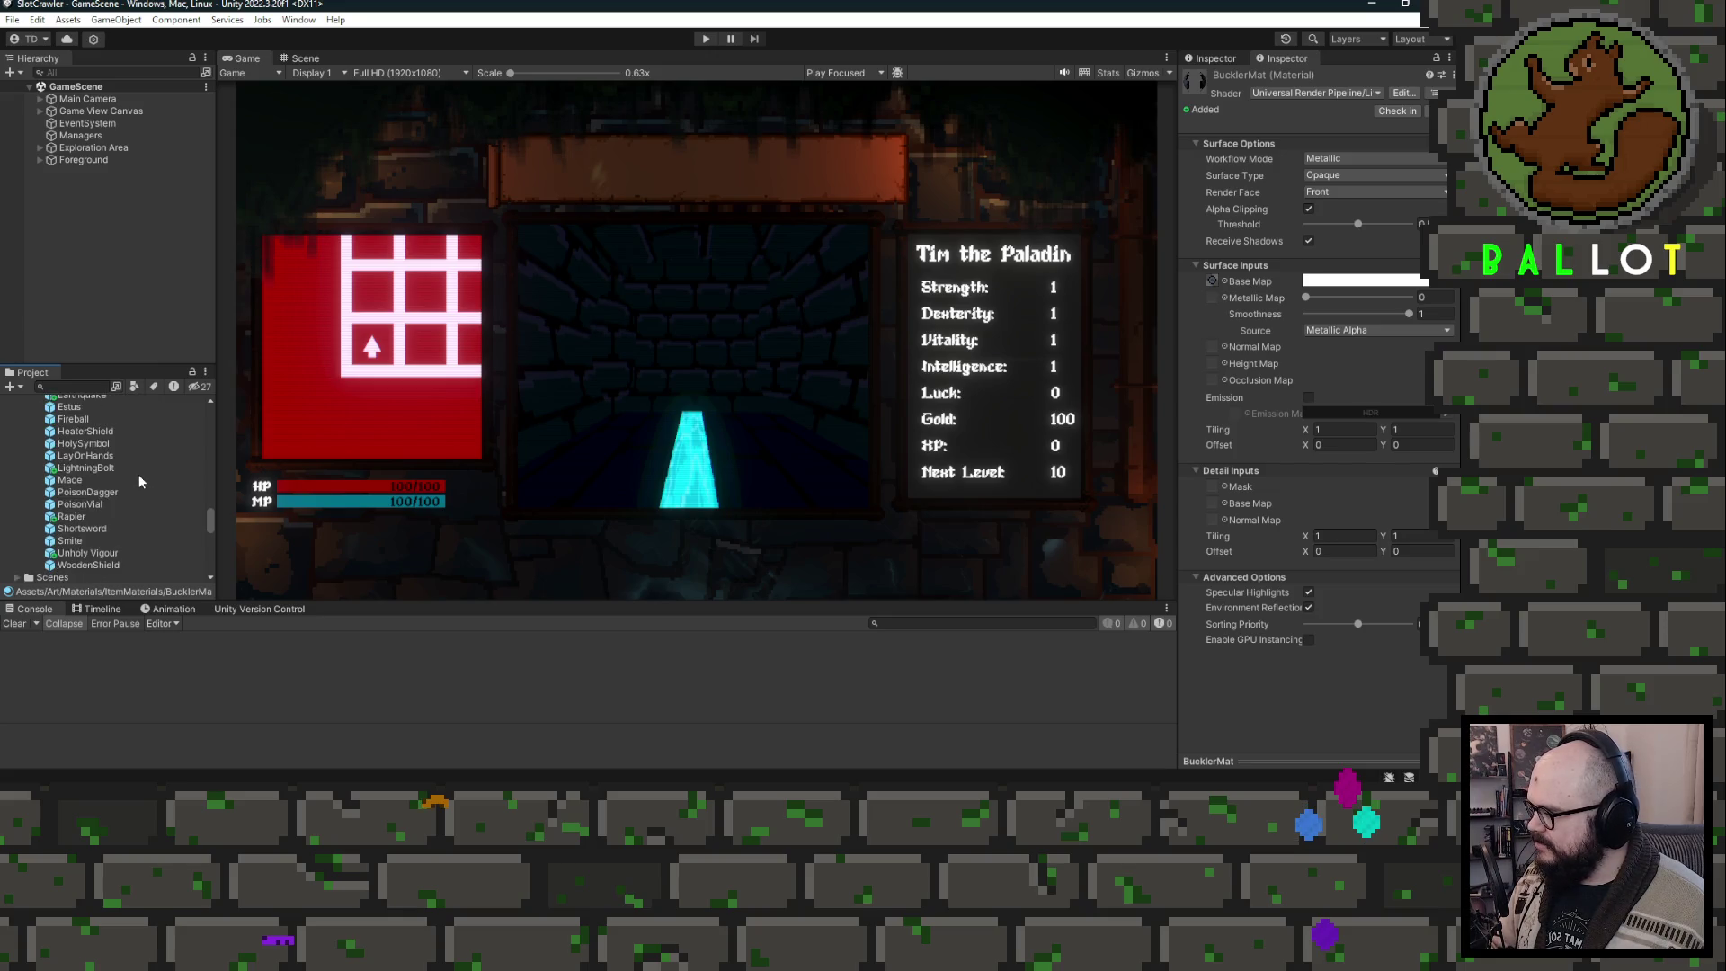
{"action": "scroll", "coordinate": [132, 477], "scroll_direction": "up", "scroll_amount": 8}
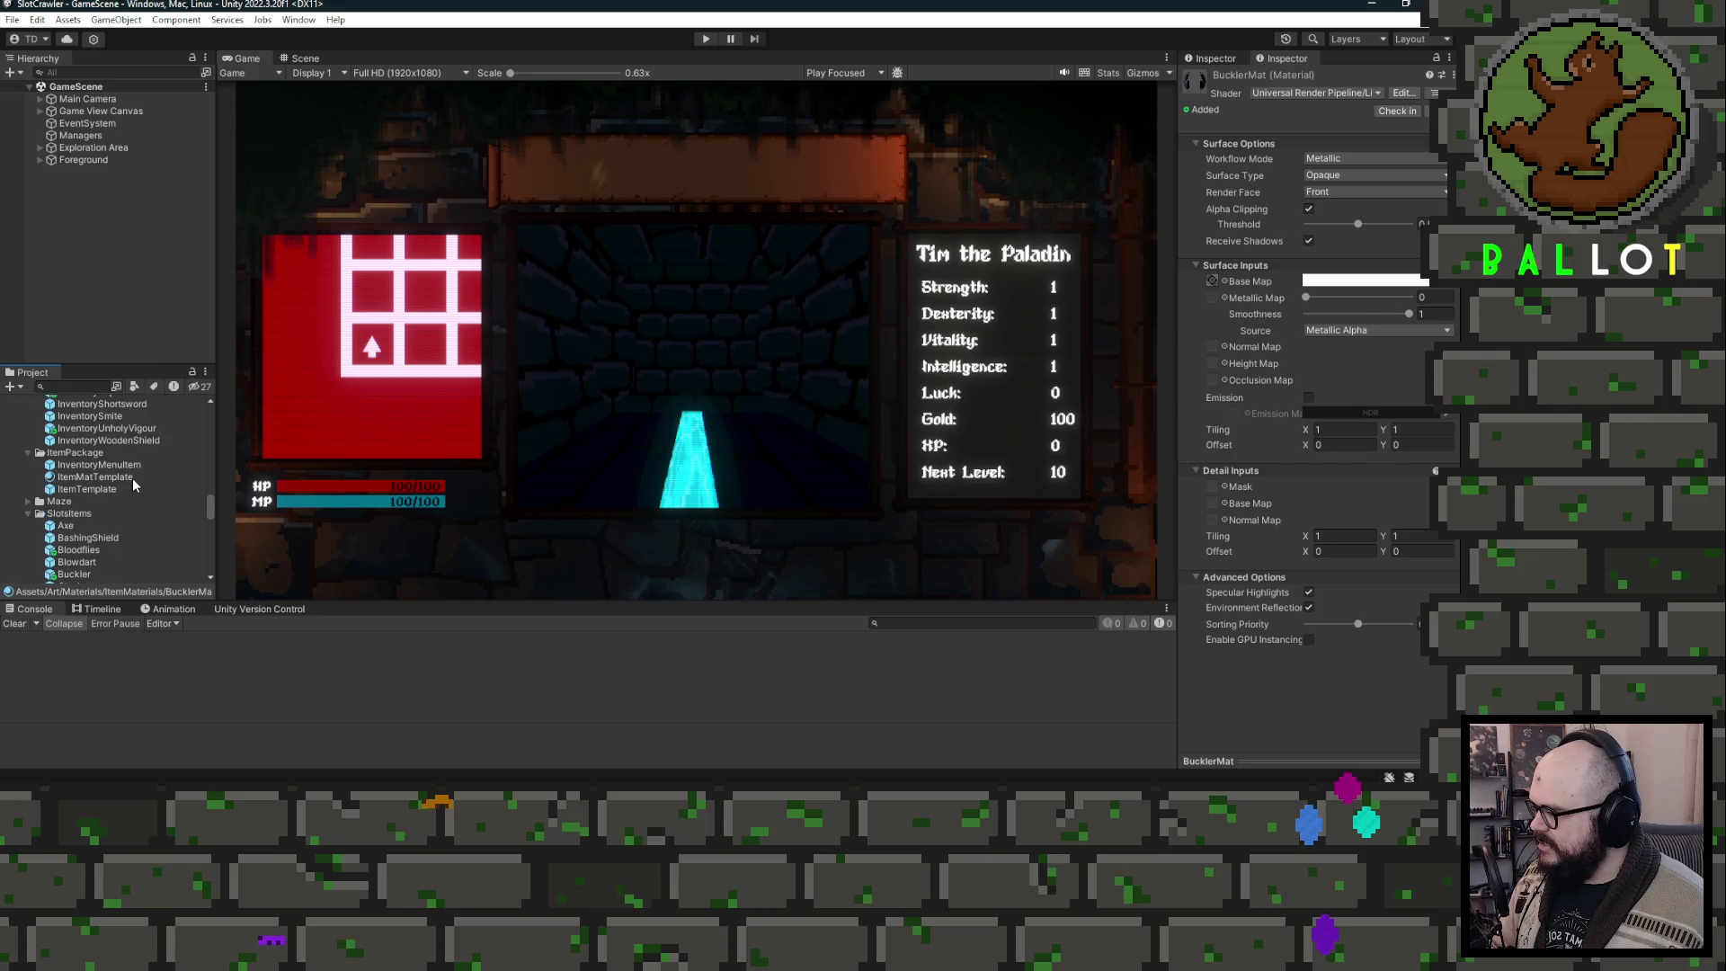
{"action": "left_click", "coordinate": [144, 464]}
Step: Duplicate the three ItemPackage templates and rename the ItemTemplate copy to Whetstone
{"action": "left_click", "coordinate": [115, 486], "text": "shift"}
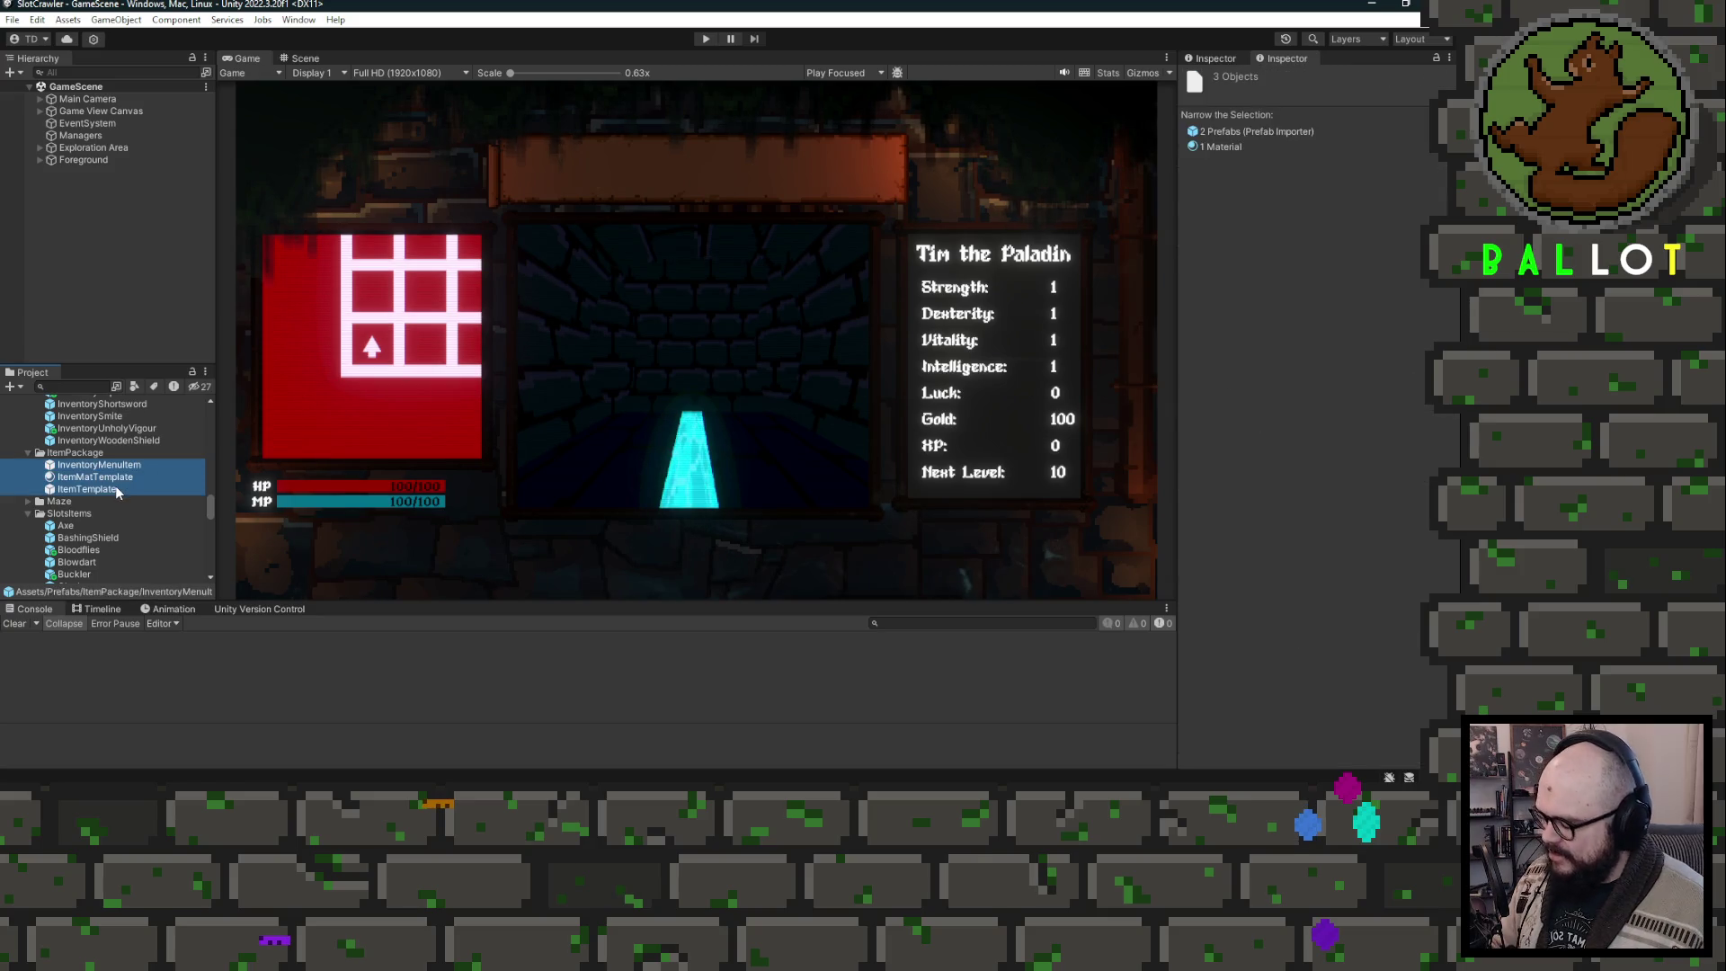
{"action": "key", "text": "ctrl+d"}
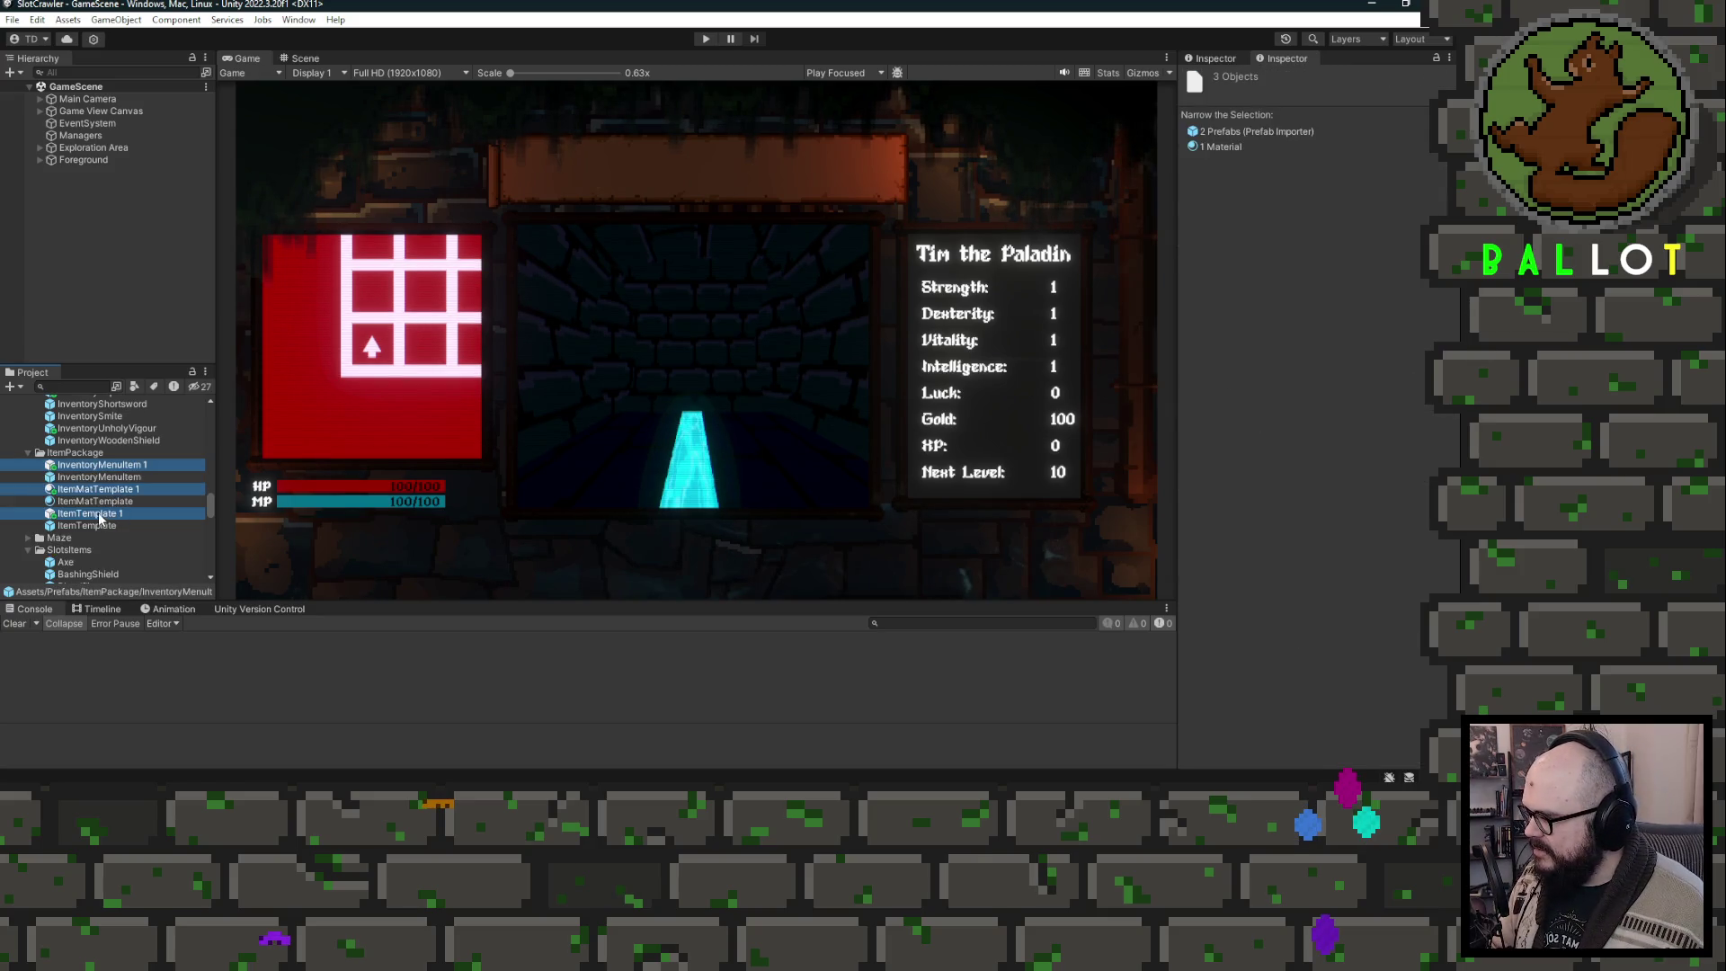
{"action": "left_click", "coordinate": [99, 513]}
{"action": "key", "text": "F2"}
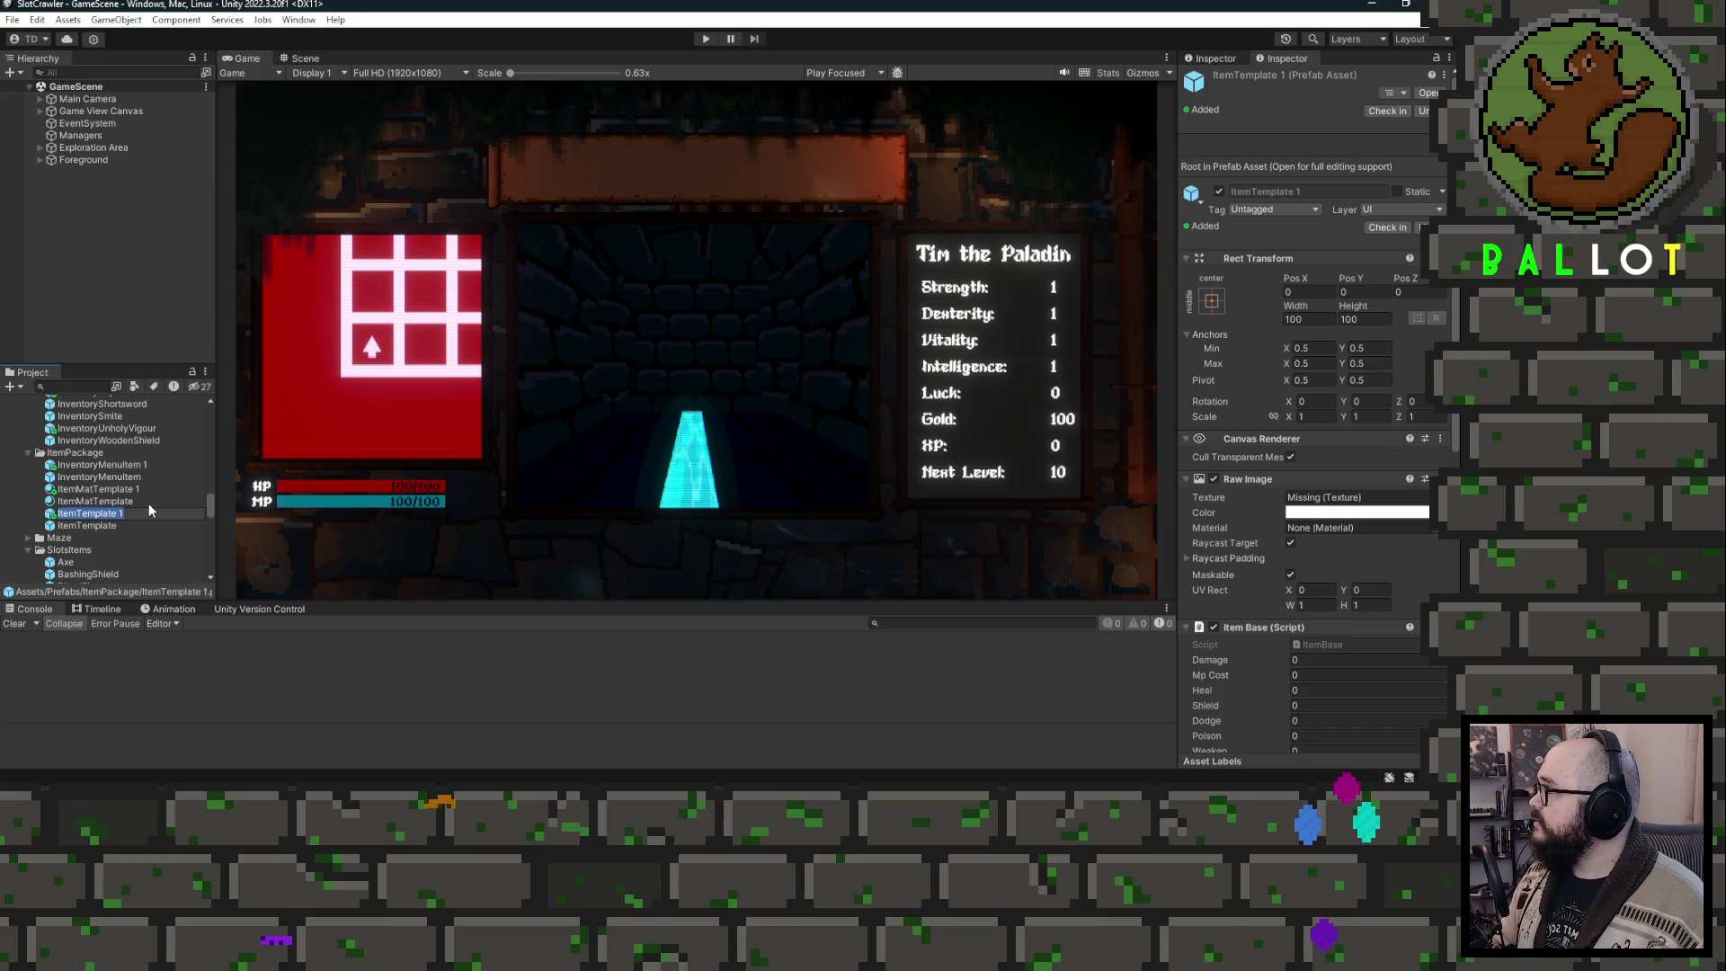
{"action": "type", "text": "Whet"}
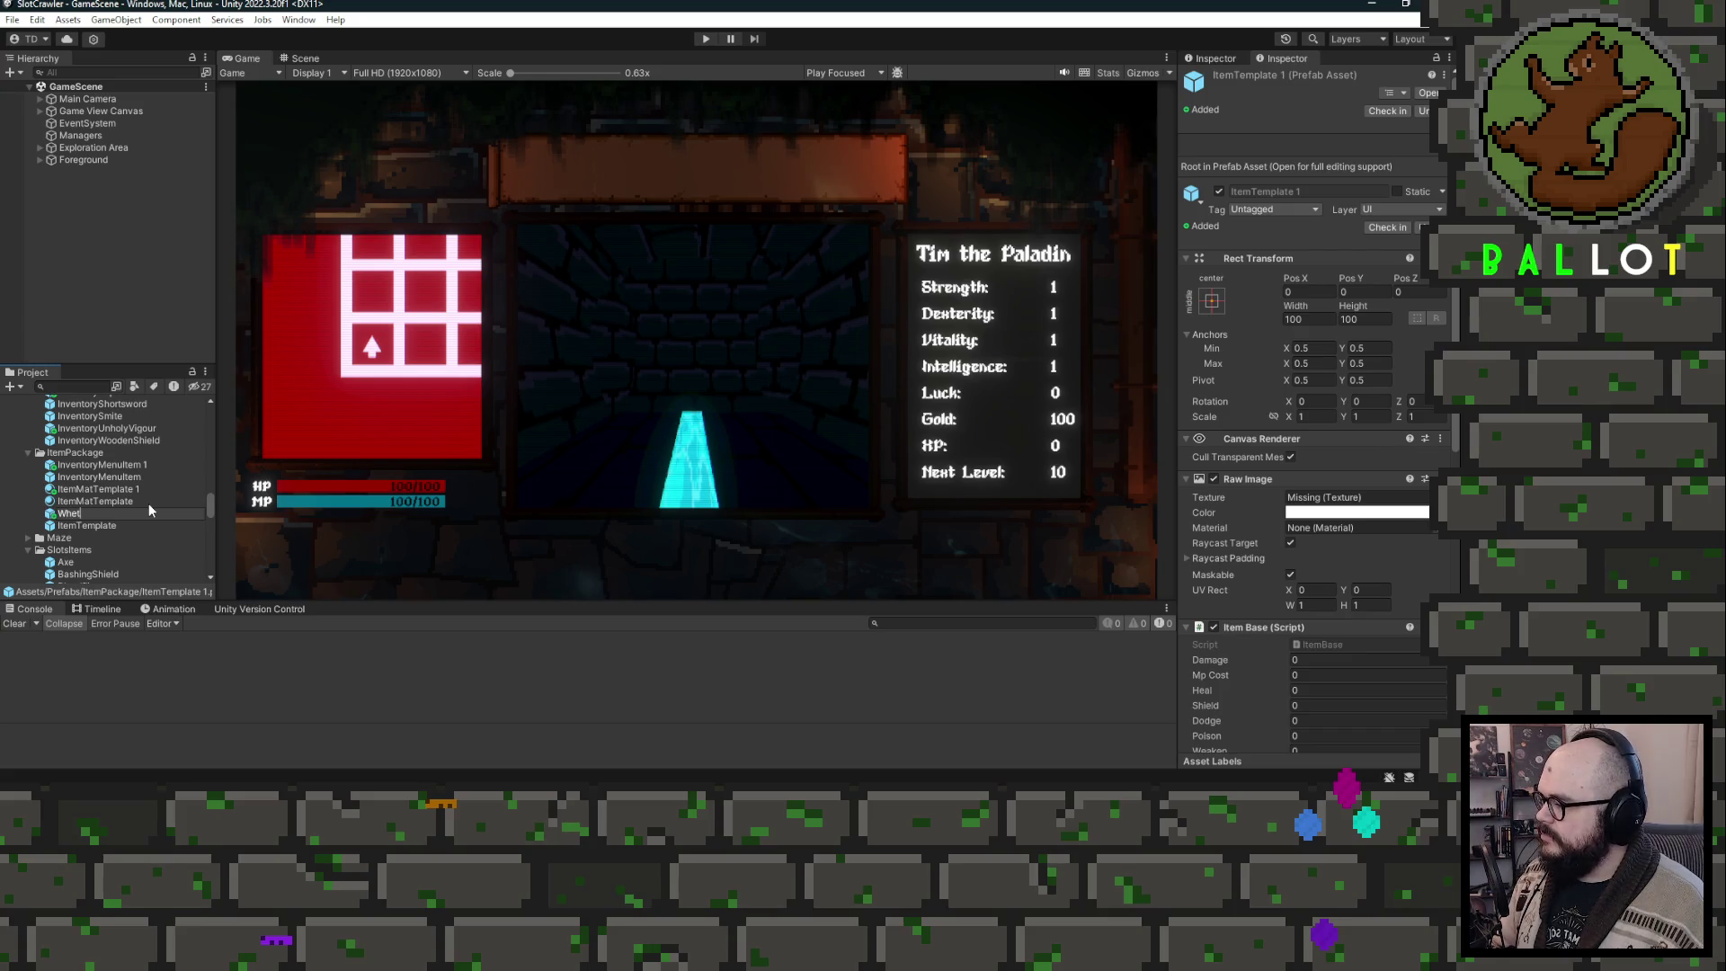
{"action": "type", "text": "stone"}
{"action": "key", "text": "Return"}
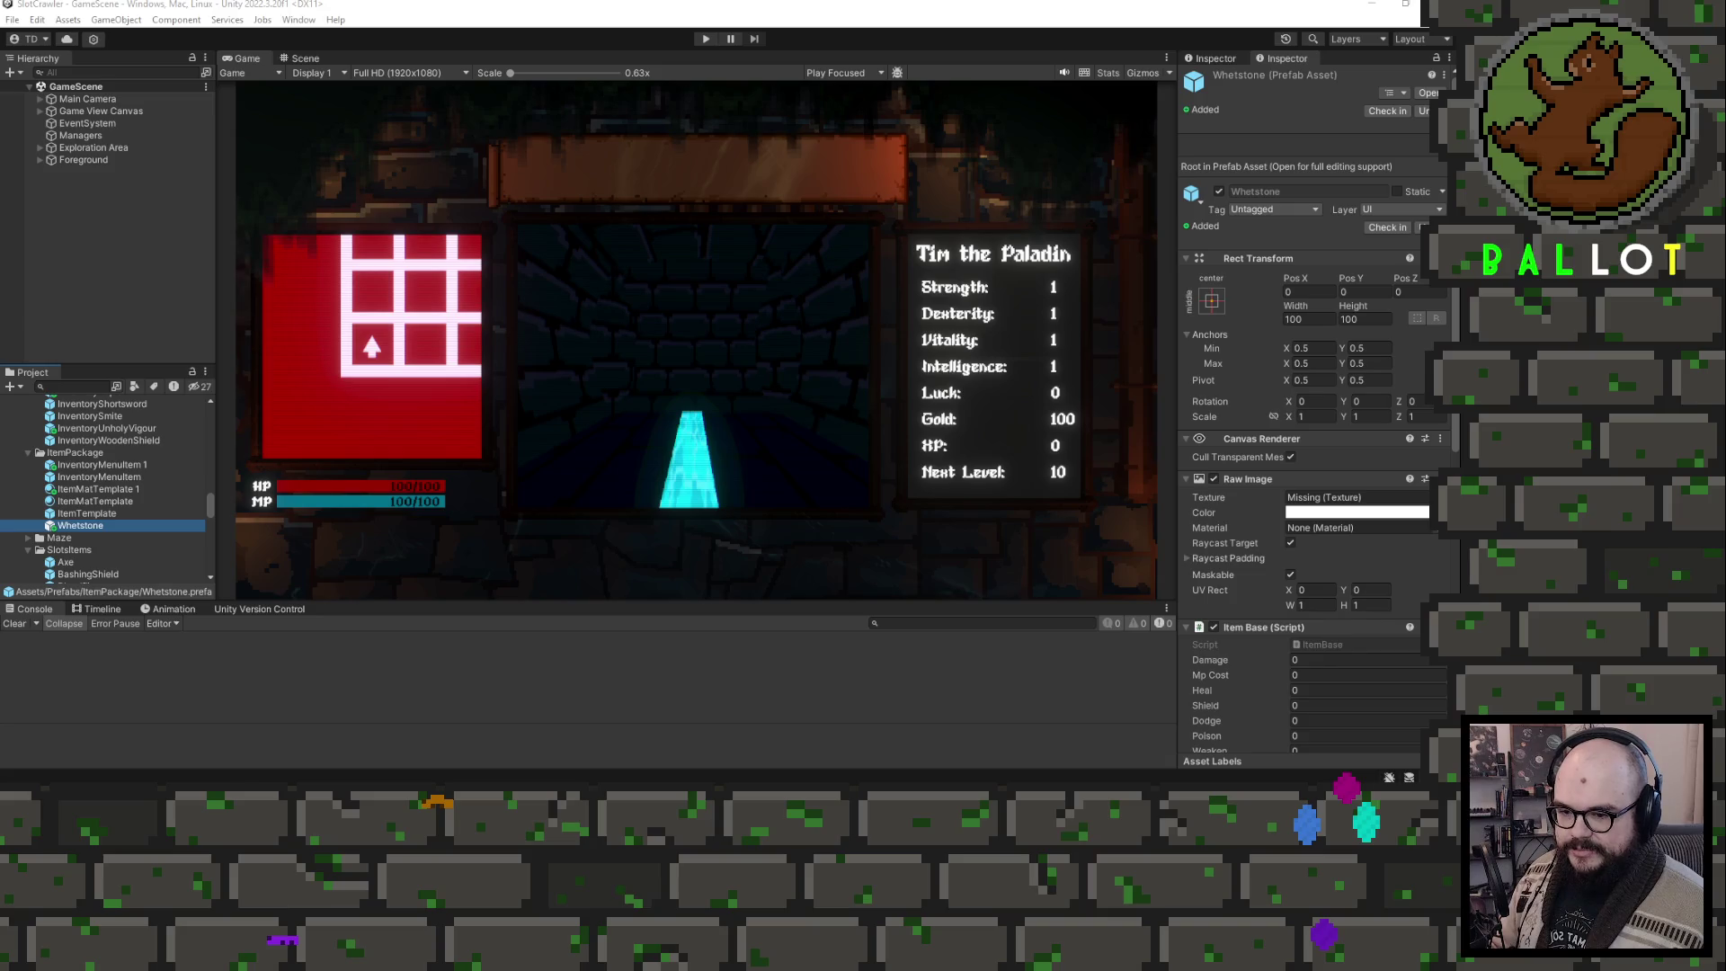
Step: Rename the material copy to WhetstoneMat and the inventory copy to InventoryWhetstone
{"action": "left_click", "coordinate": [106, 491]}
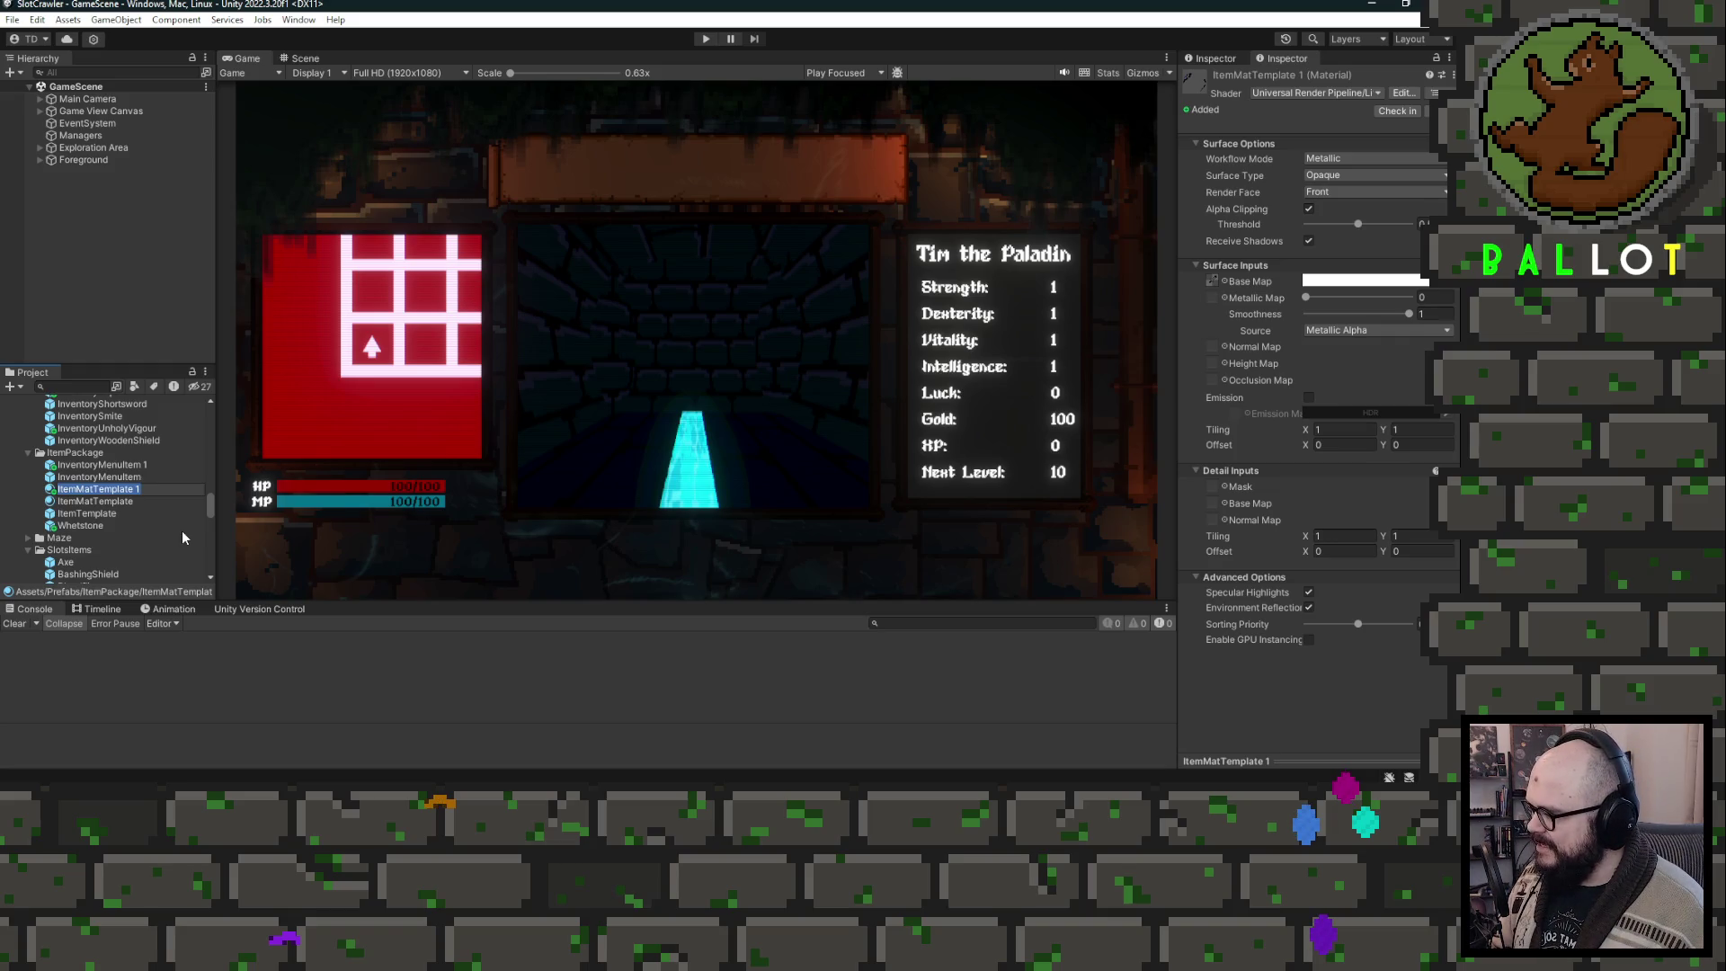
{"action": "type", "text": "WhetstoneMat"}
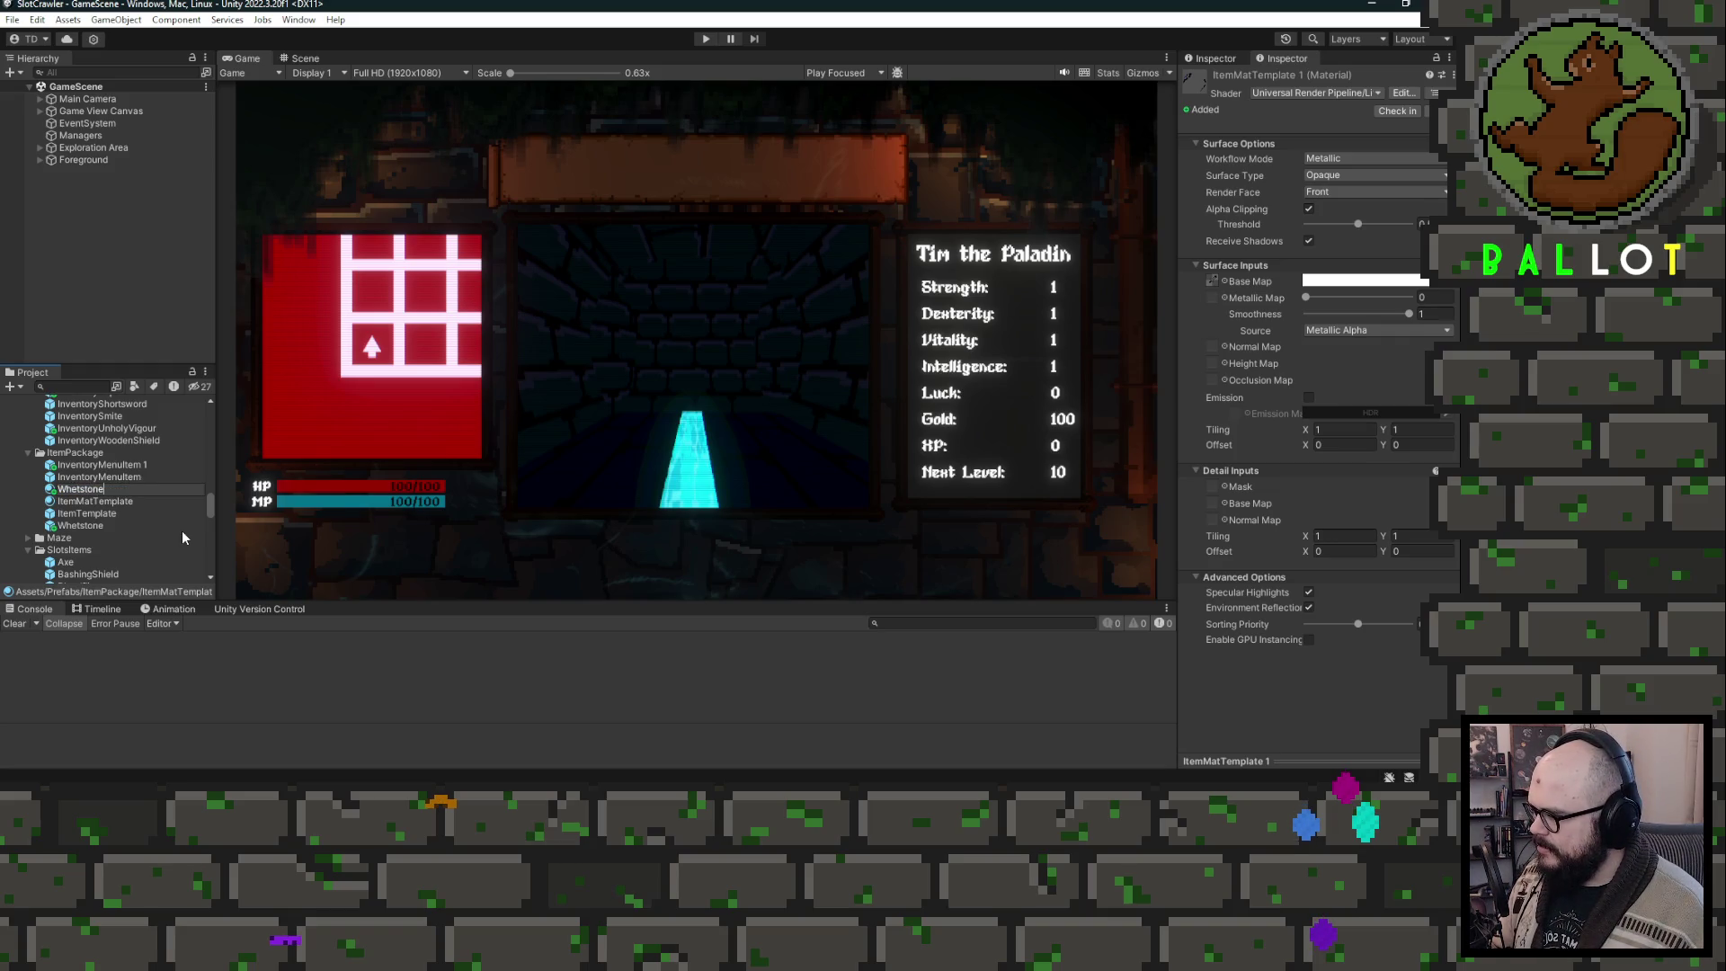
{"action": "key", "text": "Return"}
{"action": "left_click", "coordinate": [129, 465]}
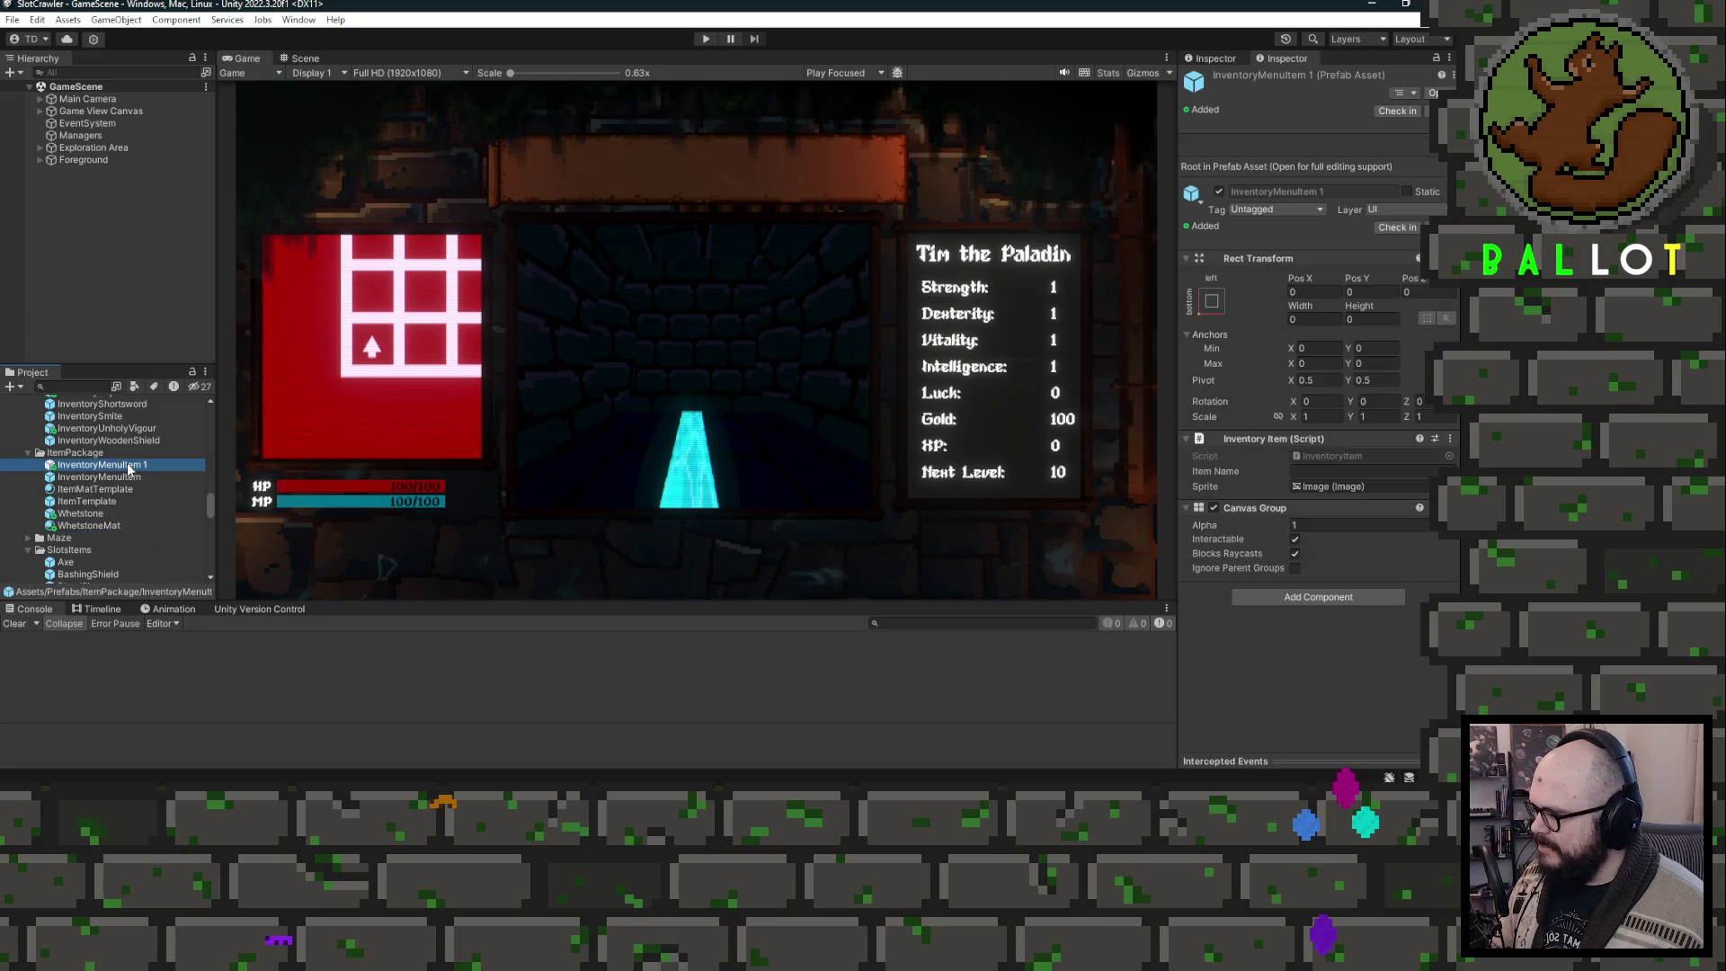
{"action": "key", "text": "F2"}
{"action": "type", "text": "Inventory"}
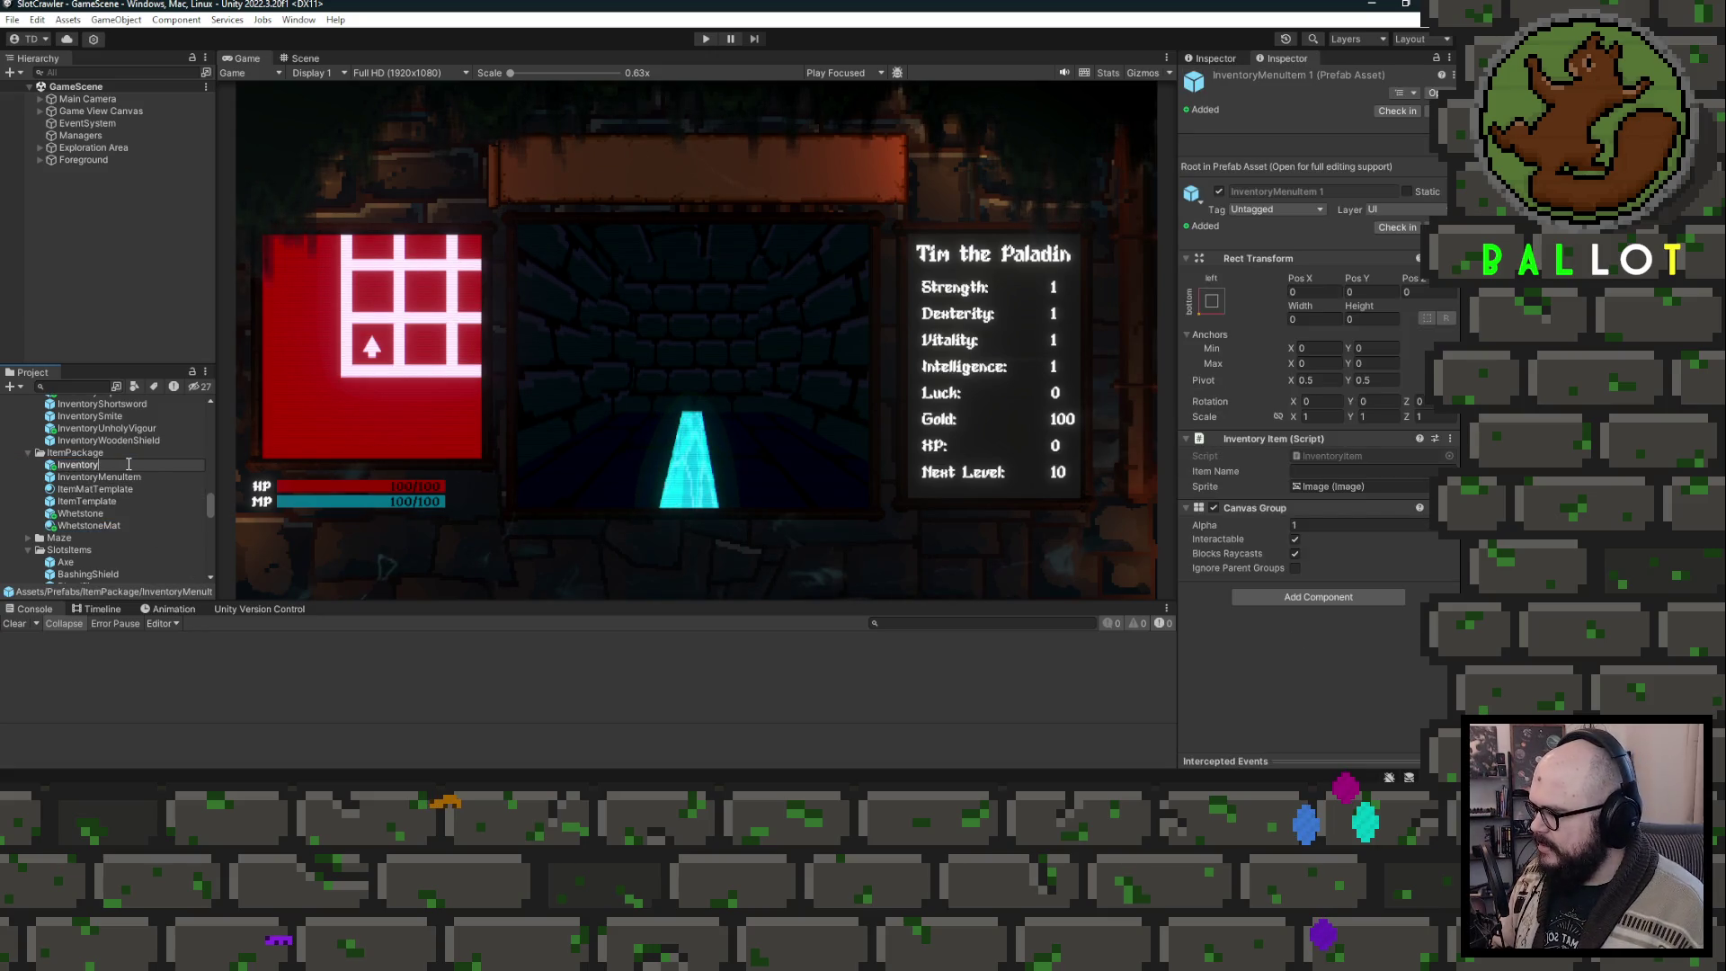
{"action": "type", "text": "Whetstone"}
{"action": "key", "text": "Return"}
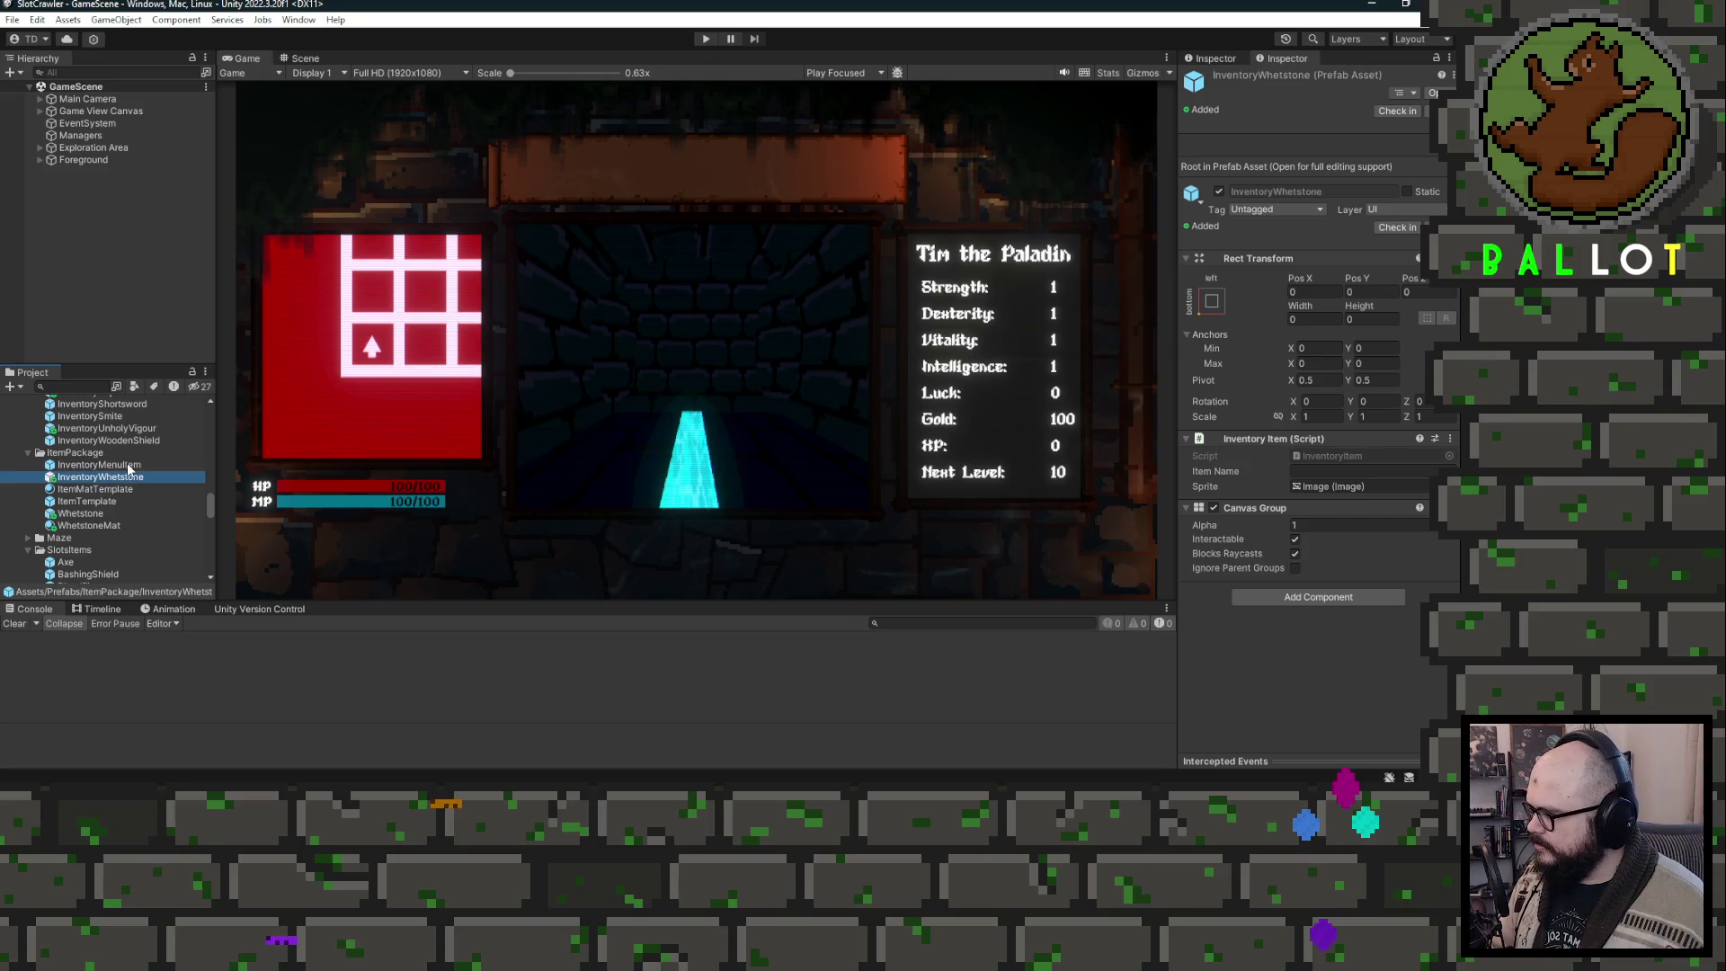
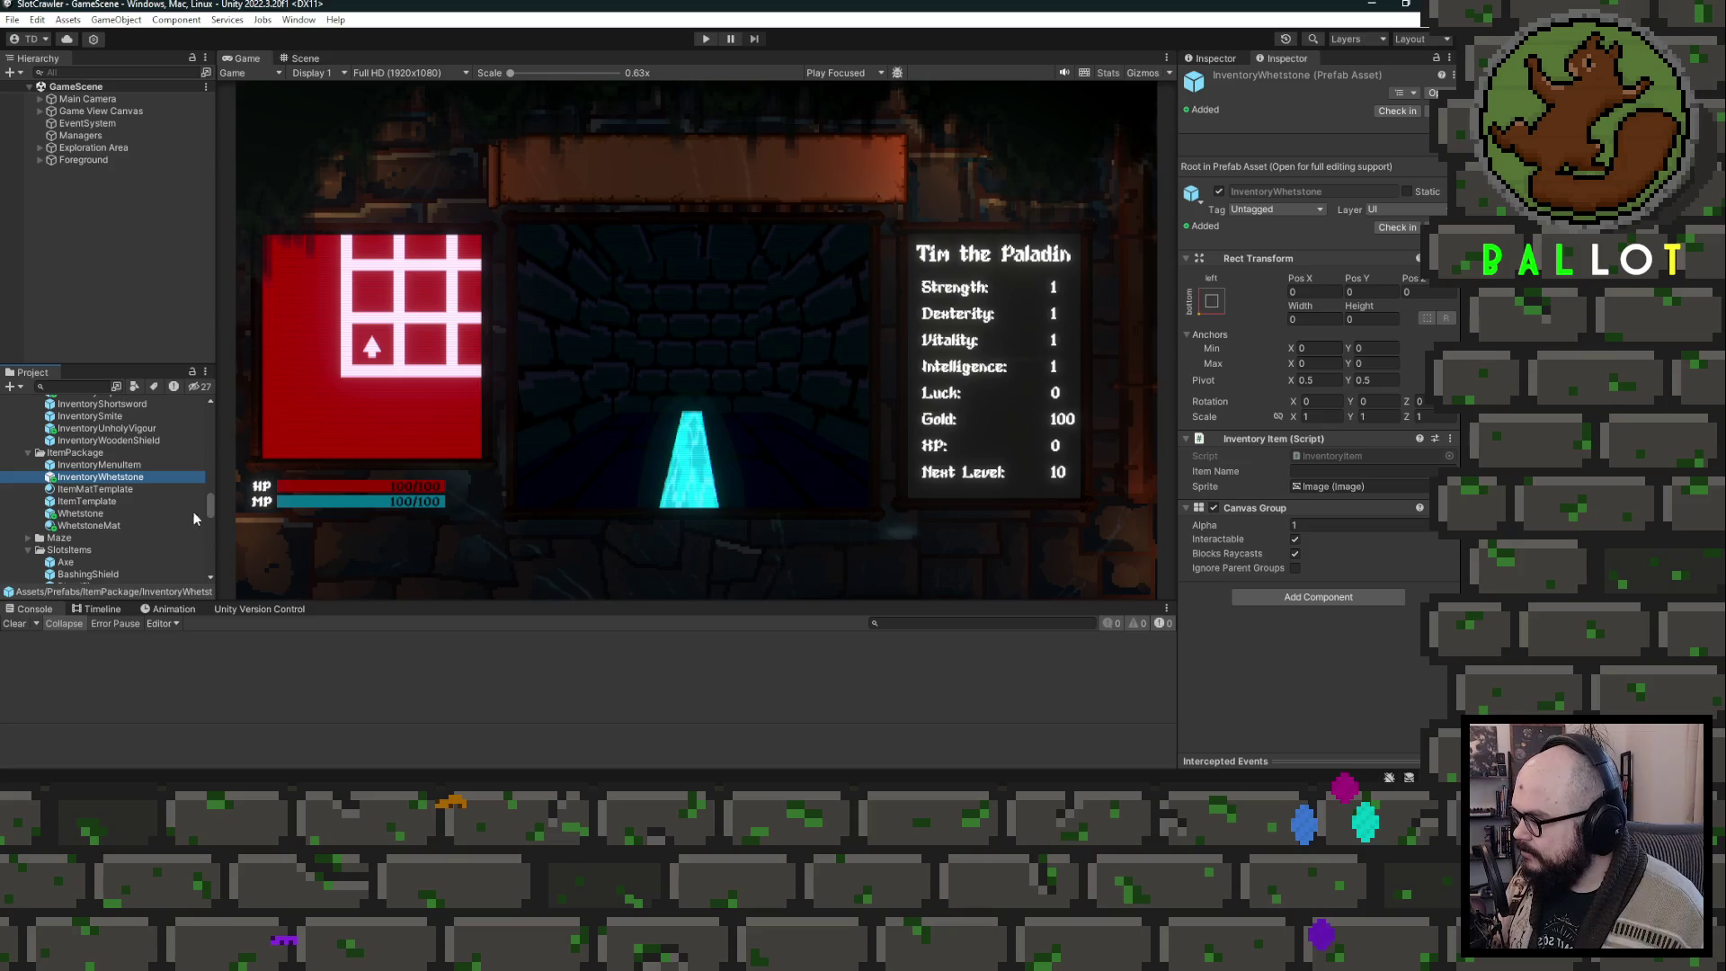
Step: Remove the Item Base component from the Whetstone prefab
{"action": "left_click", "coordinate": [96, 515]}
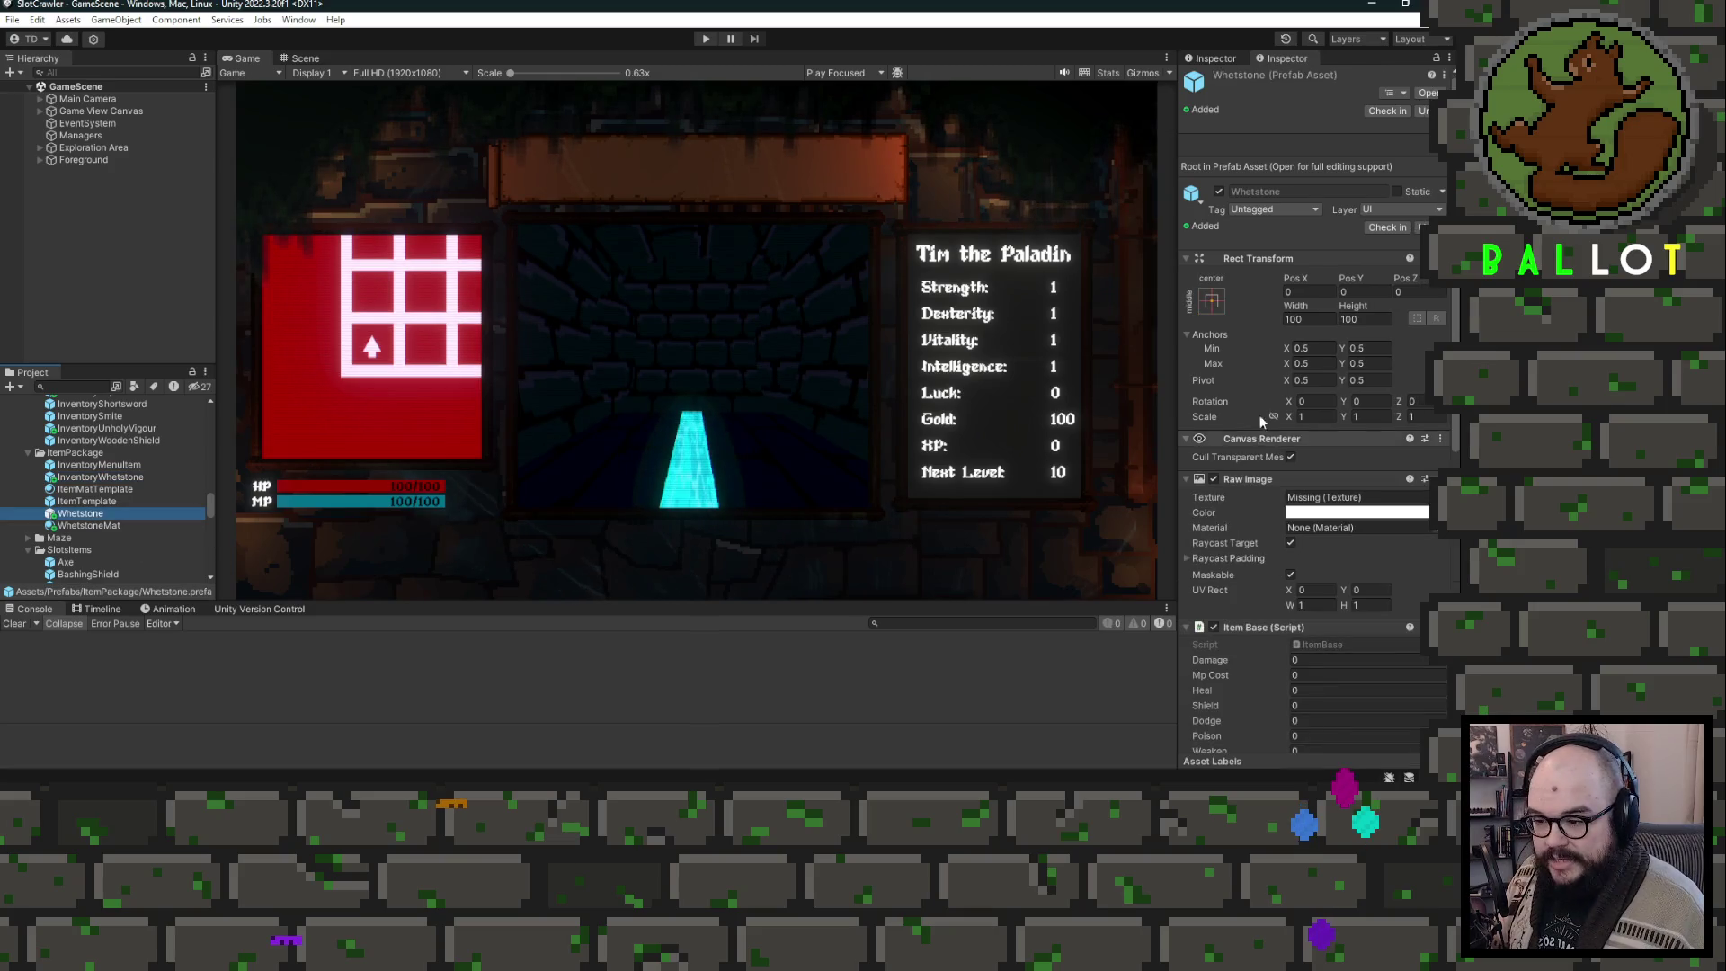
{"action": "scroll", "coordinate": [1300, 381], "scroll_direction": "down", "scroll_amount": 3}
{"action": "scroll", "coordinate": [1293, 381], "scroll_direction": "down", "scroll_amount": 5}
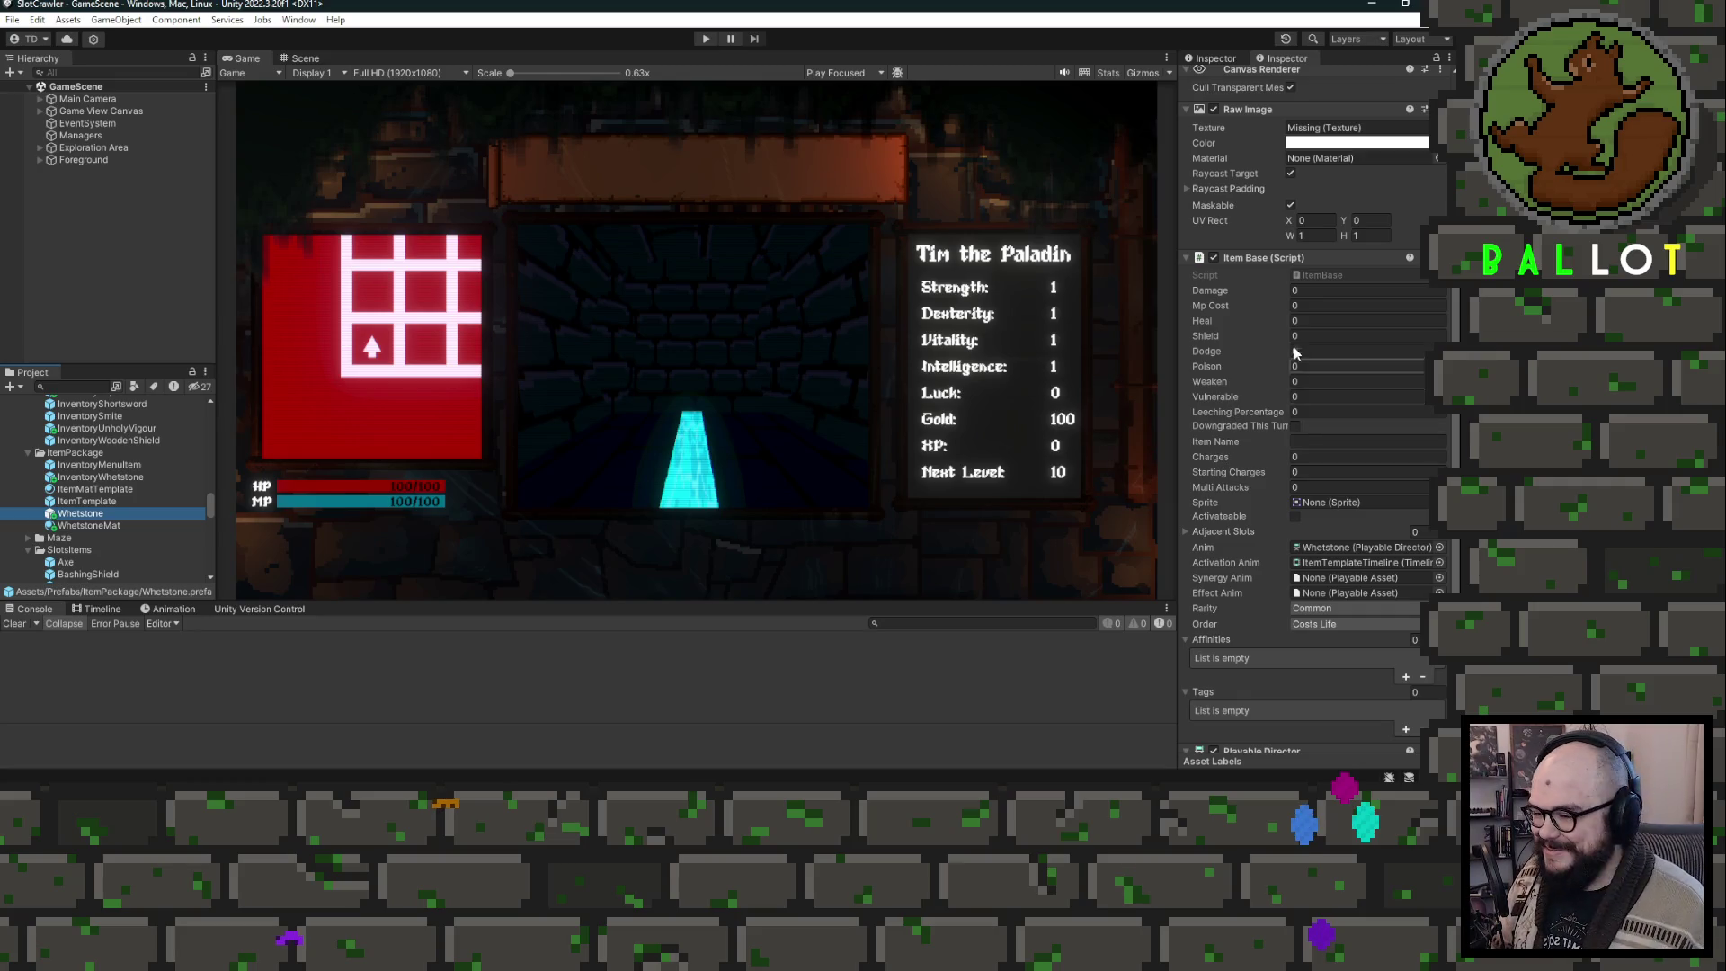
{"action": "scroll", "coordinate": [1233, 409], "scroll_direction": "down", "scroll_amount": 2}
{"action": "scroll", "coordinate": [1235, 416], "scroll_direction": "up", "scroll_amount": 2}
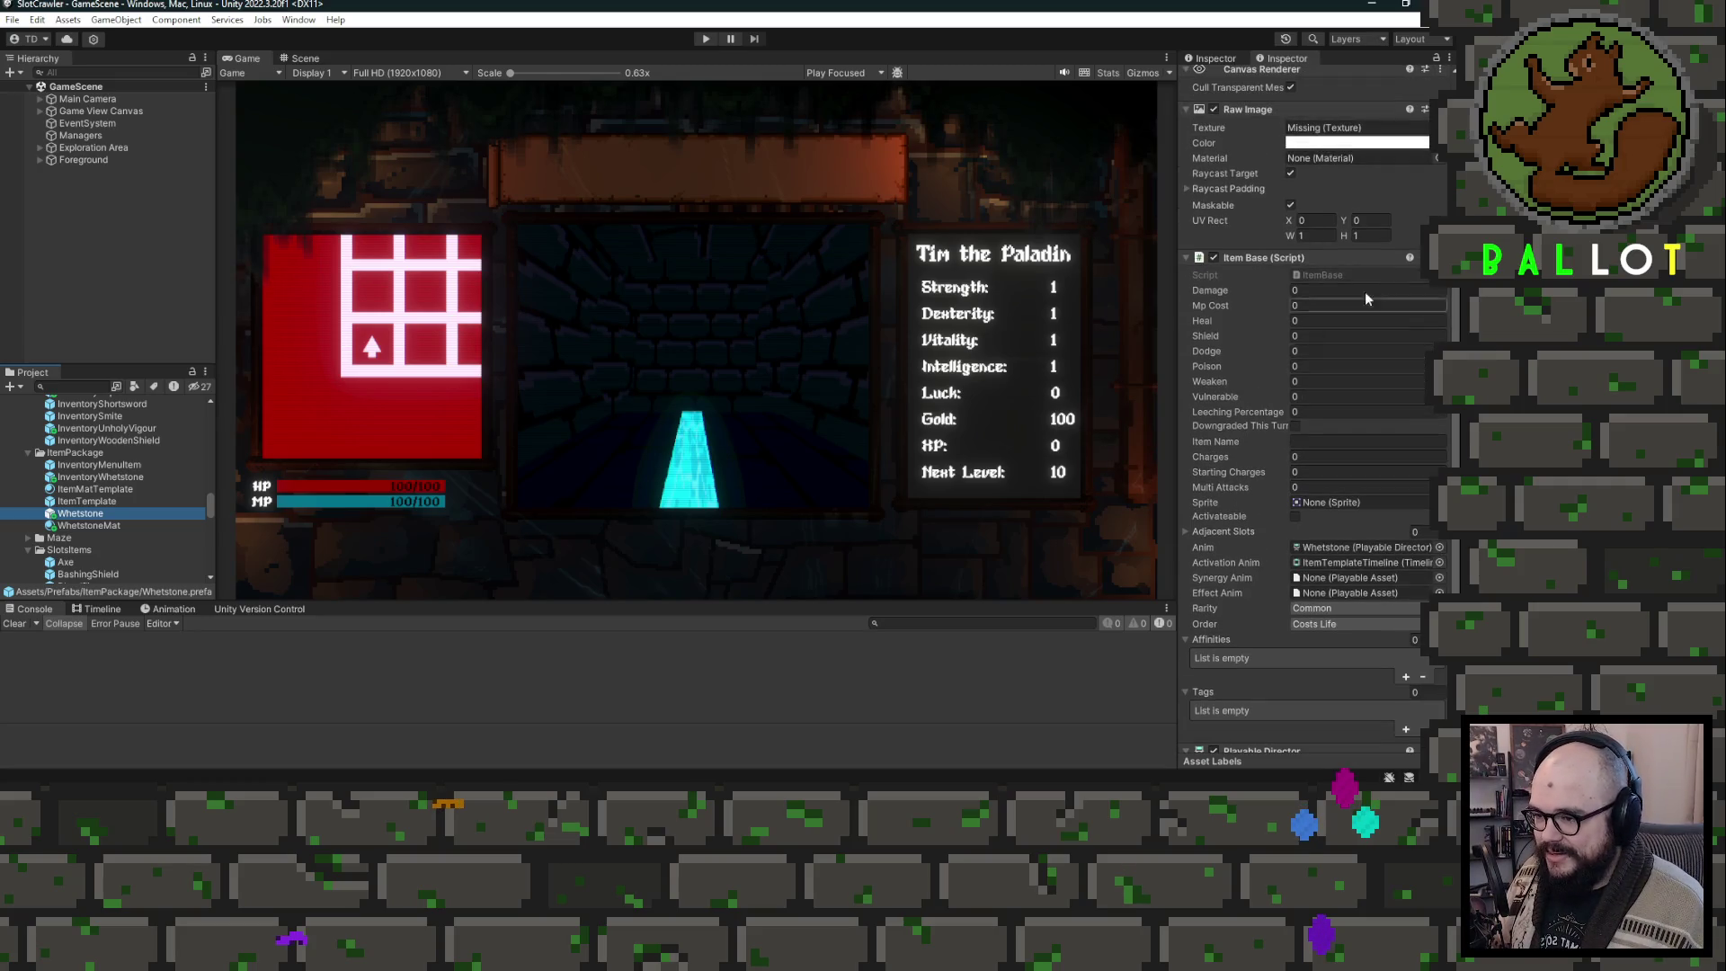
{"action": "right_click", "coordinate": [1287, 260]}
{"action": "left_click", "coordinate": [1400, 329]}
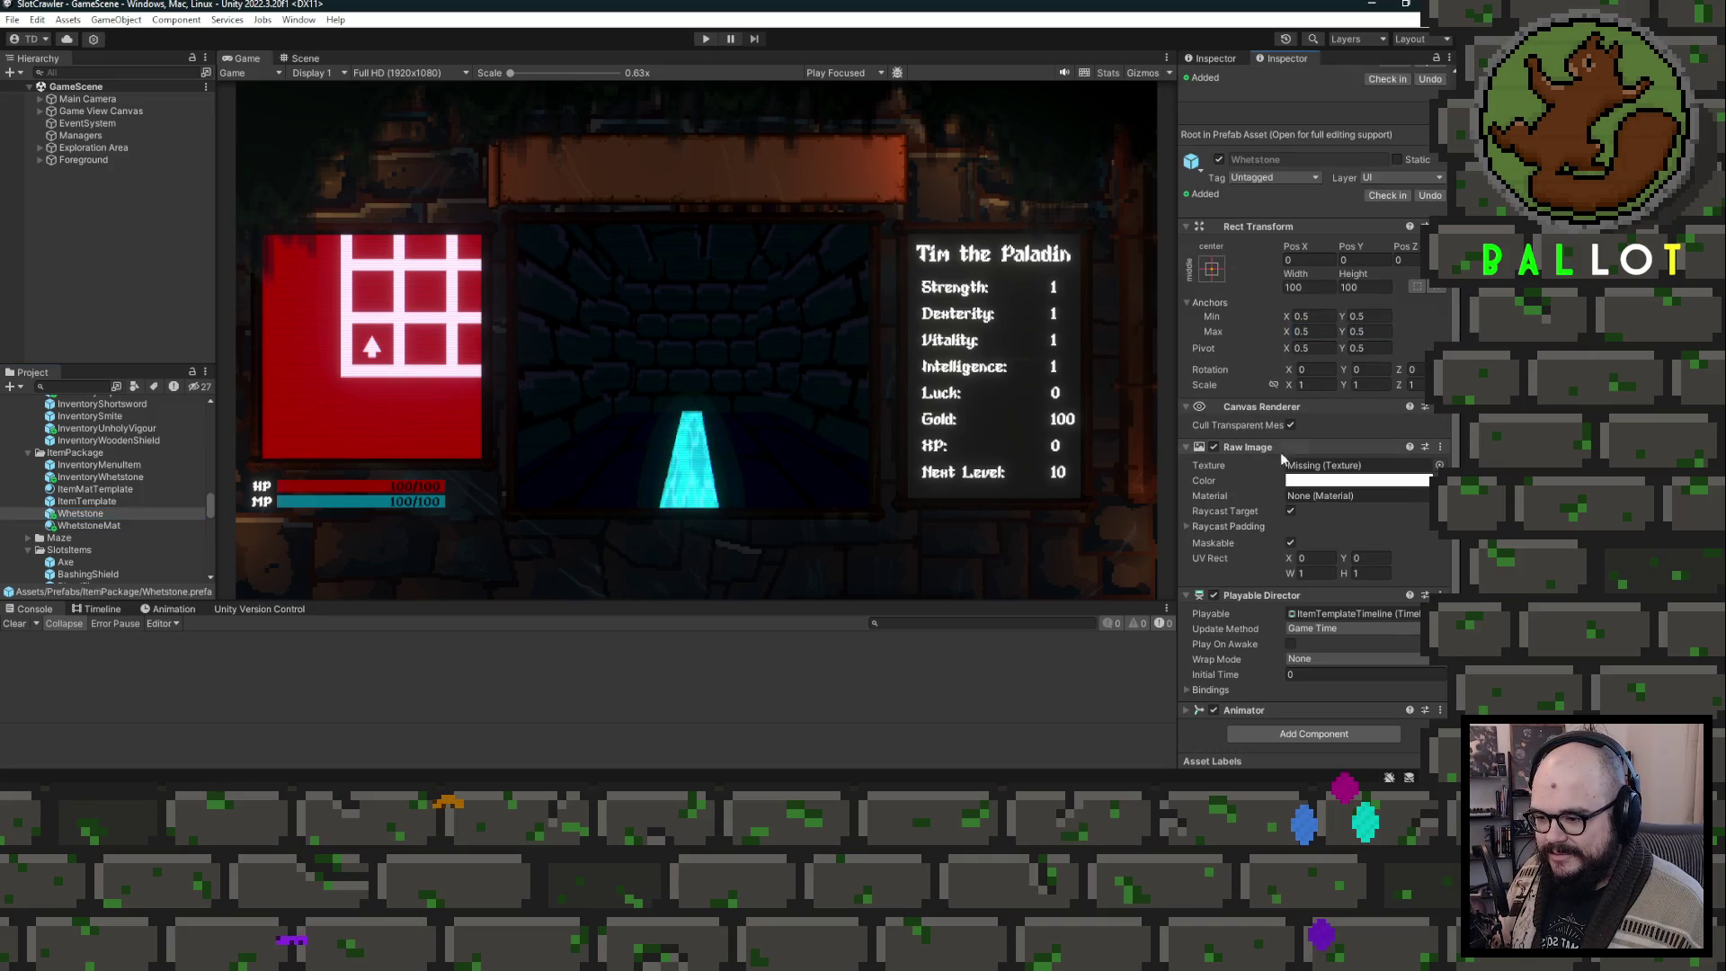
Step: Create and attach a new ItemWhetstone script, then open it in the code editor
{"action": "left_click", "coordinate": [1289, 715]}
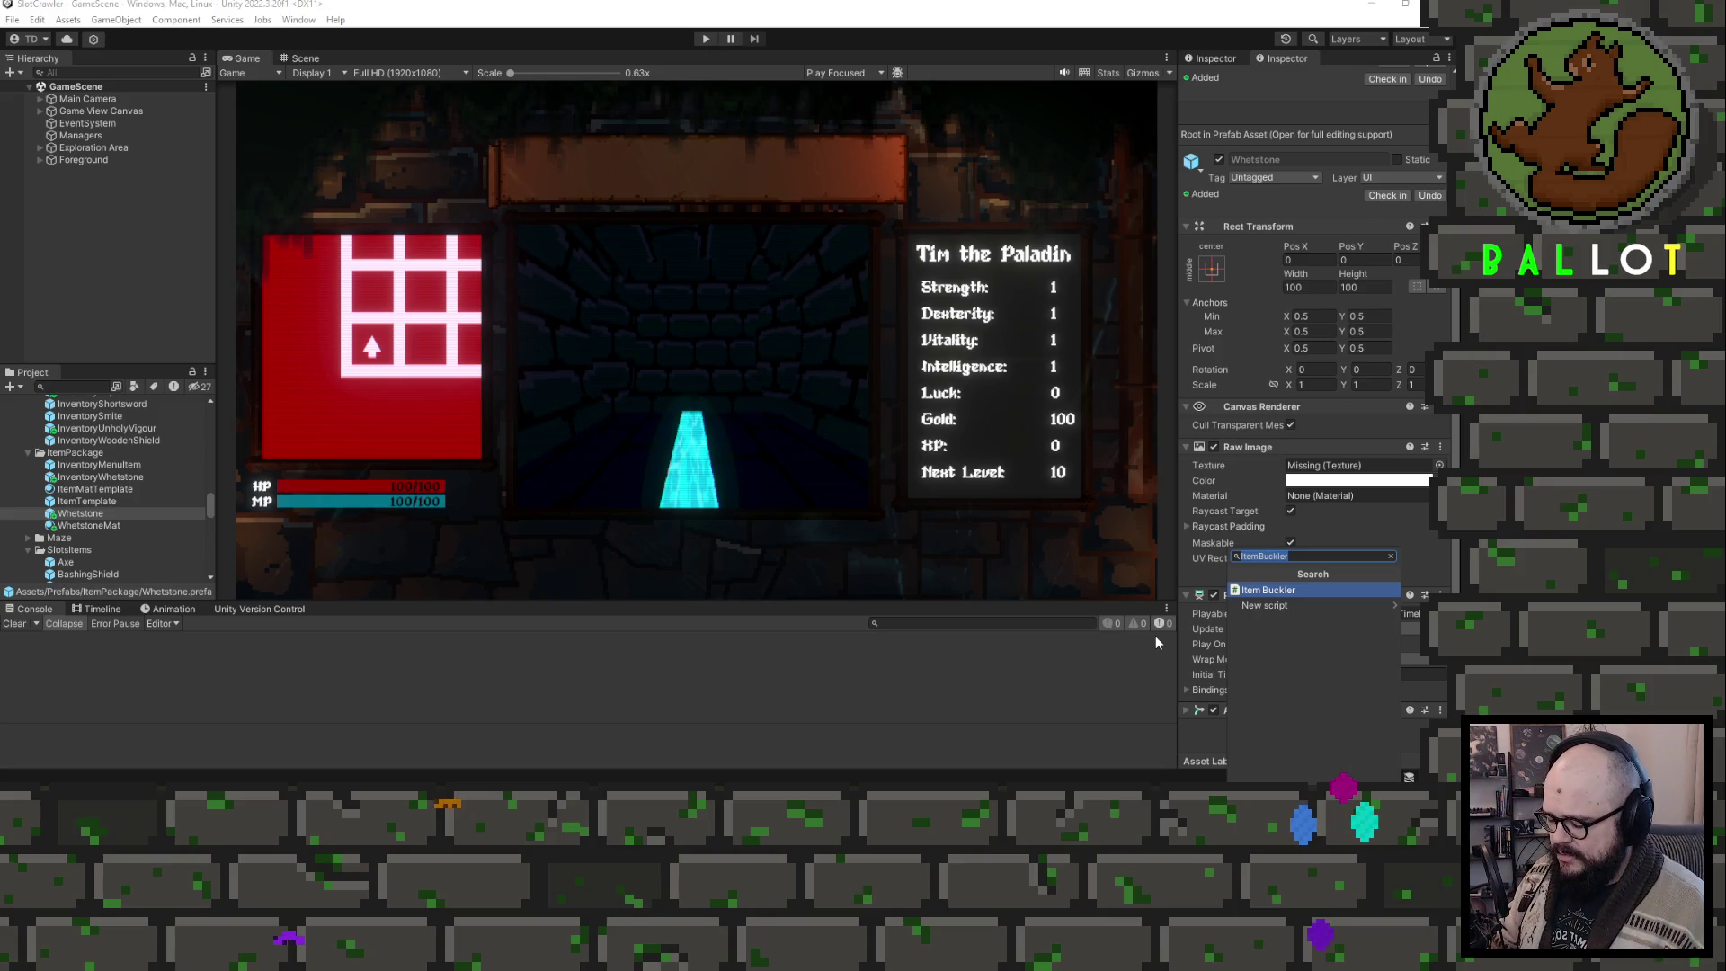
{"action": "type", "text": "Item"}
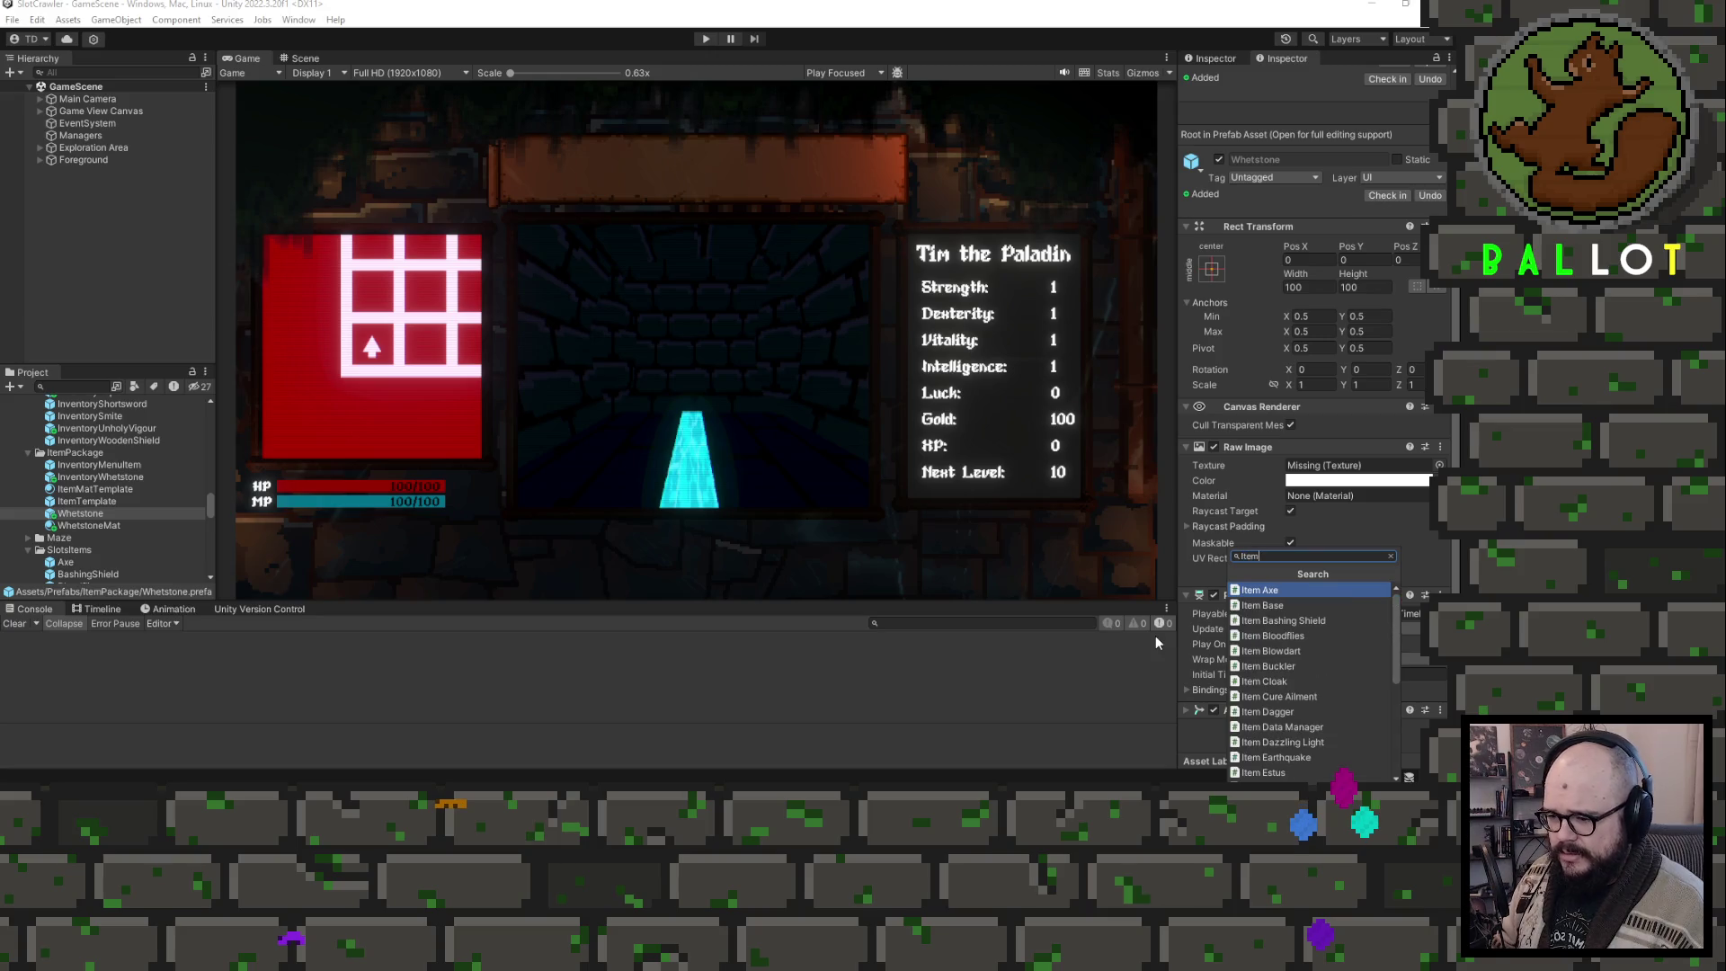
{"action": "type", "text": "Whetstone"}
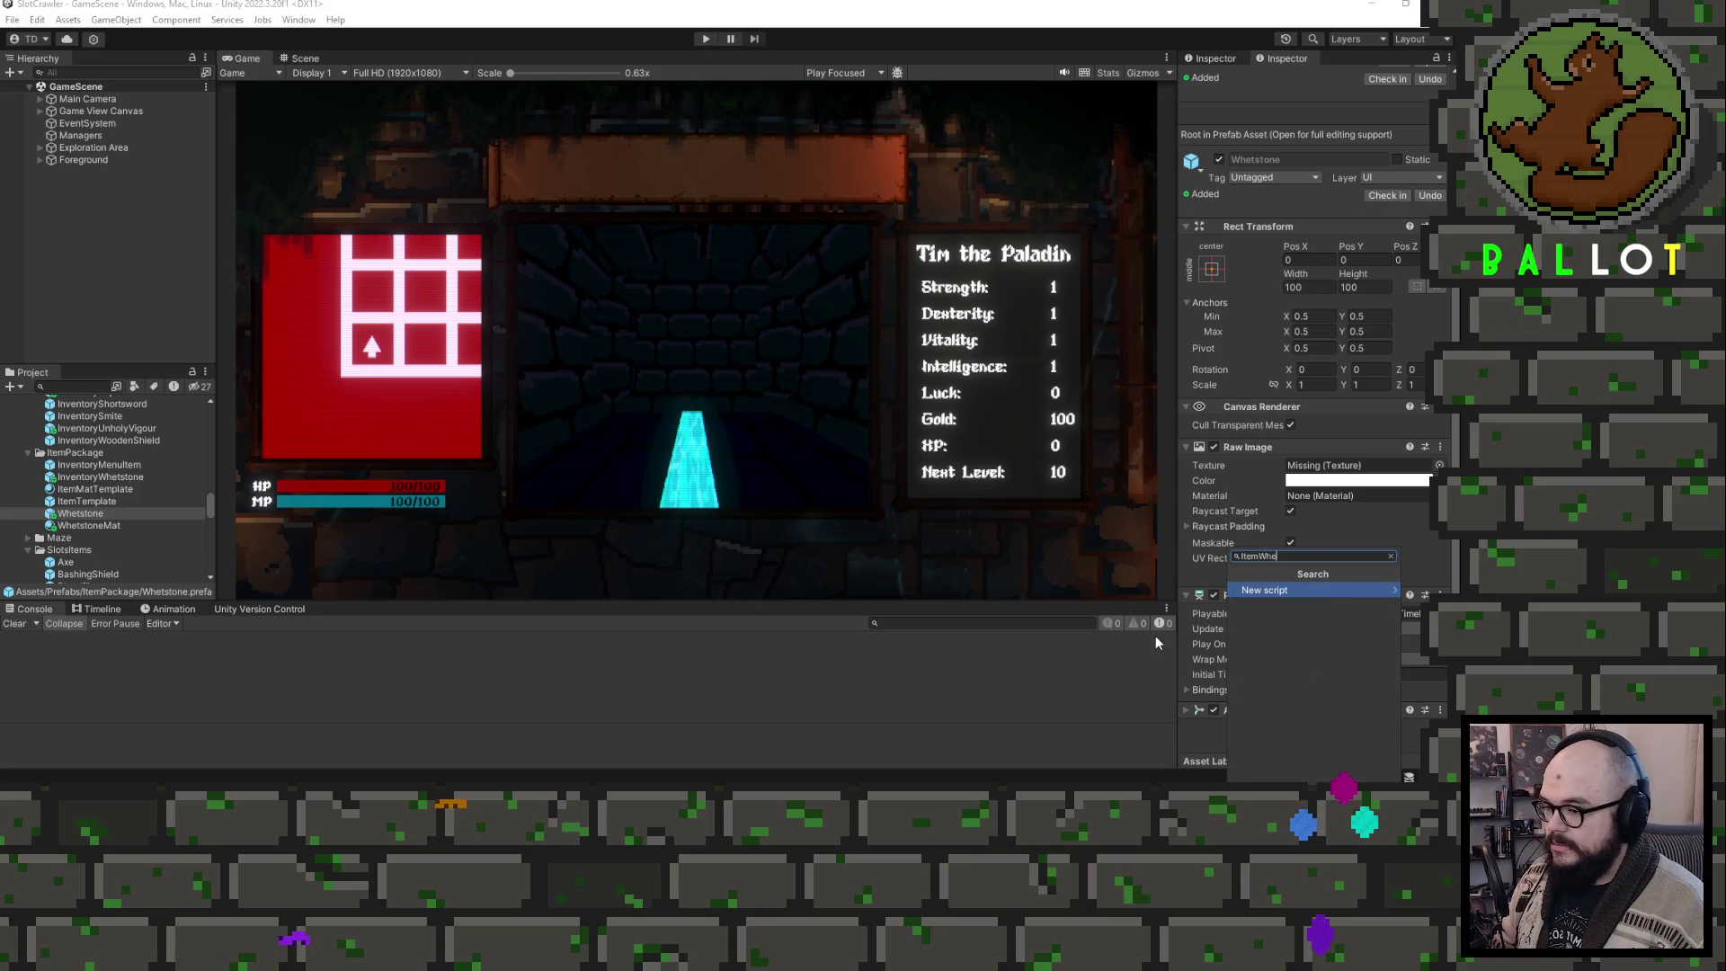
{"action": "key", "text": "Return"}
{"action": "key", "text": "Return"}
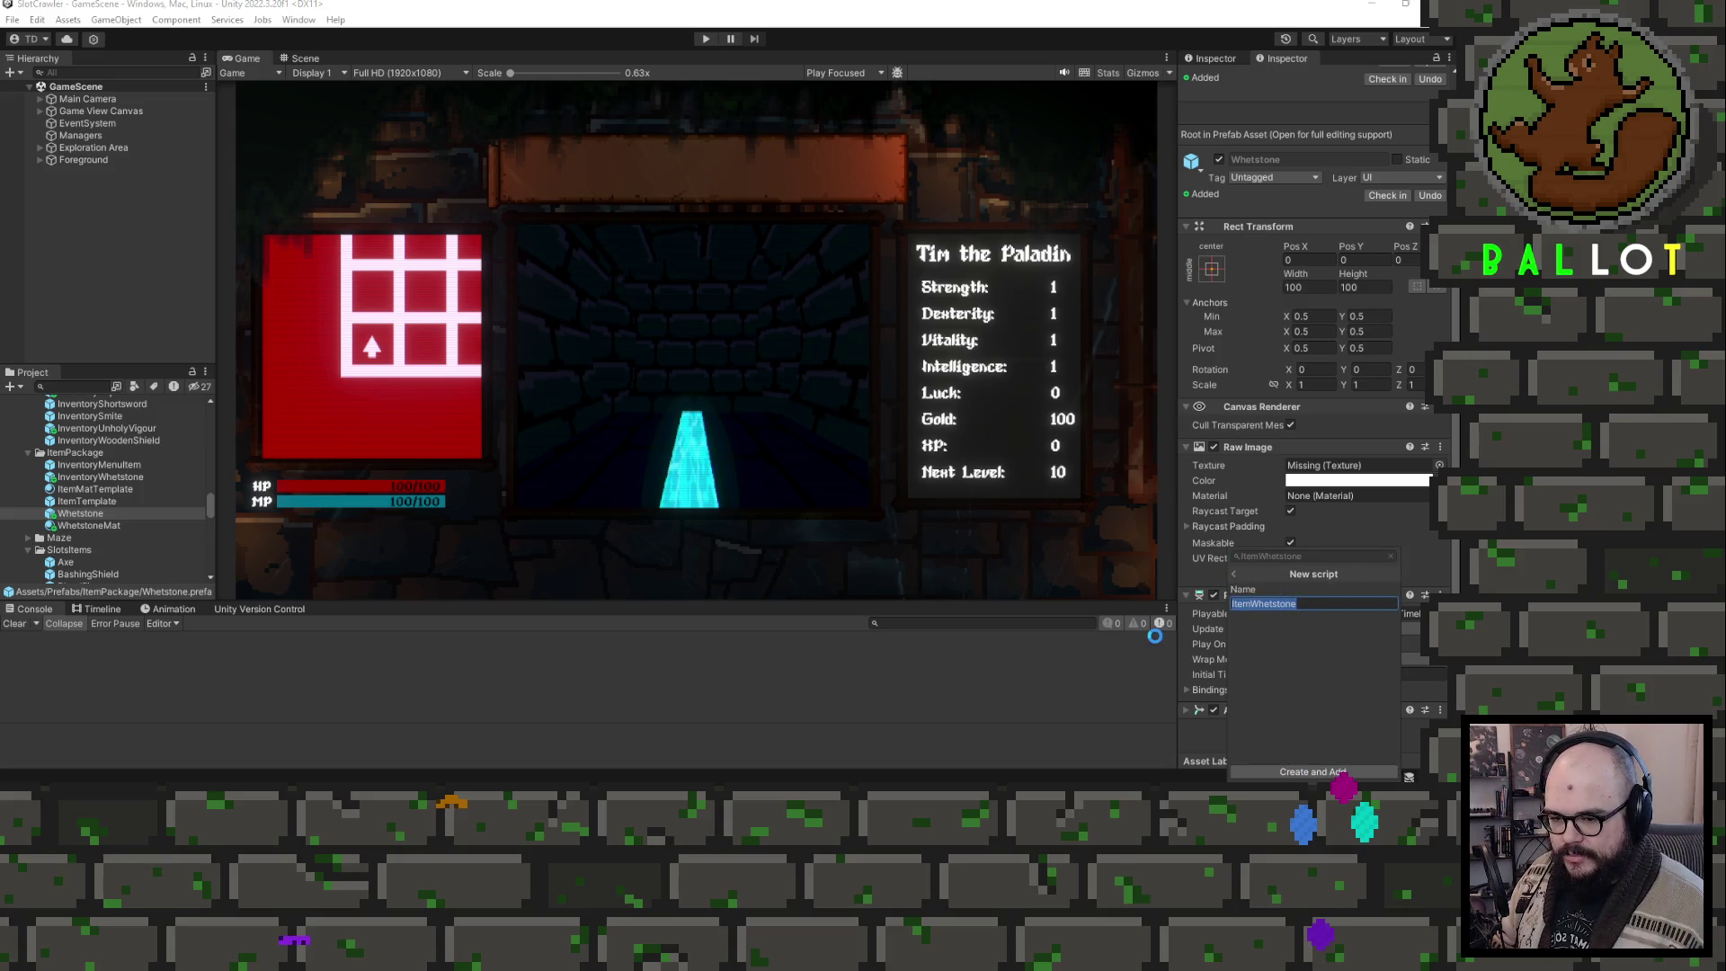
{"action": "key", "text": "alt+Tab"}
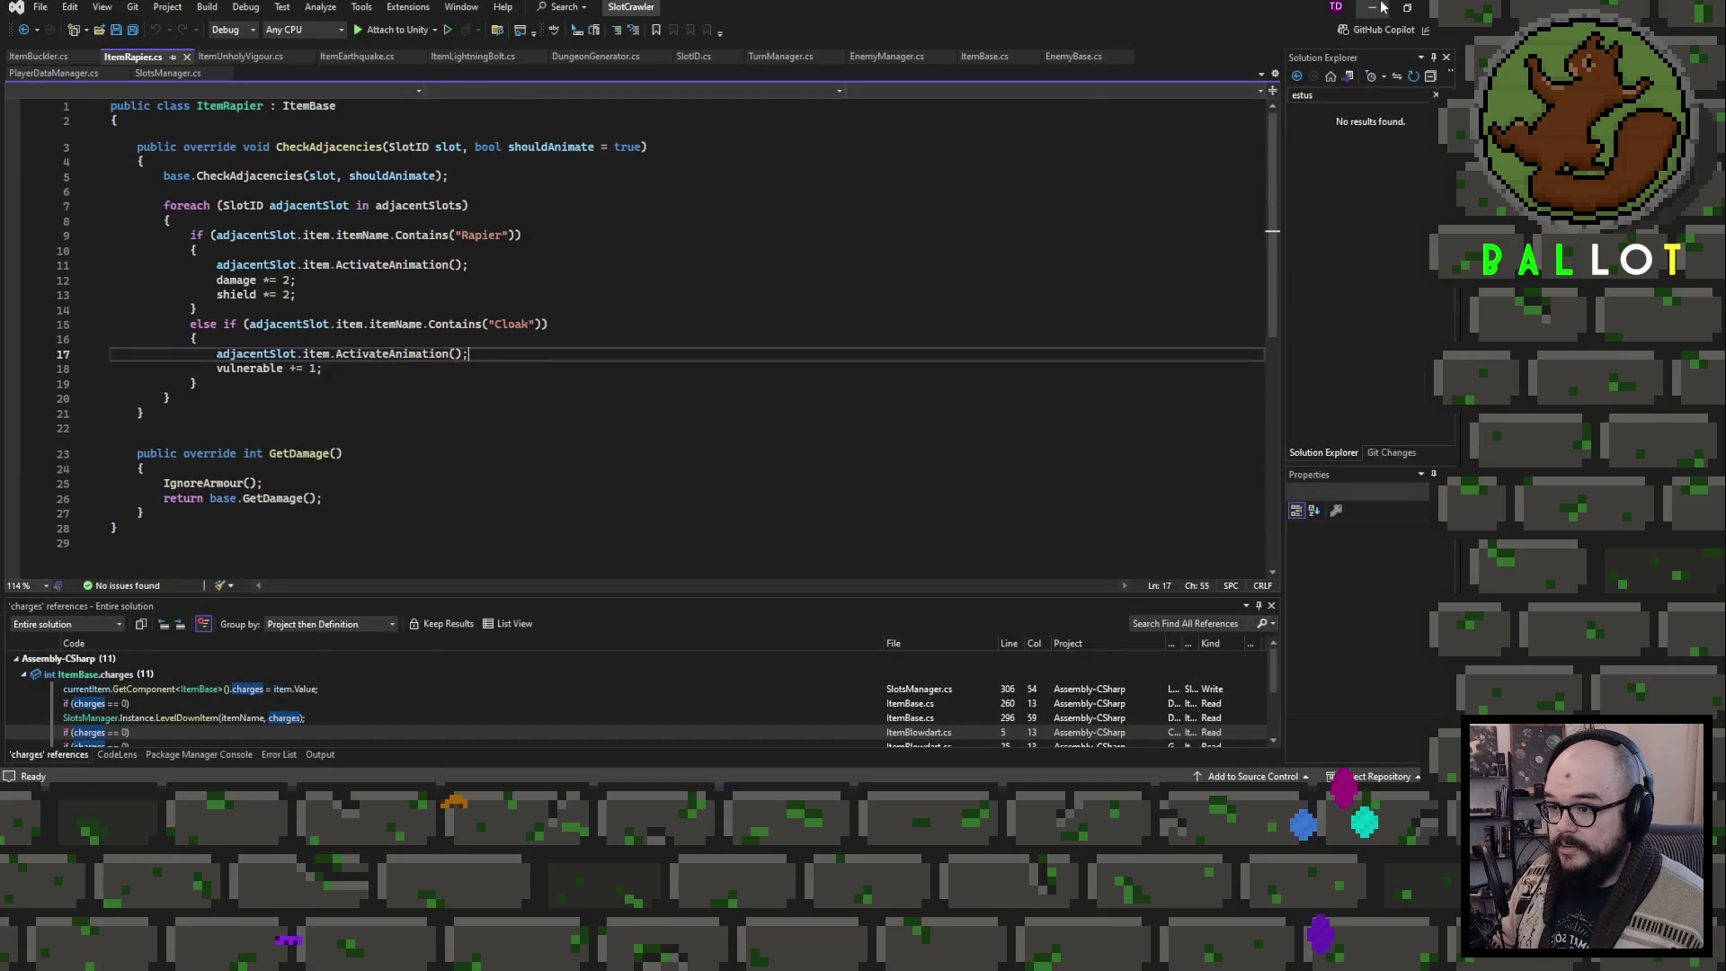
{"action": "key", "text": "alt+Tab"}
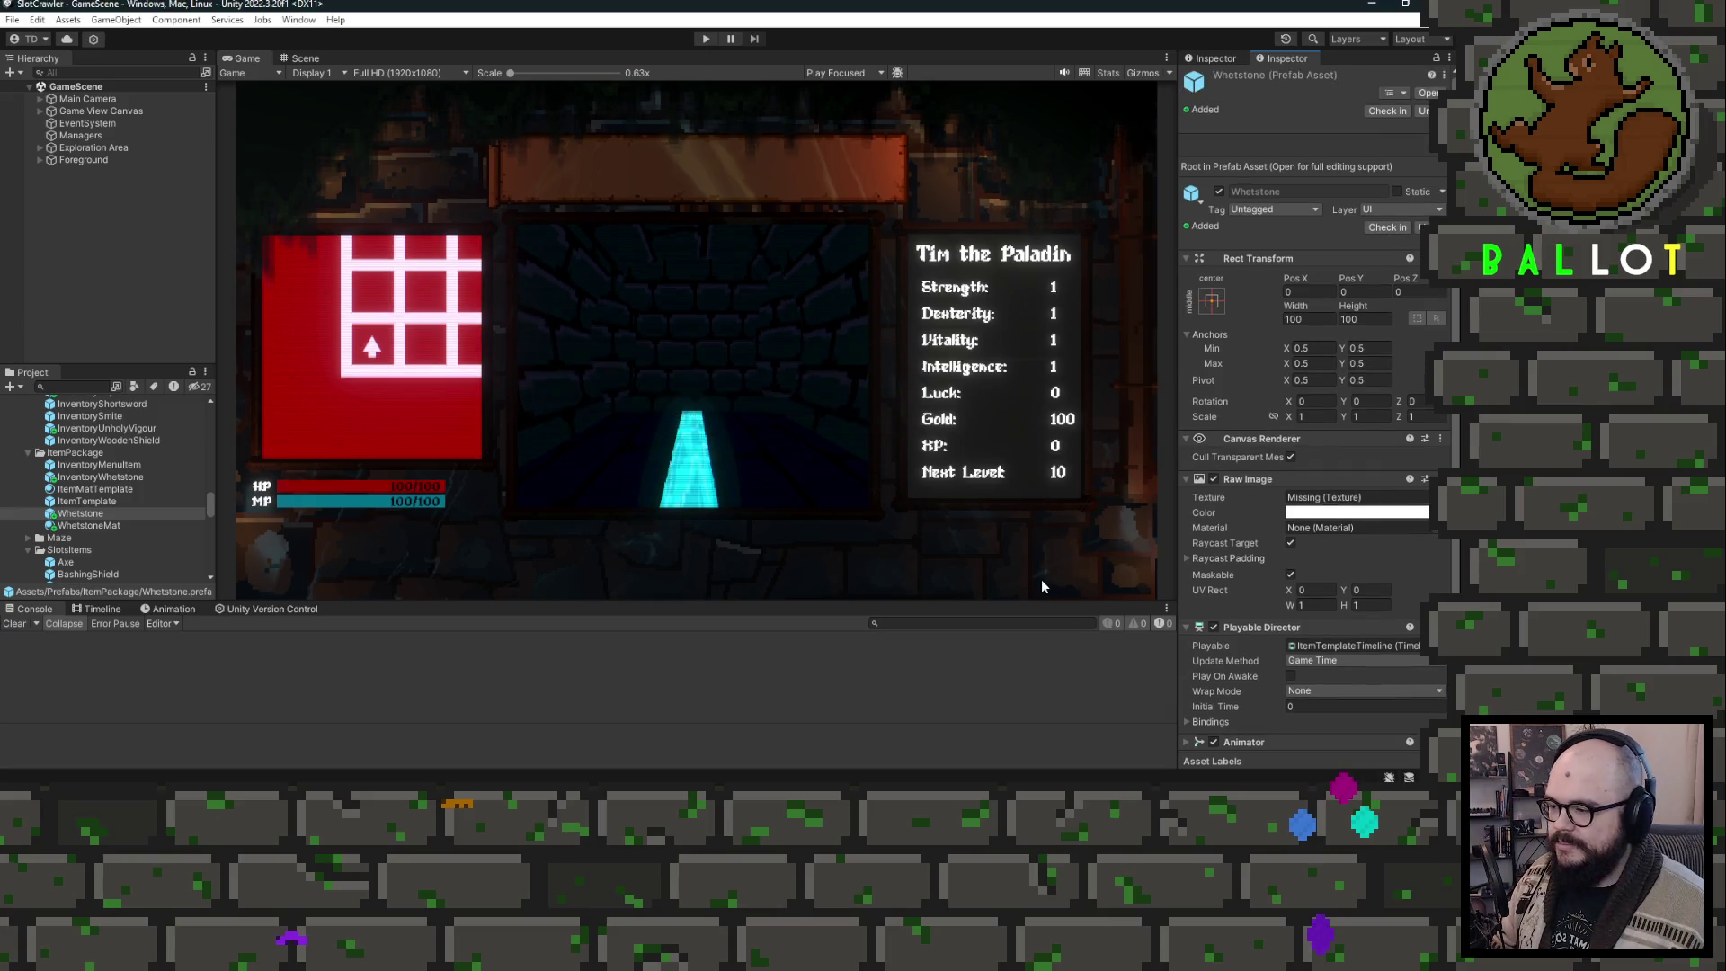
{"action": "scroll", "coordinate": [1249, 595], "scroll_direction": "down", "scroll_amount": 2}
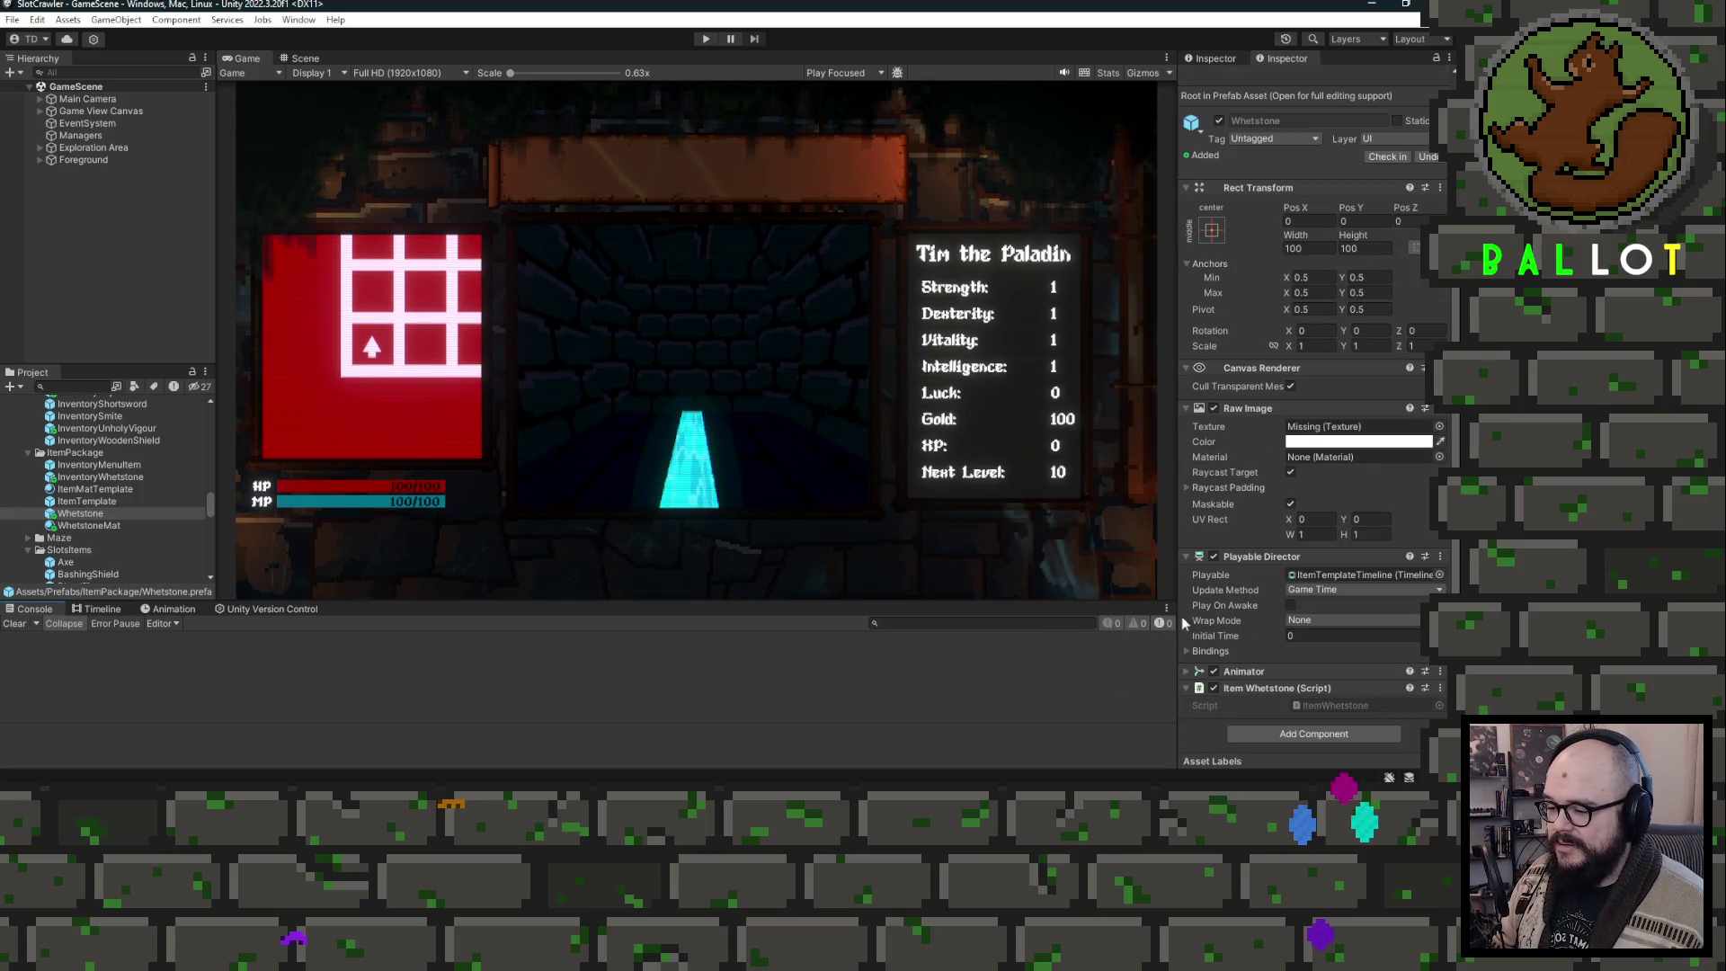
{"action": "double_click", "coordinate": [1442, 693]}
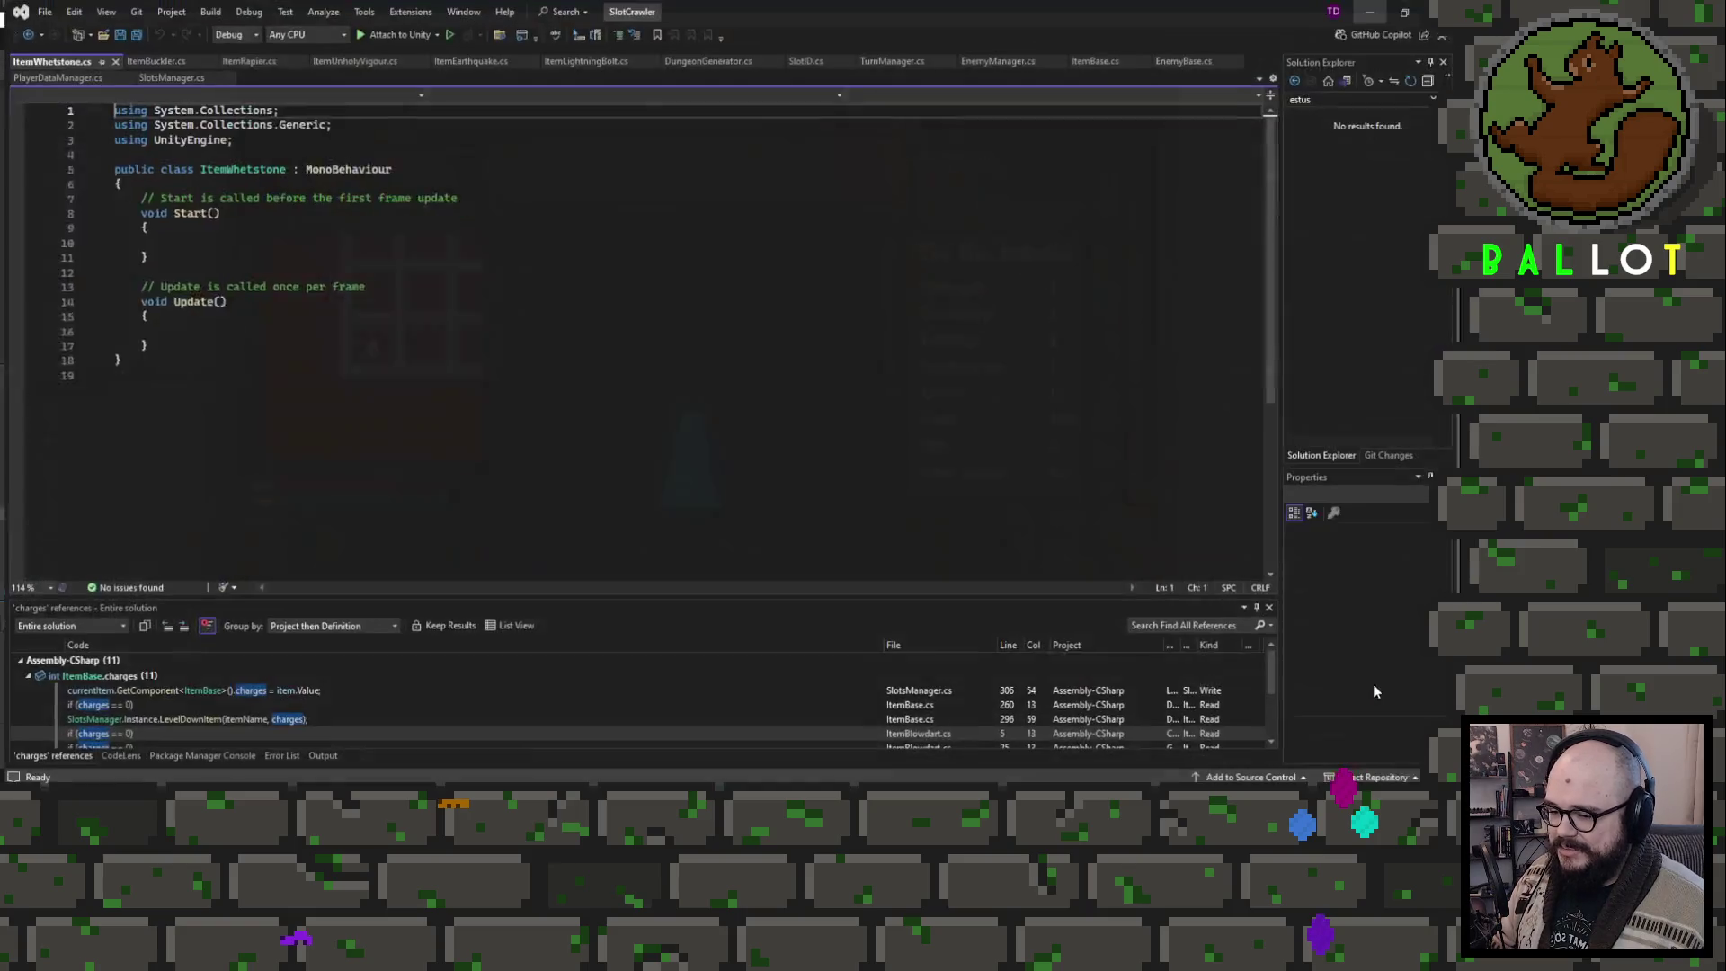
Step: Change the base class from MonoBehaviour to ItemBase and delete the template Start and Update methods
{"action": "double_click", "coordinate": [345, 175]}
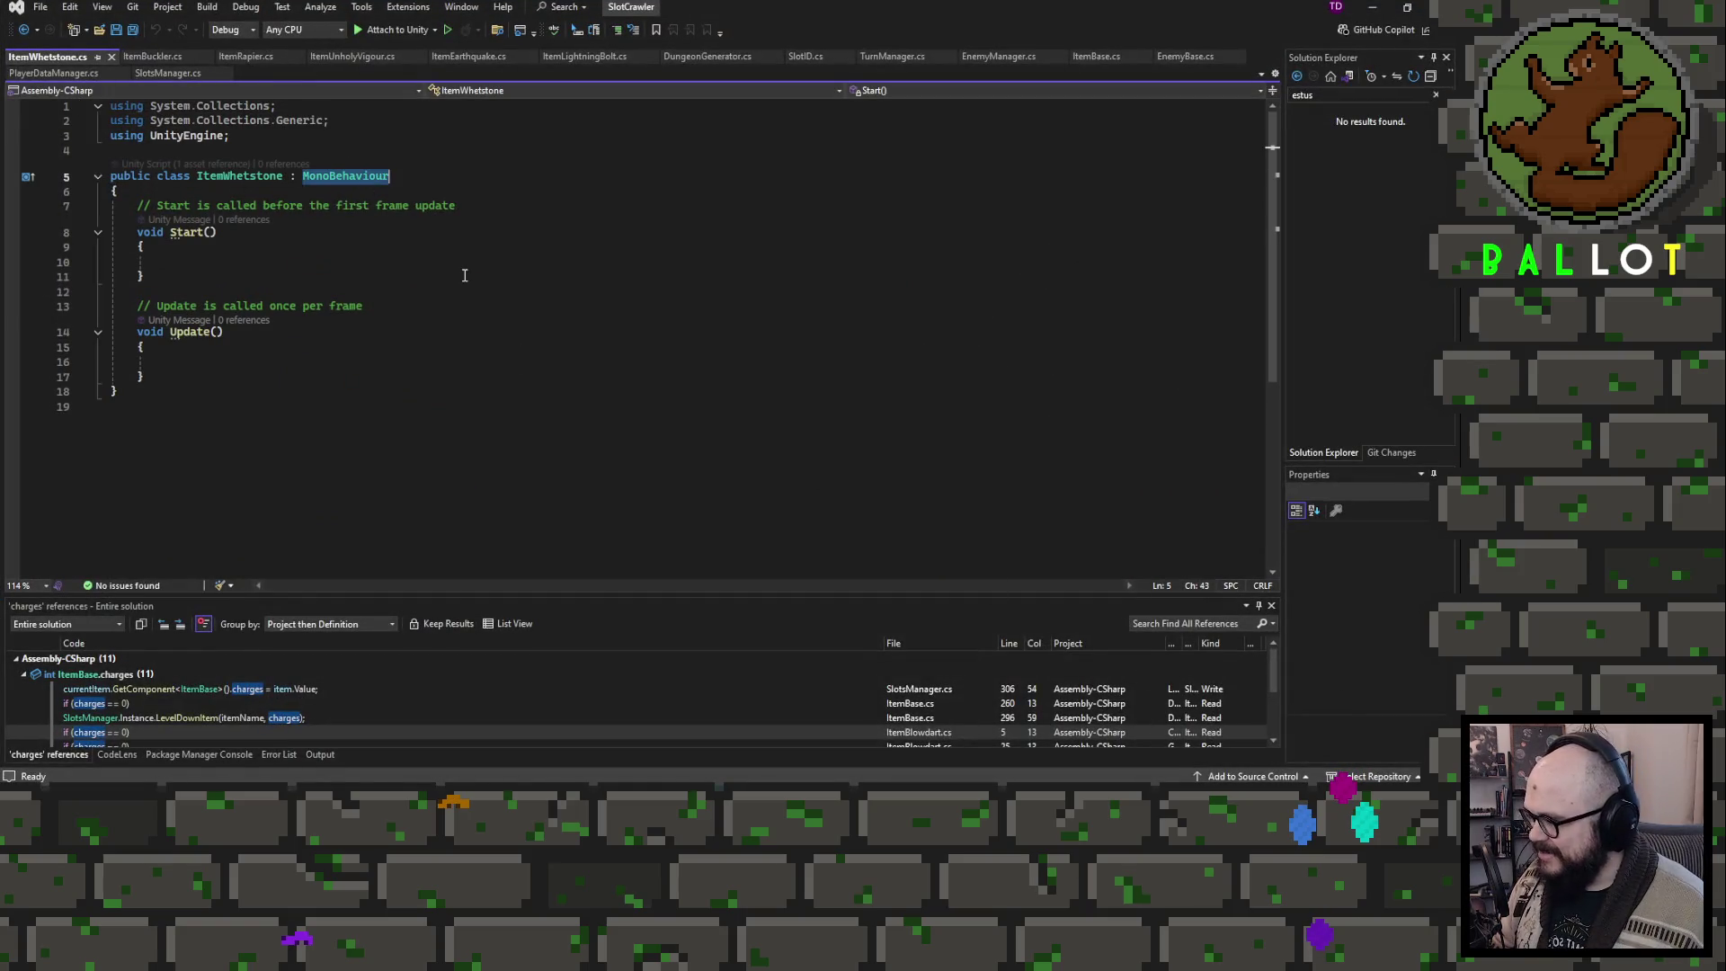
{"action": "type", "text": "ItemB"}
{"action": "key", "text": "Tab"}
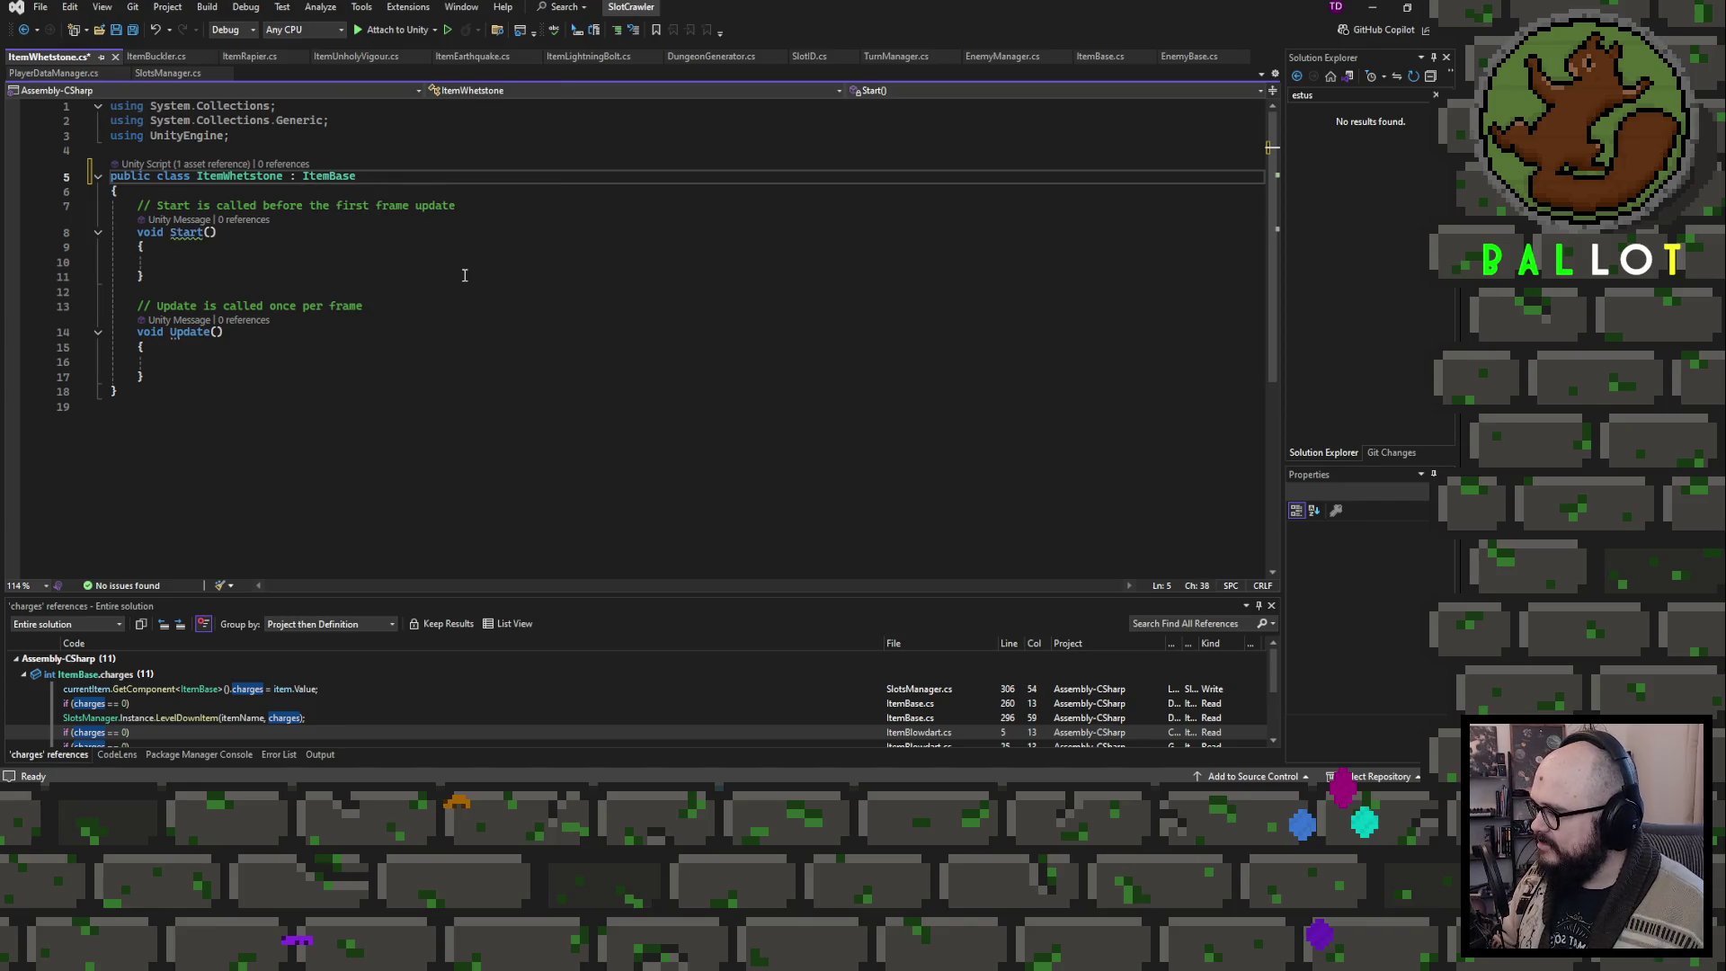
{"action": "mouse_move", "coordinate": [154, 376]}
{"action": "left_mouse_down"}
{"action": "mouse_move", "coordinate": [110, 193]}
{"action": "mouse_move", "coordinate": [103, 216]}
{"action": "left_mouse_up"}
{"action": "key", "text": "Delete"}
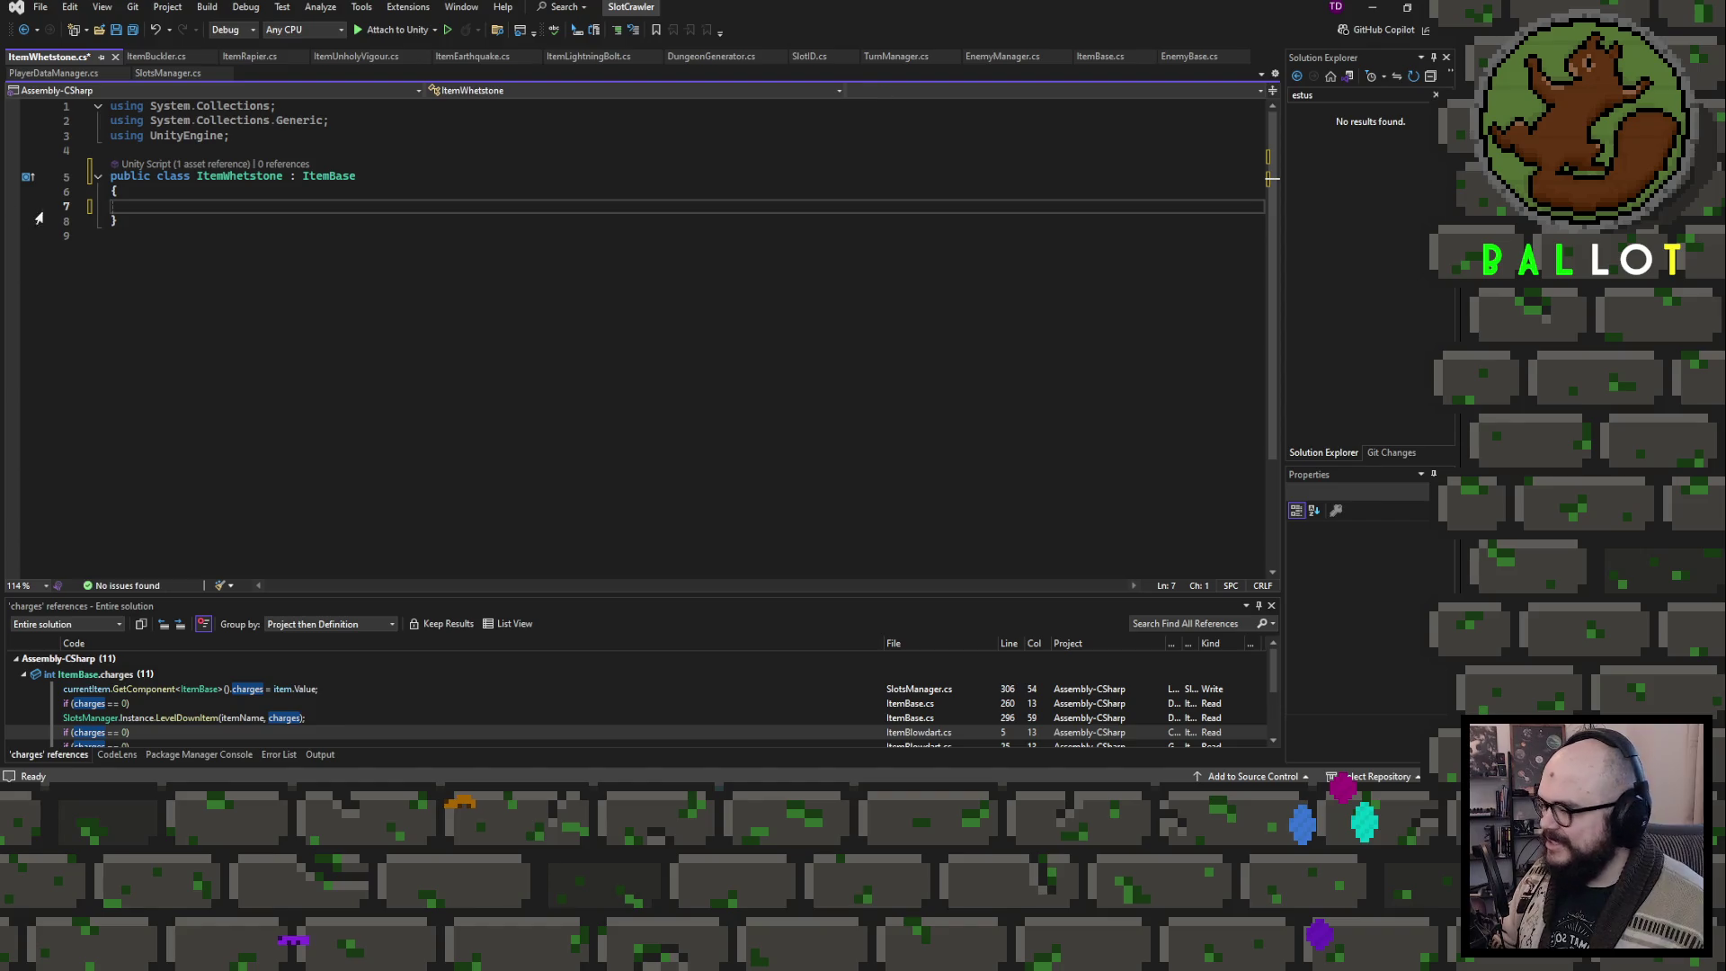
Step: Remove the unused using directives with IntelliSense's Remove and Sort Usings
{"action": "left_click", "coordinate": [80, 10]}
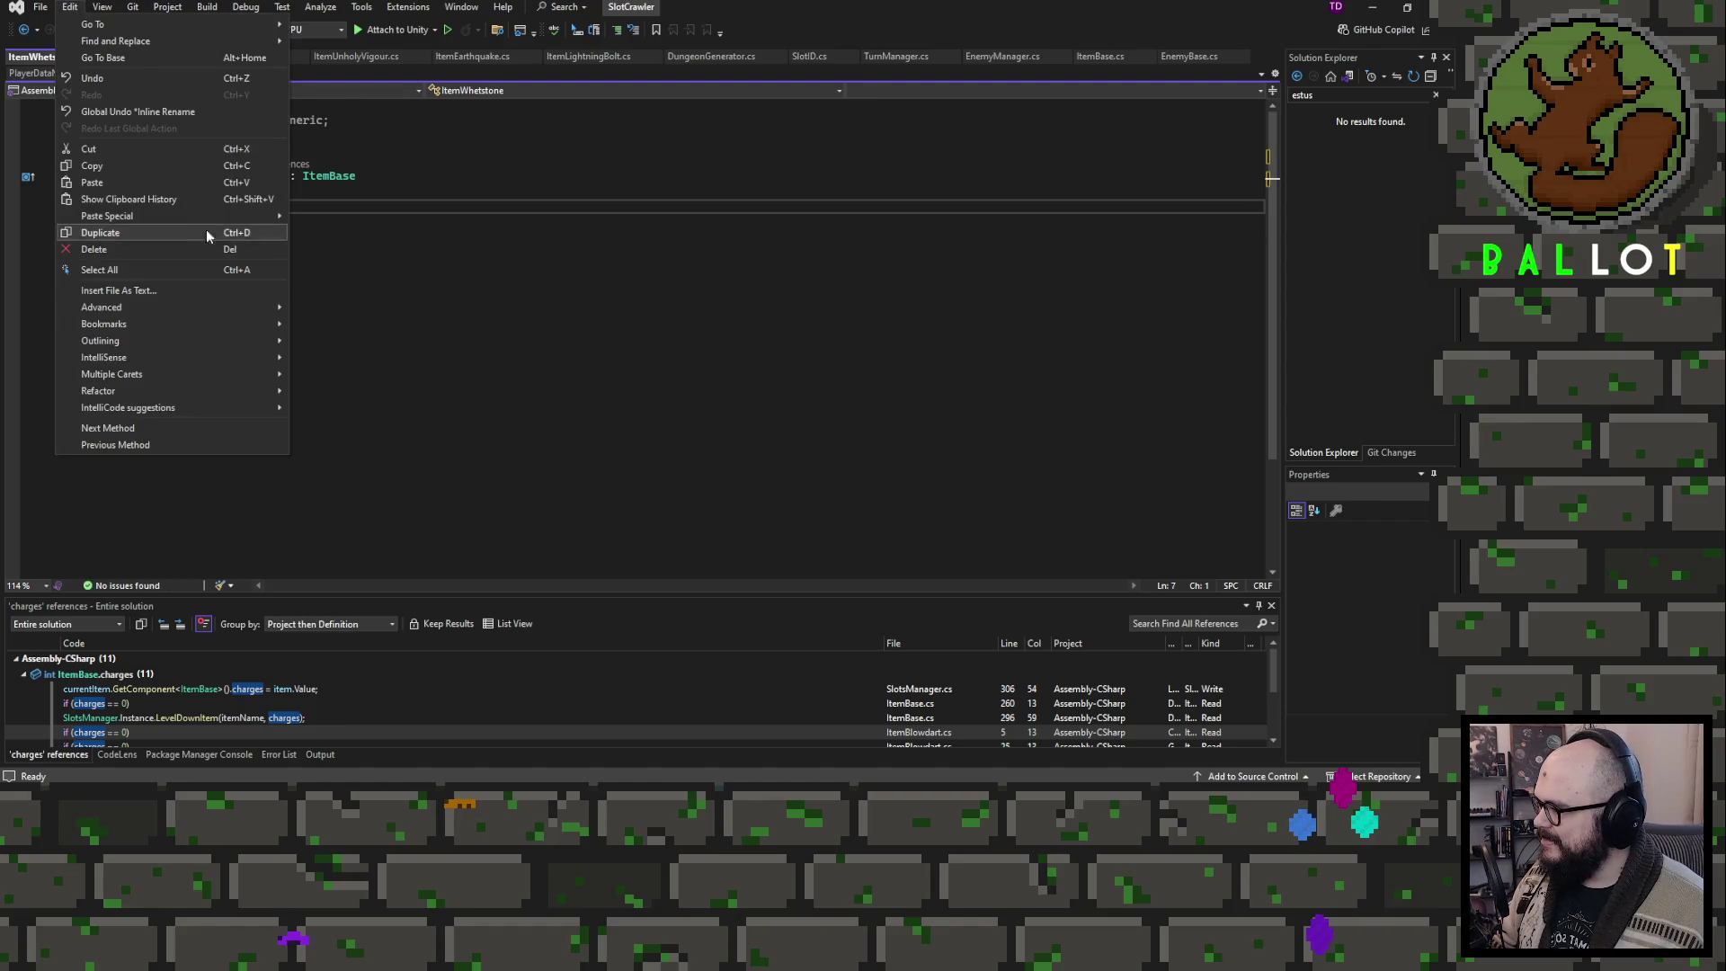
{"action": "mouse_move", "coordinate": [176, 308]}
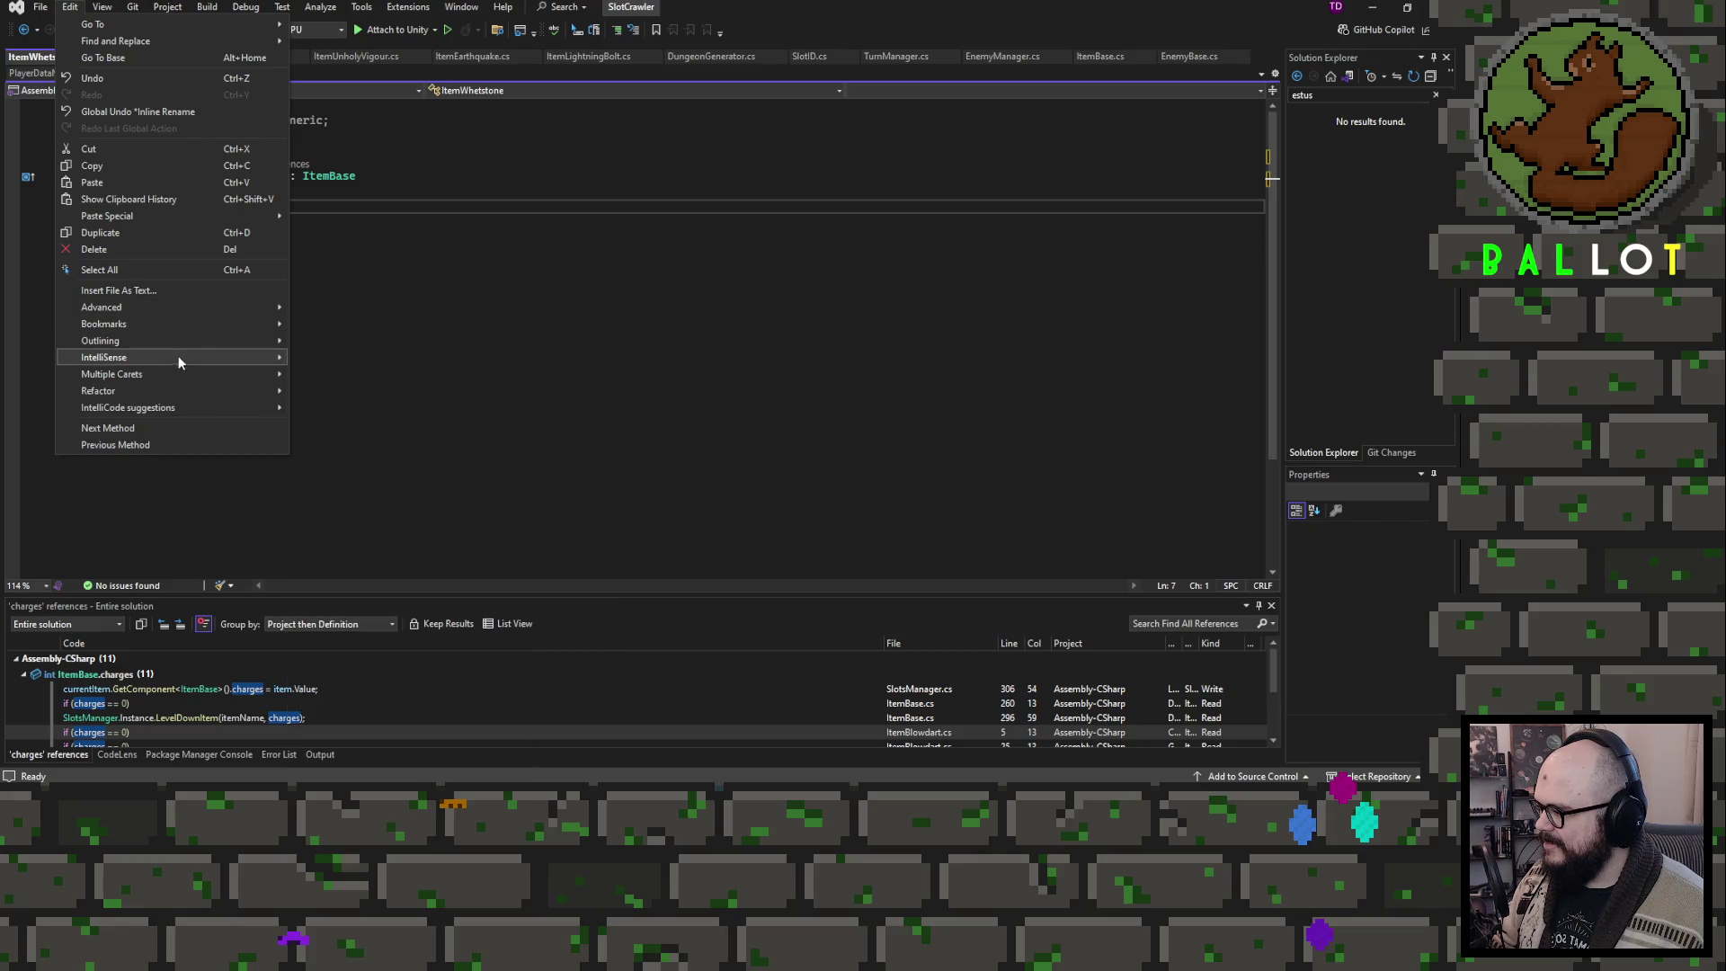
{"action": "mouse_move", "coordinate": [180, 360]}
{"action": "left_click", "coordinate": [377, 372]}
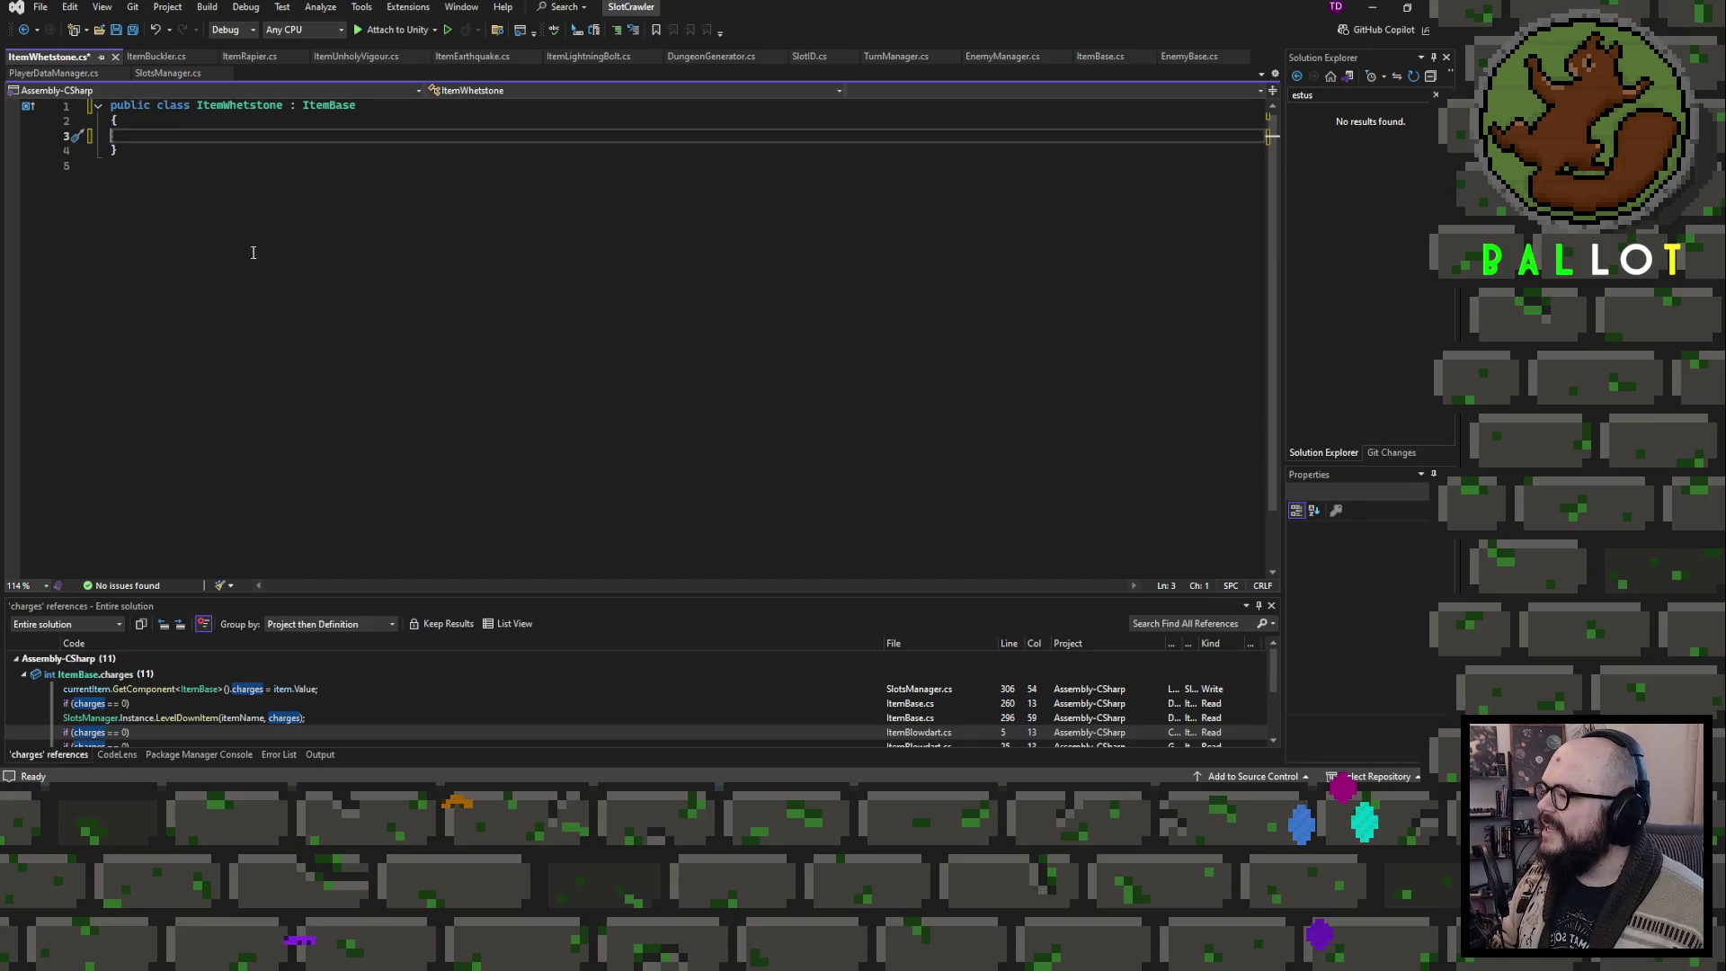
Step: Add a public override CheckAdjacencies stub that calls the base method, and save the script
{"action": "left_click", "coordinate": [193, 133]}
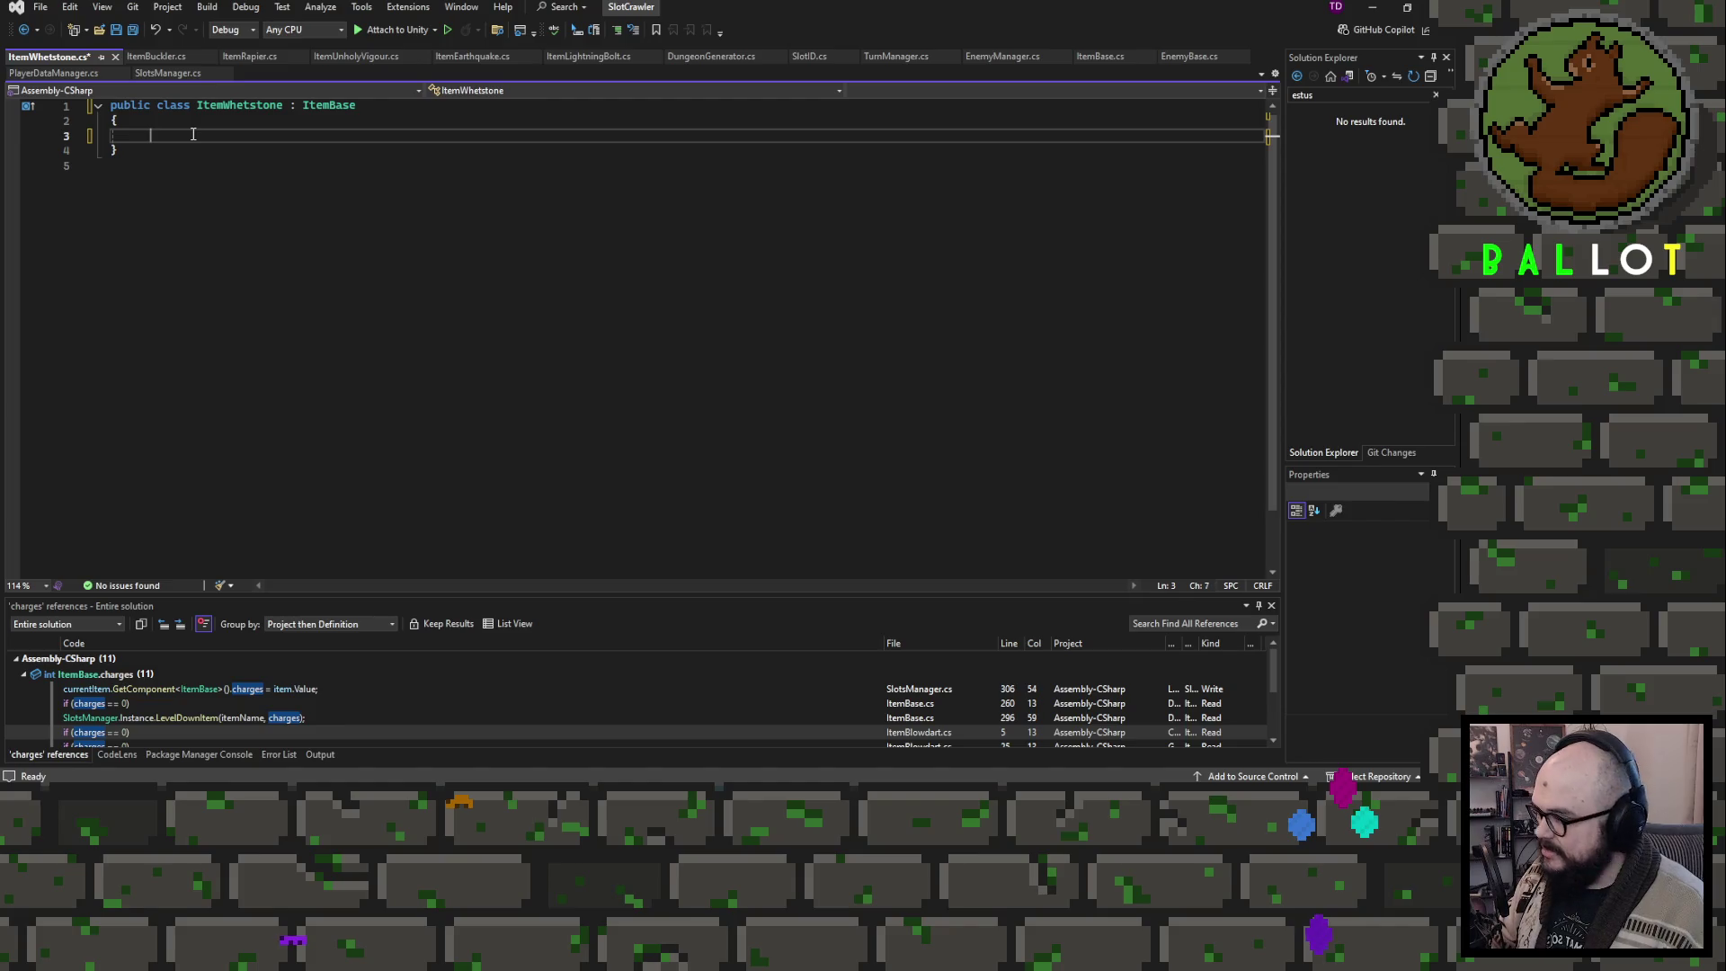
{"action": "key", "text": "Home"}
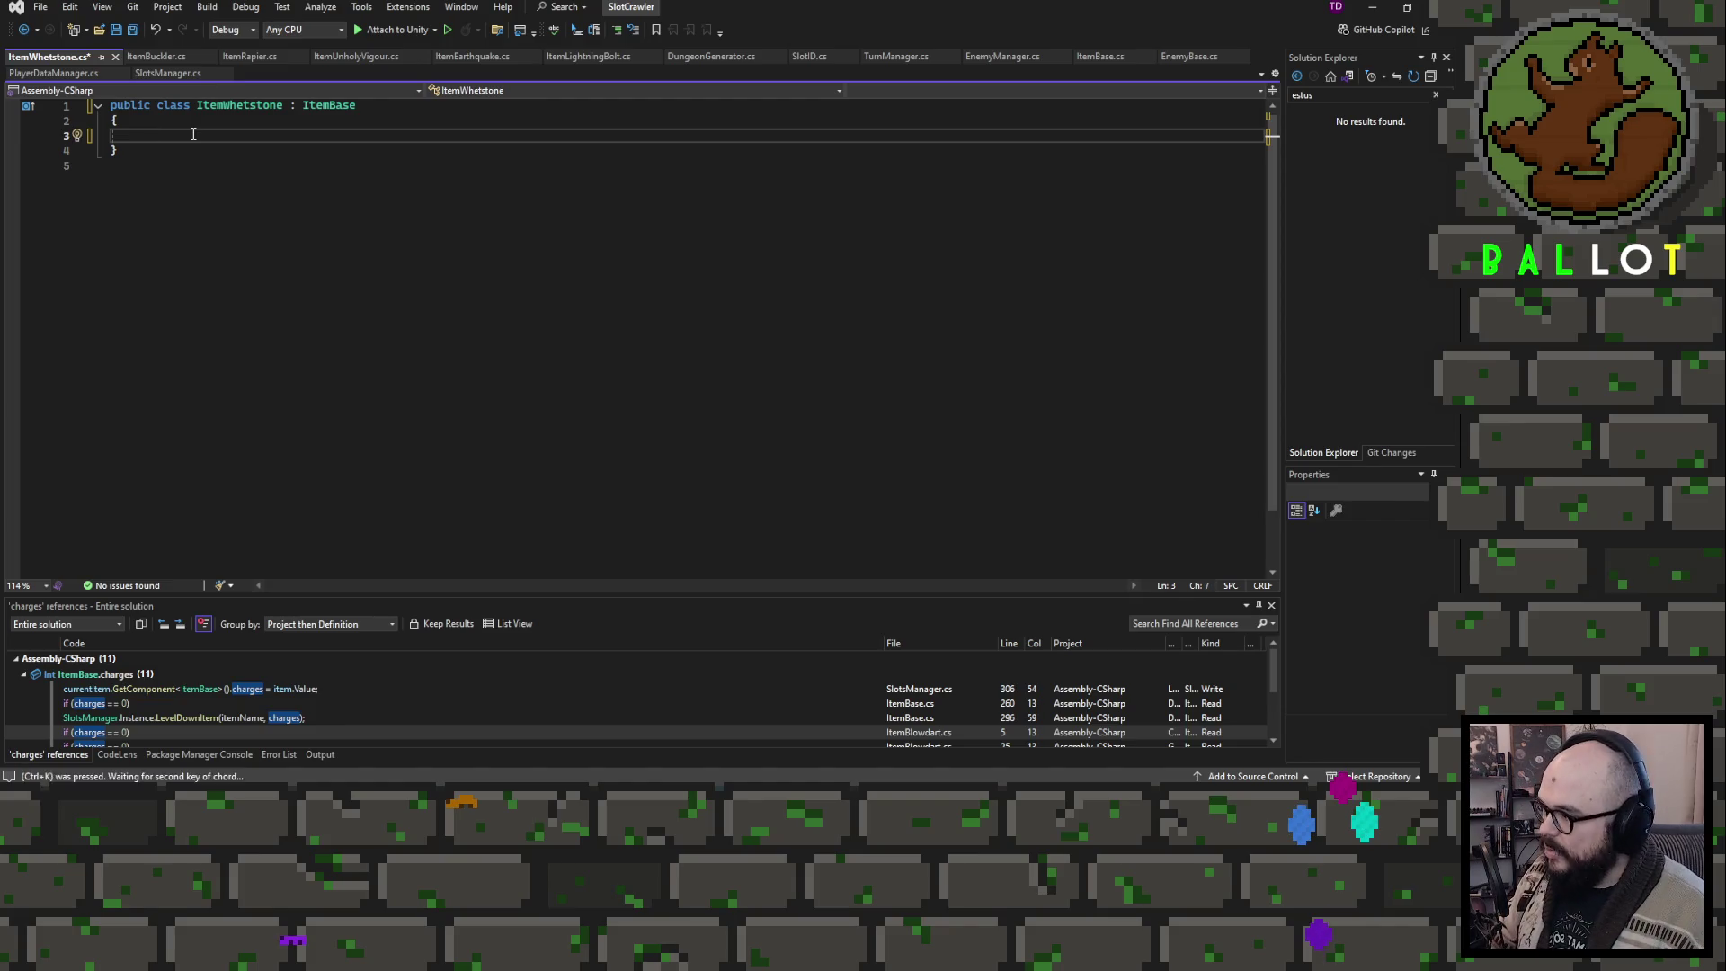
{"action": "type", "text": "public "}
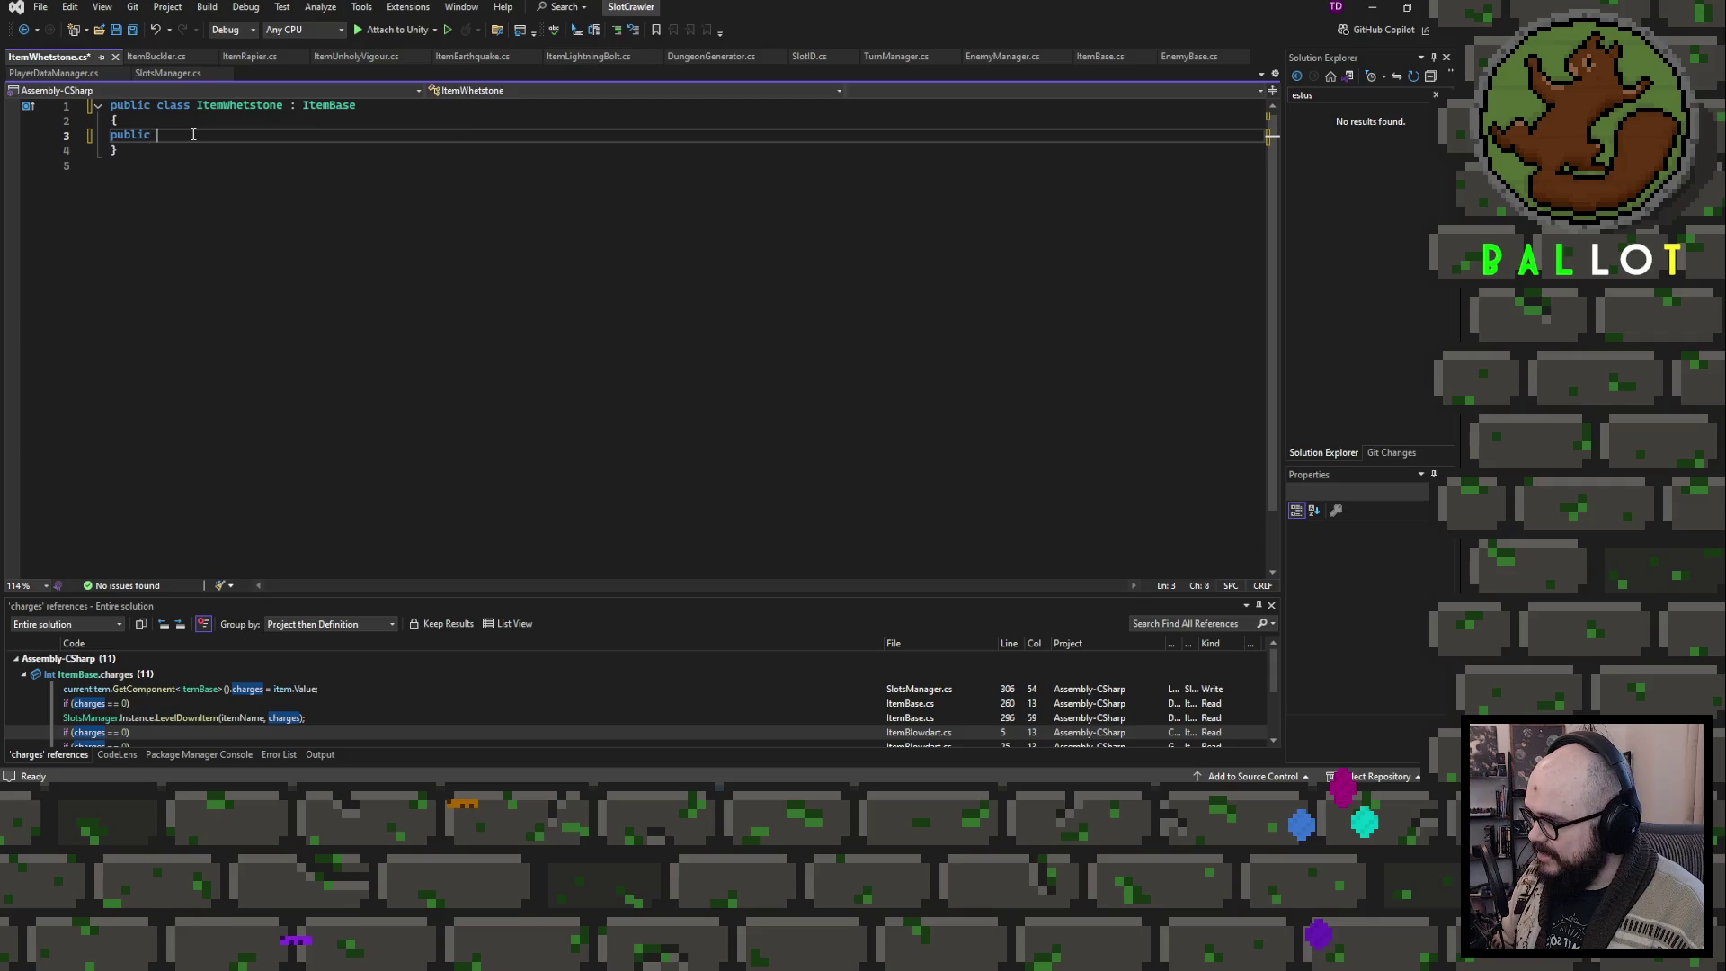
{"action": "type", "text": "override void C"}
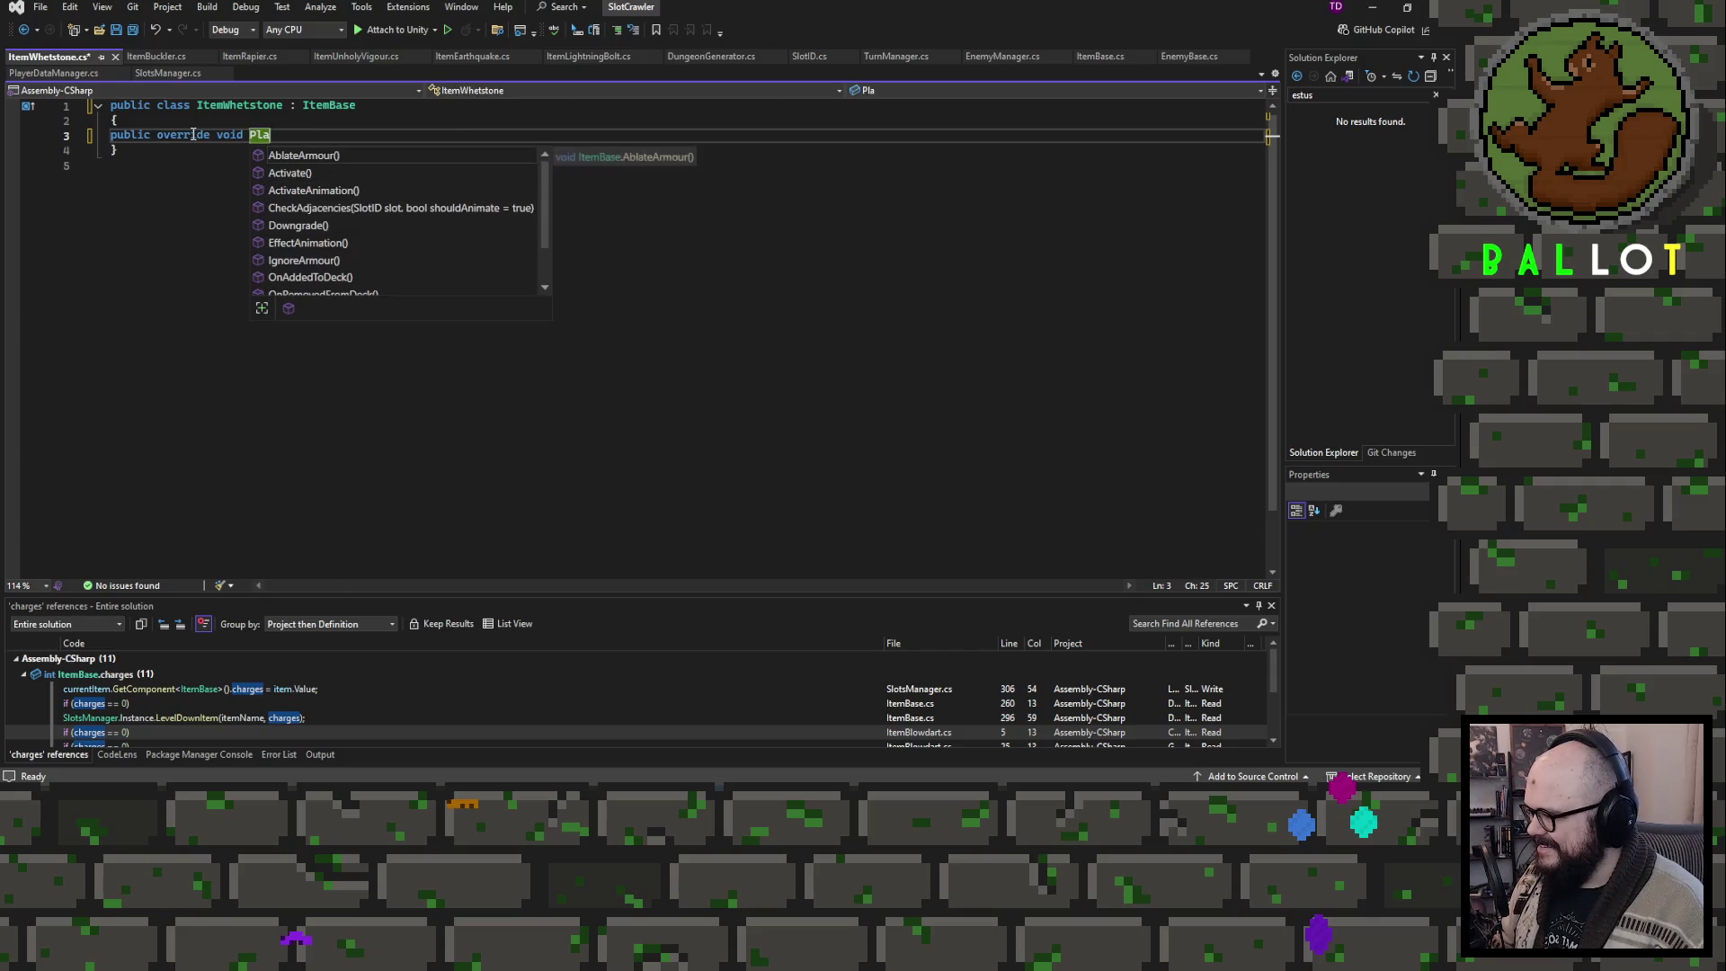
{"action": "key", "text": "Tab"}
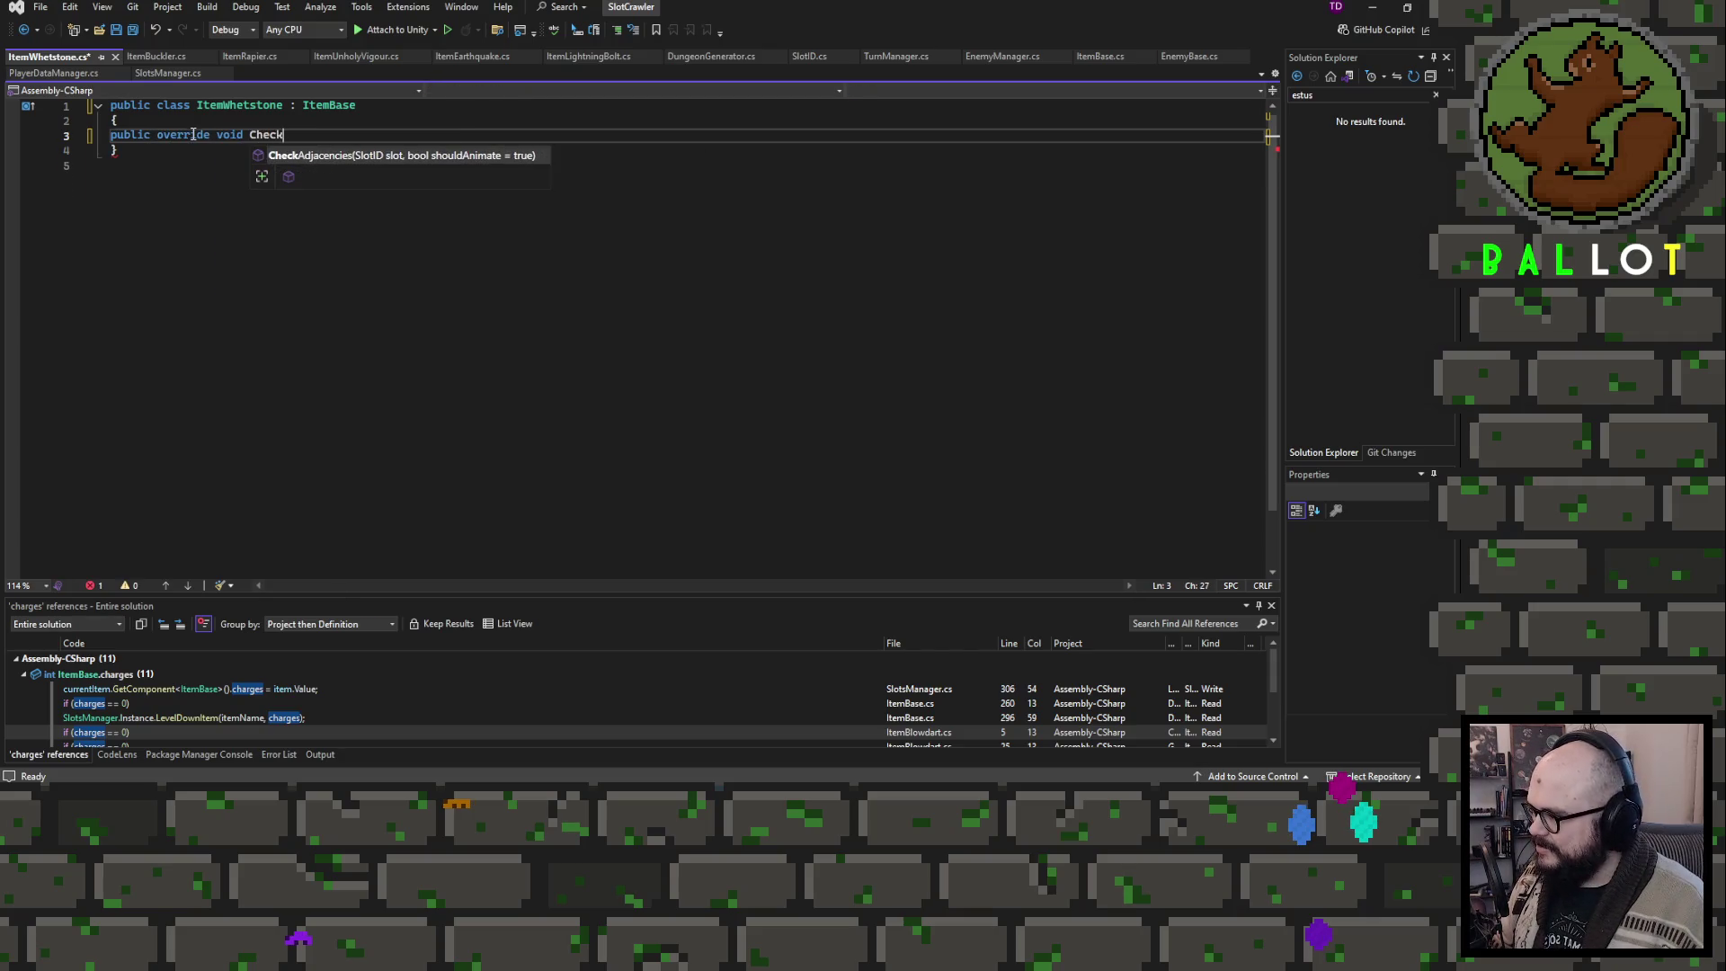
{"action": "key", "text": "ctrl+s"}
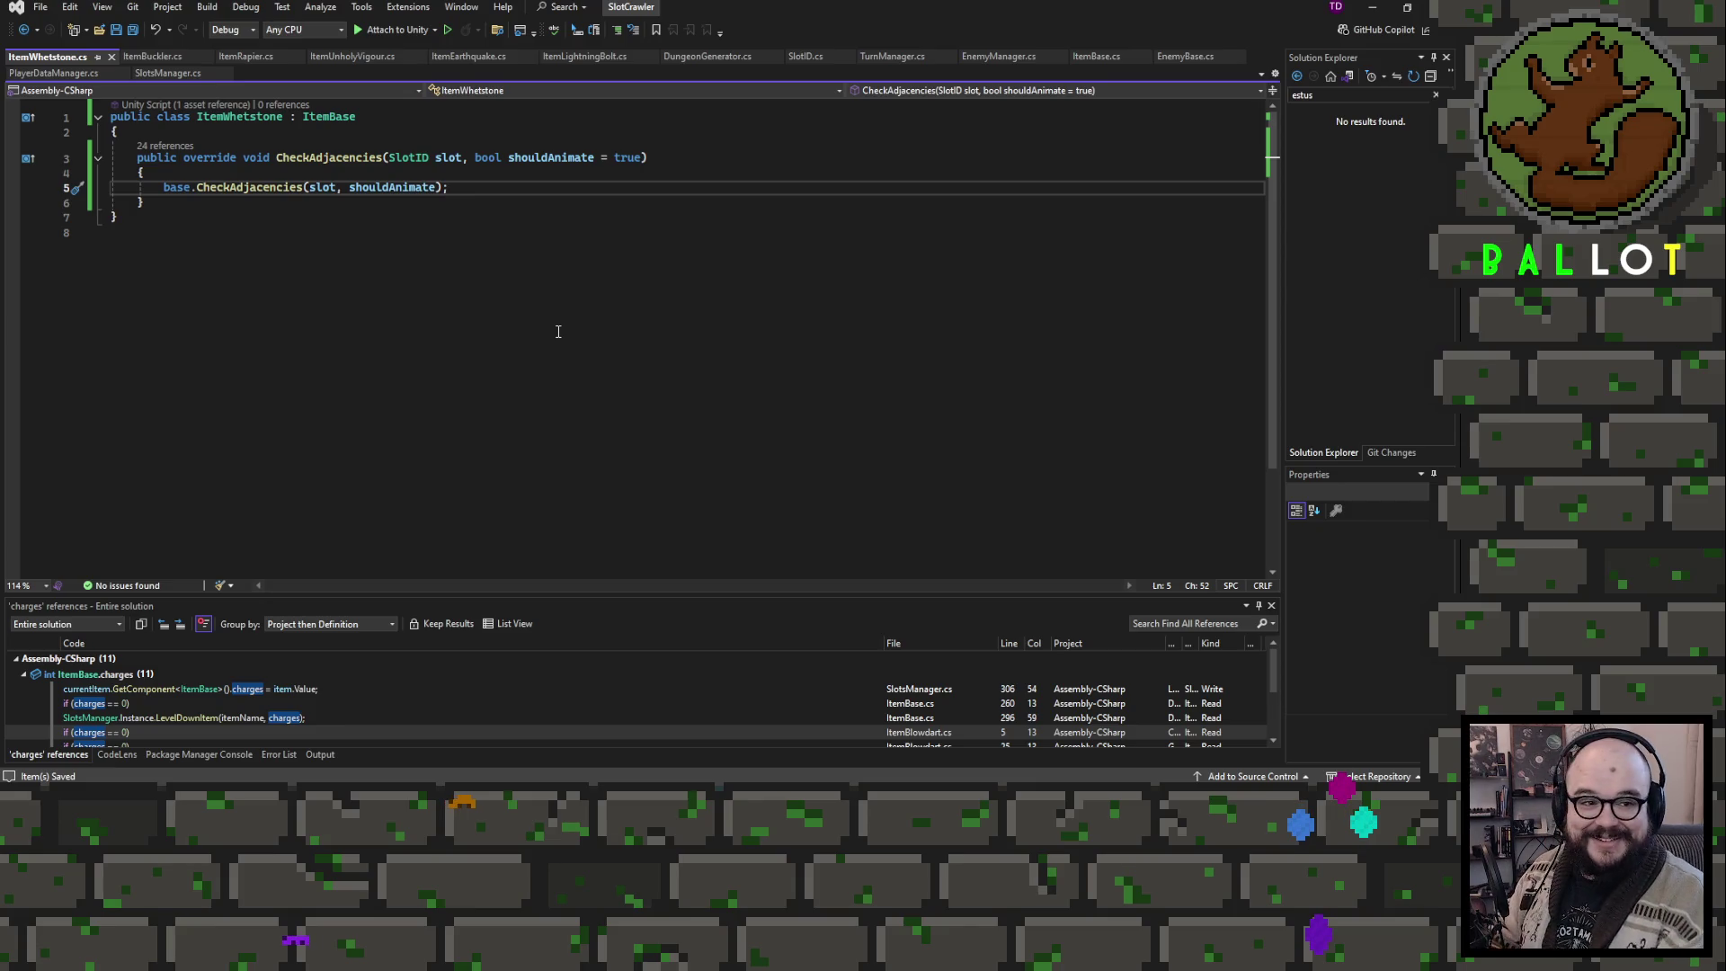
Step: After the base call, add 'foreach(SlotID adjacentSlot in adjacentSlots)' with an opening brace for its body
{"action": "key", "text": "Return"}
{"action": "key", "text": "Return"}
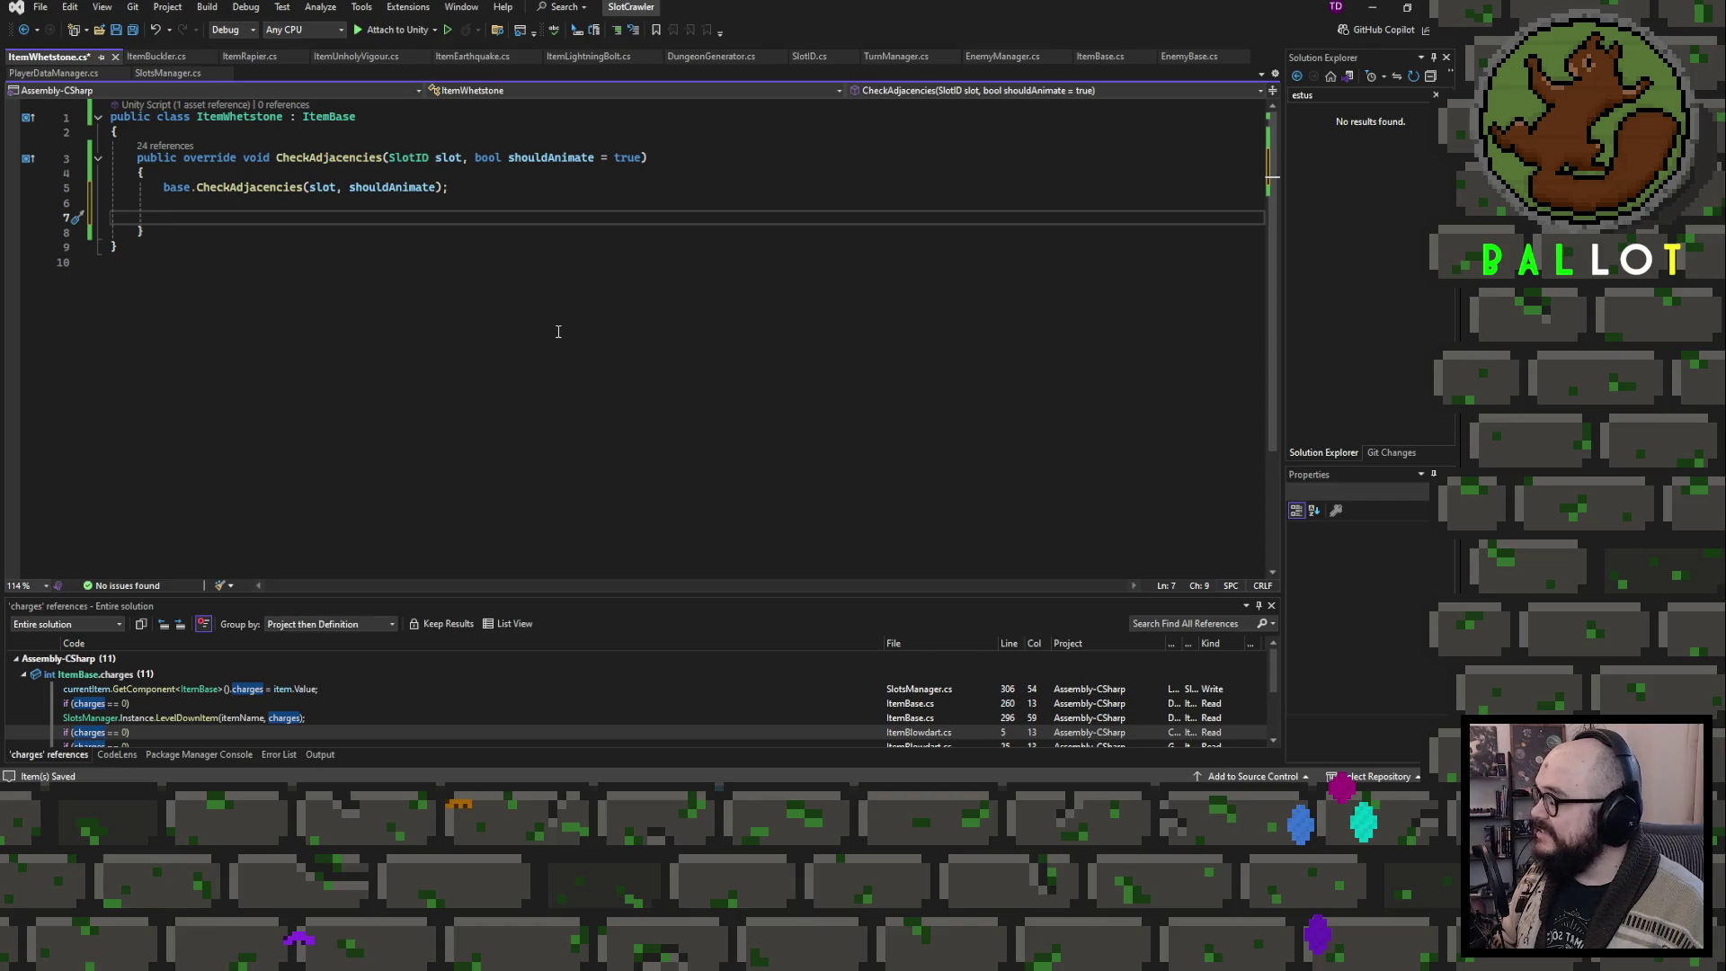
{"action": "type", "text": "foreach("}
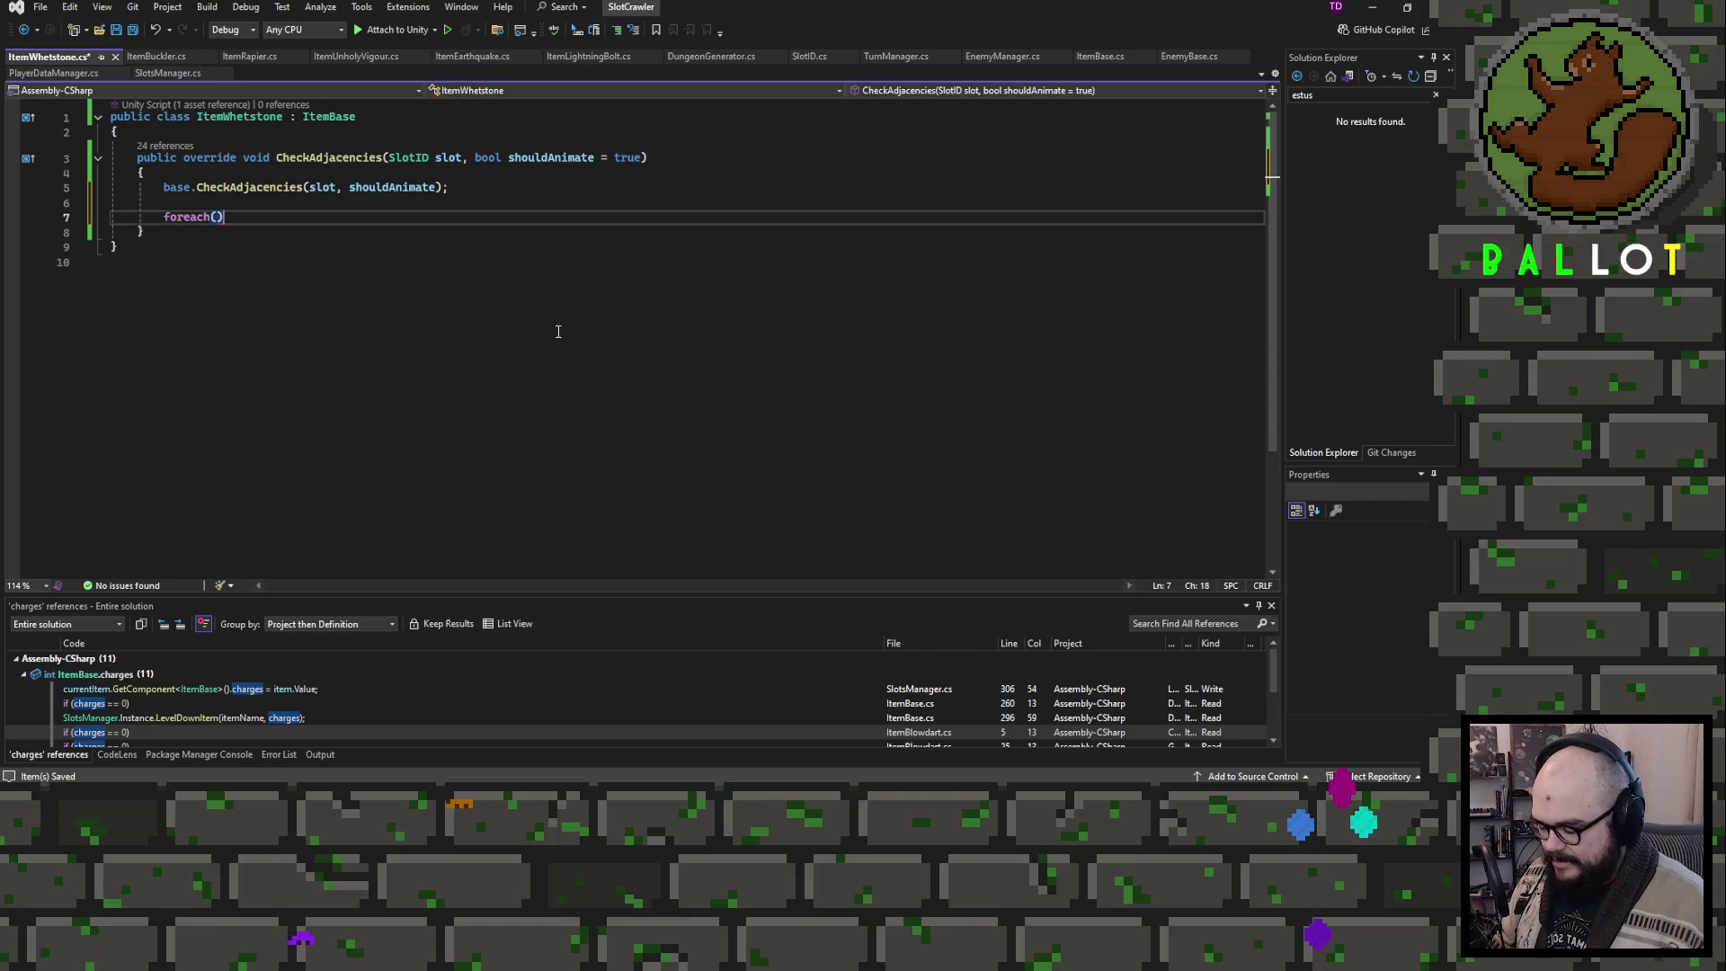
{"action": "type", "text": "SlotID adjacentSlot in "}
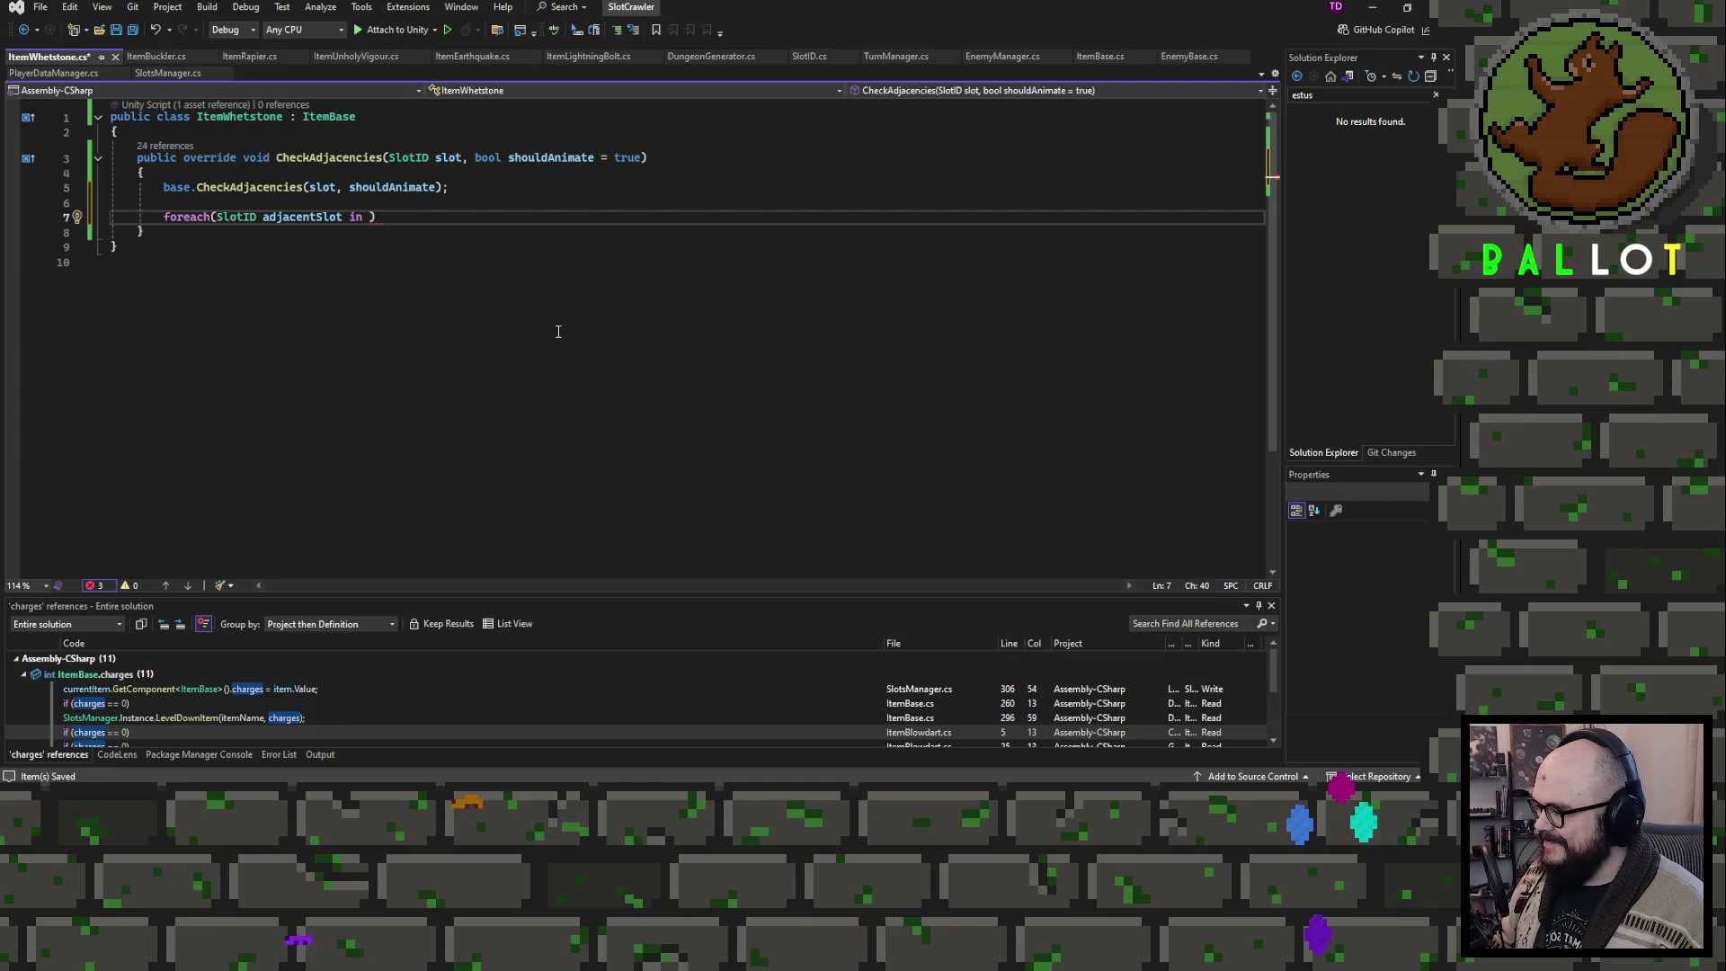
{"action": "type", "text": "adja"}
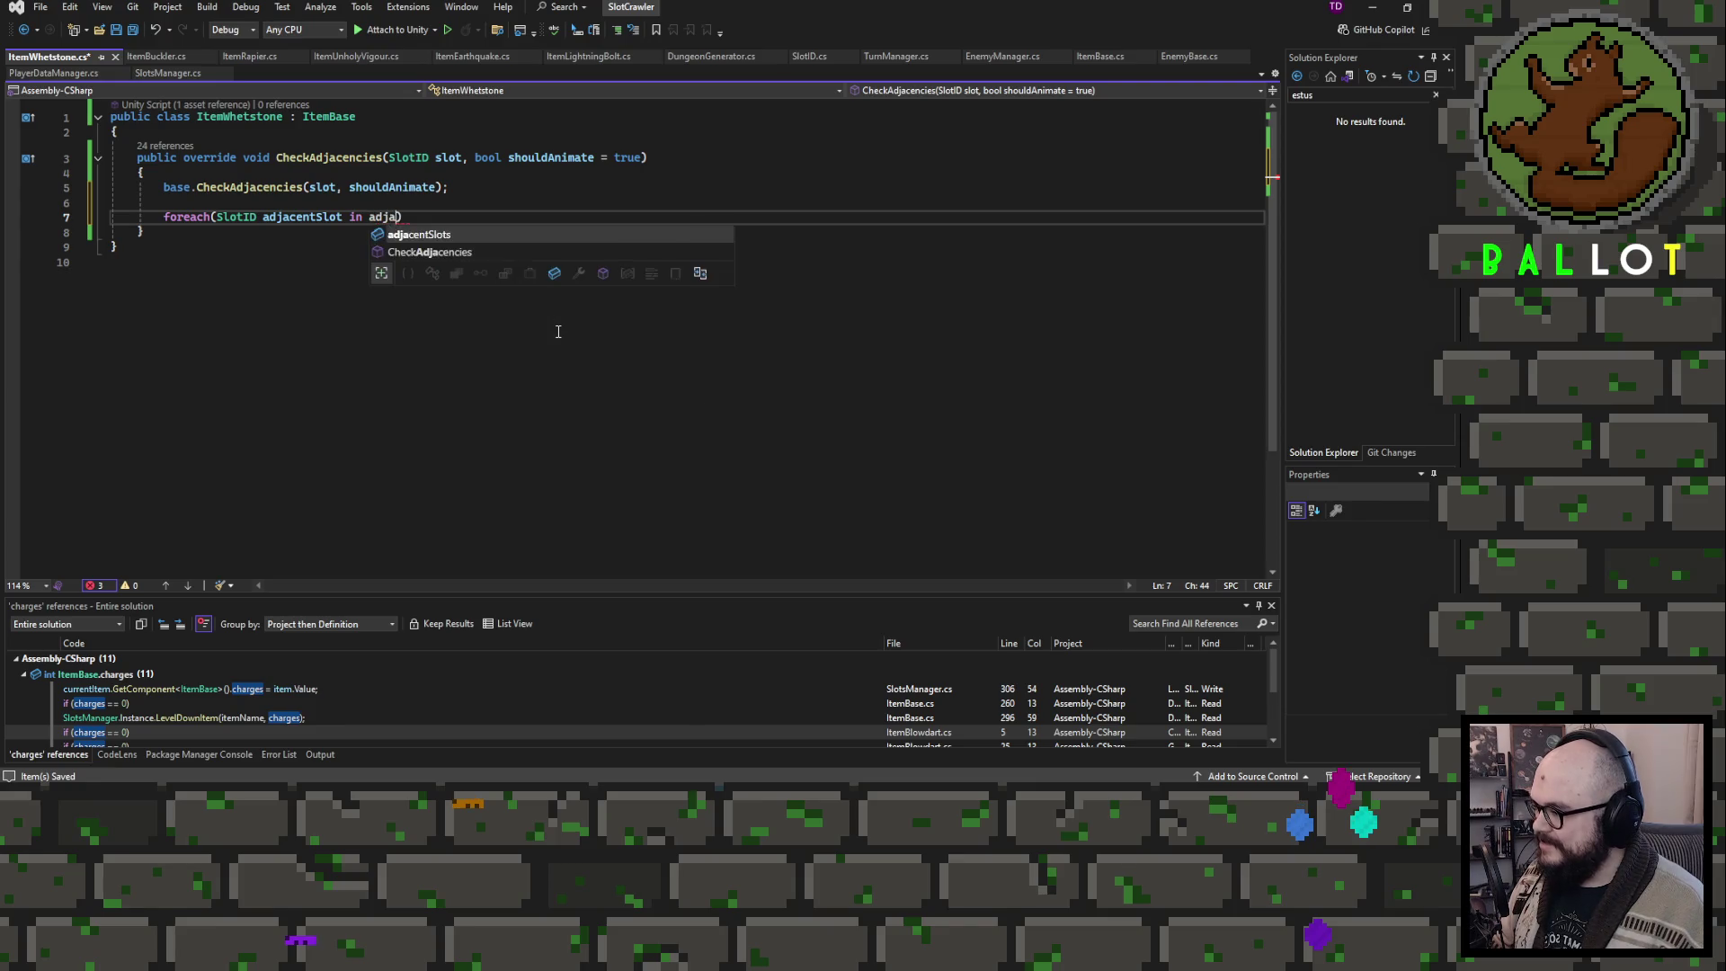
{"action": "key", "text": "Tab"}
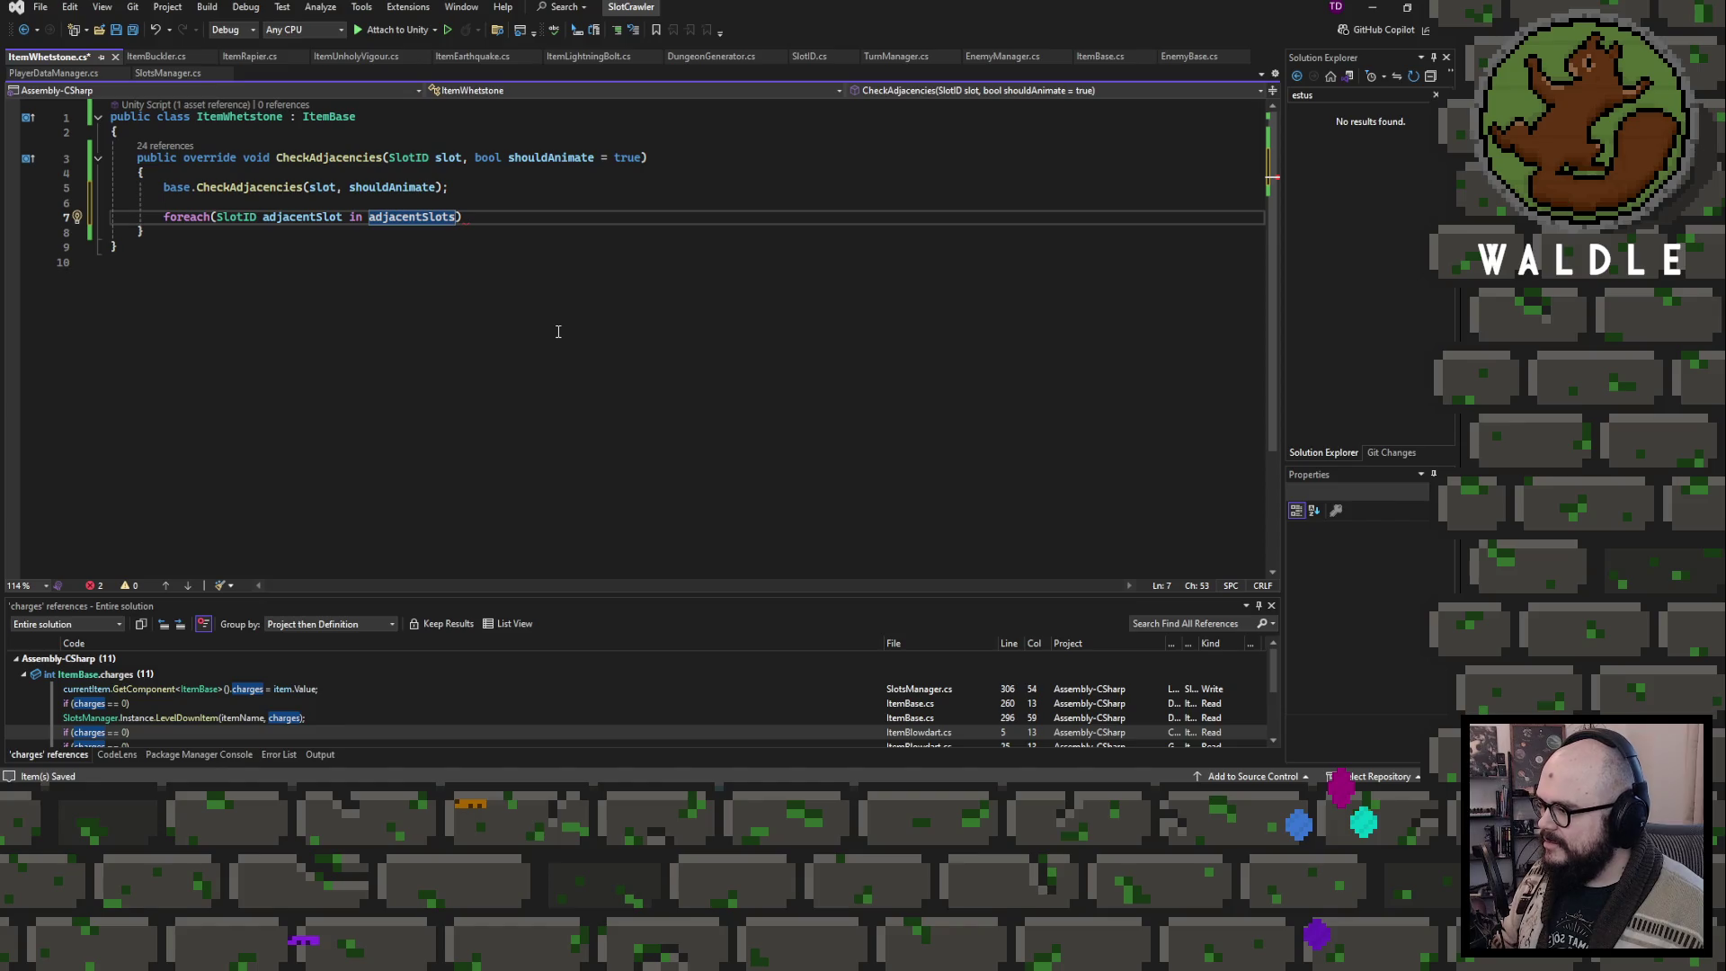
{"action": "type", "text": ")"}
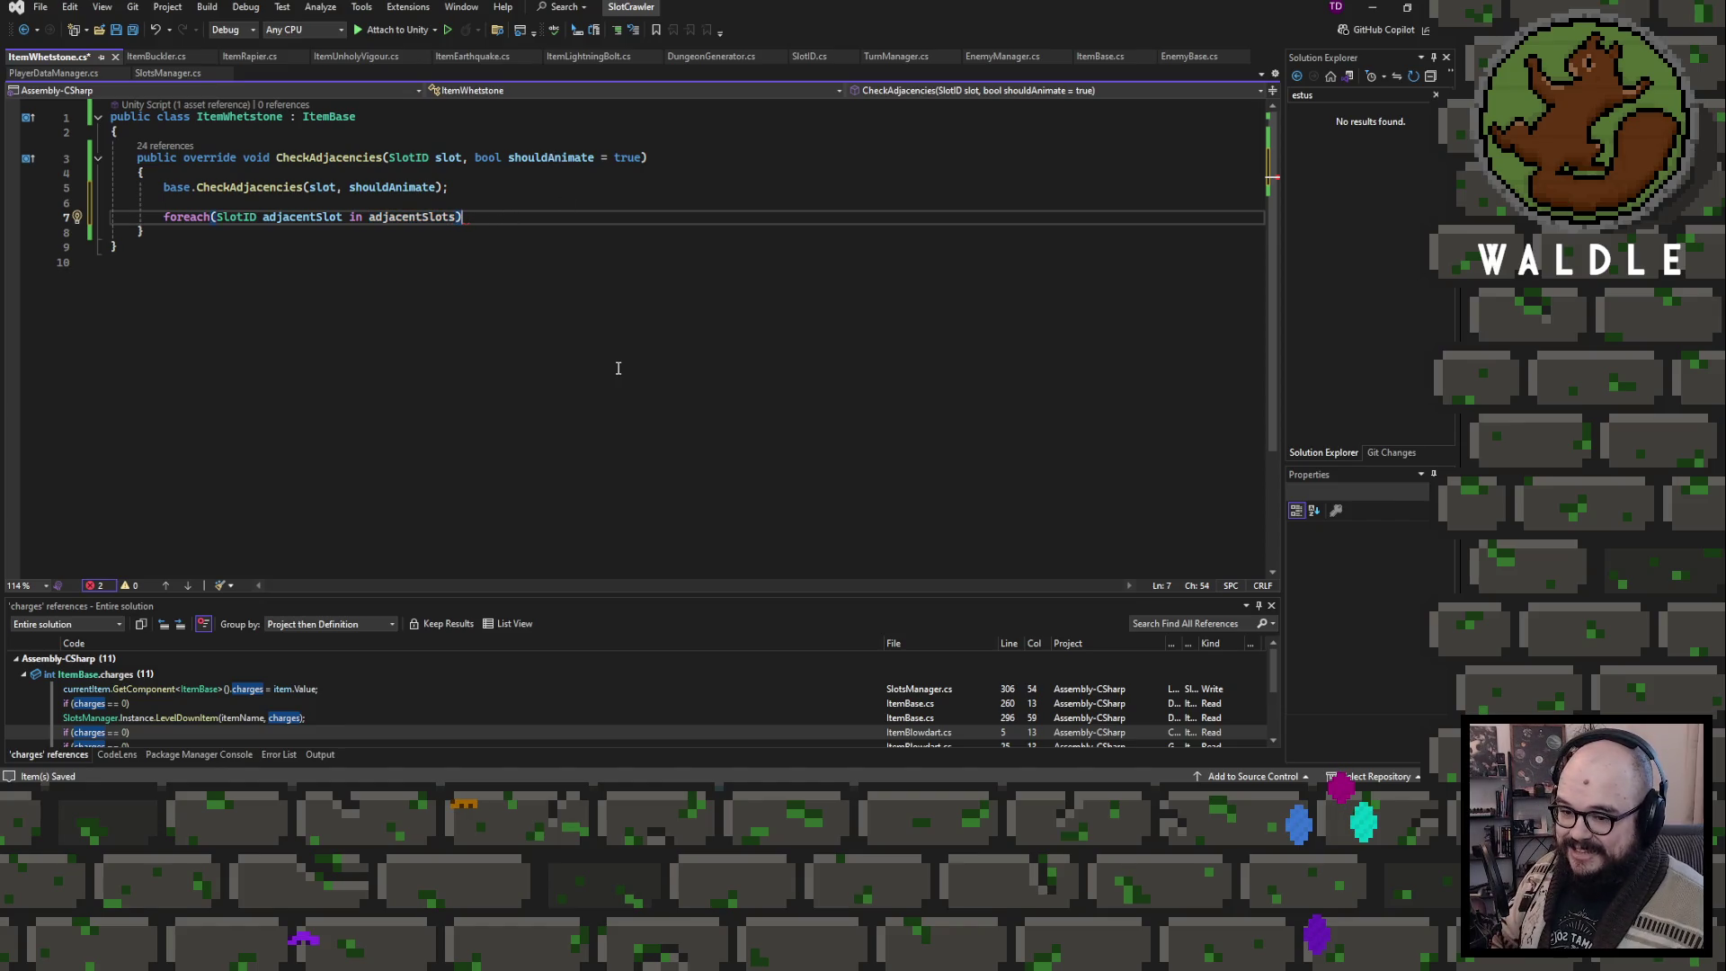
{"action": "key", "text": "Return"}
{"action": "type", "text": "{"}
{"action": "key", "text": "Return"}
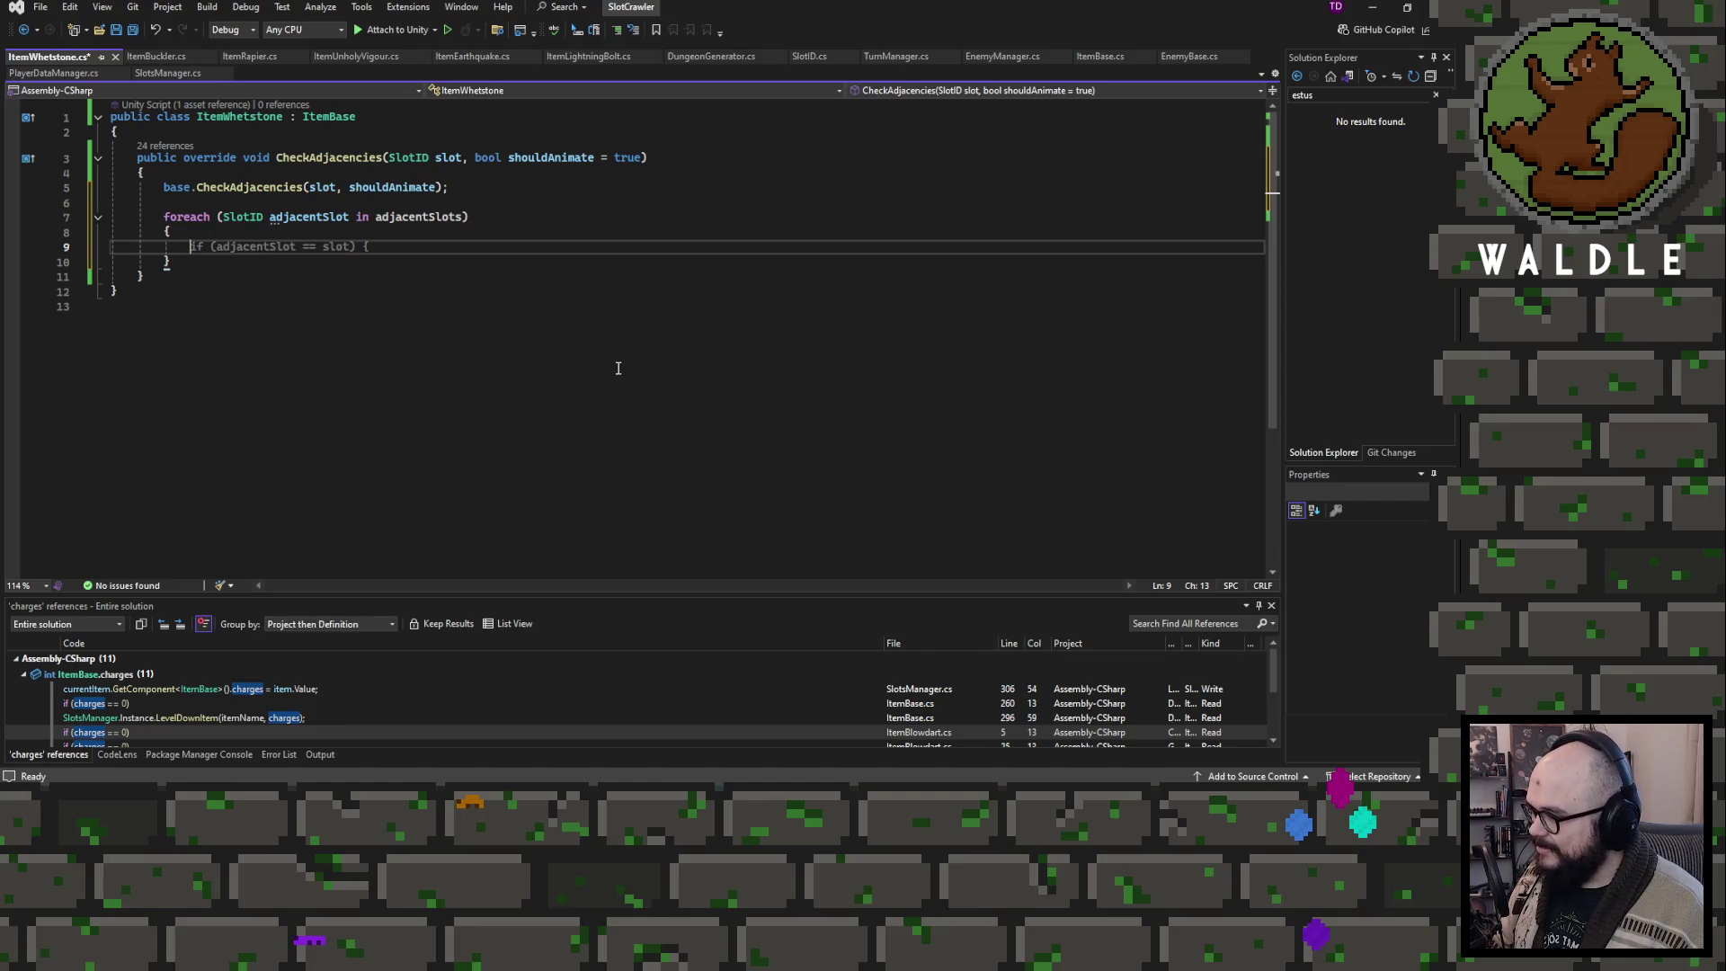
Step: Inside the loop, add an if on tags containing Tags.Bladed that increases adjacentSlot.item.damage, and save
{"action": "type", "text": "if(adj"}
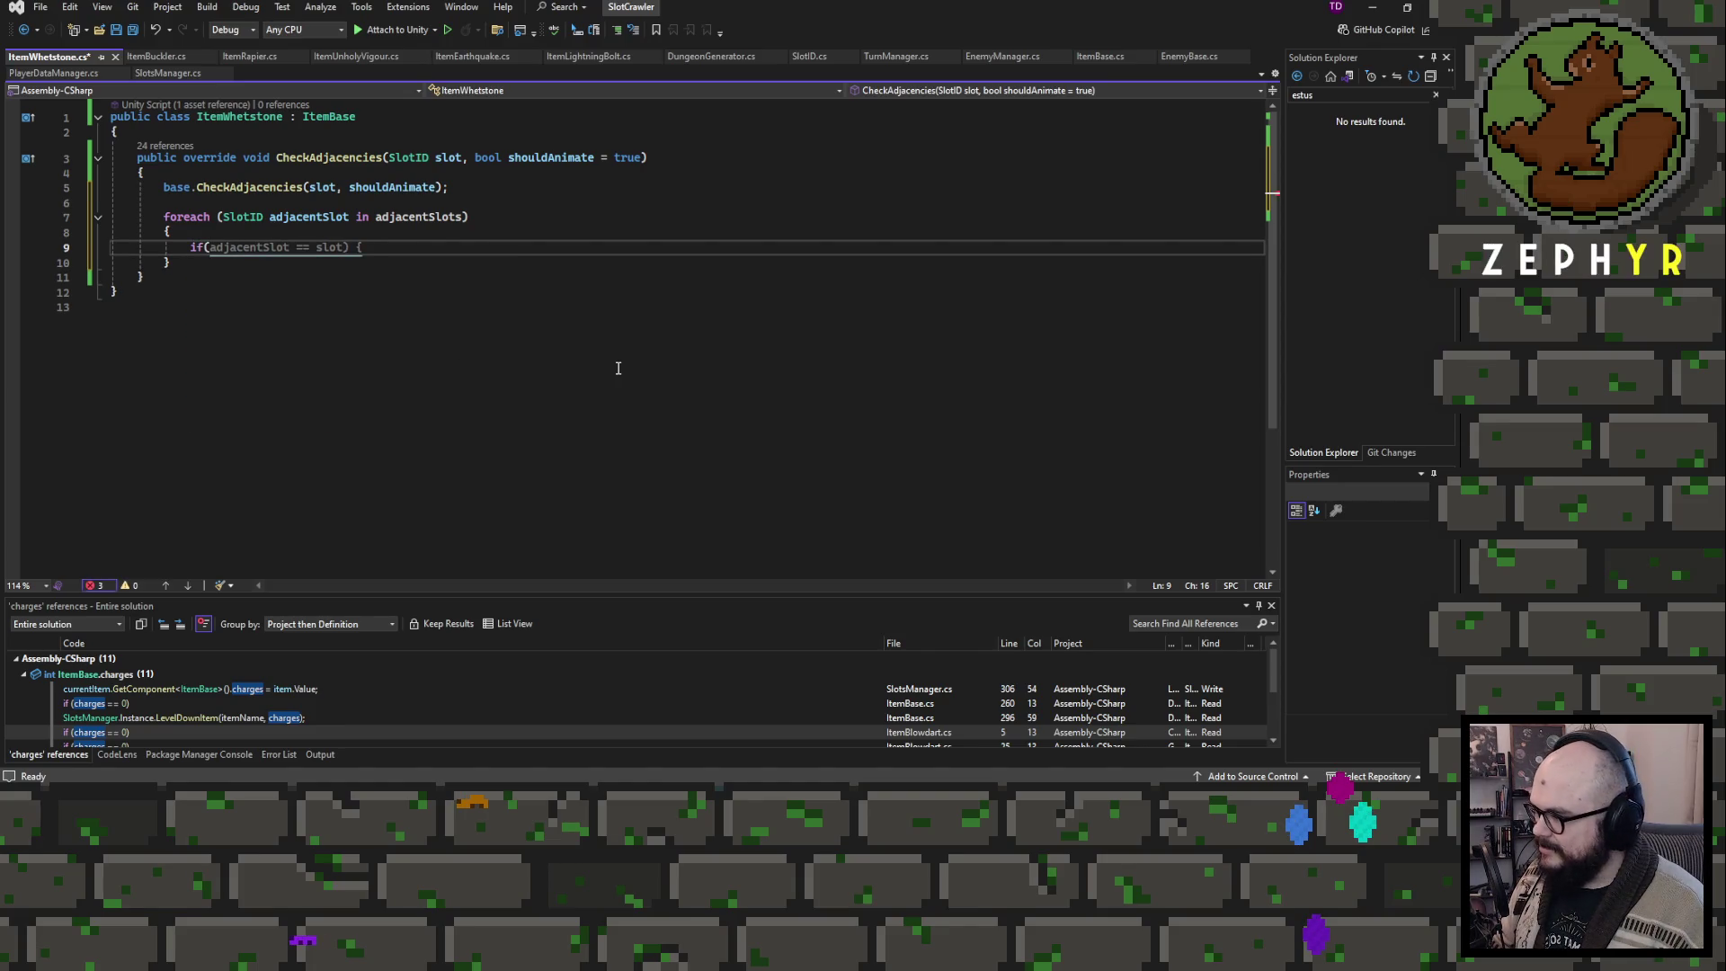
{"action": "key", "text": "Tab"}
{"action": "type", "text": ".i"}
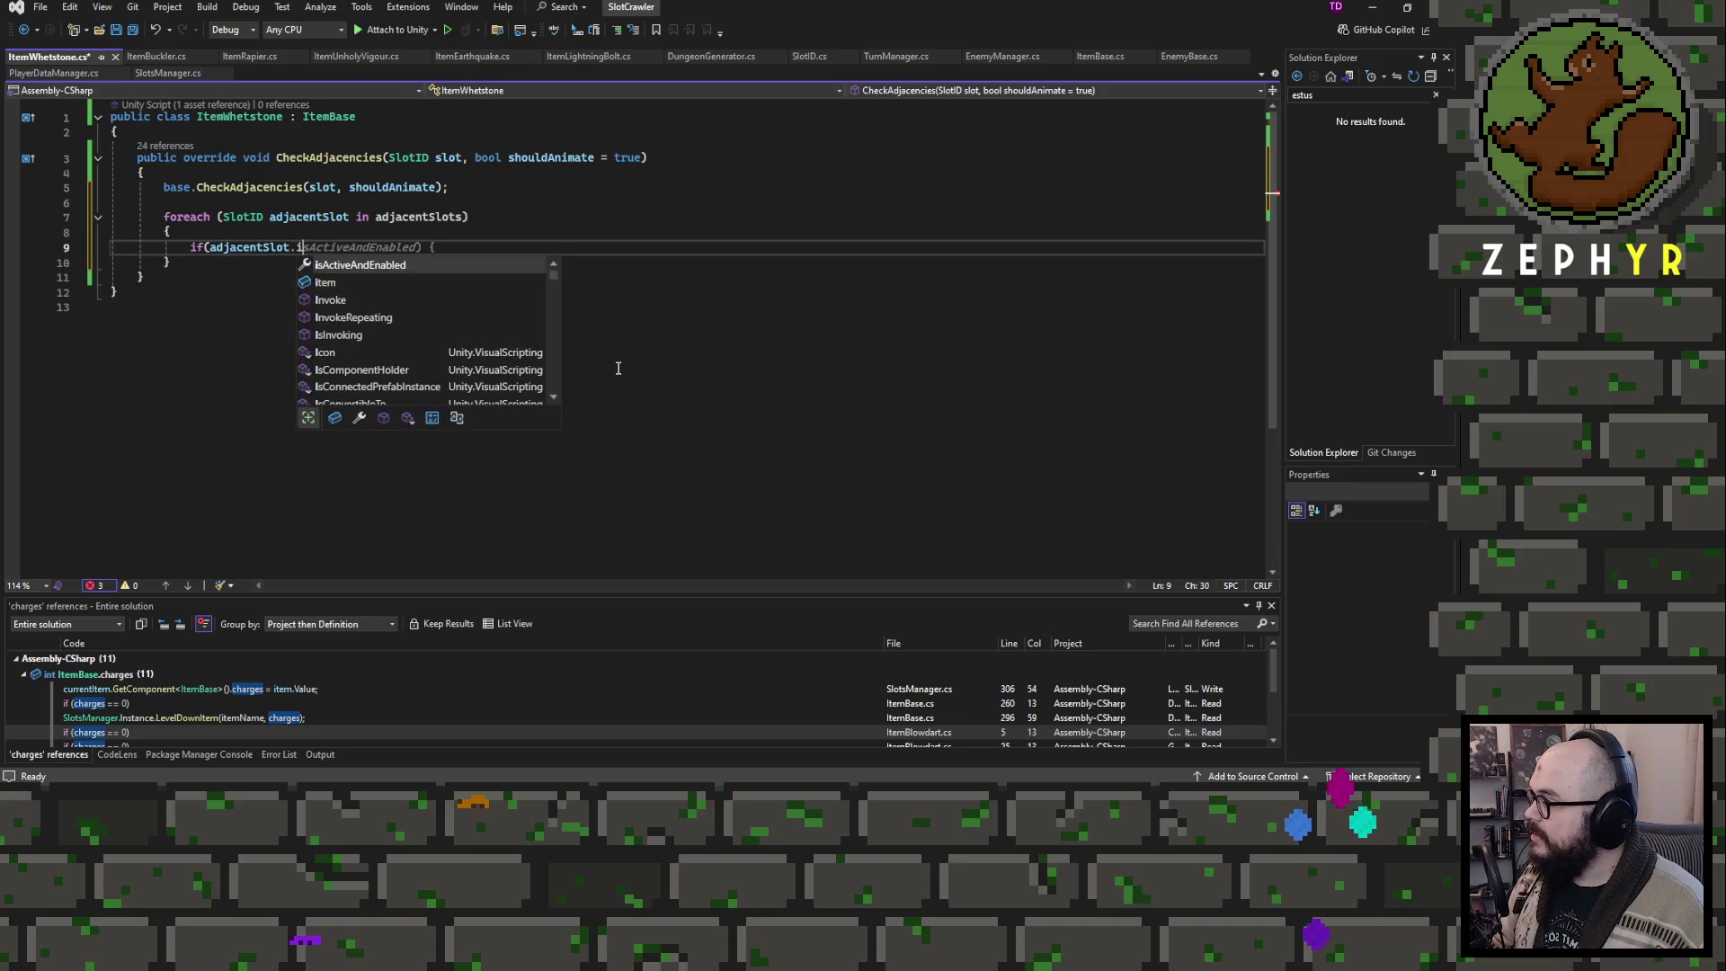
{"action": "type", "text": "te."}
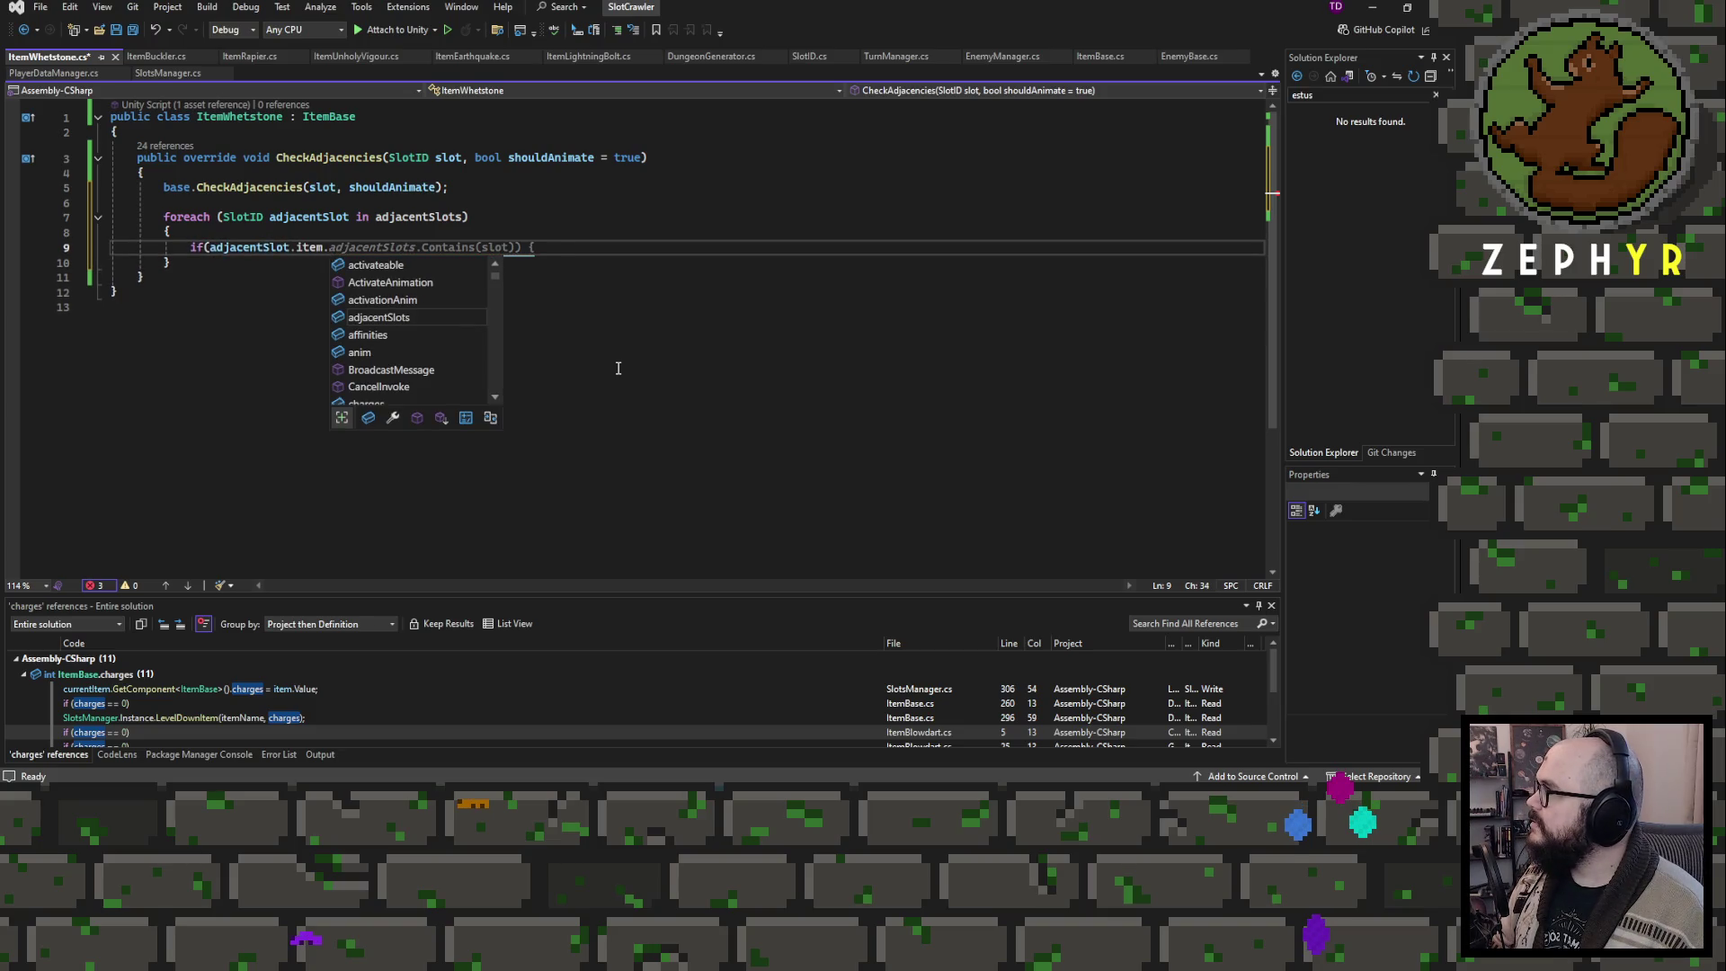
{"action": "type", "text": "tags."}
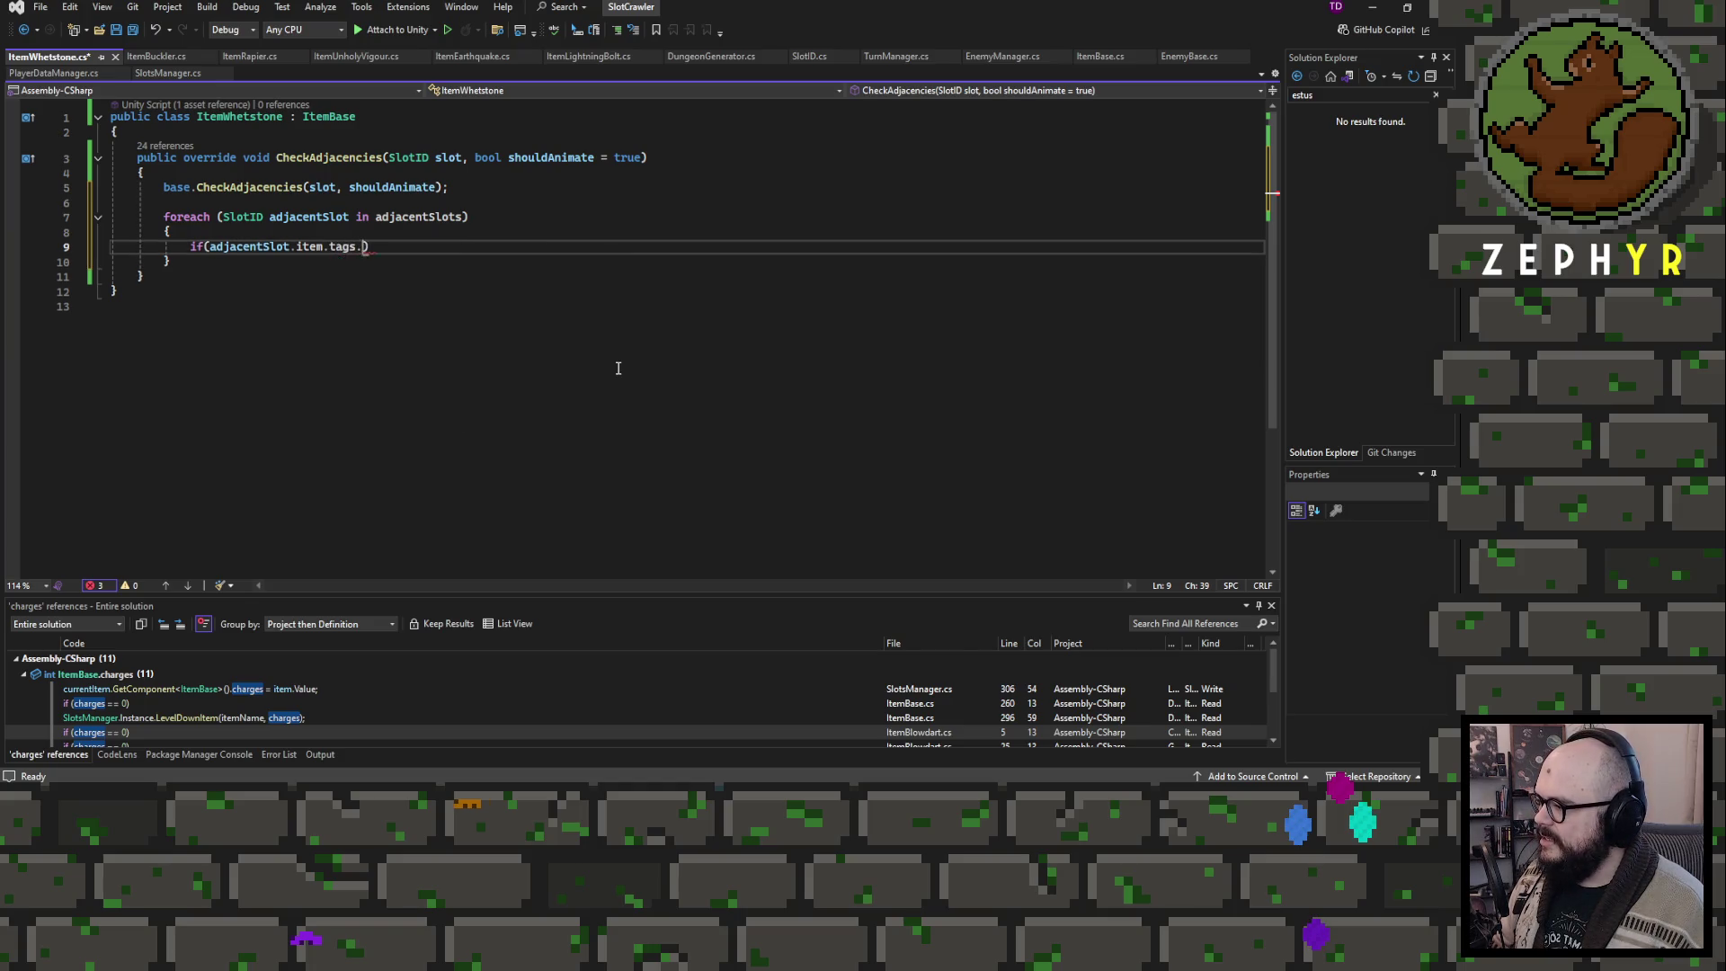
{"action": "type", "text": "con("}
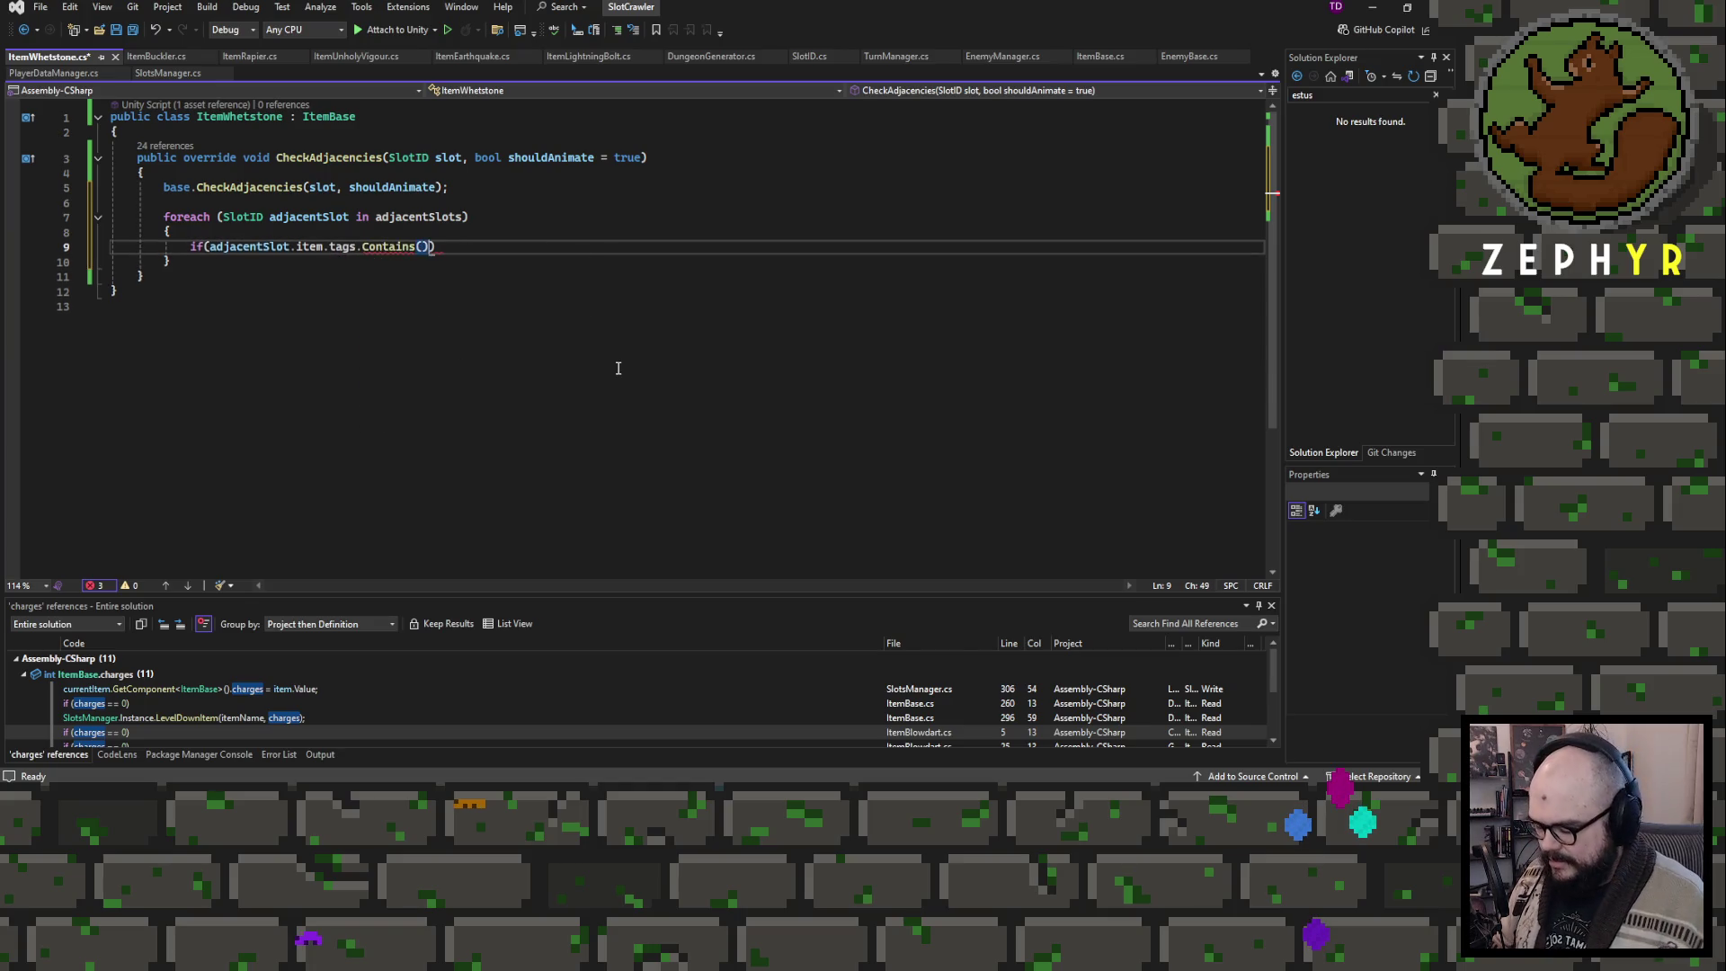
{"action": "type", "text": "Tags.ArmourAblating"}
{"action": "key", "text": "BackSpace"}
{"action": "key", "text": "BackSpace"}
{"action": "key", "text": "BackSpace"}
{"action": "type", "text": "Bladed"}
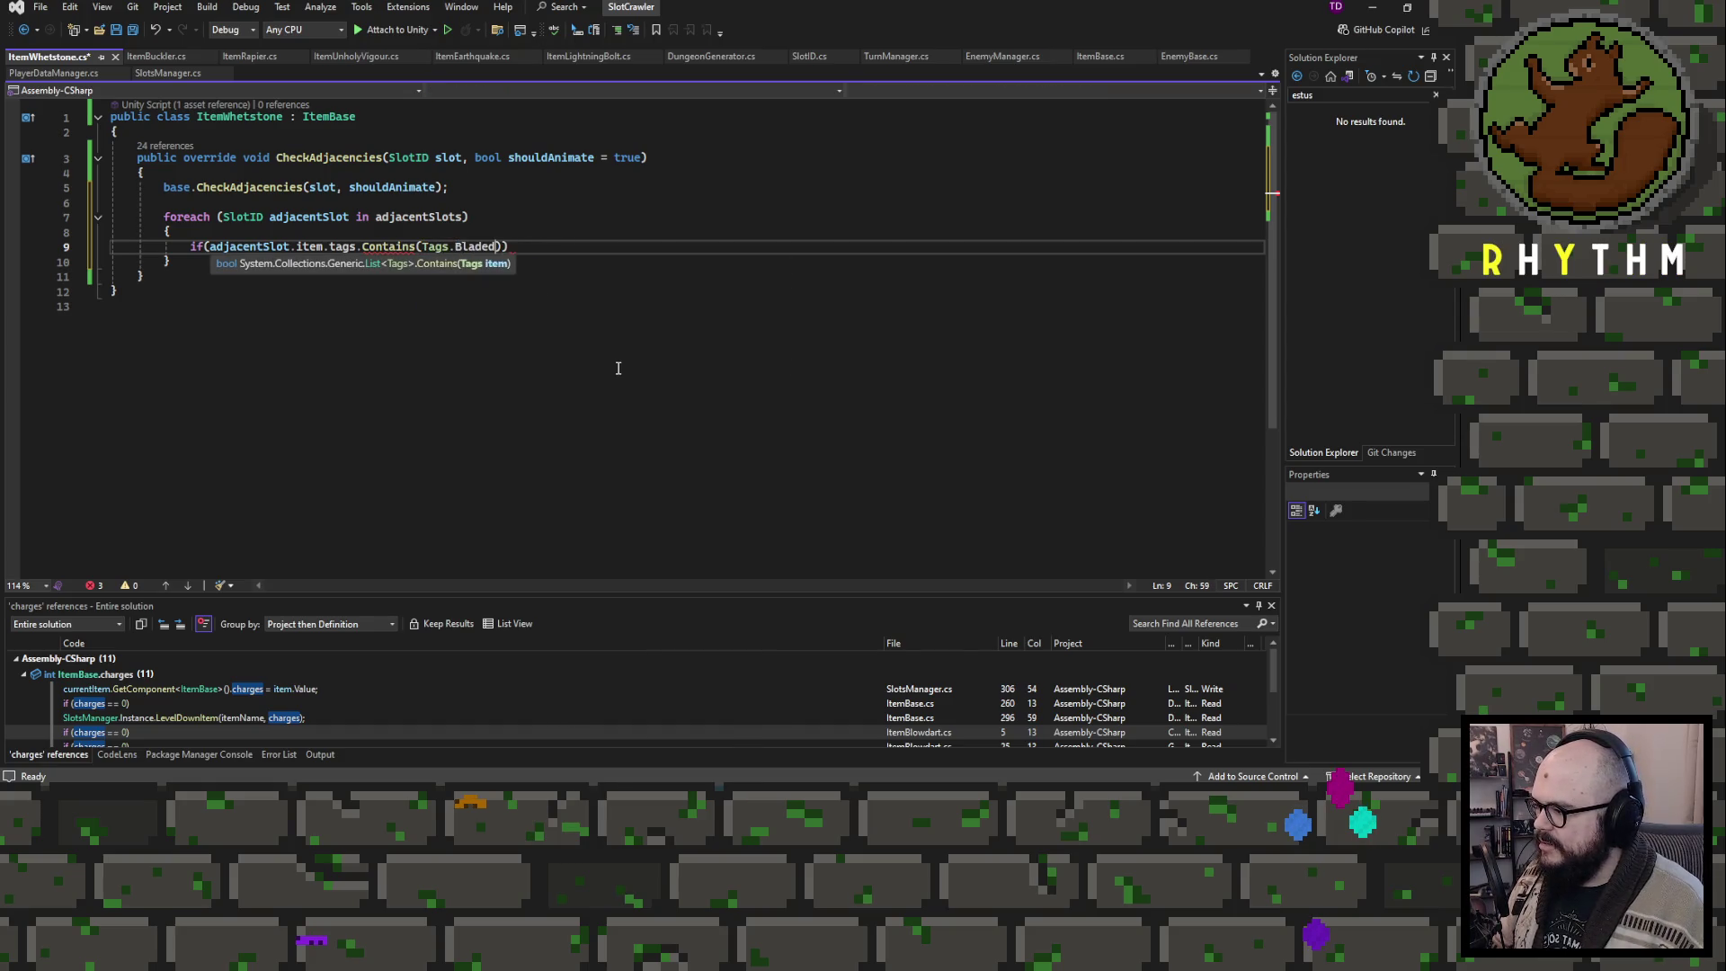
{"action": "key", "text": "End"}
{"action": "type", "text": "{"}
{"action": "key", "text": "Return"}
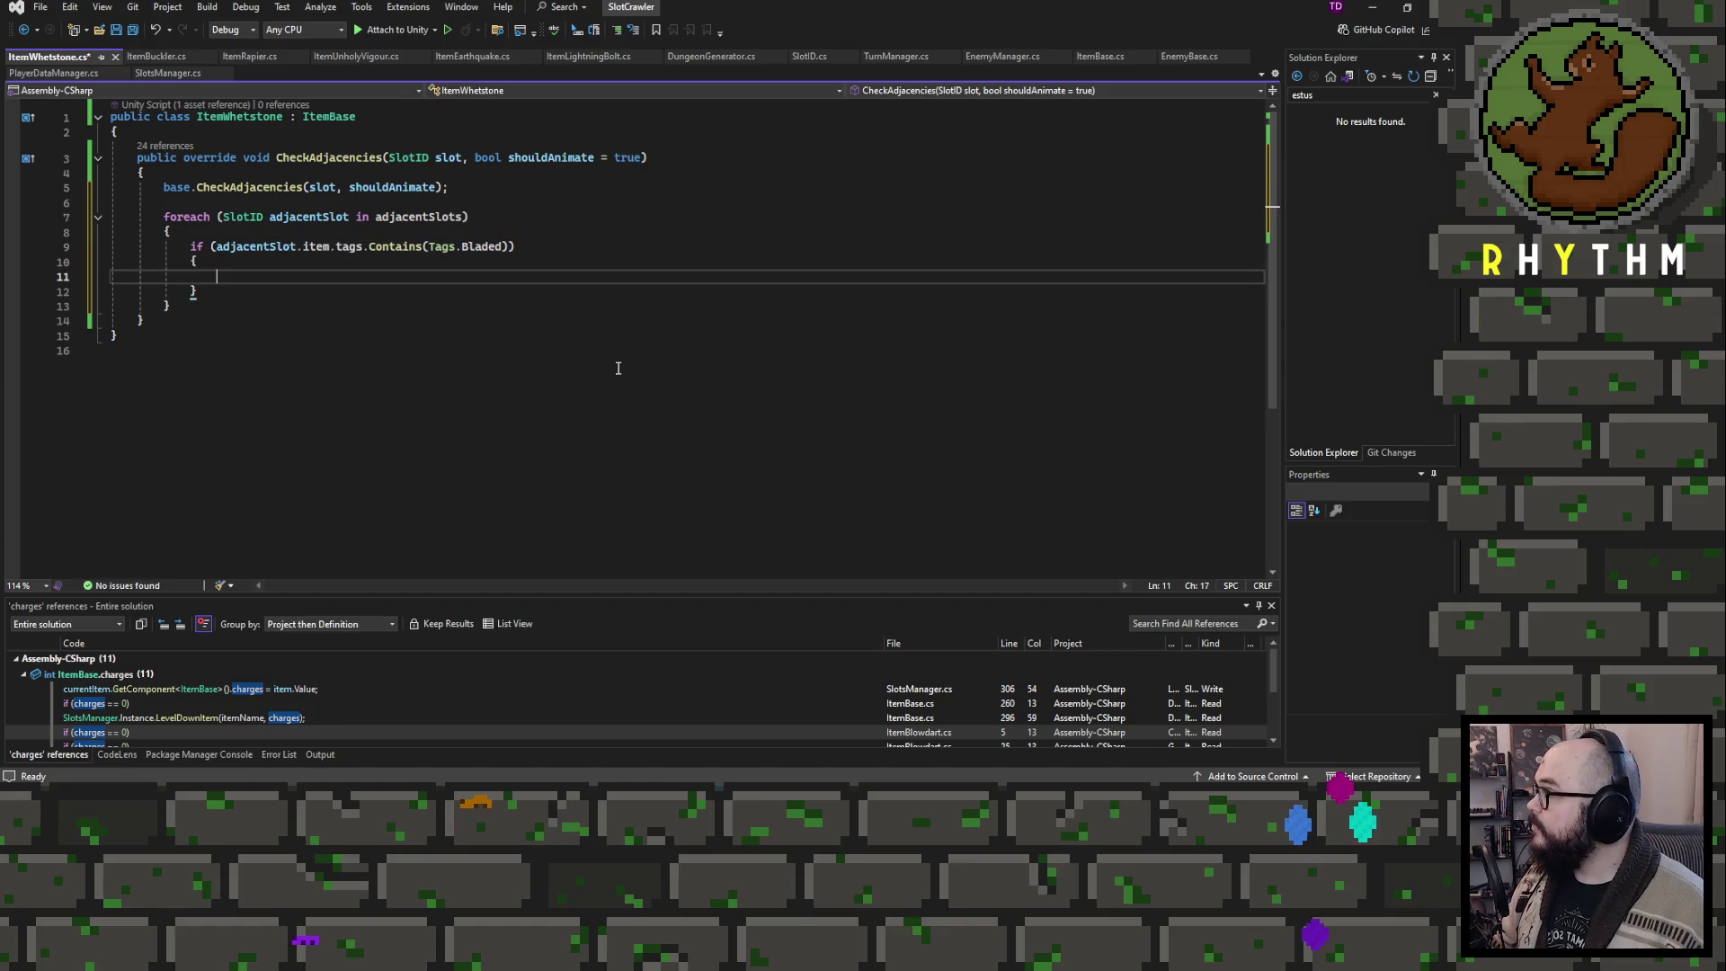
{"action": "type", "text": "adjacentSlot.item."}
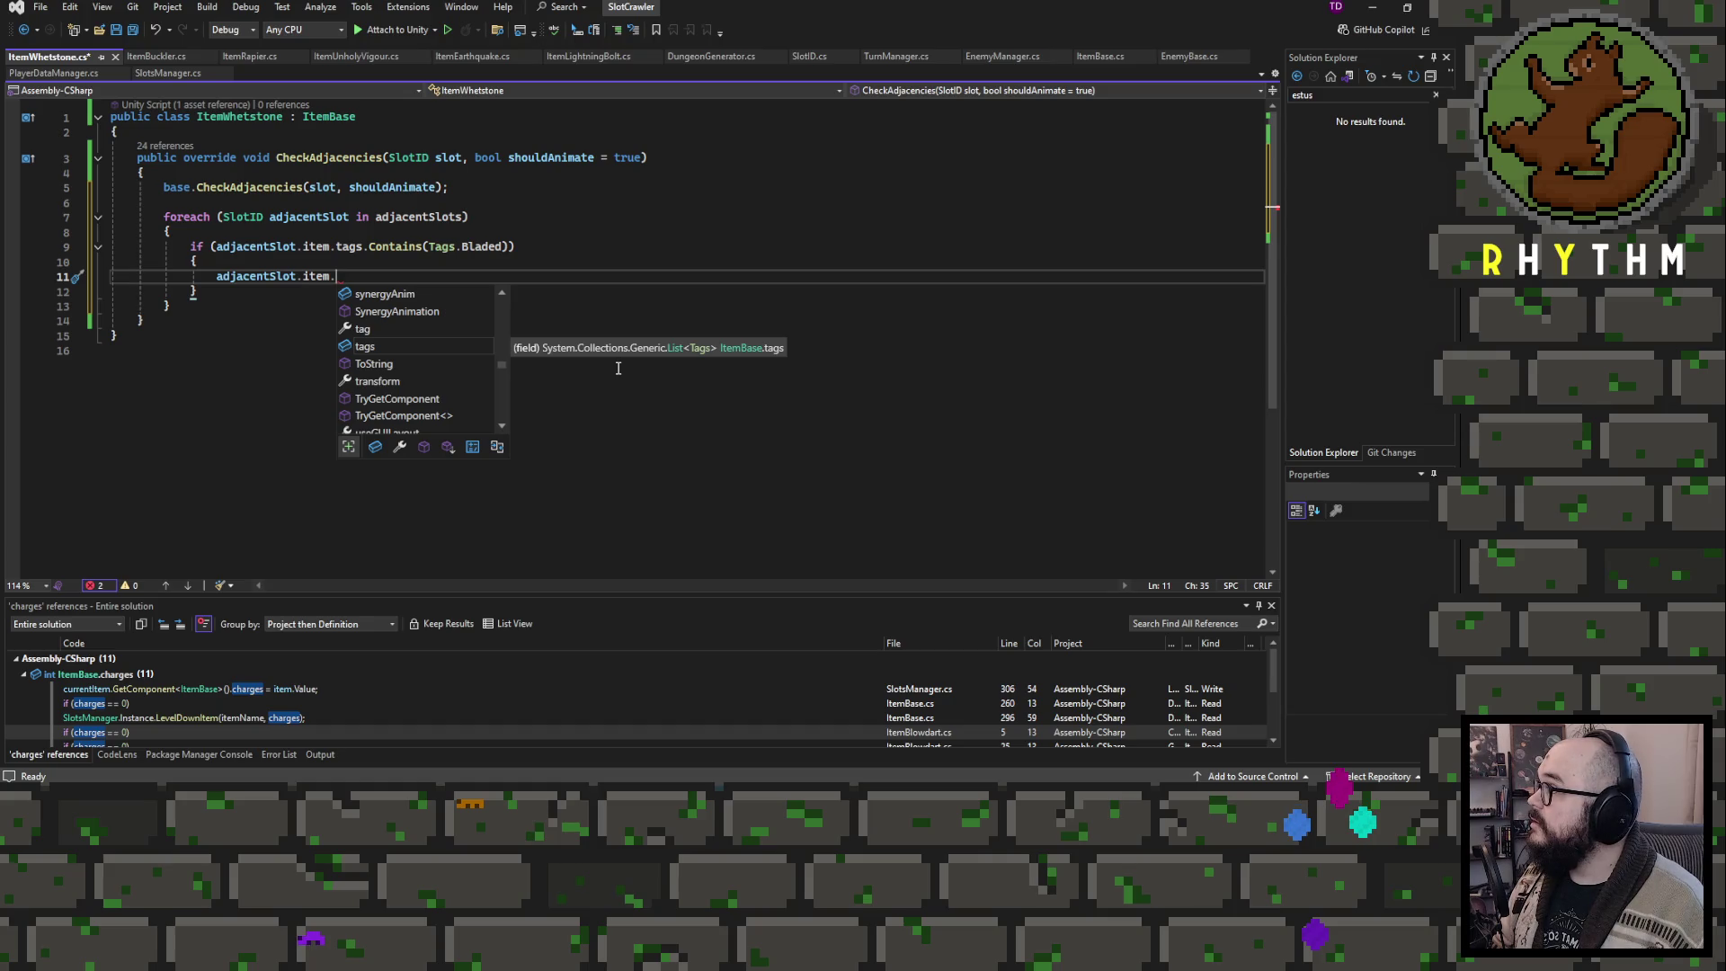
{"action": "type", "text": "damage += 5;"}
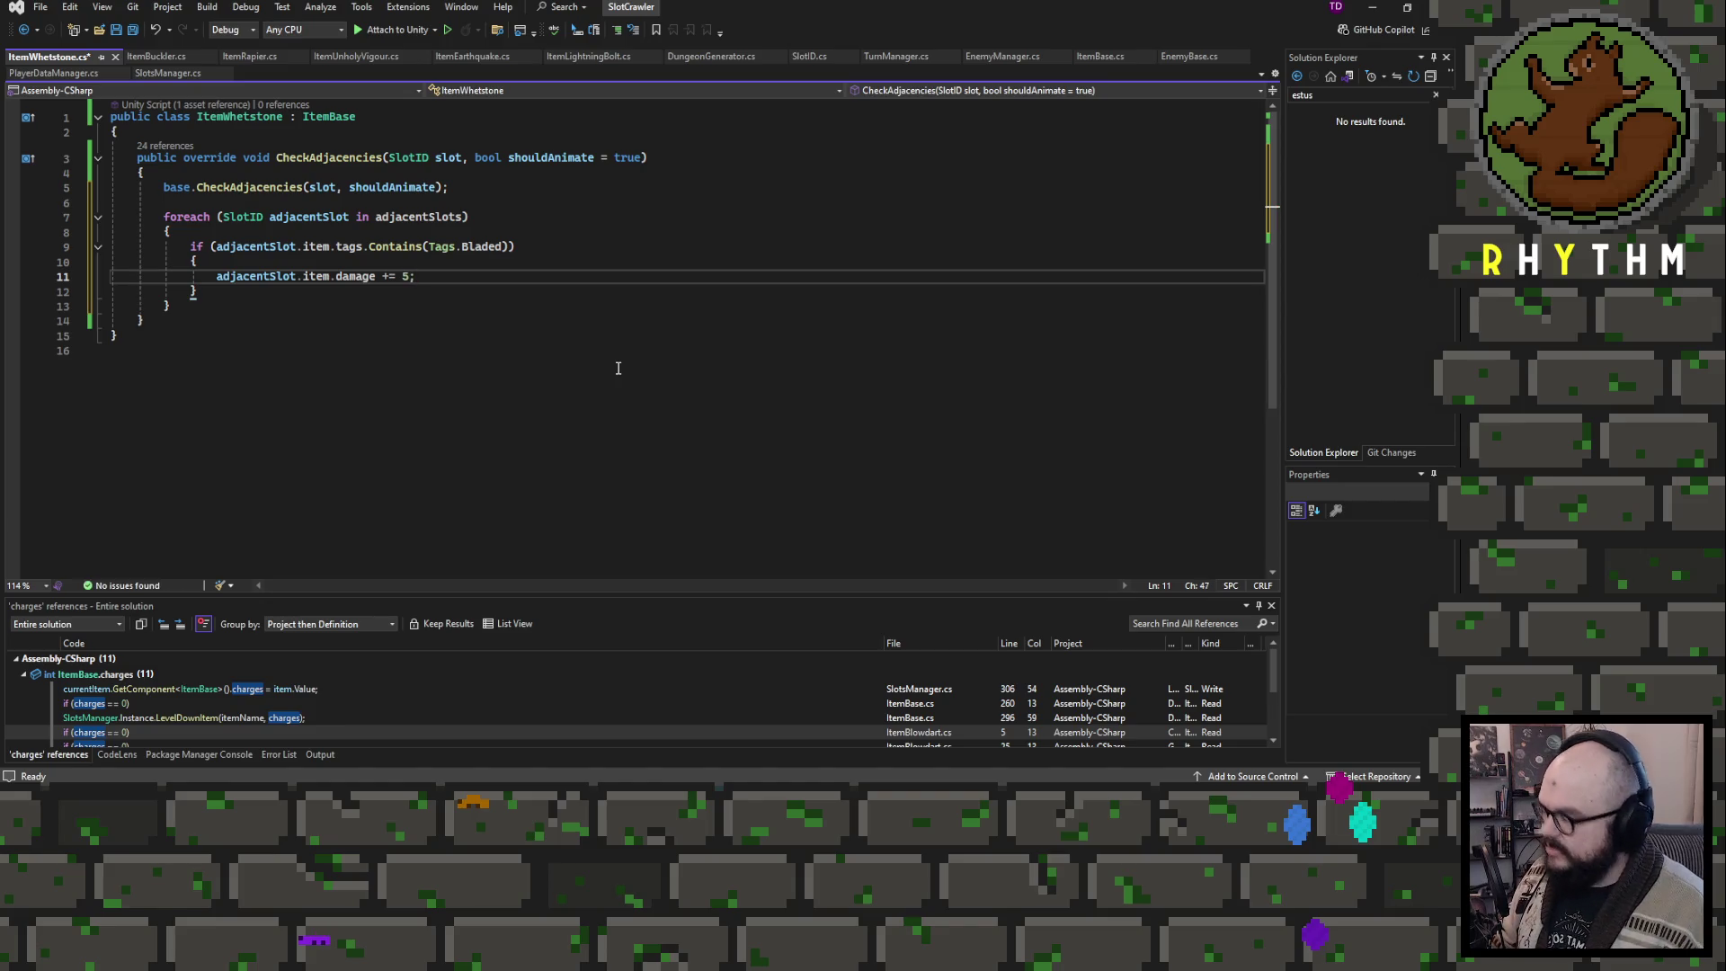
{"action": "key", "text": "ctrl+s"}
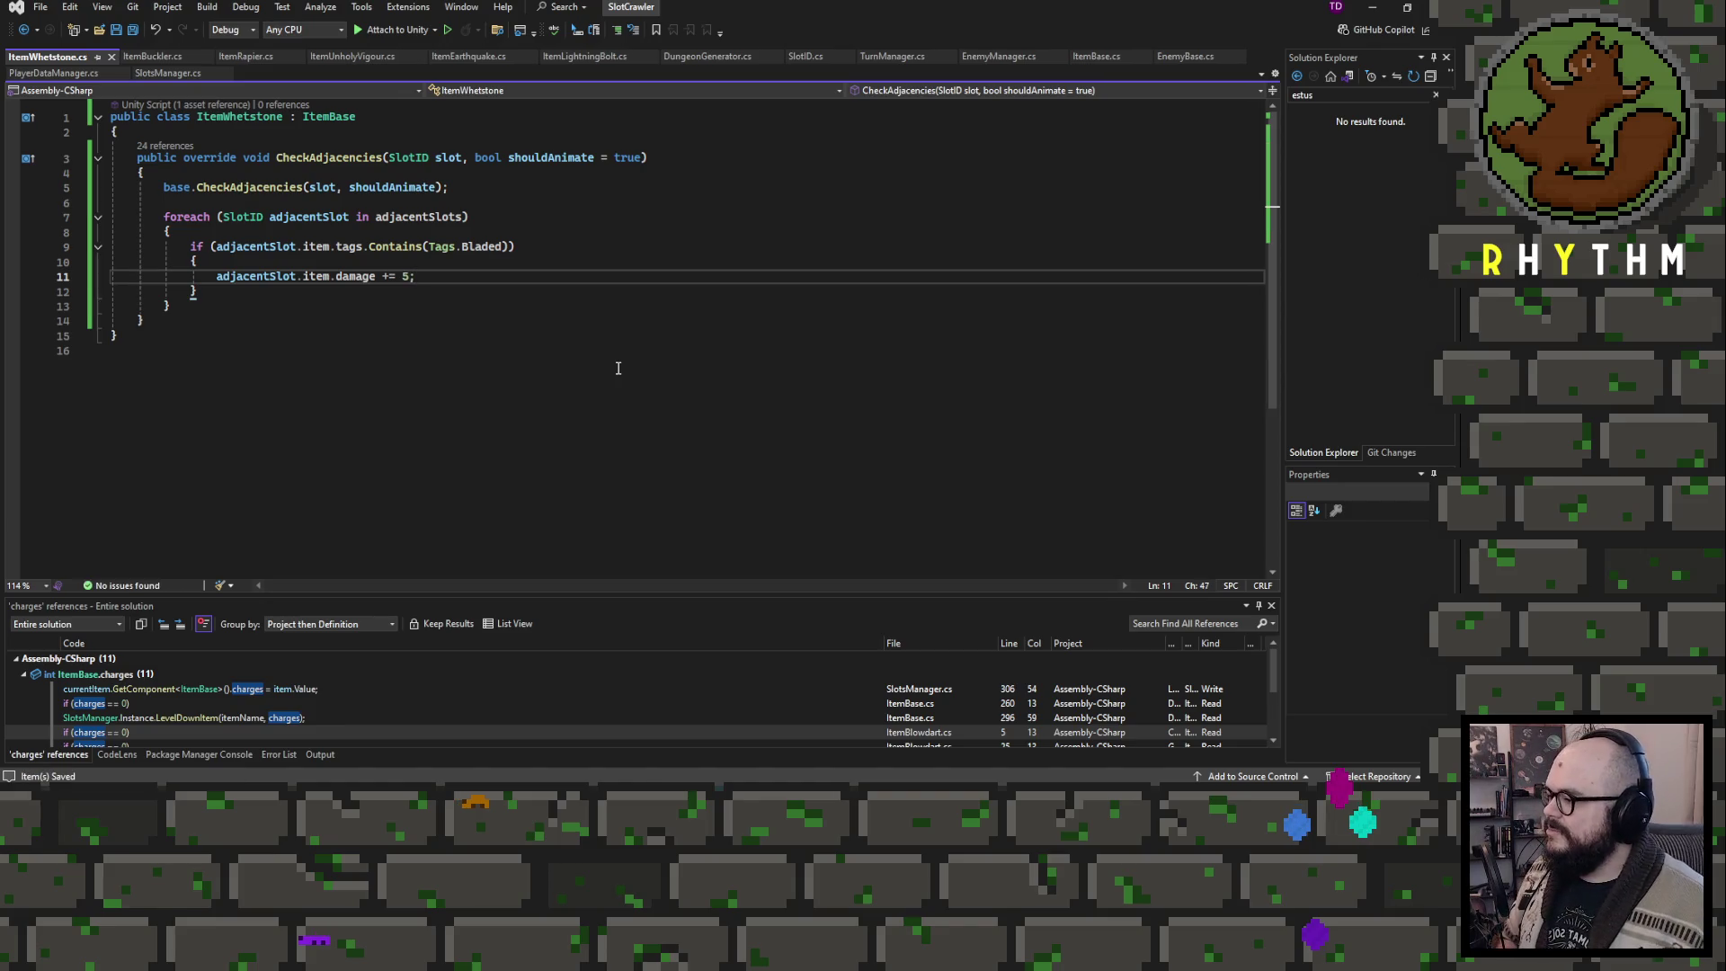
Step: Extend the damage bonus with + PlayerDataManager.Instance.Dexterity, save, and return to Unity
{"action": "key", "text": "Left"}
{"action": "type", "text": "+ "}
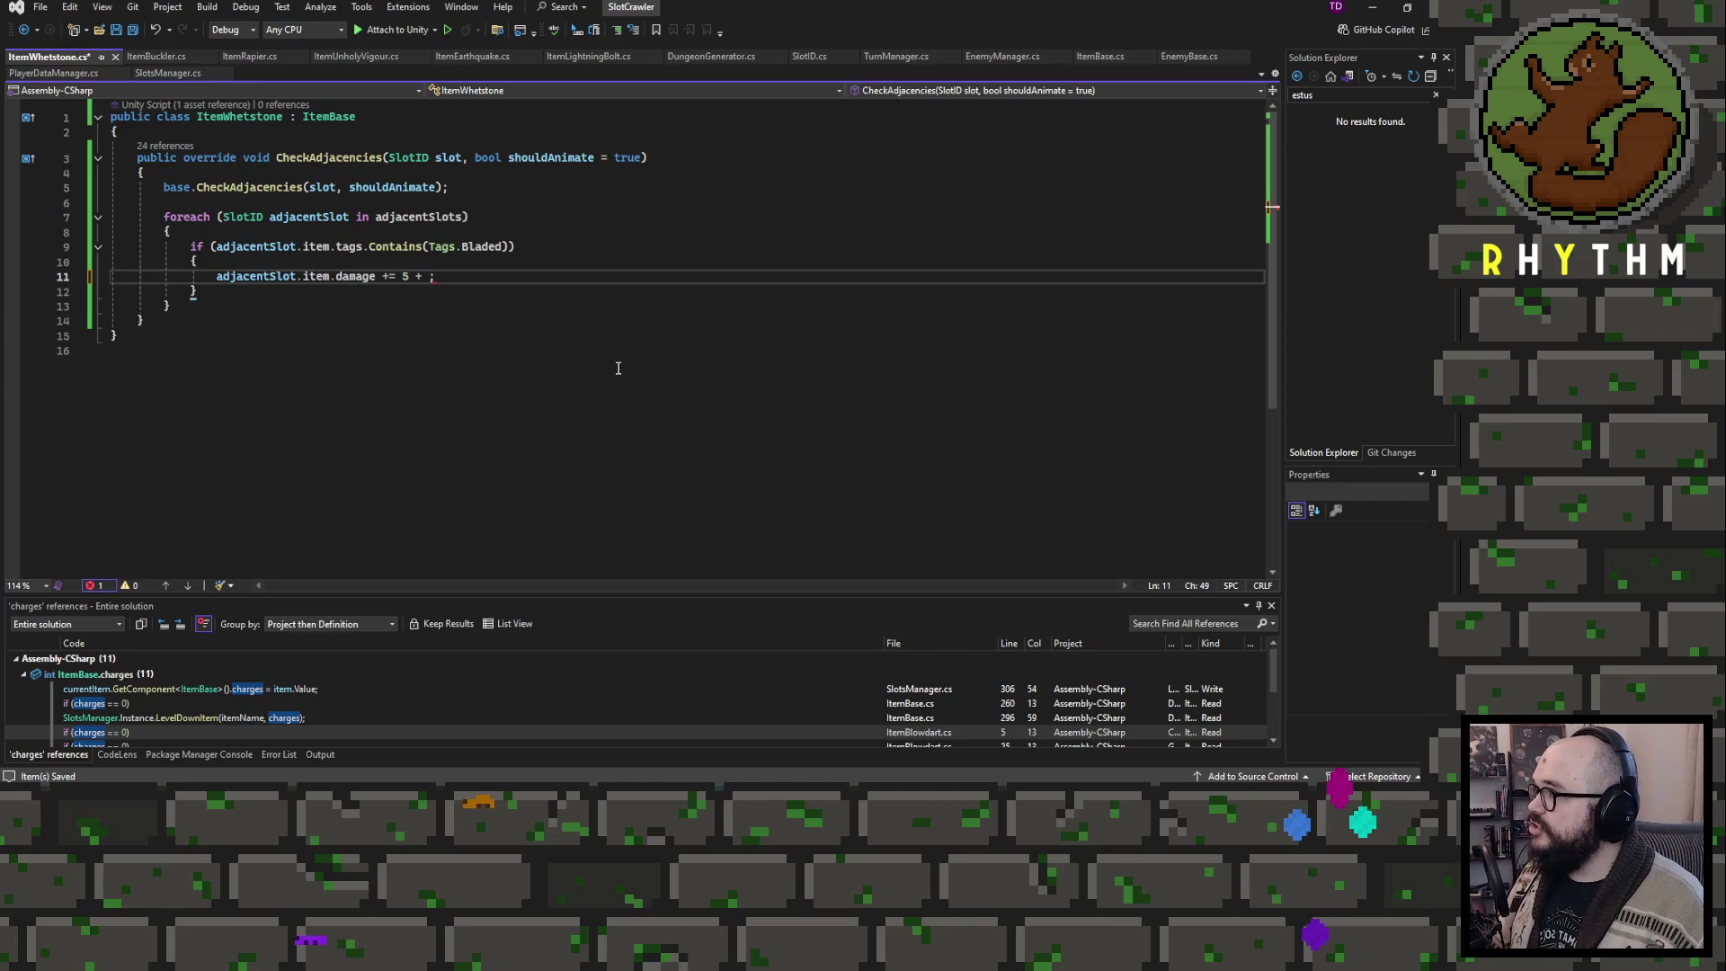
{"action": "type", "text": "Player"}
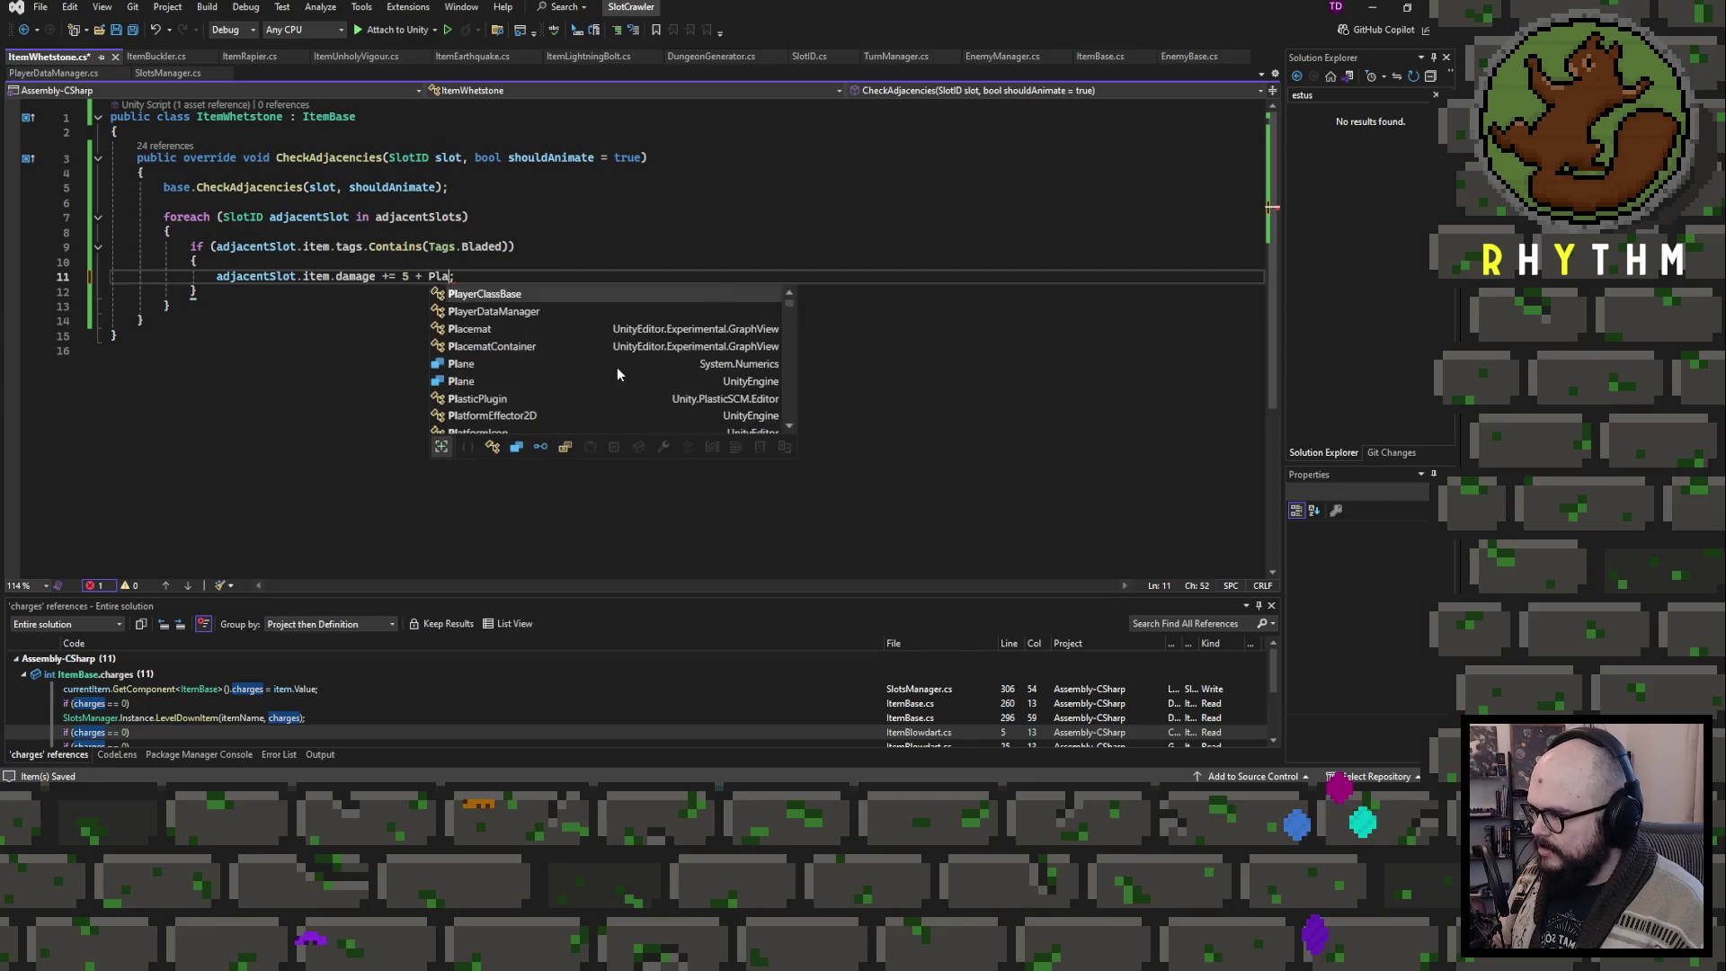
{"action": "key", "text": "Tab"}
{"action": "type", "text": ".Instance.current"}
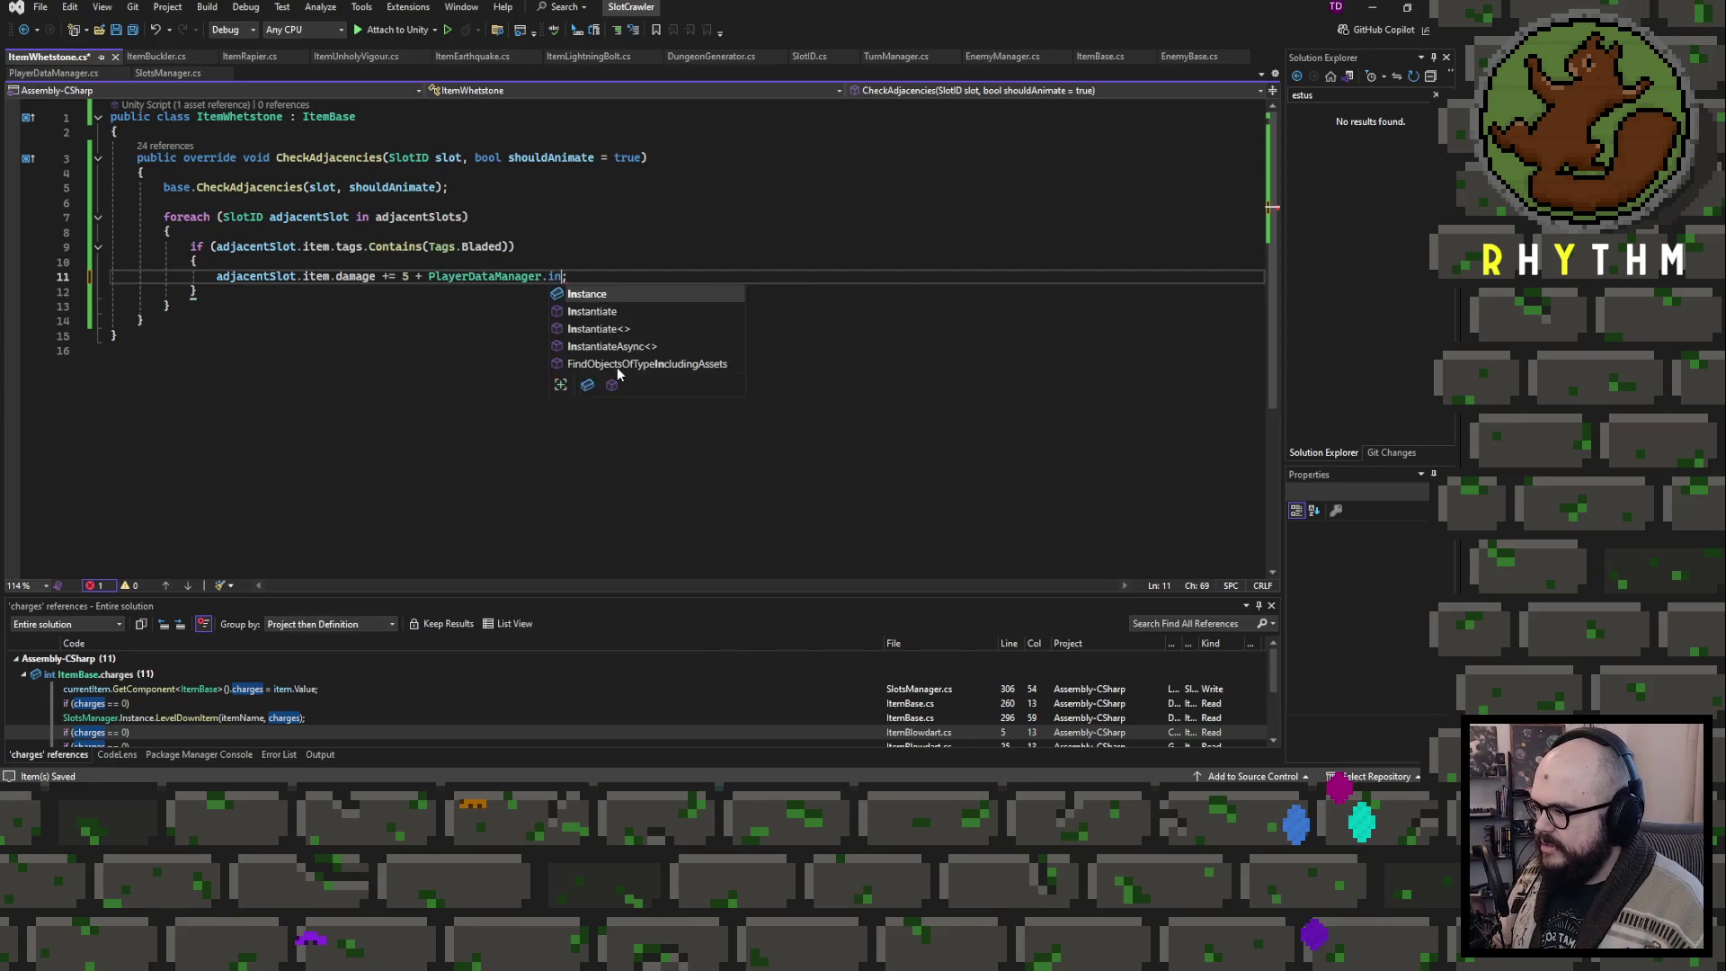
{"action": "key", "text": "BackSpace"}
{"action": "key", "text": "BackSpace"}
{"action": "key", "text": "BackSpace"}
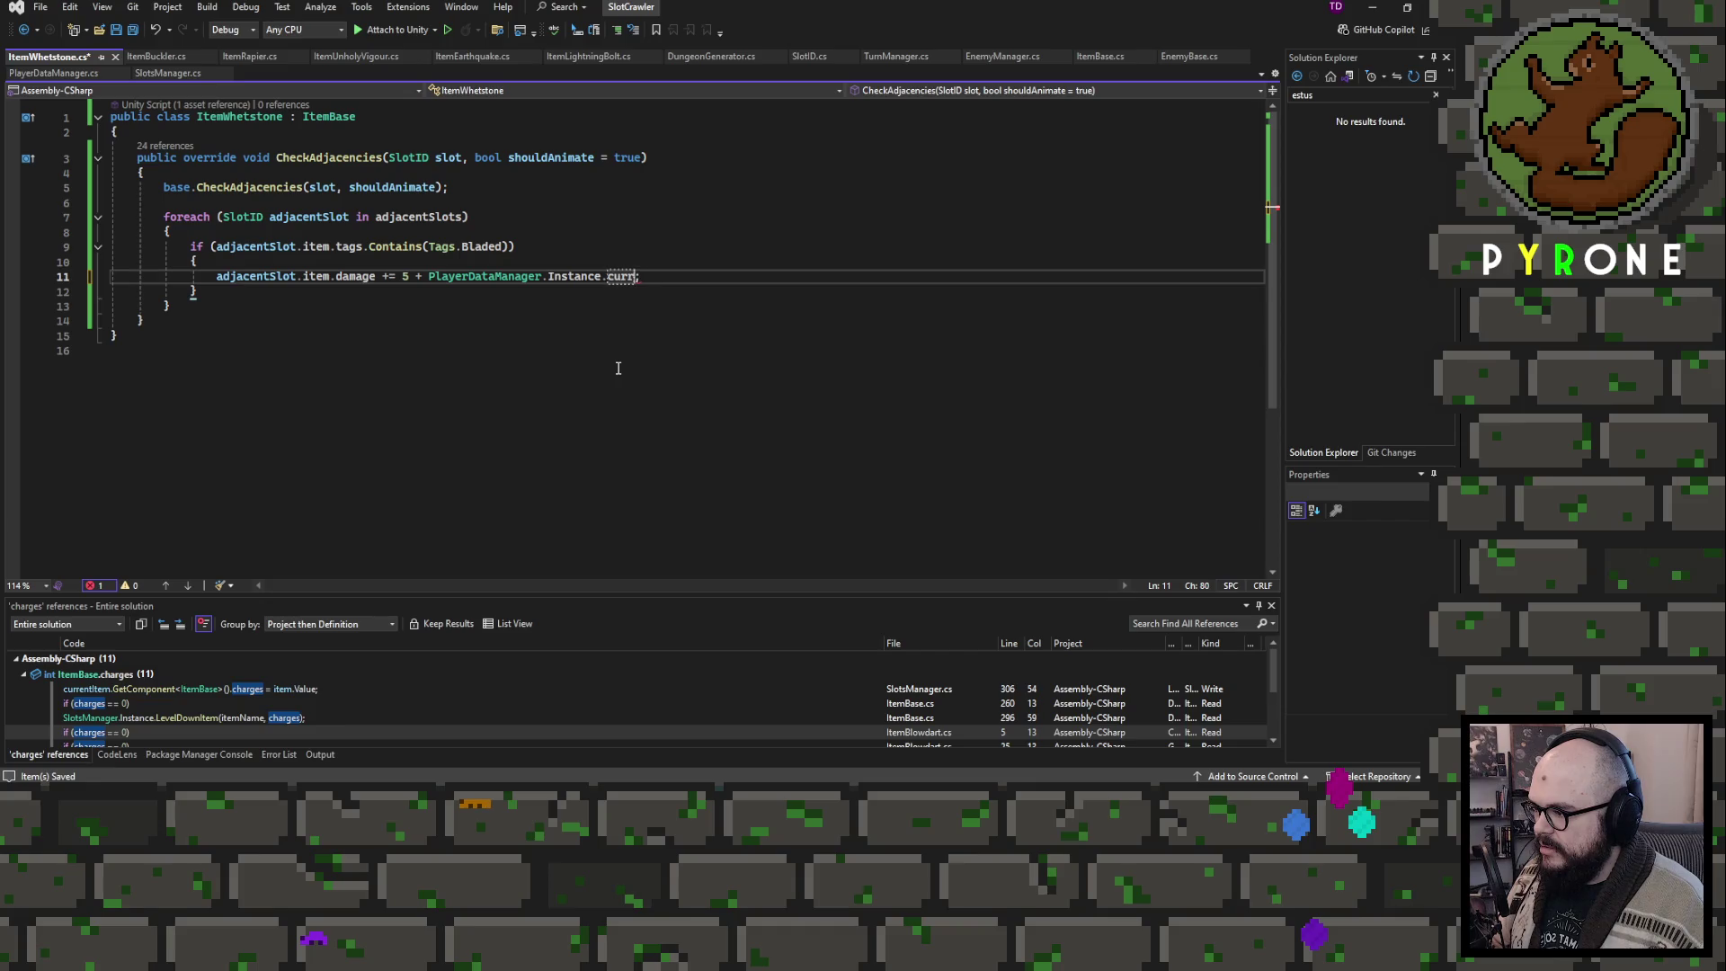
{"action": "type", "text": "dex"}
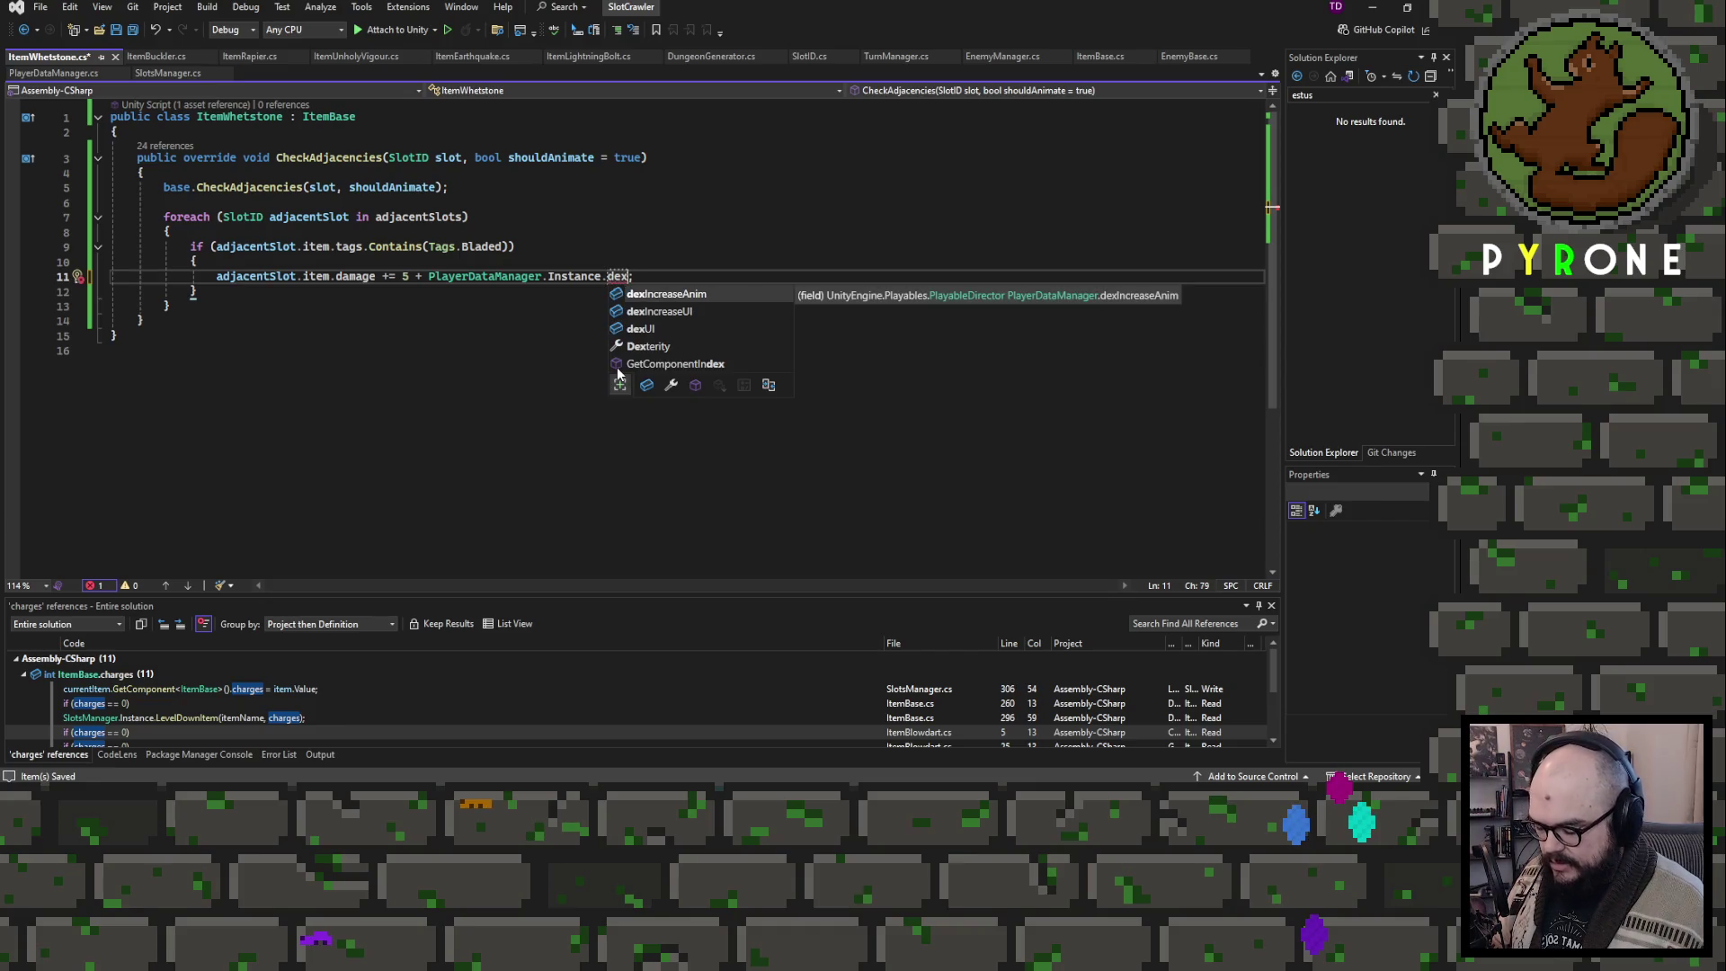
{"action": "key", "text": "Down"}
{"action": "key", "text": "Down"}
{"action": "key", "text": "Down"}
{"action": "key", "text": "Tab"}
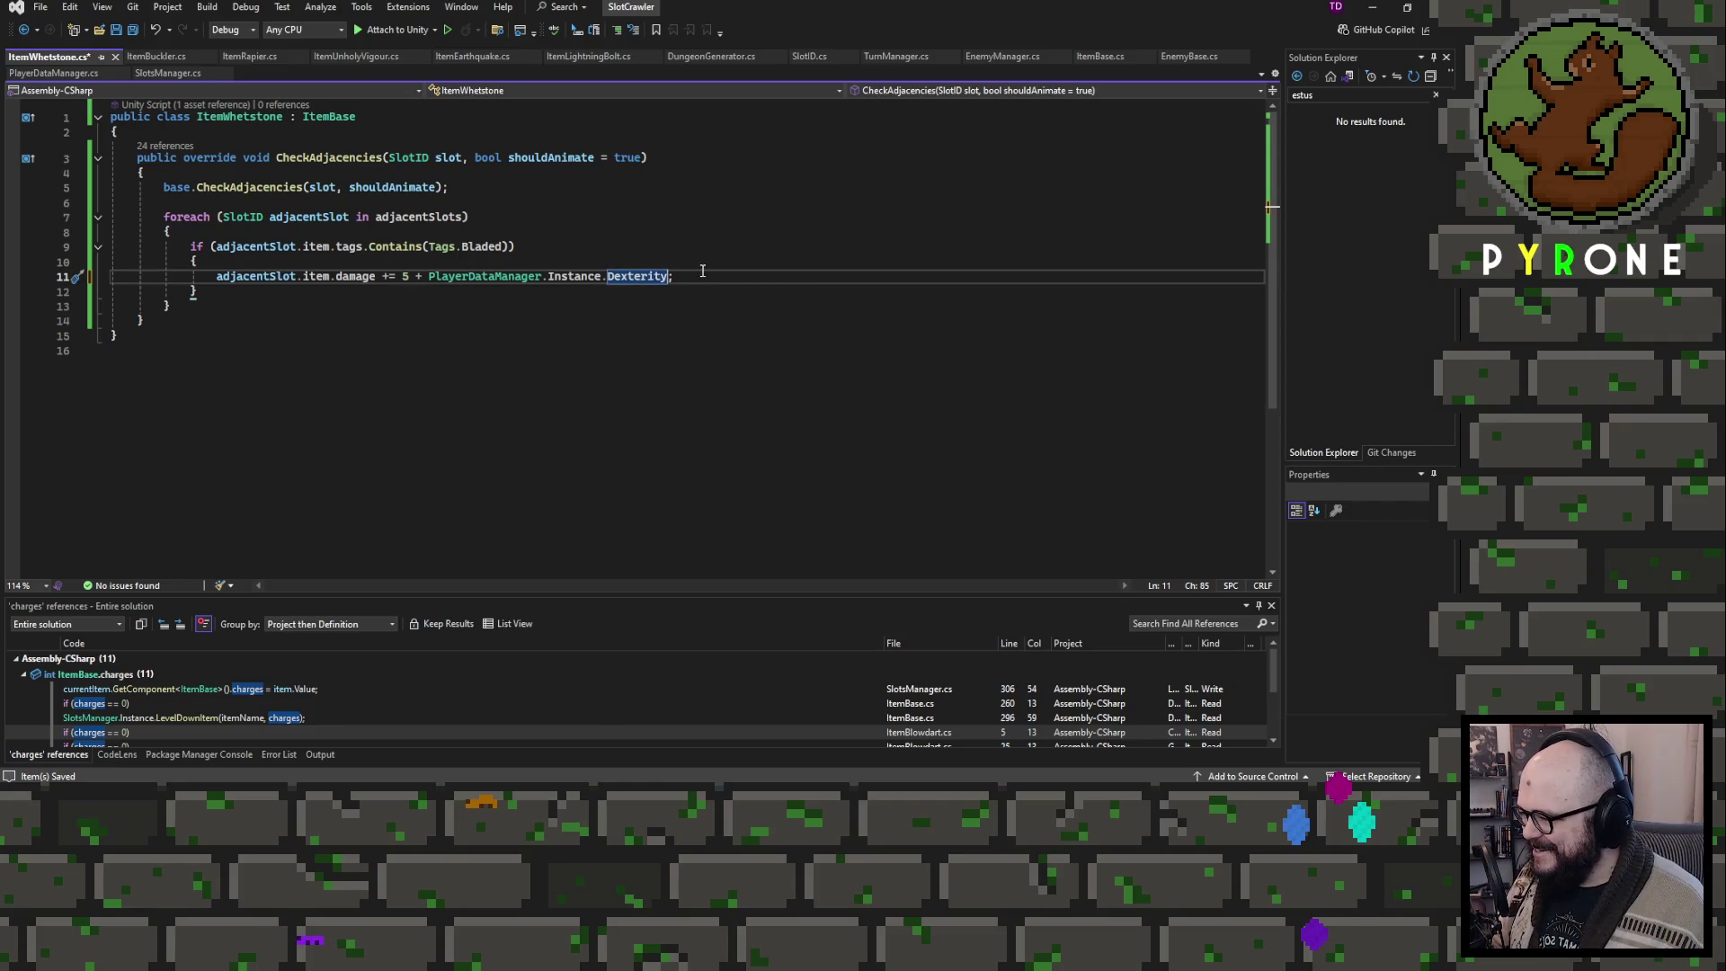
{"action": "key", "text": "ctrl+s"}
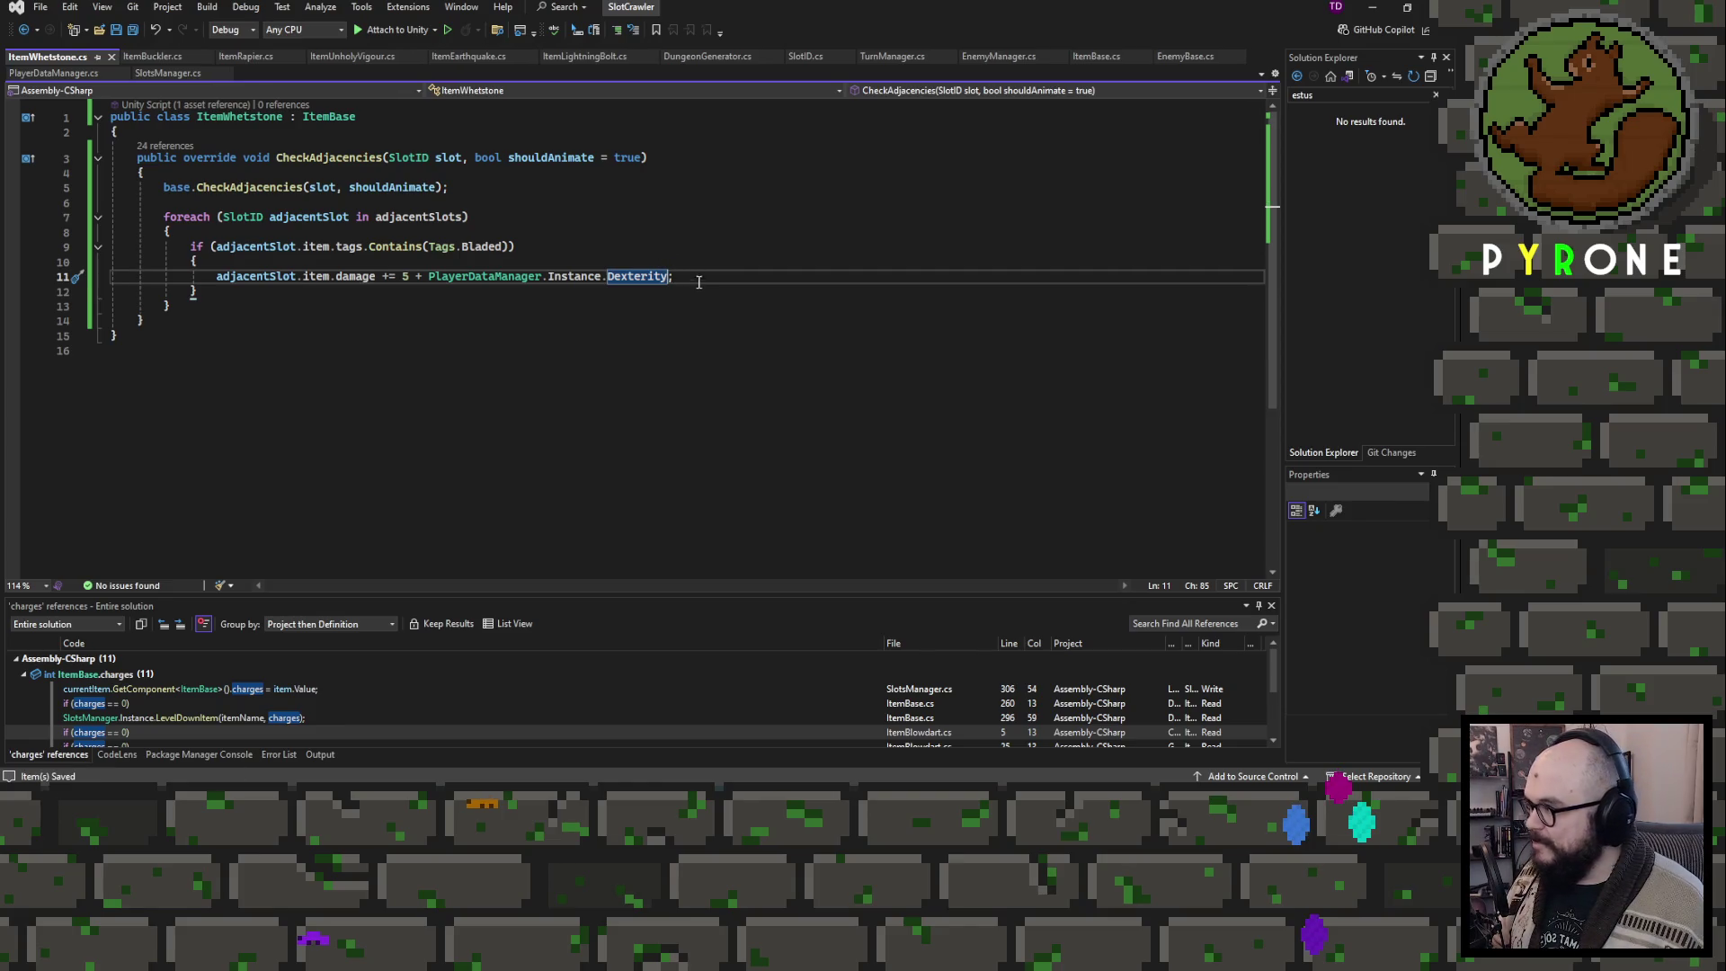
{"action": "left_click", "coordinate": [703, 277]}
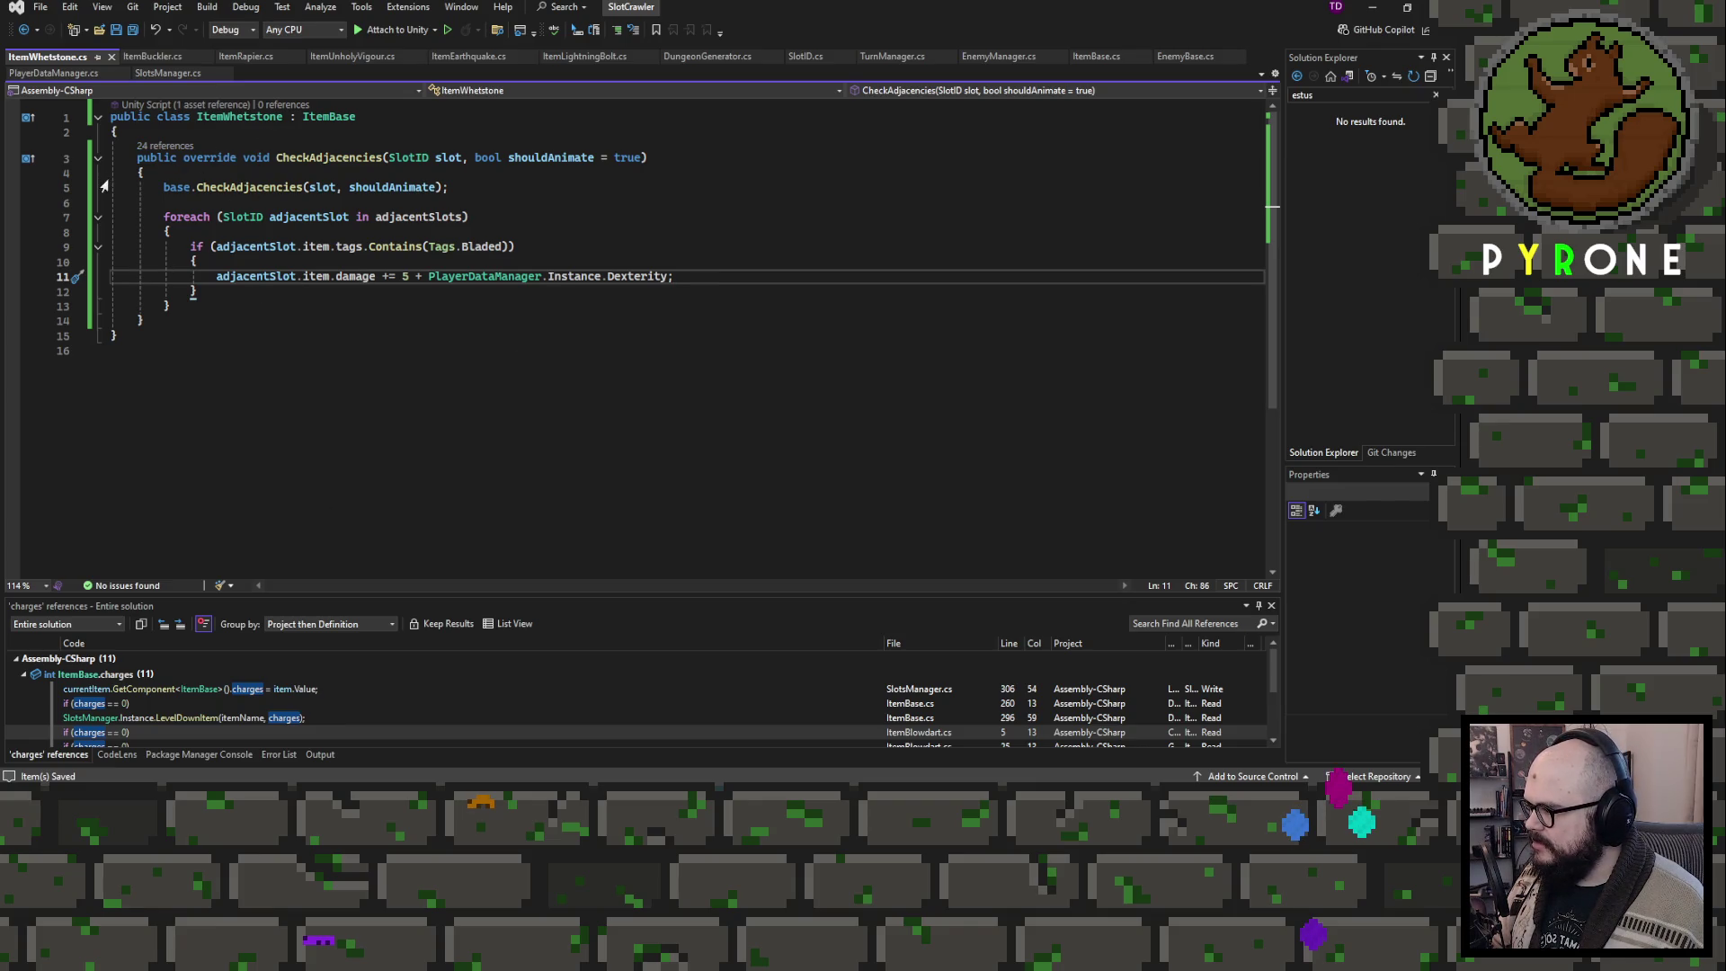
{"action": "left_click", "coordinate": [1370, 7]}
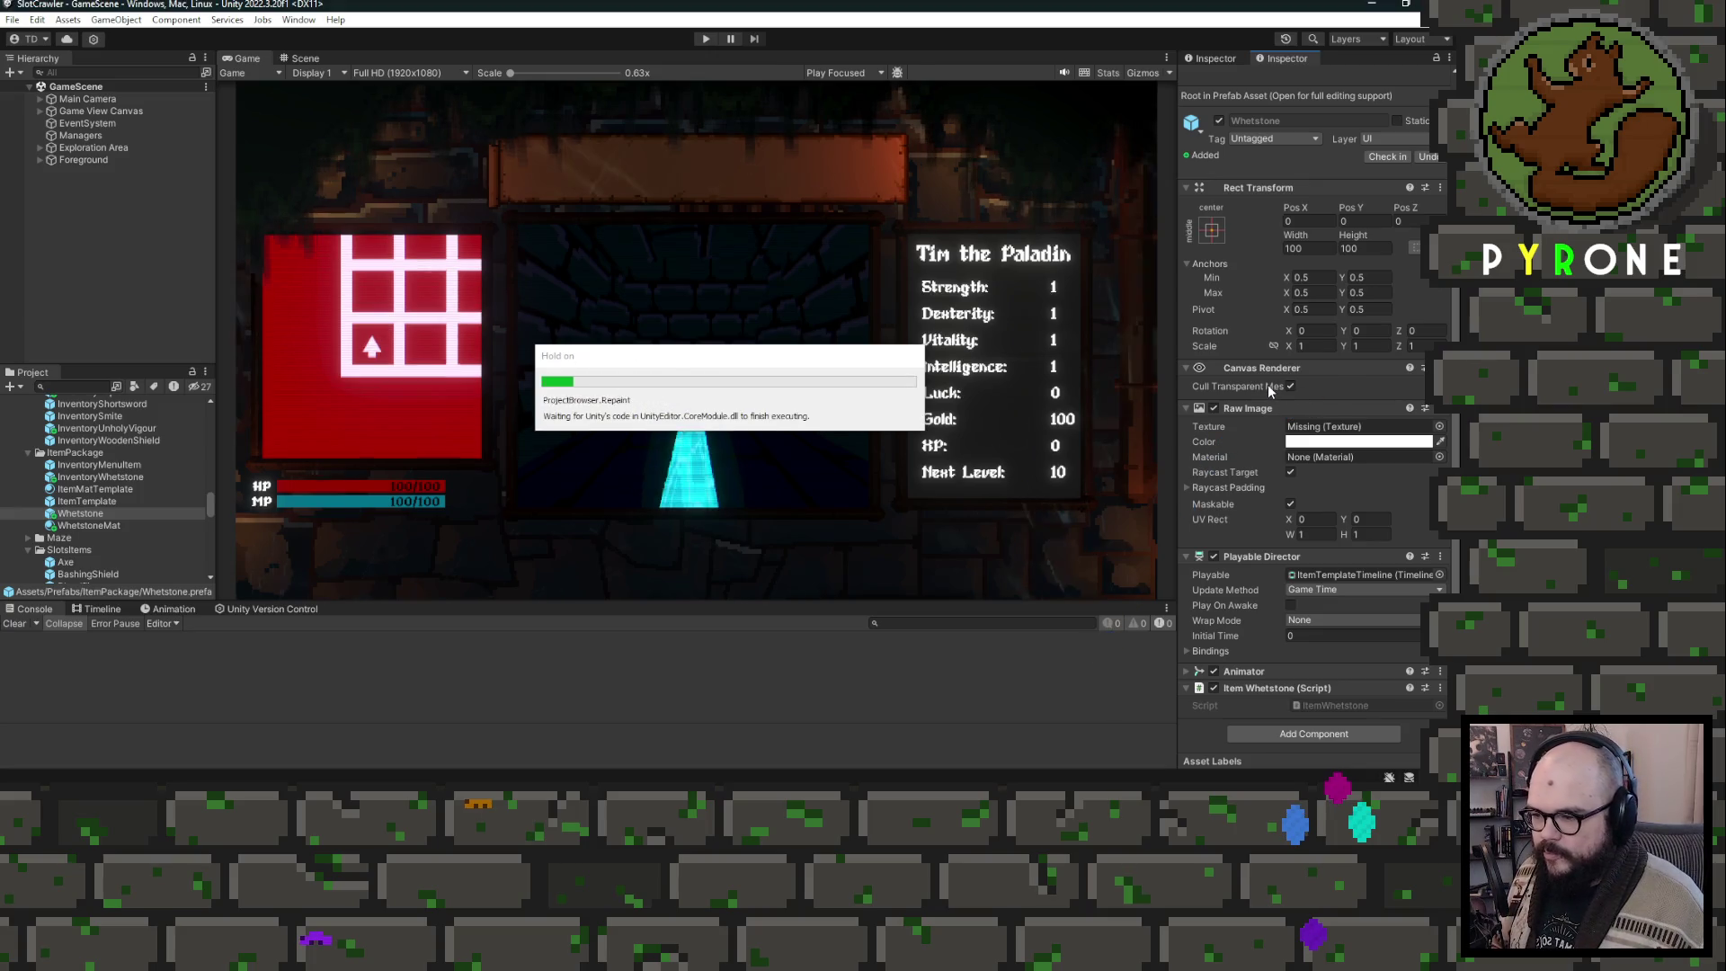
Step: Set the Whetstone's Rarity to Rare and its Order to Releases
{"action": "scroll", "coordinate": [1258, 392], "scroll_direction": "down", "scroll_amount": 5}
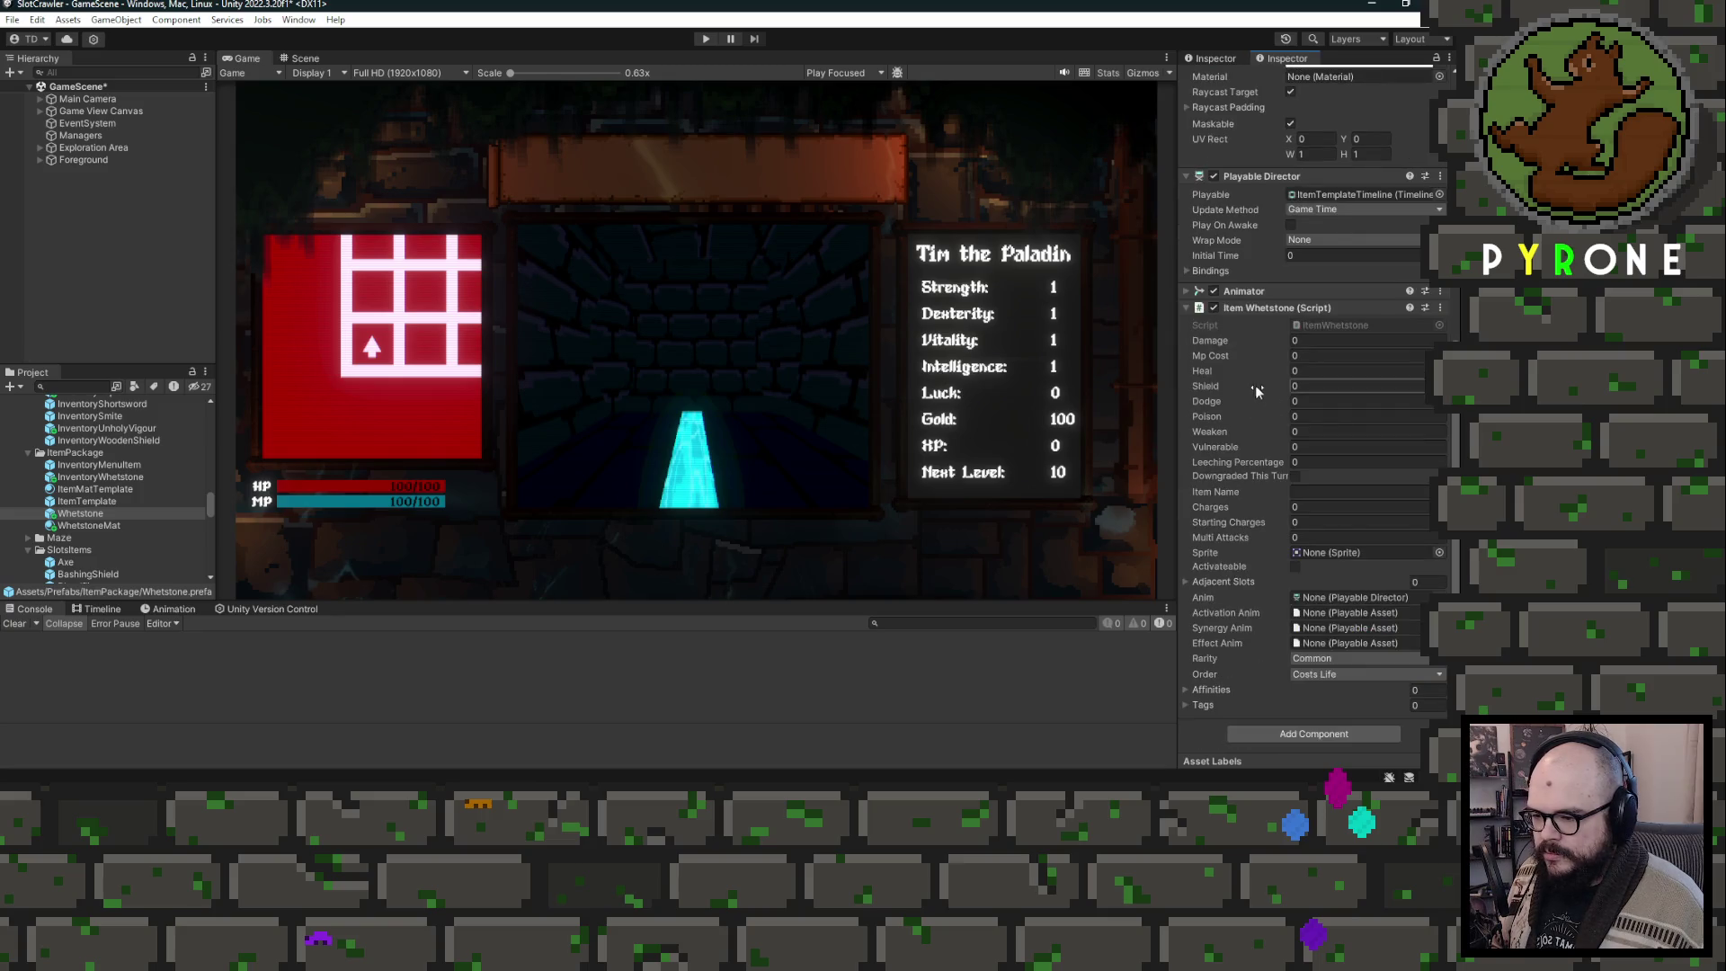
{"action": "left_click", "coordinate": [1330, 658]}
{"action": "left_click", "coordinate": [1324, 710]}
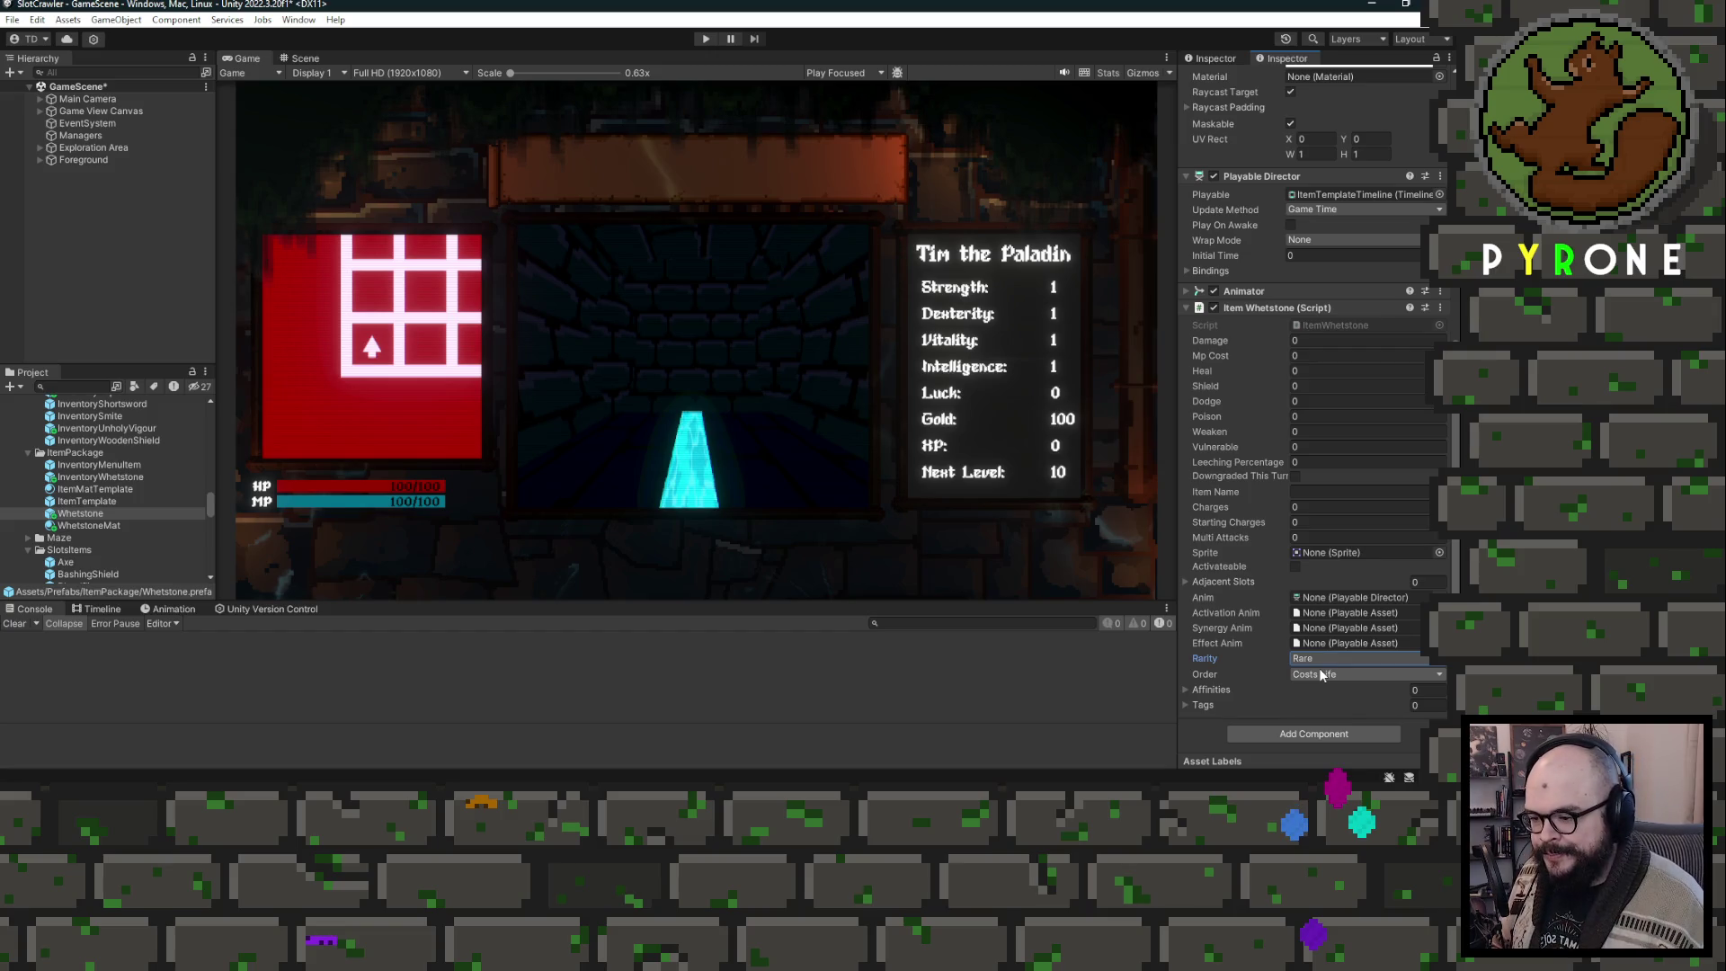
{"action": "left_click", "coordinate": [1323, 676]}
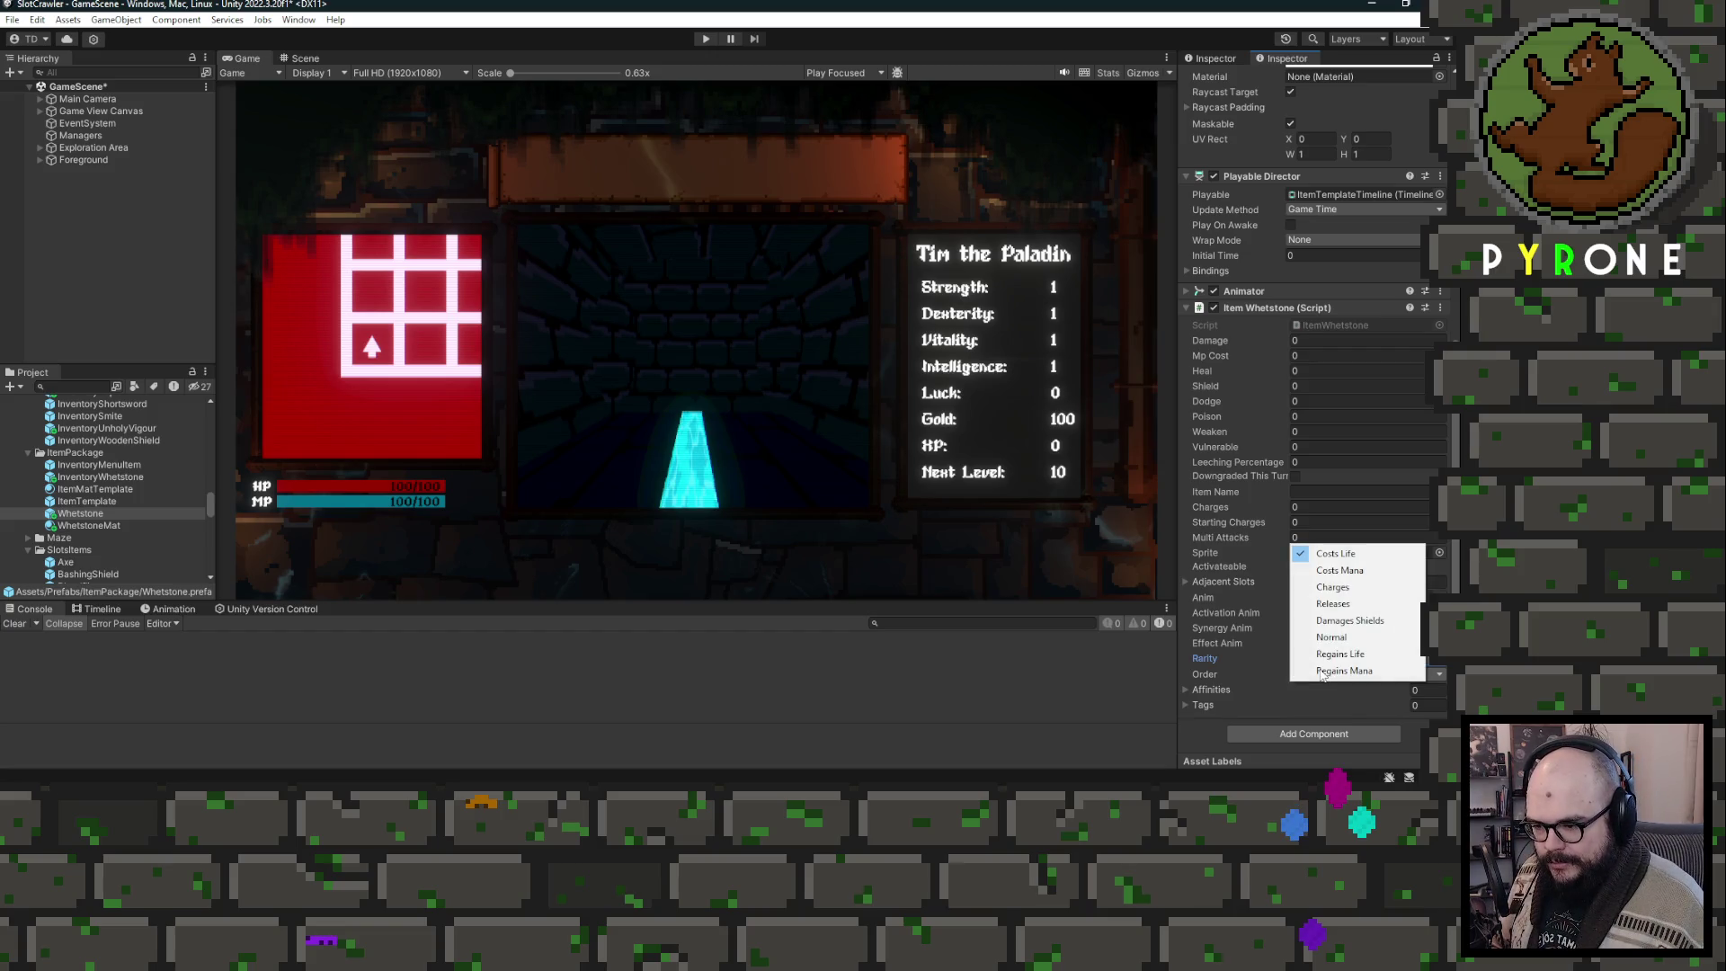
{"action": "left_click", "coordinate": [1362, 605]}
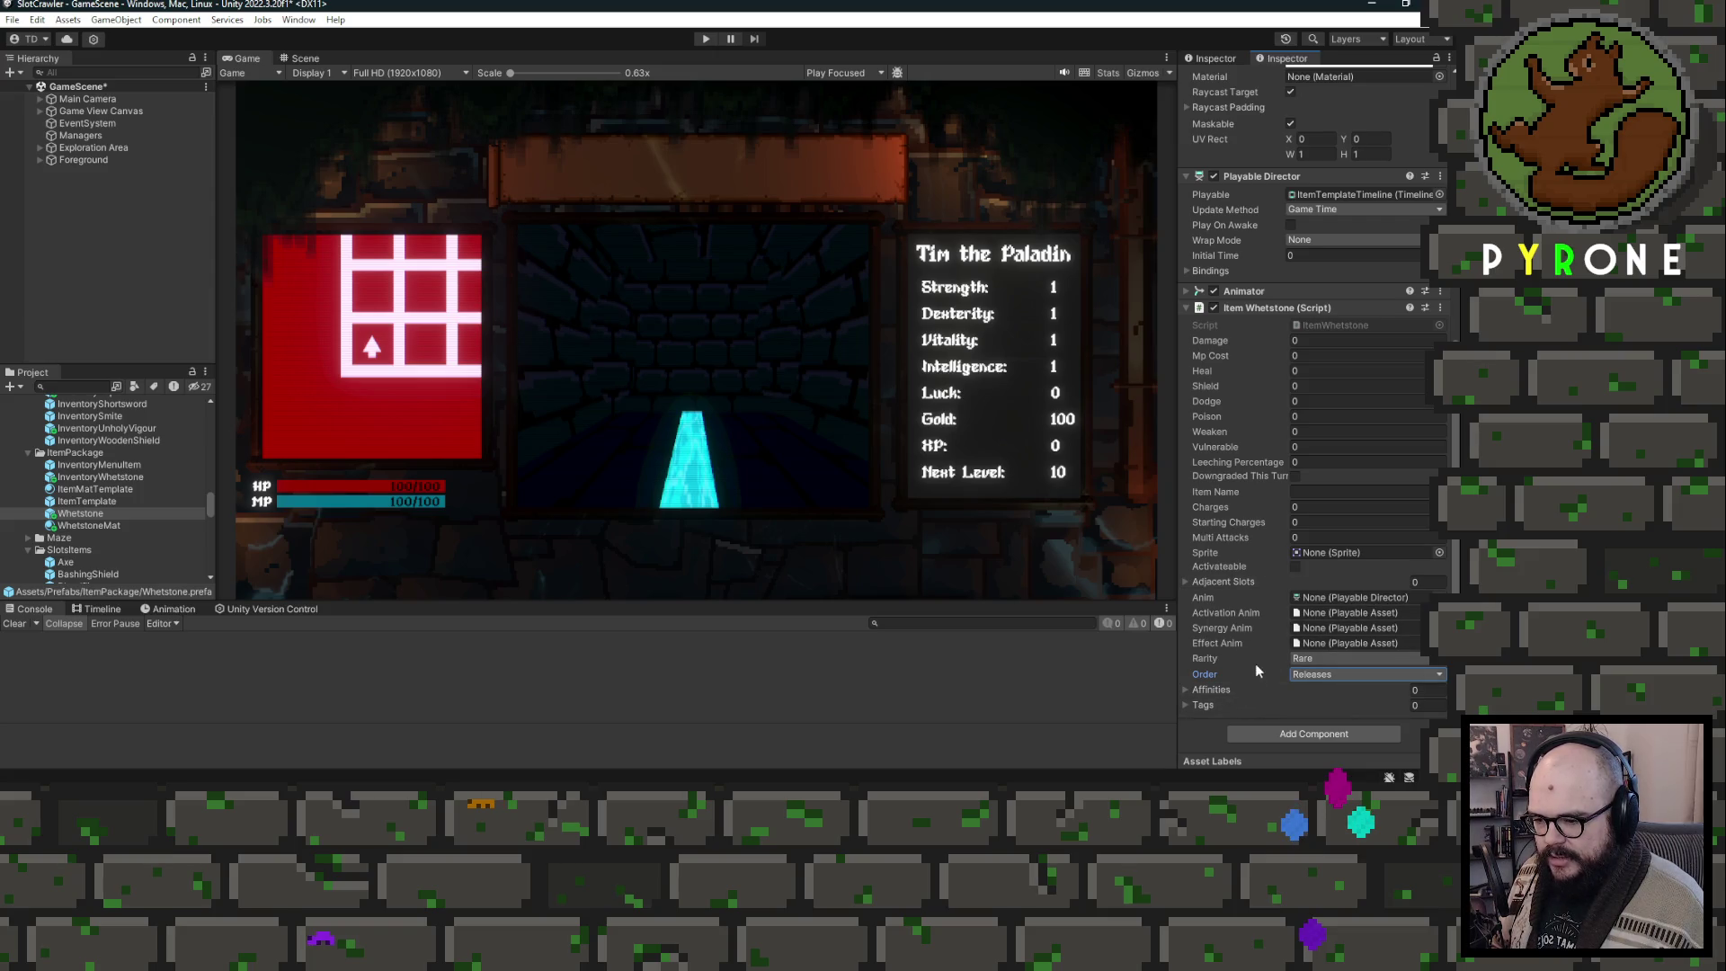
Step: Assign the Whetstone Playable Director to the Anim slot and clear the console error
{"action": "left_click", "coordinate": [1336, 599]}
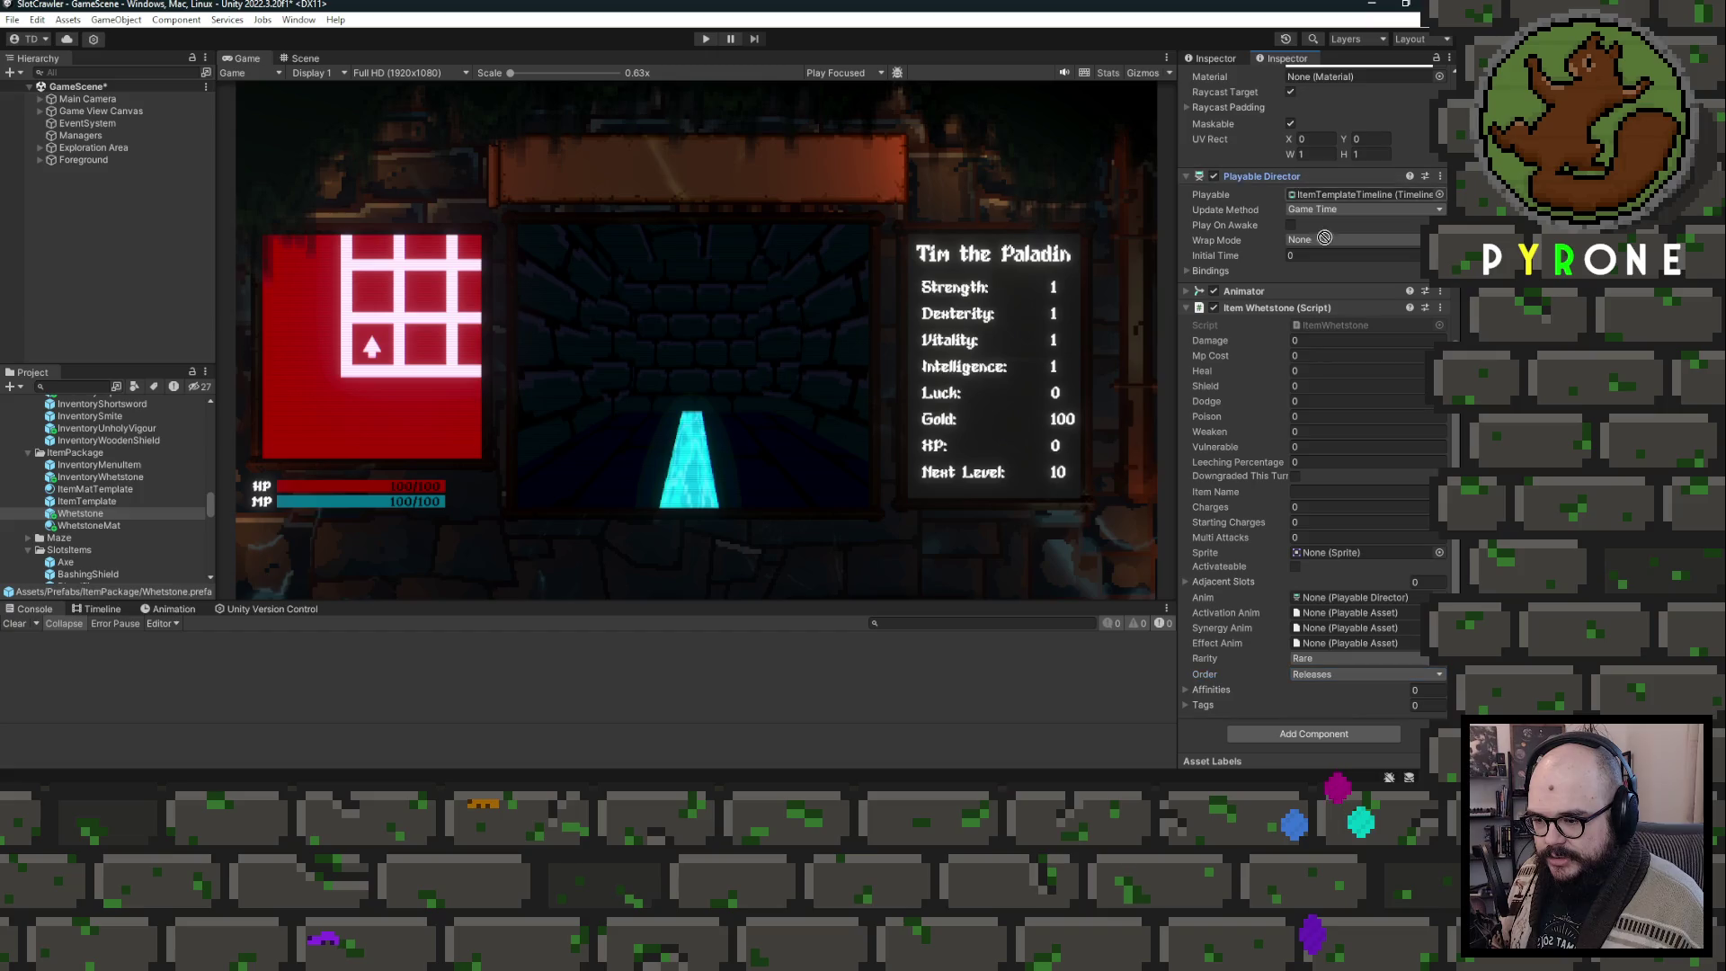
{"action": "left_click_drag", "start_coordinate": [1332, 607], "coordinate": [1331, 600]}
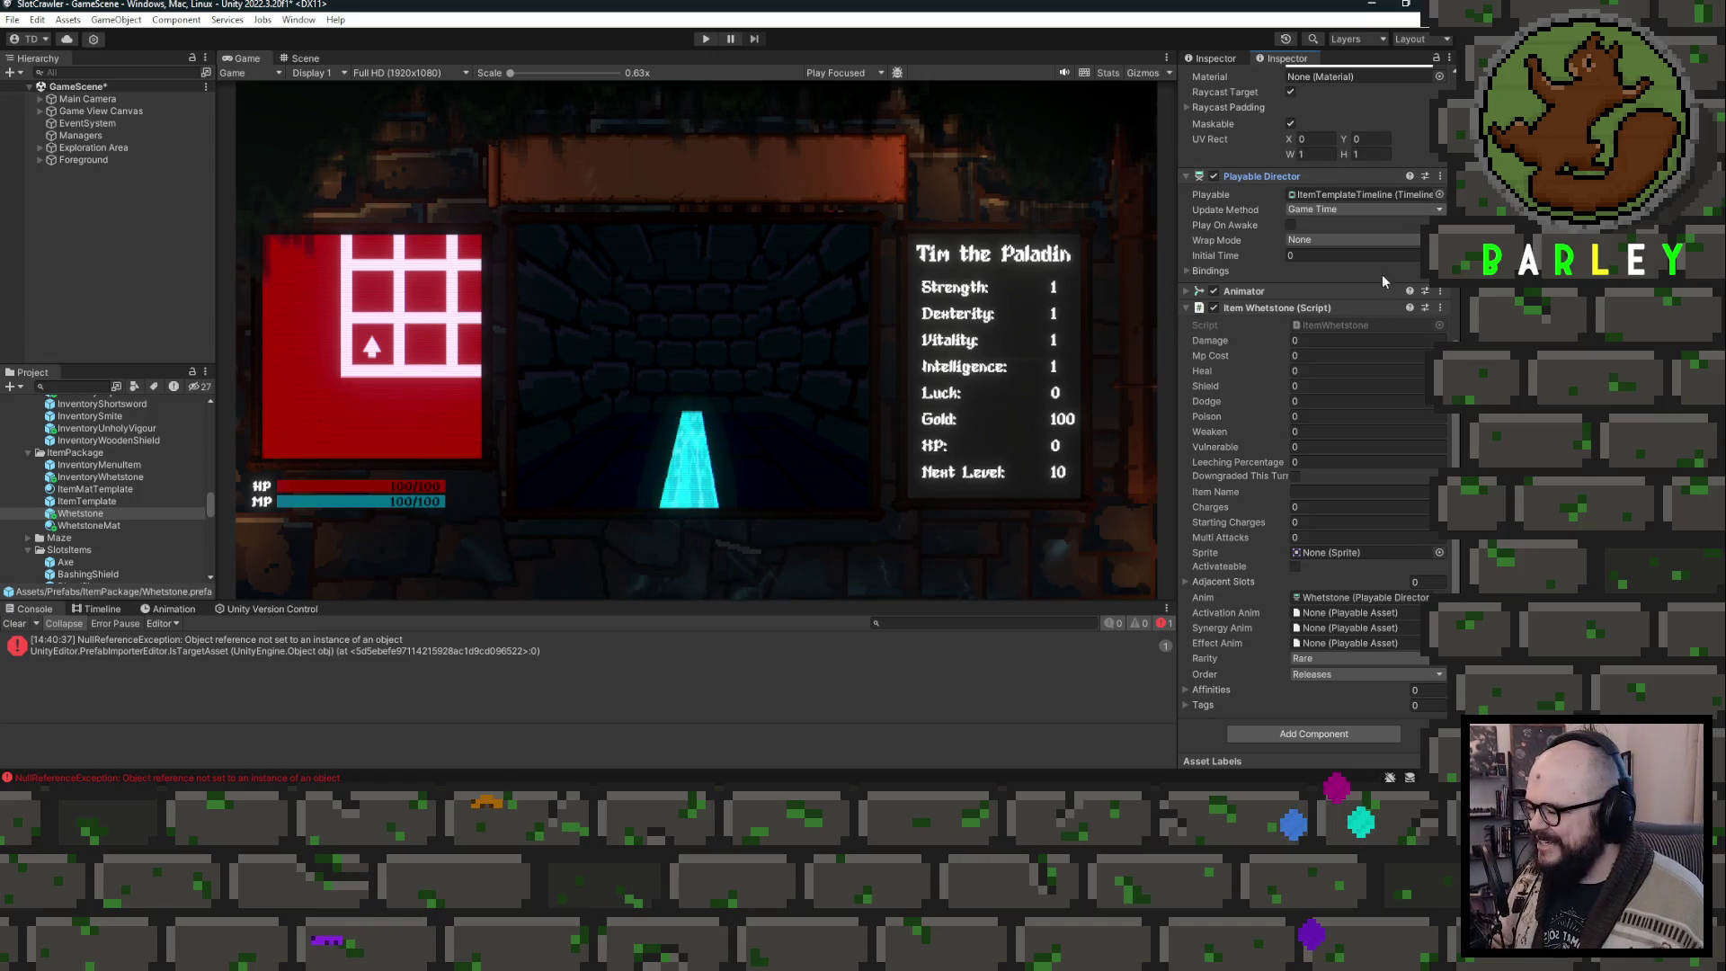
{"action": "left_click", "coordinate": [14, 623]}
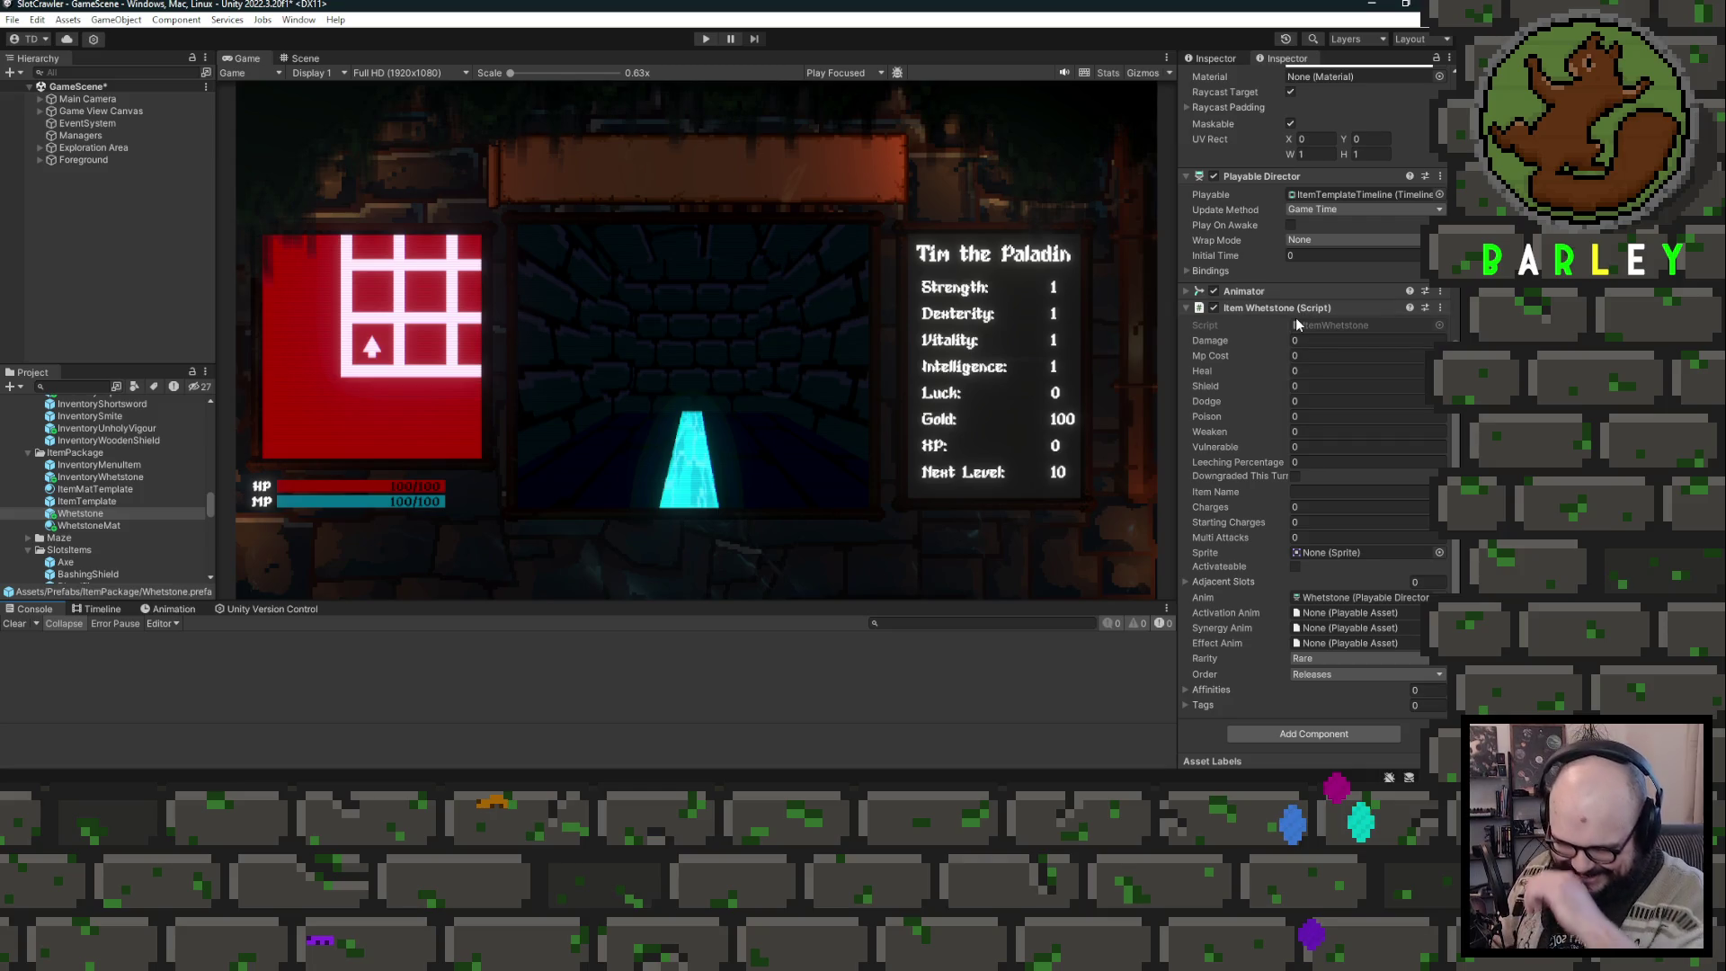
{"action": "left_click", "coordinate": [1305, 493]}
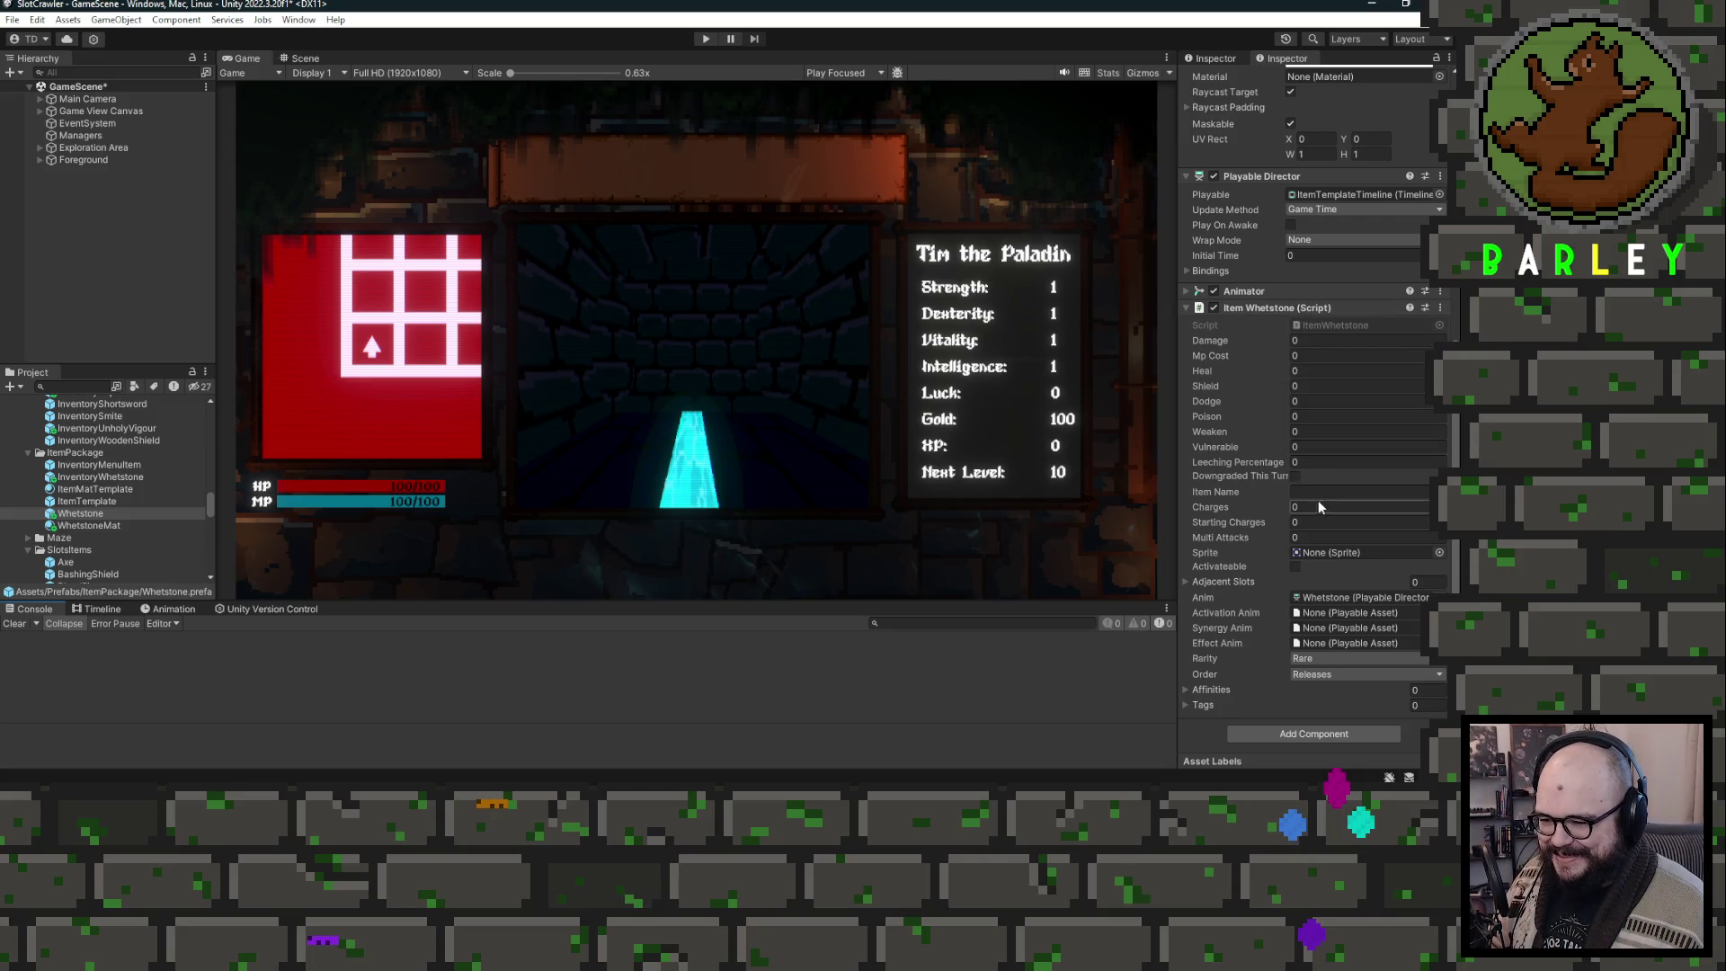
Step: Name the item Whetstone and assign ItemTemplateTimeline as its Activation Anim
{"action": "type", "text": "Whetstone"}
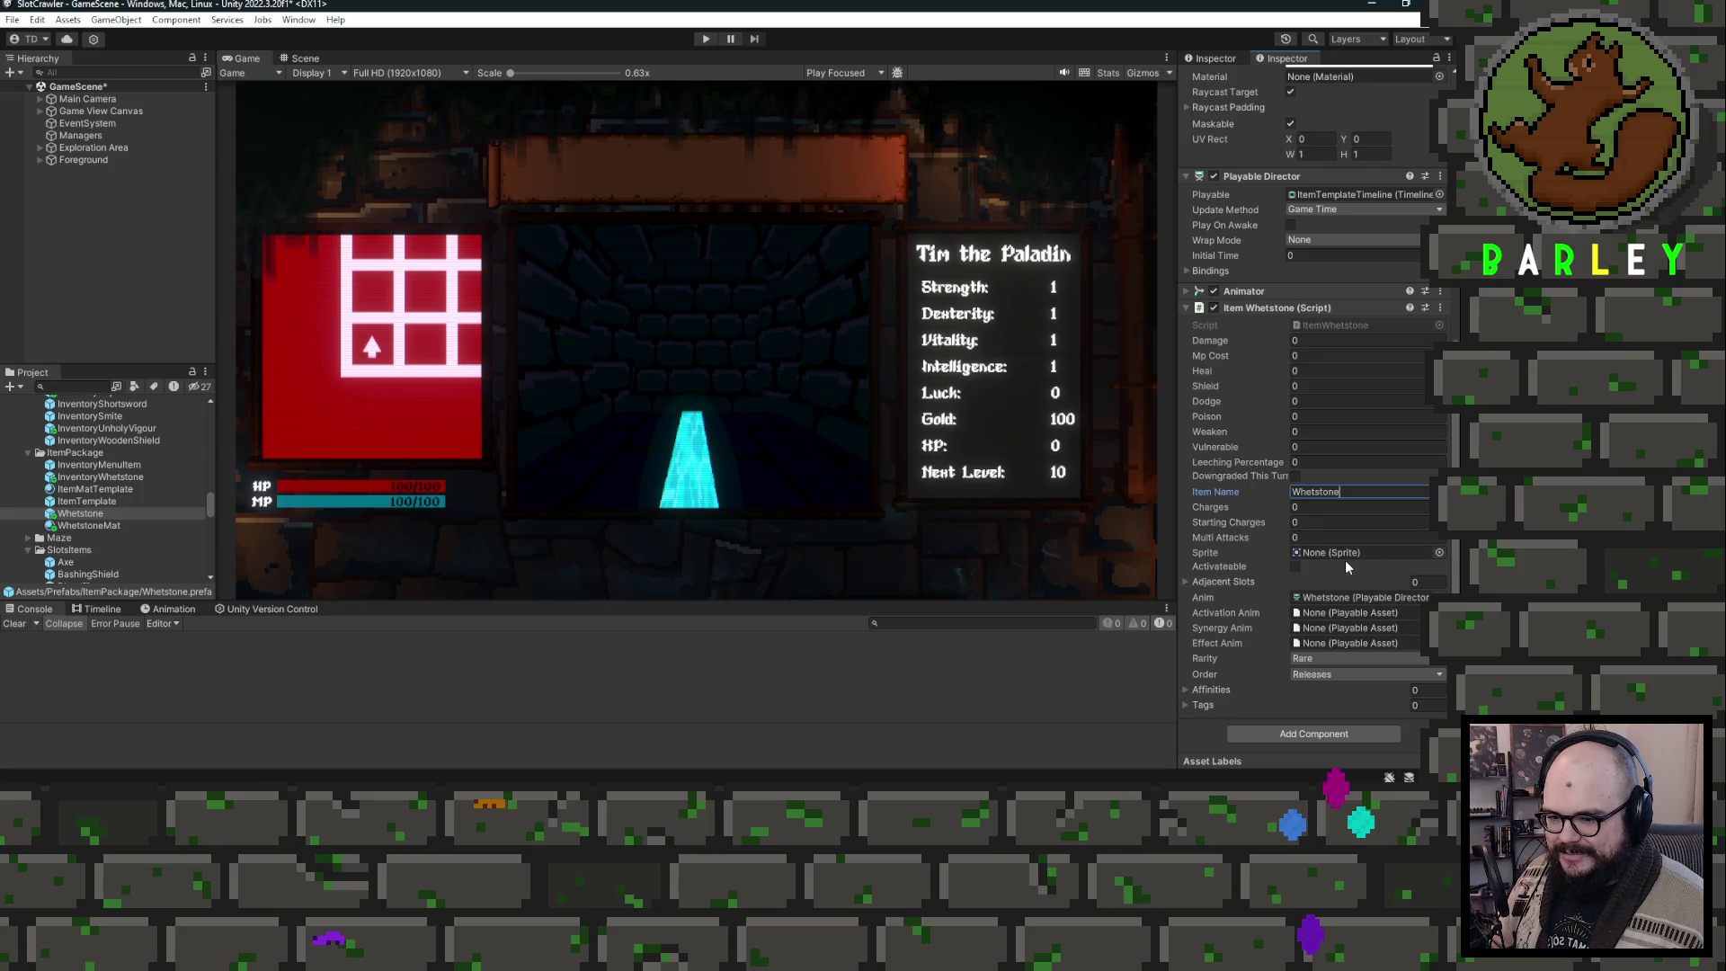
{"action": "left_click", "coordinate": [1359, 194]}
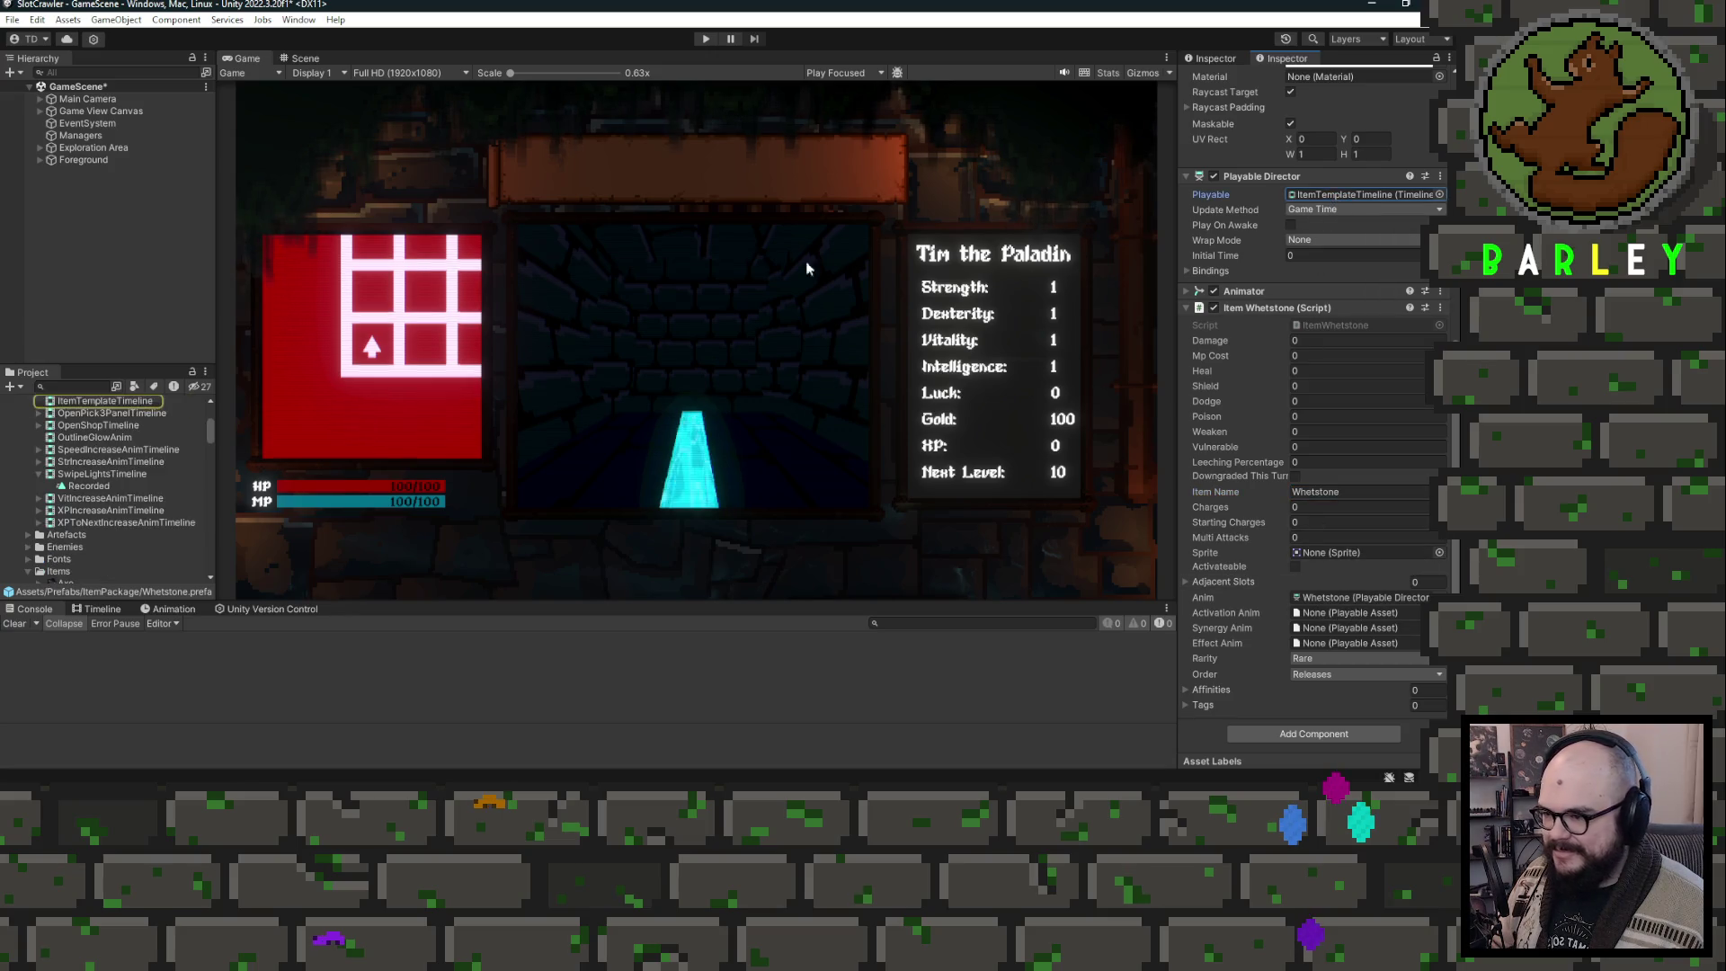
{"action": "left_click", "coordinate": [1330, 613]}
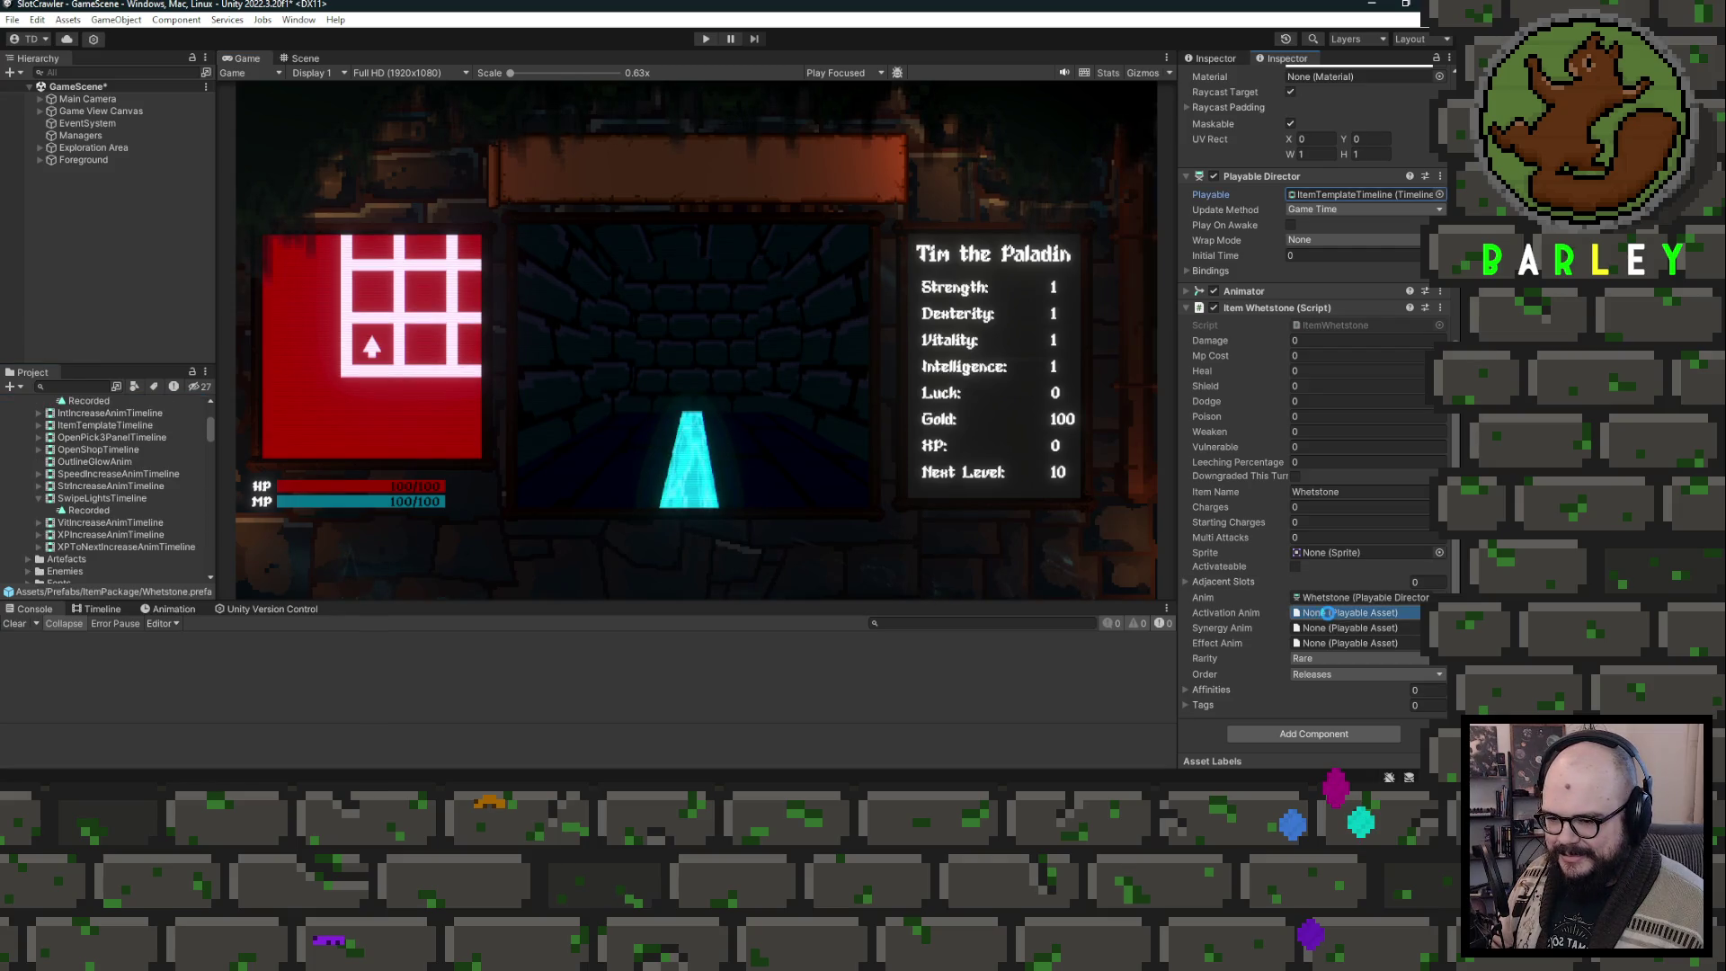
{"action": "left_click_drag", "start_coordinate": [1331, 619], "coordinate": [1330, 615]}
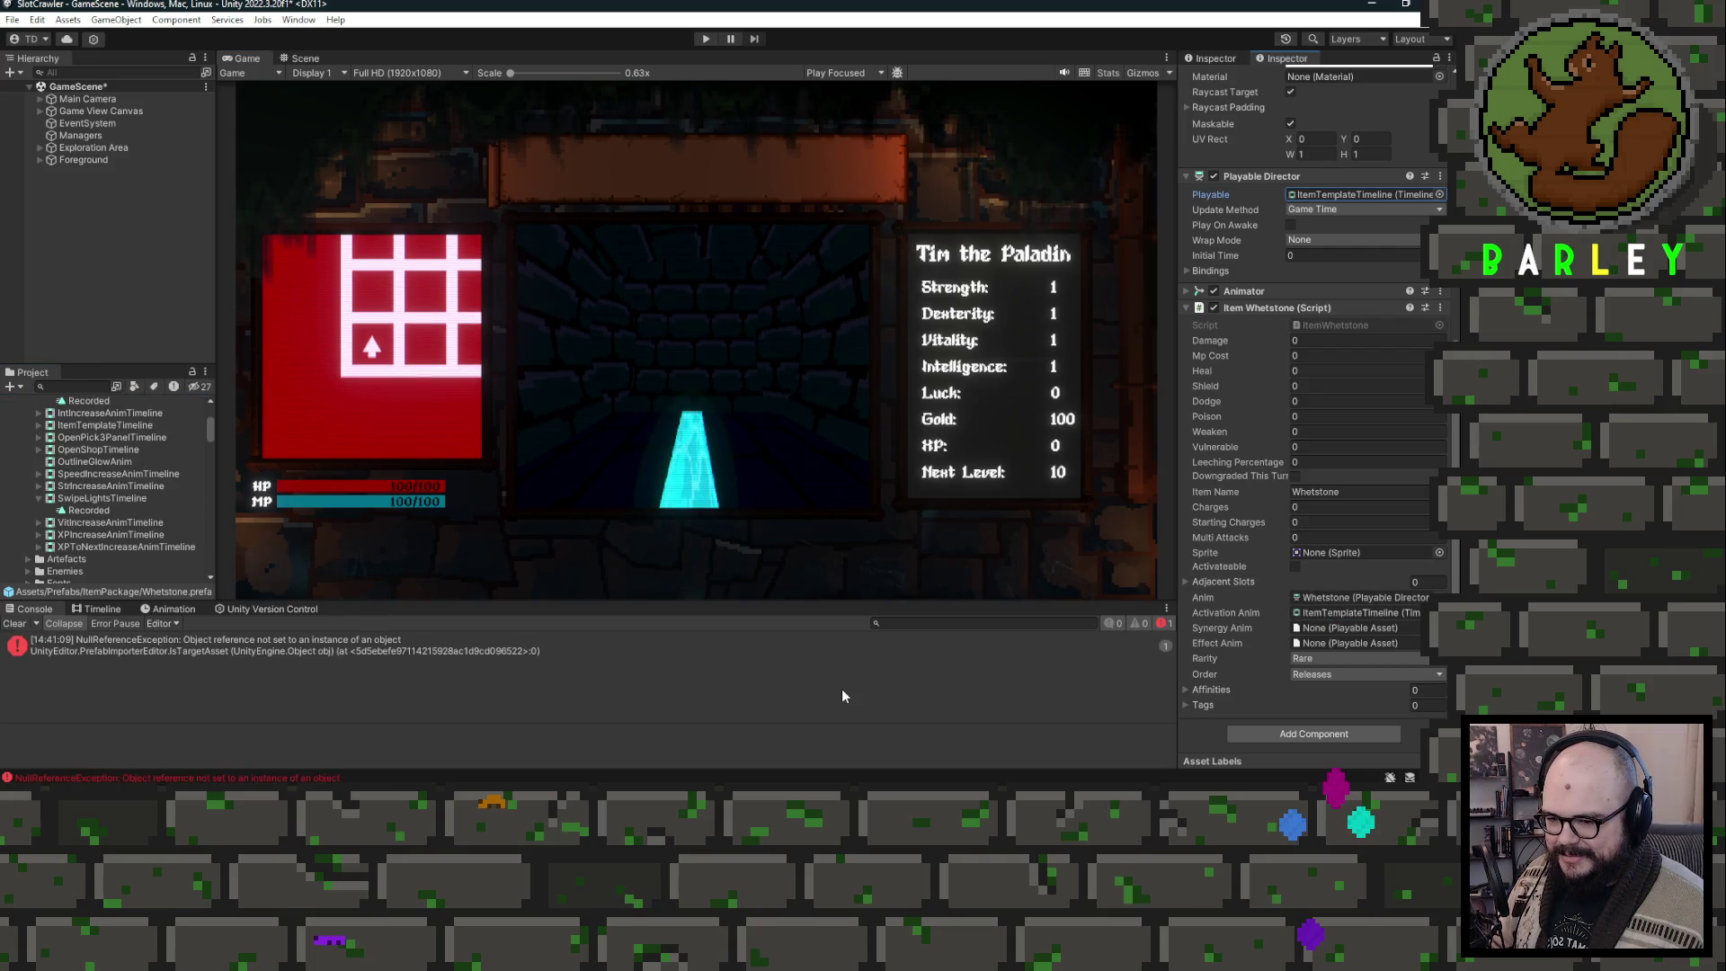
Step: Give the Affinities list one entry set to Dex
{"action": "left_click", "coordinate": [1288, 689]}
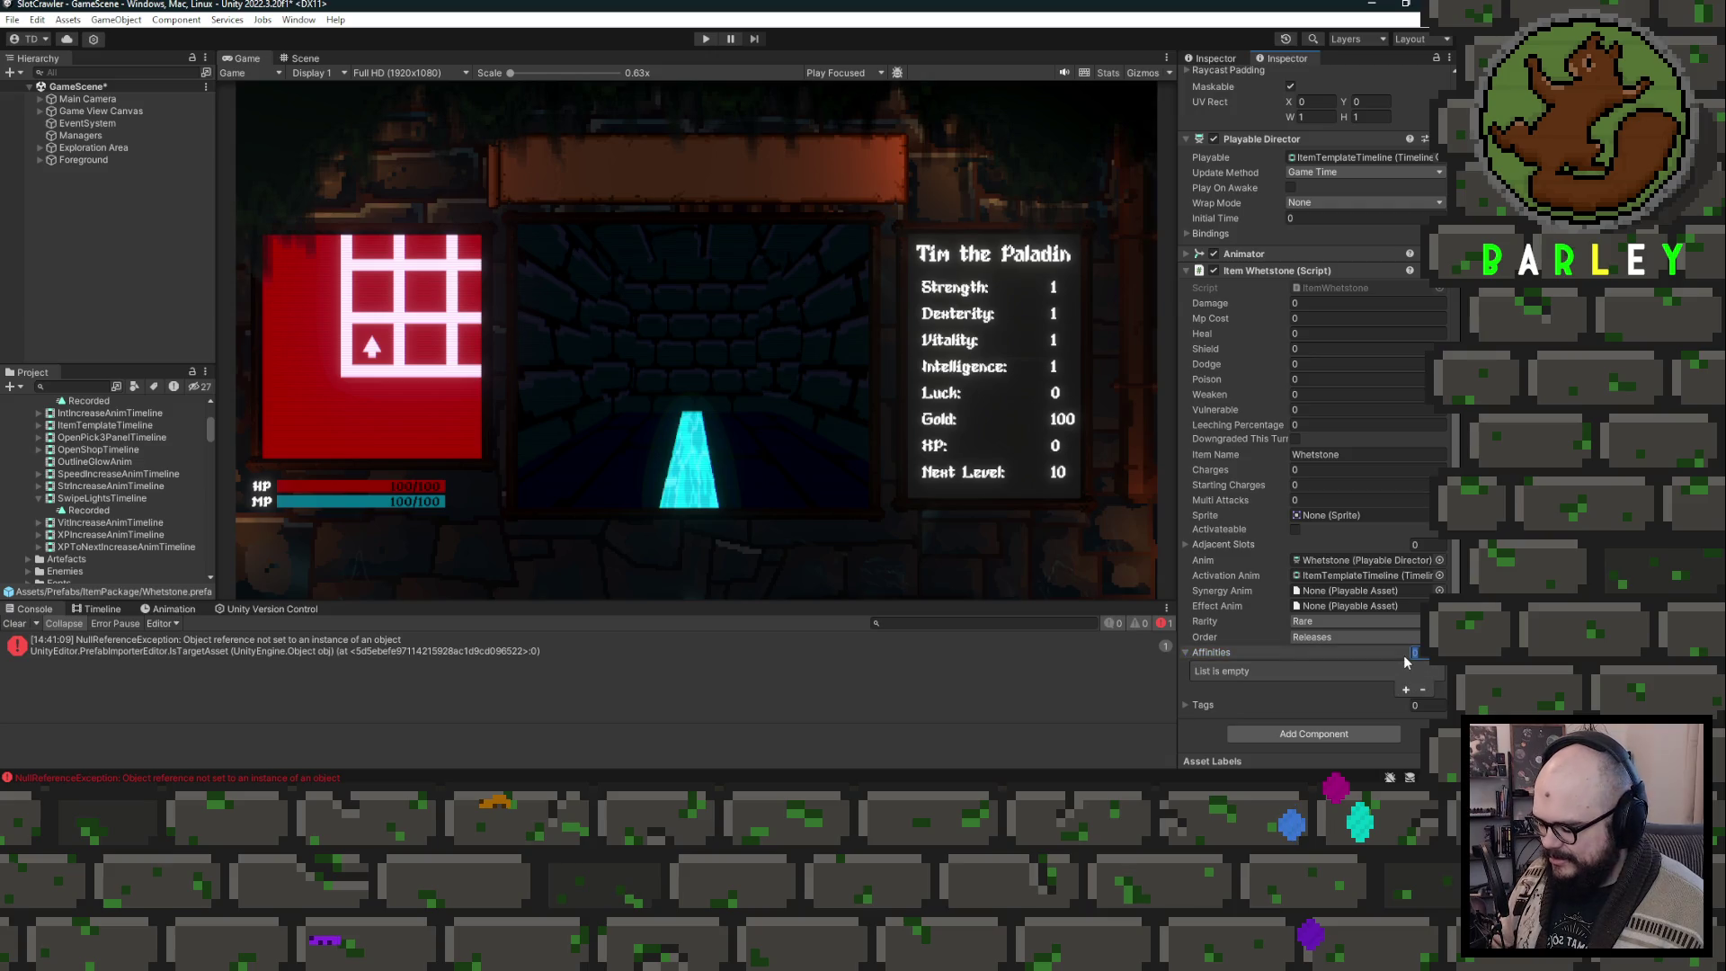
{"action": "type", "text": "1"}
{"action": "key", "text": "Return"}
{"action": "left_click", "coordinate": [1376, 671]}
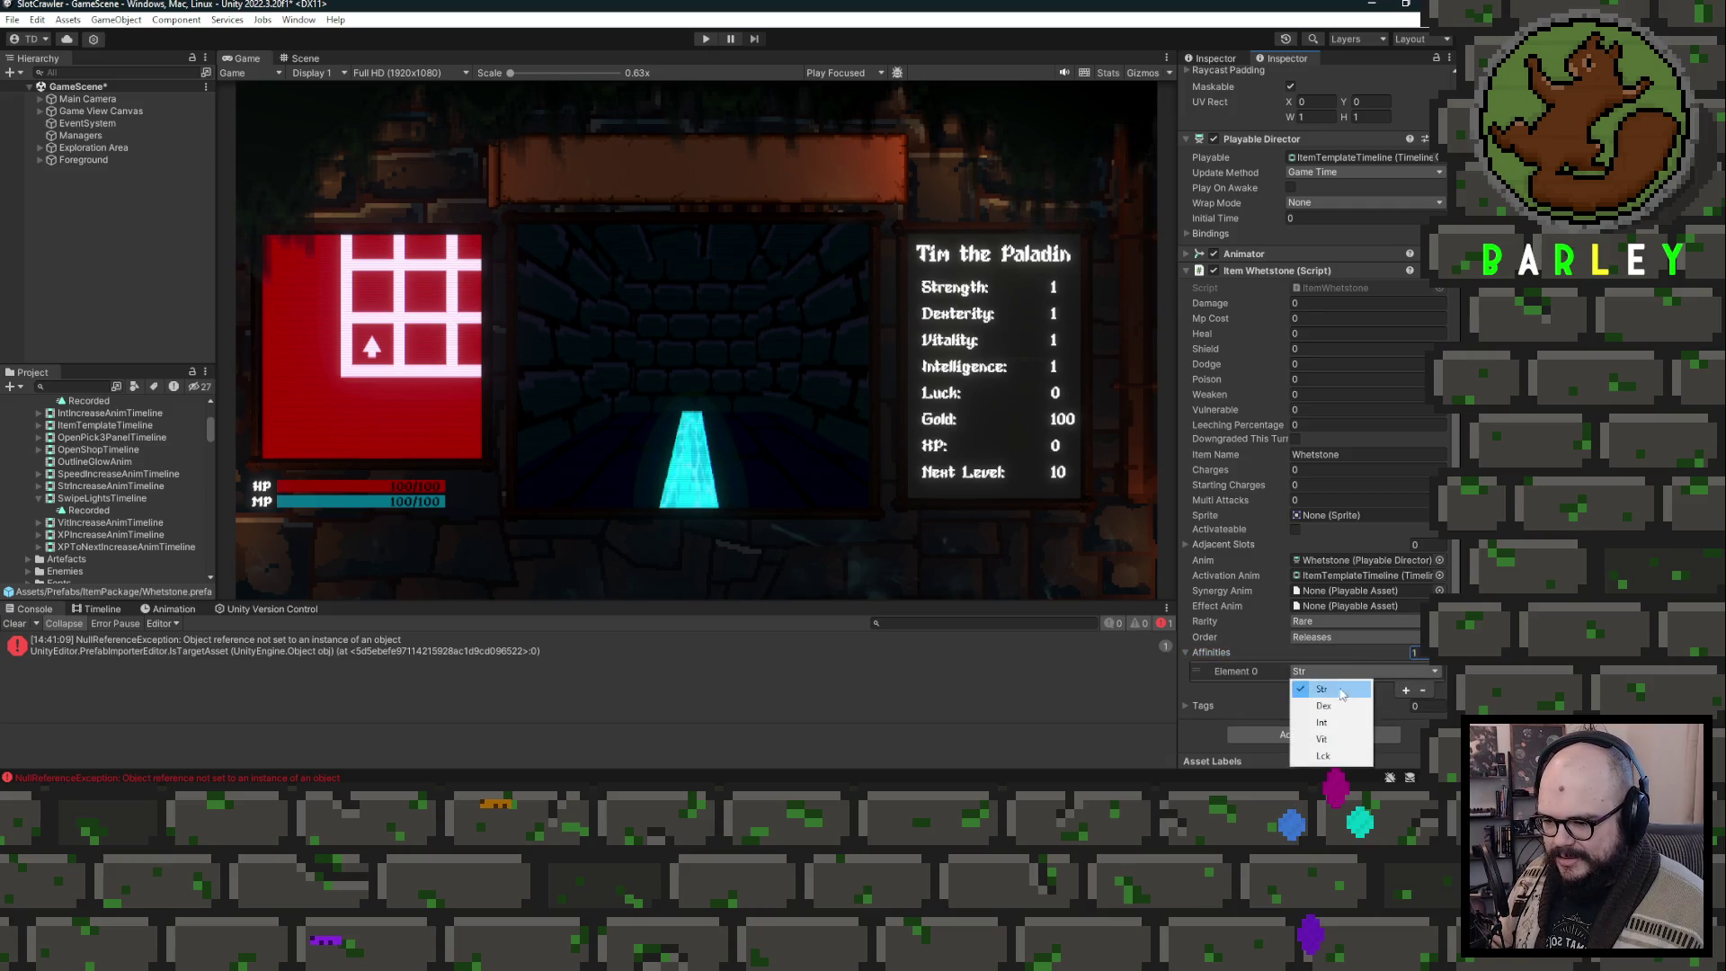
{"action": "left_click", "coordinate": [1322, 702]}
Step: Give the Tags list one entry set to Buffing and clear the console errors
{"action": "left_click", "coordinate": [1218, 708]}
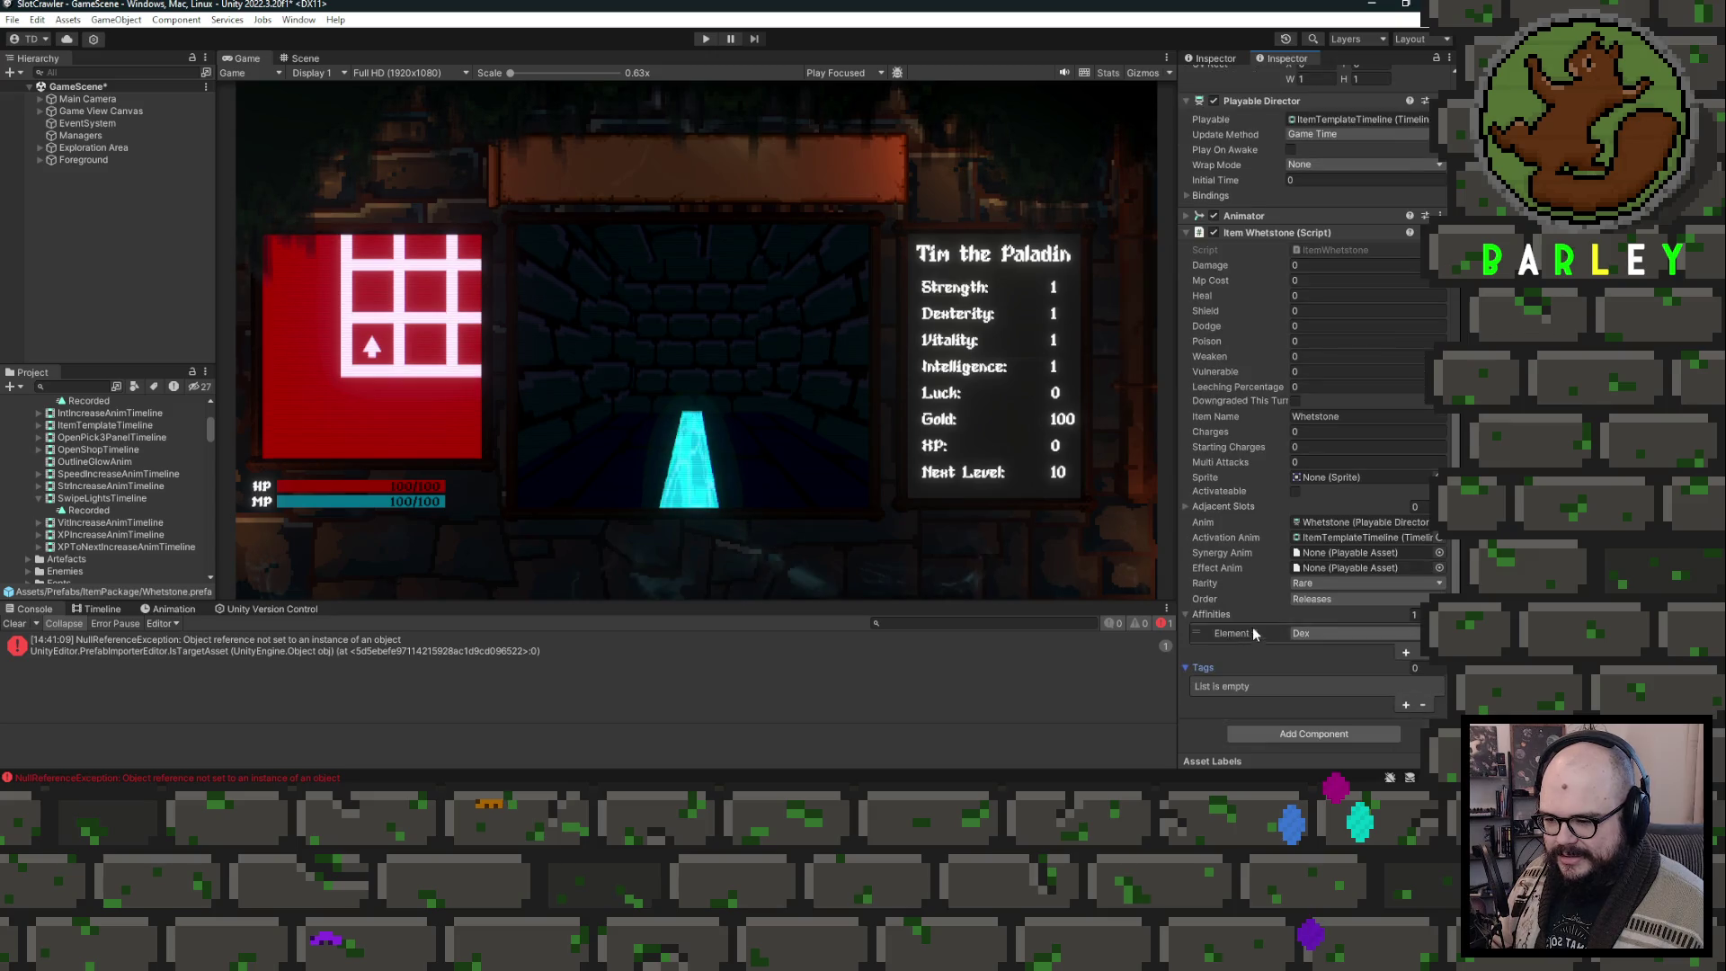
{"action": "left_click", "coordinate": [1422, 669]}
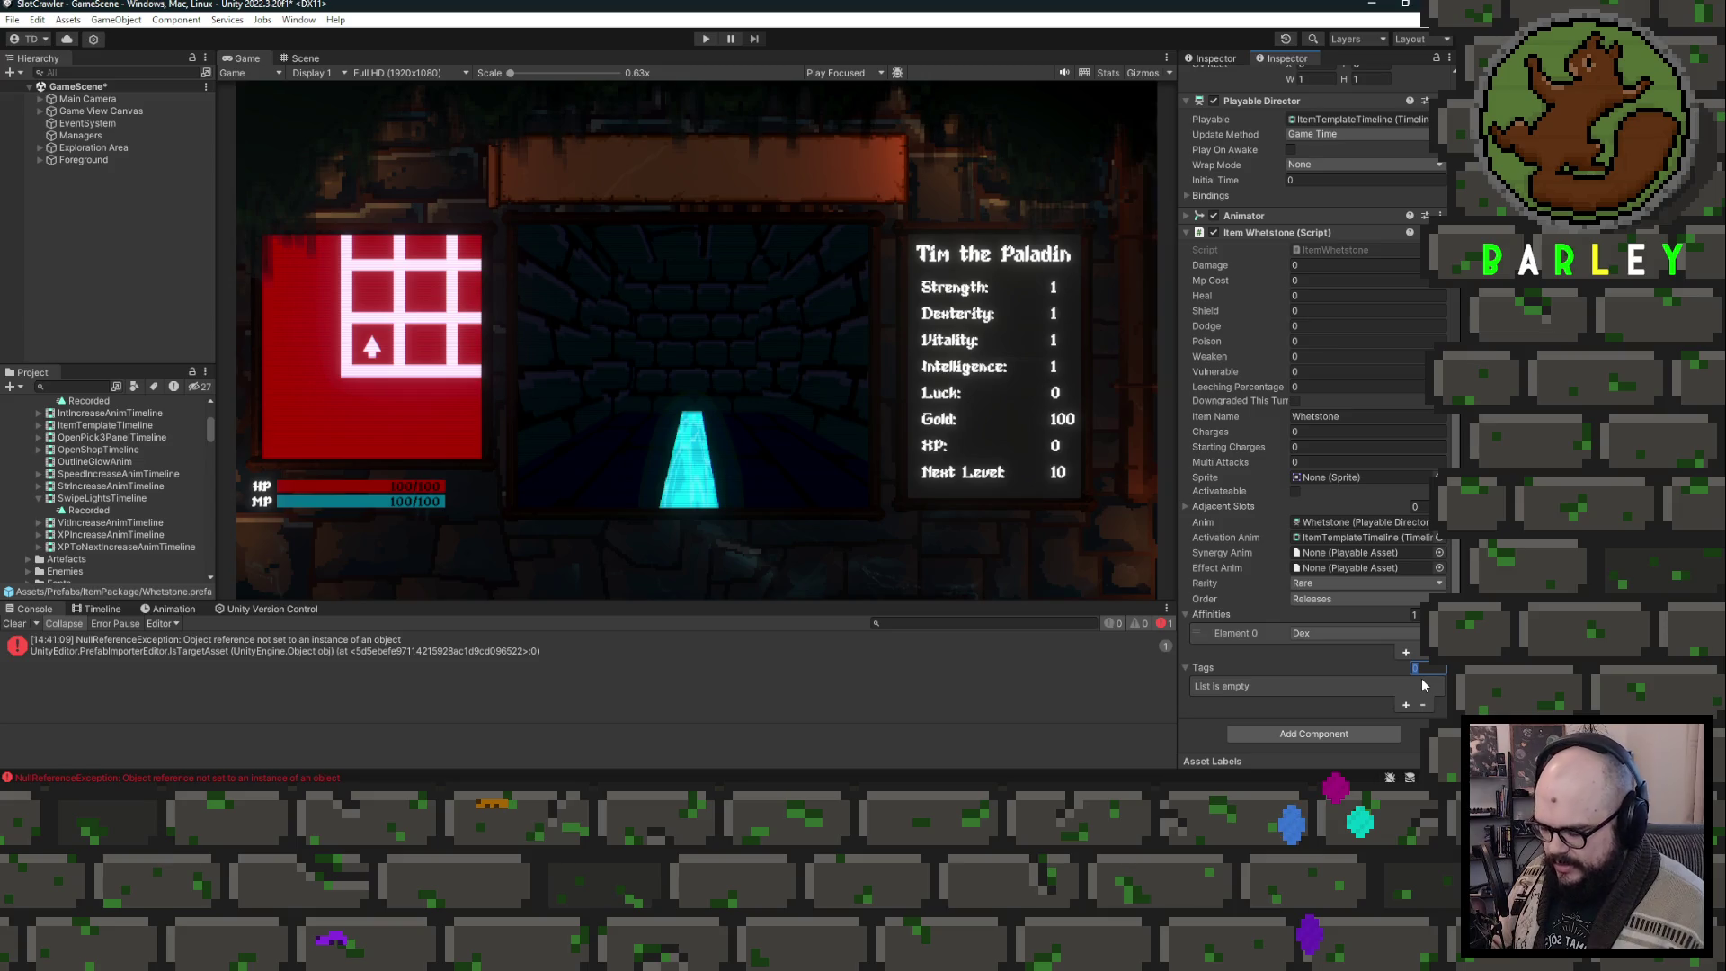
{"action": "type", "text": "1"}
{"action": "key", "text": "Return"}
{"action": "left_click", "coordinate": [1393, 689]}
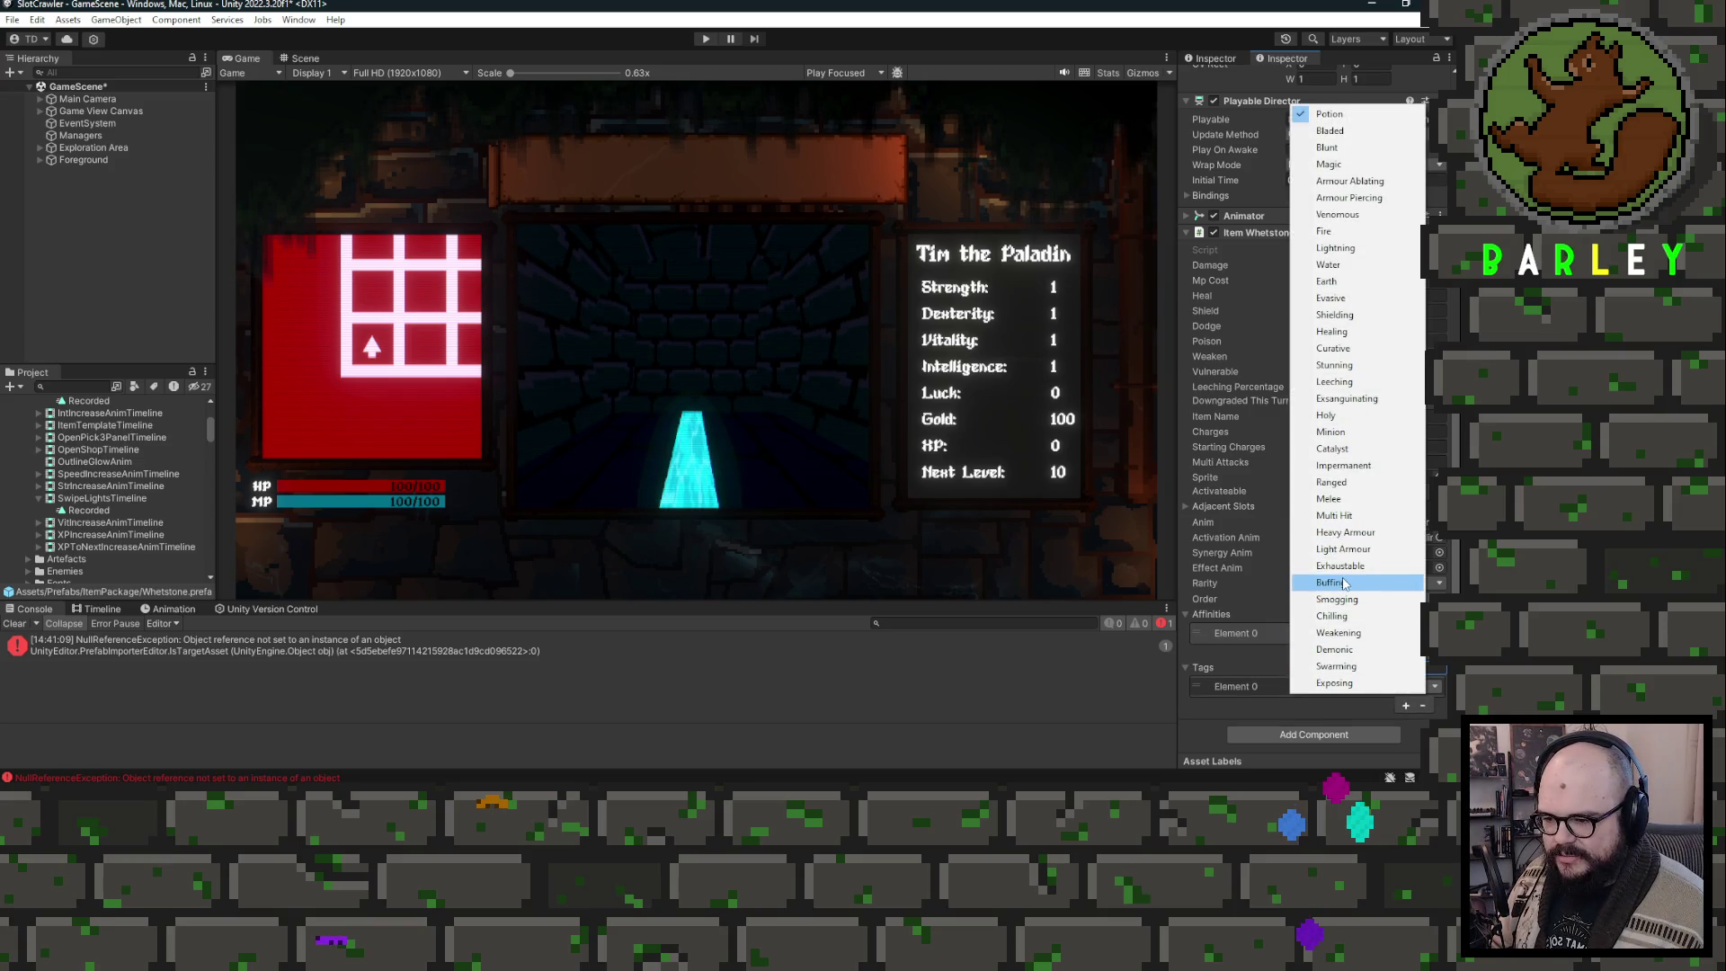
{"action": "left_click", "coordinate": [1331, 582]}
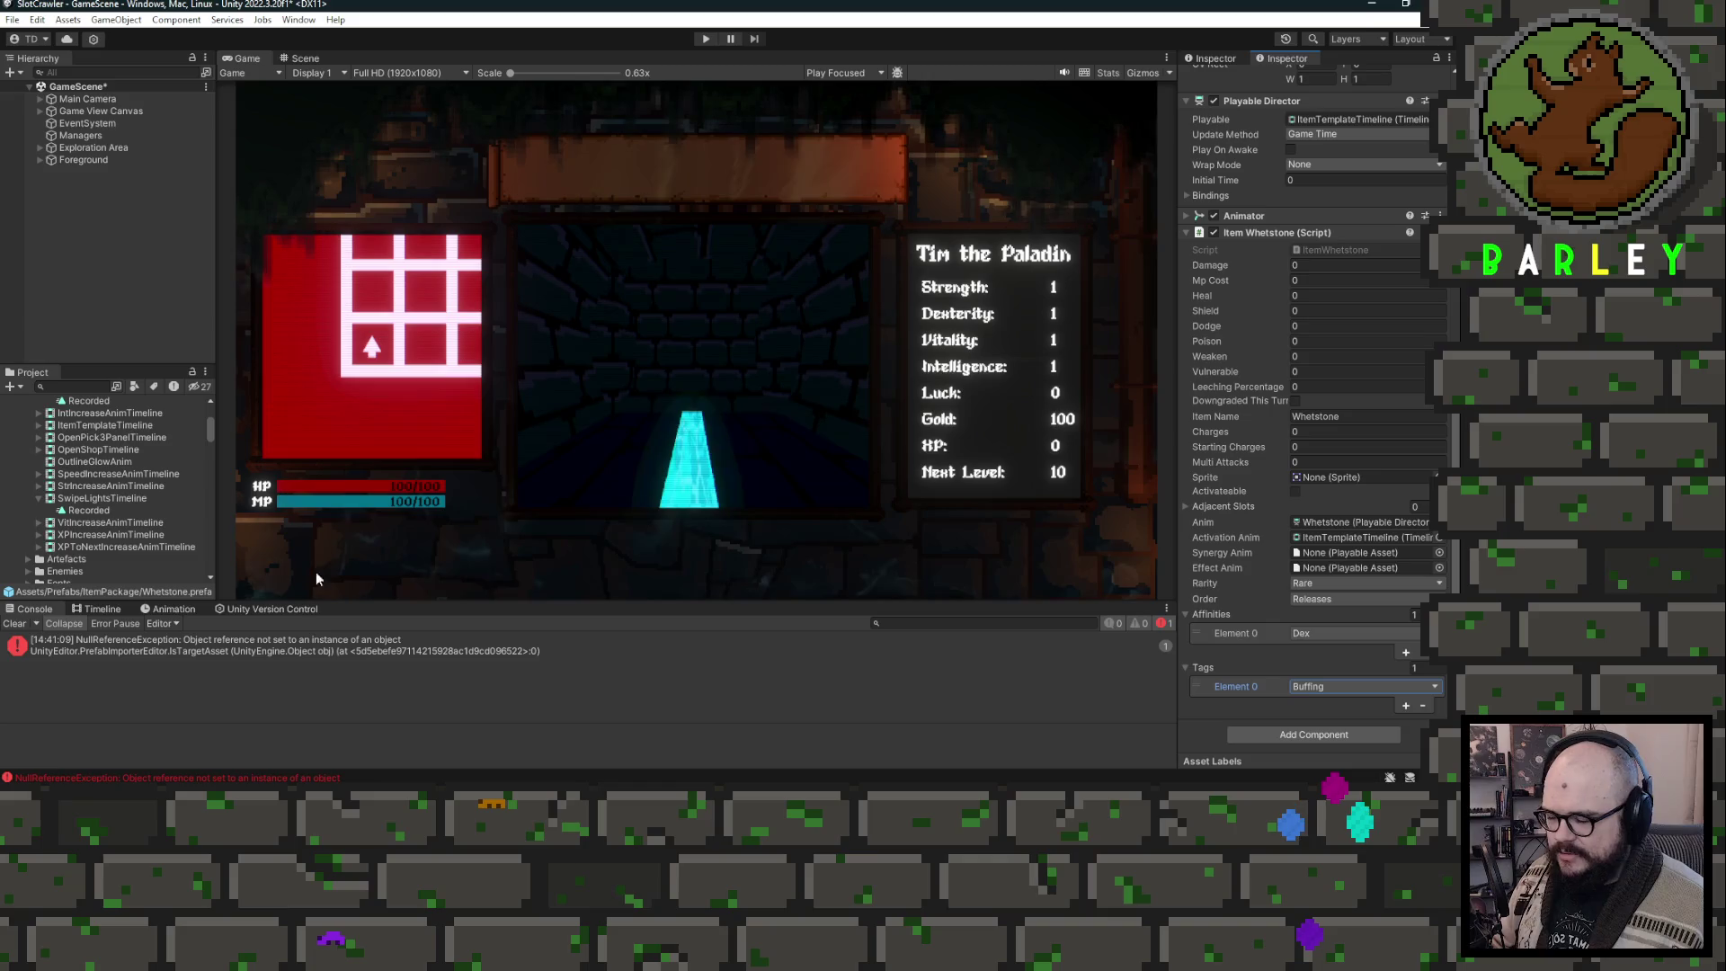
{"action": "left_click", "coordinate": [16, 625]}
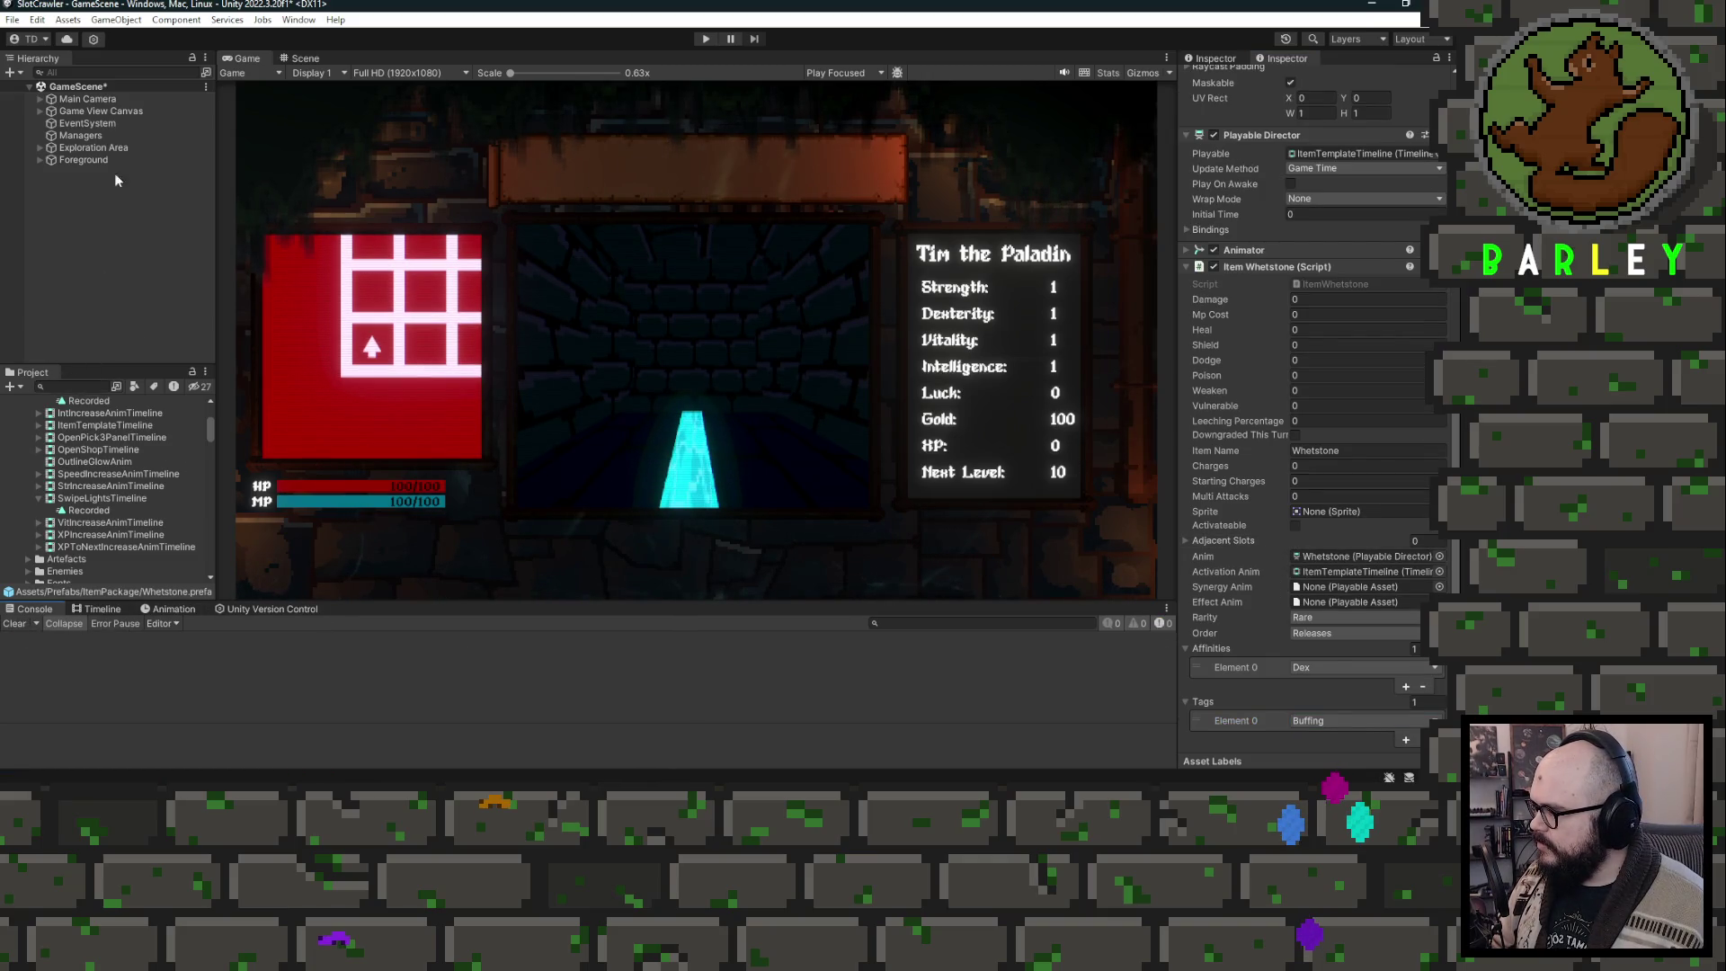
Step: Save GameScene with Ctrl+S and switch over to Aseprite
{"action": "key", "text": "ctrl+s"}
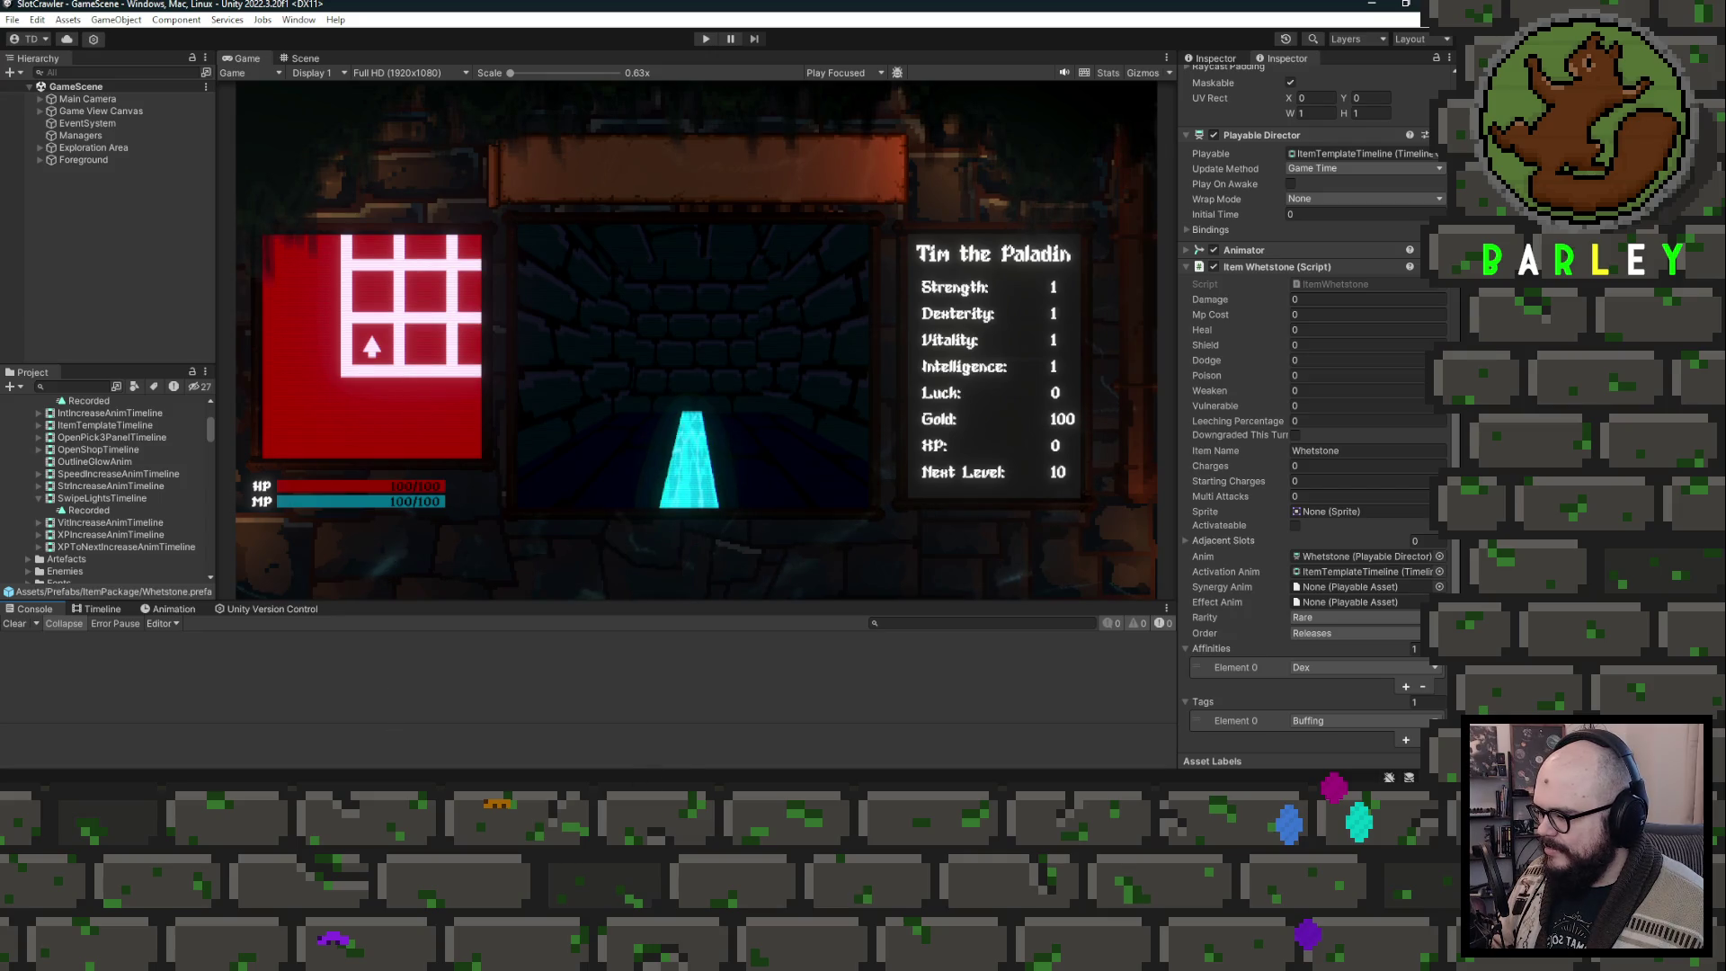
{"action": "key", "text": "alt+Tab"}
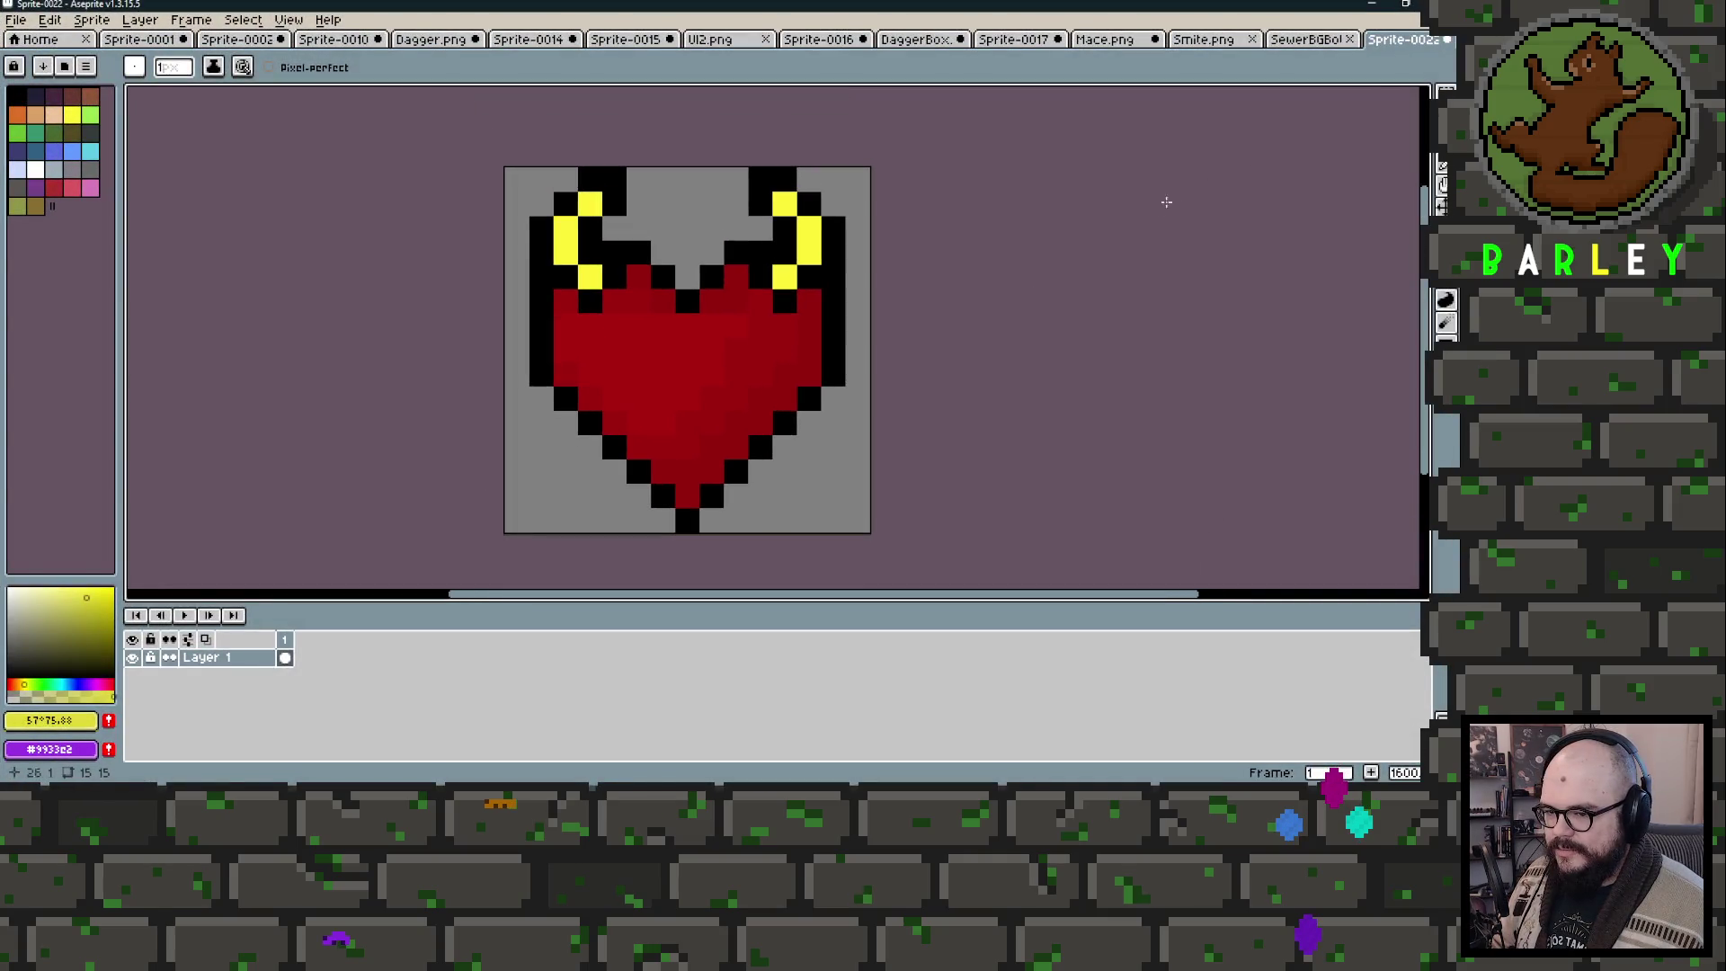
Step: Delete the old heart sprite to leave an empty canvas
{"action": "key", "text": "m"}
{"action": "mouse_move", "coordinate": [503, 168]}
{"action": "left_mouse_down"}
{"action": "mouse_move", "coordinate": [817, 413]}
{"action": "mouse_move", "coordinate": [872, 530]}
{"action": "left_mouse_up"}
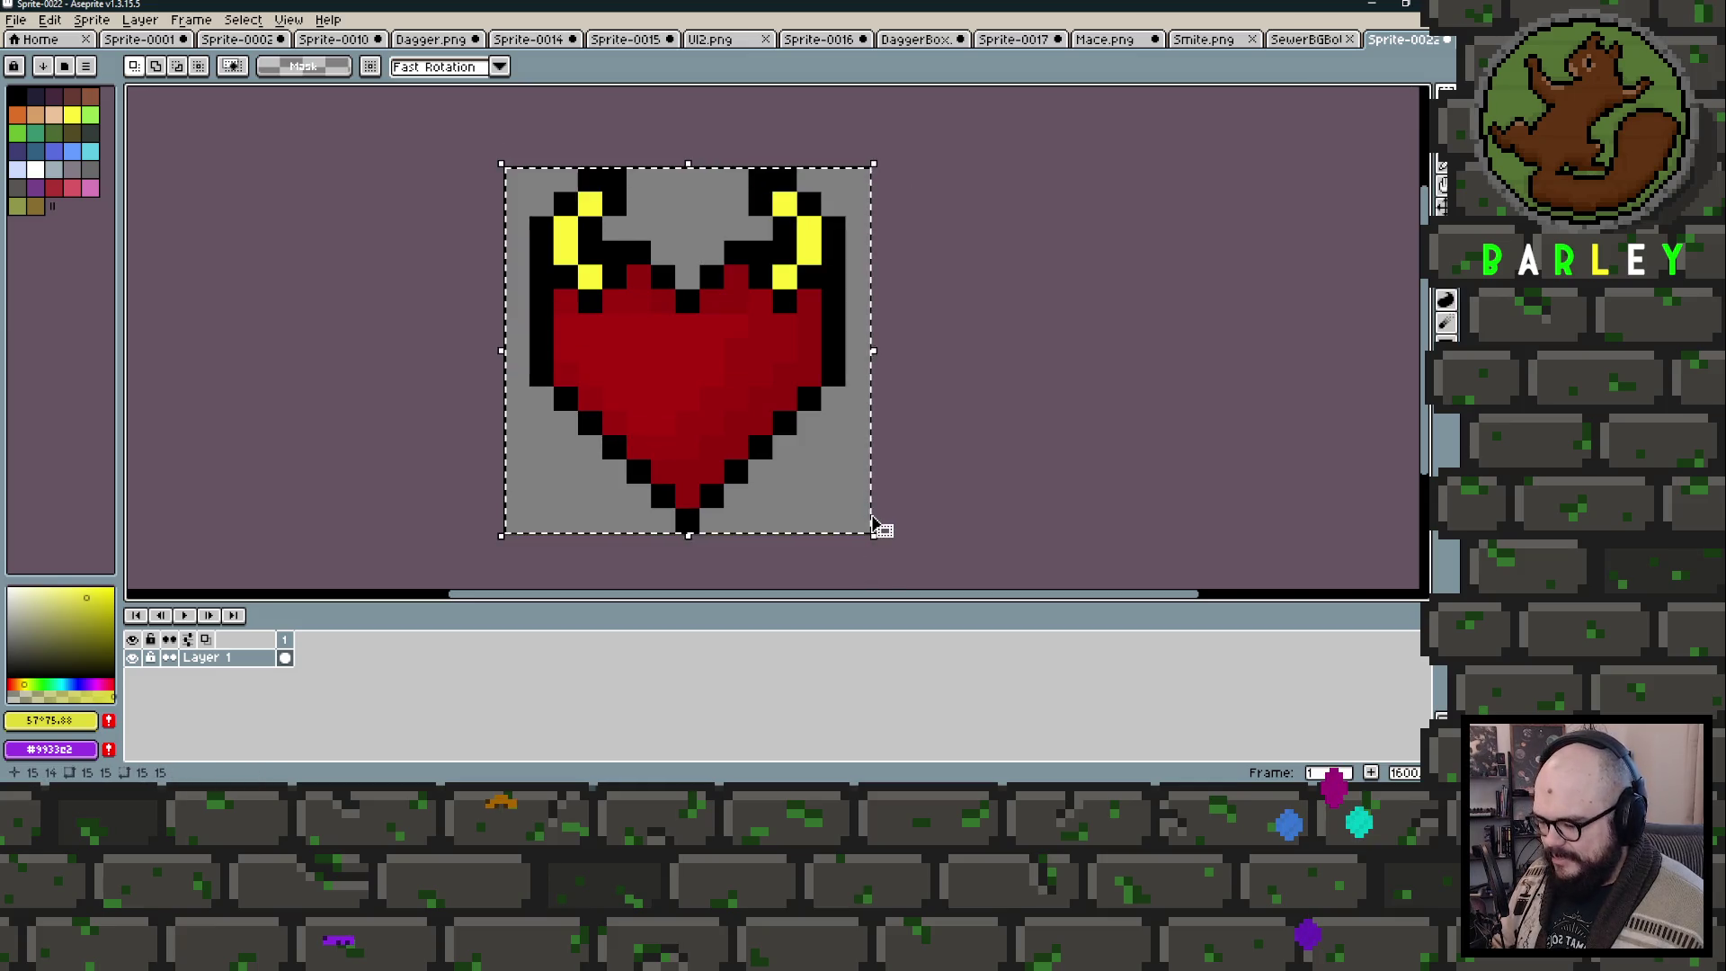
{"action": "key", "text": "Delete"}
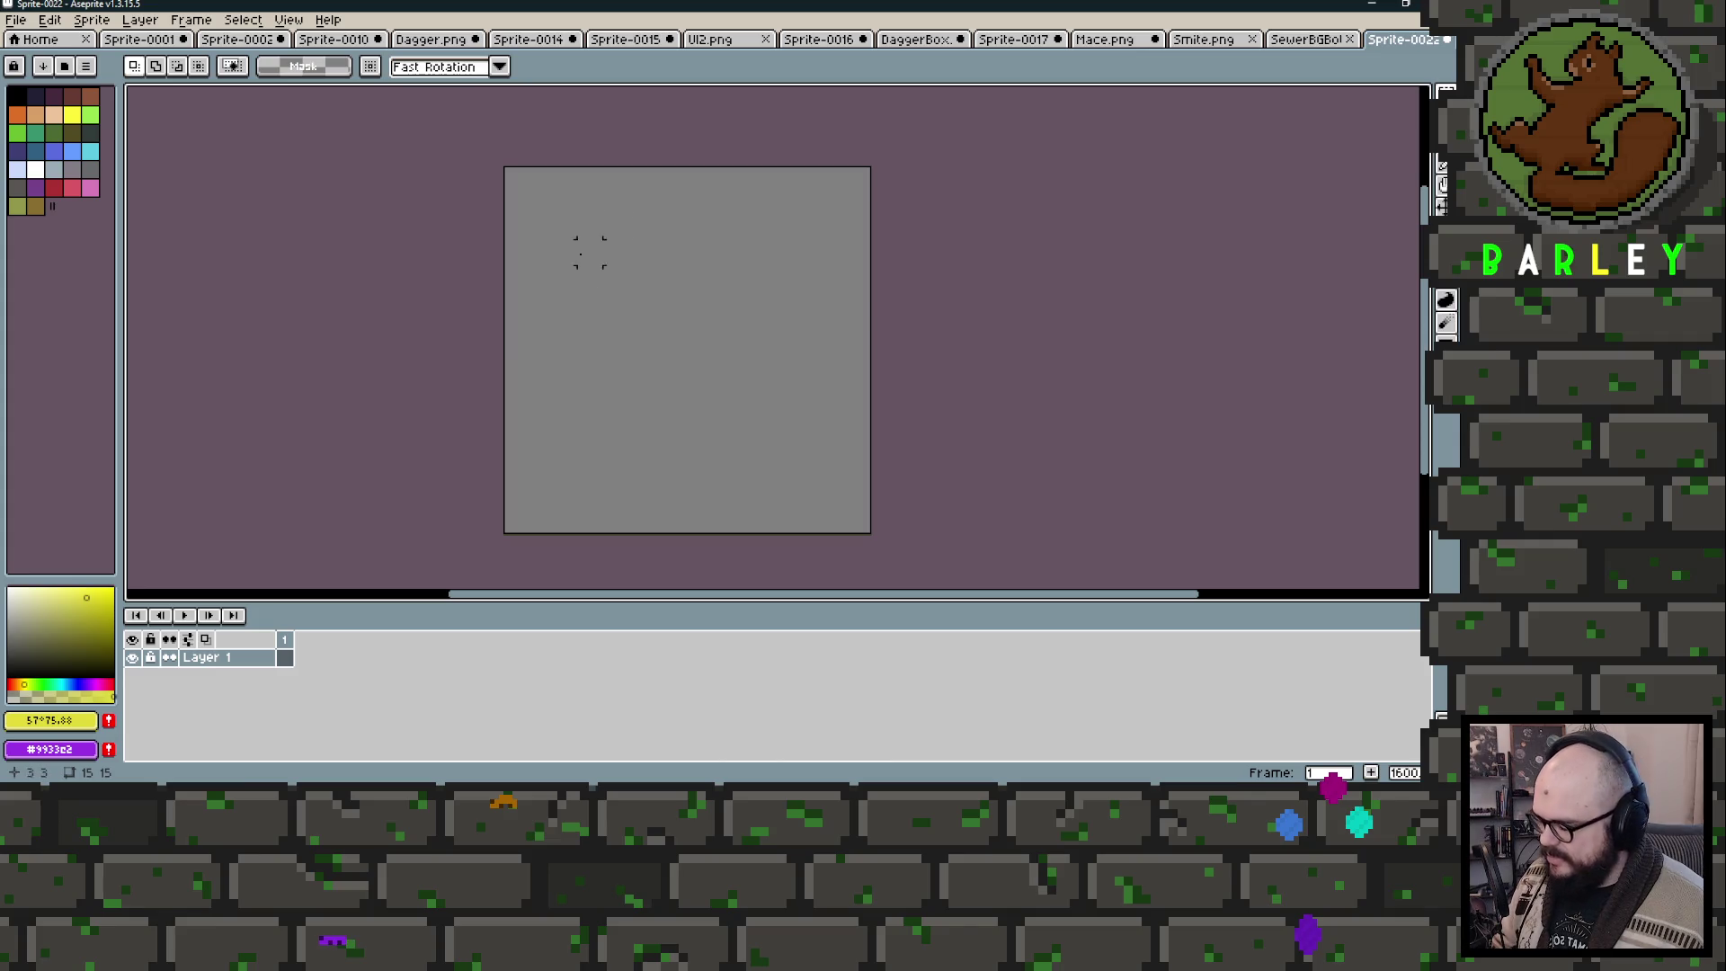
Step: Pick black for the Pencil and sketch the first top-outline pixels, undoing the last ones
{"action": "left_click", "coordinate": [16, 94]}
{"action": "key", "text": "b"}
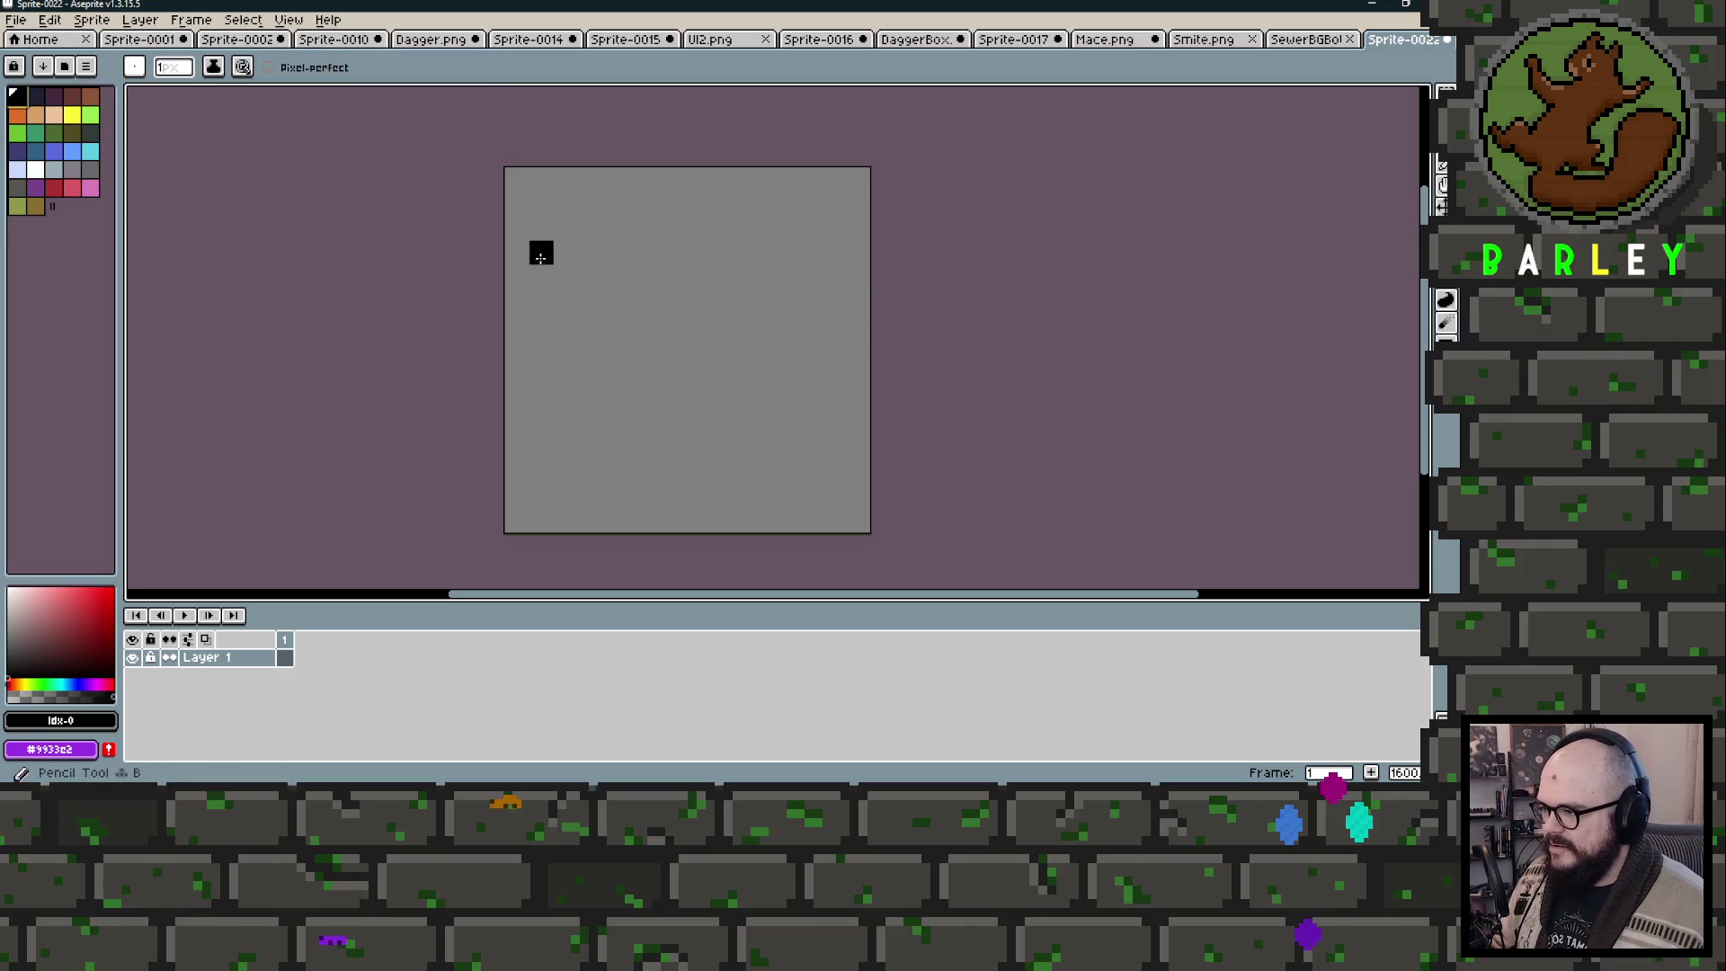
{"action": "scroll", "coordinate": [733, 337], "scroll_direction": "up", "scroll_amount": 2}
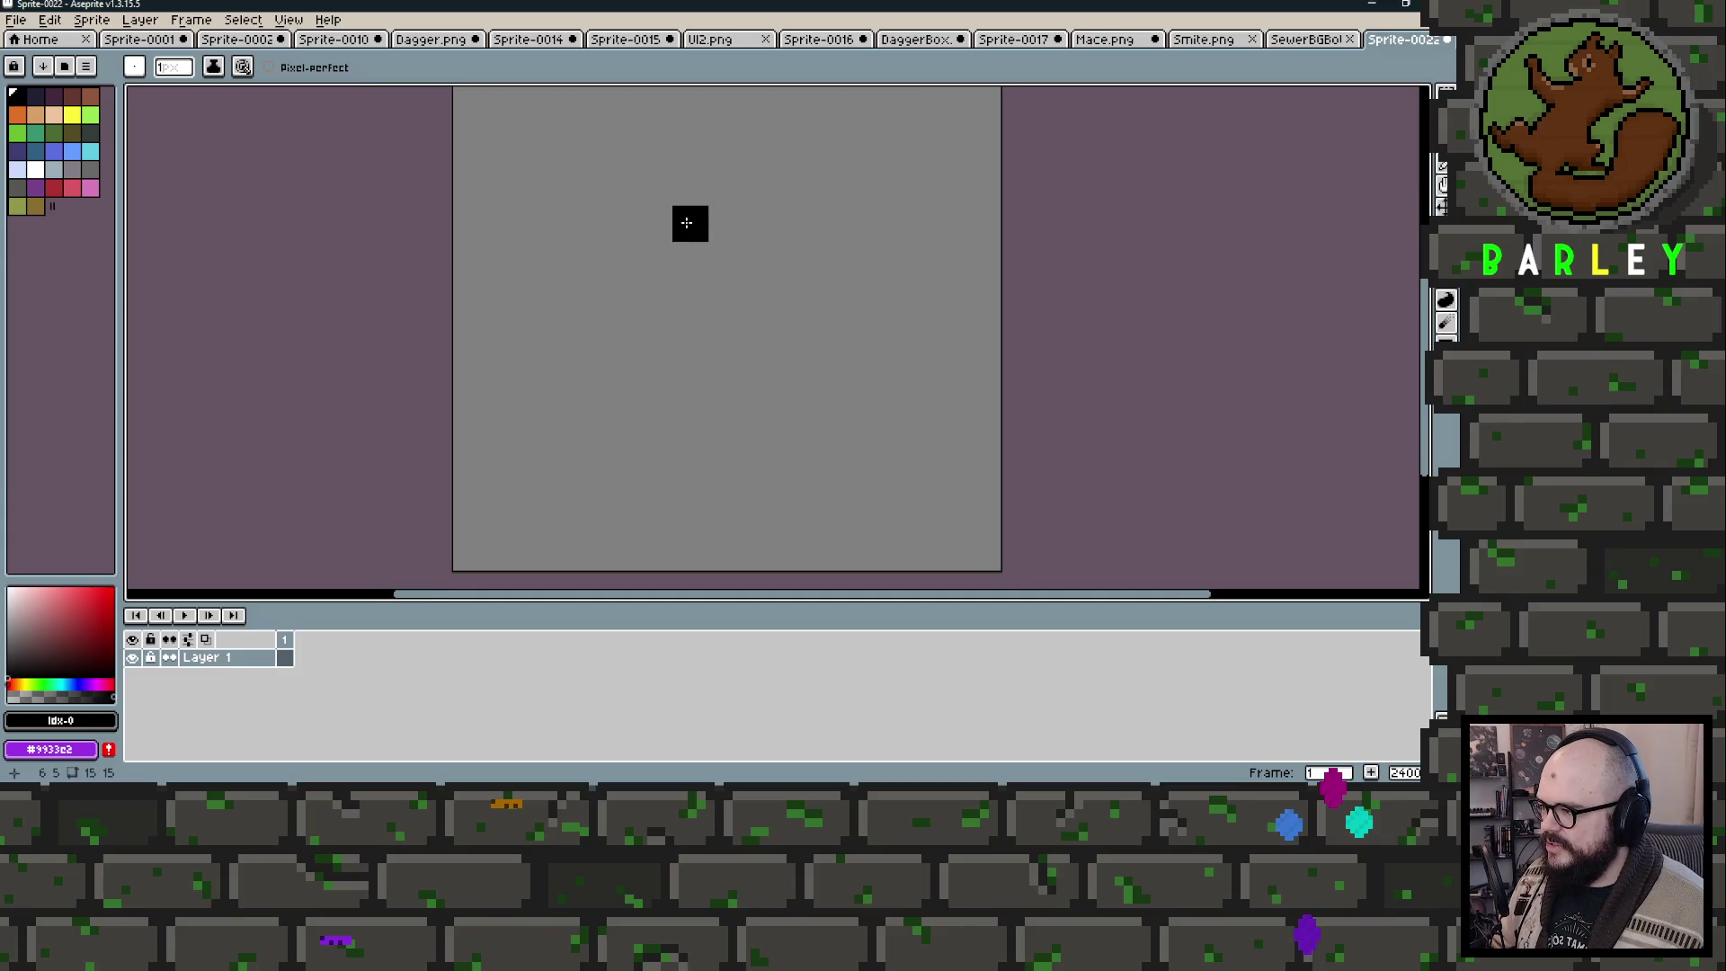
{"action": "scroll", "coordinate": [687, 223], "scroll_direction": "down", "scroll_amount": 1}
{"action": "scroll", "coordinate": [640, 259], "scroll_direction": "up", "scroll_amount": 1}
{"action": "scroll", "coordinate": [666, 185], "scroll_direction": "down", "scroll_amount": 1}
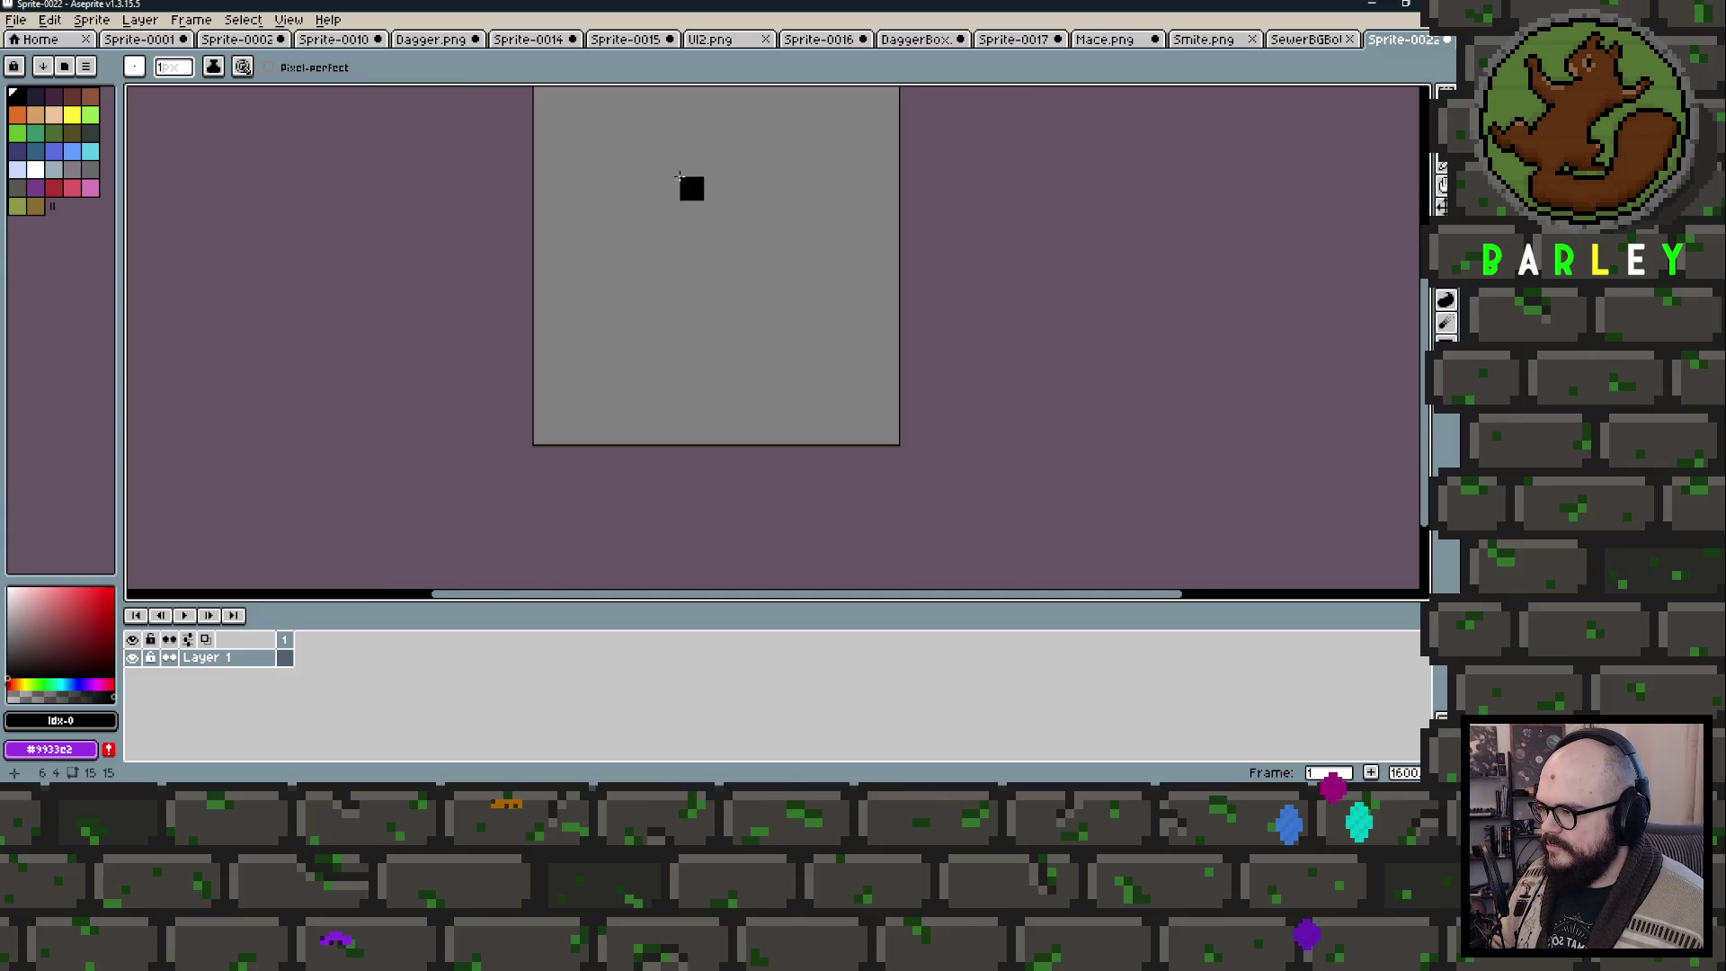
{"action": "scroll", "coordinate": [678, 212], "scroll_direction": "up", "scroll_amount": 1}
{"action": "scroll", "coordinate": [665, 224], "scroll_direction": "down", "scroll_amount": 1}
{"action": "left_click", "coordinate": [608, 231]}
{"action": "left_click", "coordinate": [636, 234]}
{"action": "left_click", "coordinate": [660, 258]}
{"action": "left_click", "coordinate": [732, 282]}
{"action": "left_click", "coordinate": [757, 306]}
{"action": "left_click", "coordinate": [818, 307]}
{"action": "key", "text": "ctrl+z"}
{"action": "key", "text": "ctrl+z"}
{"action": "key", "text": "ctrl+z"}
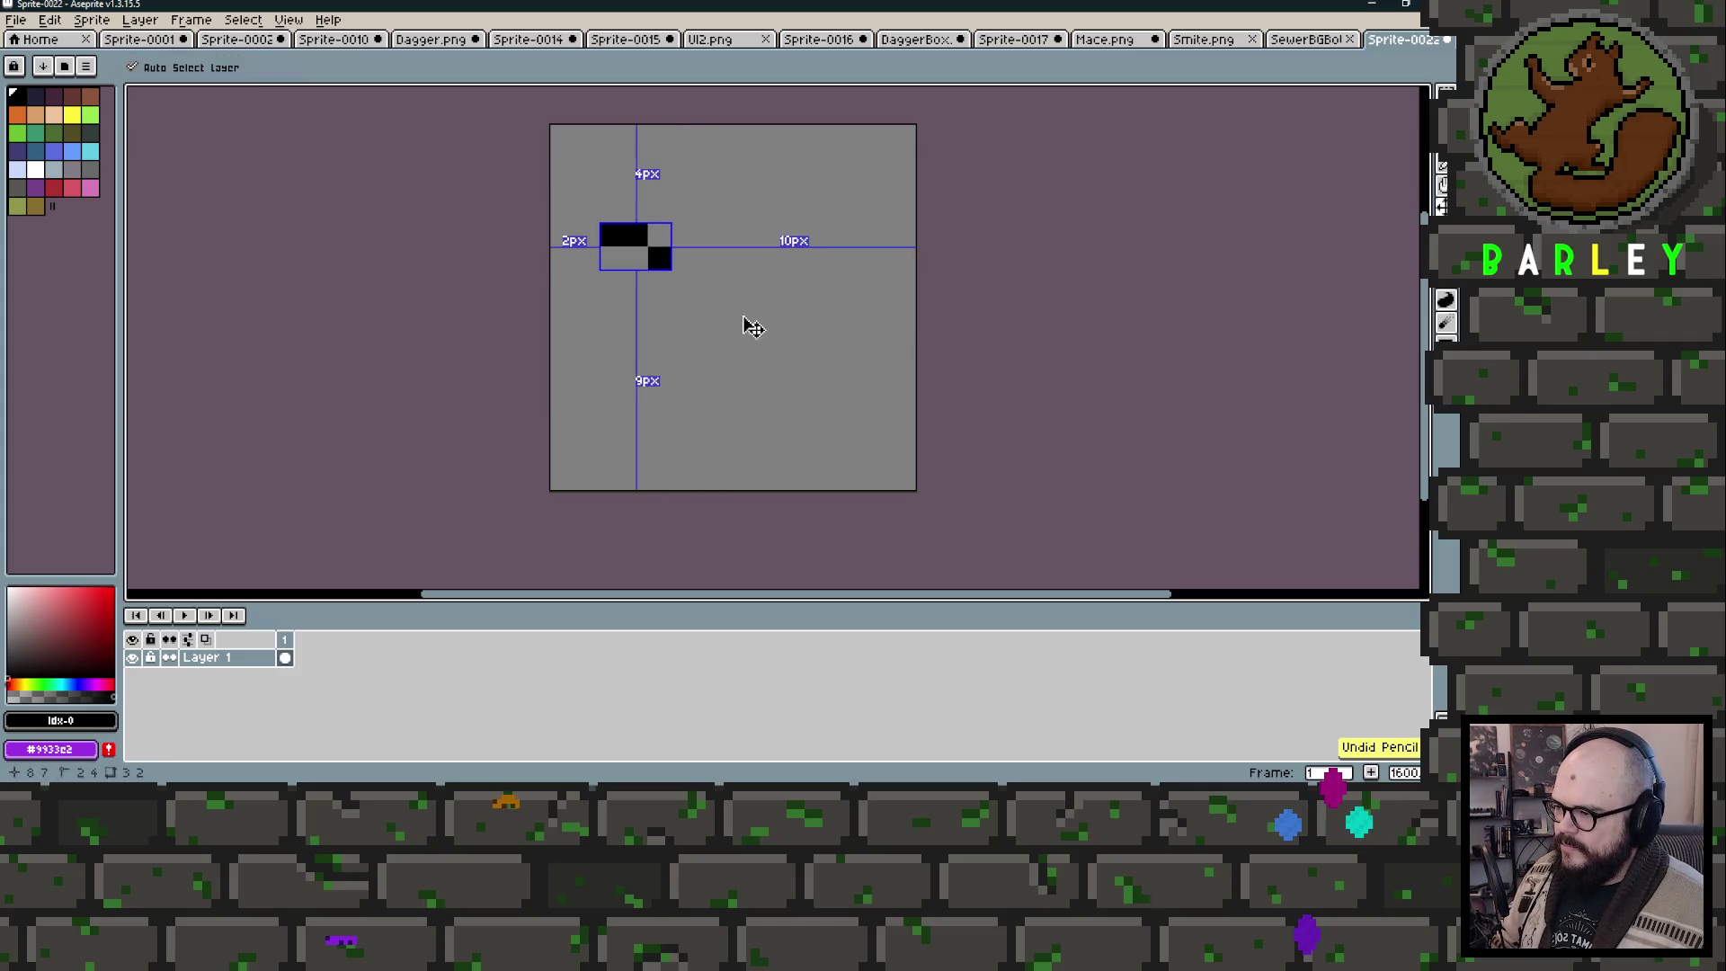
{"action": "key", "text": "ctrl+z"}
Step: Redraw the top outline as stepped diagonal rows descending to the right
{"action": "left_click", "coordinate": [698, 260]}
{"action": "left_click", "coordinate": [683, 259]}
{"action": "left_click", "coordinate": [708, 259]}
{"action": "left_click", "coordinate": [732, 258]}
{"action": "left_click", "coordinate": [759, 283]}
{"action": "left_click", "coordinate": [781, 282]}
{"action": "left_click", "coordinate": [805, 282]}
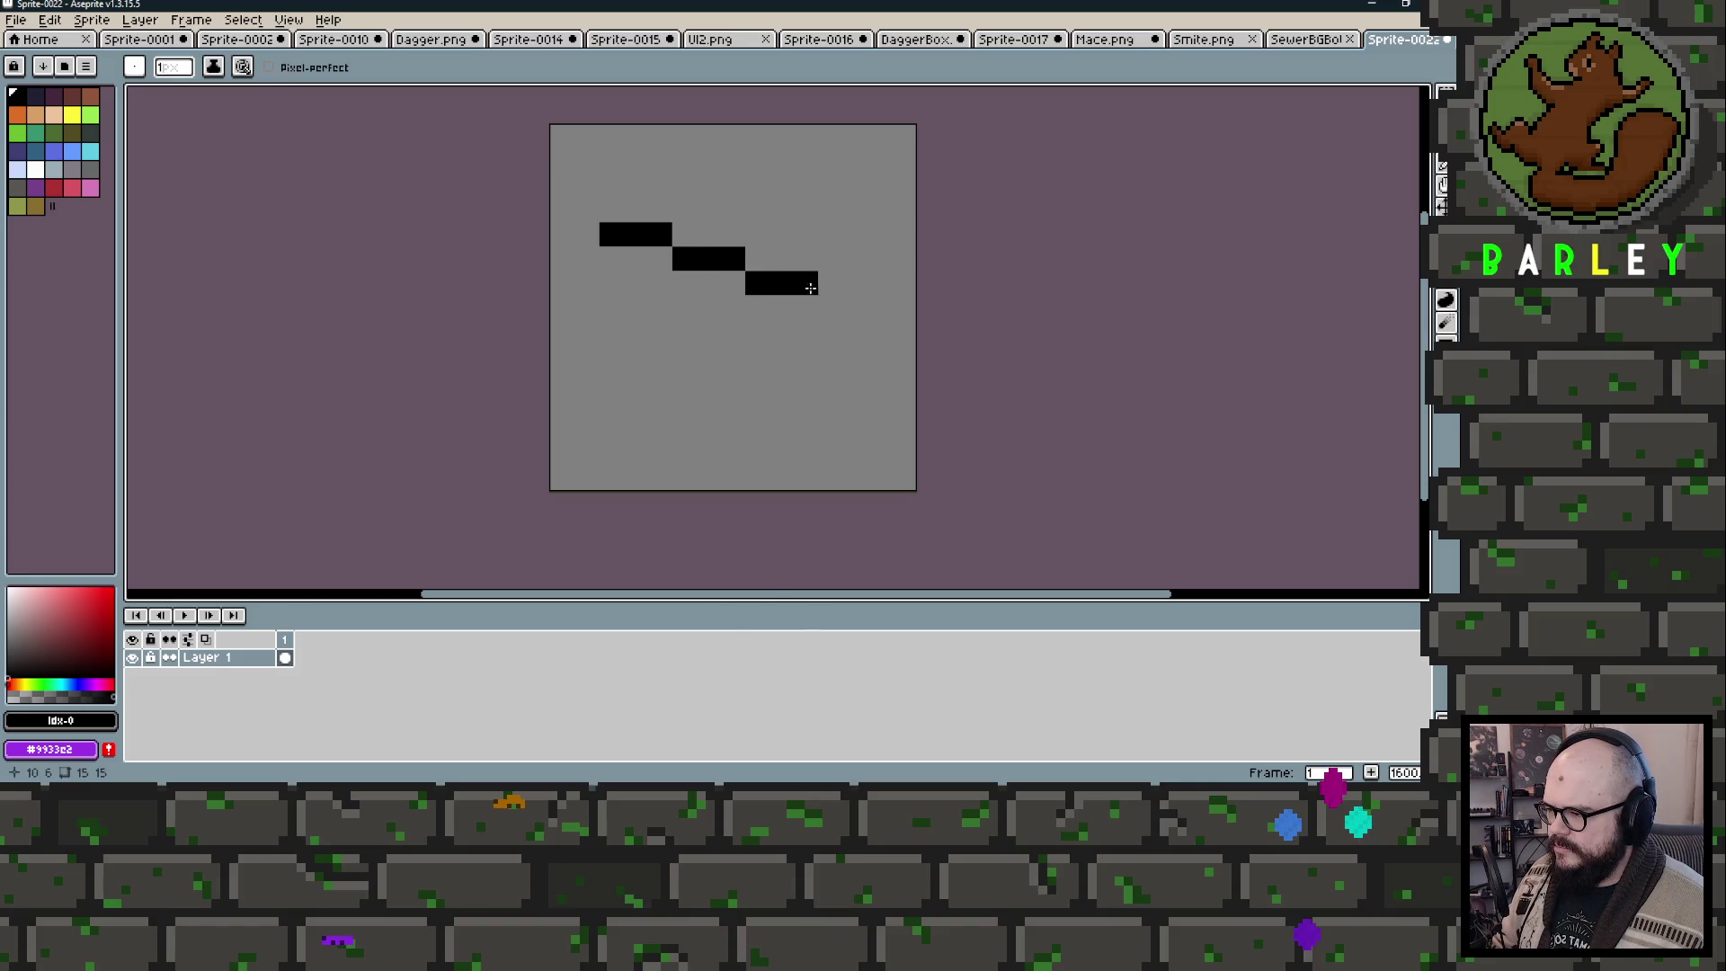
{"action": "left_click", "coordinate": [830, 307]}
{"action": "left_click", "coordinate": [878, 306]}
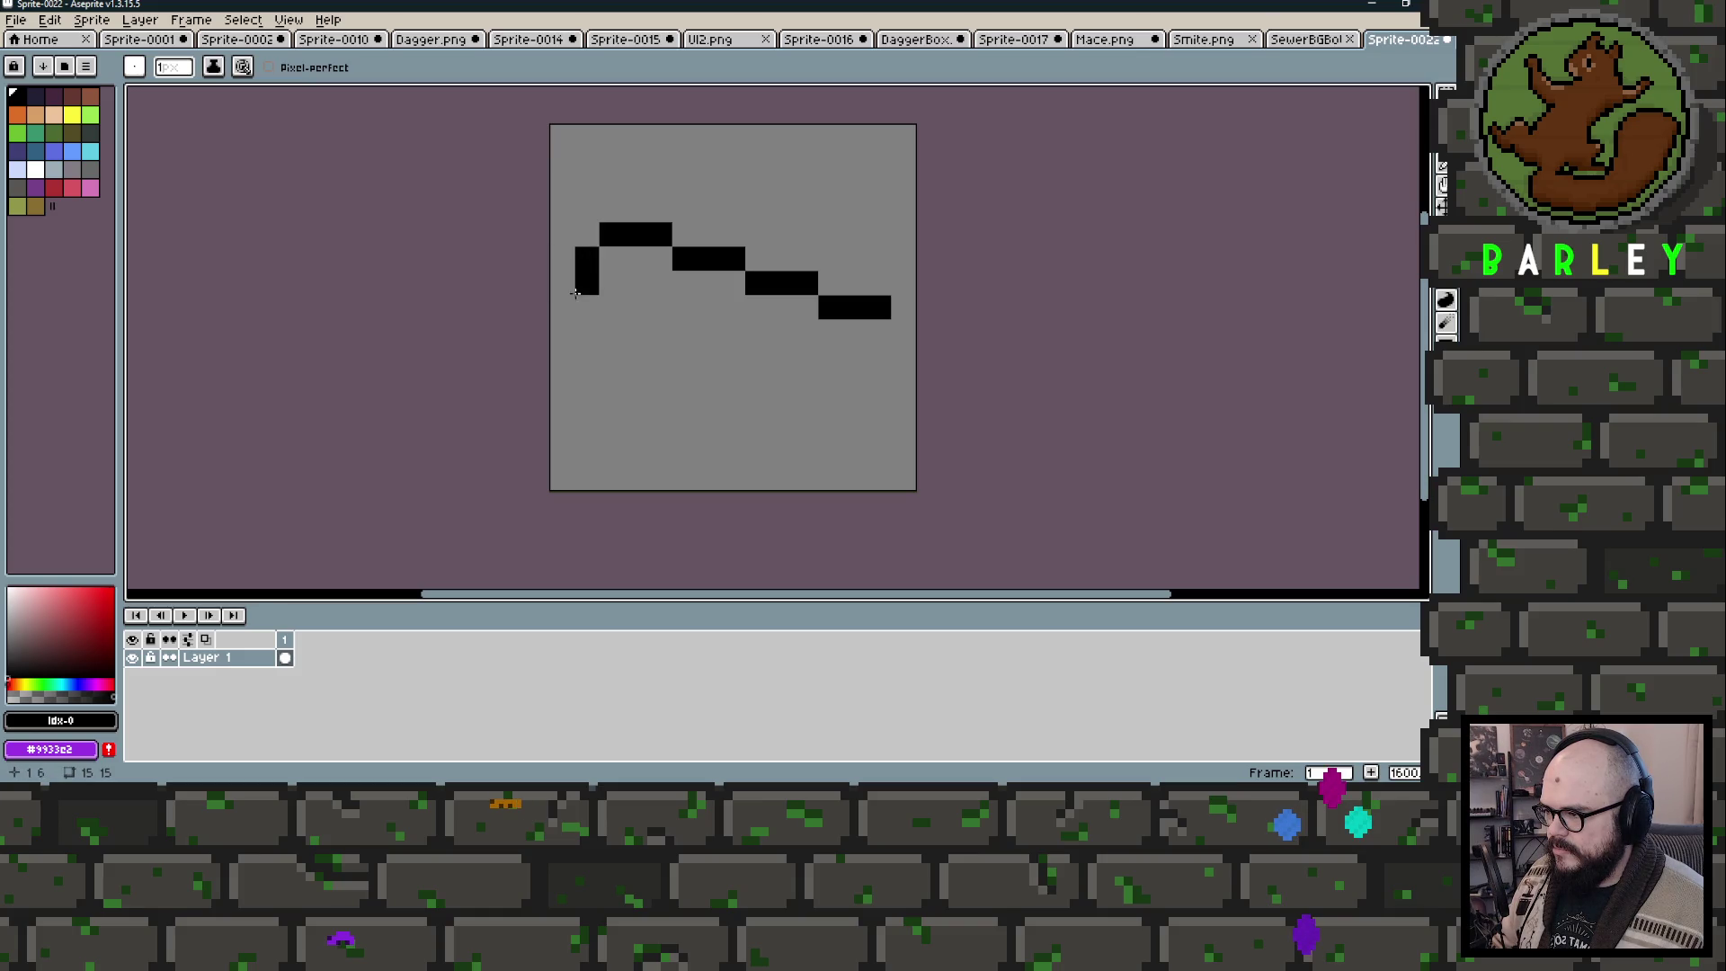
Step: Draw the left side, stepped bottom edge and right edge to close the wedge outline
{"action": "left_click", "coordinate": [563, 331]}
{"action": "left_click", "coordinate": [586, 356]}
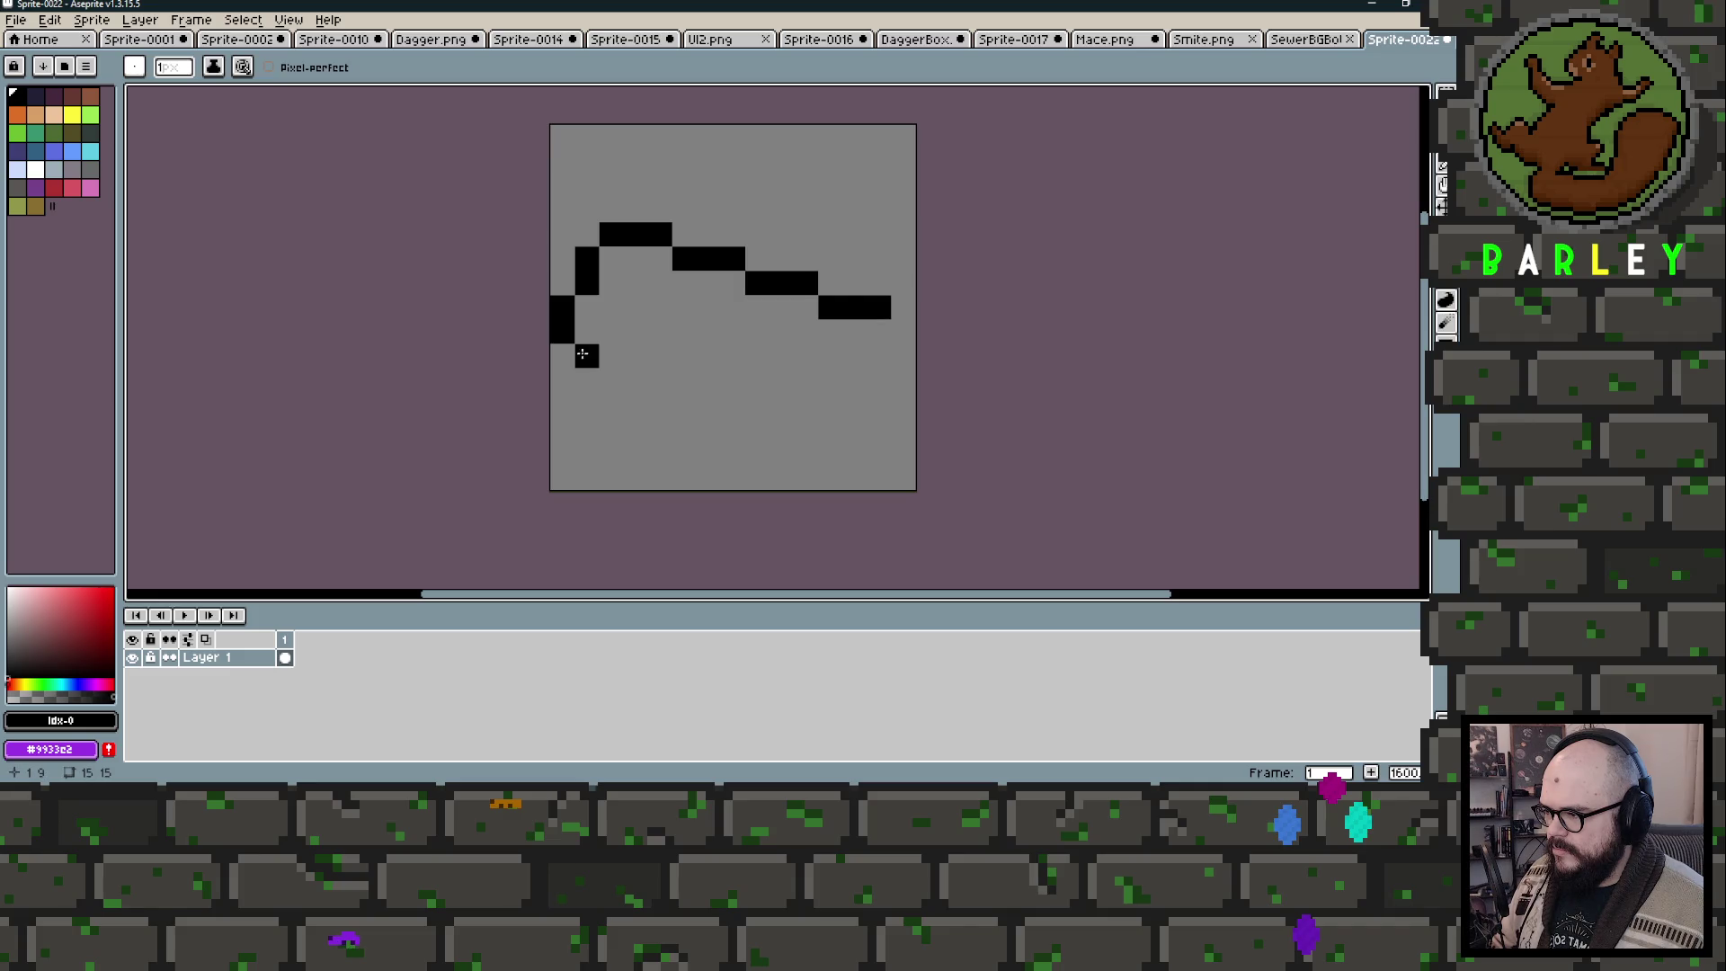
{"action": "left_click", "coordinate": [628, 355]}
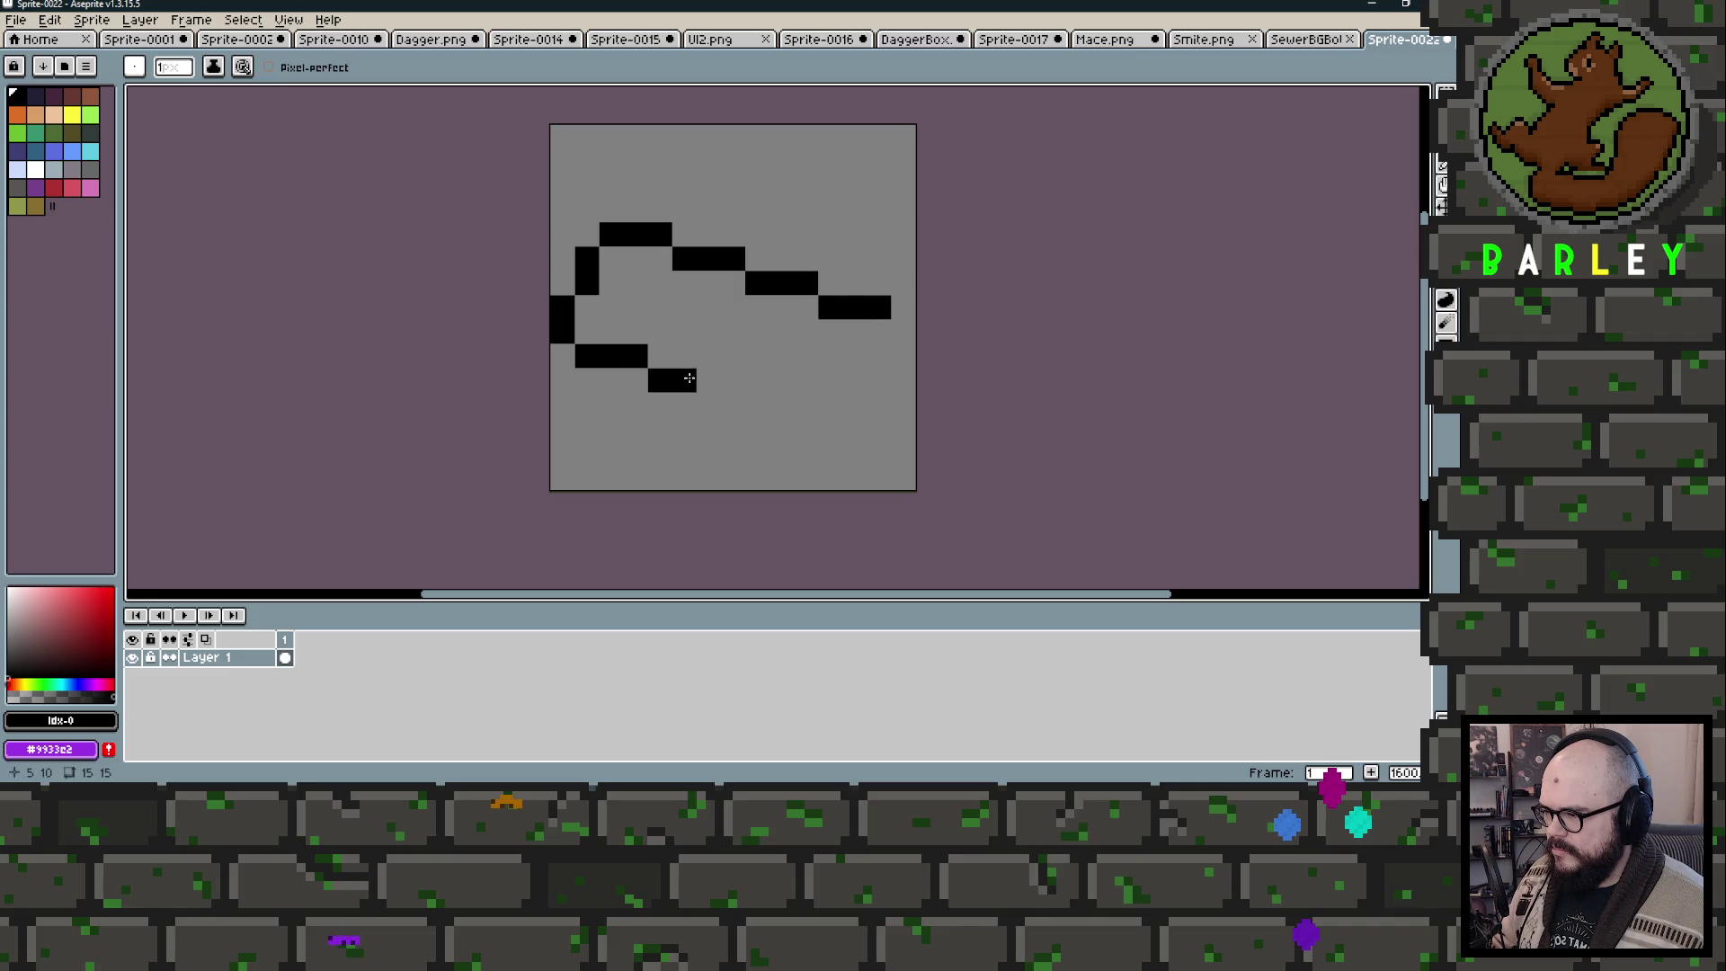
{"action": "left_click", "coordinate": [733, 404]}
{"action": "left_click", "coordinate": [757, 405]}
{"action": "left_click", "coordinate": [781, 404]}
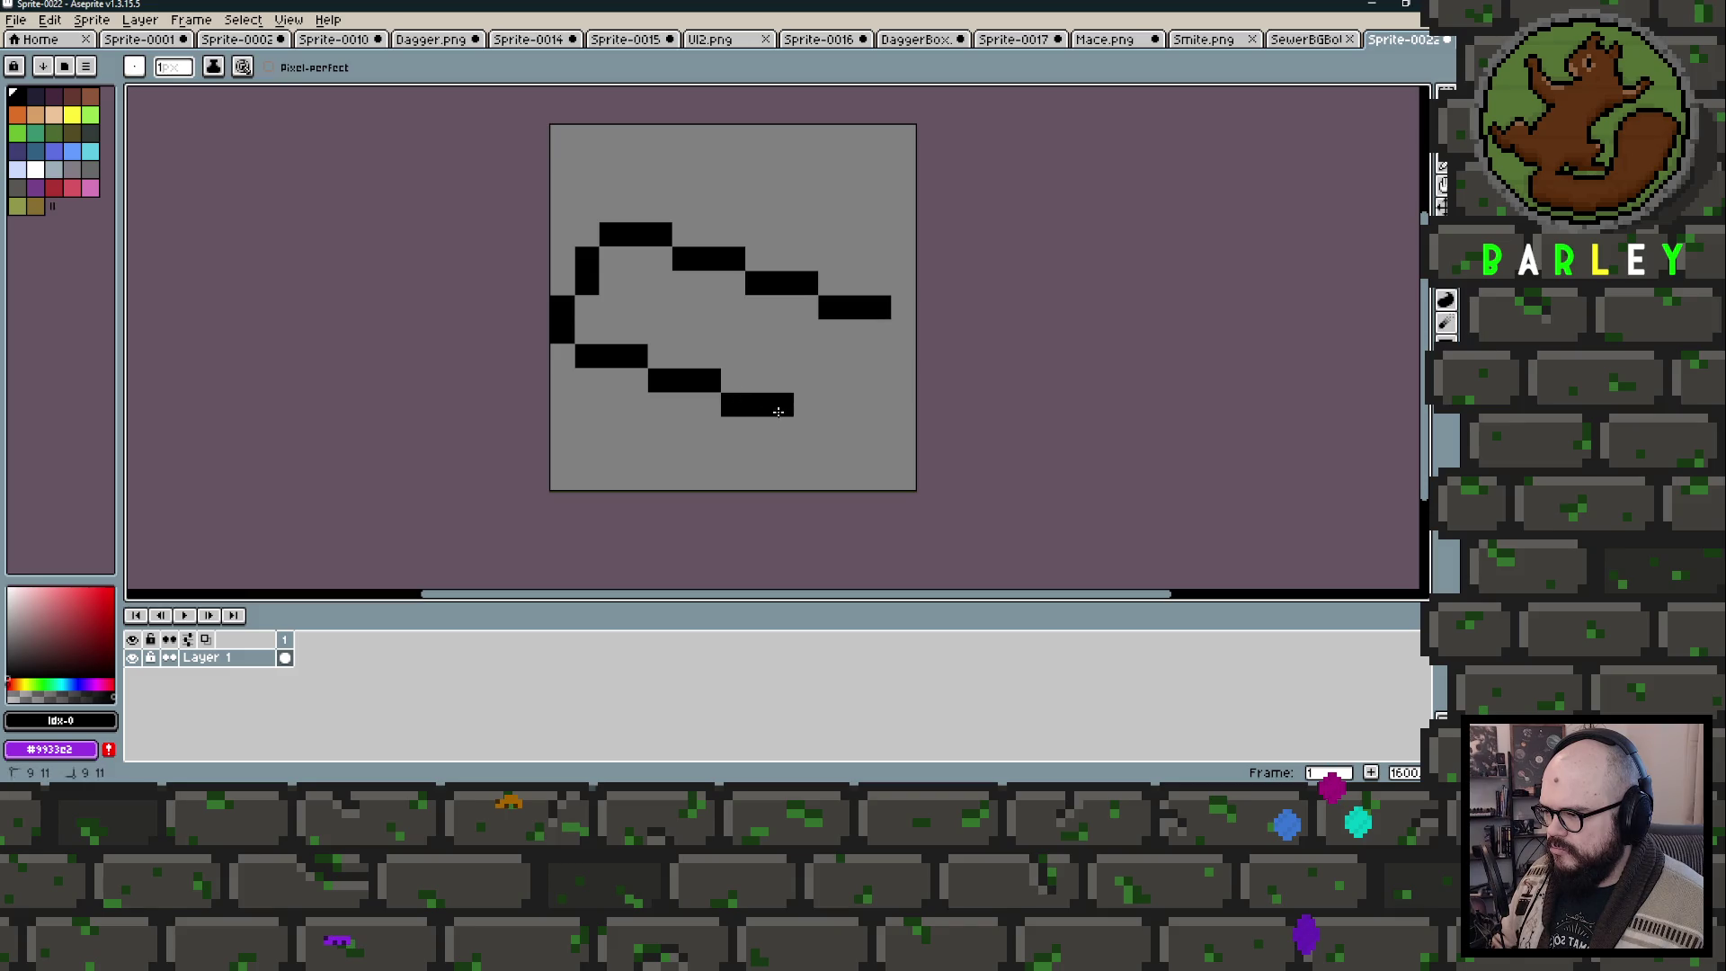
{"action": "left_click", "coordinate": [806, 428]}
{"action": "left_click", "coordinate": [830, 428]}
{"action": "left_click", "coordinate": [854, 428]}
{"action": "left_click", "coordinate": [878, 404]}
{"action": "left_click", "coordinate": [903, 356]}
{"action": "left_click", "coordinate": [903, 332]}
Step: Lengthen the left edge and extend the lower rows, including three pixels on row 13
{"action": "scroll", "coordinate": [688, 429], "scroll_direction": "down", "scroll_amount": 1}
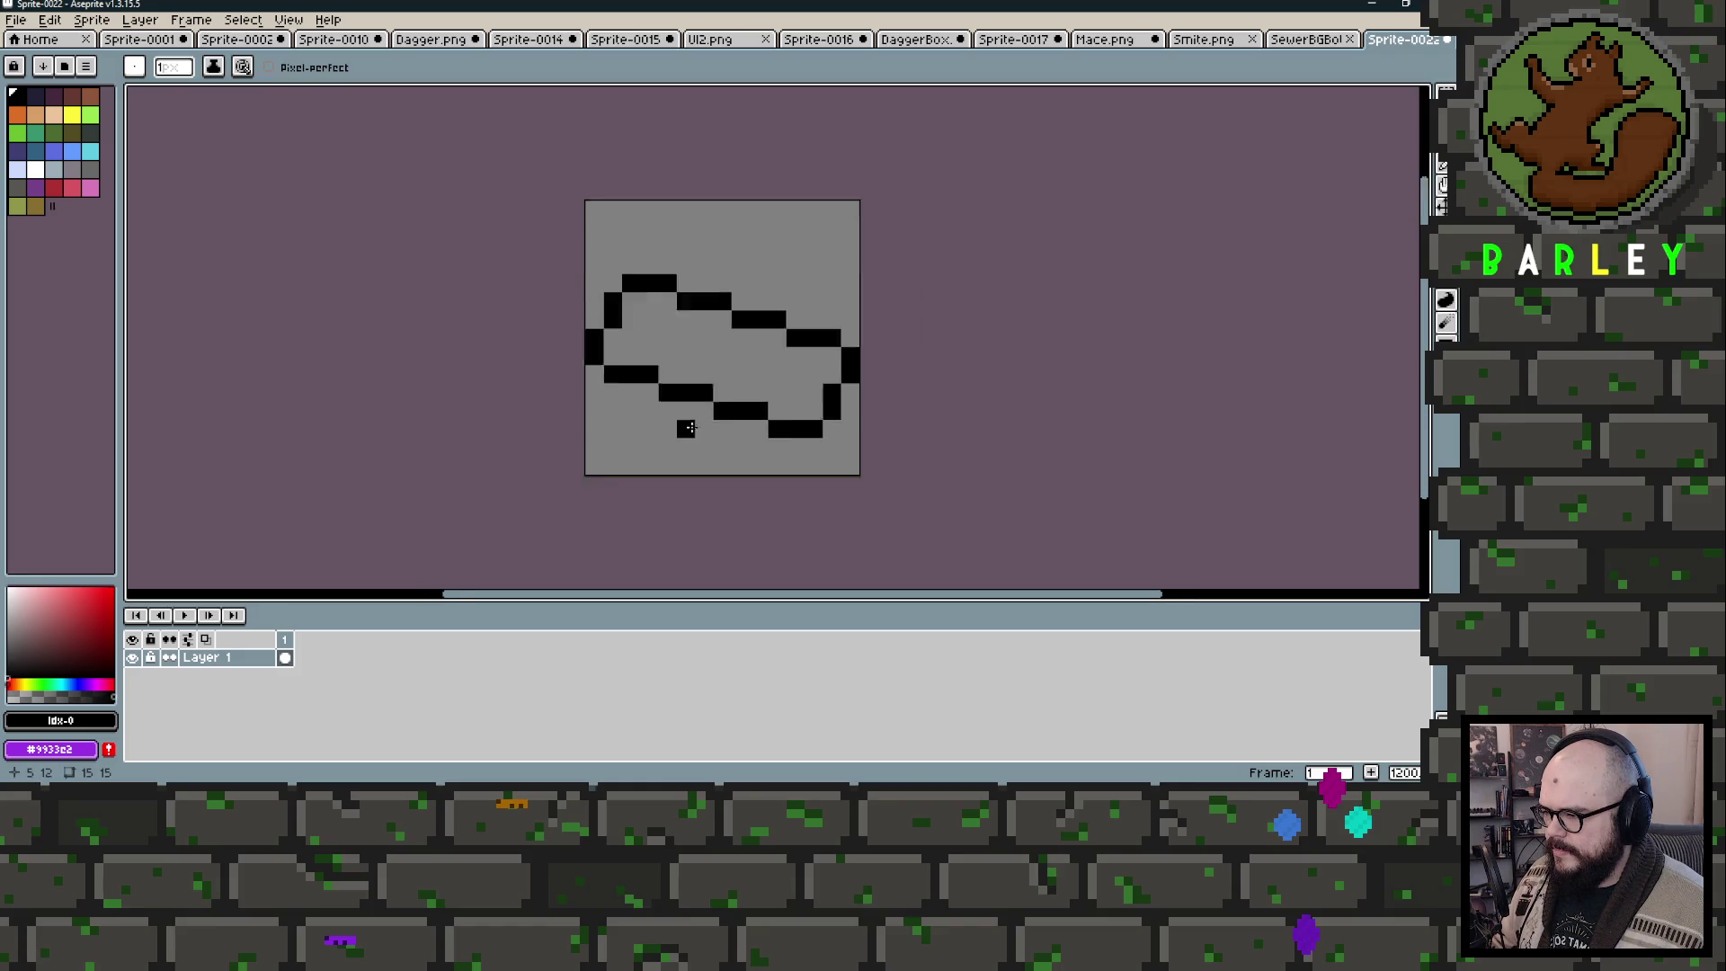
{"action": "scroll", "coordinate": [641, 424], "scroll_direction": "up", "scroll_amount": 1}
{"action": "left_click", "coordinate": [590, 350]}
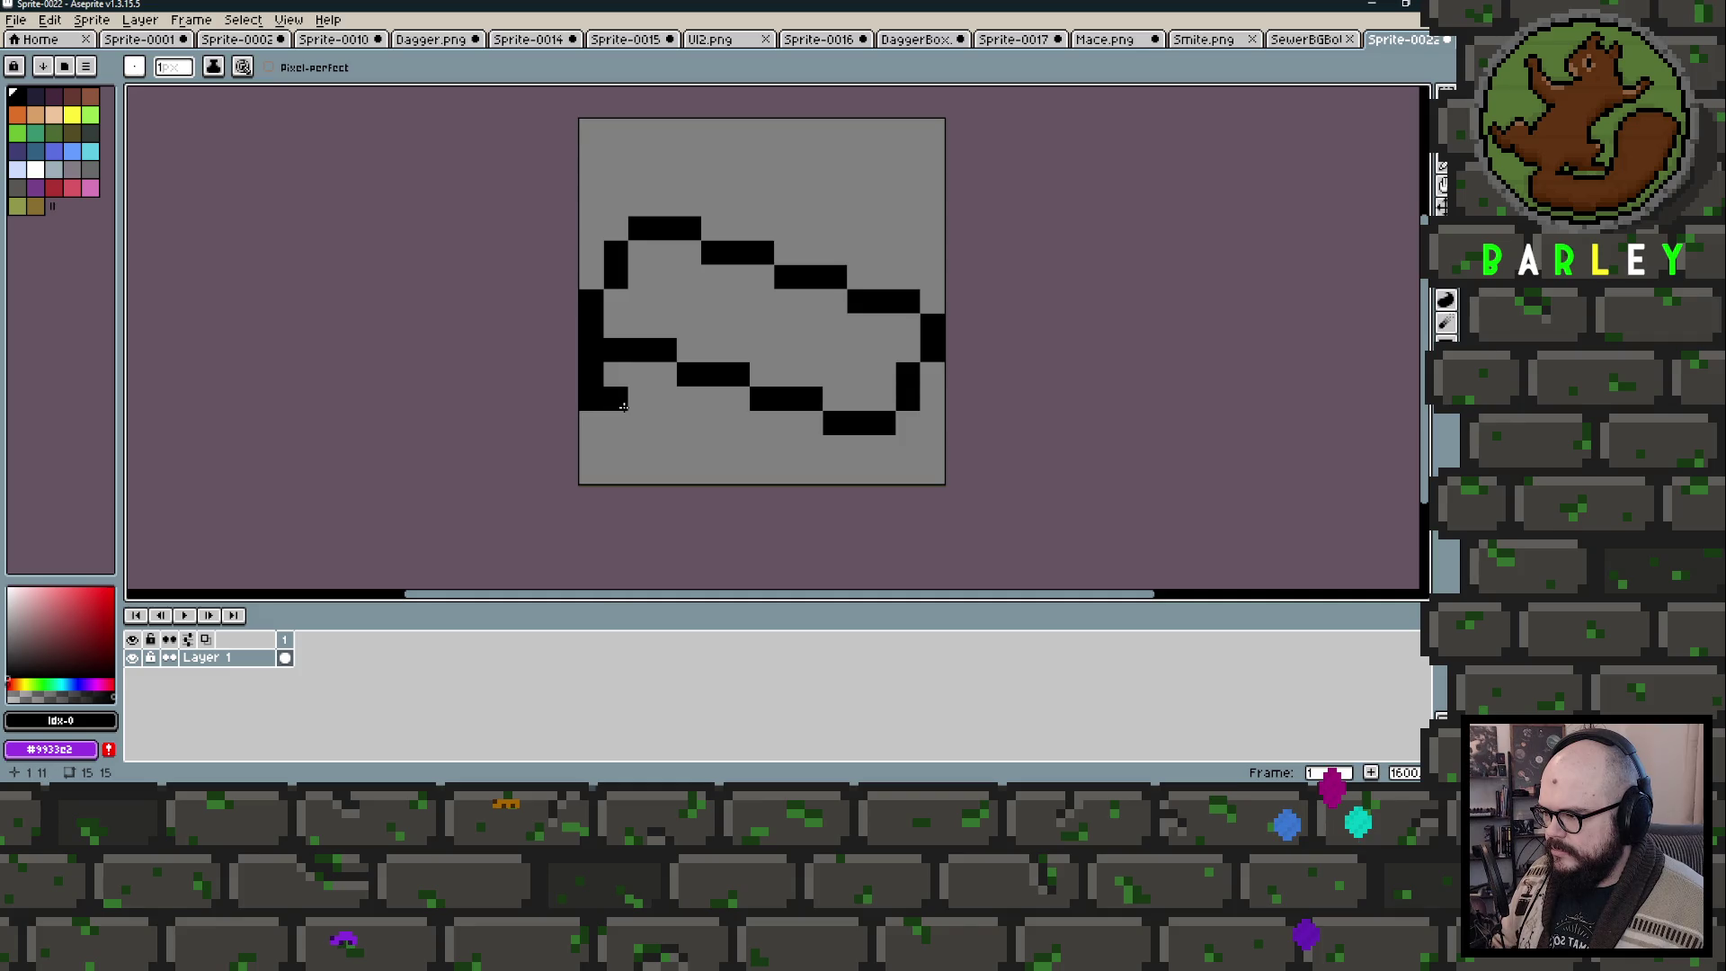
{"action": "left_click", "coordinate": [664, 398]}
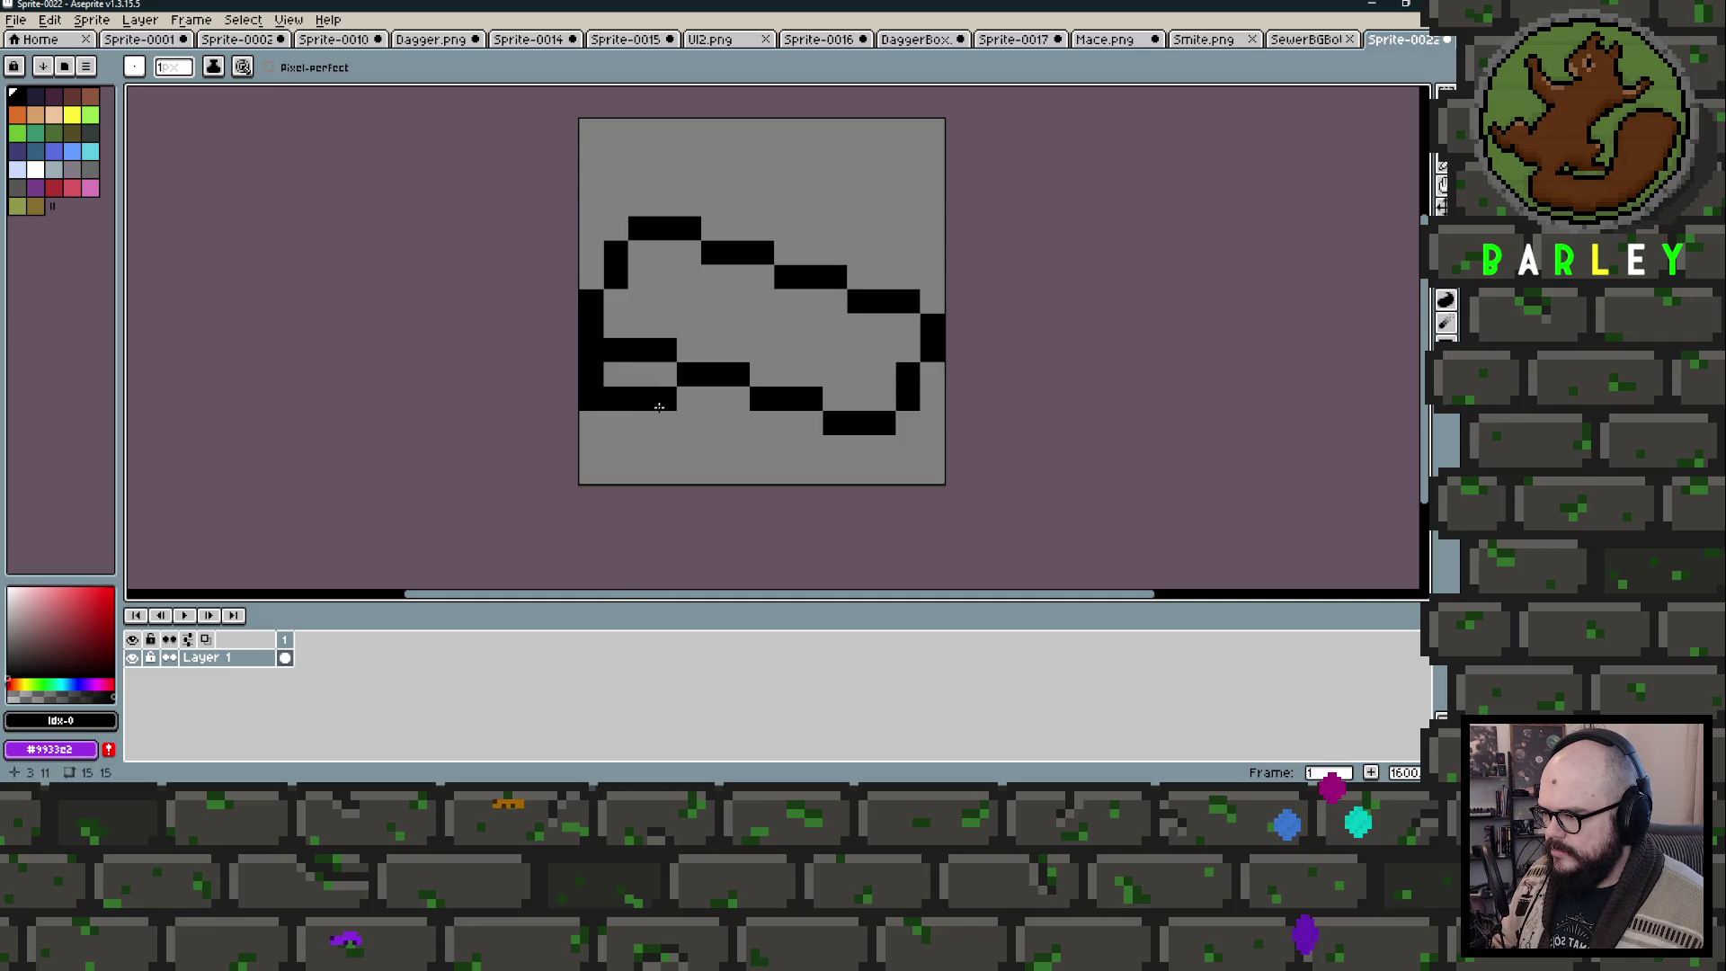
{"action": "left_click", "coordinate": [713, 426]}
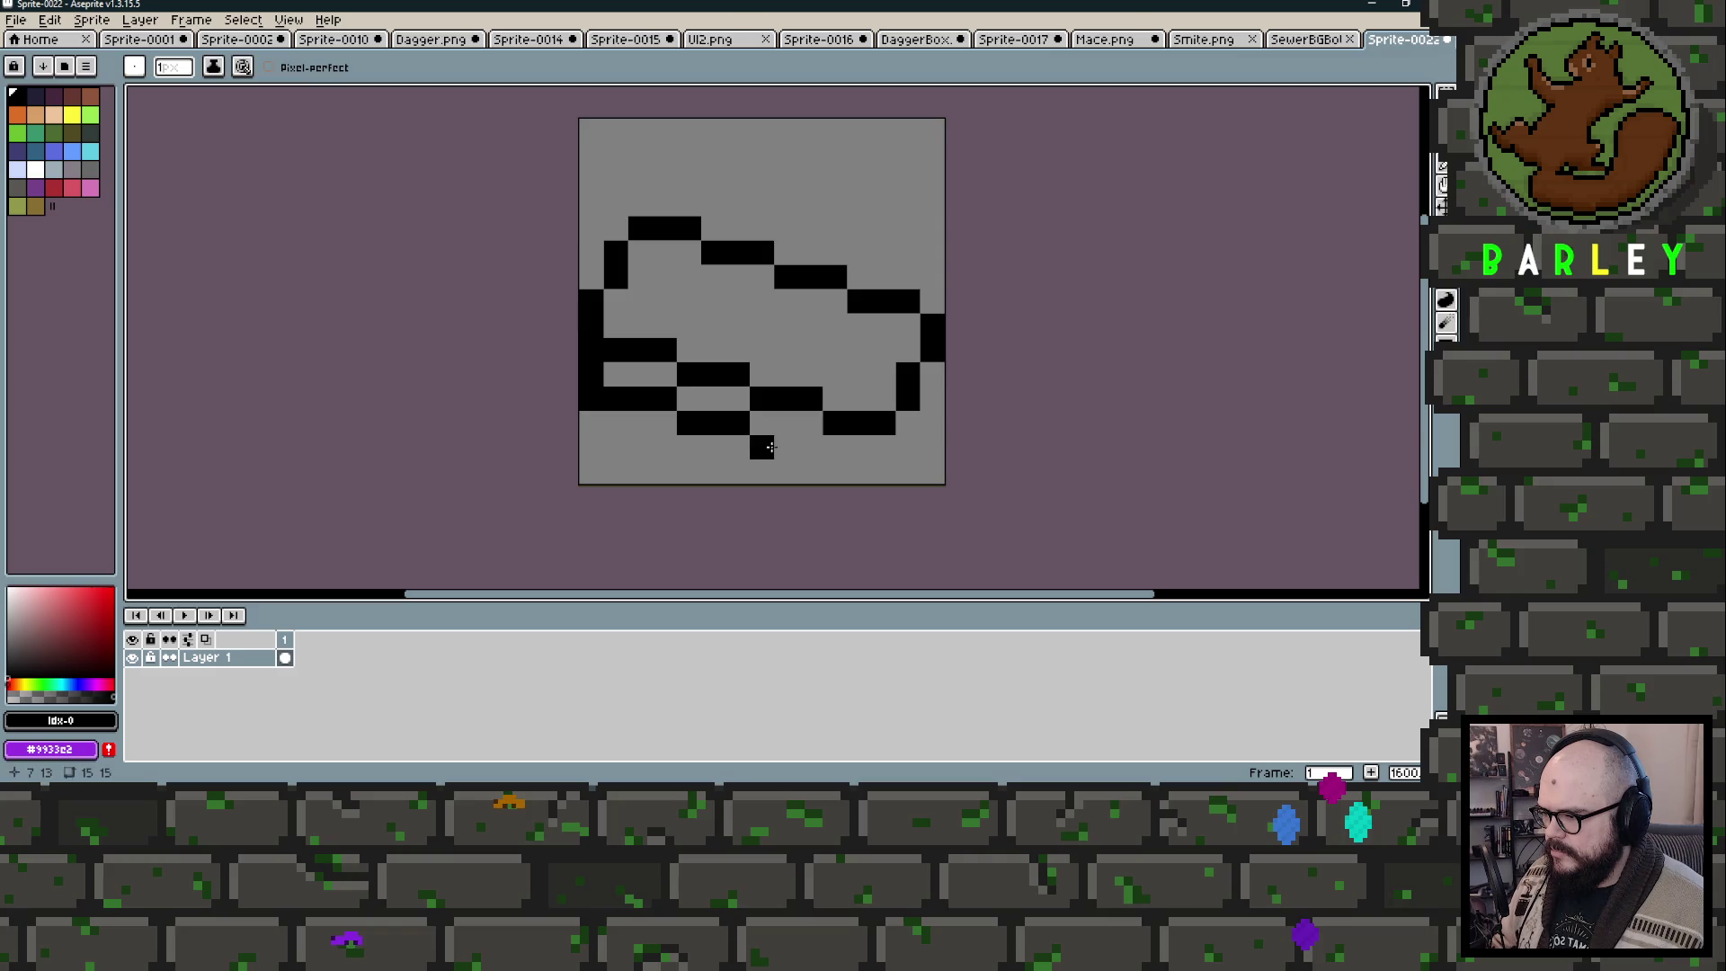
{"action": "left_click_drag", "start_coordinate": [768, 447], "coordinate": [809, 446]}
{"action": "left_click", "coordinate": [905, 472]}
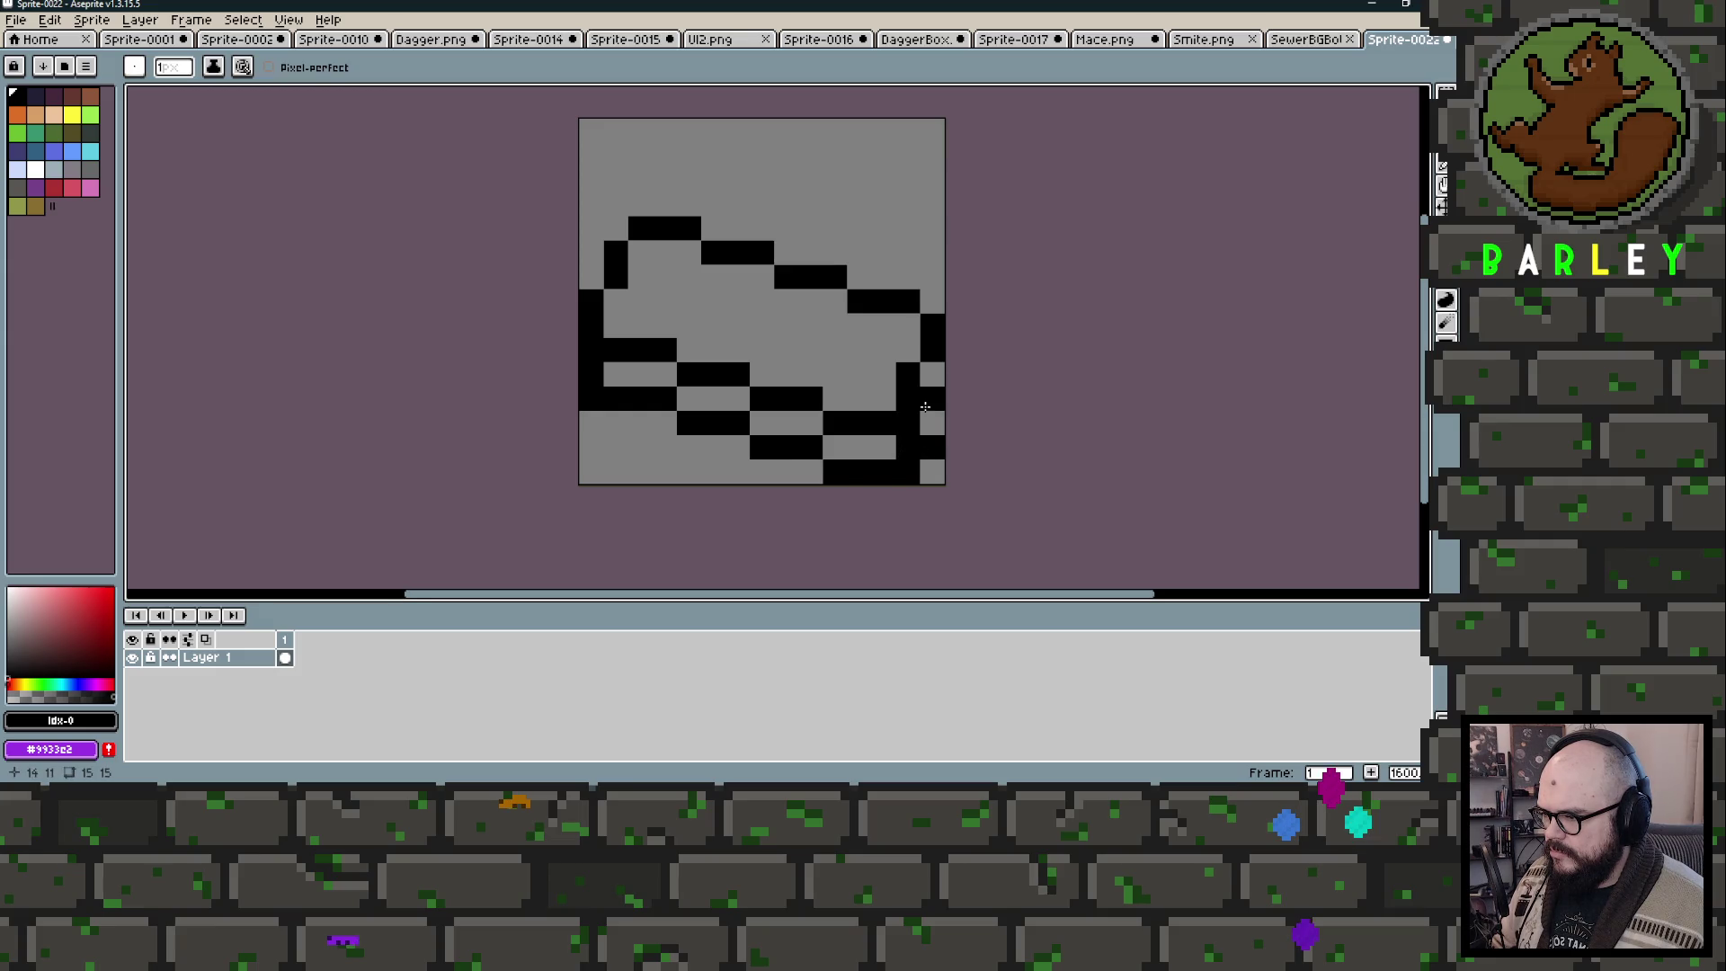
{"action": "scroll", "coordinate": [925, 407], "scroll_direction": "down", "scroll_amount": 3}
{"action": "scroll", "coordinate": [922, 462], "scroll_direction": "up", "scroll_amount": 3}
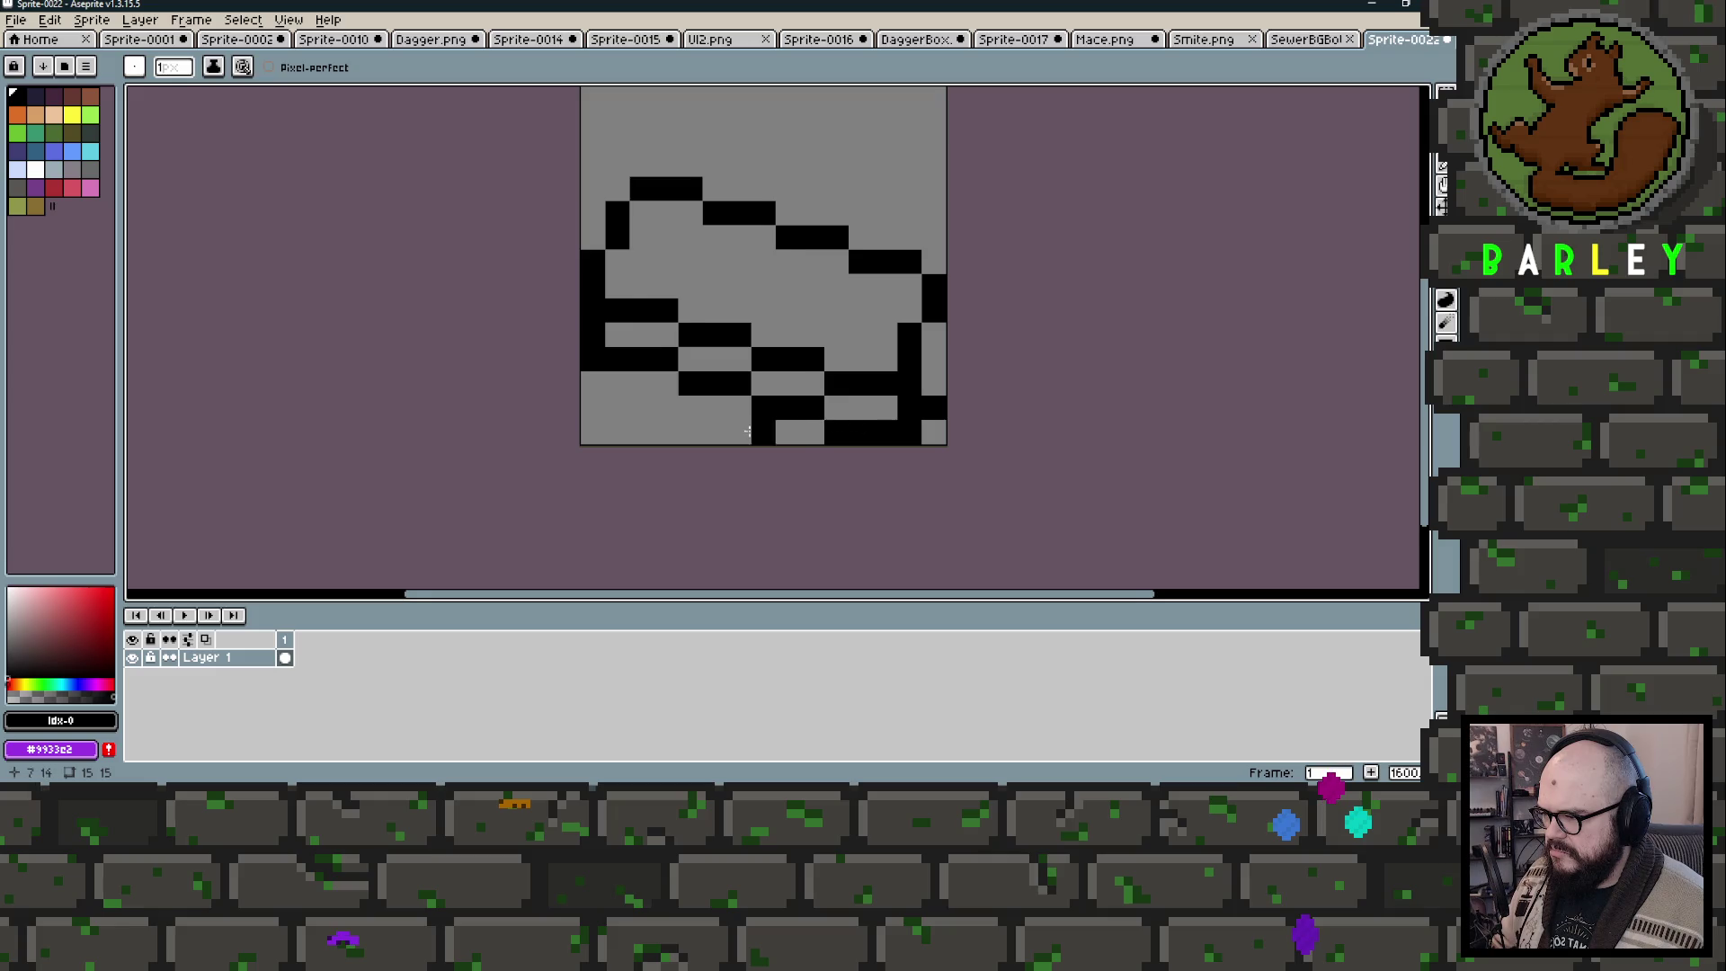
{"action": "scroll", "coordinate": [734, 422], "scroll_direction": "down", "scroll_amount": 1}
Step: Erase stray right-edge pixels and redraw the right outline, extending it upward
{"action": "key", "text": "v"}
{"action": "key", "text": "b"}
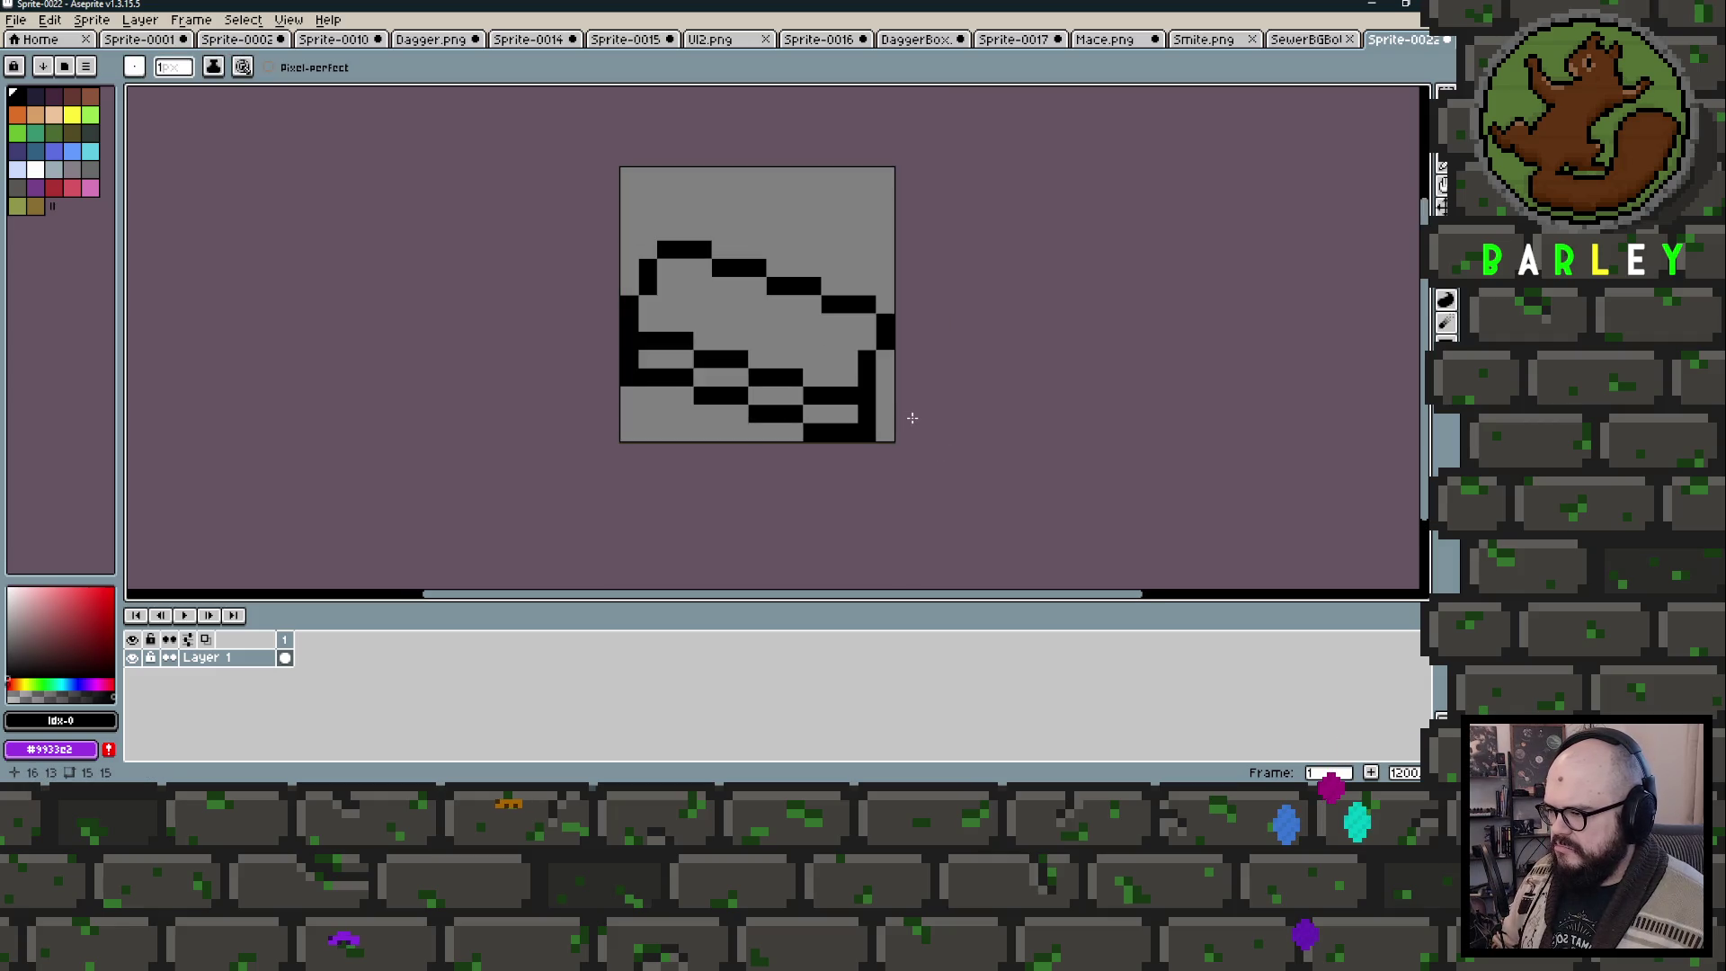
{"action": "scroll", "coordinate": [939, 391], "scroll_direction": "up", "scroll_amount": 1}
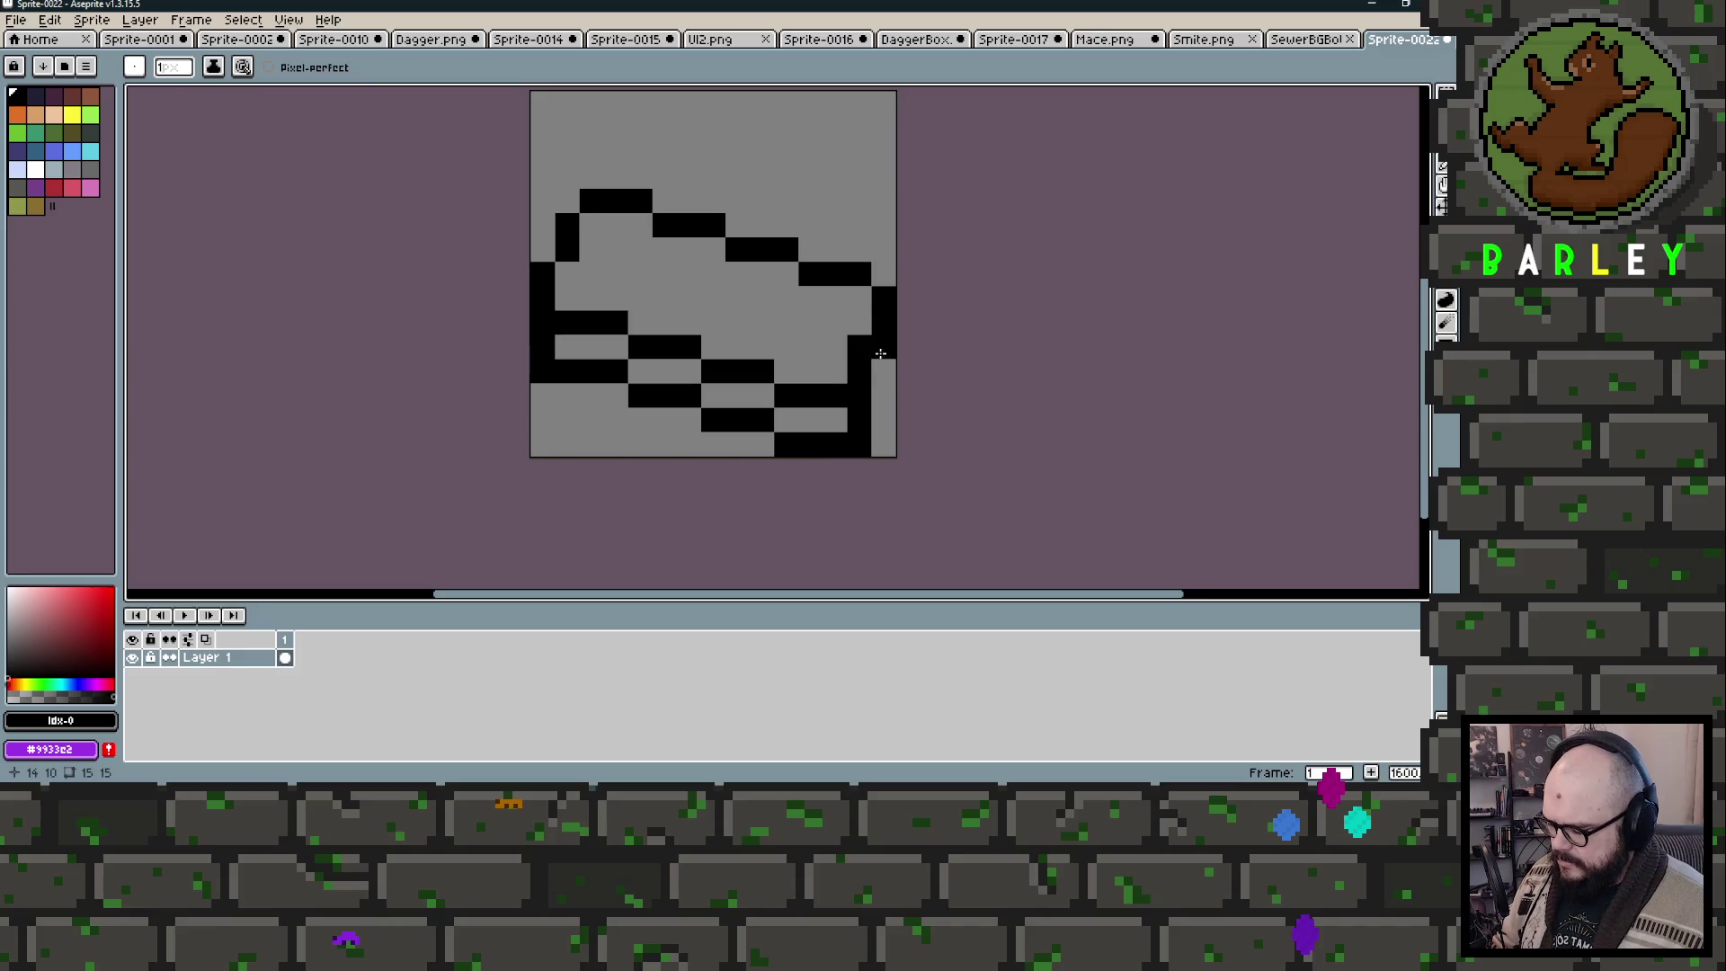
{"action": "key", "text": "e"}
{"action": "mouse_move", "coordinate": [884, 298]}
{"action": "left_mouse_down"}
{"action": "mouse_move", "coordinate": [884, 324]}
{"action": "mouse_move", "coordinate": [855, 270]}
{"action": "mouse_move", "coordinate": [860, 445]}
{"action": "left_mouse_up"}
{"action": "key", "text": "b"}
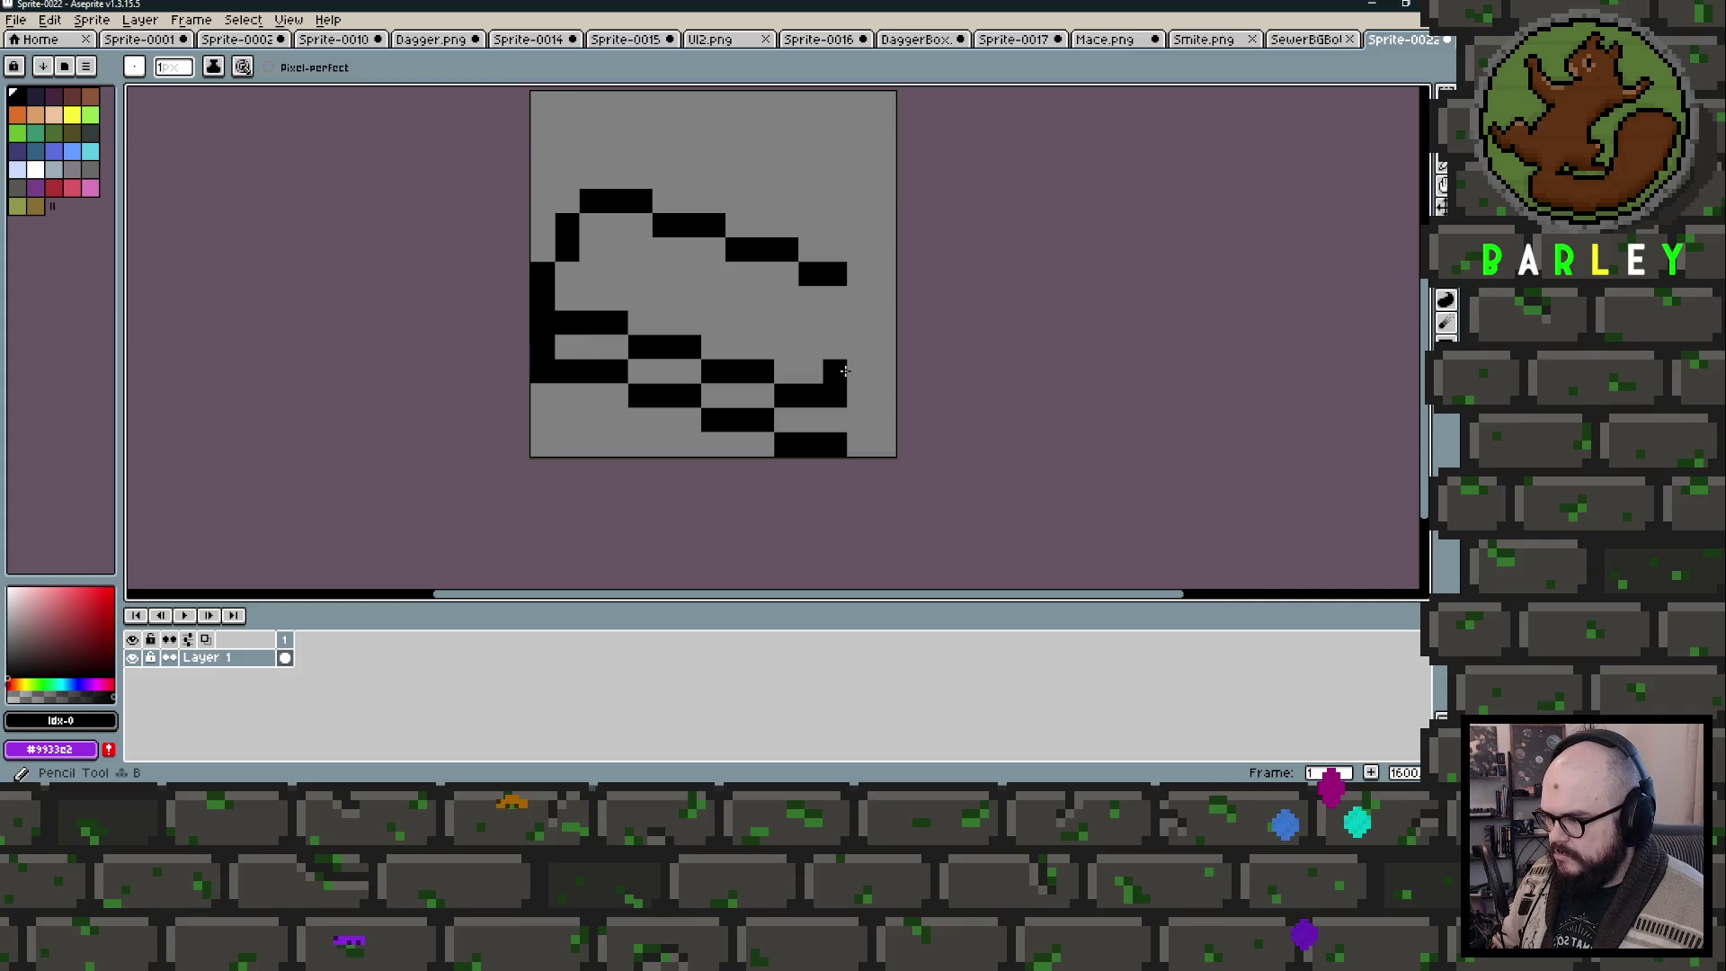
{"action": "left_click", "coordinate": [854, 369]}
{"action": "key", "text": "e"}
{"action": "left_click_drag", "start_coordinate": [858, 370], "coordinate": [834, 394]}
{"action": "key", "text": "b"}
{"action": "left_click", "coordinate": [835, 370]}
{"action": "left_click", "coordinate": [858, 324]}
{"action": "left_click", "coordinate": [859, 300]}
{"action": "left_click", "coordinate": [834, 420]}
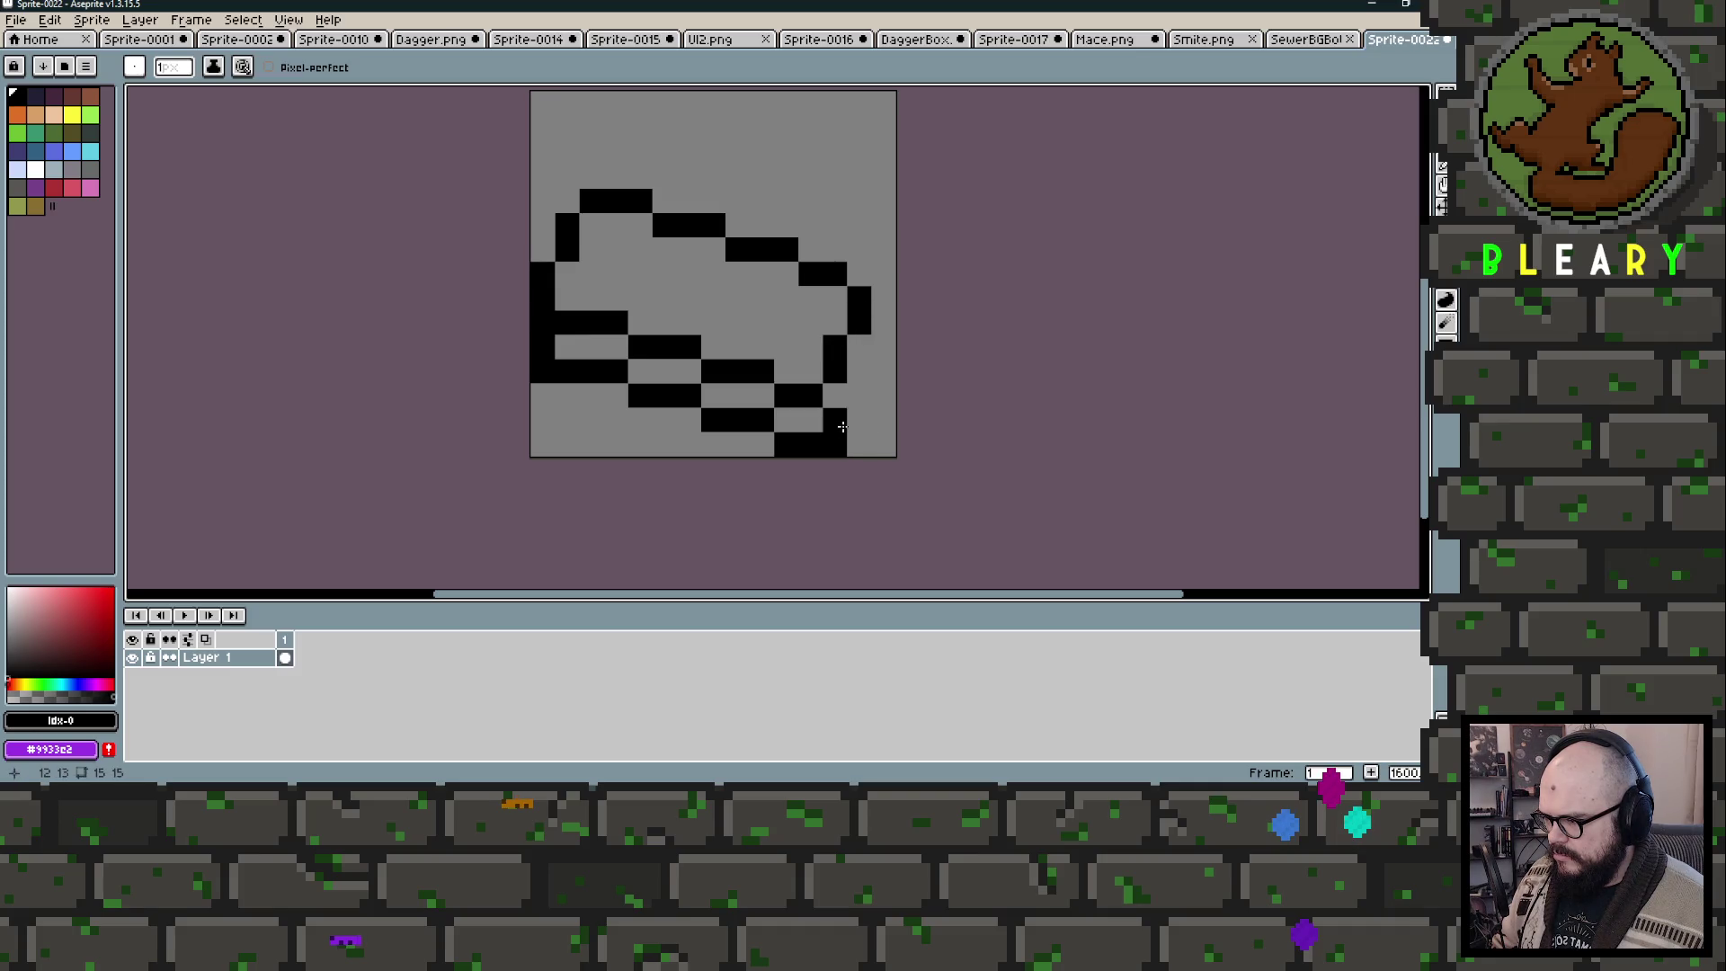
Step: Reshape the bottom-right corner and extend the right outline diagonally upward
{"action": "key", "text": "e"}
{"action": "left_click", "coordinate": [834, 444]}
{"action": "key", "text": "b"}
{"action": "left_click", "coordinate": [859, 396]}
{"action": "left_click", "coordinate": [883, 370]}
{"action": "left_click", "coordinate": [883, 346]}
{"action": "scroll", "coordinate": [809, 423], "scroll_direction": "down", "scroll_amount": 2}
{"action": "scroll", "coordinate": [848, 385], "scroll_direction": "up", "scroll_amount": 2}
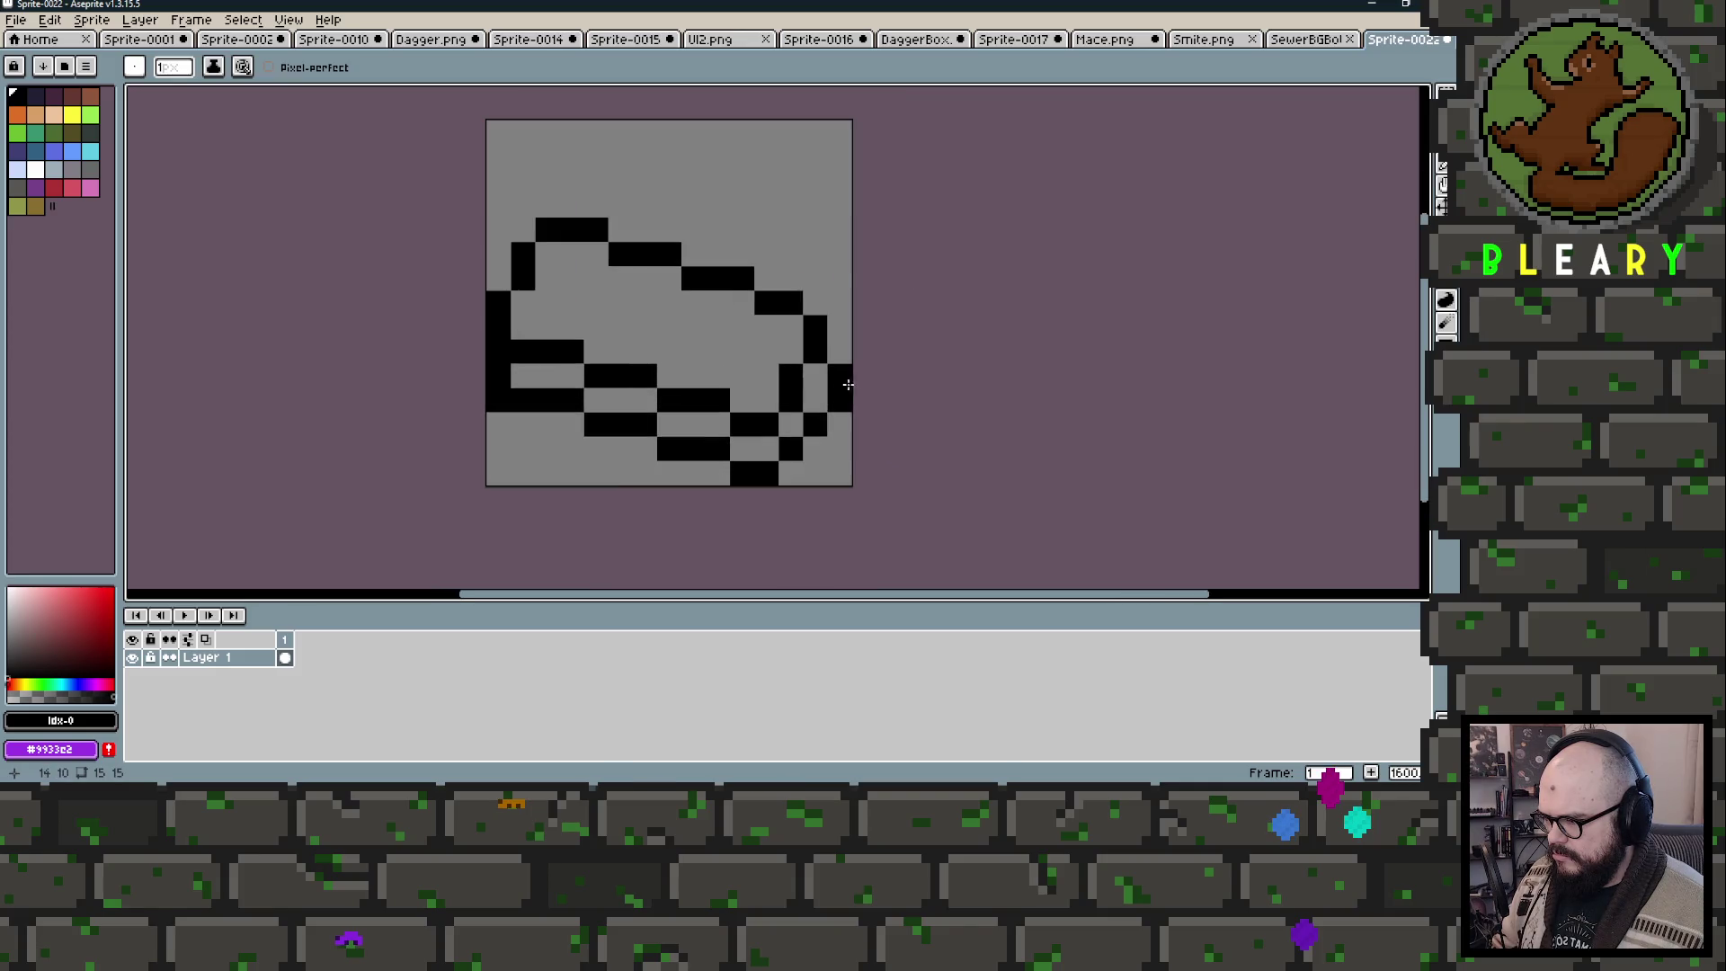
{"action": "key", "text": "ctrl+z"}
{"action": "key", "text": "ctrl+z"}
Step: Add black pixels just inside the right edge and on the lower-right outline
{"action": "left_click", "coordinate": [815, 376]}
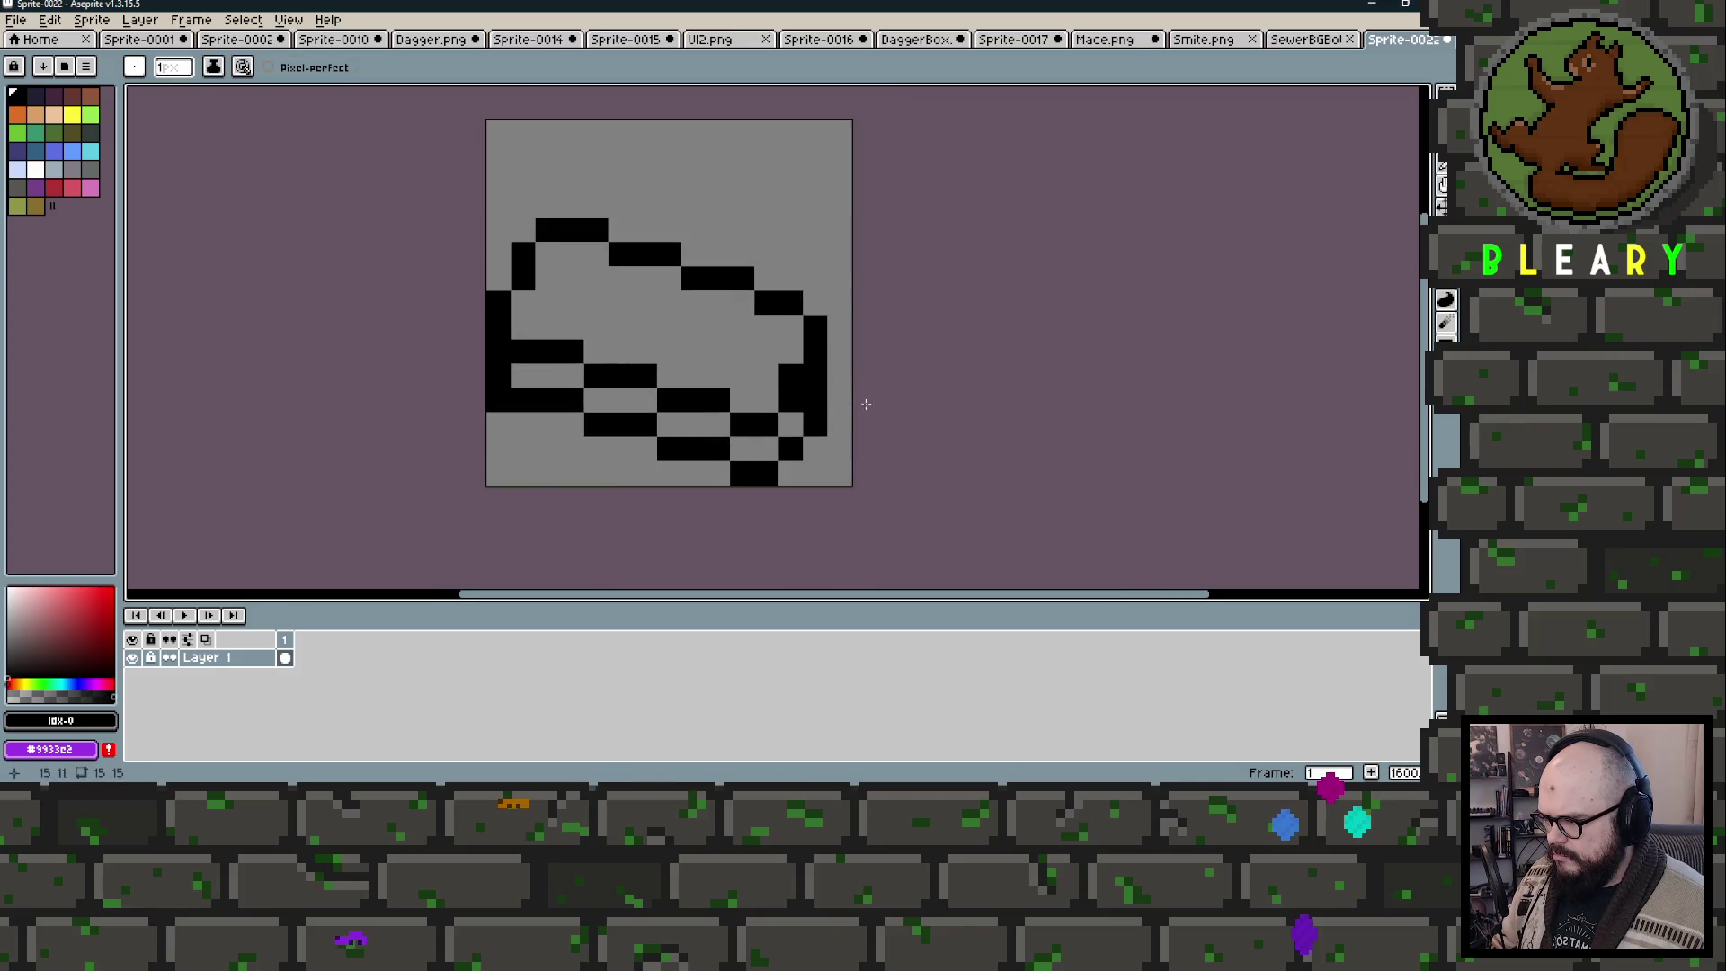
{"action": "scroll", "coordinate": [848, 420], "scroll_direction": "down", "scroll_amount": 5}
{"action": "scroll", "coordinate": [819, 462], "scroll_direction": "up", "scroll_amount": 4}
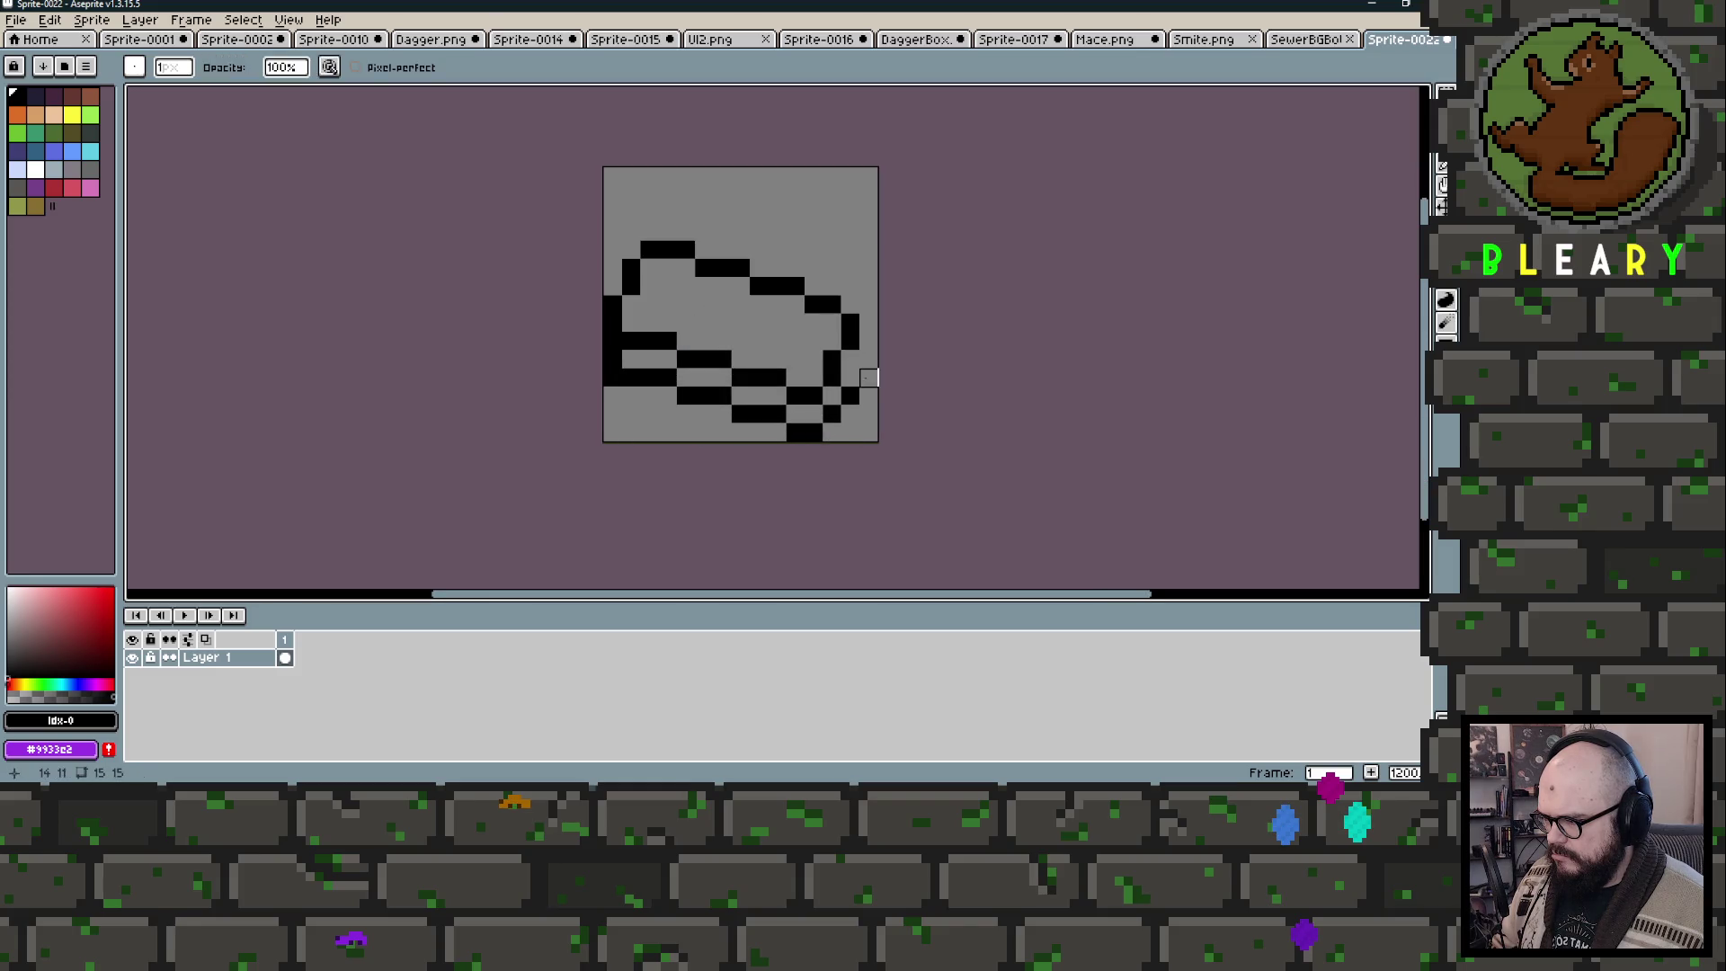
{"action": "left_click", "coordinate": [863, 380]}
{"action": "key", "text": "ctrl+z"}
{"action": "left_click", "coordinate": [848, 406]}
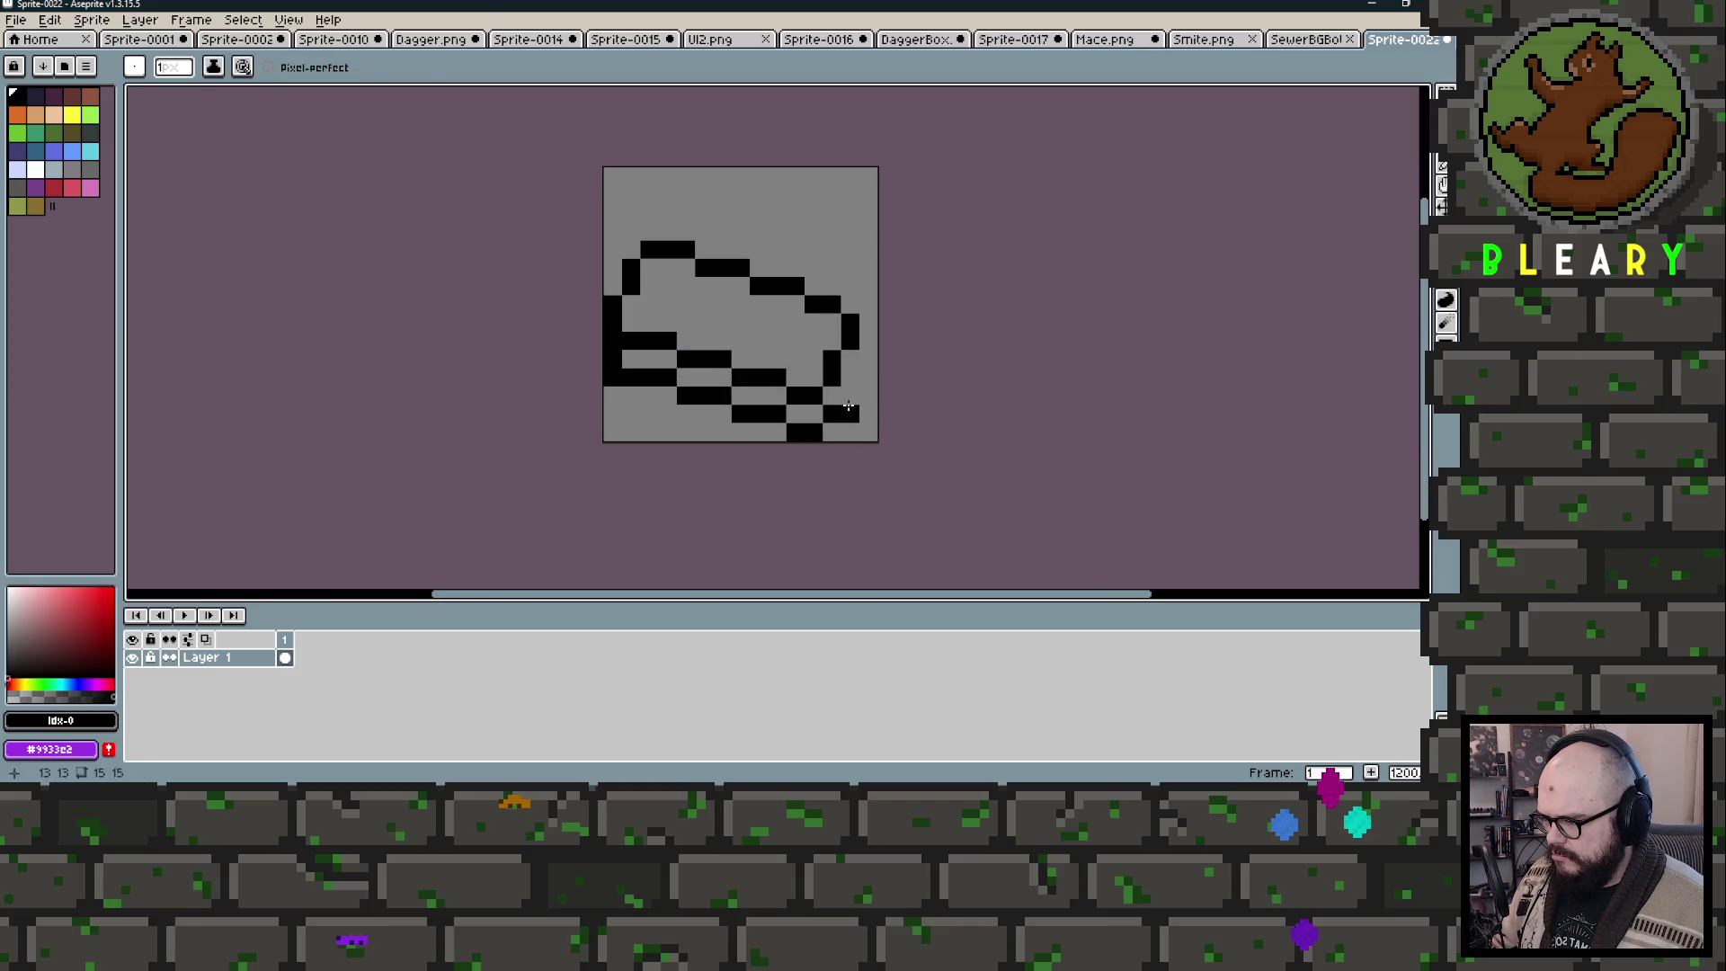
{"action": "scroll", "coordinate": [842, 408], "scroll_direction": "down", "scroll_amount": 3}
{"action": "scroll", "coordinate": [834, 466], "scroll_direction": "up", "scroll_amount": 3}
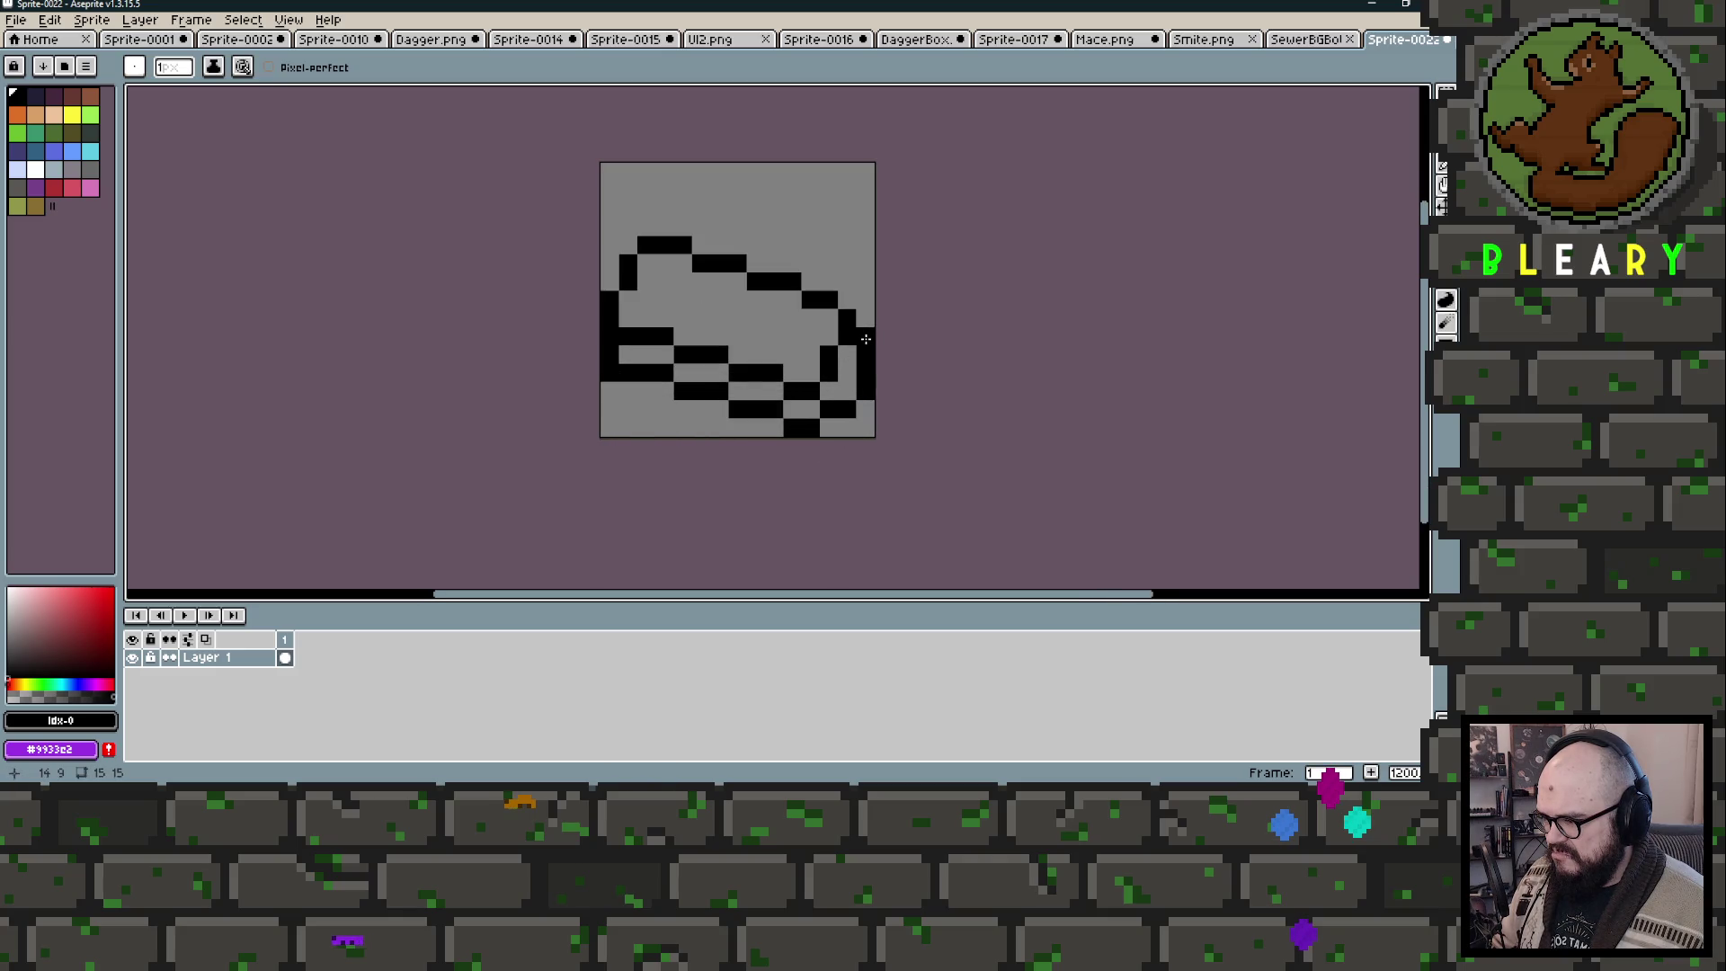
Step: Add a right-column pixel and erase stray black pixels near the bottom and lower right
{"action": "key", "text": "e"}
{"action": "key", "text": "b"}
{"action": "left_click", "coordinate": [865, 337]}
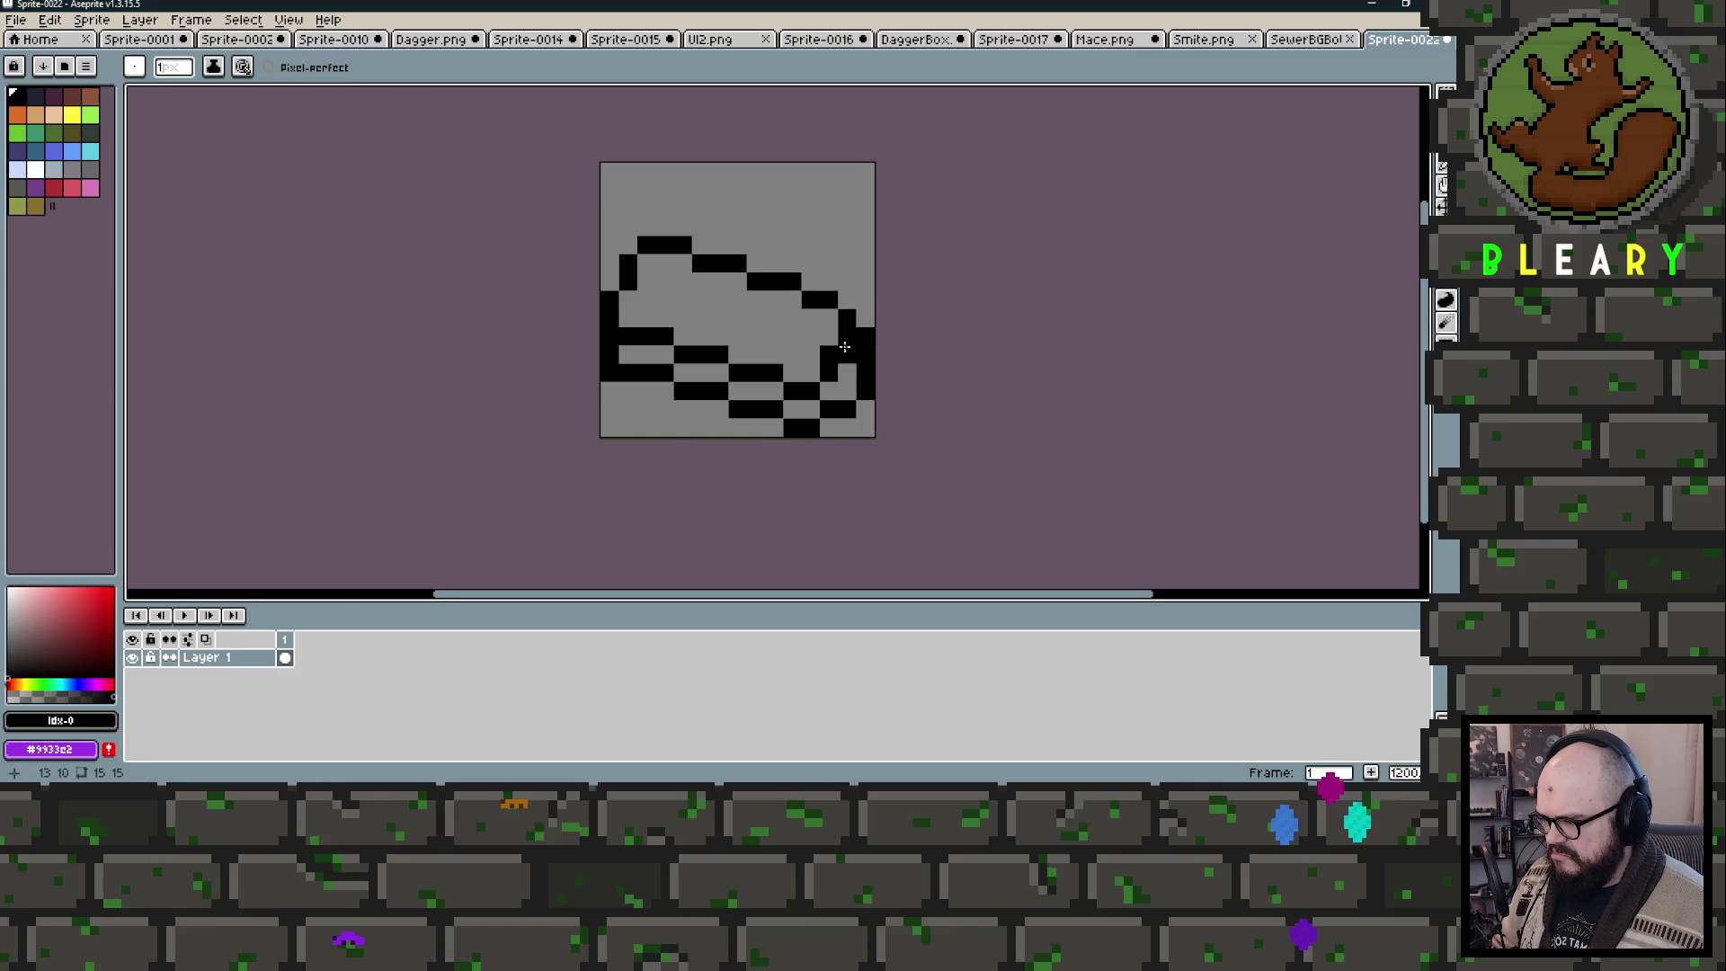
{"action": "scroll", "coordinate": [827, 476], "scroll_direction": "down", "scroll_amount": 4}
{"action": "scroll", "coordinate": [835, 481], "scroll_direction": "up", "scroll_amount": 5}
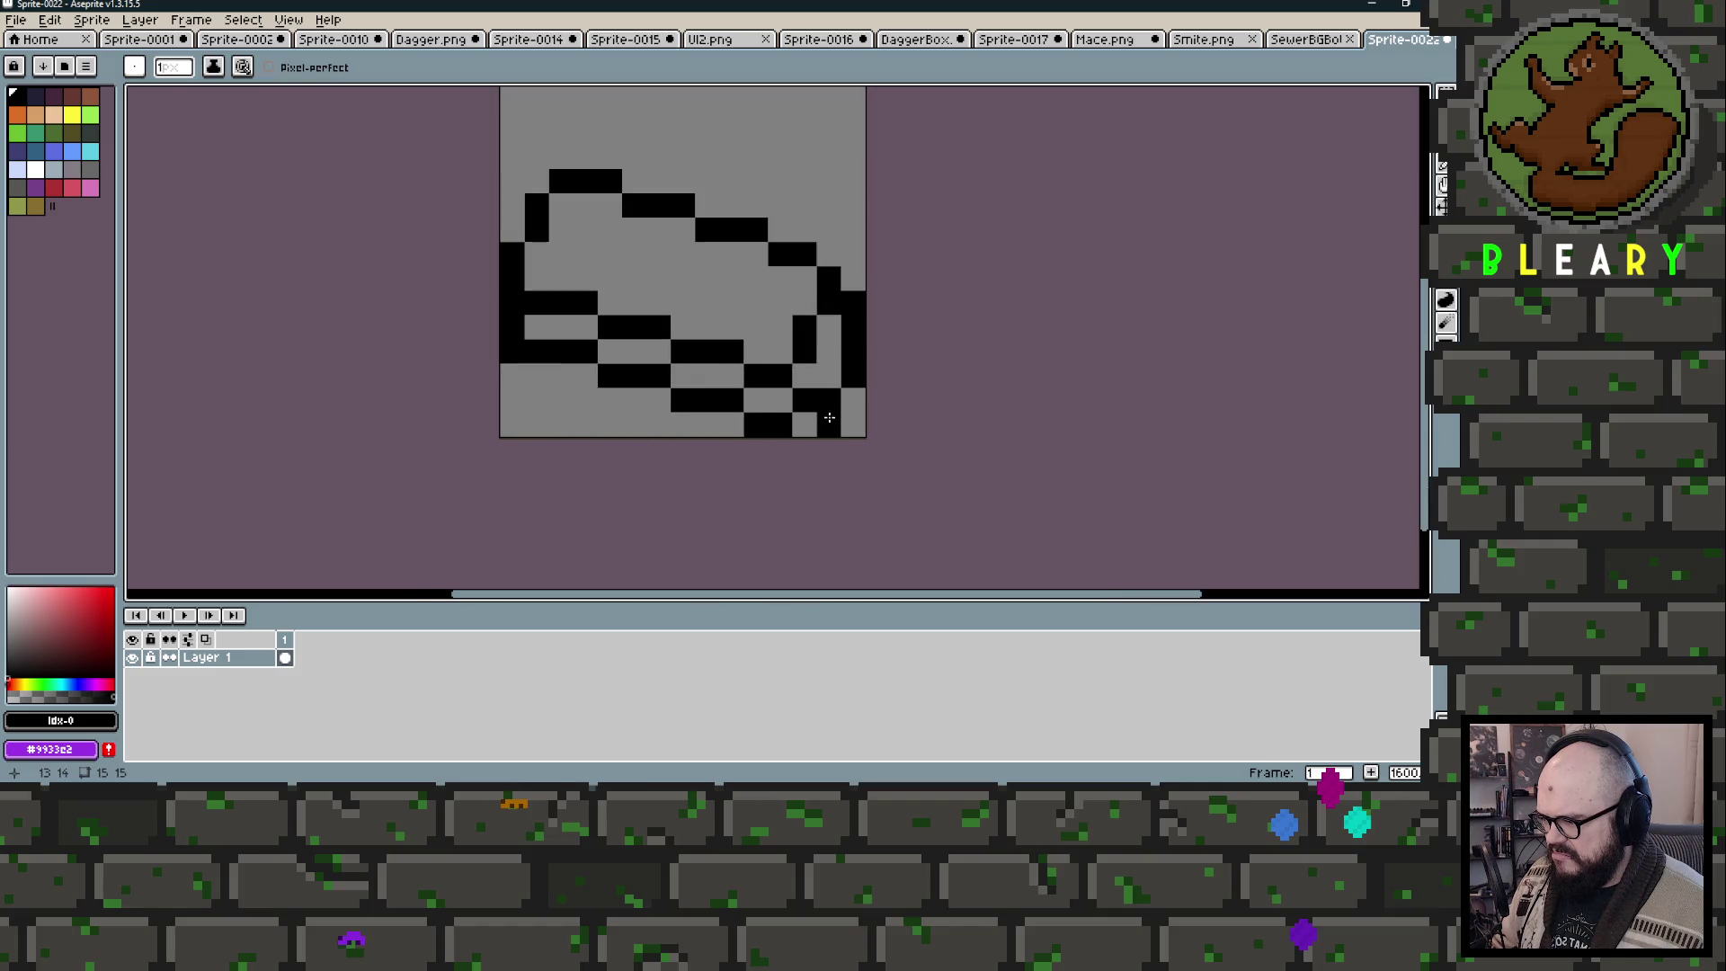
{"action": "key", "text": "e"}
{"action": "left_click", "coordinate": [804, 404]}
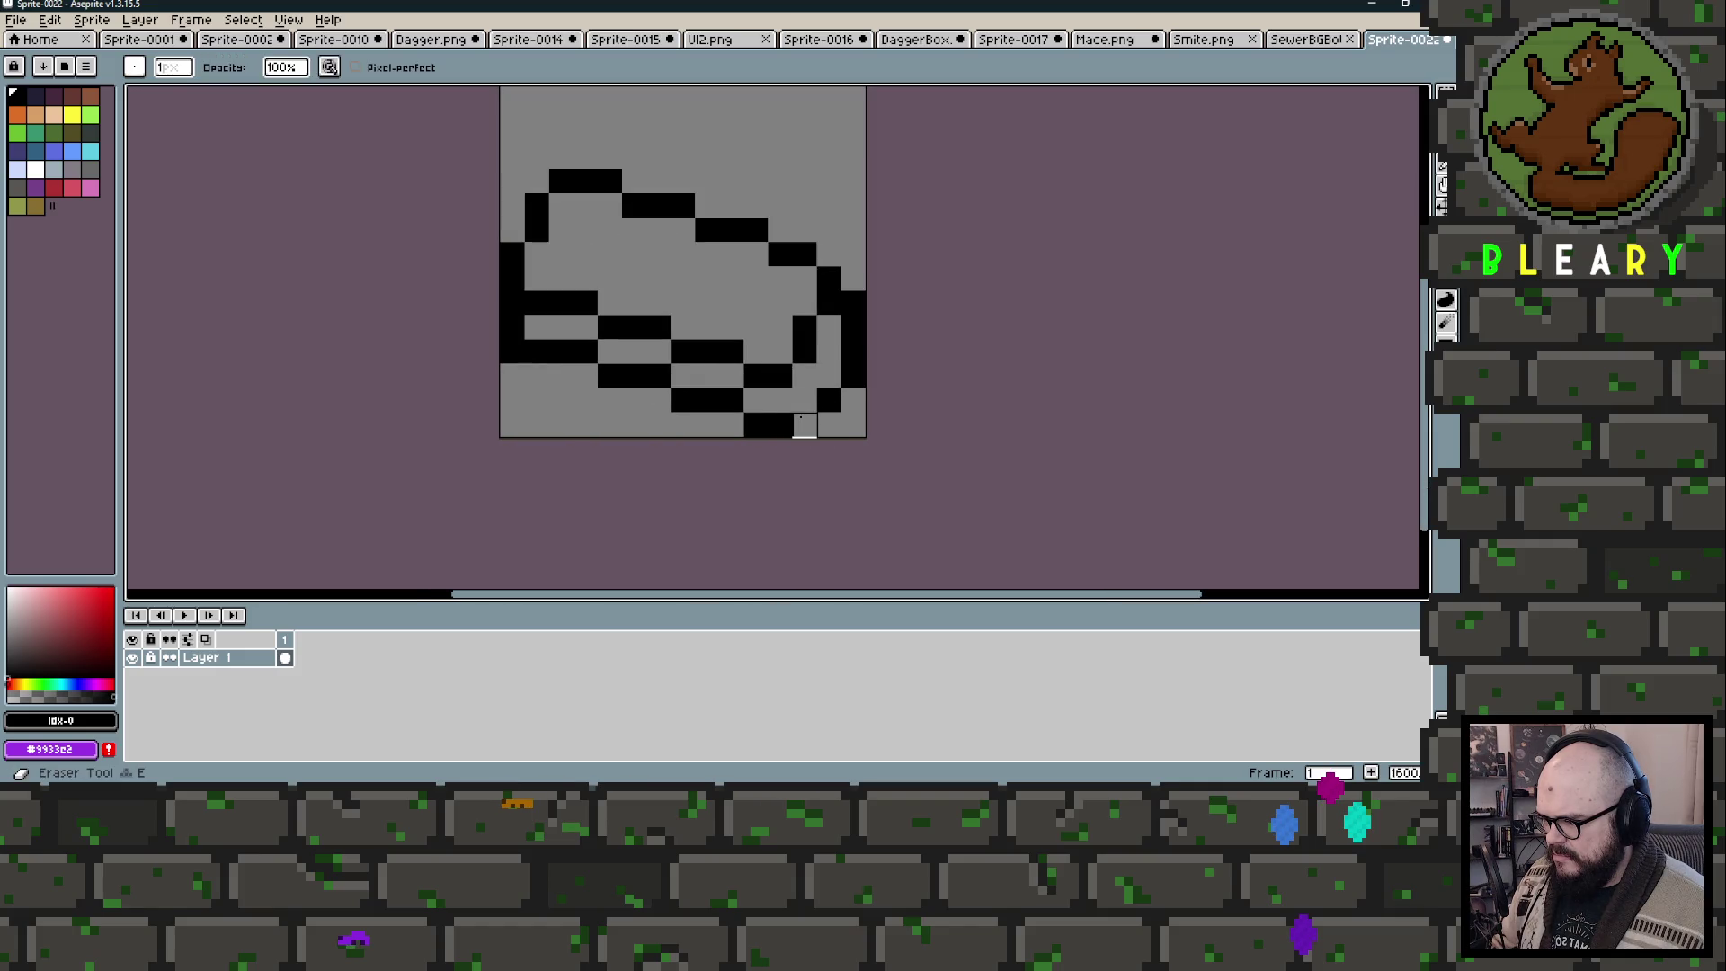
{"action": "key", "text": "b"}
{"action": "scroll", "coordinate": [831, 481], "scroll_direction": "down", "scroll_amount": 4}
{"action": "scroll", "coordinate": [831, 442], "scroll_direction": "up", "scroll_amount": 3}
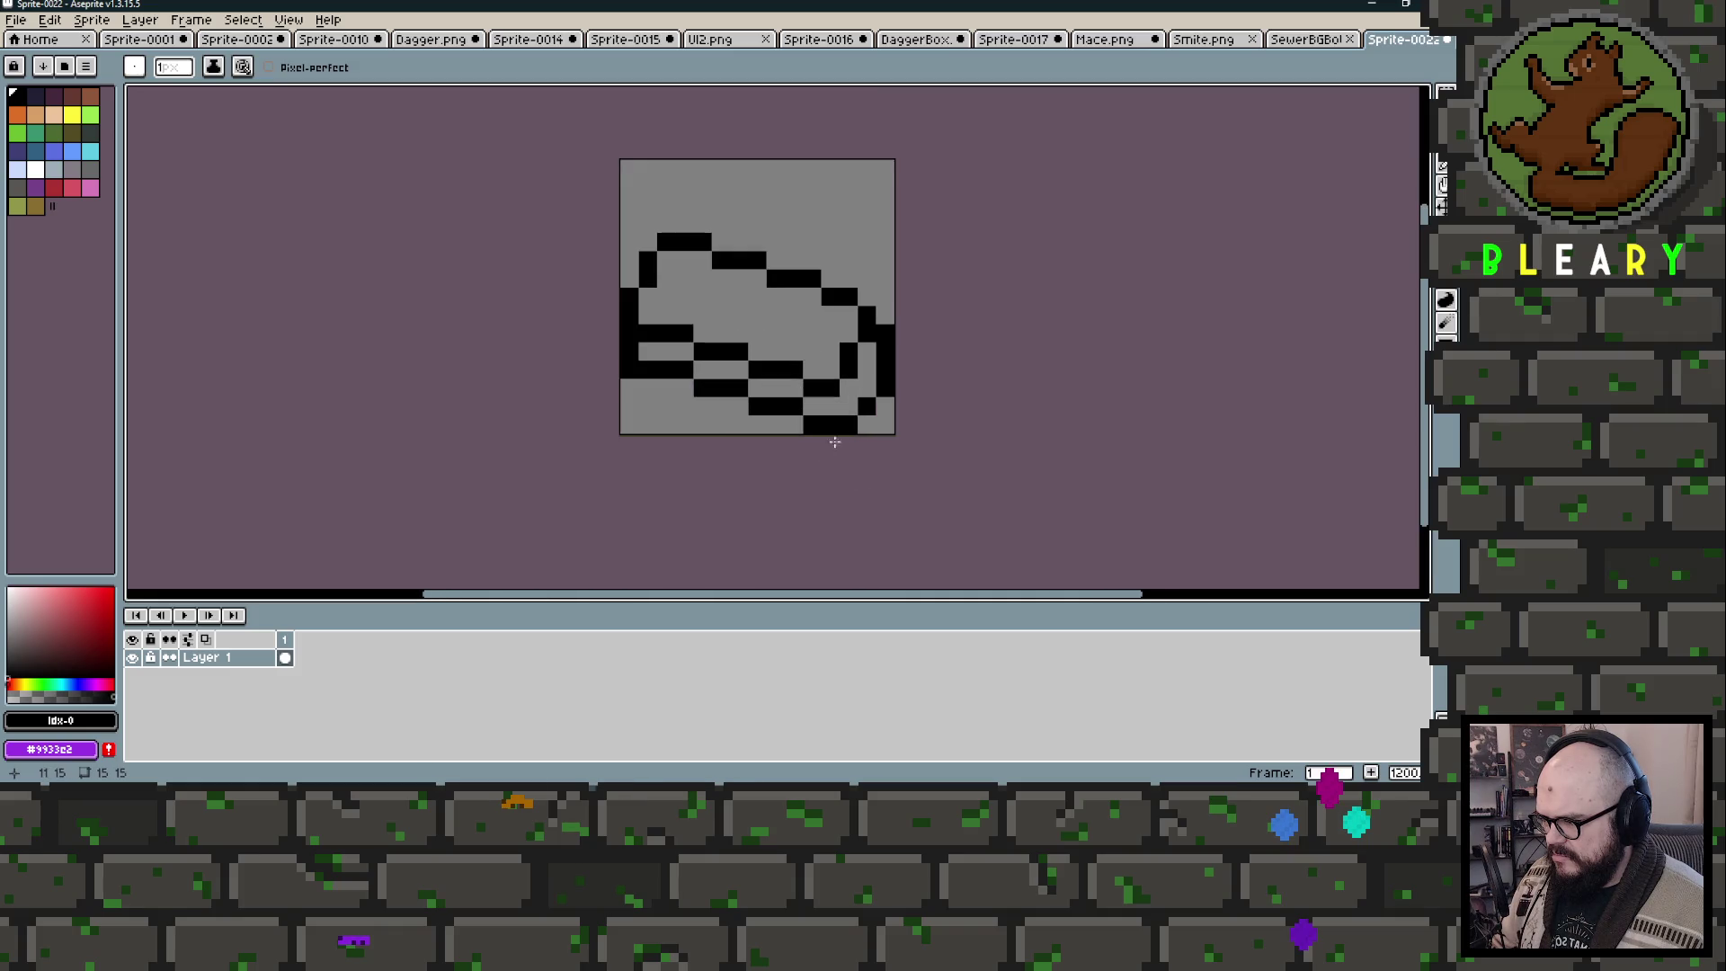
{"action": "key", "text": "e"}
{"action": "left_click_drag", "start_coordinate": [867, 406], "coordinate": [849, 424]}
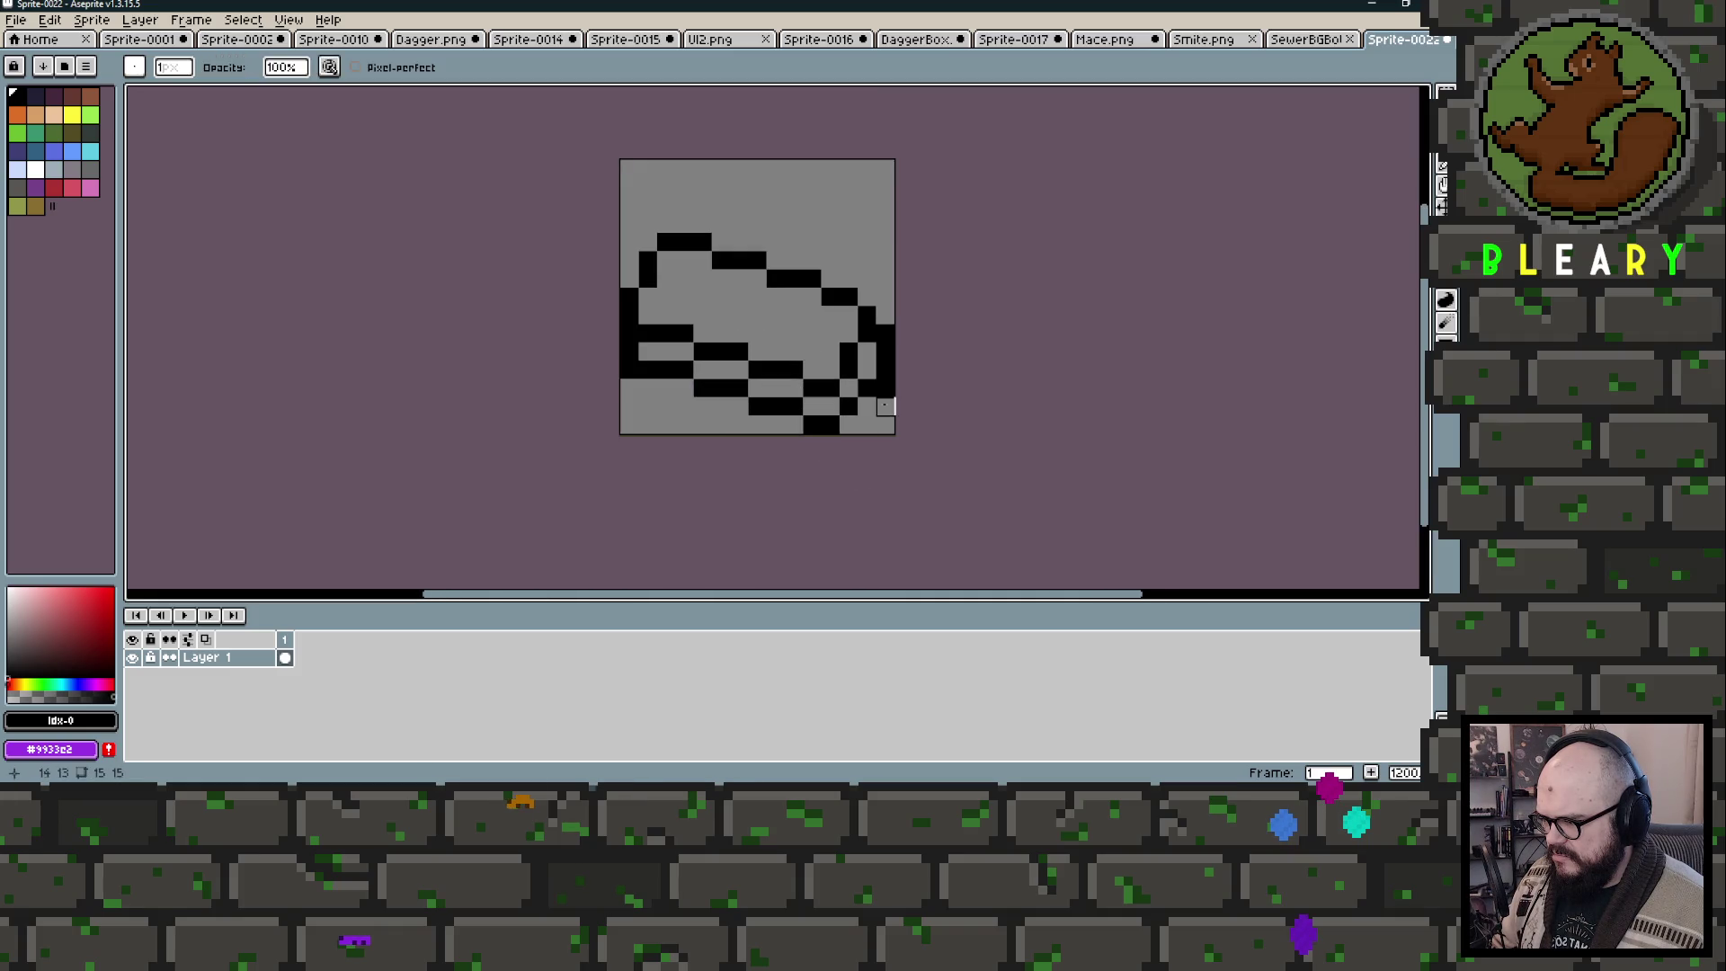
{"action": "scroll", "coordinate": [863, 441], "scroll_direction": "down", "scroll_amount": 4}
{"action": "scroll", "coordinate": [881, 428], "scroll_direction": "up", "scroll_amount": 4}
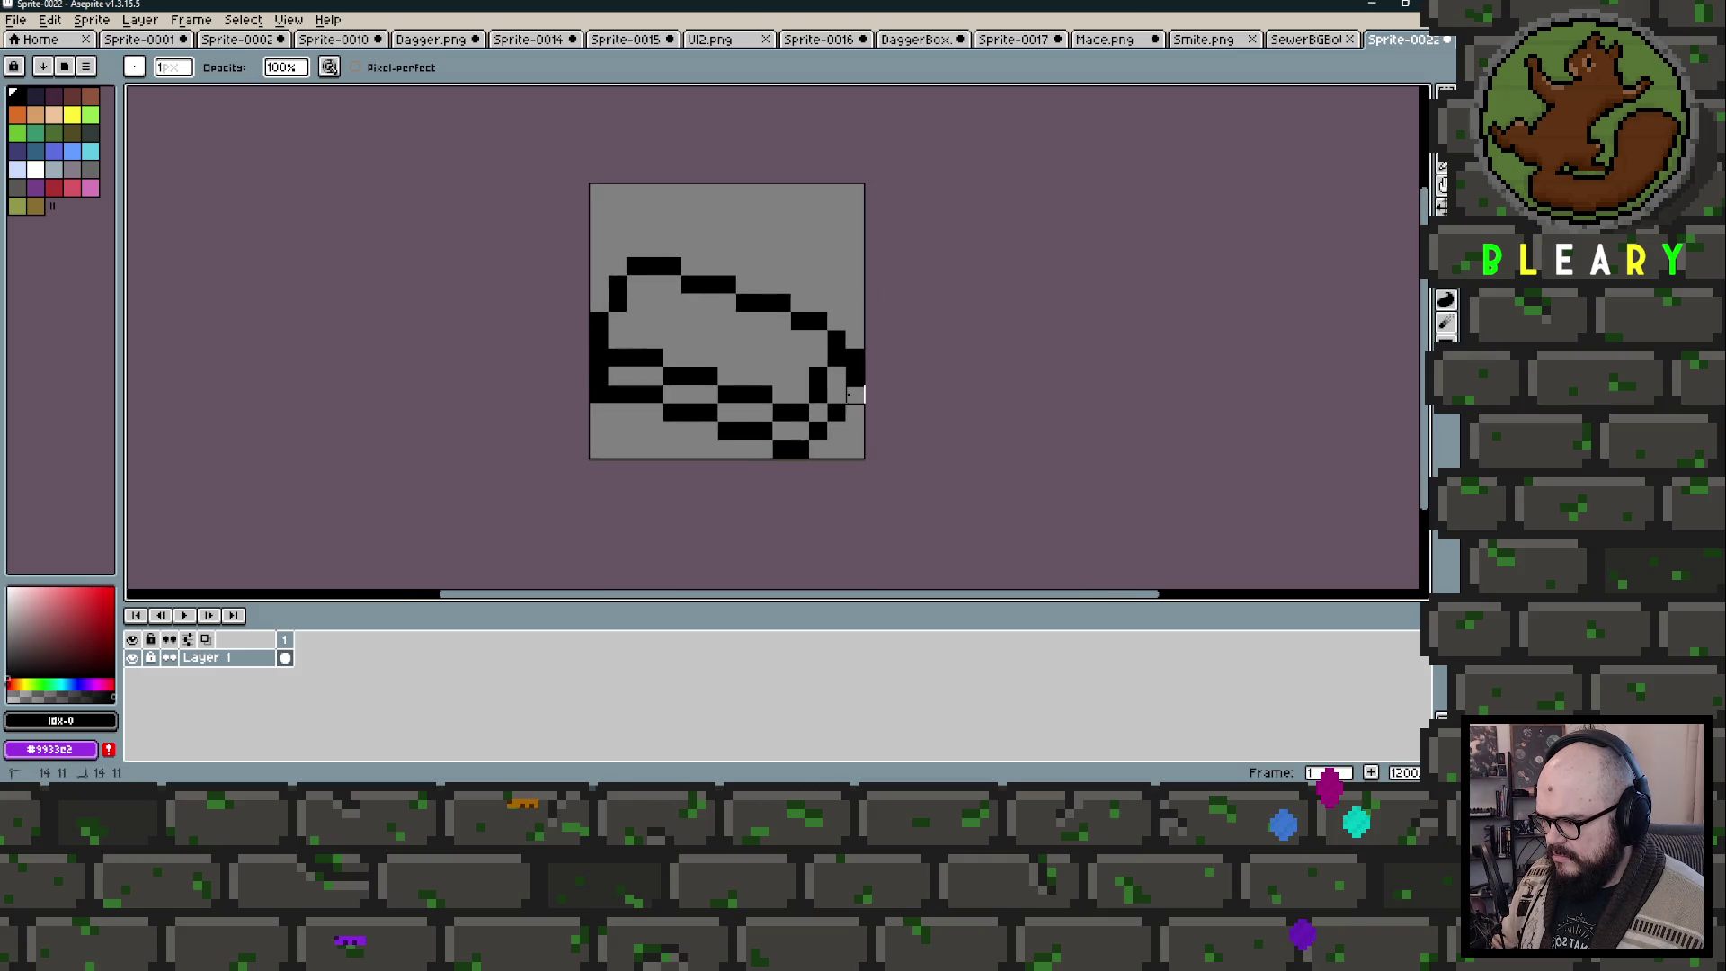
Step: Fill the gap in the right edge and erase excess right-edge pixels, zooming to check
{"action": "key", "text": "b"}
{"action": "left_click_drag", "start_coordinate": [838, 374], "coordinate": [837, 393]}
{"action": "key", "text": "e"}
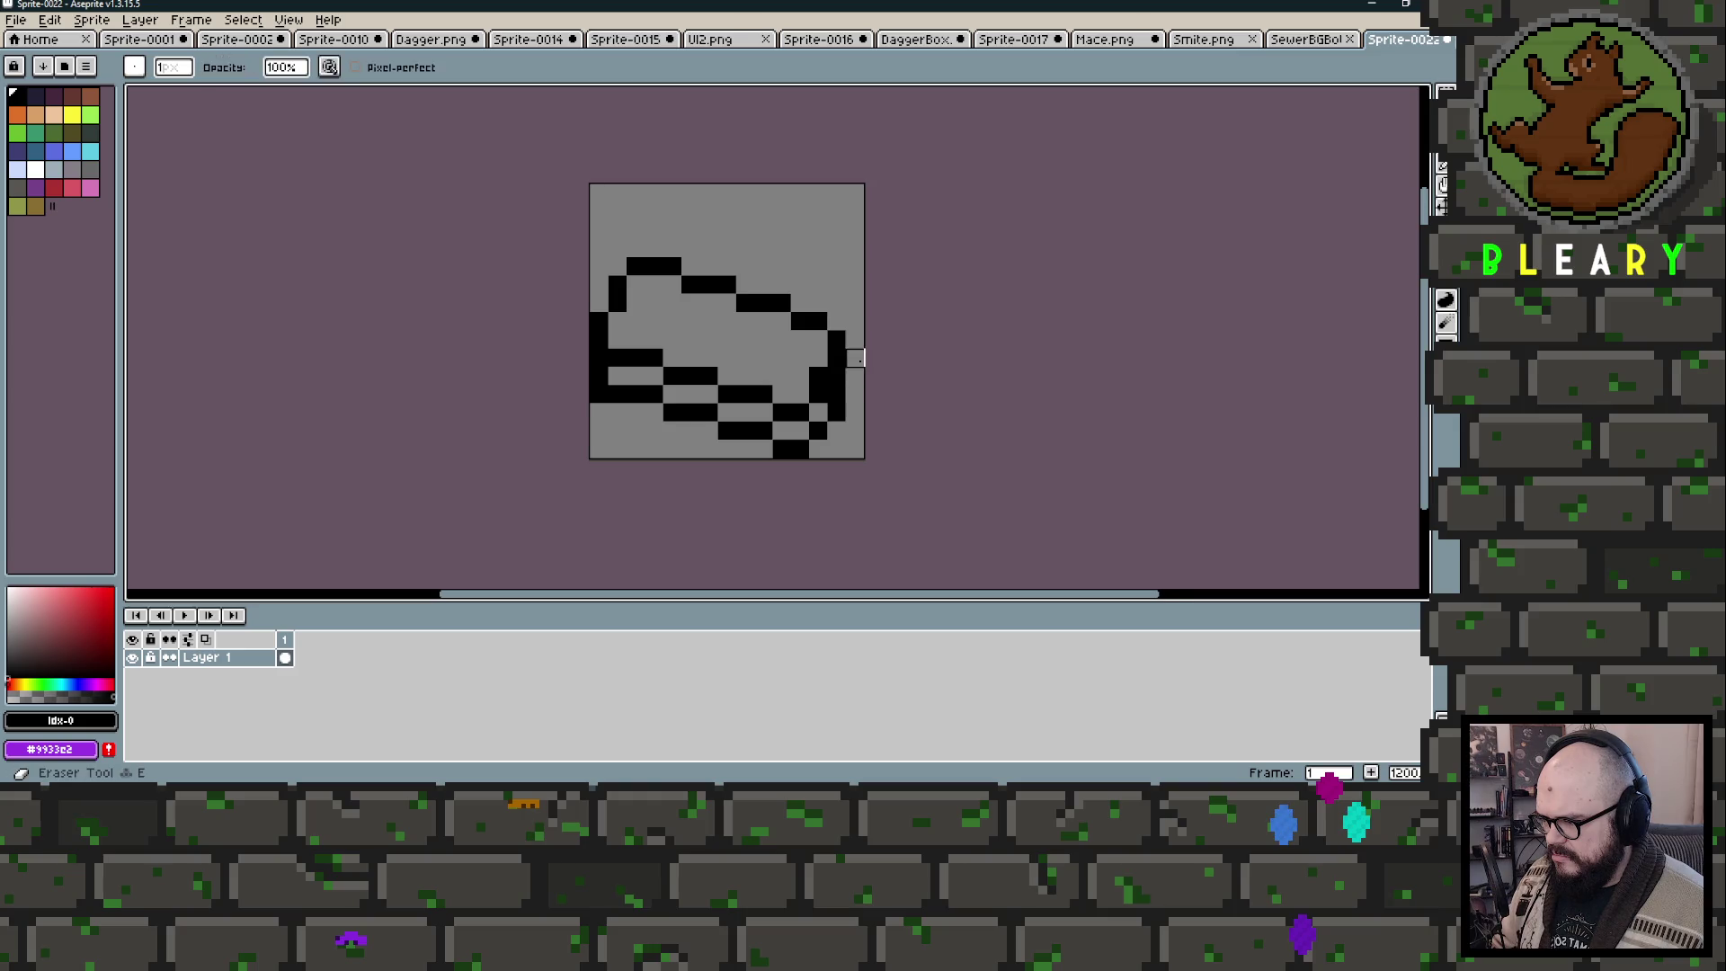
{"action": "scroll", "coordinate": [856, 436], "scroll_direction": "down", "scroll_amount": 4}
{"action": "scroll", "coordinate": [848, 510], "scroll_direction": "up", "scroll_amount": 4}
{"action": "key", "text": "b"}
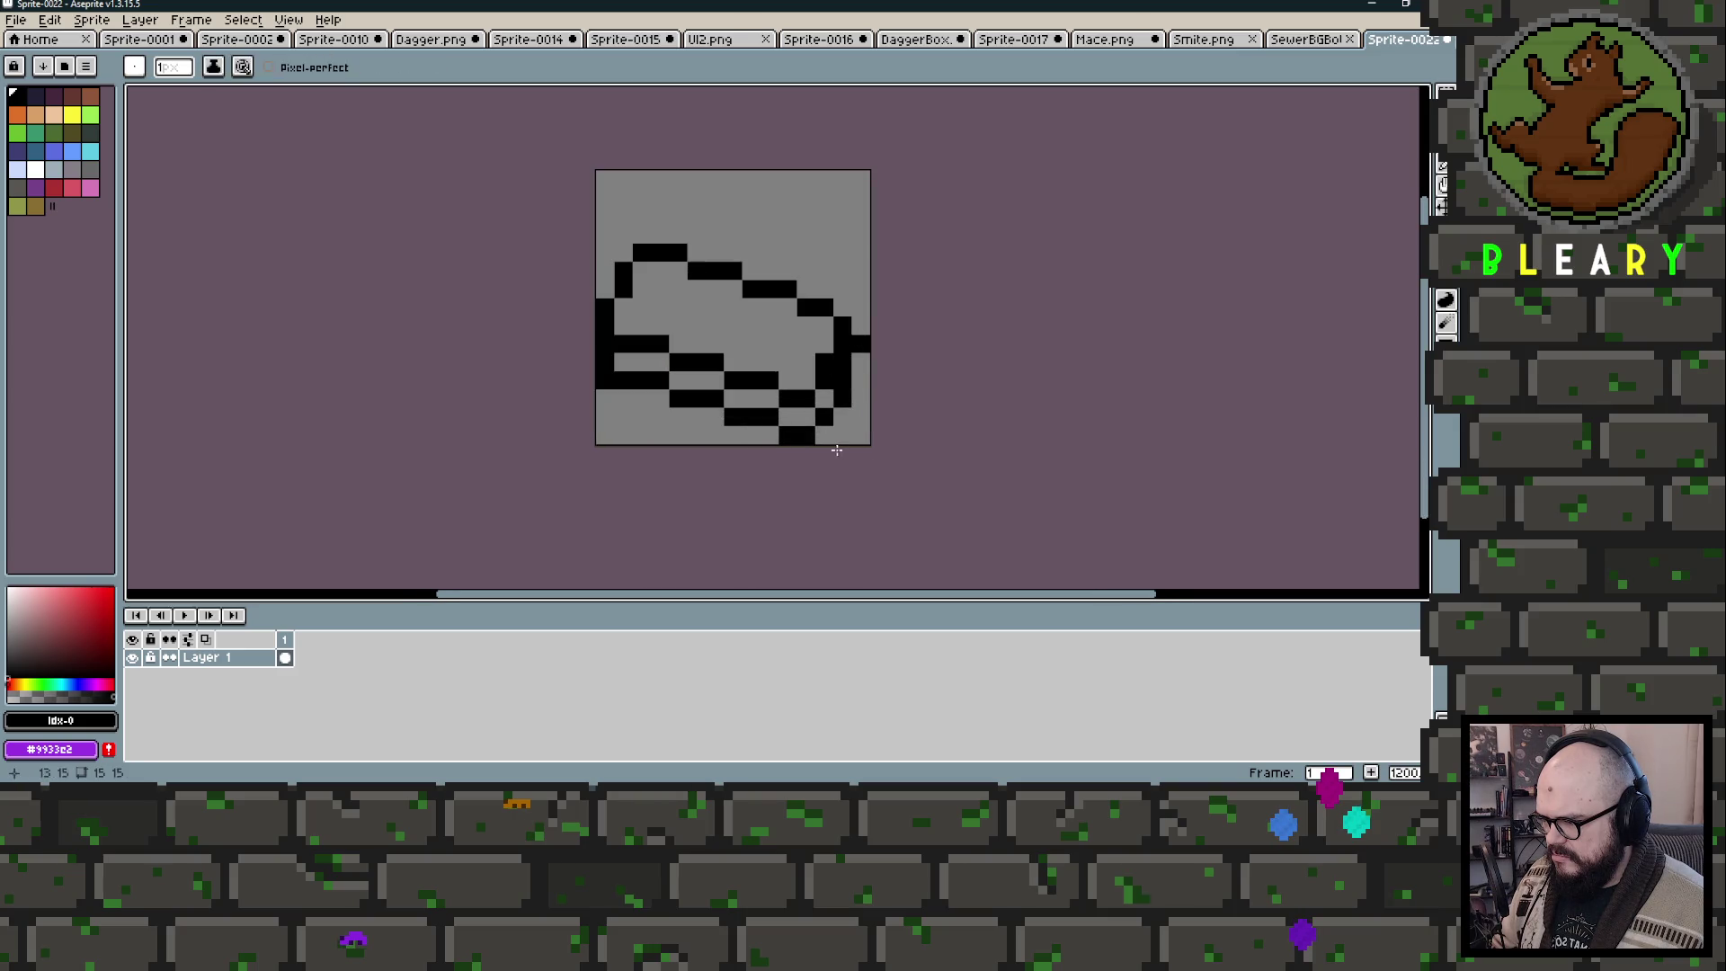
{"action": "scroll", "coordinate": [835, 450], "scroll_direction": "down", "scroll_amount": 4}
{"action": "scroll", "coordinate": [852, 491], "scroll_direction": "up", "scroll_amount": 1}
{"action": "key", "text": "e"}
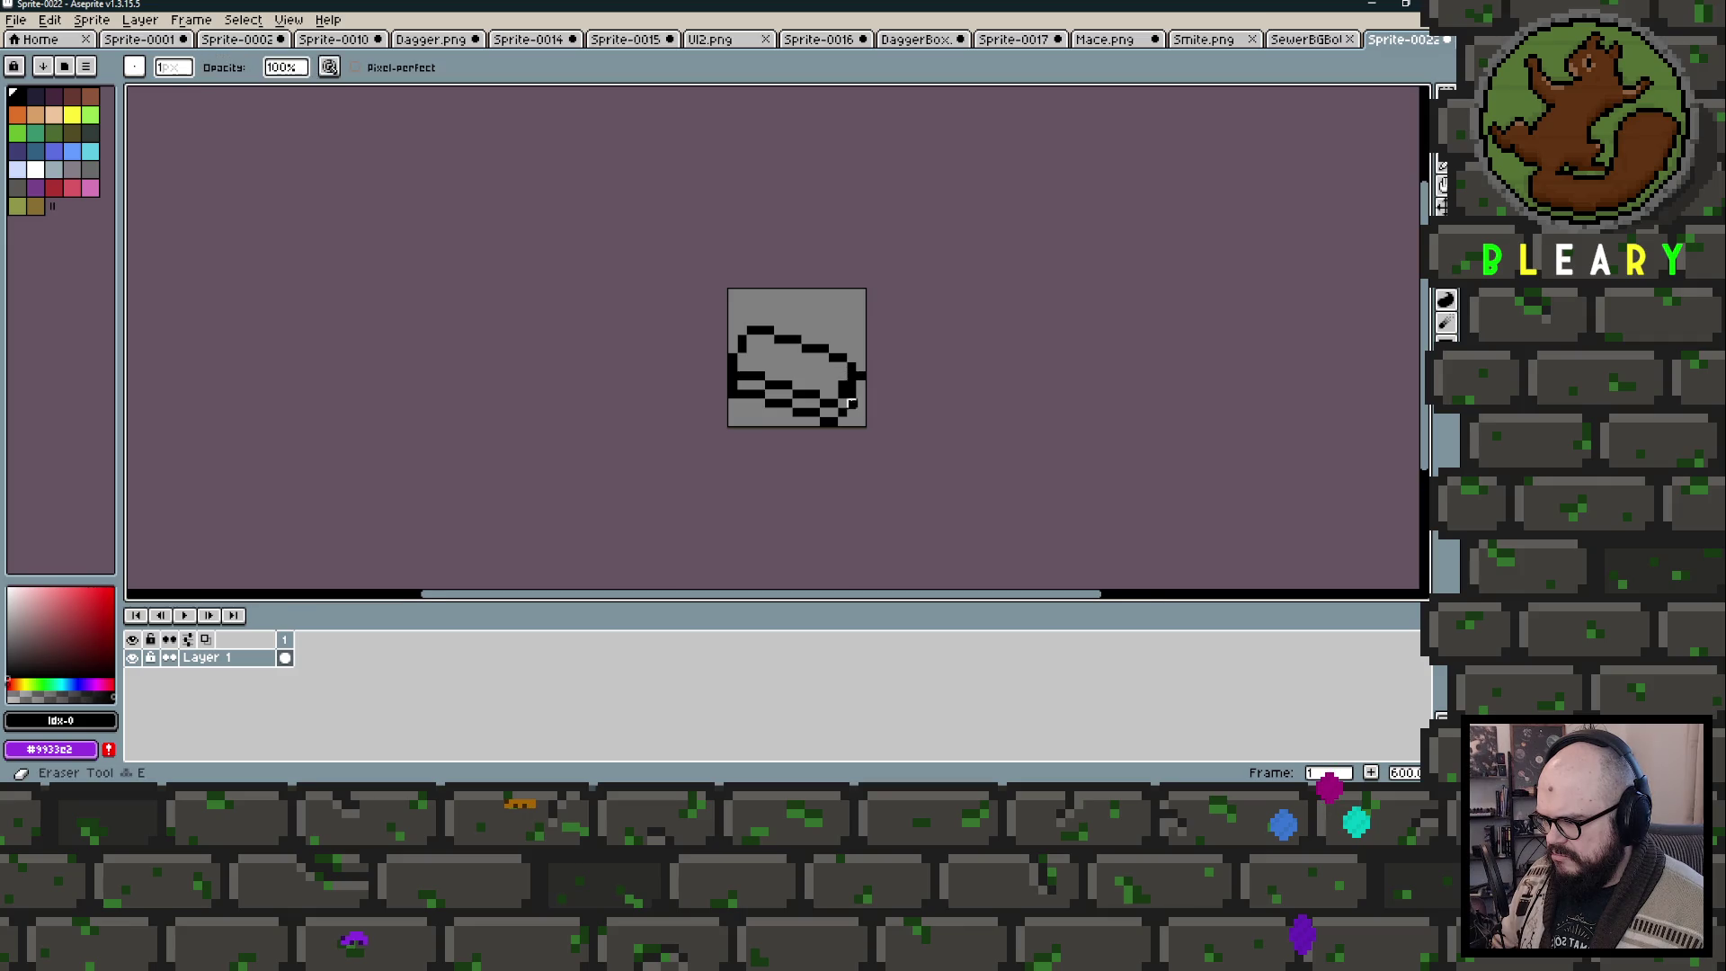
{"action": "scroll", "coordinate": [852, 395], "scroll_direction": "up", "scroll_amount": 3}
{"action": "left_click_drag", "start_coordinate": [852, 360], "coordinate": [853, 333]}
{"action": "scroll", "coordinate": [856, 479], "scroll_direction": "down", "scroll_amount": 4}
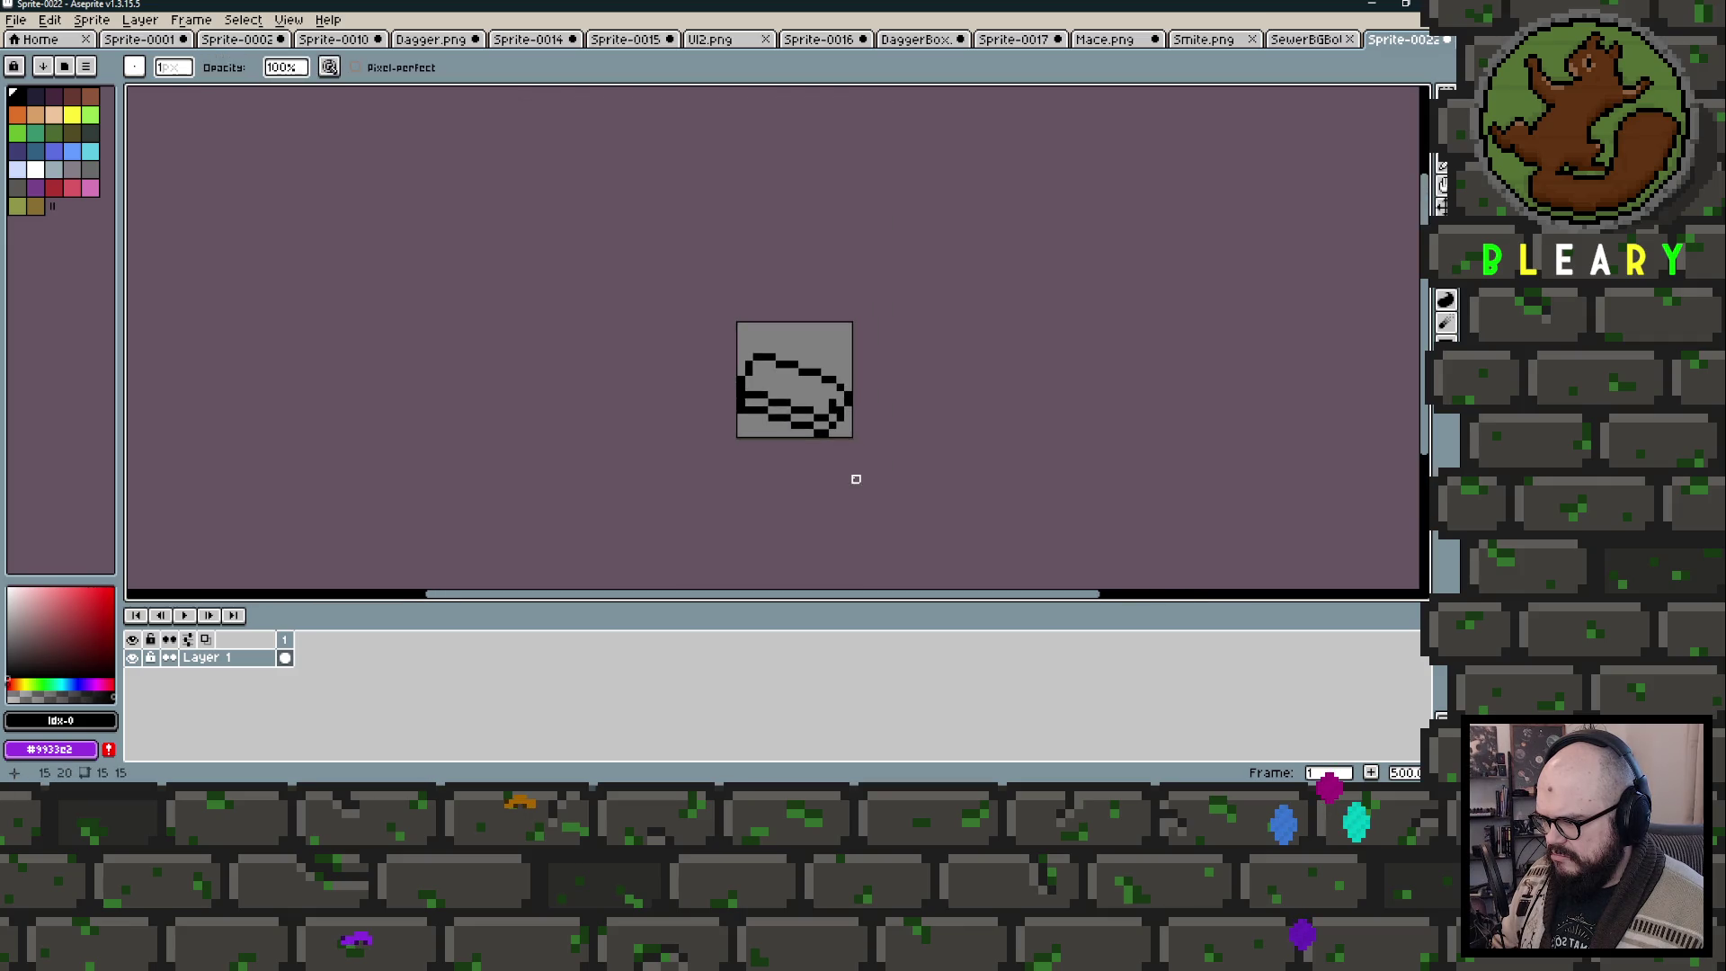
{"action": "scroll", "coordinate": [835, 474], "scroll_direction": "up", "scroll_amount": 4}
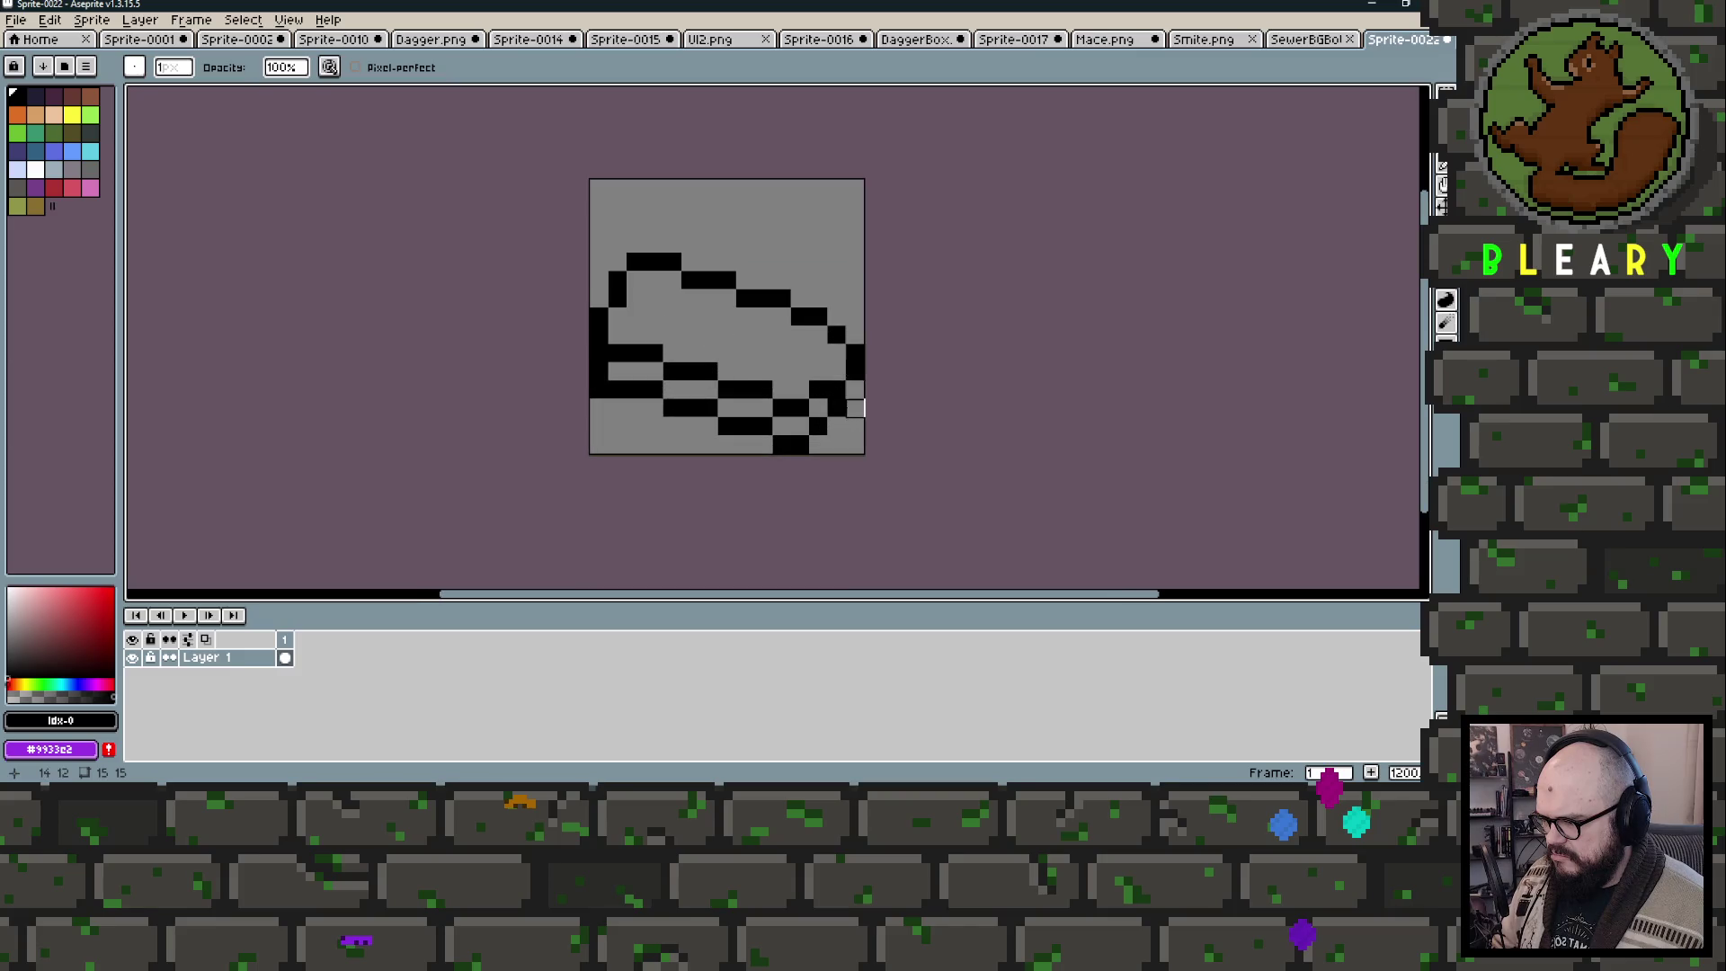
{"action": "key", "text": "b"}
{"action": "key", "text": "e"}
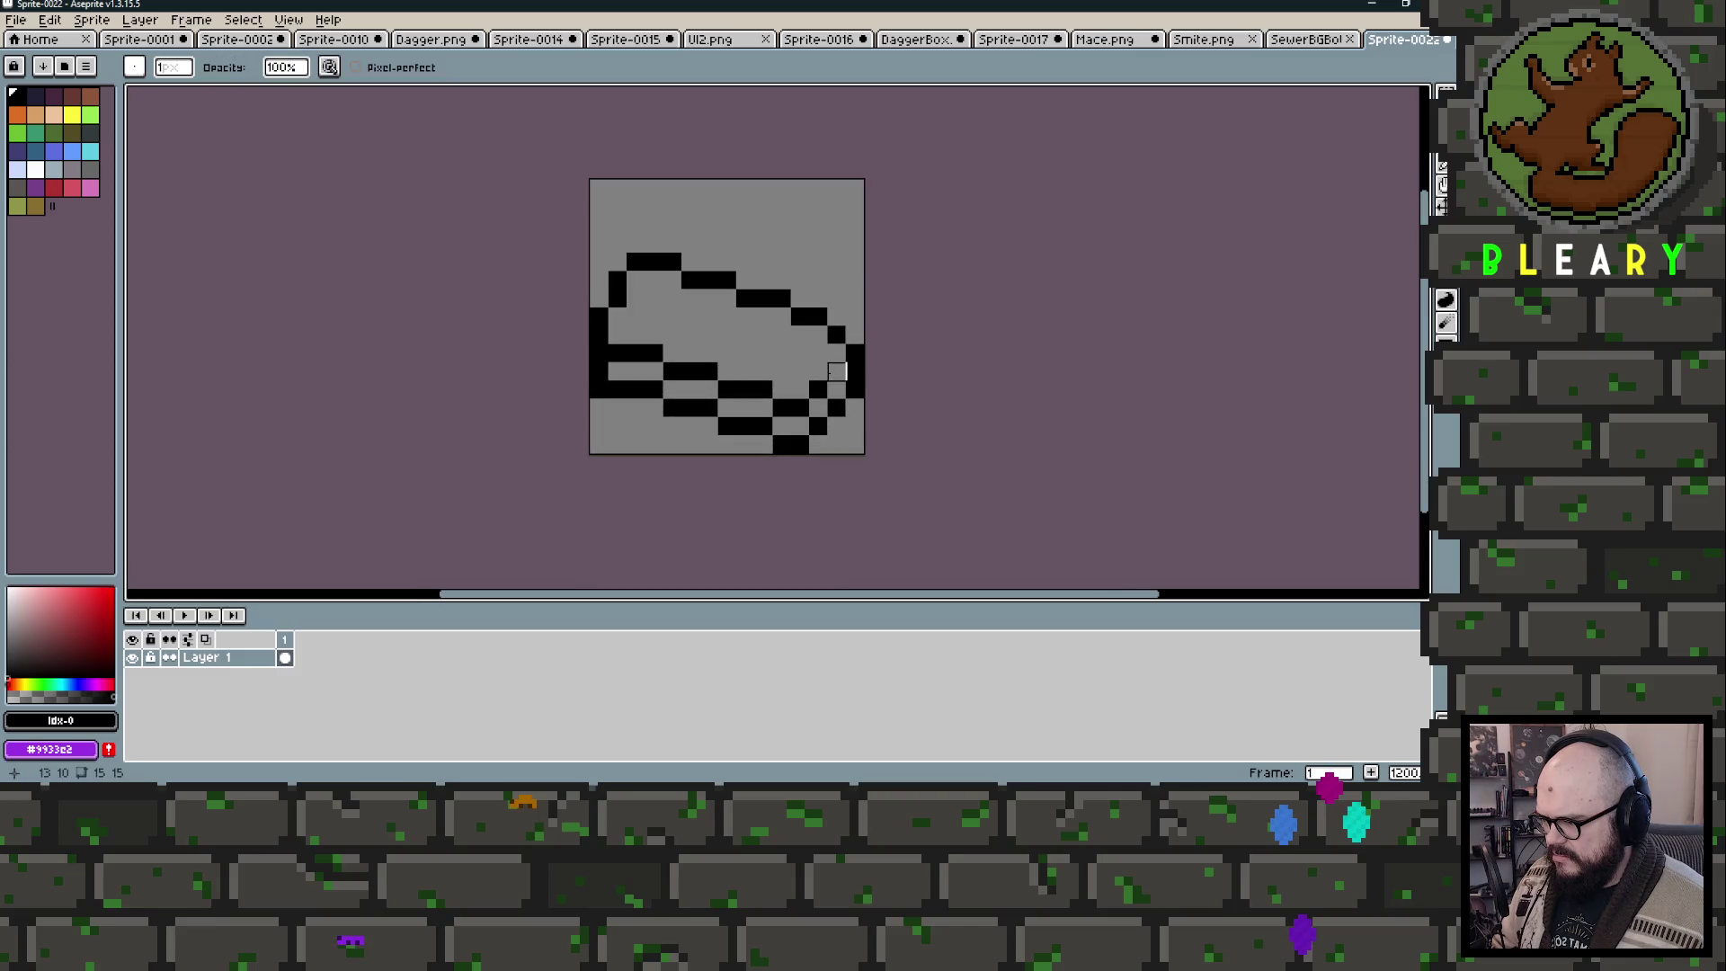
{"action": "key", "text": "b"}
{"action": "scroll", "coordinate": [845, 467], "scroll_direction": "down", "scroll_amount": 4}
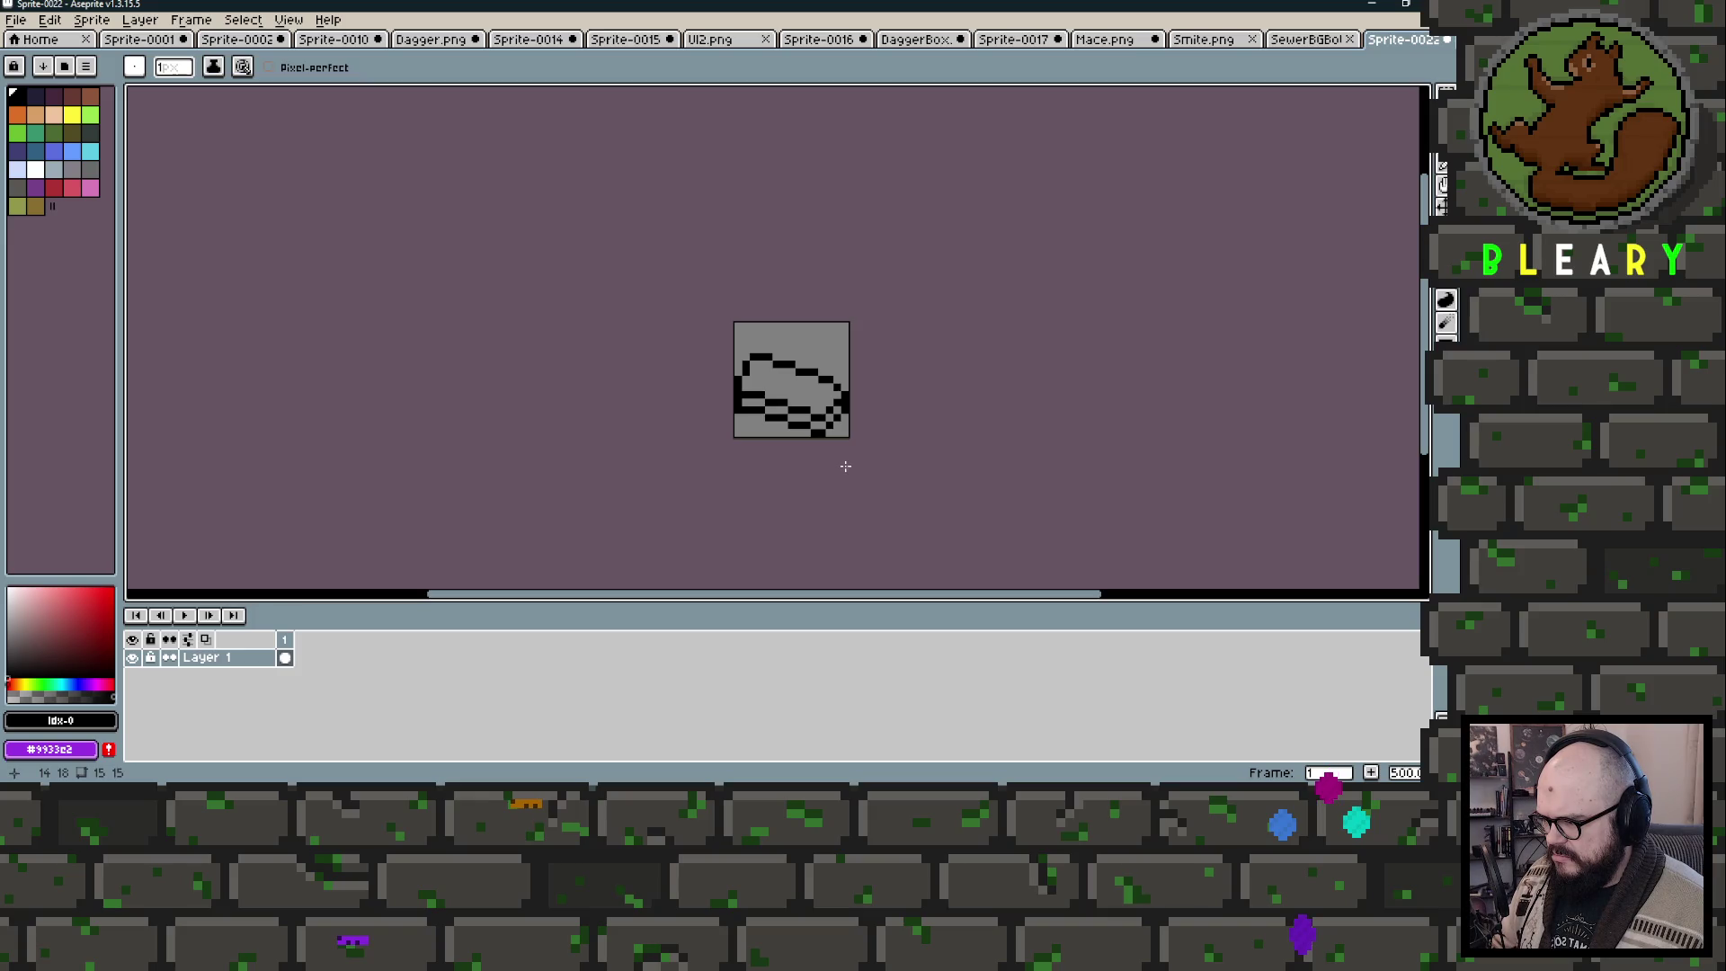
{"action": "scroll", "coordinate": [845, 466], "scroll_direction": "up", "scroll_amount": 4}
{"action": "scroll", "coordinate": [850, 449], "scroll_direction": "up", "scroll_amount": 3}
{"action": "scroll", "coordinate": [818, 377], "scroll_direction": "down", "scroll_amount": 5}
{"action": "scroll", "coordinate": [720, 384], "scroll_direction": "up", "scroll_amount": 2}
{"action": "scroll", "coordinate": [719, 385], "scroll_direction": "up", "scroll_amount": 1}
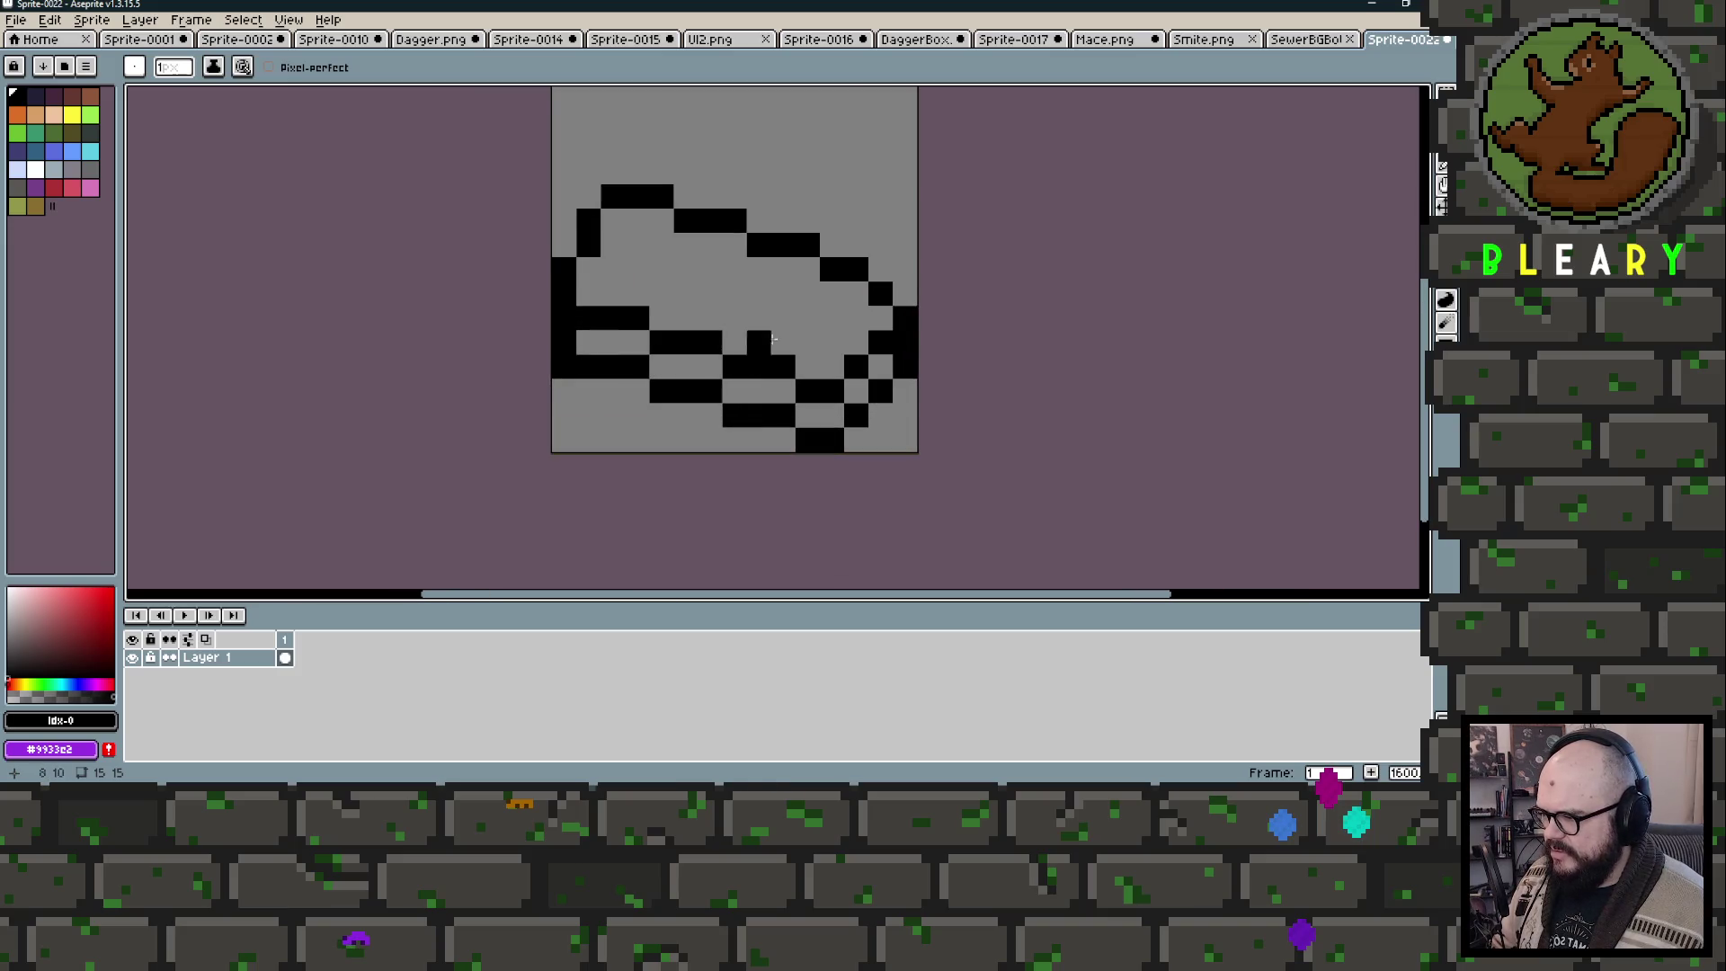
Step: Bucket-fill the whetstone's interior cells with mid grey
{"action": "left_click", "coordinate": [90, 169]}
{"action": "key", "text": "g"}
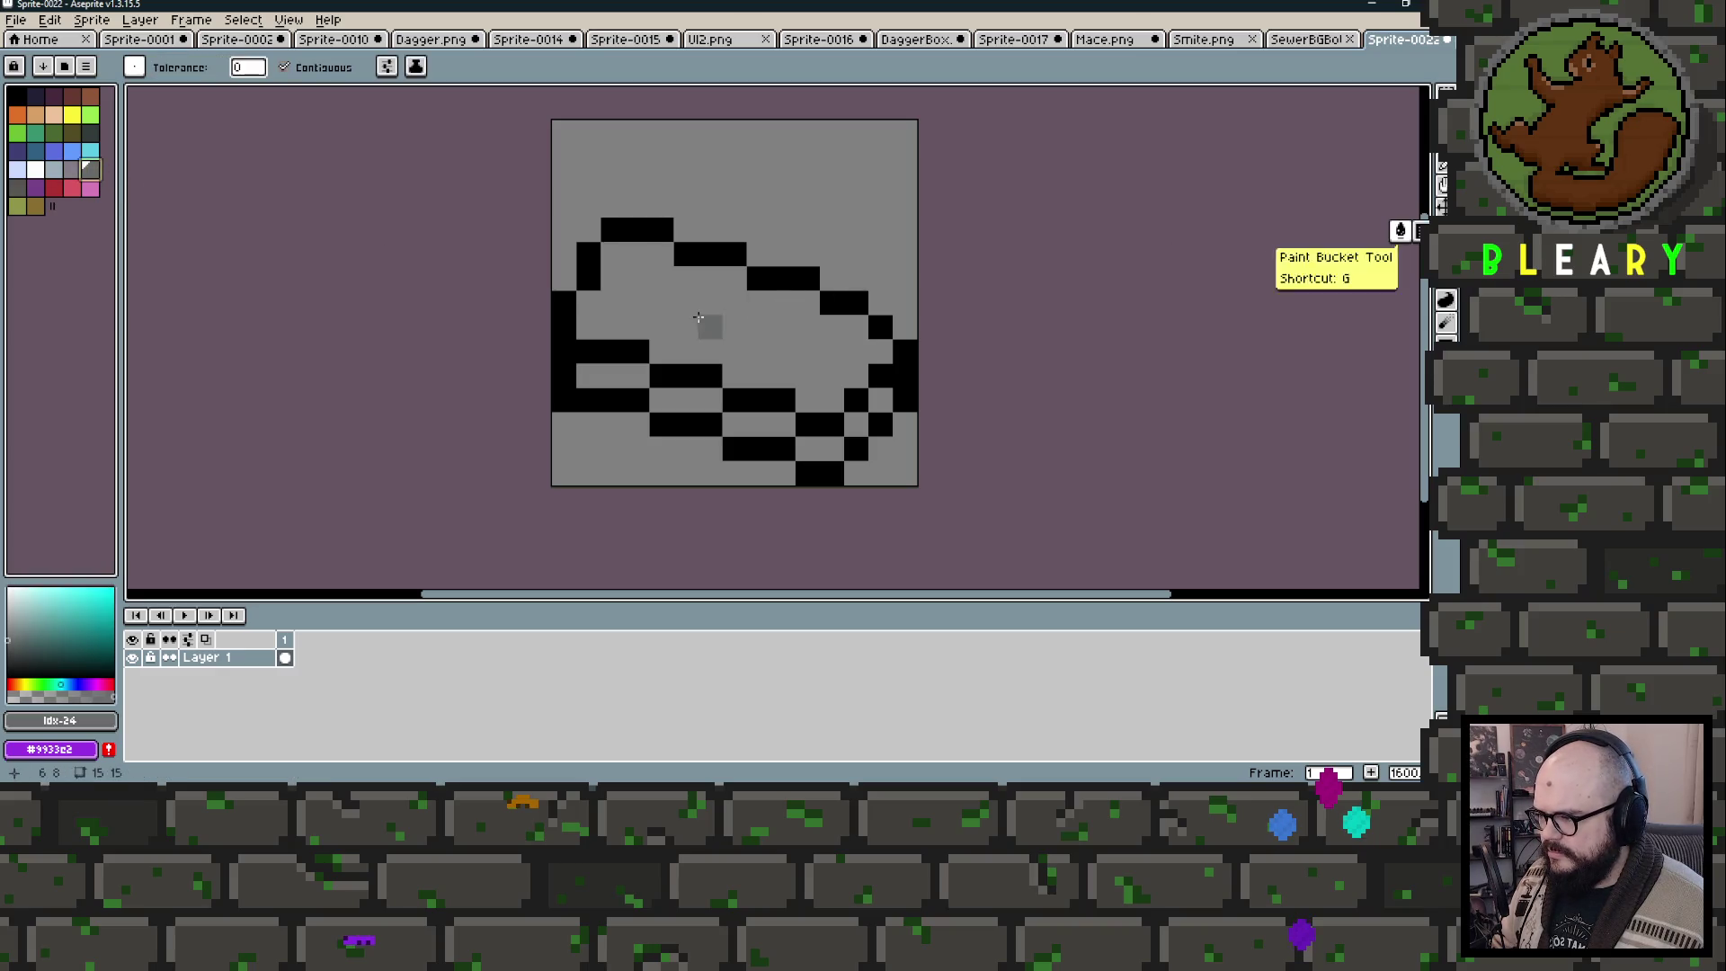
{"action": "left_click", "coordinate": [707, 324]}
{"action": "left_click", "coordinate": [686, 400]}
{"action": "left_click", "coordinate": [747, 419]}
{"action": "left_click", "coordinate": [813, 449]}
{"action": "left_click", "coordinate": [856, 424]}
{"action": "left_click", "coordinate": [880, 401]}
{"action": "left_click", "coordinate": [607, 372]}
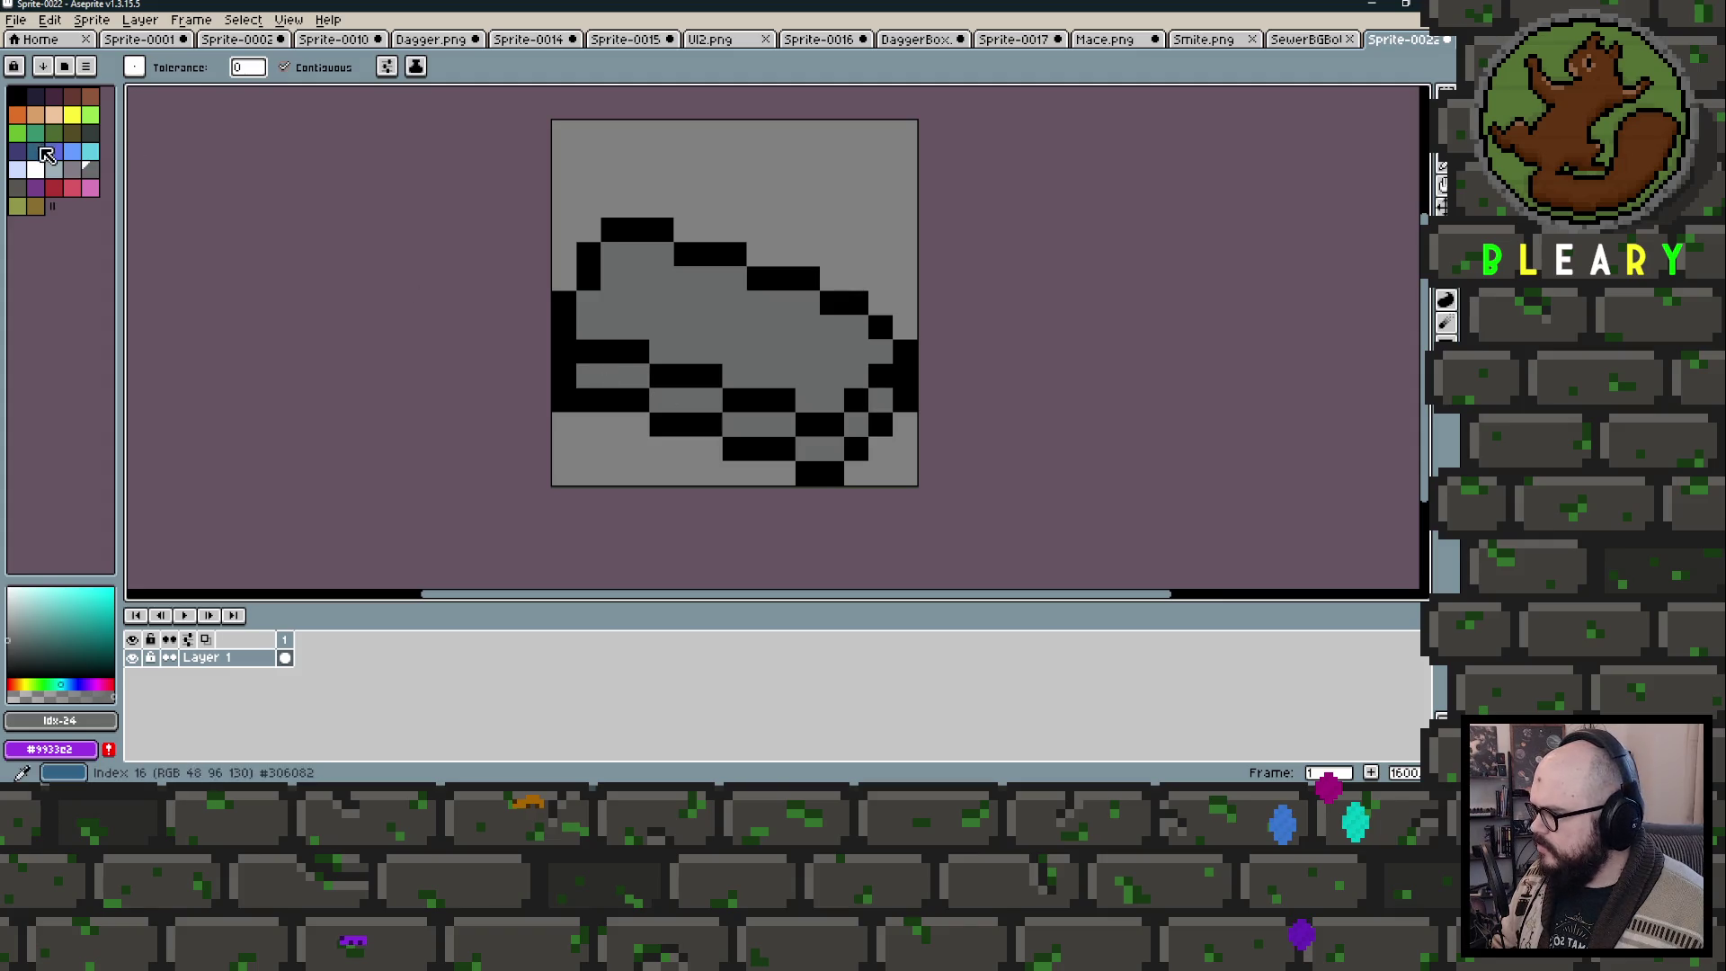
Step: Fill the diagonal lower stripe rows with dark red
{"action": "left_click", "coordinate": [72, 96]}
{"action": "left_click", "coordinate": [620, 376]}
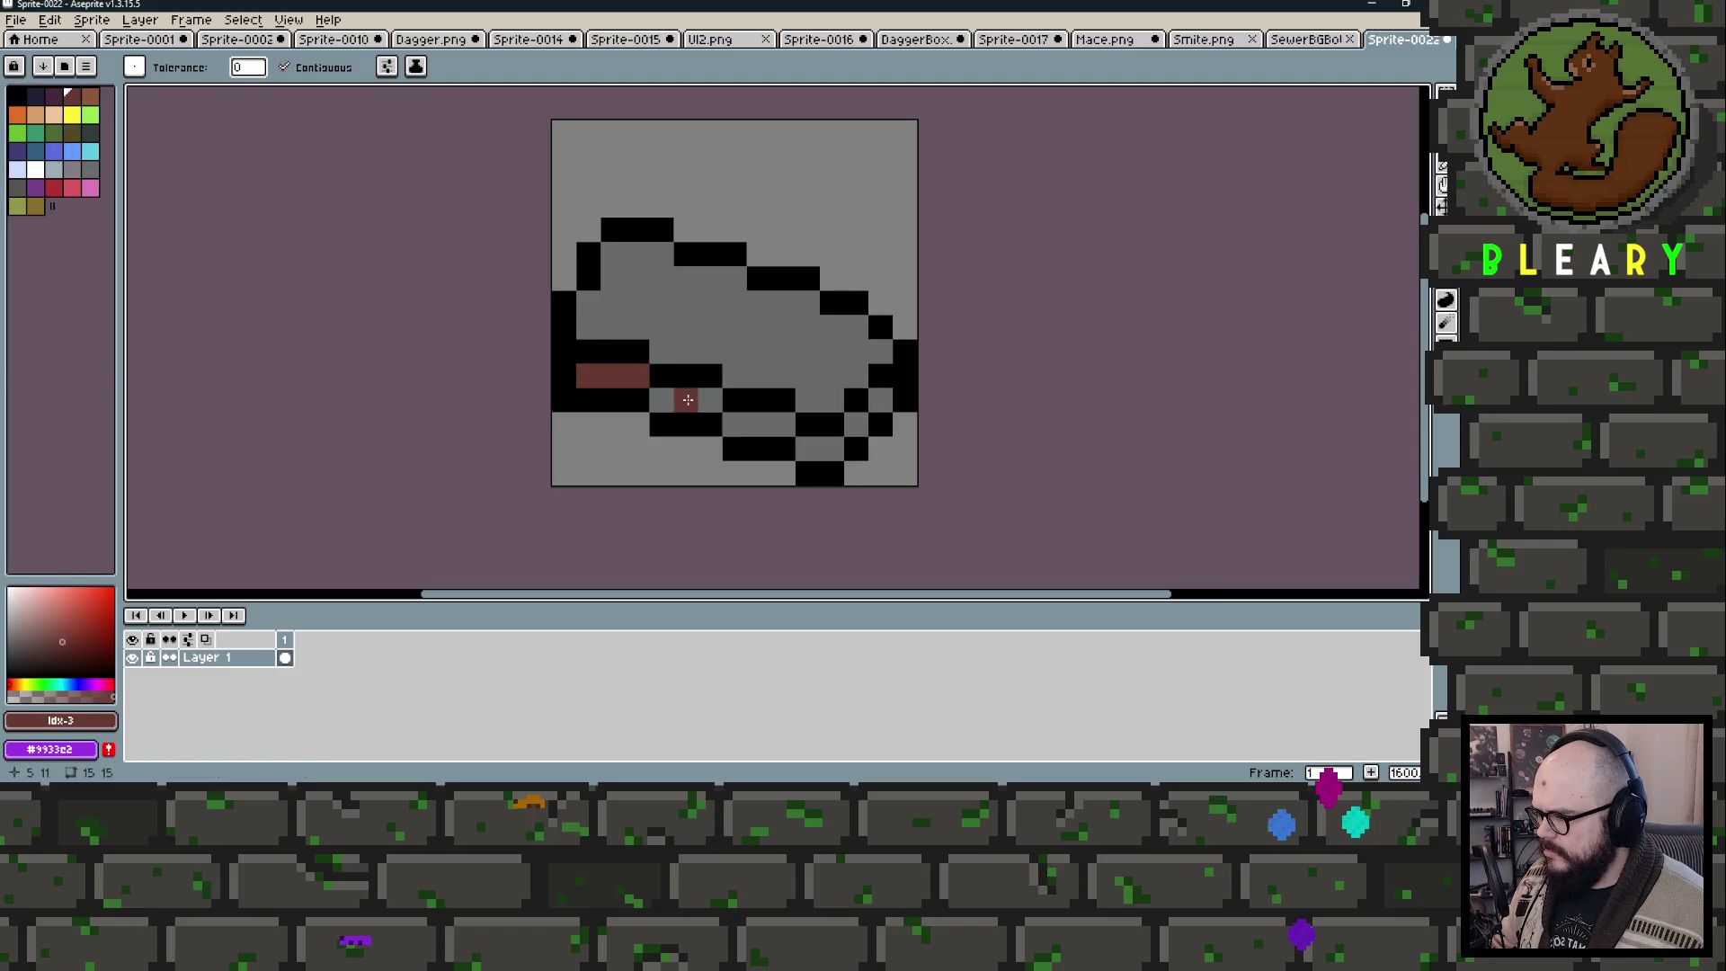
{"action": "left_click", "coordinate": [685, 400]}
{"action": "left_click", "coordinate": [759, 424]}
{"action": "left_click", "coordinate": [815, 423]}
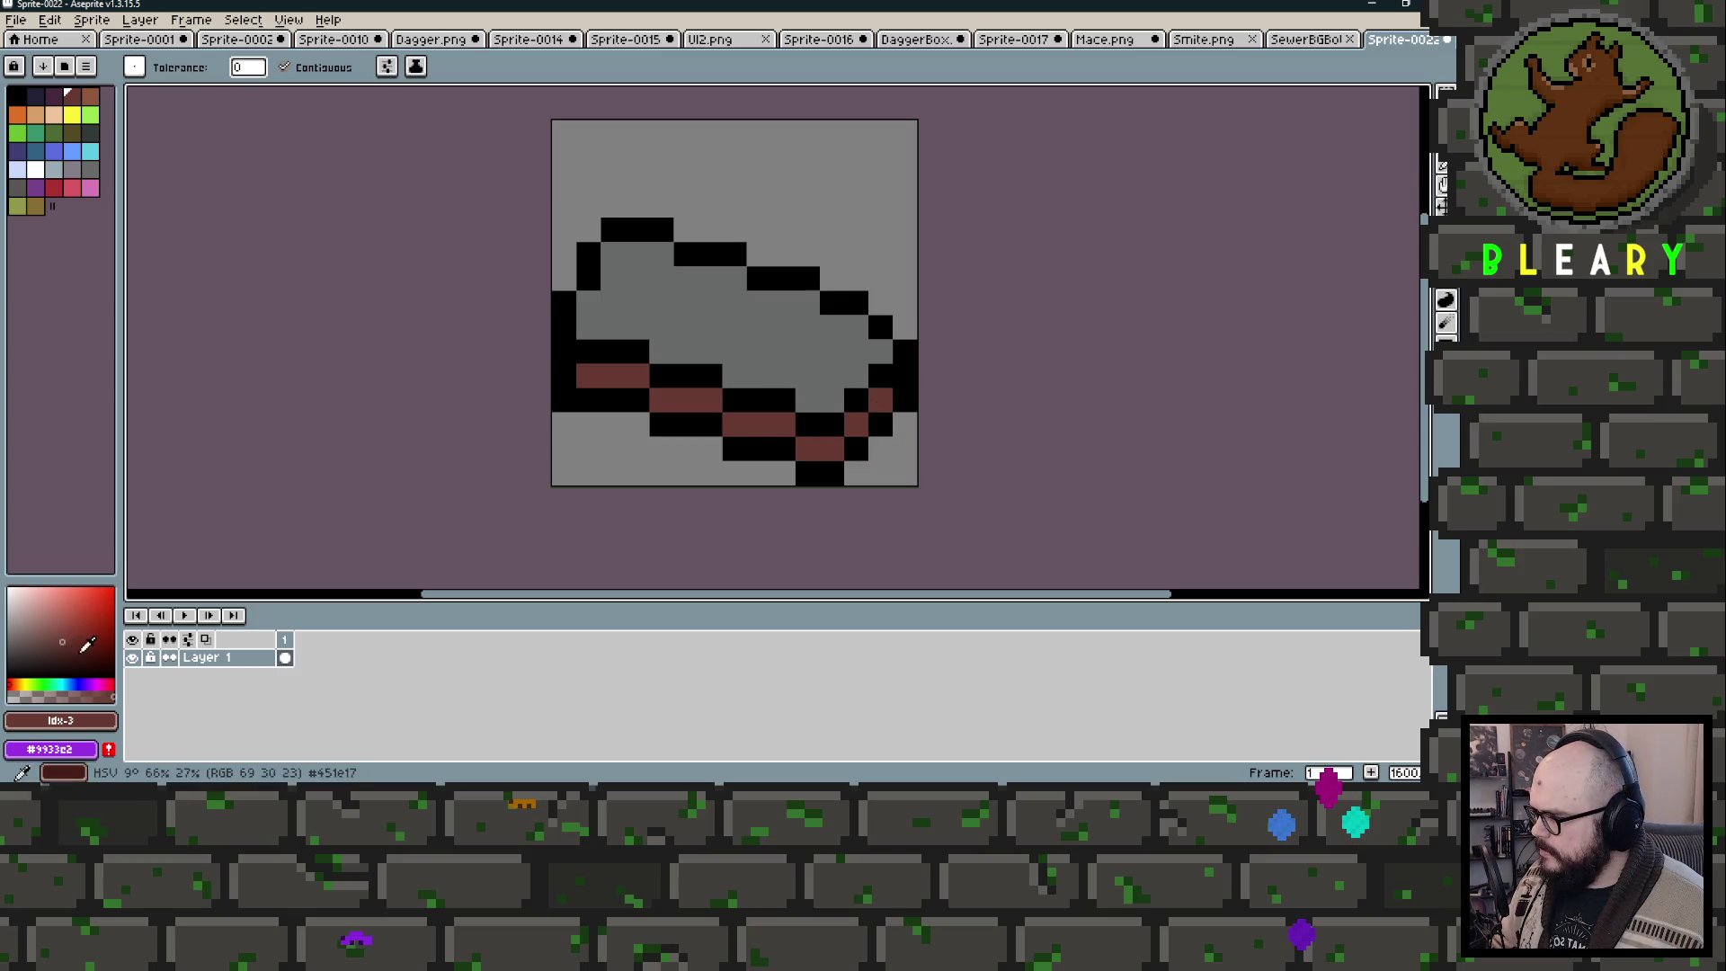
Step: Recolour all stripe segments a darker red-brown shade
{"action": "left_click", "coordinate": [80, 659]}
{"action": "left_click", "coordinate": [632, 384]}
{"action": "left_click", "coordinate": [685, 400]}
{"action": "left_click", "coordinate": [760, 425]}
{"action": "left_click", "coordinate": [832, 450]}
{"action": "left_click", "coordinate": [858, 430]}
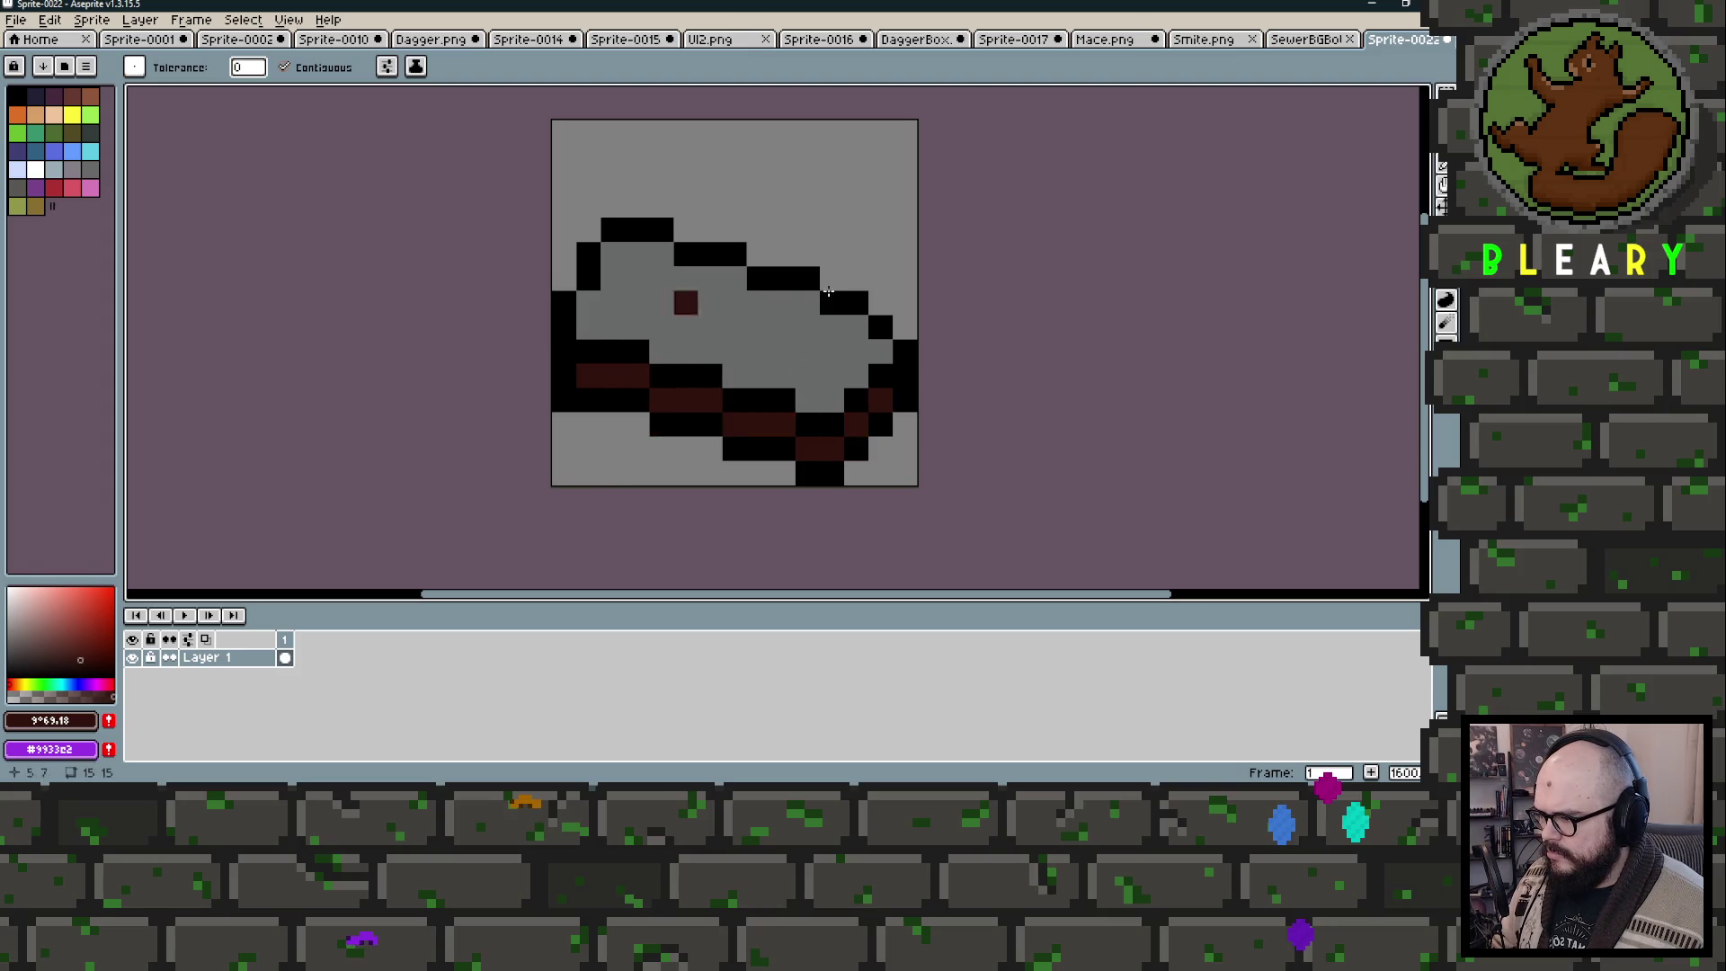
{"action": "left_click", "coordinate": [84, 663]}
{"action": "key", "text": "b"}
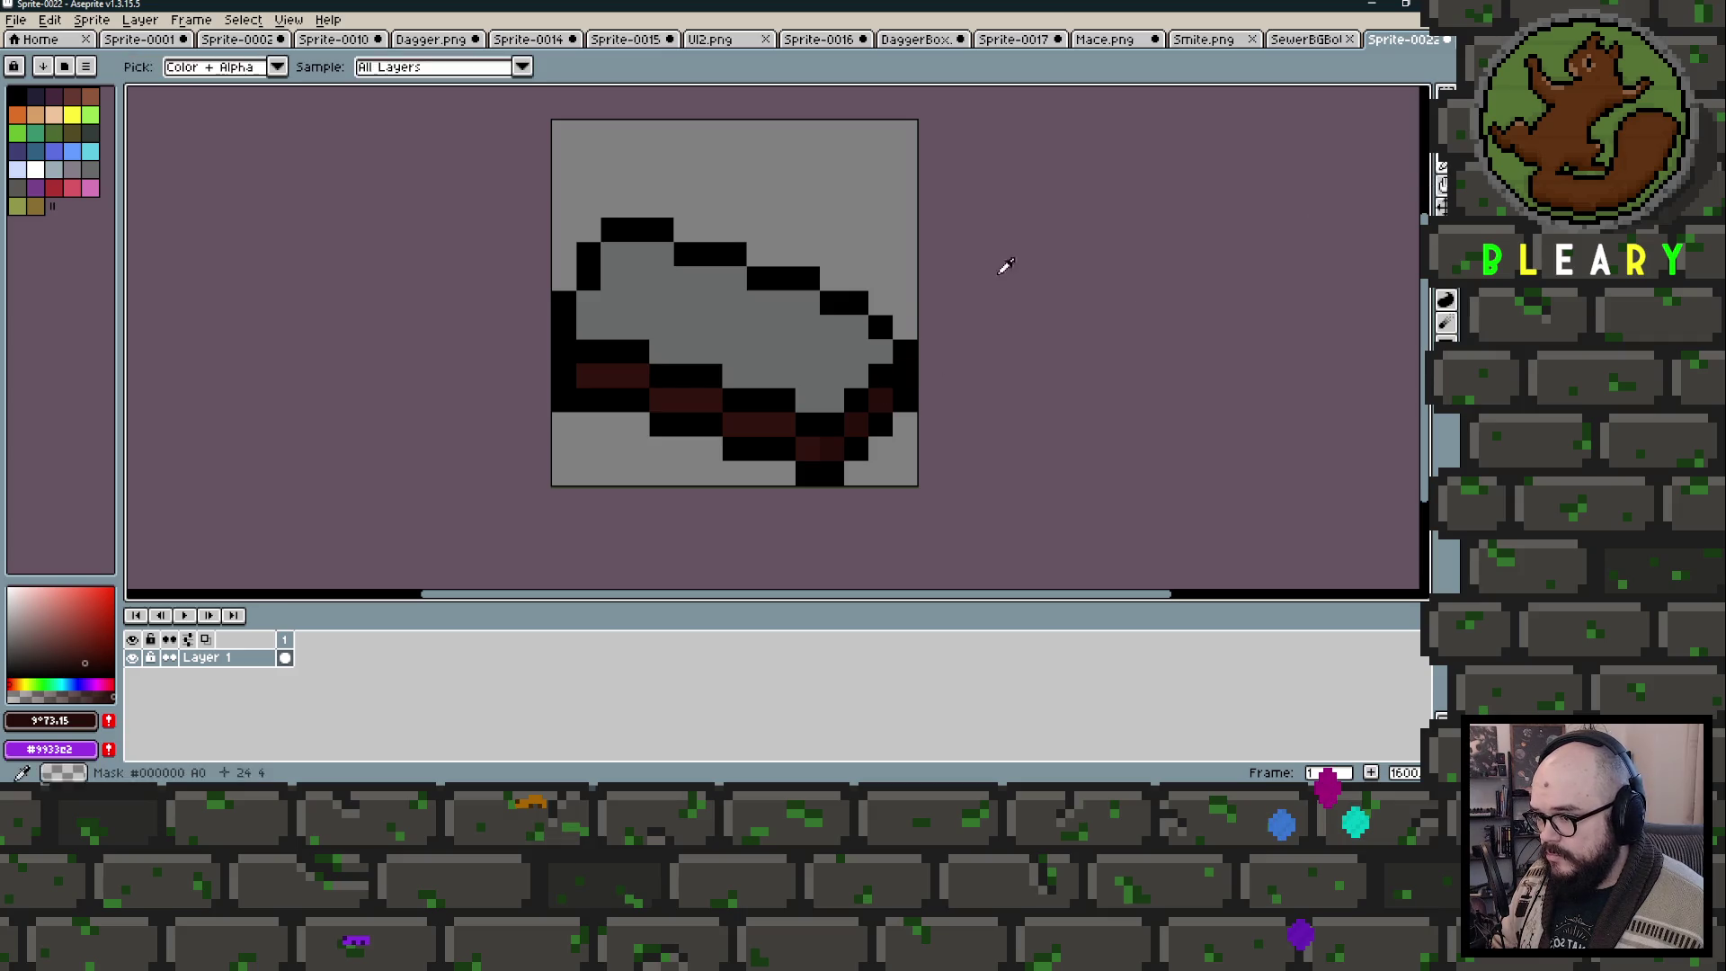
Step: Bucket-fill the whetstone body with a dark grey
{"action": "left_click", "coordinate": [763, 370], "text": "alt"}
{"action": "left_click", "coordinate": [11, 656]}
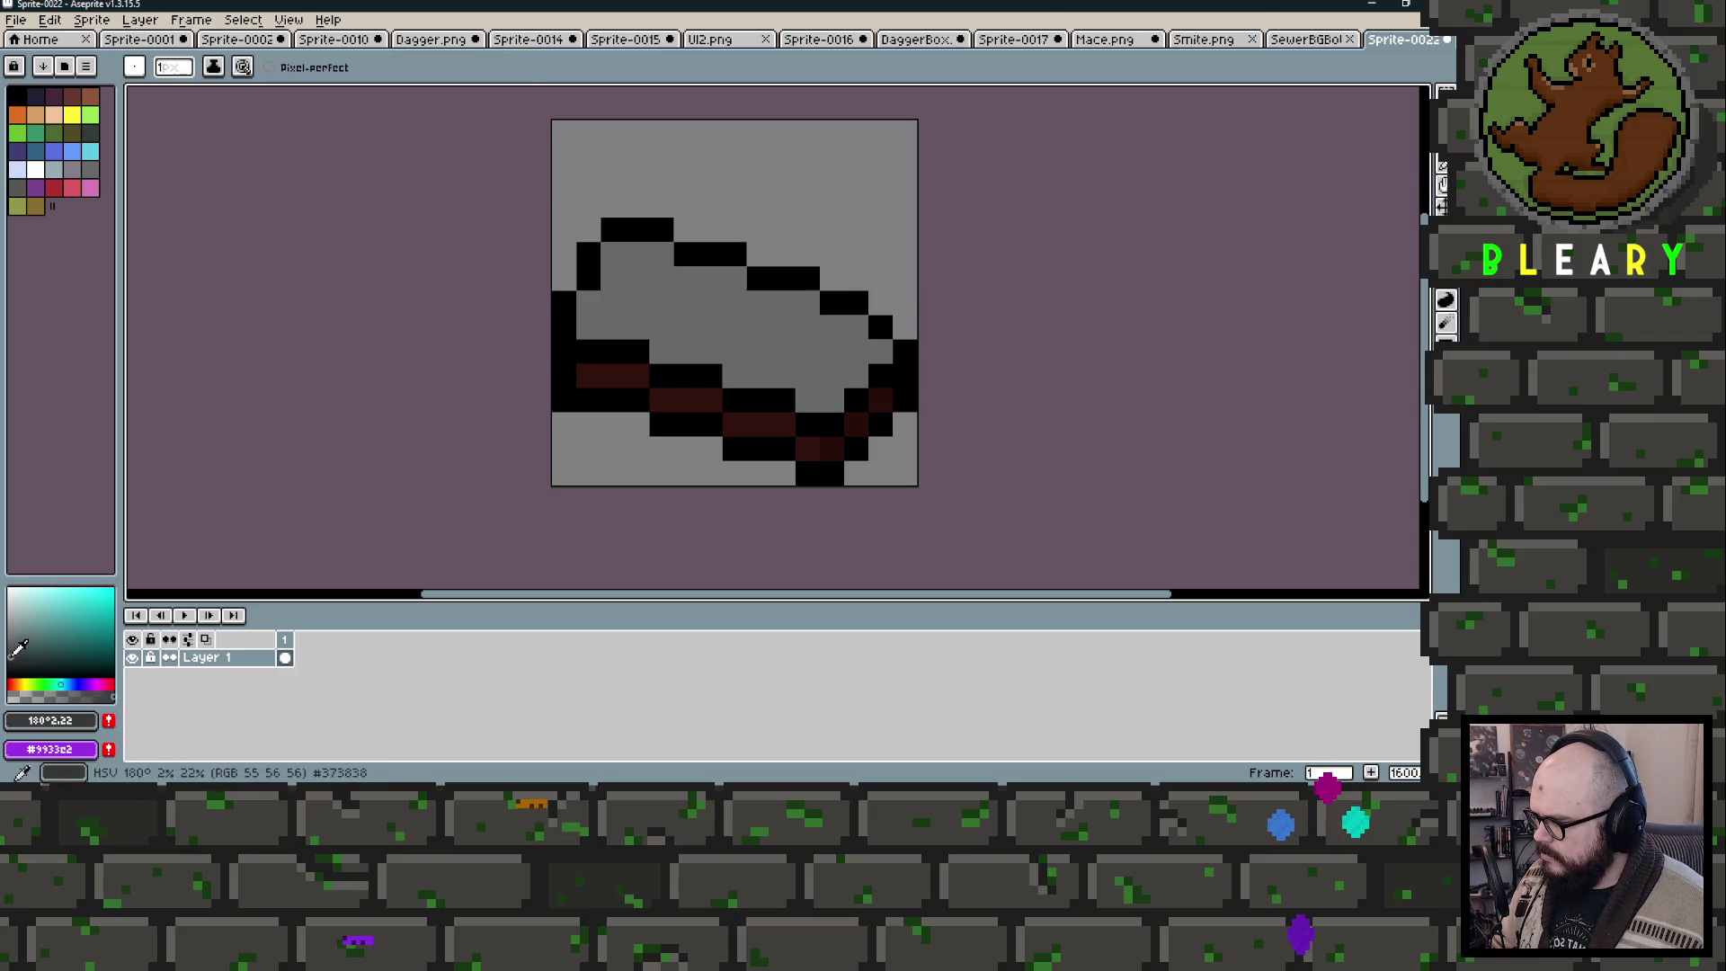
{"action": "left_click", "coordinate": [838, 396]}
{"action": "key", "text": "g"}
{"action": "left_click", "coordinate": [764, 363]}
Step: Paint lighter grey highlight pixels along the stone's top surface with the Pencil
{"action": "key", "text": "b"}
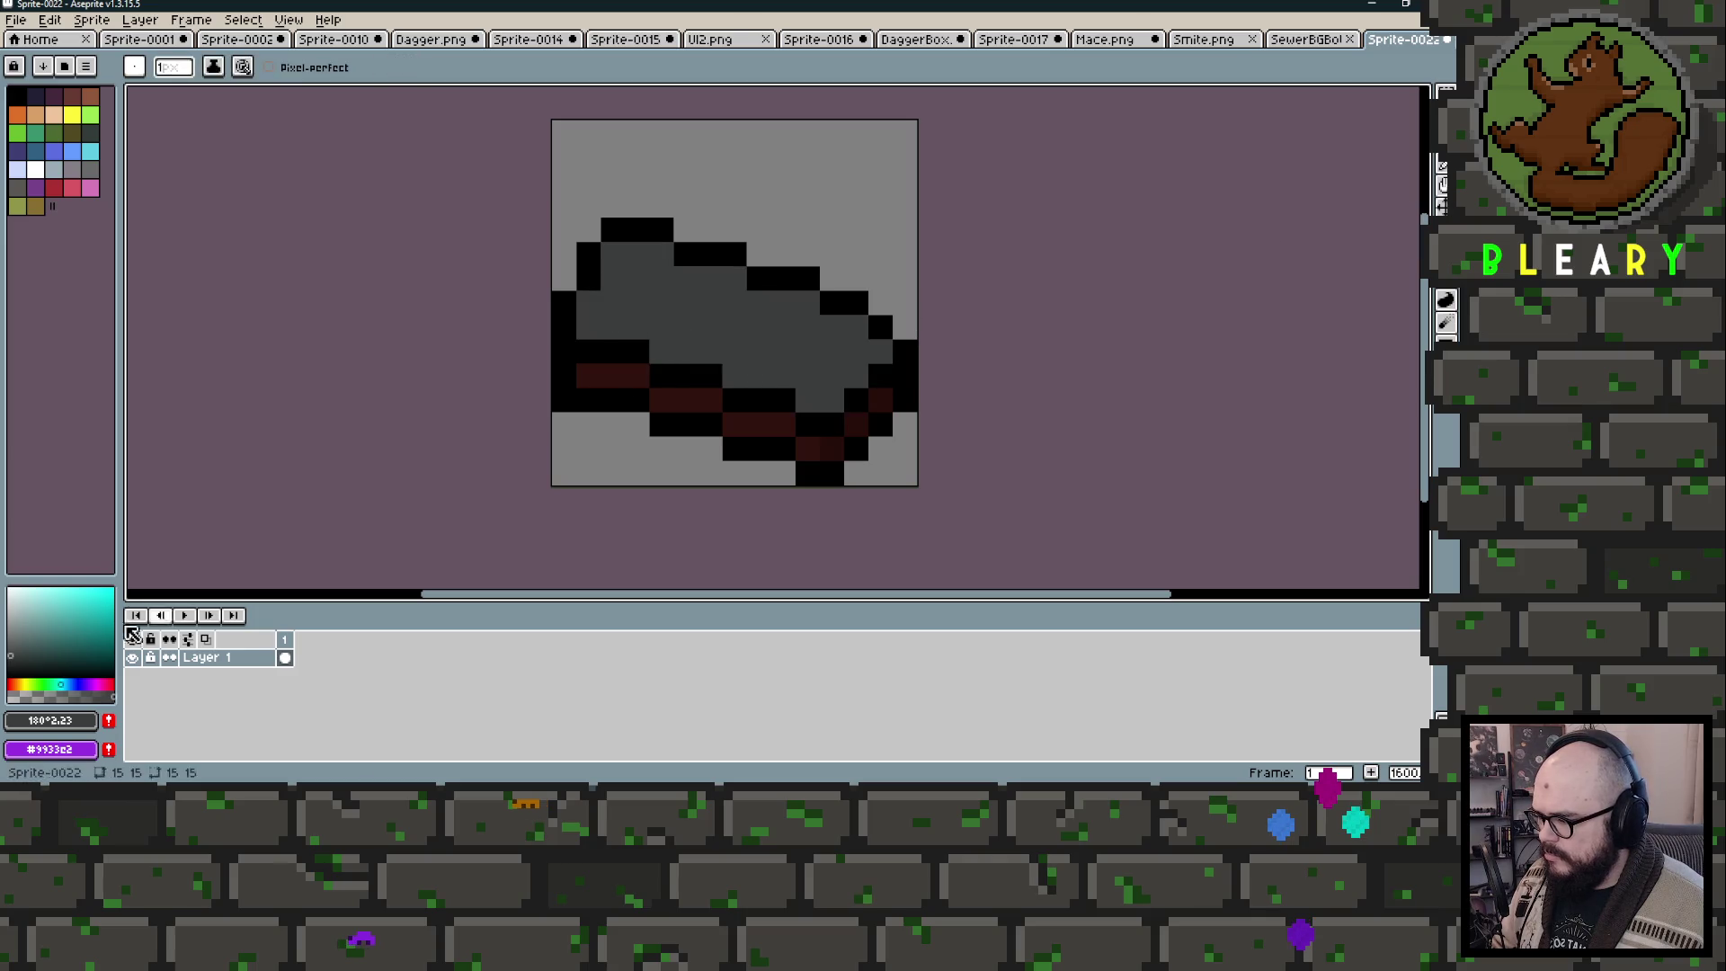
{"action": "left_click", "coordinate": [11, 649]}
{"action": "left_click", "coordinate": [612, 358]}
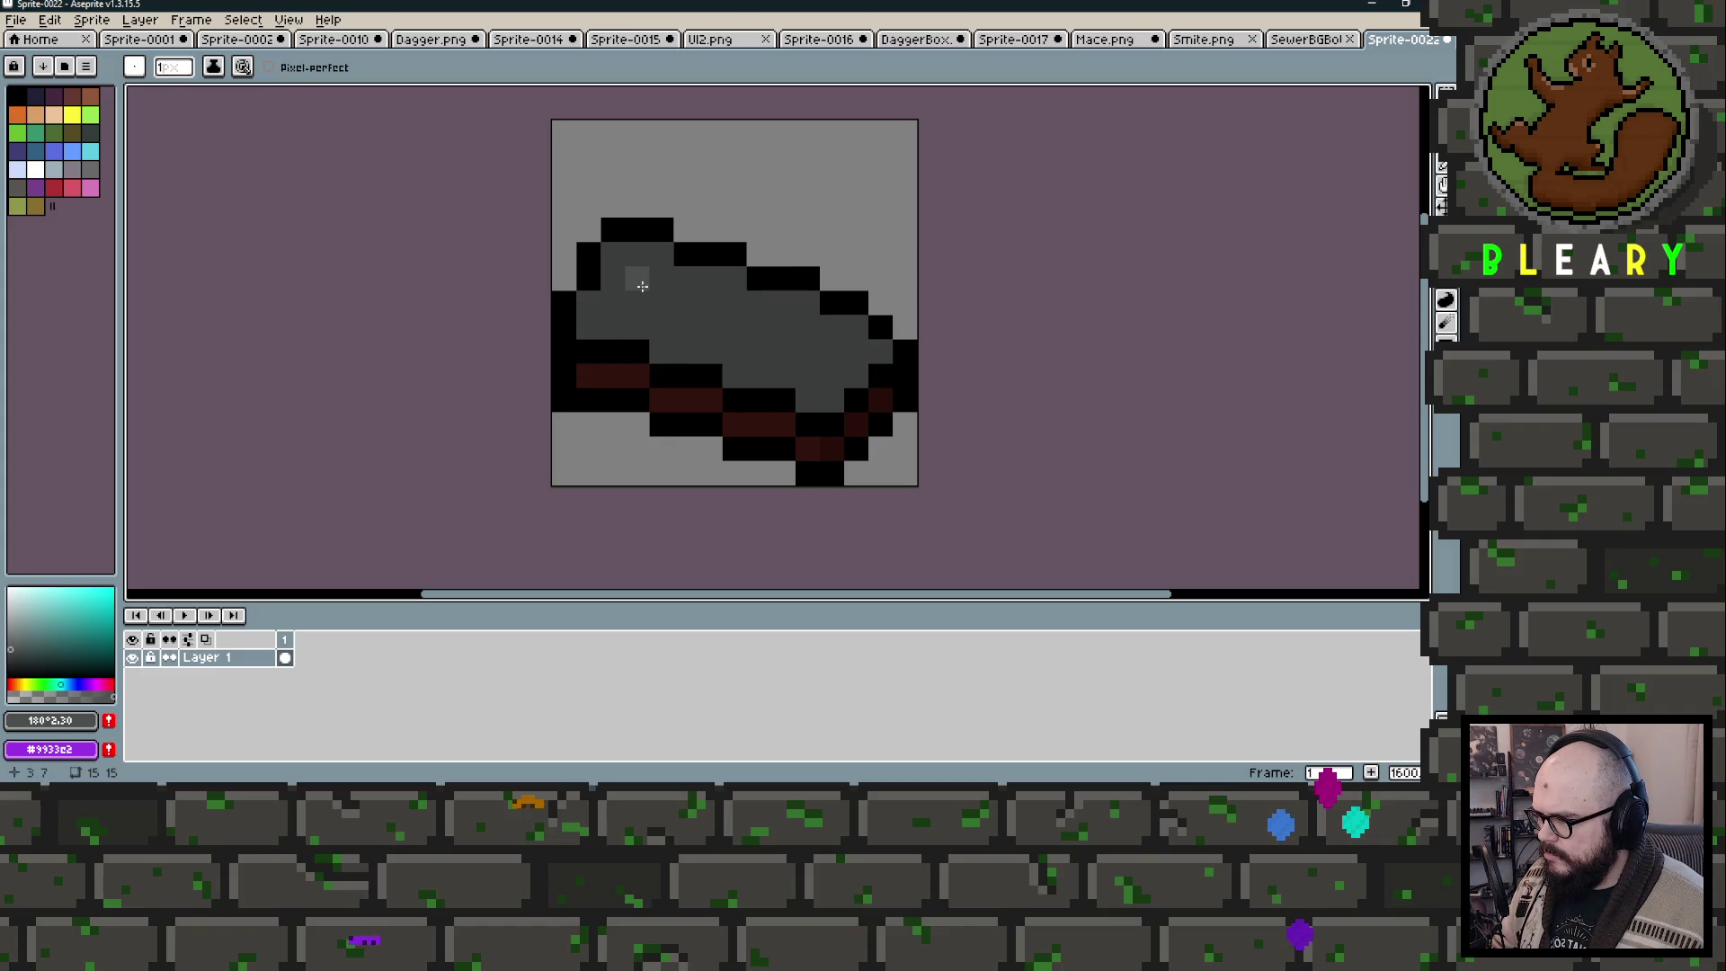
{"action": "left_click_drag", "start_coordinate": [656, 295], "coordinate": [707, 308]}
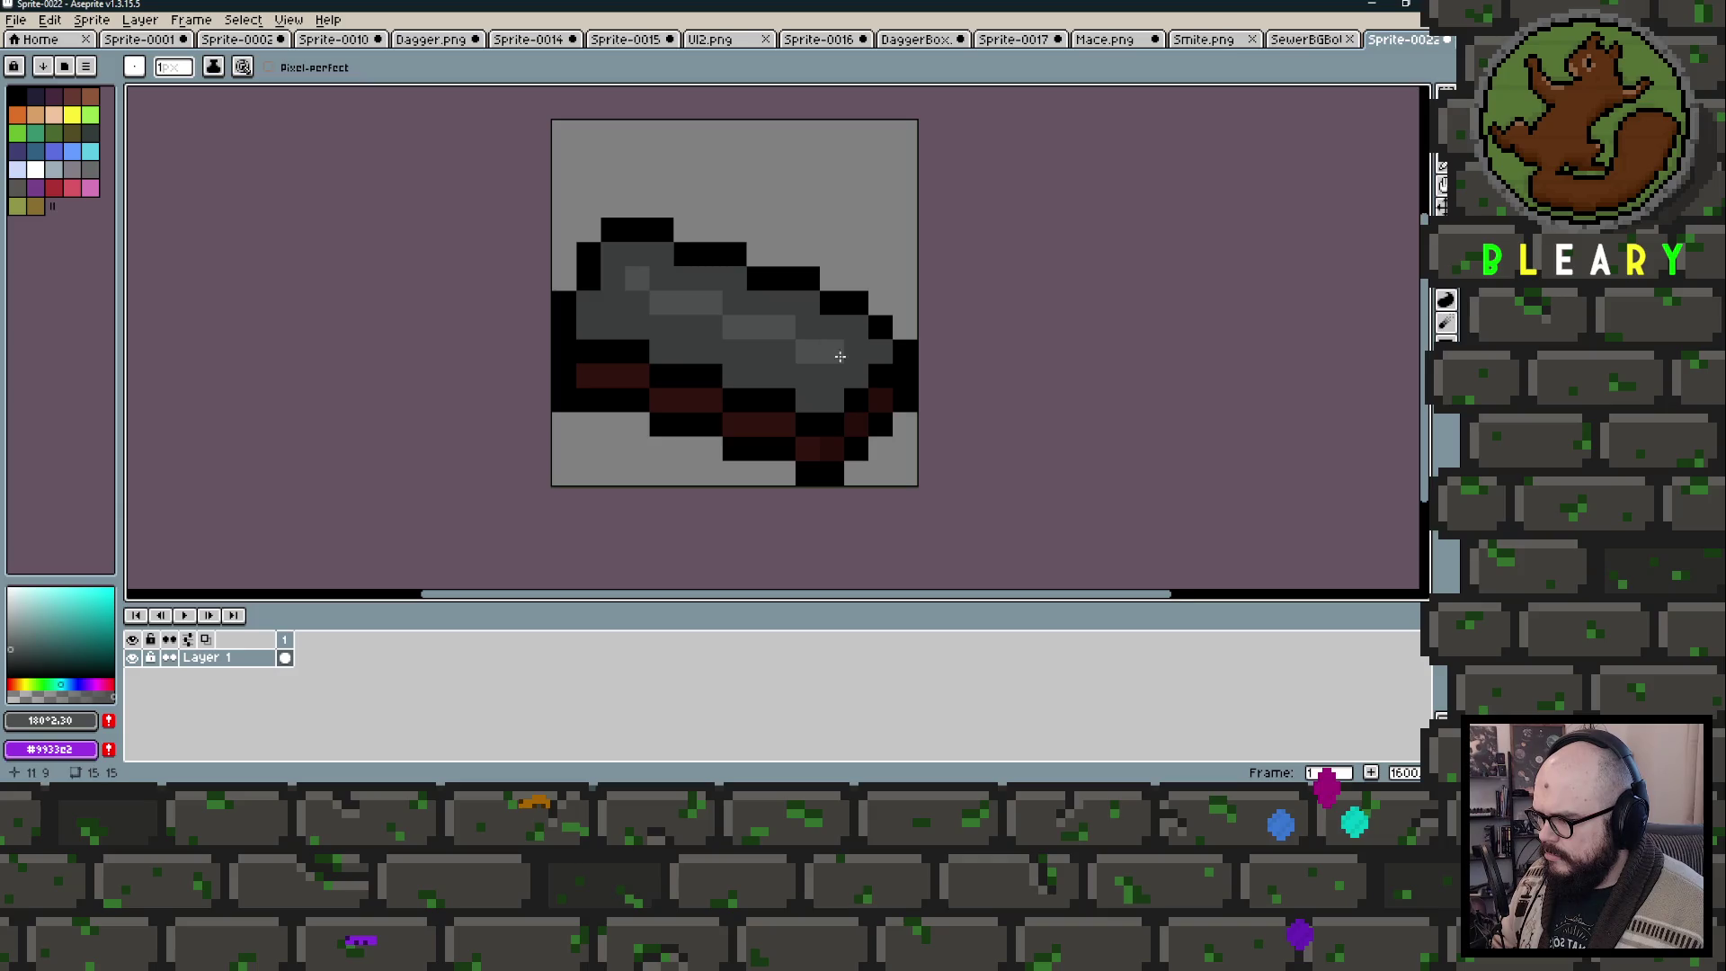
{"action": "scroll", "coordinate": [838, 357], "scroll_direction": "down", "scroll_amount": 2}
{"action": "scroll", "coordinate": [818, 360], "scroll_direction": "up", "scroll_amount": 2}
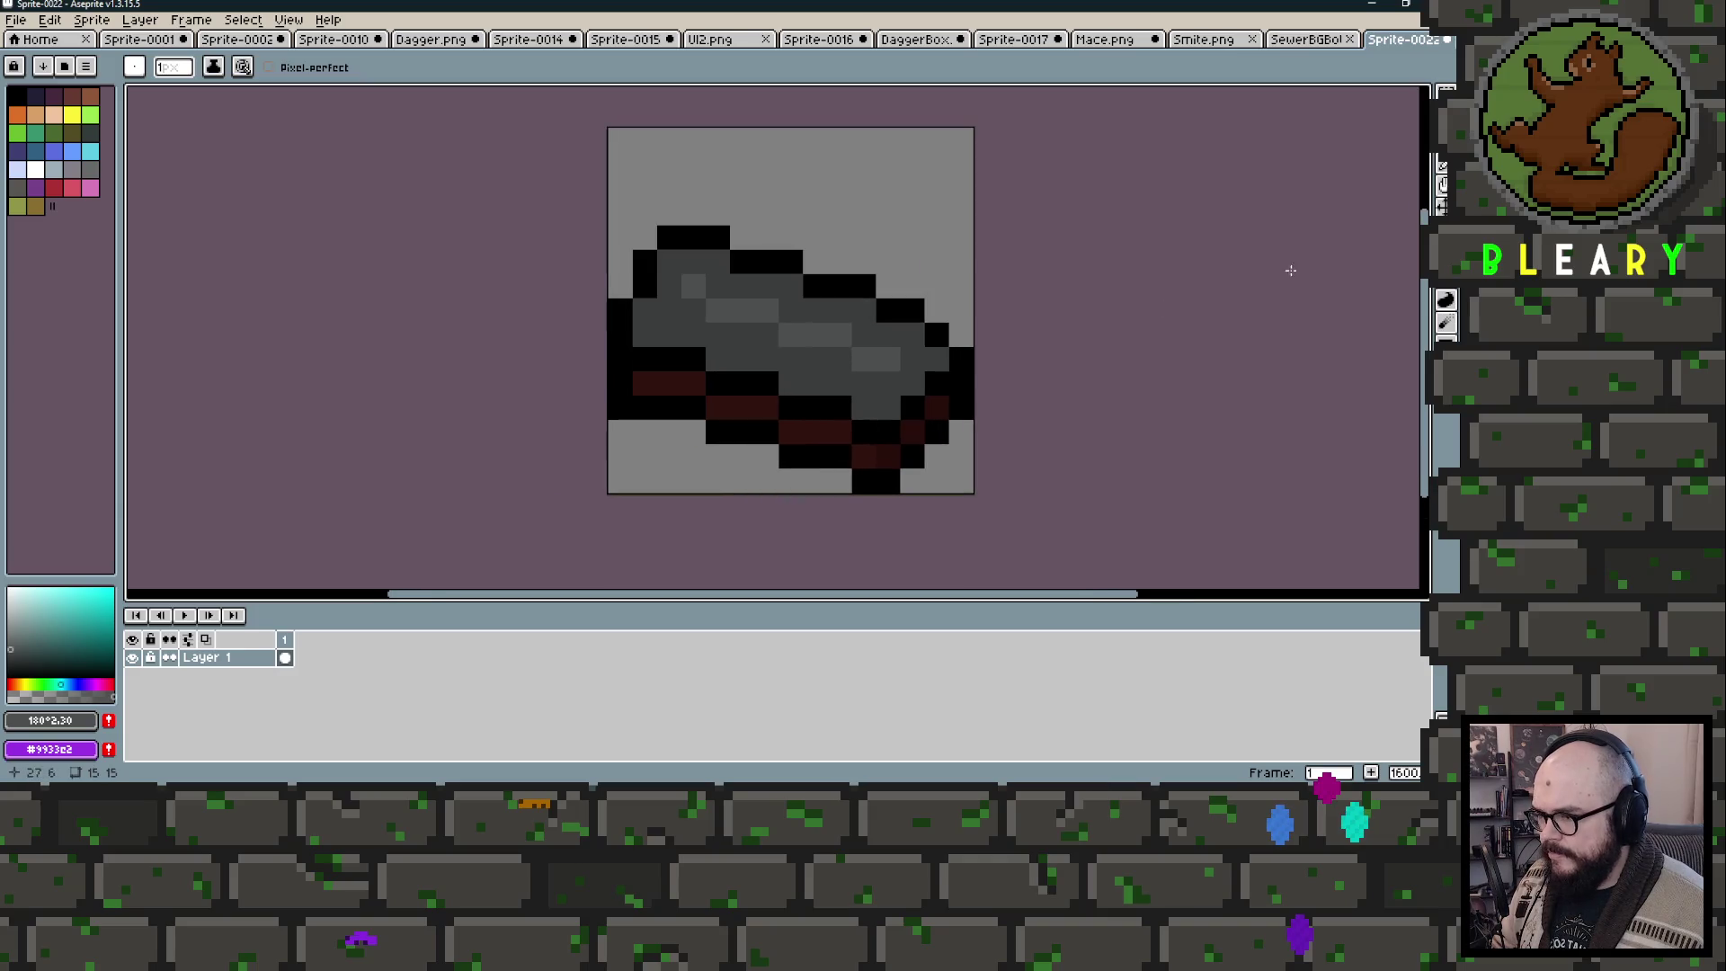
{"action": "left_click", "coordinate": [12, 656]}
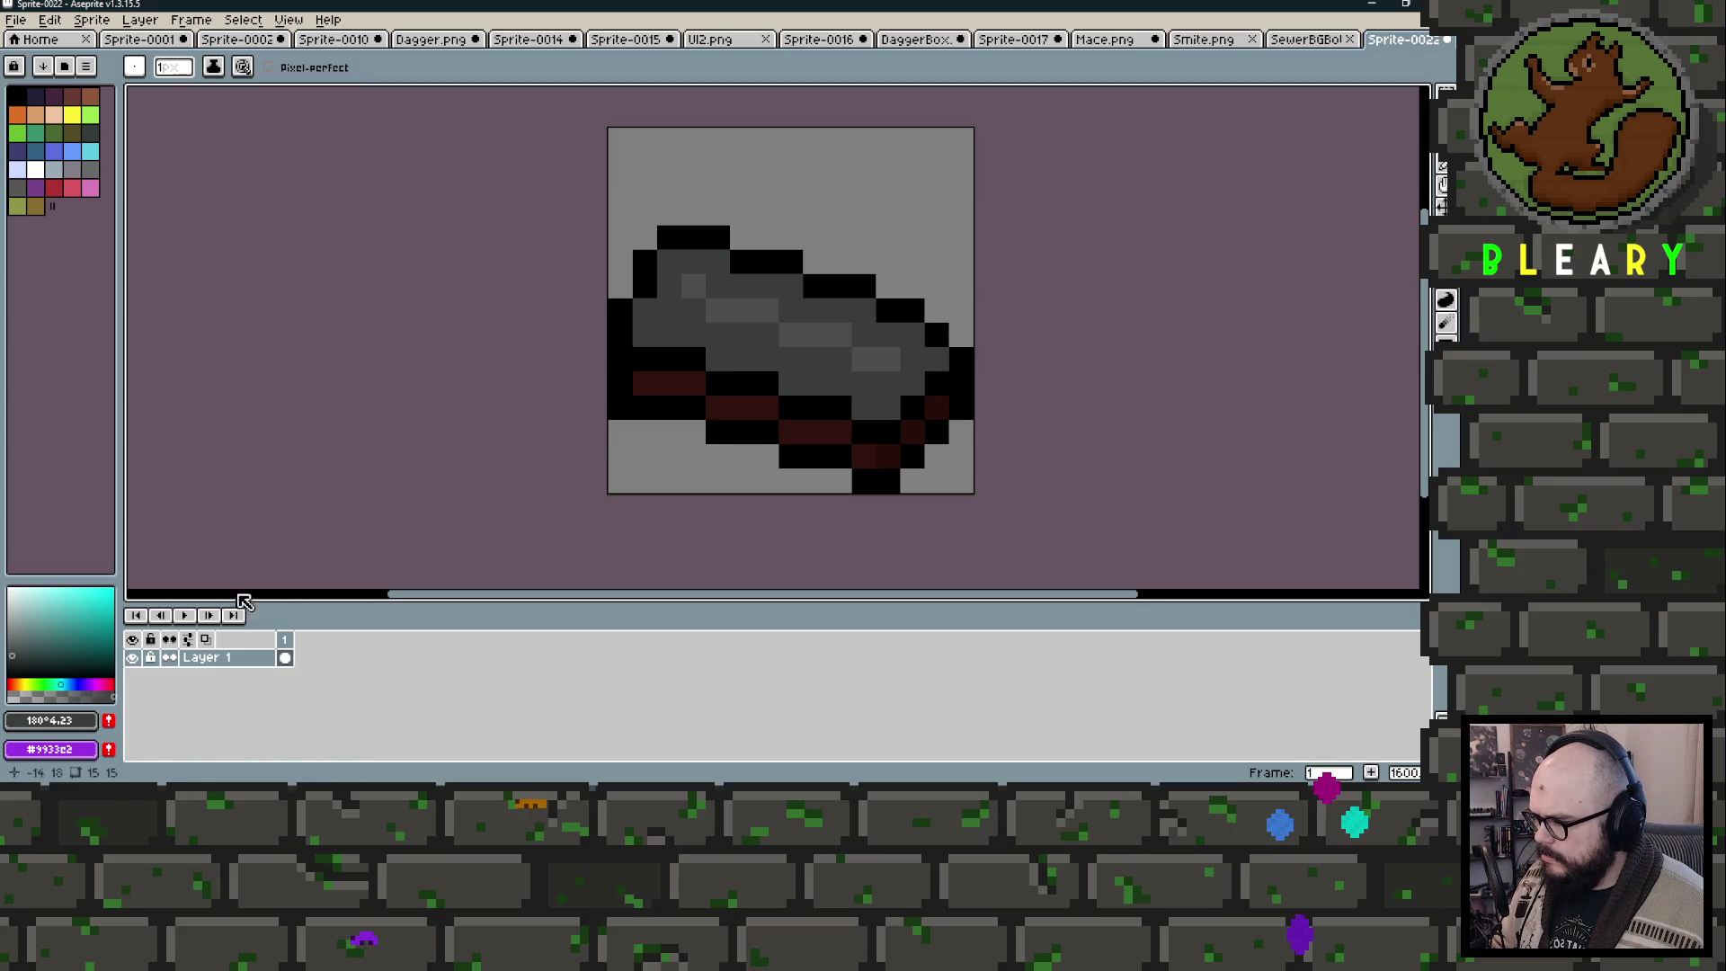
{"action": "left_click", "coordinate": [9, 650]}
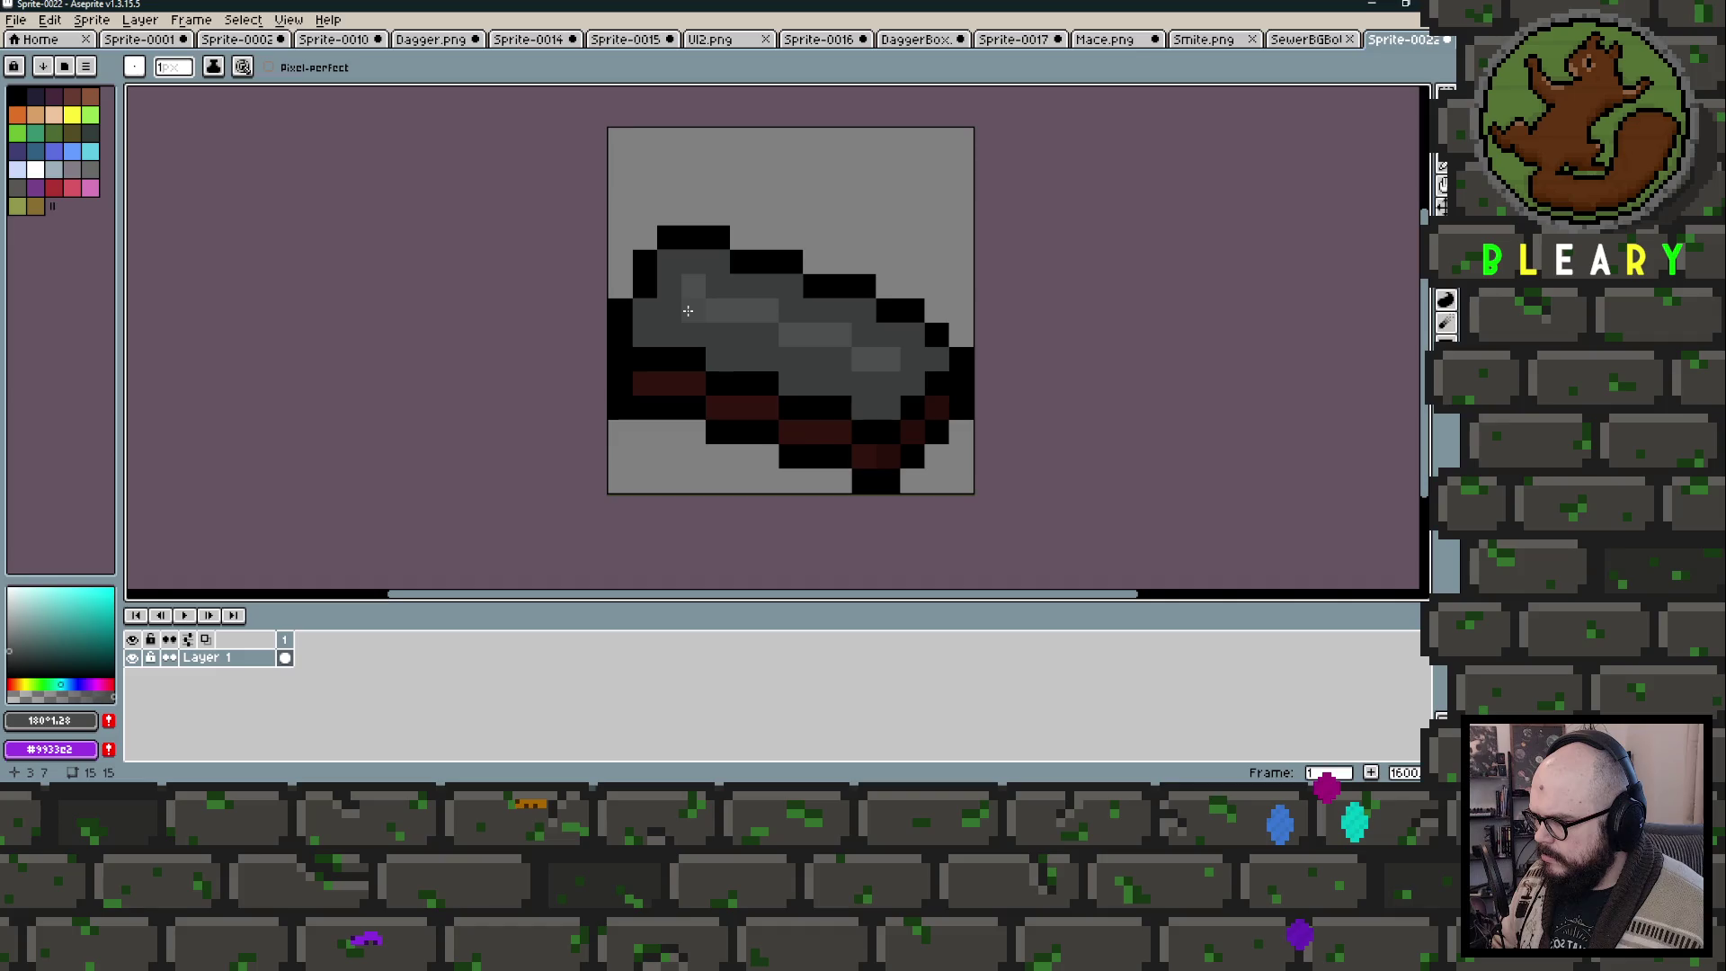
{"action": "left_click", "coordinate": [723, 335]}
{"action": "left_click_drag", "start_coordinate": [753, 340], "coordinate": [795, 361]}
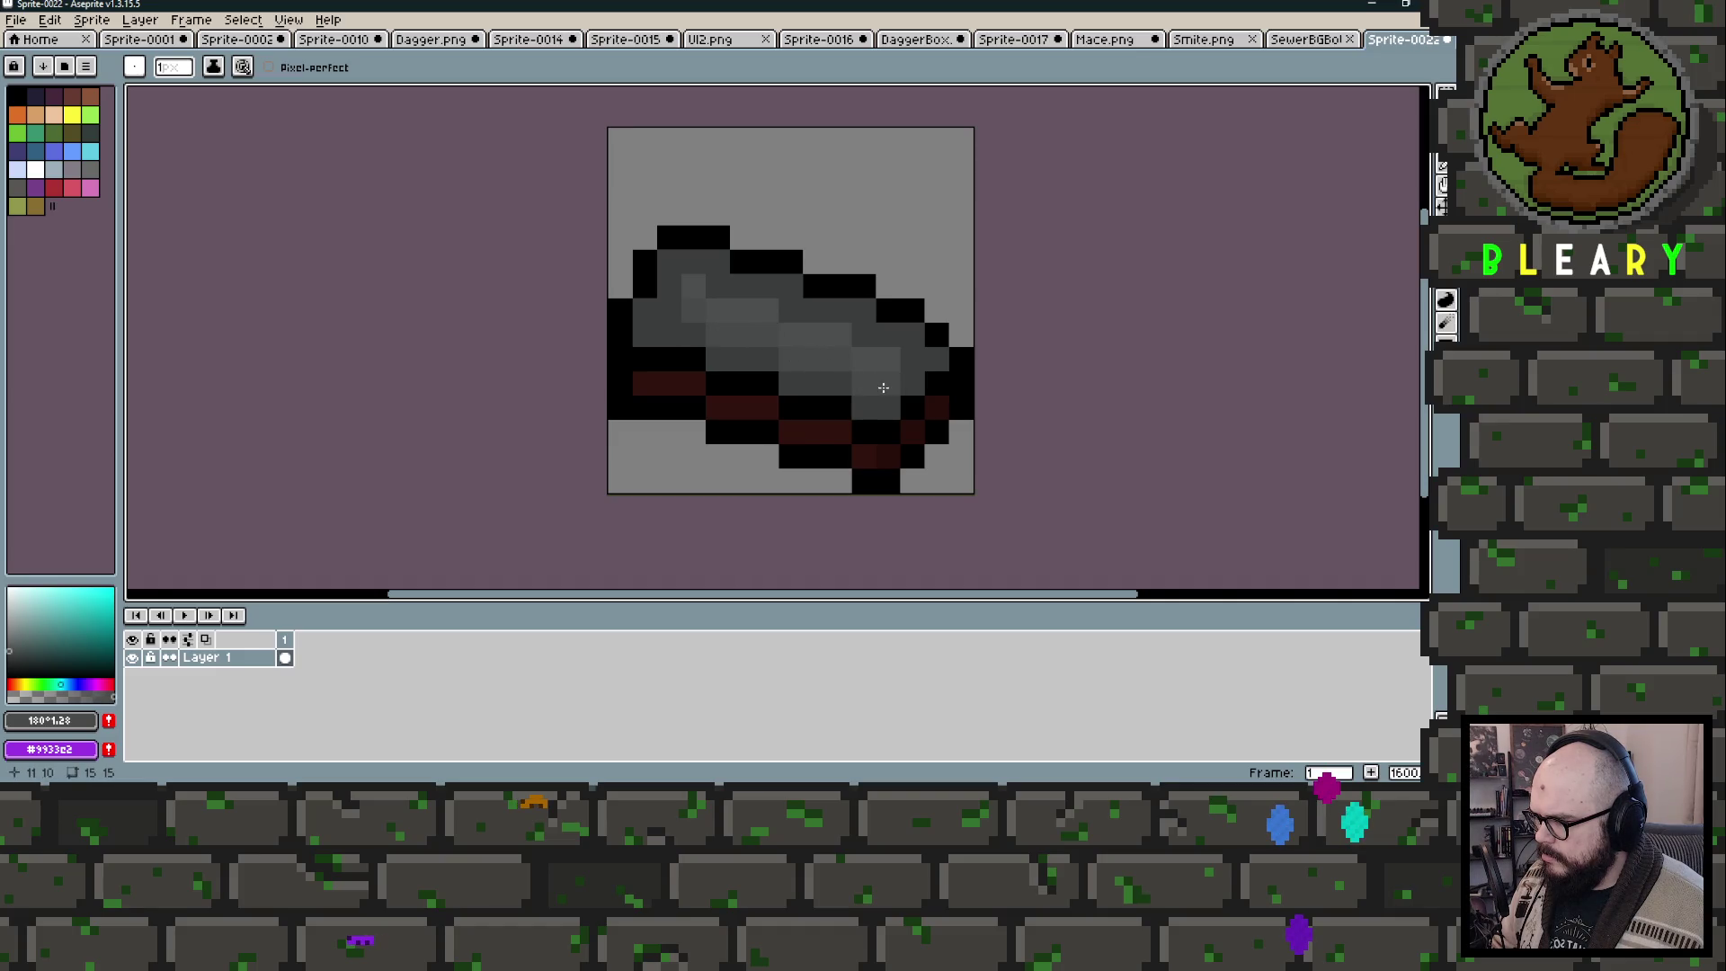
{"action": "scroll", "coordinate": [883, 388], "scroll_direction": "down", "scroll_amount": 5}
{"action": "scroll", "coordinate": [892, 450], "scroll_direction": "up", "scroll_amount": 5}
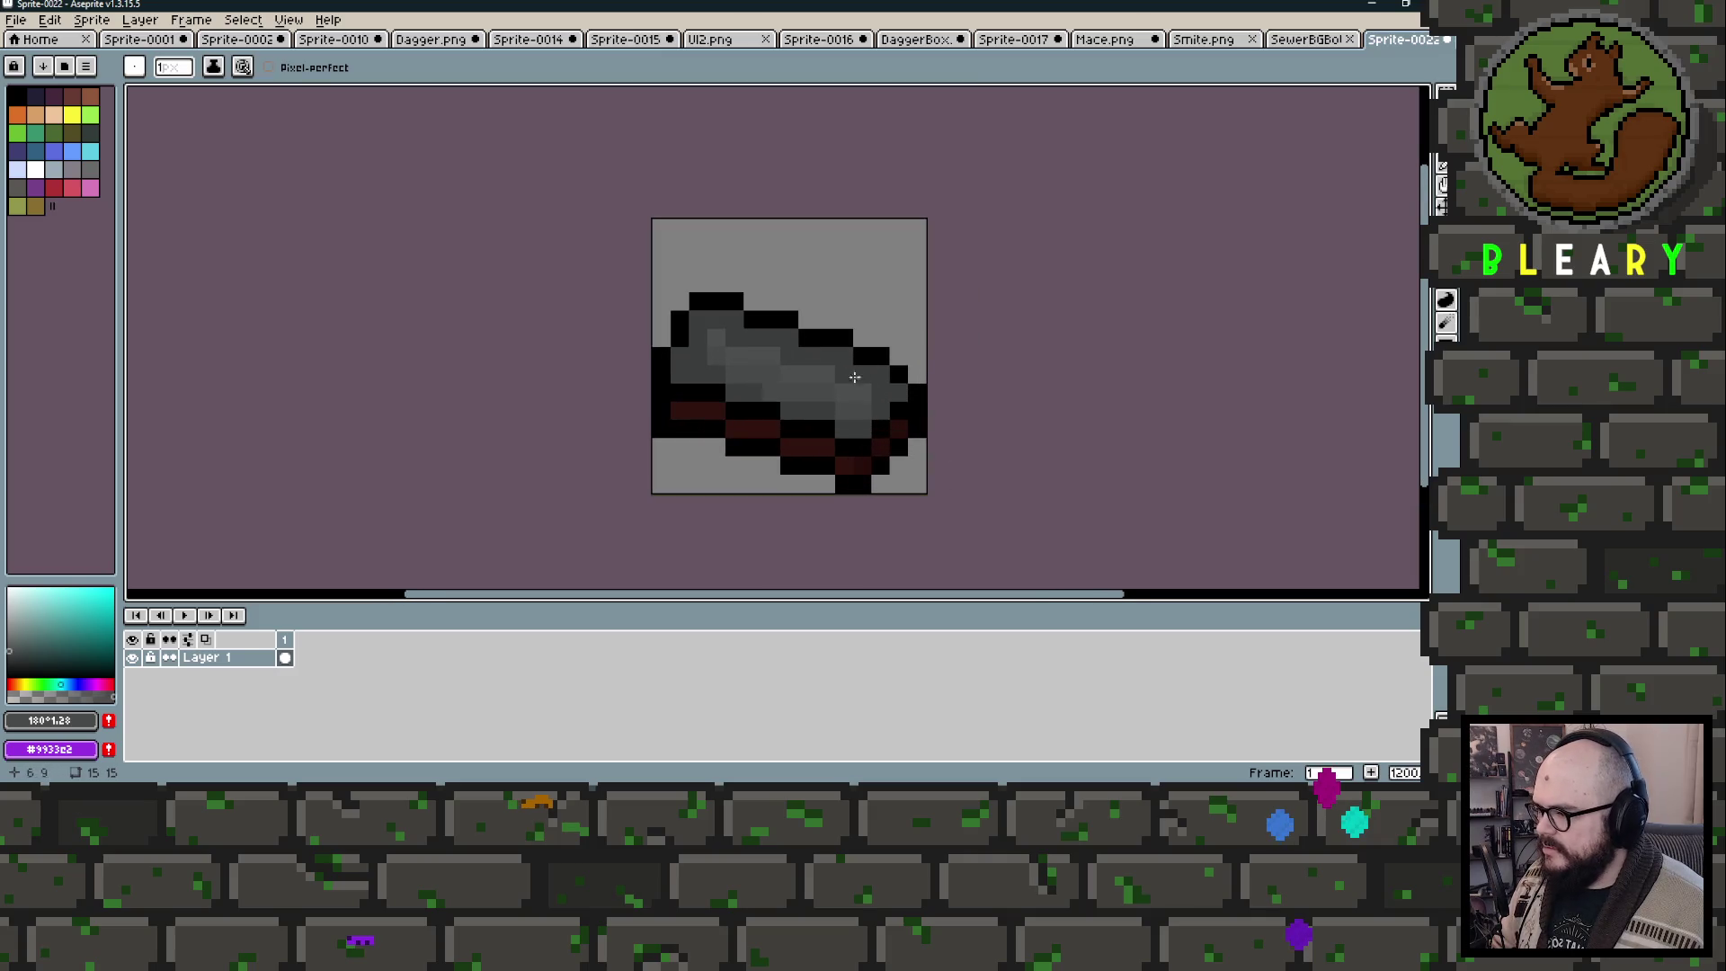
Step: Select the whole whetstone drawing and nudge it up two pixels
{"action": "key", "text": "m"}
{"action": "mouse_move", "coordinate": [654, 296]}
{"action": "left_mouse_down"}
{"action": "mouse_move", "coordinate": [845, 414]}
{"action": "mouse_move", "coordinate": [928, 495]}
{"action": "left_mouse_up"}
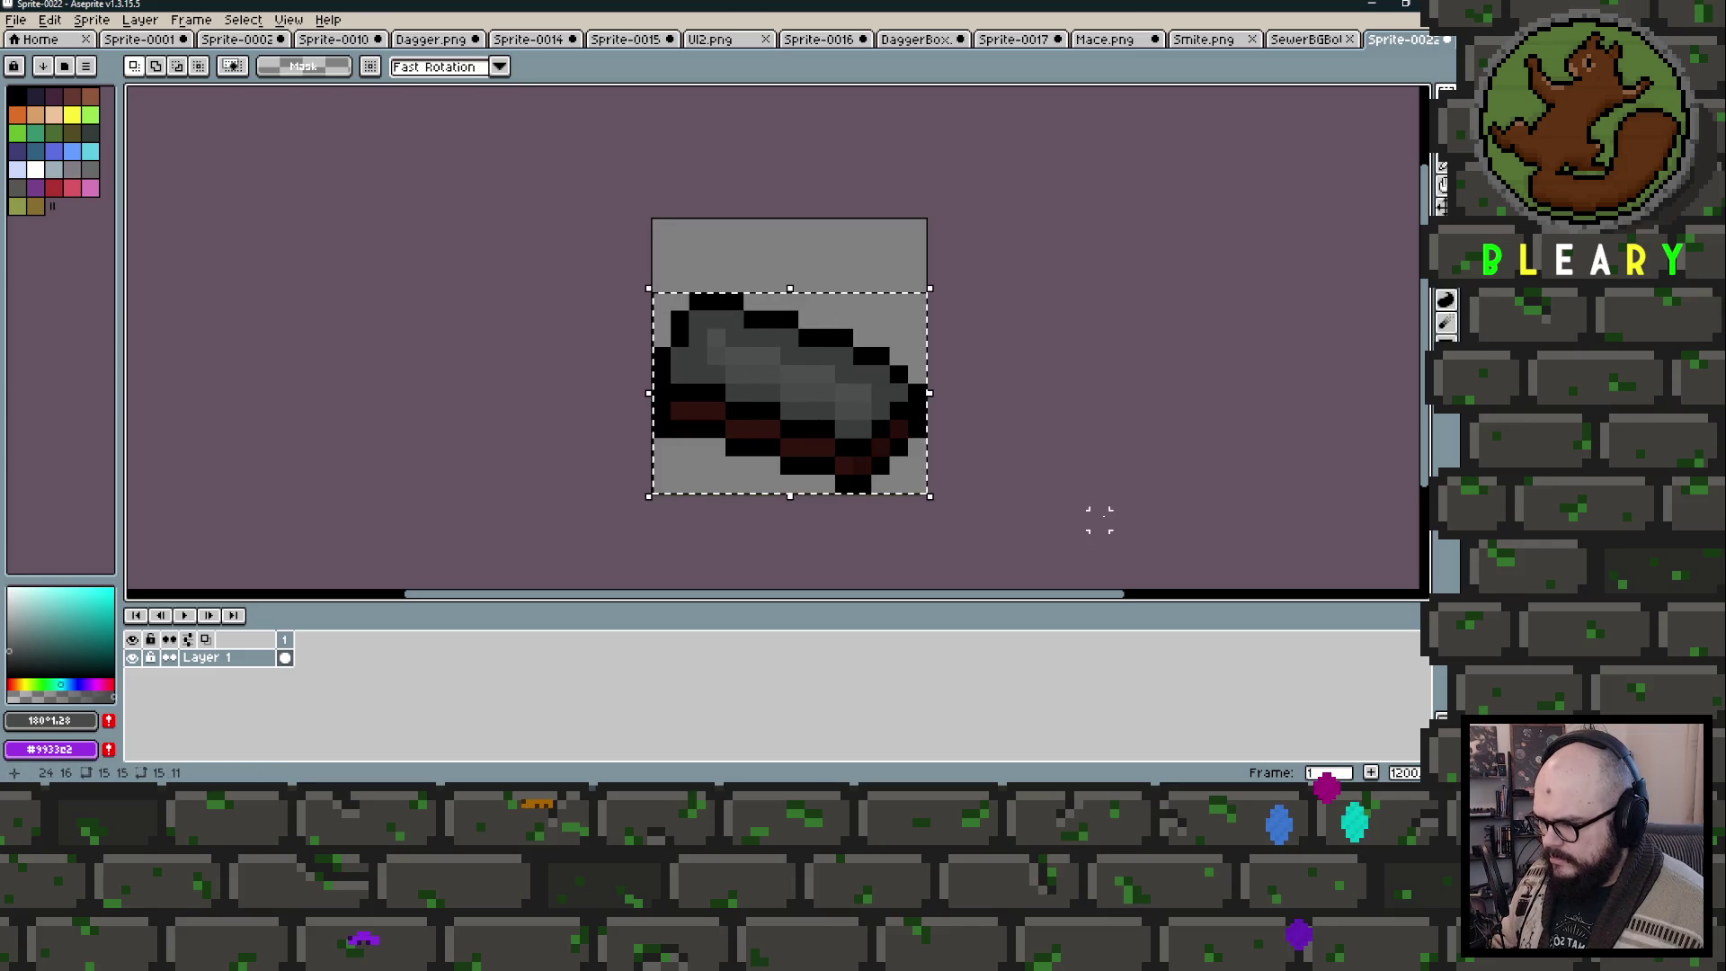
{"action": "key", "text": "Up"}
{"action": "key", "text": "Up"}
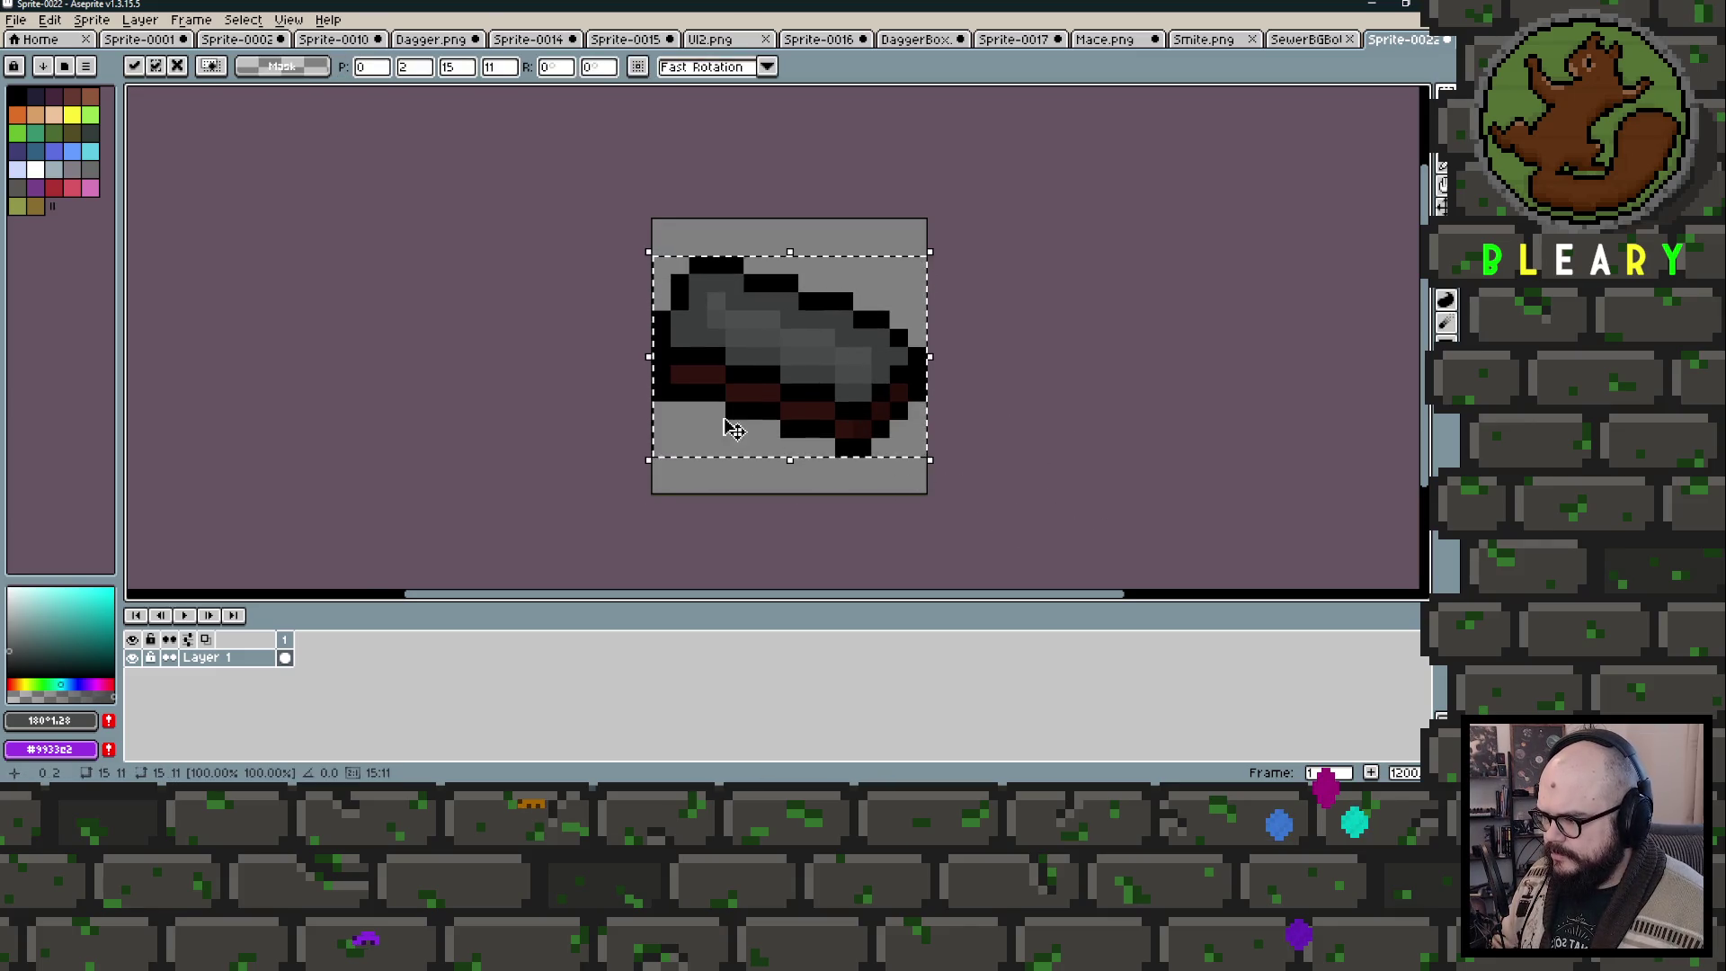
{"action": "key", "text": "ctrl+d"}
Step: Paint the stray left-edge outline pixel with the background grey
{"action": "key", "text": "b"}
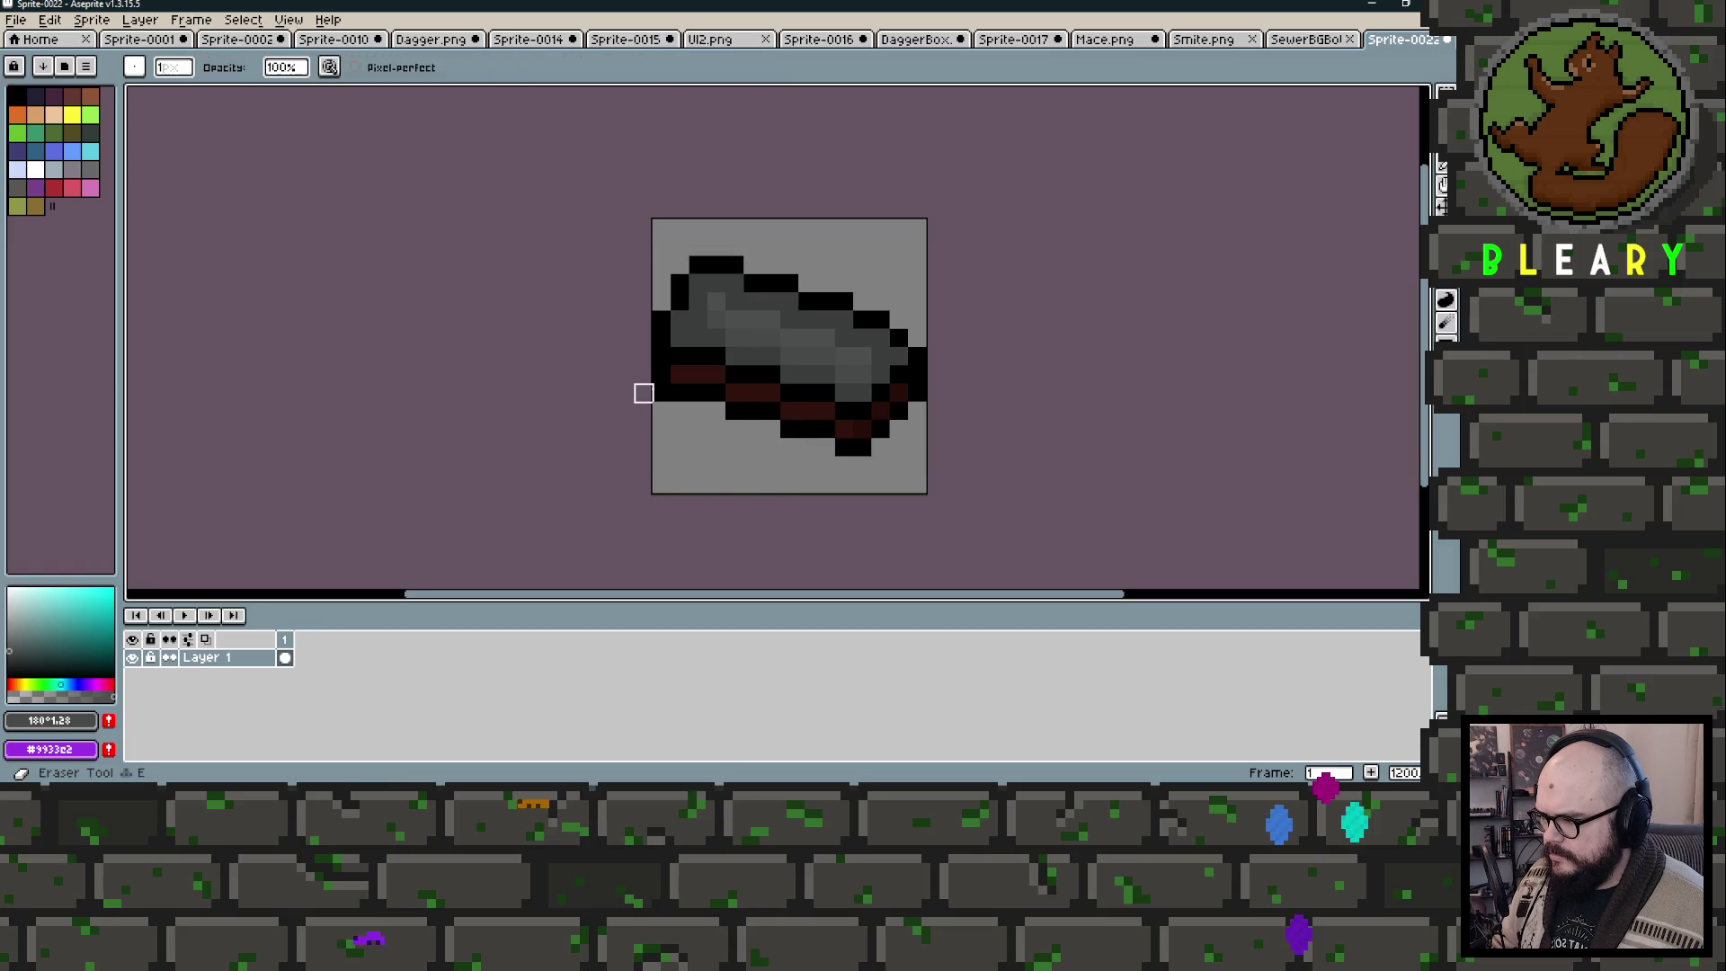
{"action": "scroll", "coordinate": [773, 503], "scroll_direction": "down", "scroll_amount": 4}
{"action": "scroll", "coordinate": [770, 477], "scroll_direction": "up", "scroll_amount": 4}
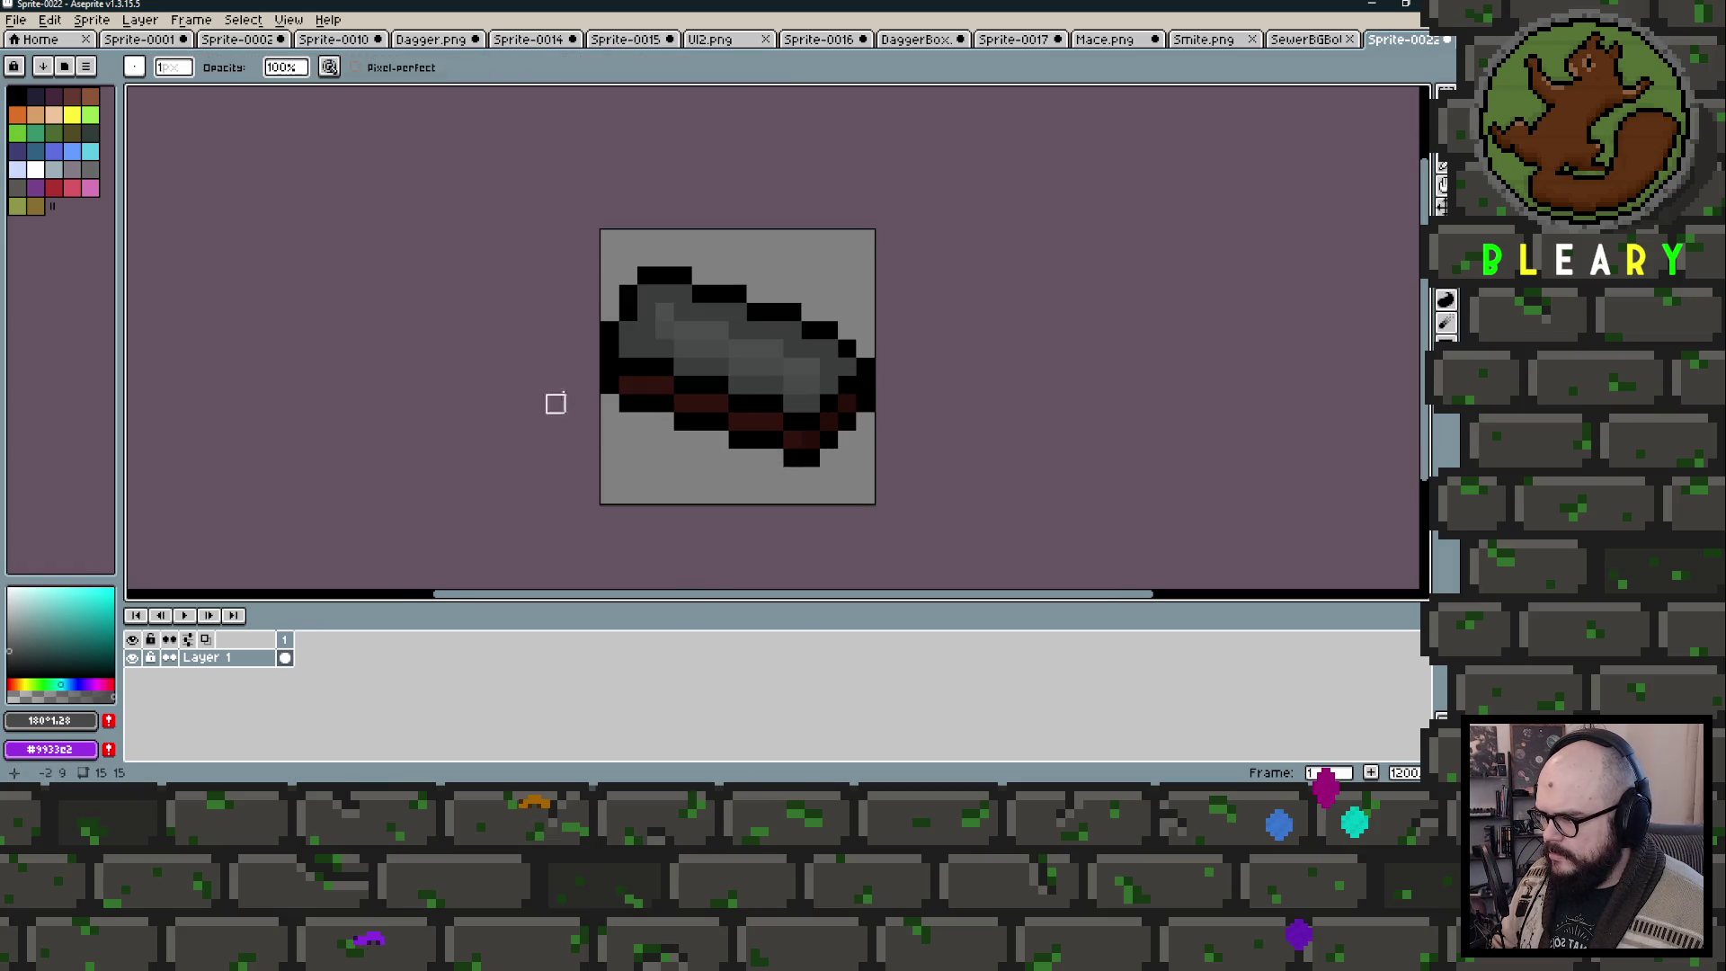
{"action": "right_click", "coordinate": [610, 367]}
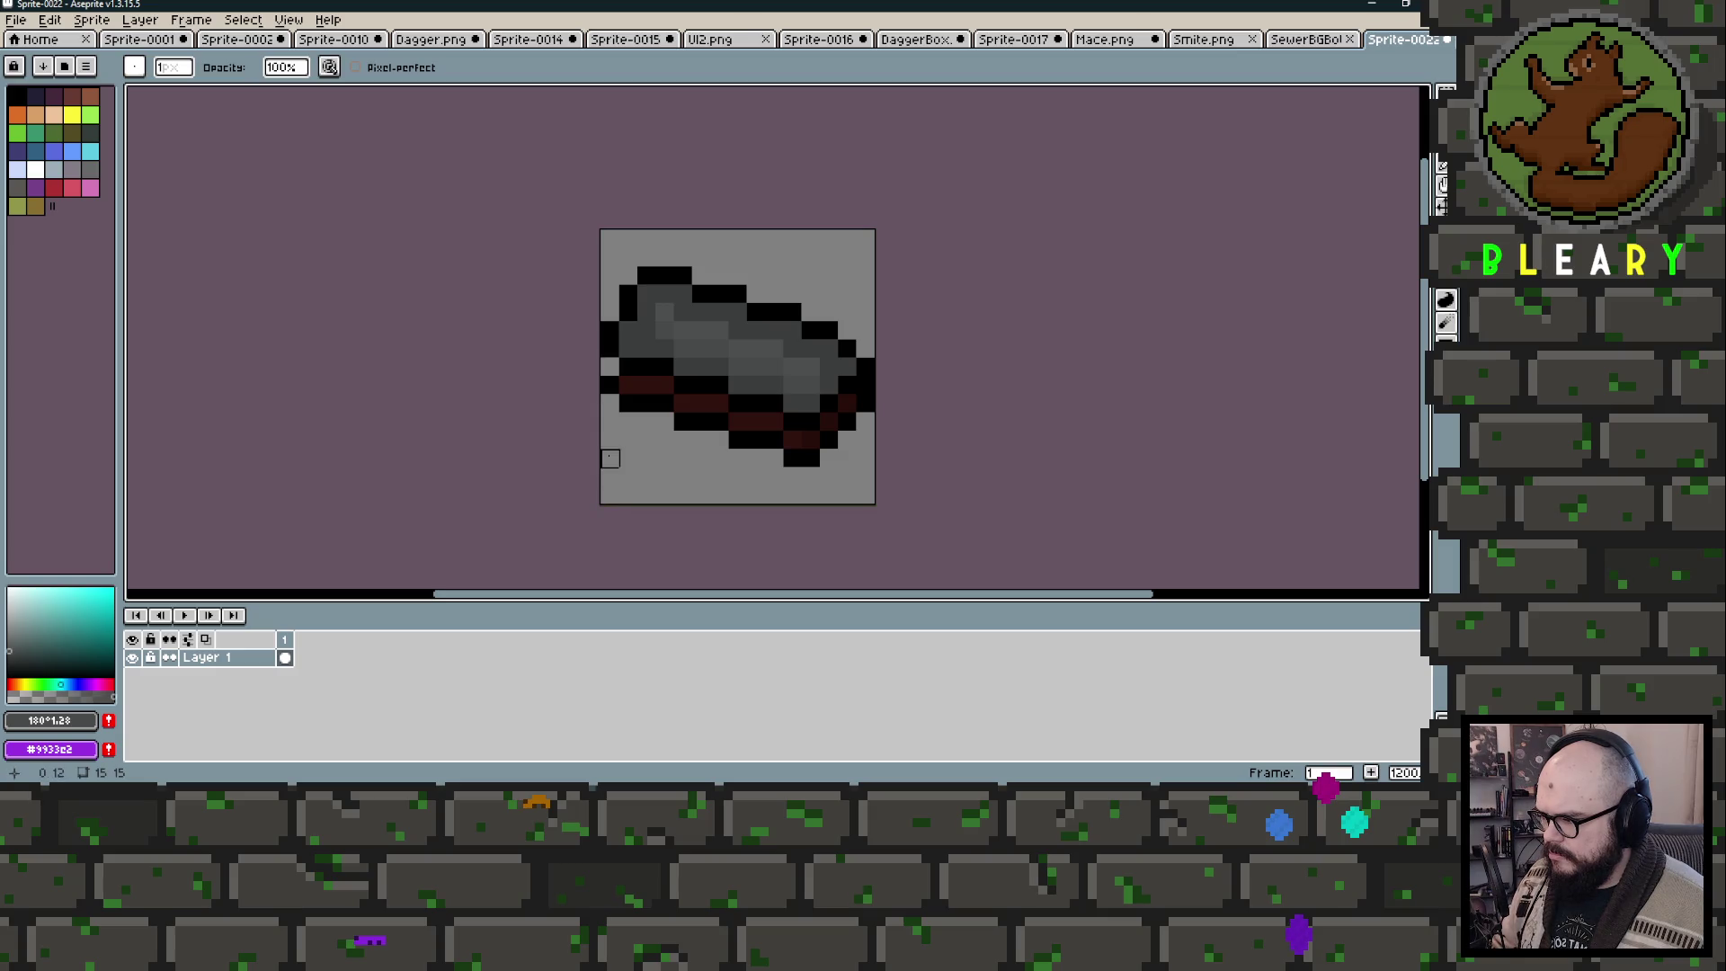
{"action": "scroll", "coordinate": [790, 435], "scroll_direction": "down", "scroll_amount": 3}
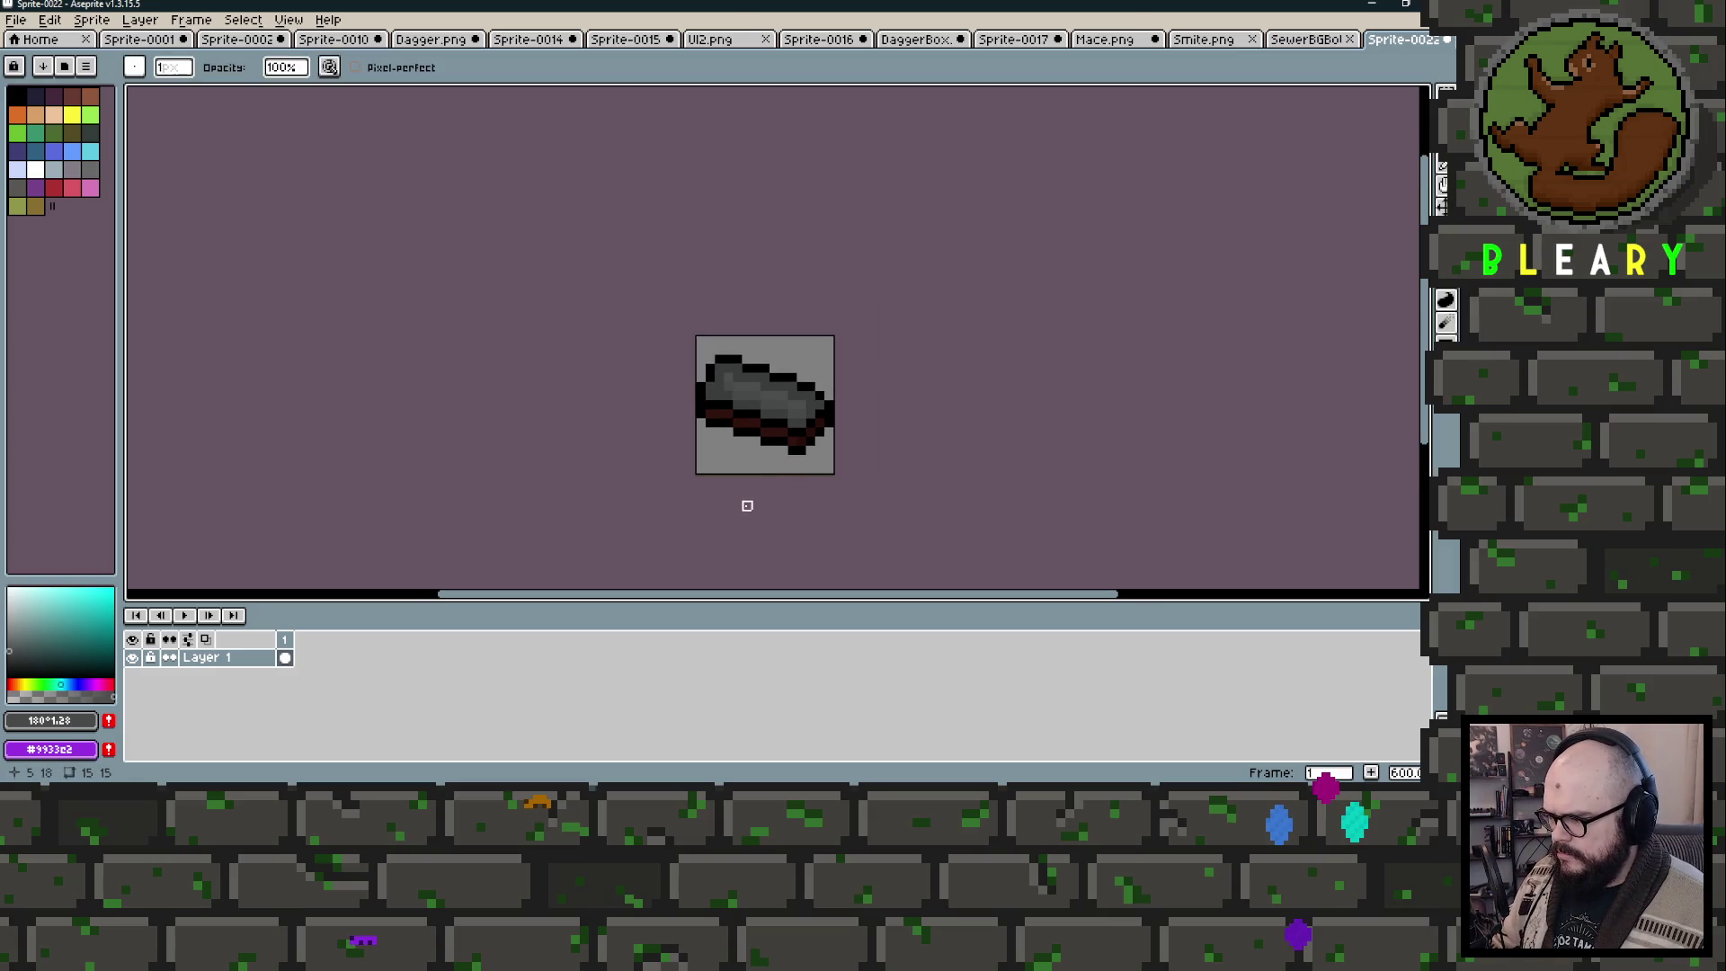
{"action": "scroll", "coordinate": [748, 469], "scroll_direction": "up", "scroll_amount": 3}
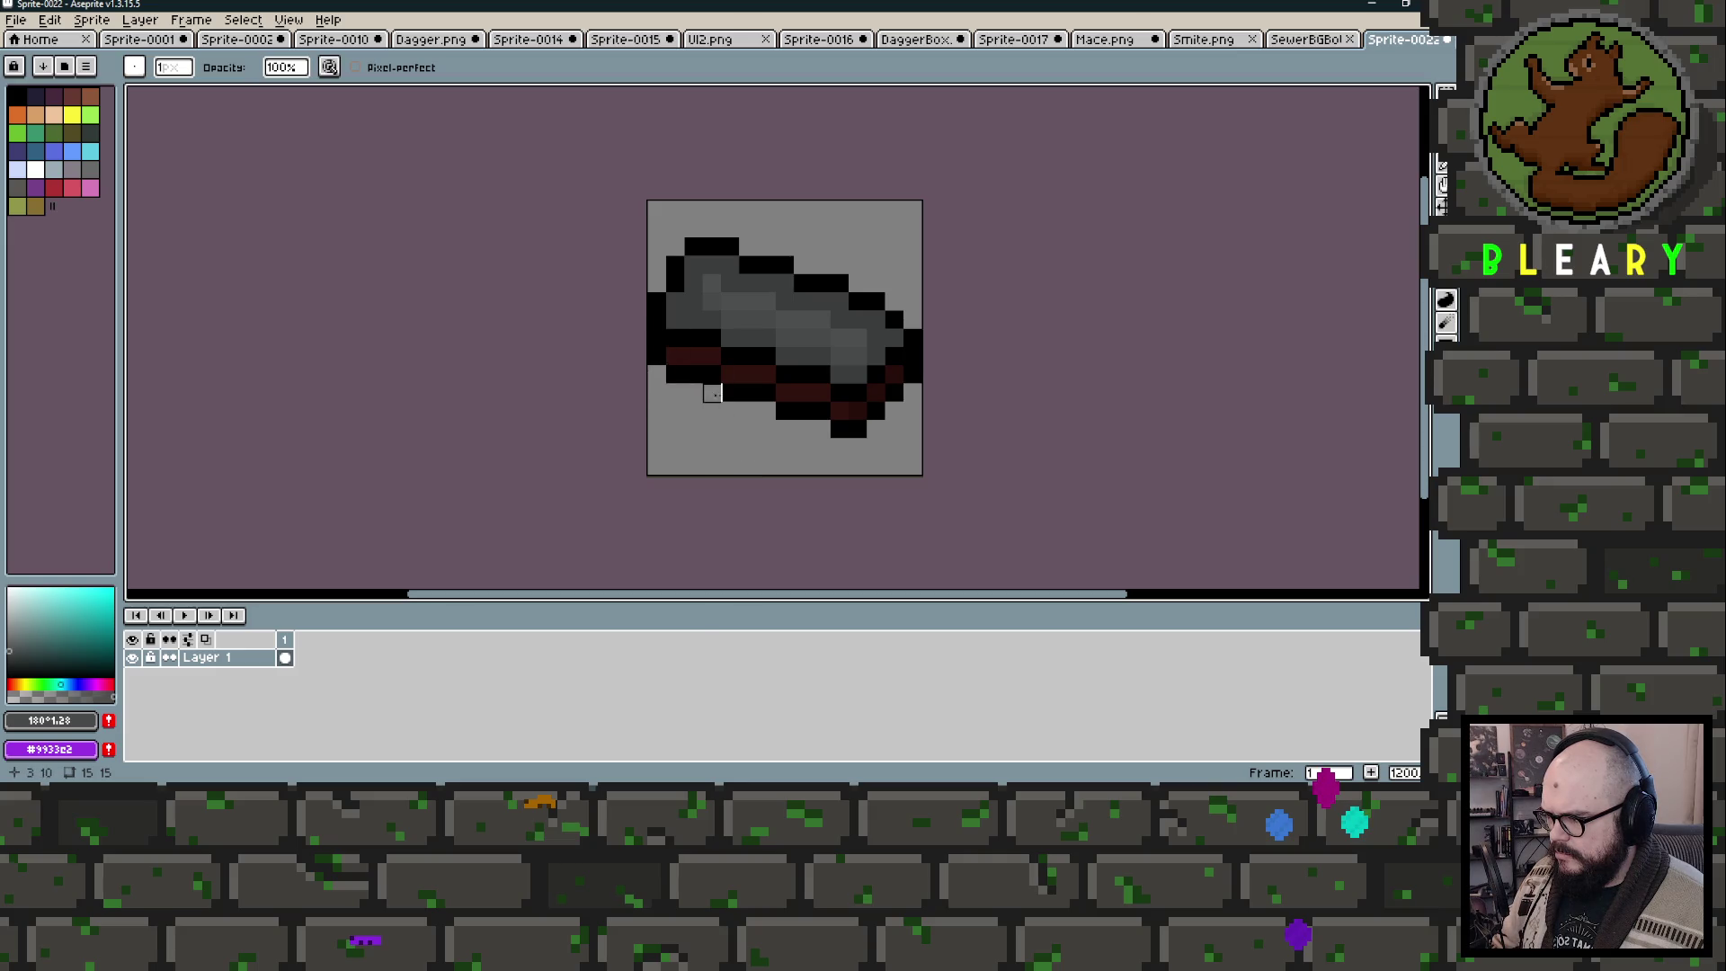
{"action": "scroll", "coordinate": [694, 373], "scroll_direction": "up", "scroll_amount": 1}
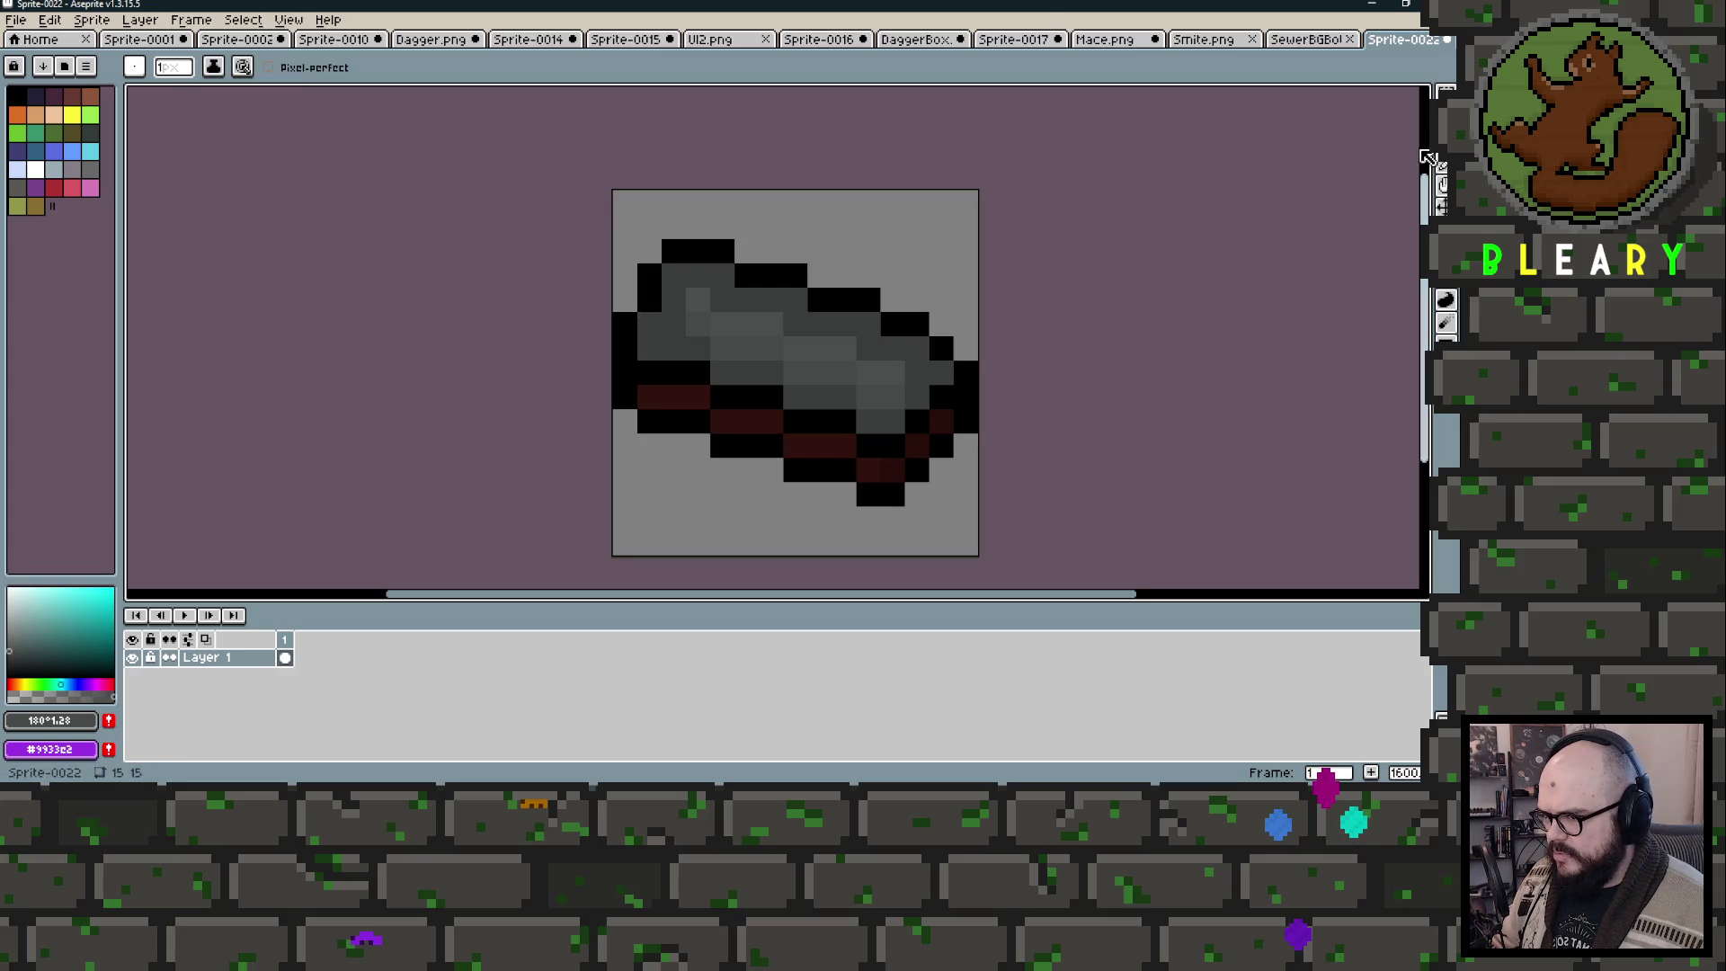
Step: Pick black from the outline and erase the top-left and stray left-edge outline pixels
{"action": "key", "text": "i"}
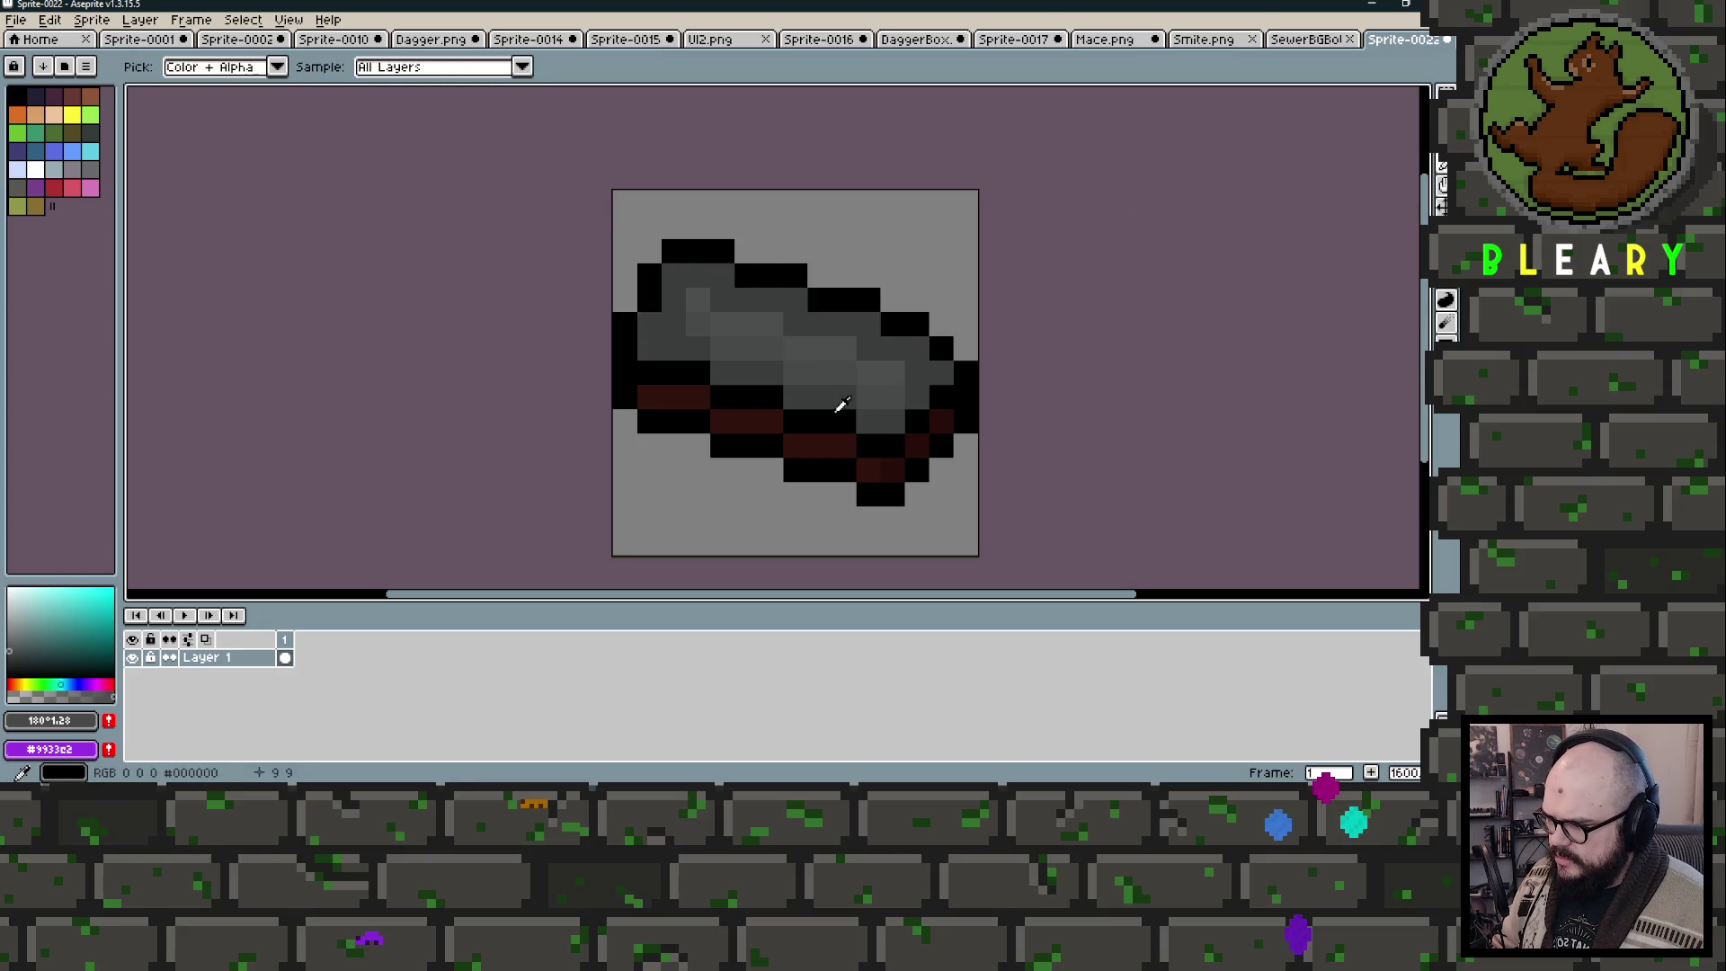
{"action": "left_click", "coordinate": [629, 340]}
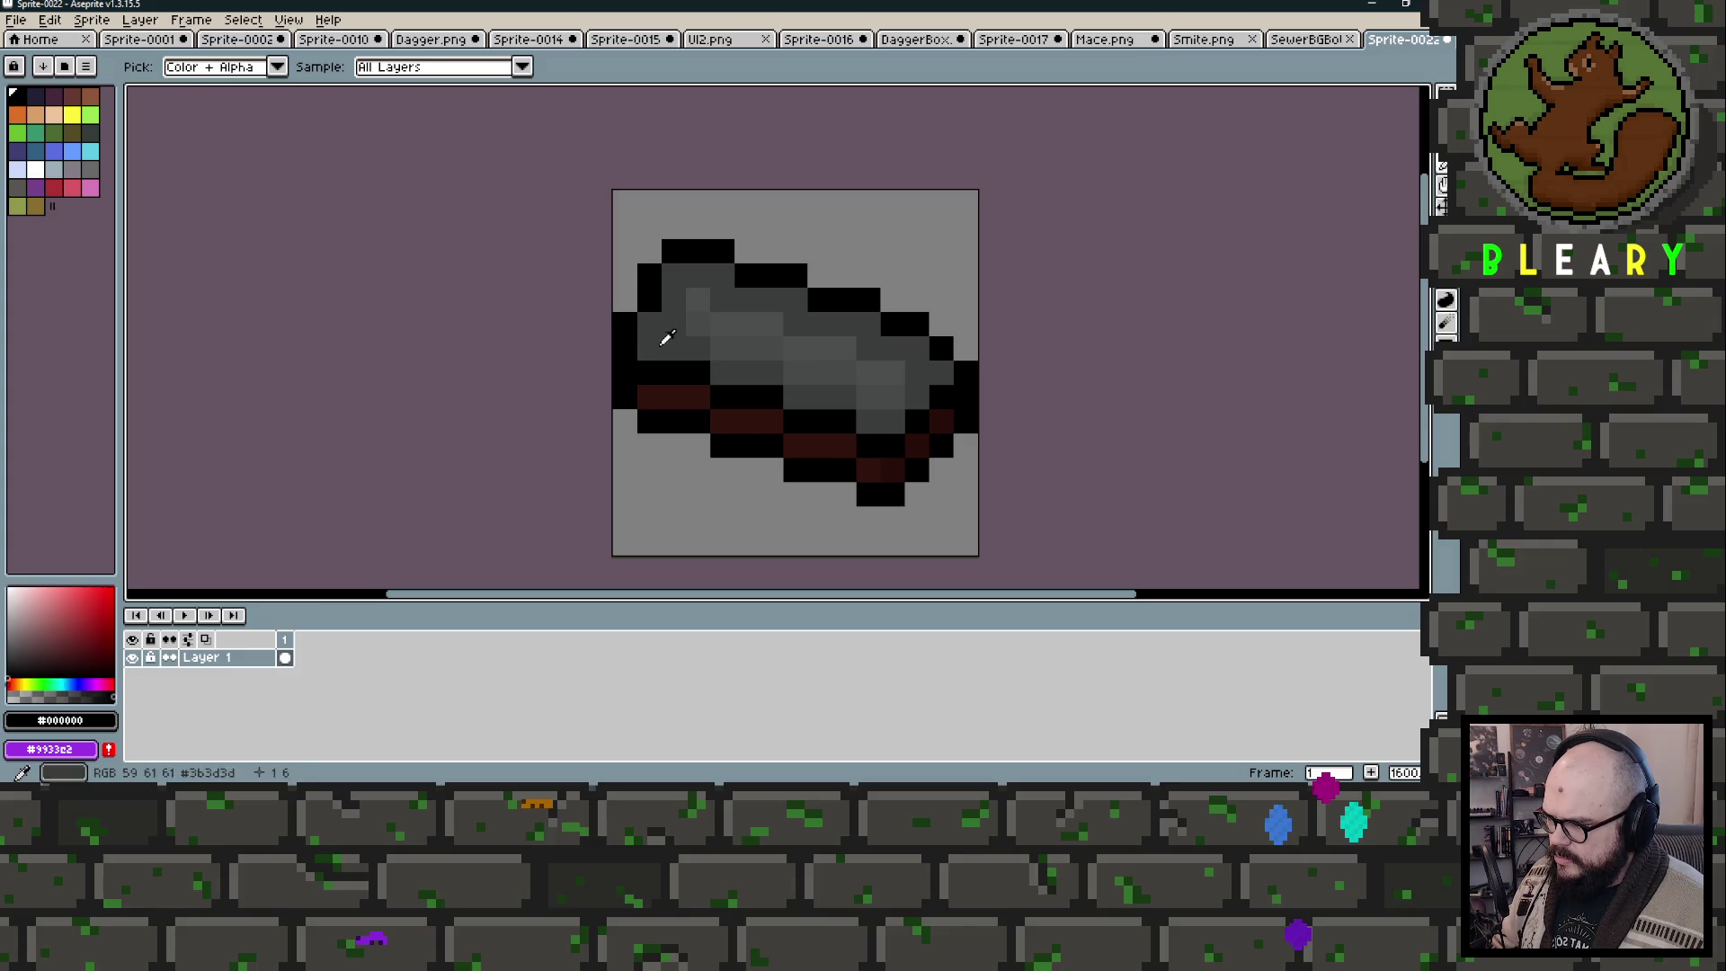
{"action": "key", "text": "b"}
{"action": "key", "text": "e"}
{"action": "left_click_drag", "start_coordinate": [674, 252], "coordinate": [674, 276]}
{"action": "left_click", "coordinate": [650, 299]}
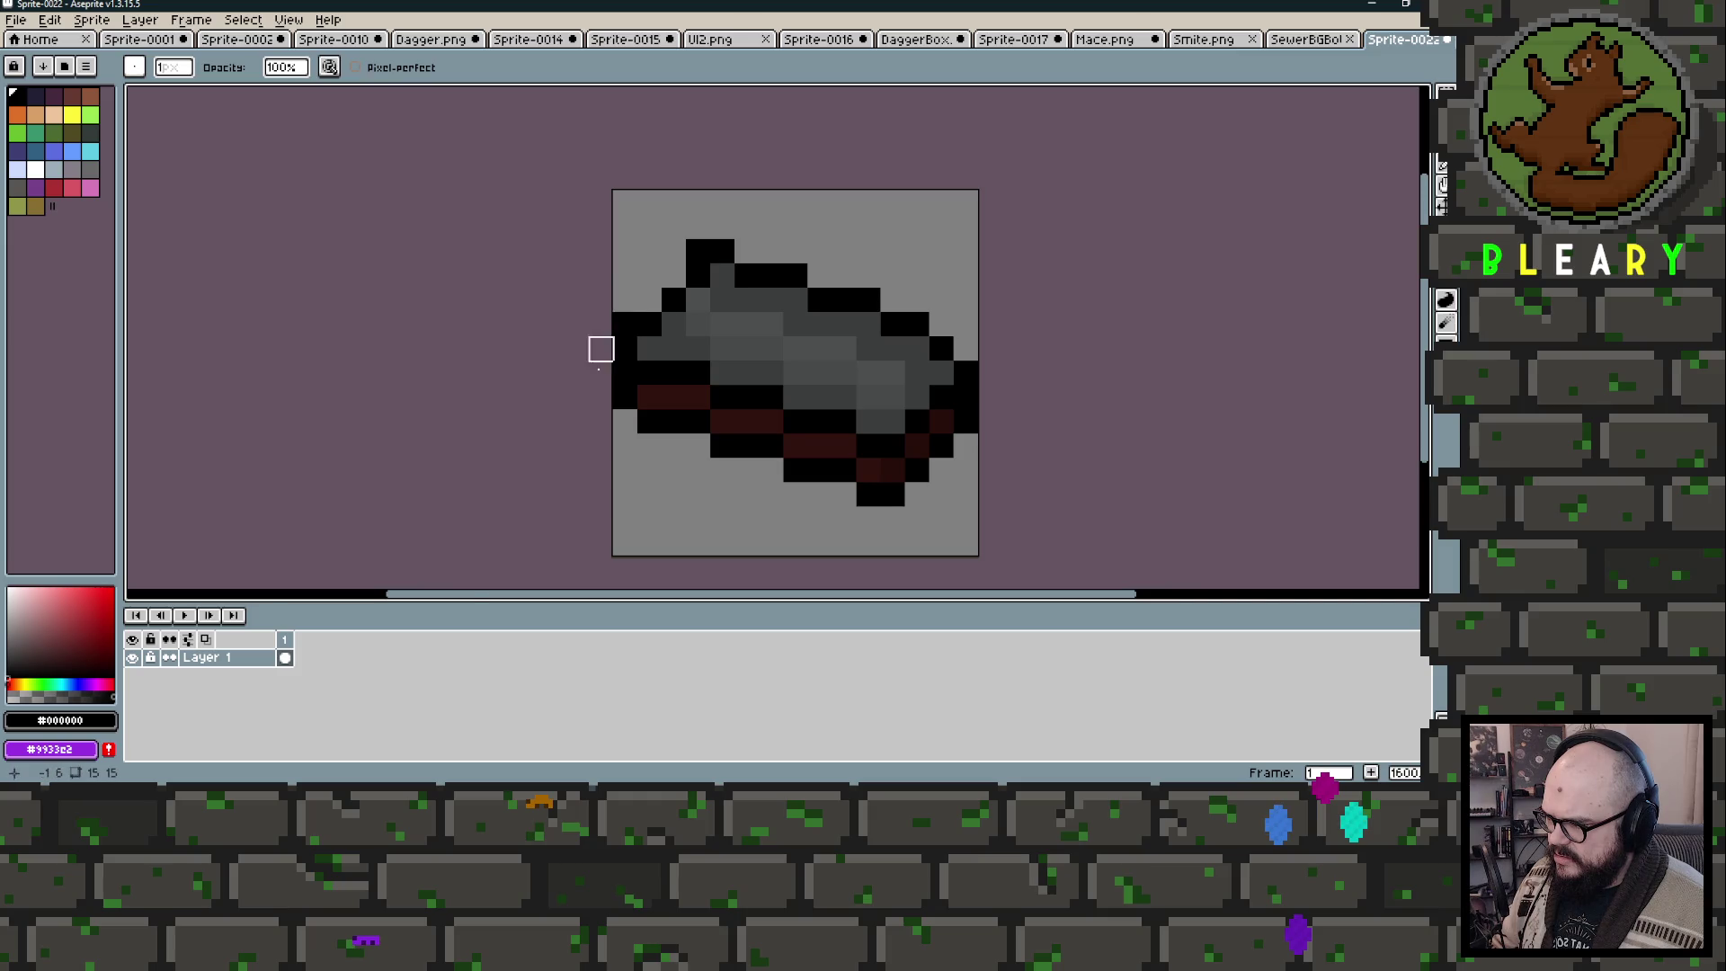
{"action": "scroll", "coordinate": [597, 323], "scroll_direction": "down", "scroll_amount": 2}
{"action": "scroll", "coordinate": [655, 396], "scroll_direction": "up", "scroll_amount": 1}
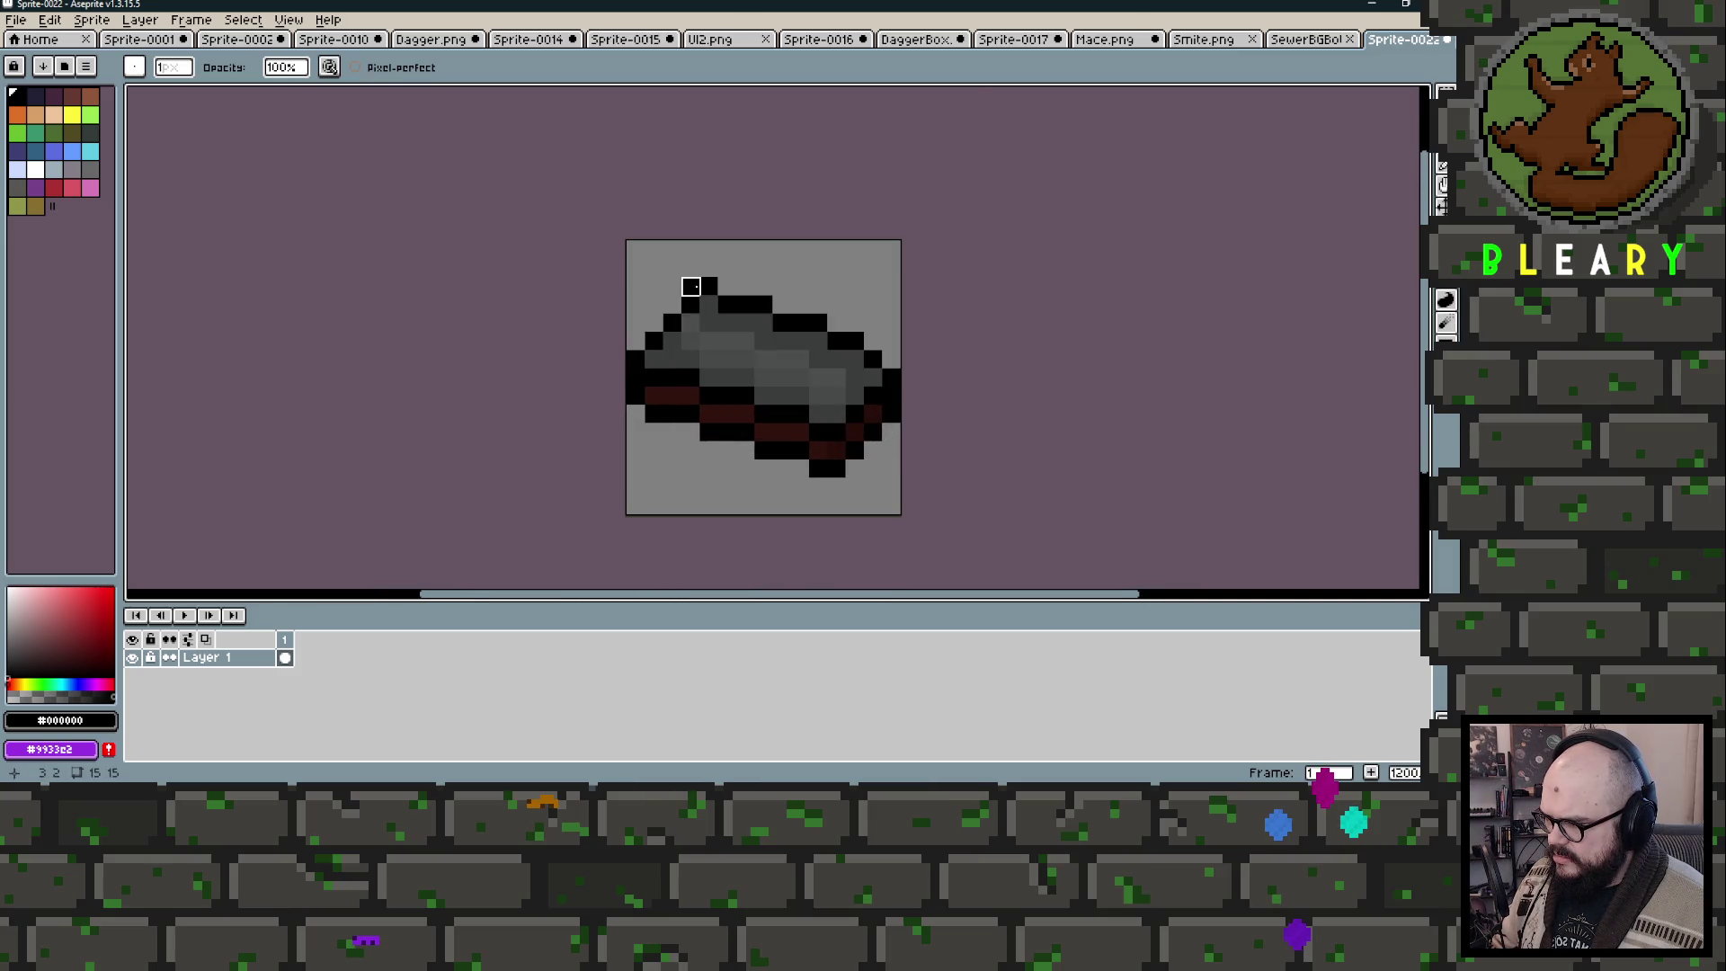
{"action": "scroll", "coordinate": [655, 507], "scroll_direction": "down", "scroll_amount": 4}
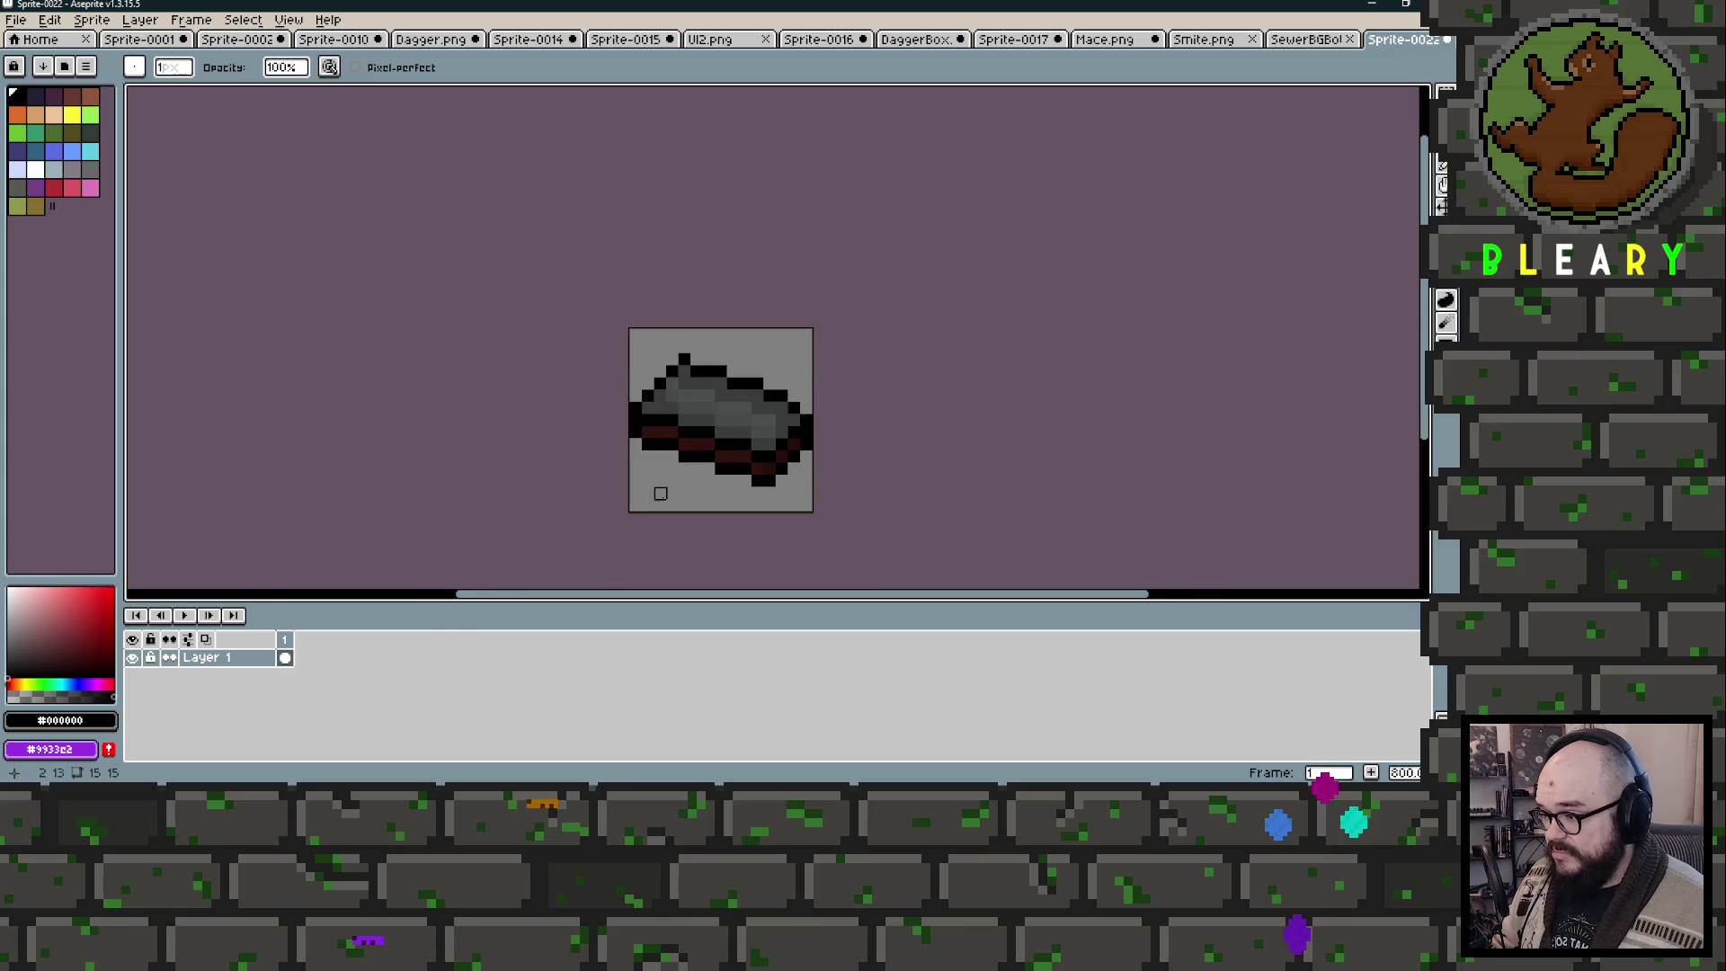
{"action": "scroll", "coordinate": [655, 487], "scroll_direction": "up", "scroll_amount": 5}
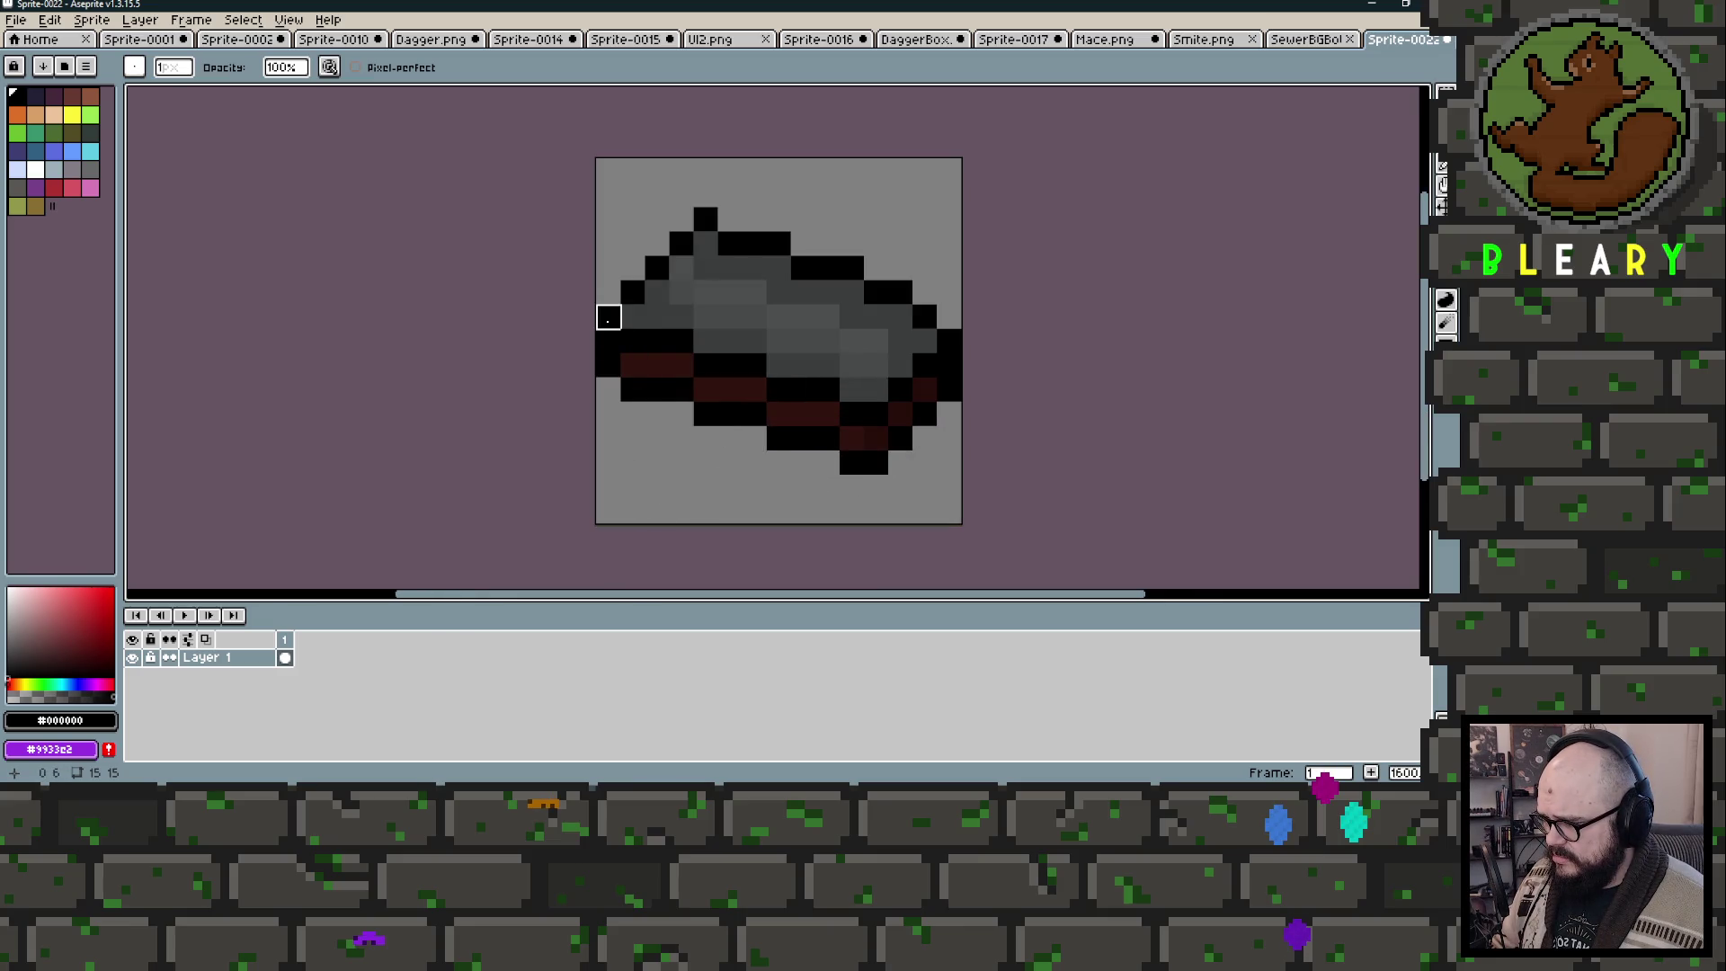
{"action": "scroll", "coordinate": [633, 415], "scroll_direction": "down", "scroll_amount": 3}
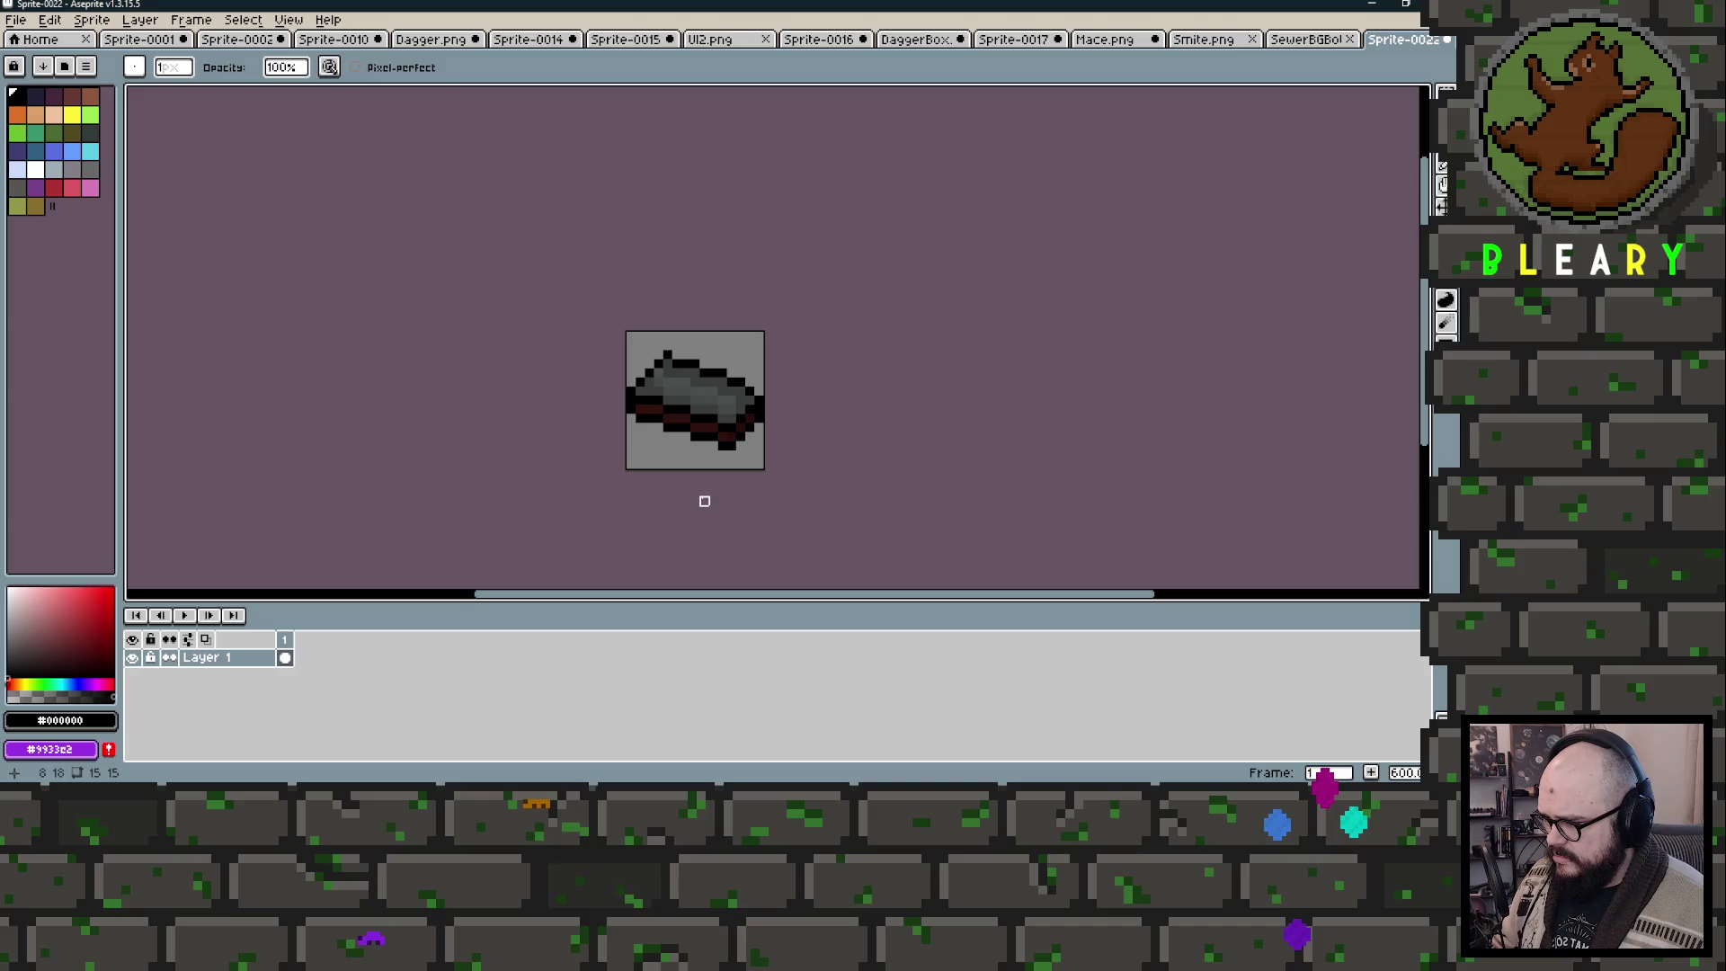
{"action": "scroll", "coordinate": [675, 415], "scroll_direction": "up", "scroll_amount": 3}
Step: Erase the topmost black pixel and add two black pixels above the top edge
{"action": "key", "text": "e"}
{"action": "left_click", "coordinate": [657, 288]}
{"action": "scroll", "coordinate": [636, 504], "scroll_direction": "down", "scroll_amount": 4}
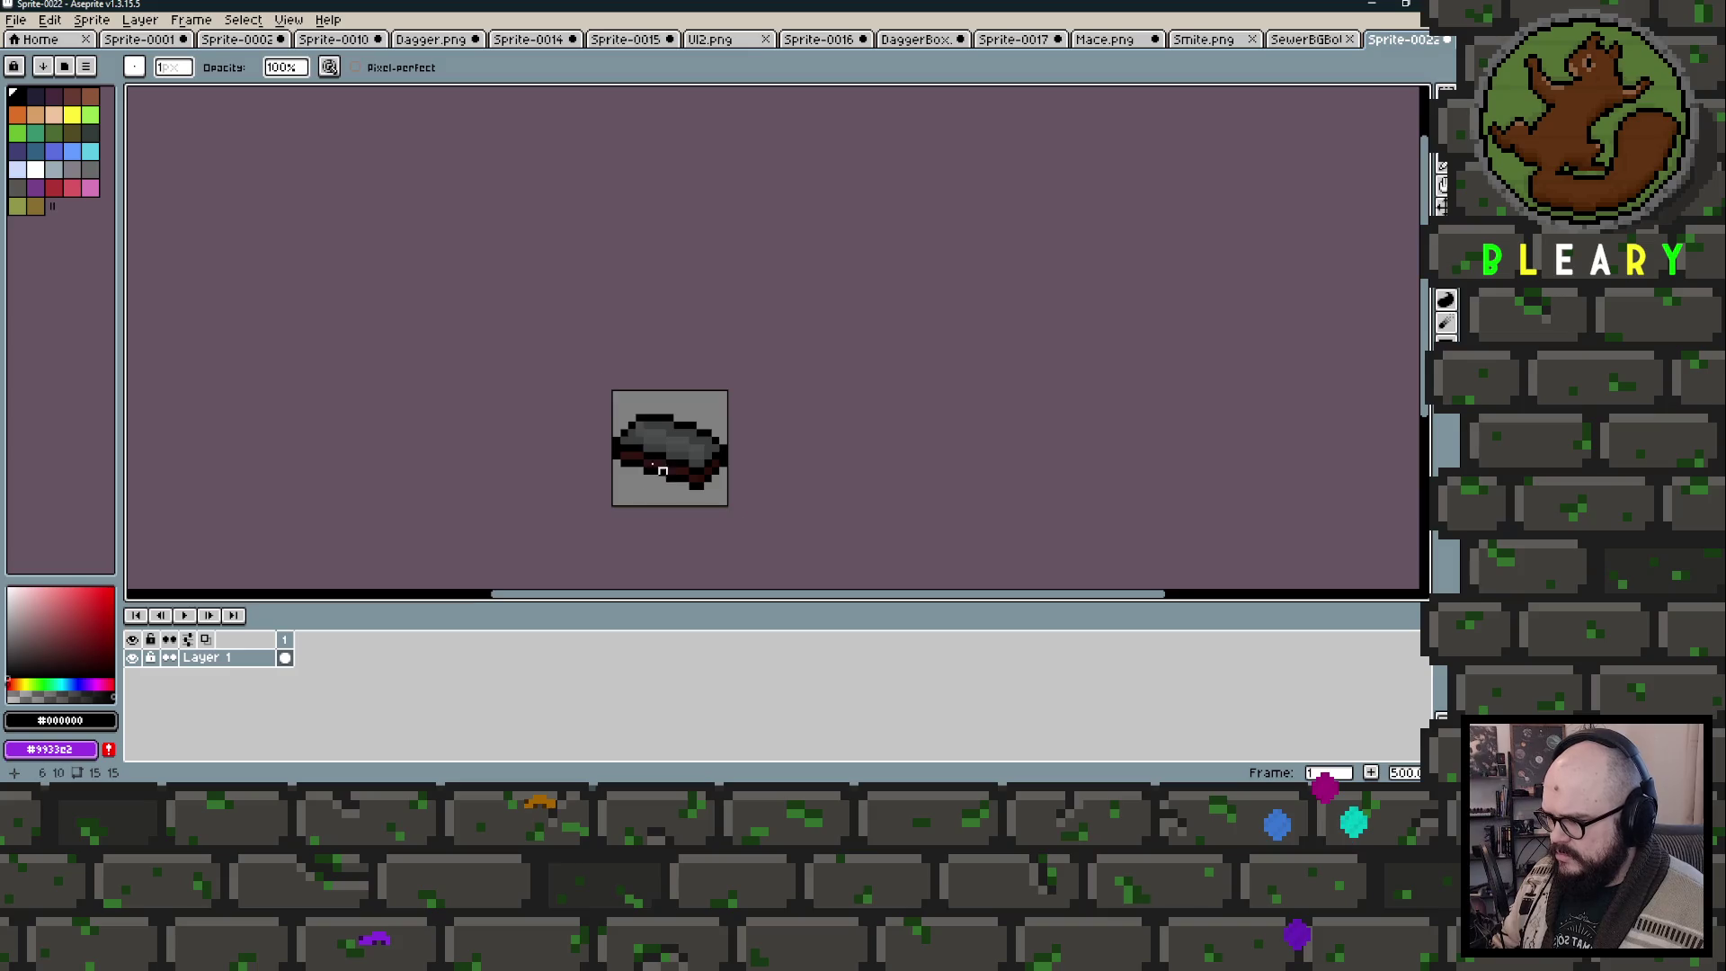
{"action": "scroll", "coordinate": [645, 465], "scroll_direction": "up", "scroll_amount": 4}
{"action": "key", "text": "b"}
{"action": "left_click_drag", "start_coordinate": [644, 339], "coordinate": [661, 357]}
{"action": "key", "text": "e"}
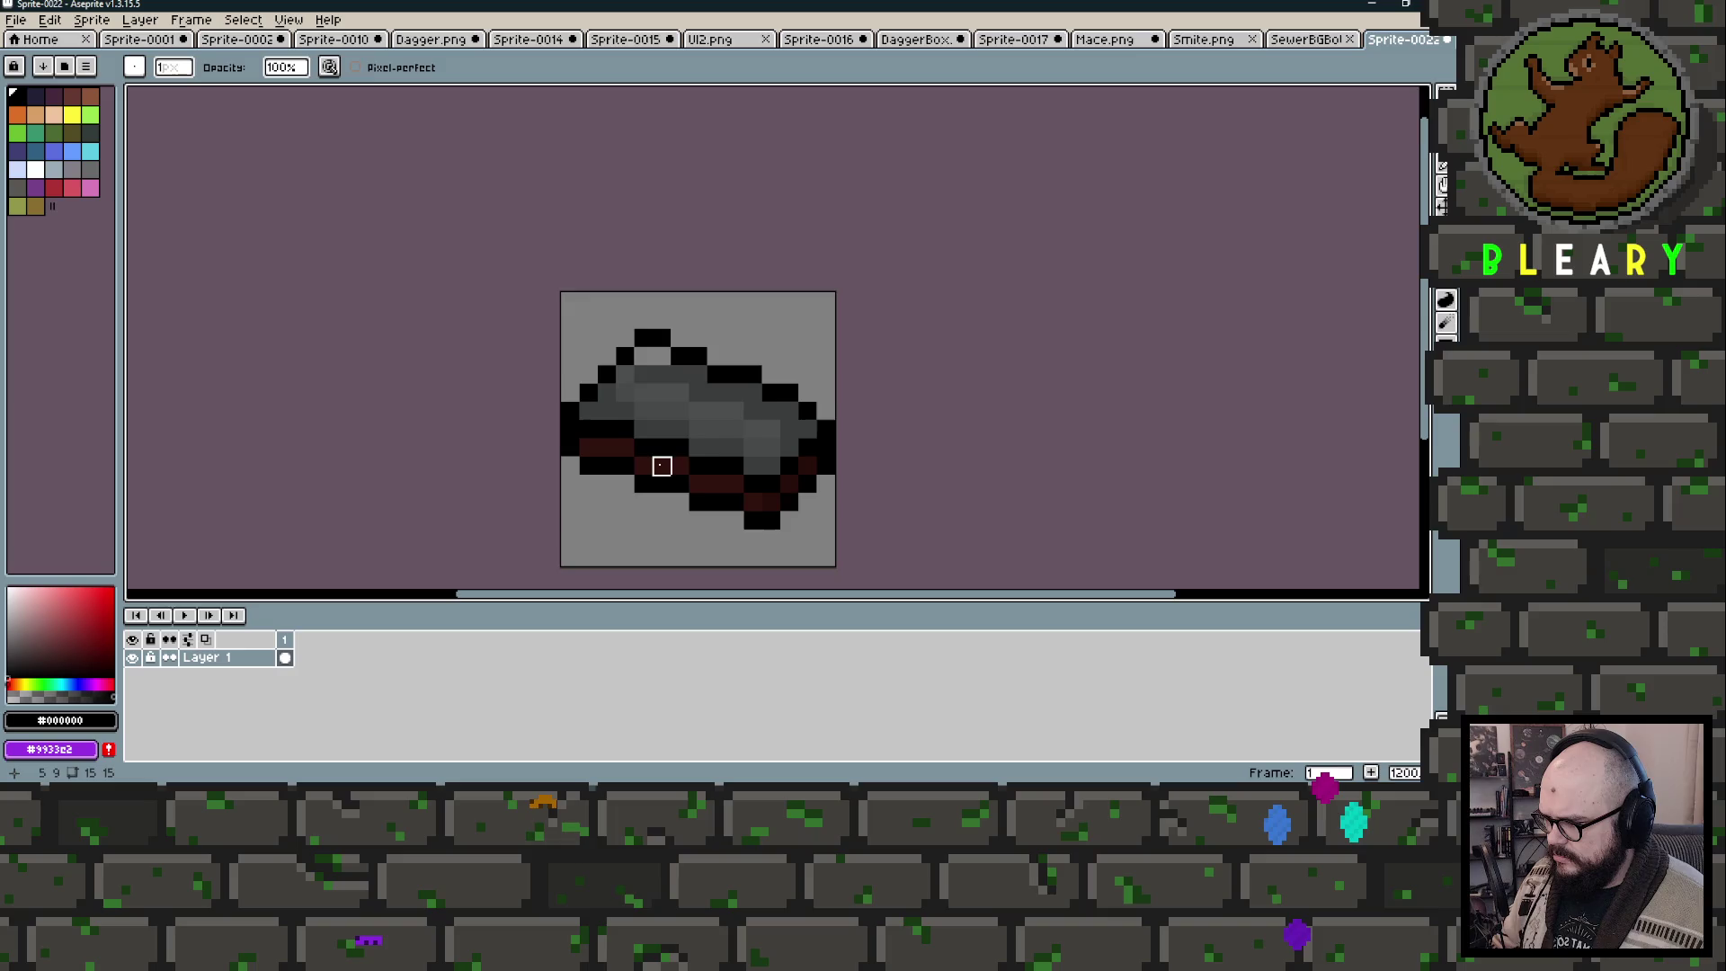
{"action": "scroll", "coordinate": [662, 466], "scroll_direction": "up", "scroll_amount": 1}
Step: Repaint a stray light pixel with the stone's dark grey
{"action": "key", "text": "i"}
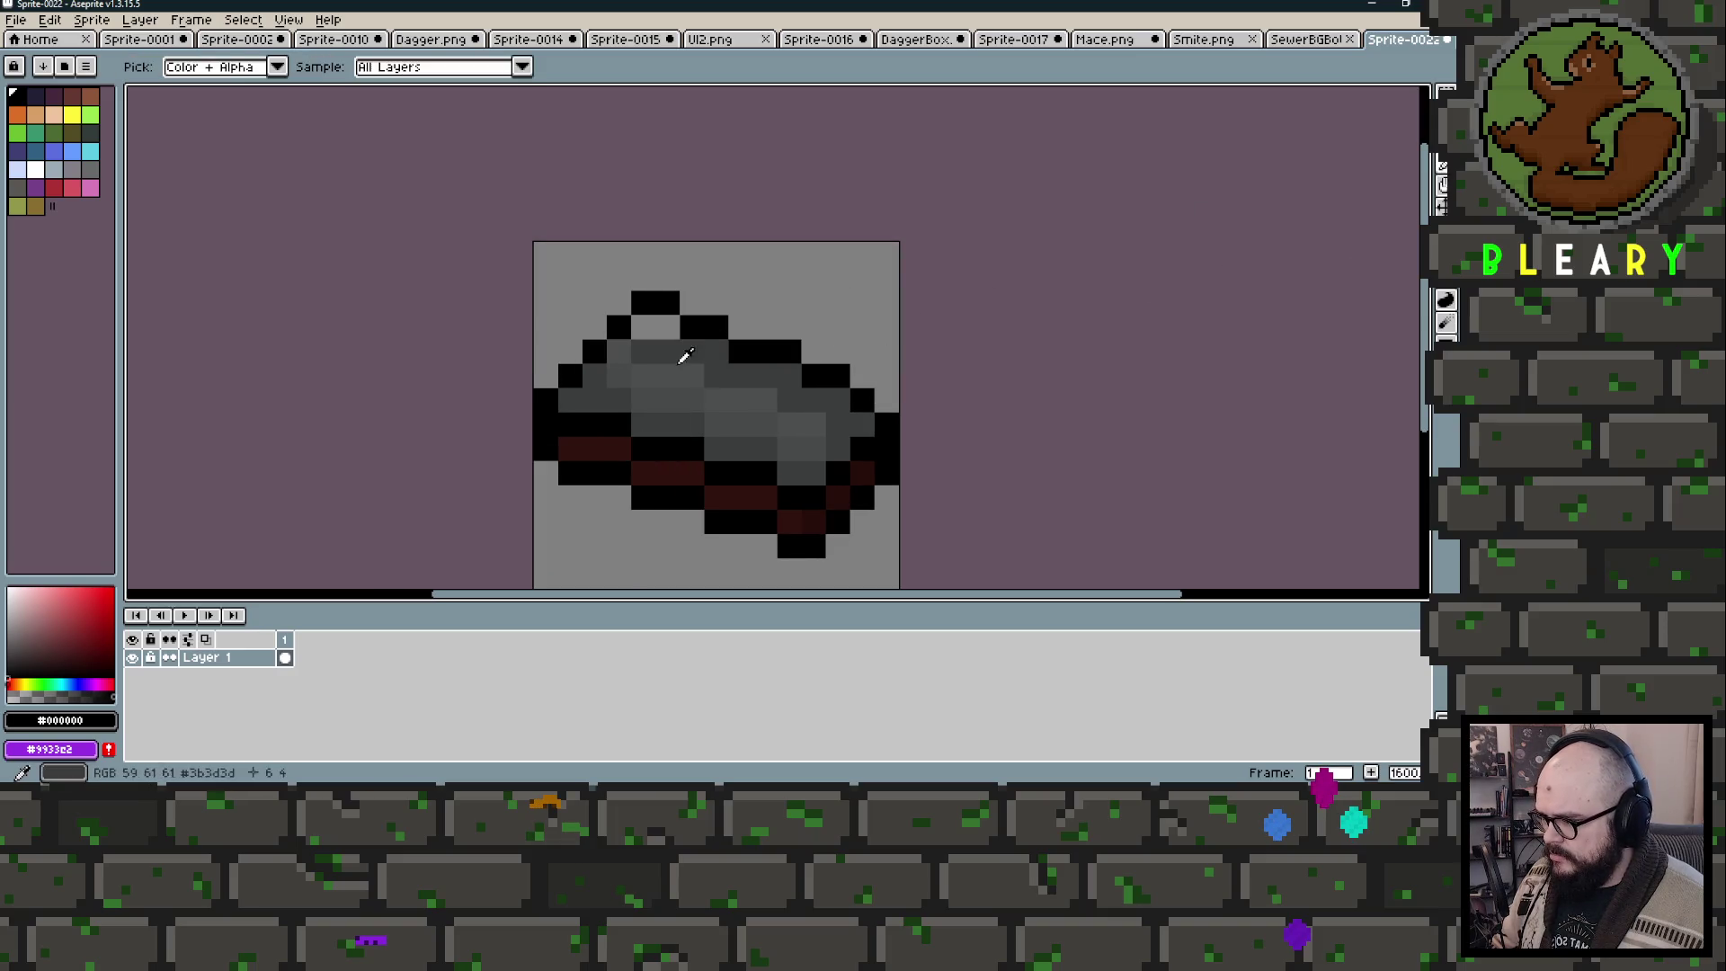
{"action": "left_click", "coordinate": [692, 353]}
{"action": "key", "text": "b"}
{"action": "left_click", "coordinate": [659, 331]}
{"action": "scroll", "coordinate": [653, 360], "scroll_direction": "down", "scroll_amount": 5}
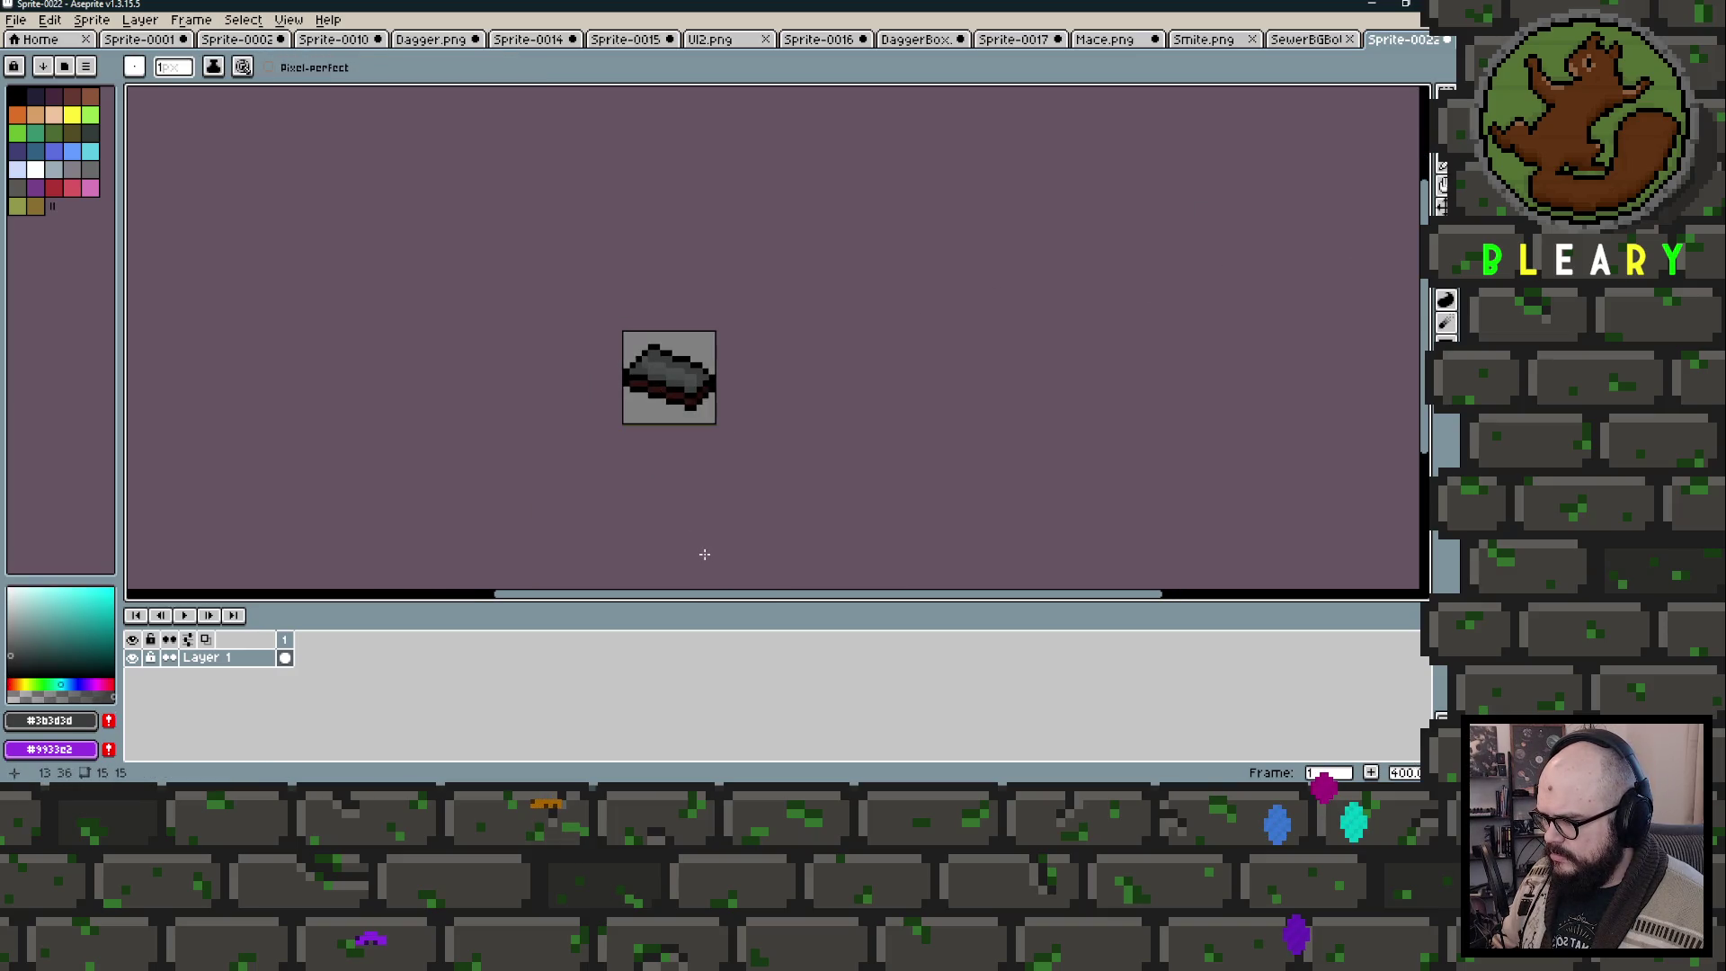
{"action": "scroll", "coordinate": [645, 437], "scroll_direction": "down", "scroll_amount": 1}
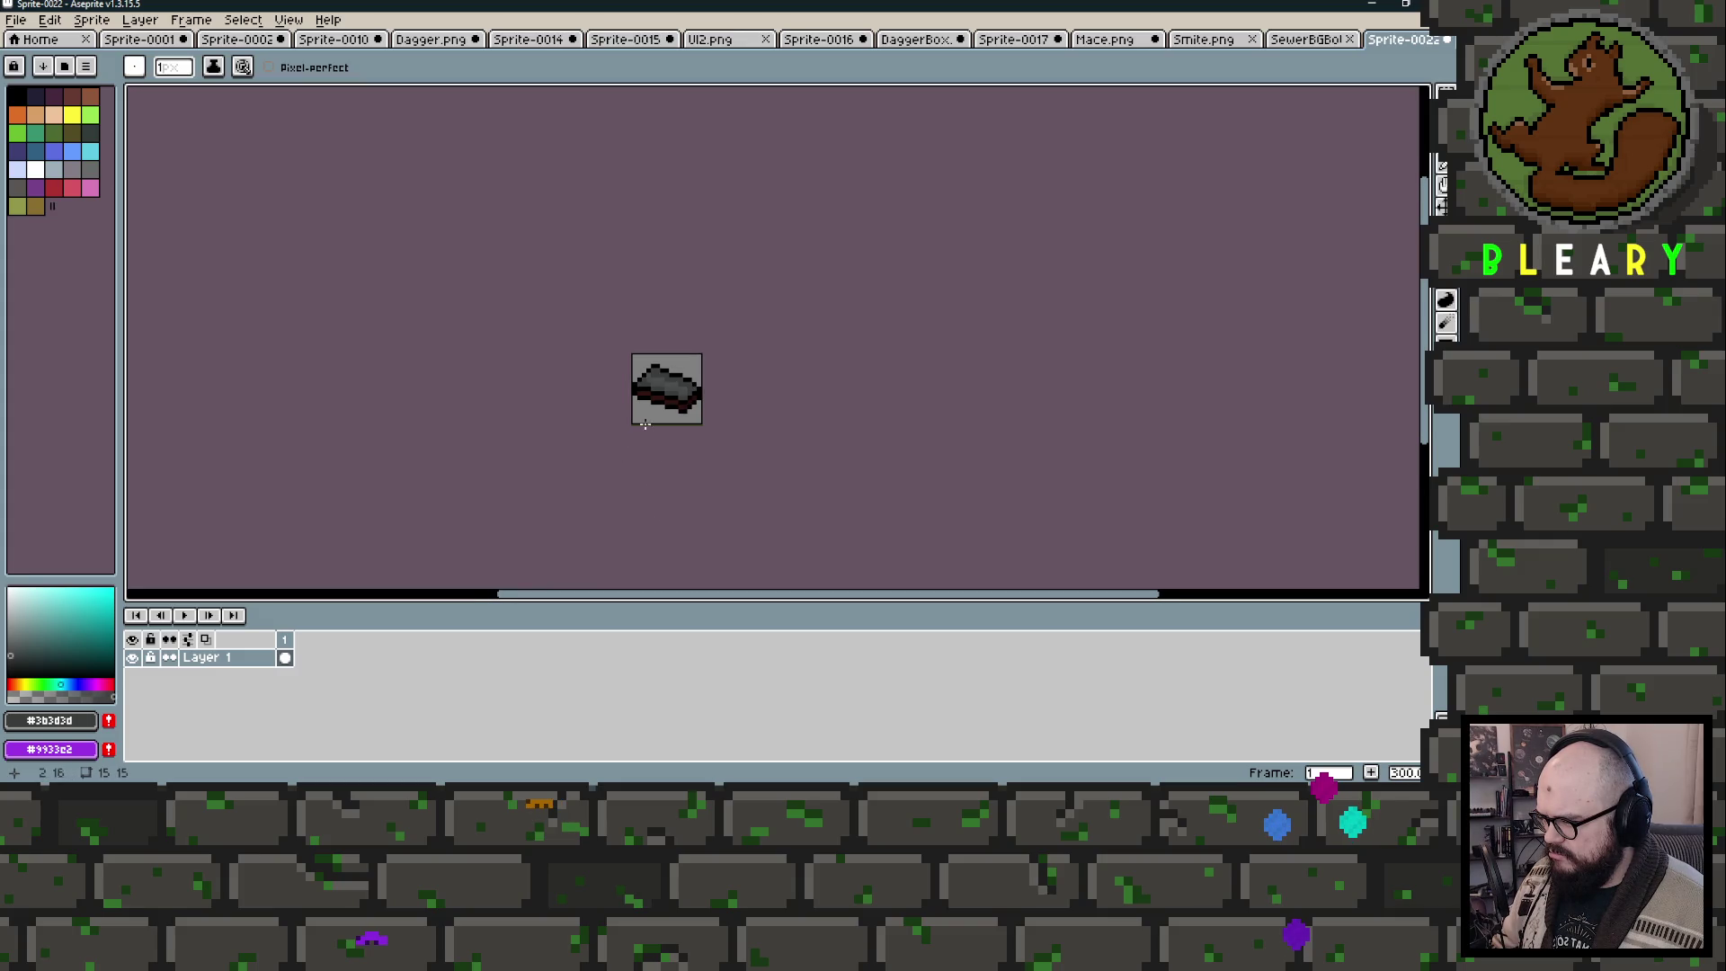
{"action": "scroll", "coordinate": [645, 428], "scroll_direction": "up", "scroll_amount": 3}
{"action": "scroll", "coordinate": [615, 406], "scroll_direction": "up", "scroll_amount": 3}
Step: Export the sprite as whetstone.png, minimize Aseprite and dismiss Unity's version control error
{"action": "left_click", "coordinate": [16, 20]}
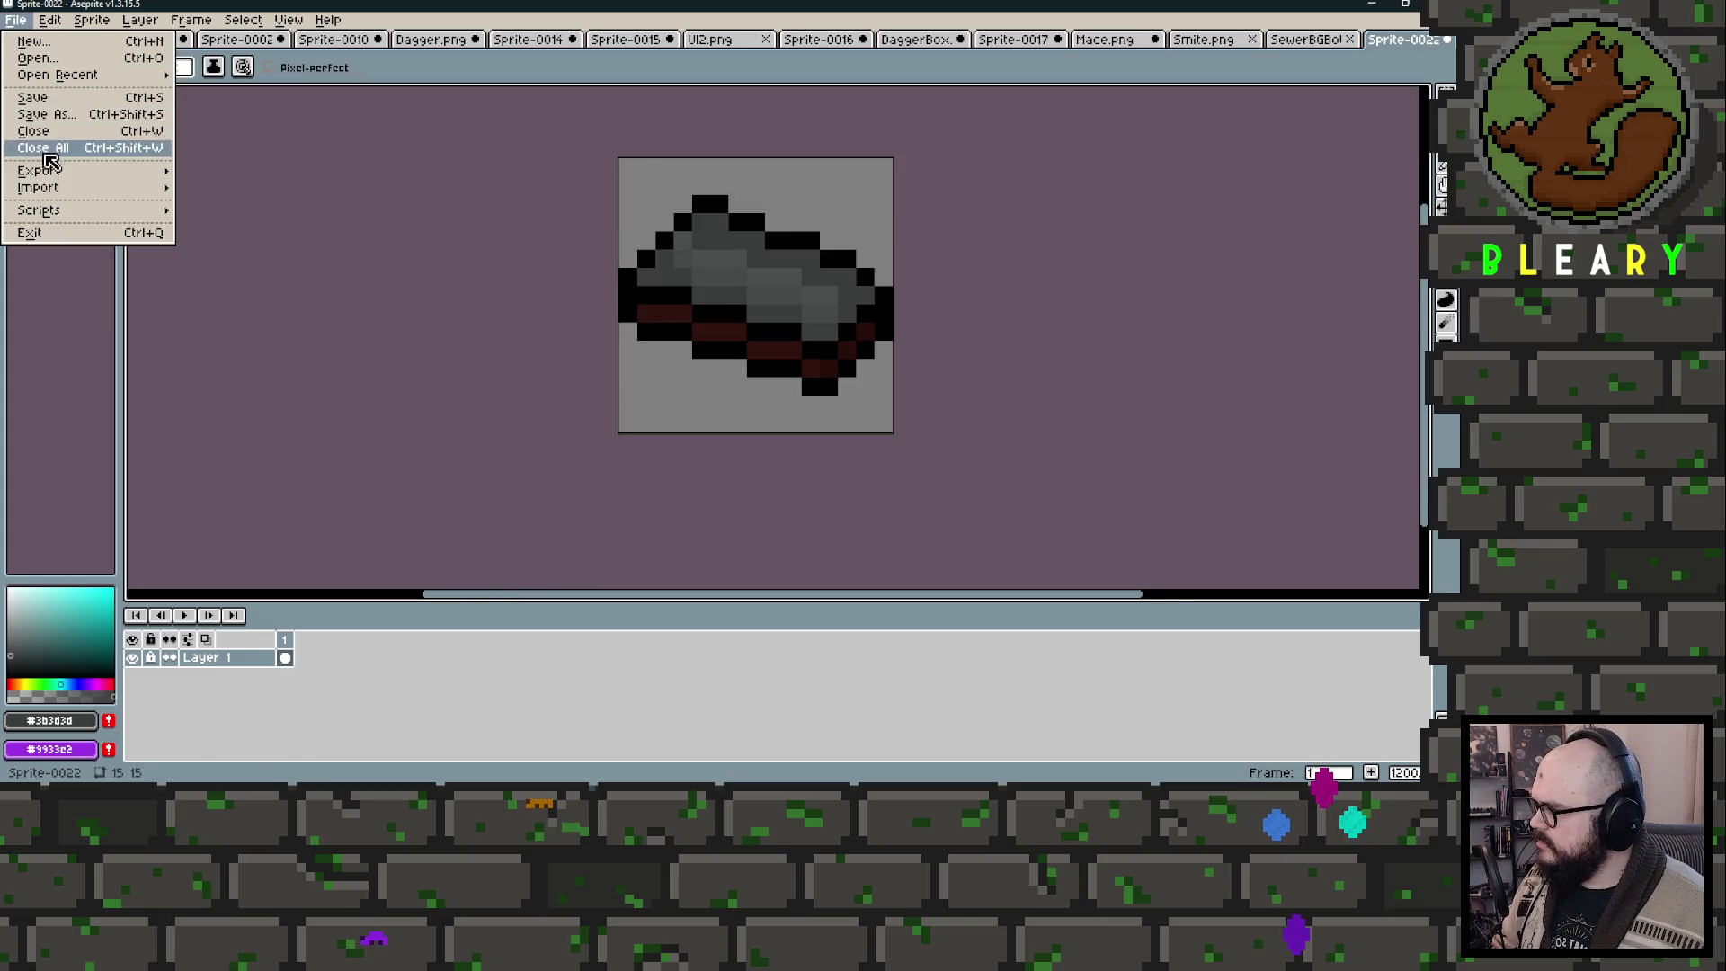
{"action": "mouse_move", "coordinate": [40, 171]}
{"action": "left_click", "coordinate": [238, 173]}
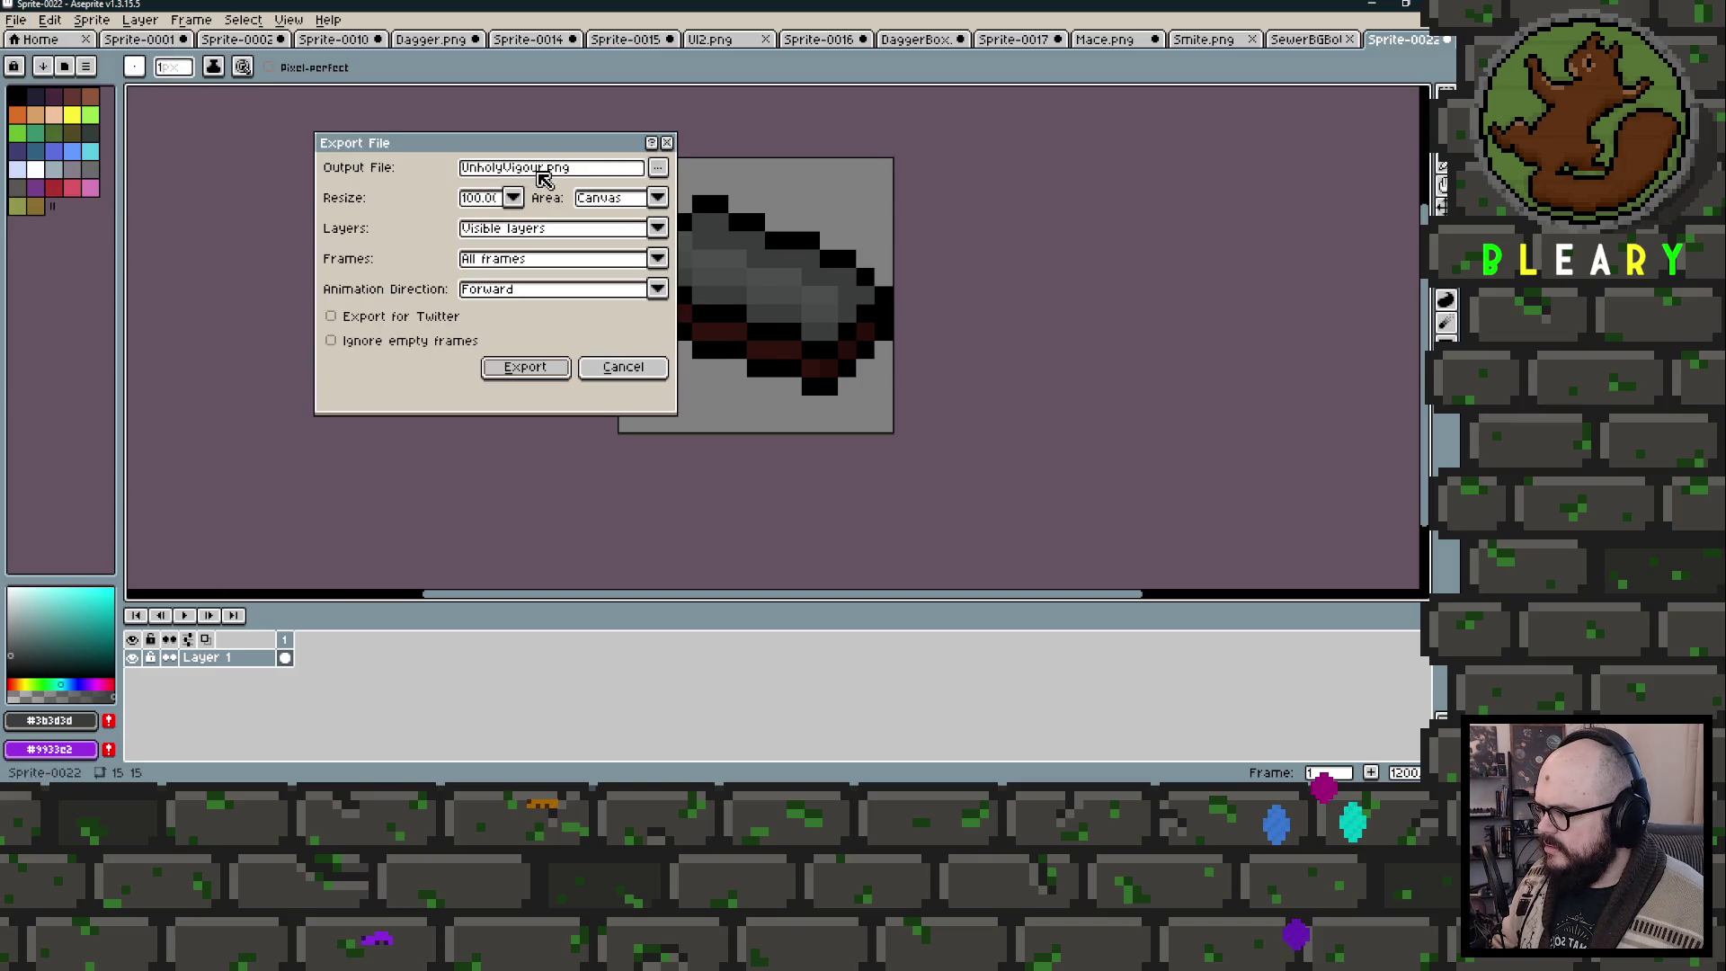
{"action": "left_click_drag", "start_coordinate": [543, 170], "coordinate": [278, 171]}
{"action": "key", "text": "BackSpace"}
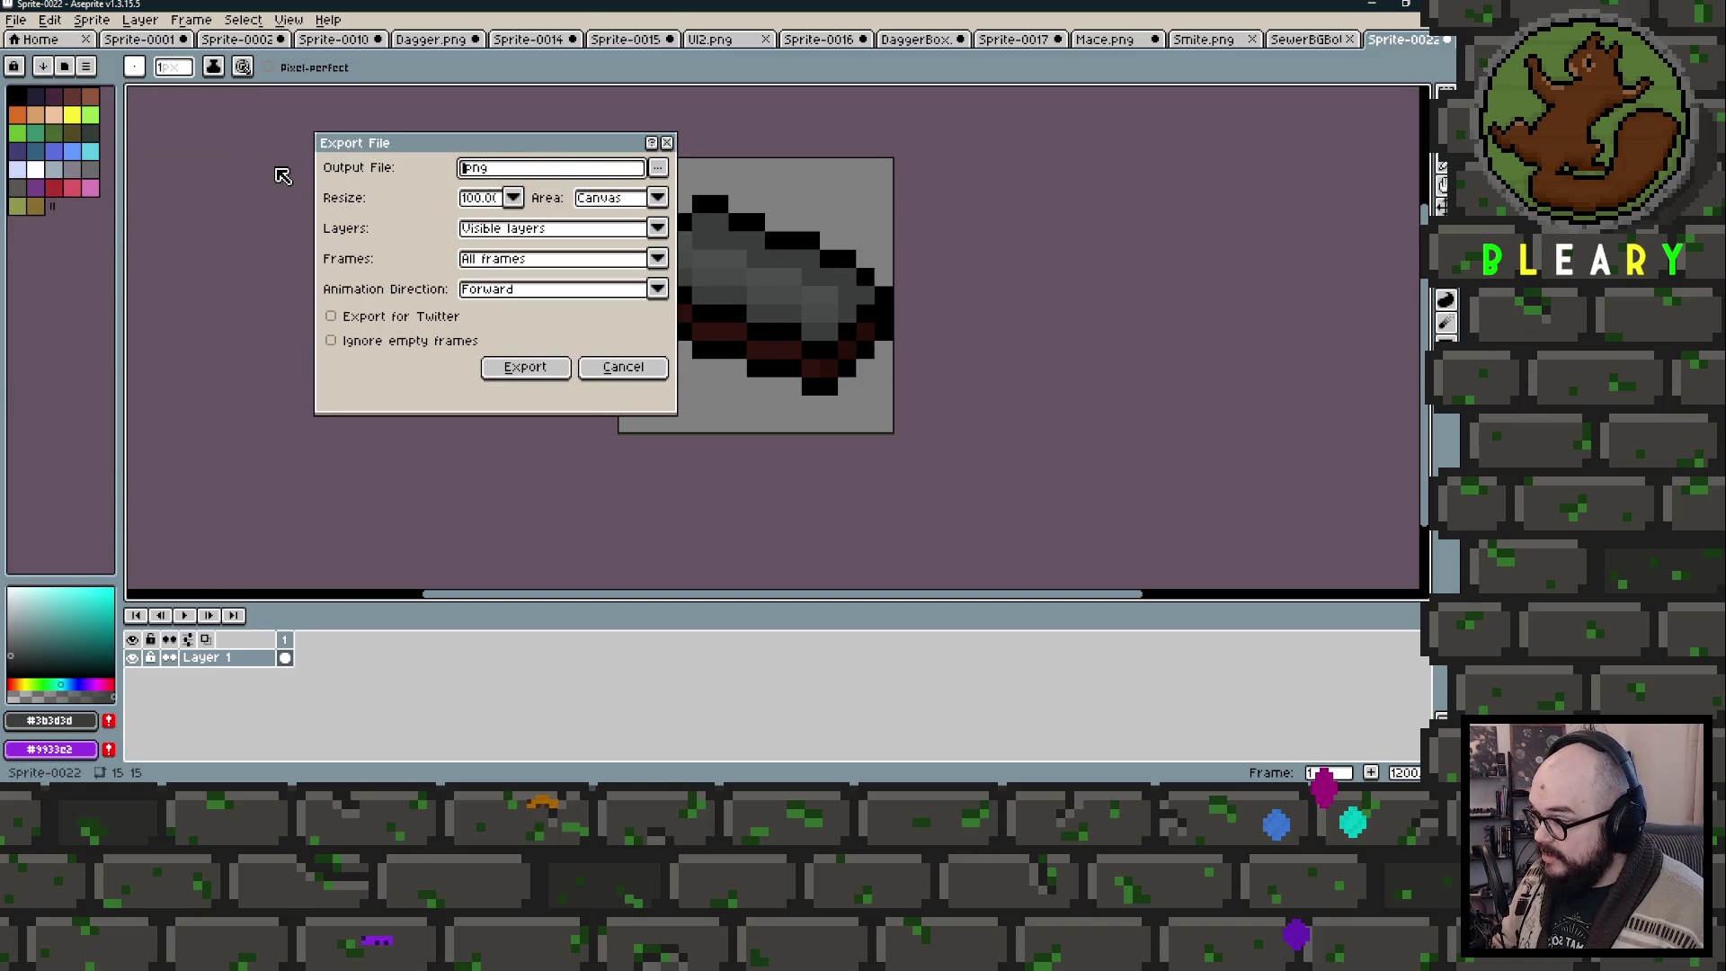
{"action": "type", "text": "Whetstone."}
{"action": "key", "text": "Return"}
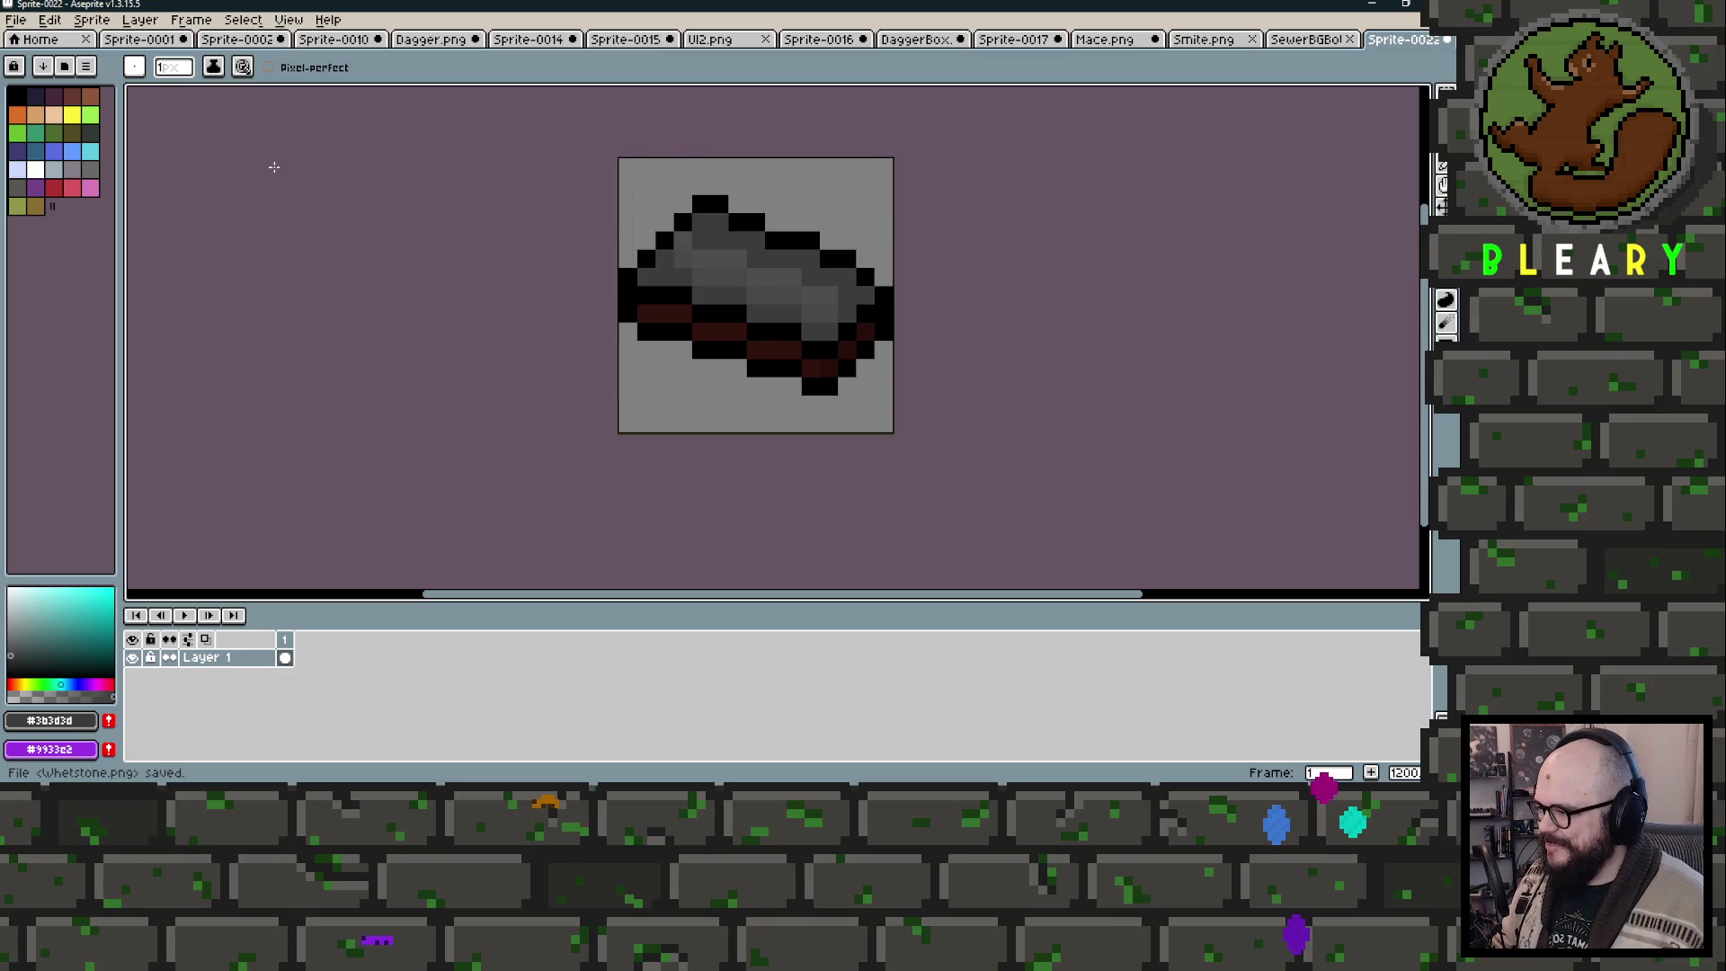
{"action": "left_click", "coordinate": [1368, 3]}
{"action": "left_click", "coordinate": [843, 430]}
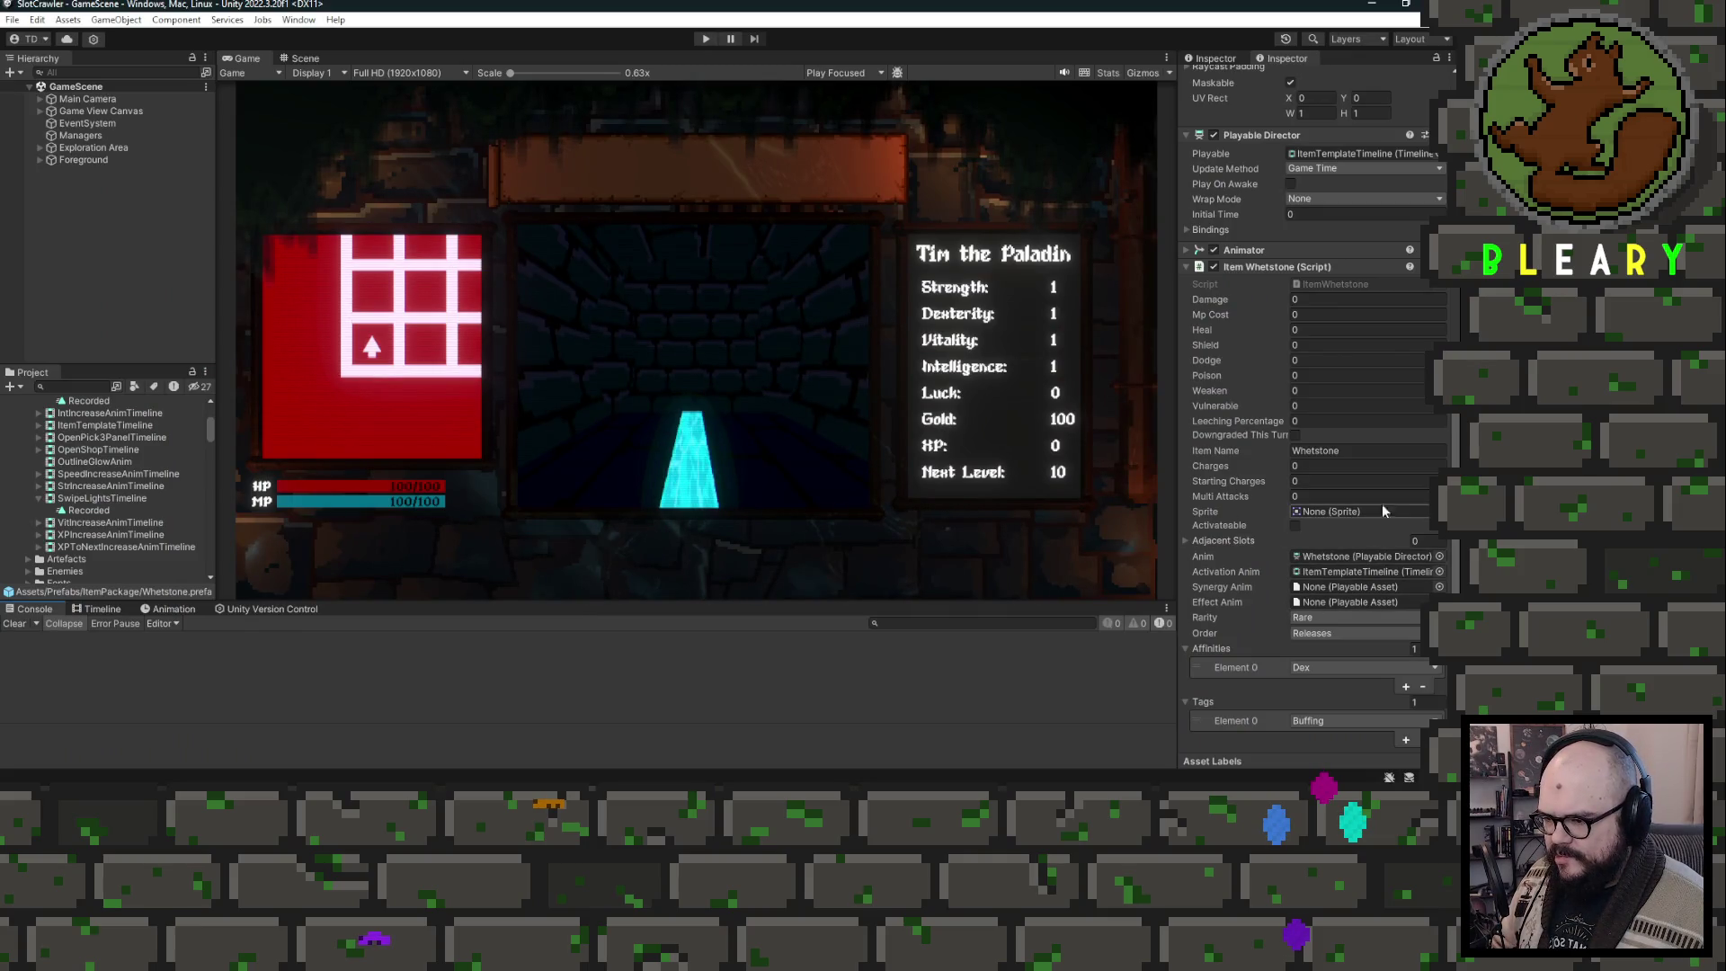
Step: Assign the Whetstone sprite to the item's Sprite field
{"action": "left_click", "coordinate": [1438, 511]}
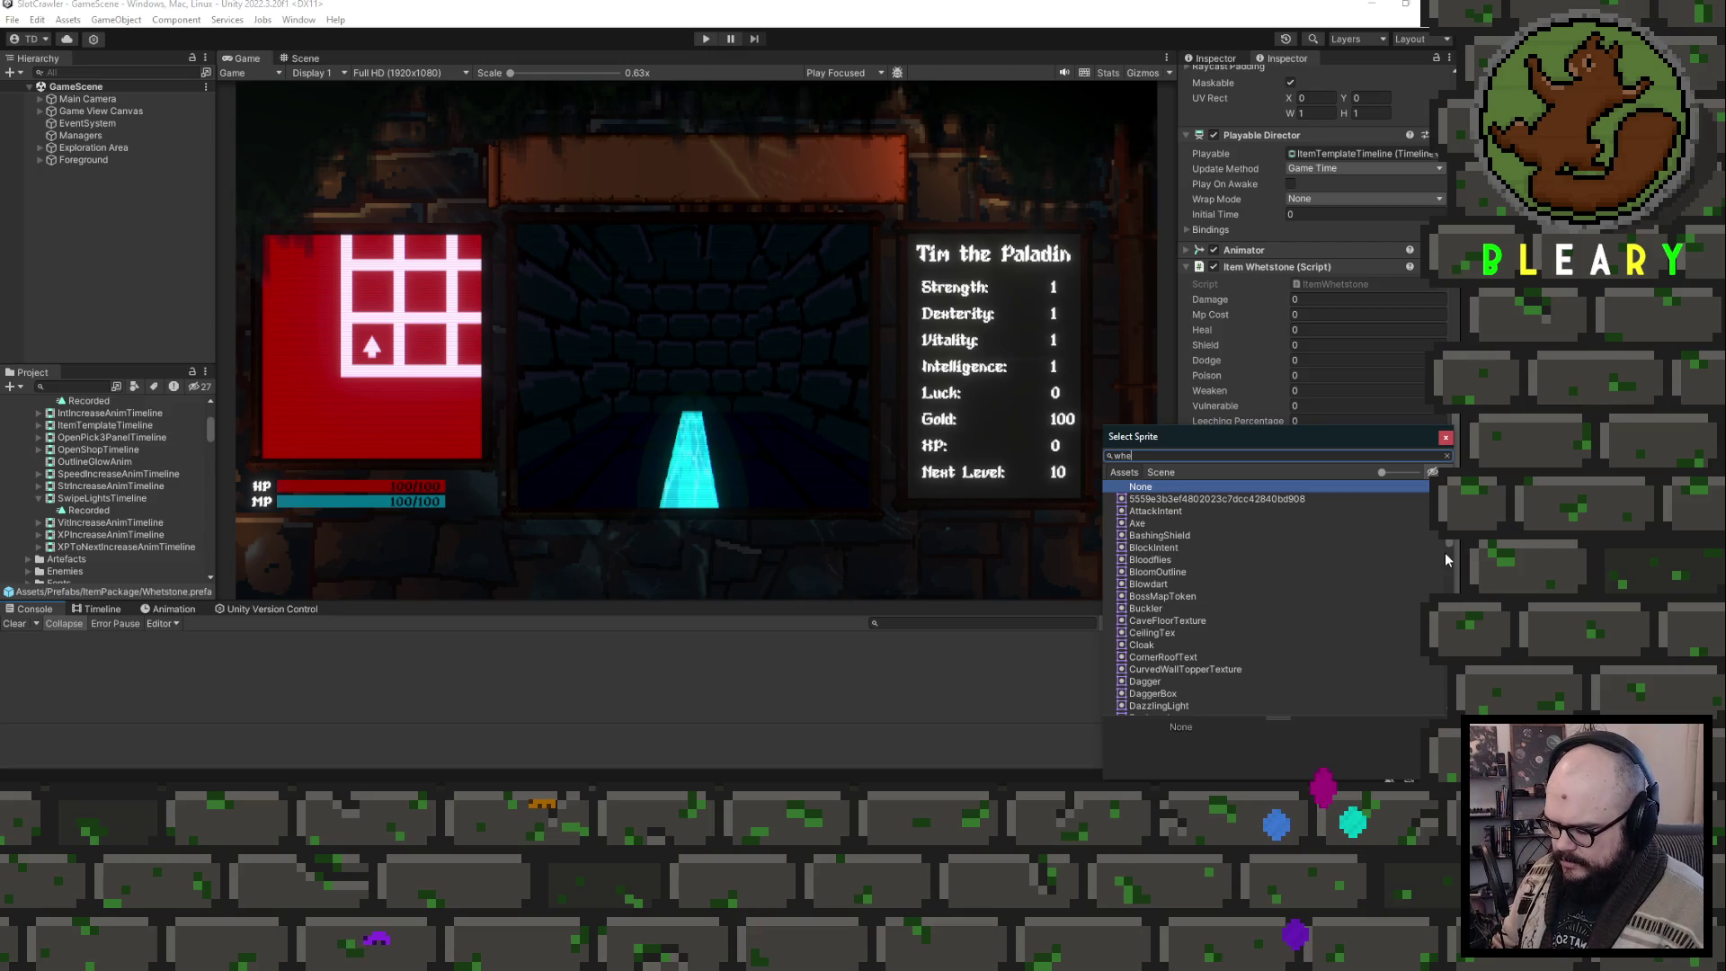
{"action": "type", "text": "t"}
{"action": "double_click", "coordinate": [1119, 498]}
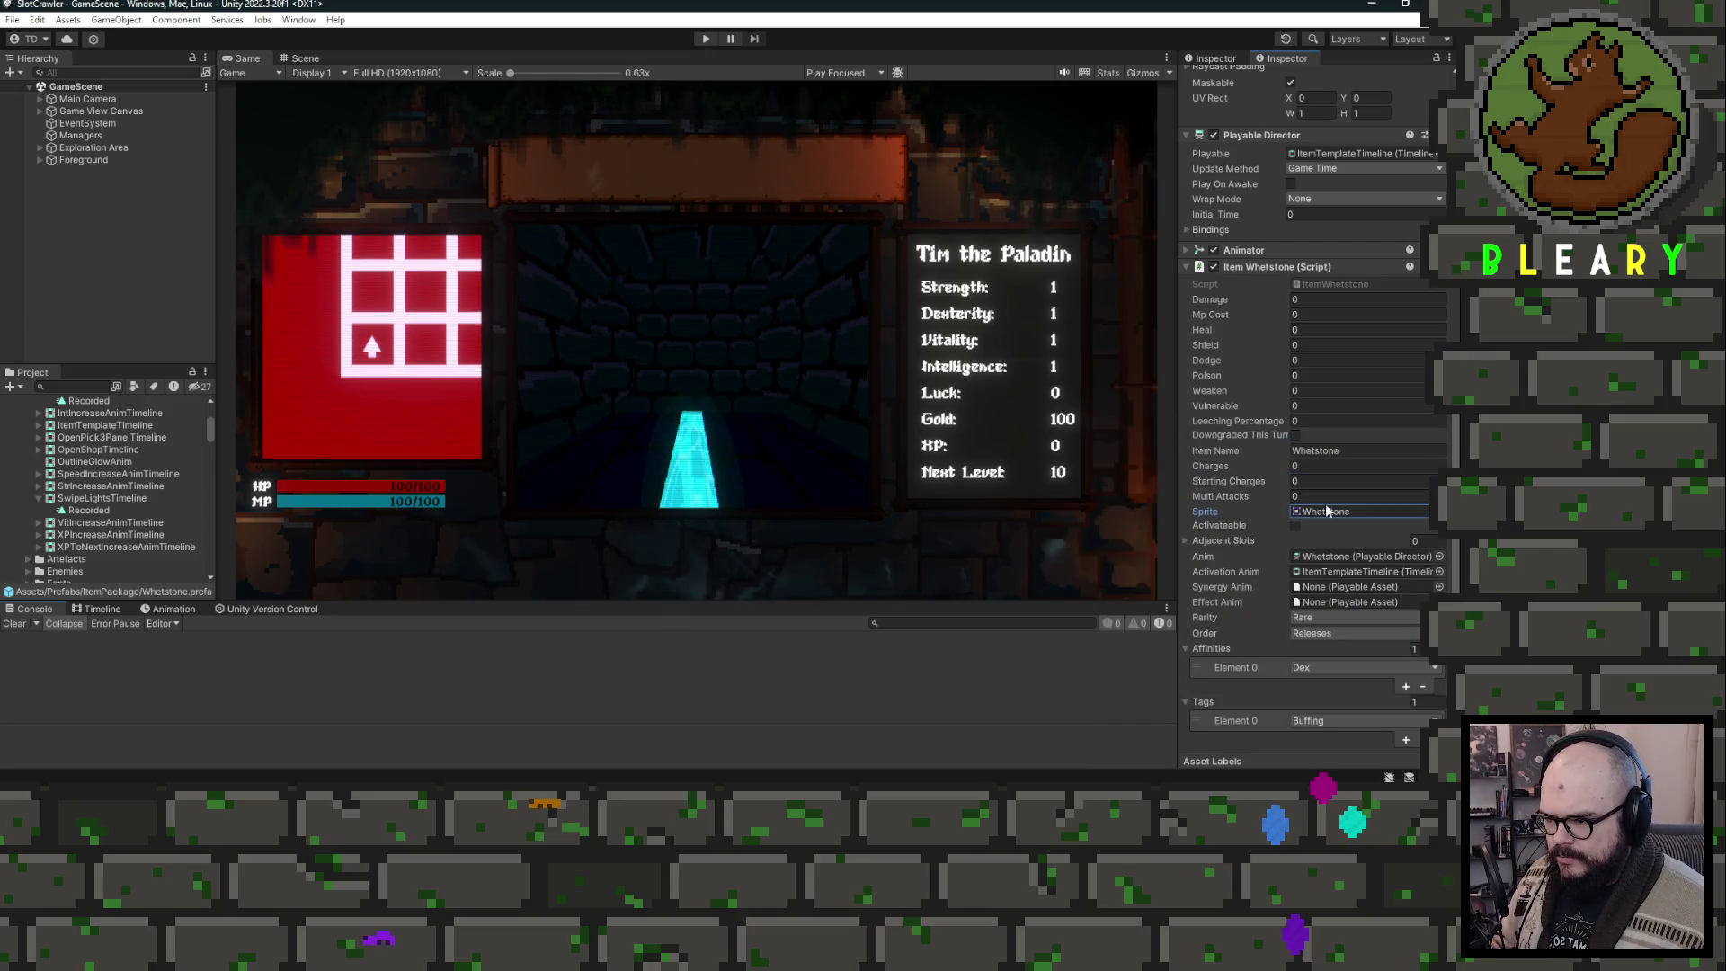
Step: Set the Whetstone texture to 20 pixels per unit, Point filter, no compression, and apply
{"action": "left_click", "coordinate": [90, 576]}
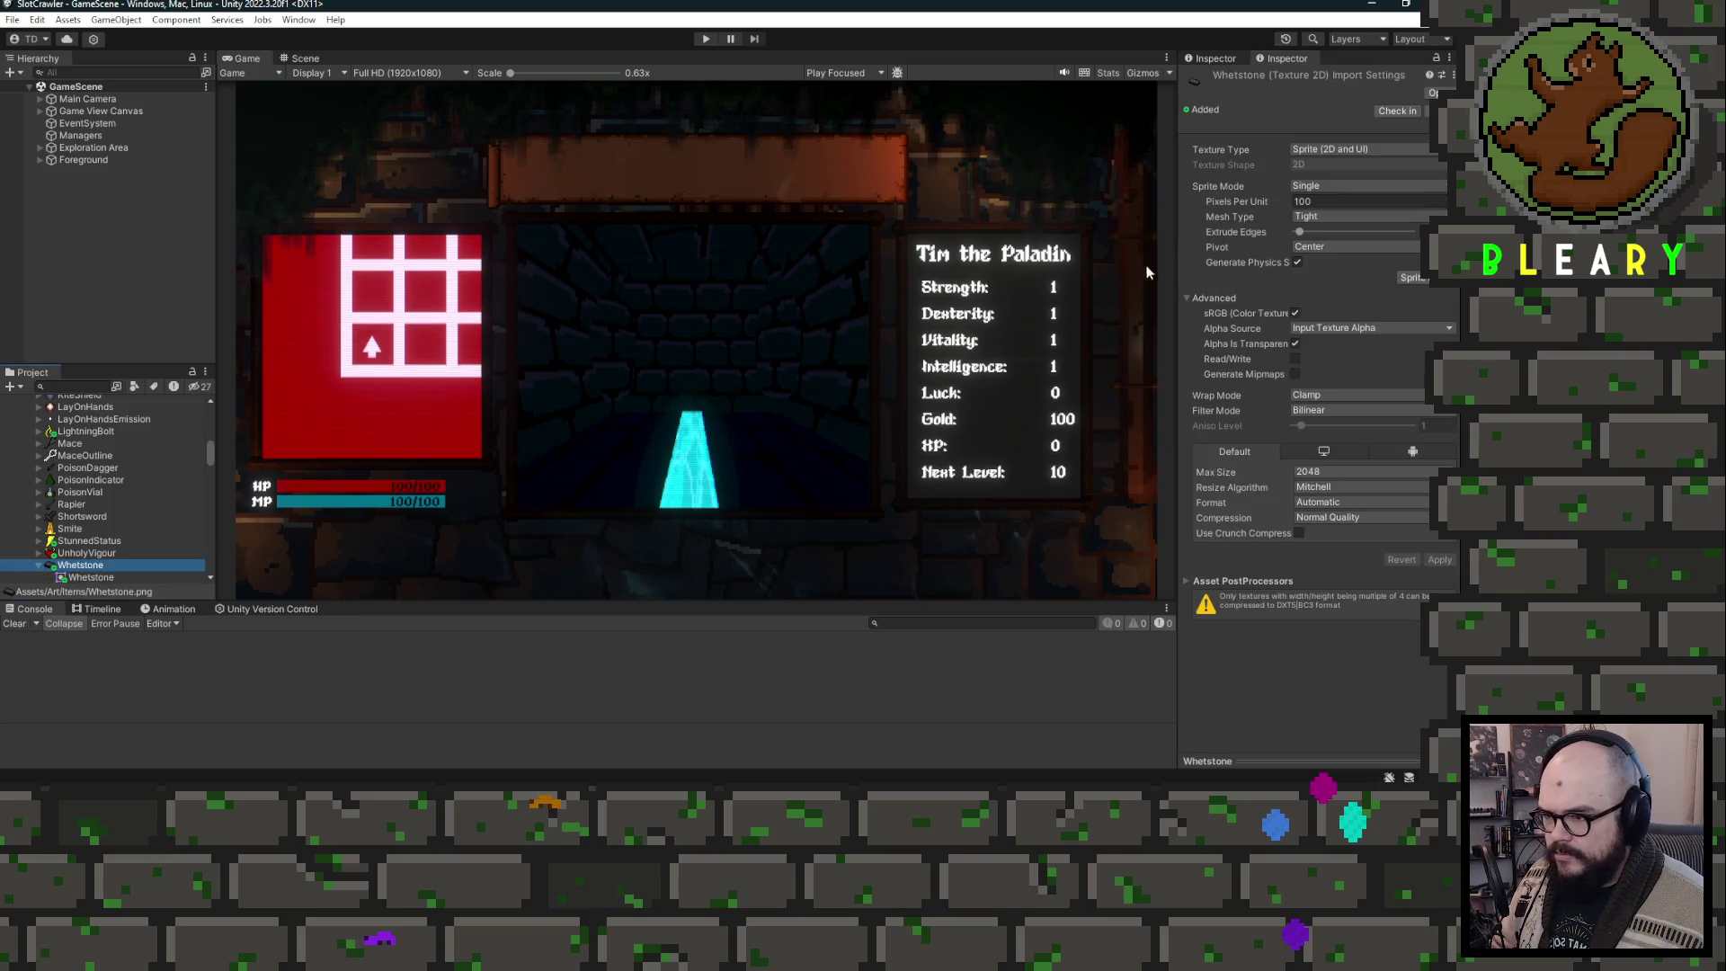
{"action": "left_click", "coordinate": [1375, 203]}
{"action": "type", "text": "20"}
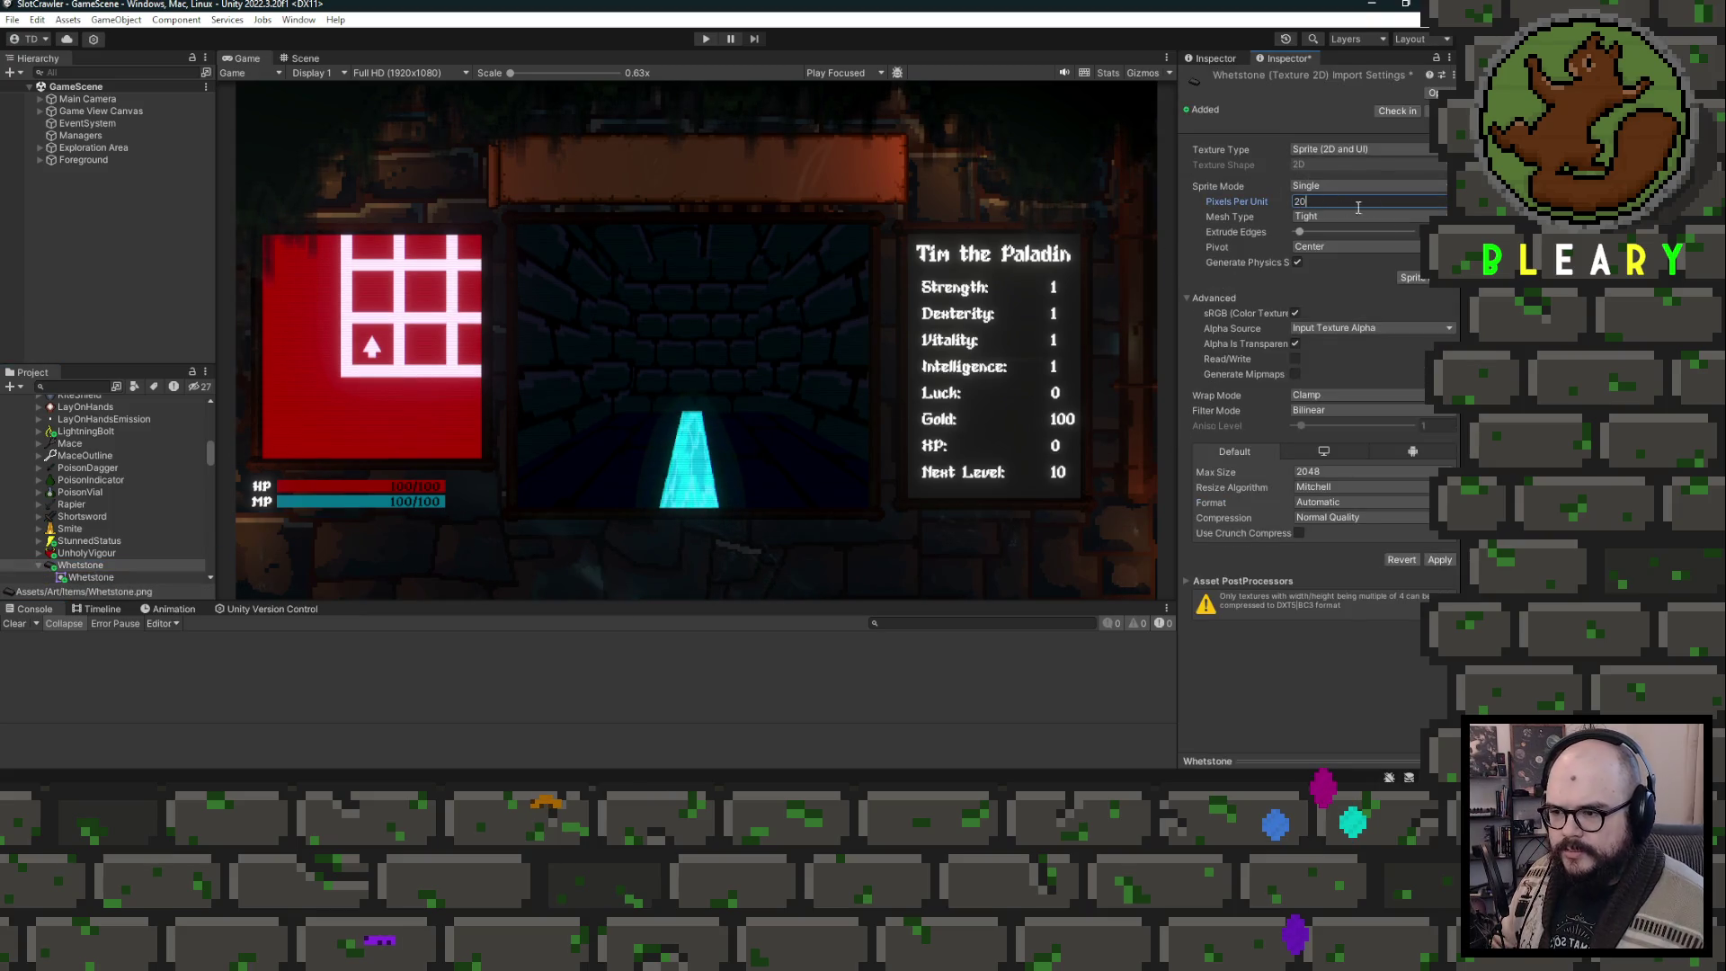
{"action": "left_click", "coordinate": [1329, 411]}
{"action": "left_click", "coordinate": [1326, 425]}
{"action": "left_click", "coordinate": [1330, 517]}
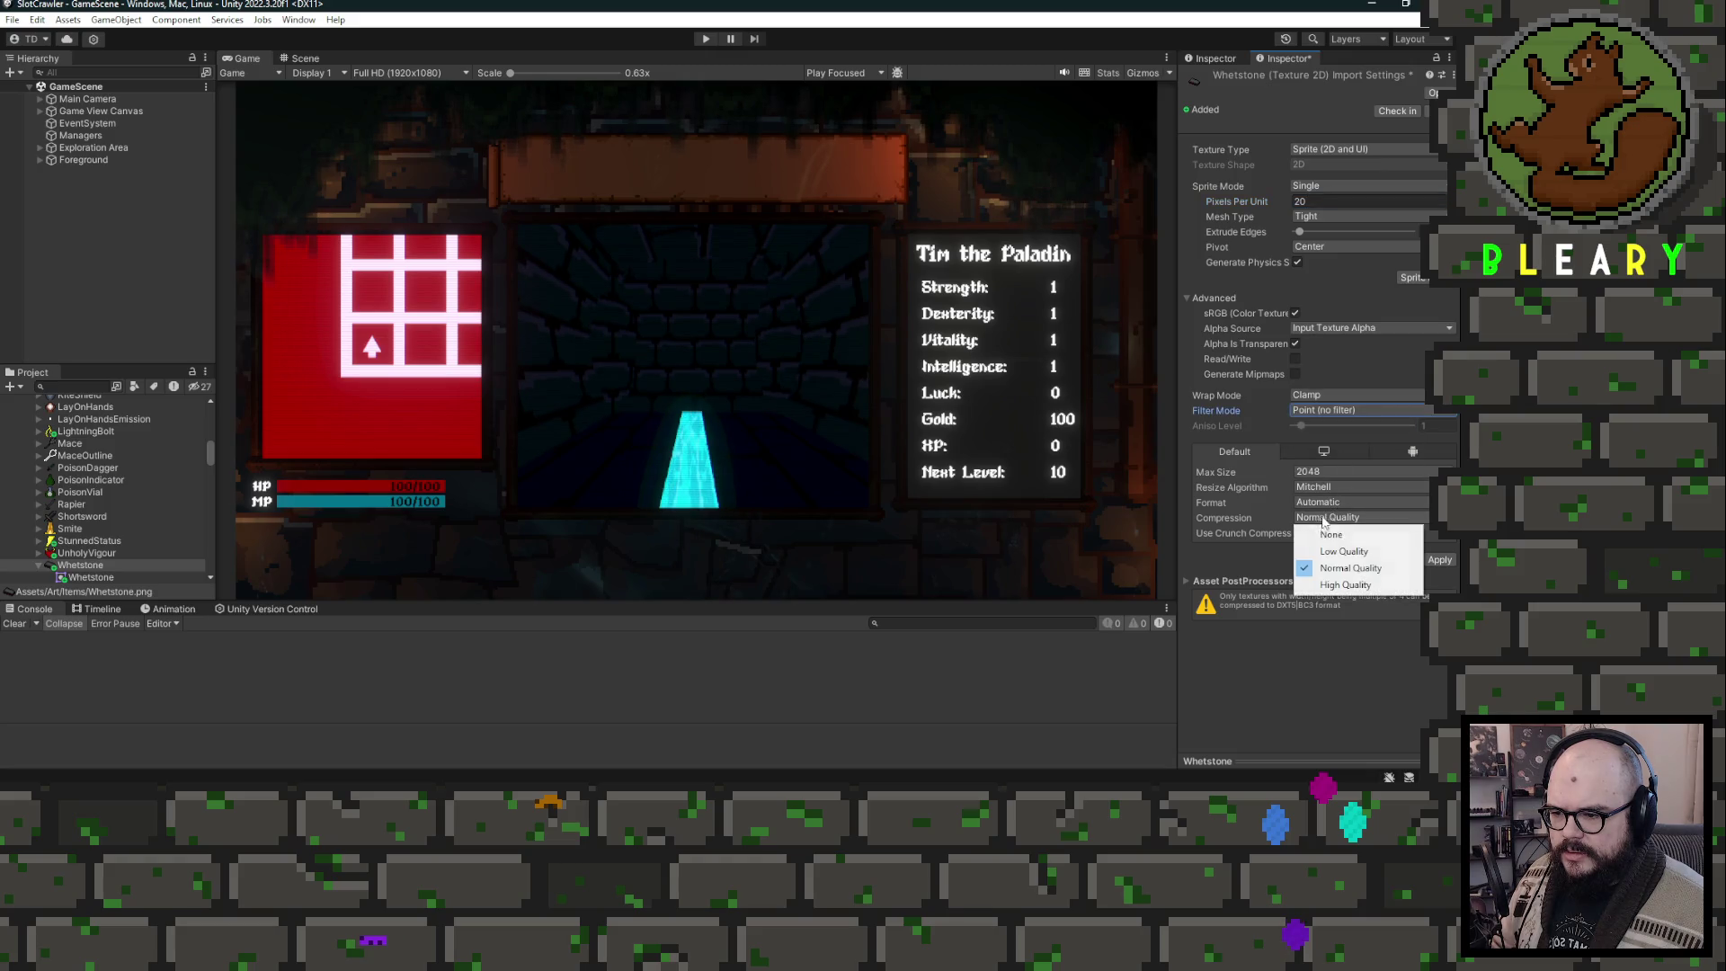
{"action": "left_click", "coordinate": [1330, 535]}
{"action": "left_click", "coordinate": [1436, 546]}
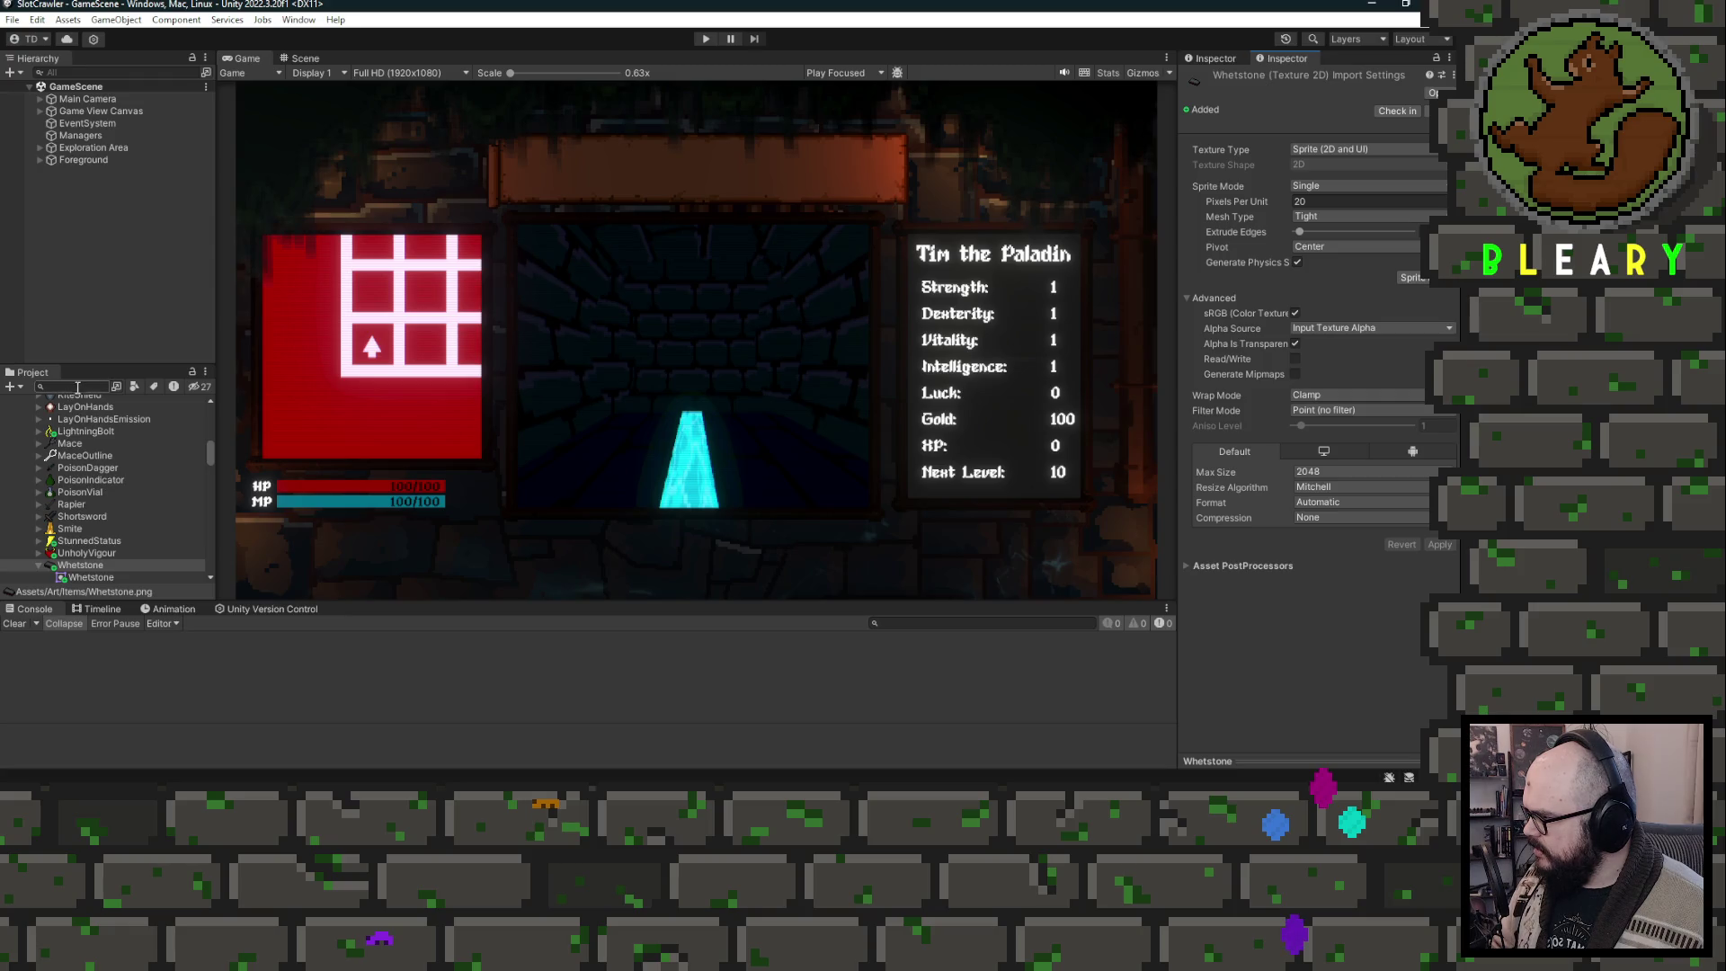
{"action": "left_click", "coordinate": [85, 384]}
{"action": "type", "text": "whetsto"}
Step: Set WhetstoneMat's Base Map to the Whetstone texture
{"action": "key", "text": "BackSpace"}
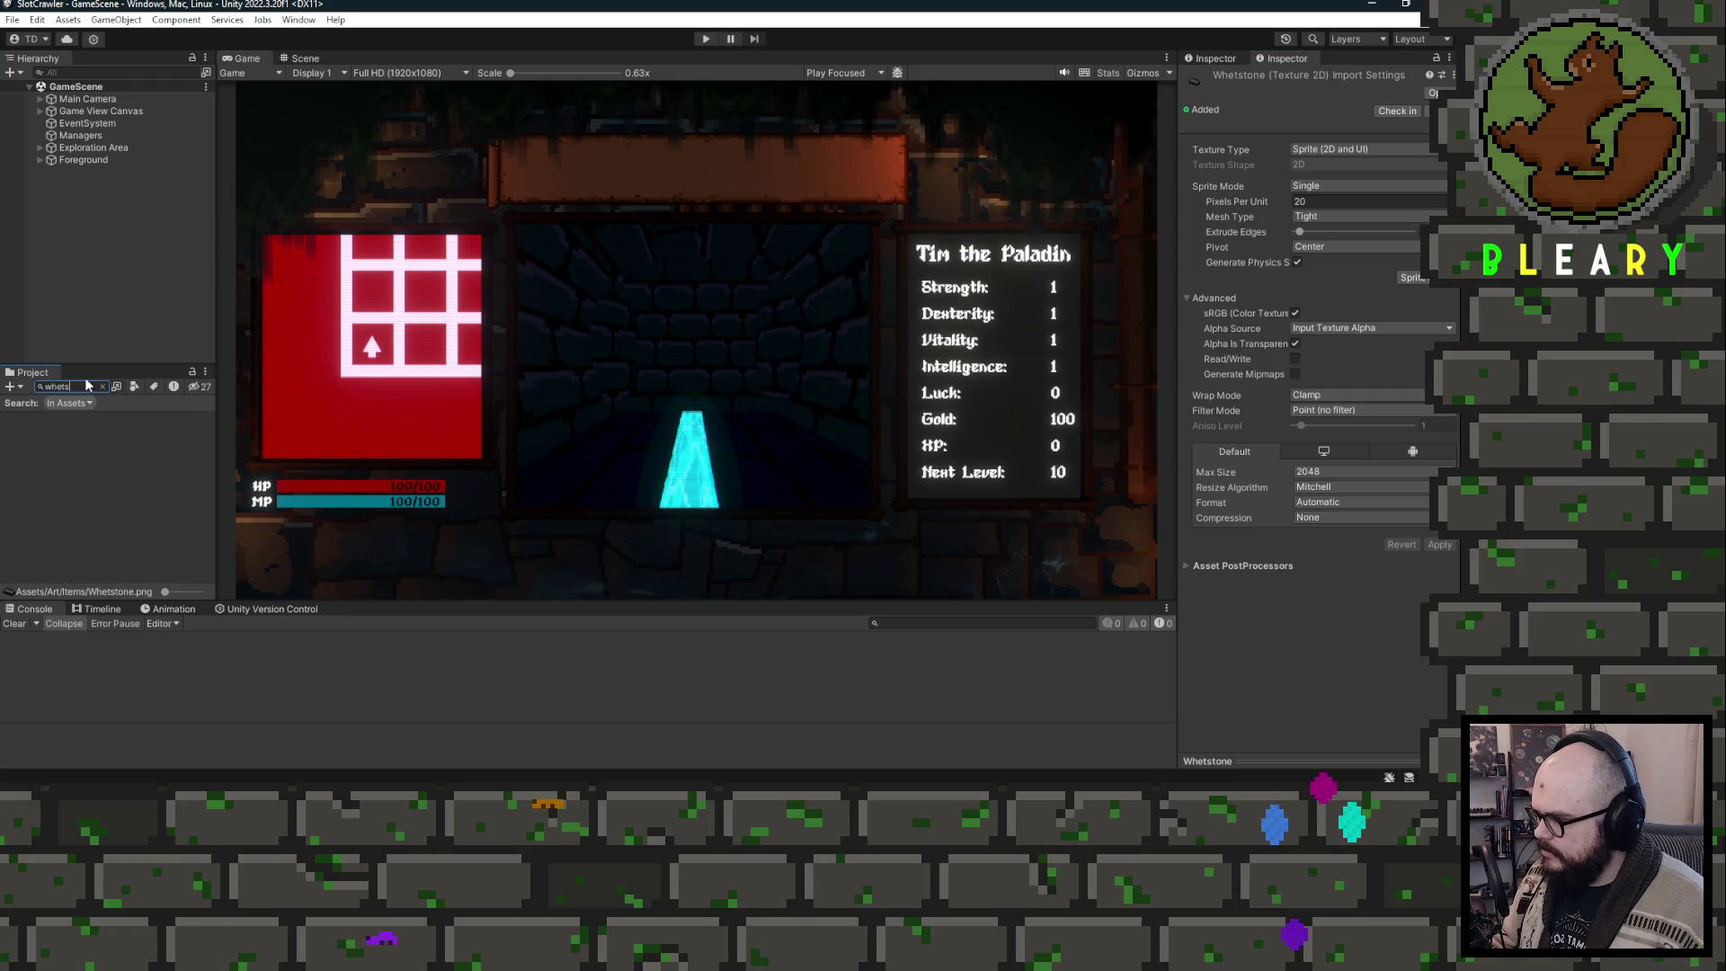
{"action": "type", "text": "t"}
{"action": "left_click", "coordinate": [58, 478]}
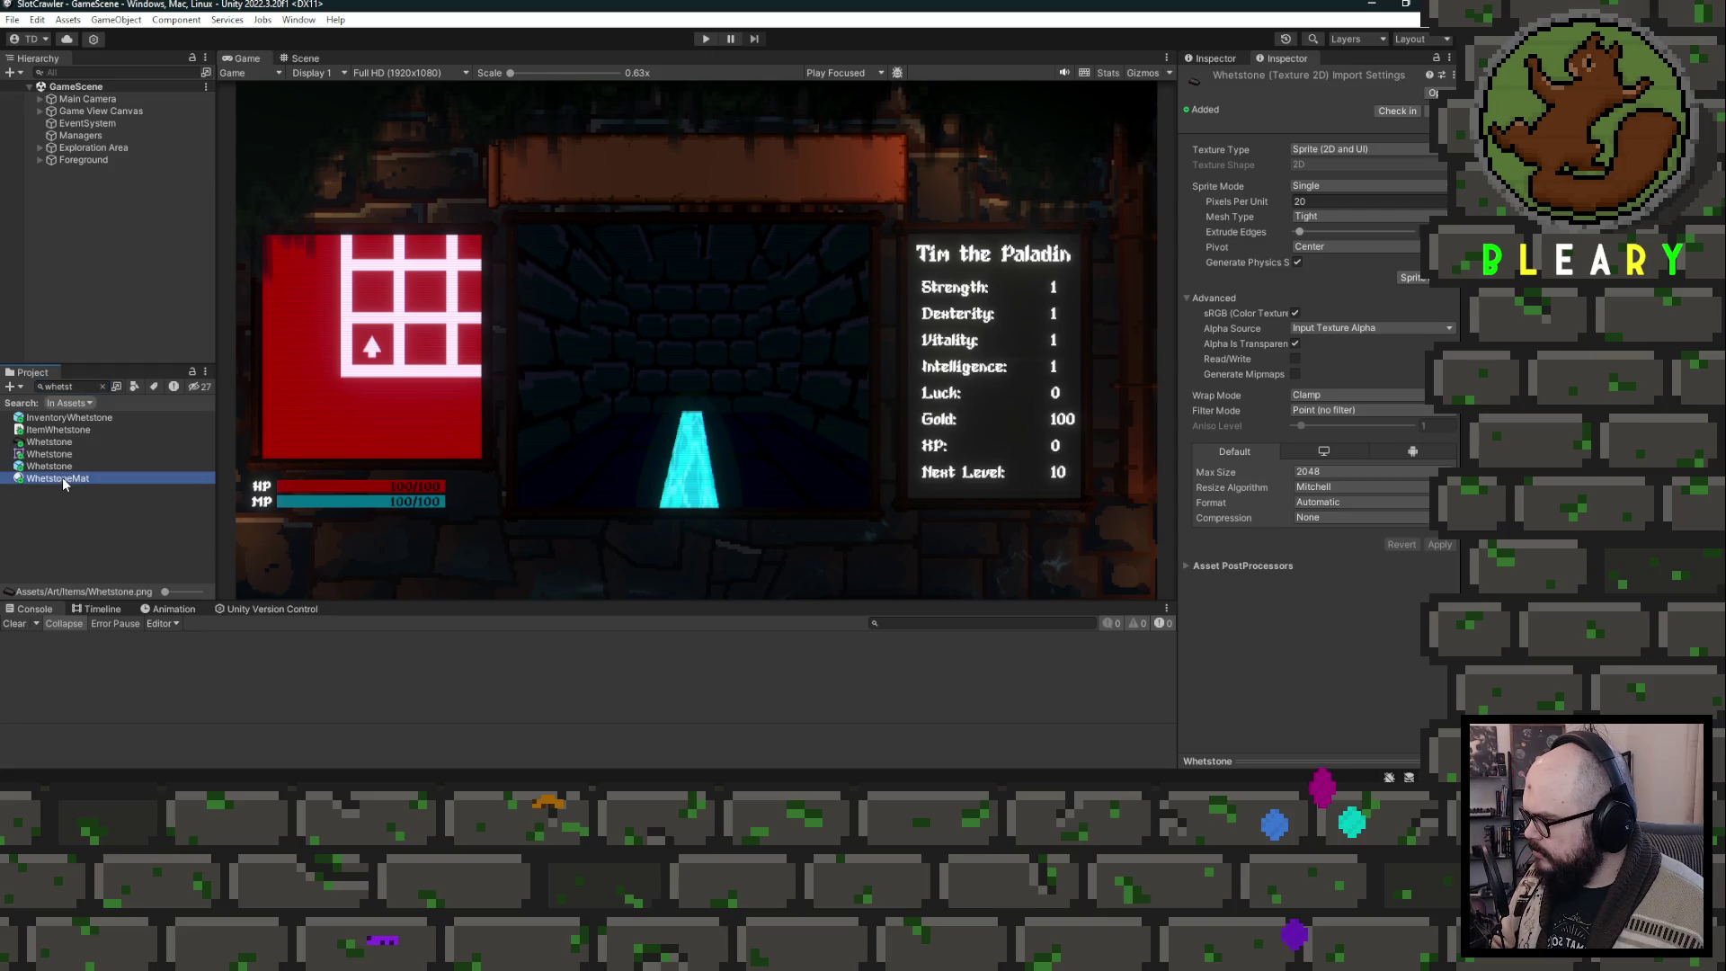
{"action": "left_click", "coordinate": [1224, 281]}
{"action": "type", "text": "whets"}
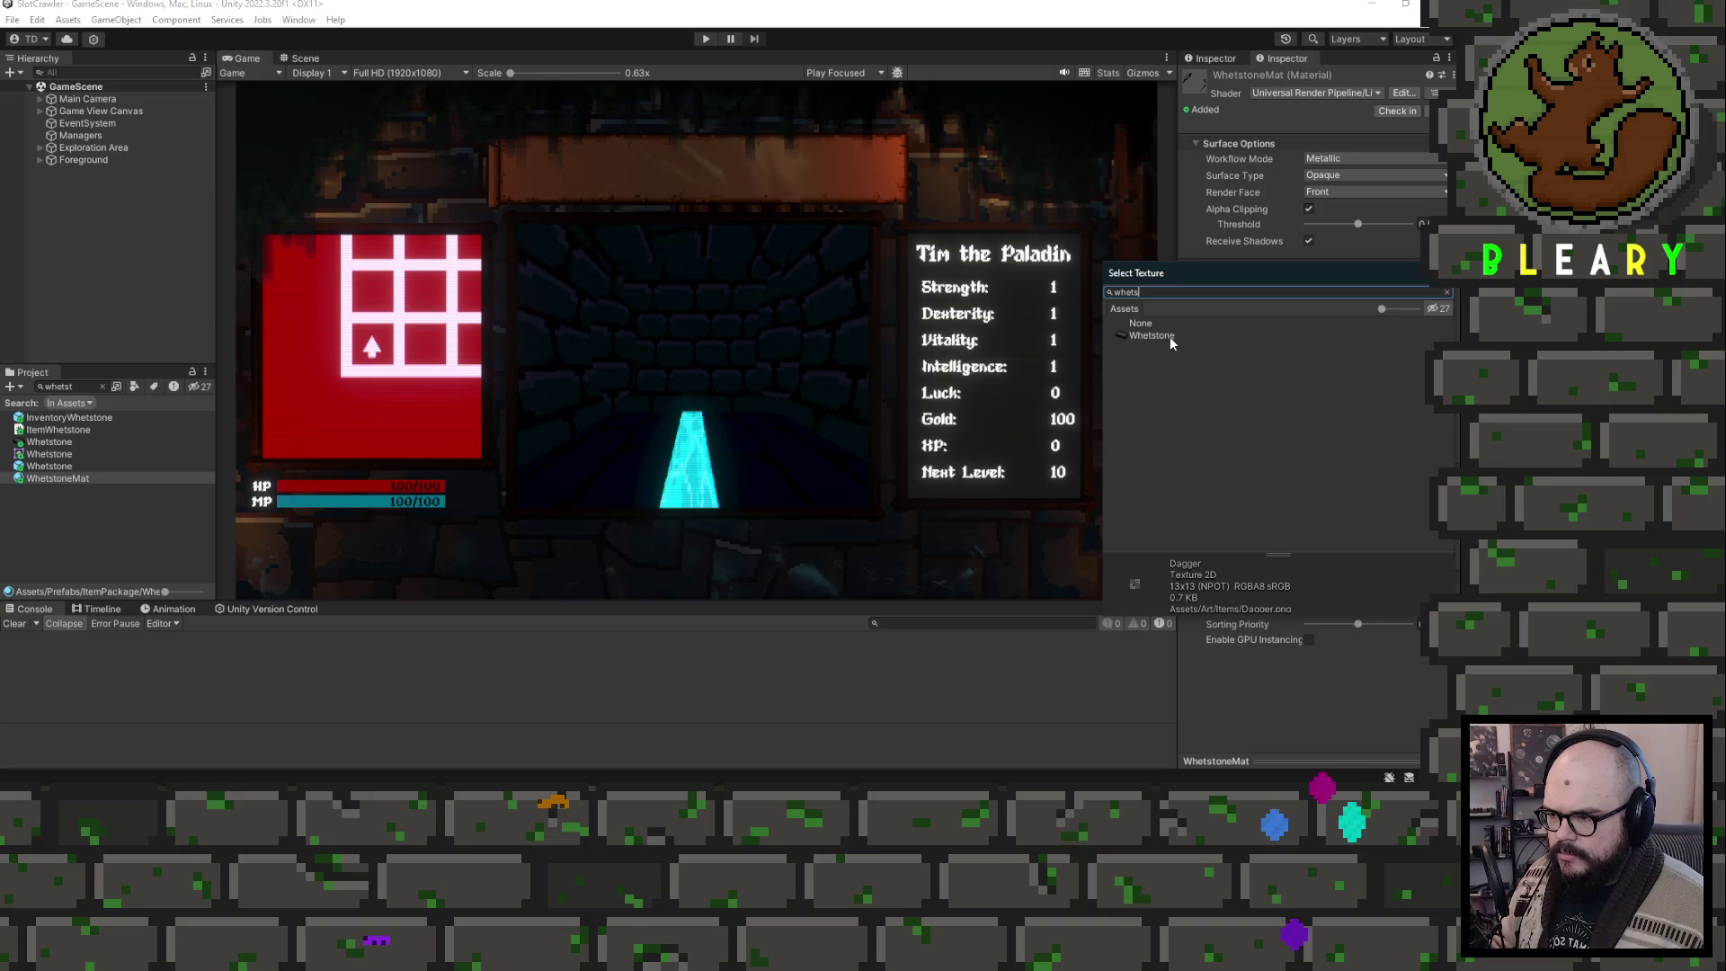
{"action": "double_click", "coordinate": [1167, 335]}
Step: Name the InventoryWhetstone prefab's item 'Whetstone'
{"action": "left_click", "coordinate": [79, 418]}
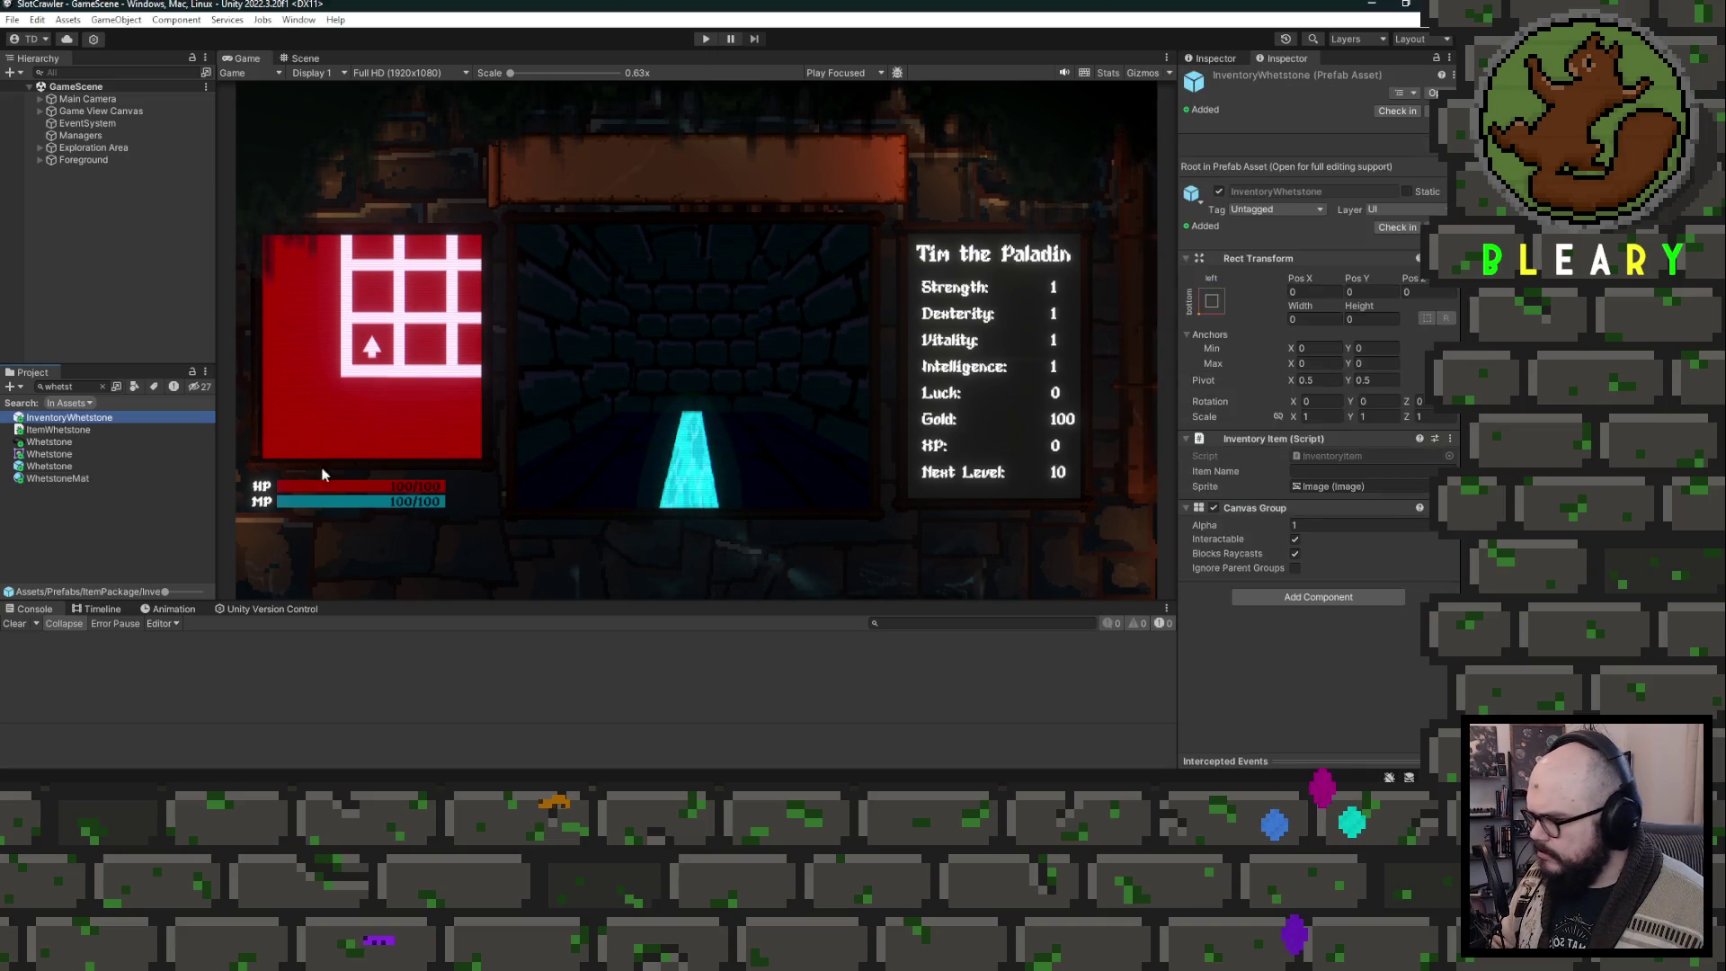
{"action": "left_click", "coordinate": [1326, 470]}
{"action": "type", "text": "Whetstone"}
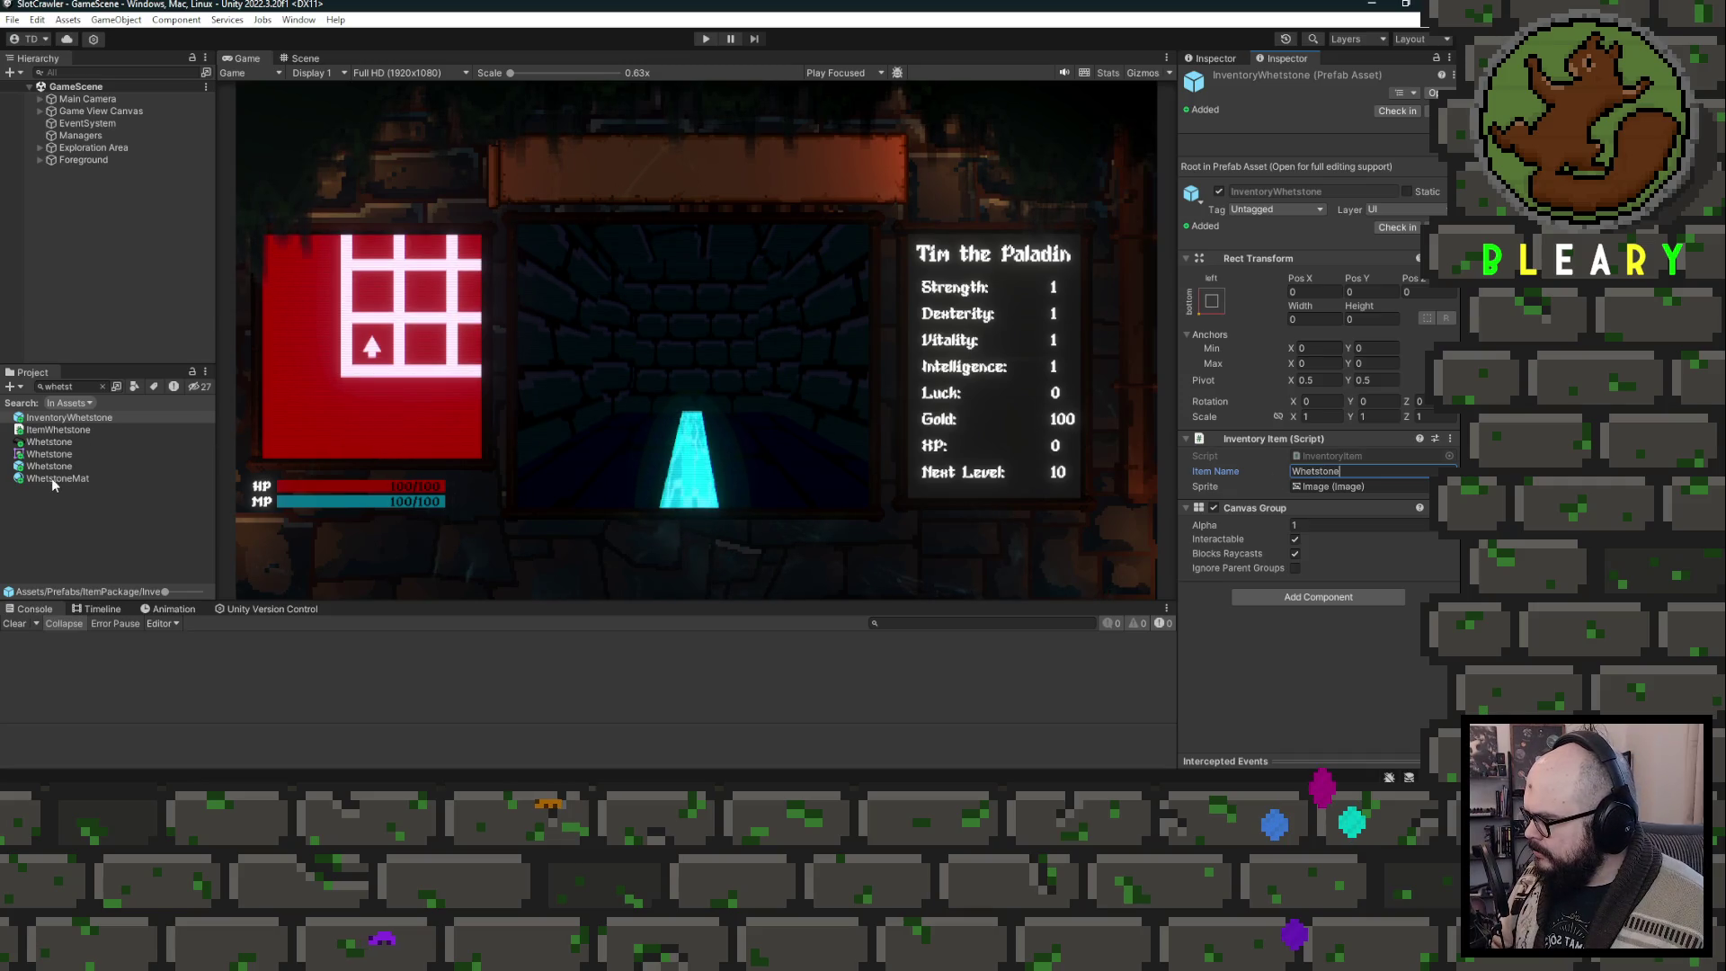
Step: Set the InventoryWhetstone prefab's Image source to the Whetstone sprite
{"action": "double_click", "coordinate": [79, 419]}
{"action": "left_click", "coordinate": [93, 130]}
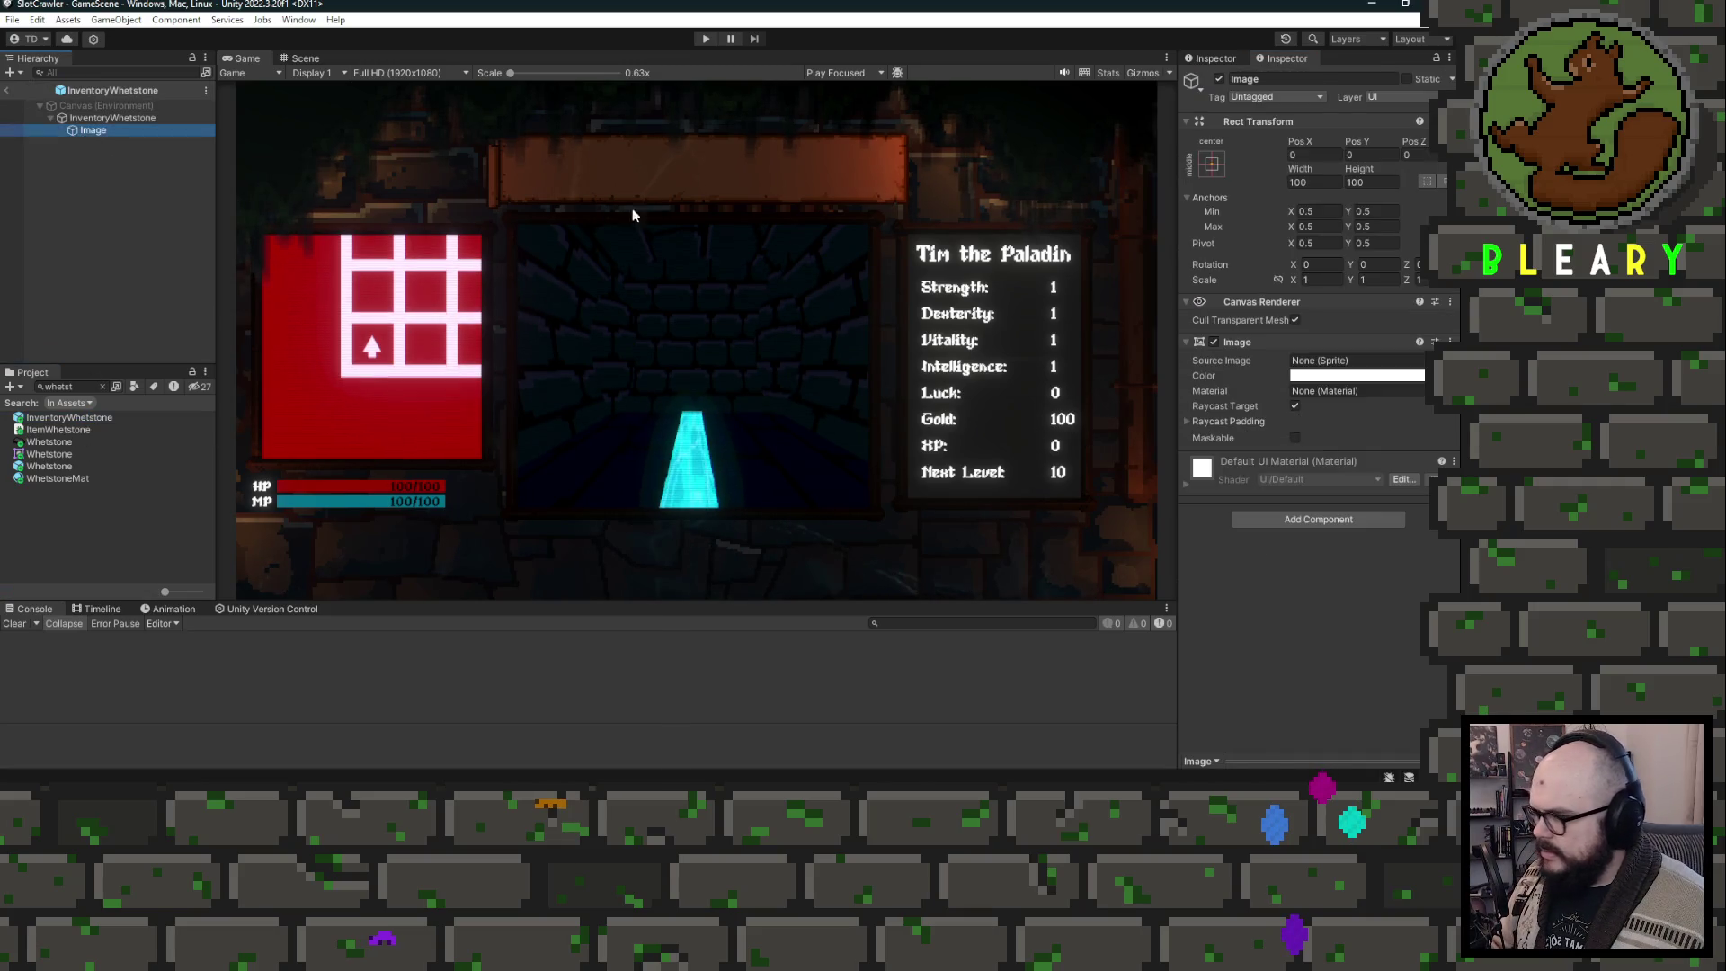
{"action": "left_click", "coordinate": [1429, 360]}
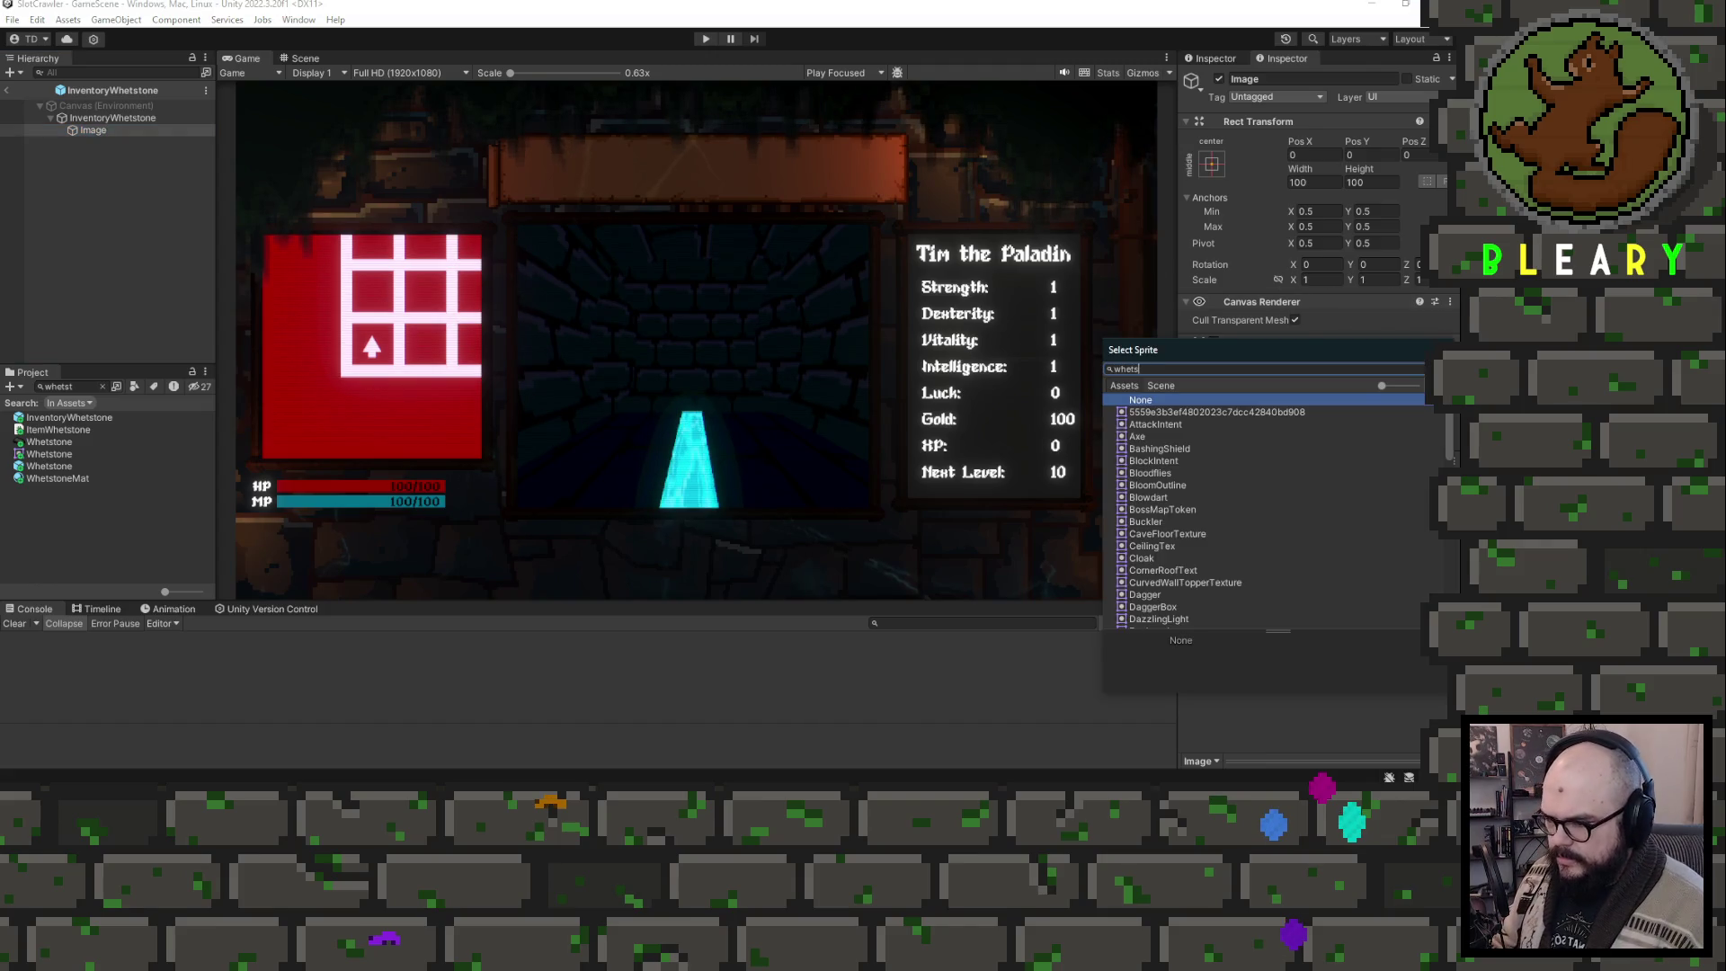
{"action": "type", "text": "ton"}
{"action": "double_click", "coordinate": [1129, 413]}
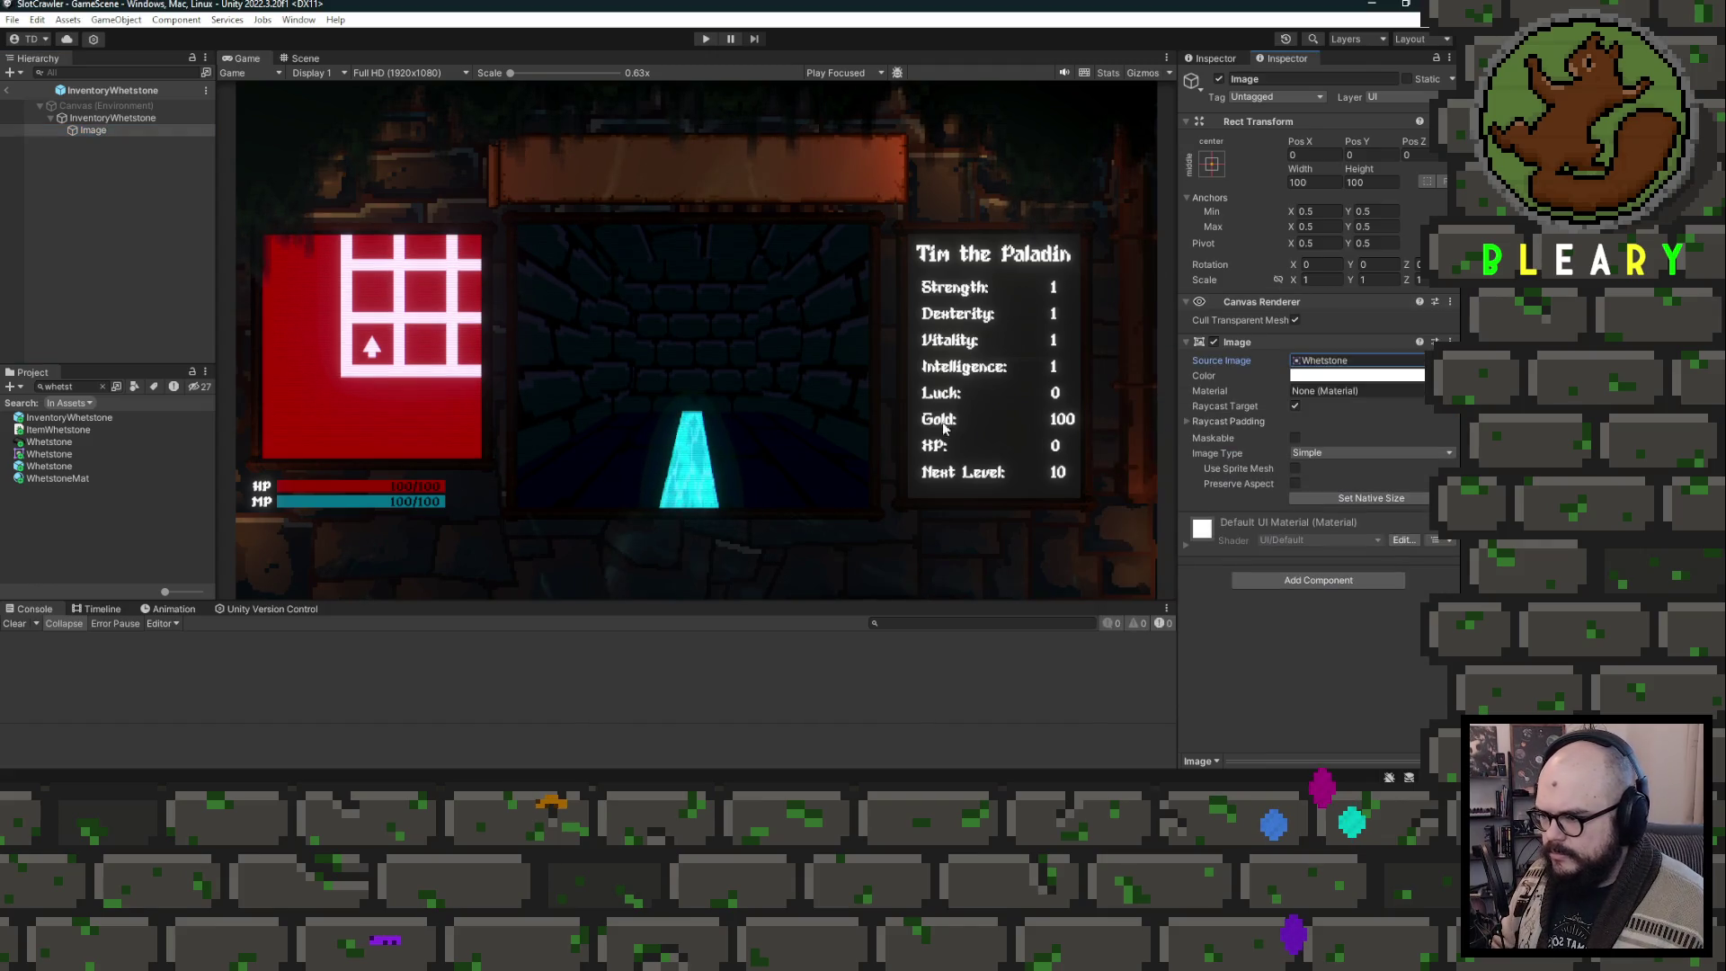
{"action": "left_click", "coordinate": [6, 90]}
{"action": "left_click", "coordinate": [72, 135]}
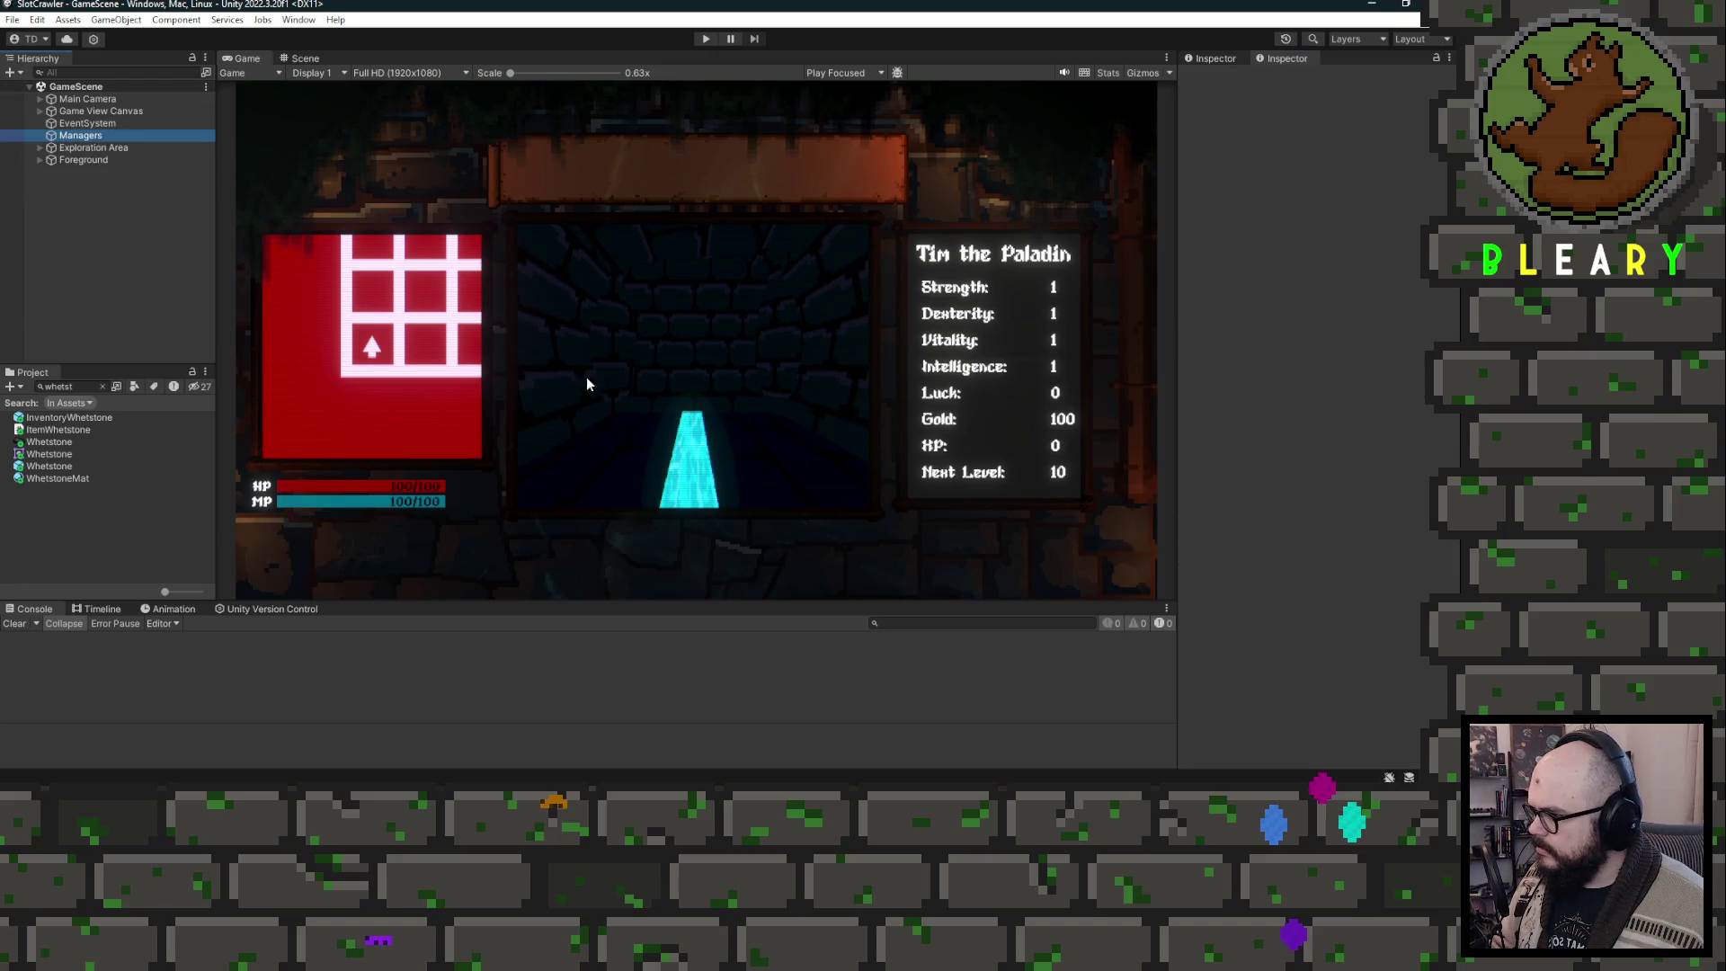
Step: Add a Whetstone Items entry linking the Whetstone item, slot prefab and InventoryWhetstone
{"action": "scroll", "coordinate": [1331, 709], "scroll_direction": "down", "scroll_amount": 1}
{"action": "left_click", "coordinate": [1406, 706]}
{"action": "left_click", "coordinate": [1330, 595]}
{"action": "type", "text": "Whetstone"}
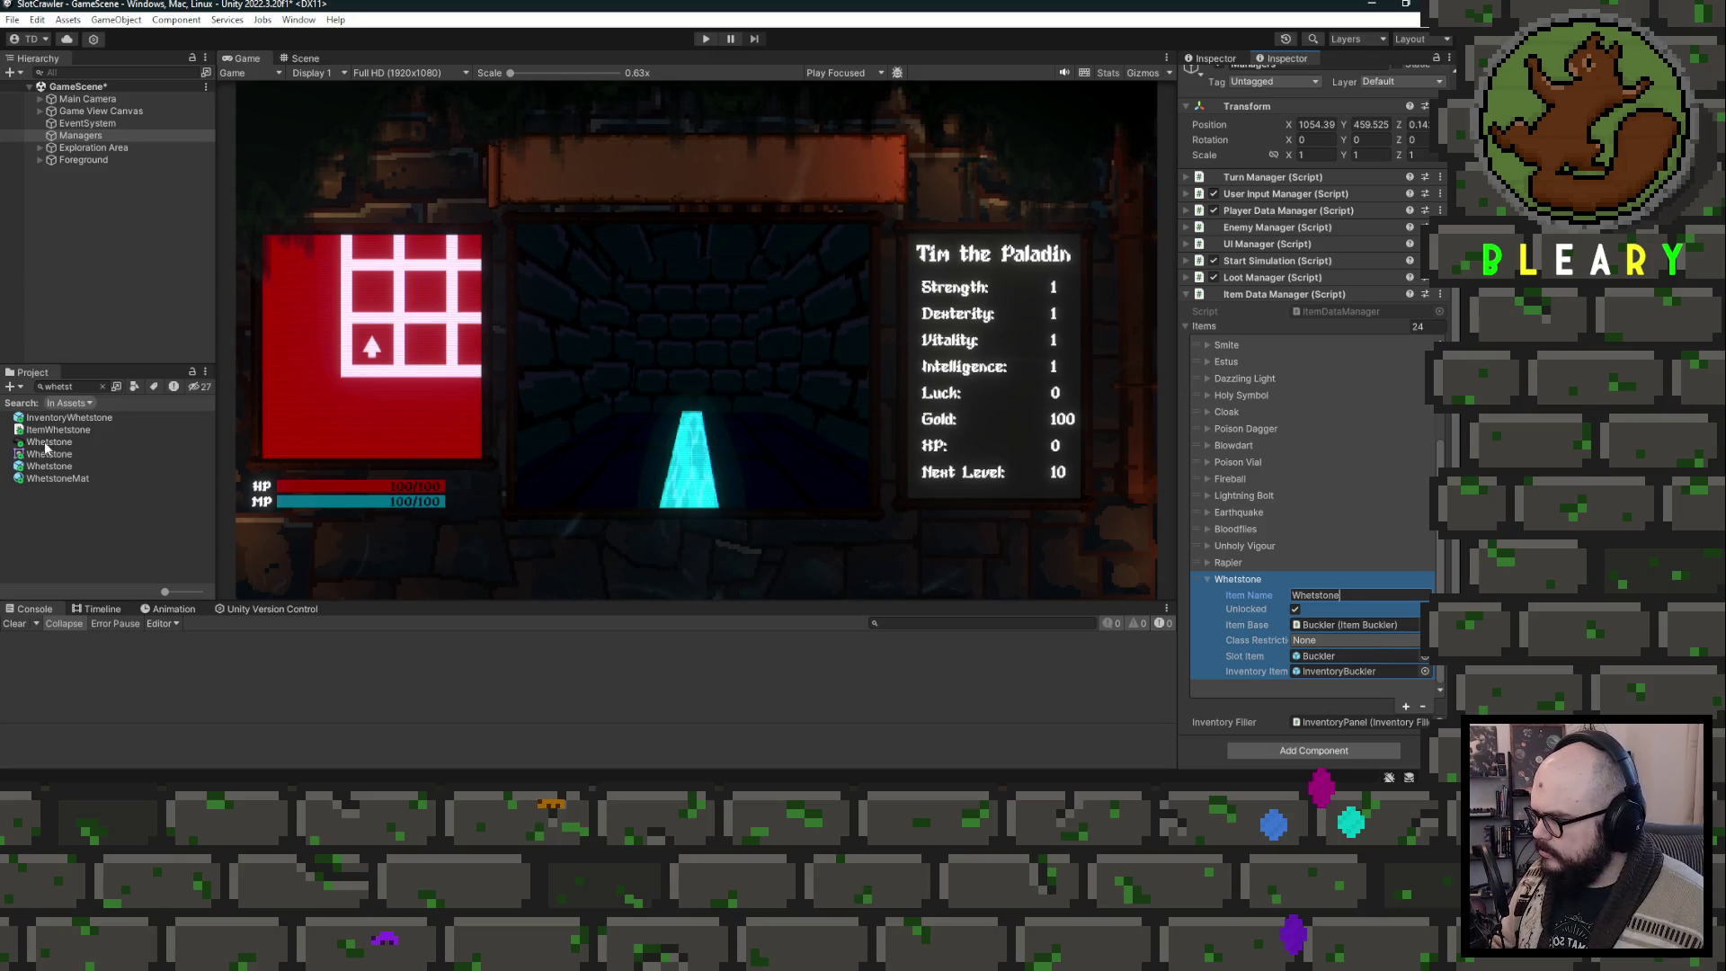
{"action": "left_click_drag", "start_coordinate": [38, 468], "coordinate": [1348, 626]}
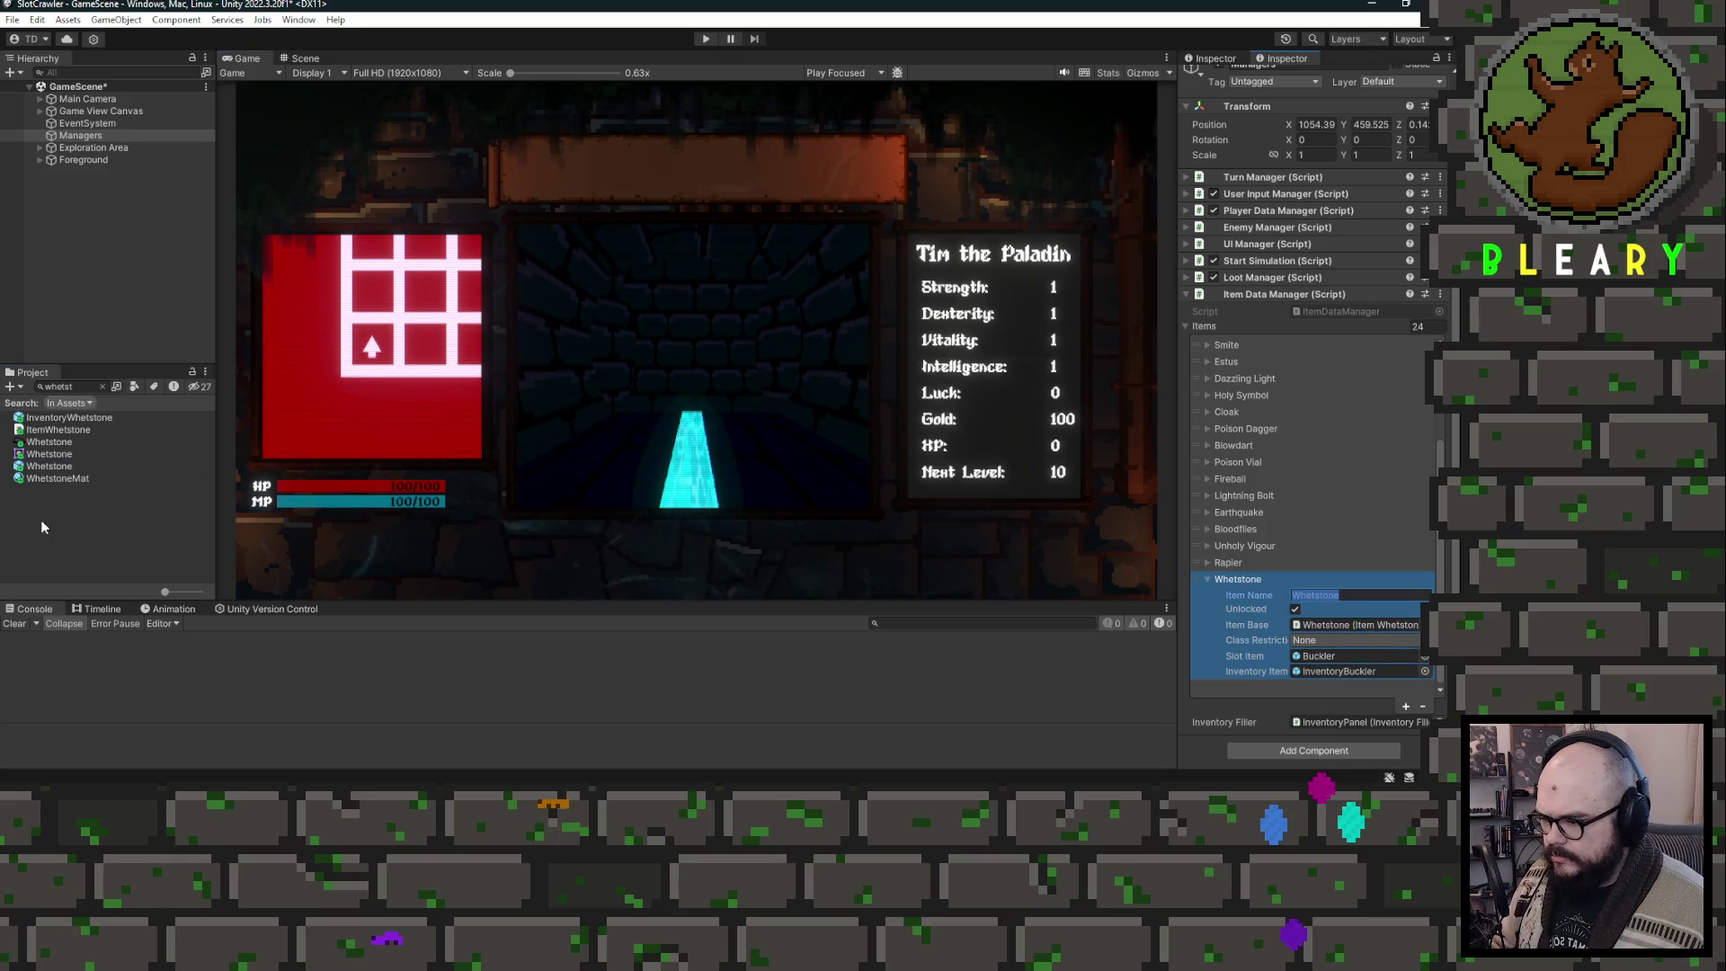
{"action": "mouse_move", "coordinate": [49, 468]}
{"action": "left_mouse_down"}
{"action": "mouse_move", "coordinate": [1379, 643]}
{"action": "mouse_move", "coordinate": [1389, 658]}
{"action": "left_mouse_up"}
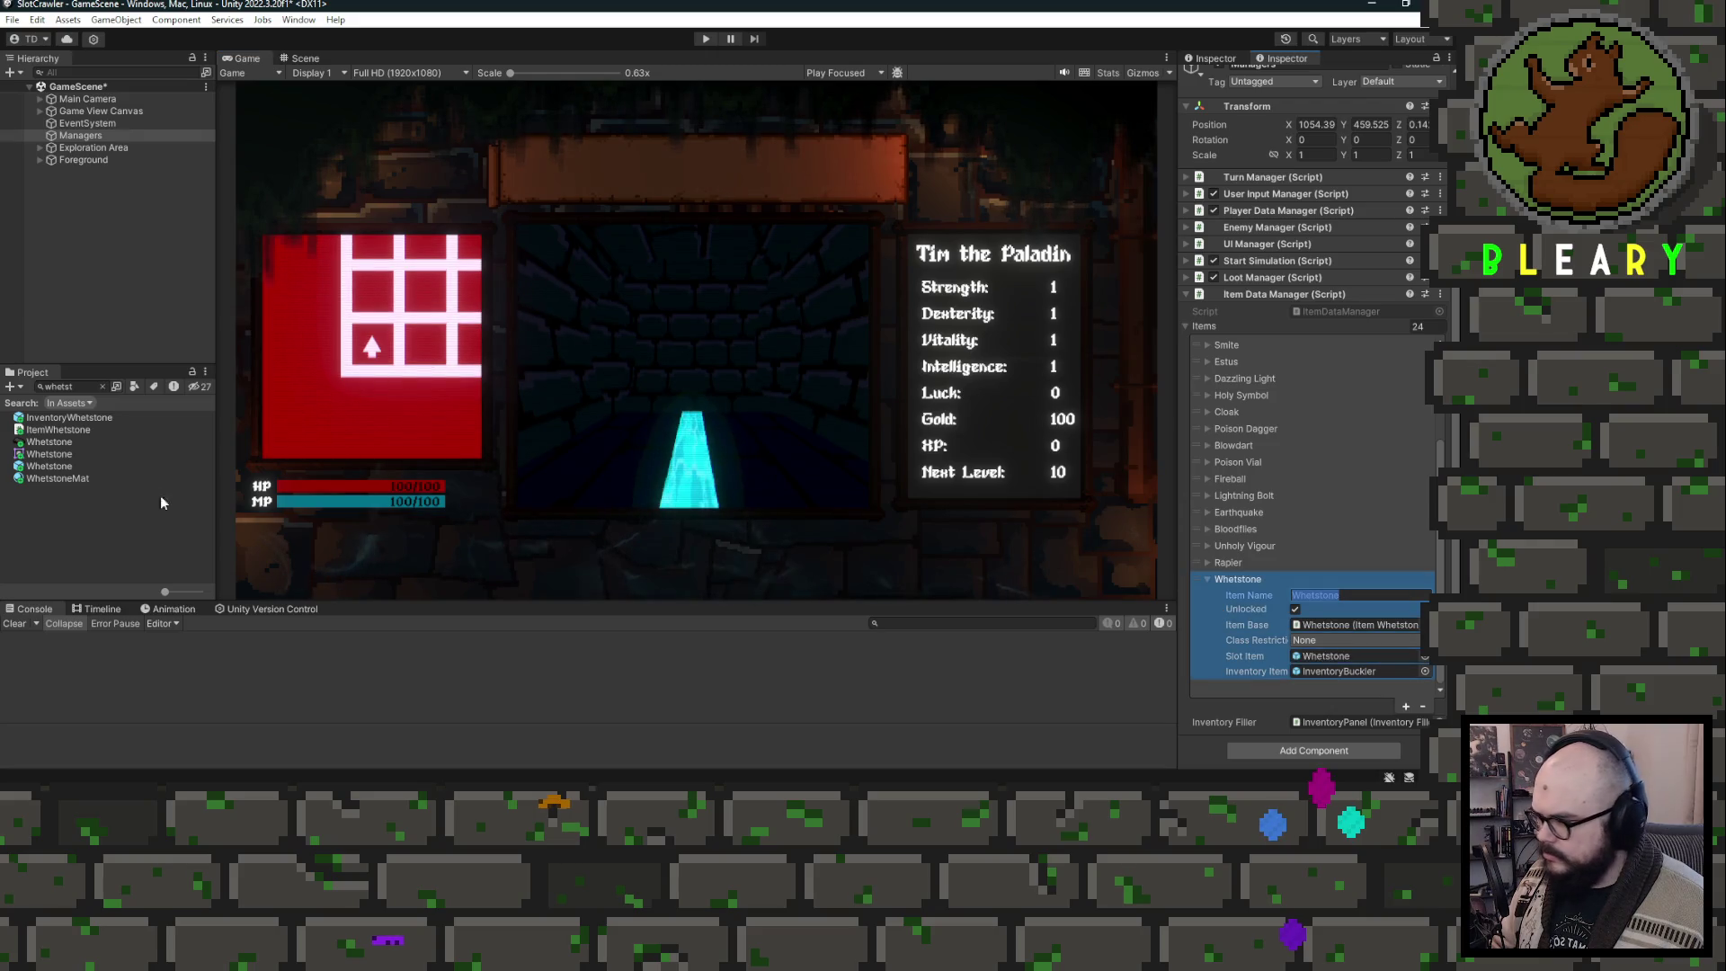
{"action": "mouse_move", "coordinate": [67, 421]}
{"action": "left_mouse_down"}
{"action": "mouse_move", "coordinate": [1331, 647]}
{"action": "mouse_move", "coordinate": [1357, 672]}
{"action": "left_mouse_up"}
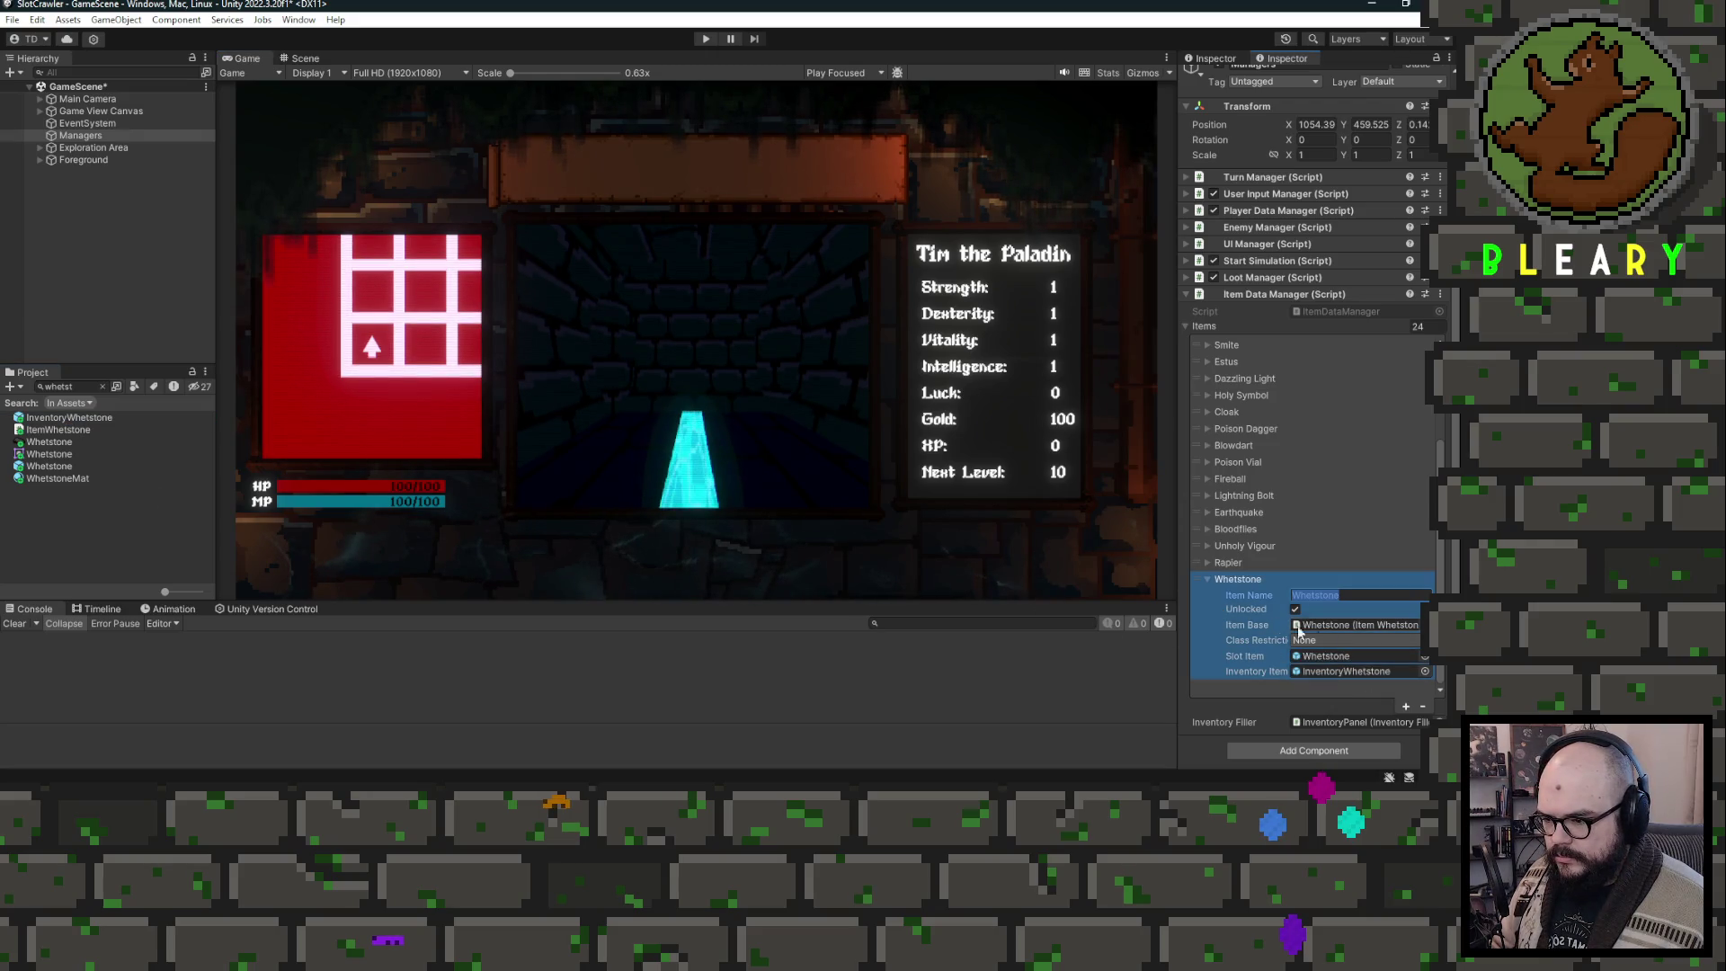
Step: Inspect the Whetstone slot prefab and save GameScene
{"action": "left_click", "coordinate": [54, 466]}
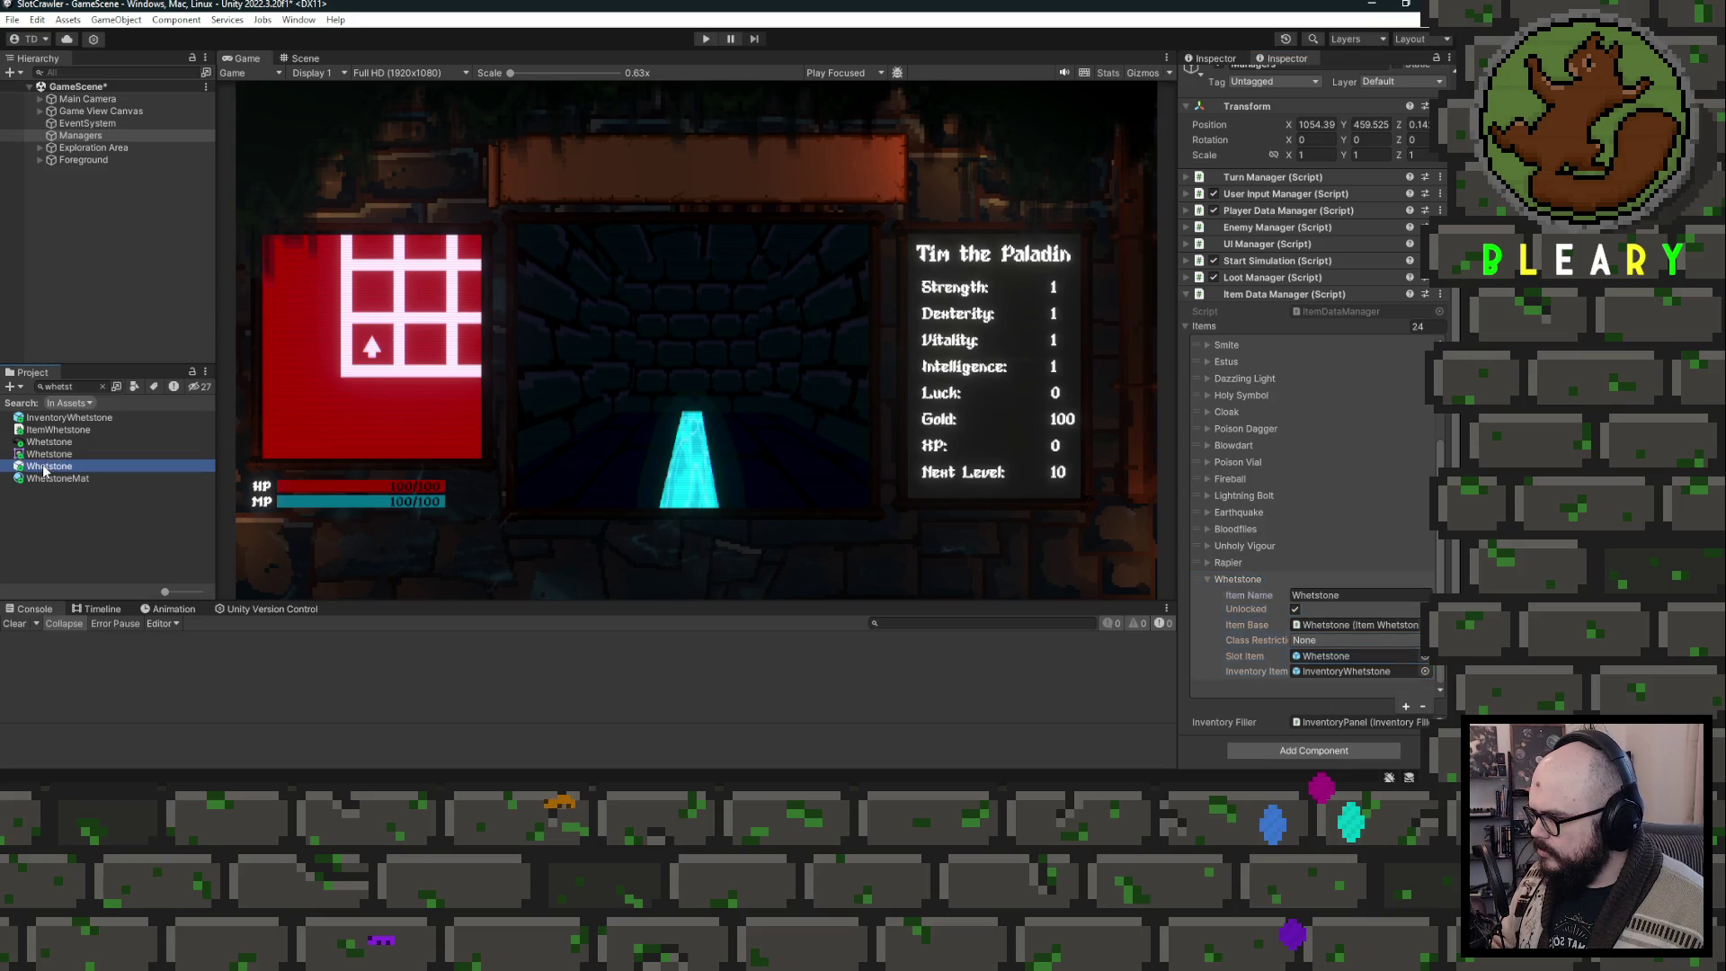
{"action": "scroll", "coordinate": [1407, 419], "scroll_direction": "down", "scroll_amount": 10}
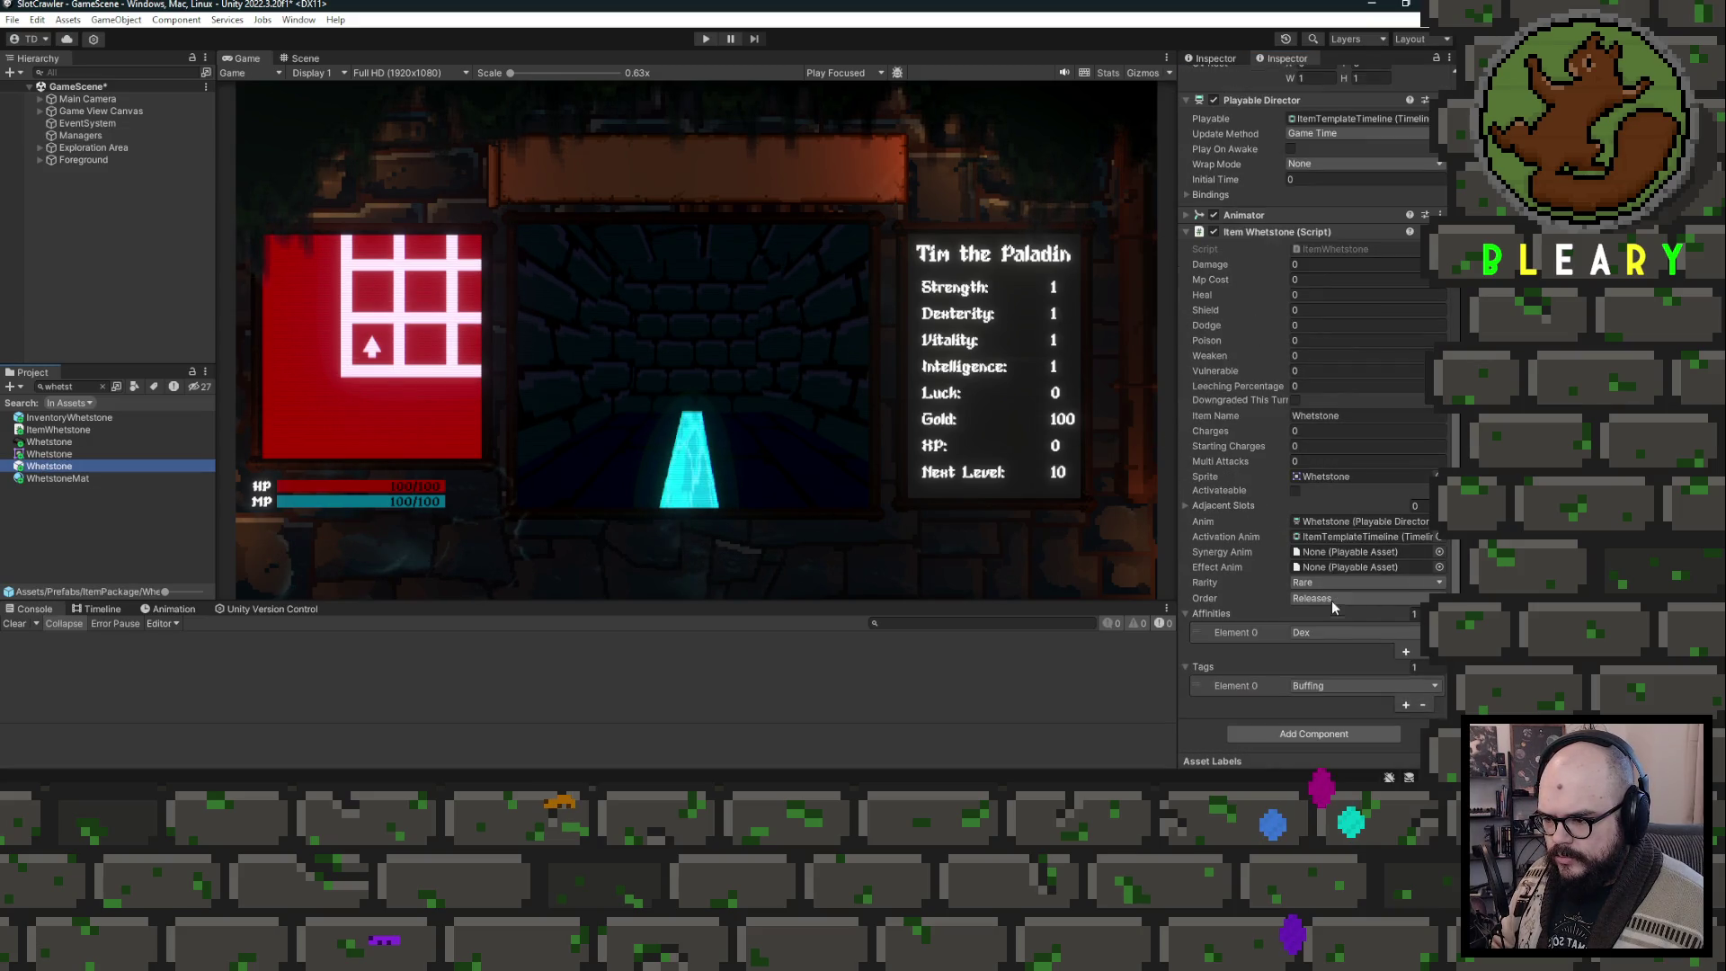
{"action": "scroll", "coordinate": [1334, 618], "scroll_direction": "up", "scroll_amount": 3}
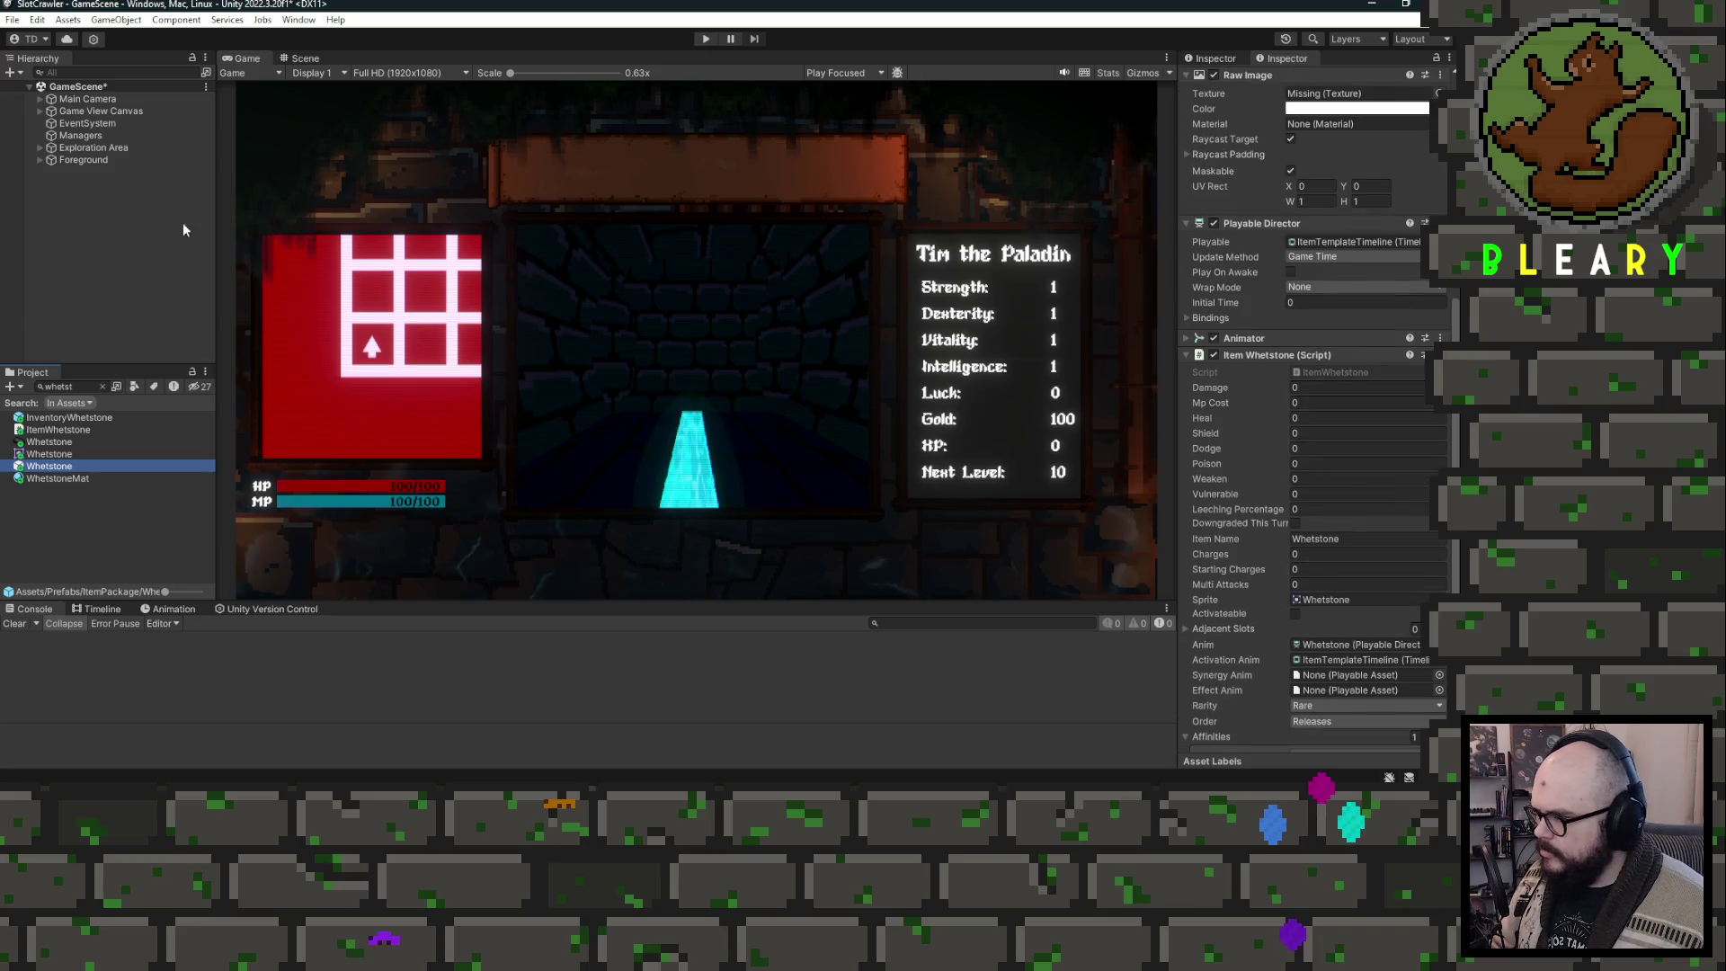
{"action": "key", "text": "ctrl+s"}
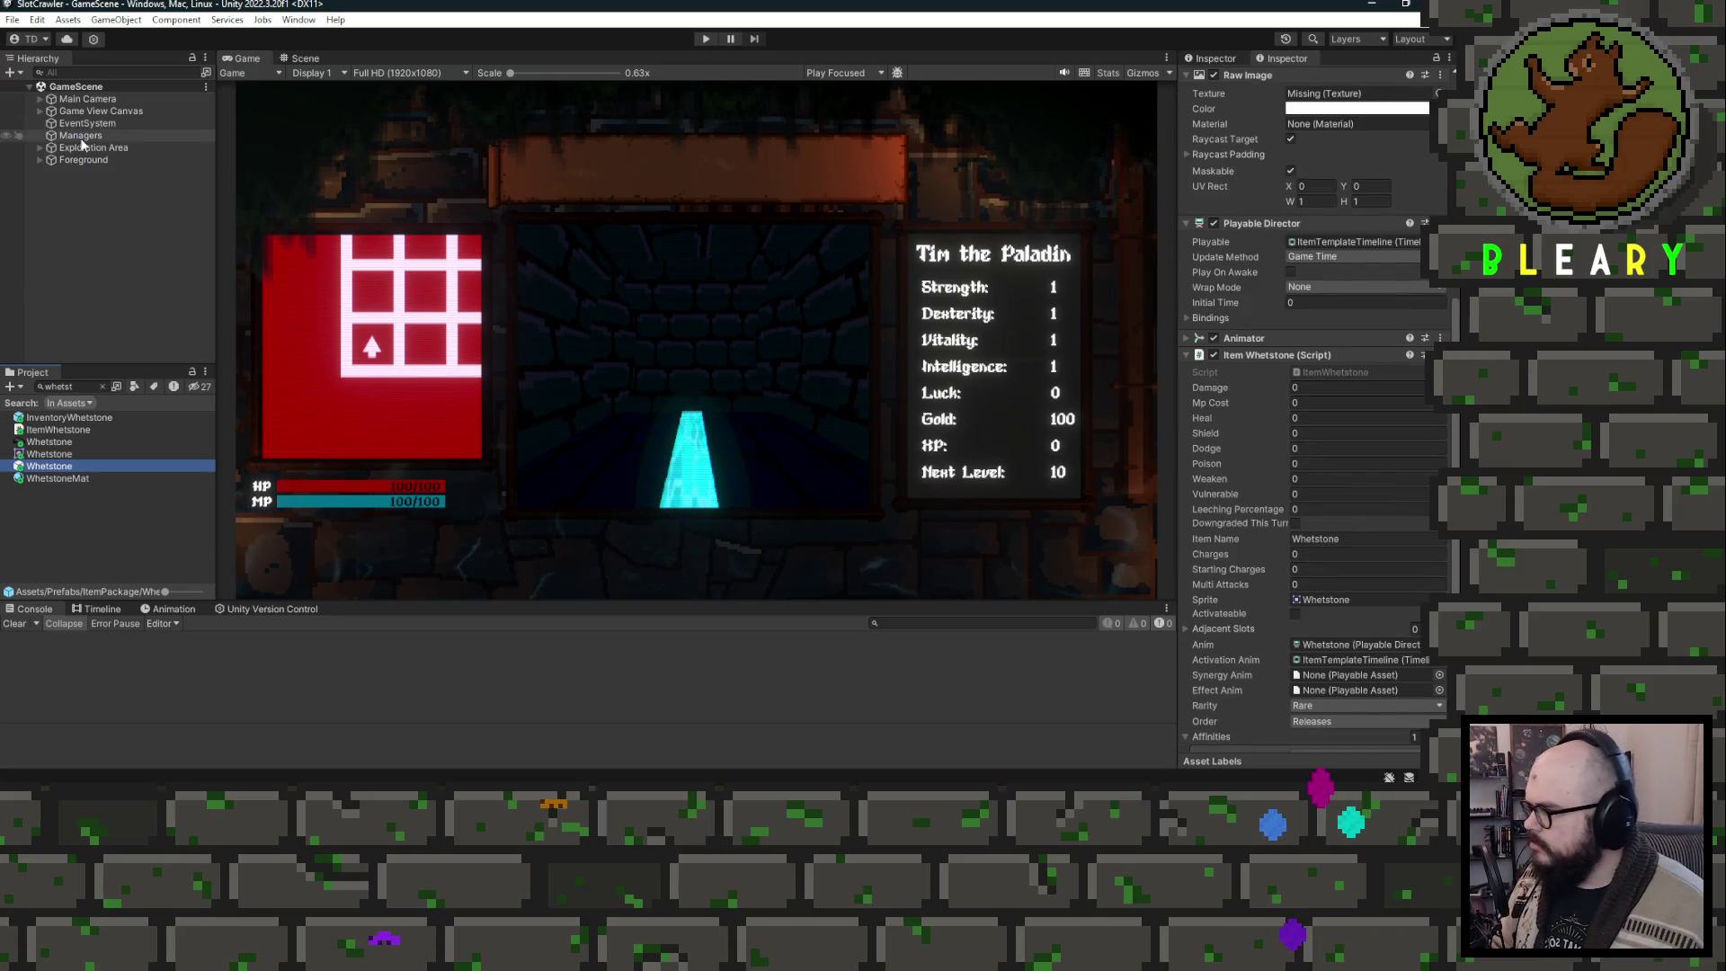
Step: Add Whetstone as Element 15 of the Paladin's Starting Inventory A, then enter Play mode
{"action": "left_click", "coordinate": [73, 388]}
{"action": "type", "text": "paladin"}
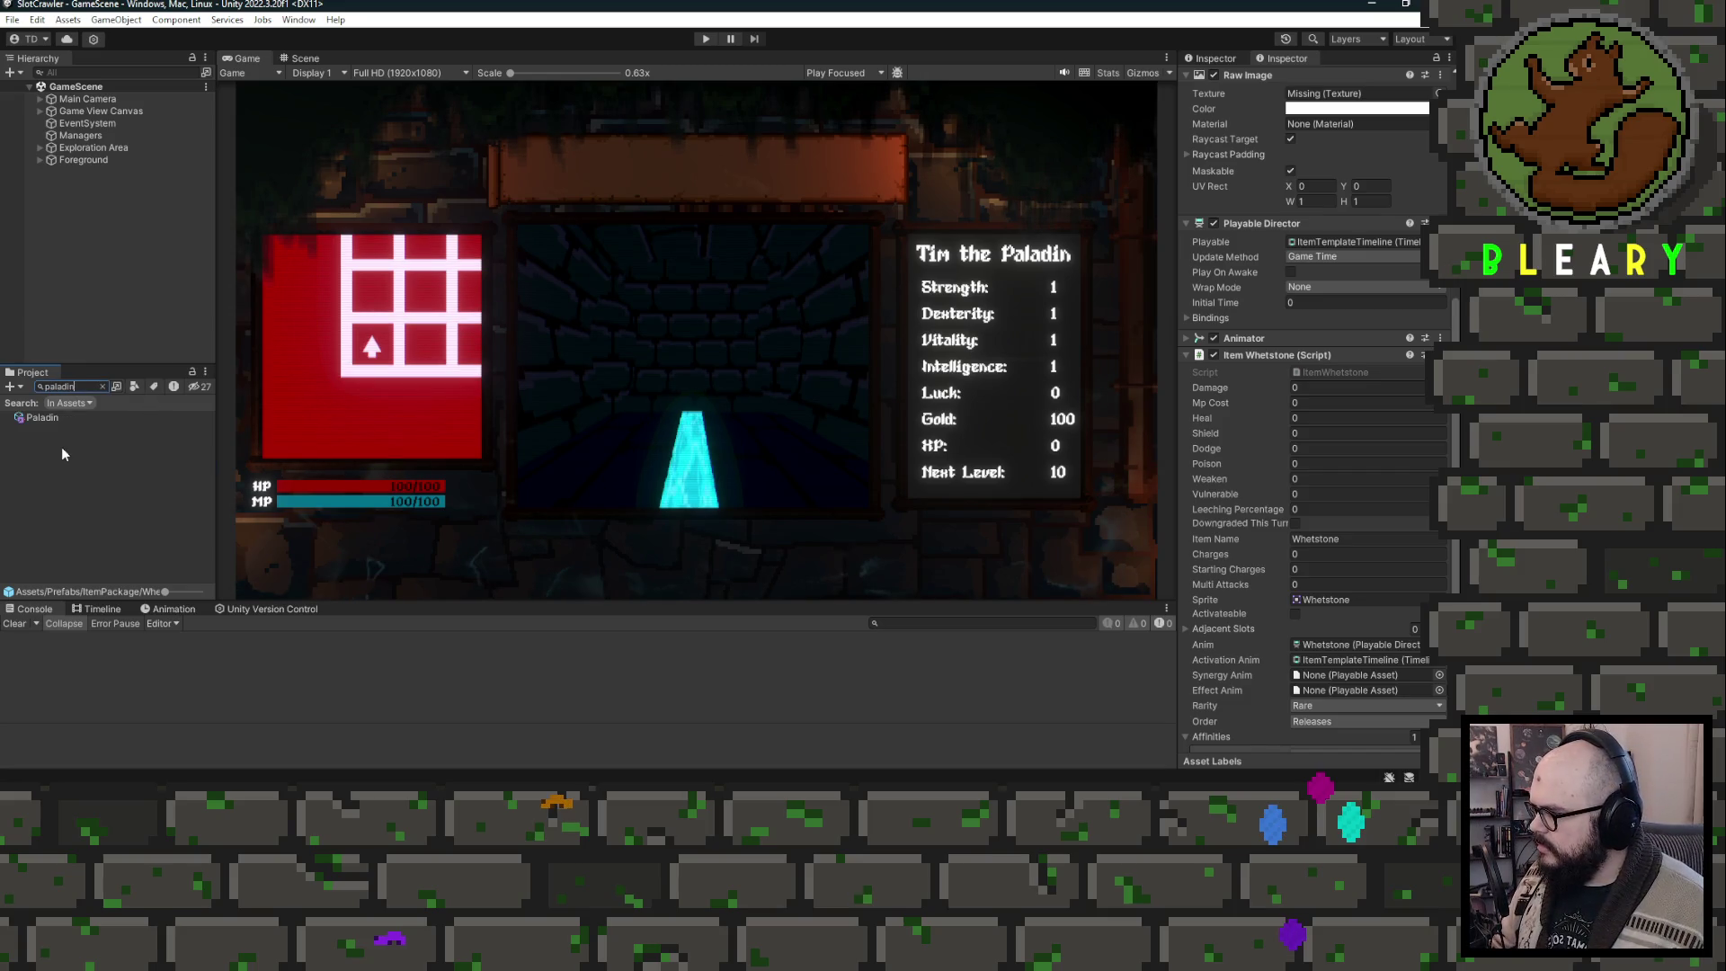
{"action": "left_click", "coordinate": [54, 417]}
{"action": "left_click", "coordinate": [1403, 522]}
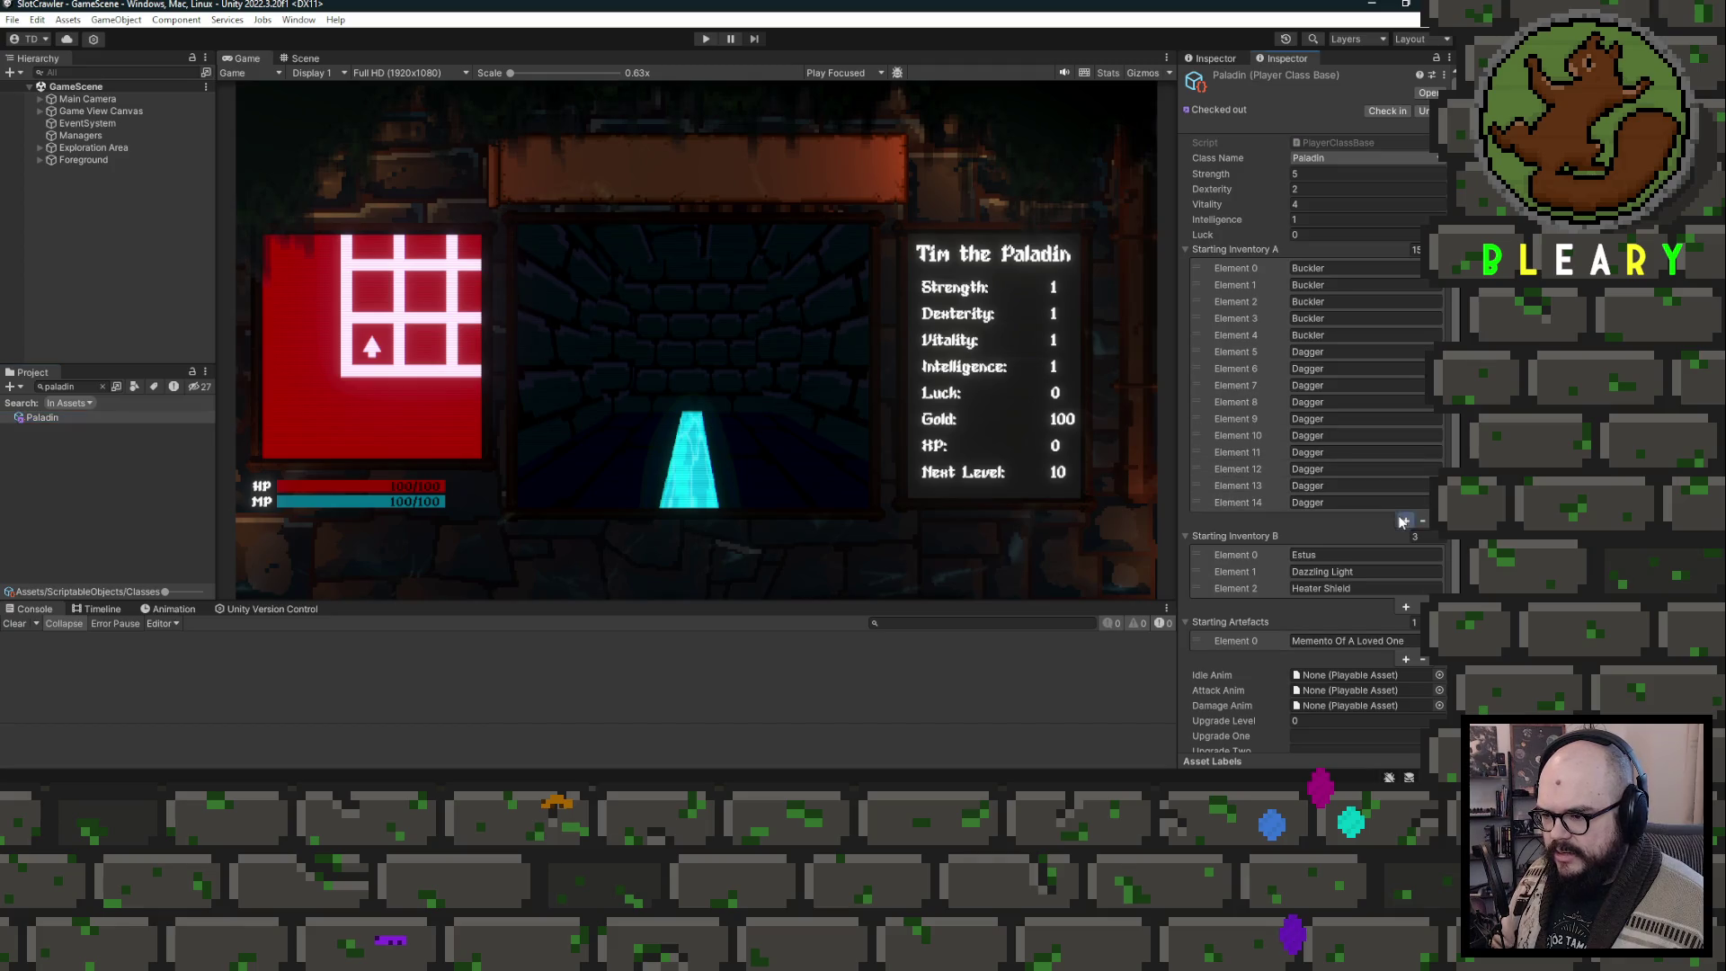
{"action": "left_click", "coordinate": [1335, 520]}
{"action": "type", "text": "Whetsto"}
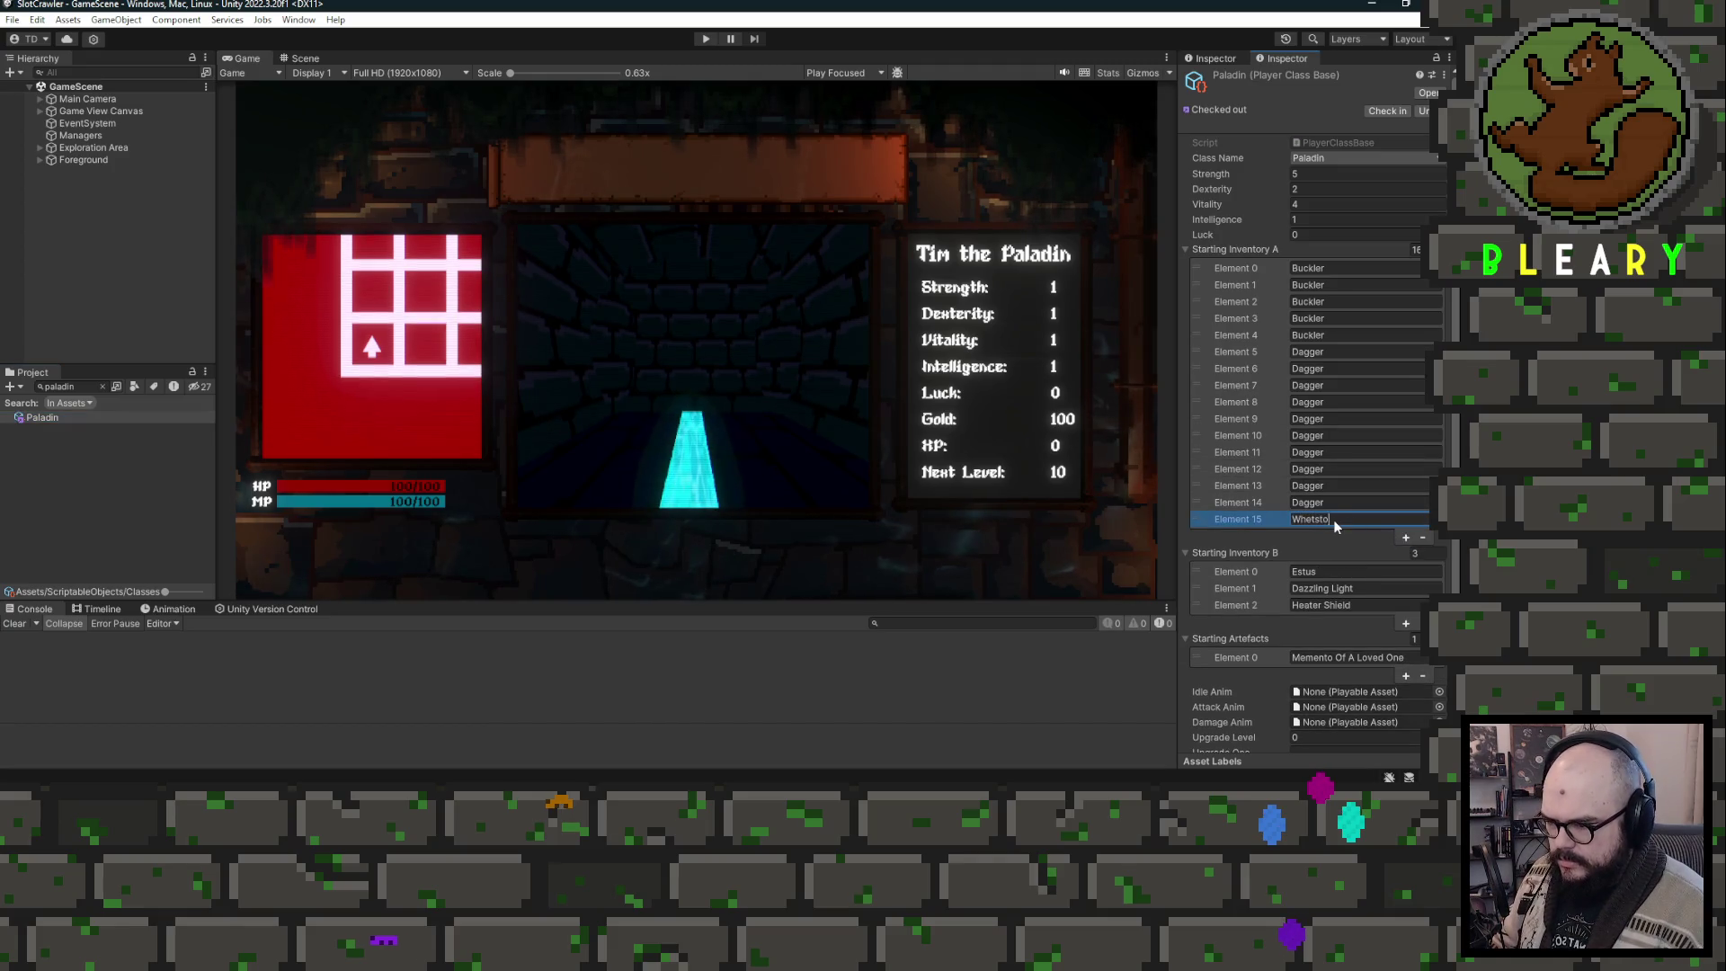
{"action": "type", "text": "ne"}
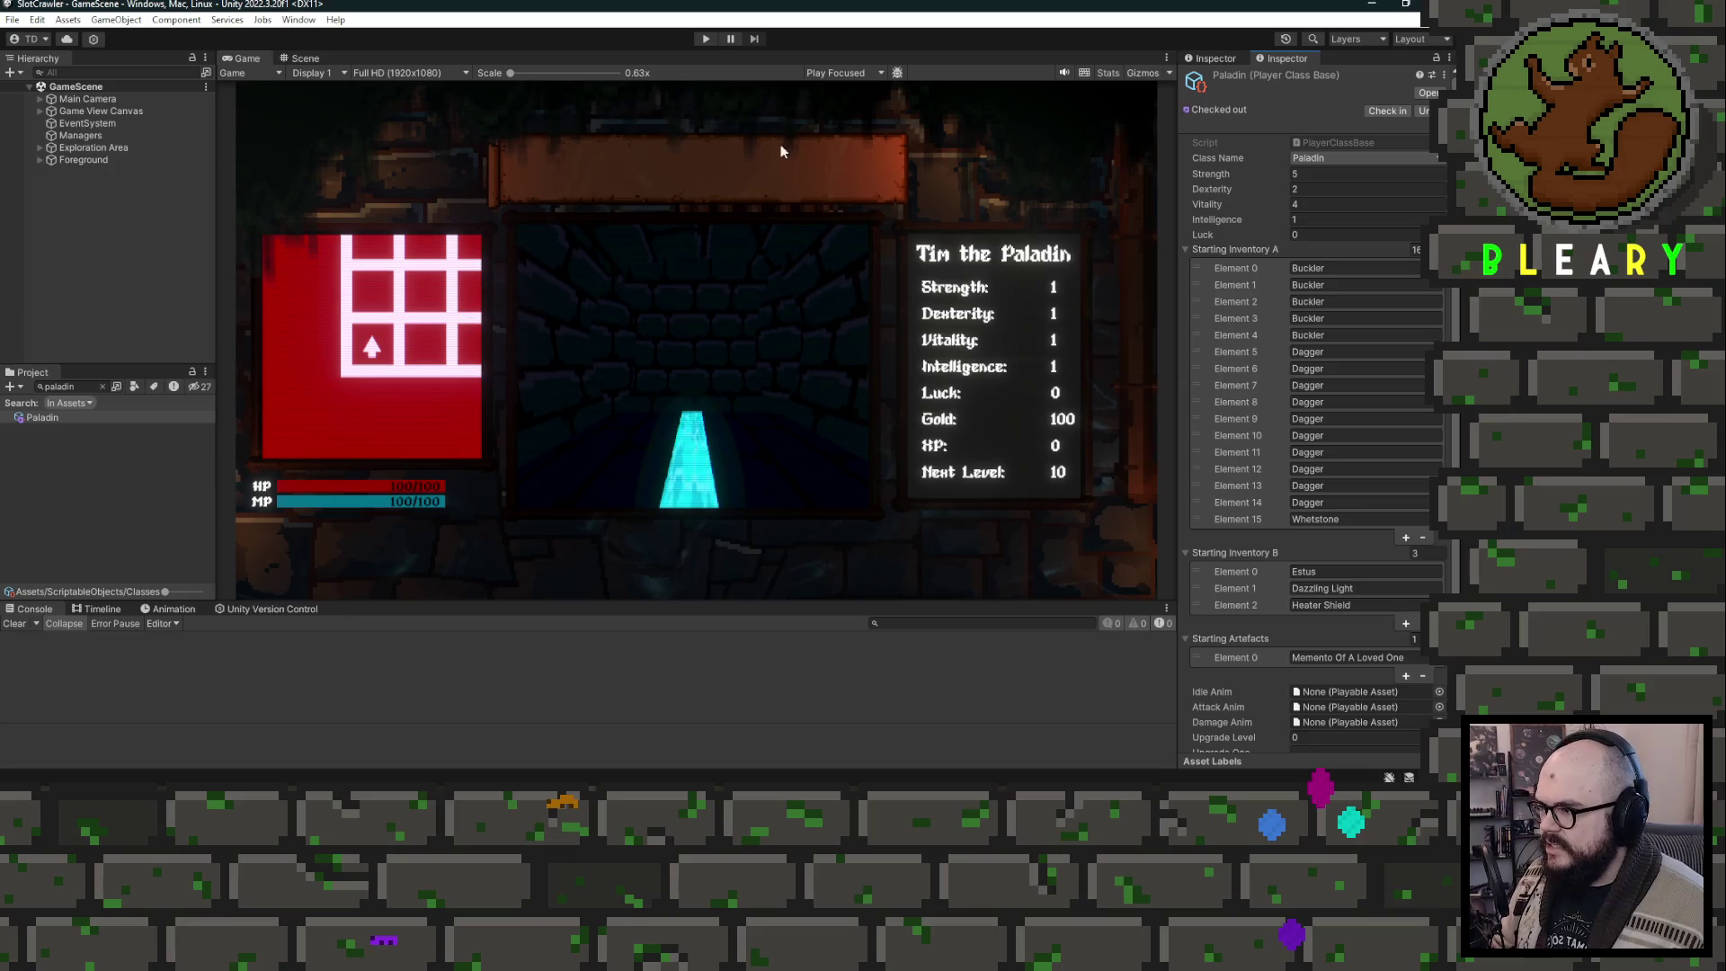
{"action": "left_click", "coordinate": [705, 39]}
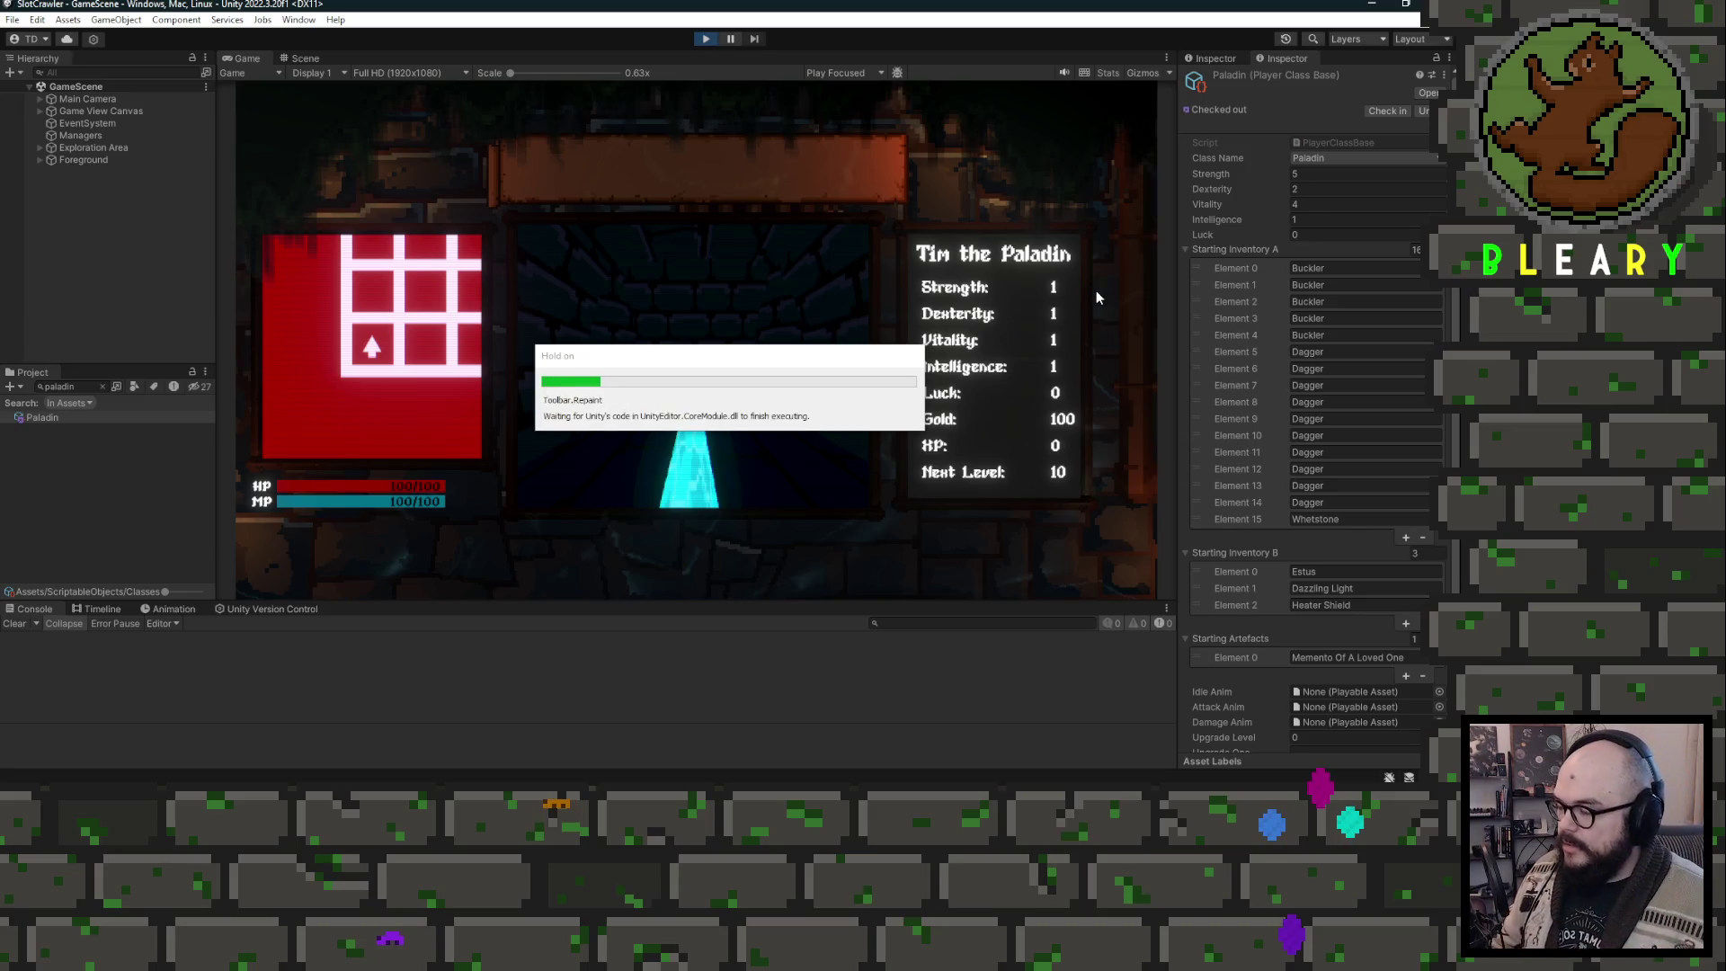
Step: Stop play, give the Whetstone prefab's Raw Image the WhetstoneMat material, and replay with Ctrl+P
{"action": "left_click", "coordinate": [706, 41]}
{"action": "left_click", "coordinate": [95, 385]}
{"action": "type", "text": "one"}
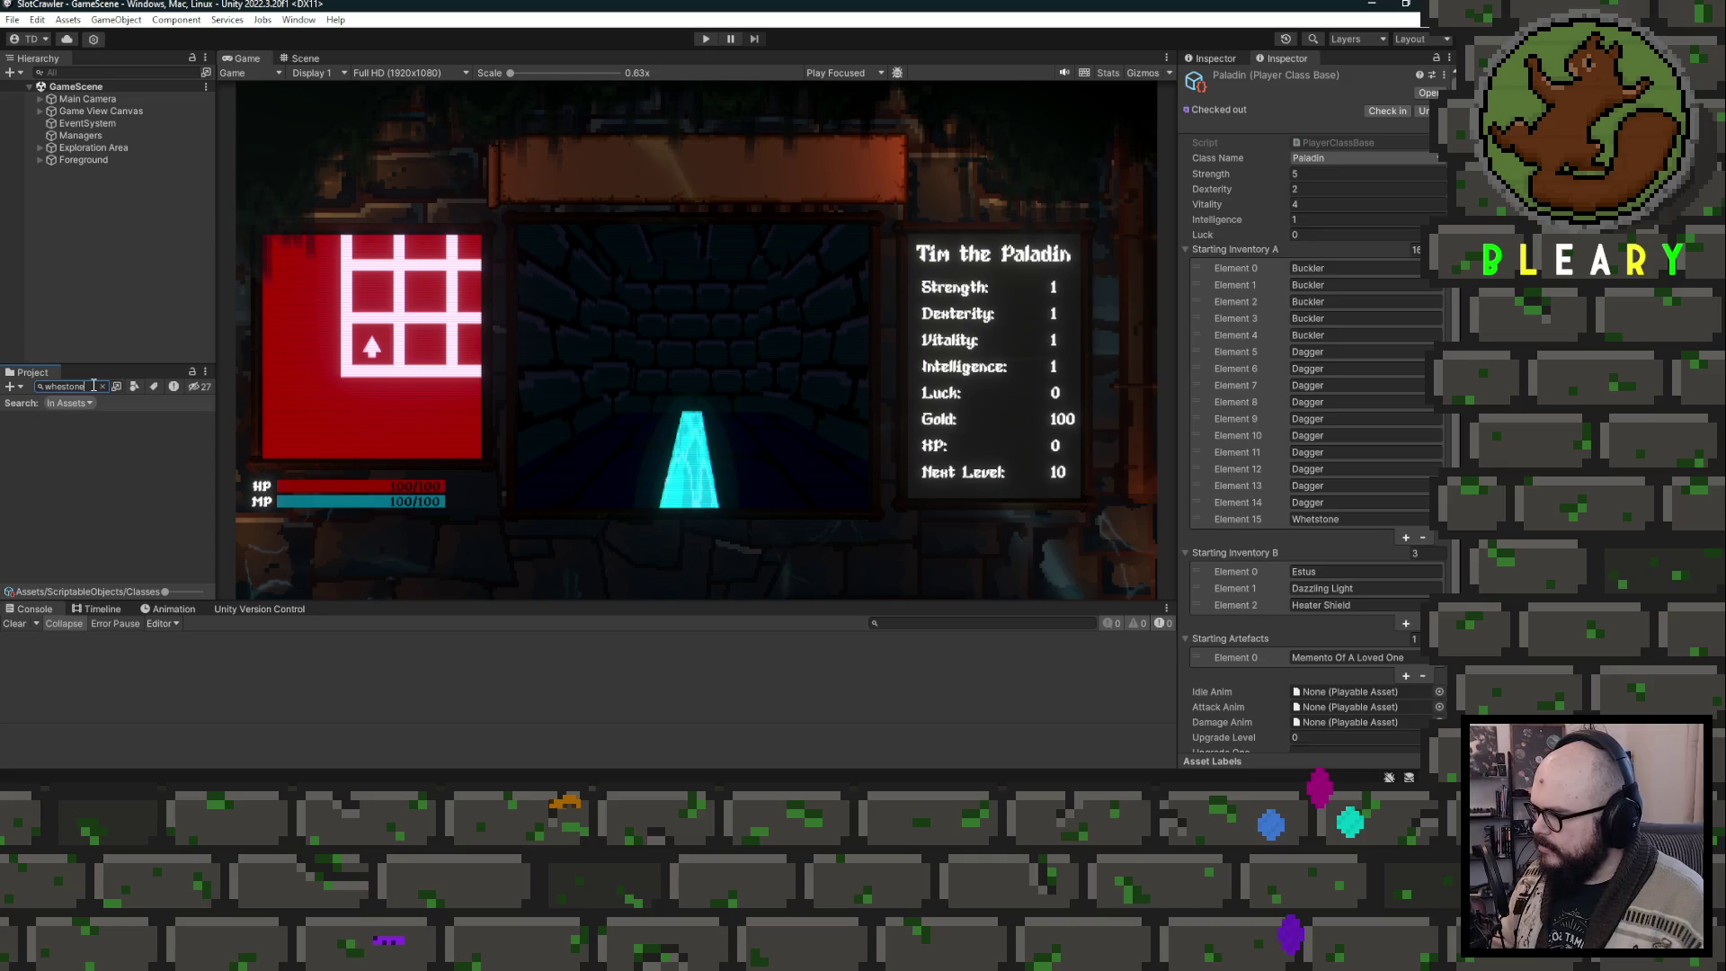
{"action": "key", "text": "BackSpace"}
{"action": "key", "text": "BackSpace"}
{"action": "key", "text": "BackSpace"}
{"action": "key", "text": "BackSpace"}
{"action": "key", "text": "BackSpace"}
{"action": "type", "text": "t"}
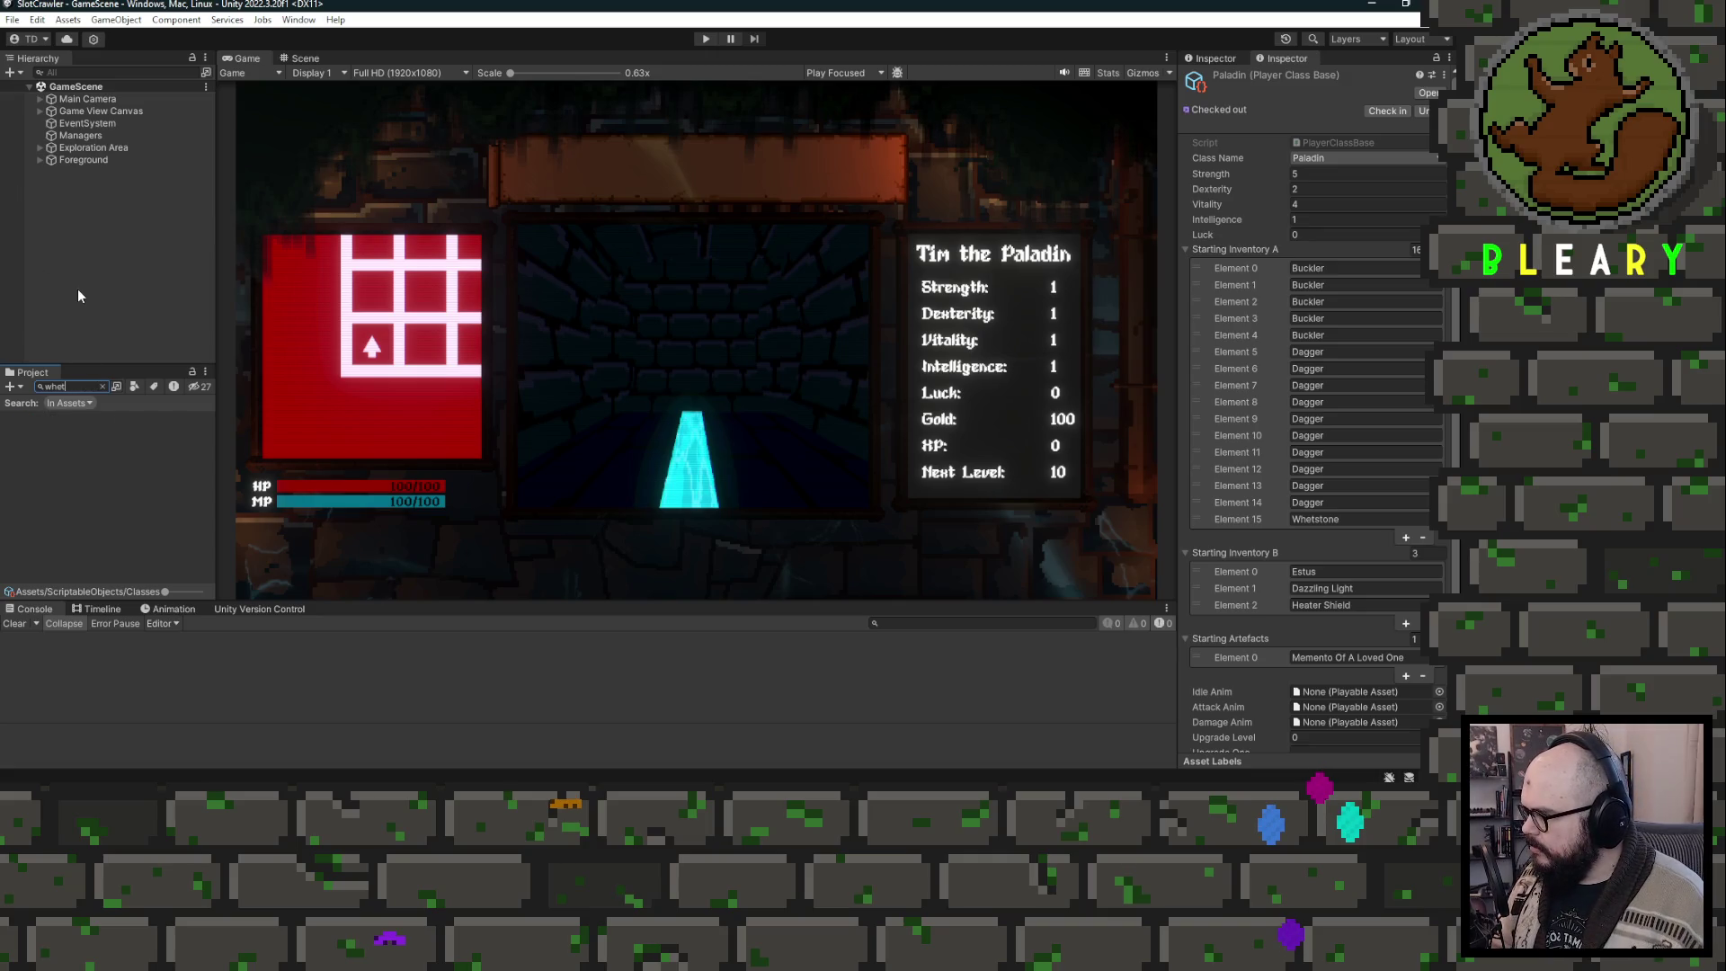
{"action": "left_click", "coordinate": [50, 466]}
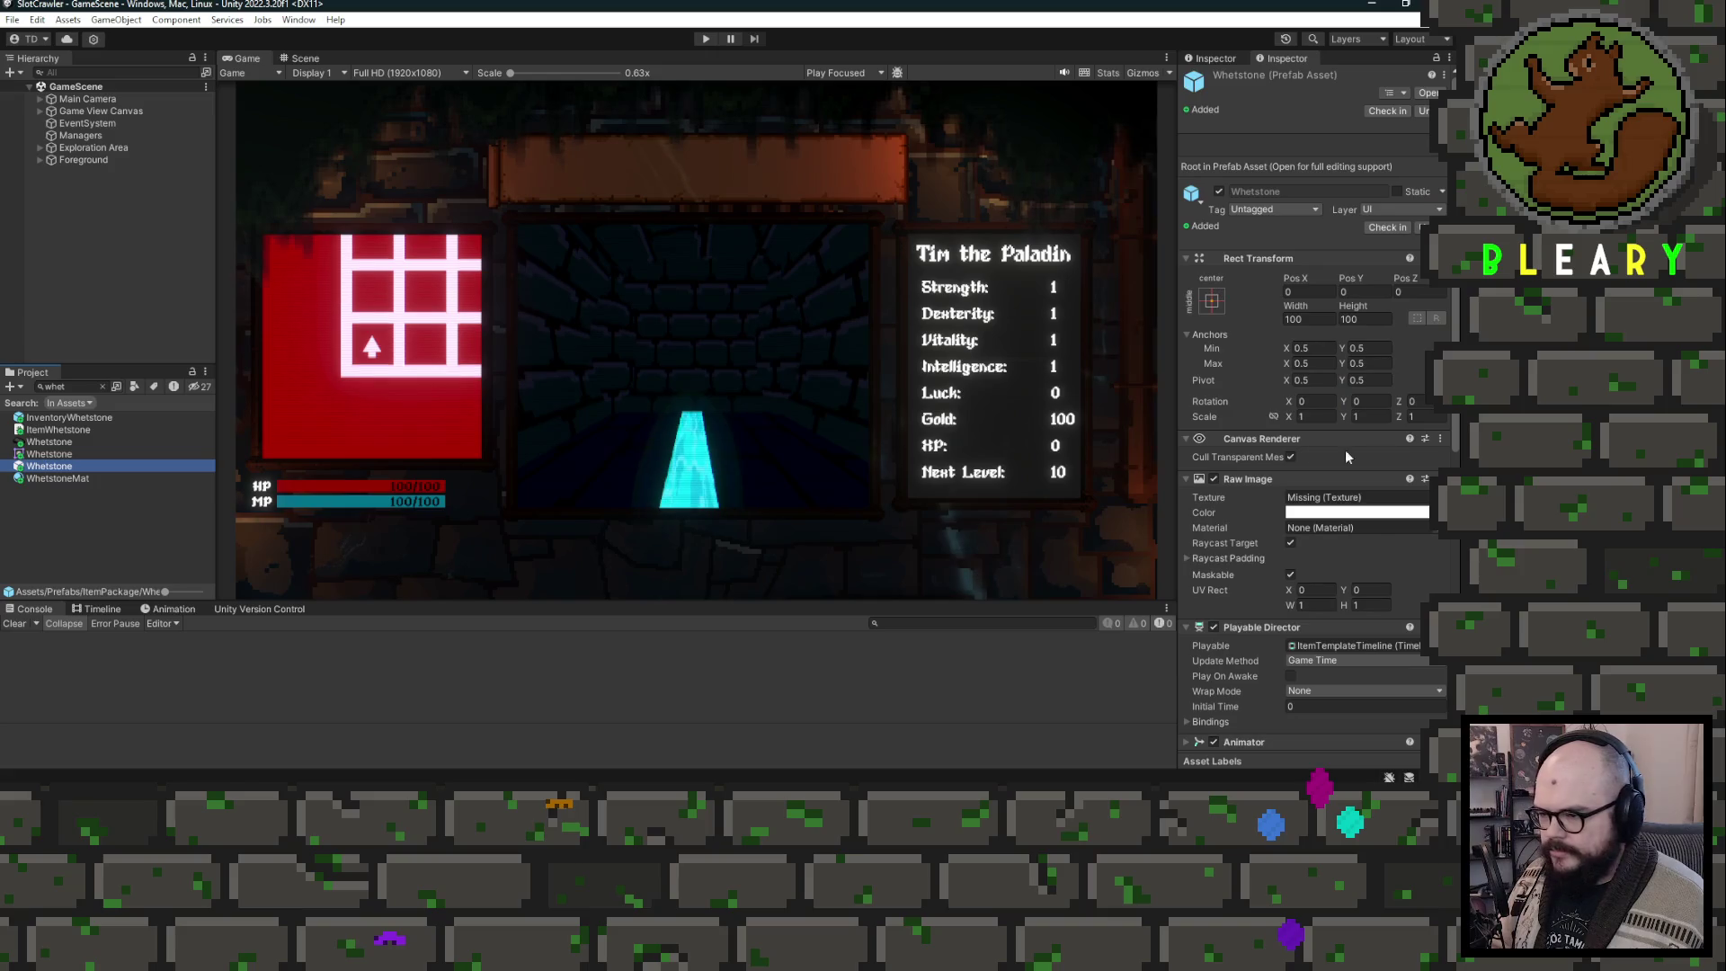
{"action": "left_click", "coordinate": [1436, 532]}
{"action": "type", "text": "whe"}
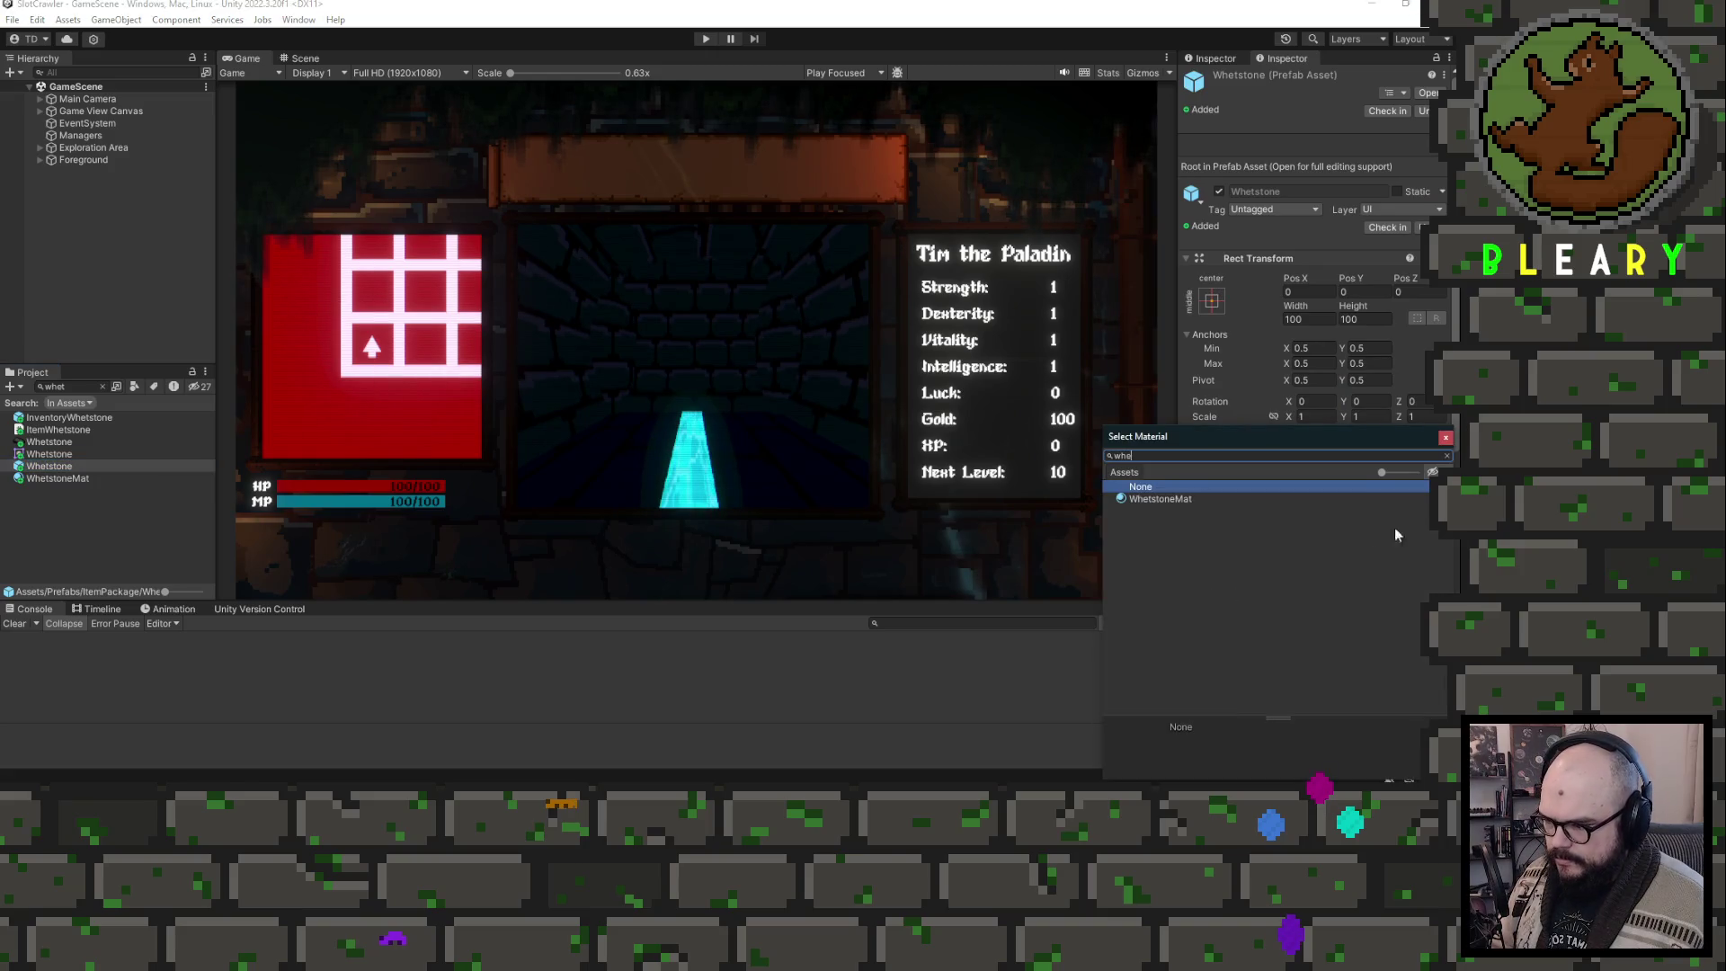
{"action": "double_click", "coordinate": [1159, 499]}
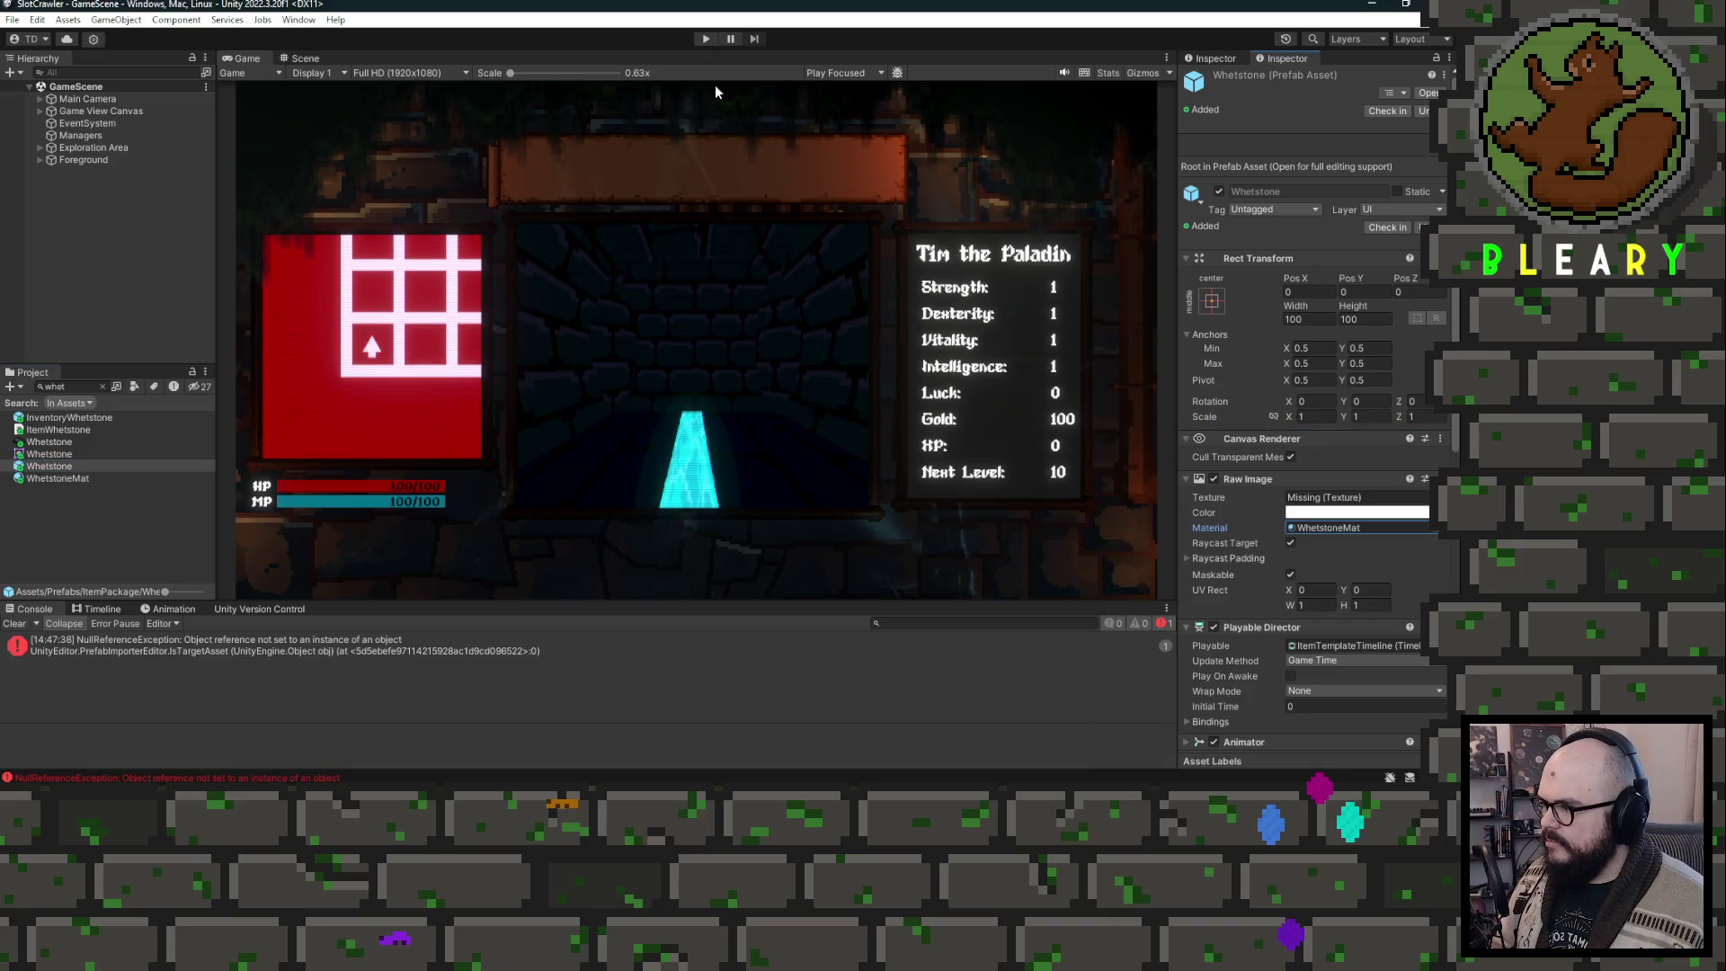
{"action": "key", "text": "ctrl+p"}
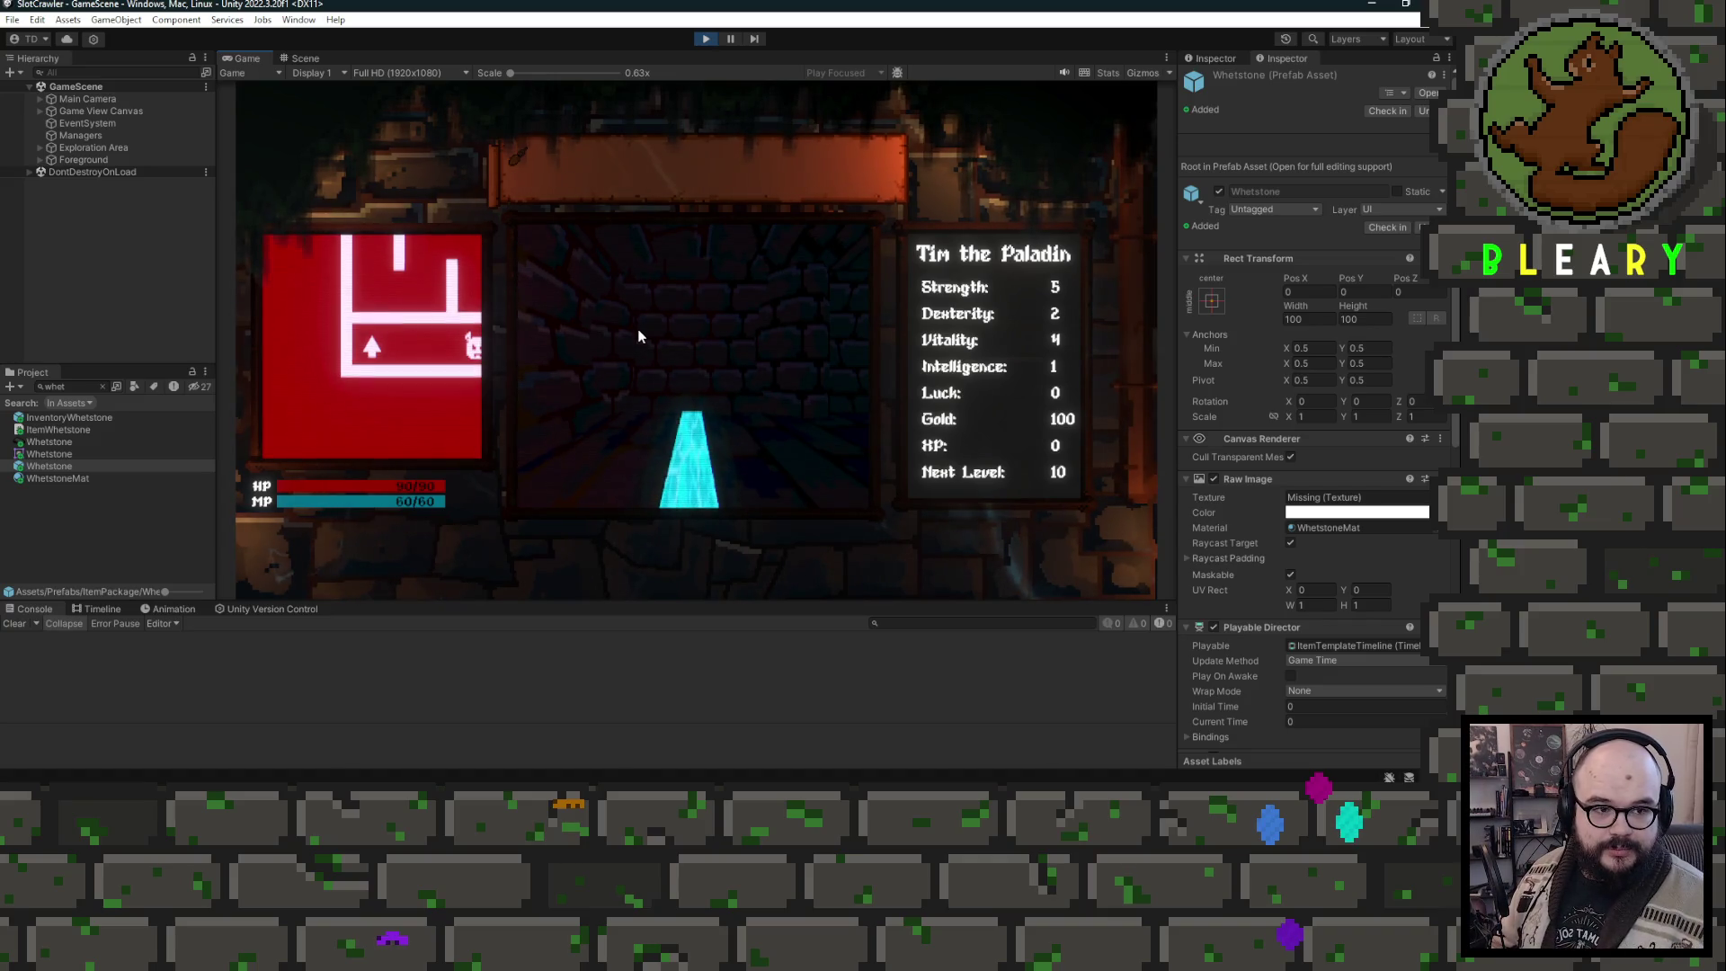
Step: Move forward with W into the Grinkle the Sad Goblin encounter, then refocus the editor
{"action": "key", "text": "w"}
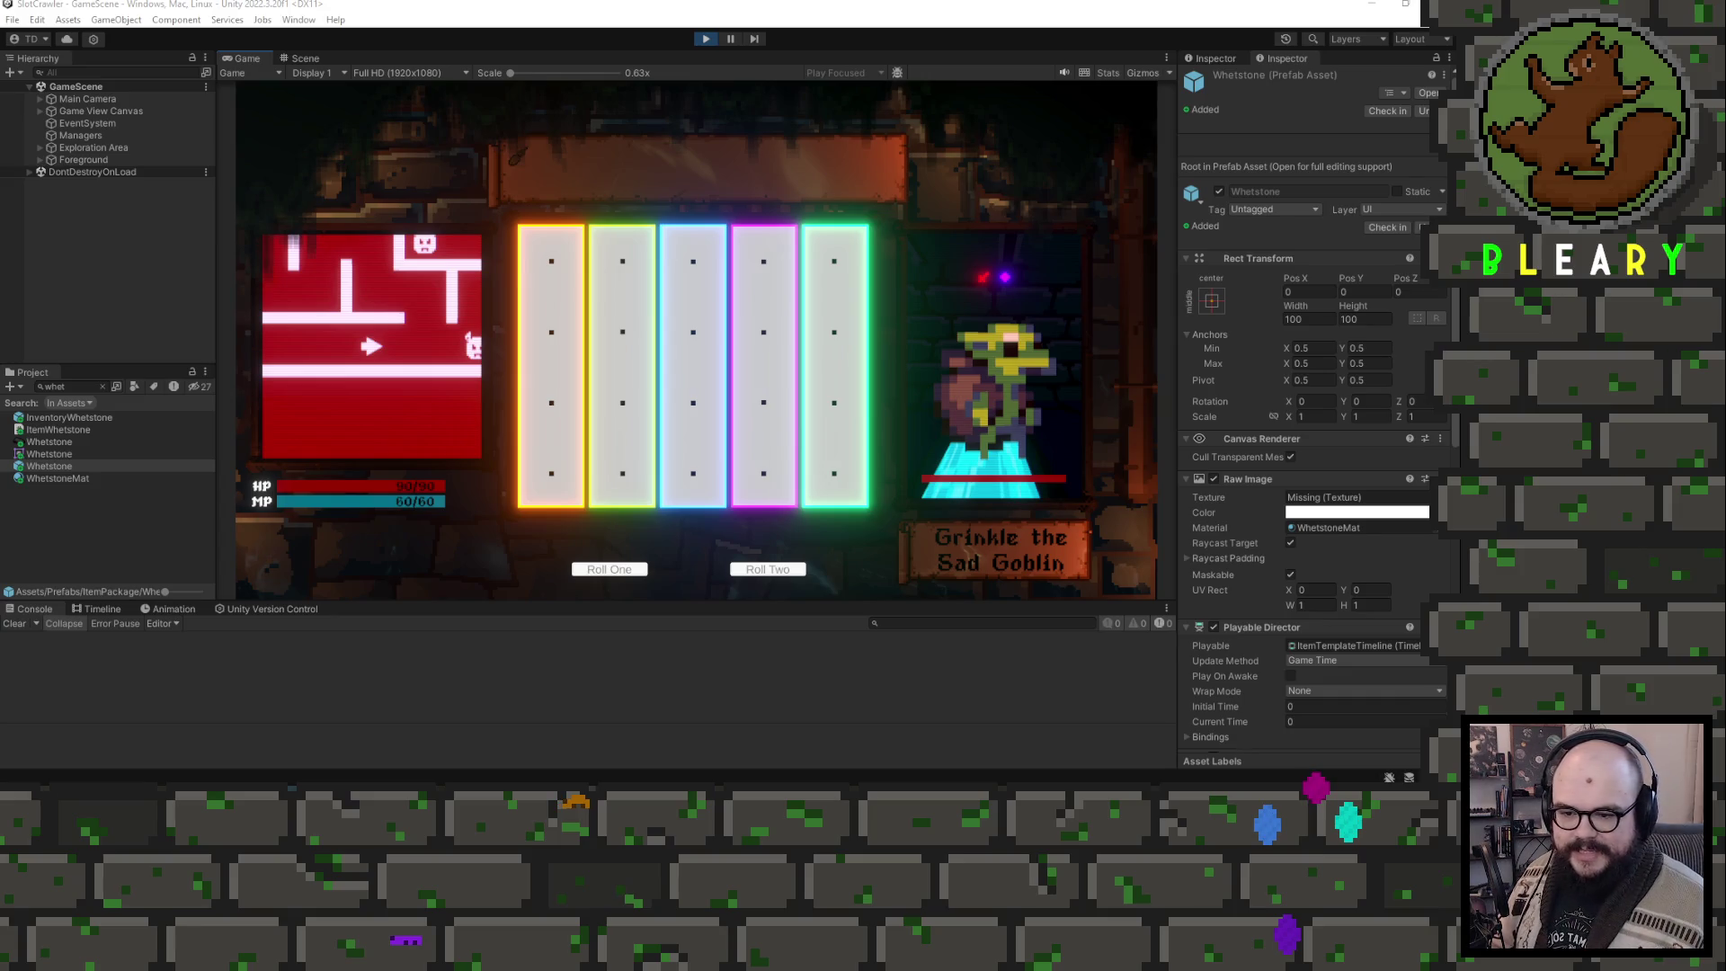
{"action": "left_click", "coordinate": [657, 454]}
Step: Roll the slot reels twice to look for the Whetstone icon, then stop the game
{"action": "left_click", "coordinate": [610, 569]}
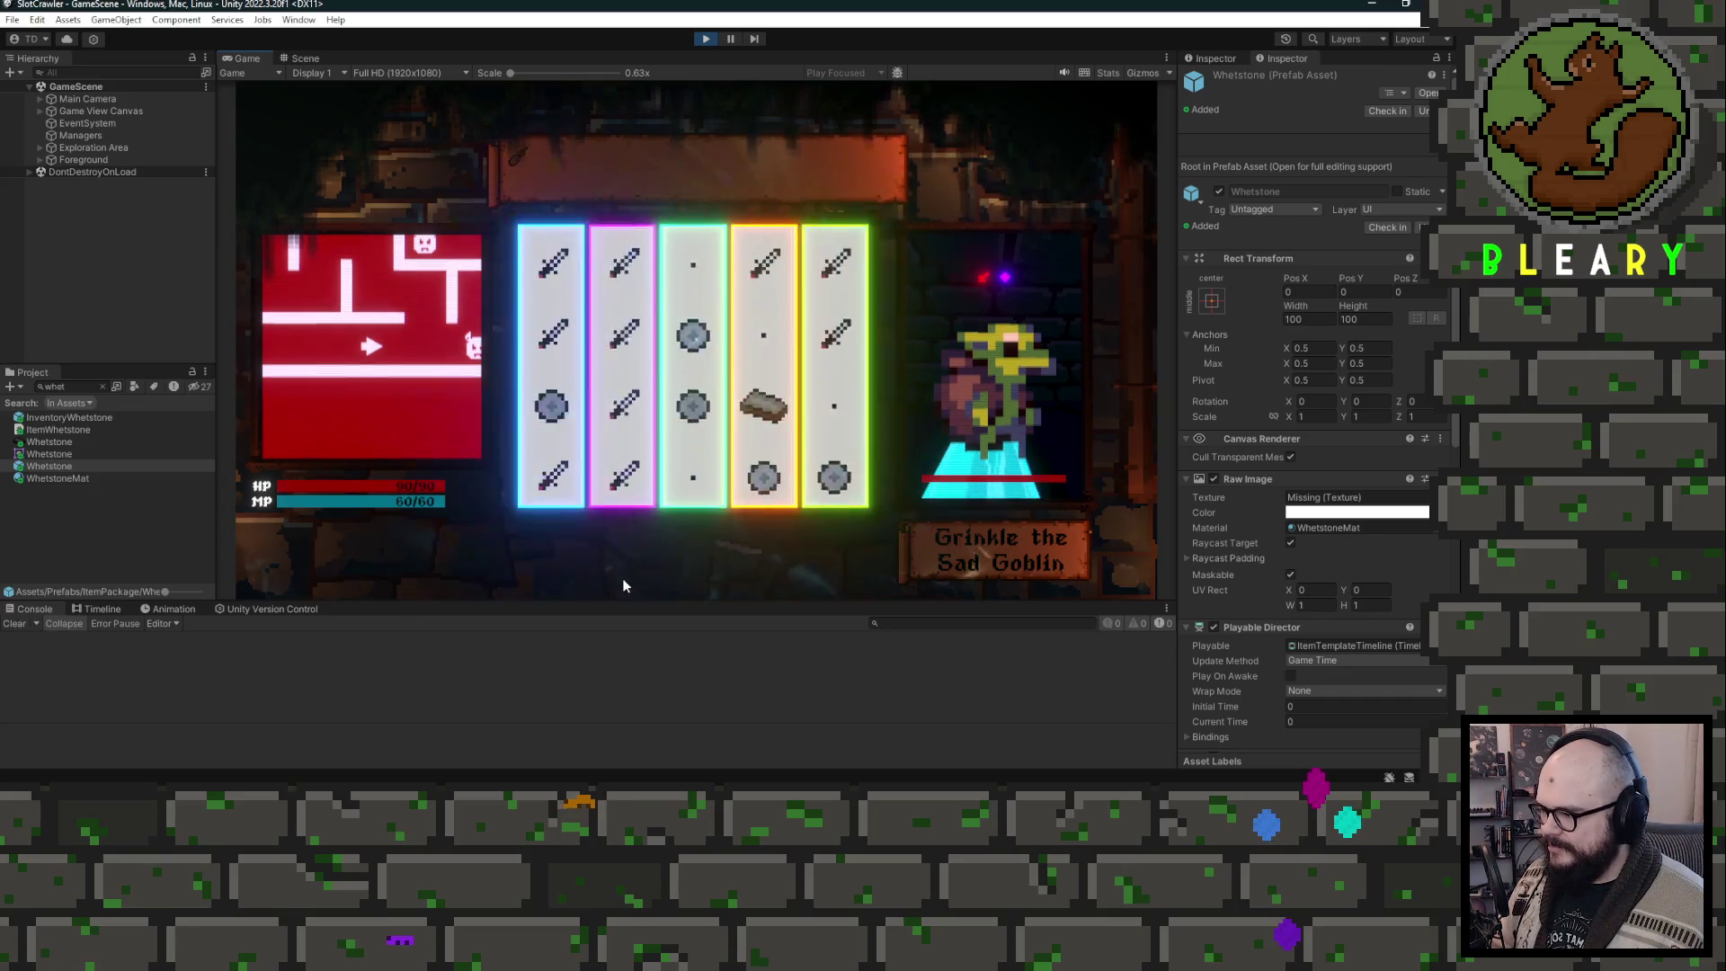
{"action": "left_click", "coordinate": [80, 135]}
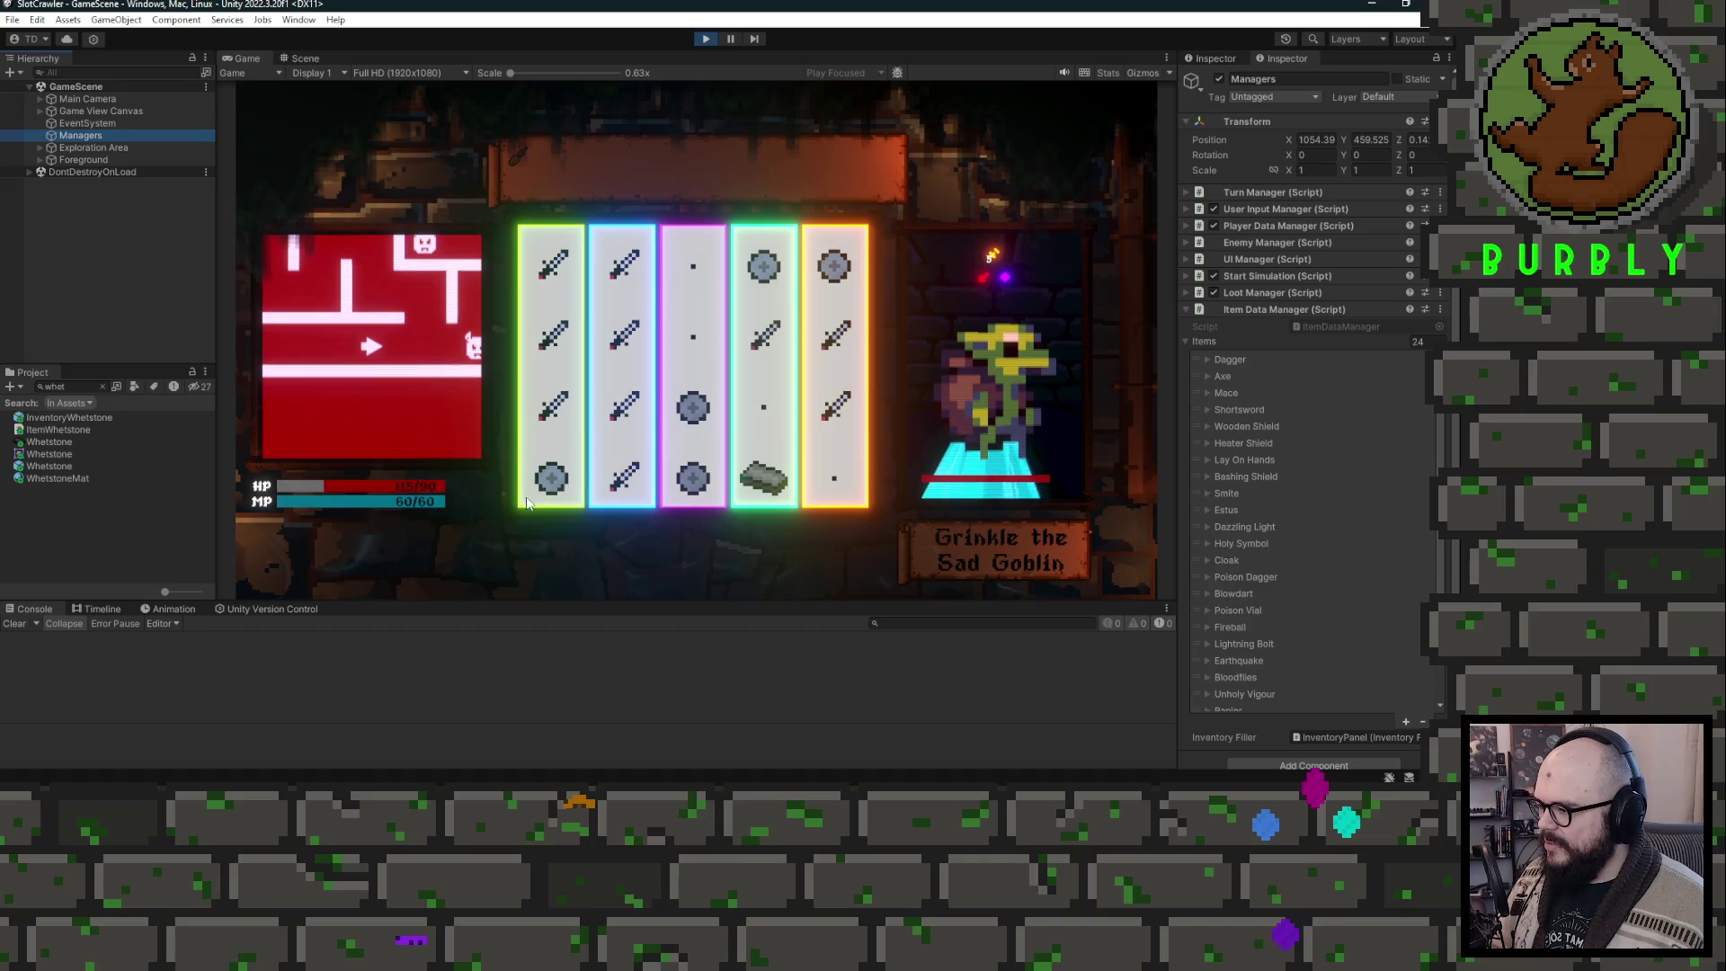
{"action": "left_click", "coordinate": [608, 572]}
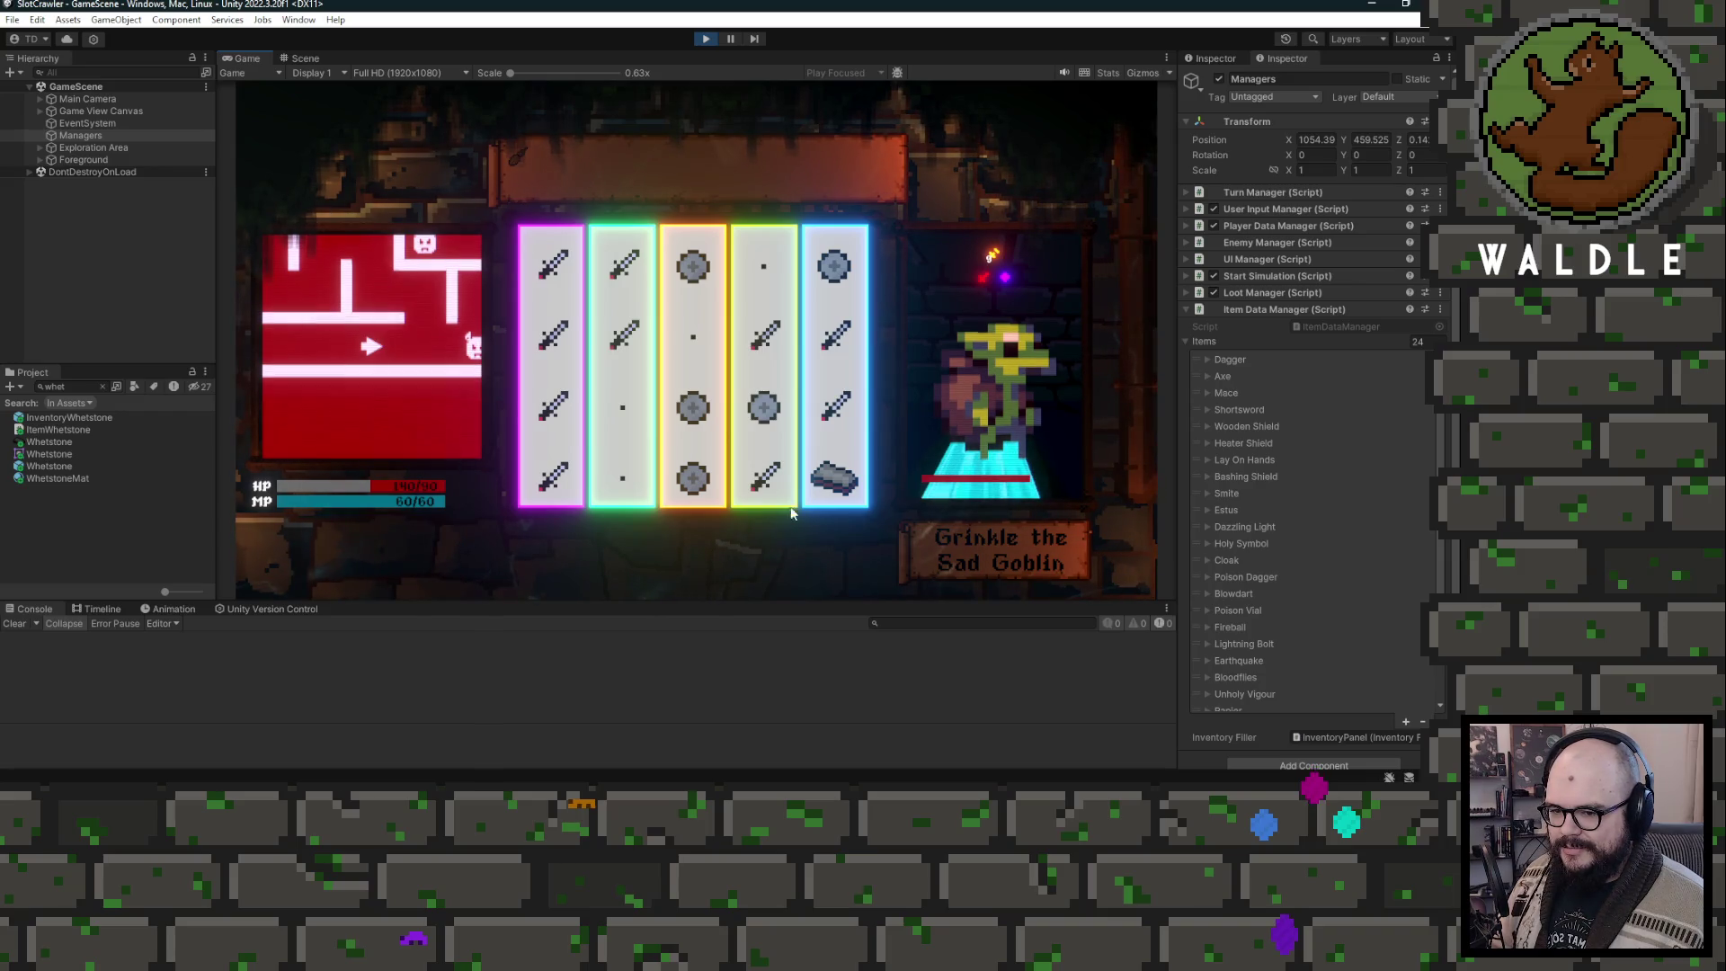
{"action": "left_click", "coordinate": [699, 40]}
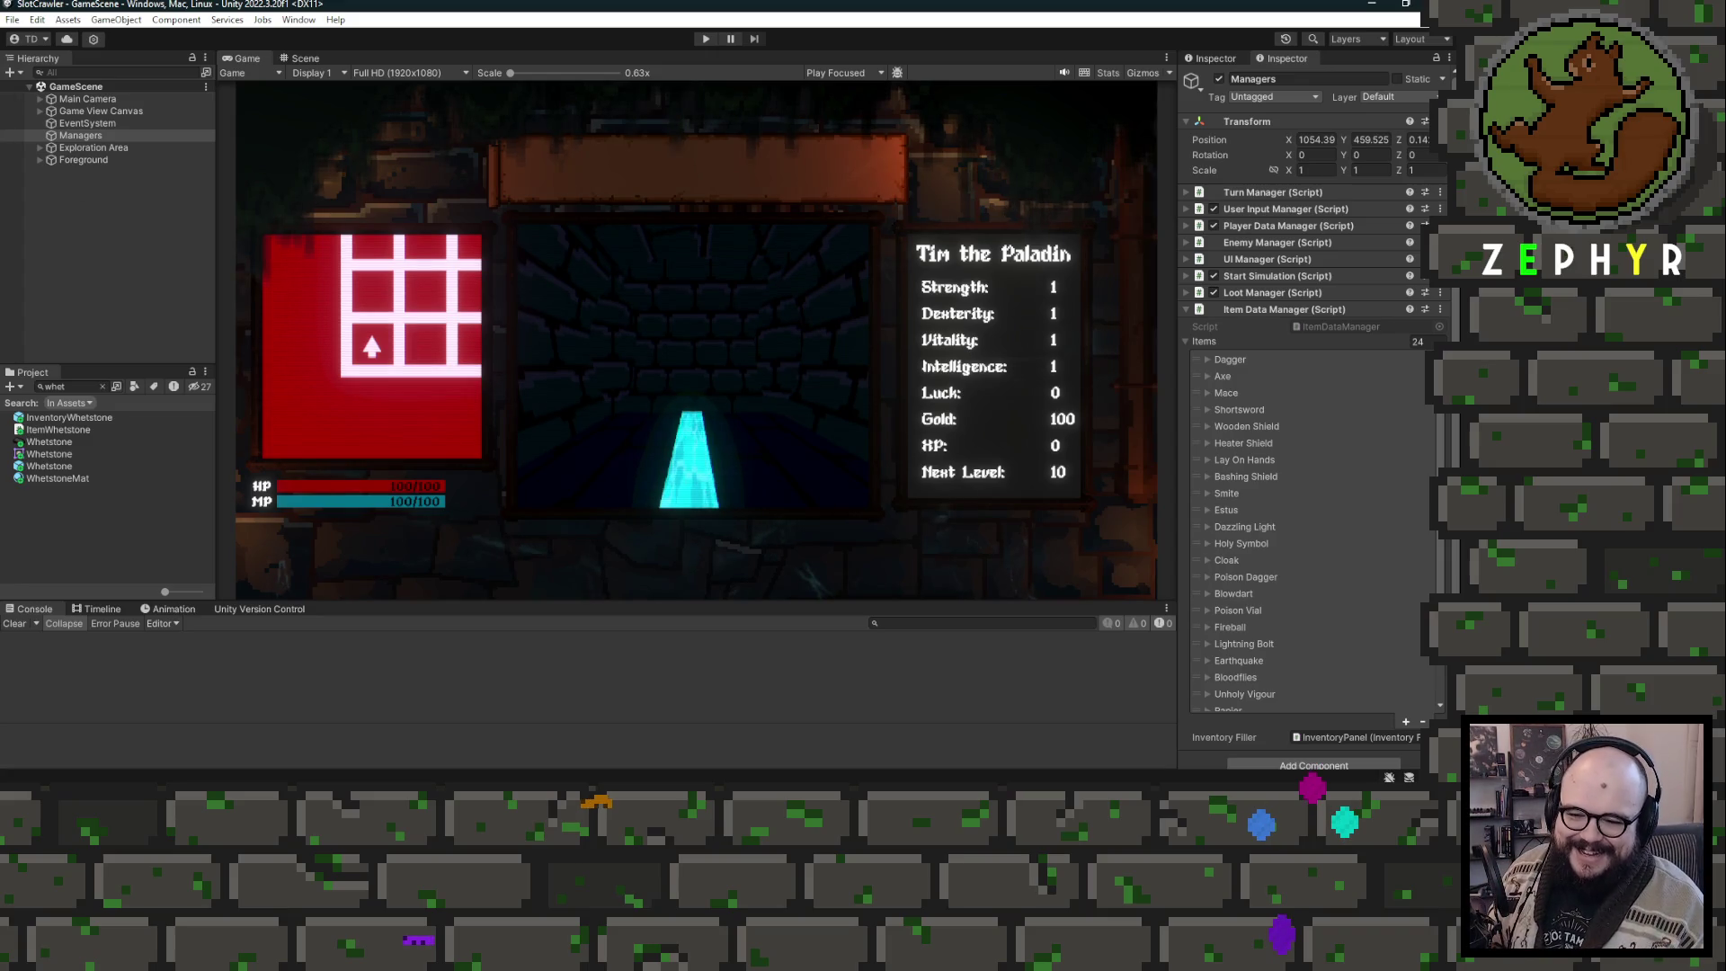
Step: Switch back to Unity Editor, where the game shows the Paladin's stat sheet with every stat at 1
{"action": "key", "text": "alt+Tab"}
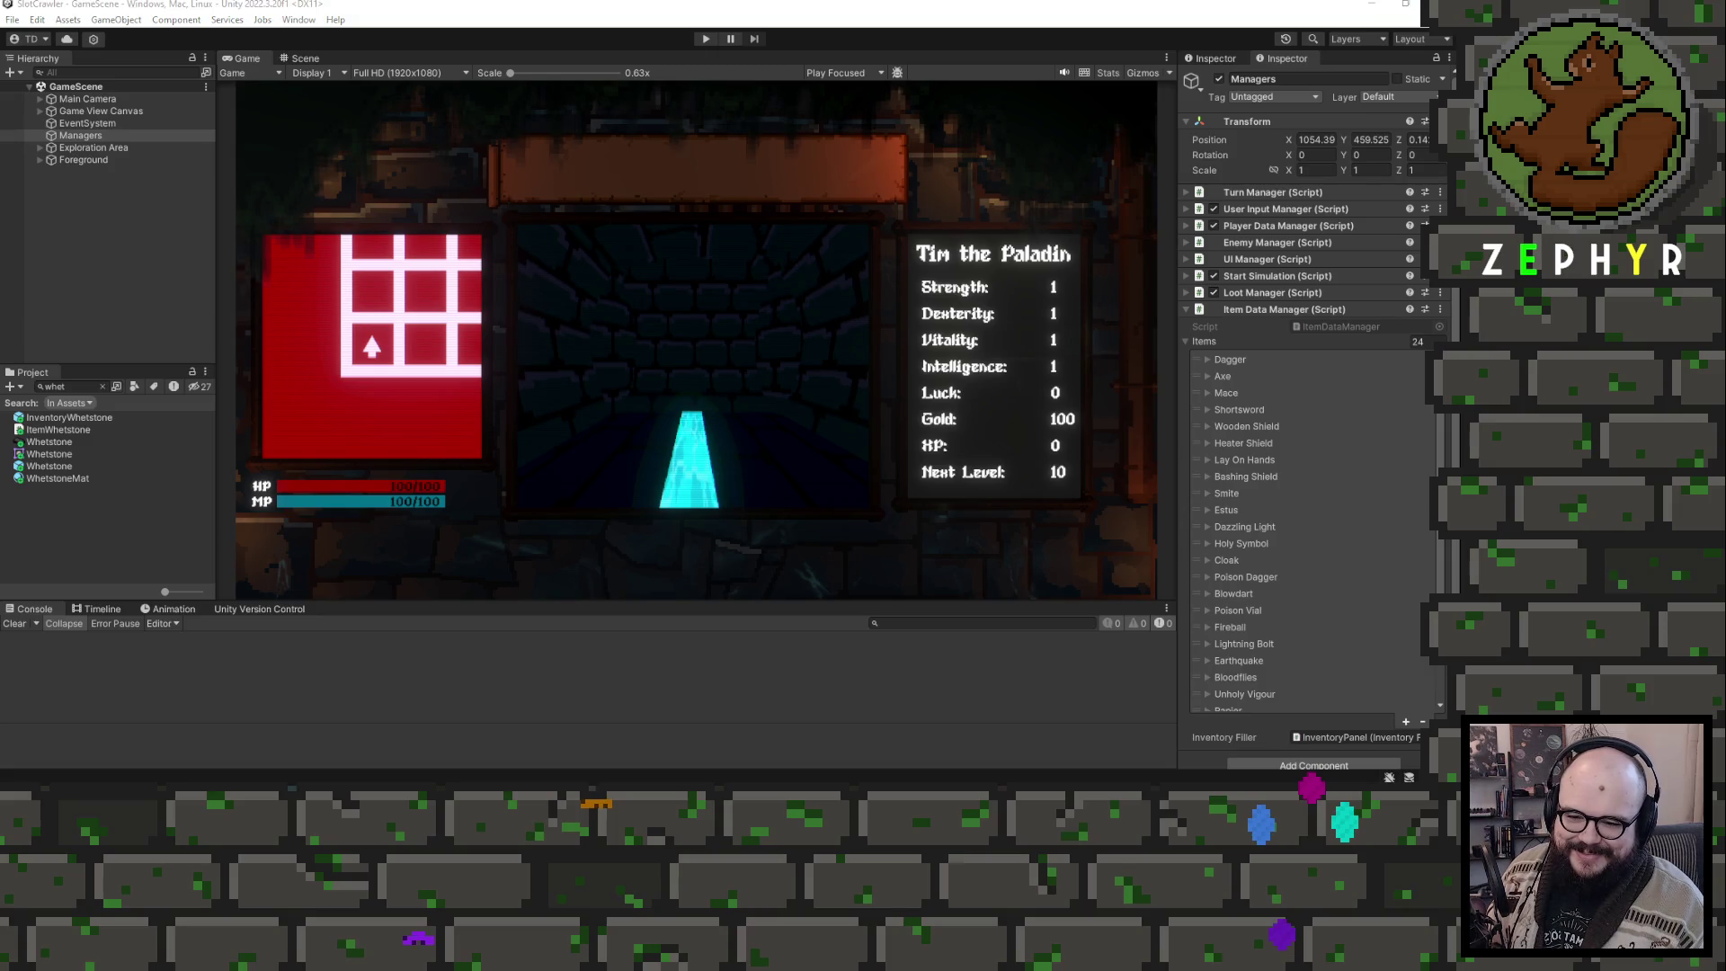